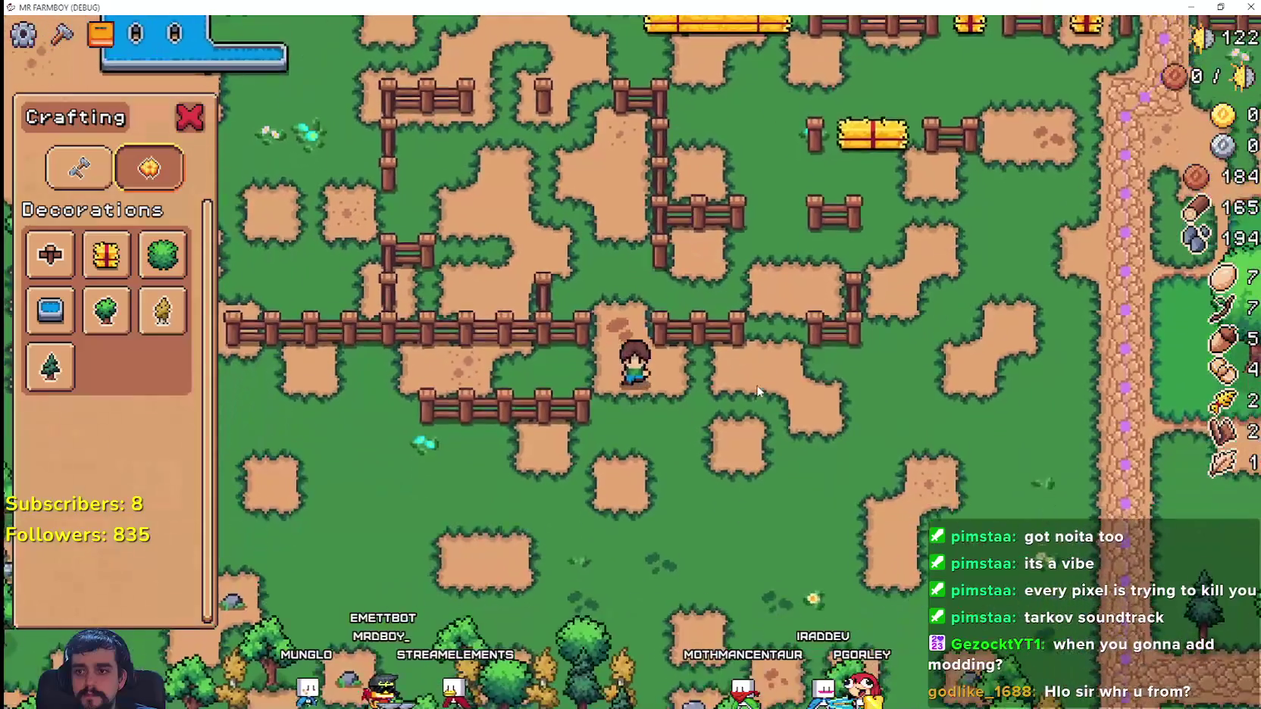
# - Walk the farmer north-east, build a Small Tree decoration beside him, then stop the debug run
pyautogui.press('w')
pyautogui.press('d')
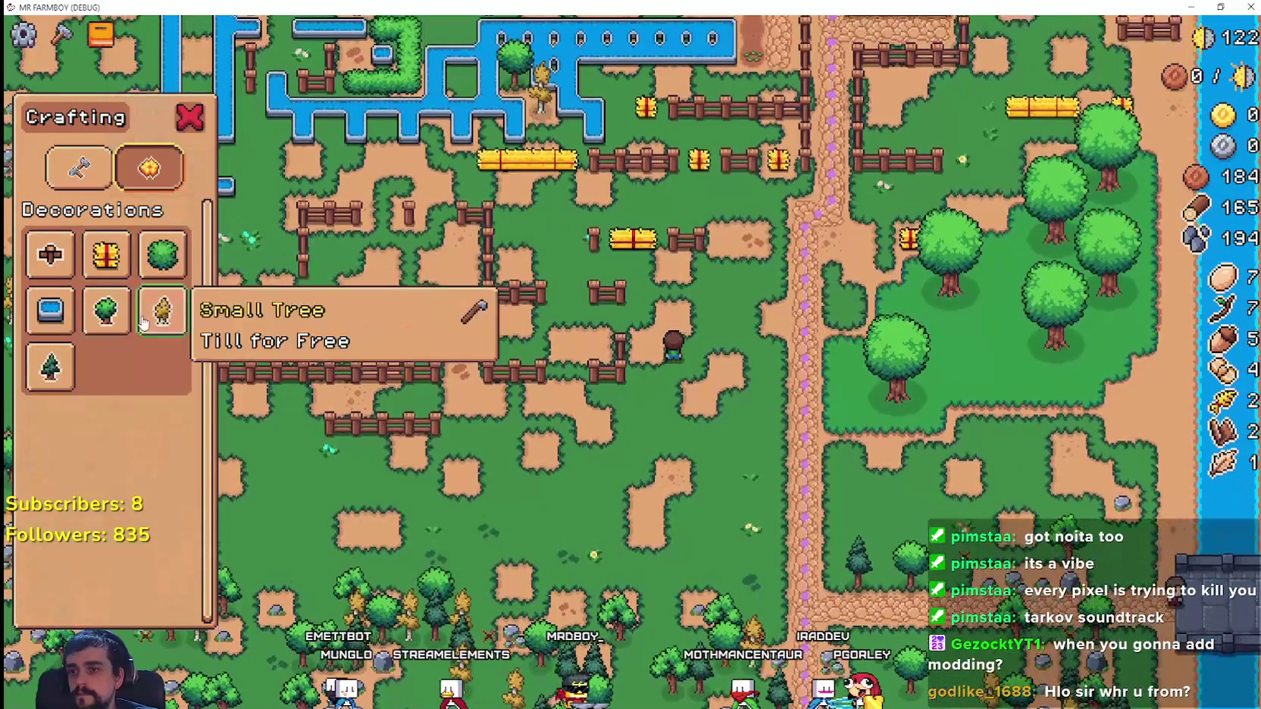
pyautogui.click(161, 311)
pyautogui.scroll(2, 797, 431)
pyautogui.click(773, 438)
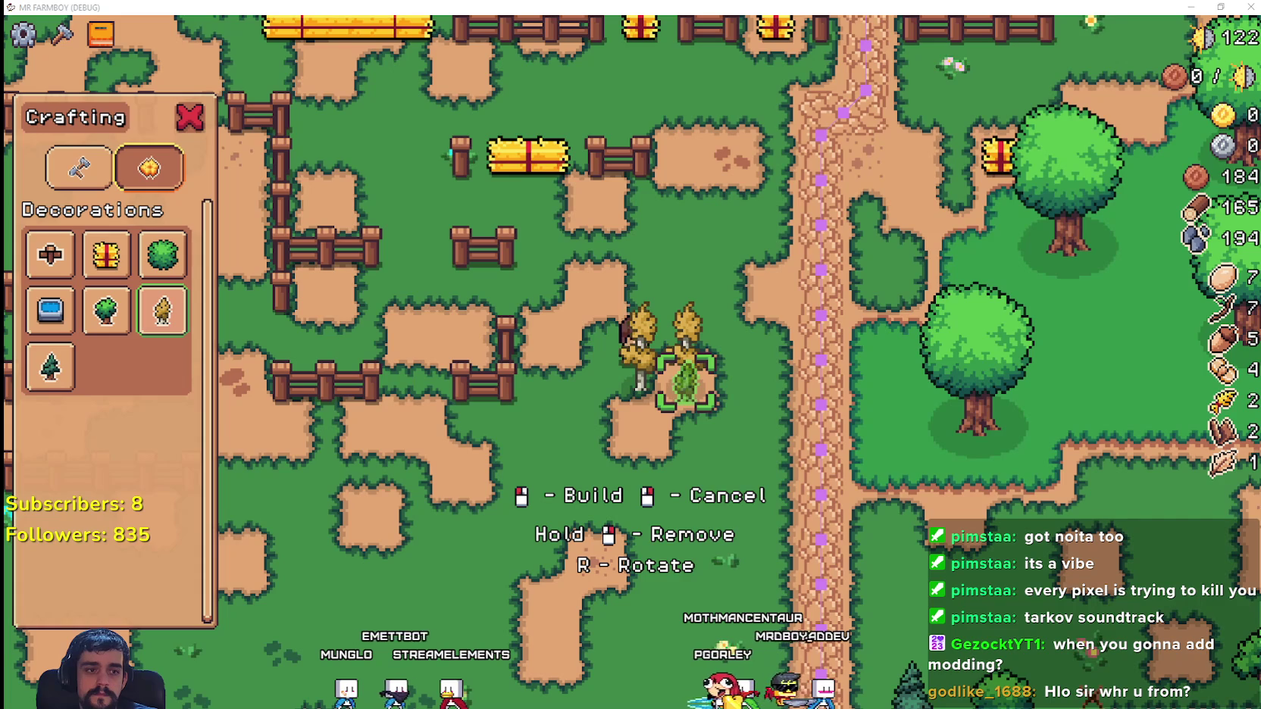
pyautogui.press('F8')
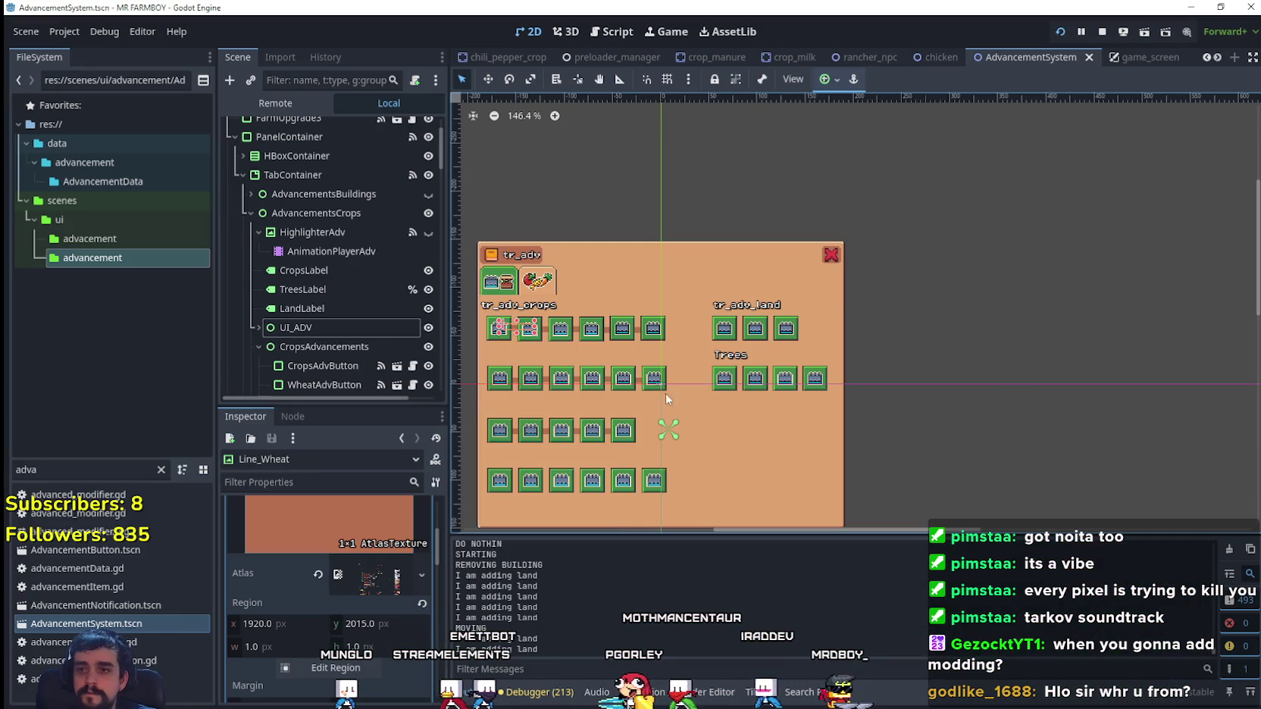
# - Scroll through the open scene tabs and clear the FileSystem filter to show all folders
pyautogui.click(1218, 64)
pyautogui.click(1218, 64)
pyautogui.click(1218, 64)
pyautogui.click(1219, 62)
pyautogui.click(1218, 62)
pyautogui.click(1218, 63)
pyautogui.click(1218, 63)
pyautogui.click(1218, 62)
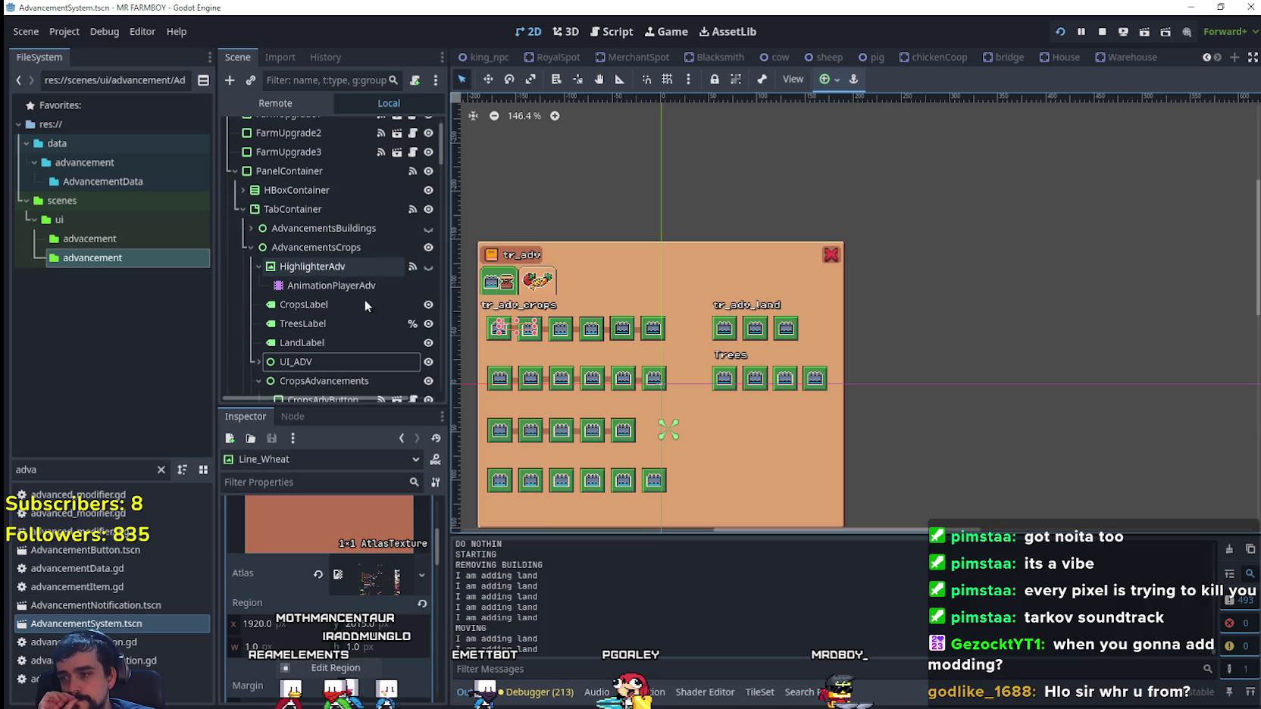
pyautogui.scroll(1, 409, 252)
pyautogui.moveTo(66, 470); pyautogui.dragTo(5, 455)
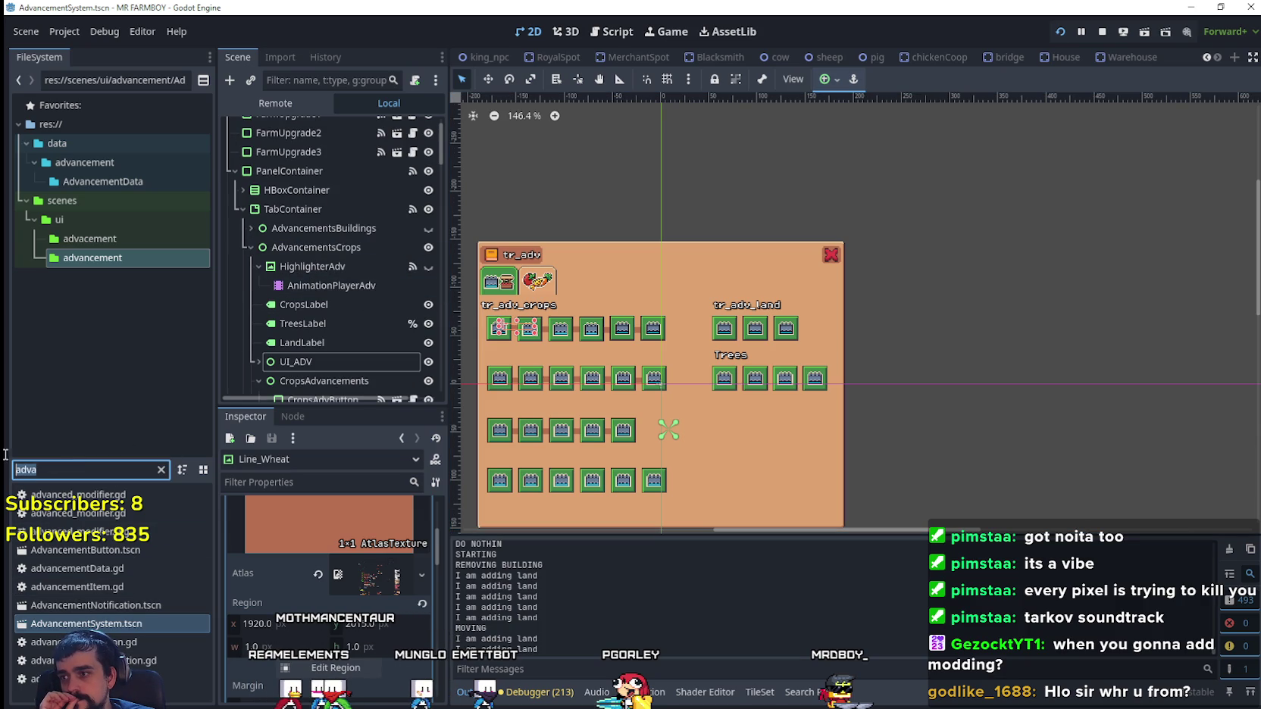
pyautogui.click(162, 470)
pyautogui.scroll(5, 147, 377)
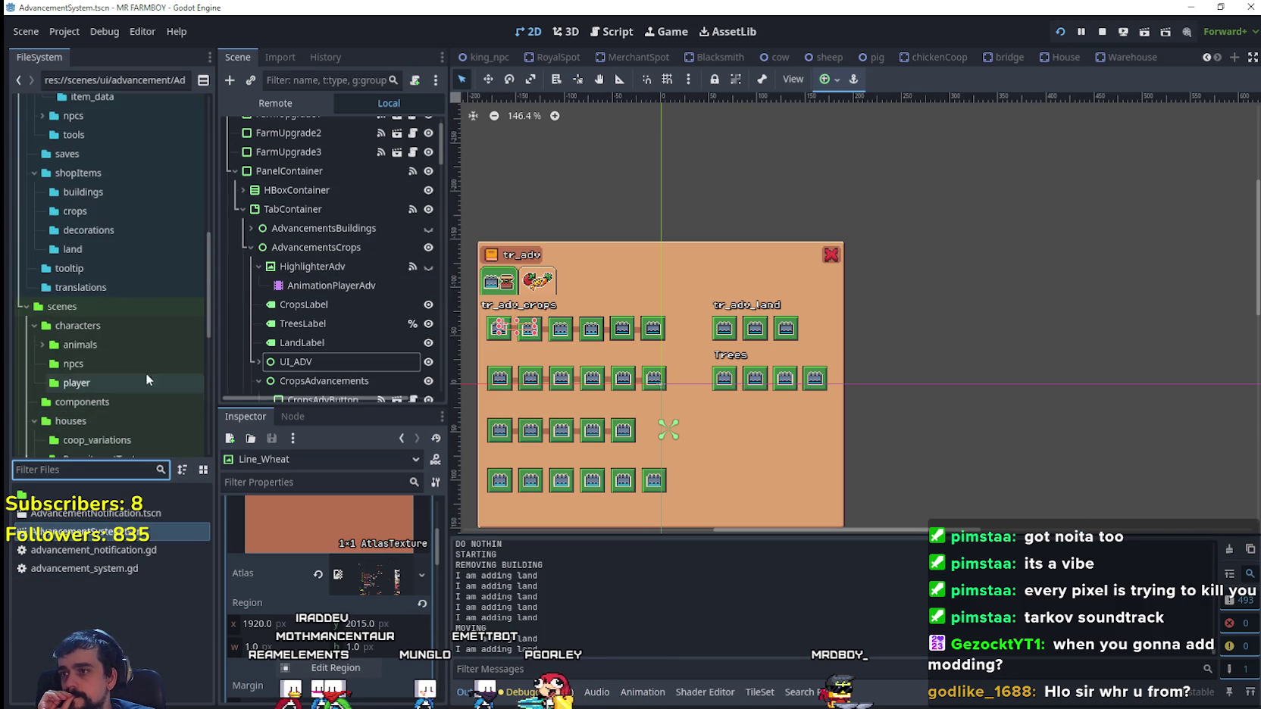
pyautogui.scroll(-2, 388, 276)
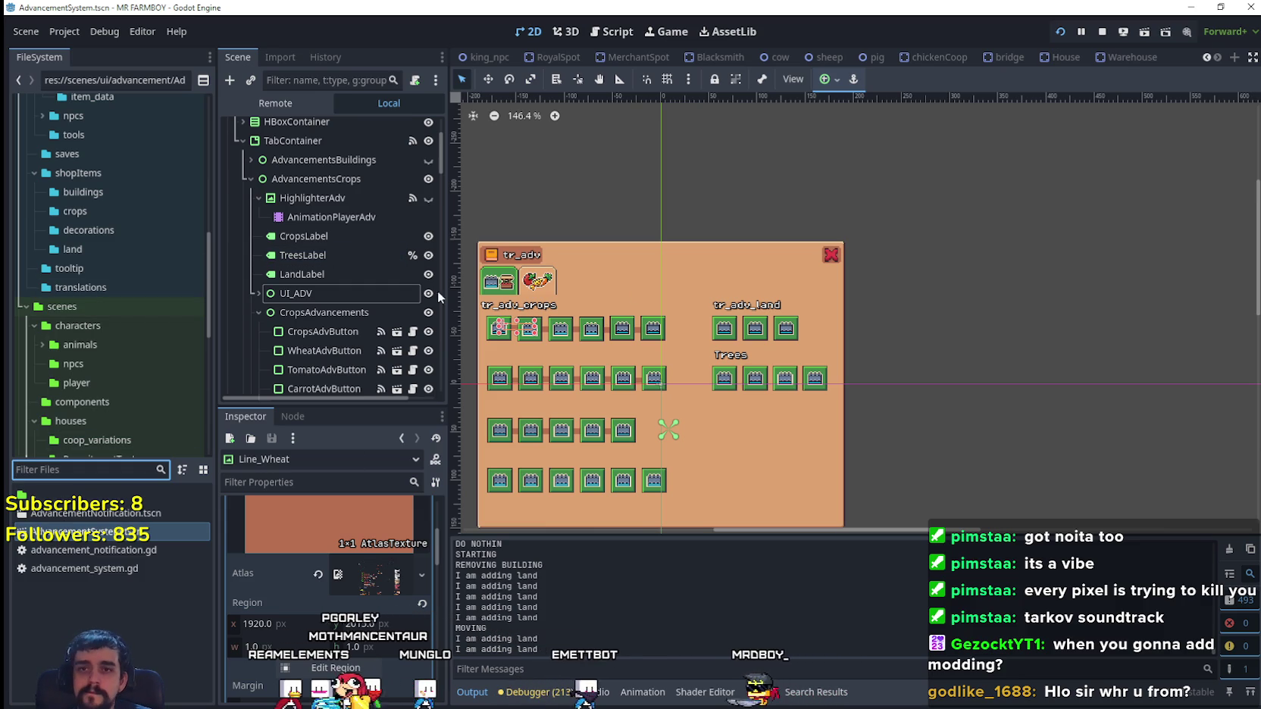
# - Filter files for 'test', open test_scene_everything.tscn, and bring up CursorComponent's script
pyautogui.click(83, 470)
pyautogui.write('test')
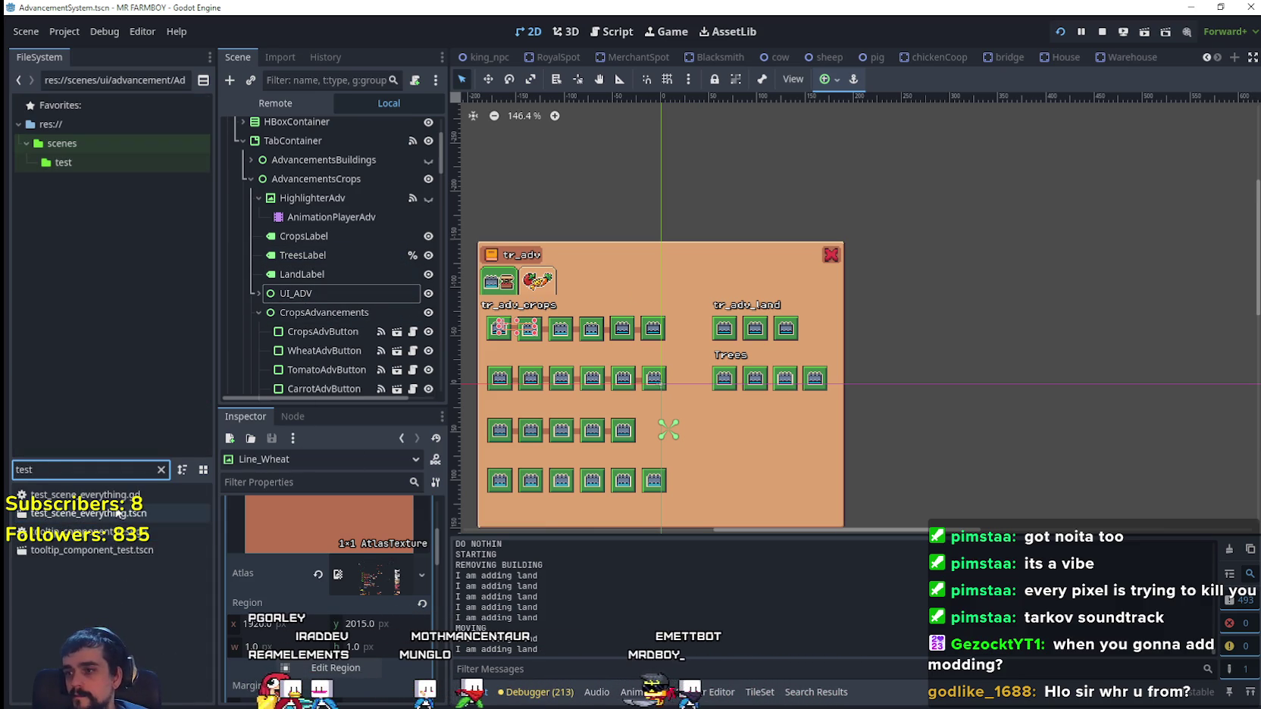
pyautogui.doubleClick(117, 513)
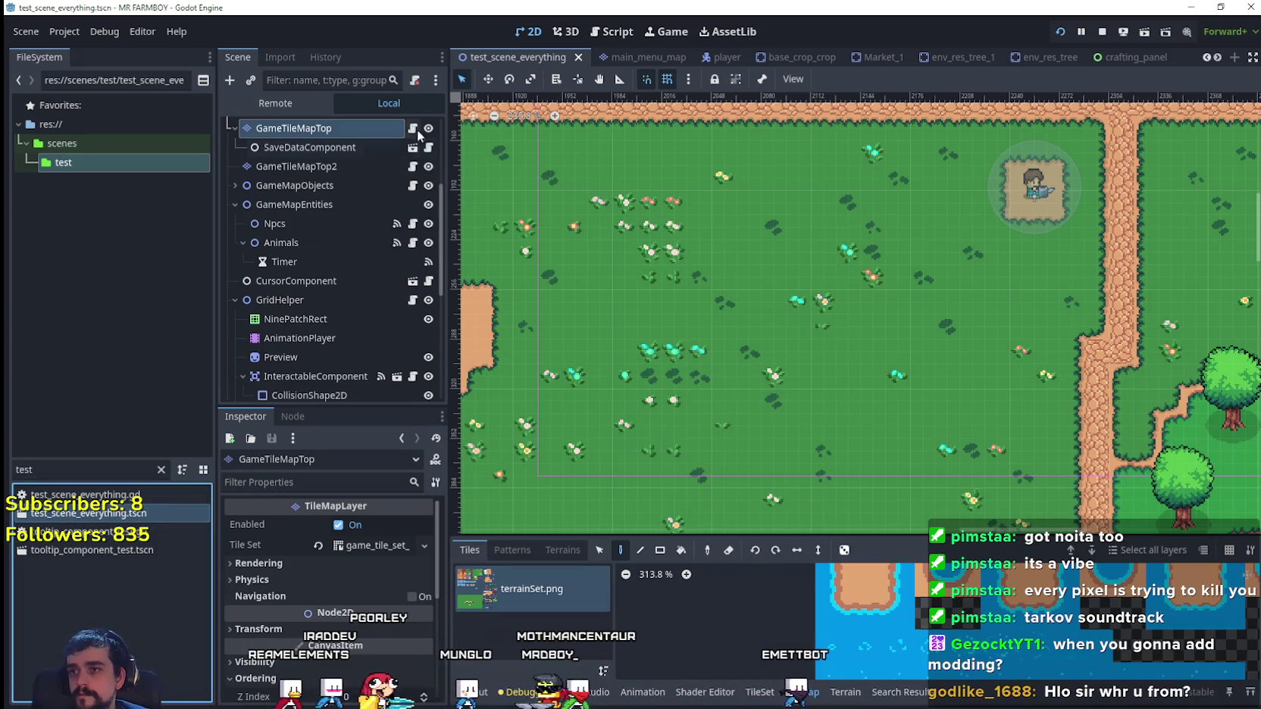
pyautogui.scroll(-3, 404, 325)
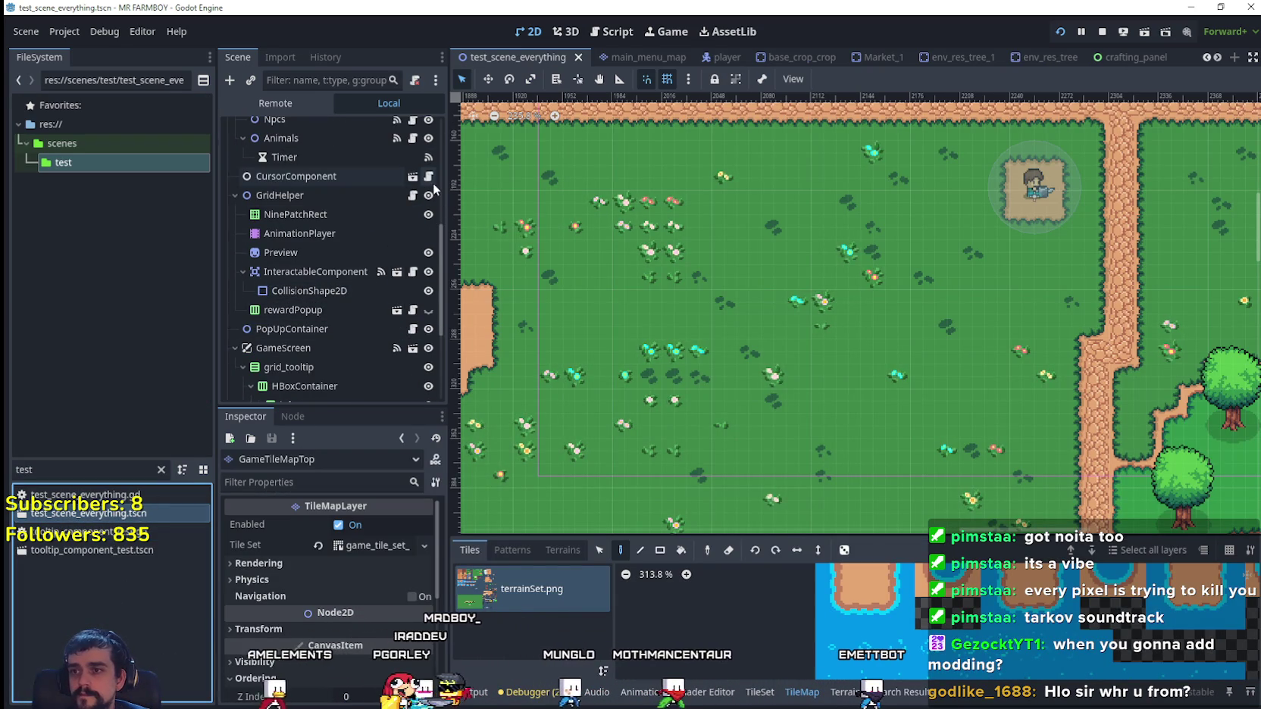
pyautogui.click(429, 176)
pyautogui.click(981, 281)
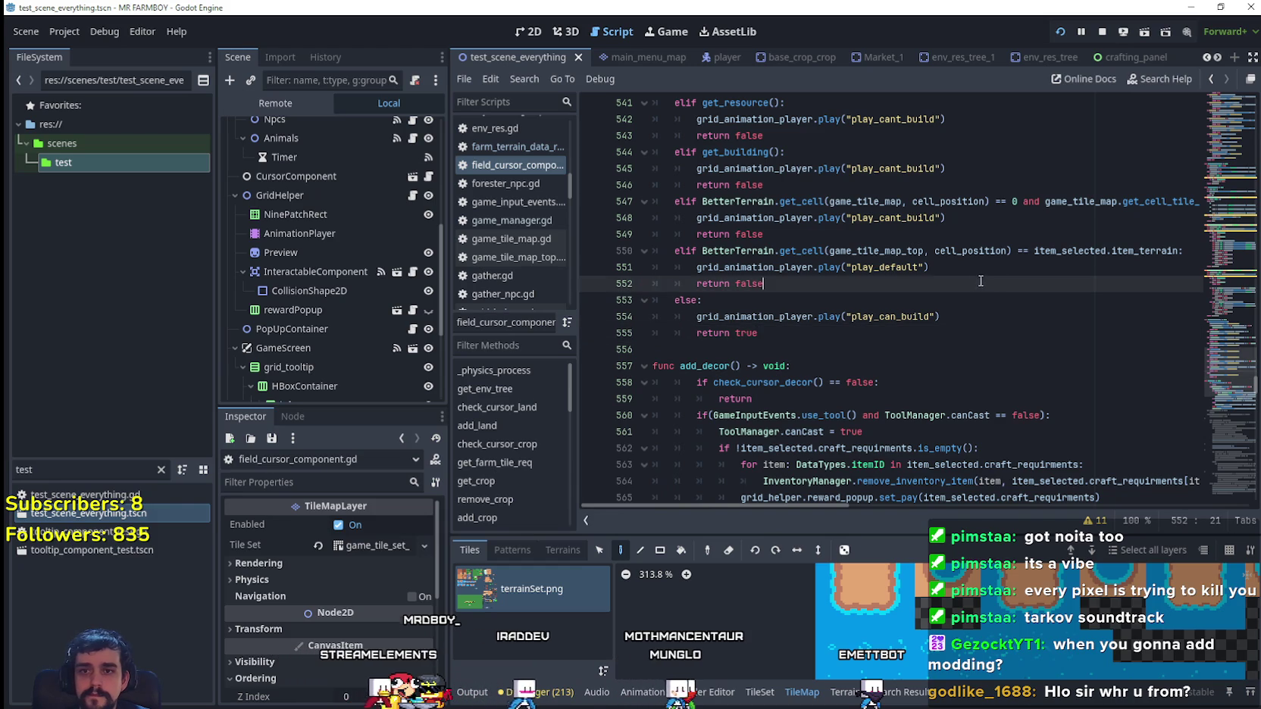
pyautogui.scroll(1, 1050, 288)
pyautogui.click(939, 317)
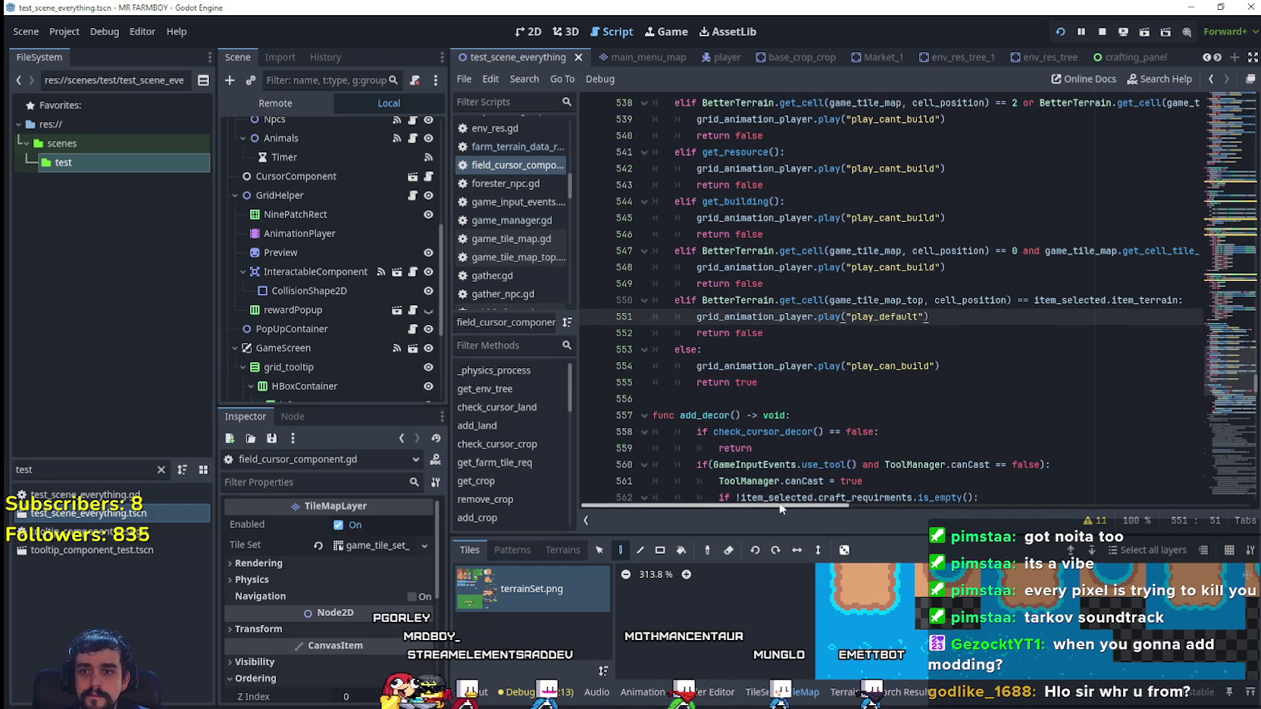
pyautogui.moveTo(781, 508)
pyautogui.mouseDown()
pyautogui.moveTo(1012, 520)
pyautogui.moveTo(758, 508)
pyautogui.mouseUp()
pyautogui.moveTo(774, 300)
pyautogui.mouseDown()
pyautogui.moveTo(713, 267)
pyautogui.moveTo(633, 249)
pyautogui.mouseUp()
pyautogui.moveTo(781, 508)
pyautogui.mouseDown()
pyautogui.moveTo(961, 508)
pyautogui.moveTo(947, 523)
pyautogui.moveTo(803, 486)
pyautogui.mouseUp()
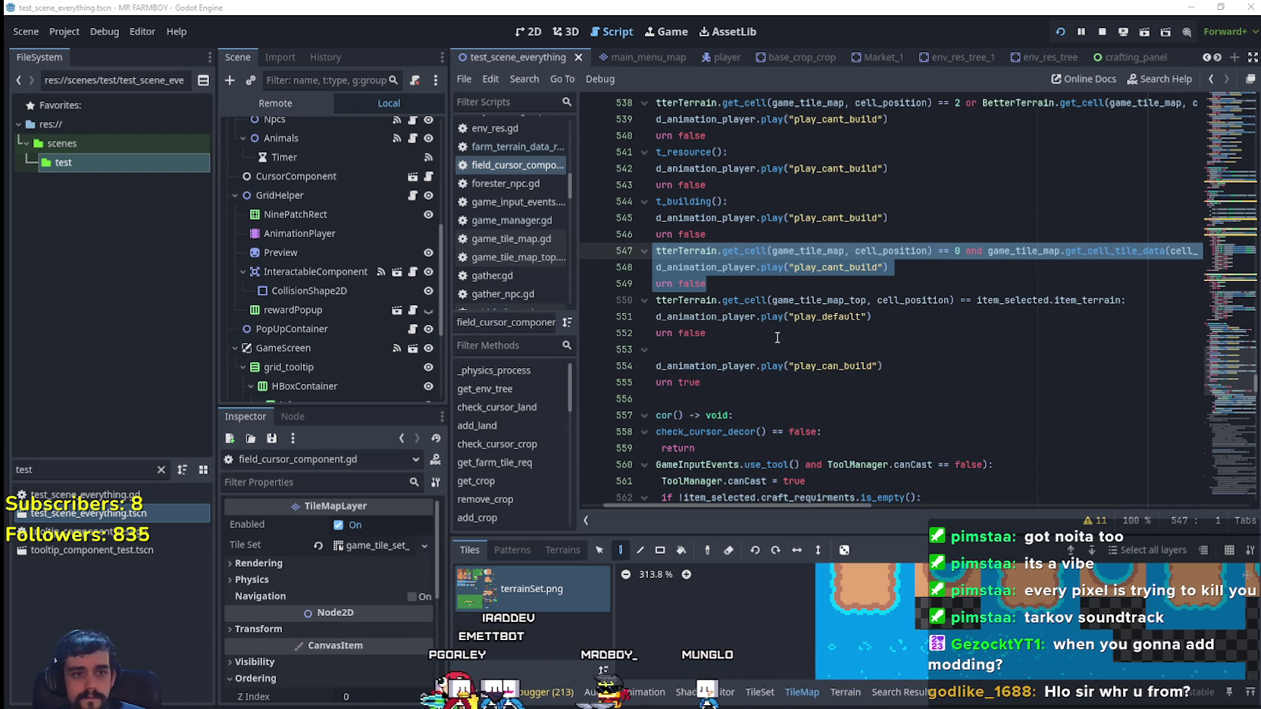
pyautogui.click(813, 307)
pyautogui.moveTo(929, 316)
pyautogui.mouseDown()
pyautogui.moveTo(721, 250)
pyautogui.moveTo(719, 300)
pyautogui.moveTo(758, 334)
pyautogui.moveTo(653, 300)
pyautogui.mouseUp()
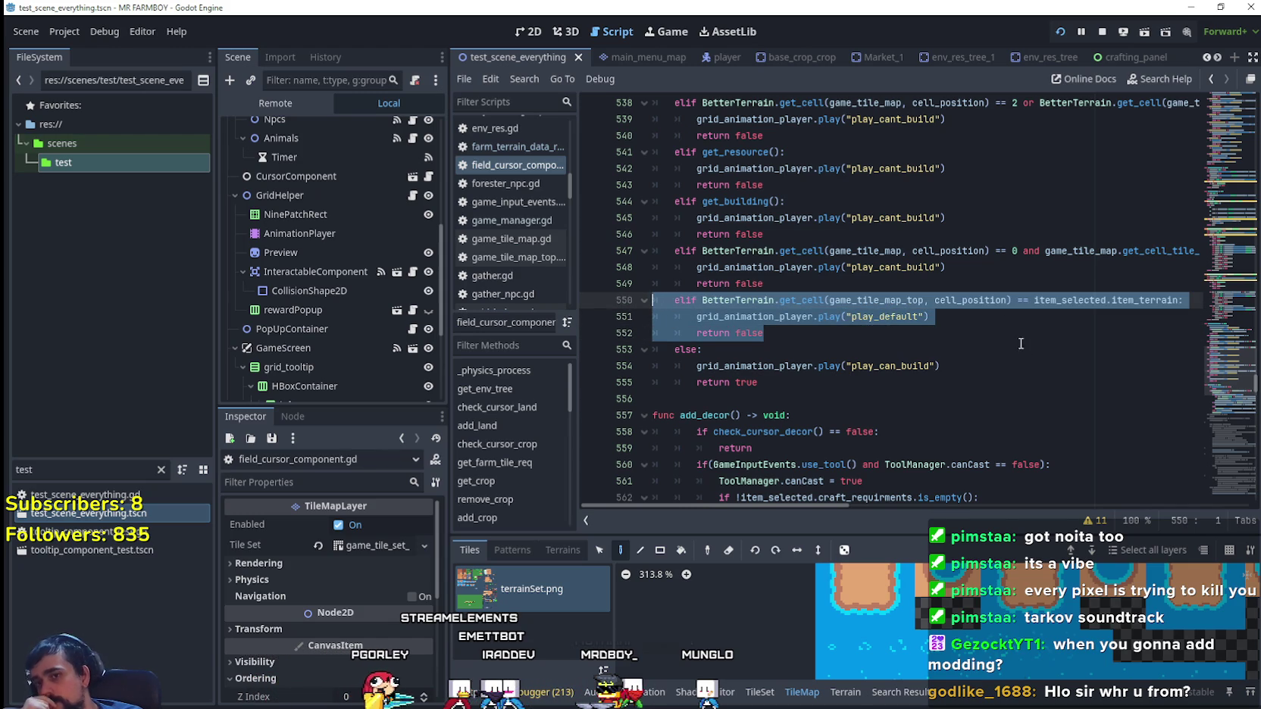
pyautogui.moveTo(987, 307)
pyautogui.scroll(1, 787, 216)
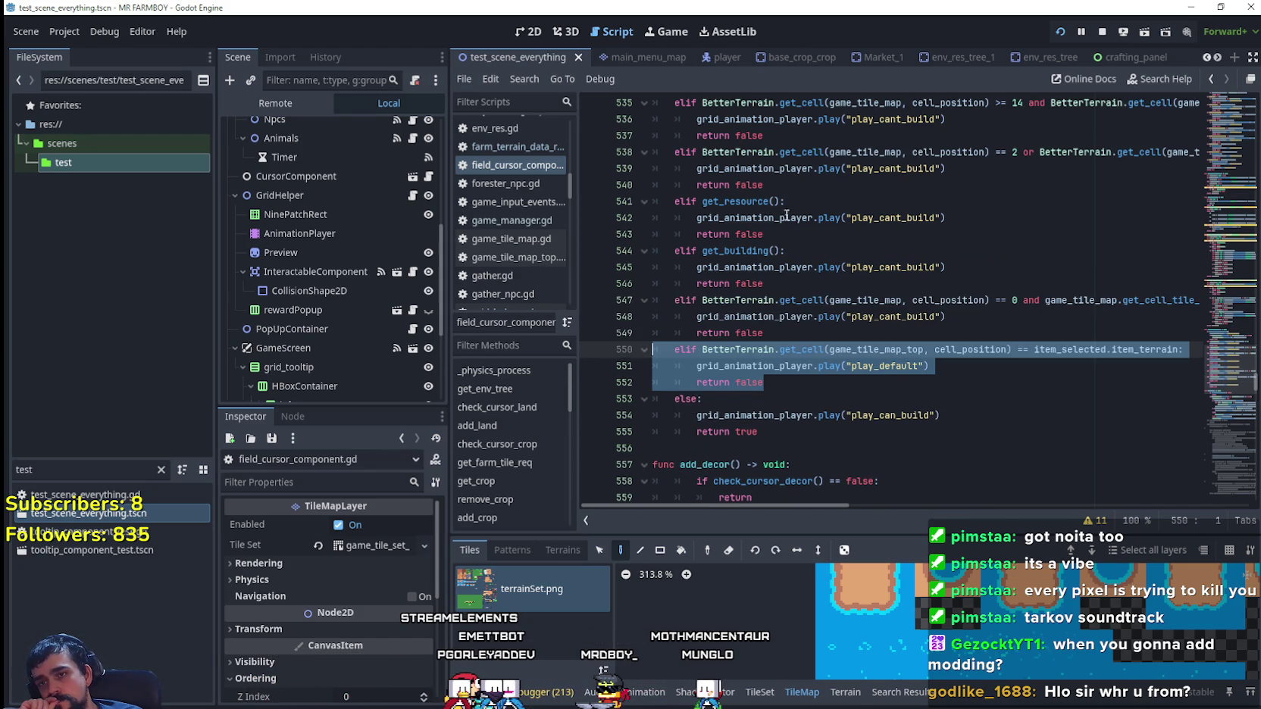
pyautogui.scroll(2, 1021, 309)
pyautogui.scroll(-2, 1009, 345)
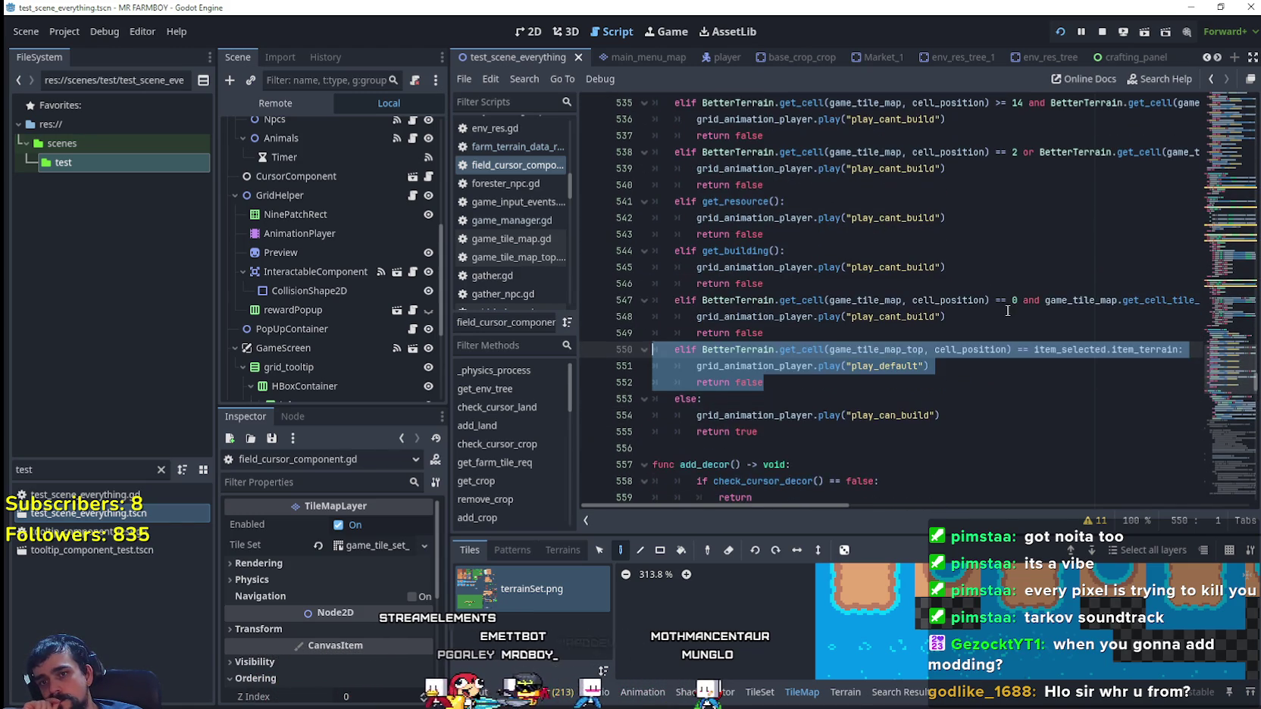
pyautogui.click(971, 382)
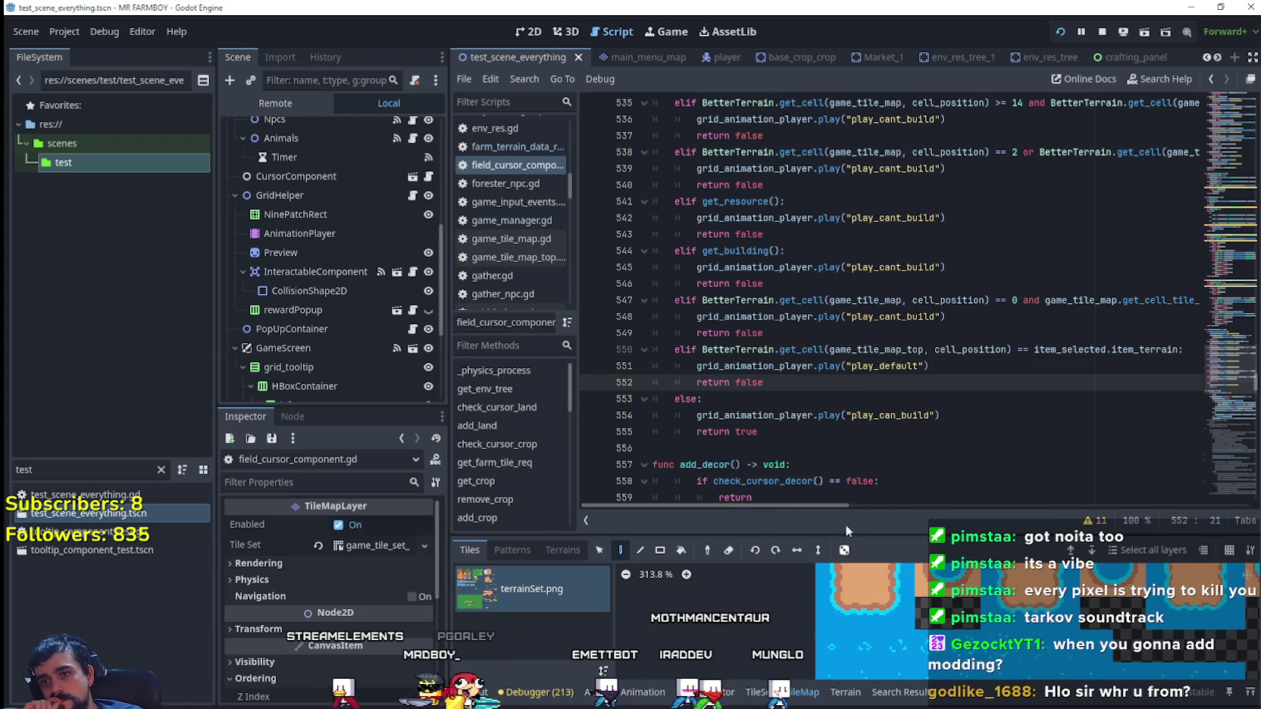
pyautogui.moveTo(835, 509)
pyautogui.mouseDown()
pyautogui.moveTo(860, 515)
pyautogui.moveTo(773, 503)
pyautogui.mouseUp()
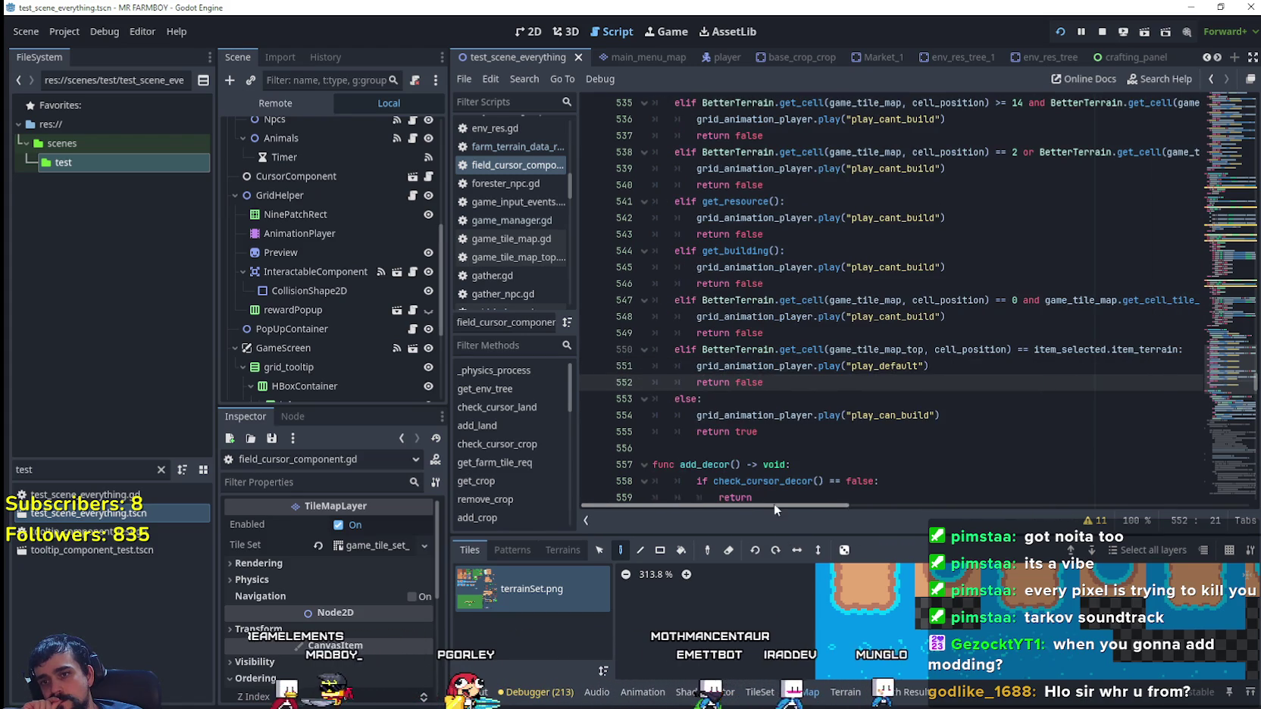
pyautogui.moveTo(1010, 386)
pyautogui.mouseDown()
pyautogui.moveTo(925, 367)
pyautogui.moveTo(649, 354)
pyautogui.mouseUp()
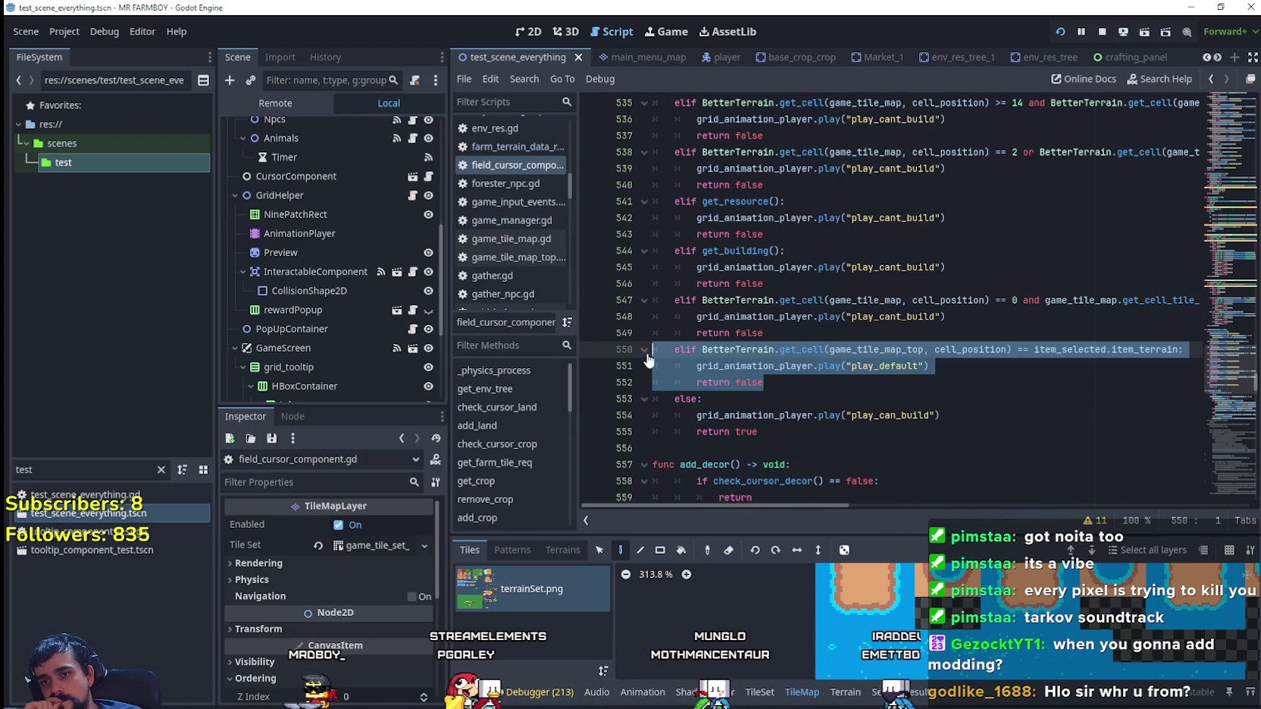
pyautogui.click(985, 369)
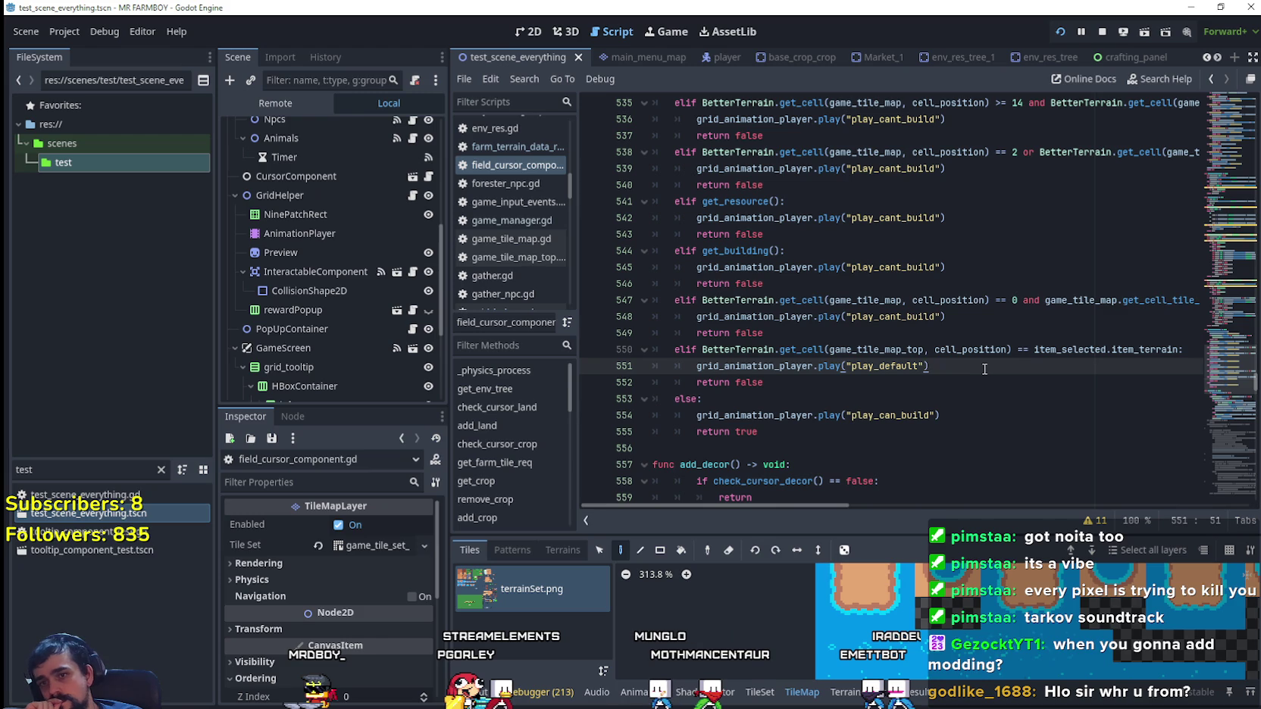
pyautogui.moveTo(698, 376); pyautogui.dragTo(632, 356)
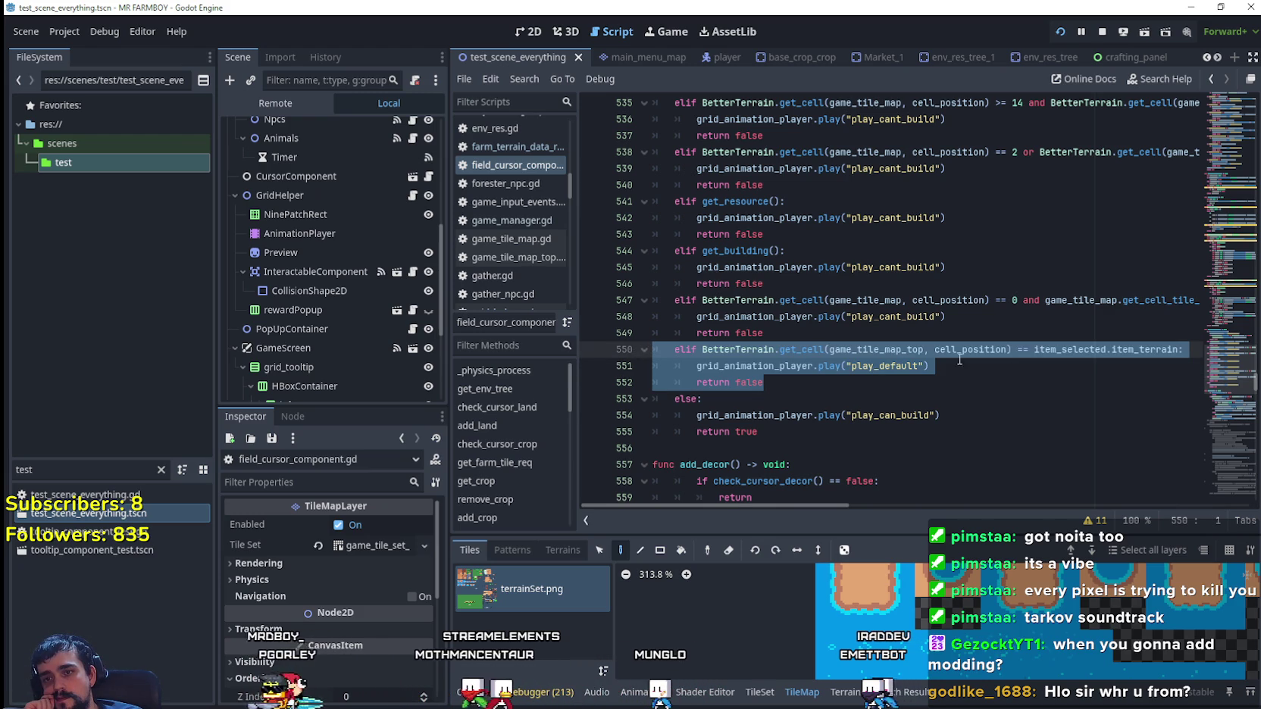
pyautogui.doubleClick(1148, 353)
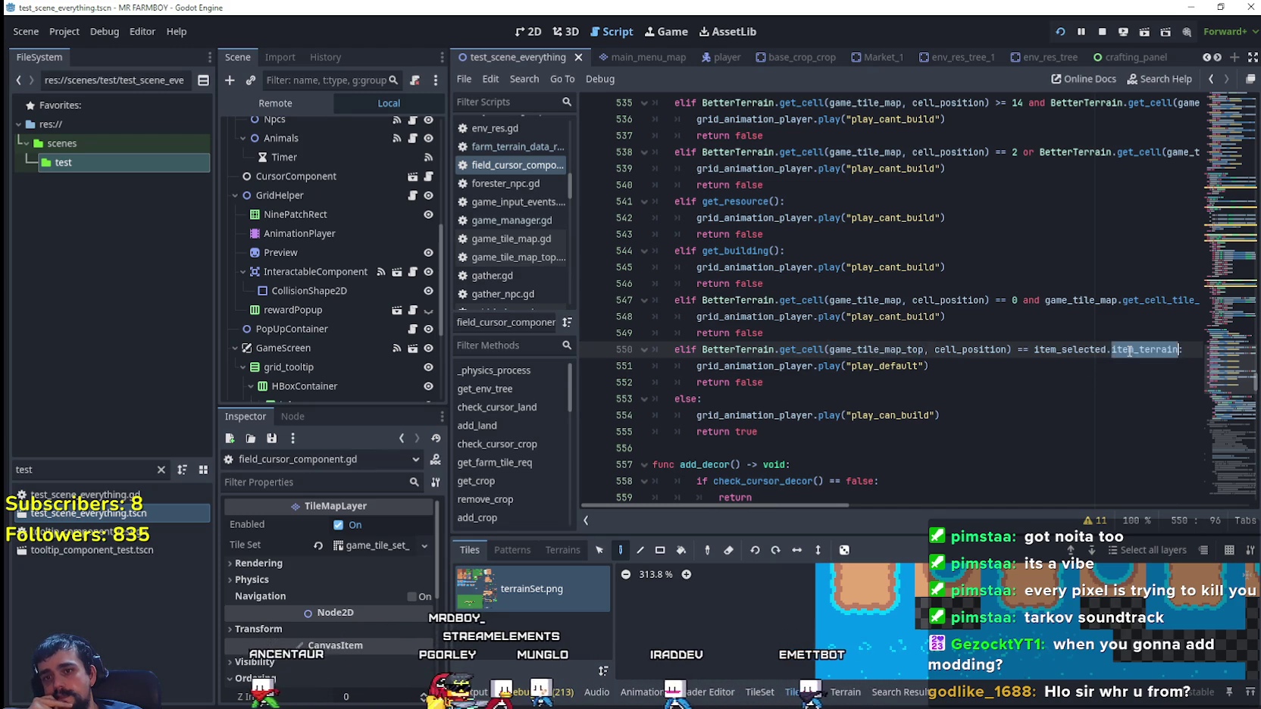
pyautogui.click(1040, 365)
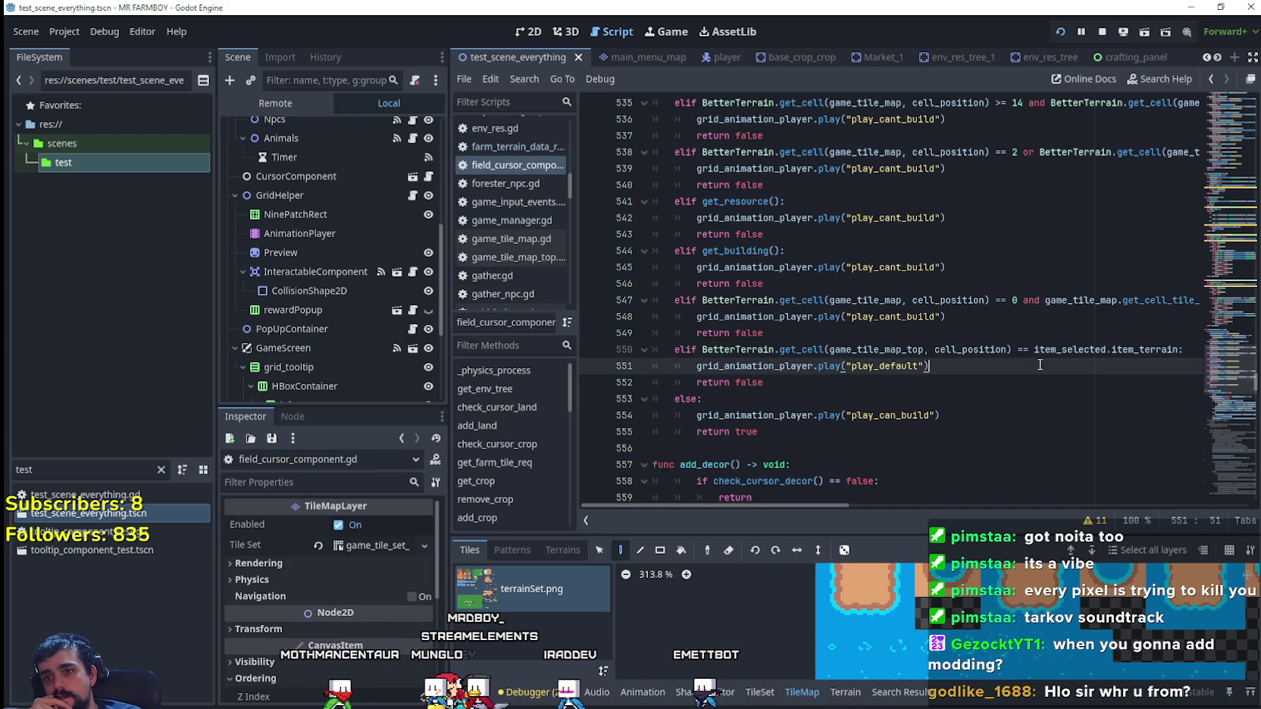
pyautogui.moveTo(763, 383); pyautogui.dragTo(639, 356)
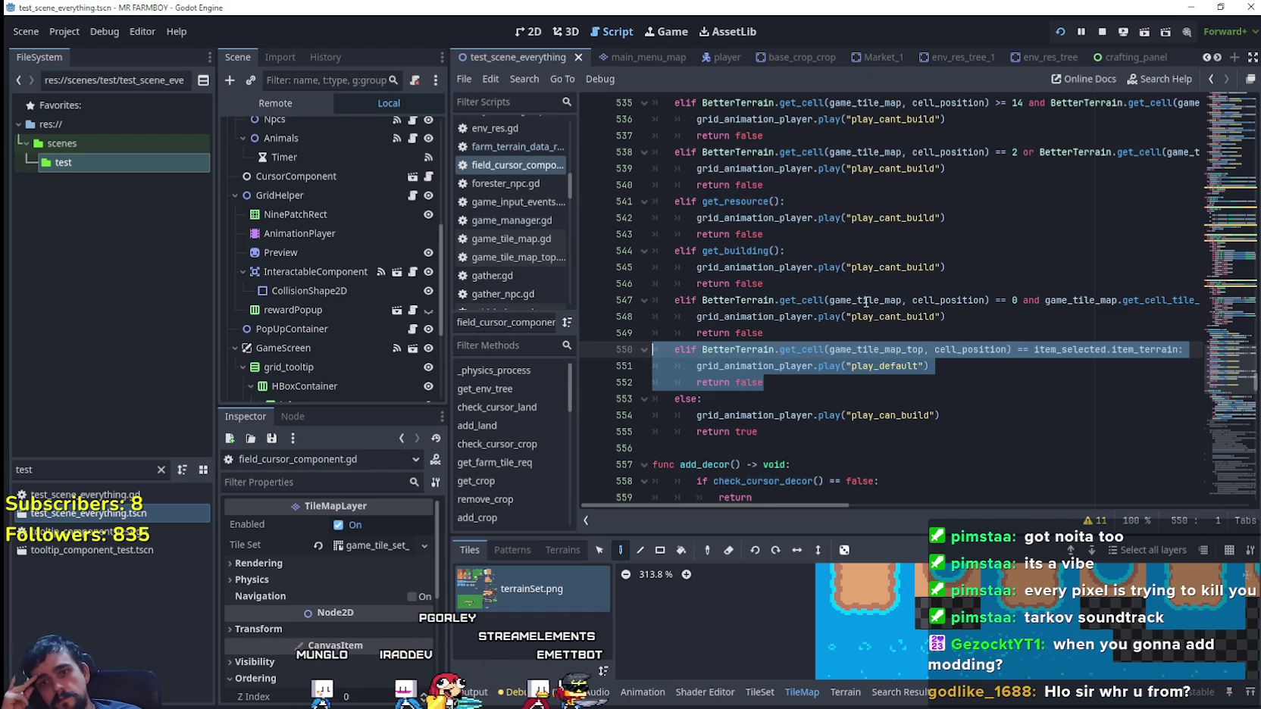
pyautogui.click(859, 387)
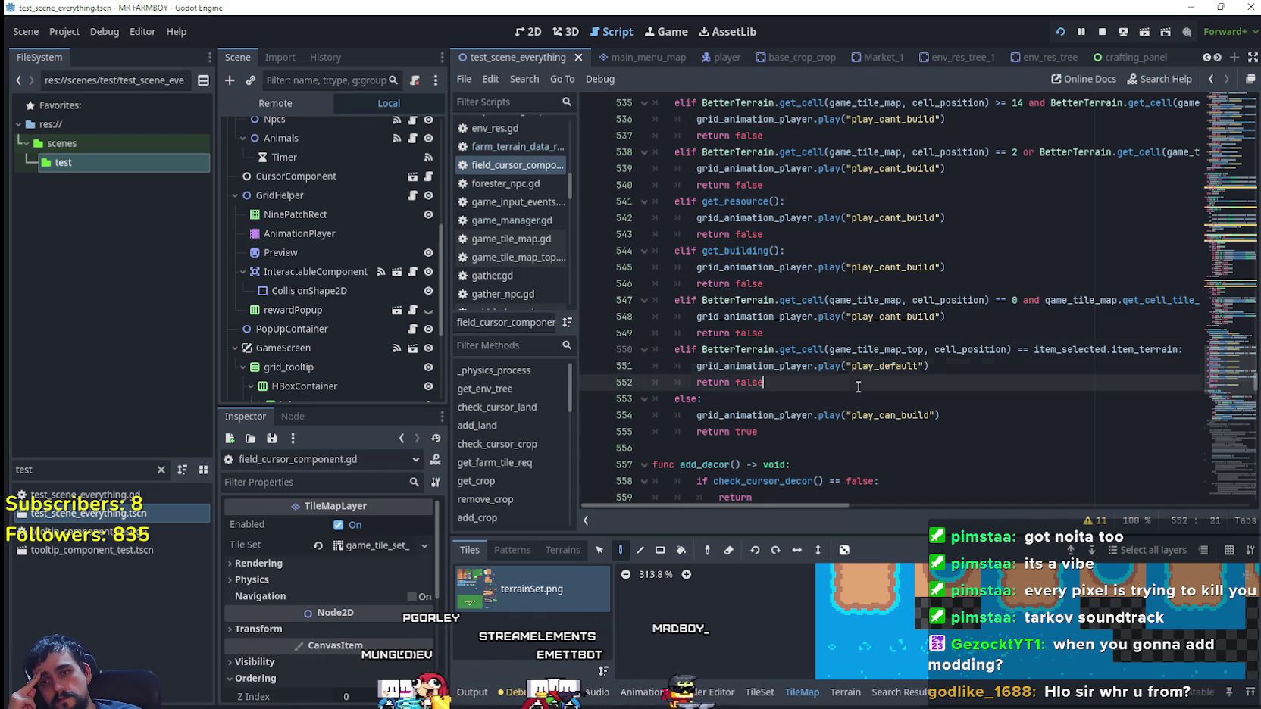
pyautogui.moveTo(859, 388); pyautogui.dragTo(627, 349)
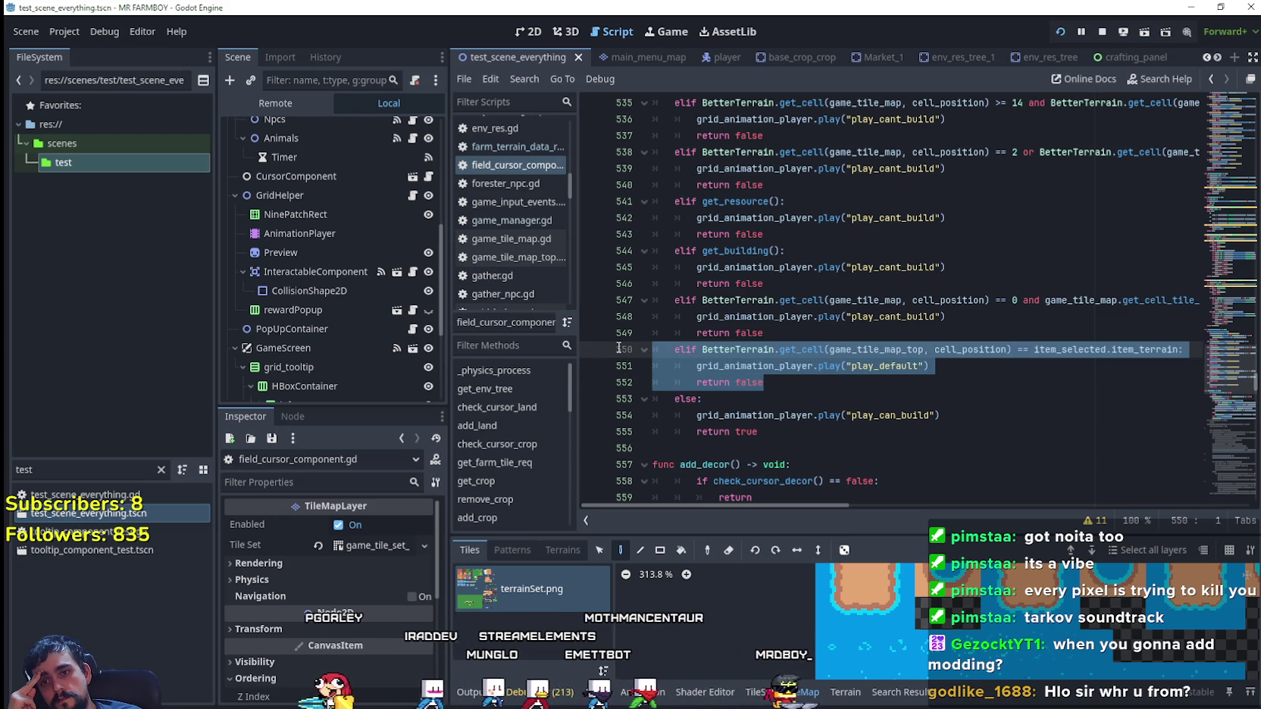
pyautogui.doubleClick(1069, 349)
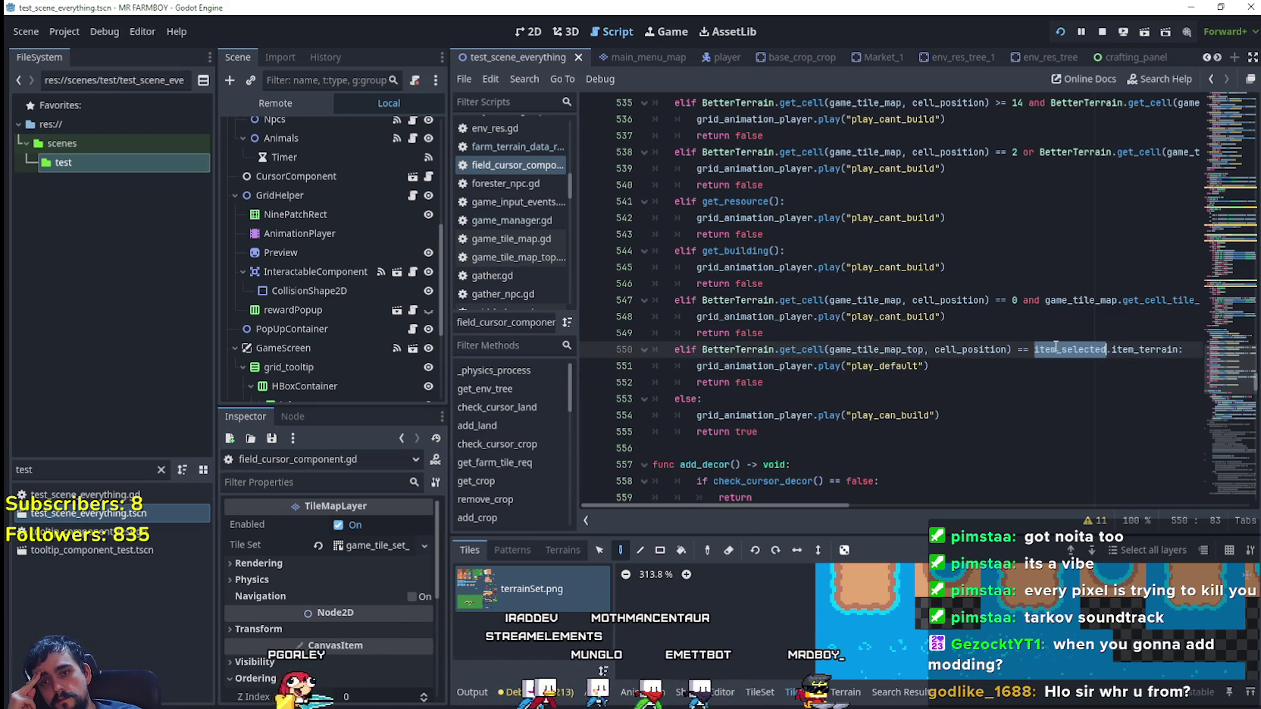
pyautogui.rightClick(1055, 350)
pyautogui.click(1081, 444)
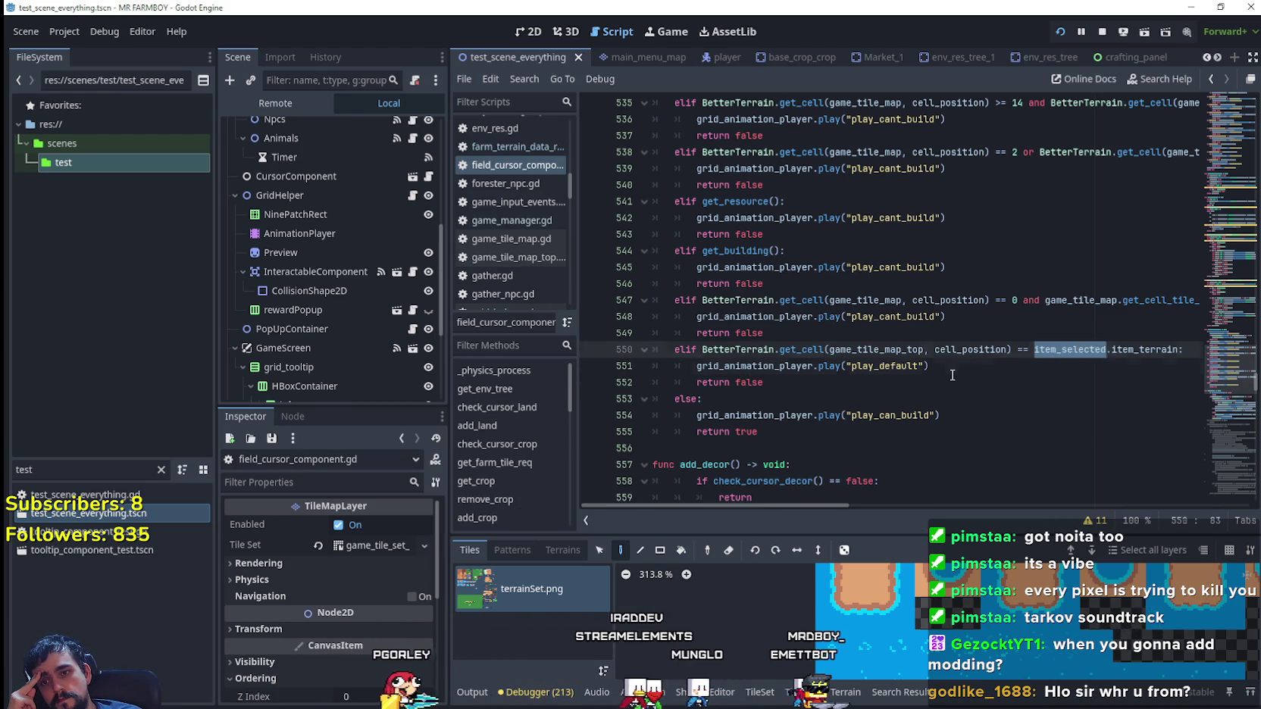
pyautogui.click(935, 371)
pyautogui.click(52, 470)
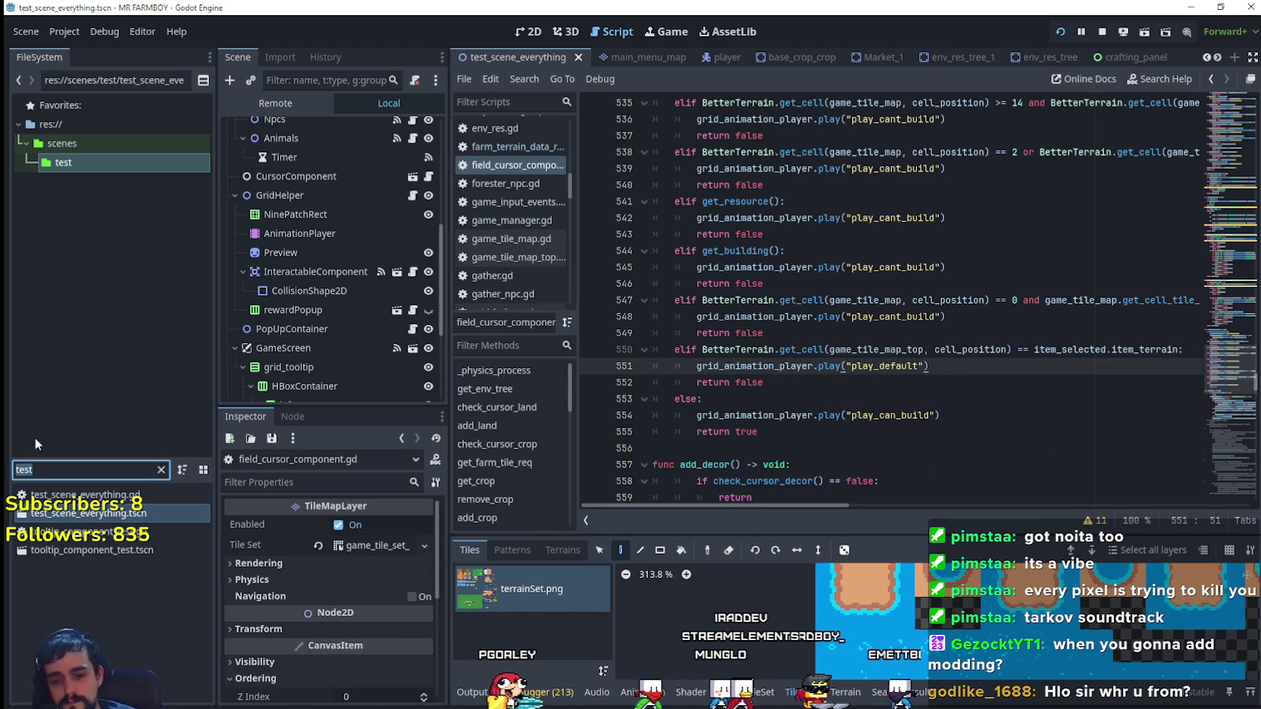
# - Filter the FileSystem for 'shop_' and inspect shop_small_tree_2.tres in the Inspector
pyautogui.write('shop')
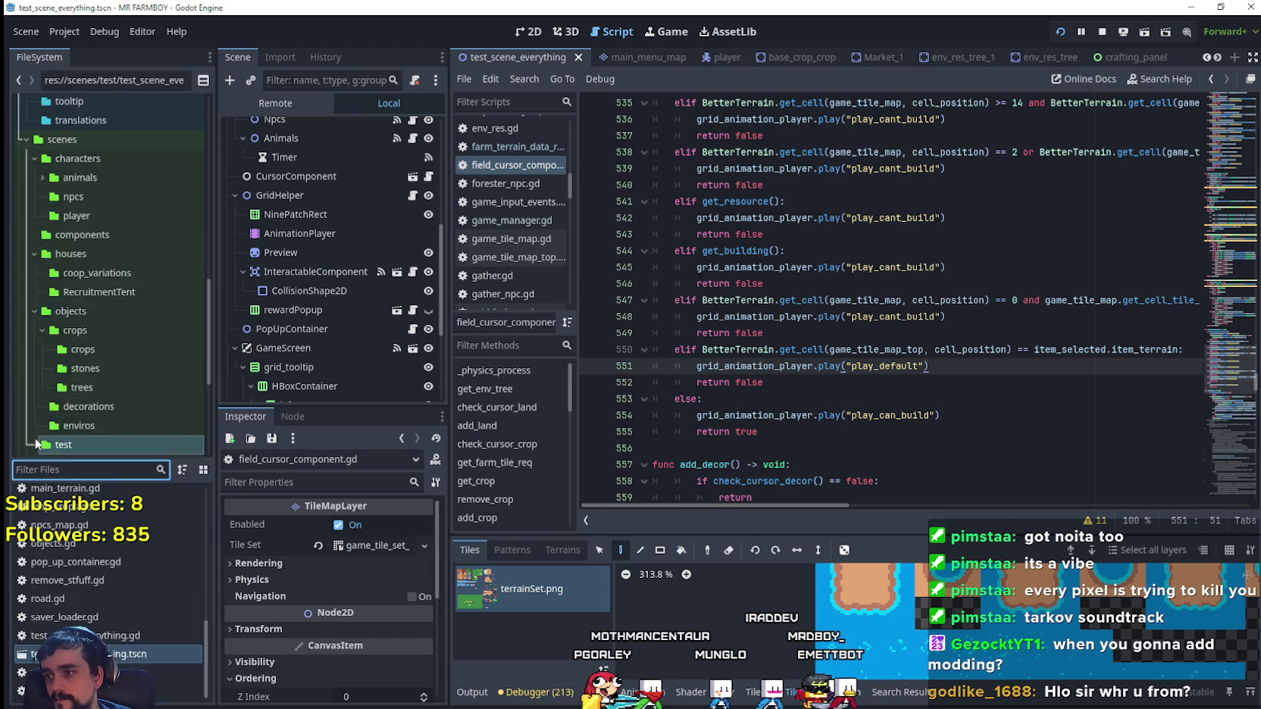
pyautogui.write('_')
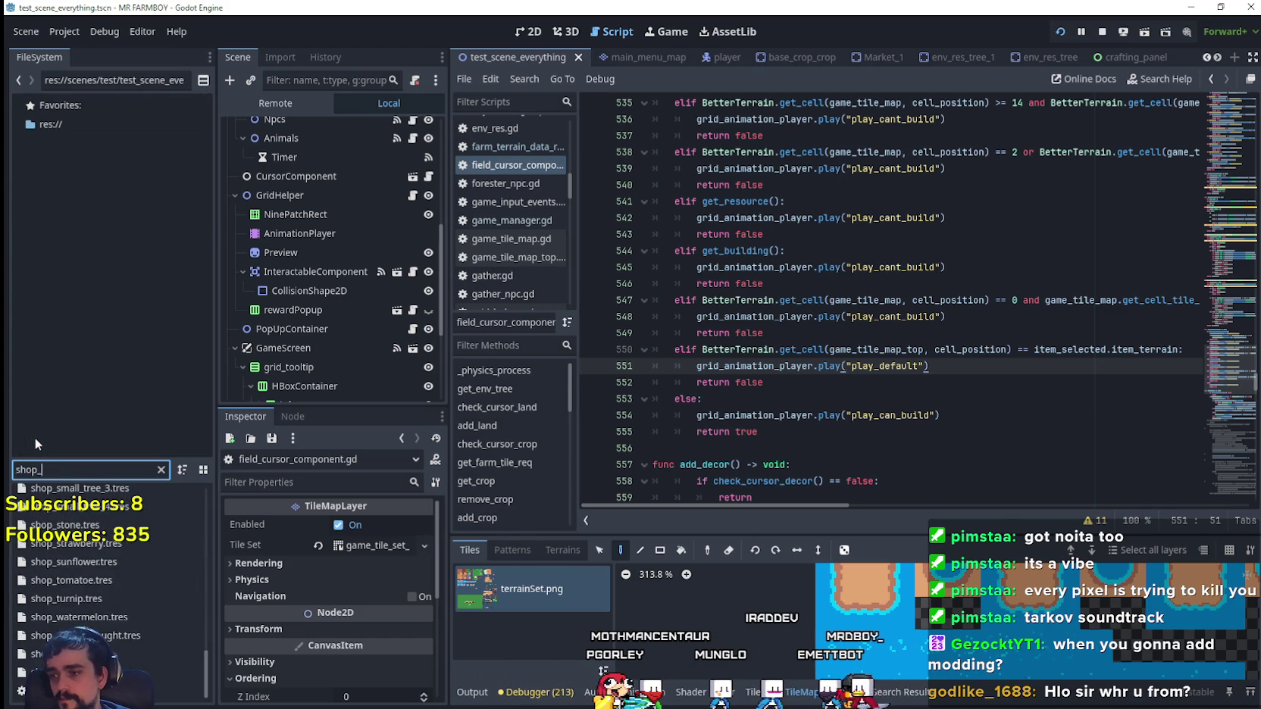
pyautogui.scroll(2, 89, 529)
pyautogui.click(84, 524)
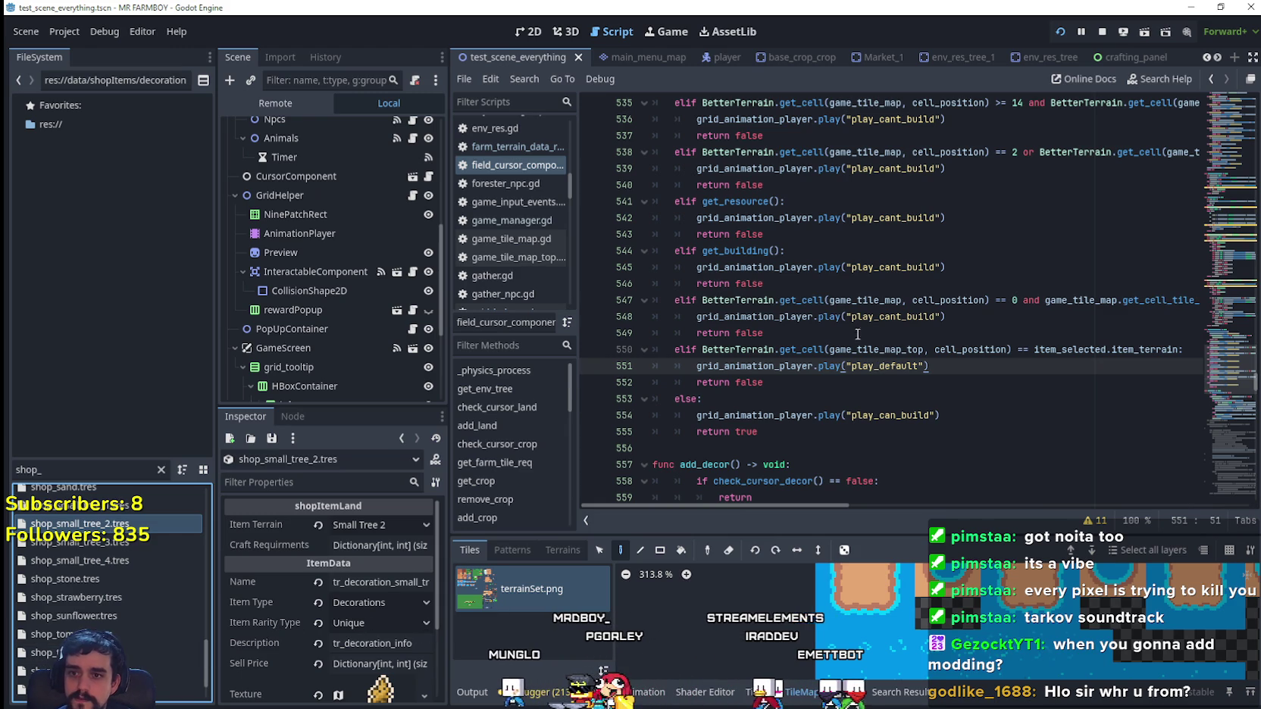
# - Examine the BetterTerrain condition on lines 549–551, leaving the caret at the start of line 550's condition
pyautogui.click(883, 335)
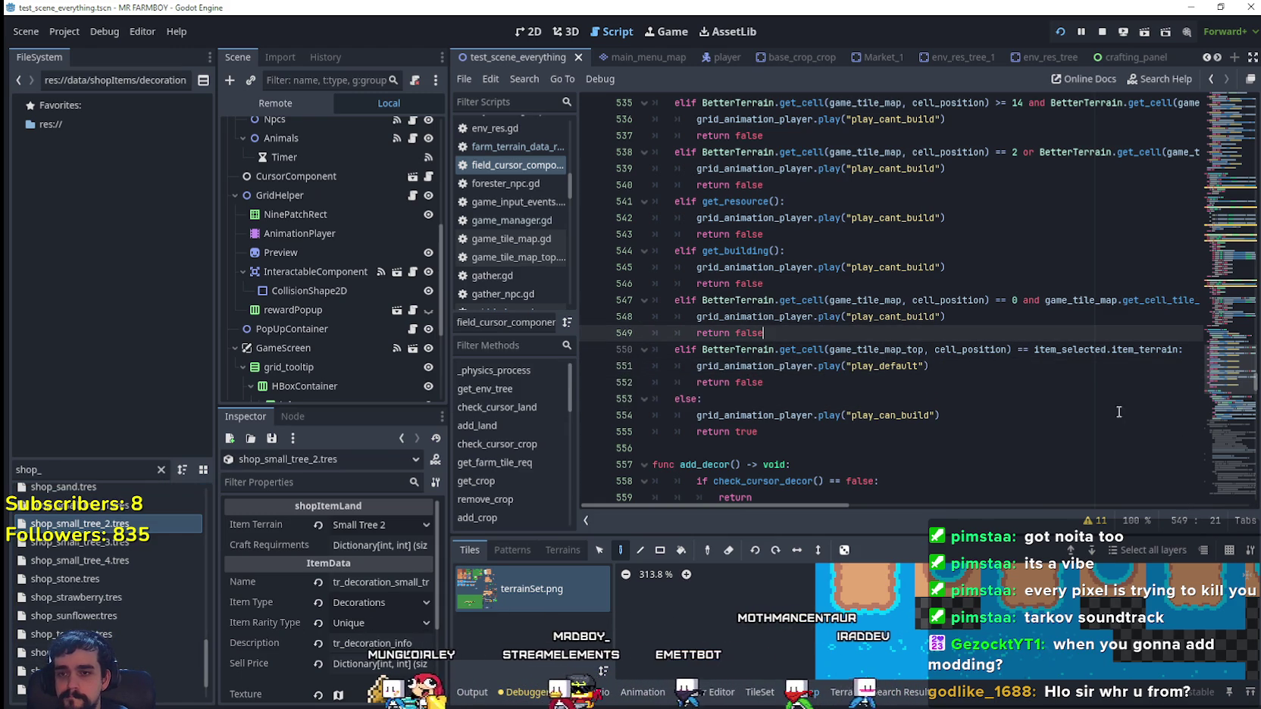
pyautogui.click(1076, 367)
pyautogui.click(839, 339)
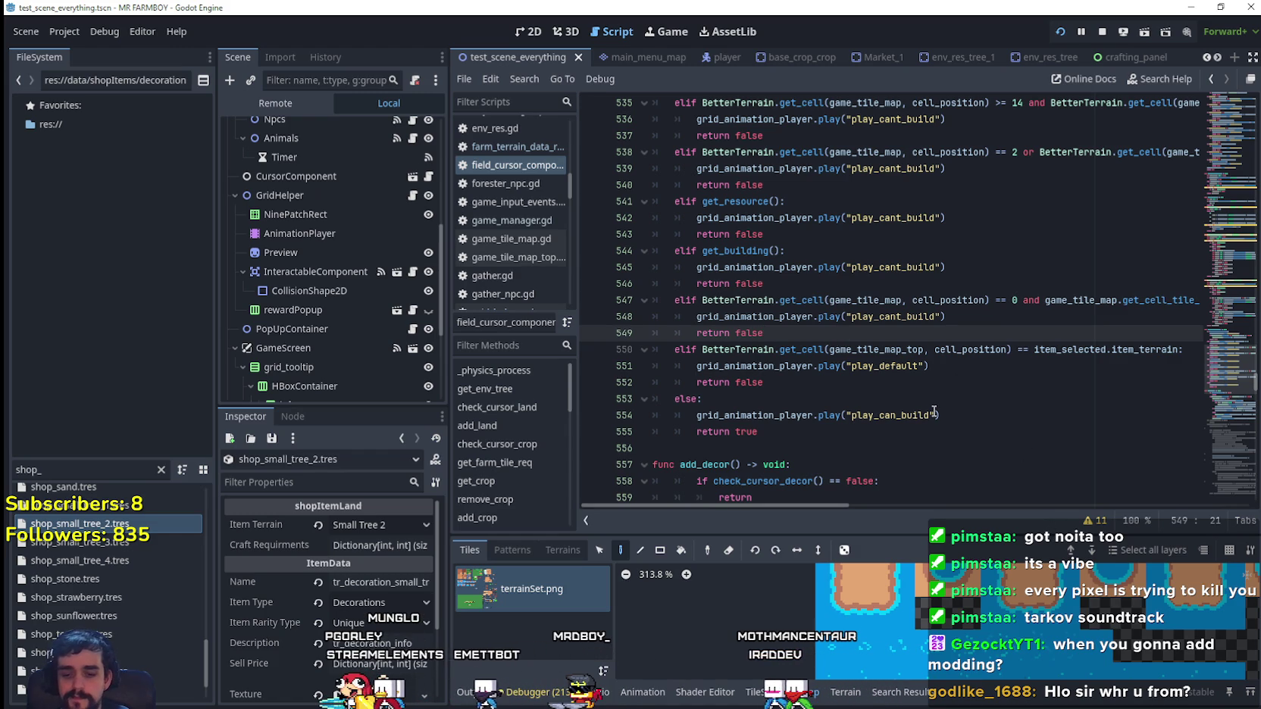
pyautogui.click(701, 351)
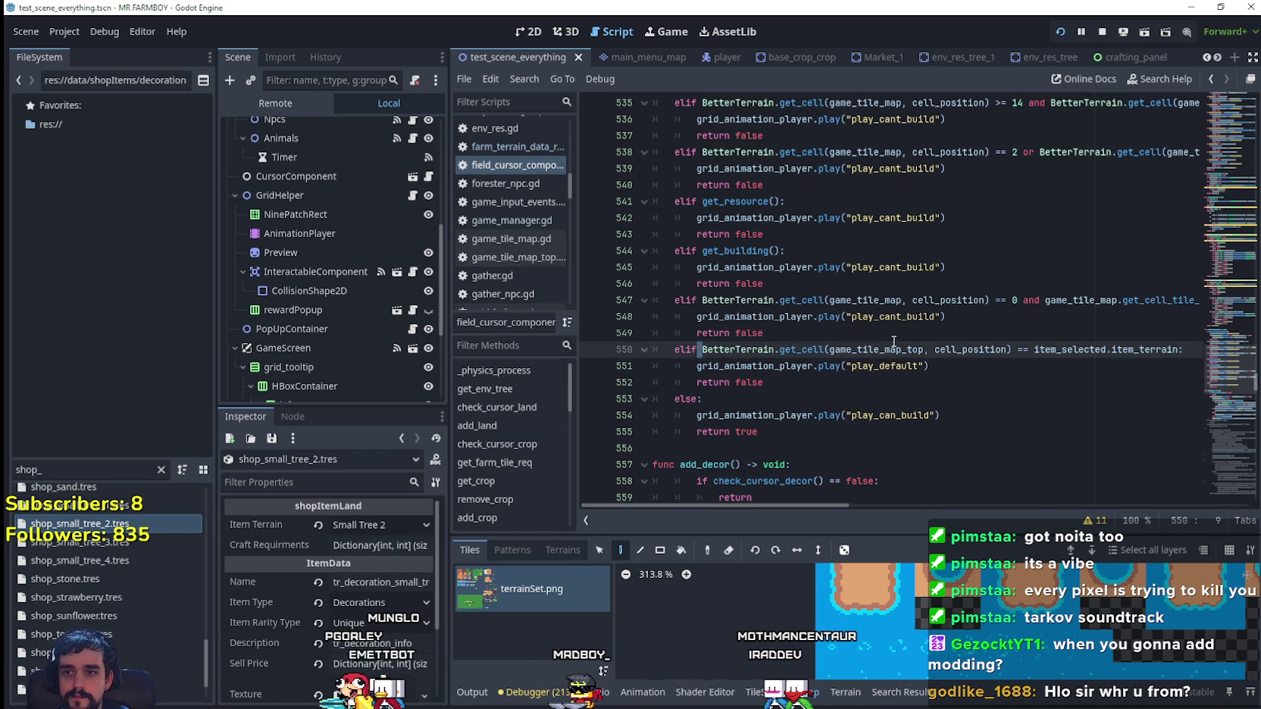
pyautogui.moveTo(929, 366); pyautogui.dragTo(694, 344)
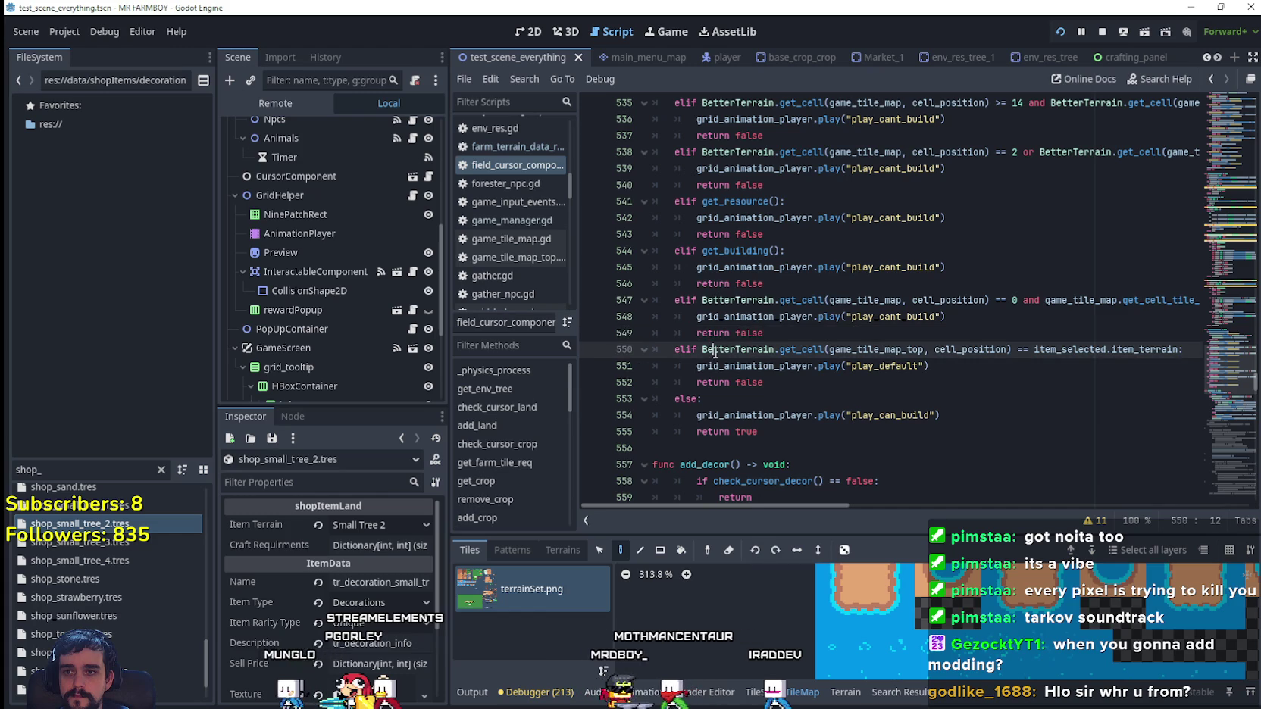
pyautogui.click(701, 367)
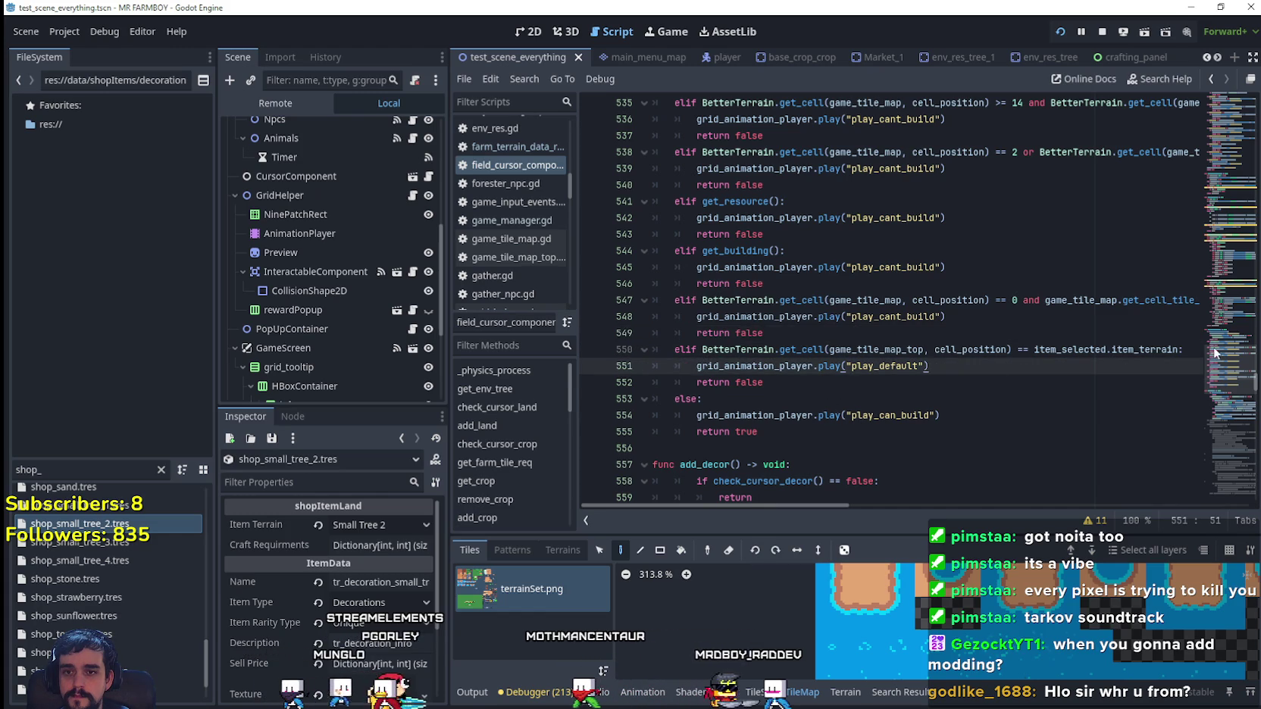
pyautogui.moveTo(1181, 350); pyautogui.dragTo(703, 350)
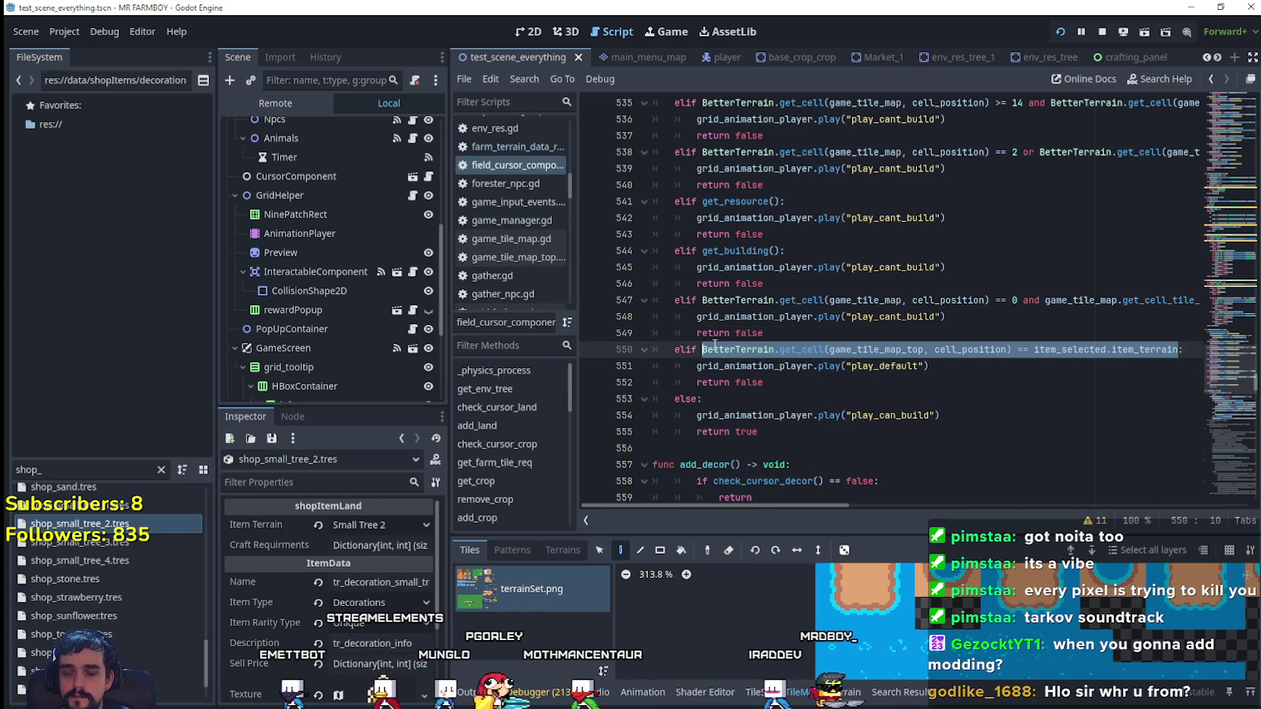
pyautogui.click(714, 347)
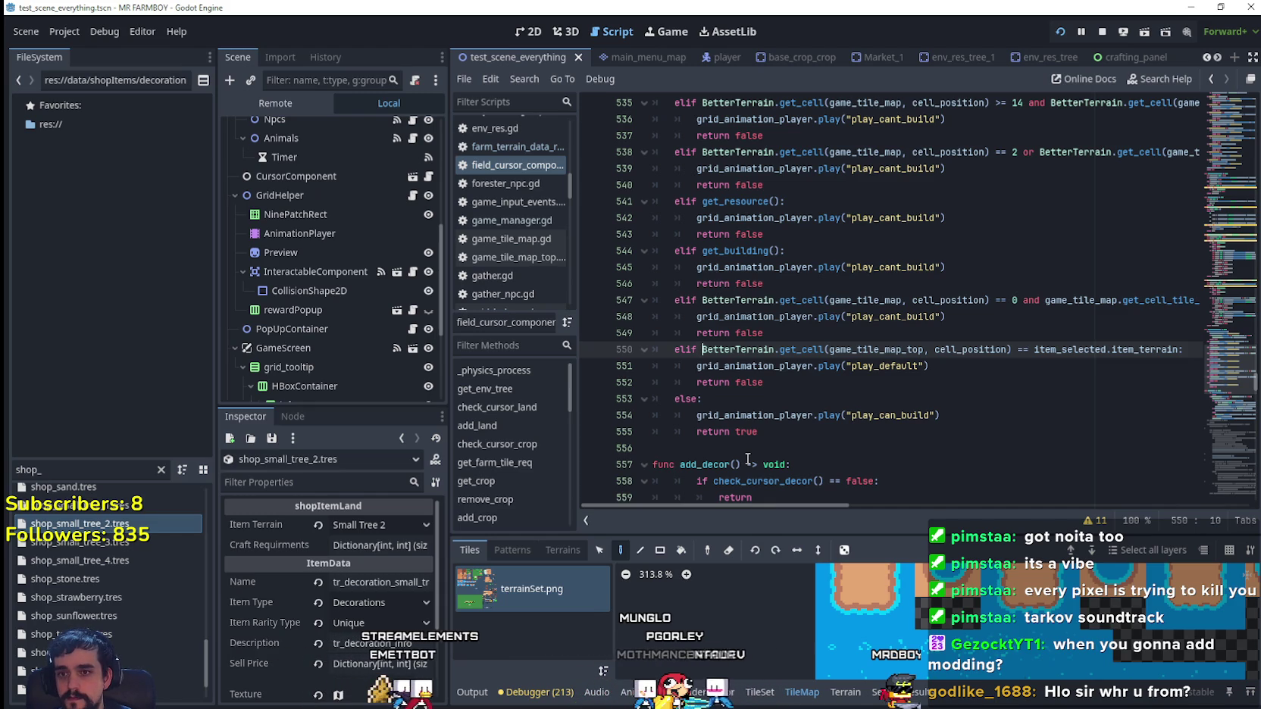
# - Prefix line 550's condition with 'item_selected.item_rarity_type == DataTypes.Rarity.NORMAL and'
pyautogui.write('item_')
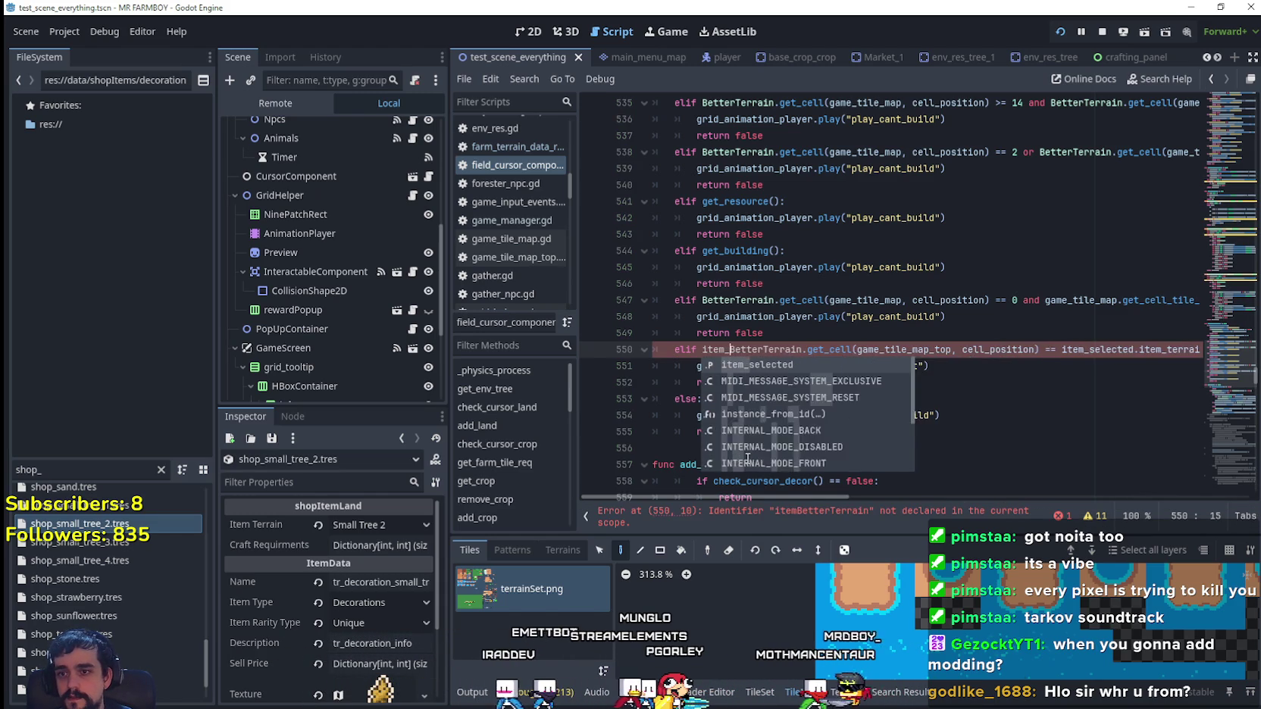
pyautogui.press('Return')
pyautogui.write('.')
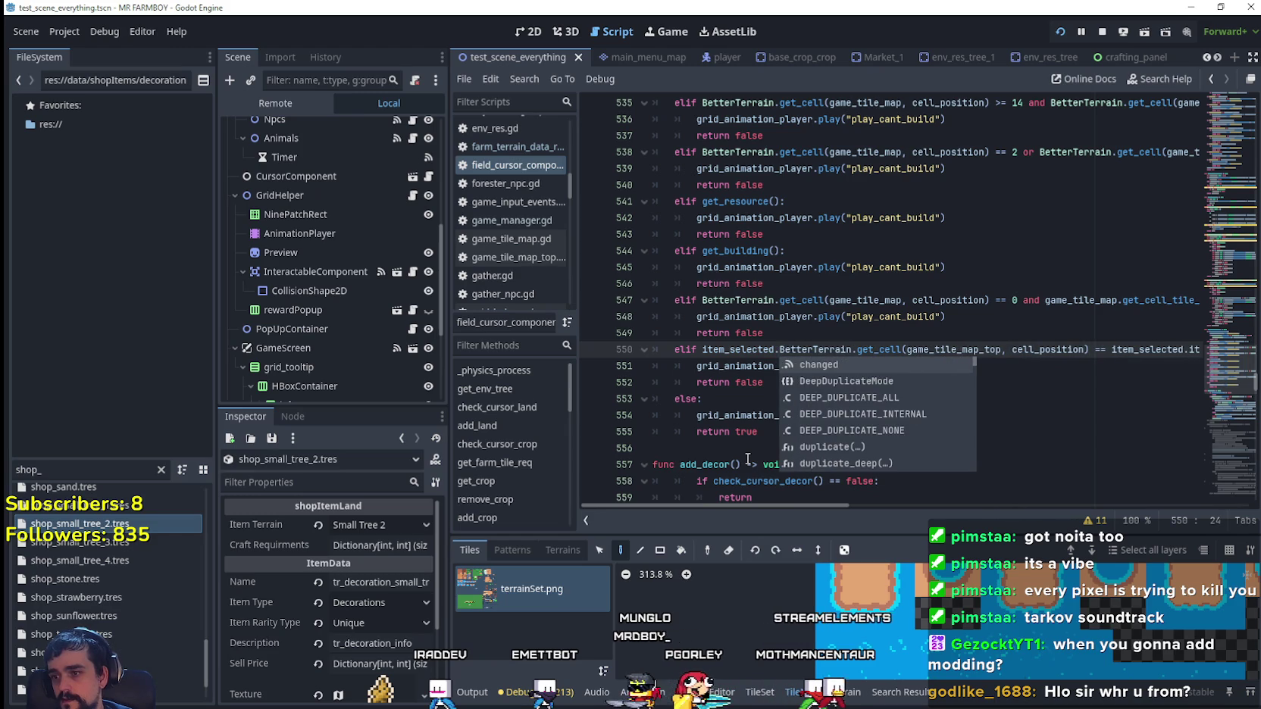
pyautogui.write('item_')
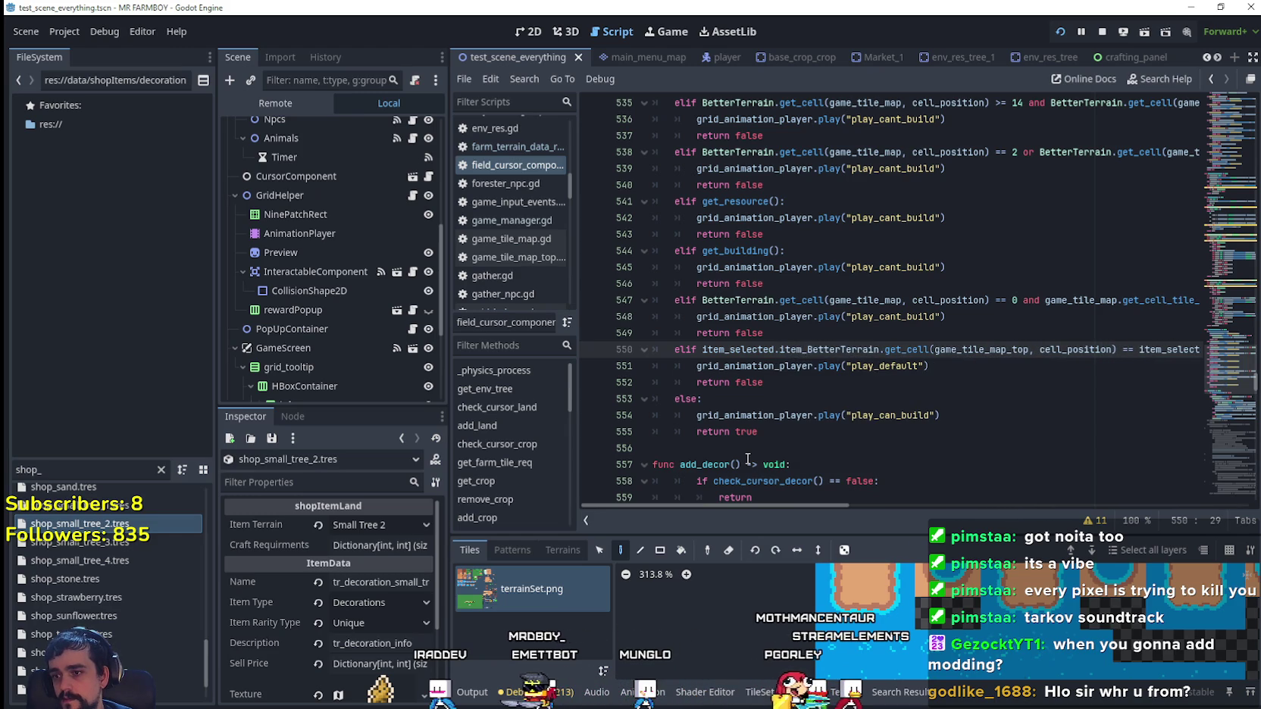
pyautogui.write('rarity_type')
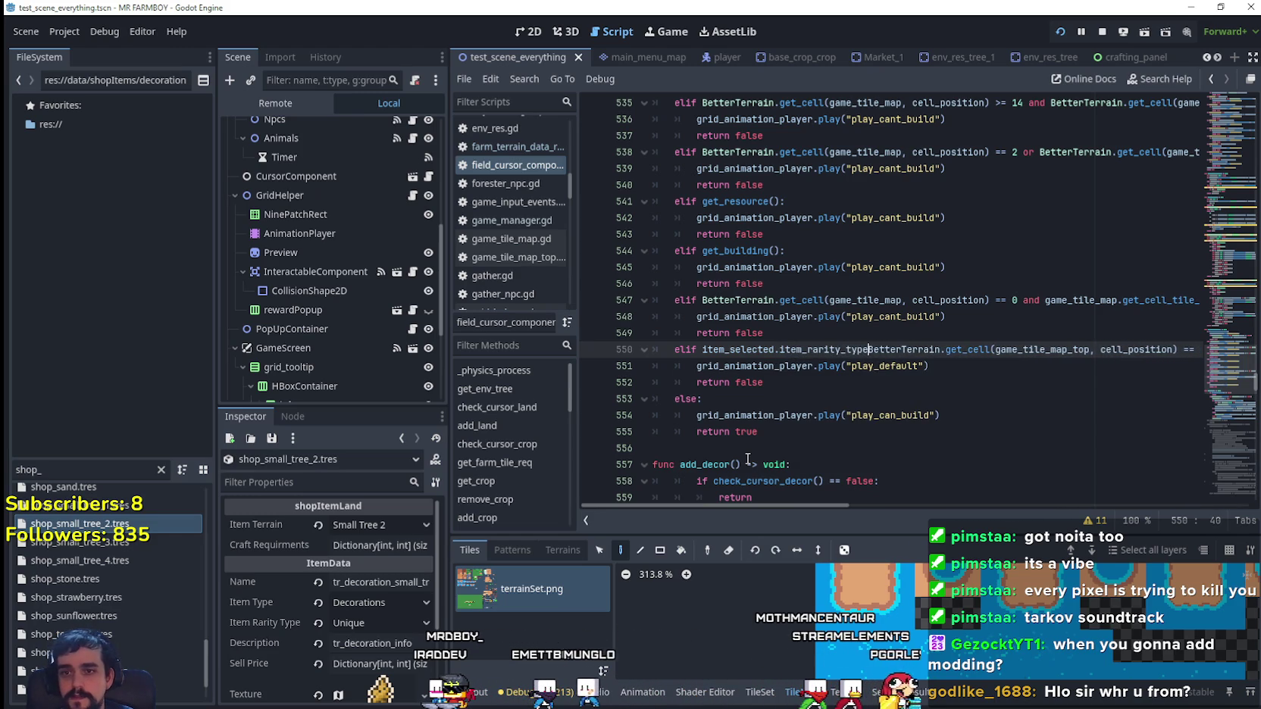
pyautogui.write(' == ')
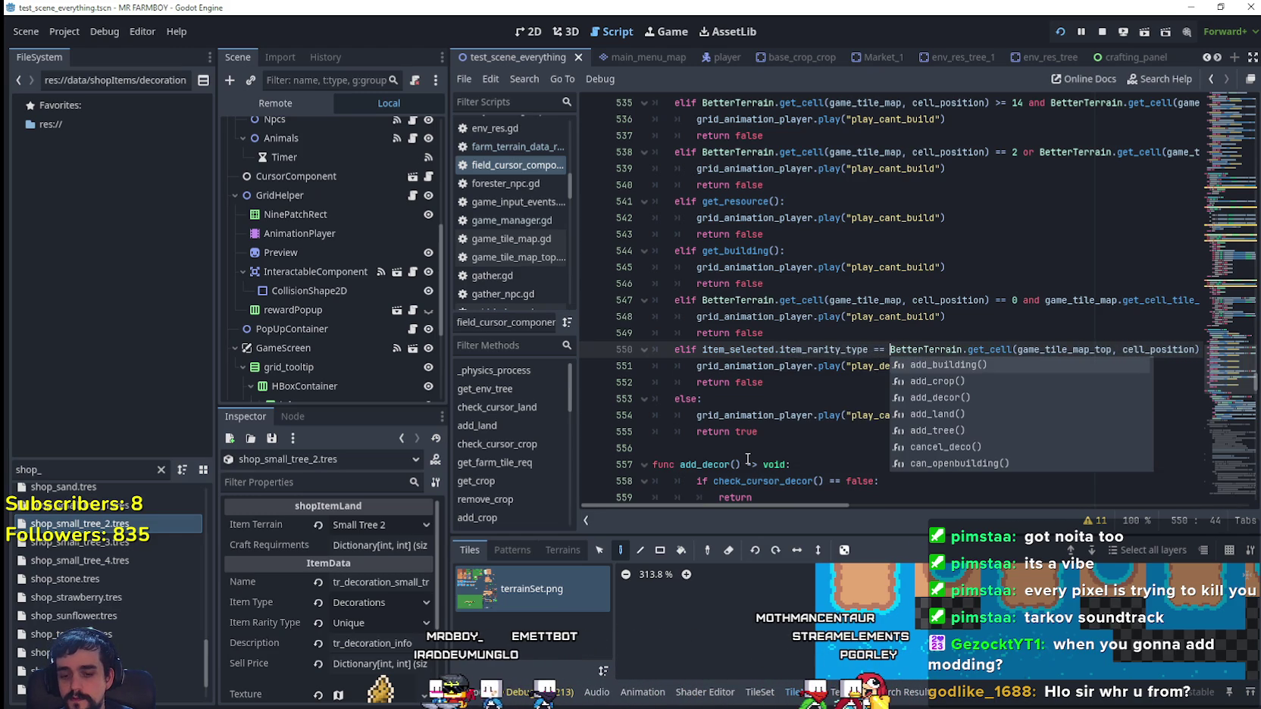
pyautogui.write('Data')
pyautogui.write('Types.D')
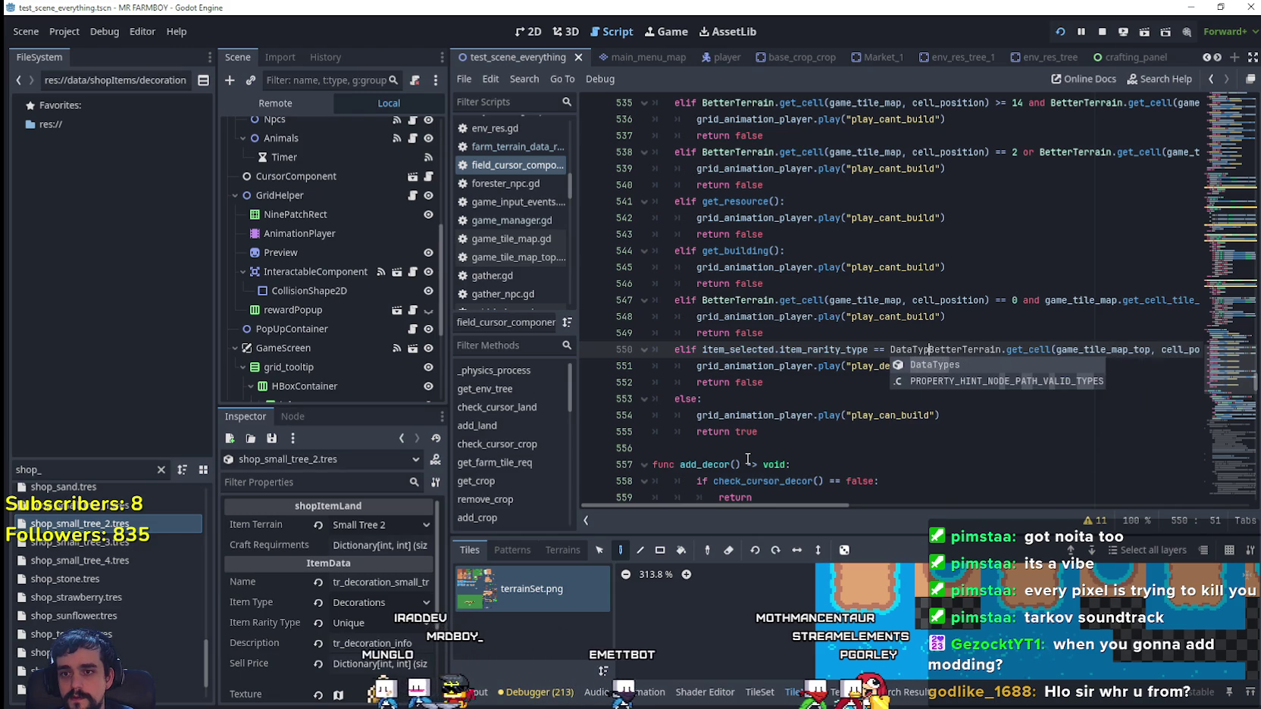
pyautogui.press('BackSpace')
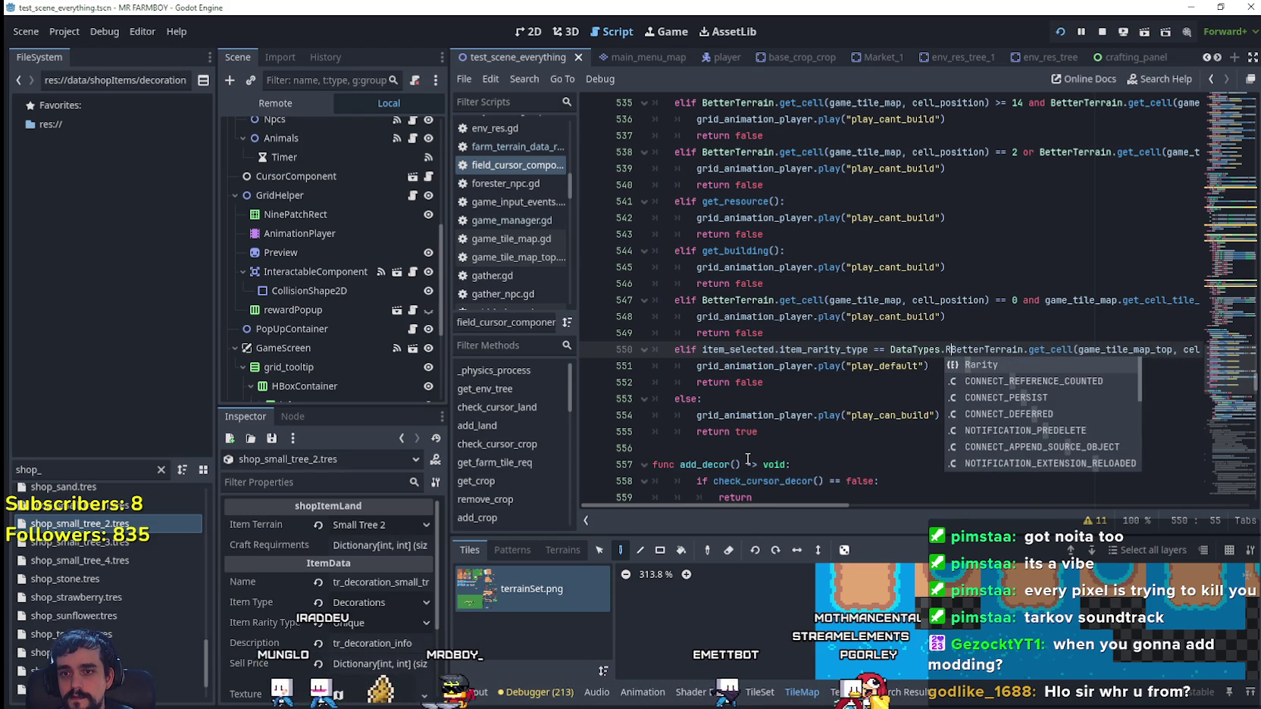
pyautogui.write('Rarityt')
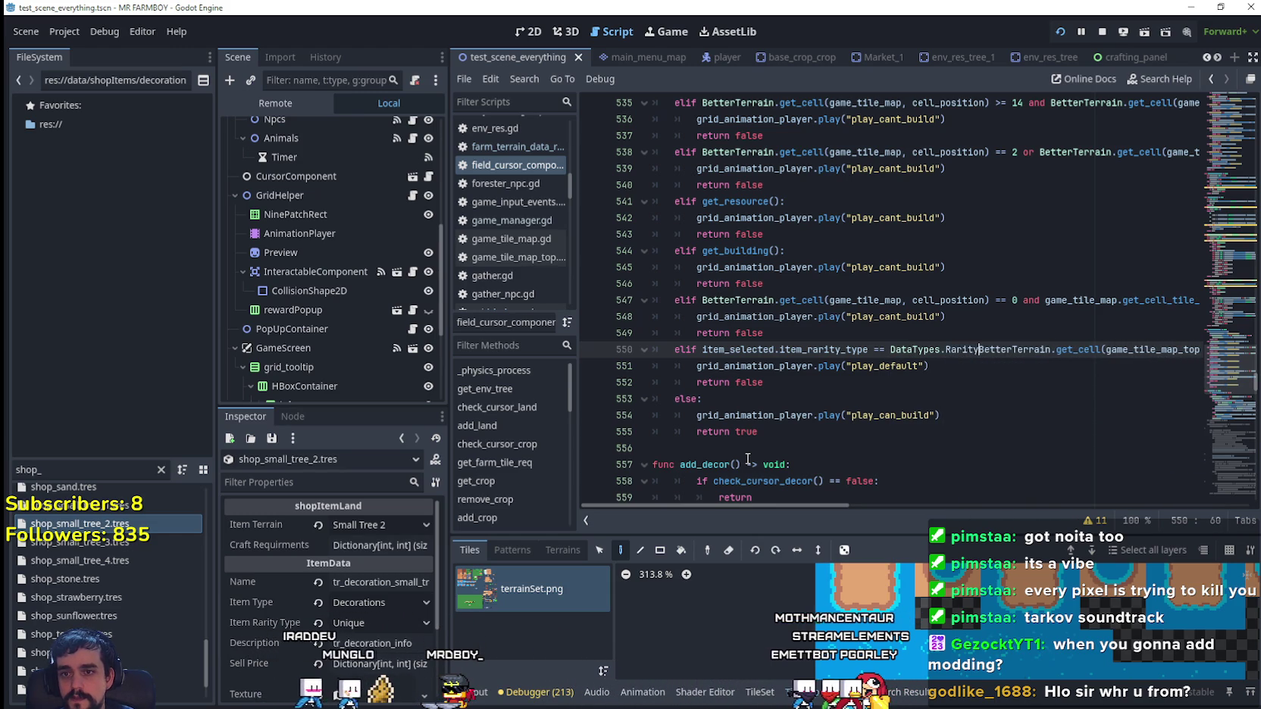
pyautogui.press('BackSpace')
pyautogui.write('.Normal and')
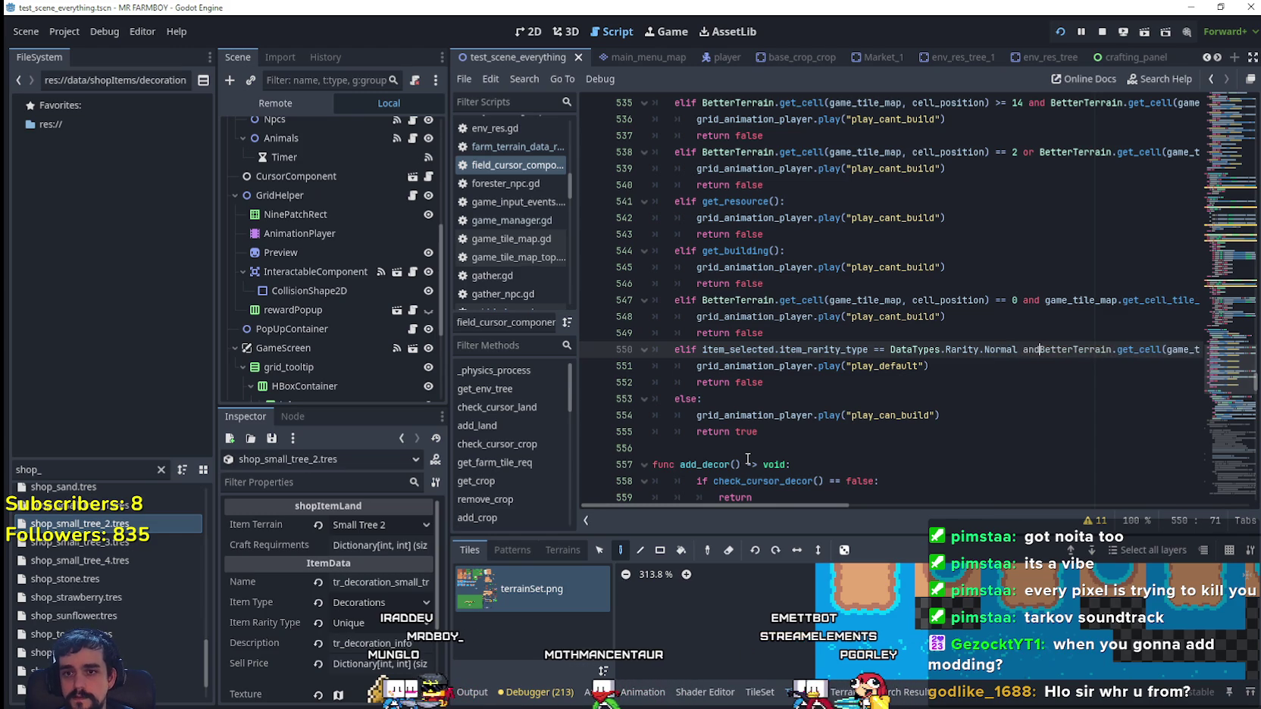
pyautogui.doubleClick(1002, 351)
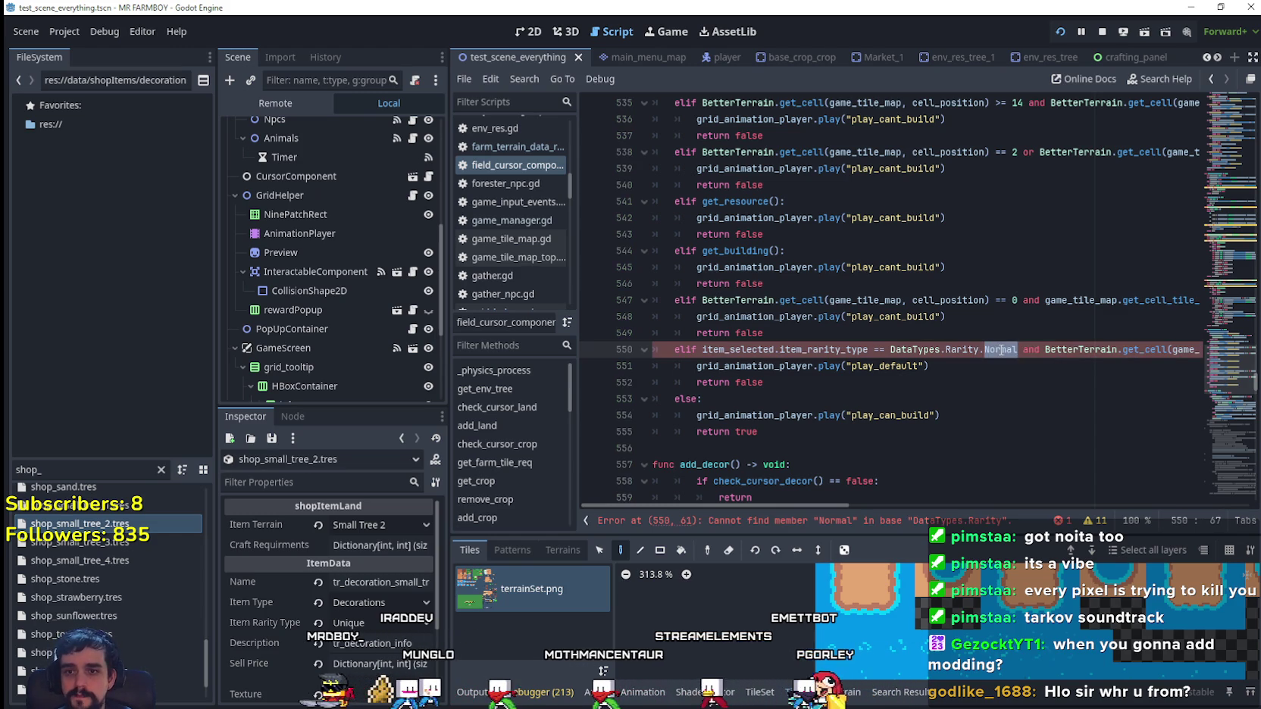
pyautogui.write('N')
pyautogui.press('Return')
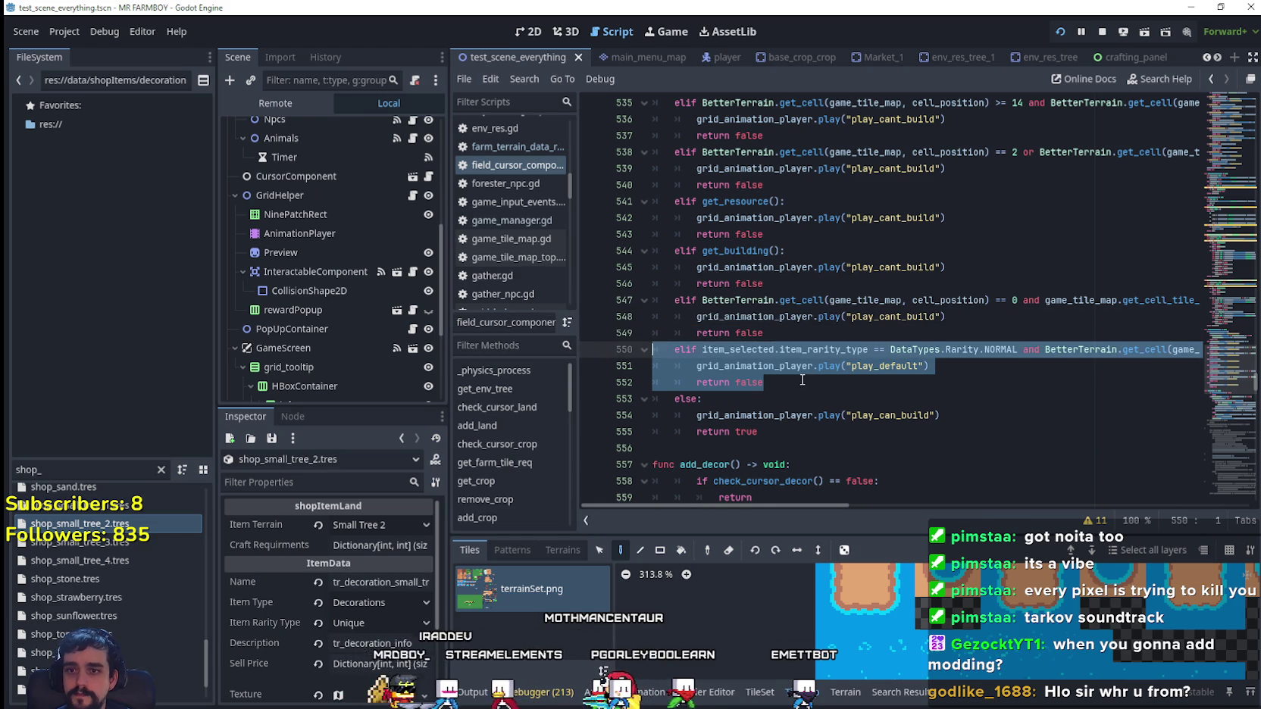
# - Paste a copy of the NORMAL branch as line 553 and change its rarity to UNIQUE
pyautogui.click(838, 389)
pyautogui.press('Return')
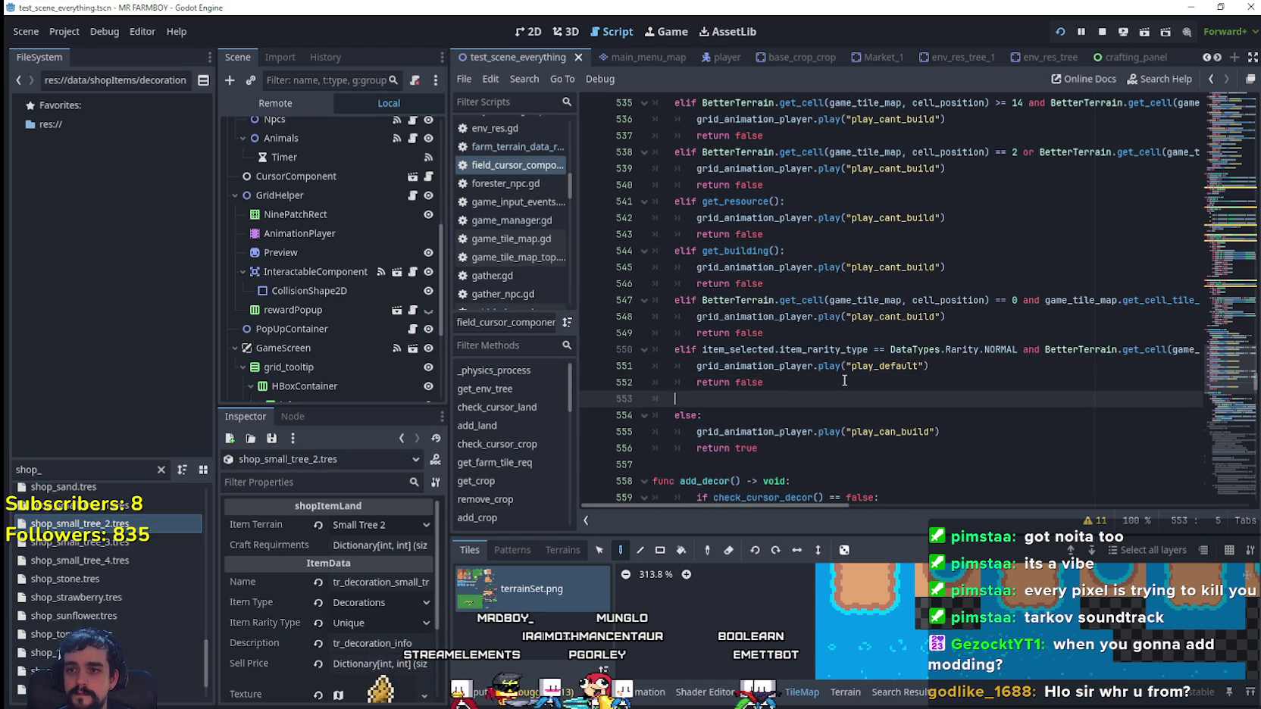
pyautogui.hotkey('ctrl', 'v')
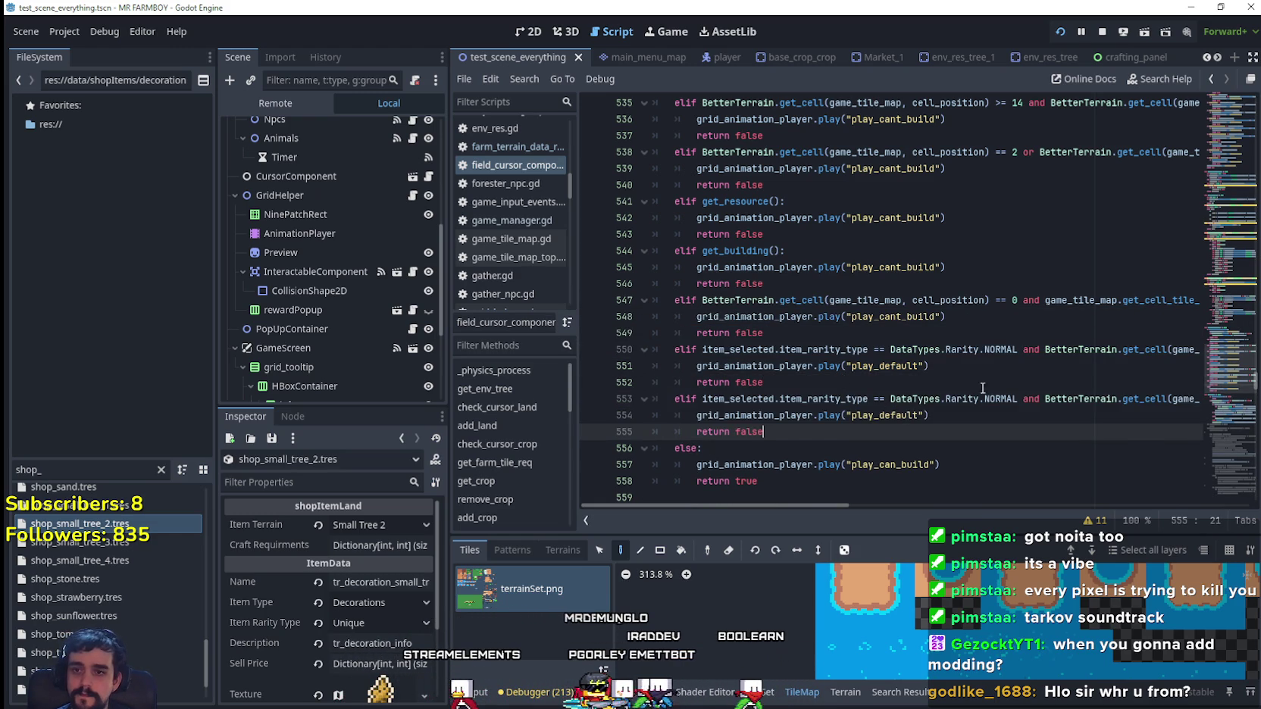
pyautogui.click(1002, 399)
pyautogui.press('BackSpace')
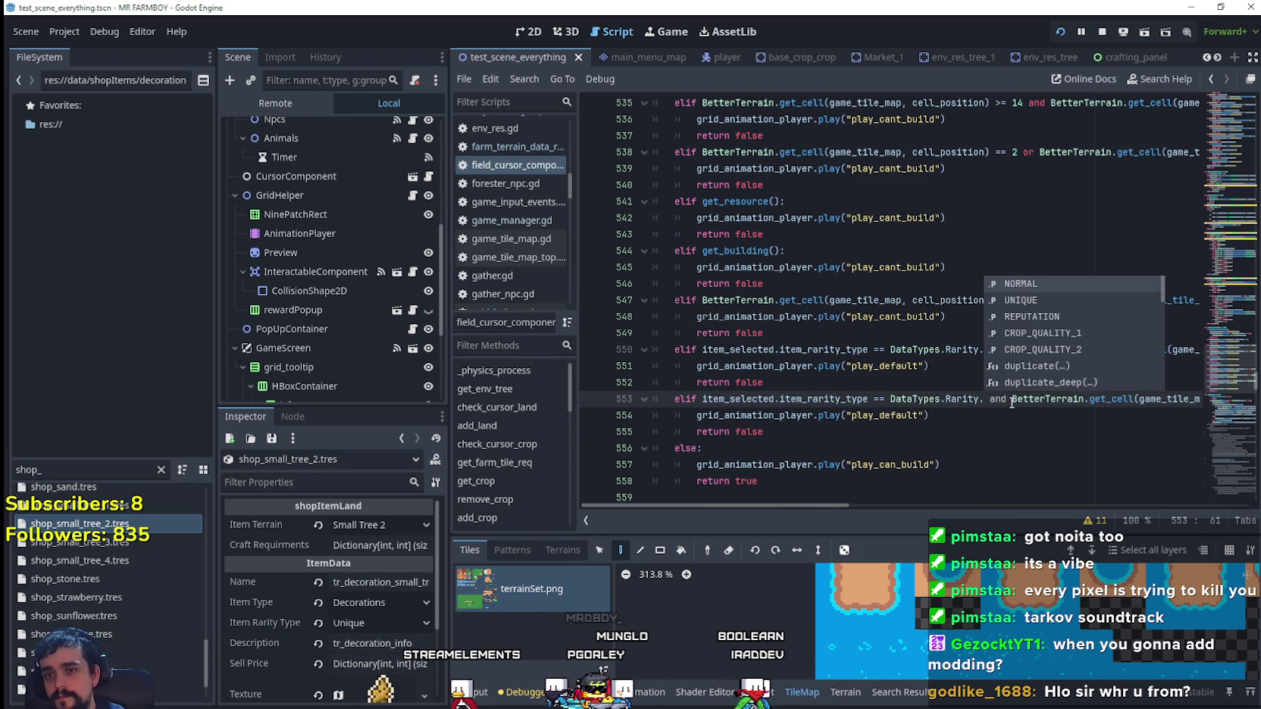
pyautogui.write('Uni')
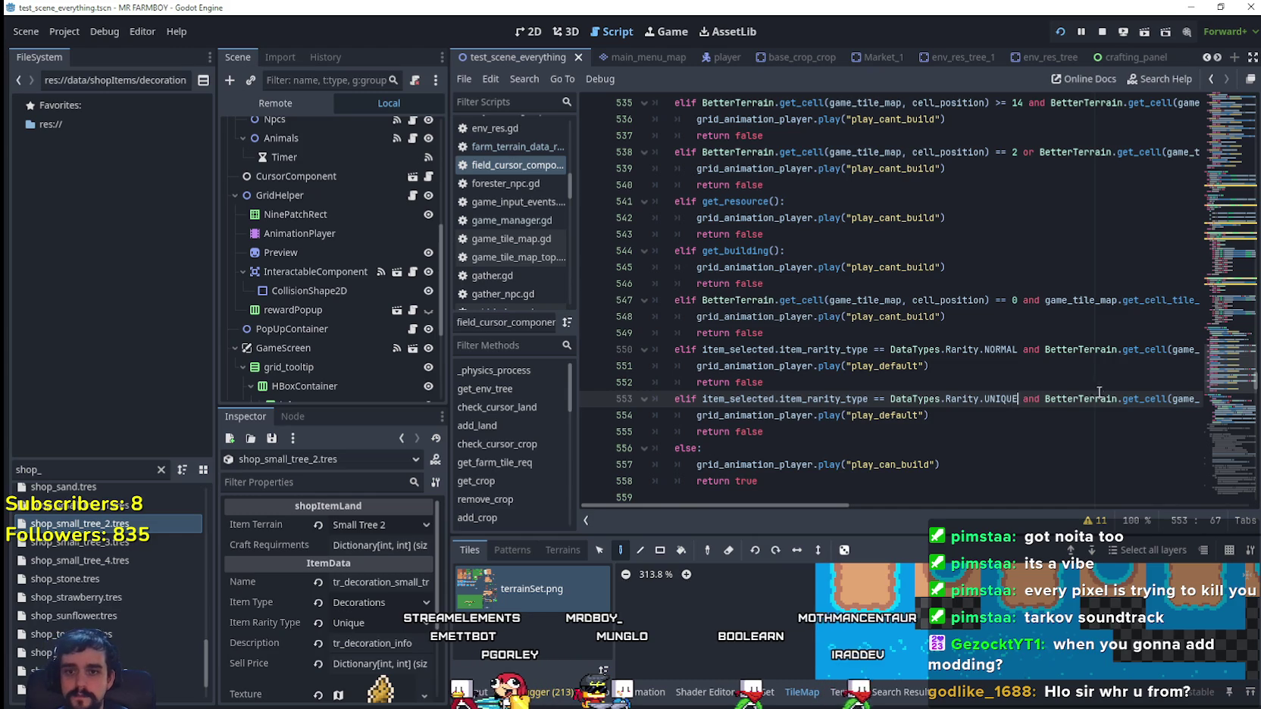
pyautogui.moveTo(1097, 398)
pyautogui.mouseDown()
pyautogui.moveTo(1197, 398)
pyautogui.moveTo(656, 405)
pyautogui.moveTo(966, 401)
pyautogui.mouseUp()
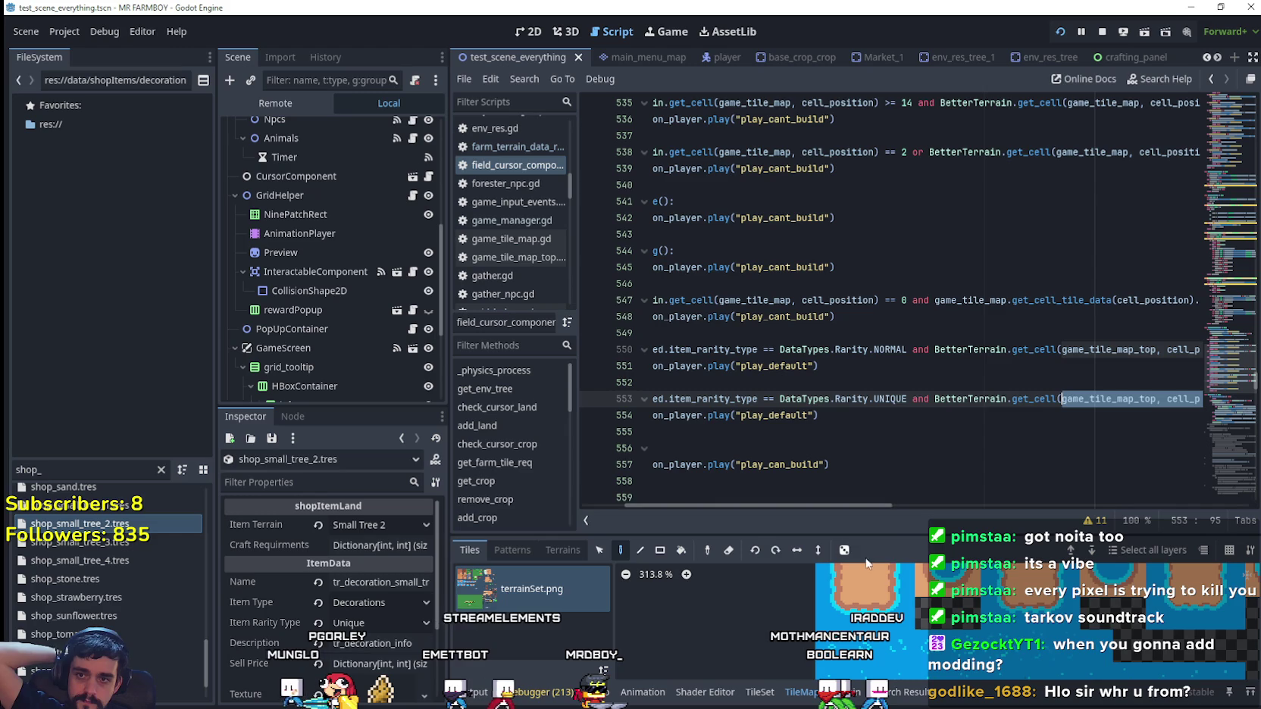
pyautogui.moveTo(802, 509); pyautogui.dragTo(936, 506)
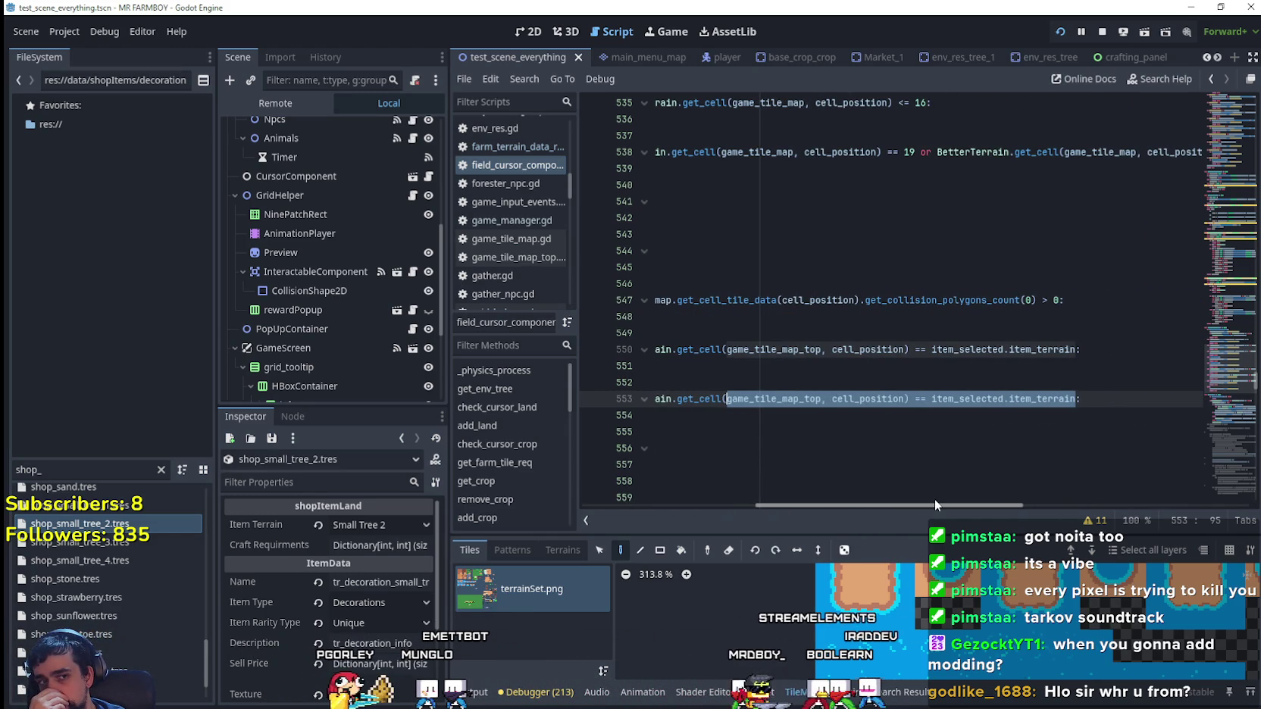
pyautogui.hscroll(-2, 934, 499)
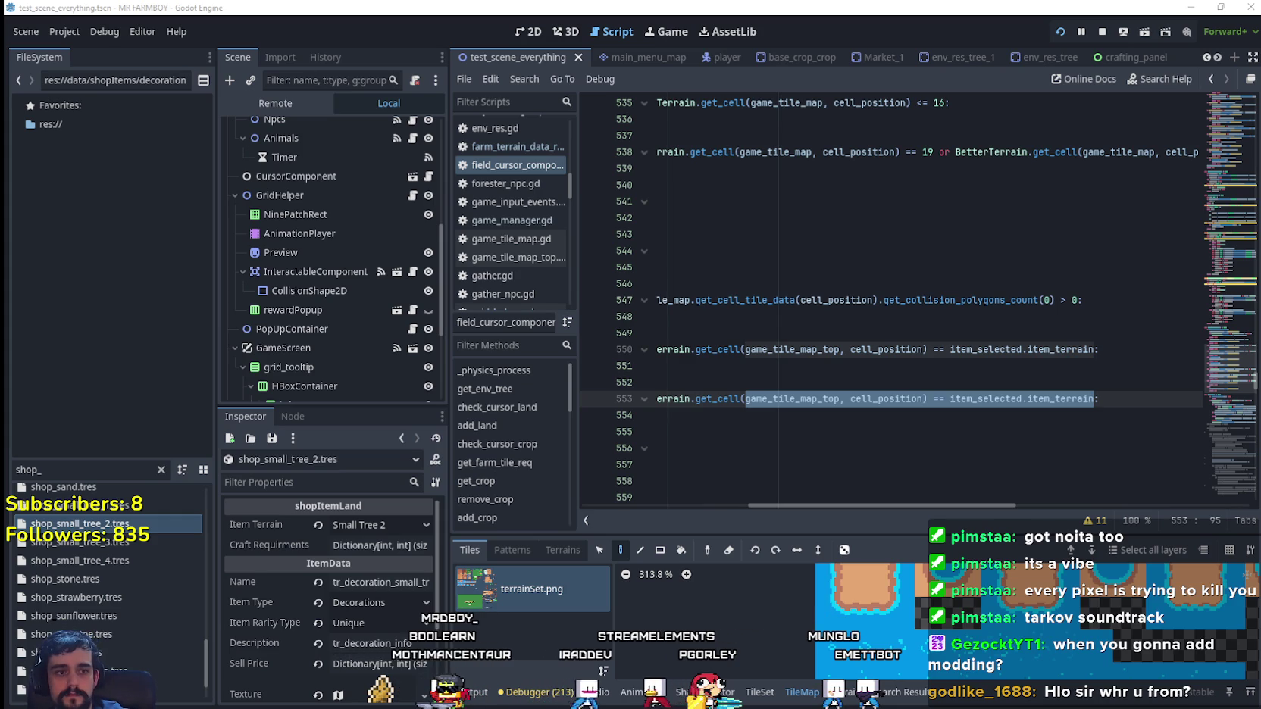
pyautogui.moveTo(1086, 388)
pyautogui.mouseDown()
pyautogui.moveTo(682, 399)
pyautogui.moveTo(702, 399)
pyautogui.mouseUp()
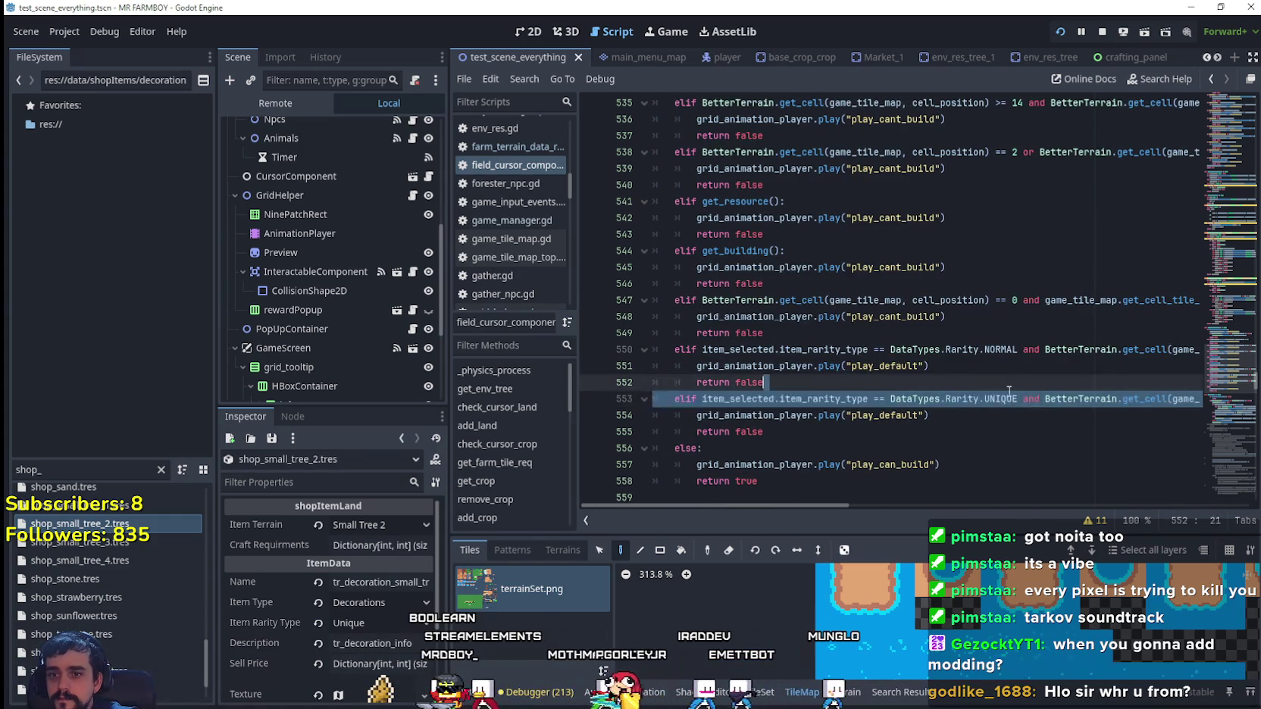
pyautogui.moveTo(1197, 398); pyautogui.dragTo(1023, 399)
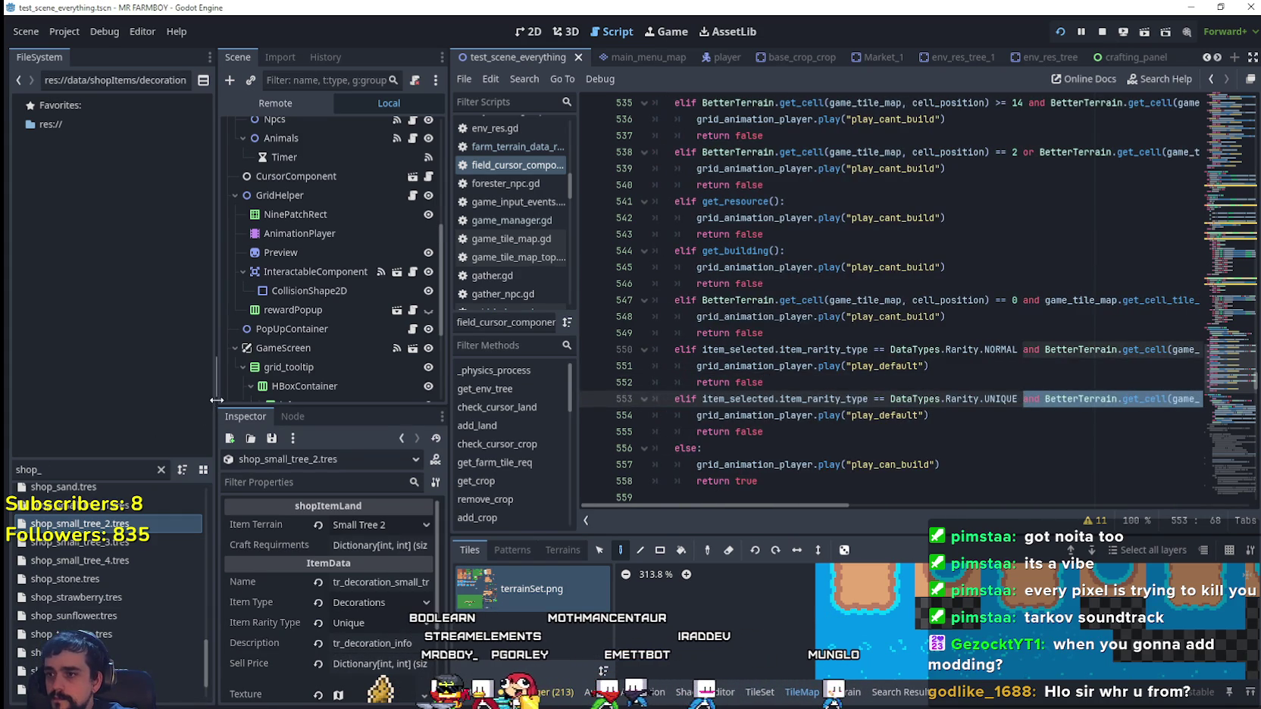
pyautogui.moveTo(215, 402); pyautogui.dragTo(171, 402)
pyautogui.click(986, 399)
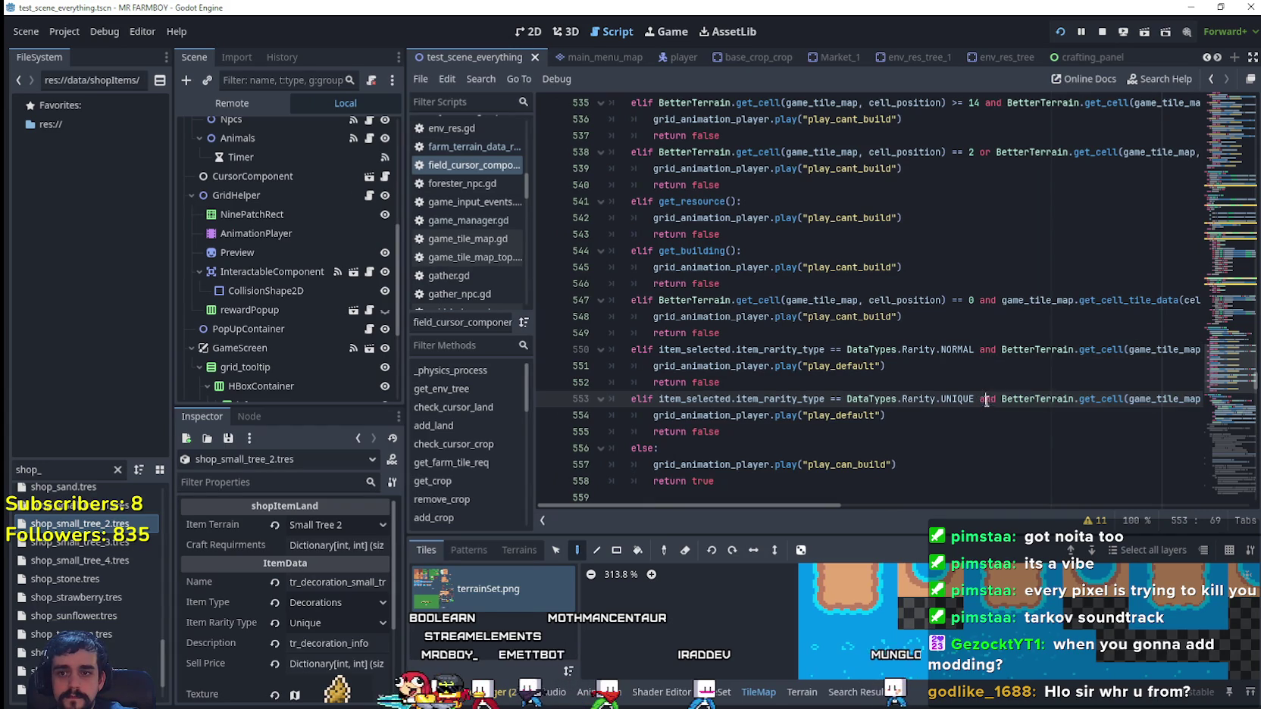
pyautogui.moveTo(686, 505)
pyautogui.mouseDown()
pyautogui.moveTo(758, 508)
pyautogui.moveTo(700, 516)
pyautogui.mouseUp()
pyautogui.moveTo(729, 458)
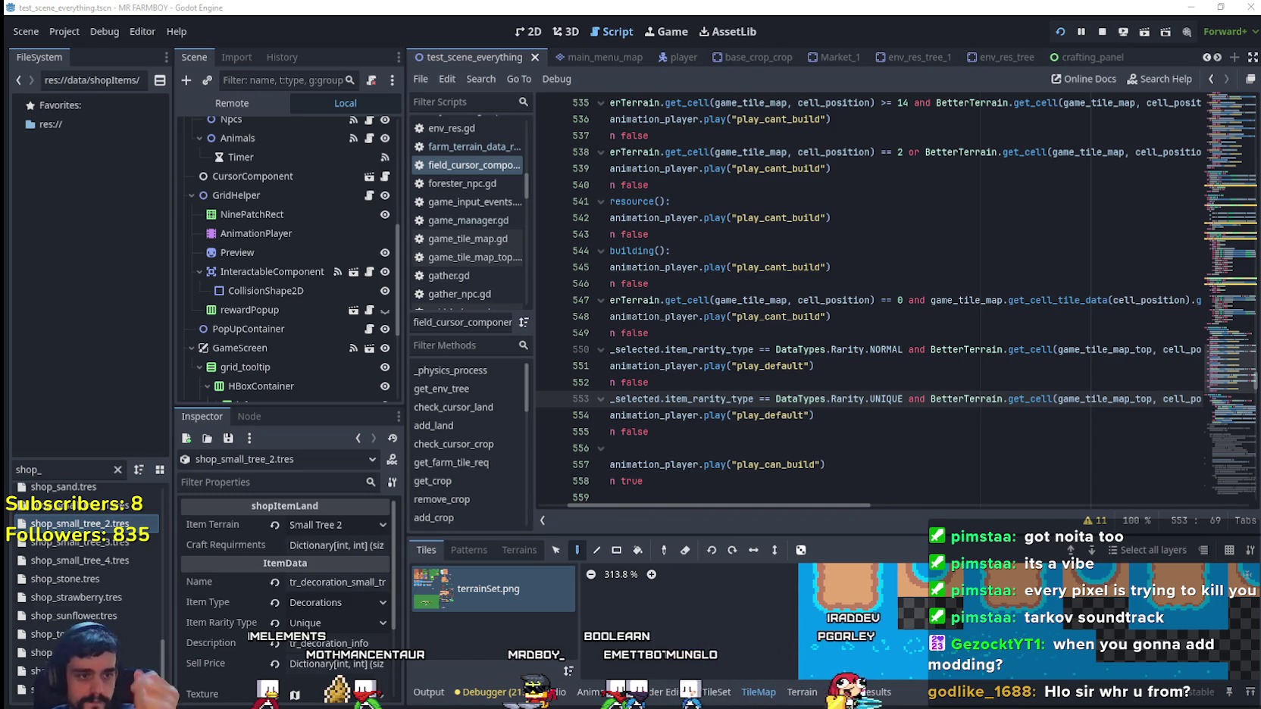
pyautogui.click(772, 434)
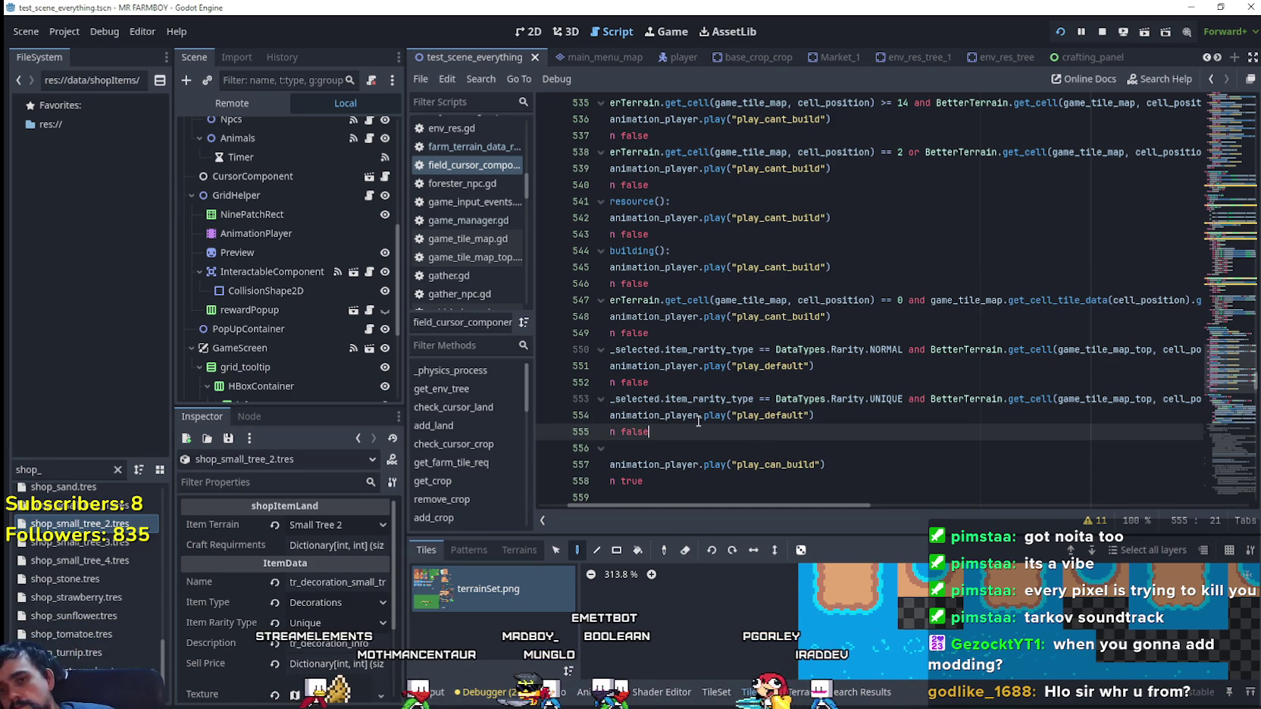
pyautogui.moveTo(709, 323)
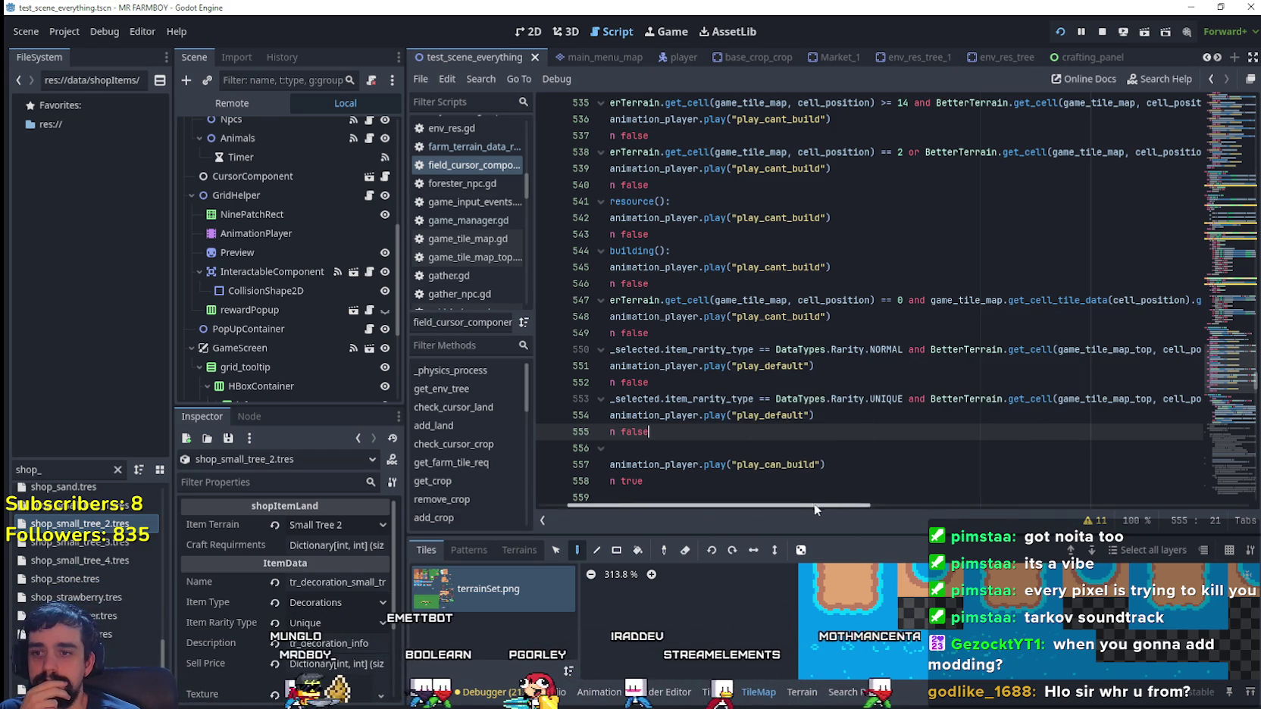
# - Drag-select code around the line 553 UNIQUE rarity branch in the script editor
pyautogui.moveTo(872, 505)
pyautogui.mouseDown()
pyautogui.moveTo(1029, 498)
pyautogui.moveTo(622, 460)
pyautogui.mouseUp()
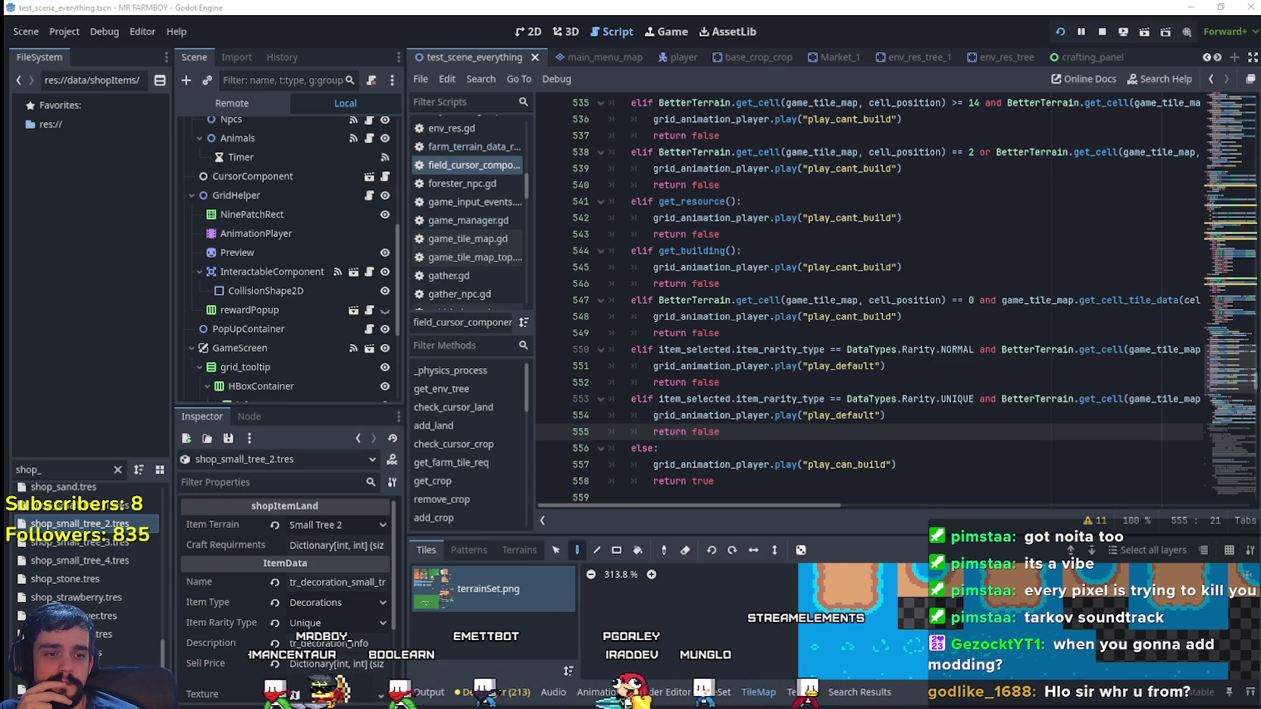
# - Alt+Tab to the YouTube browser window and straight back to the Godot editor
pyautogui.hotkey('alt', 'Tab')
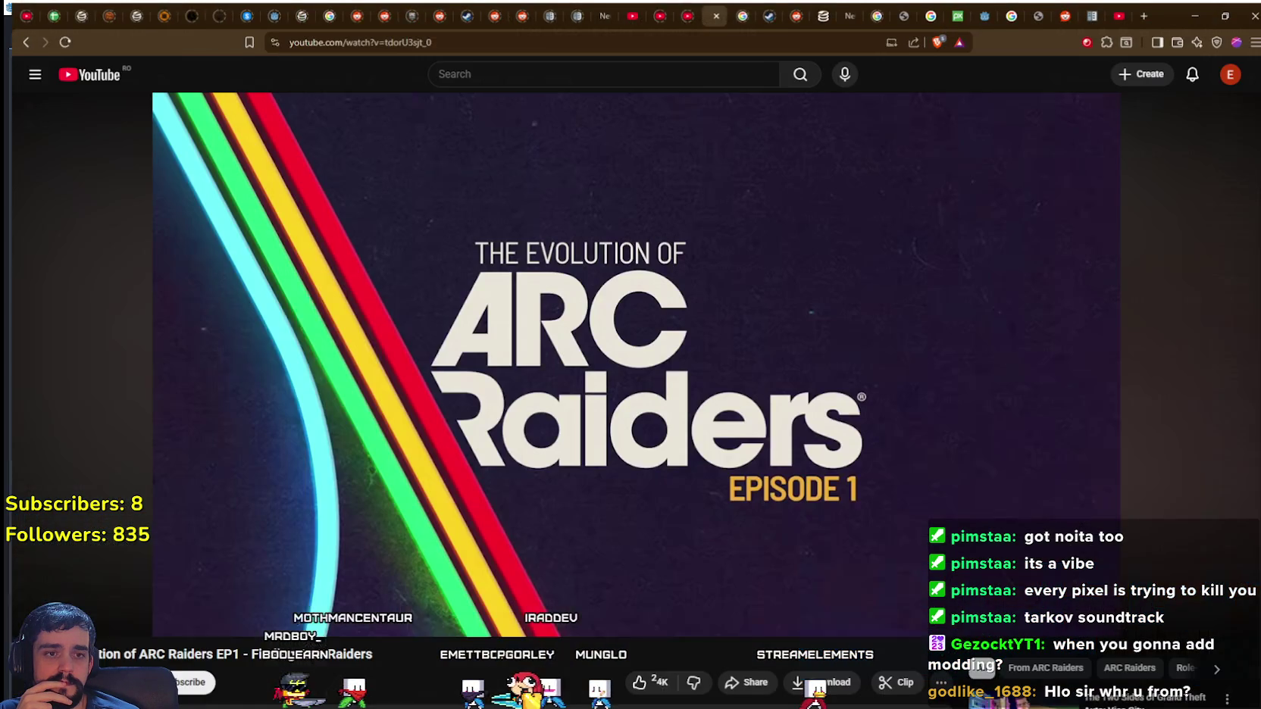
pyautogui.hotkey('alt', 'Tab')
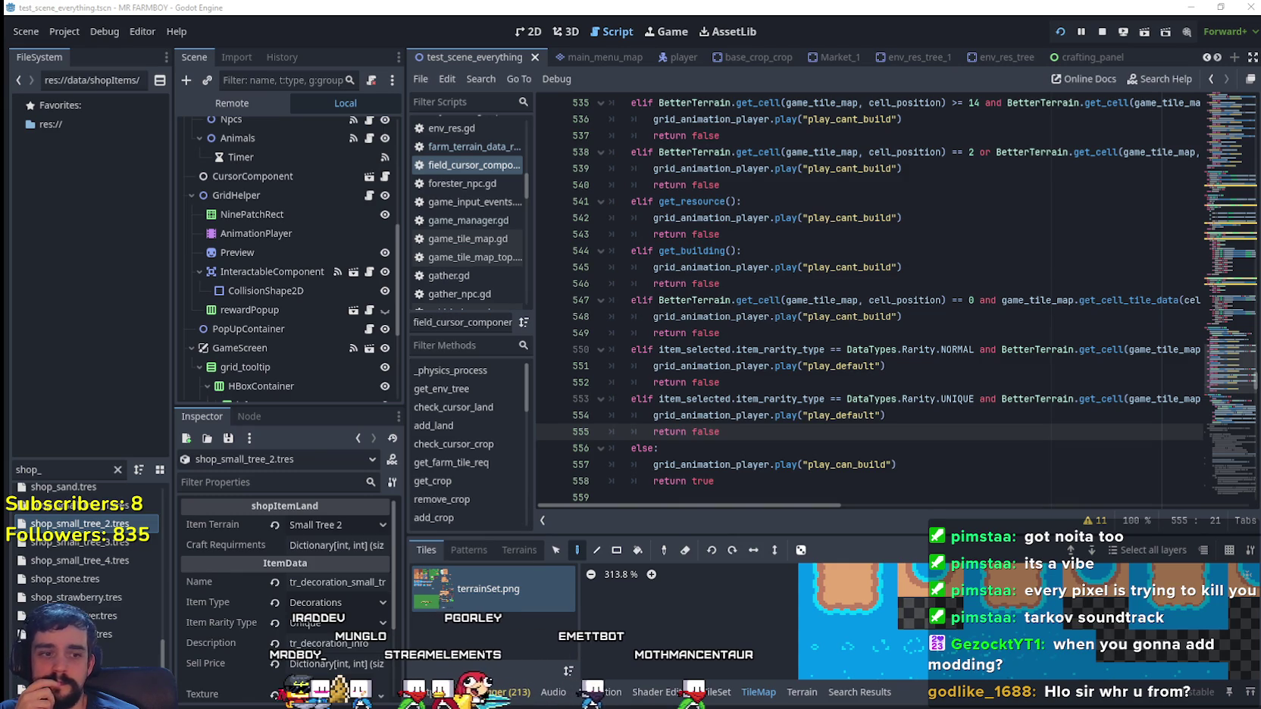
pyautogui.click(792, 366)
pyautogui.click(795, 415)
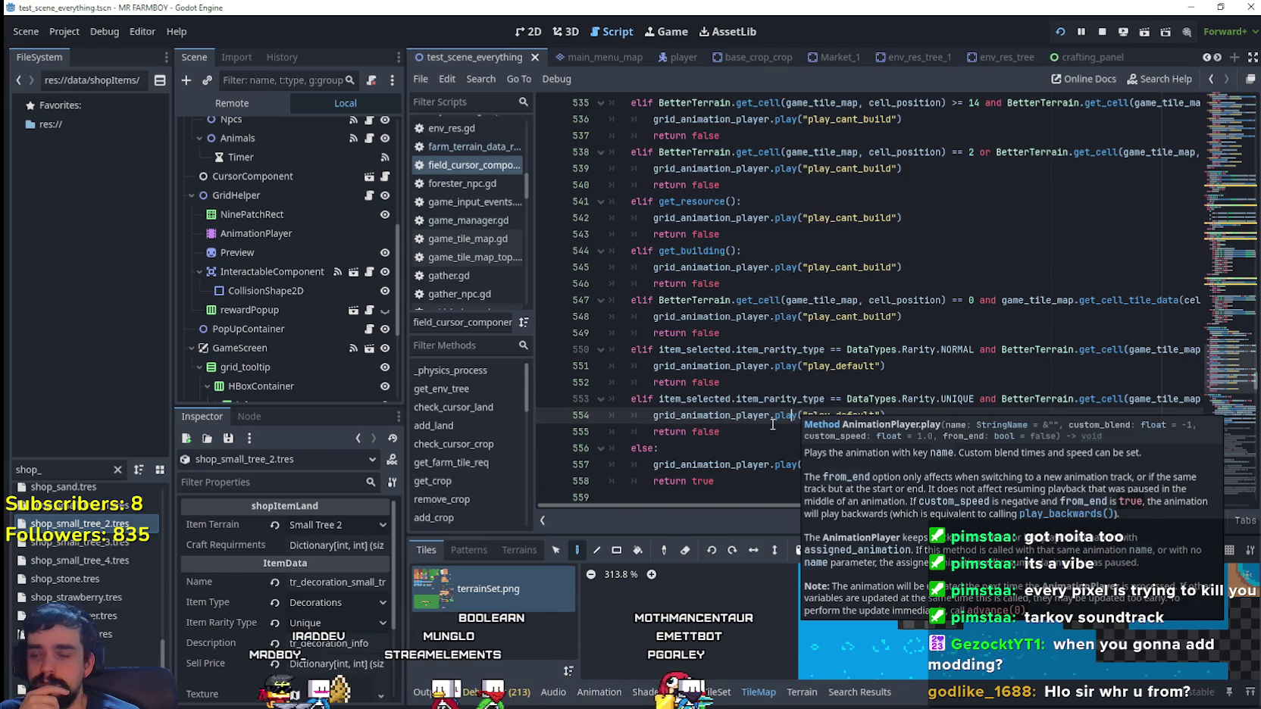
pyautogui.click(784, 383)
pyautogui.press('Down')
pyautogui.press('Down')
pyautogui.press('Down')
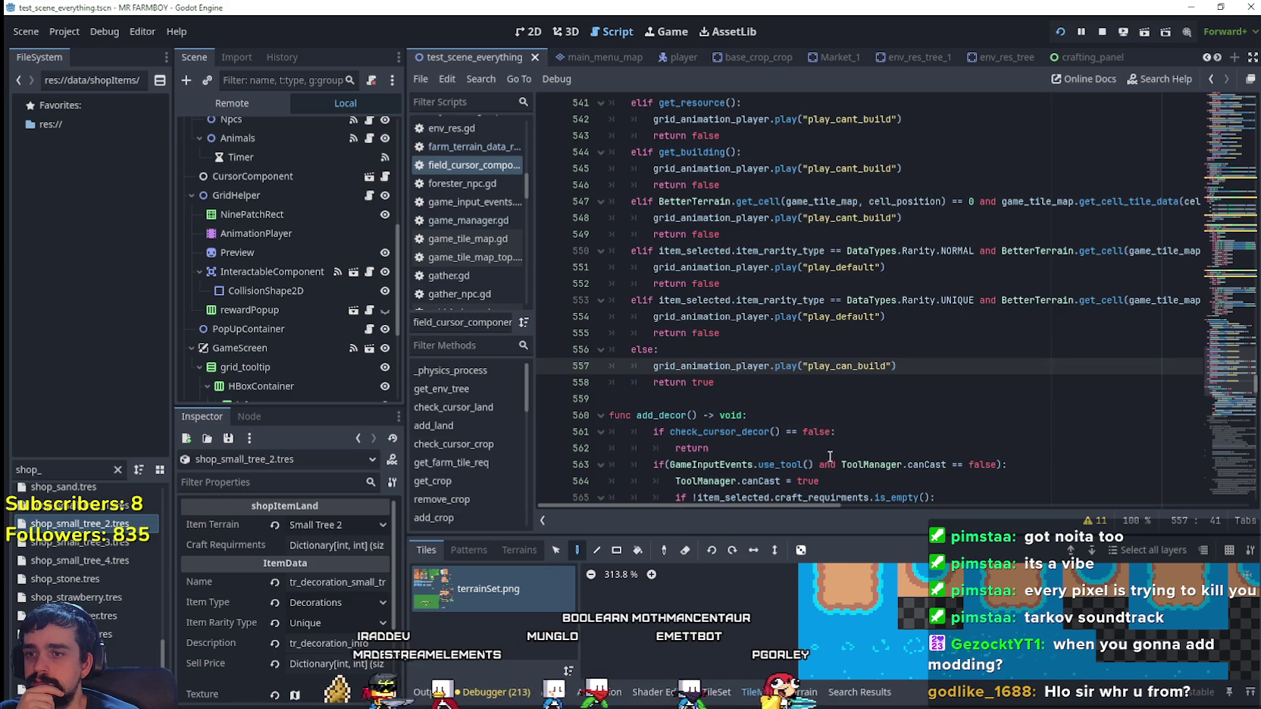
pyautogui.scroll(4, 824, 404)
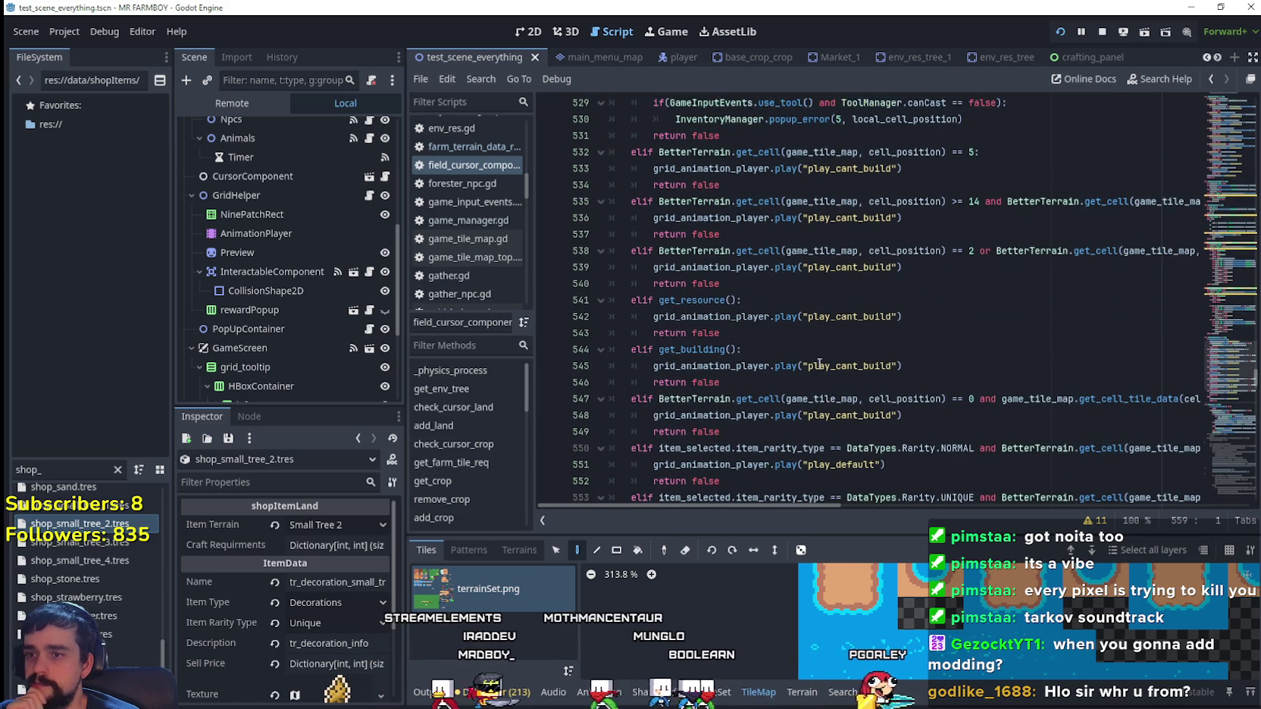
pyautogui.click(800, 341)
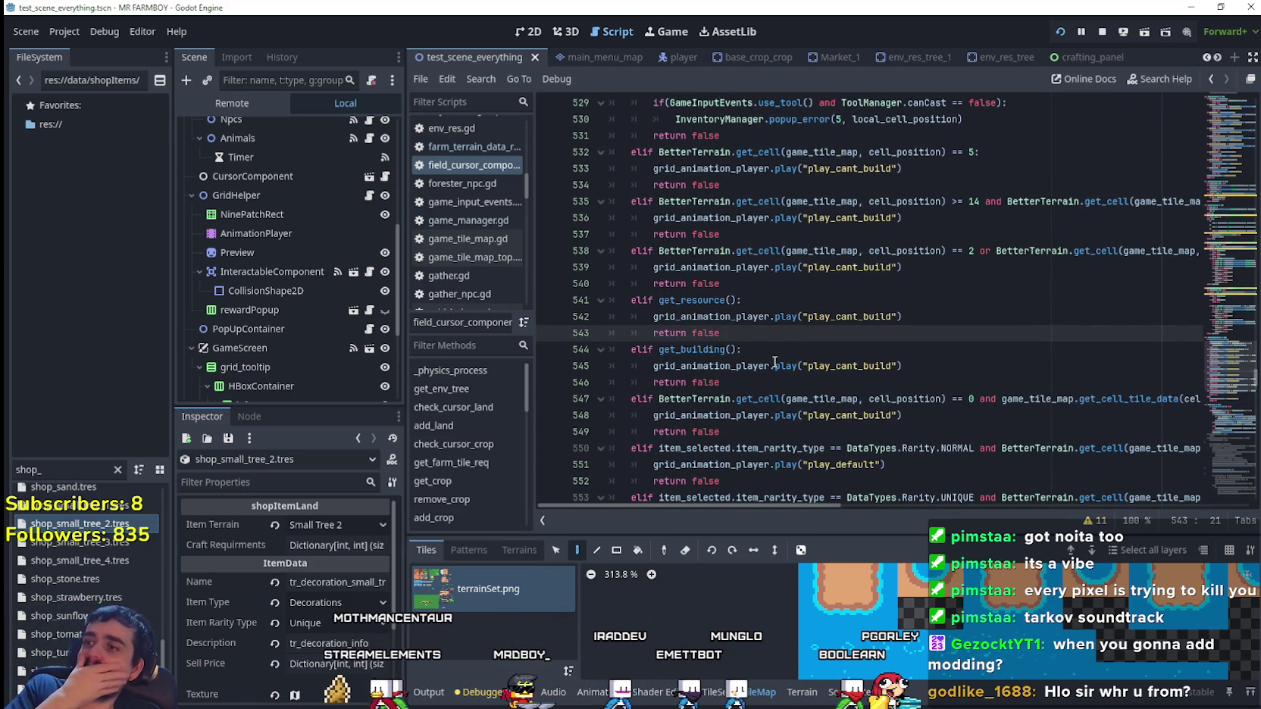
pyautogui.press('Down')
pyautogui.press('Down')
pyautogui.press('Down')
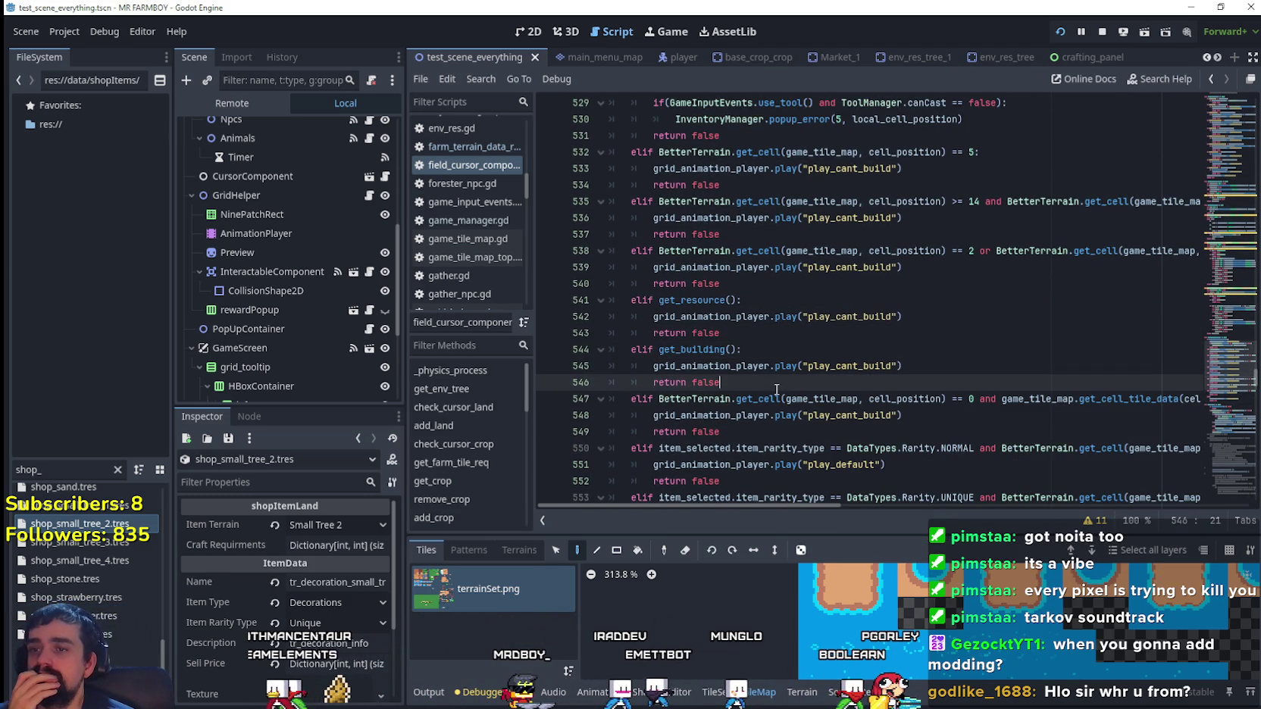
pyautogui.click(742, 333)
pyautogui.click(755, 290)
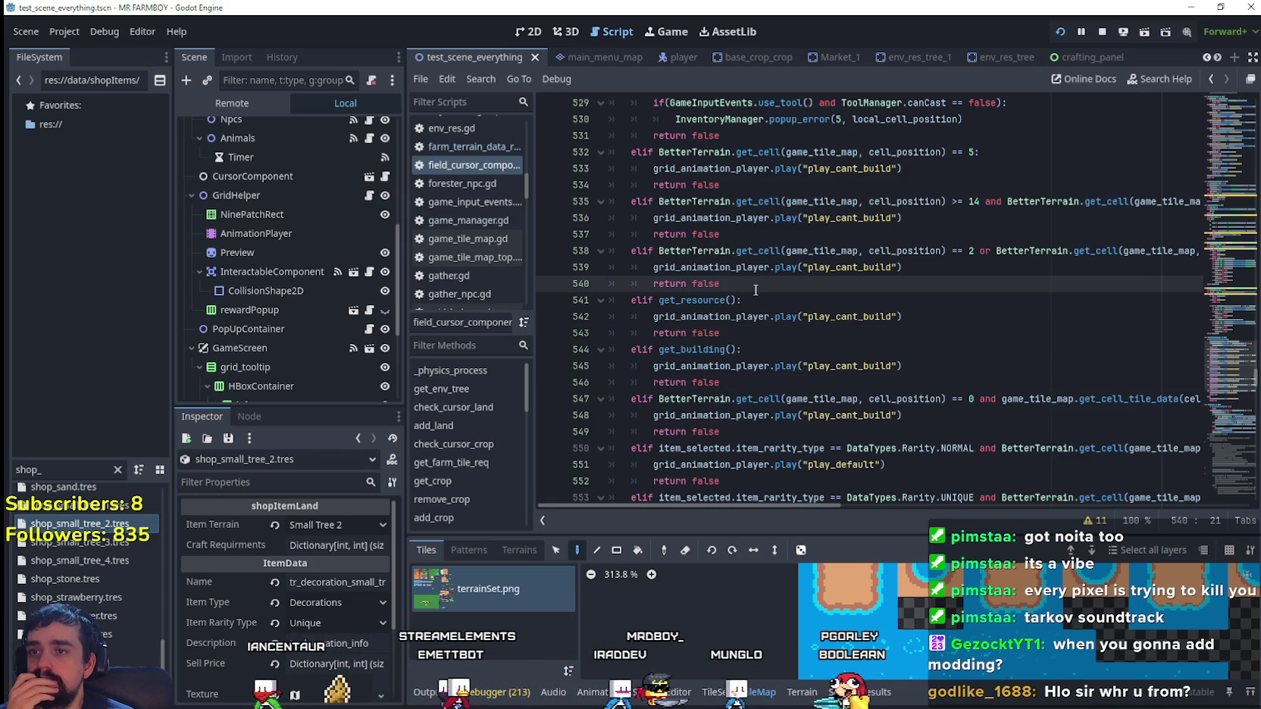
pyautogui.scroll(1, 756, 290)
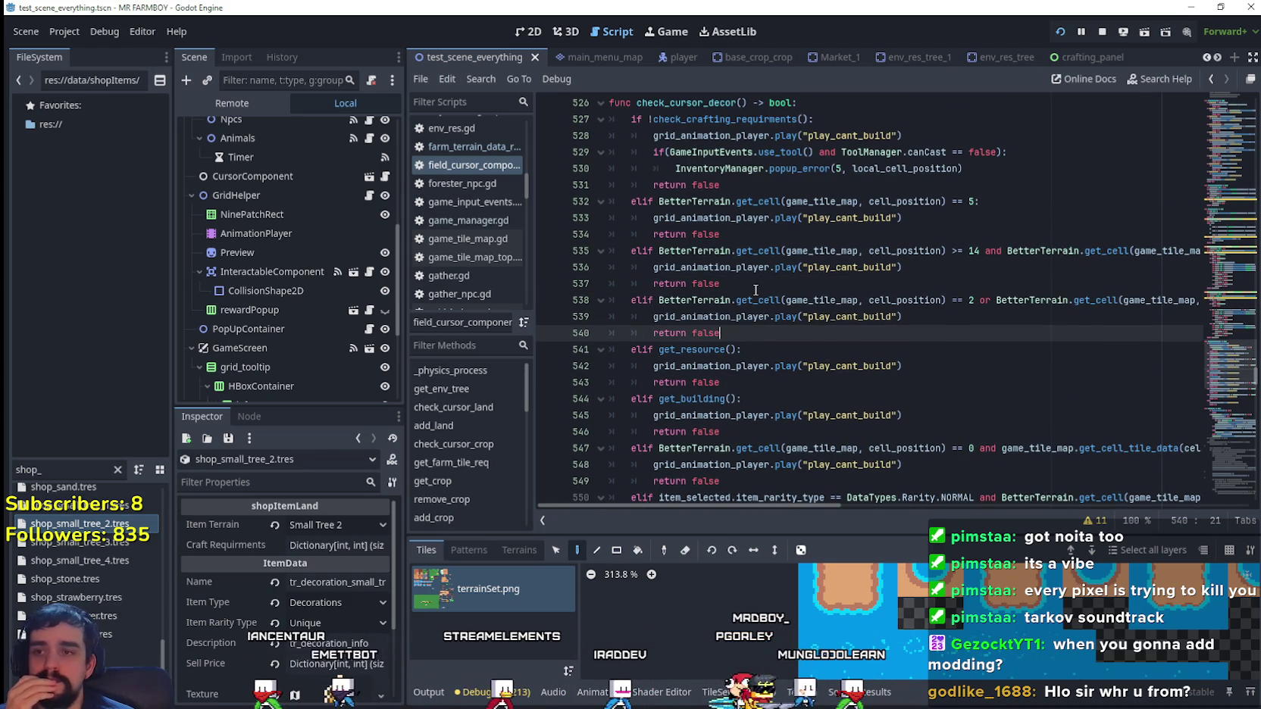
pyautogui.scroll(2, 756, 290)
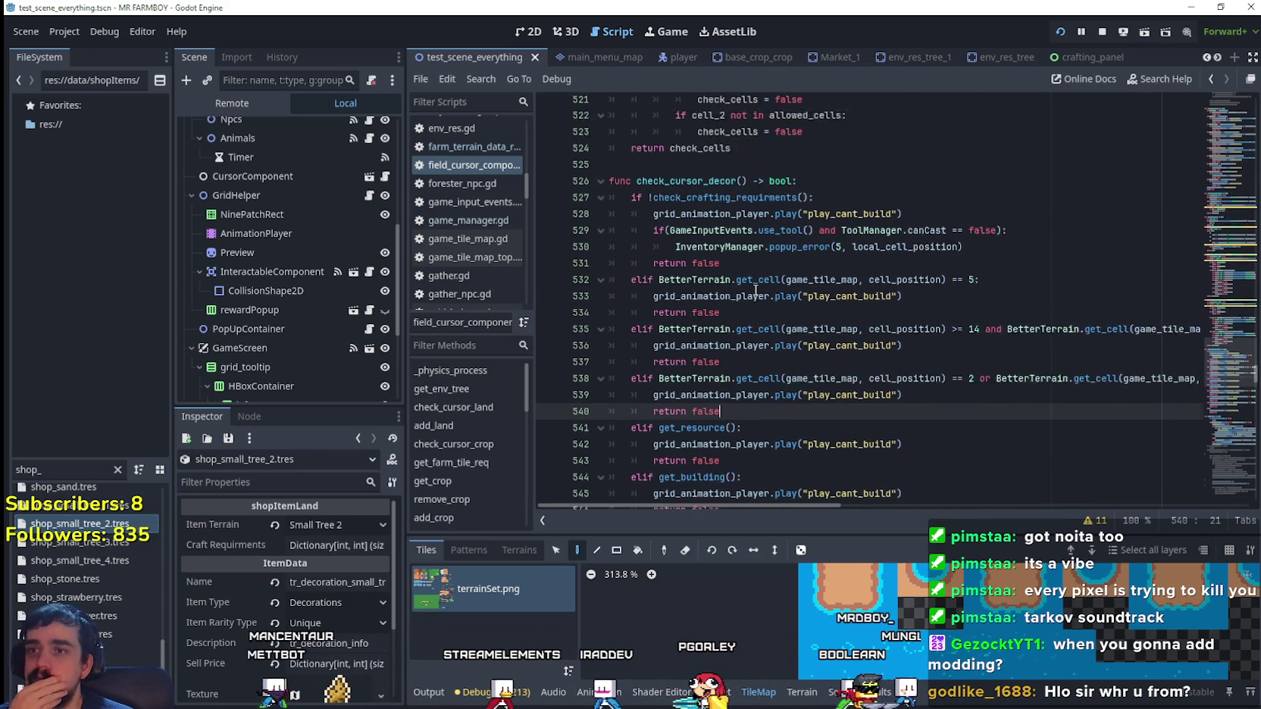
pyautogui.click(756, 284)
pyautogui.scroll(2, 842, 300)
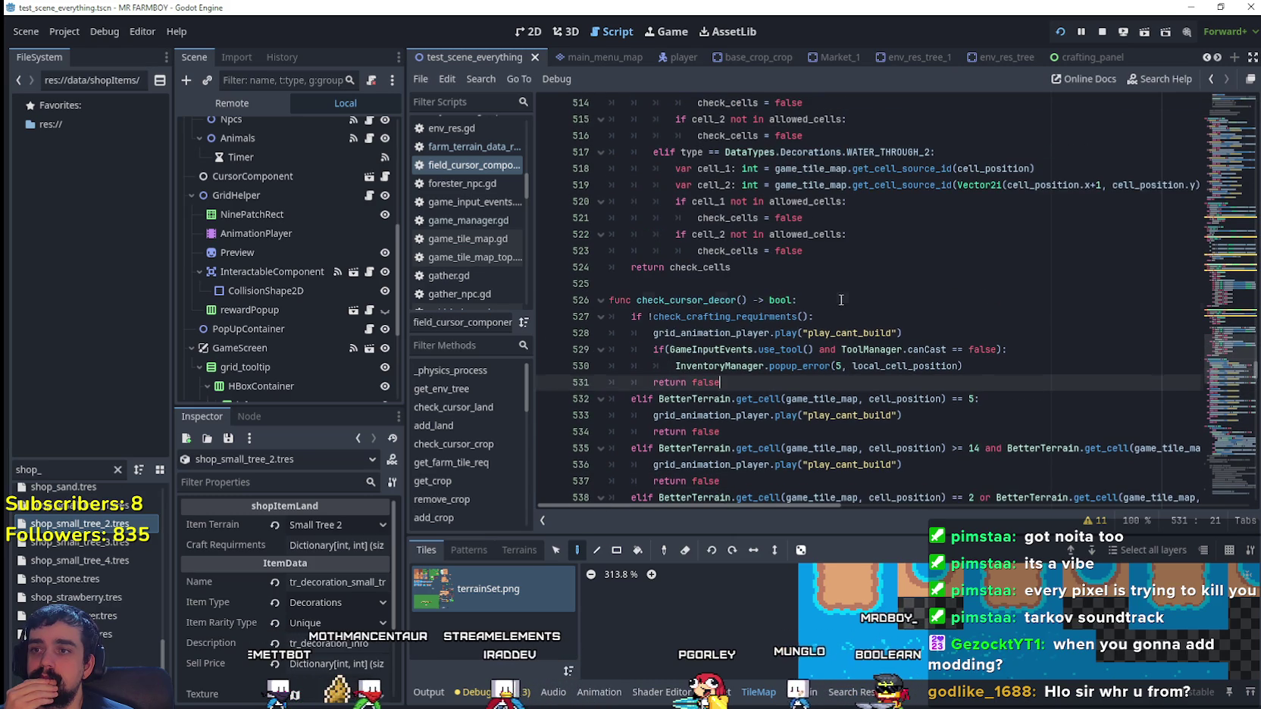
pyautogui.click(841, 300)
pyautogui.press('Up')
pyautogui.scroll(2, 920, 419)
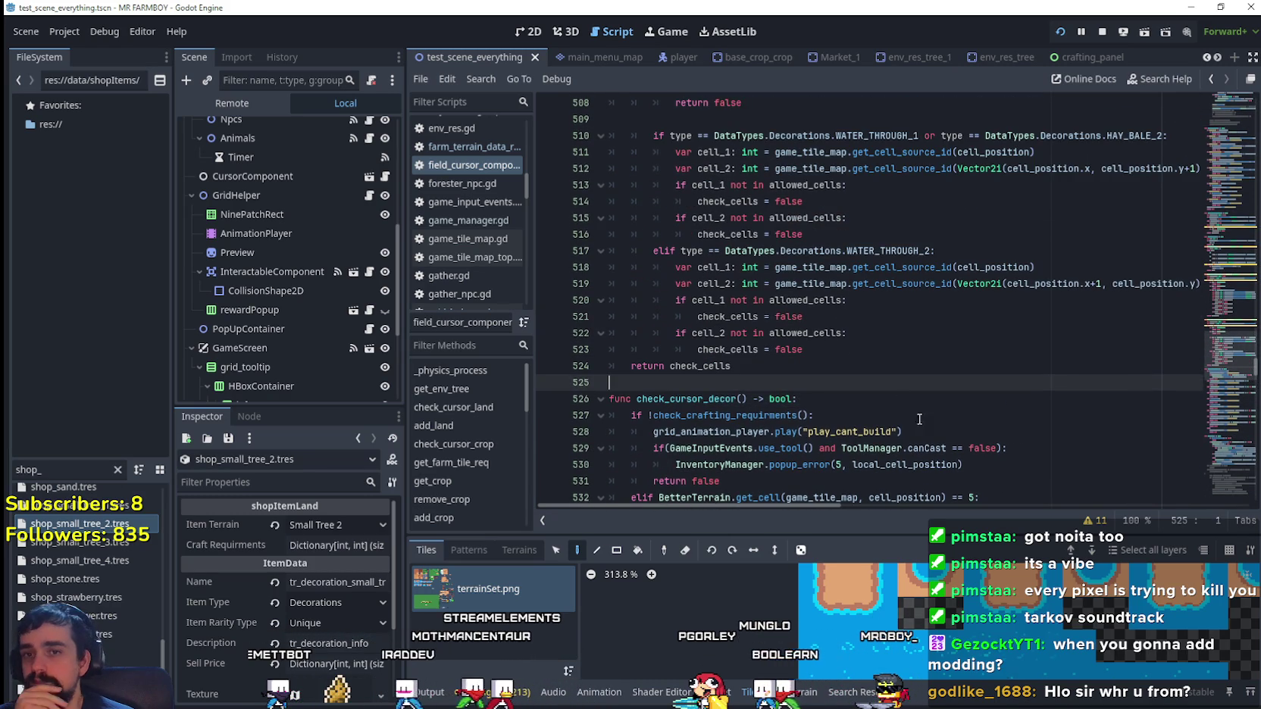
pyautogui.scroll(-3, 1211, 302)
pyautogui.scroll(-13, 1234, 374)
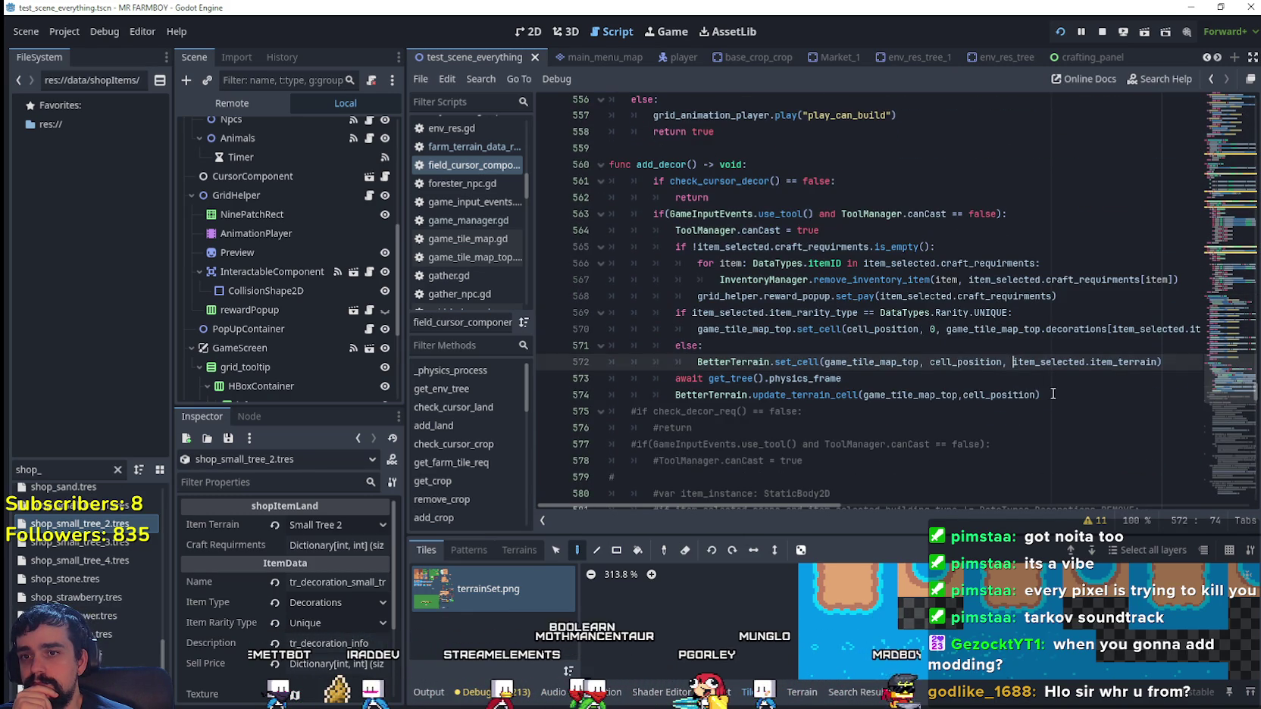
pyautogui.click(1171, 362)
pyautogui.click(1053, 395)
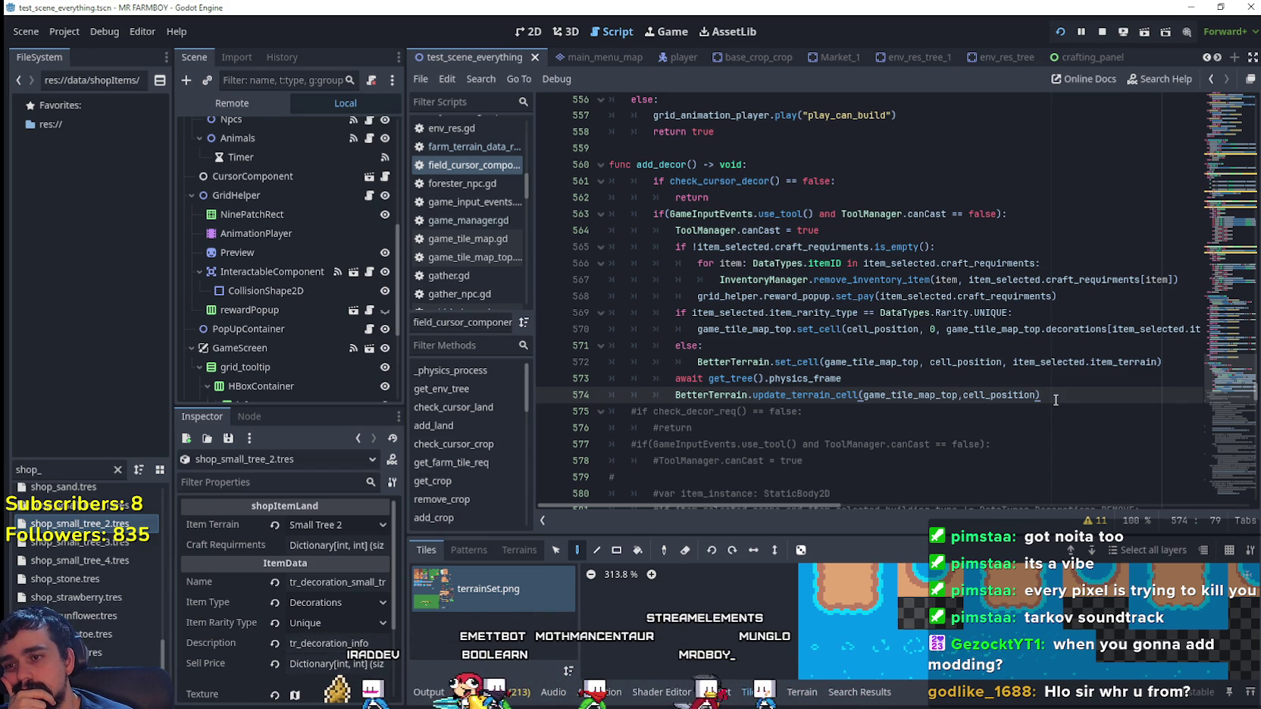
pyautogui.scroll(-1, 1056, 400)
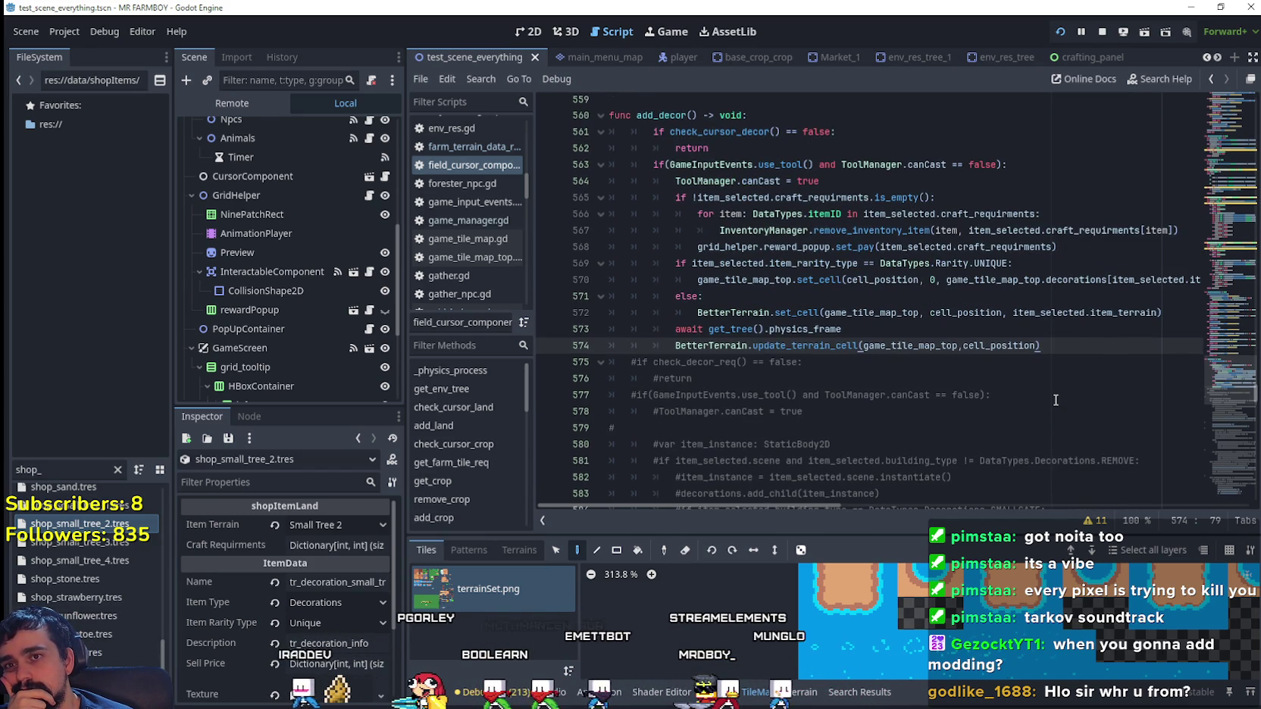
pyautogui.scroll(-1, 261, 660)
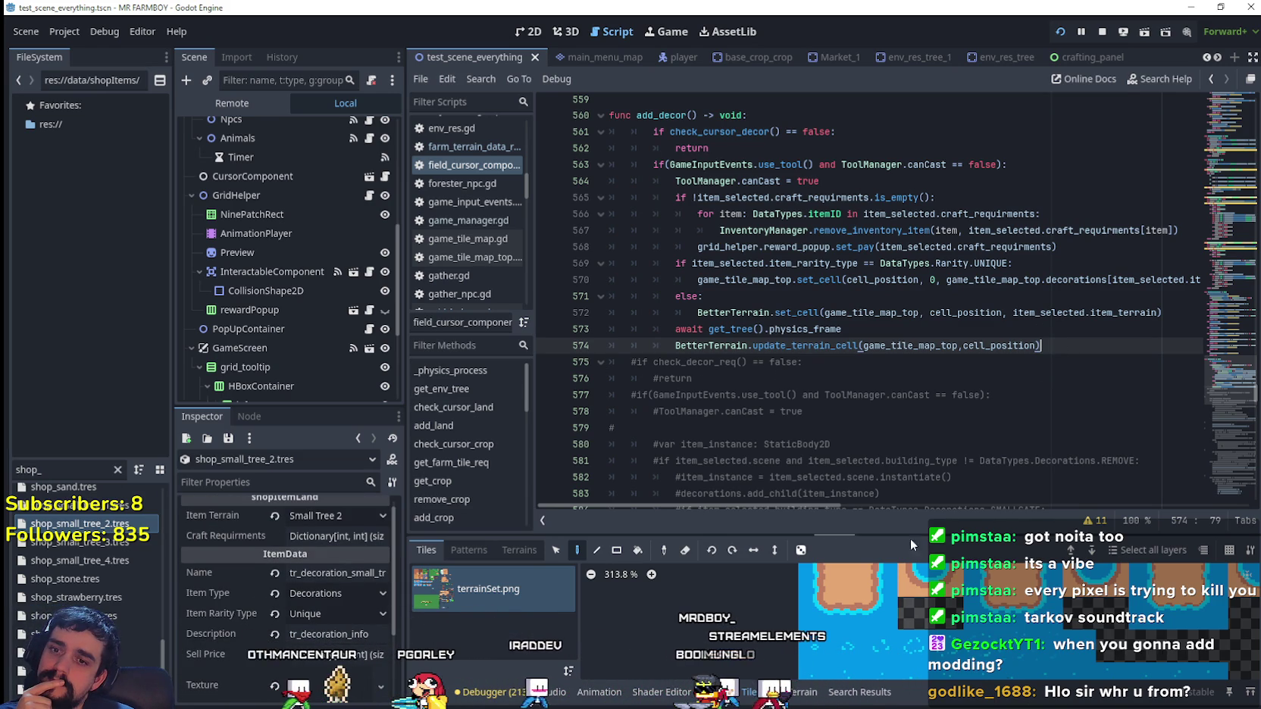
pyautogui.moveTo(911, 538); pyautogui.dragTo(902, 566)
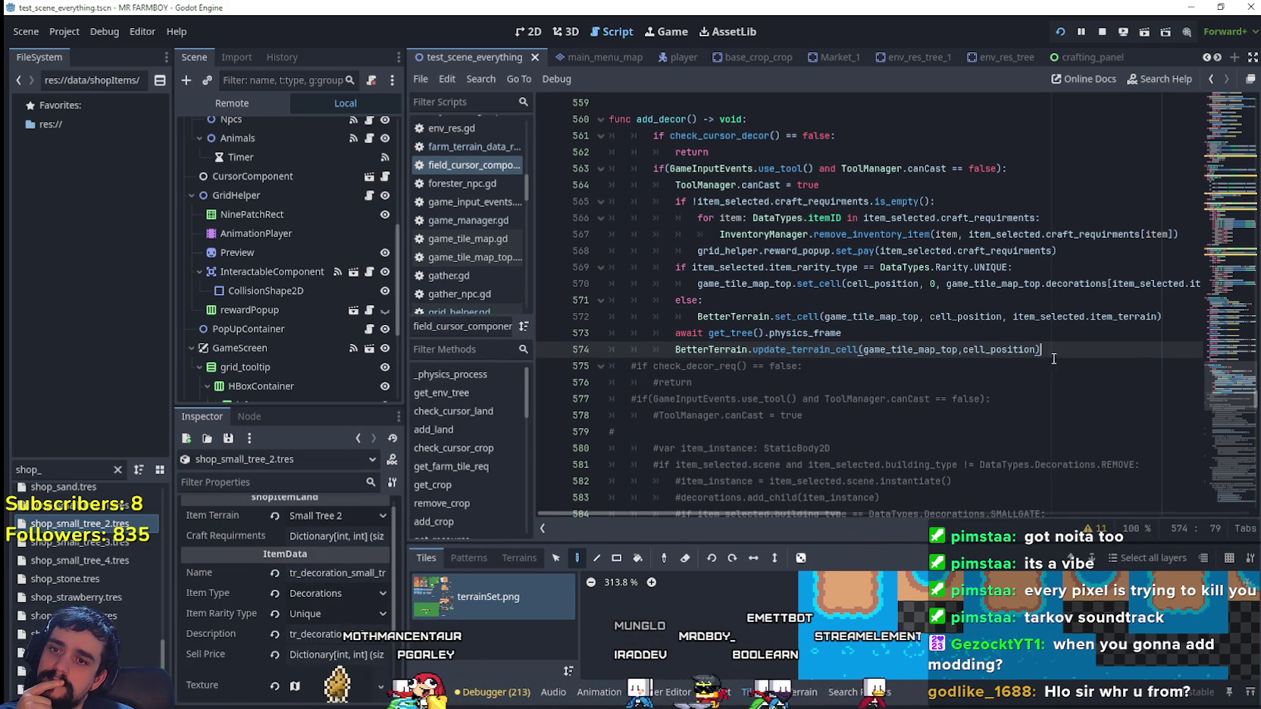
pyautogui.press('Return')
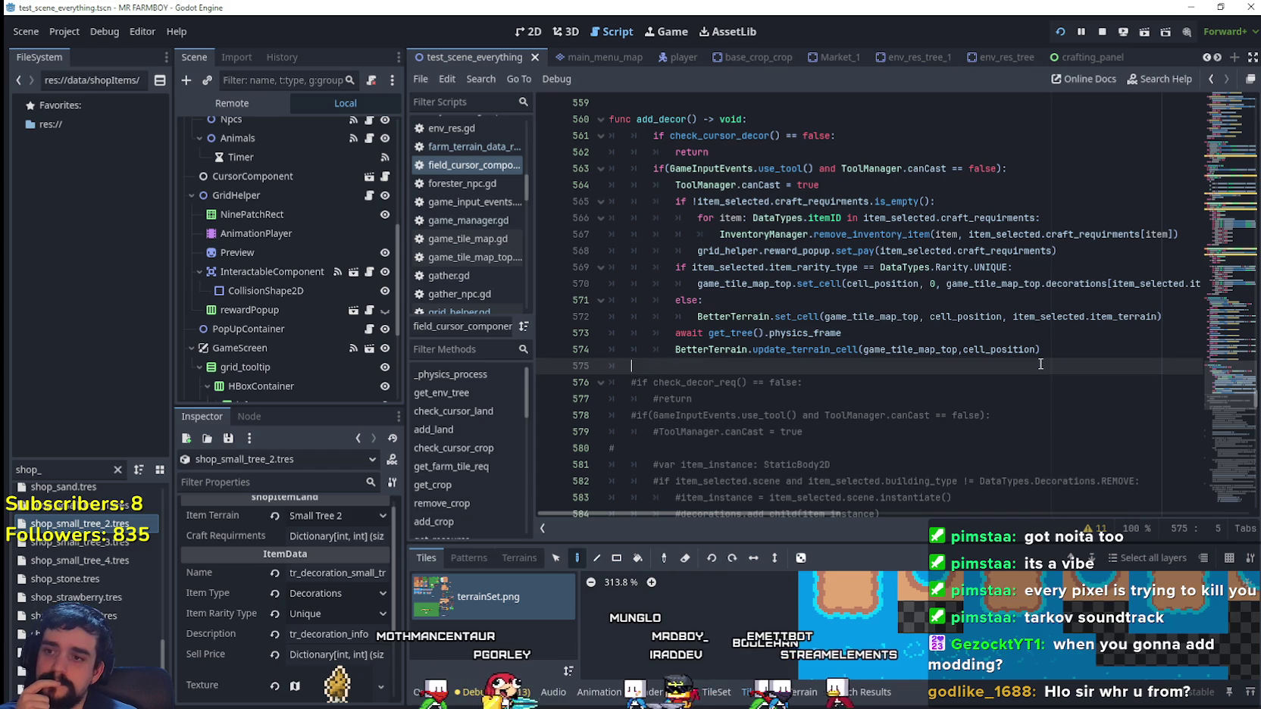
pyautogui.press('BackSpace')
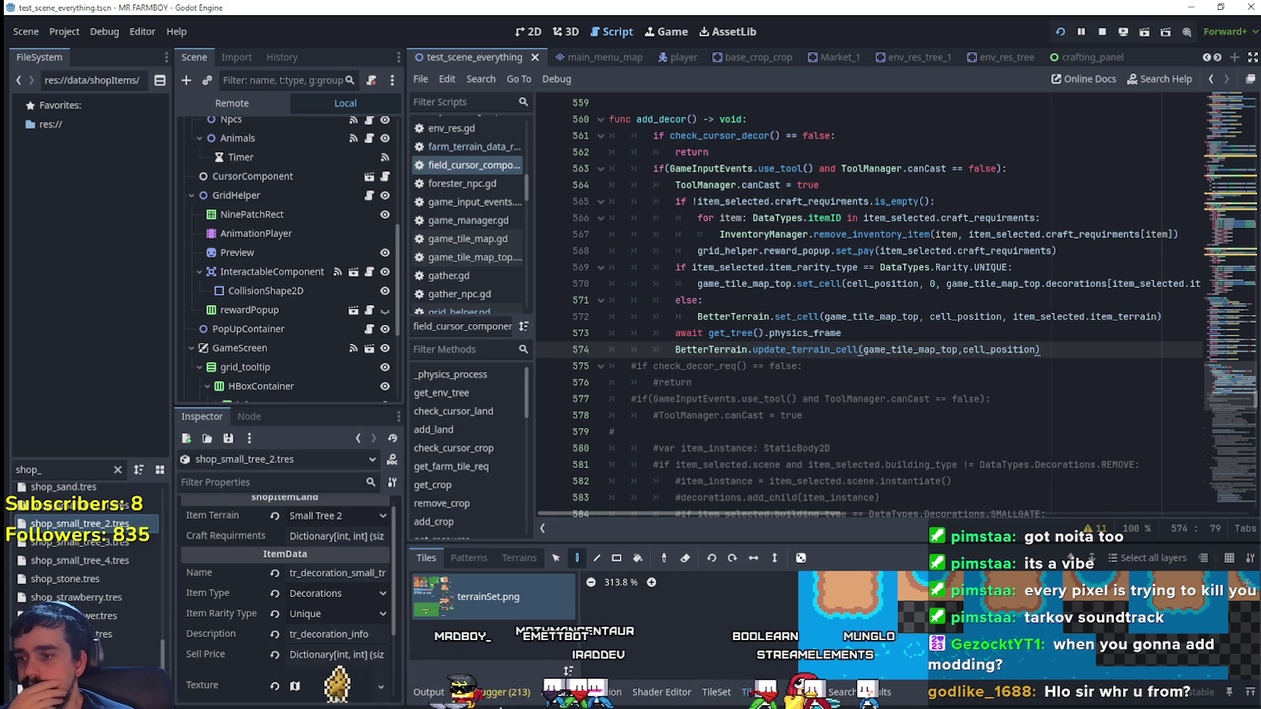
pyautogui.scroll(3, 1228, 373)
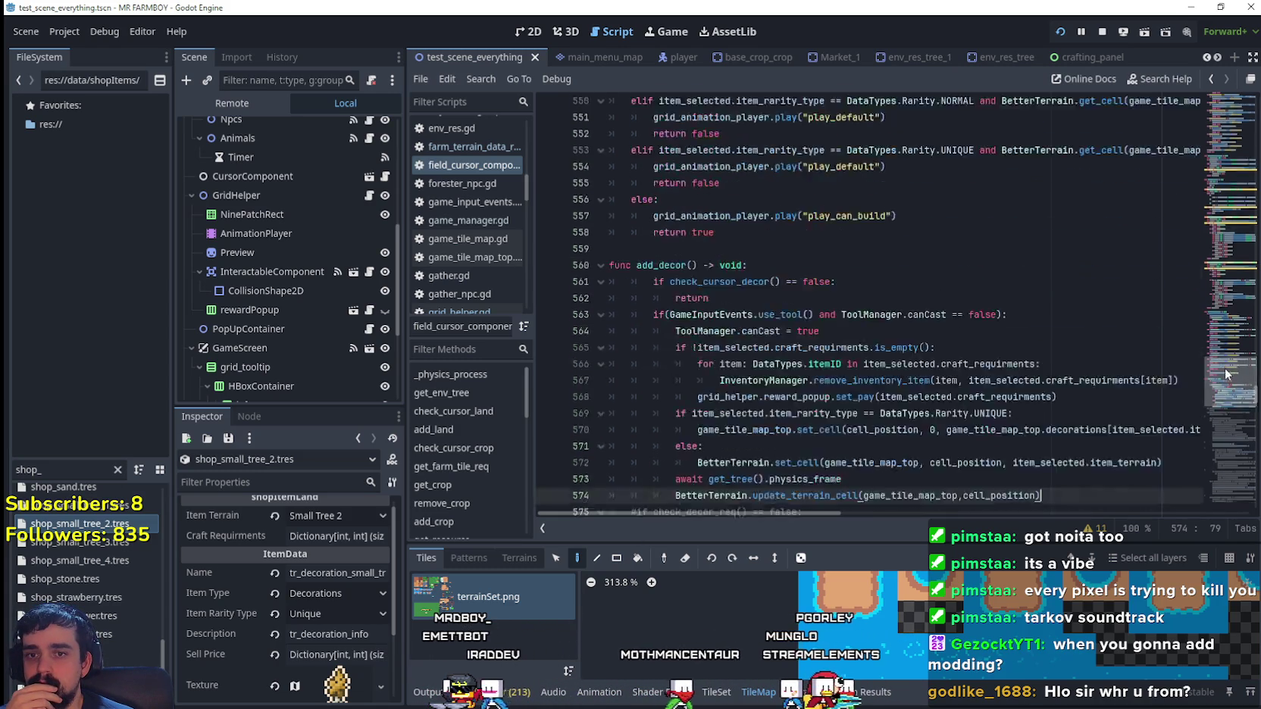
# - Scroll the script horizontally and select the get_cell lookup on line 553
pyautogui.scroll(6, 1228, 374)
pyautogui.scroll(-2, 1231, 372)
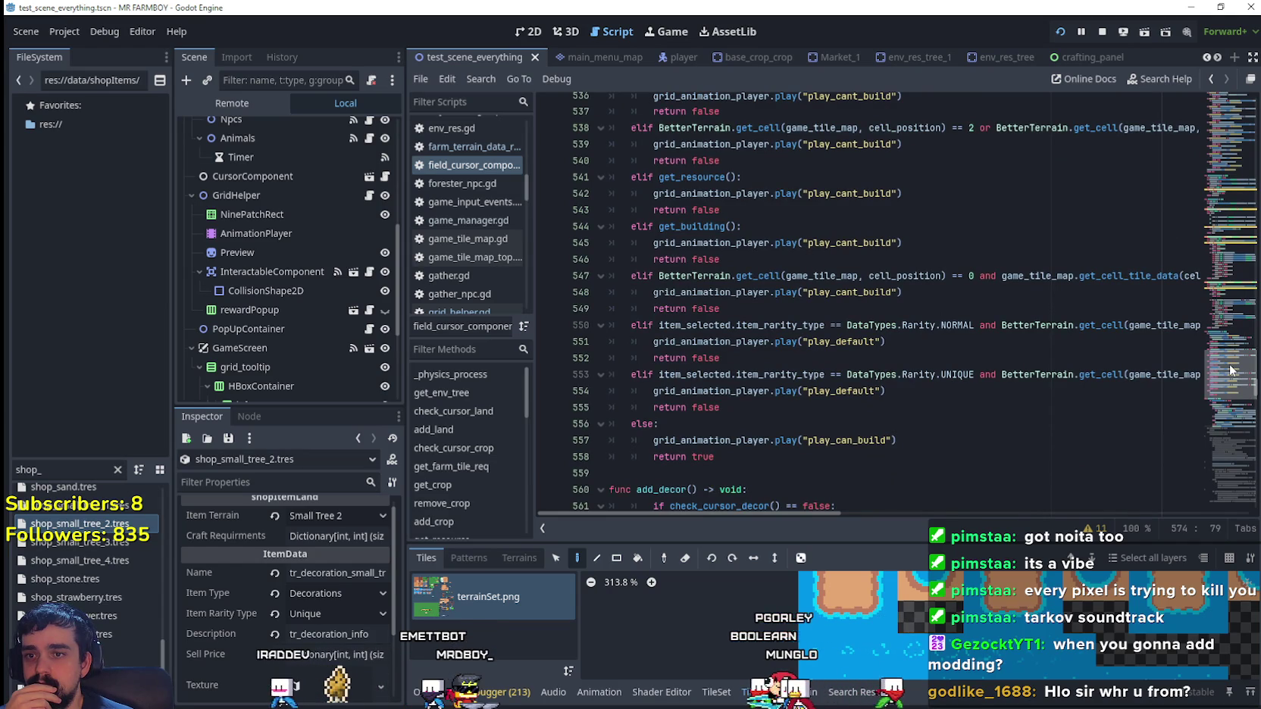
pyautogui.moveTo(812, 513)
pyautogui.mouseDown()
pyautogui.moveTo(861, 509)
pyautogui.moveTo(893, 384)
pyautogui.mouseUp()
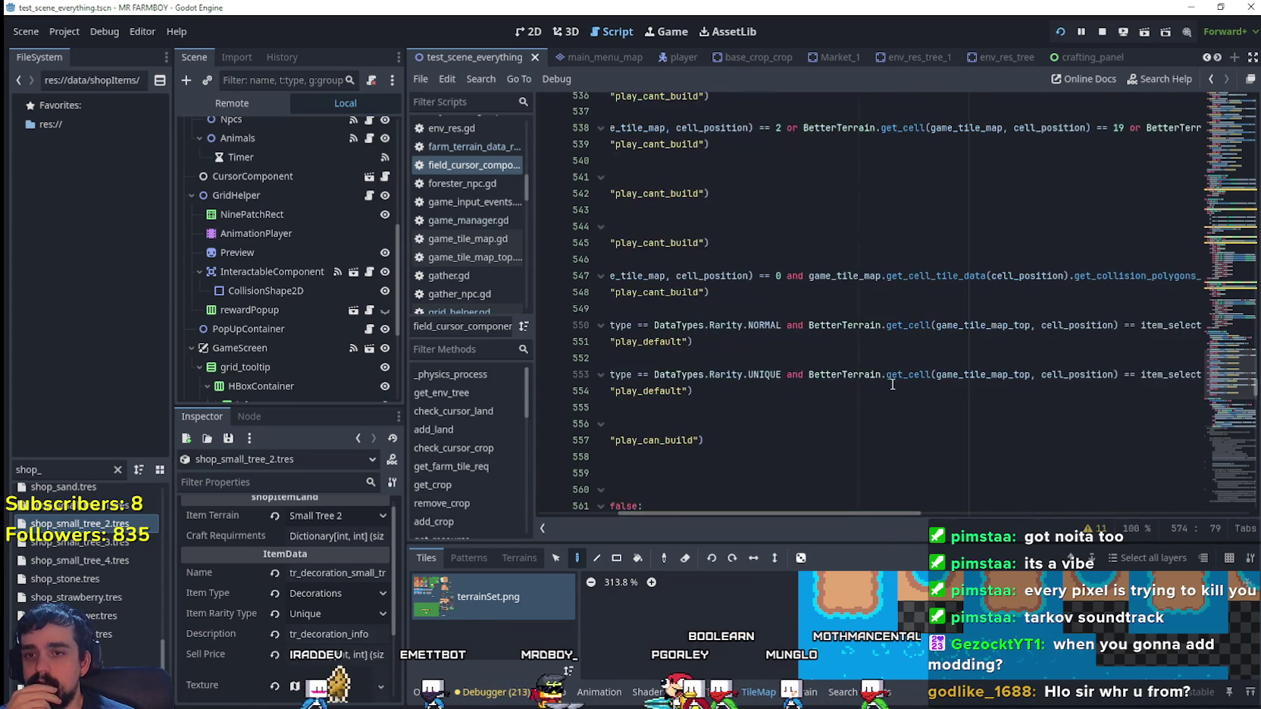
pyautogui.moveTo(808, 375)
pyautogui.mouseDown()
pyautogui.moveTo(691, 391)
pyautogui.moveTo(1126, 377)
pyautogui.mouseUp()
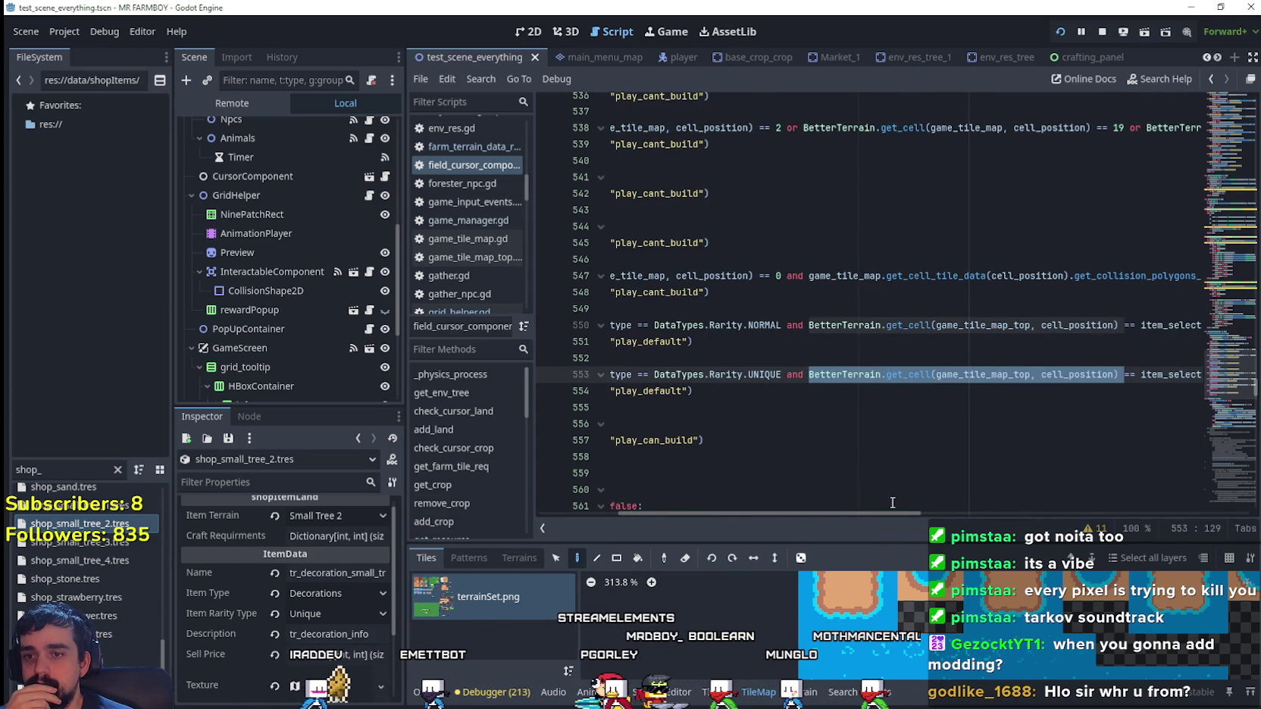
pyautogui.moveTo(830, 514); pyautogui.dragTo(912, 513)
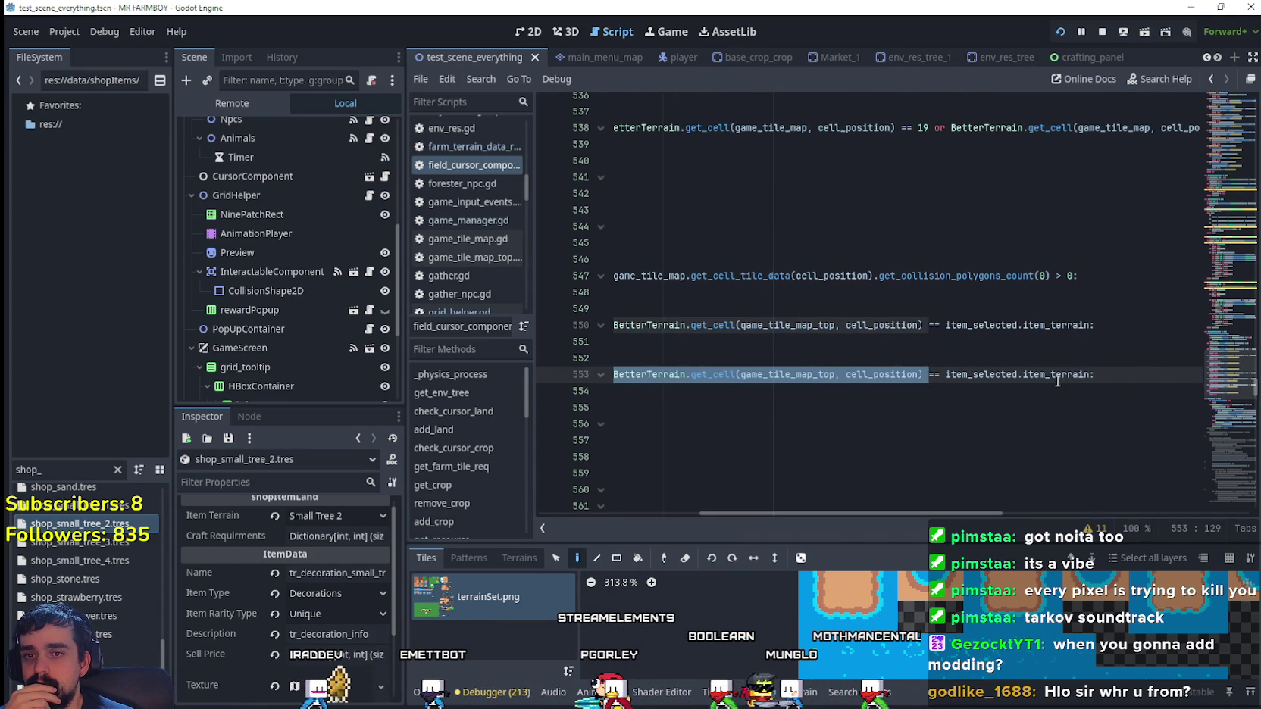
pyautogui.moveTo(1090, 374)
pyautogui.mouseDown()
pyautogui.moveTo(606, 374)
pyautogui.moveTo(938, 371)
pyautogui.mouseUp()
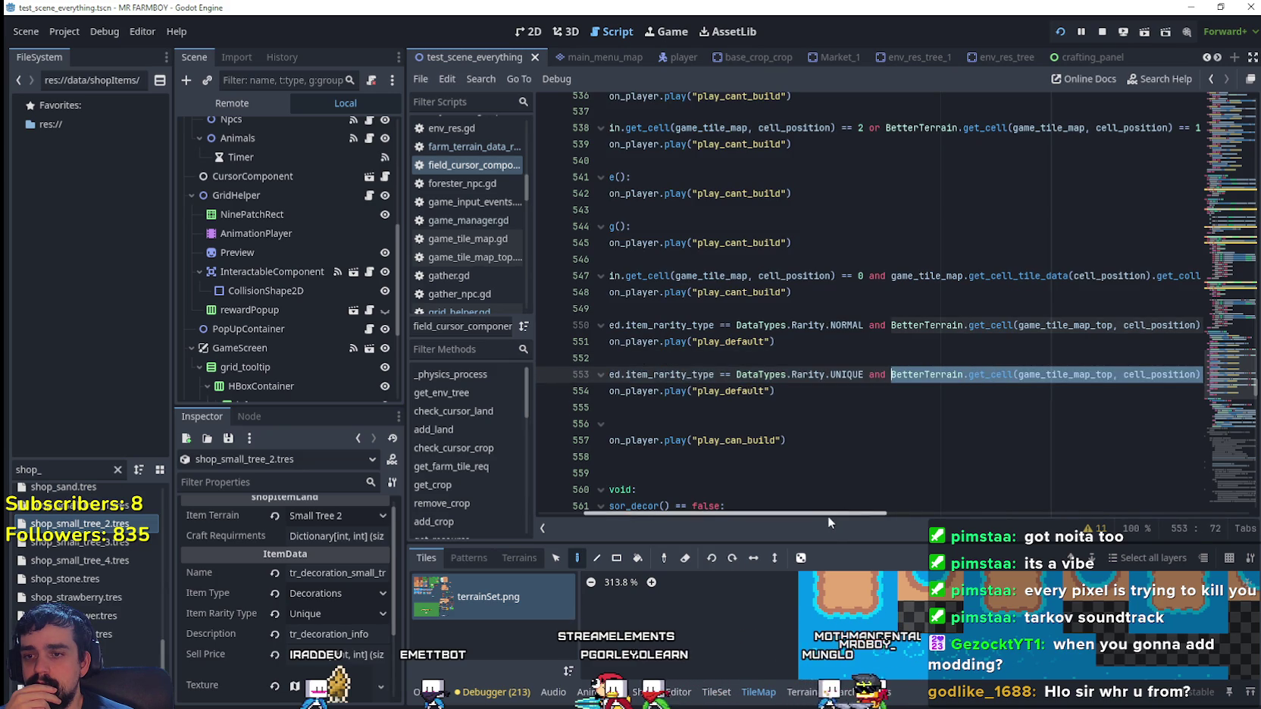
pyautogui.moveTo(827, 517)
pyautogui.mouseDown()
pyautogui.moveTo(1010, 519)
pyautogui.moveTo(882, 516)
pyautogui.moveTo(923, 520)
pyautogui.mouseUp()
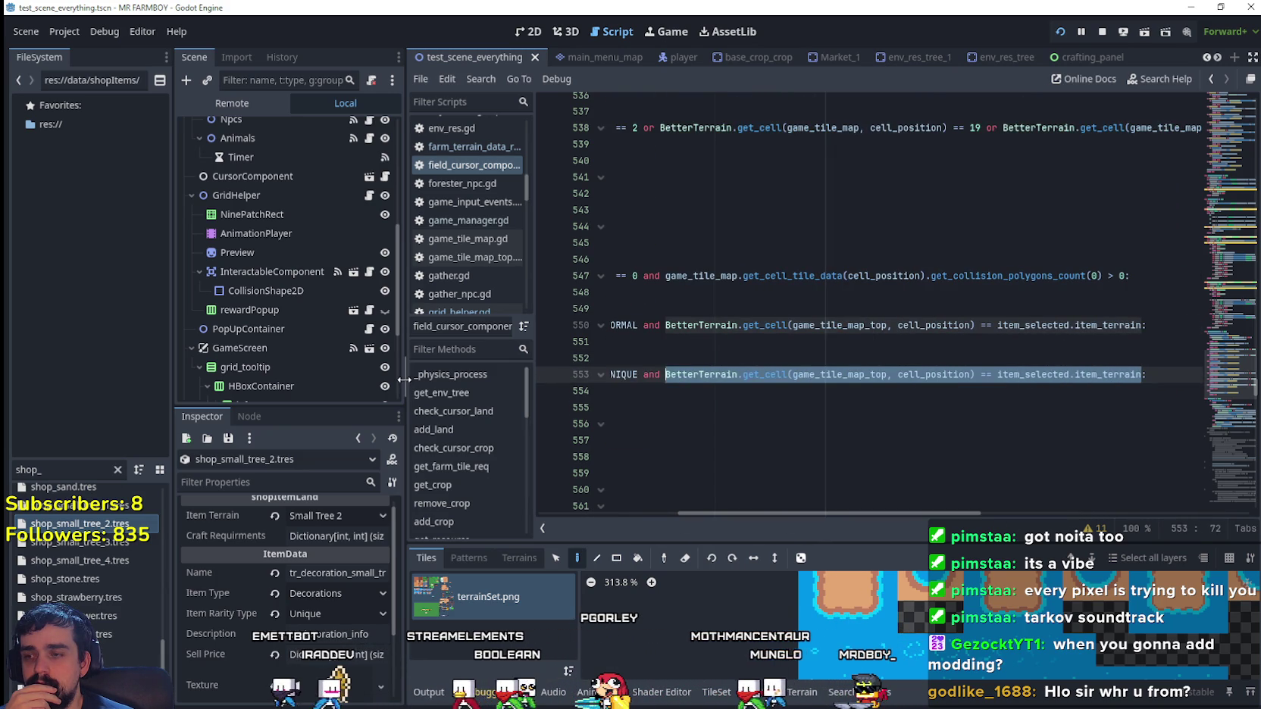
# - Narrow the side docks to widen the code area, then select line 553's BetterTerrain.get_cell call
pyautogui.moveTo(409, 380); pyautogui.dragTo(397, 391)
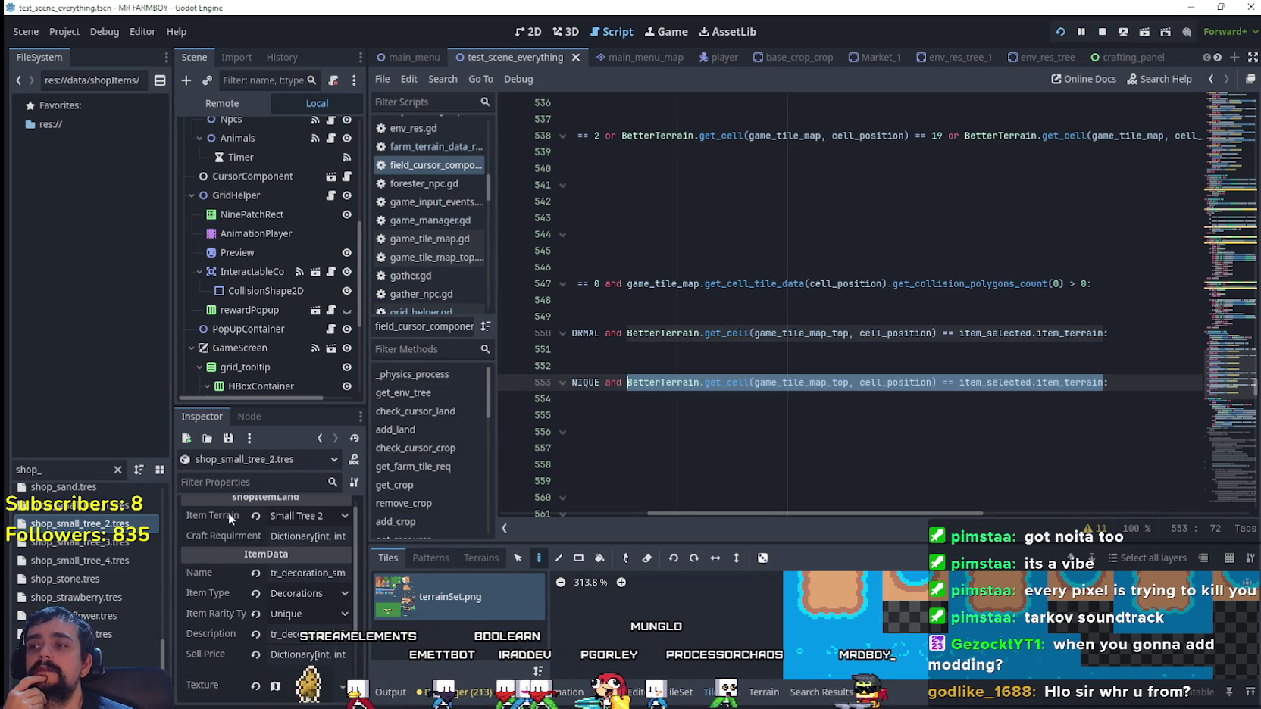
pyautogui.moveTo(229, 512)
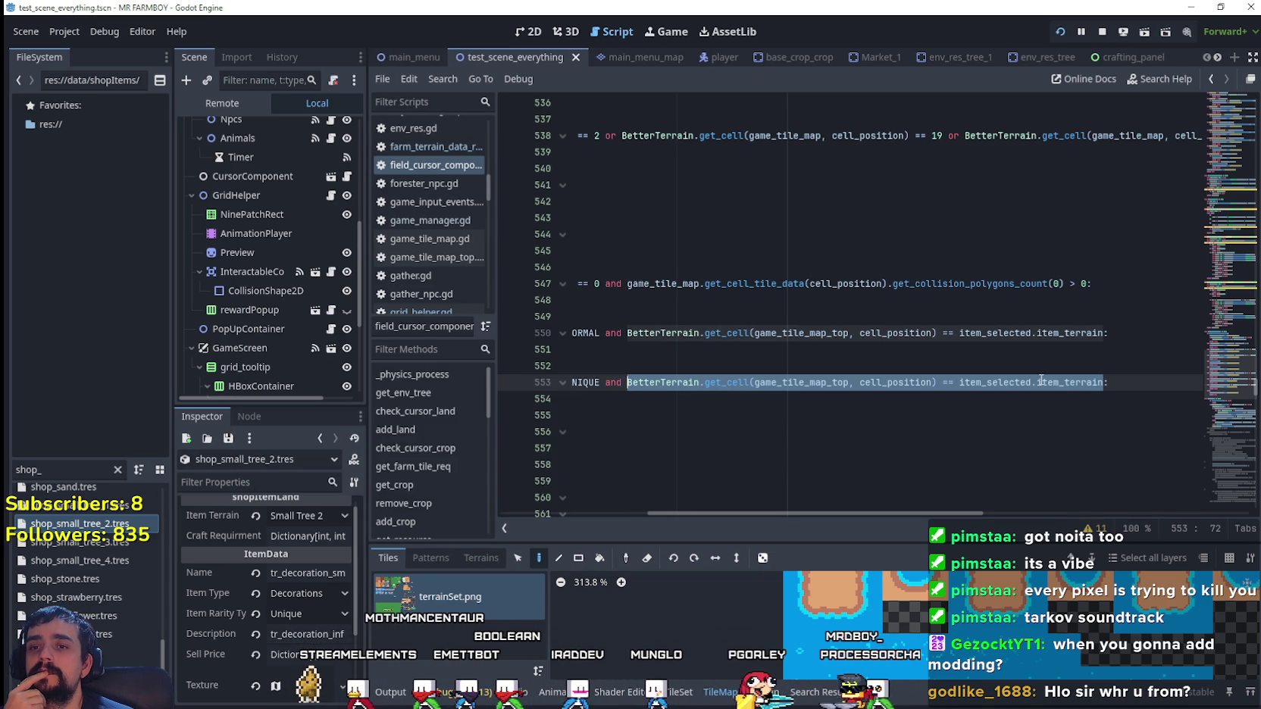
pyautogui.doubleClick(895, 382)
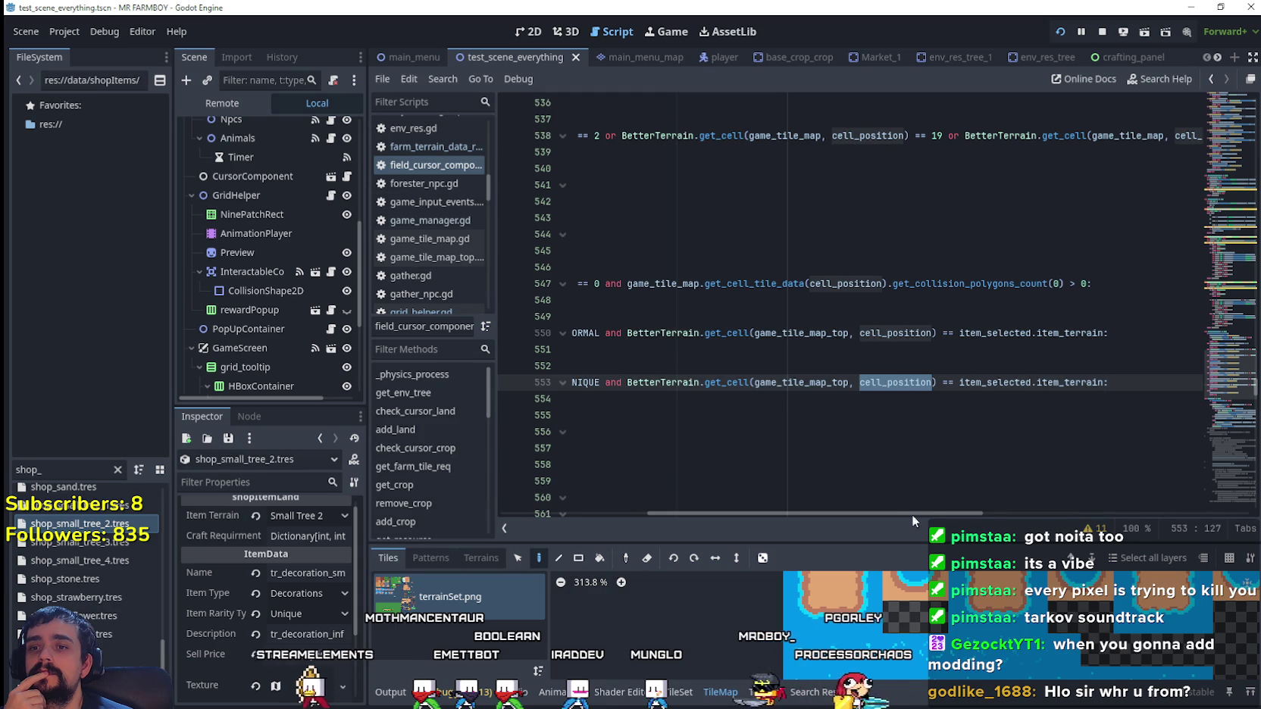
pyautogui.moveTo(911, 513)
pyautogui.mouseDown()
pyautogui.moveTo(755, 512)
pyautogui.moveTo(909, 523)
pyautogui.mouseUp()
pyautogui.moveTo(633, 383); pyautogui.dragTo(904, 390)
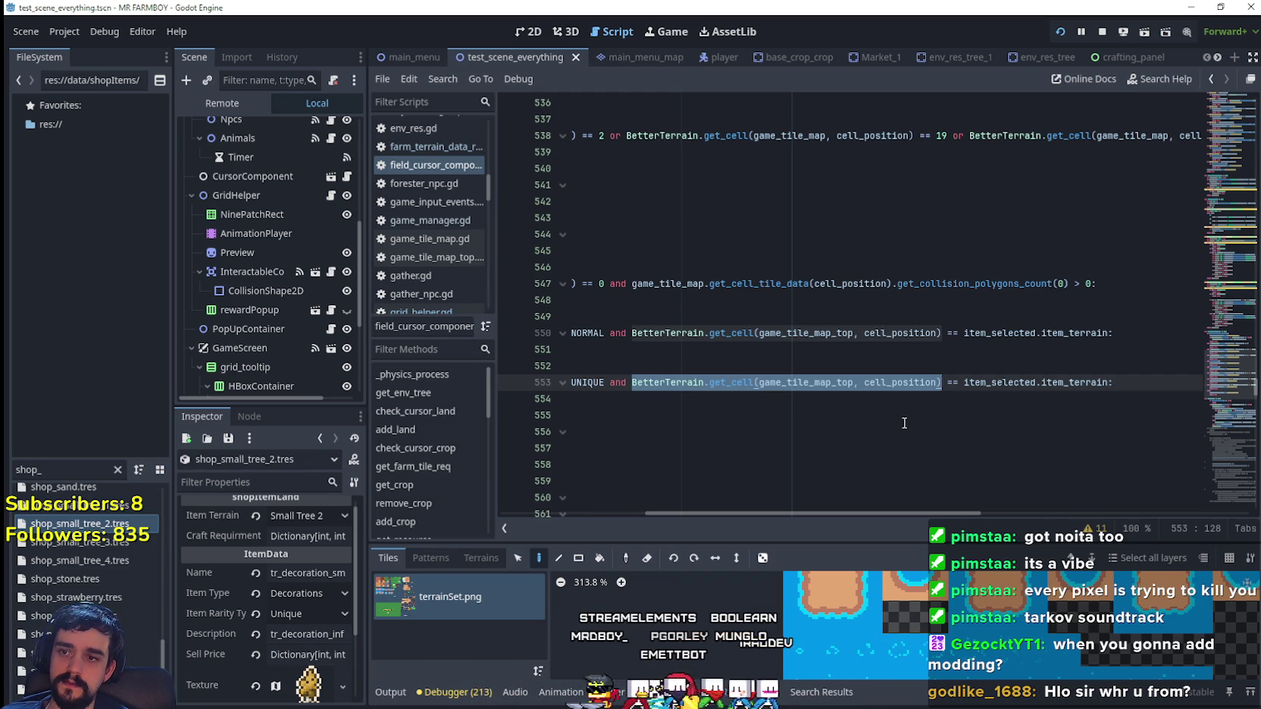
# - Replace the get_cell call with game_tile_map_top.decorations[item_selected.item_terrain] using autocomplete
pyautogui.write('game_')
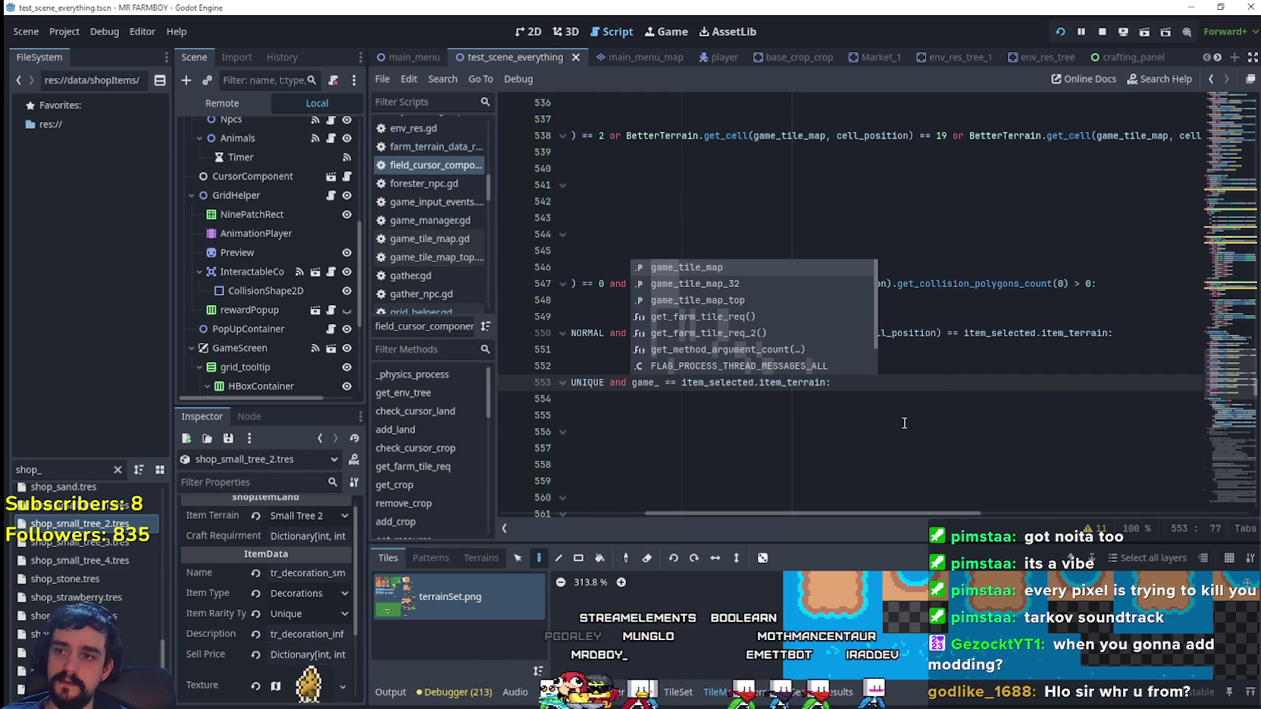
pyautogui.press('Down')
pyautogui.press('Down')
pyautogui.press('Return')
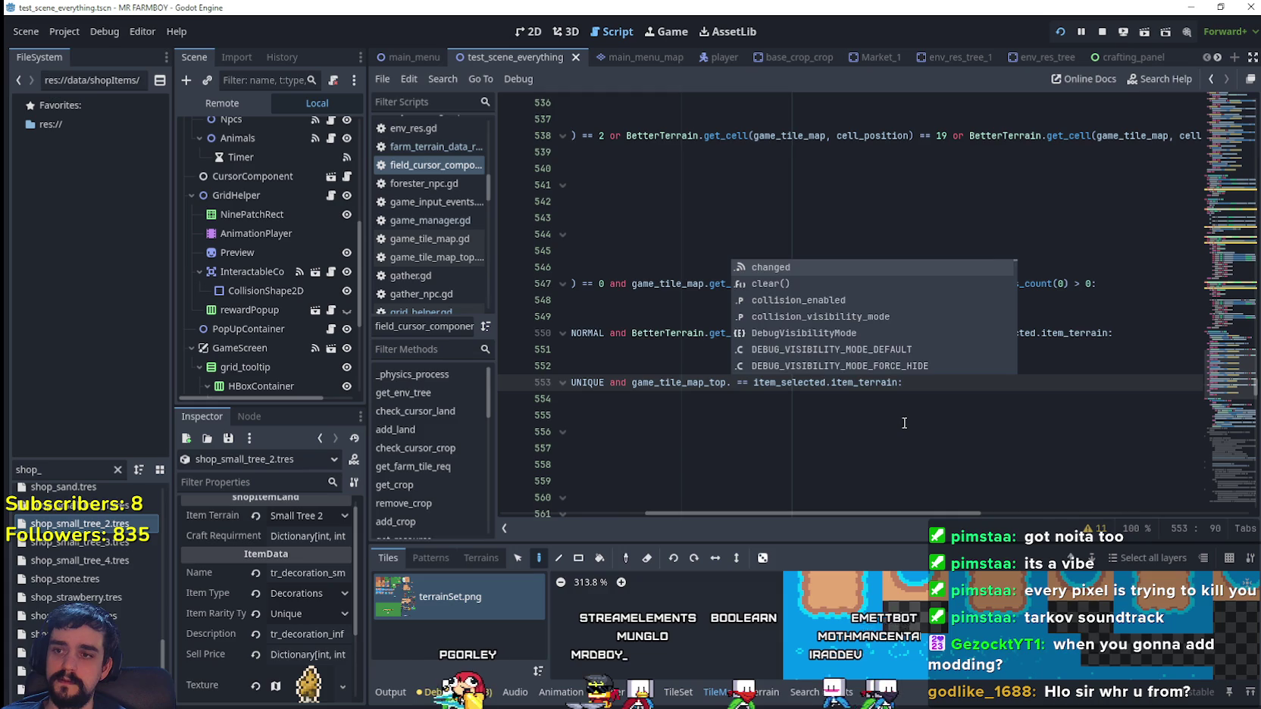
pyautogui.write('decorations')
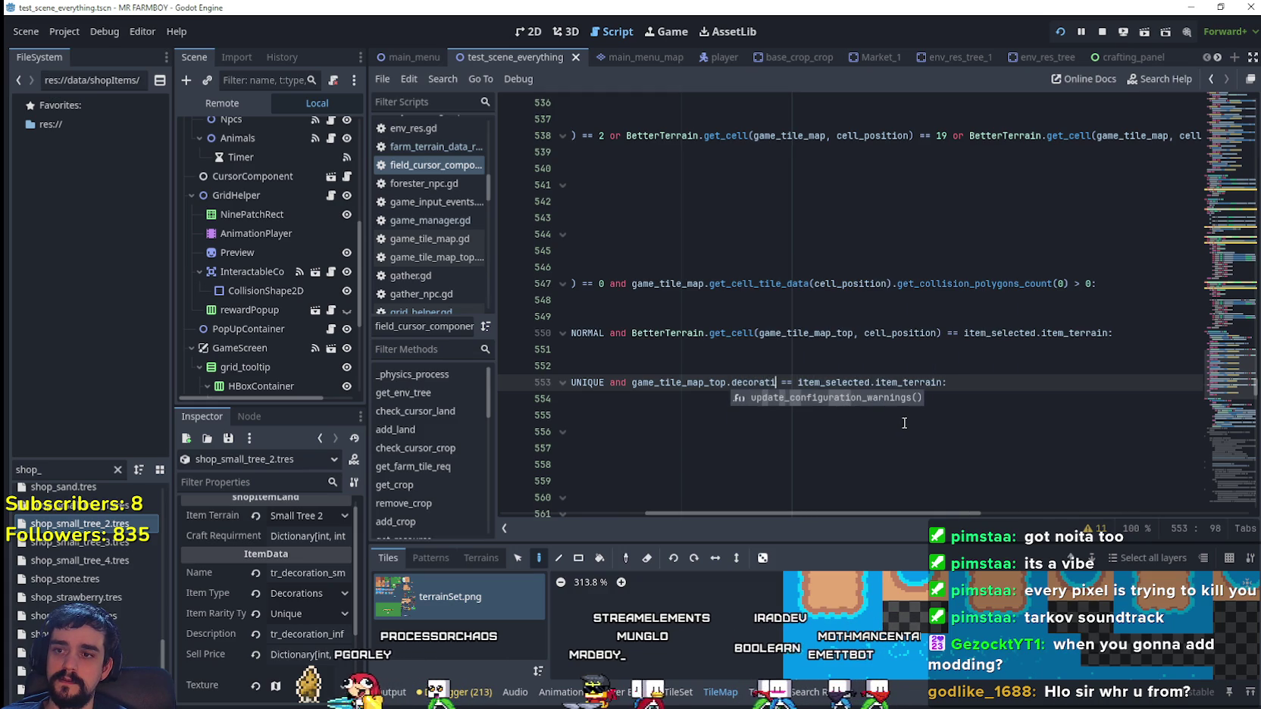
pyautogui.write('(')
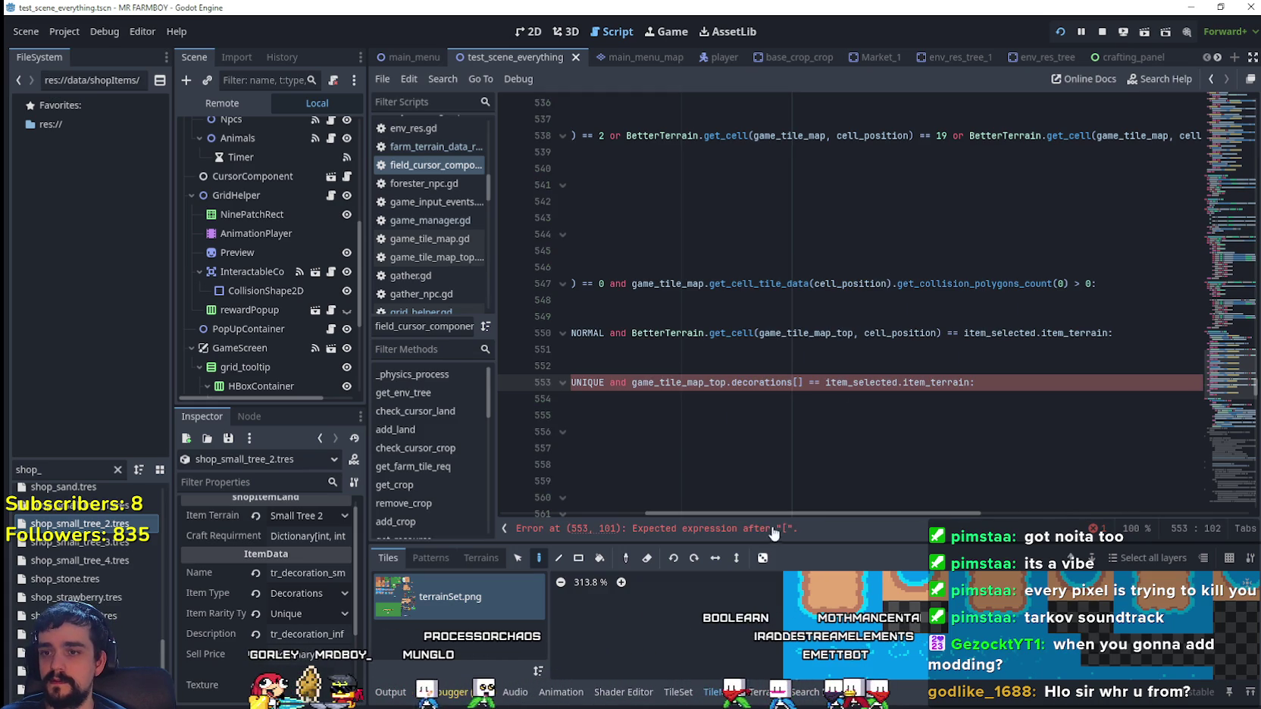
pyautogui.moveTo(782, 513); pyautogui.dragTo(623, 523)
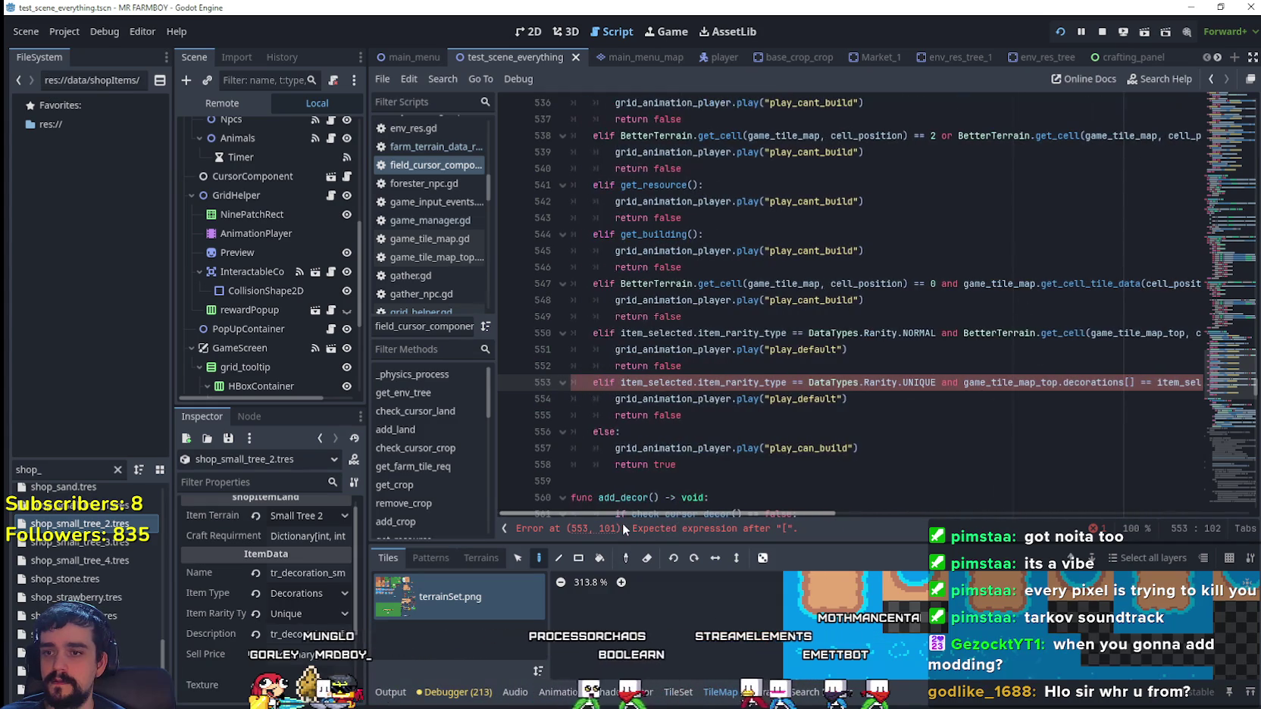
pyautogui.click(660, 385)
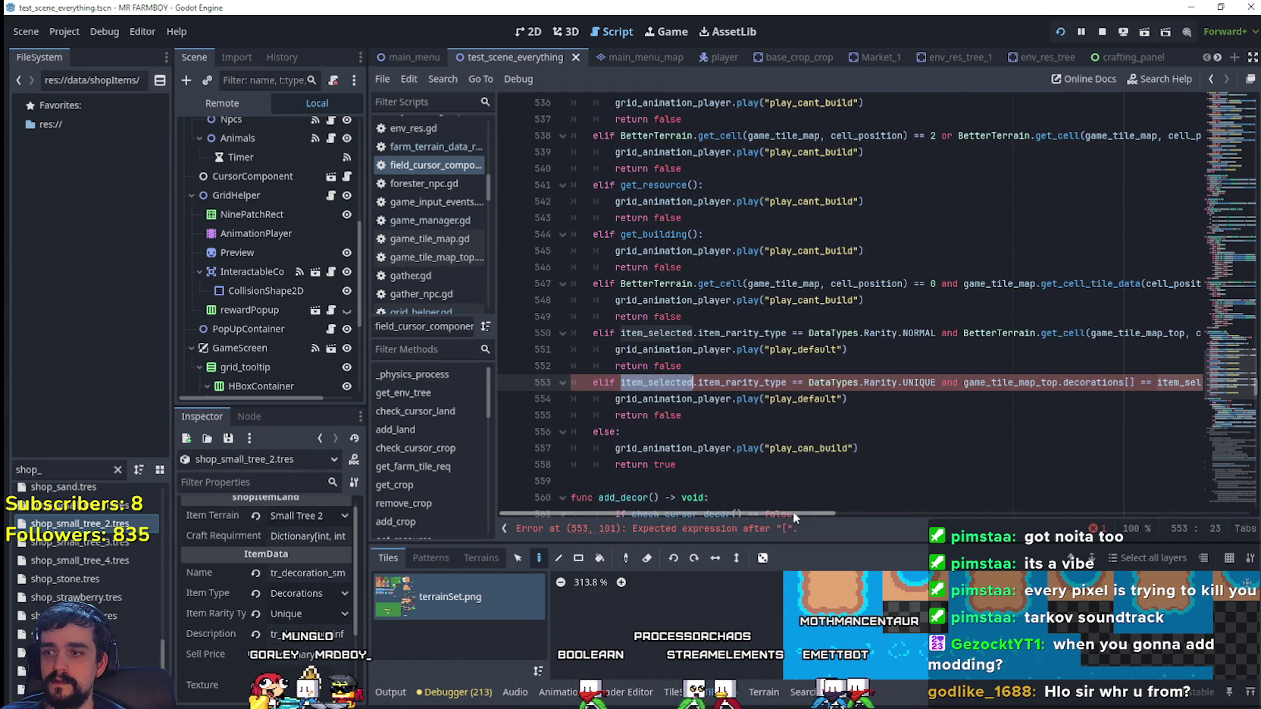
pyautogui.moveTo(793, 511); pyautogui.dragTo(949, 501)
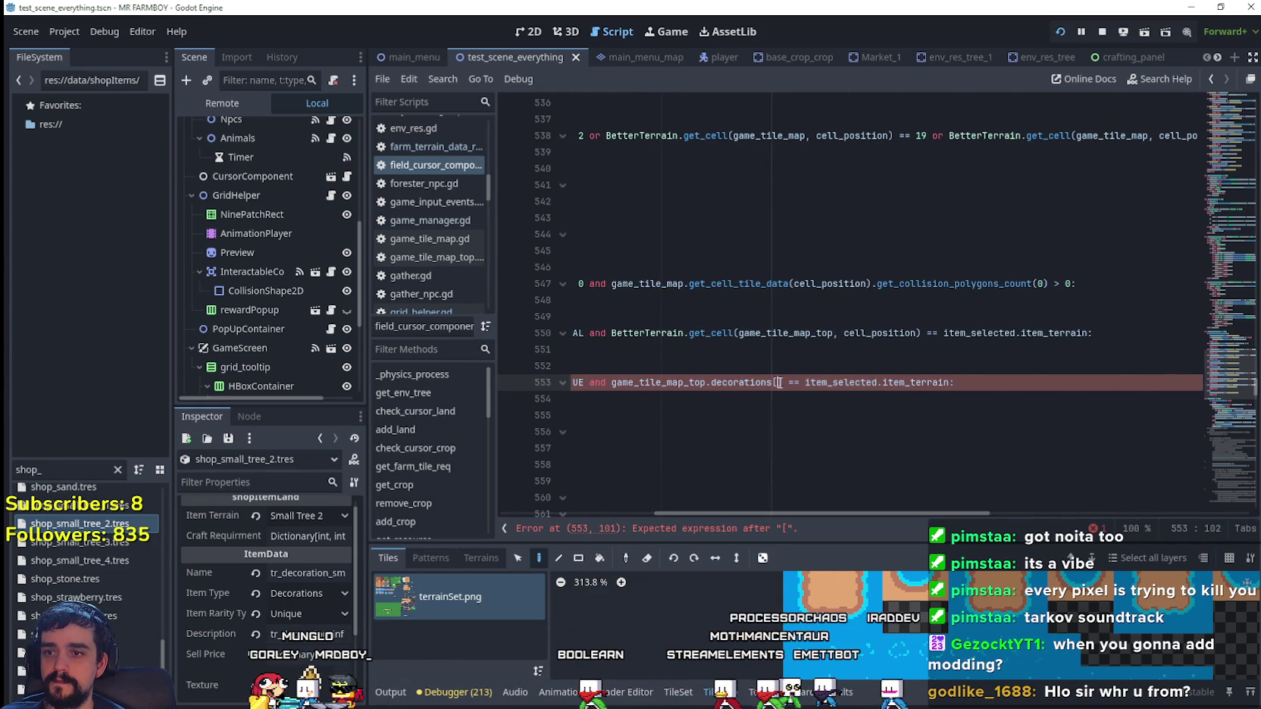
pyautogui.write('.')
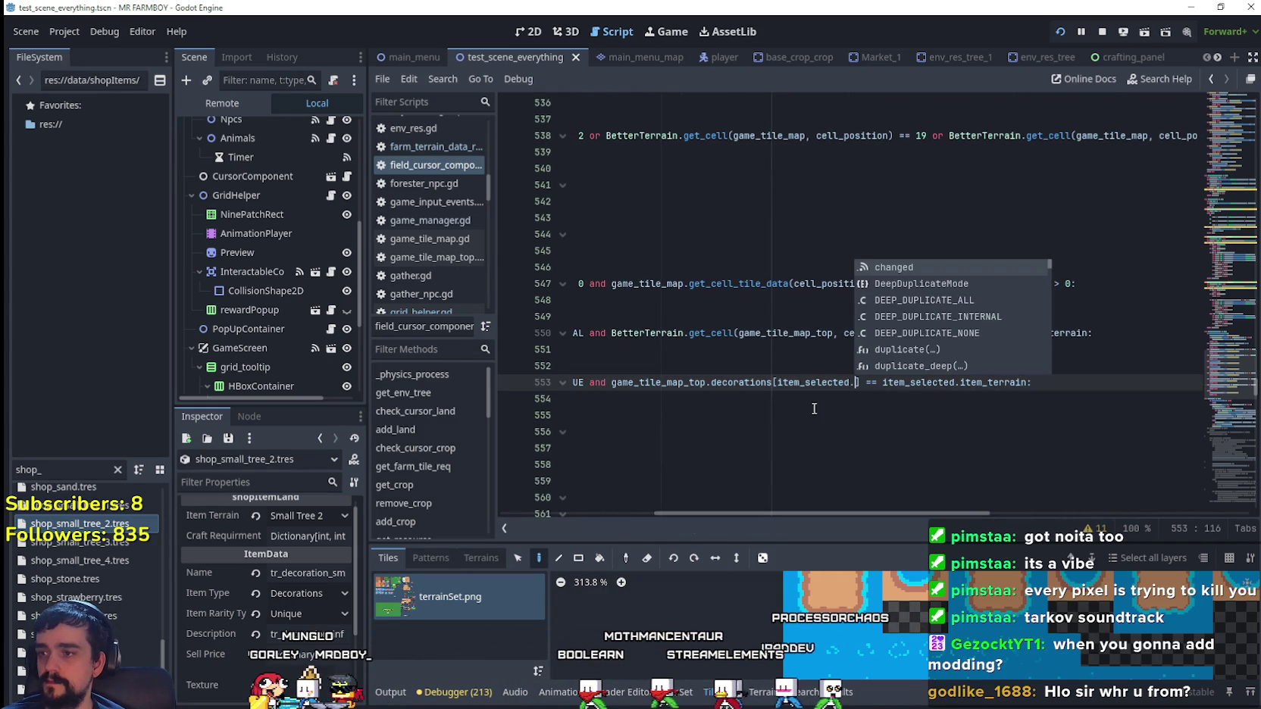
pyautogui.write('item_te')
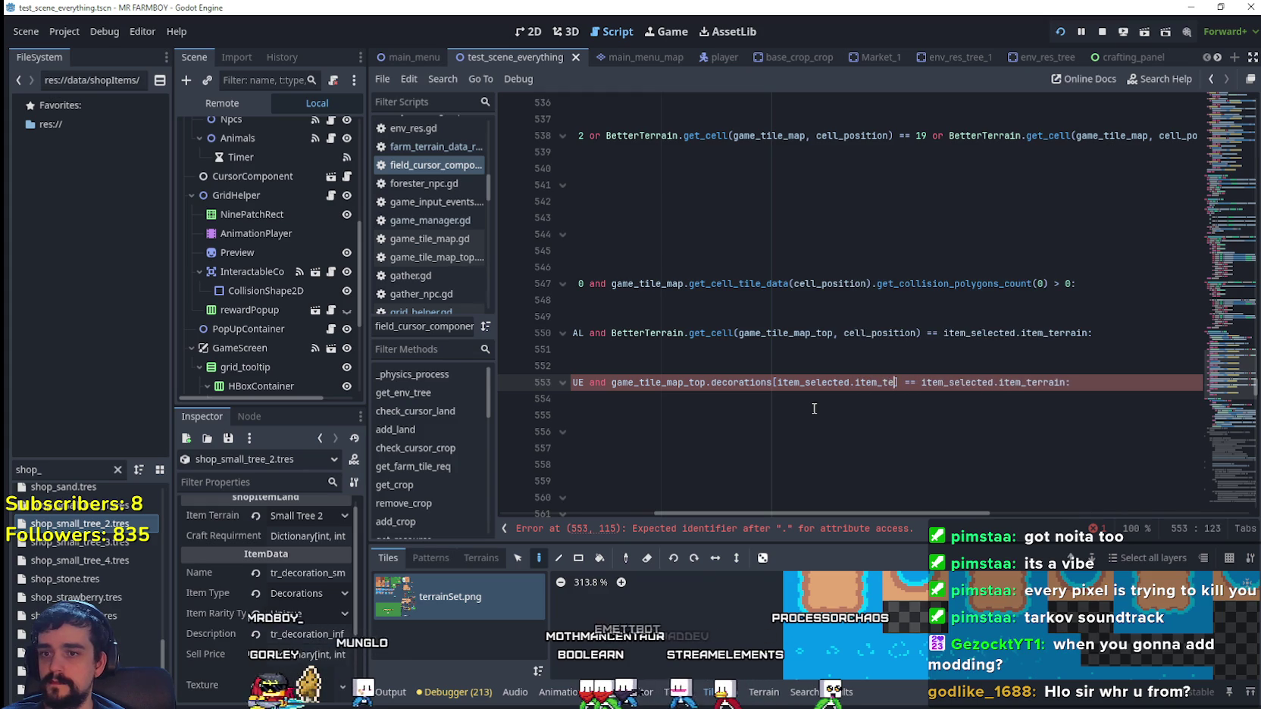
pyautogui.write('rrain')
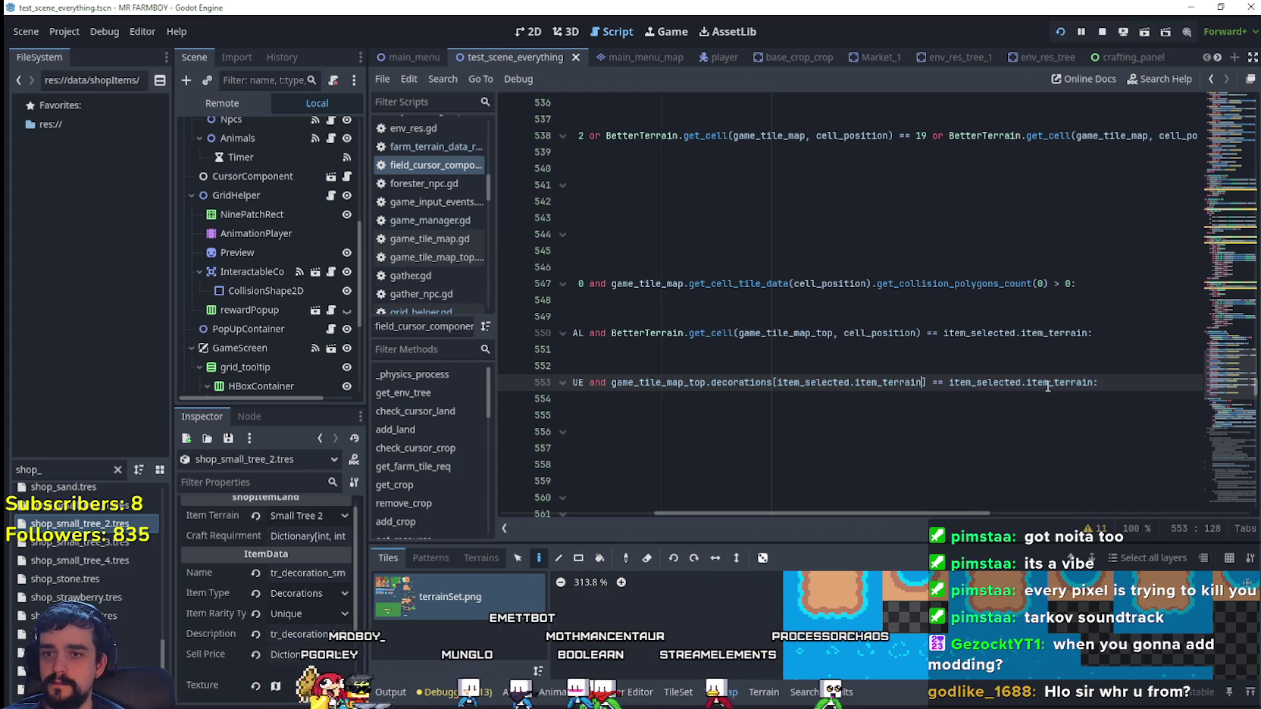
# - Select the value compared against after the == on line 553
pyautogui.doubleClick(1048, 386)
pyautogui.moveTo(1047, 387); pyautogui.dragTo(1041, 383)
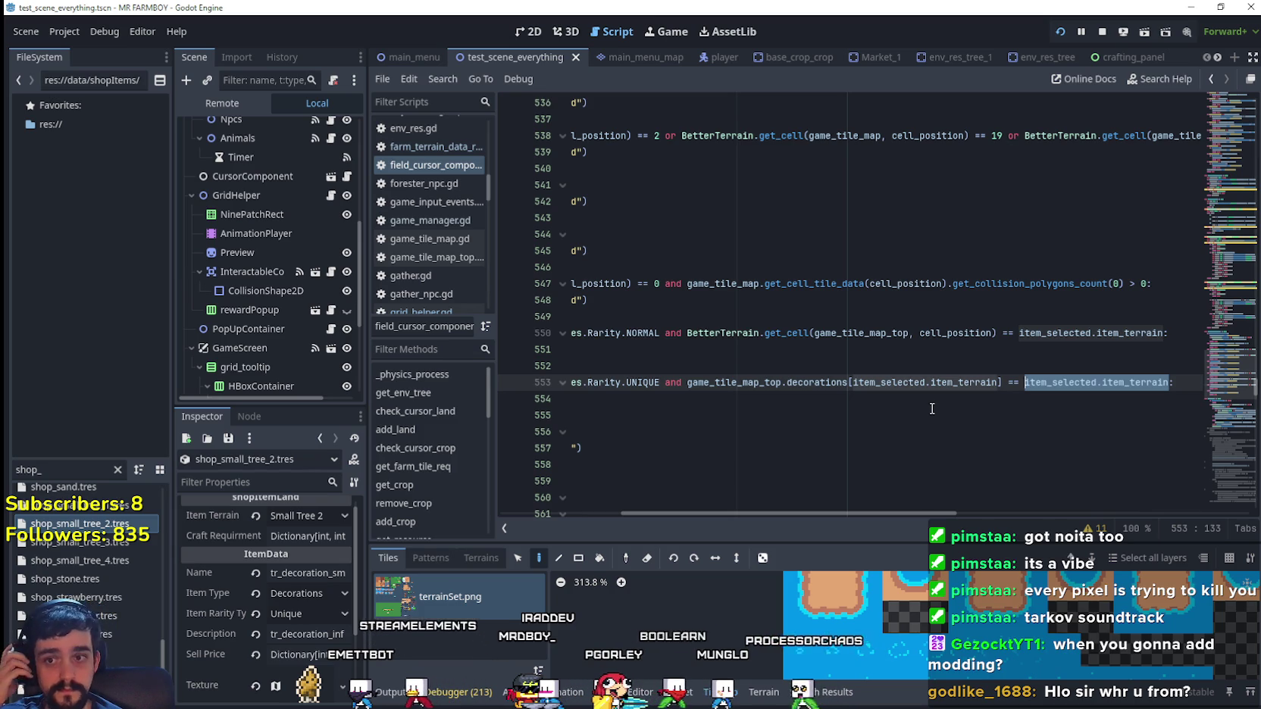
pyautogui.moveTo(926, 388)
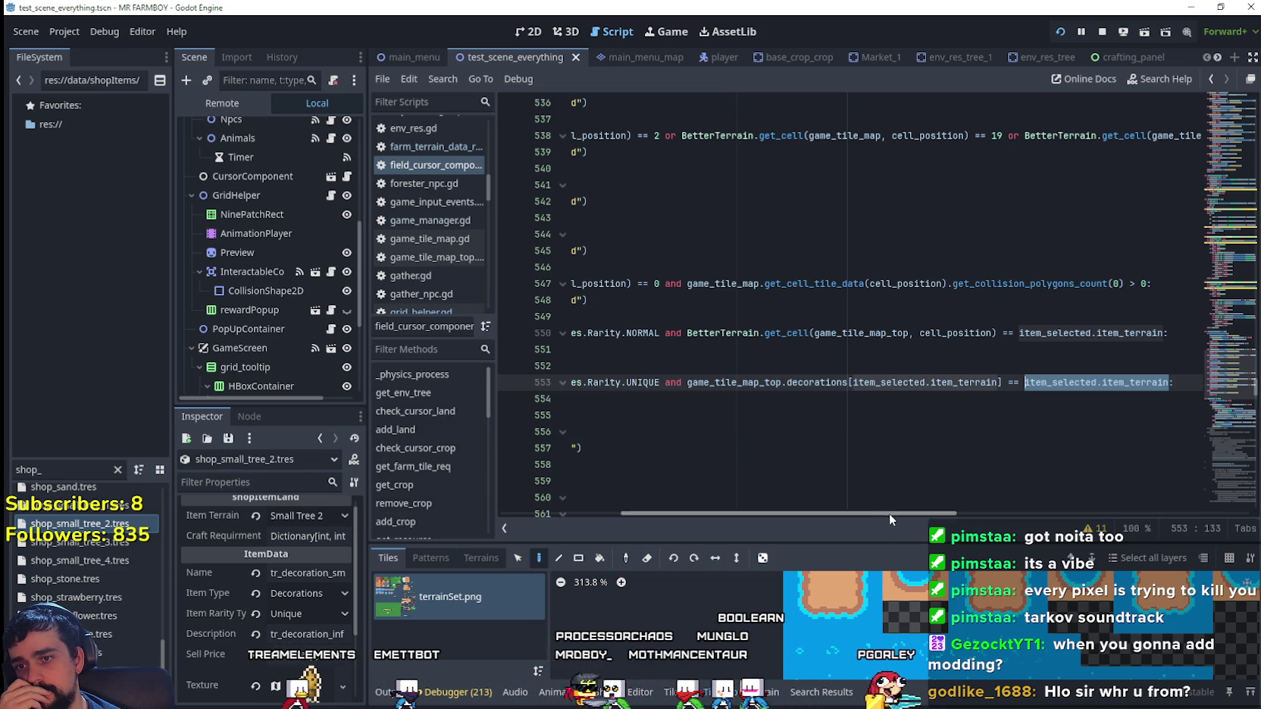
# - Select item_selected.item_terrain, the comparison value on line 553, for replacement
pyautogui.moveTo(889, 514); pyautogui.dragTo(826, 515)
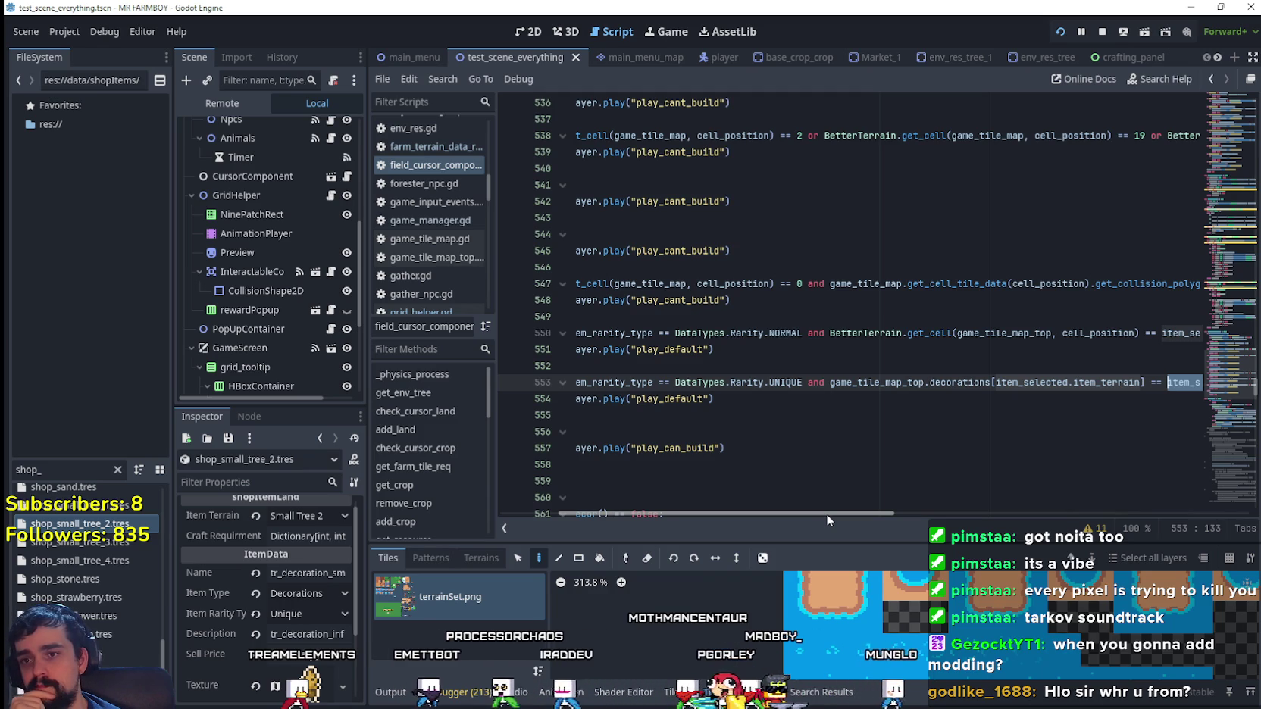
pyautogui.moveTo(825, 515); pyautogui.dragTo(850, 514)
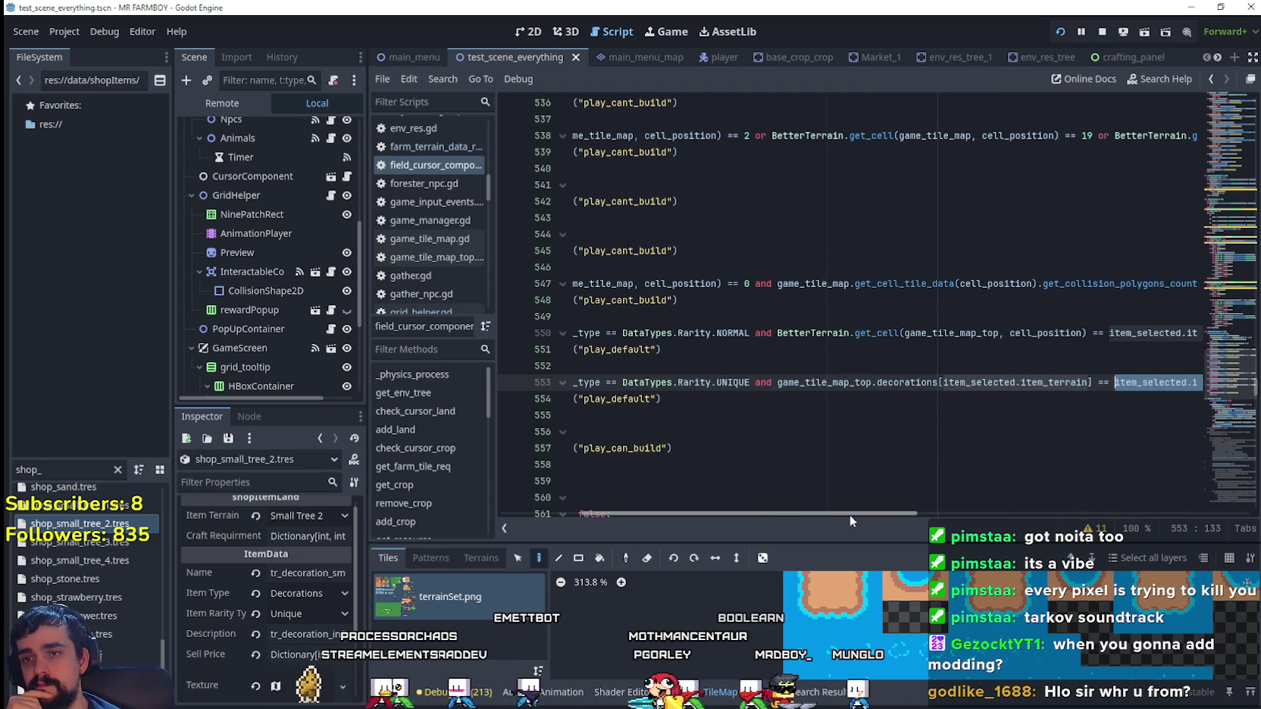
pyautogui.moveTo(850, 515); pyautogui.dragTo(883, 518)
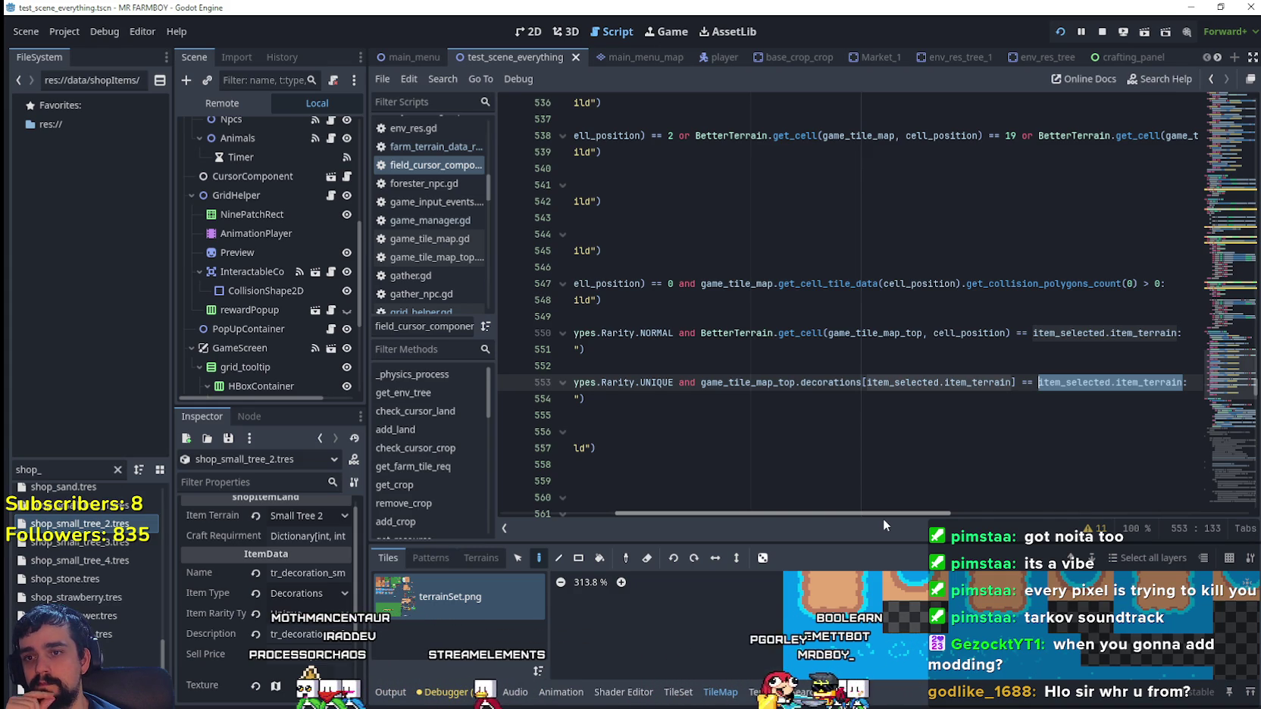
pyautogui.doubleClick(1149, 383)
pyautogui.moveTo(1184, 382); pyautogui.dragTo(1039, 382)
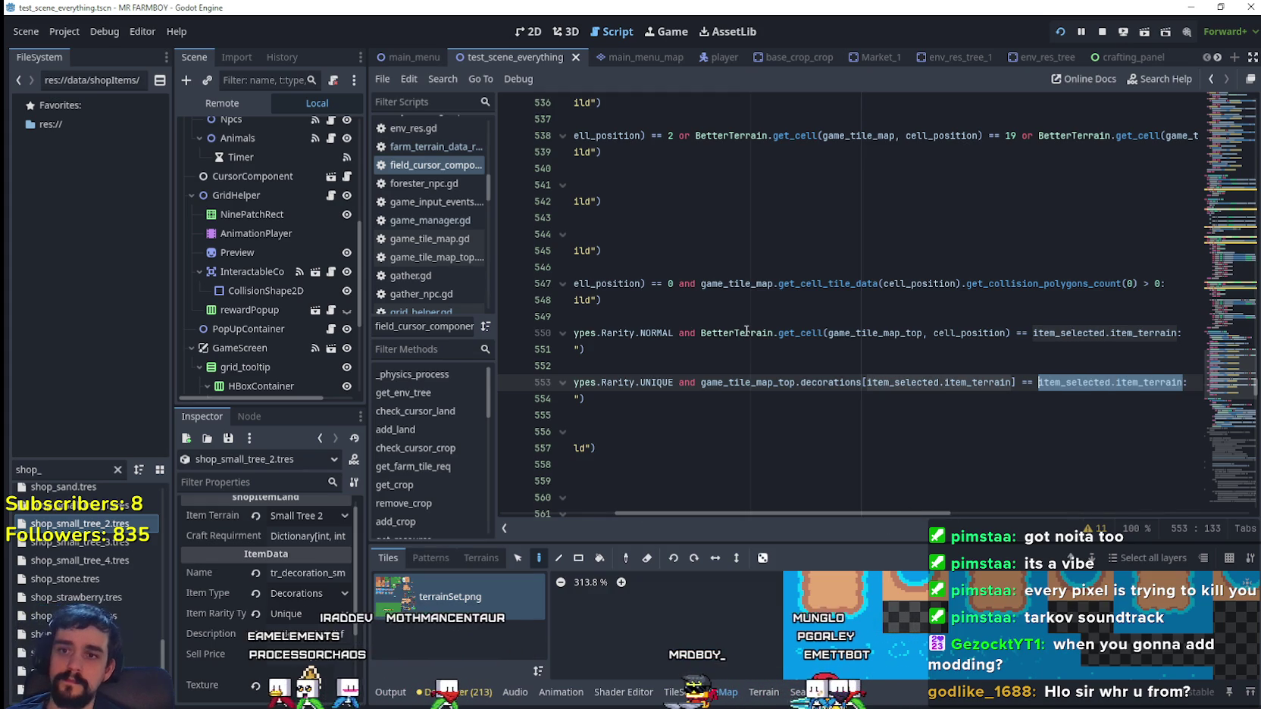
pyautogui.moveTo(701, 333); pyautogui.dragTo(923, 332)
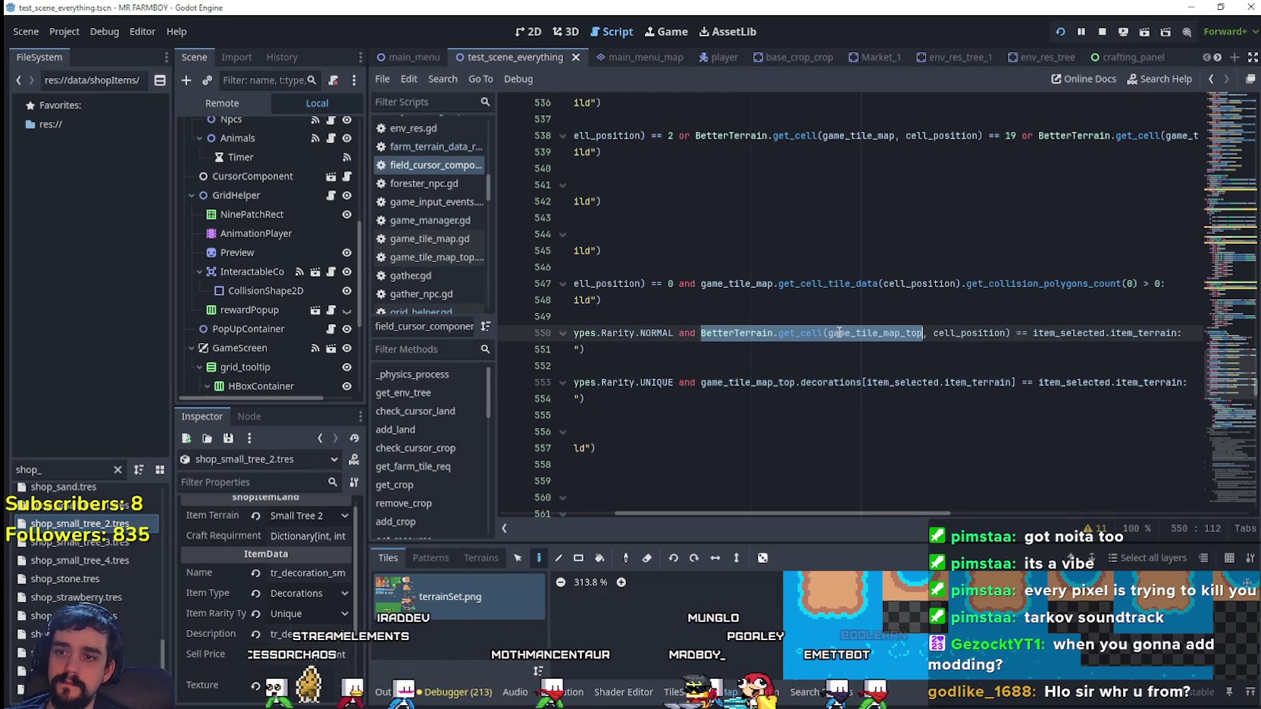
pyautogui.keyDown('shift'); pyautogui.click(1006, 333); pyautogui.keyUp('shift')
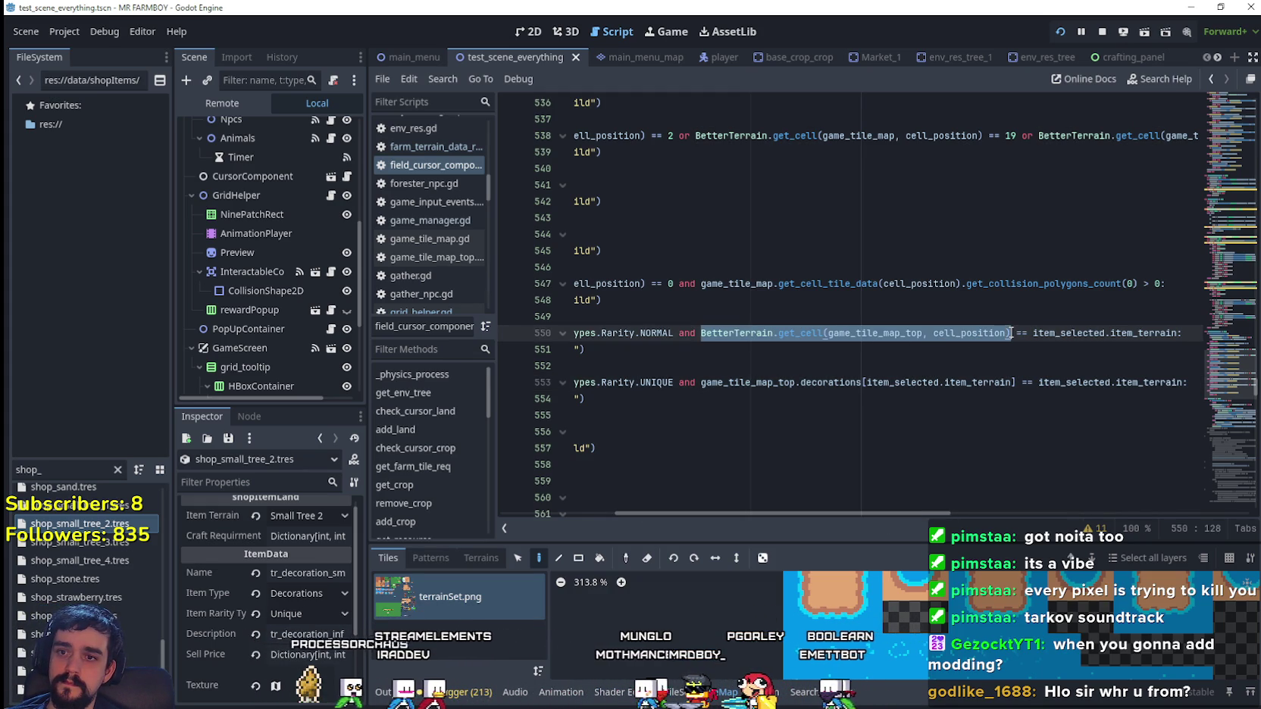
pyautogui.click(1170, 393)
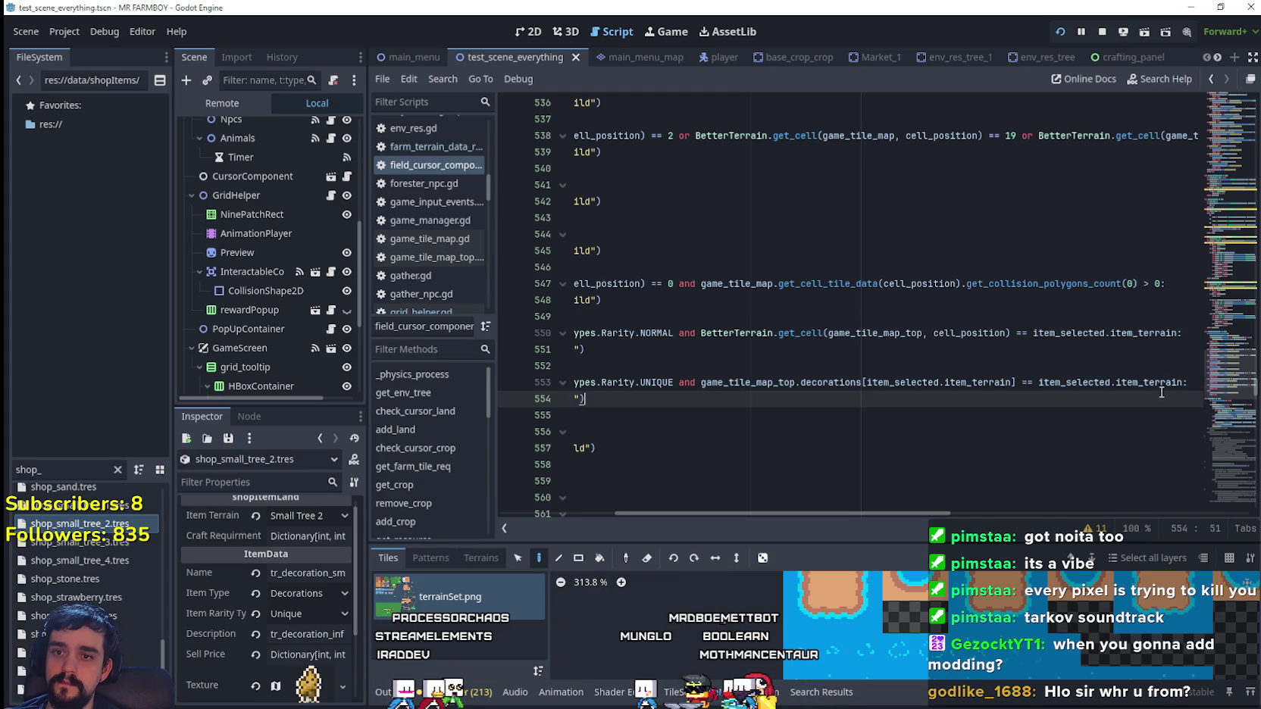
pyautogui.moveTo(1183, 382); pyautogui.dragTo(1039, 382)
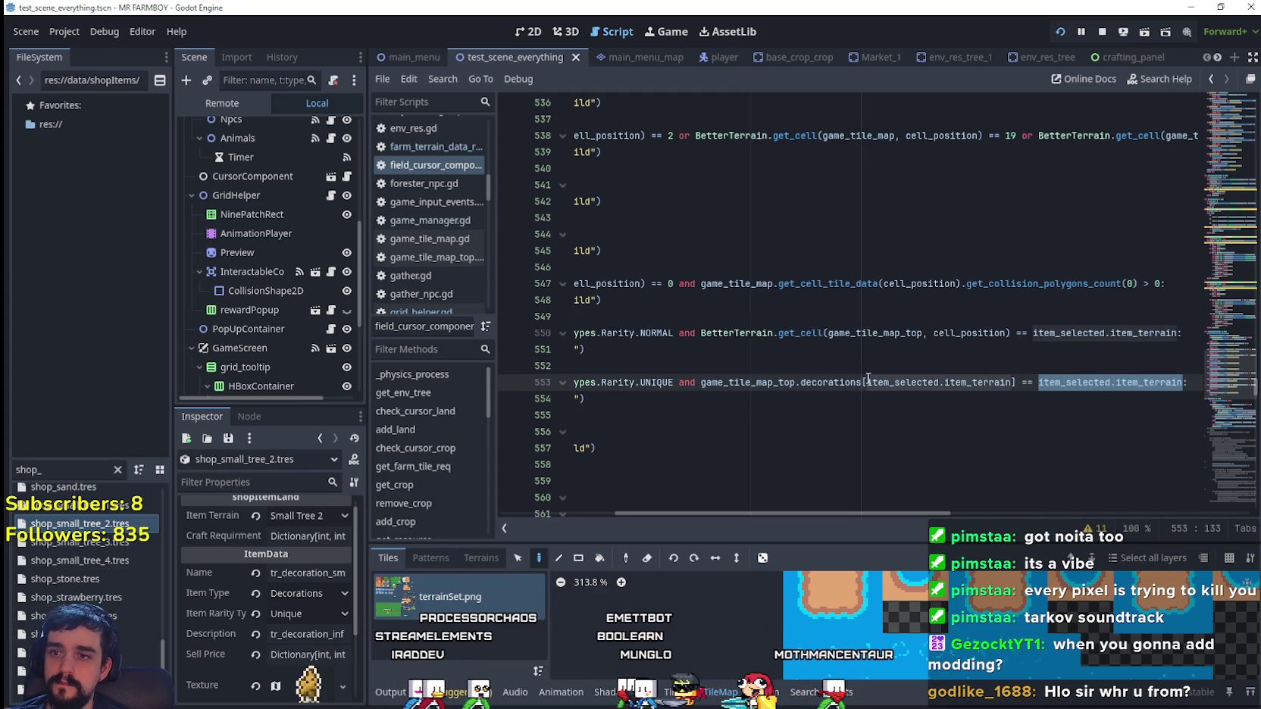
pyautogui.doubleClick(761, 382)
pyautogui.moveTo(1173, 382); pyautogui.dragTo(1040, 382)
# - Replace it with game_tile_map_top.get_cell_atlas_coords(cell_position) and save with Ctrl+S
pyautogui.write('game_tile_map_top')
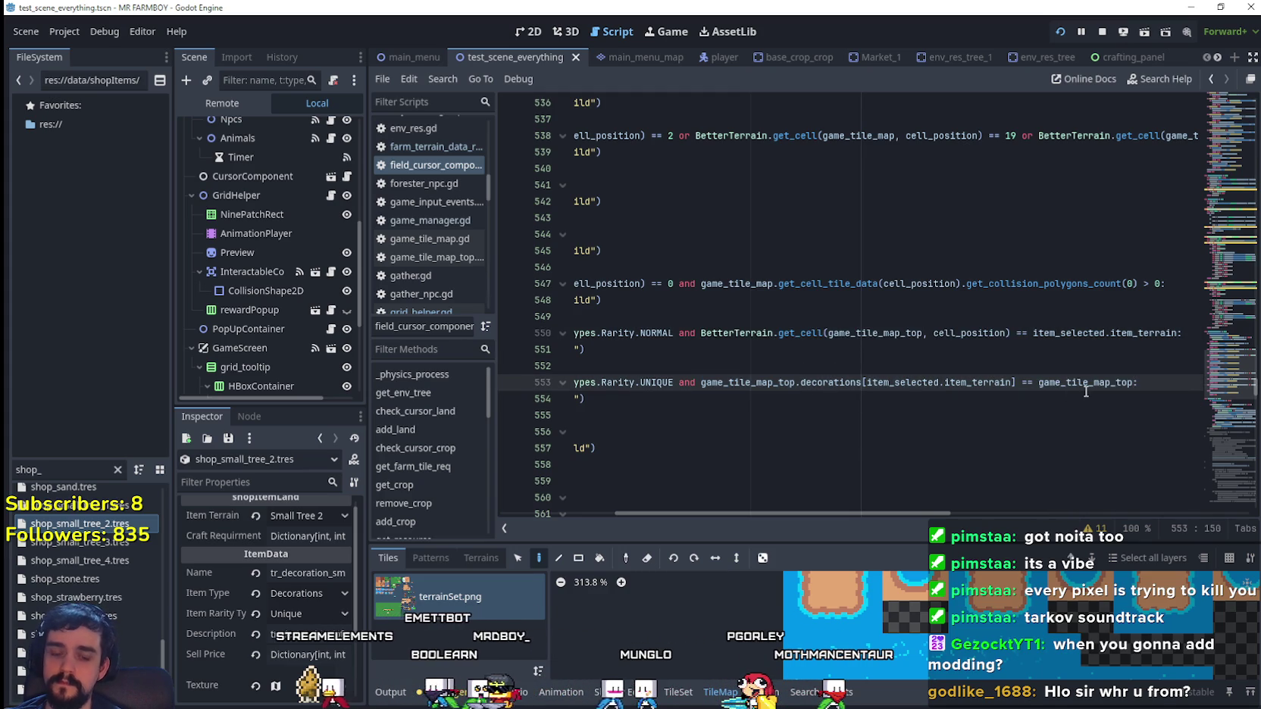
pyautogui.write('.get')
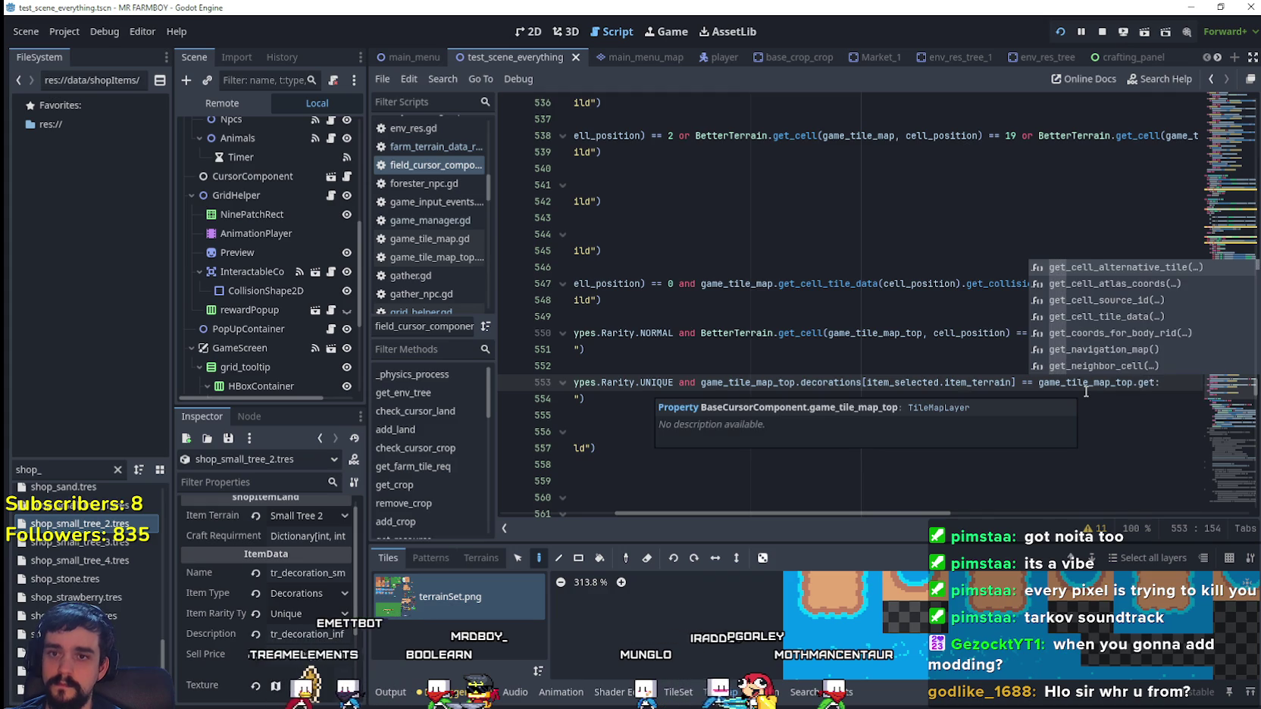
pyautogui.press('Down')
pyautogui.press('Return')
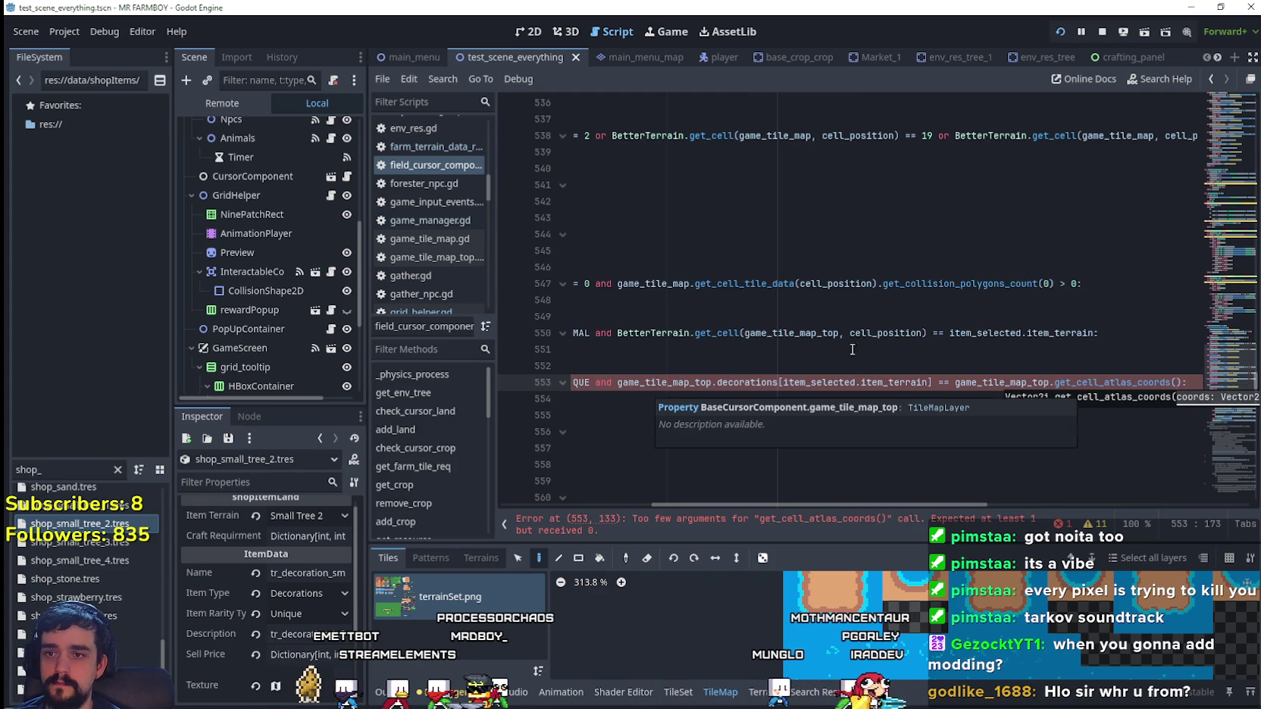
pyautogui.doubleClick(883, 333)
pyautogui.hotkey('ctrl', 'c')
pyautogui.click(1184, 382)
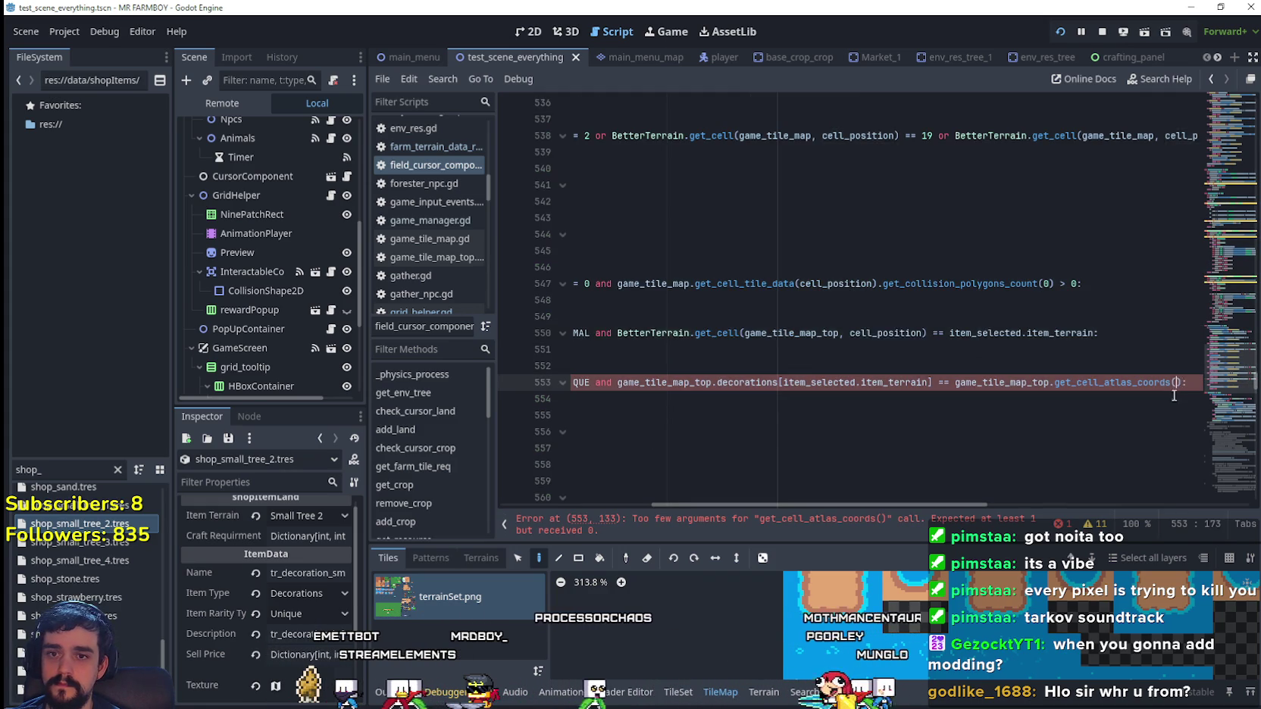
pyautogui.hotkey('ctrl', 'v')
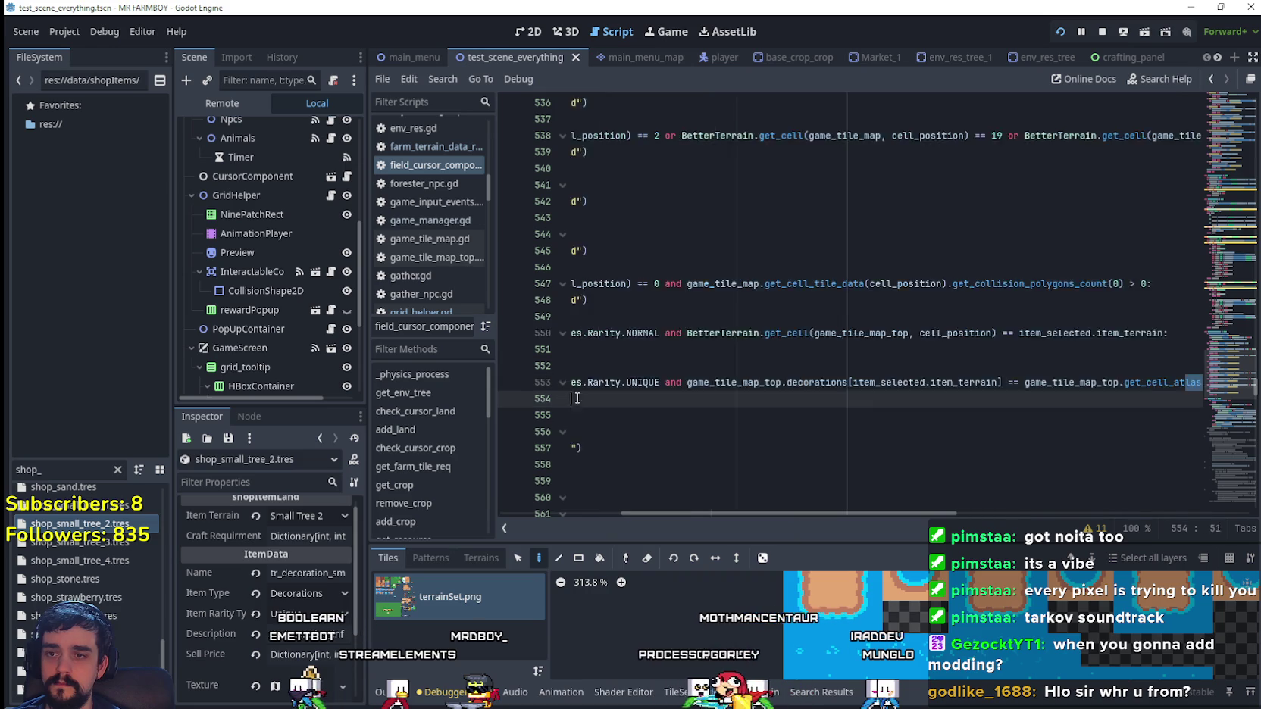
pyautogui.click(817, 410)
pyautogui.hotkey('ctrl', 's')
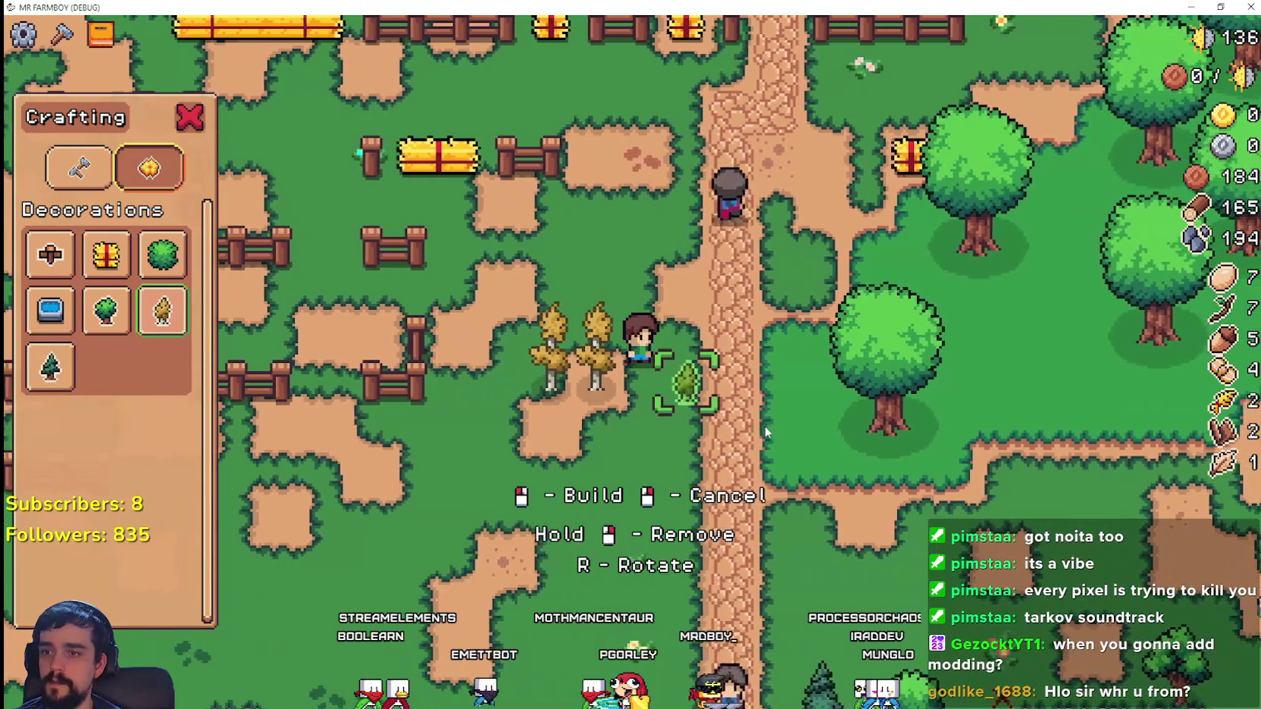
# - Place rows of yellow wheat decorations along the path and near the fence
pyautogui.click(767, 427)
pyautogui.click(768, 429)
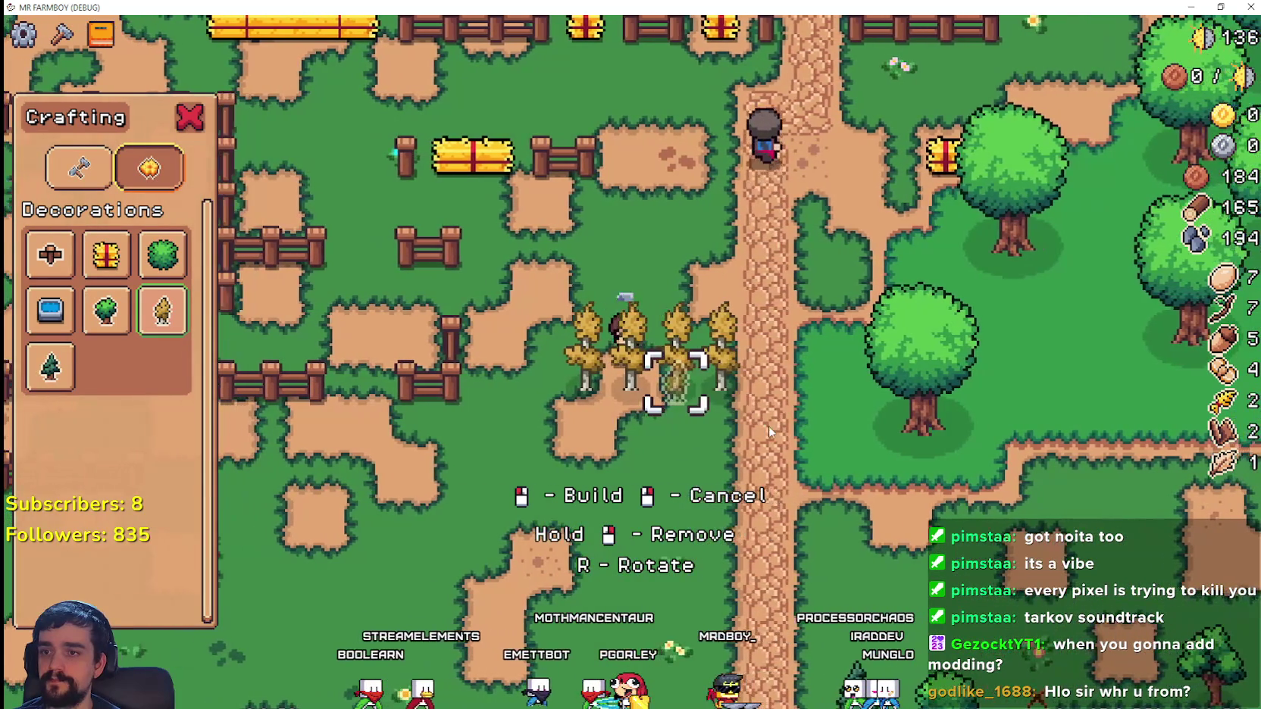
pyautogui.press('d')
pyautogui.click(845, 449)
pyautogui.click(845, 448)
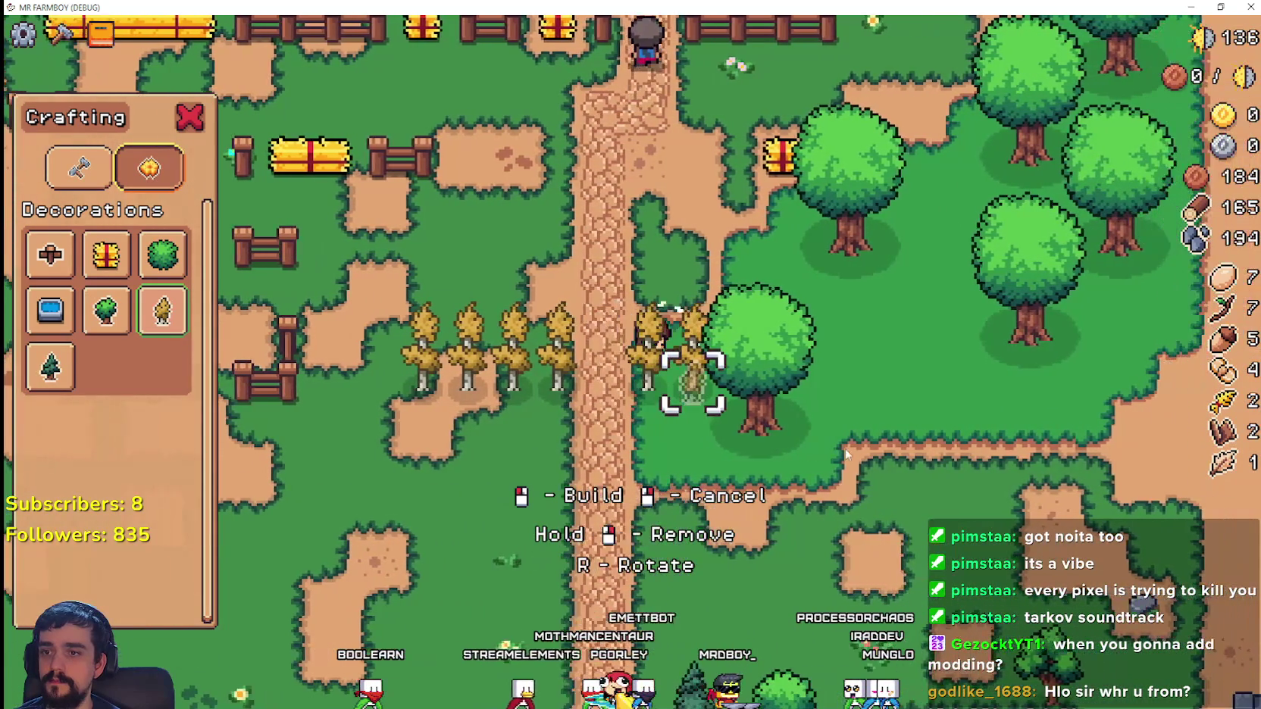
pyautogui.press('d')
pyautogui.press('s')
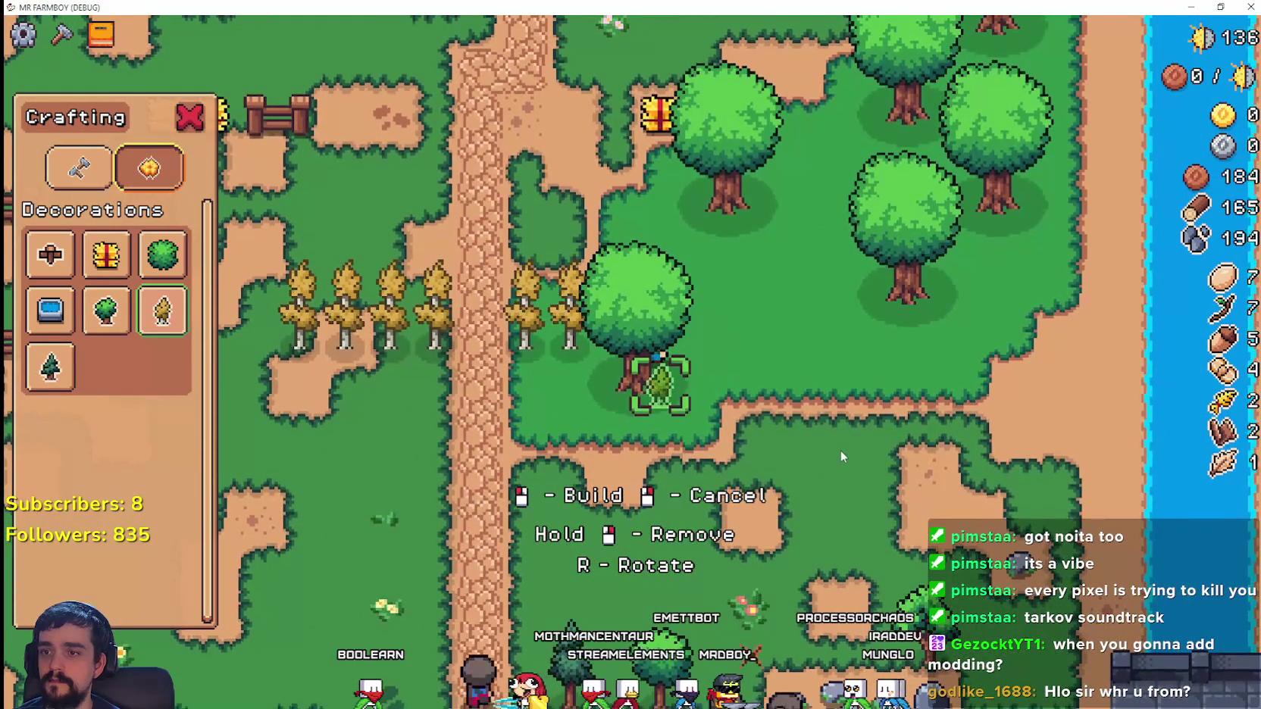
pyautogui.press('w')
pyautogui.press('a')
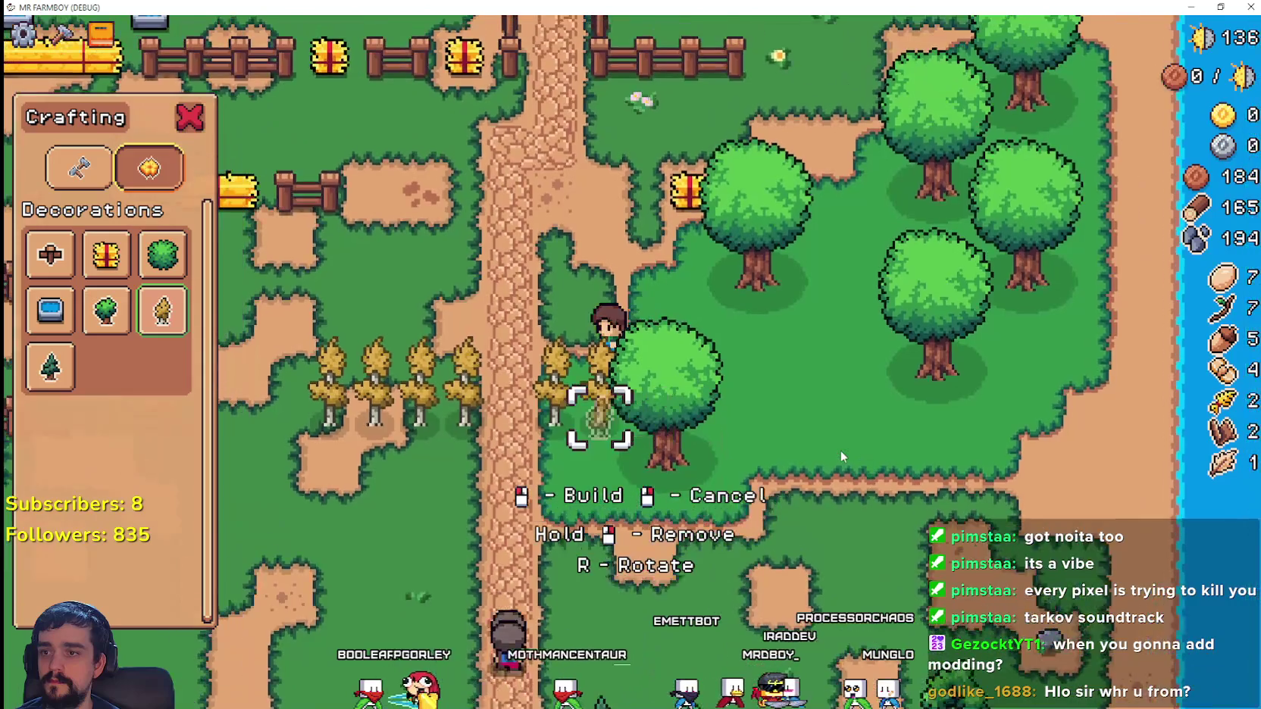
pyautogui.press('a')
pyautogui.press('s')
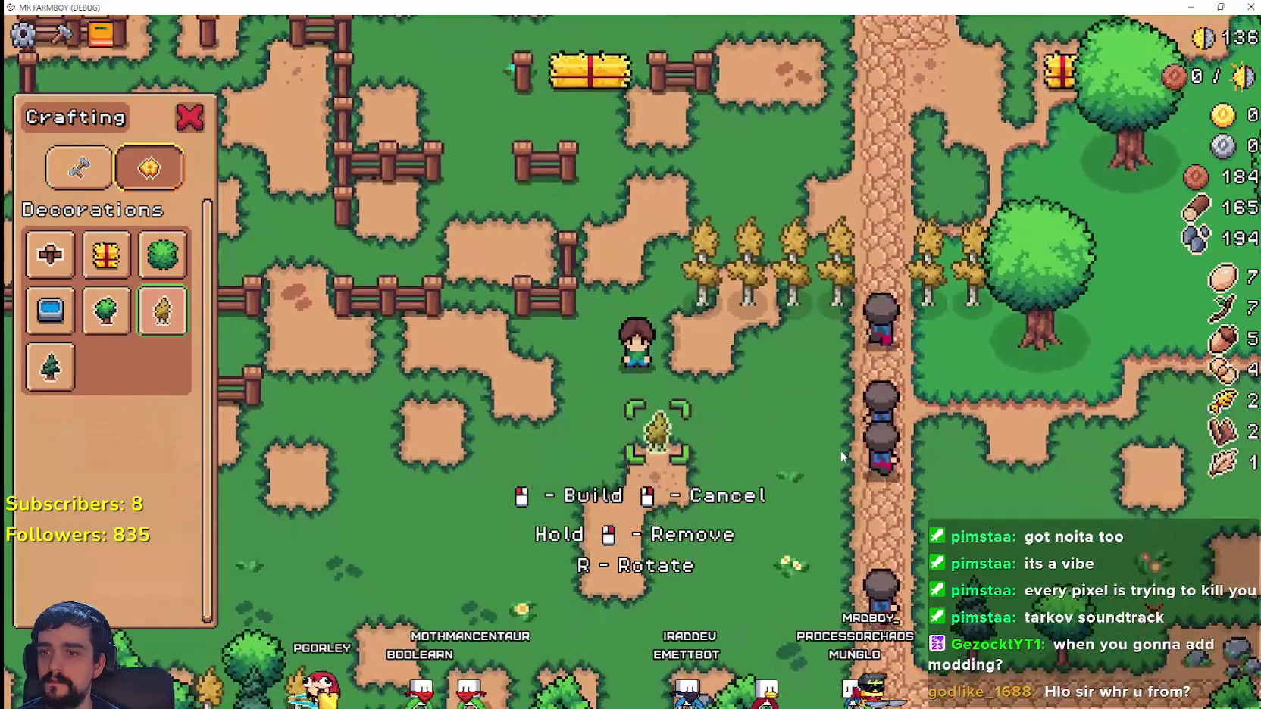
pyautogui.click(841, 451)
pyautogui.press('a')
pyautogui.click(841, 451)
pyautogui.click(841, 451)
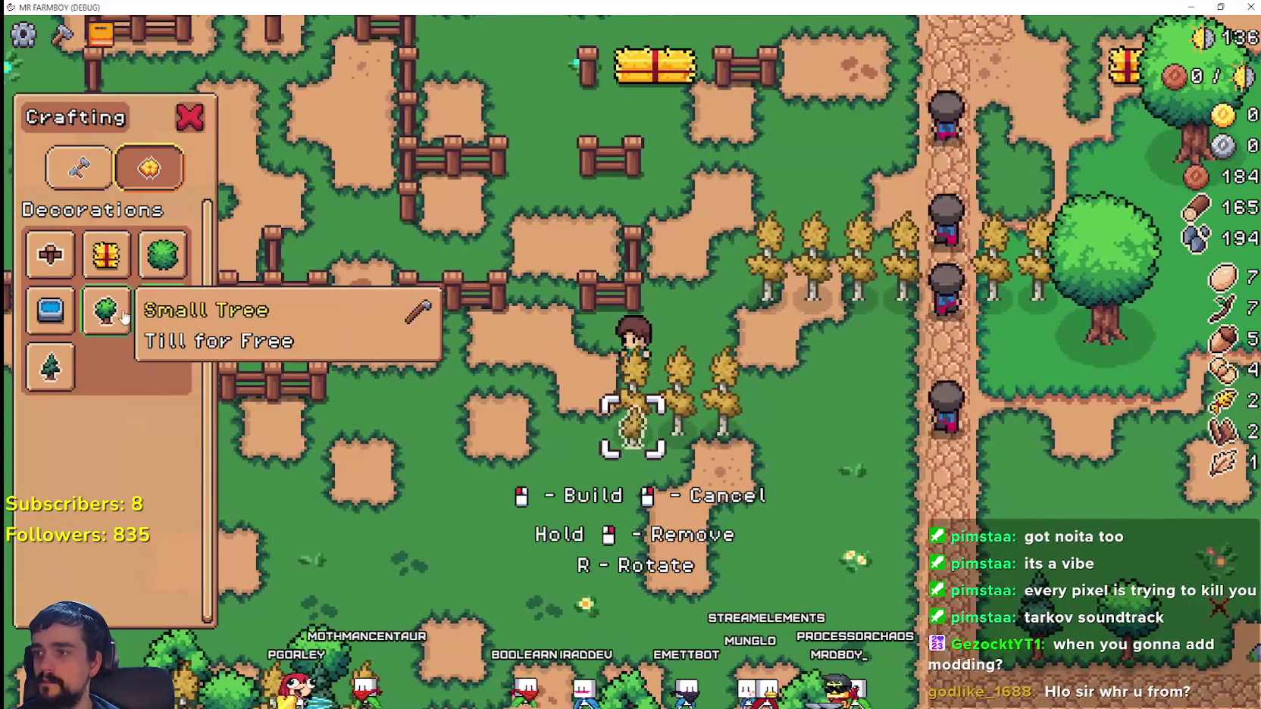
# - Switch to Small Tree and plant a row of small trees beside the wheat
pyautogui.click(124, 316)
pyautogui.click(426, 475)
pyautogui.press('a')
pyautogui.press('d')
pyautogui.click(460, 465)
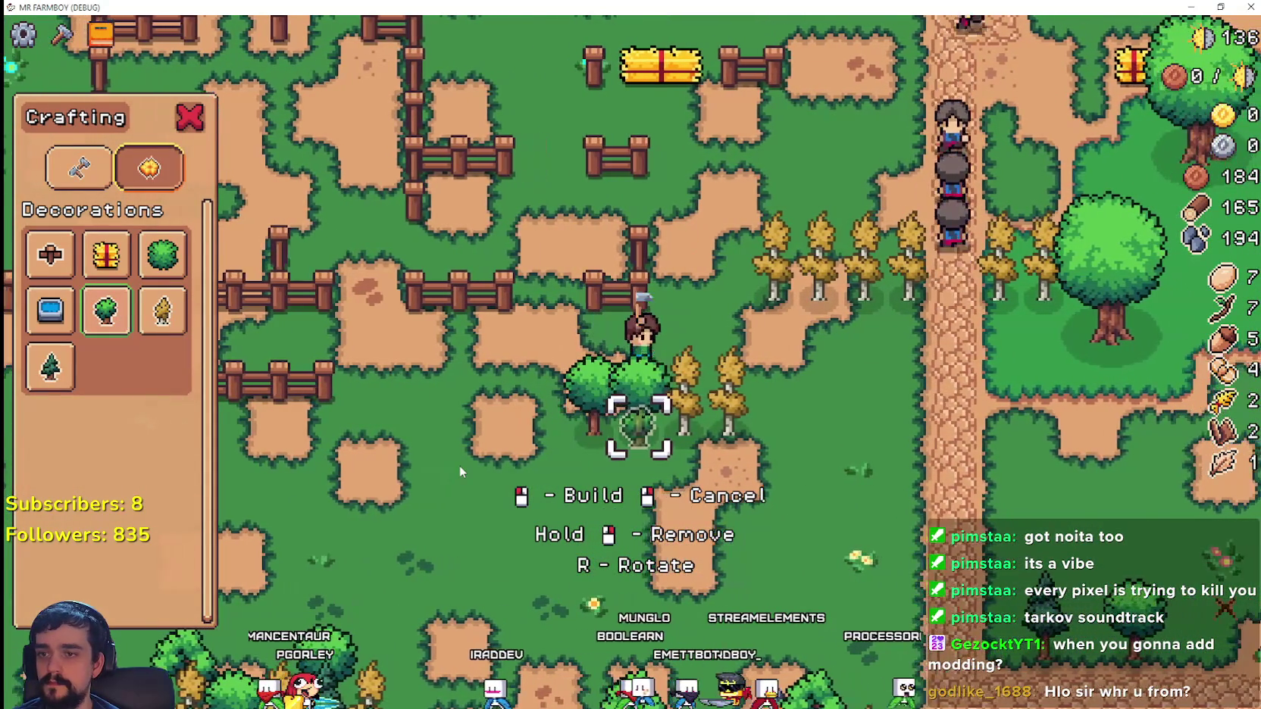
pyautogui.press('d')
pyautogui.click(460, 466)
pyautogui.click(459, 466)
# - Place a water trough near the trees, then a horizontal one under the big tree
pyautogui.click(50, 310)
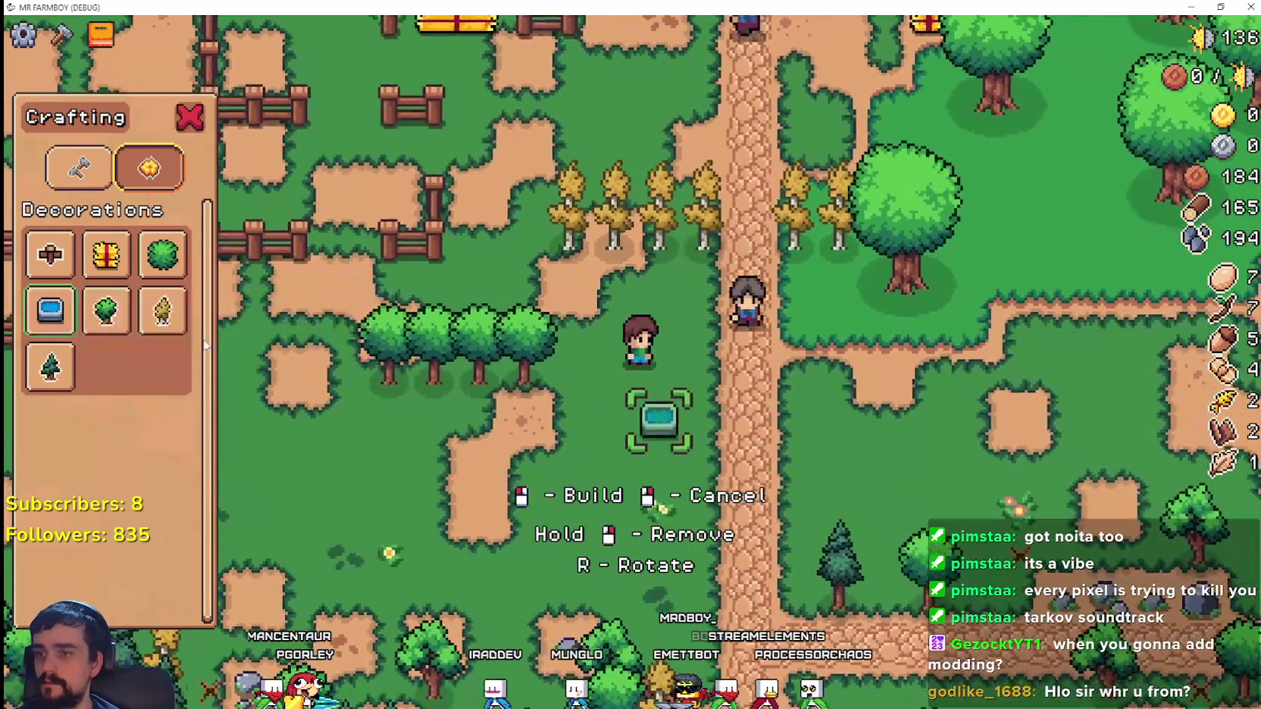
pyautogui.press('a')
pyautogui.click(701, 422)
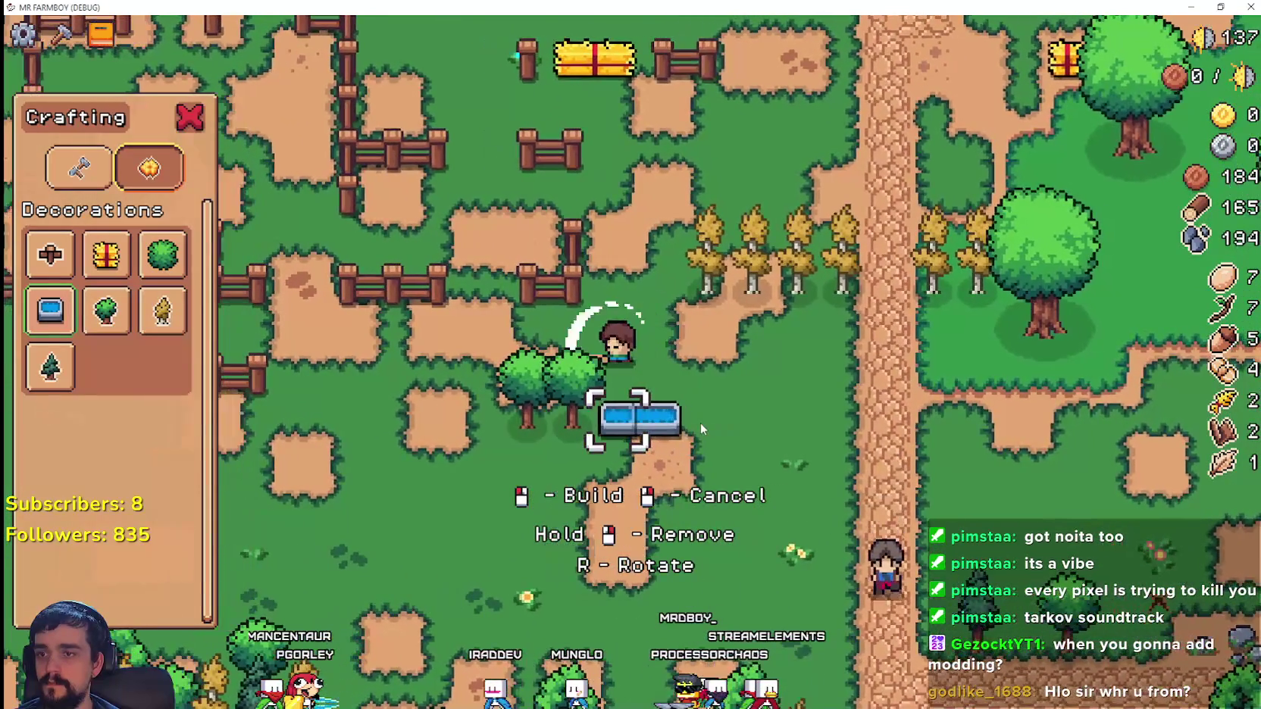
pyautogui.press('d')
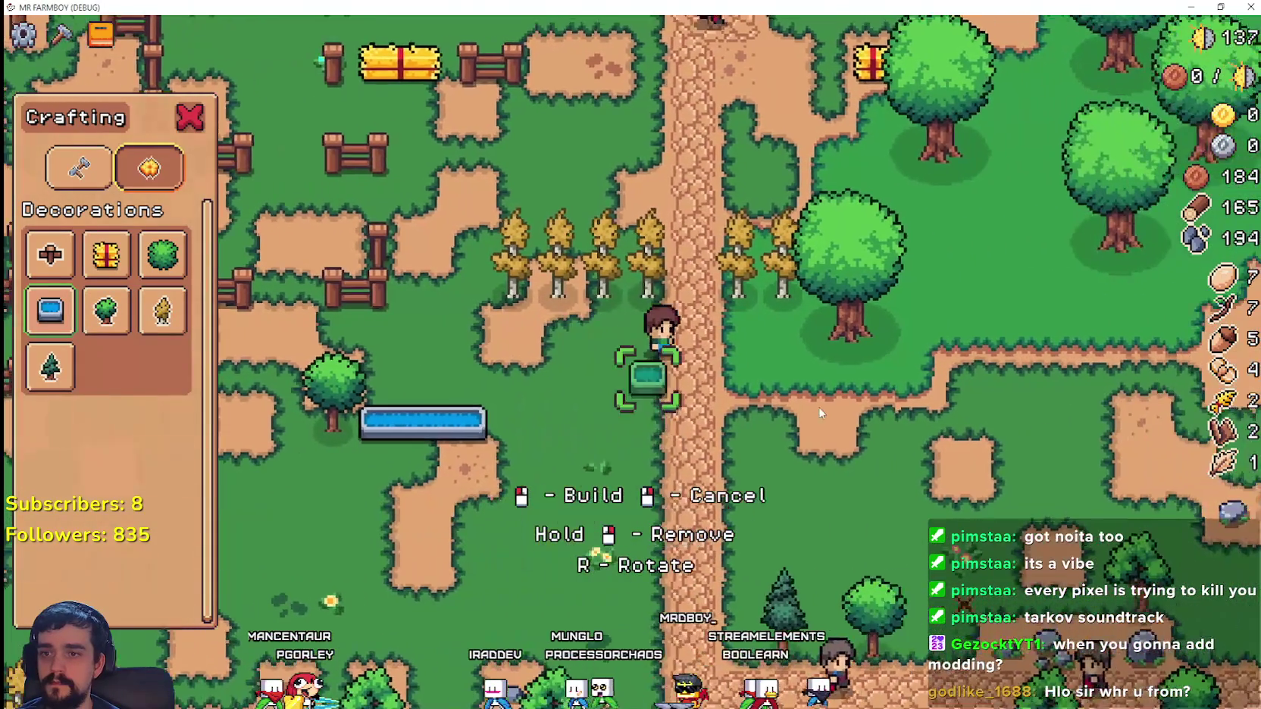
pyautogui.press('d')
pyautogui.press('w')
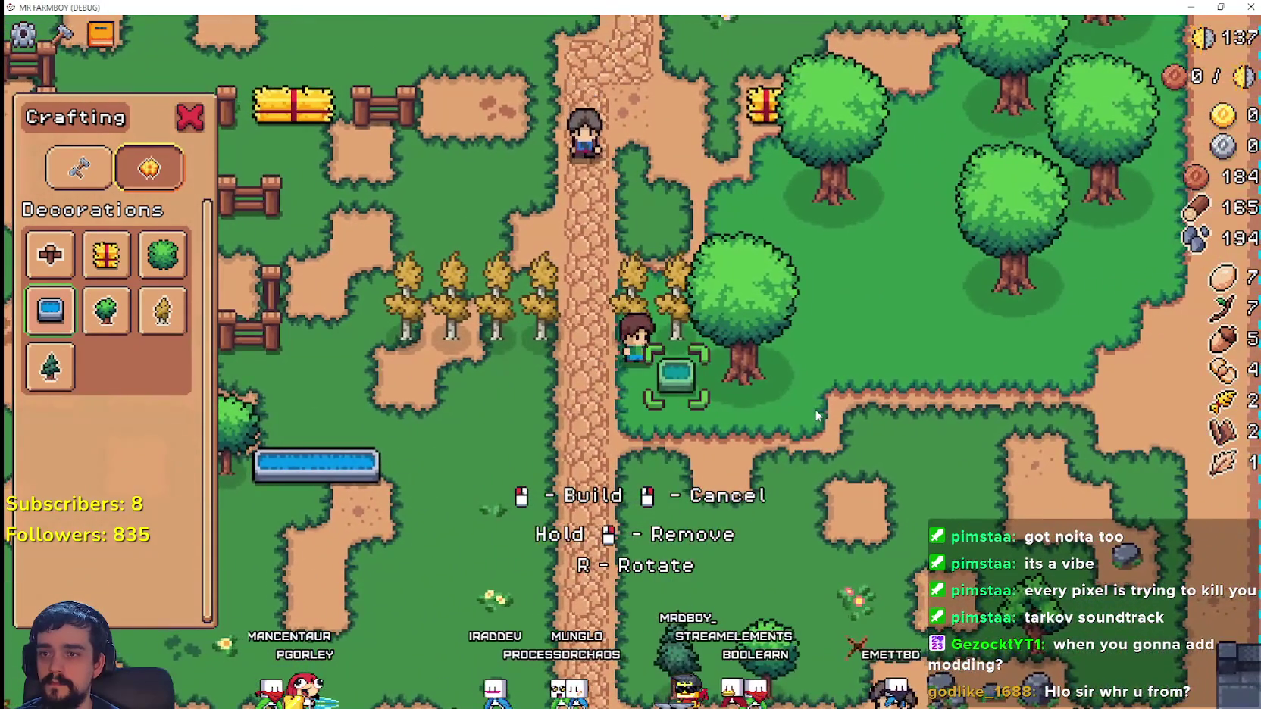
pyautogui.press('d')
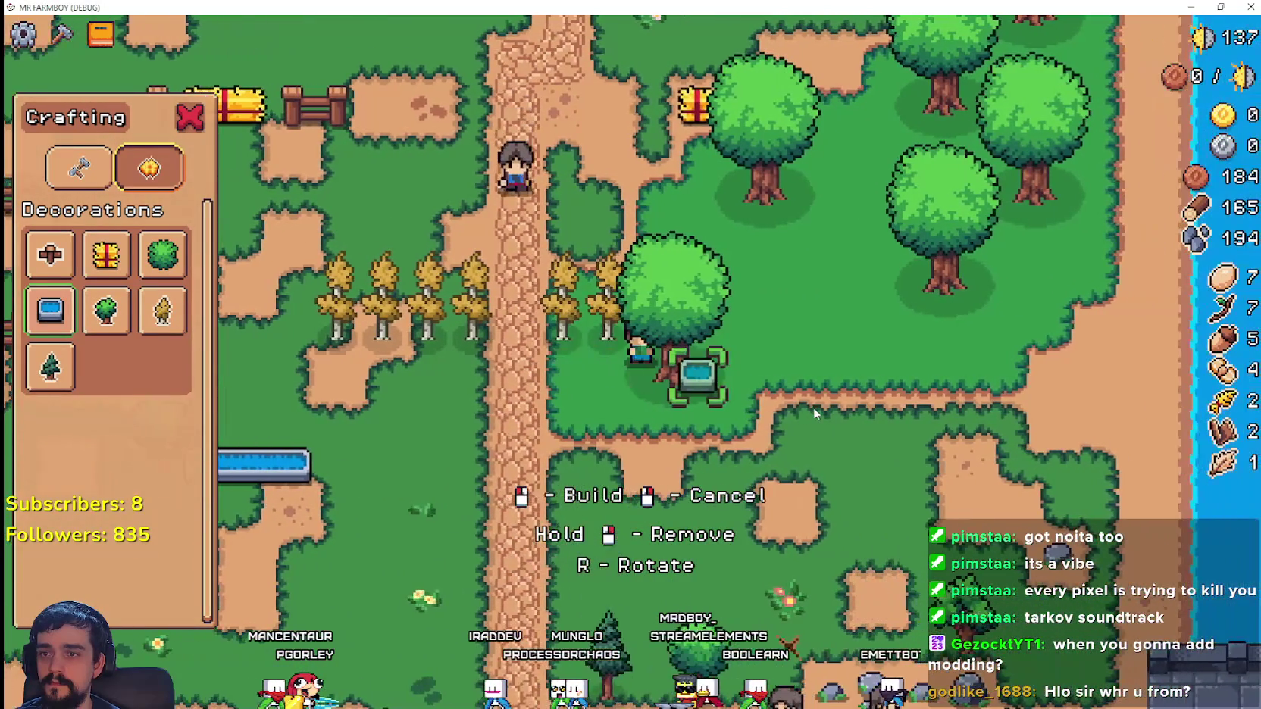
pyautogui.press('r')
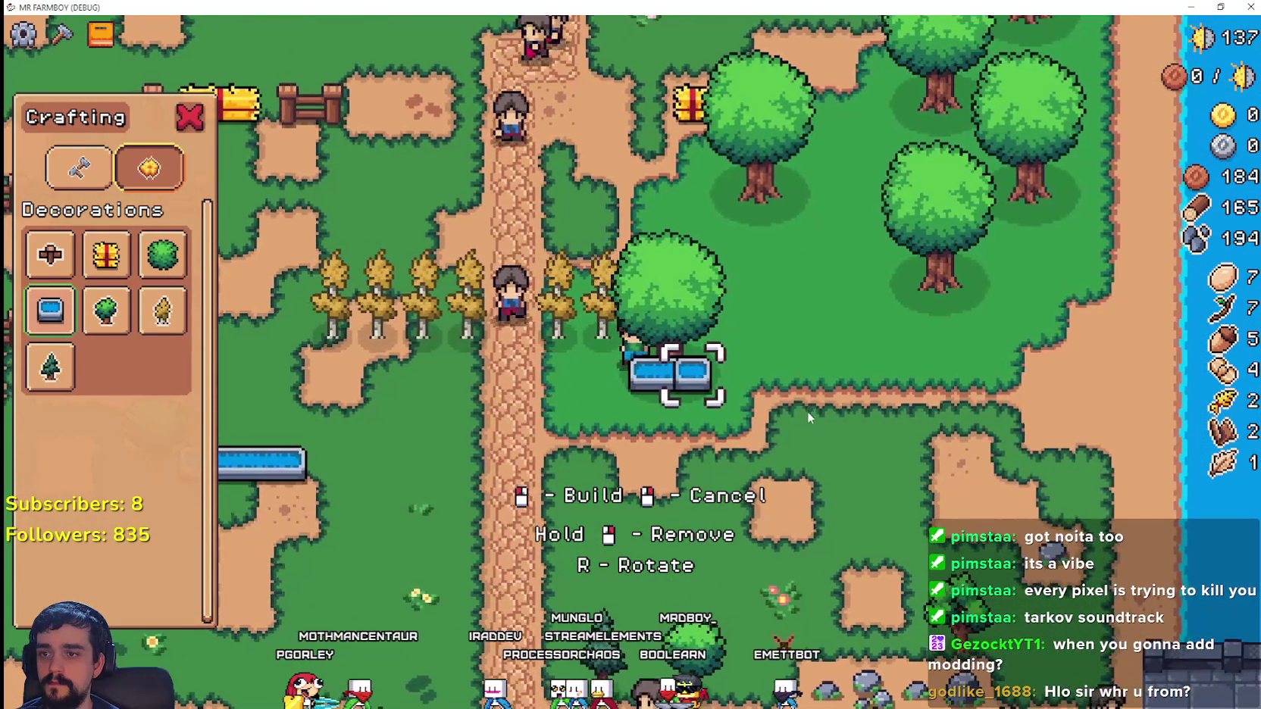
pyautogui.press('s')
pyautogui.click(804, 414)
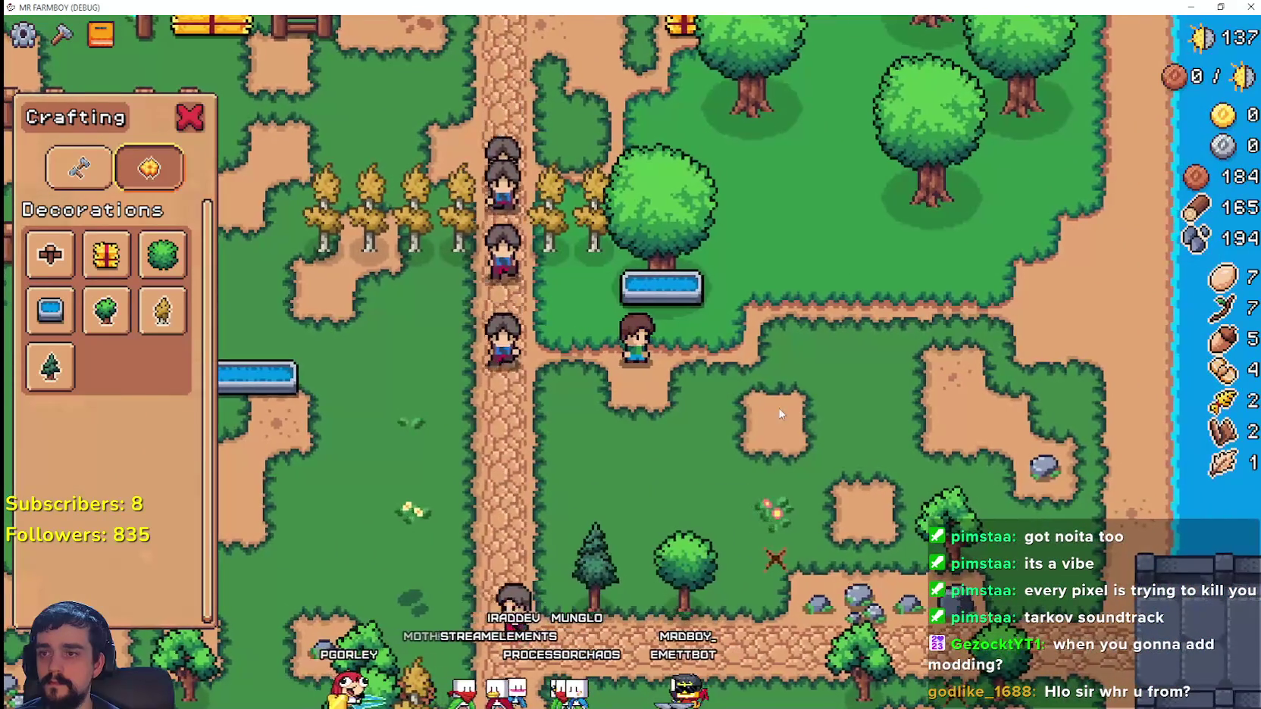
pyautogui.click(50, 309)
pyautogui.press('w')
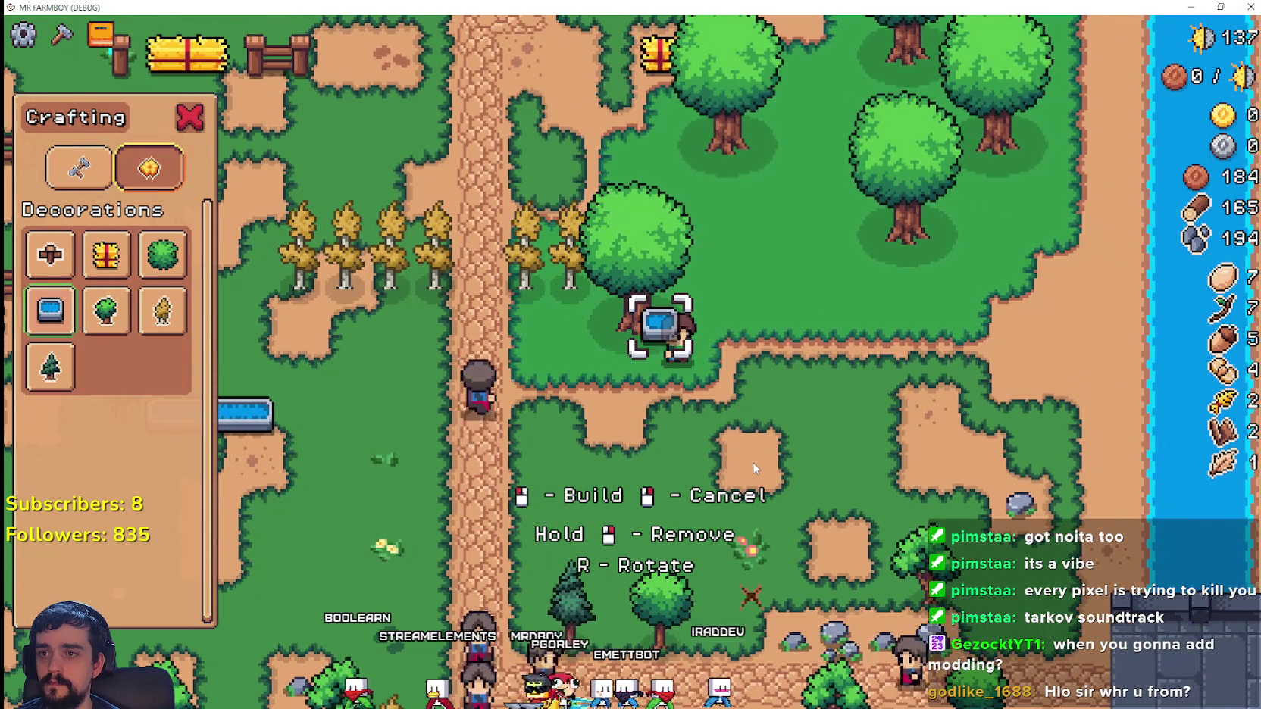
# - Walk the farmer left across the map through the forest and along the path toward the lake
pyautogui.press('s')
pyautogui.press('a')
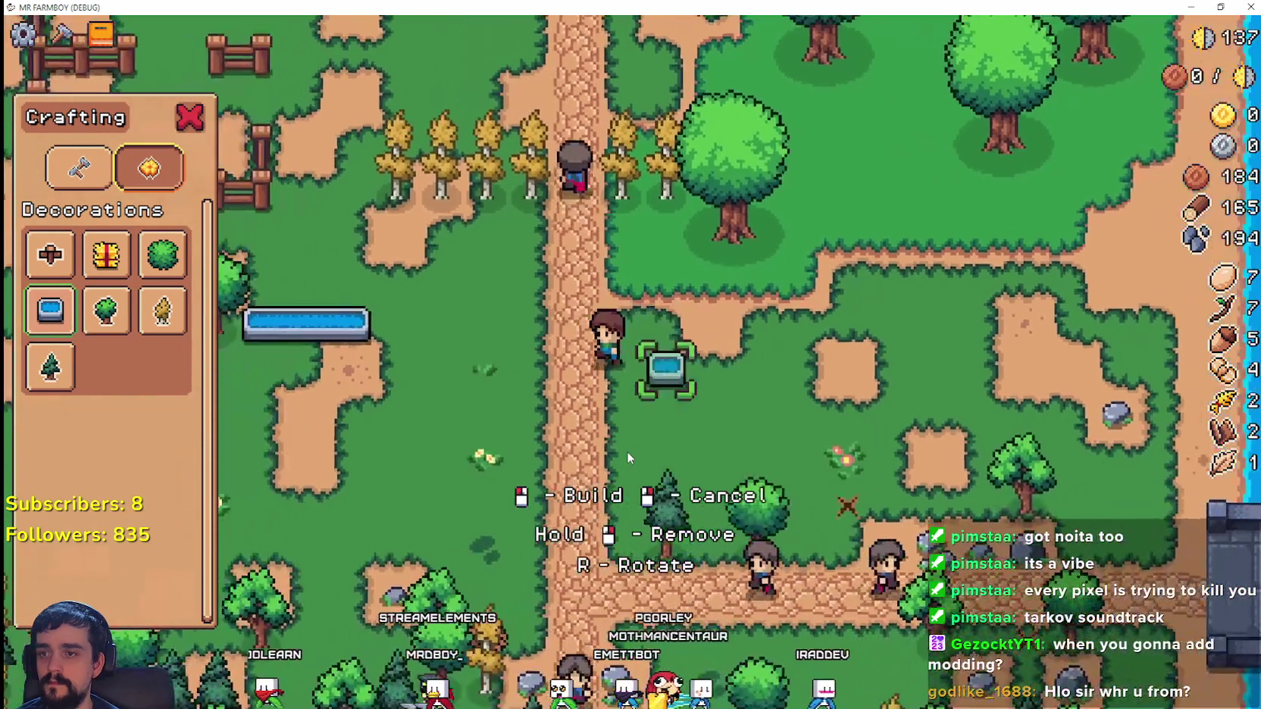
pyautogui.press('a')
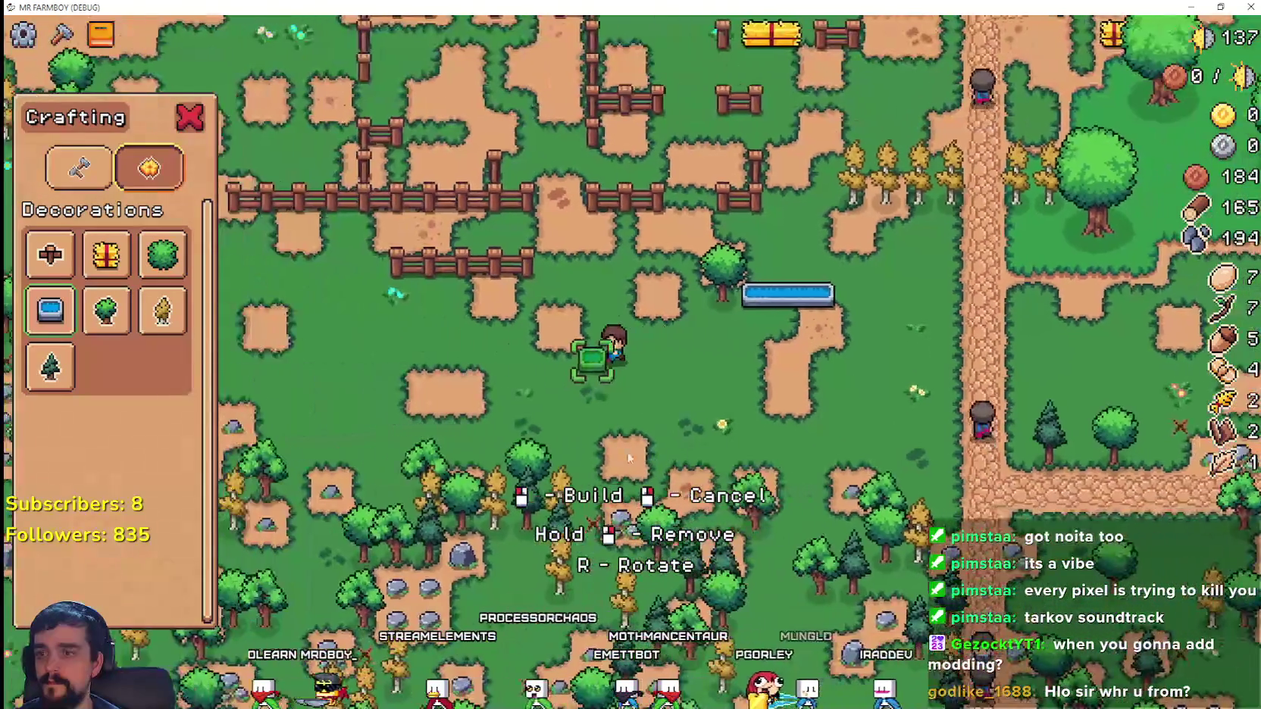
pyautogui.press('a')
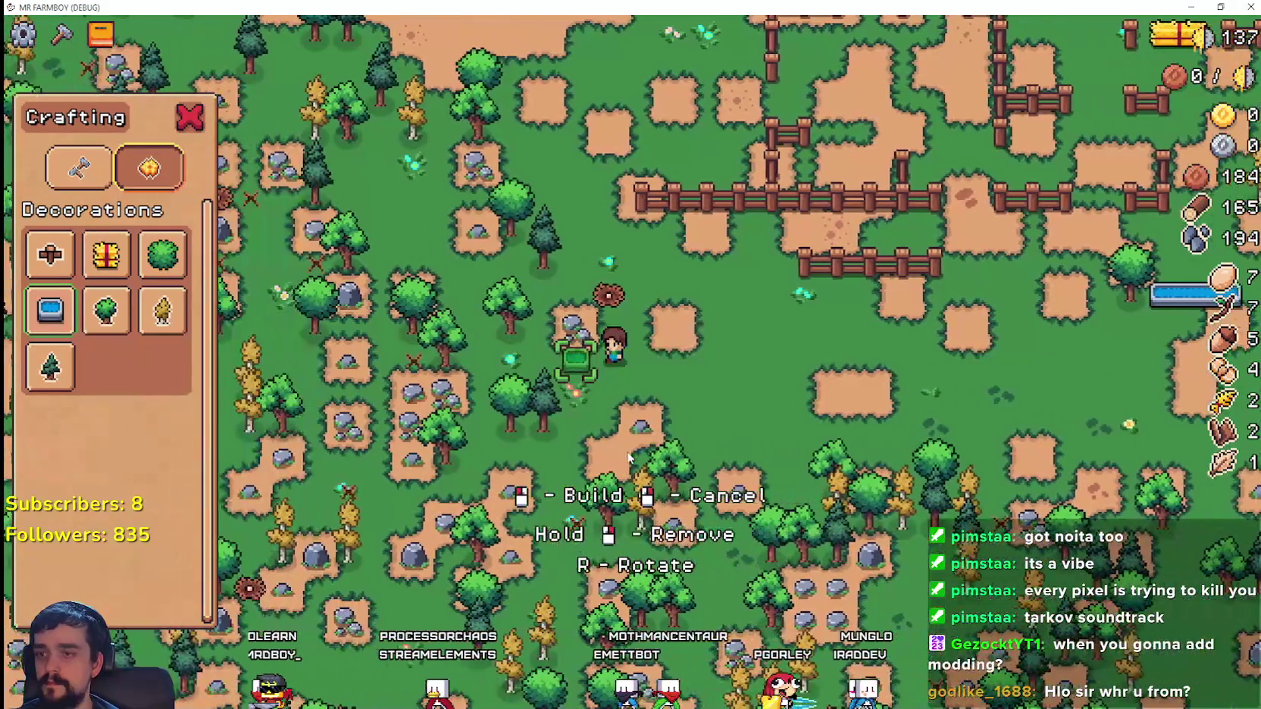
pyautogui.press('w')
pyautogui.press('a')
pyautogui.press('w')
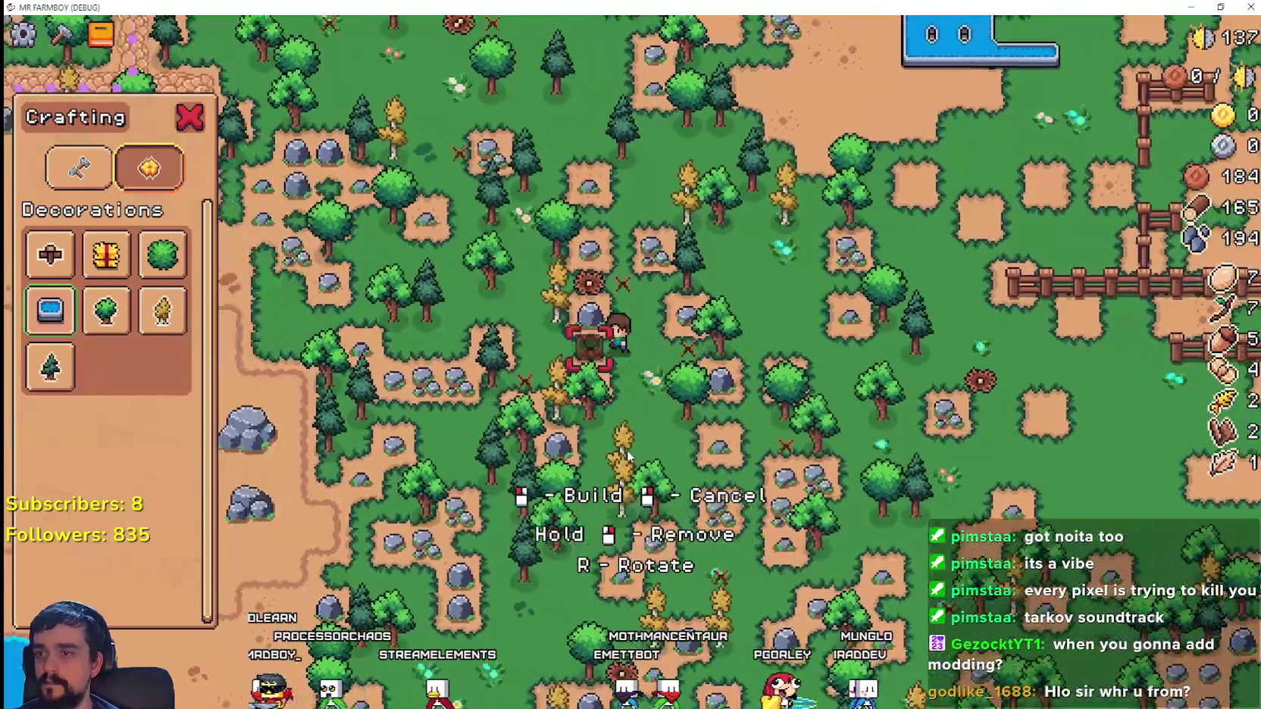
pyautogui.press('a')
pyautogui.press('s')
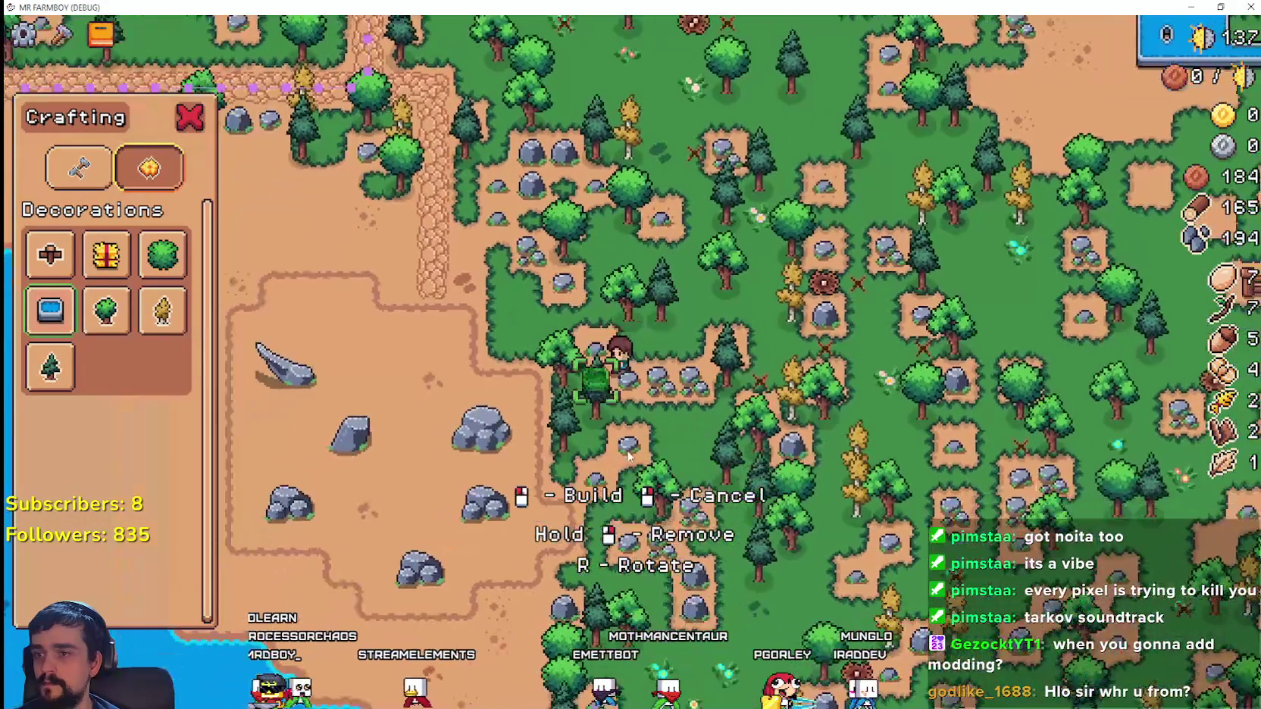
pyautogui.press('w')
pyautogui.press('a')
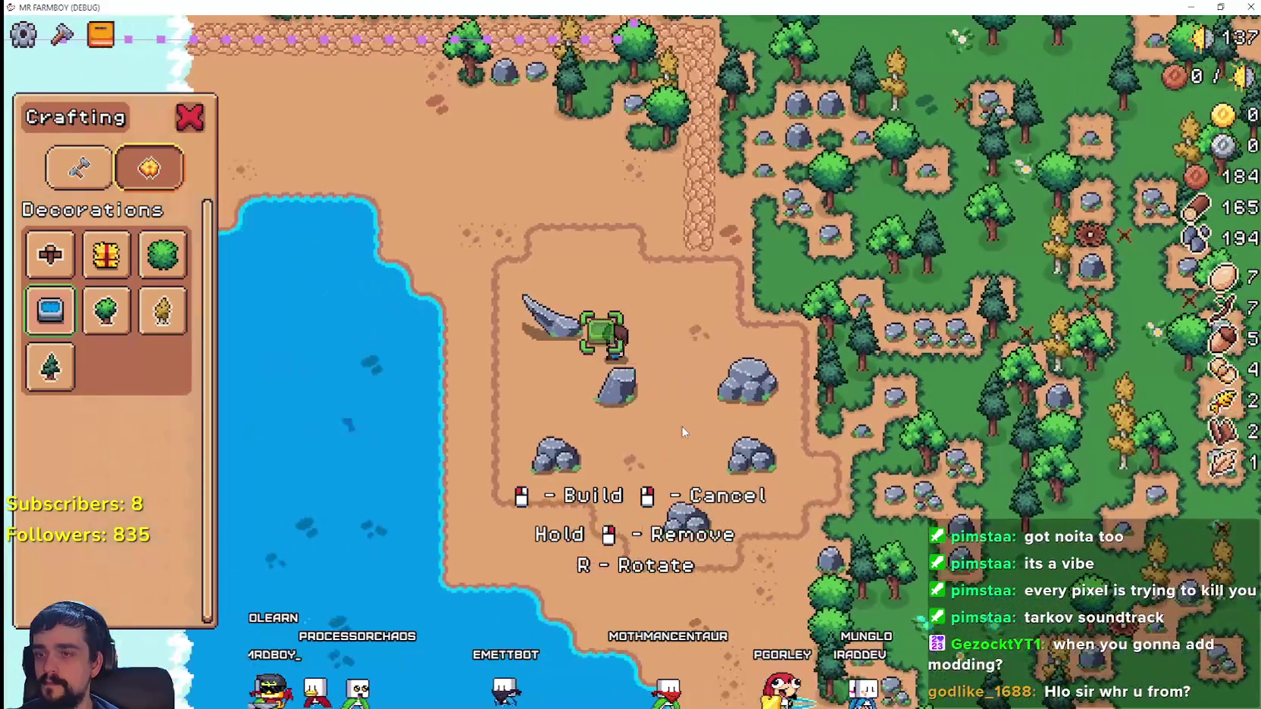
pyautogui.press('w')
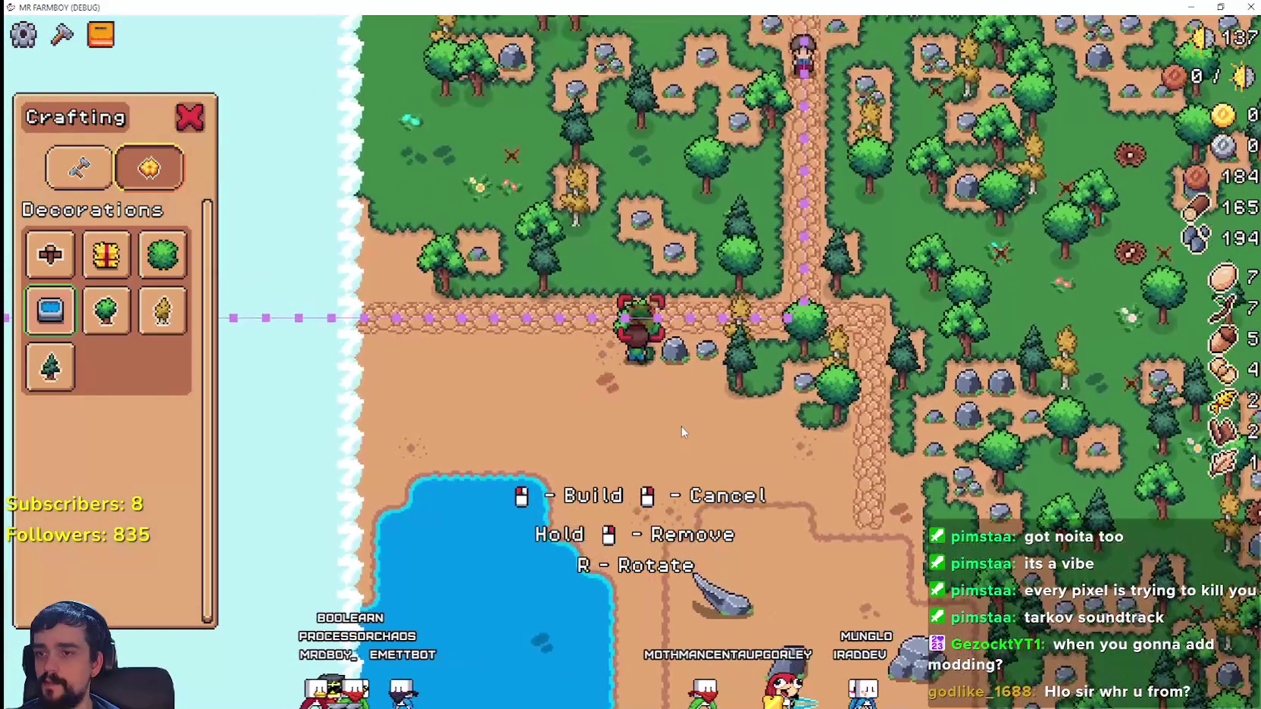
pyautogui.press('d')
pyautogui.press('a')
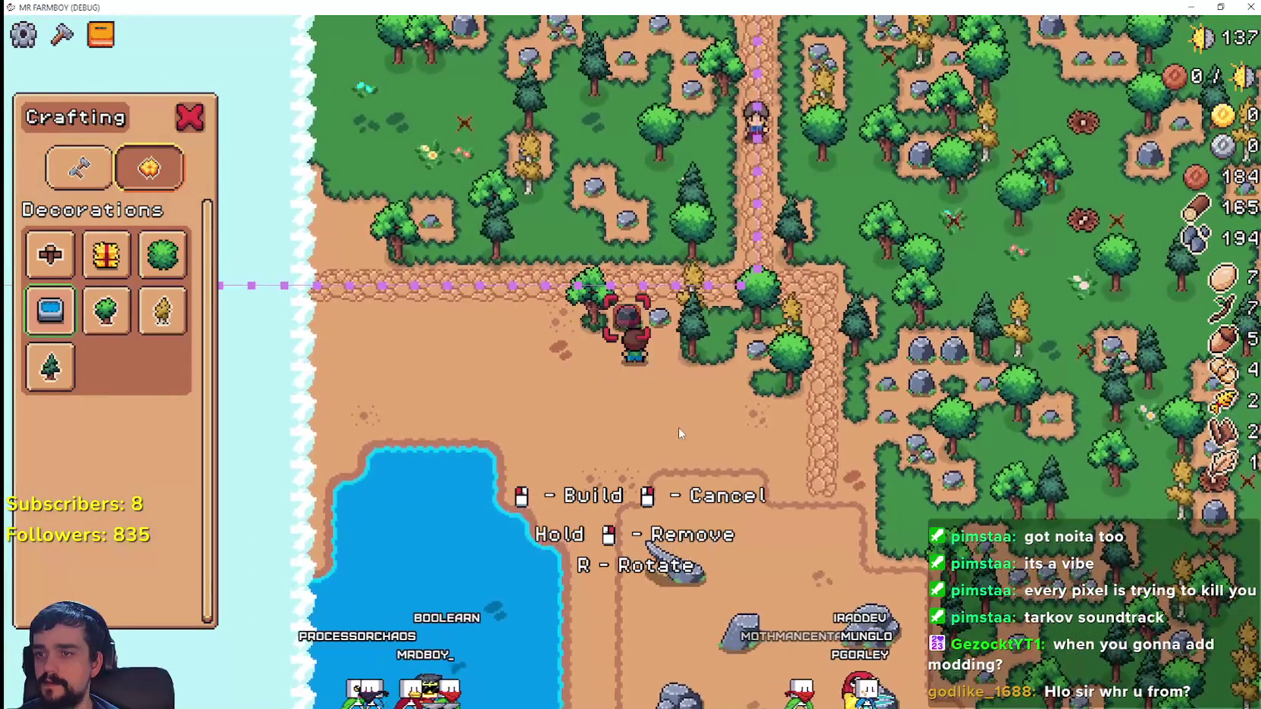
pyautogui.press('w')
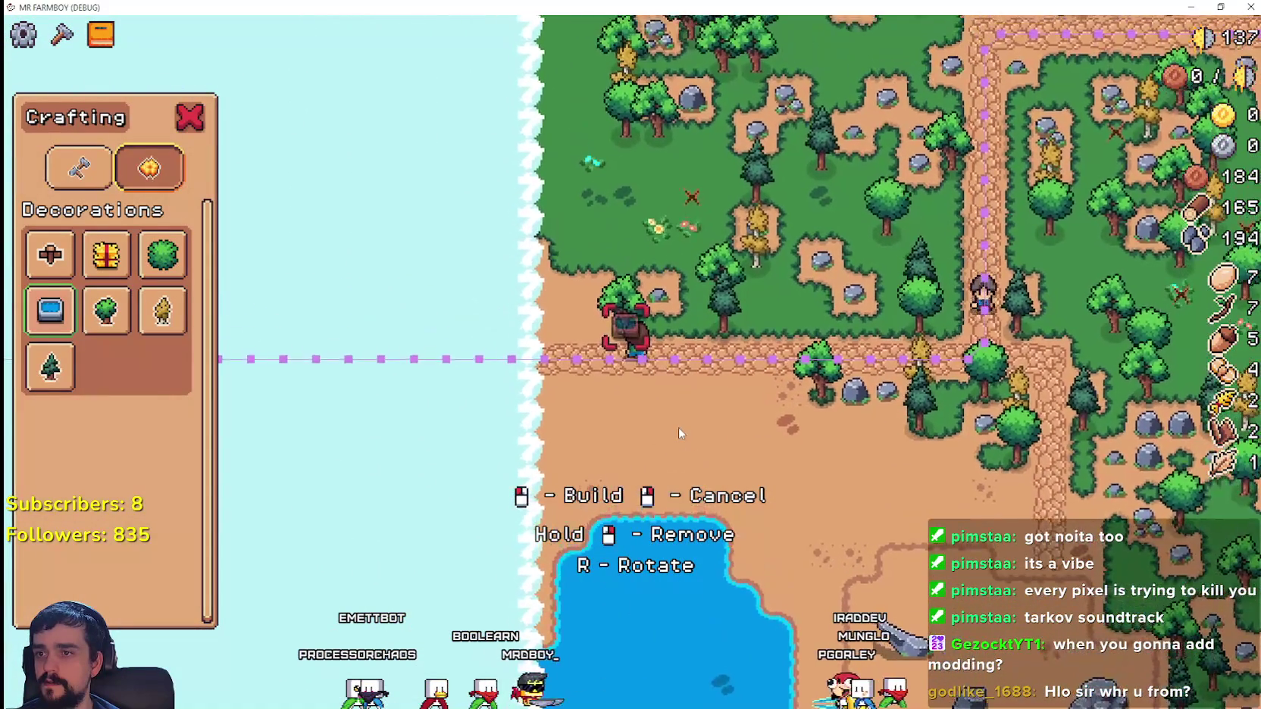
pyautogui.press('d')
pyautogui.press('w')
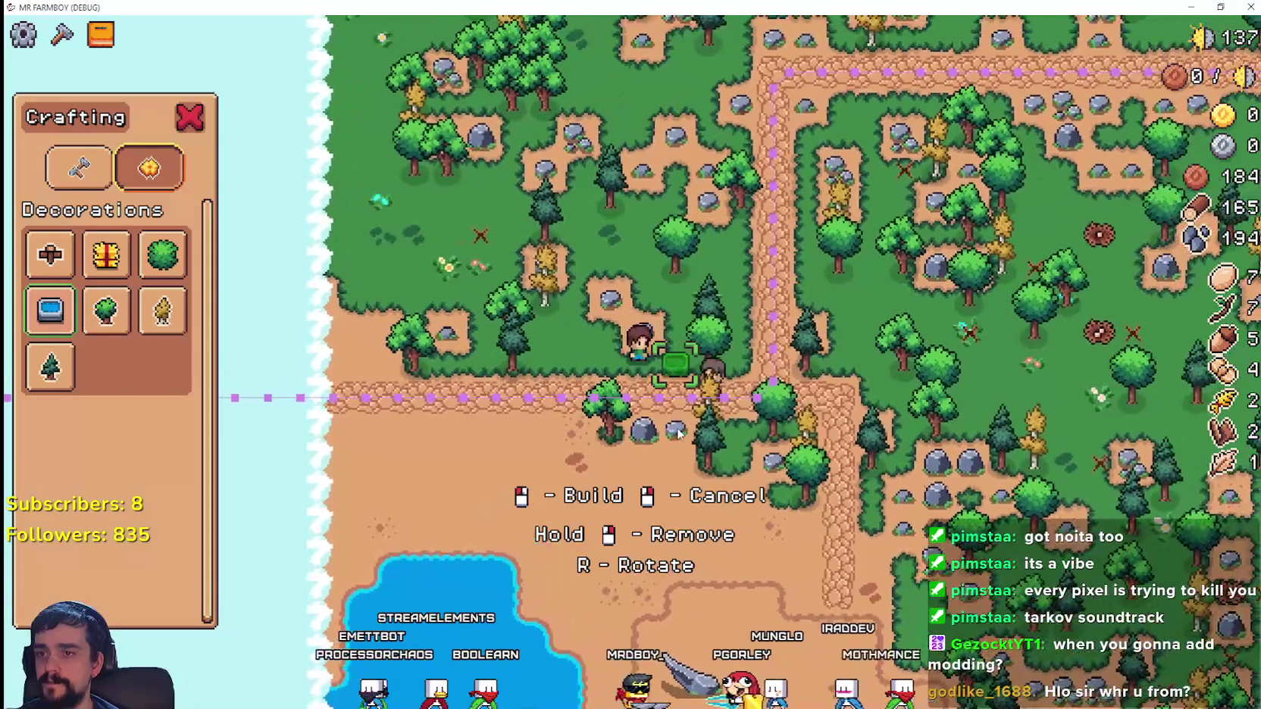
pyautogui.press('s')
# - Cancel trough building, walk back to the farm's water troughs, and pause with Escape
pyautogui.press('s')
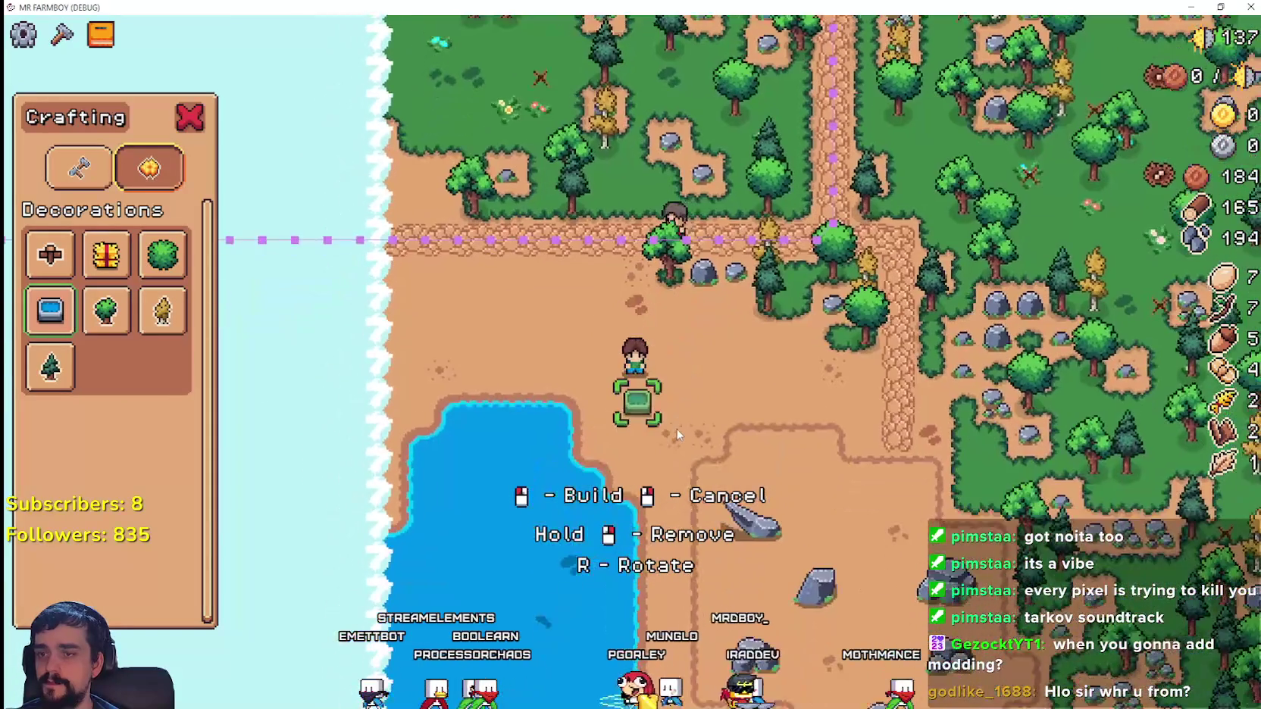
pyautogui.rightClick(679, 425)
pyautogui.press('d')
pyautogui.press('d')
pyautogui.press('s')
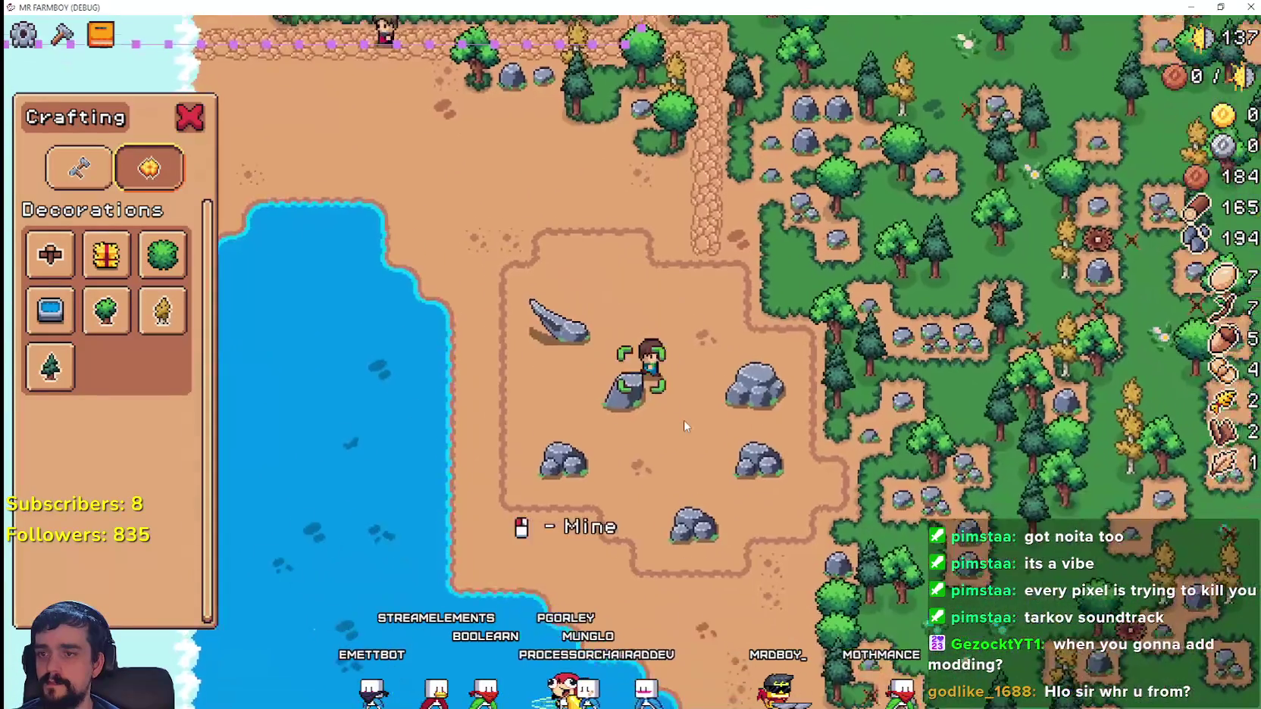
pyautogui.scroll(-2, 678, 420)
pyautogui.scroll(2, 678, 421)
pyautogui.press('d')
pyautogui.press('w')
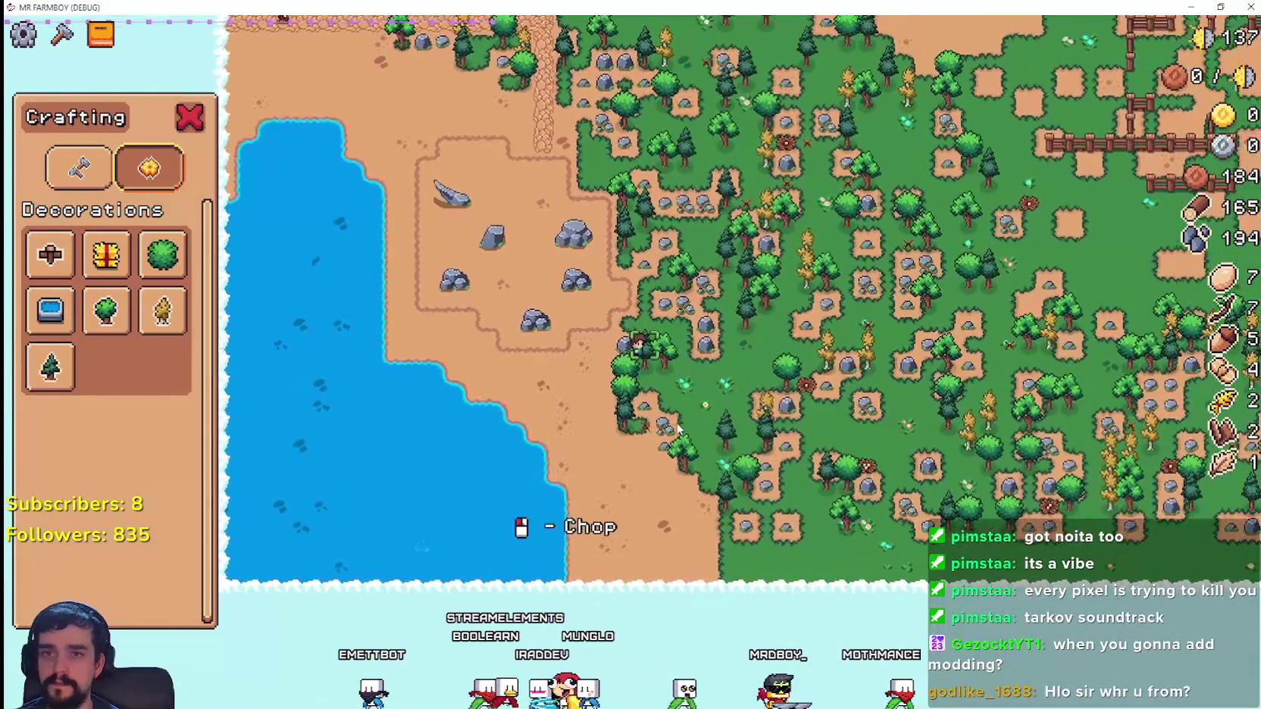
pyautogui.press('w')
pyautogui.press('d')
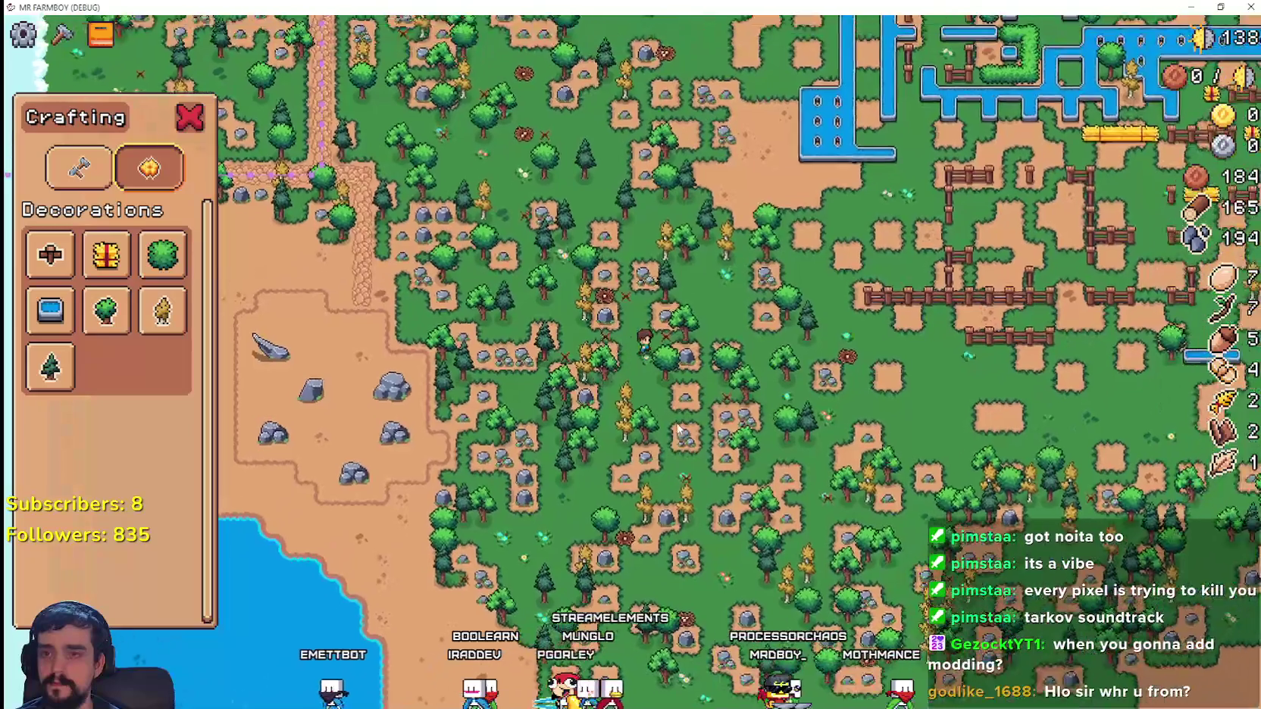
pyautogui.press('w')
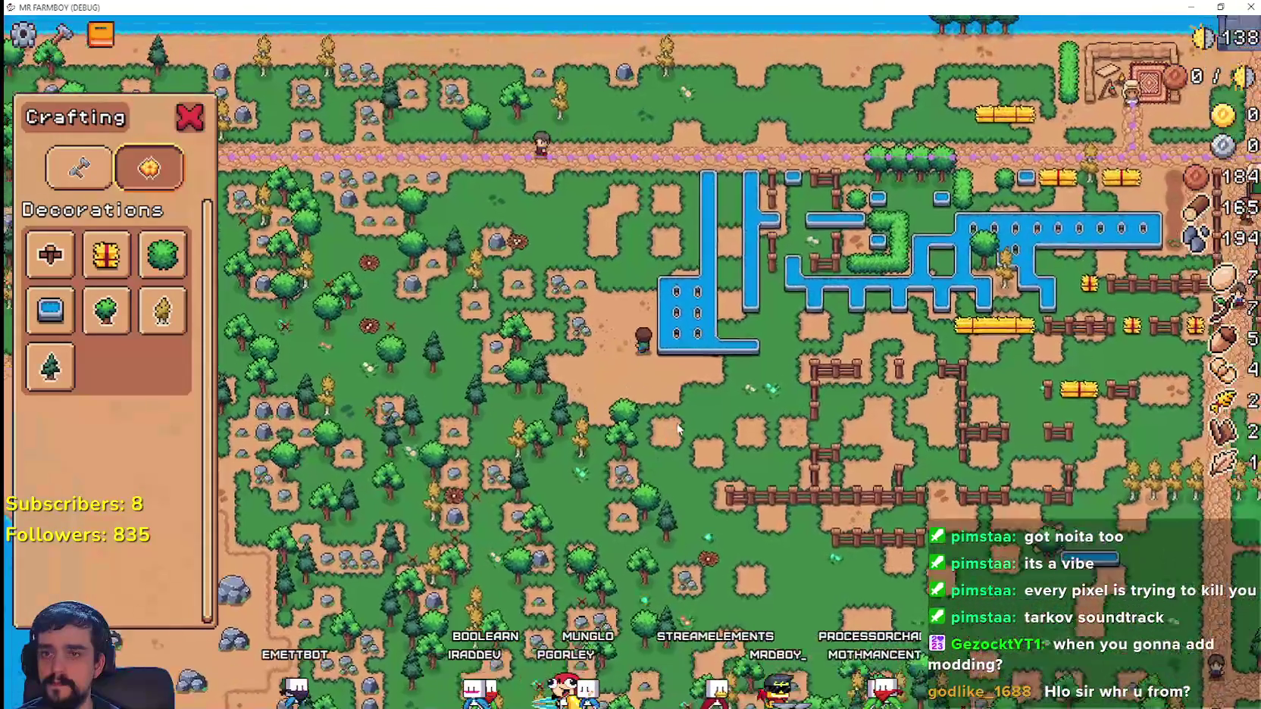
pyautogui.scroll(2, 678, 428)
pyautogui.press('Escape')
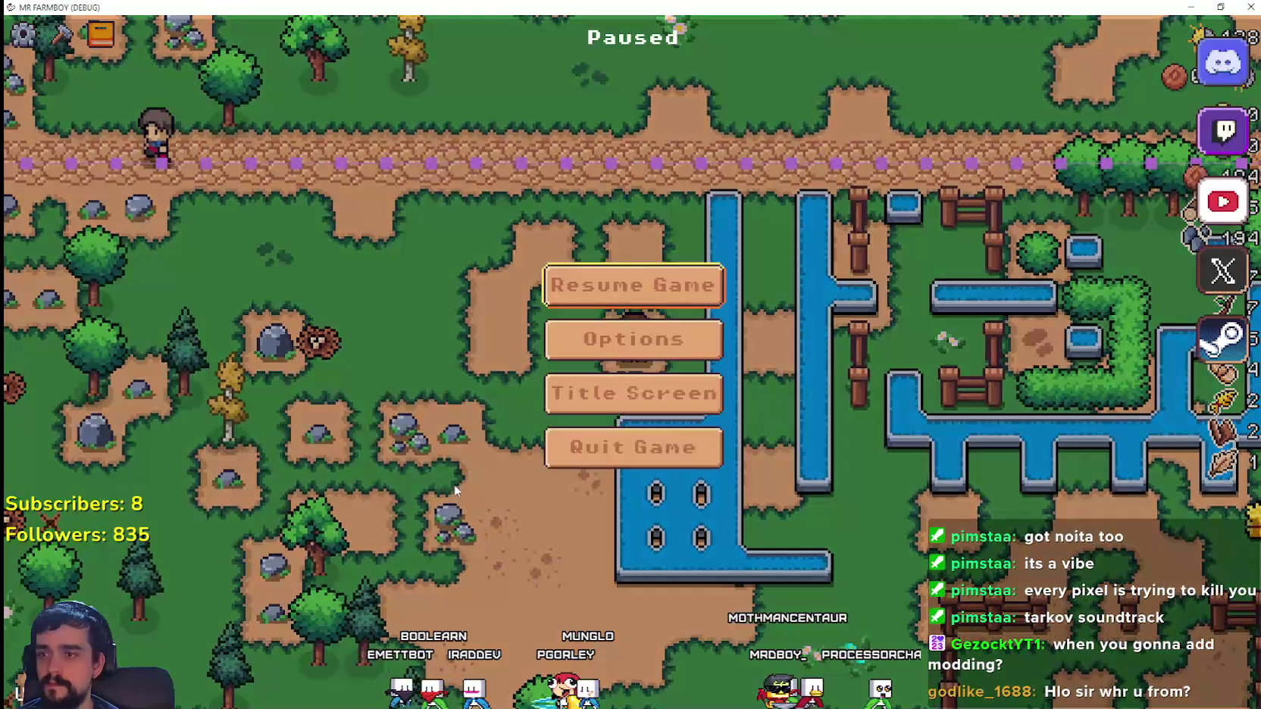
# - Quit the game, relaunch the project, and load Save 2 from the Continue list
pyautogui.click(627, 452)
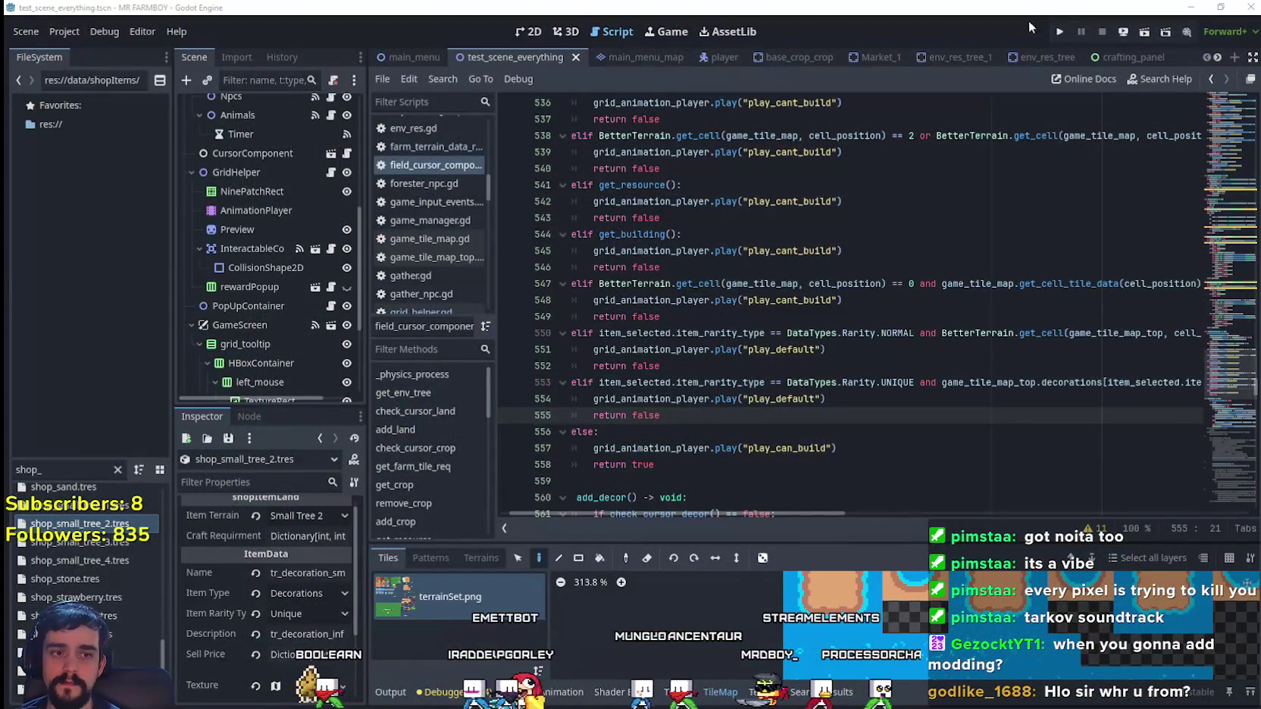
pyautogui.click(1060, 33)
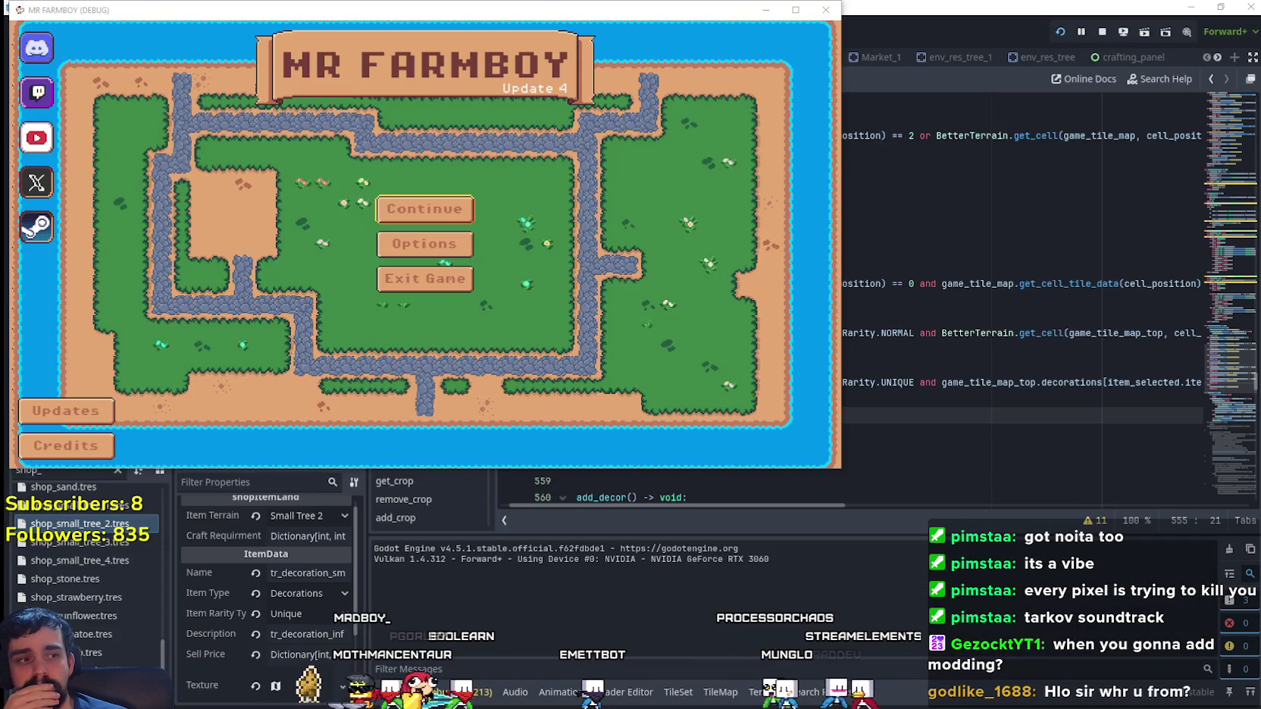
pyautogui.click(451, 210)
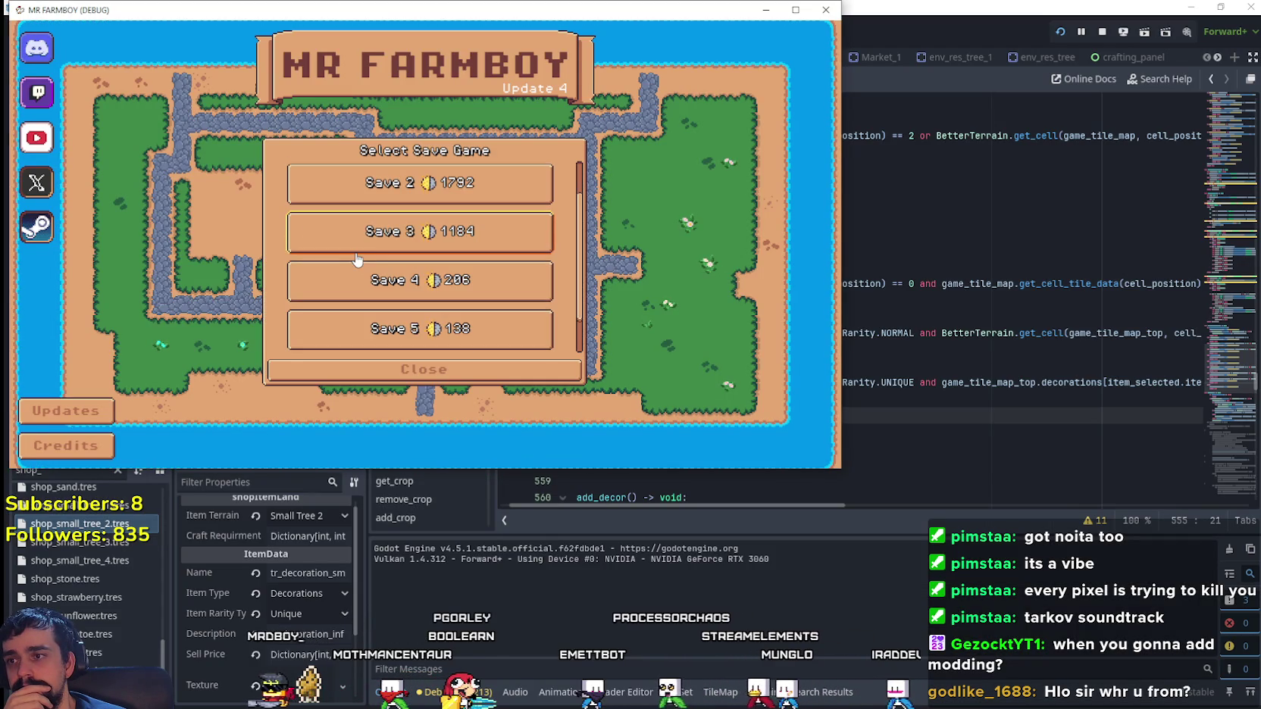
pyautogui.scroll(-2, 378, 254)
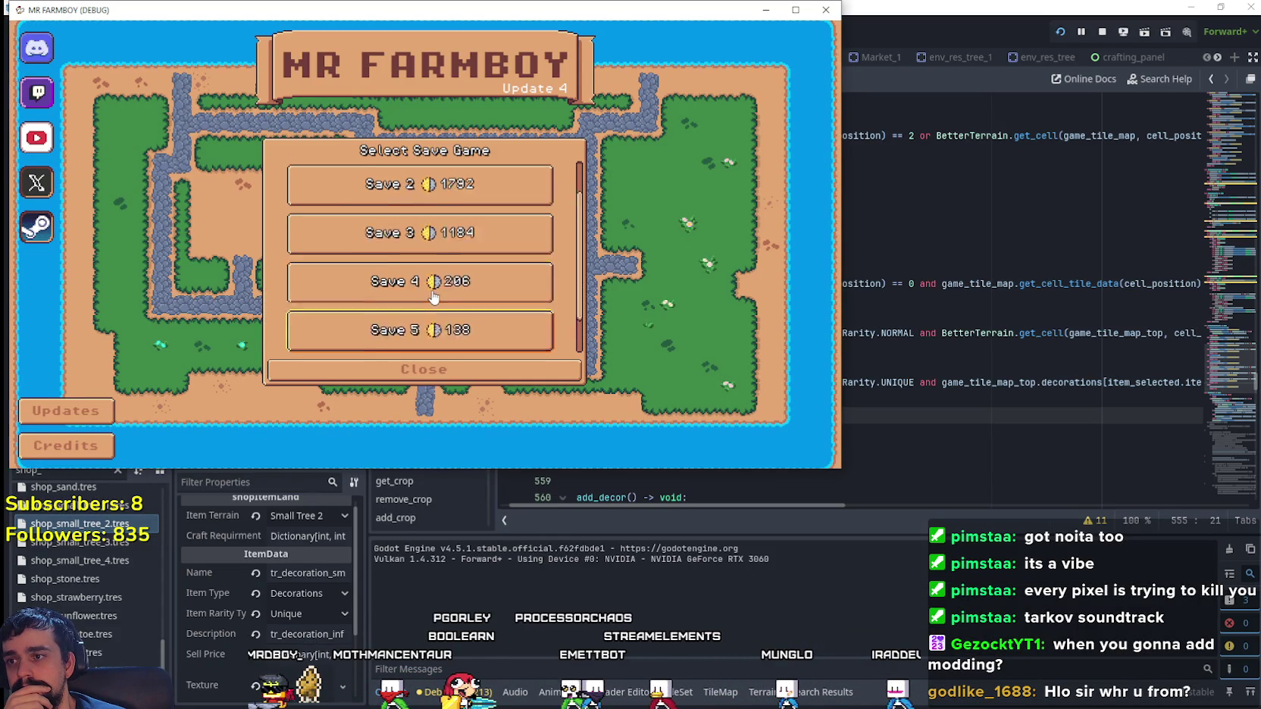
pyautogui.scroll(3, 460, 223)
pyautogui.click(460, 224)
pyautogui.scroll(1, 391, 264)
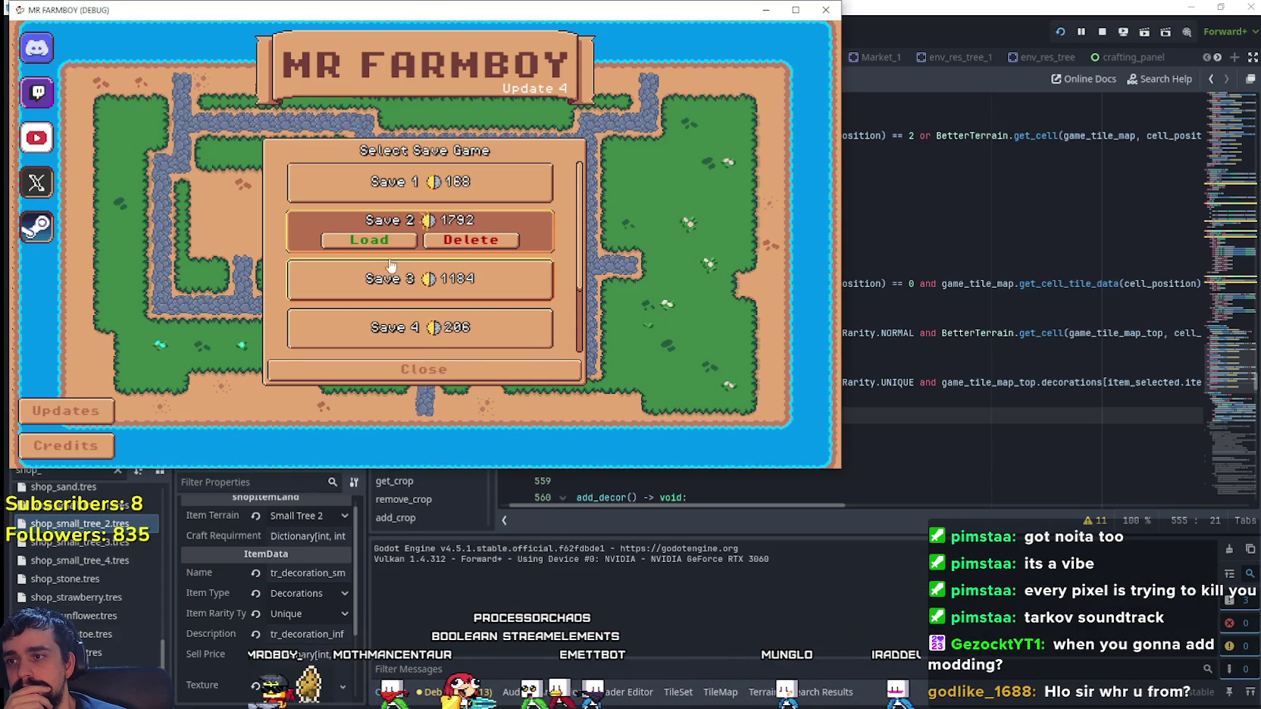
pyautogui.click(375, 242)
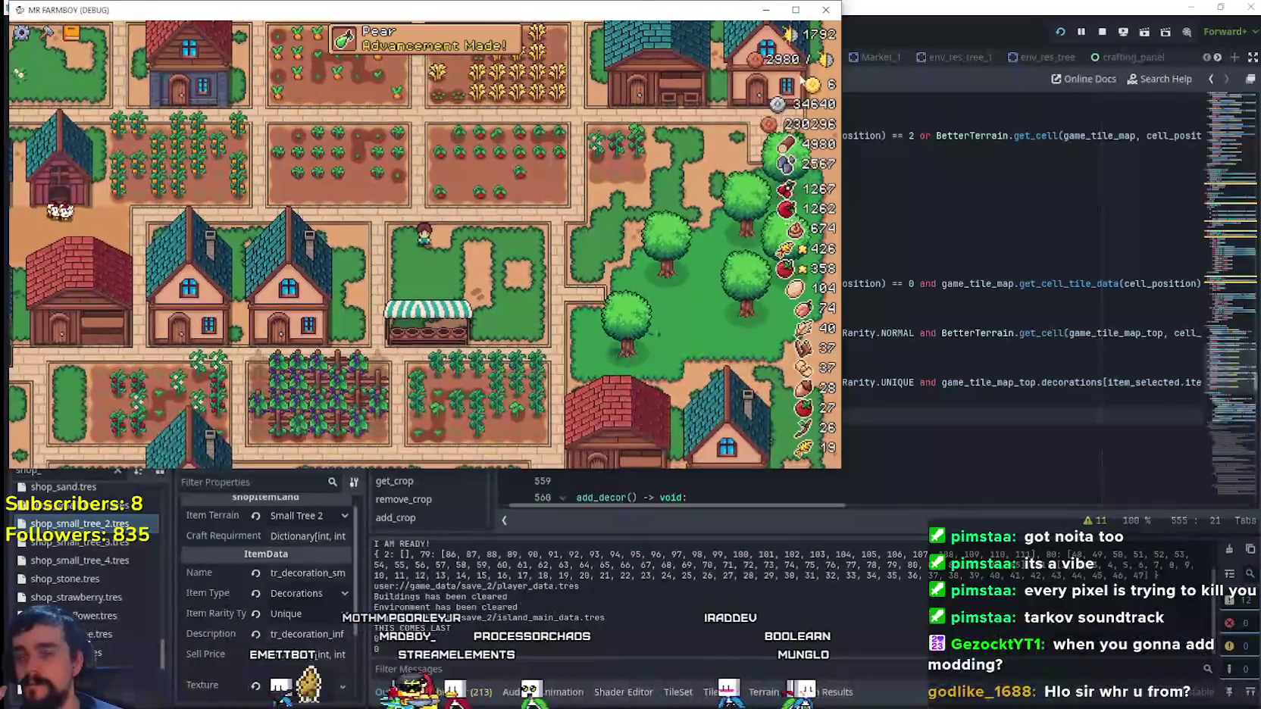
# - Zoom the game map and start walking the farmer south
pyautogui.scroll(-5, 592, 331)
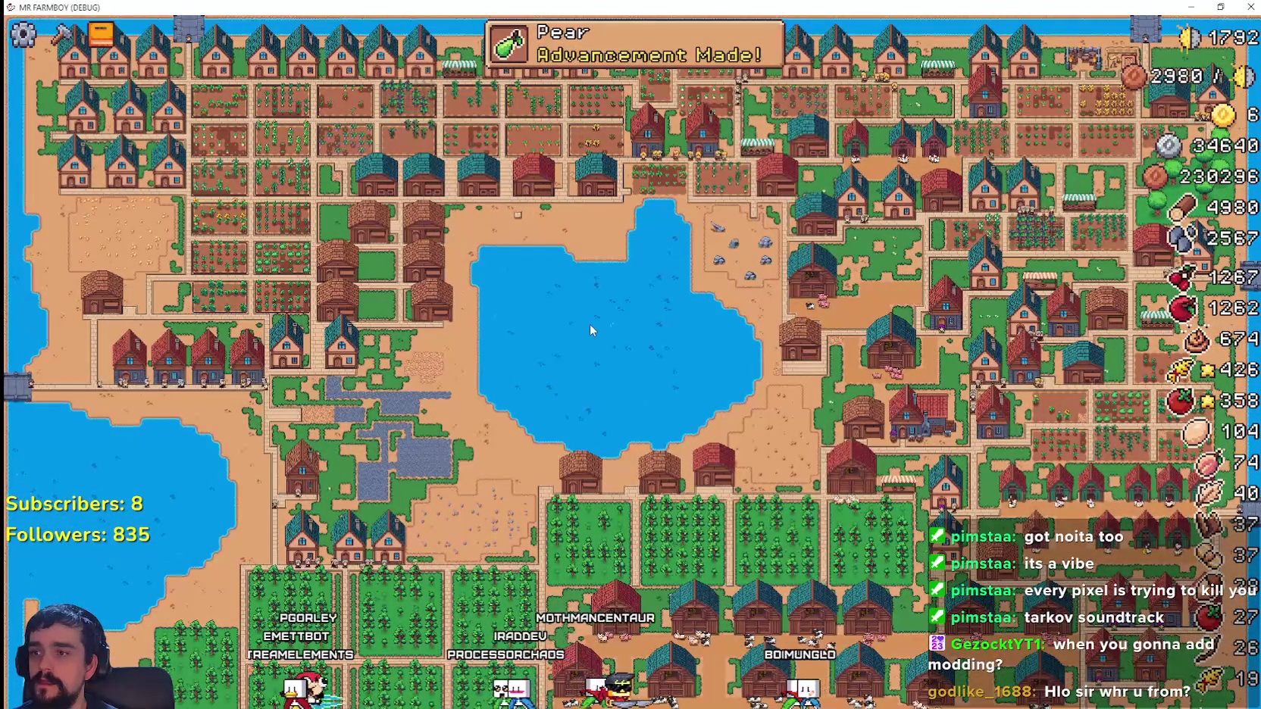
pyautogui.scroll(5, 591, 327)
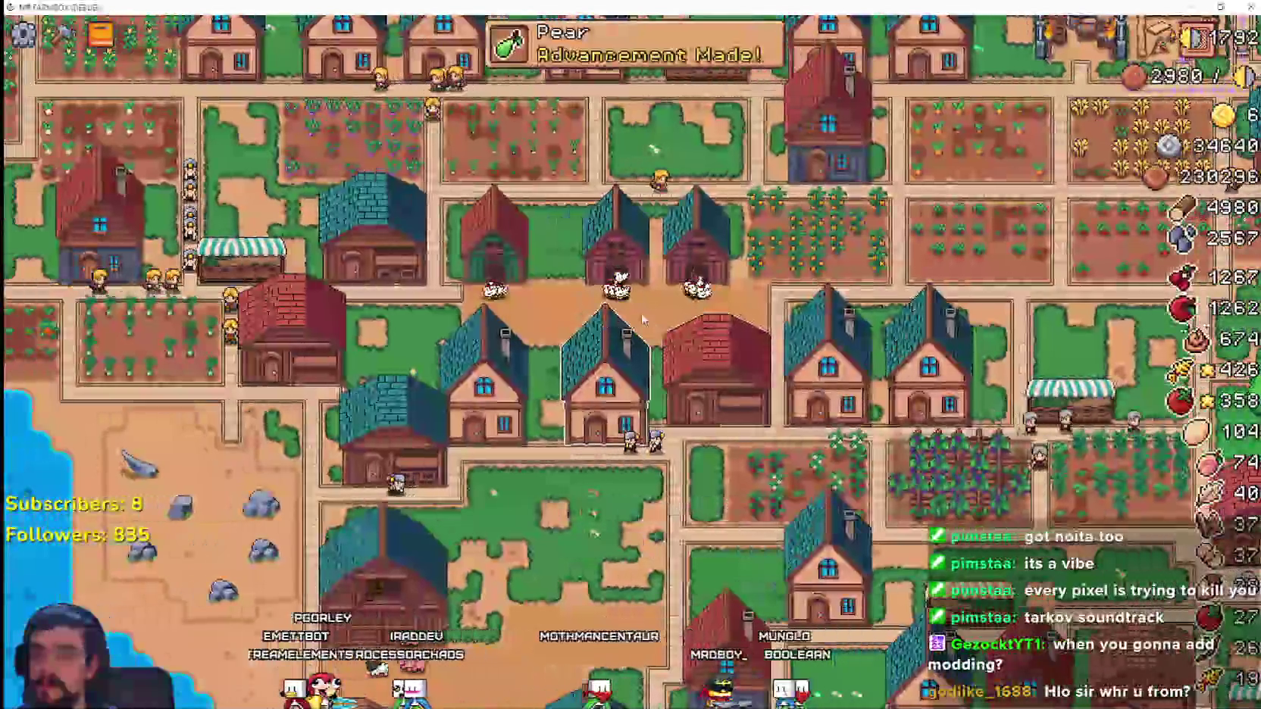
pyautogui.scroll(3, 682, 379)
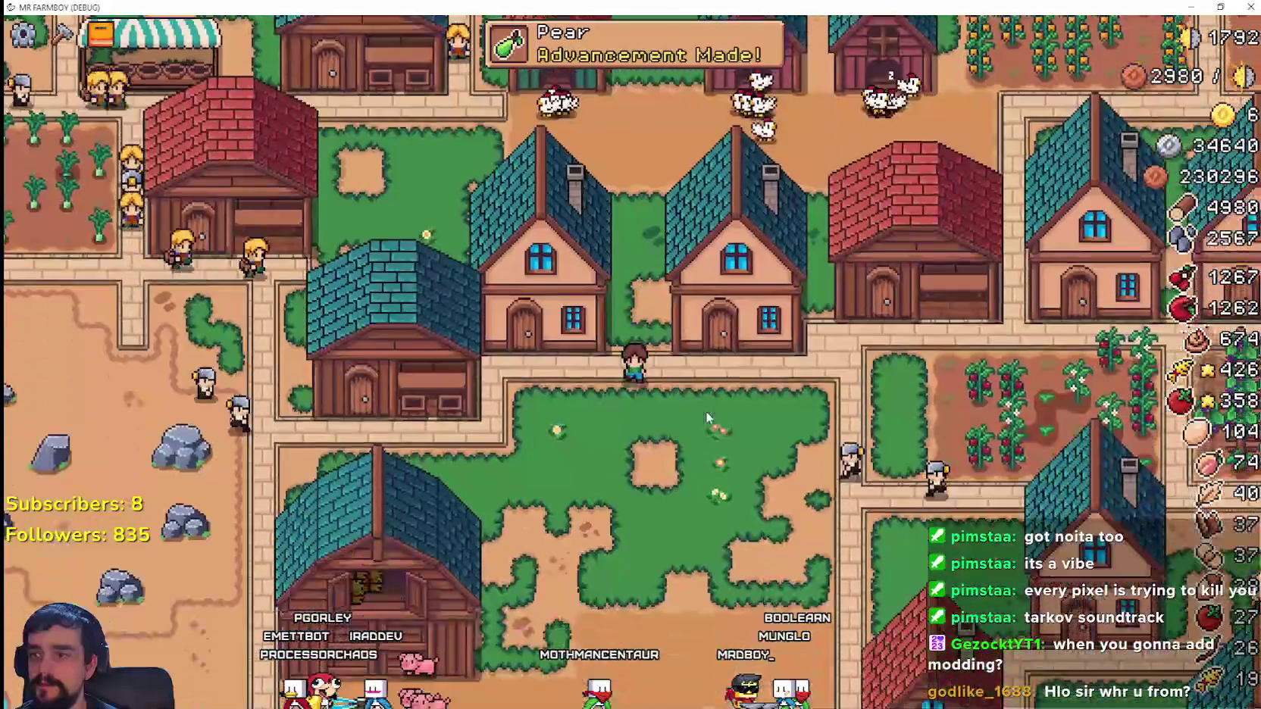
pyautogui.press('s')
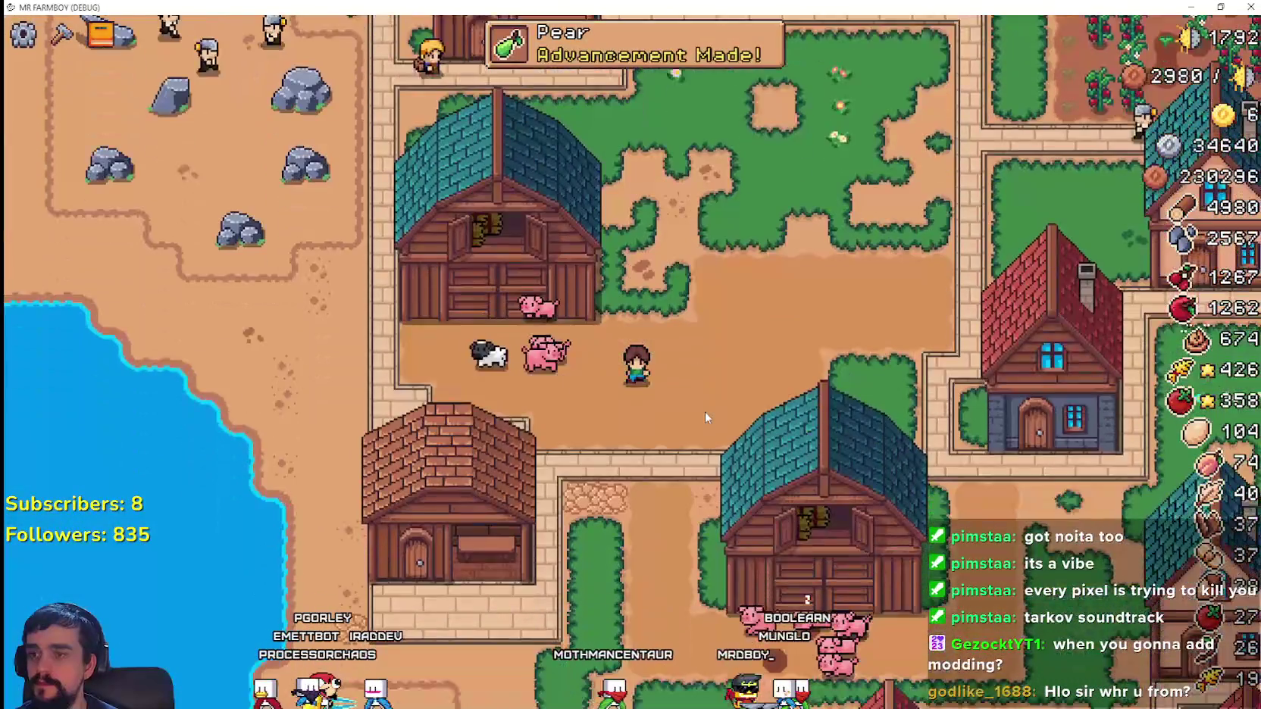
# - Open Crafting with C, choose a decoration, and move its preview onto a buildable spot
pyautogui.press('a')
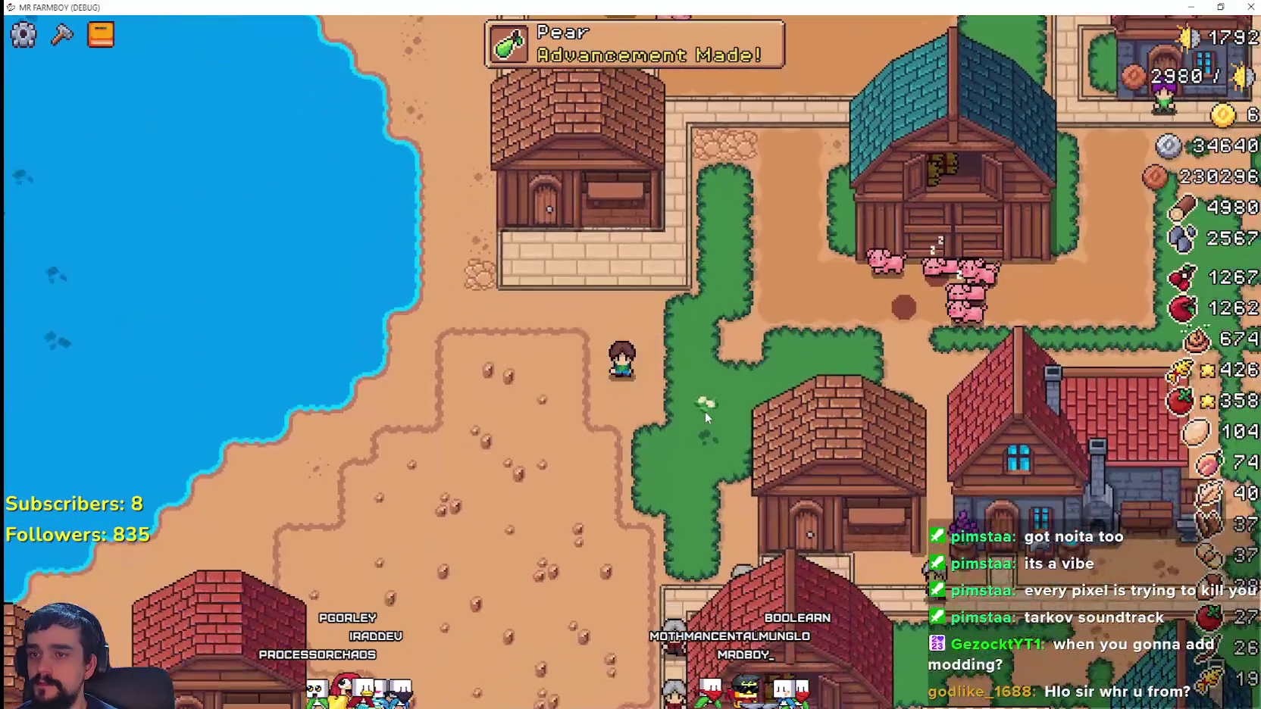
pyautogui.press('c')
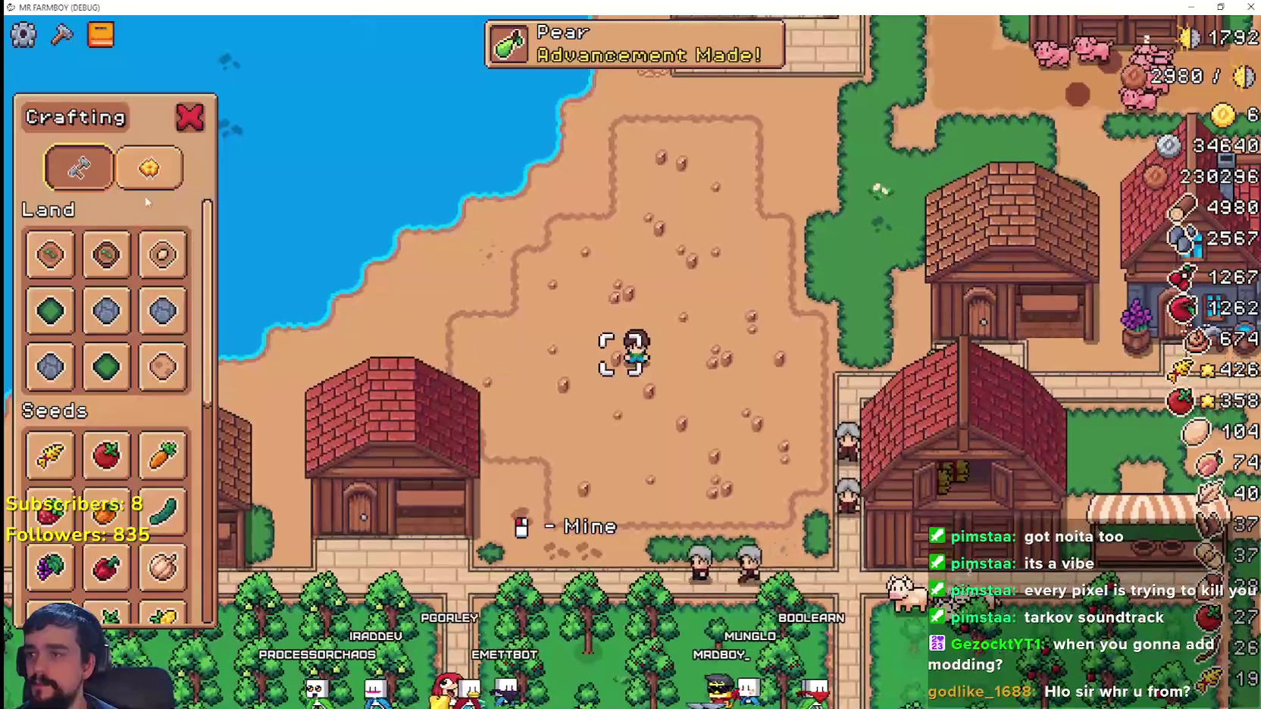
pyautogui.click(149, 168)
pyautogui.press('d')
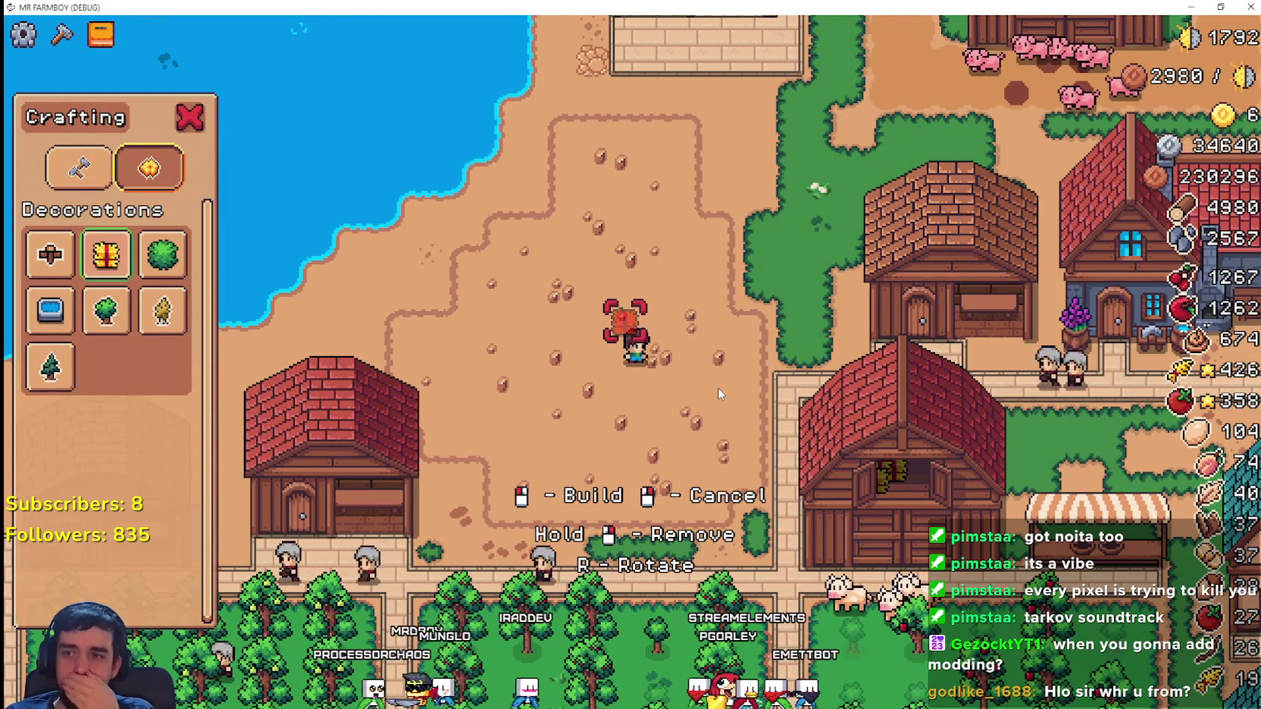
pyautogui.press('d')
pyautogui.press('w')
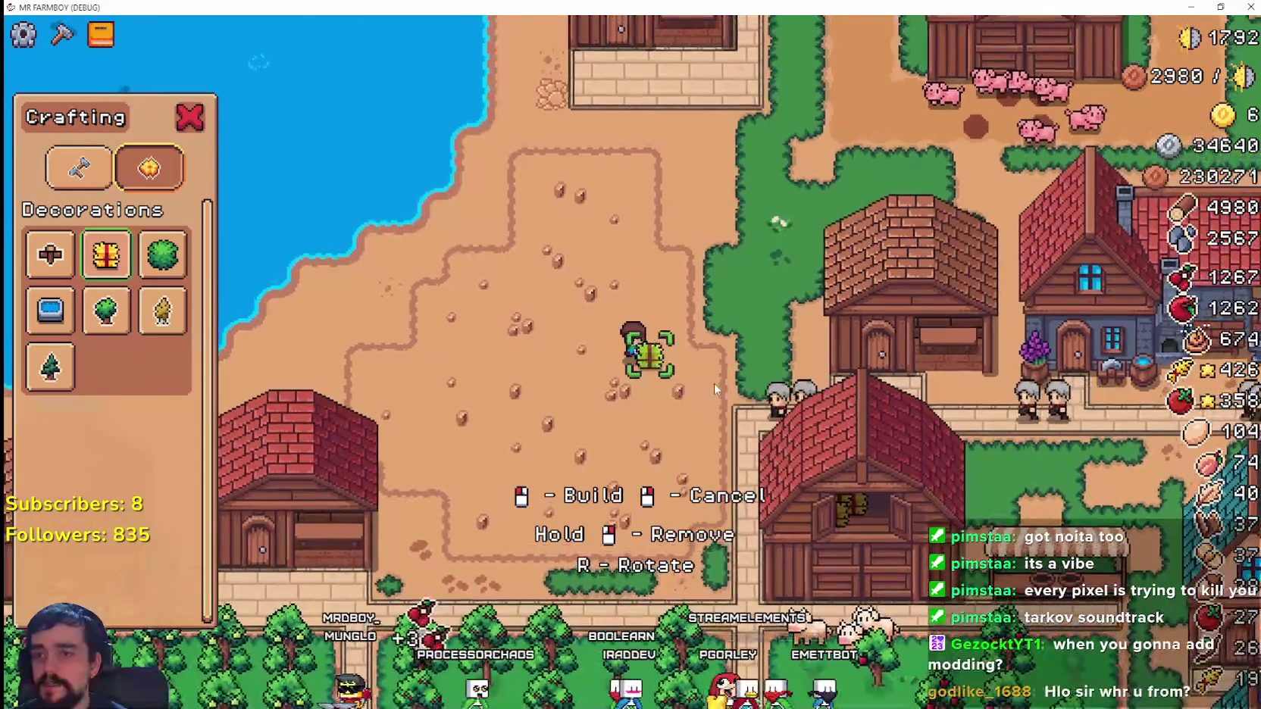
pyautogui.press('a')
pyautogui.press('d')
pyautogui.press('s')
# - Roam the village with the decoration preview, watching where it shows green or red
pyautogui.press('w')
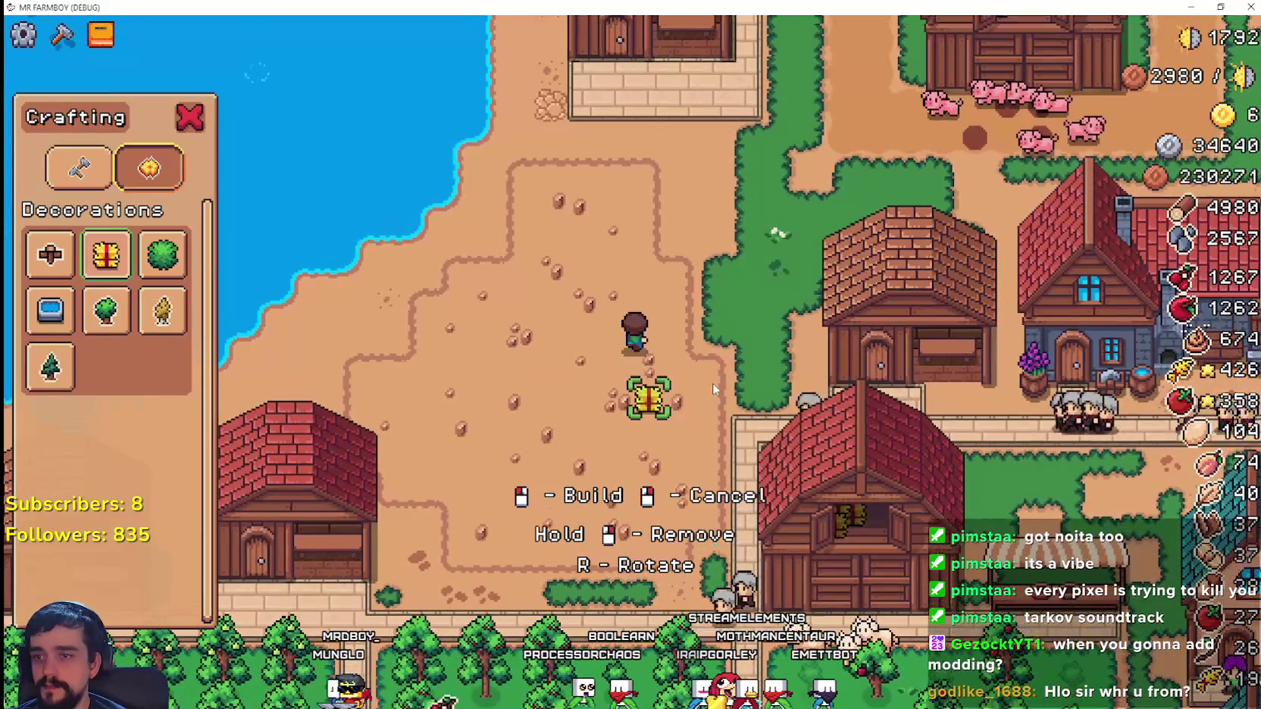
pyautogui.press('d')
pyautogui.press('s')
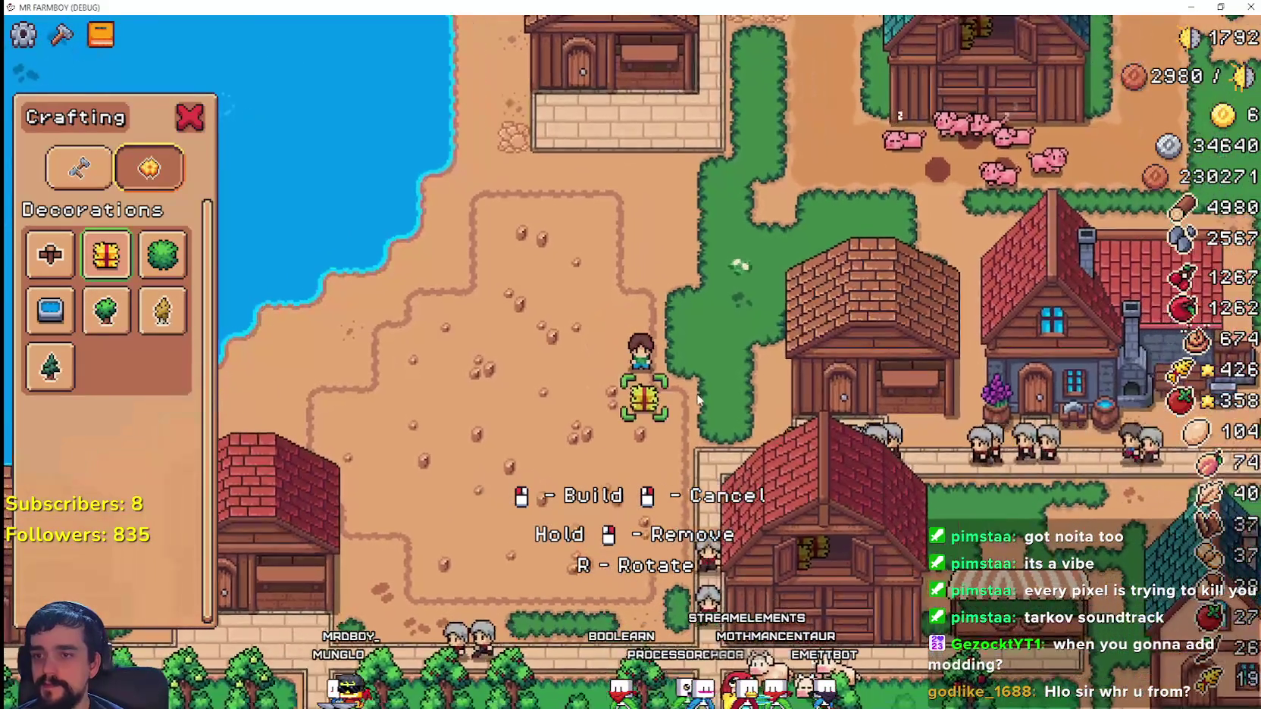
pyautogui.press('w')
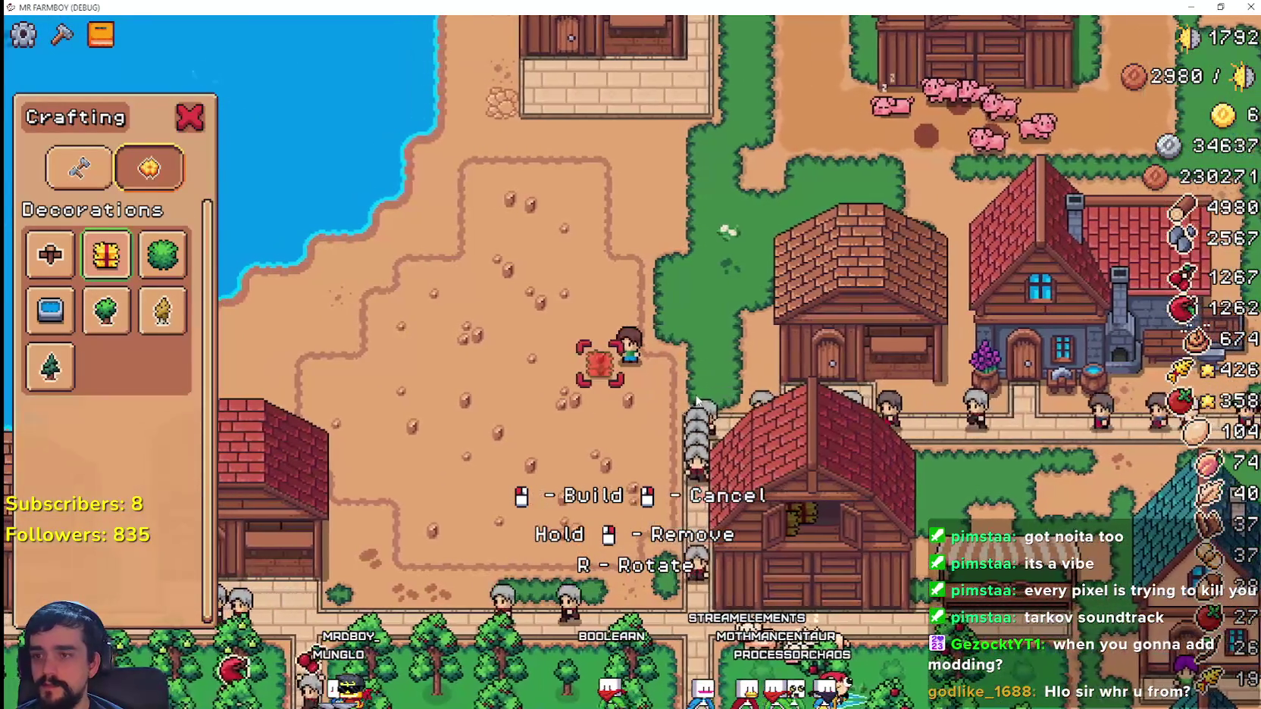
pyautogui.press('d')
pyautogui.press('w')
pyautogui.press('d')
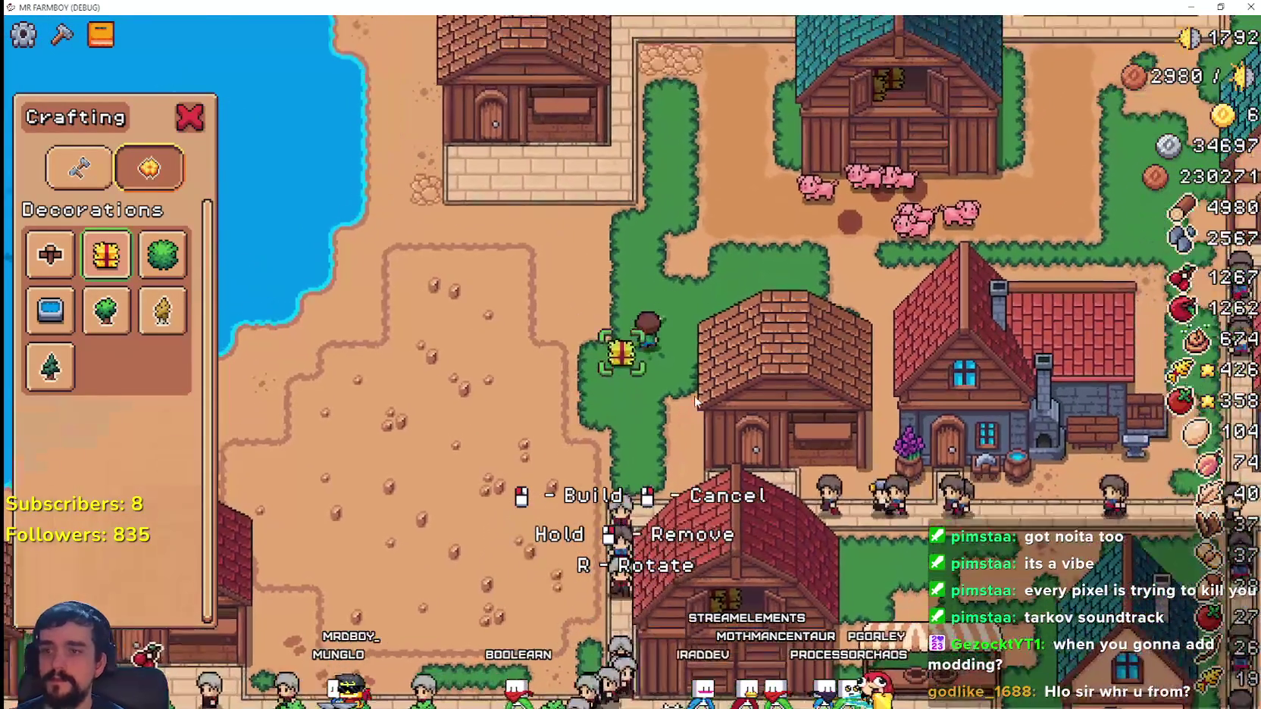
pyautogui.press('w')
pyautogui.press('a')
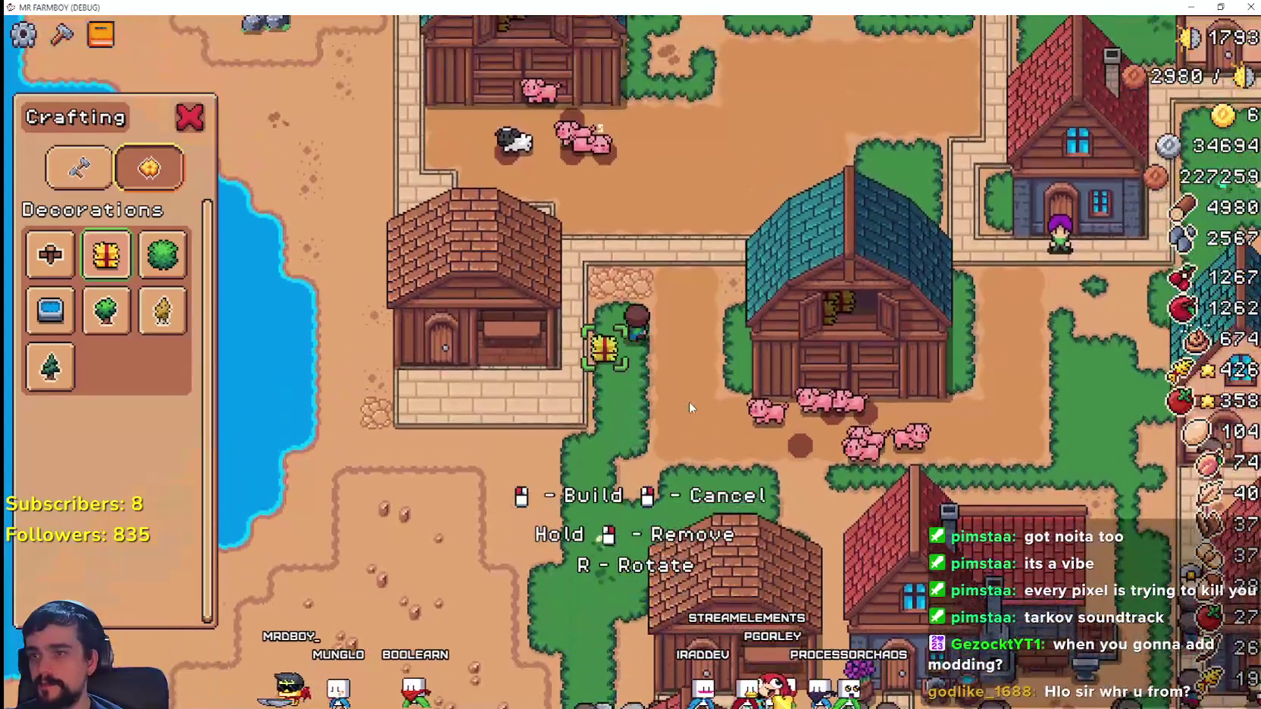
pyautogui.press('w')
pyautogui.press('d')
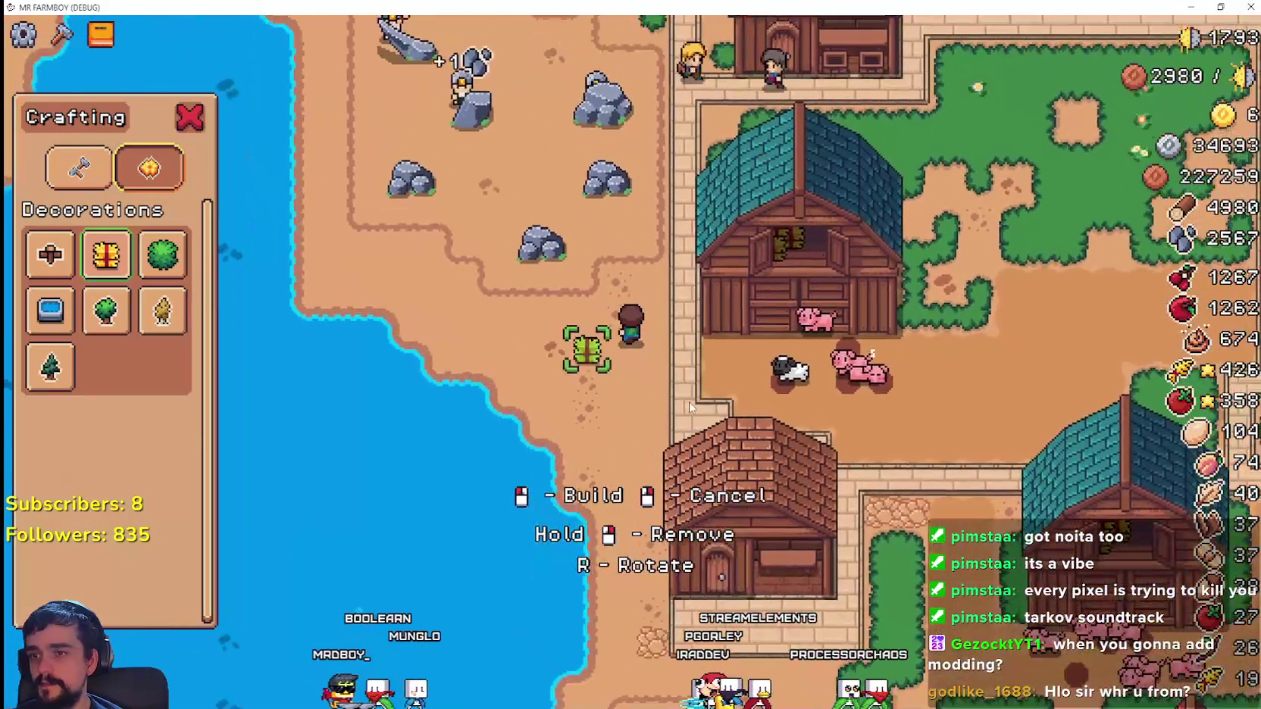
pyautogui.press('d')
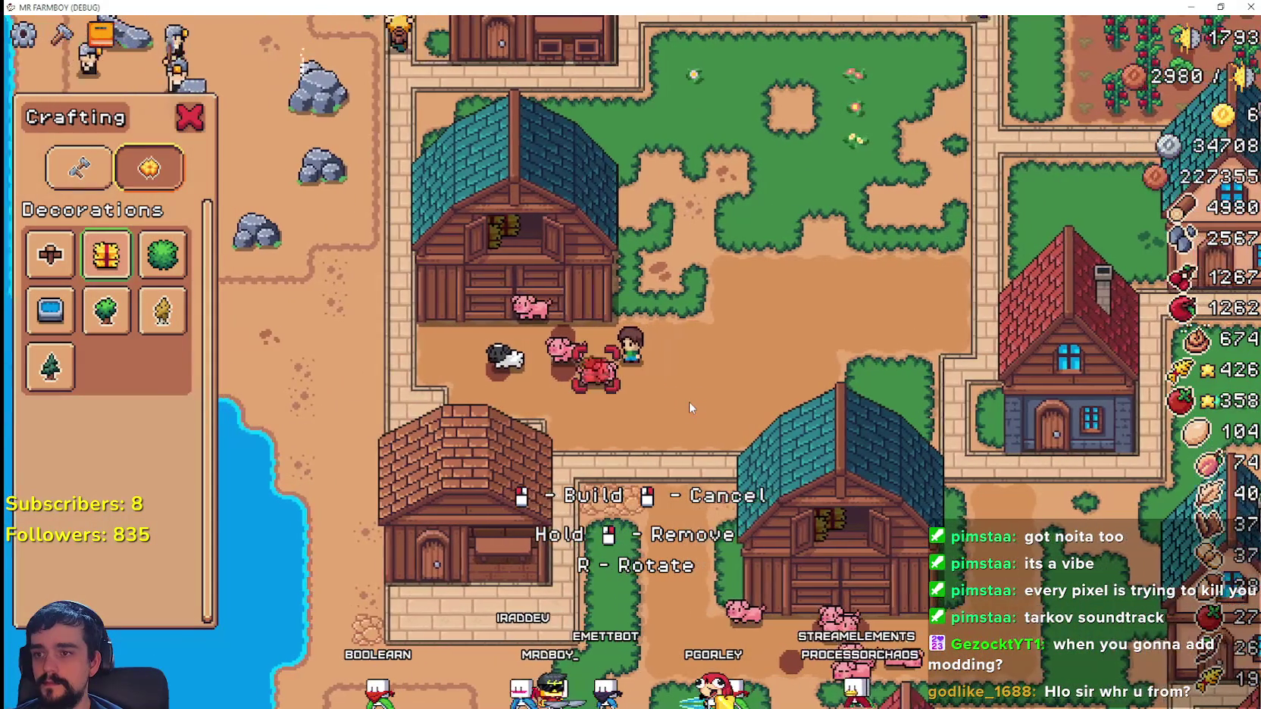
pyautogui.press('d')
pyautogui.press('w')
pyautogui.press('w')
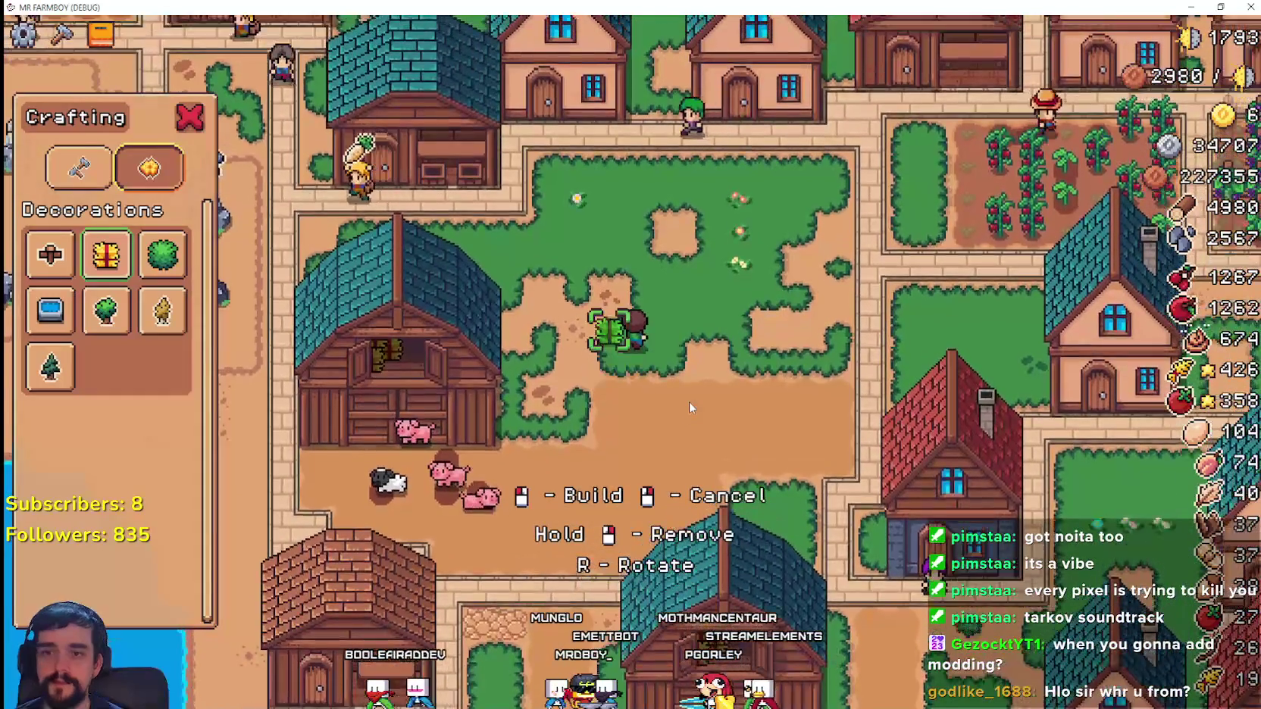
pyautogui.press('a')
pyautogui.press('a')
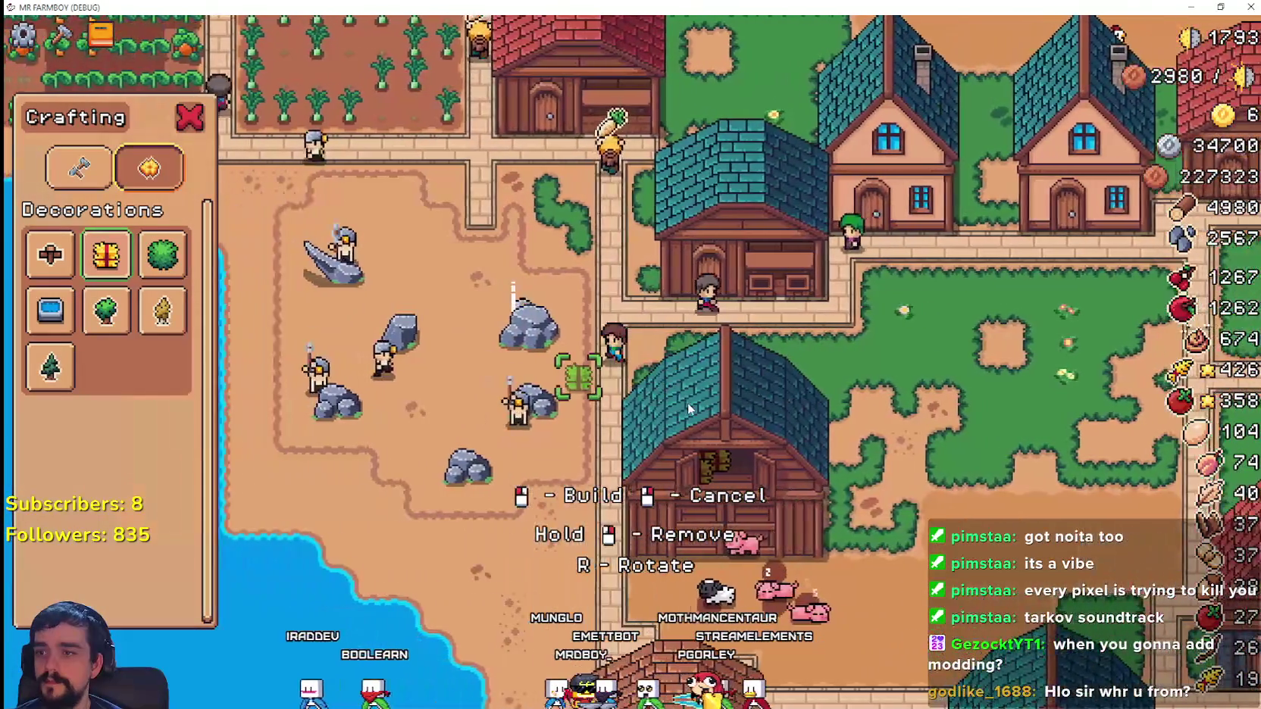
# - Restore the game window to normal size and bring the Godot editor to the front
pyautogui.press('w')
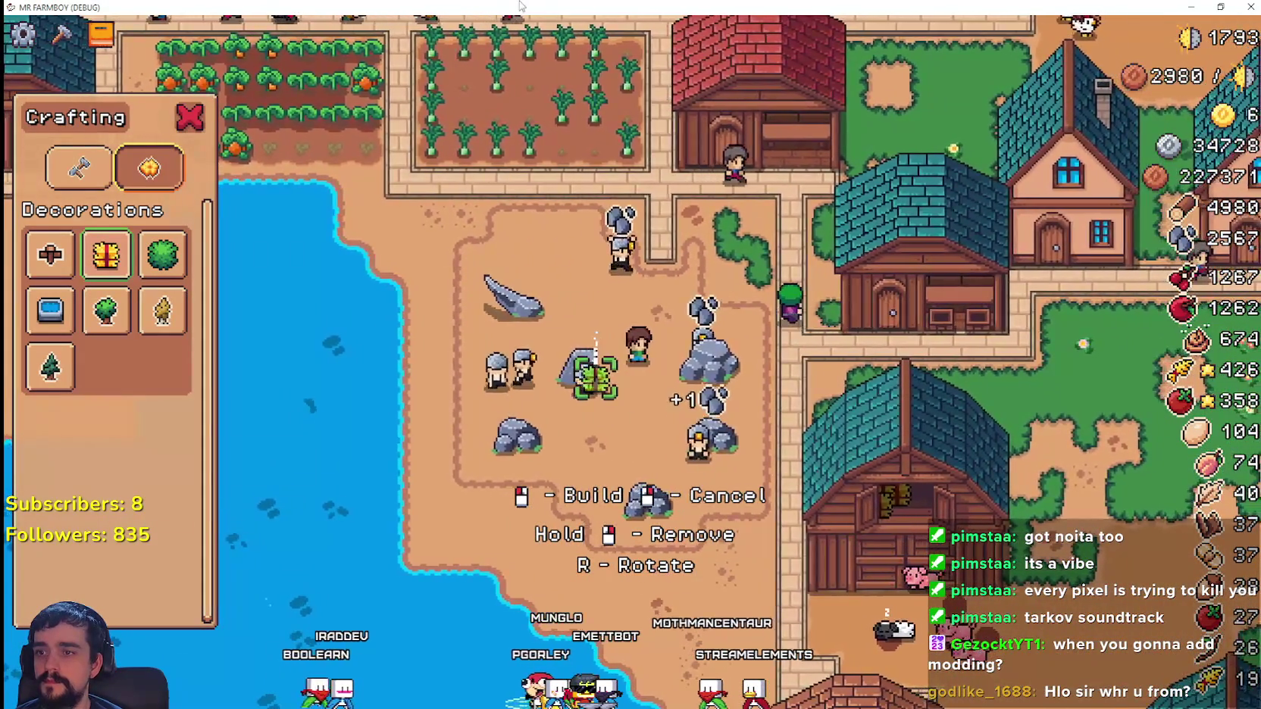
pyautogui.doubleClick(520, 6)
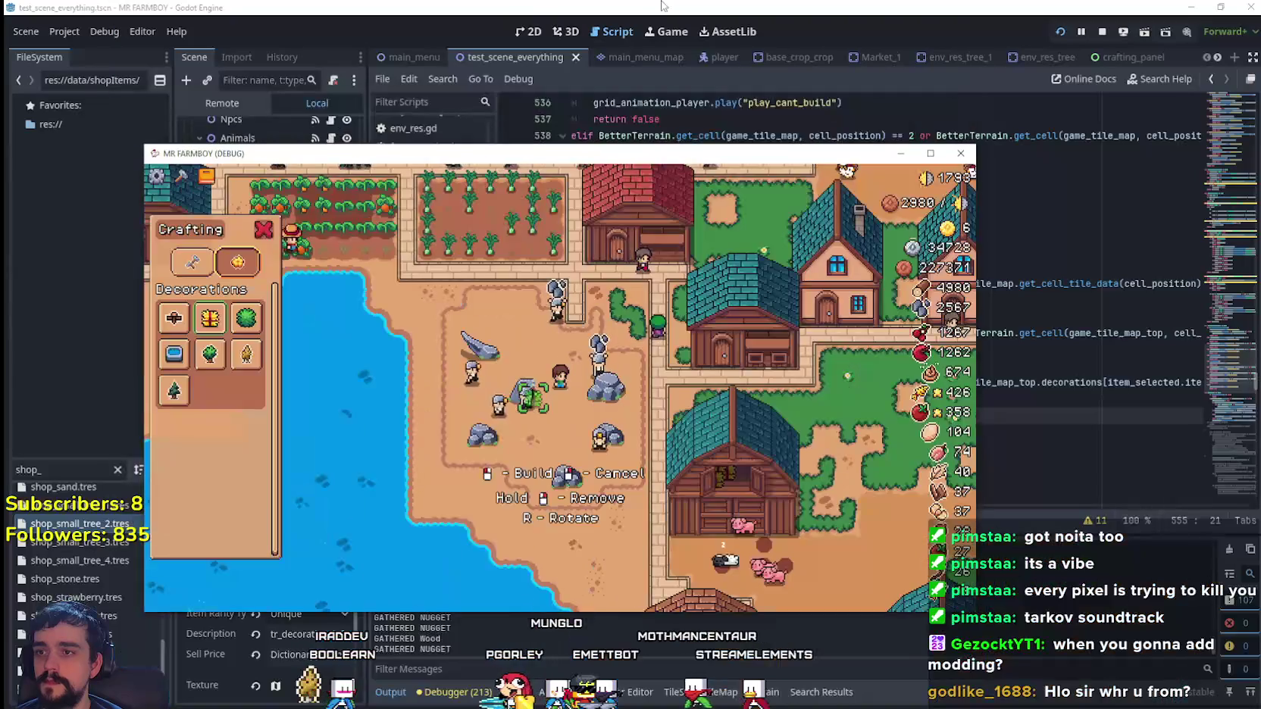
pyautogui.click(650, 7)
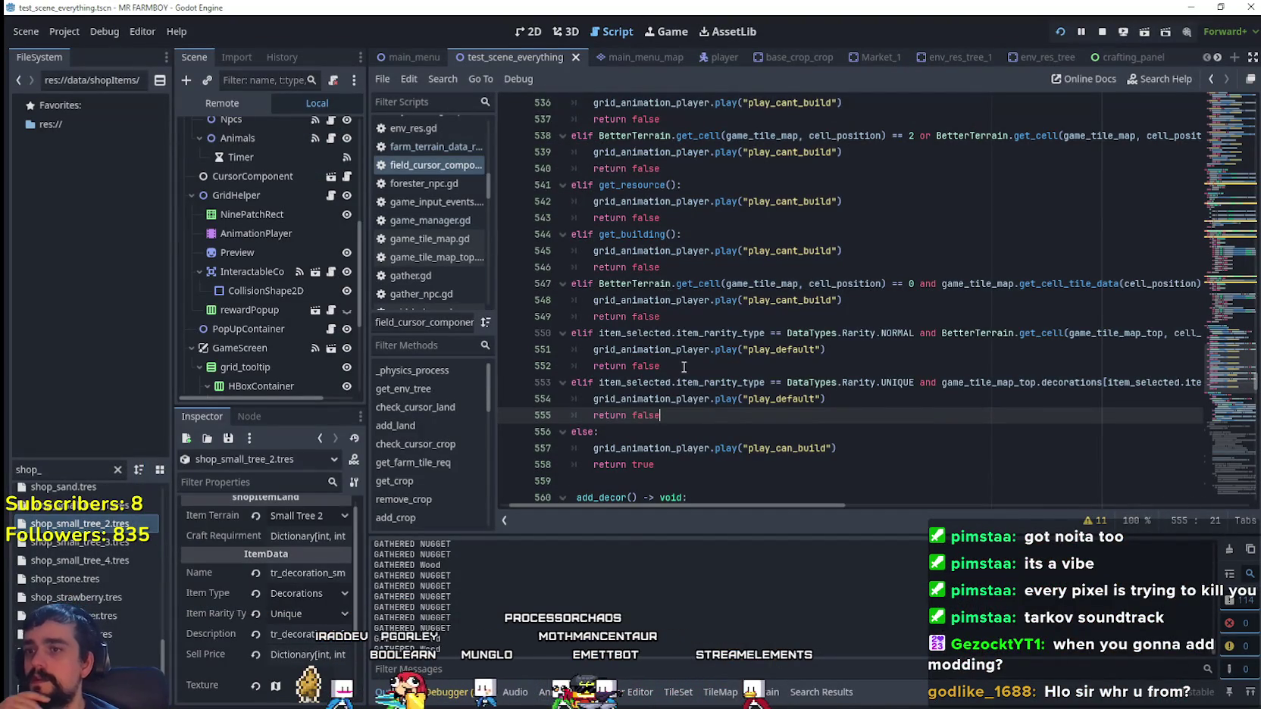
# - In field_cursor_component.gd, insert a new blank line after line 555's return false
pyautogui.moveTo(694, 382); pyautogui.dragTo(564, 349)
pyautogui.scroll(2, 649, 331)
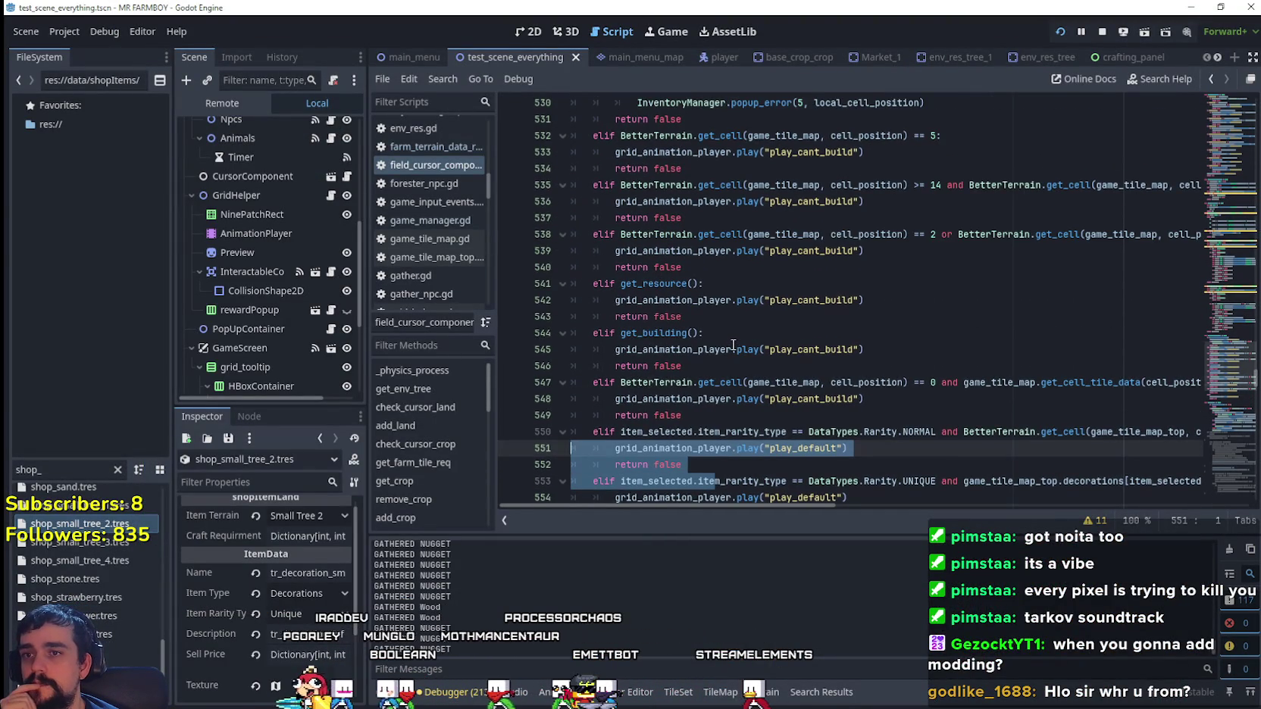
pyautogui.scroll(1, 733, 345)
pyautogui.scroll(-3, 916, 437)
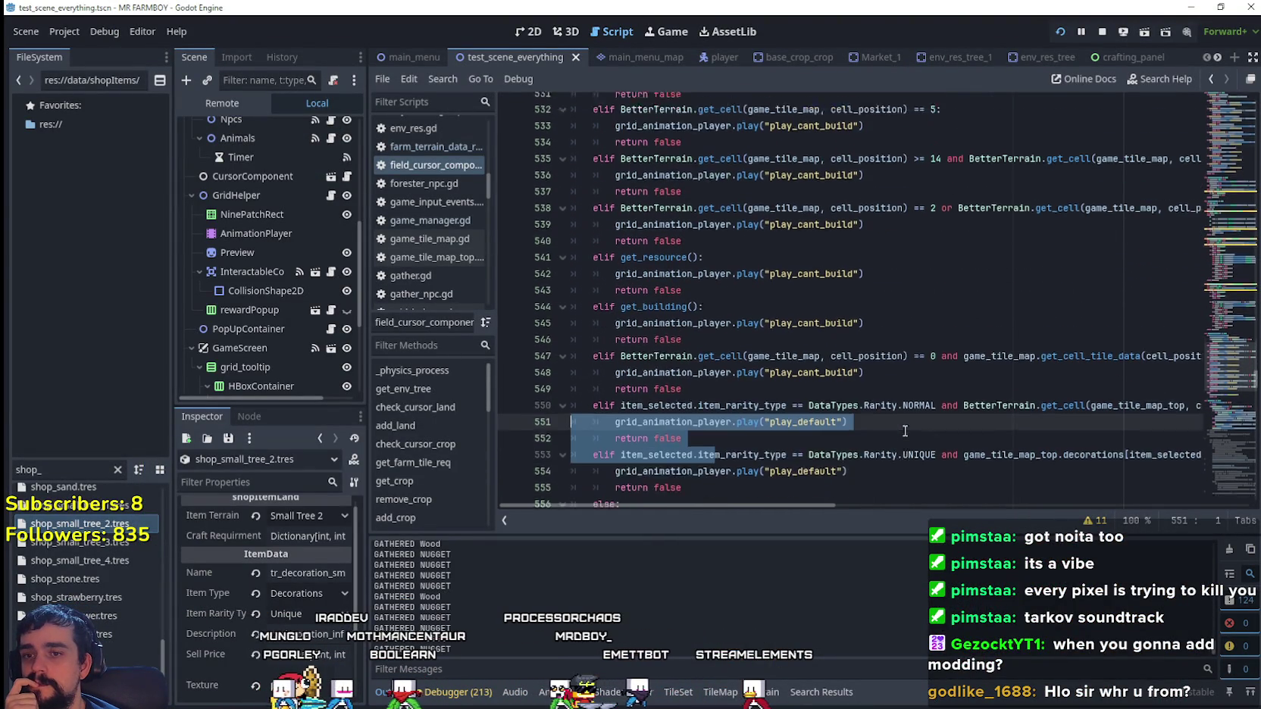
pyautogui.click(906, 401)
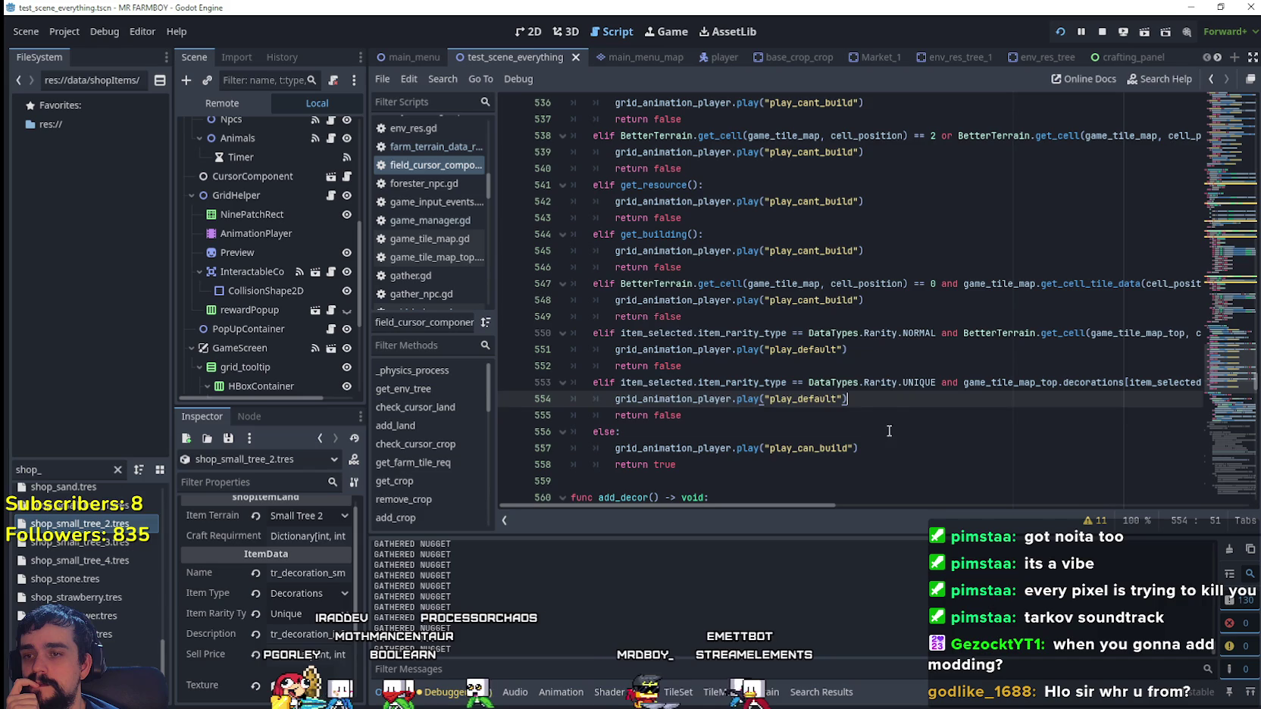
pyautogui.click(912, 421)
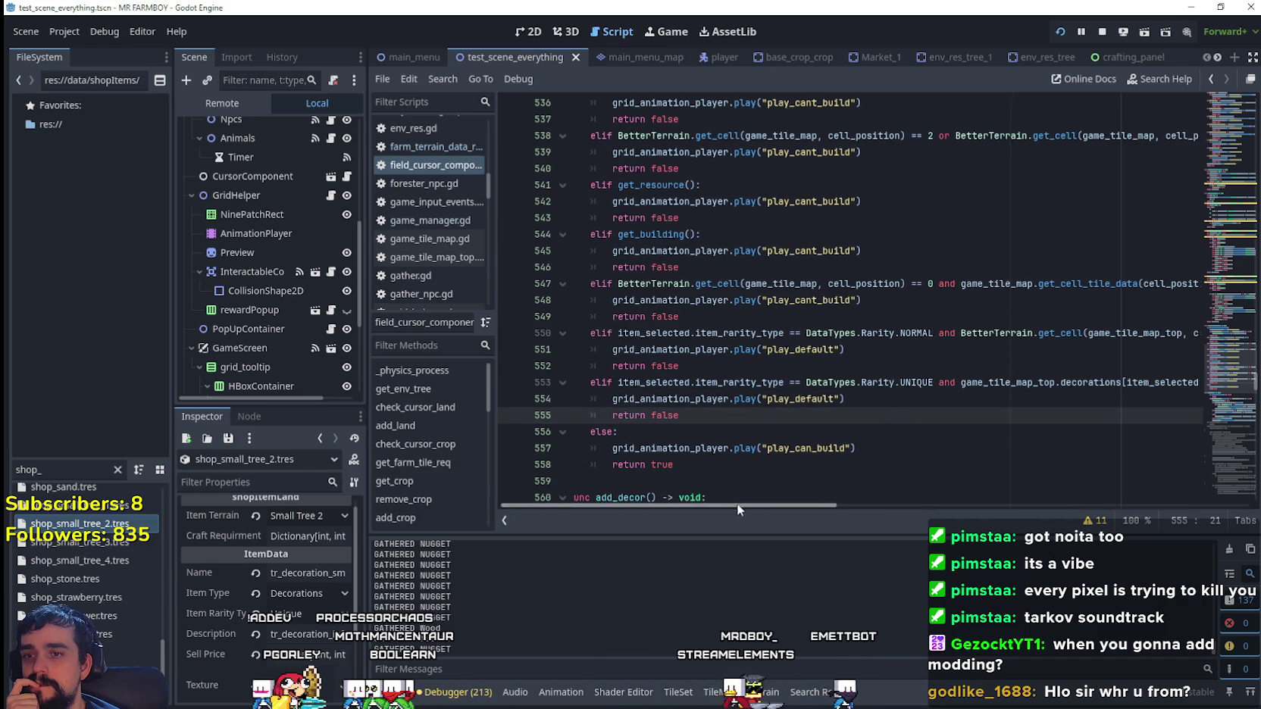
pyautogui.moveTo(737, 505)
pyautogui.mouseDown()
pyautogui.moveTo(961, 508)
pyautogui.moveTo(763, 508)
pyautogui.moveTo(590, 488)
pyautogui.mouseUp()
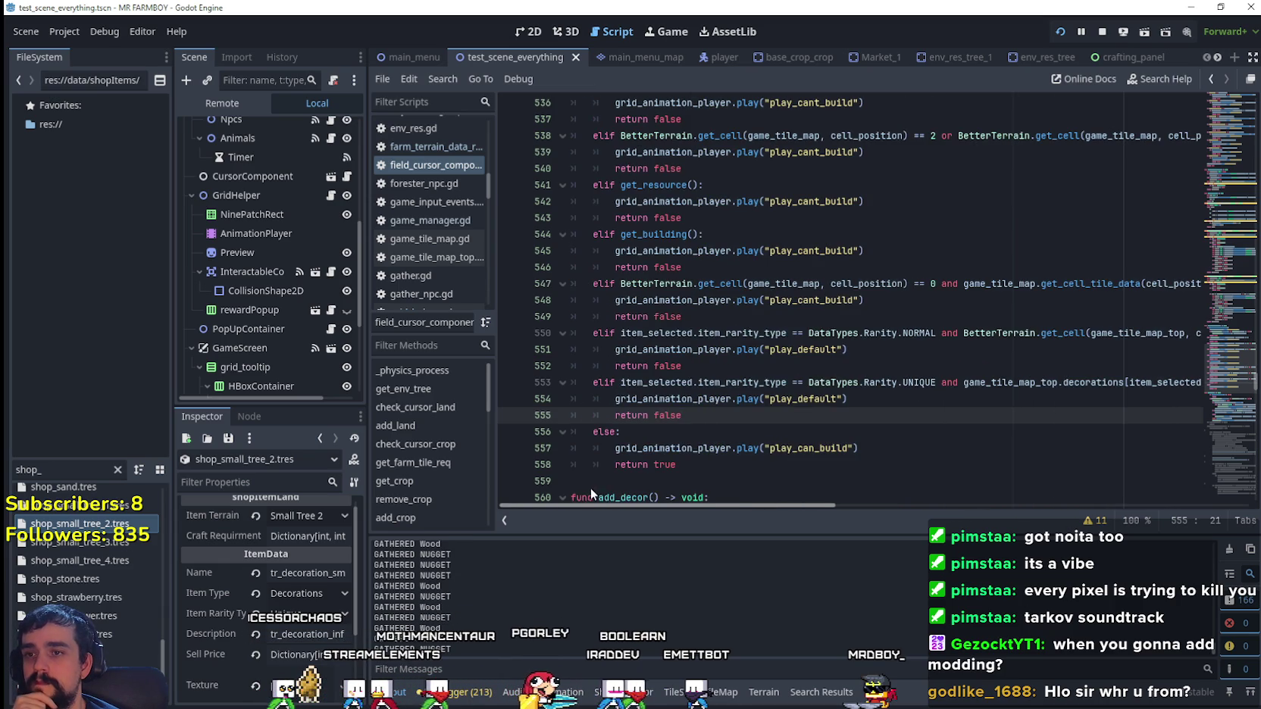
pyautogui.click(872, 354)
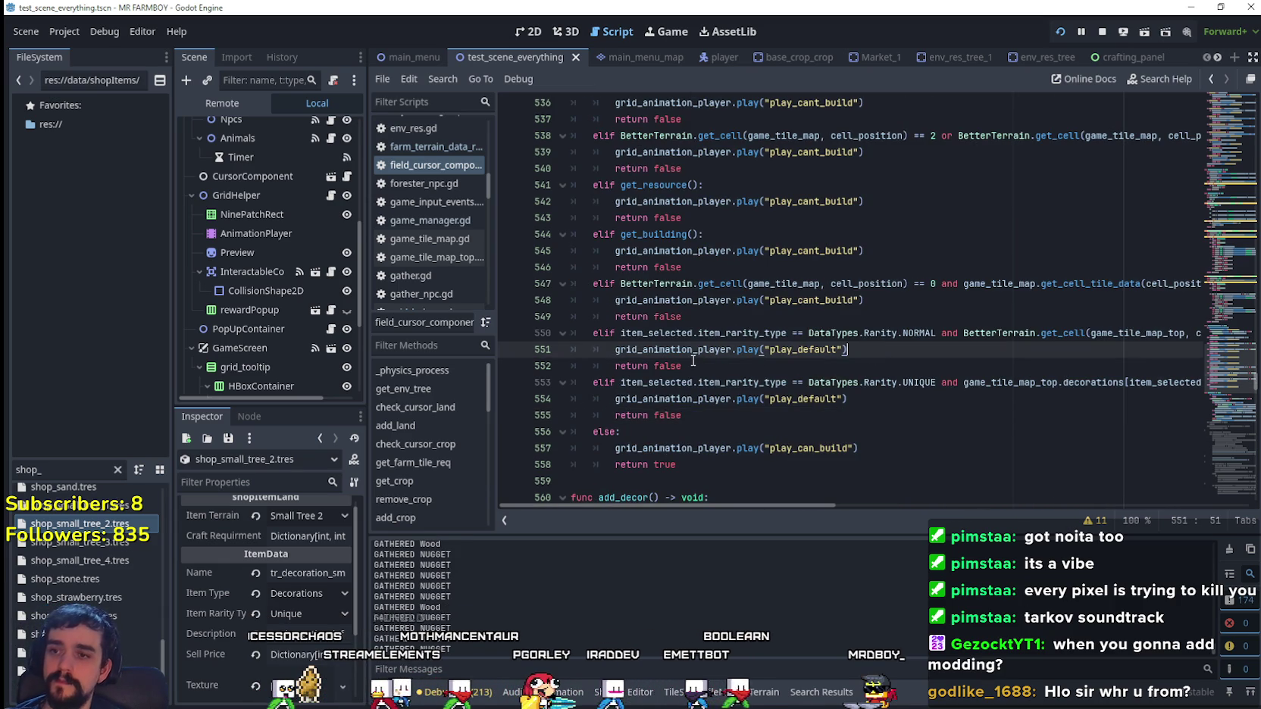
pyautogui.click(853, 416)
pyautogui.press('Return')
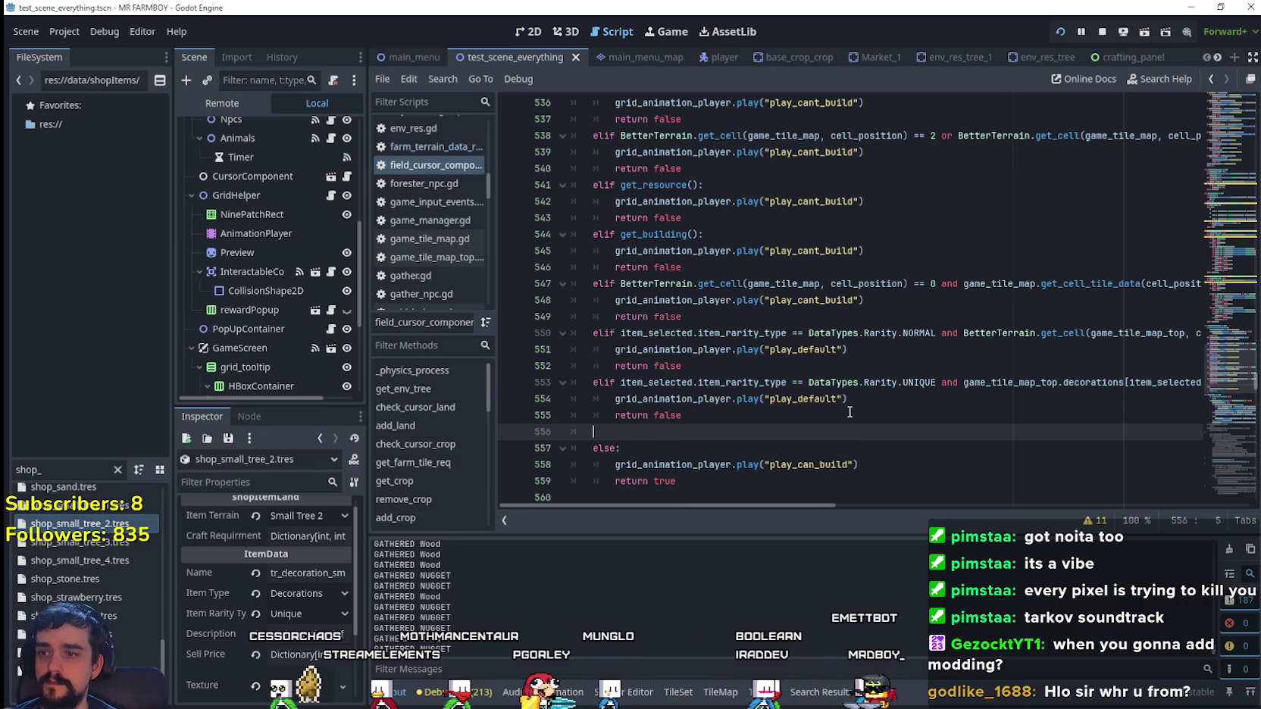
# - Type 'elif game_tile_map_32.get_cell_source_id' on line 556 using autocomplete
pyautogui.write('elif  gam')
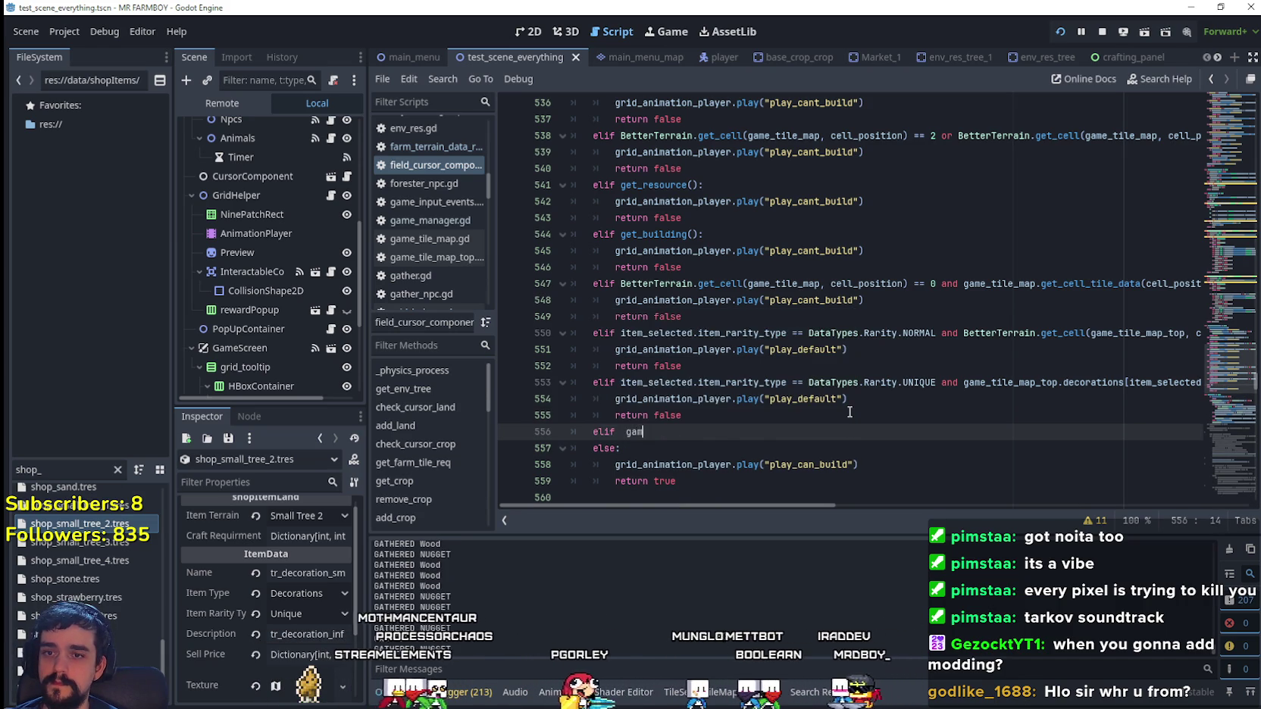
pyautogui.press('BackSpace')
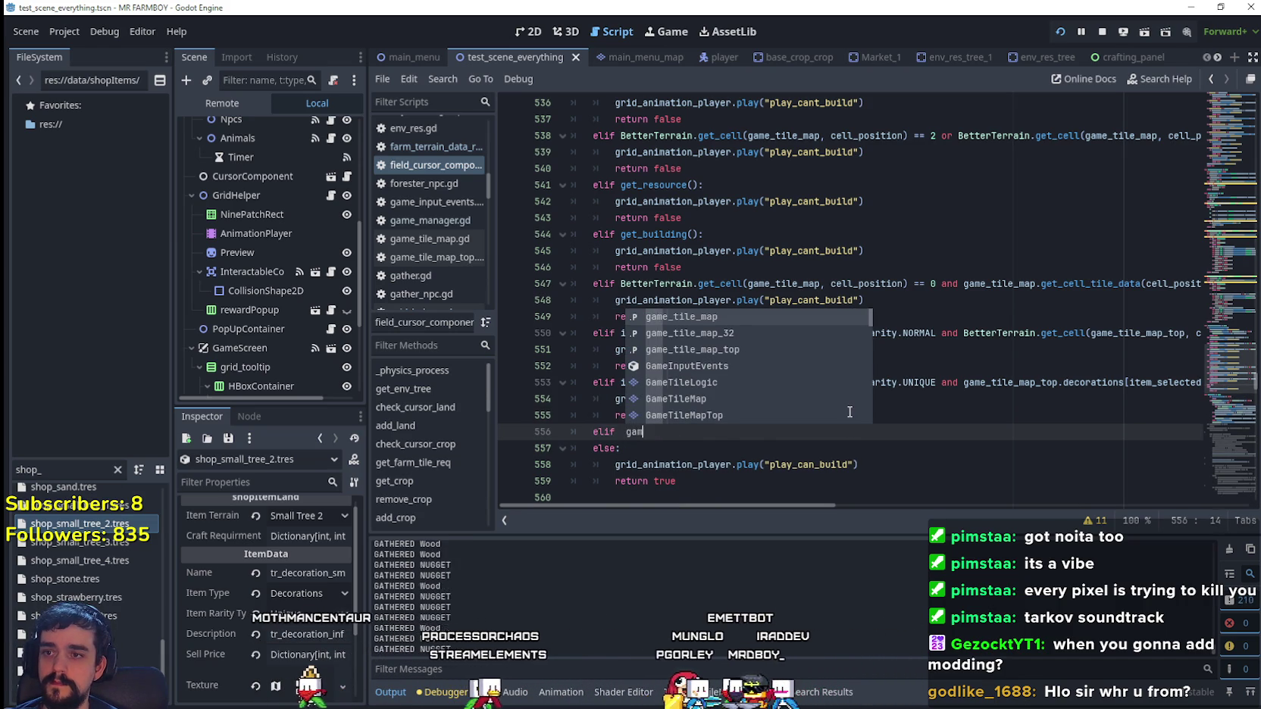
pyautogui.press('Down')
pyautogui.press('Return')
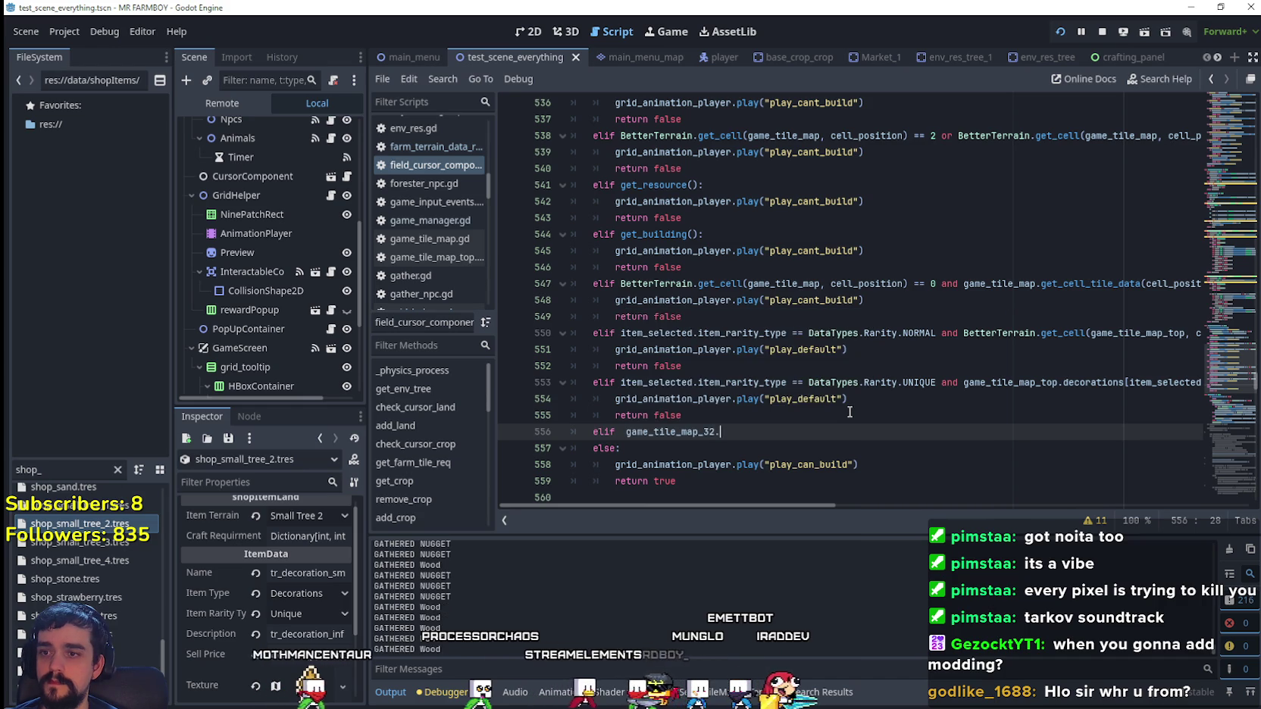
pyautogui.write('get_cell')
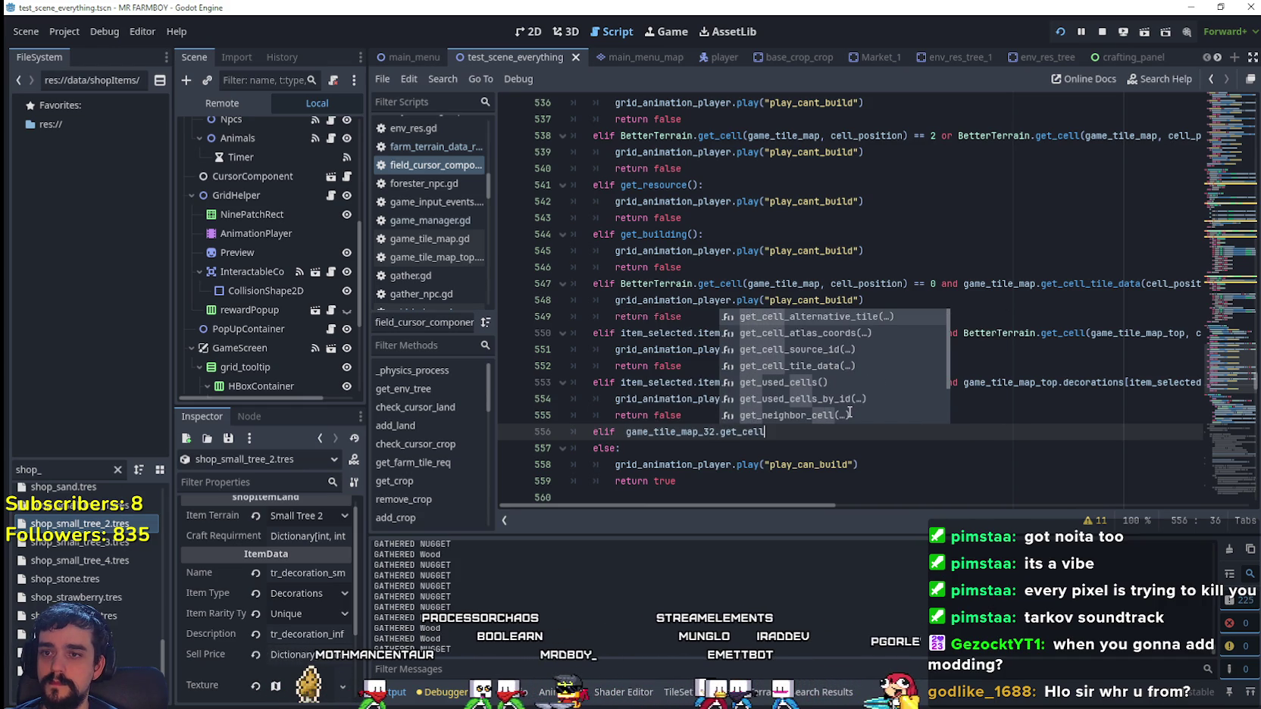
pyautogui.press('Down')
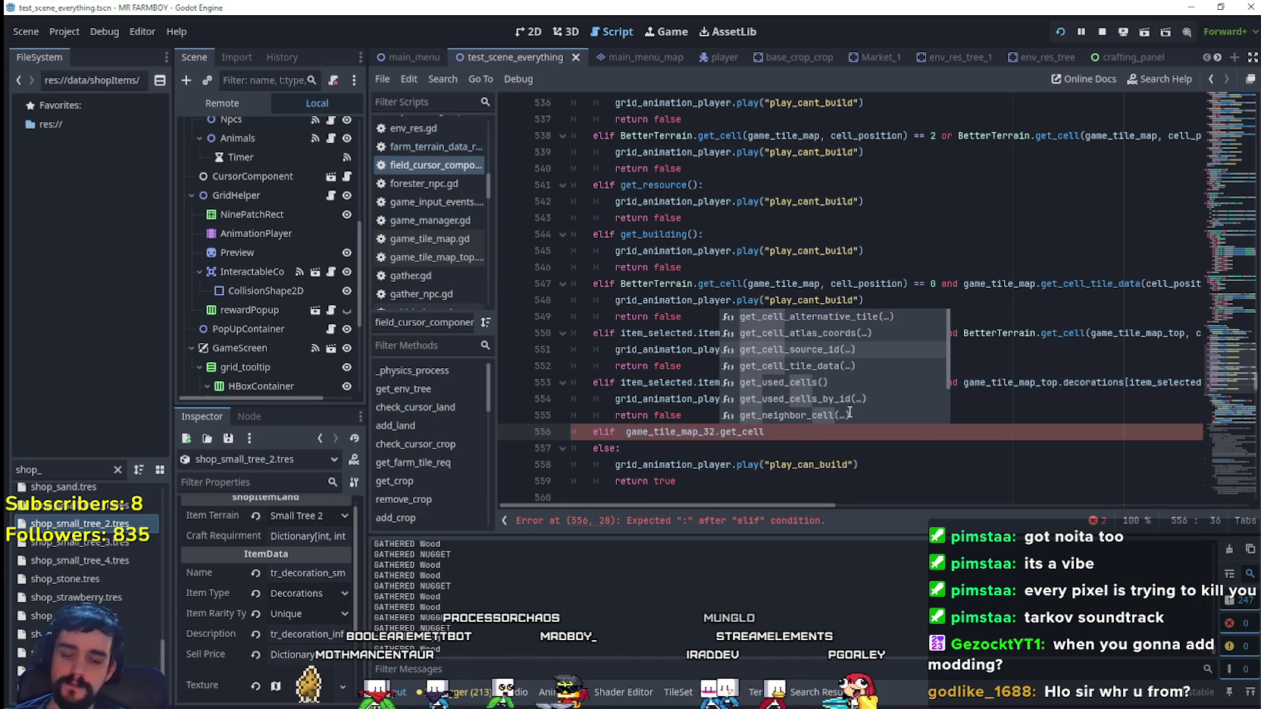
pyautogui.press('Return')
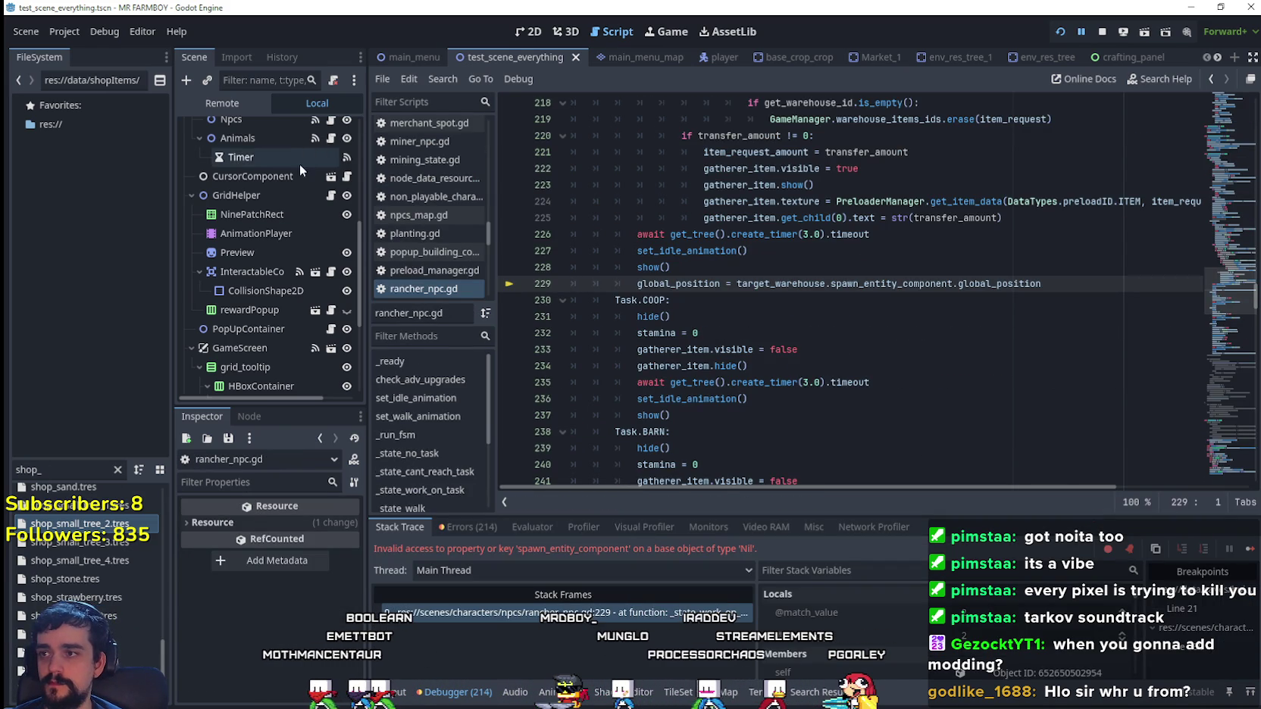
# - Complete the condition as get_cell_source_id(cell_position) == -1: and open the indented body
pyautogui.hotkey('alt', 'Left')
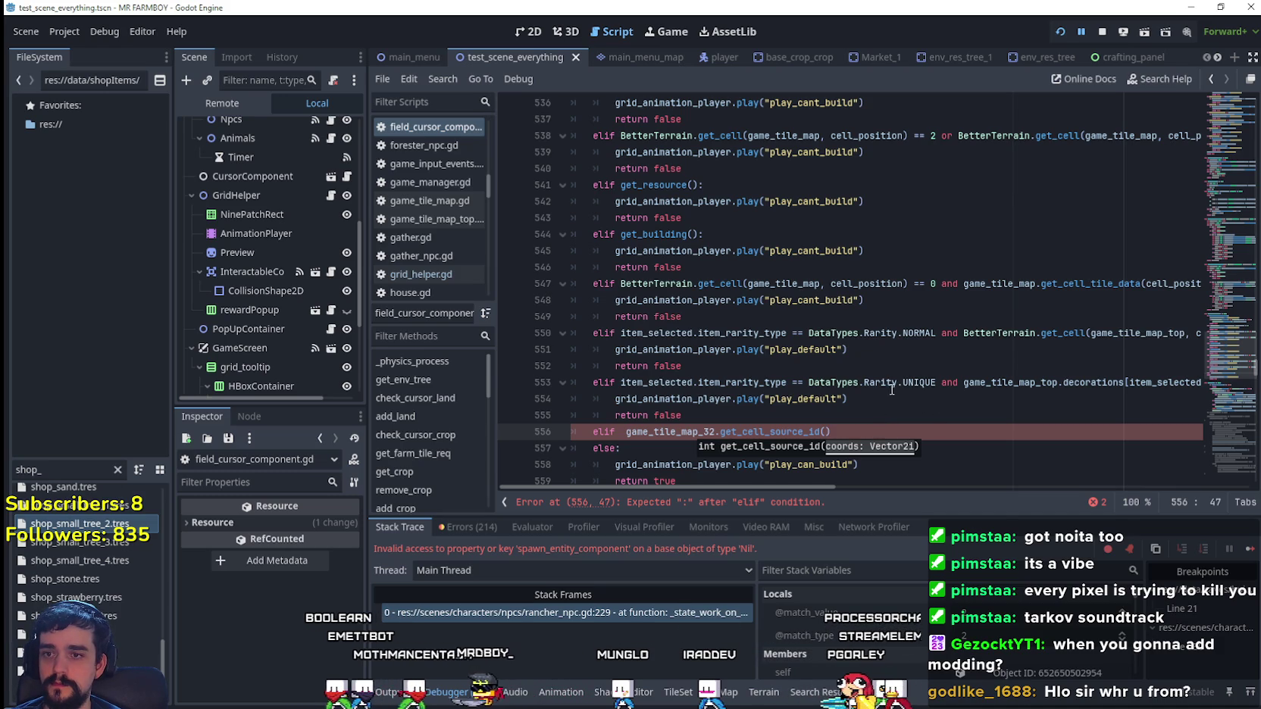
pyautogui.click(1160, 383)
pyautogui.doubleClick(1077, 291)
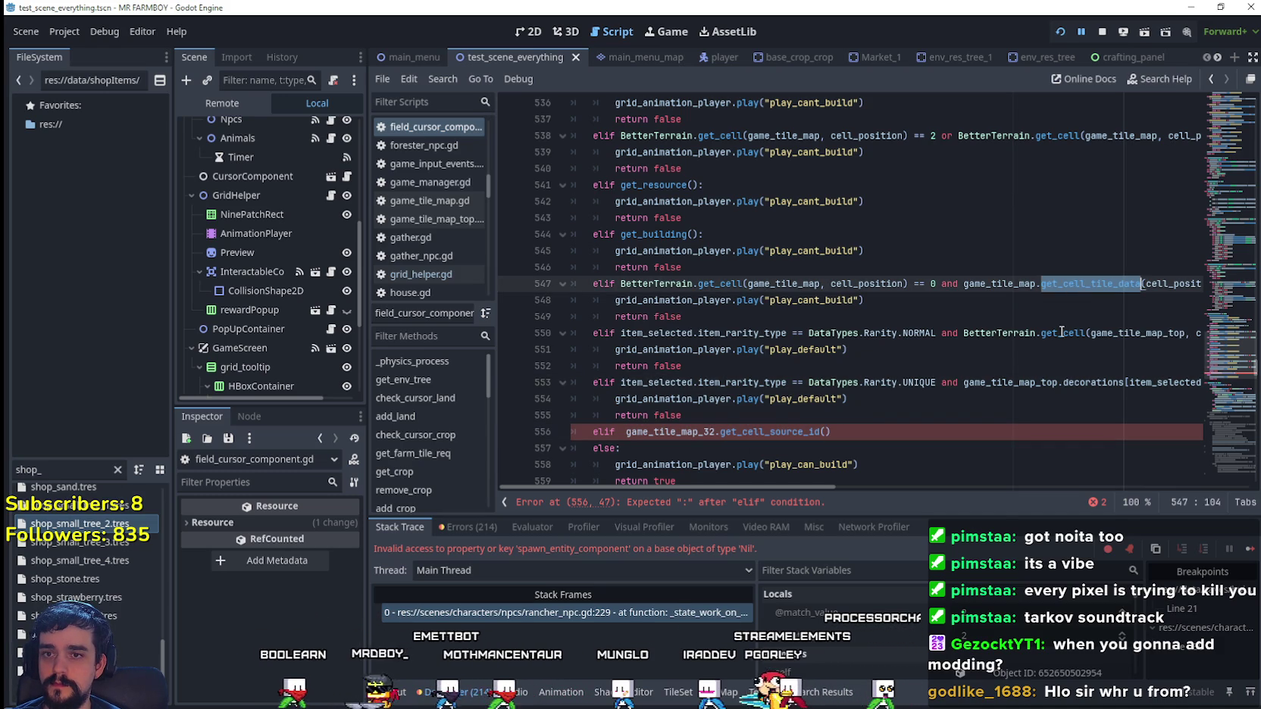
pyautogui.click(1118, 334)
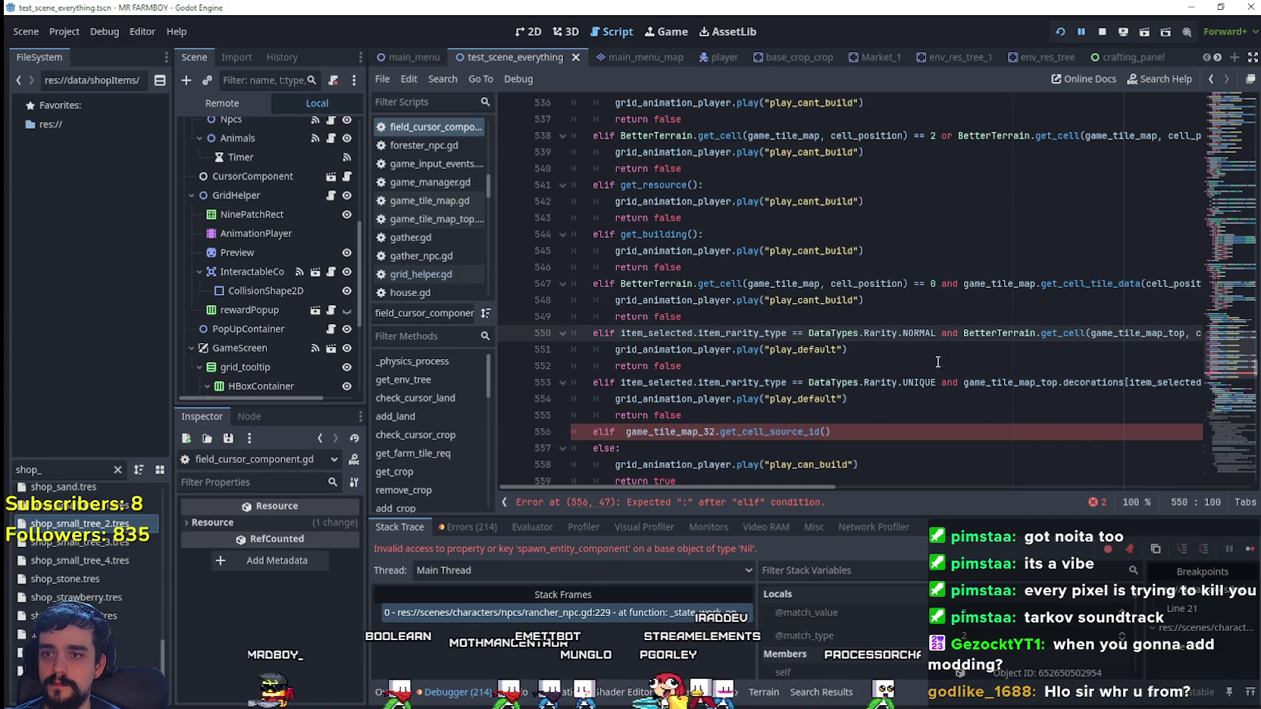
pyautogui.click(1151, 297)
pyautogui.doubleClick(1182, 135)
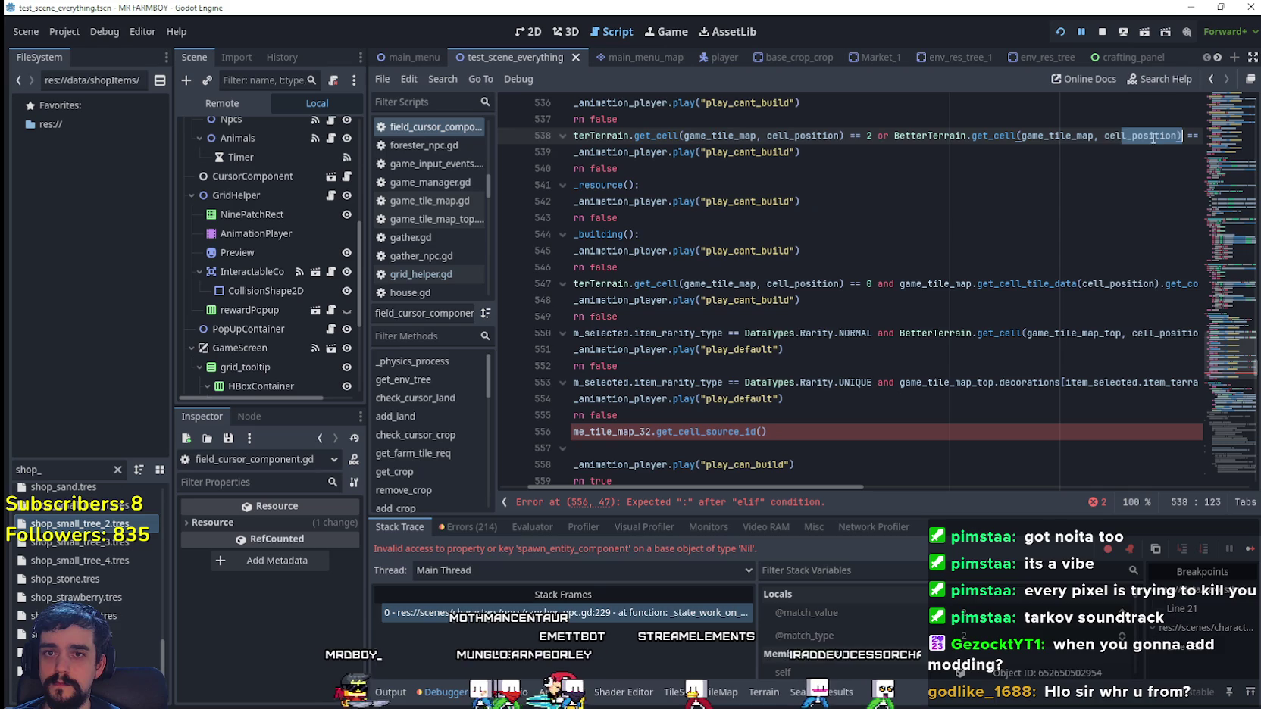
pyautogui.click(765, 434)
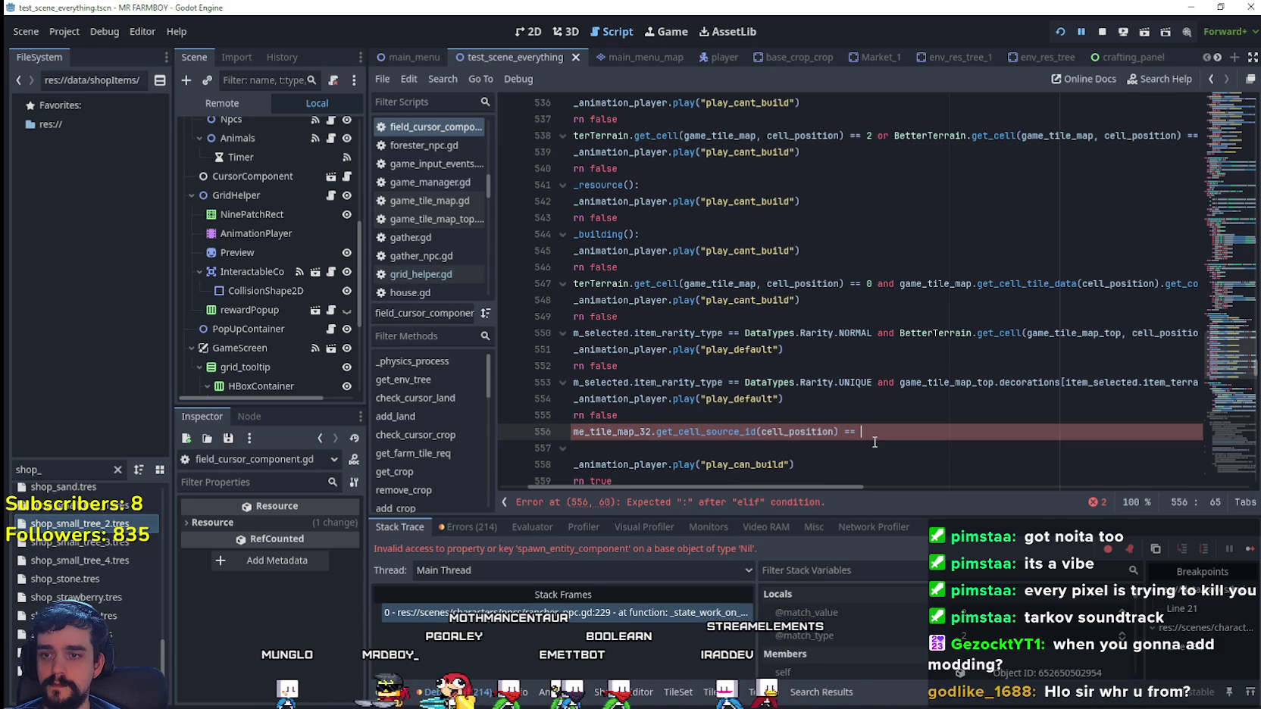
pyautogui.scroll(-2, 875, 442)
pyautogui.write('-1:')
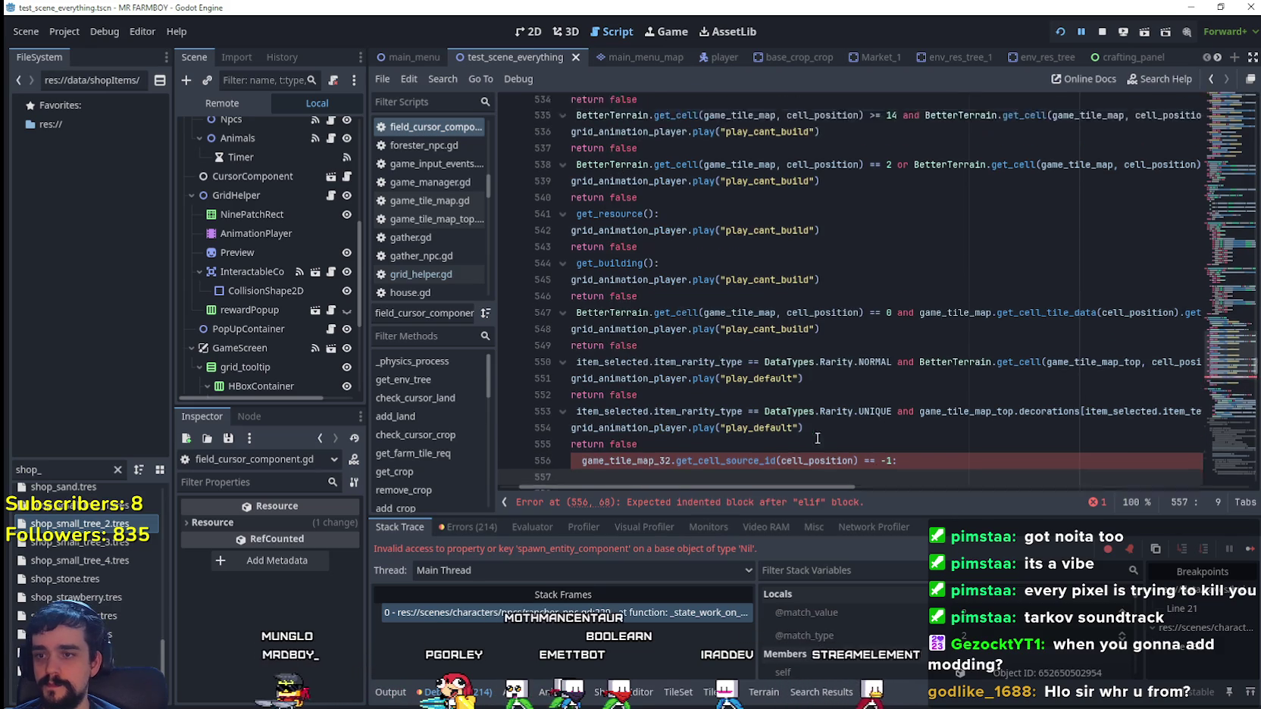
pyautogui.press('Return')
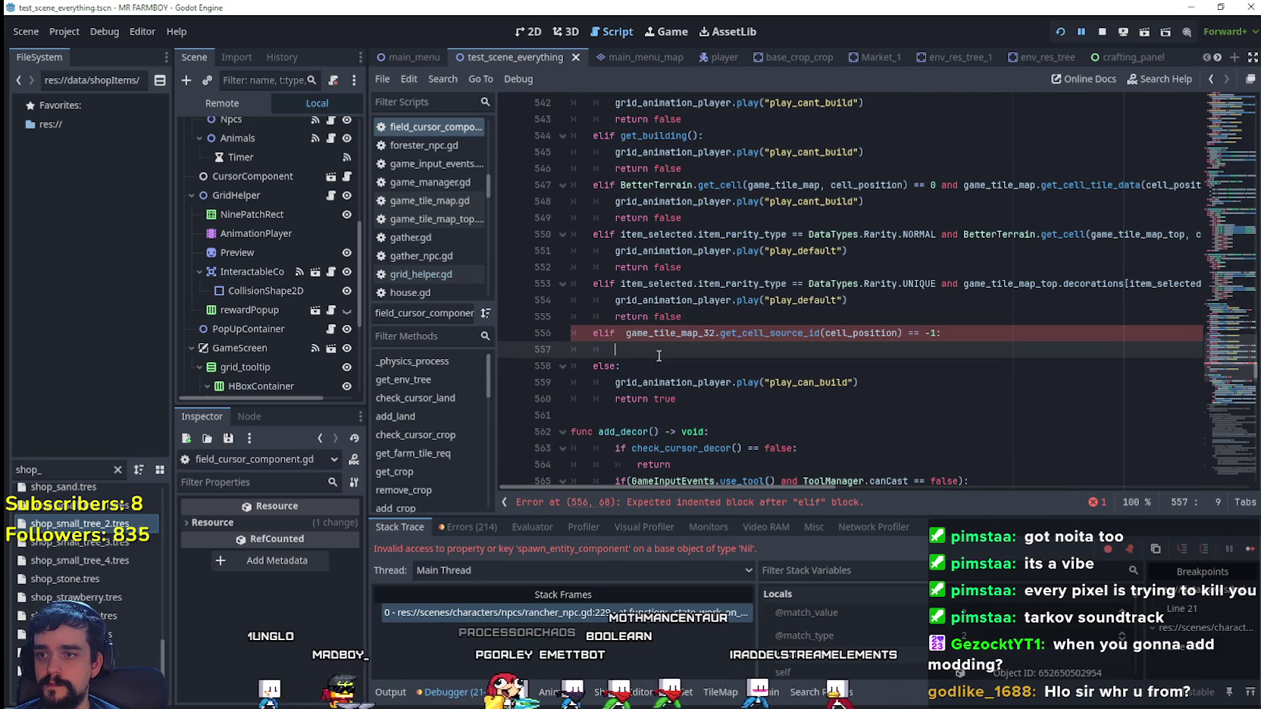
# - Copy the play_cant_build and return false lines 548–549 into the elif body and save
pyautogui.click(691, 317)
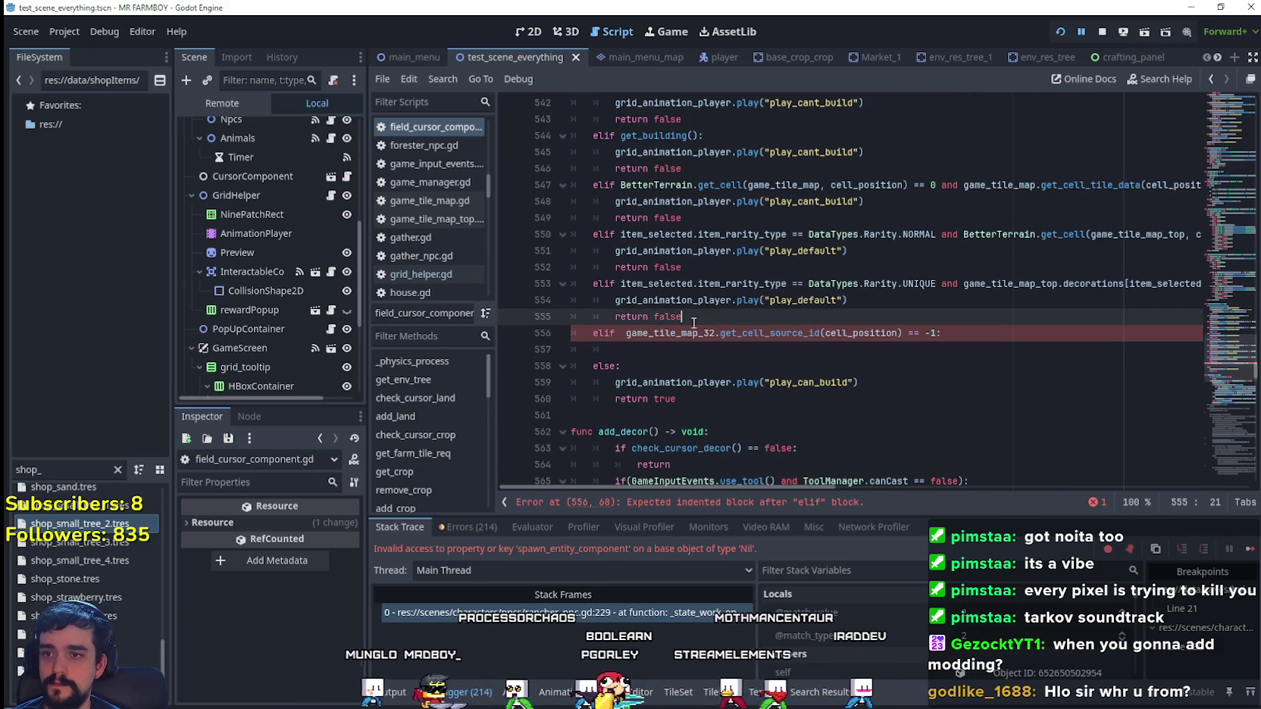
pyautogui.click(695, 260)
pyautogui.moveTo(682, 217); pyautogui.dragTo(578, 205)
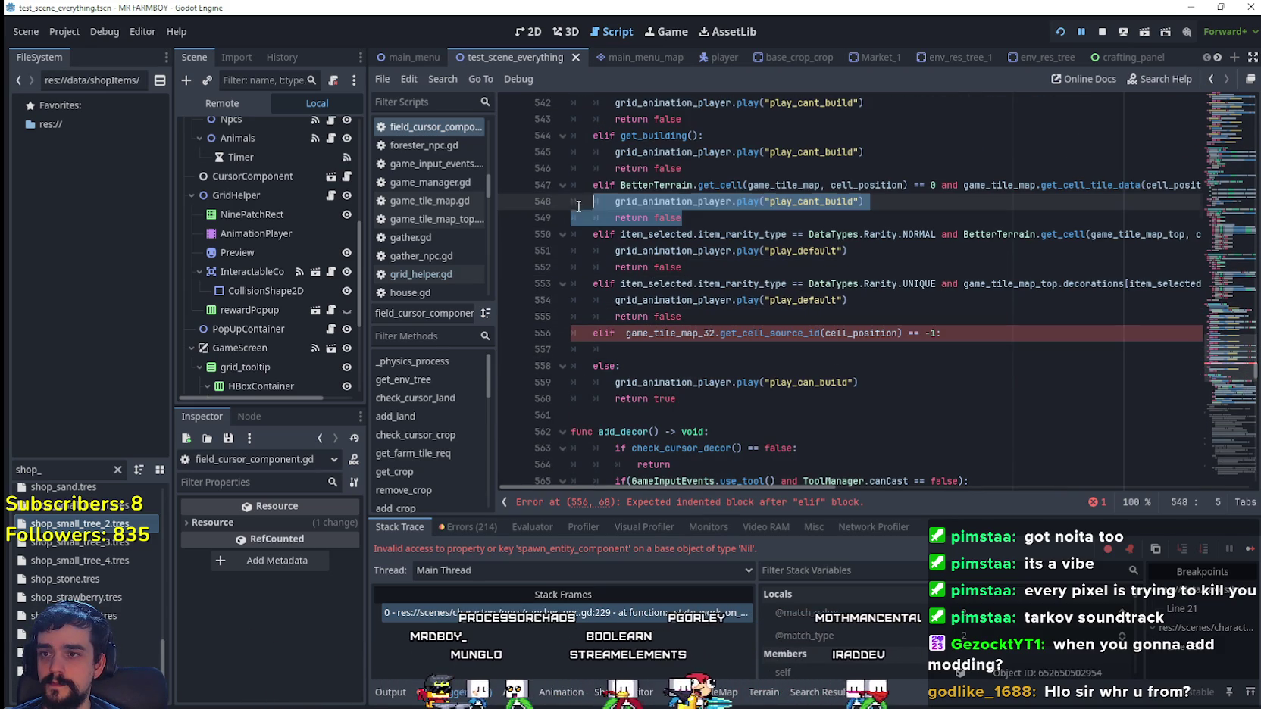
pyautogui.hotkey('ctrl', 'c')
pyautogui.click(682, 350)
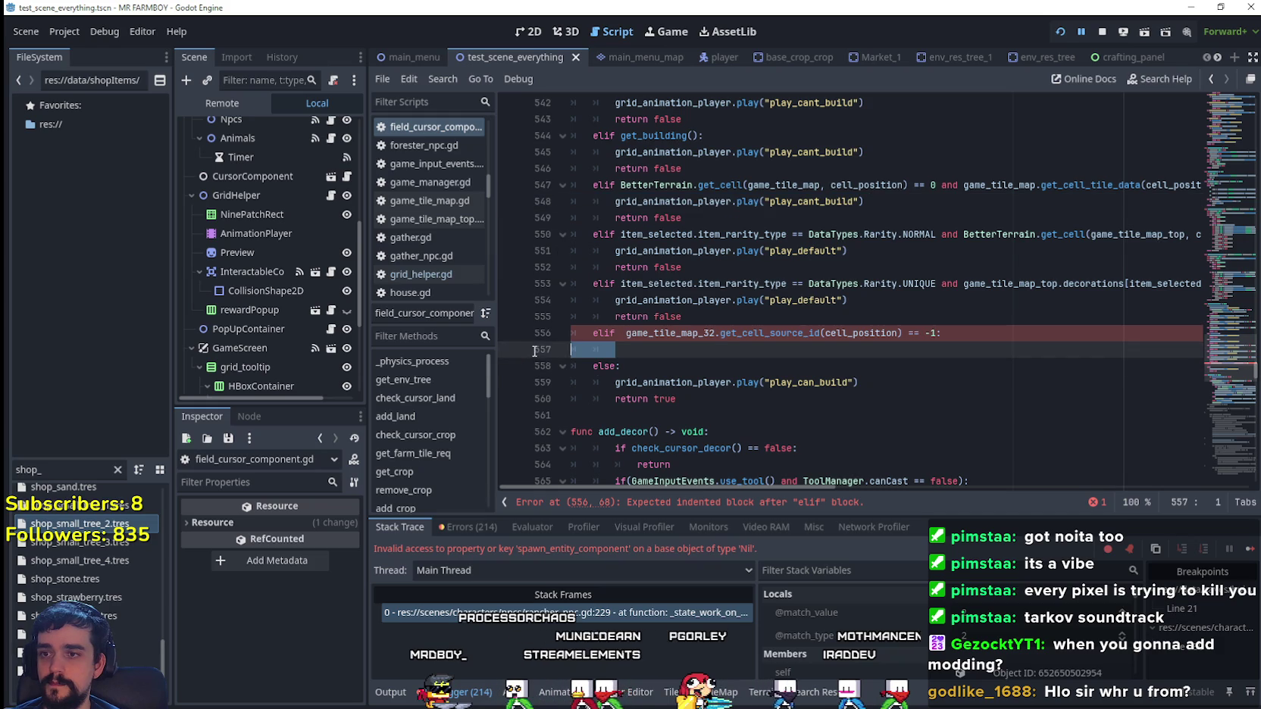
pyautogui.hotkey('ctrl', 'v')
pyautogui.click(626, 331)
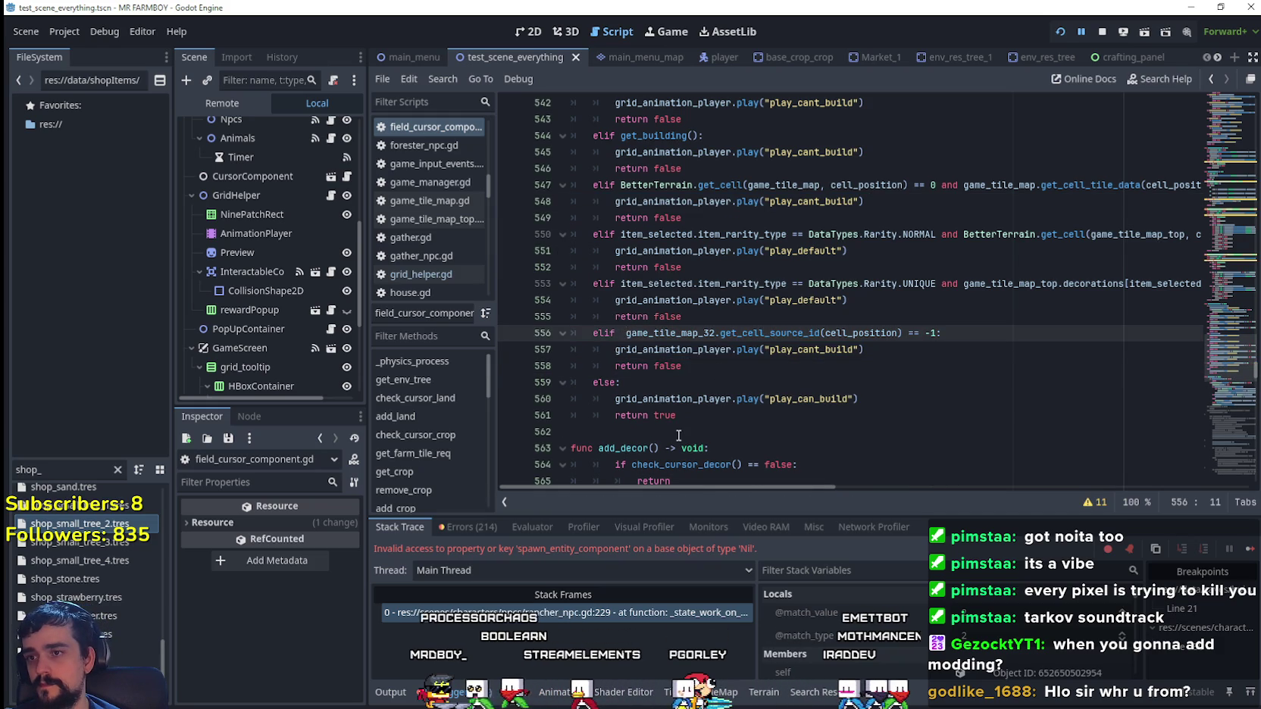
pyautogui.hotkey('ctrl', 's')
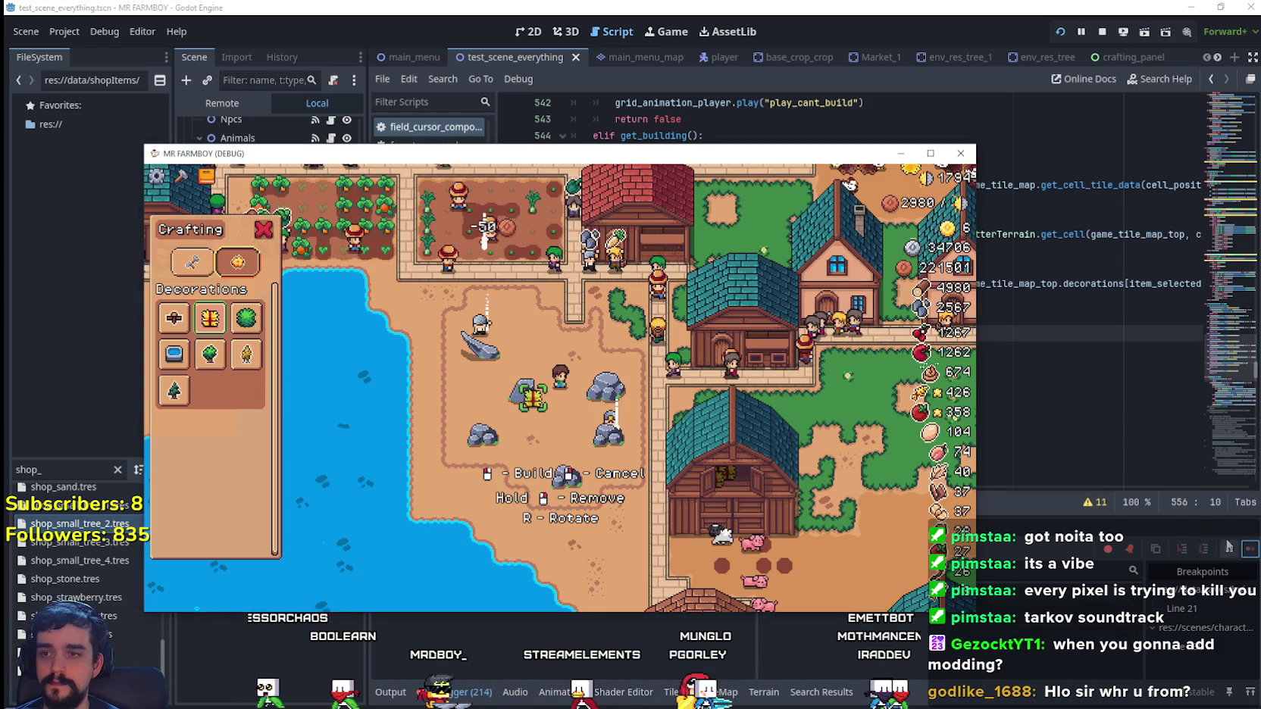
pyautogui.press('w')
pyautogui.press('d')
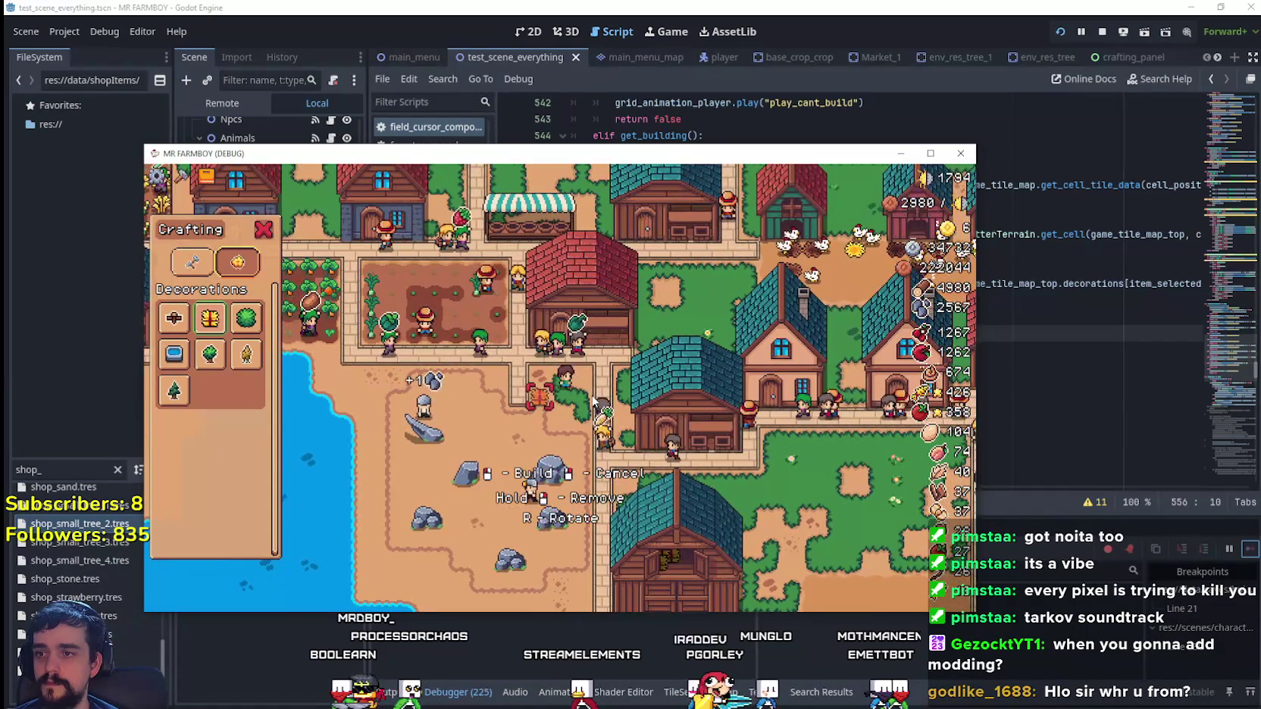
pyautogui.press('s')
pyautogui.press('d')
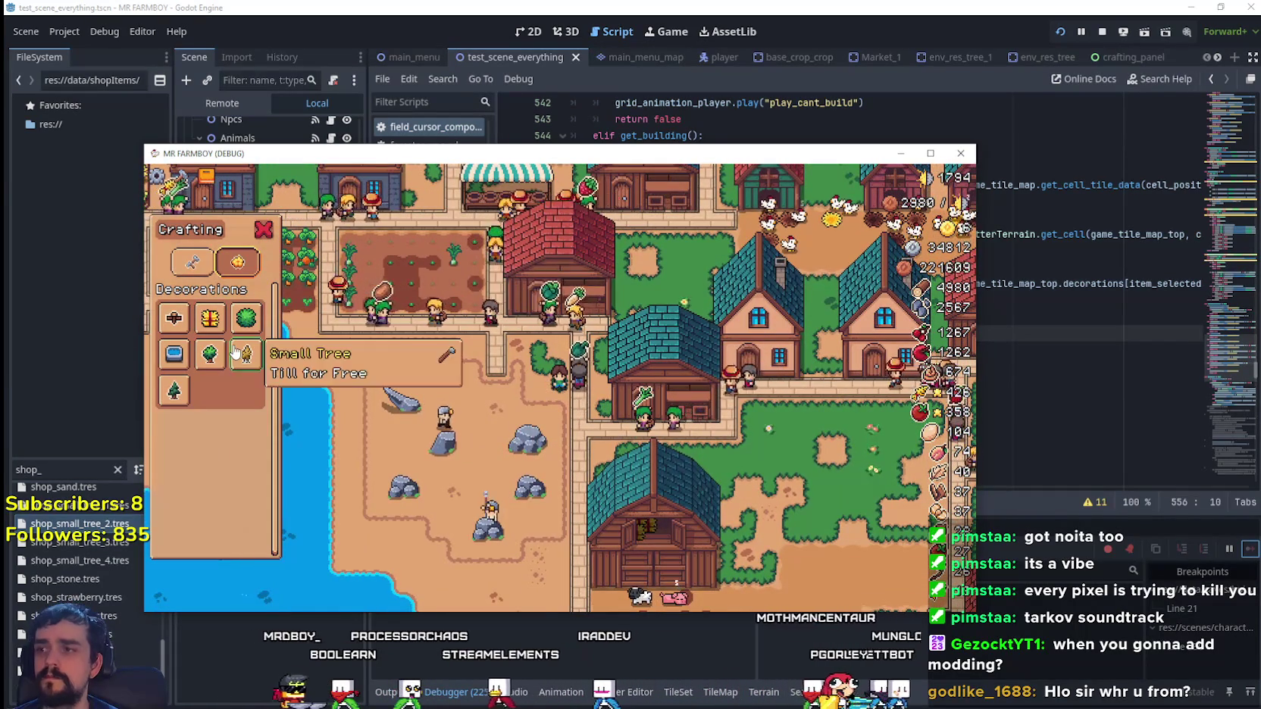
pyautogui.click(210, 353)
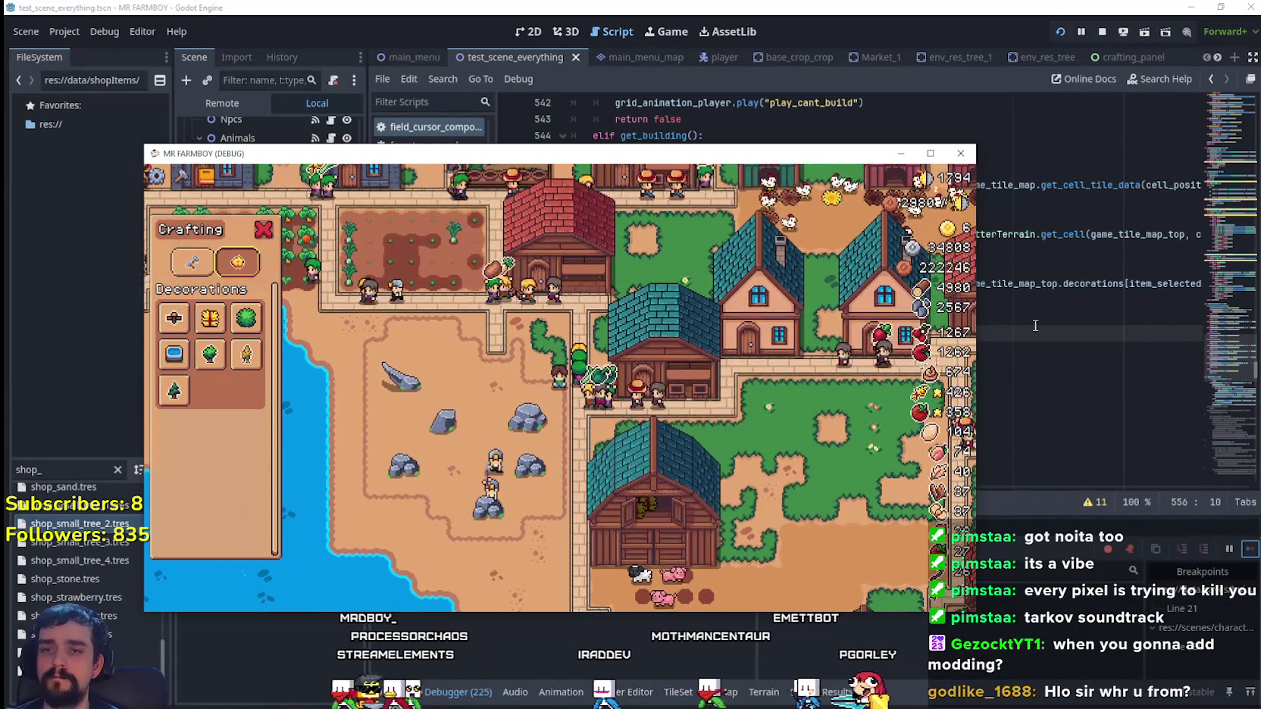
pyautogui.click(960, 153)
pyautogui.doubleClick(755, 335)
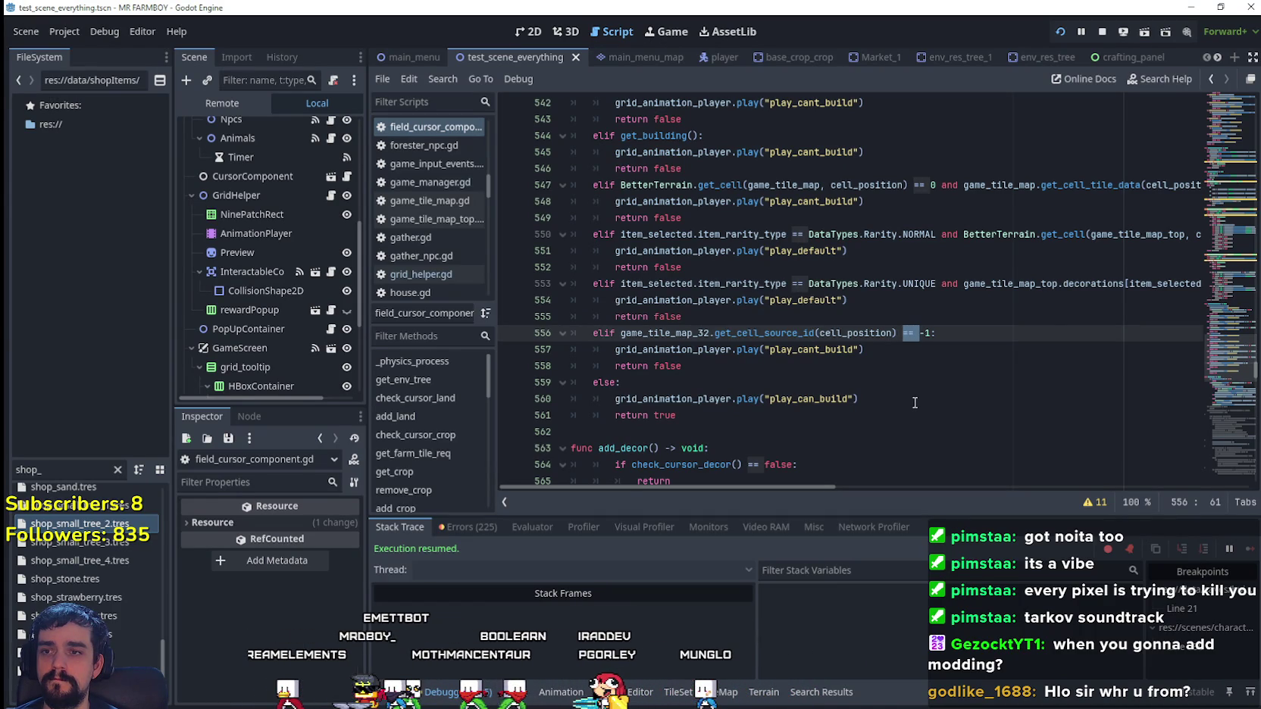
# - Review the game_tile_map and BetterTerrain get_cell terrain conditions on lines 547–550
pyautogui.press('Up')
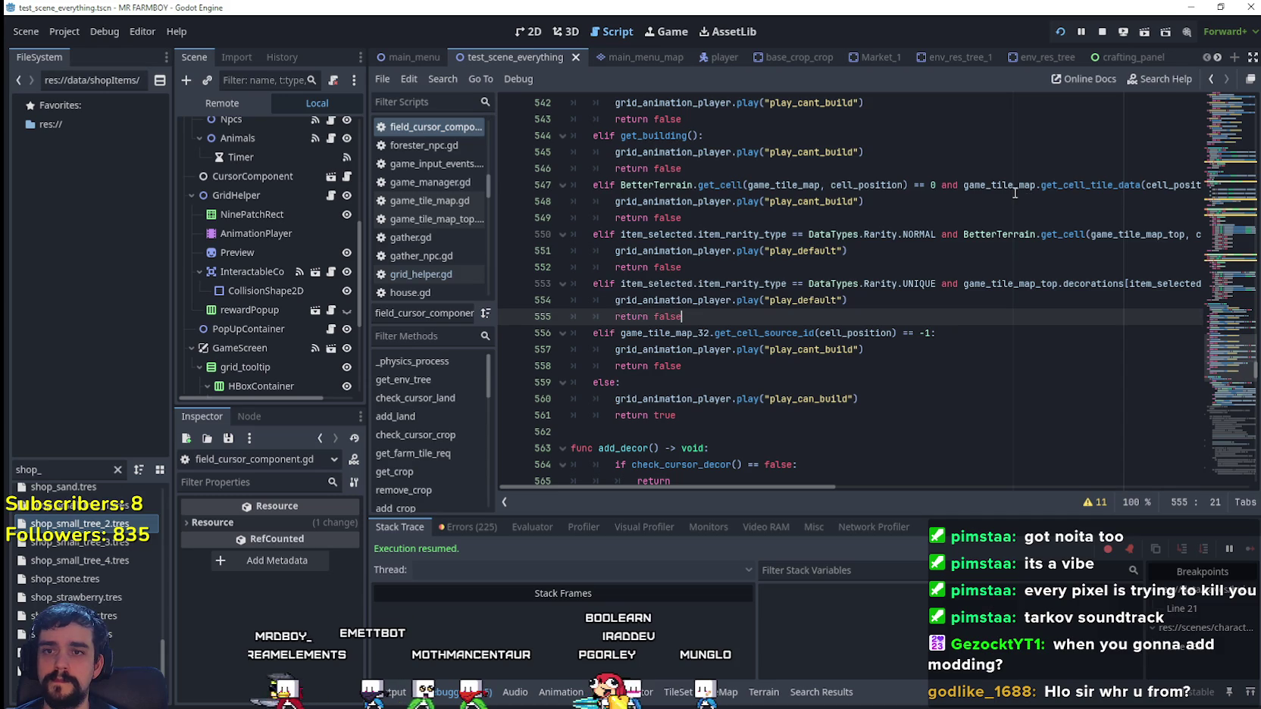
pyautogui.doubleClick(1015, 190)
pyautogui.doubleClick(1001, 235)
pyautogui.hotkey('ctrl', 'shift', 'Right')
pyautogui.hotkey('ctrl', 'shift', 'Right')
pyautogui.hotkey('ctrl', 'shift', 'Right')
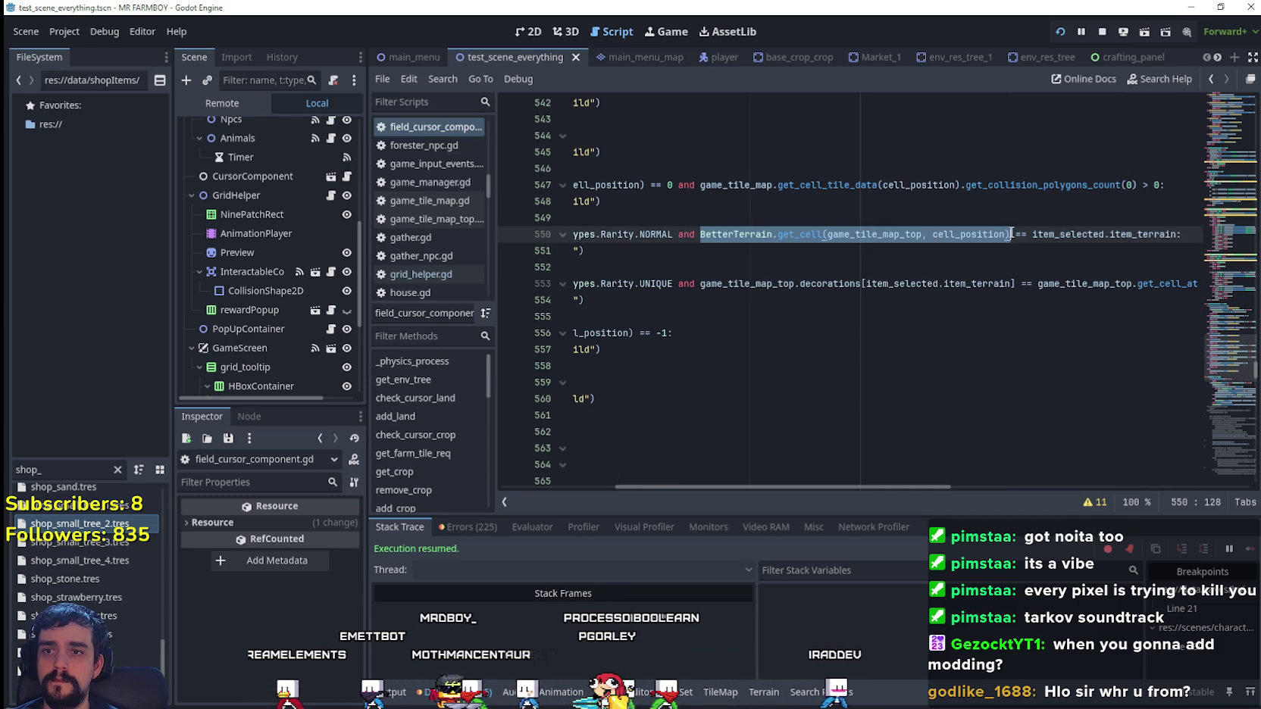
# - Select spawn_entity_component on rancher_npc.gd line 229 and resume the paused game run
pyautogui.scroll(3, 777, 417)
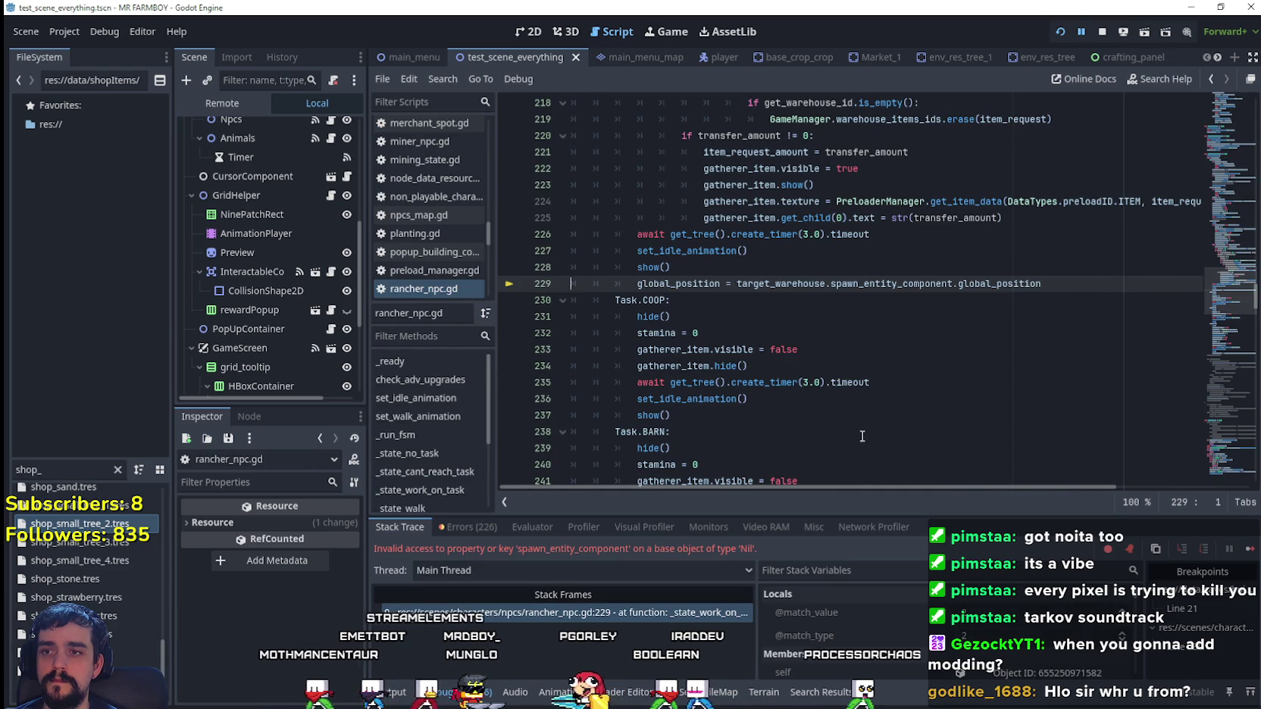
pyautogui.doubleClick(891, 284)
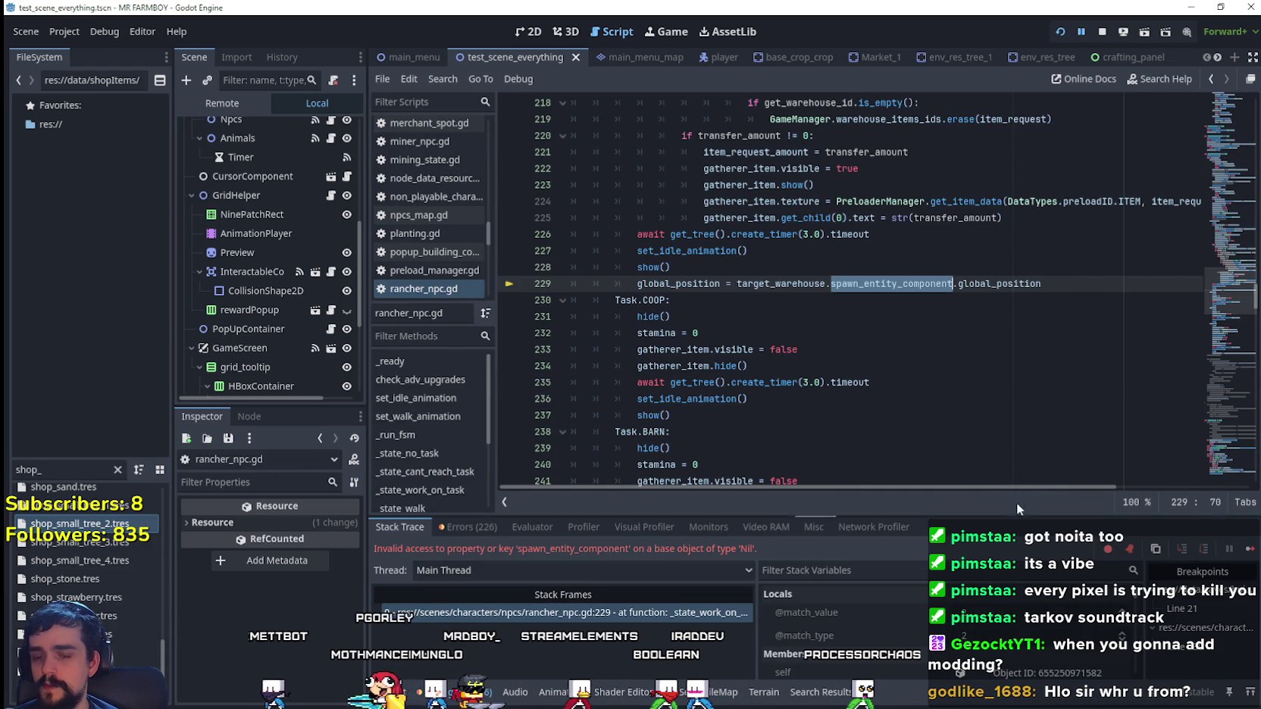
pyautogui.click(1250, 551)
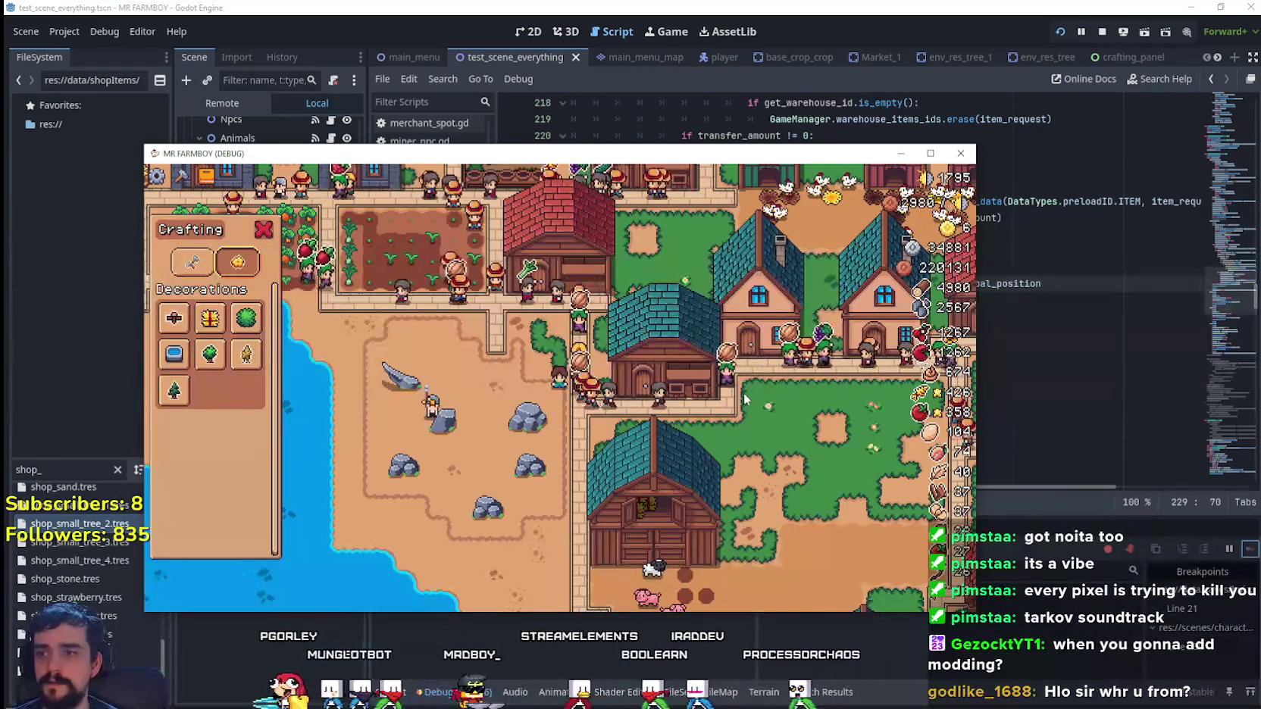
# - Replace line 556's game_tile_map_32.get_cell_source_id(cell_position) with BetterTerrain.get_cell(game_tile_map_top, cell_position)
pyautogui.hotkey('alt', 'Tab')
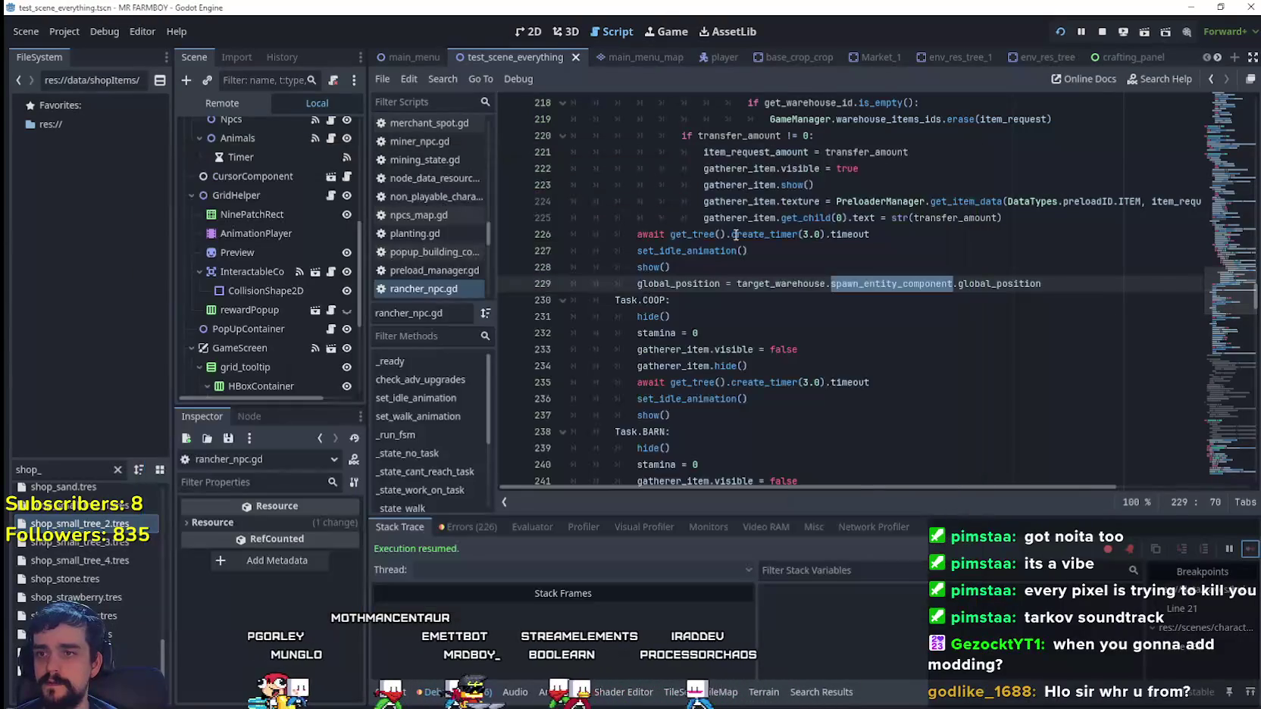
pyautogui.click(799, 349)
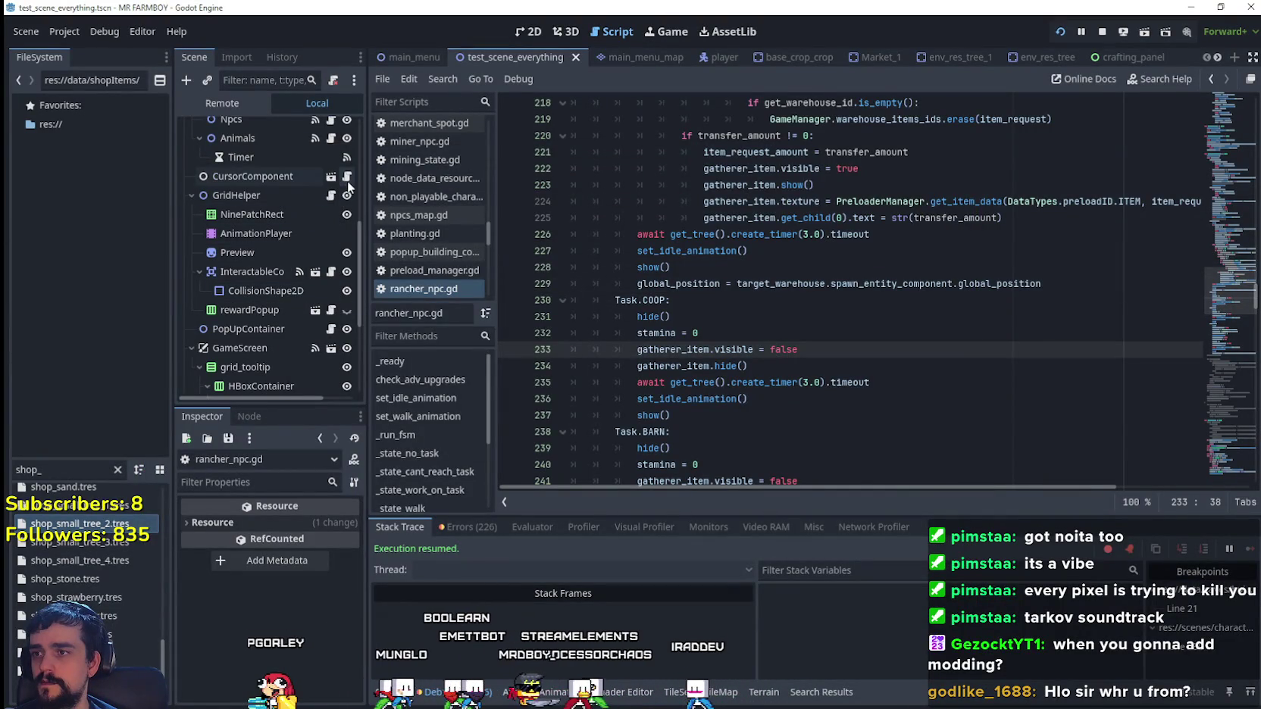
pyautogui.press('Down')
pyautogui.press('Down')
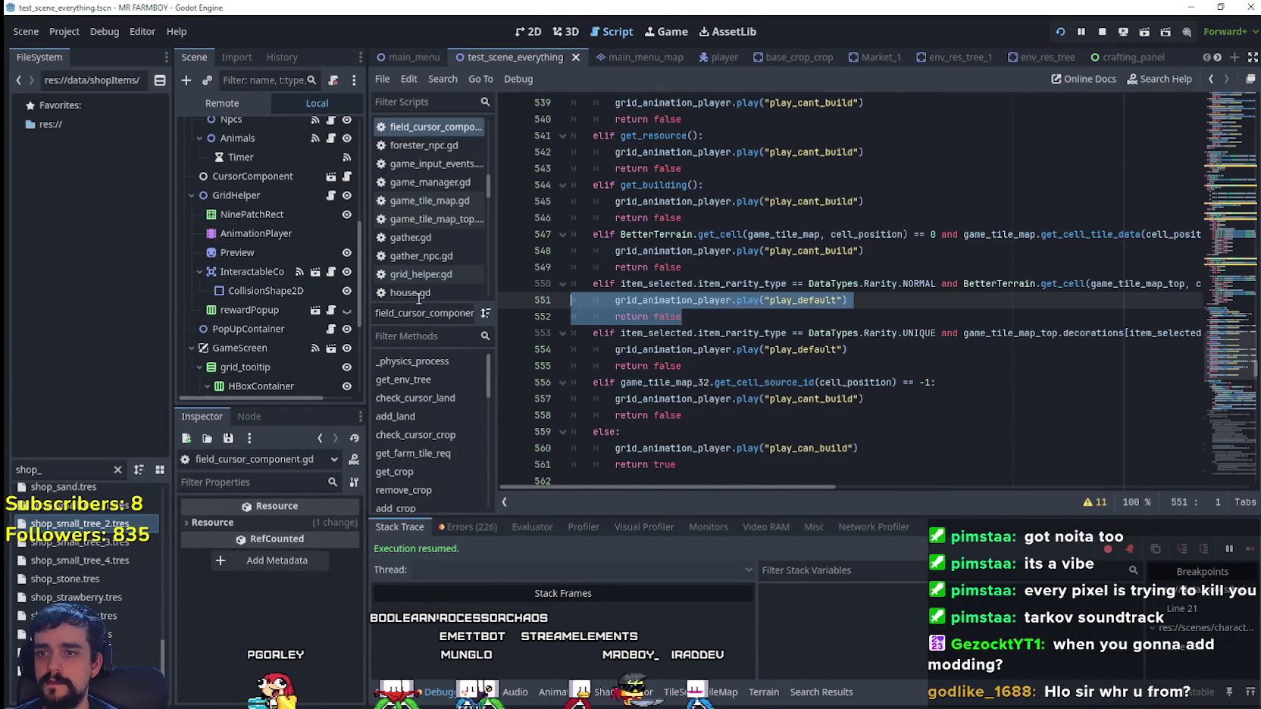
pyautogui.hotkey('shift', 'Home')
pyautogui.hotkey('shift', 'Home')
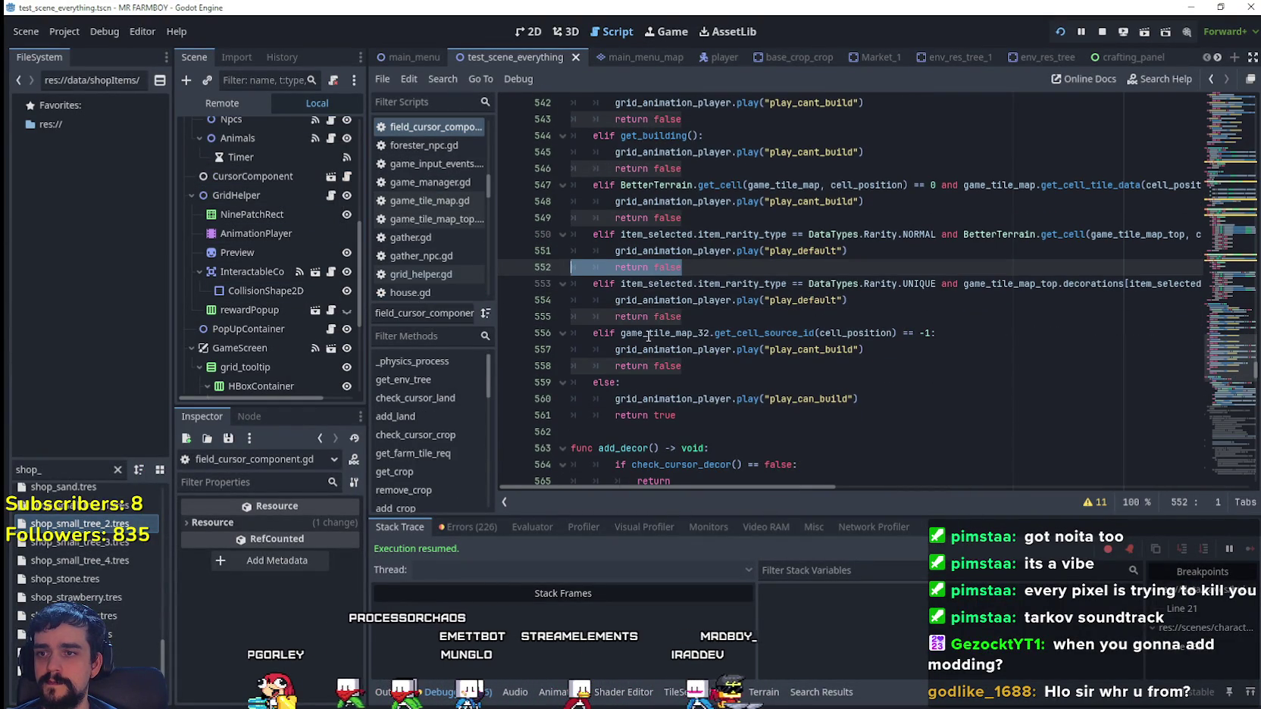
pyautogui.moveTo(648, 336); pyautogui.dragTo(900, 336)
pyautogui.write('BetterTerrain.get_cell(game_tile_map_top, cell_position)')
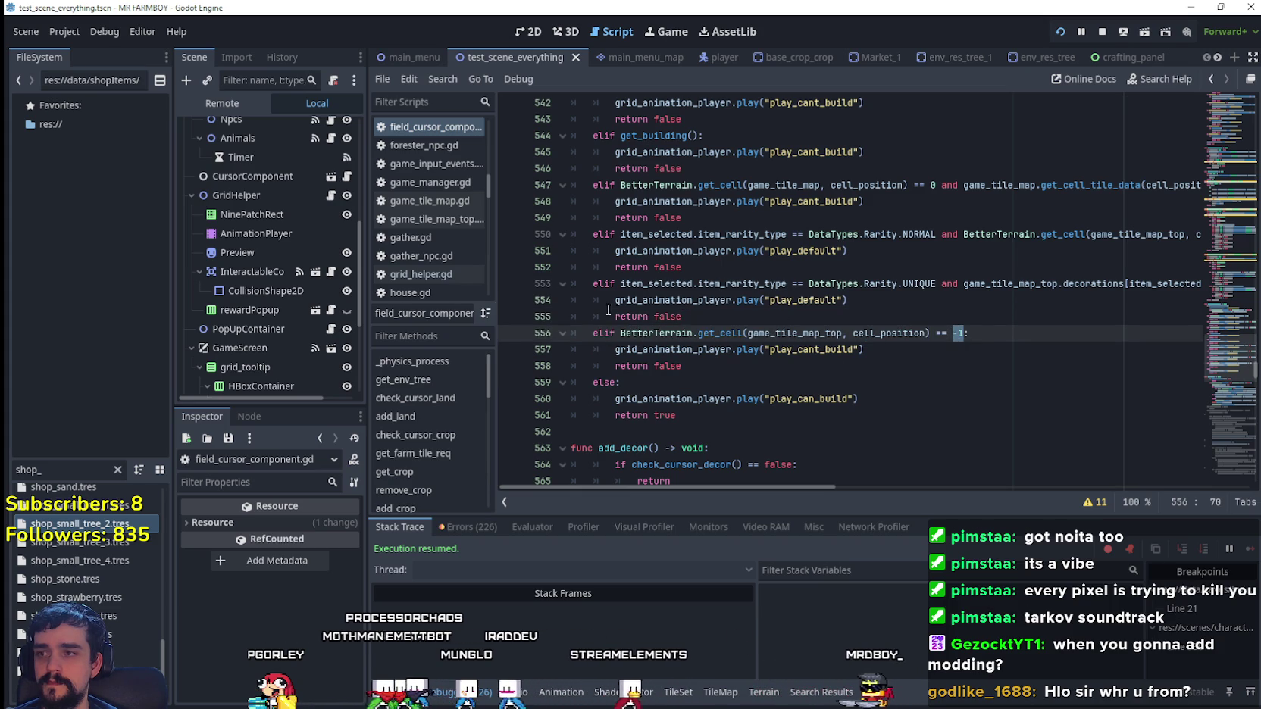
pyautogui.scroll(4, 293, 280)
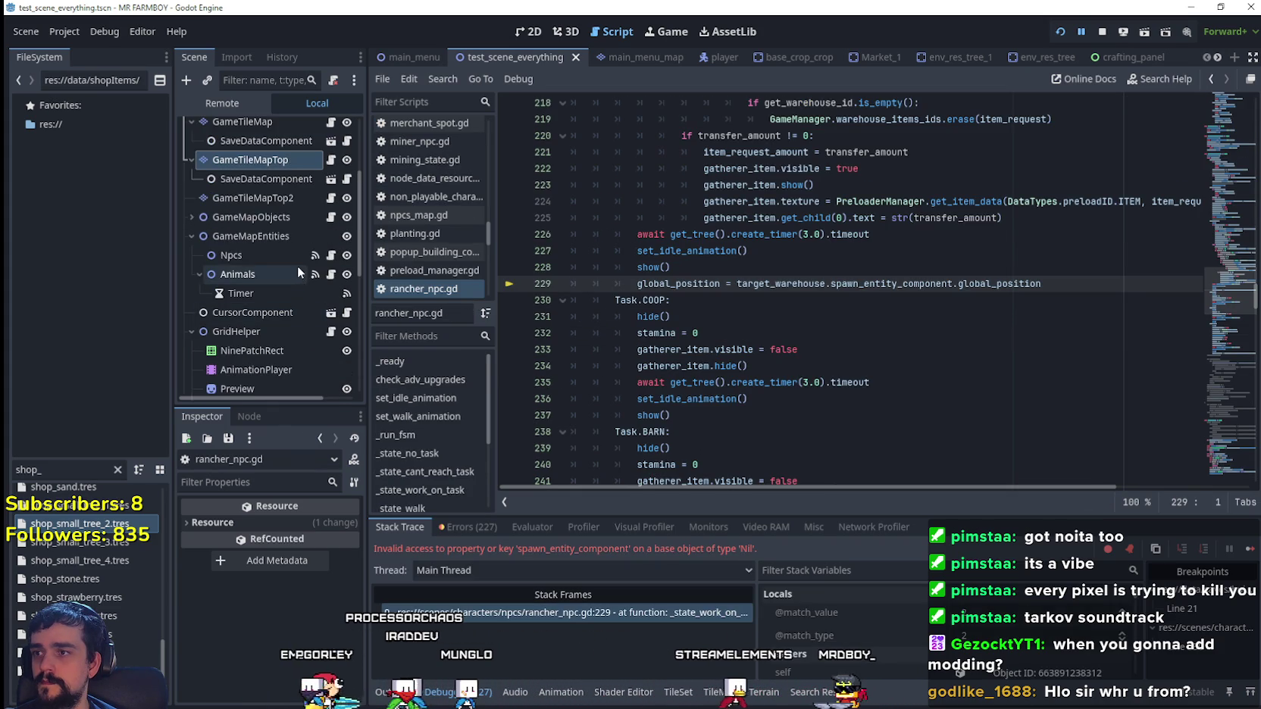
# - Check GameTileMapTop2's stones and trees entries in the Terrain list, then return to line 556
pyautogui.click(289, 200)
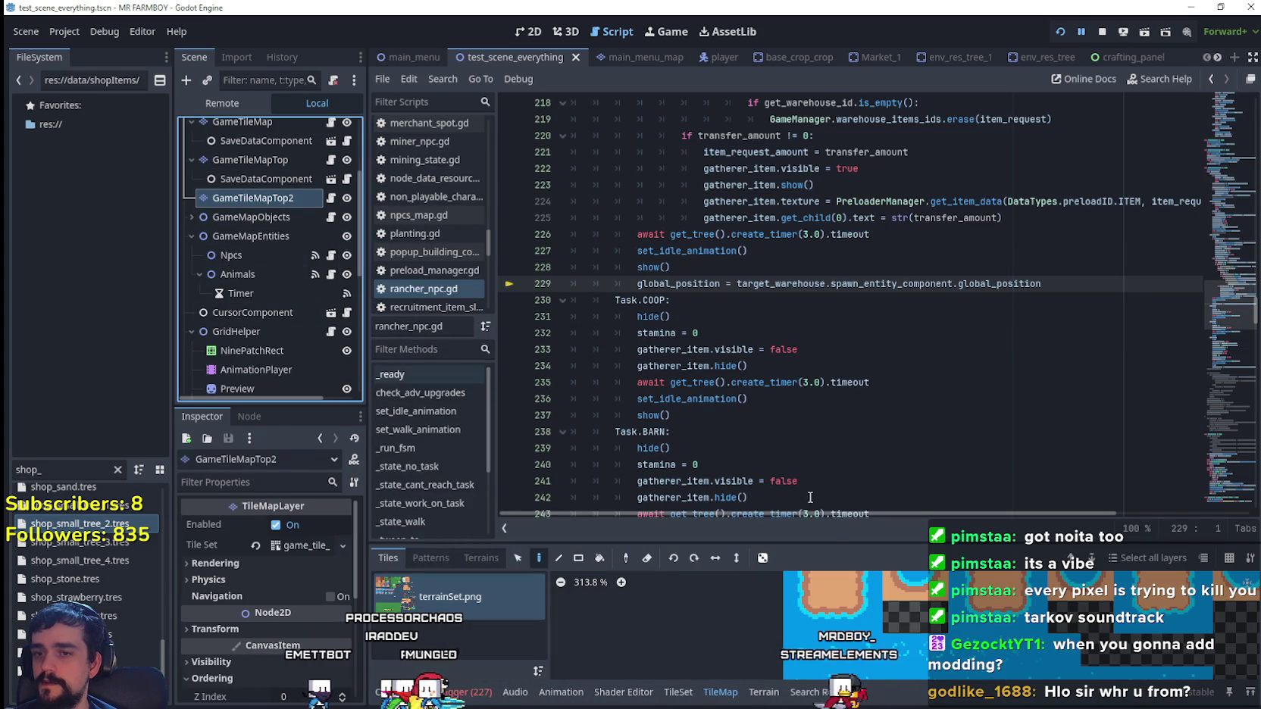
pyautogui.click(764, 692)
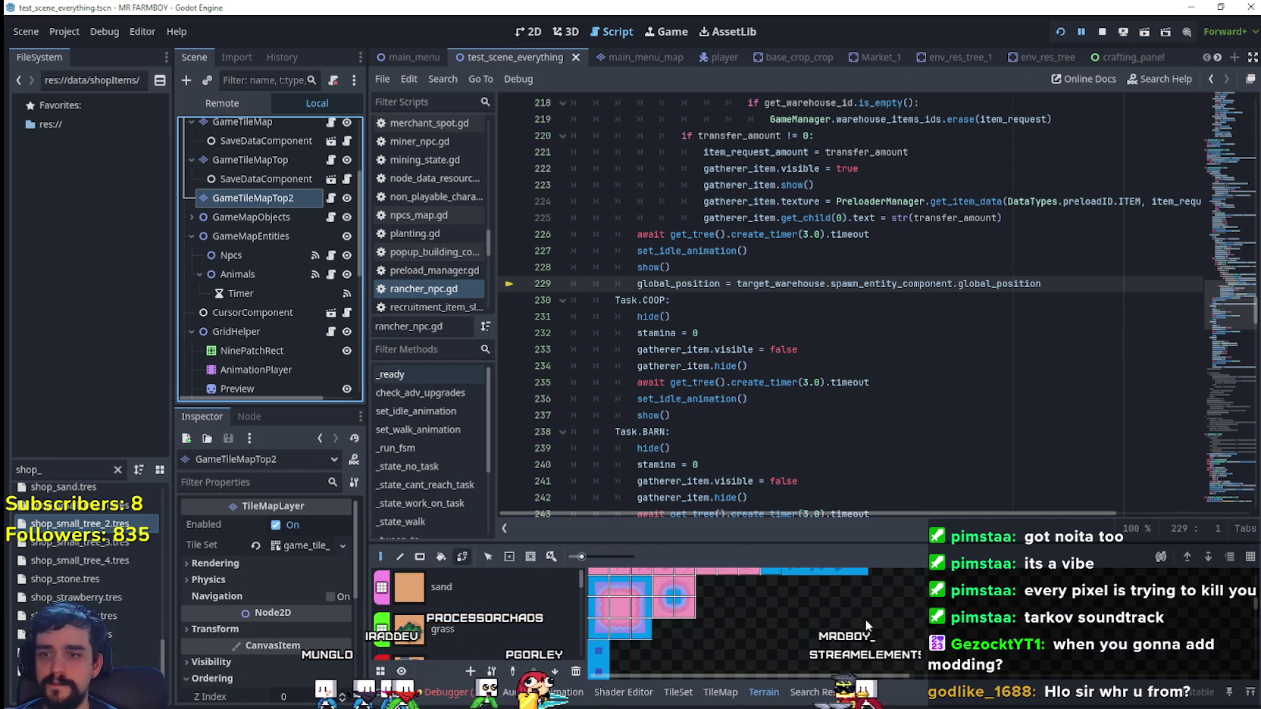
pyautogui.scroll(-3, 505, 626)
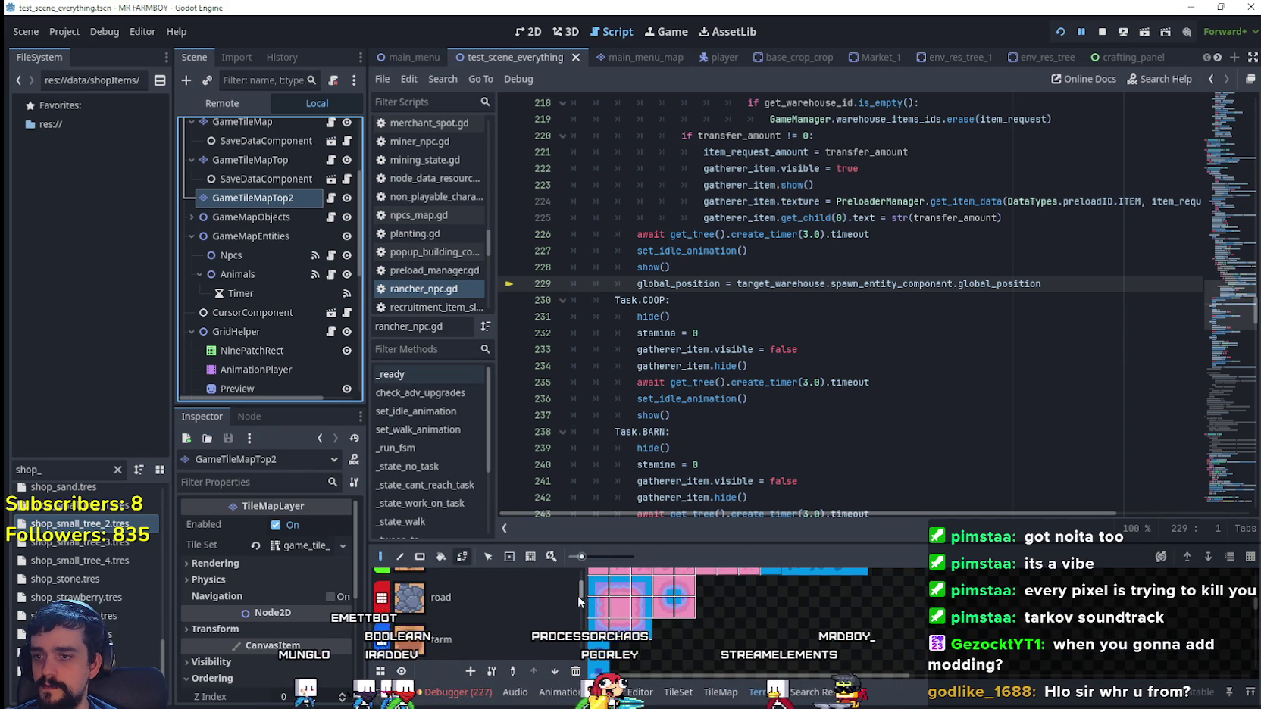
pyautogui.moveTo(578, 596)
pyautogui.mouseDown()
pyautogui.moveTo(573, 649)
pyautogui.moveTo(568, 640)
pyautogui.mouseUp()
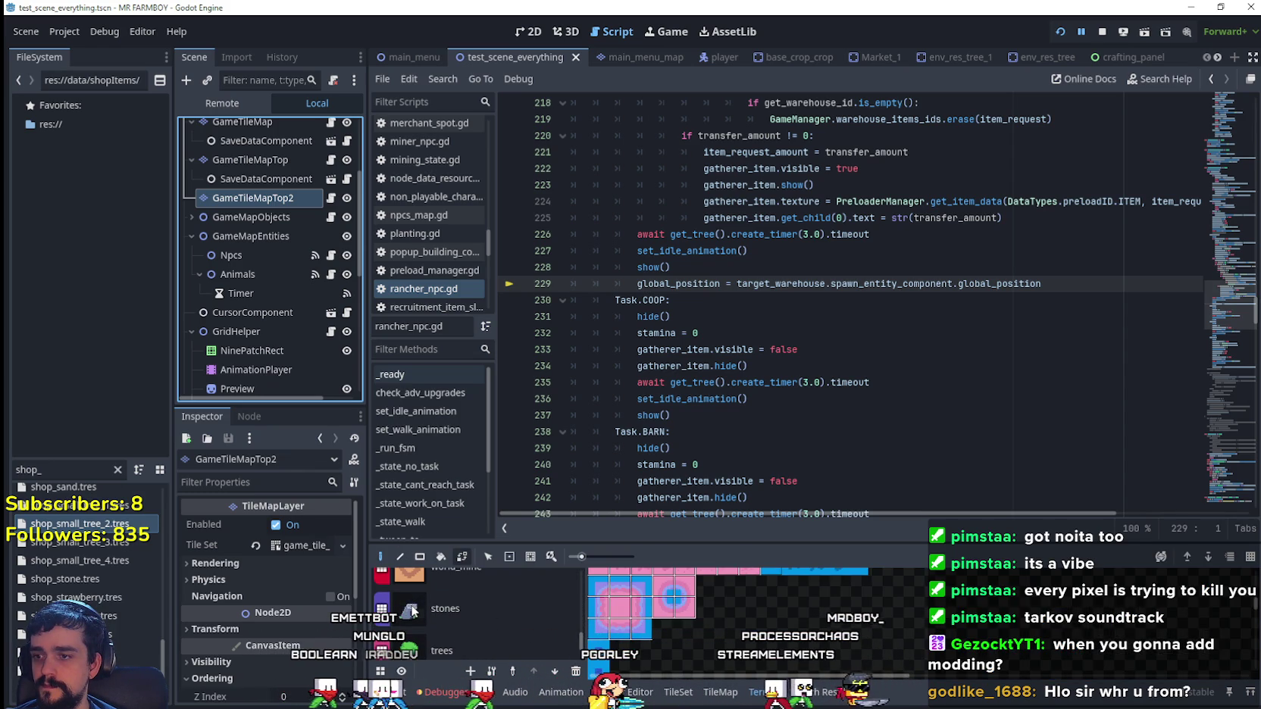
pyautogui.scroll(-1, 412, 618)
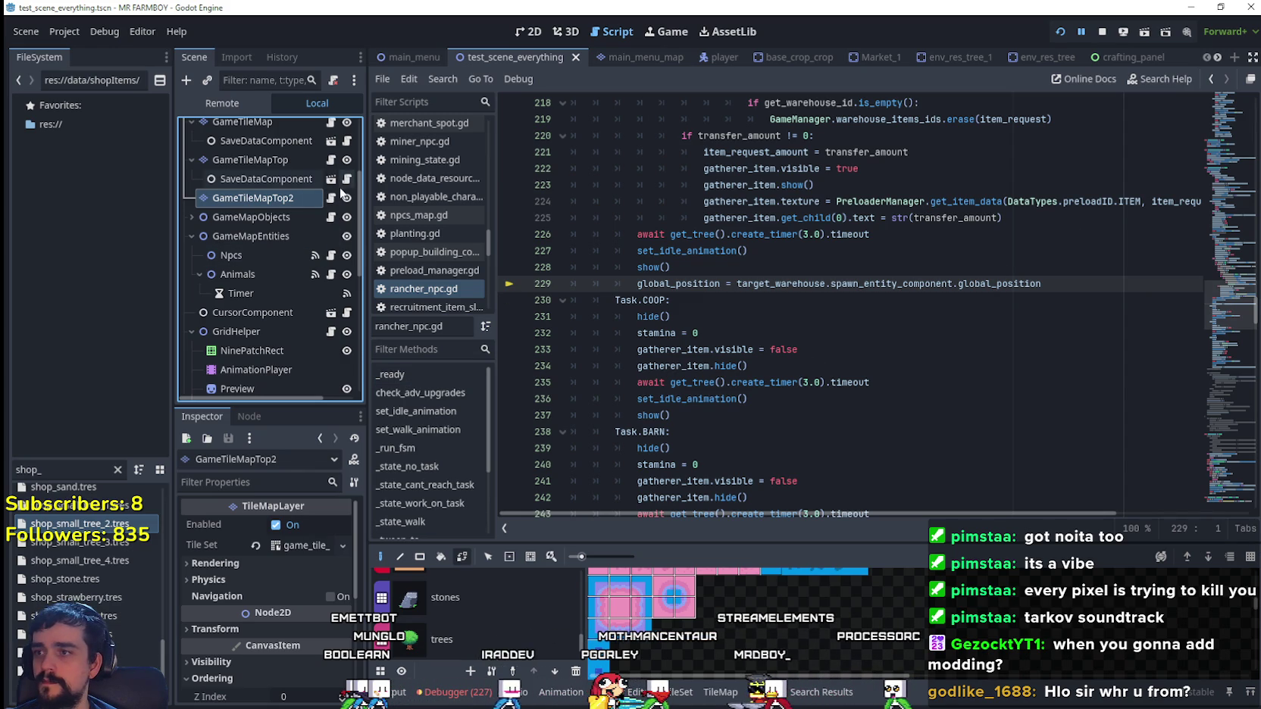
pyautogui.hotkey('alt', 'Left')
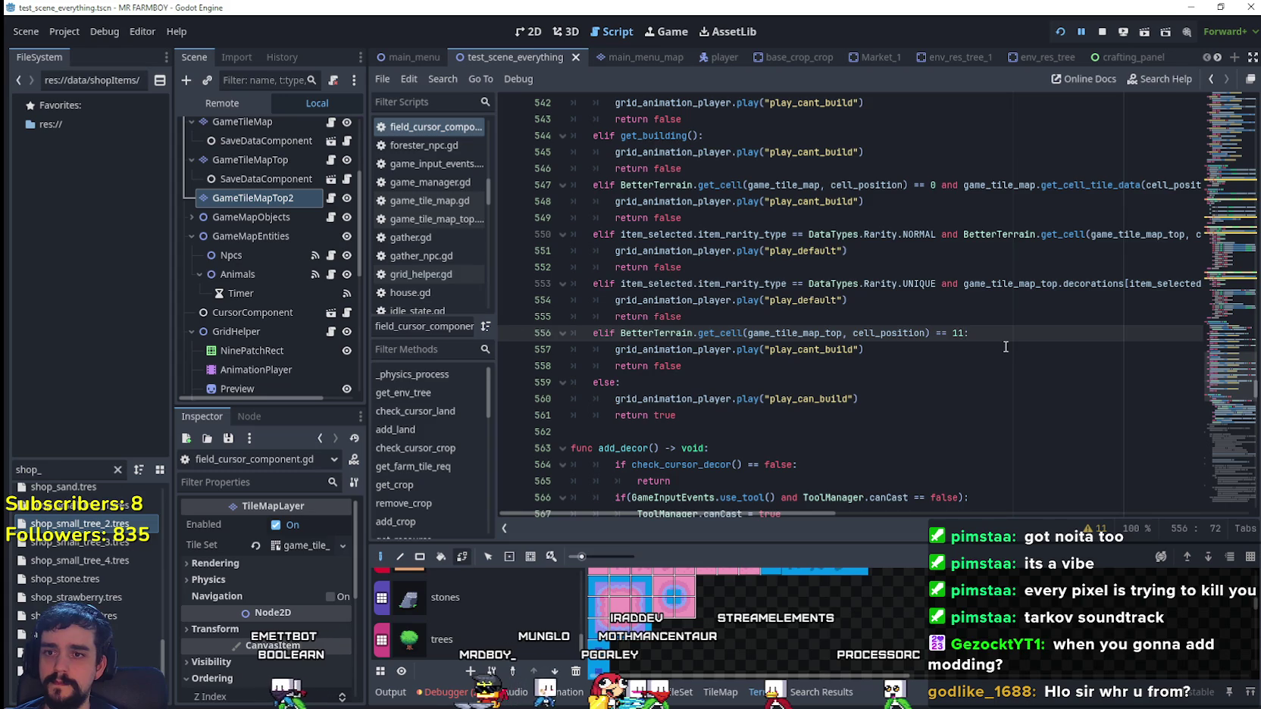
# - Append 'or' and a copied terrain comparison to line 556 so terrains 11 and 12 are rejected
pyautogui.write('or')
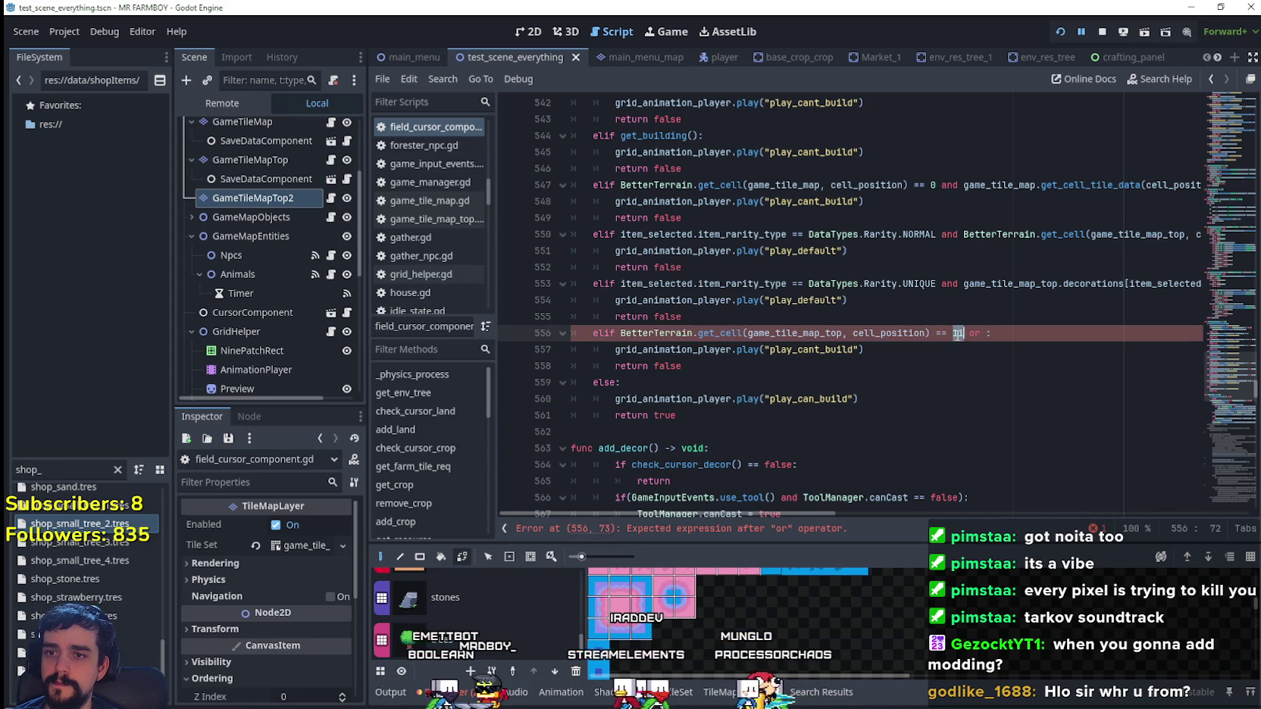
pyautogui.moveTo(963, 334); pyautogui.dragTo(622, 333)
pyautogui.hotkey('ctrl', 'c')
pyautogui.click(989, 333)
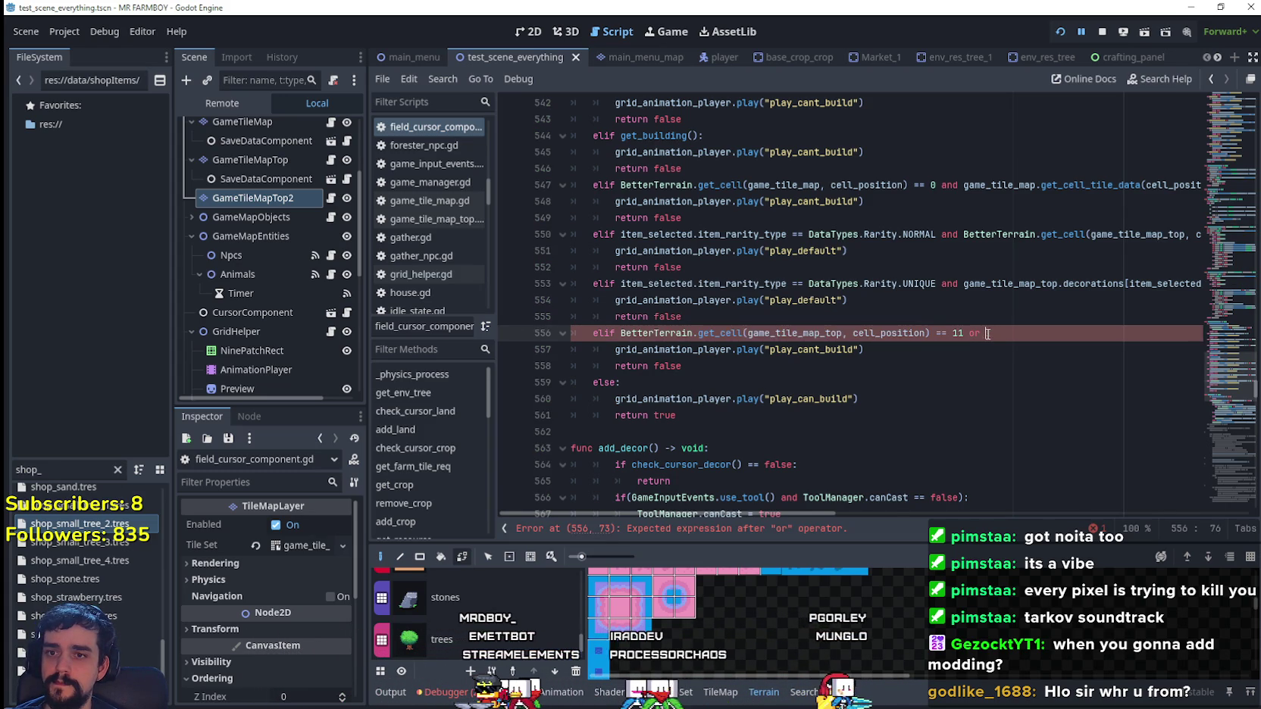
pyautogui.hotkey('ctrl', 'v')
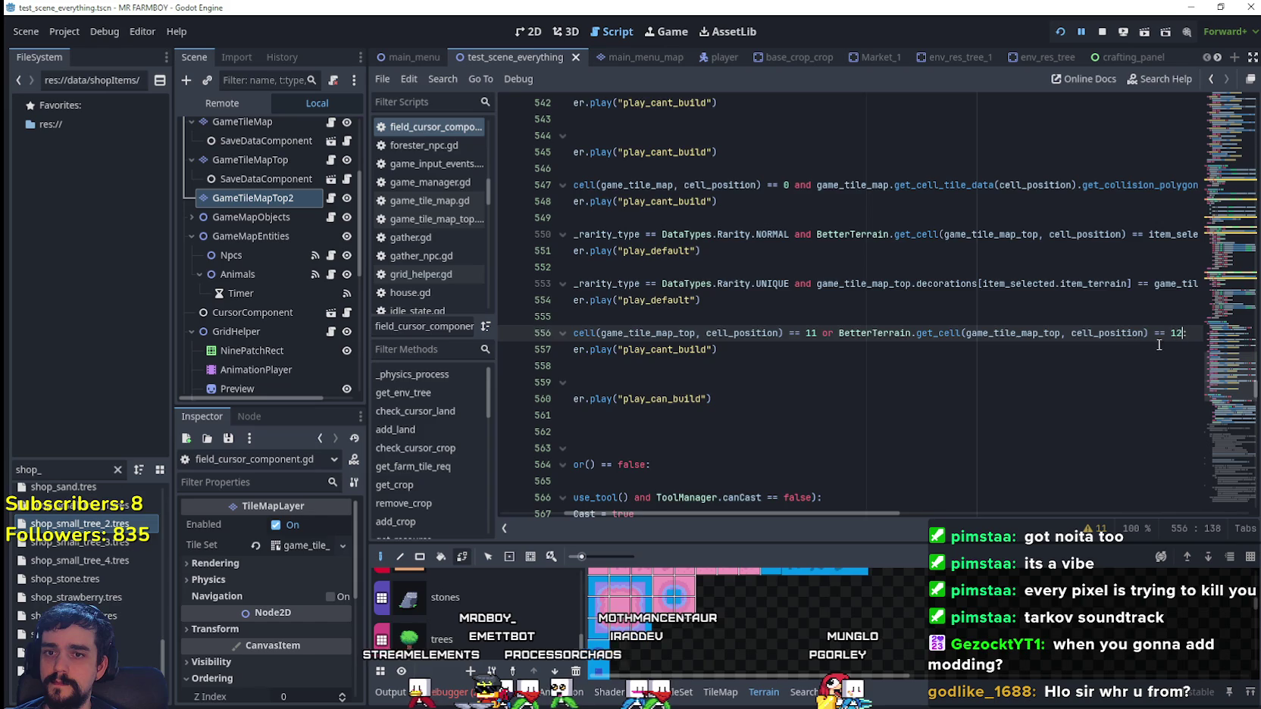
pyautogui.click(766, 382)
# - Save the script and continue the game from the Debugger
pyautogui.hotkey('ctrl', 's')
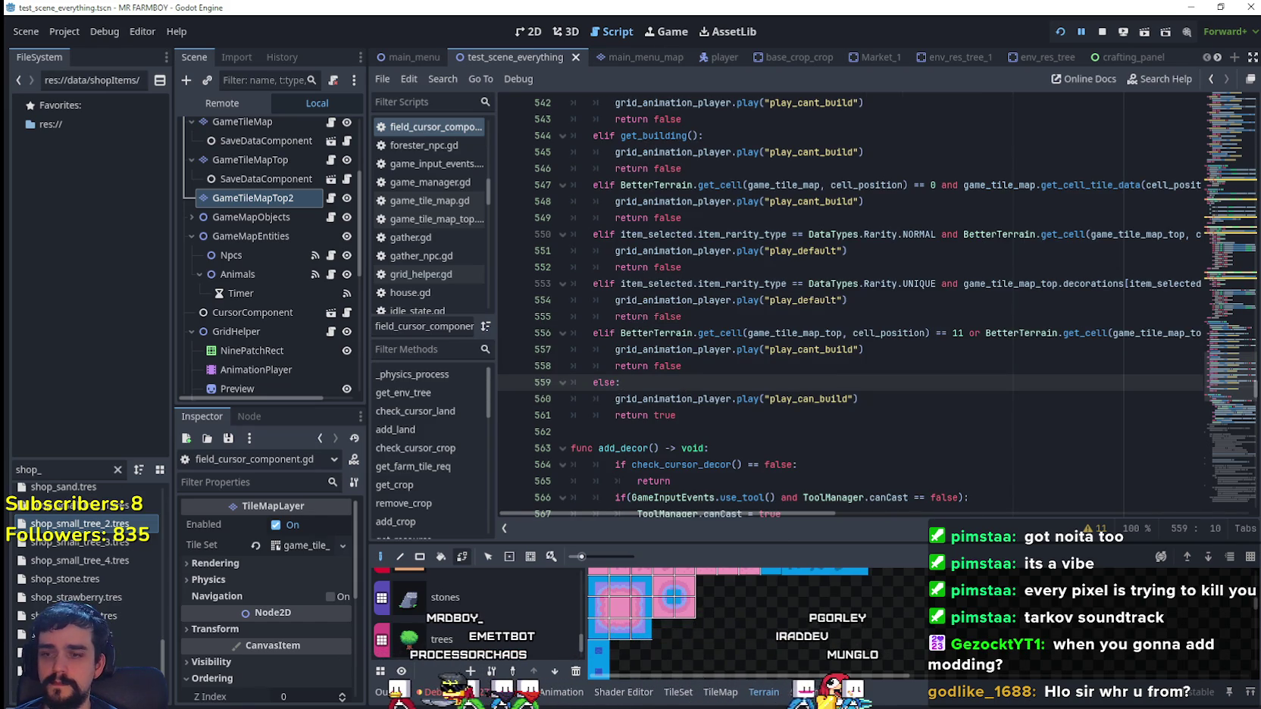
pyautogui.click(451, 694)
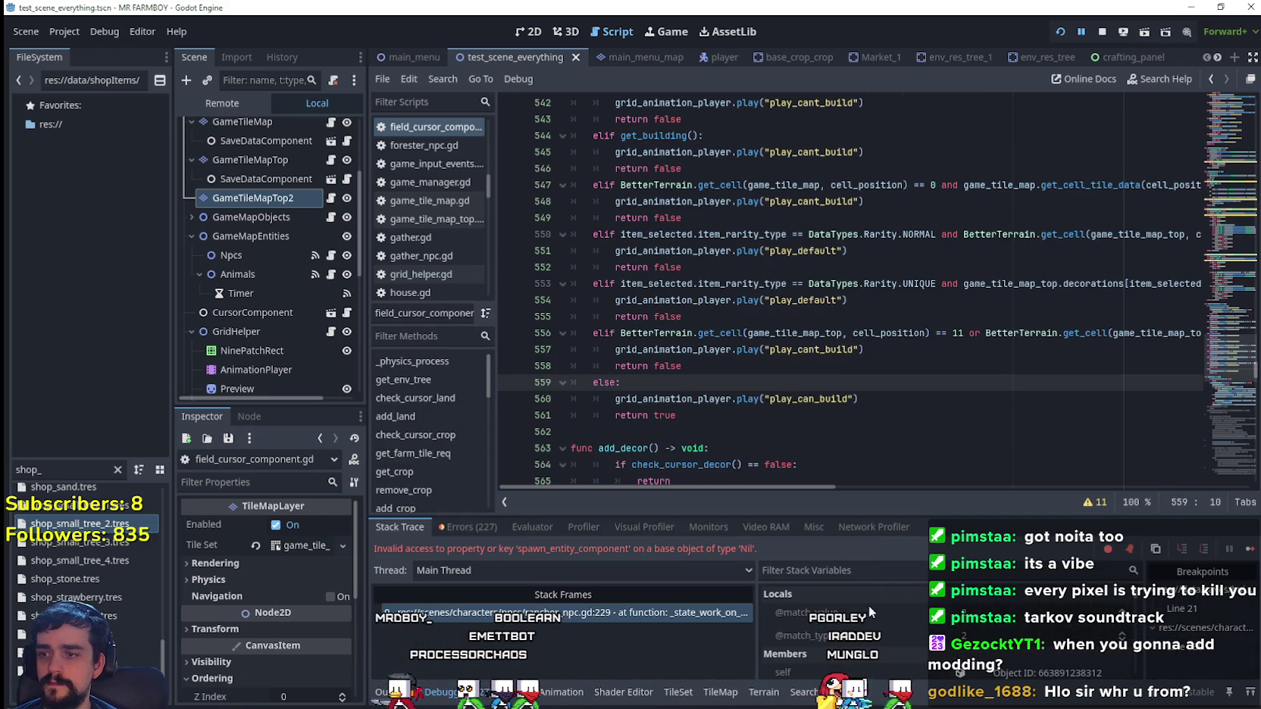
pyautogui.click(1246, 553)
# - Resume the game, enlarge its window, and pick a decoration from the Crafting panel
pyautogui.click(1249, 549)
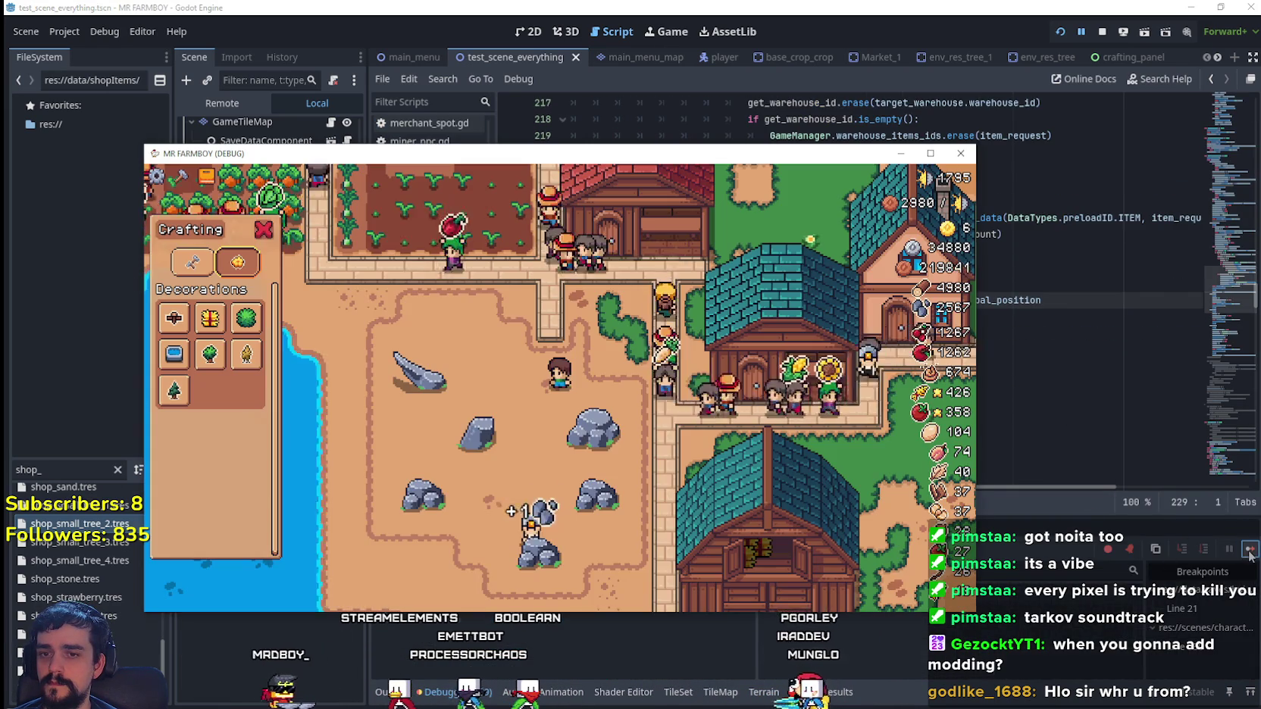
pyautogui.click(926, 152)
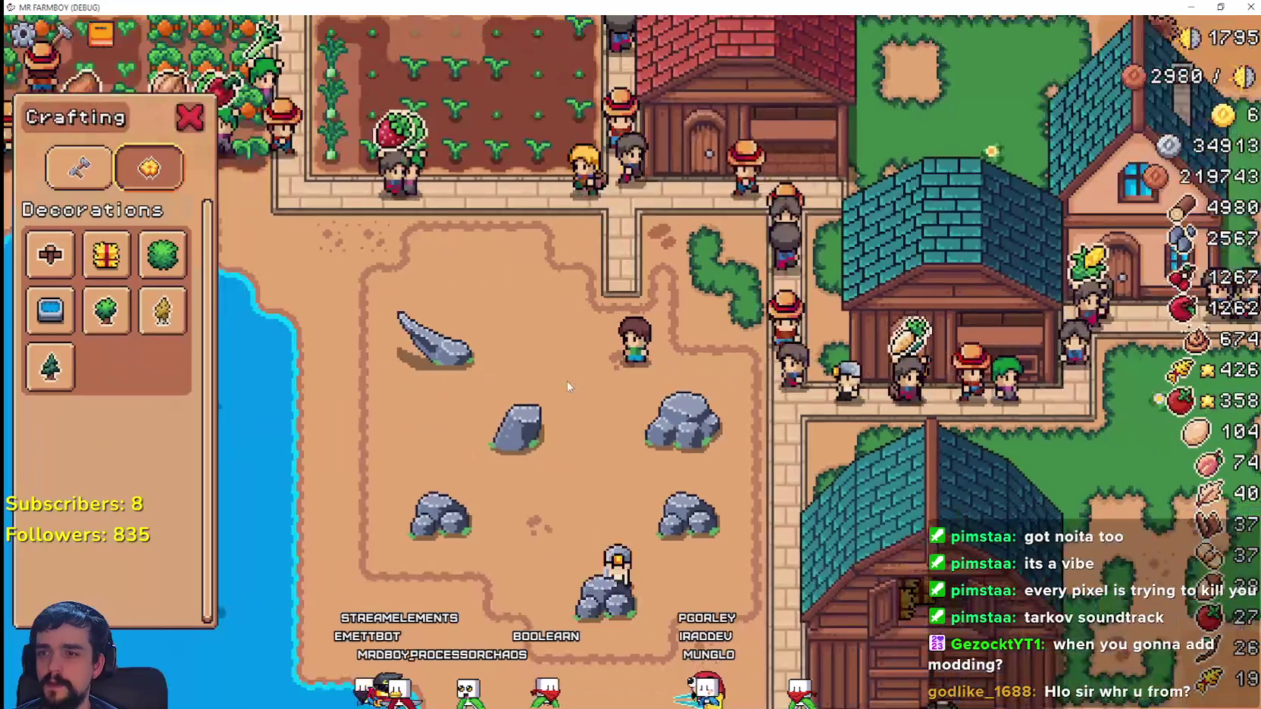
pyautogui.scroll(-3, 570, 378)
pyautogui.press('c')
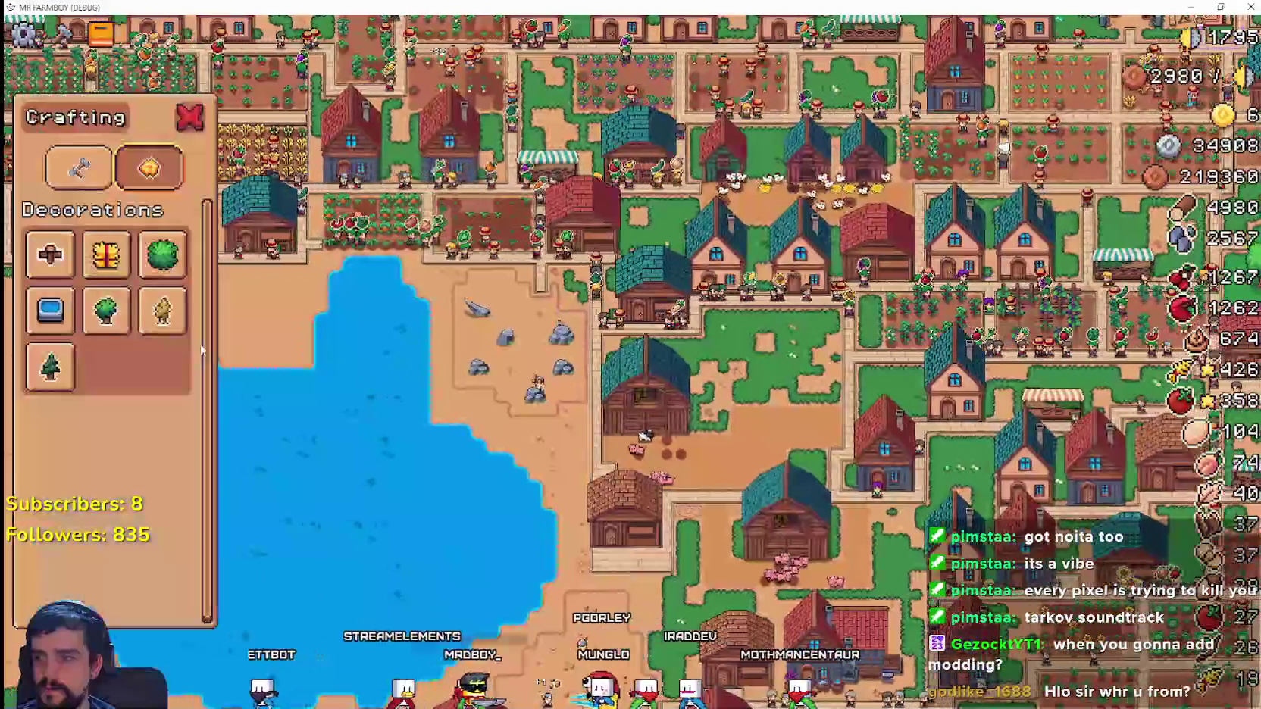
pyautogui.click(50, 310)
pyautogui.scroll(3, 448, 375)
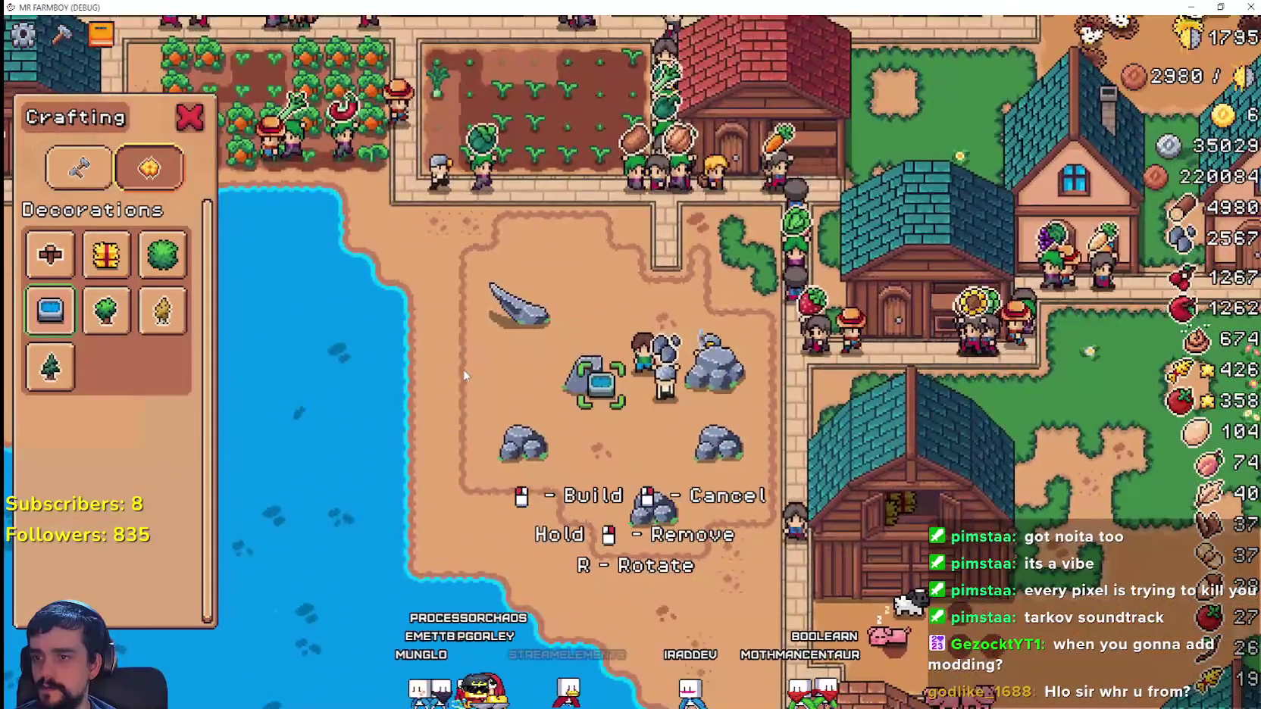
pyautogui.press('Escape')
# - Pan the game camera around the village toward the forest area
pyautogui.press('d')
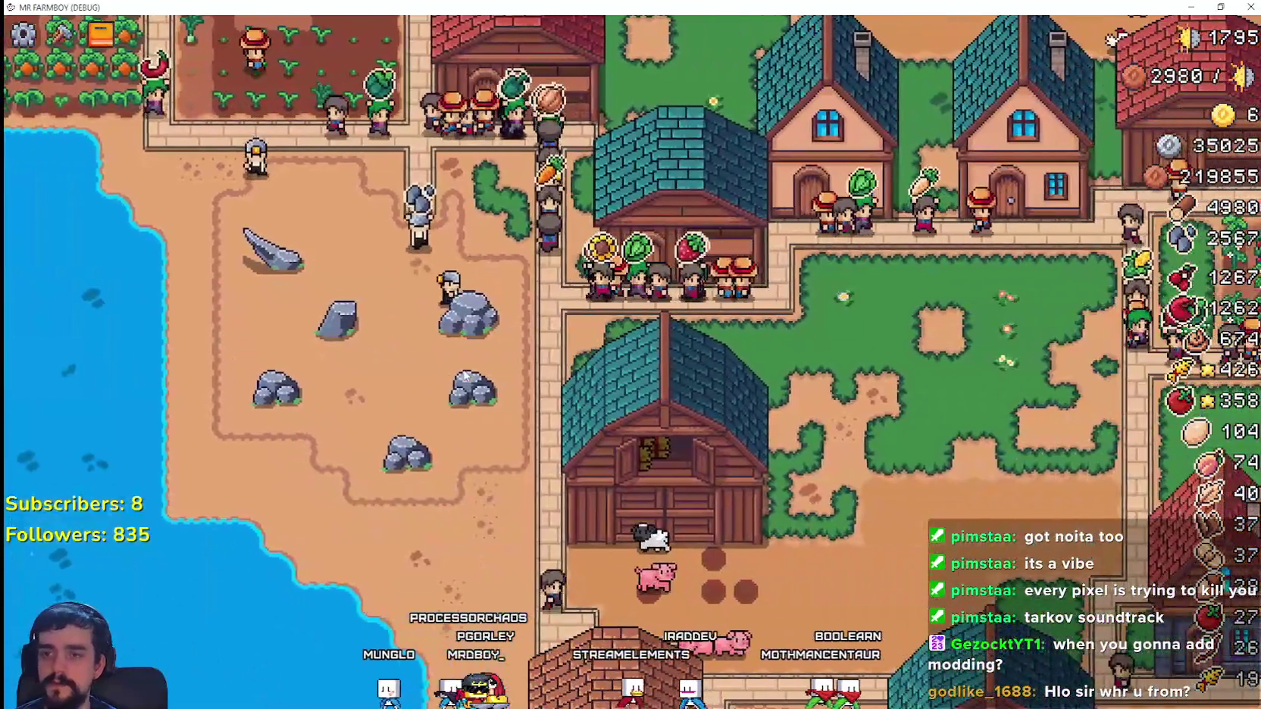
pyautogui.scroll(-3, 463, 370)
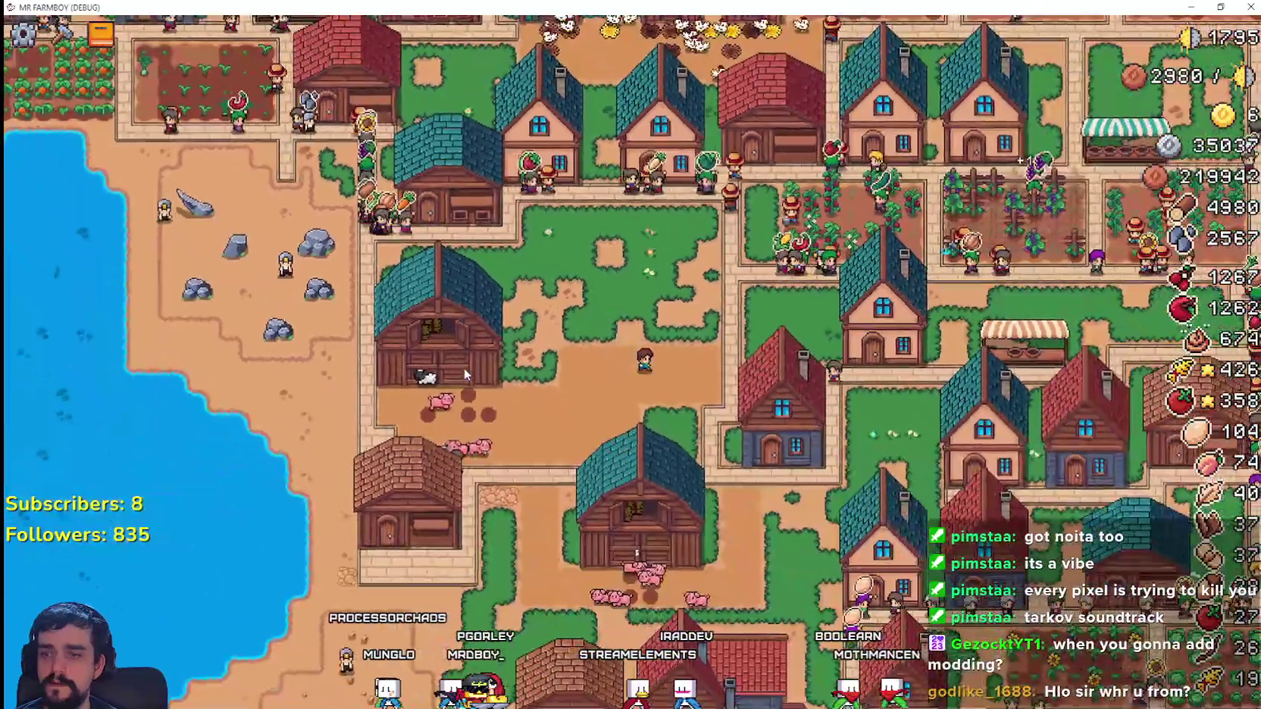
pyautogui.scroll(-5, 464, 371)
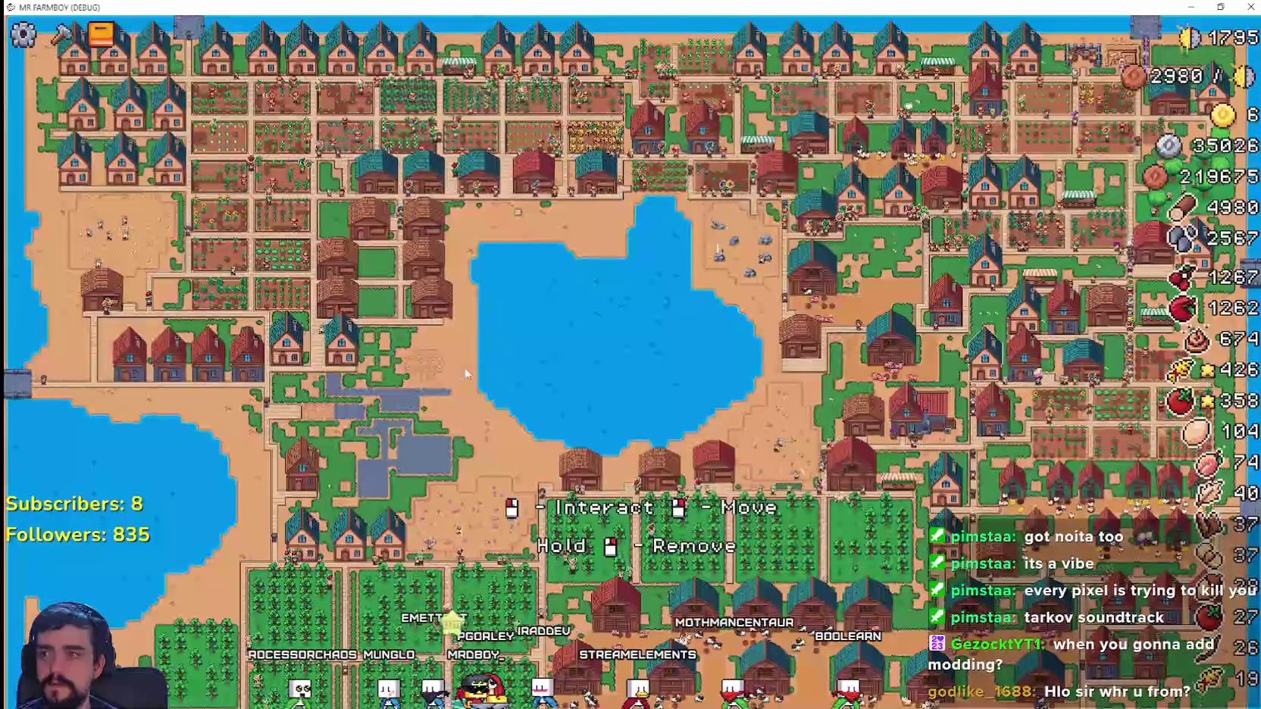
pyautogui.press('s')
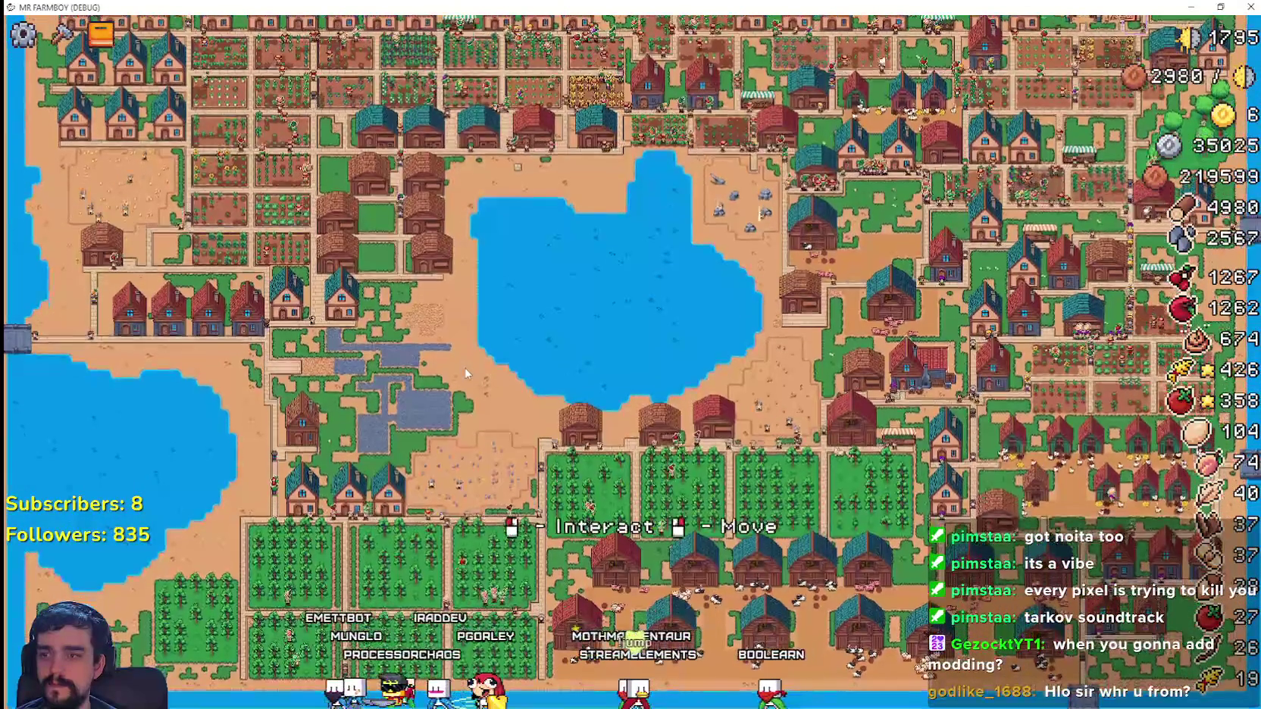
pyautogui.press('w')
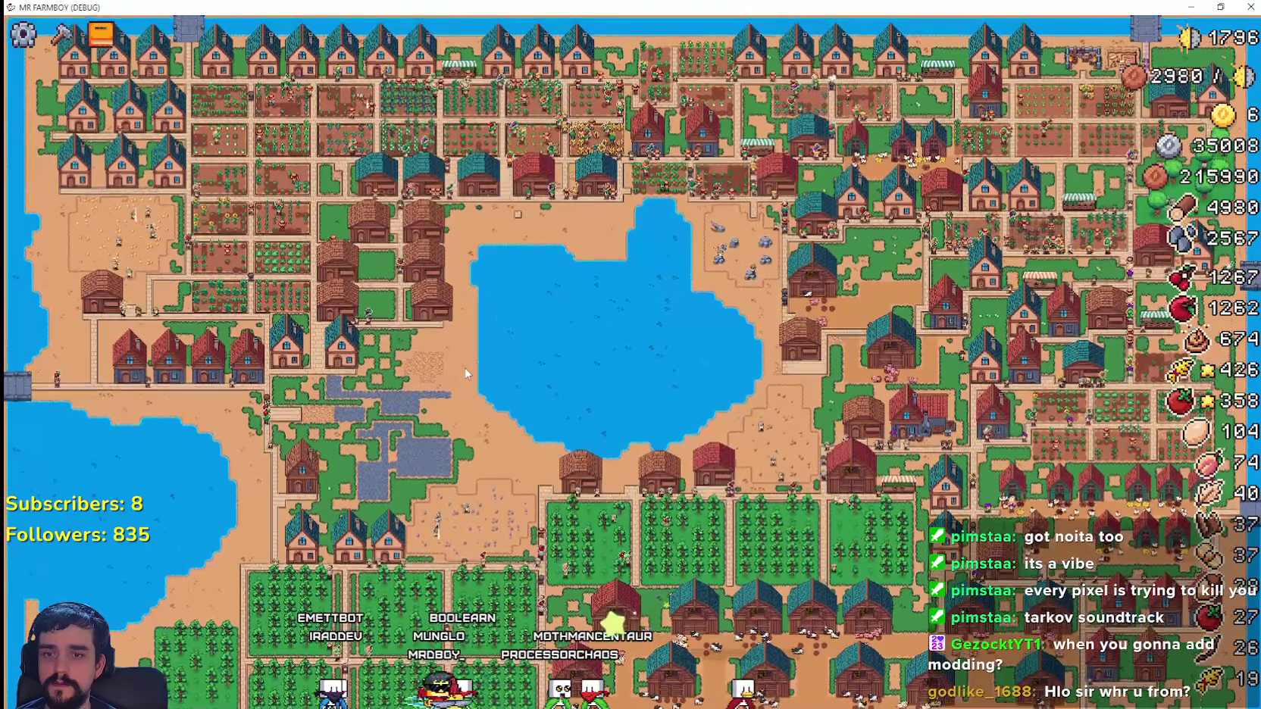
pyautogui.scroll(3, 466, 373)
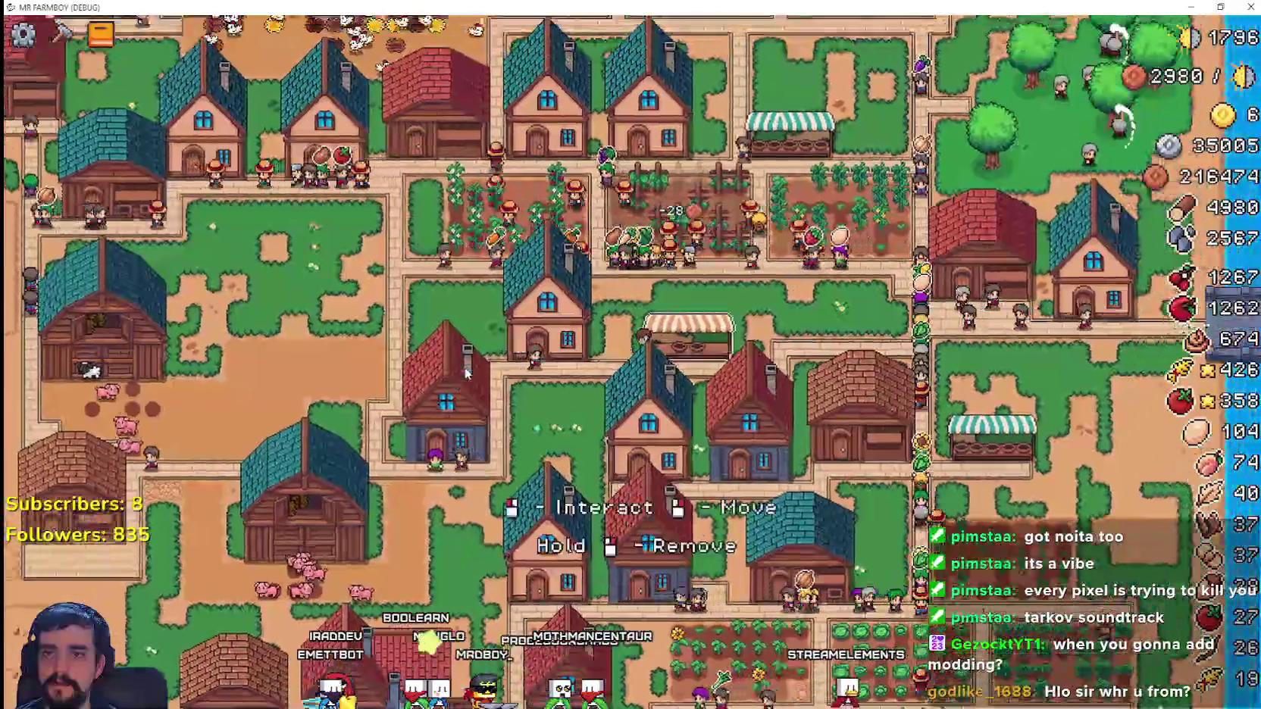
pyautogui.press('w')
pyautogui.press('d')
pyautogui.scroll(1, 656, 356)
pyautogui.press('d')
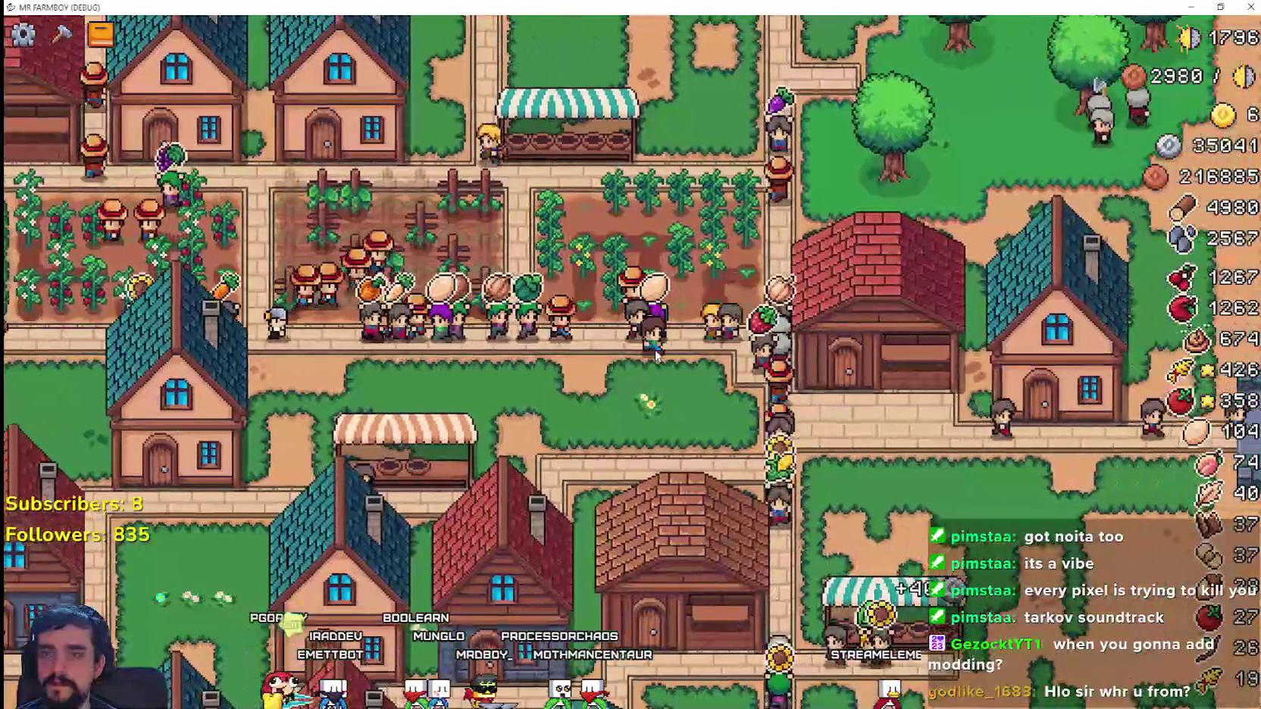
pyautogui.press('w')
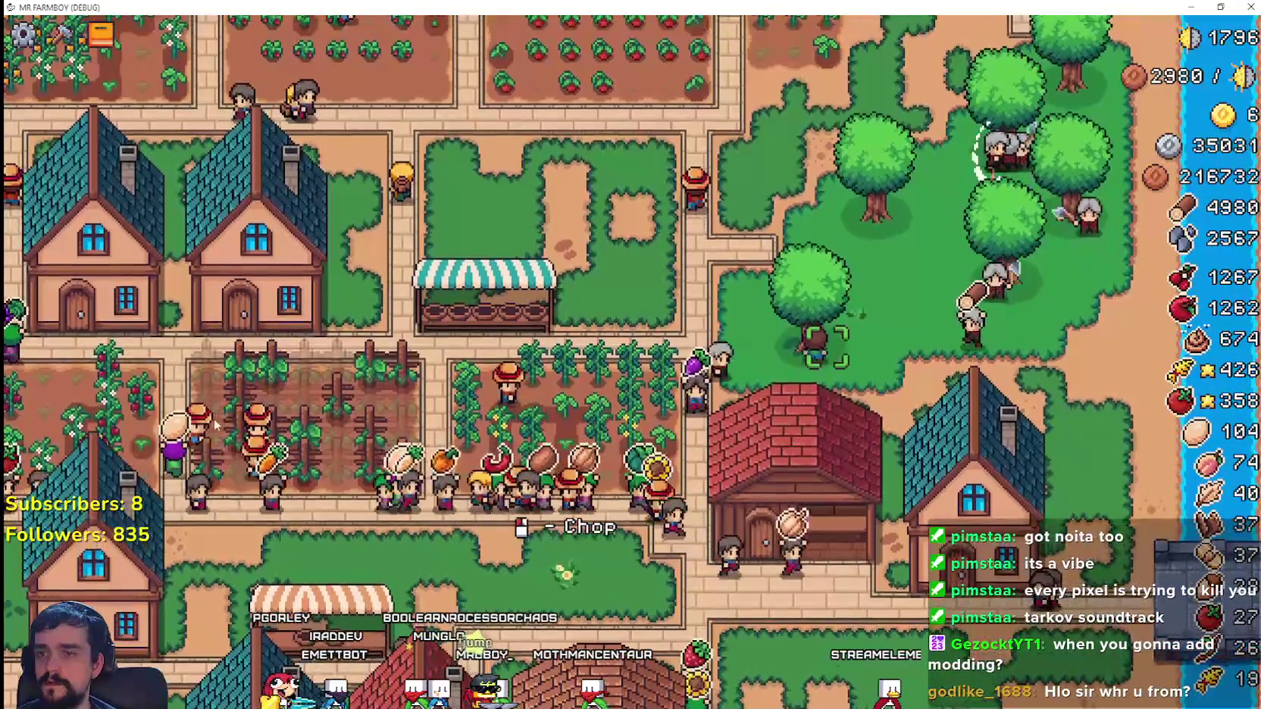
# - Choose the Small Tree decoration to build, then switch back to the editor at rancher_npc.gd line 229
pyautogui.click(64, 35)
pyautogui.click(50, 368)
pyautogui.press('s')
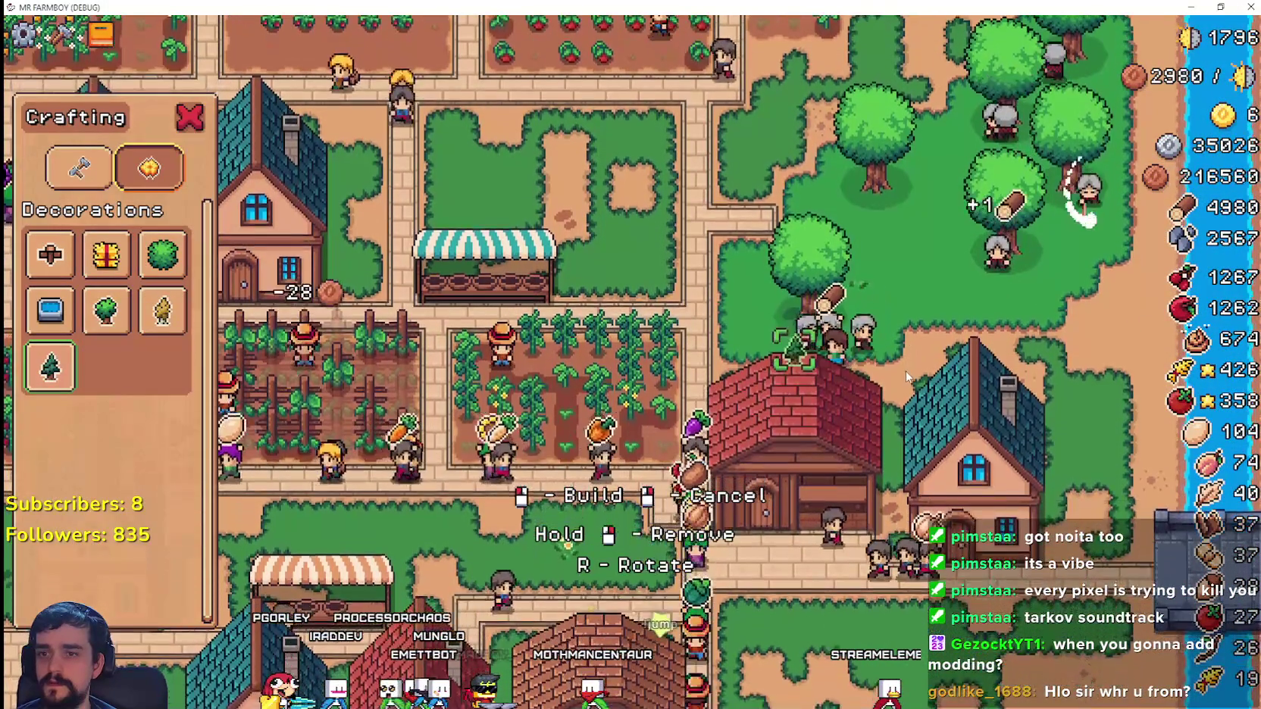
pyautogui.press('w')
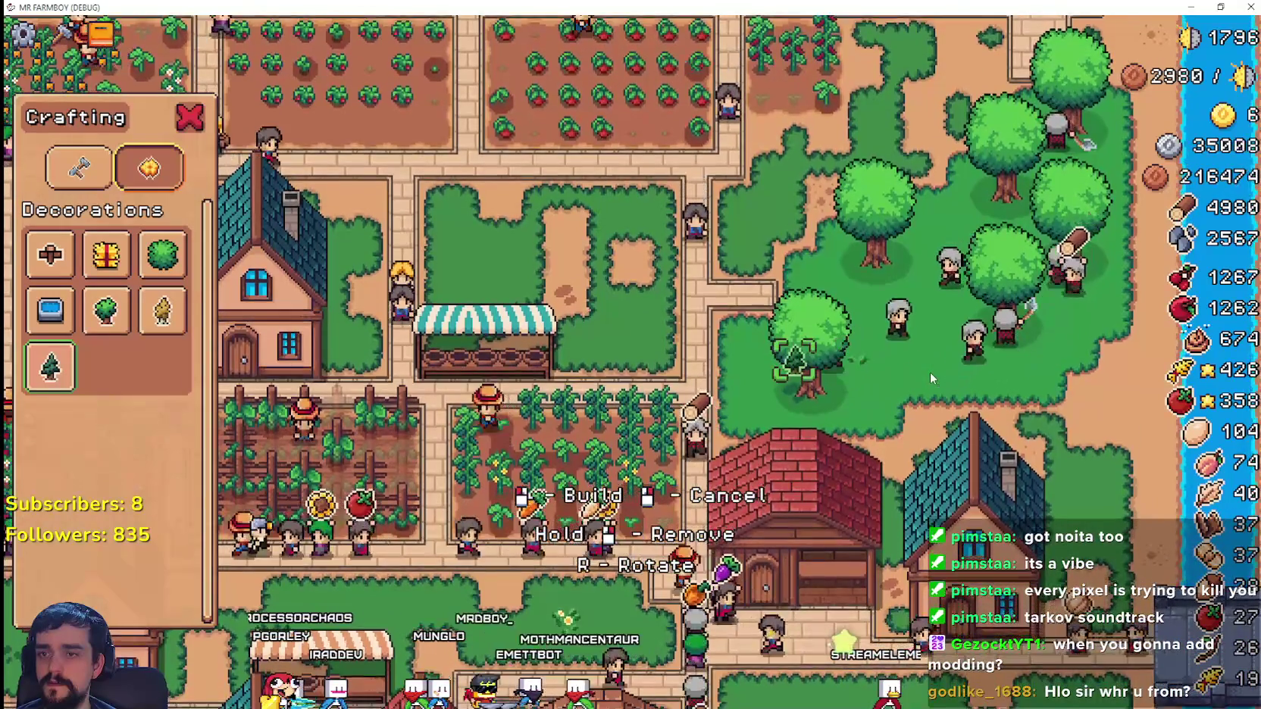
pyautogui.press('s')
pyautogui.hotkey('alt', 'Tab')
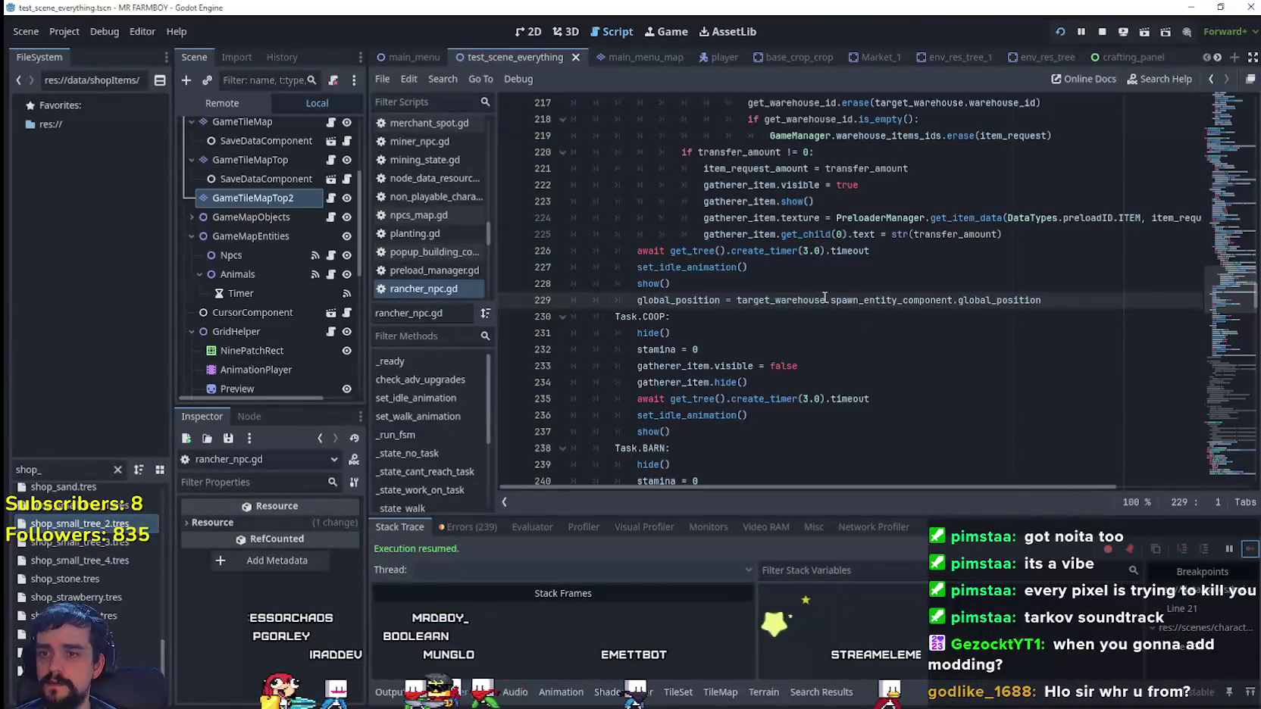
# - Inspect the failing warehouse global_position assignment and the target_building check on line 196
pyautogui.scroll(2, 827, 303)
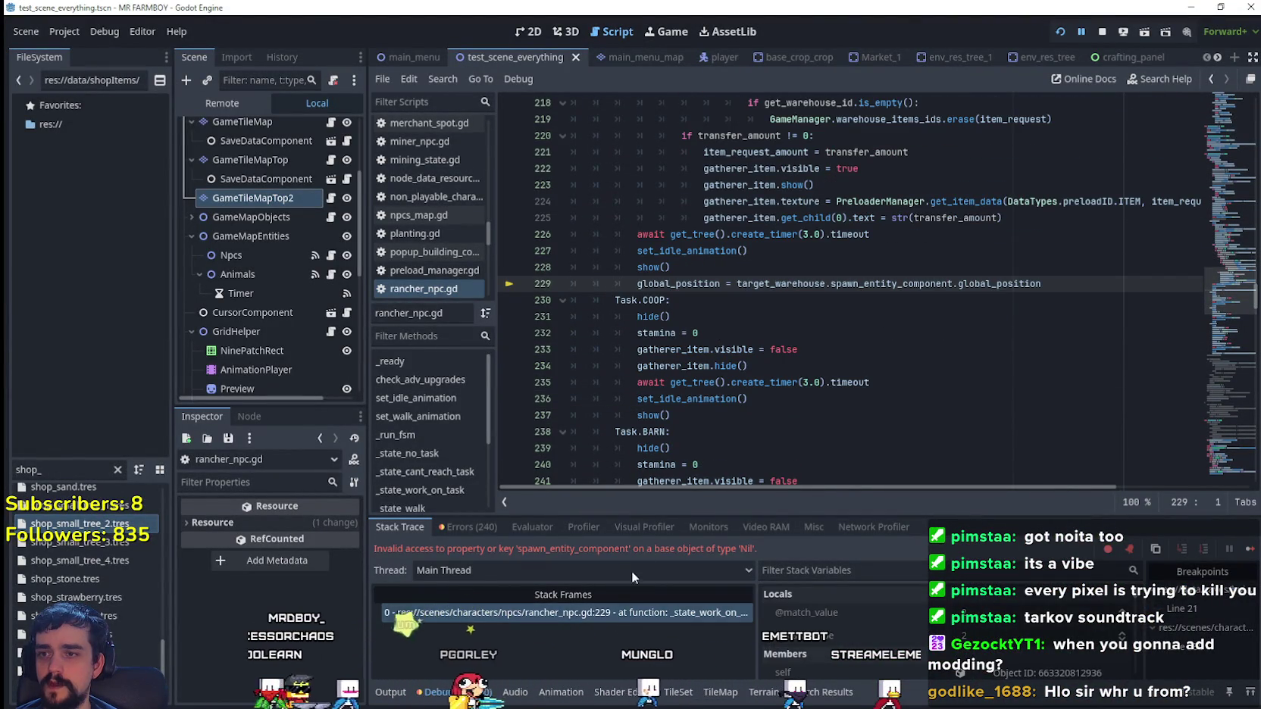
pyautogui.hotkey('alt', 'Tab')
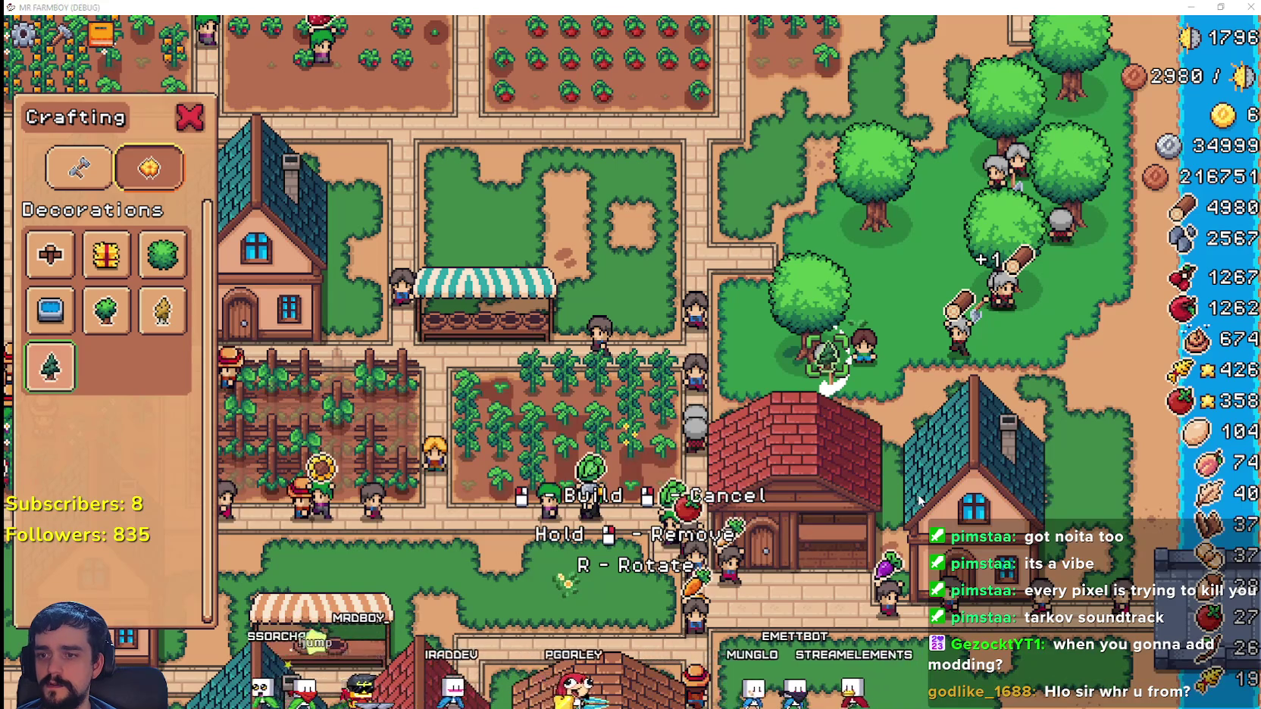
pyautogui.hotkey('alt', 'Tab')
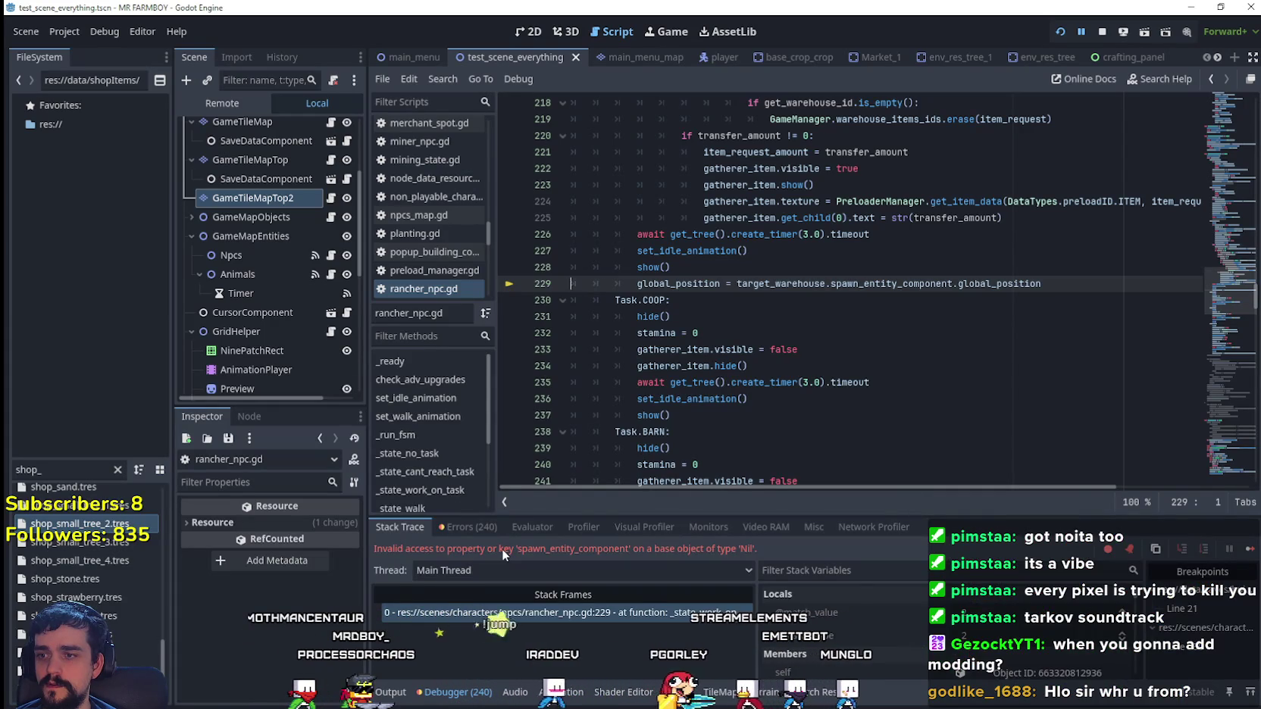
pyautogui.scroll(-3, 841, 636)
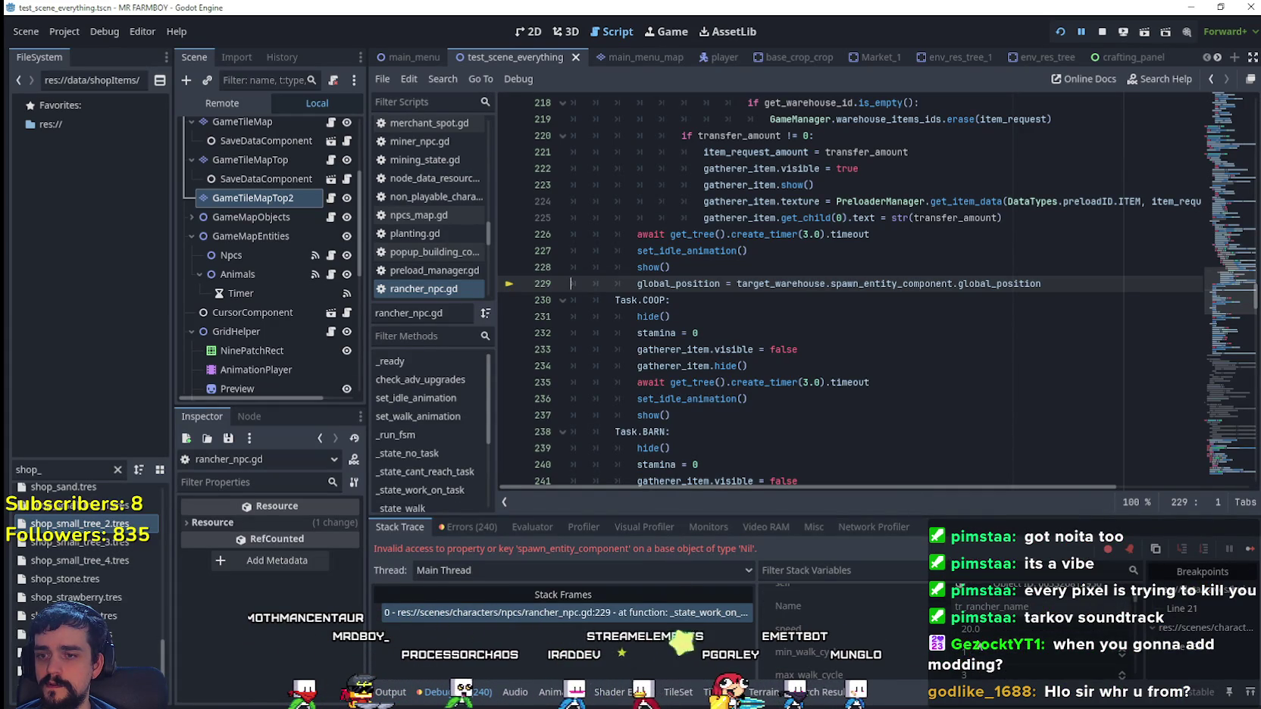
pyautogui.scroll(-1, 969, 654)
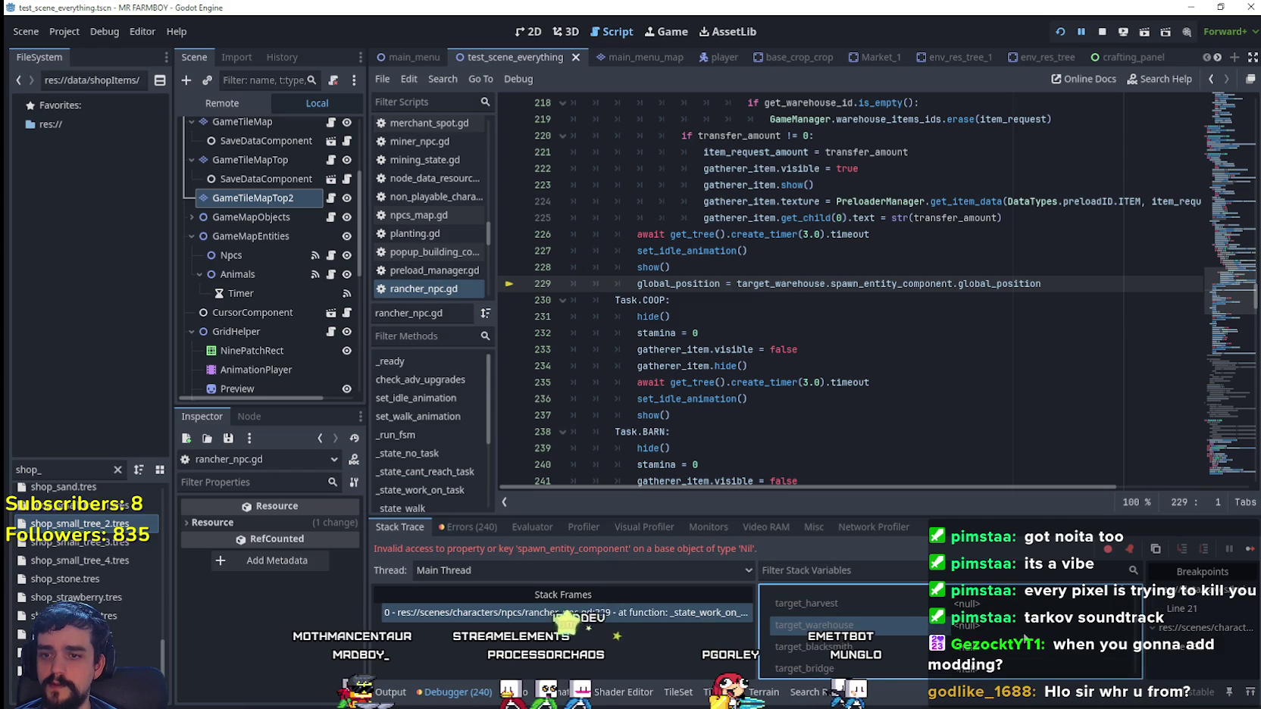
pyautogui.scroll(3, 786, 338)
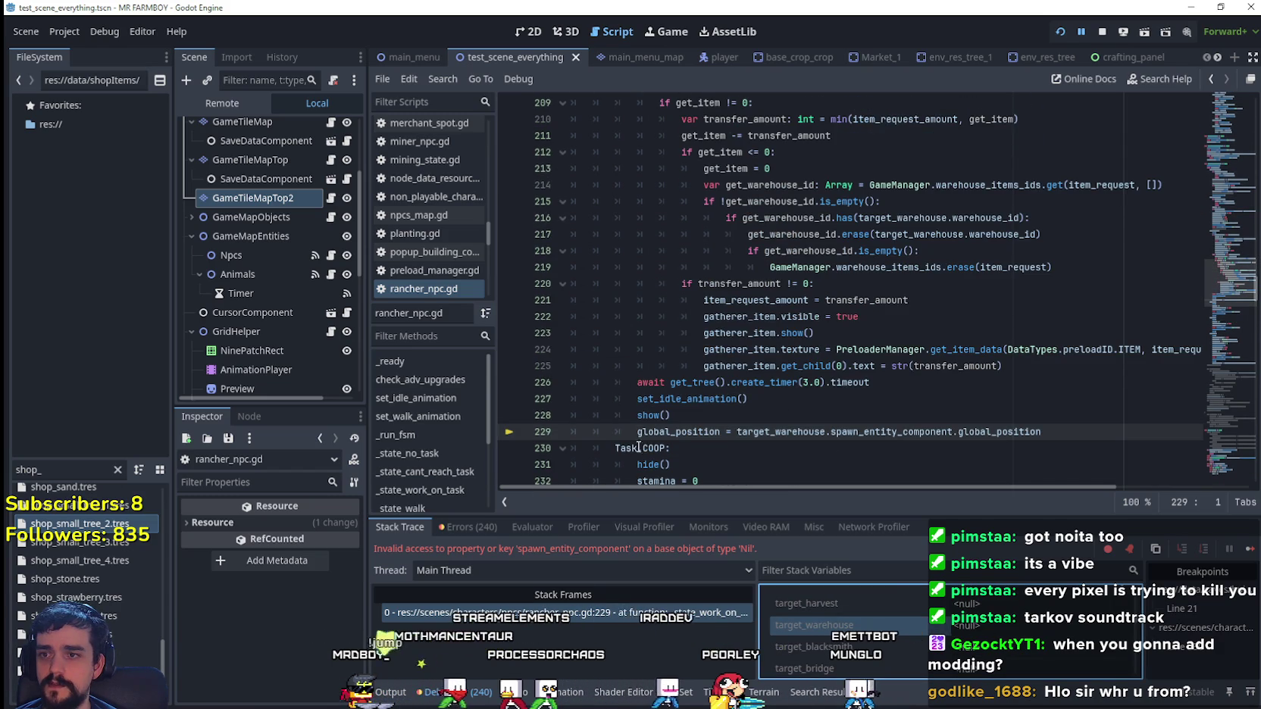
pyautogui.scroll(7, 639, 447)
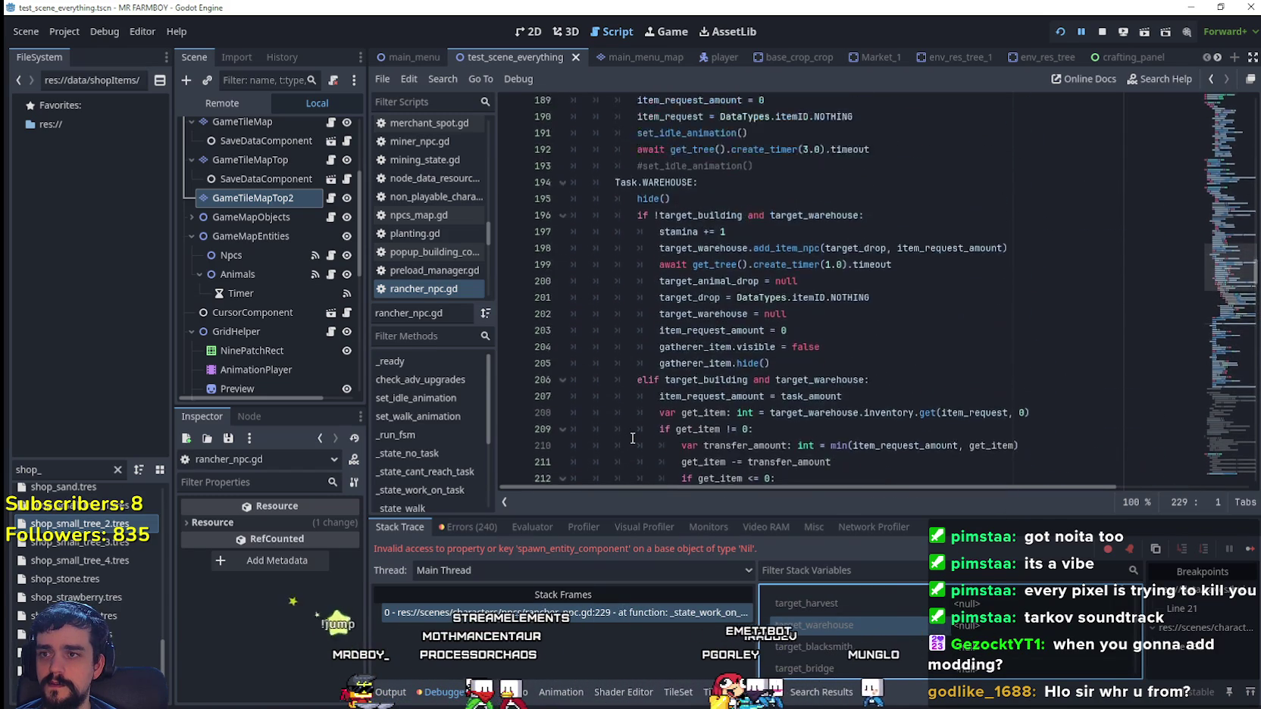
pyautogui.scroll(2, 633, 438)
pyautogui.scroll(-8, 628, 303)
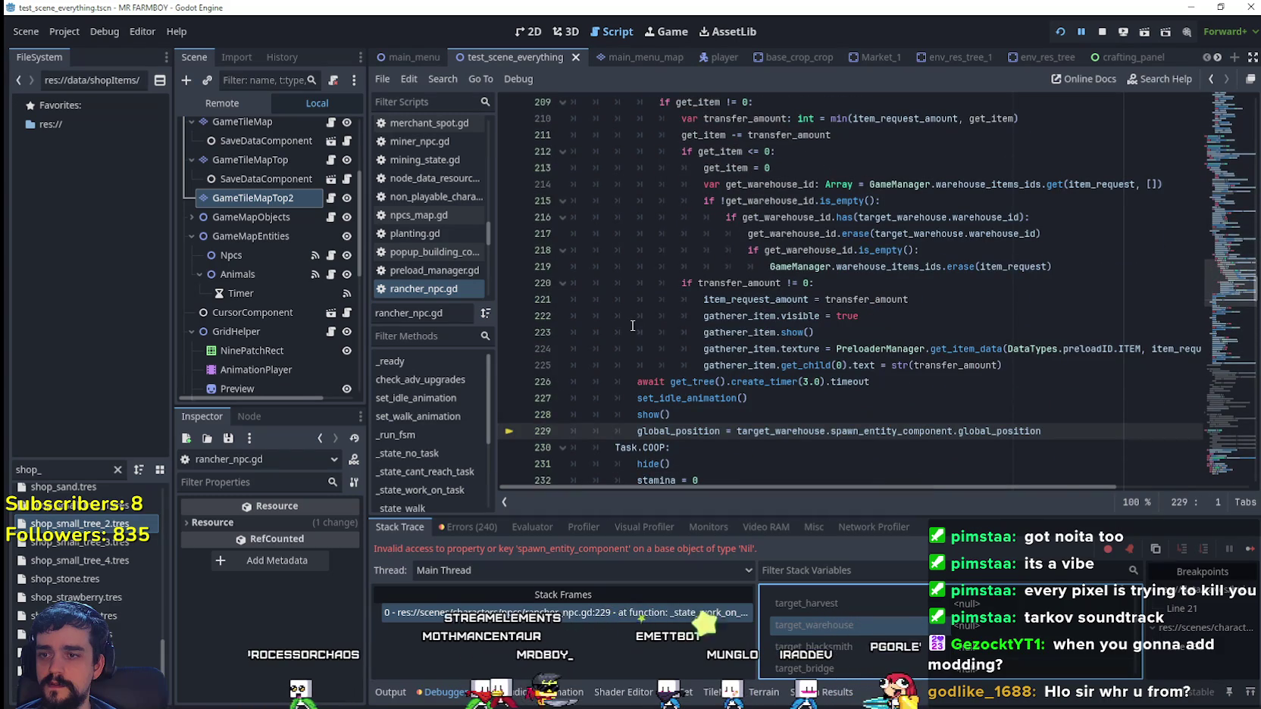
pyautogui.moveTo(828, 439); pyautogui.dragTo(654, 426)
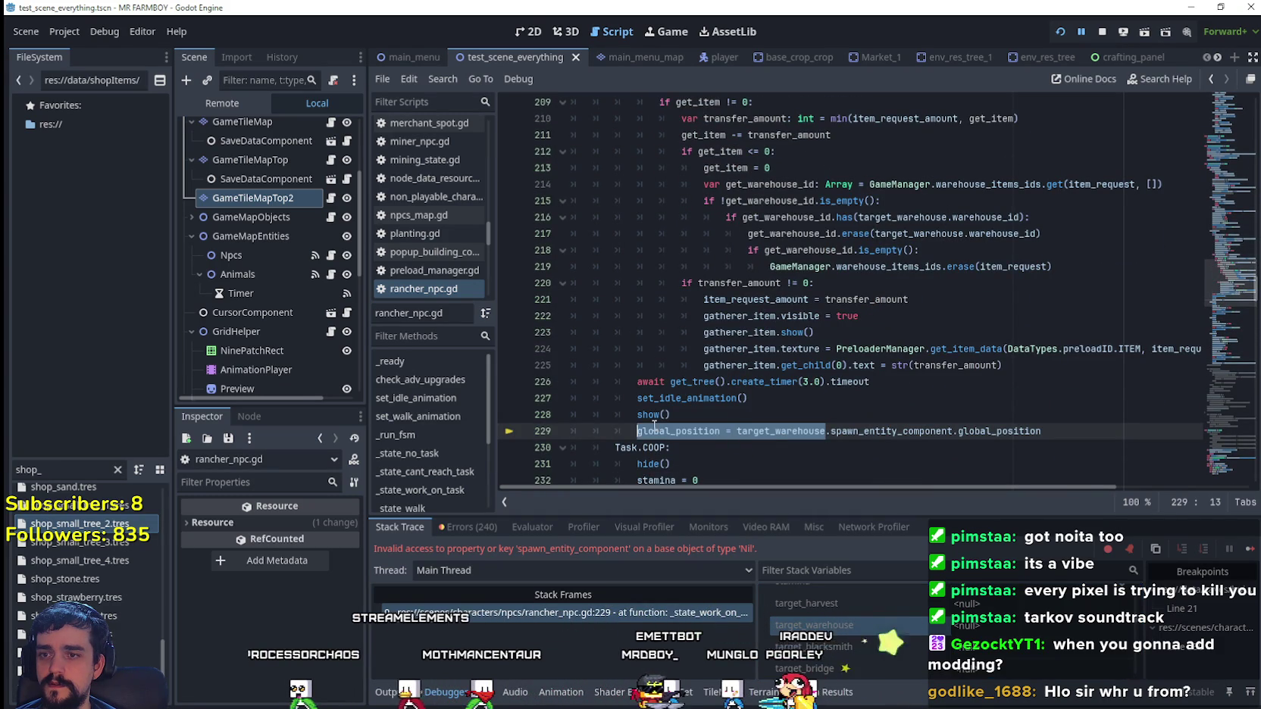
pyautogui.scroll(6, 747, 426)
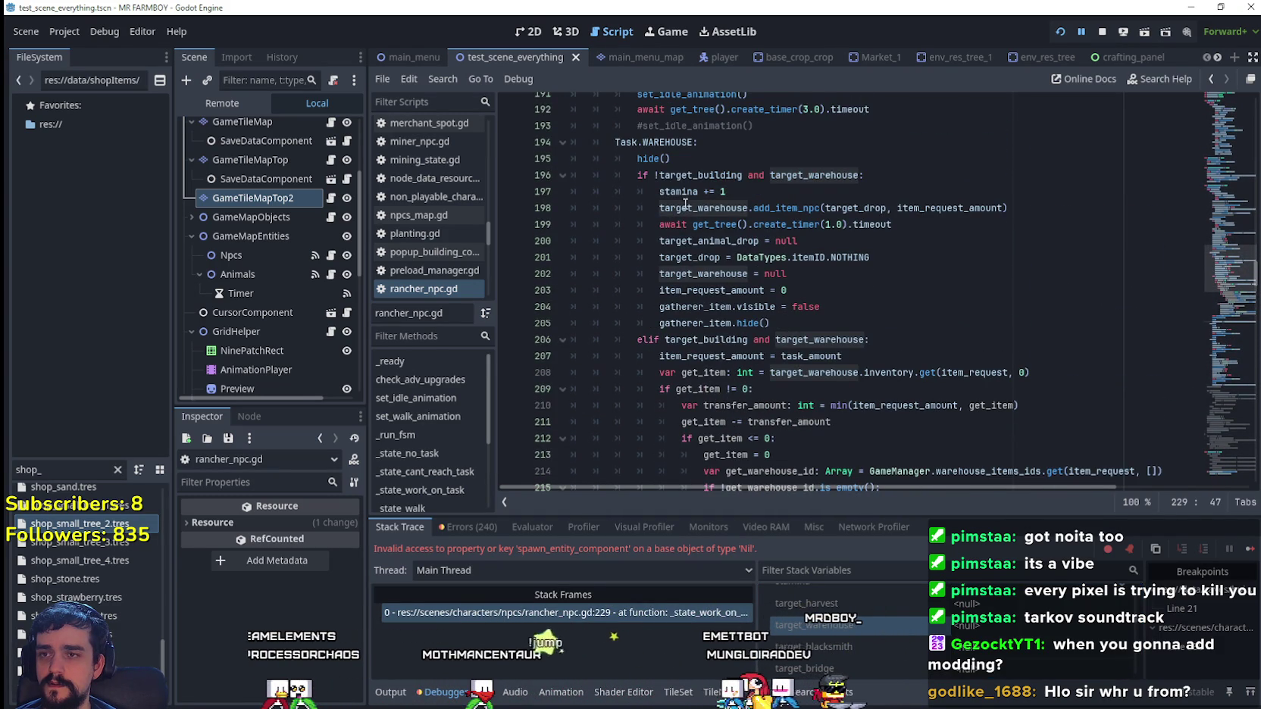
pyautogui.click(672, 175)
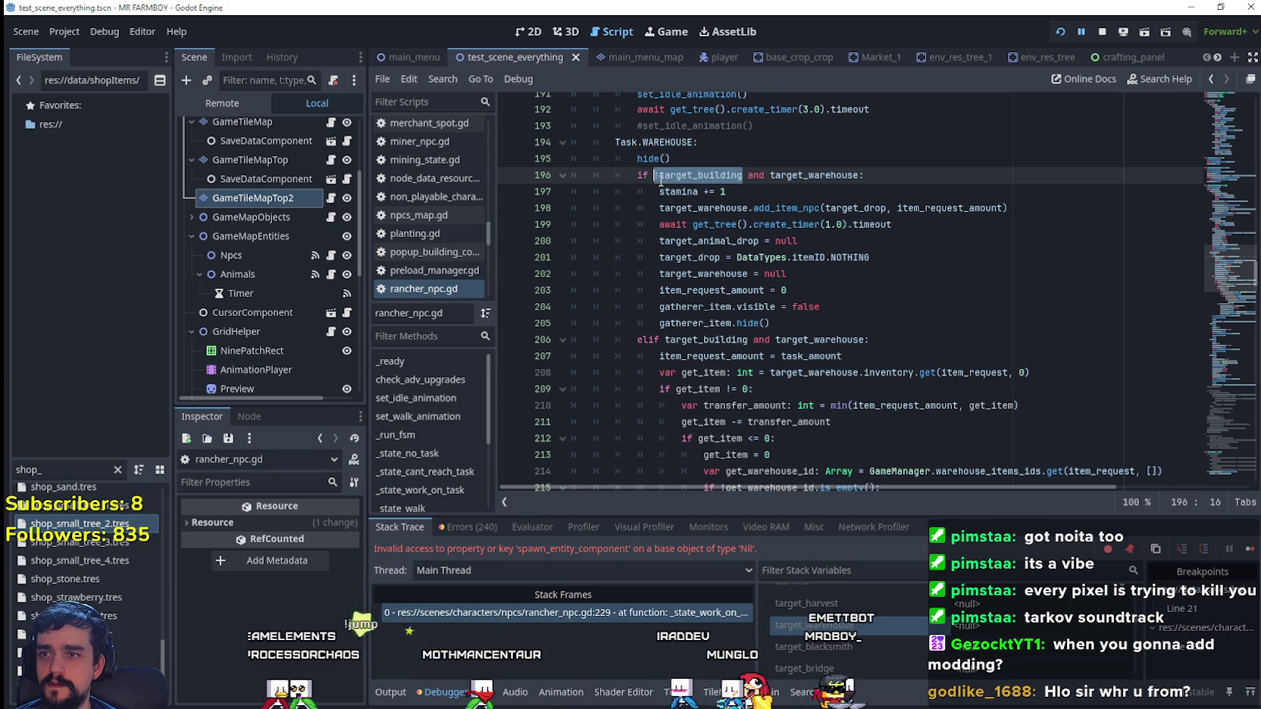
pyautogui.scroll(-8, 659, 369)
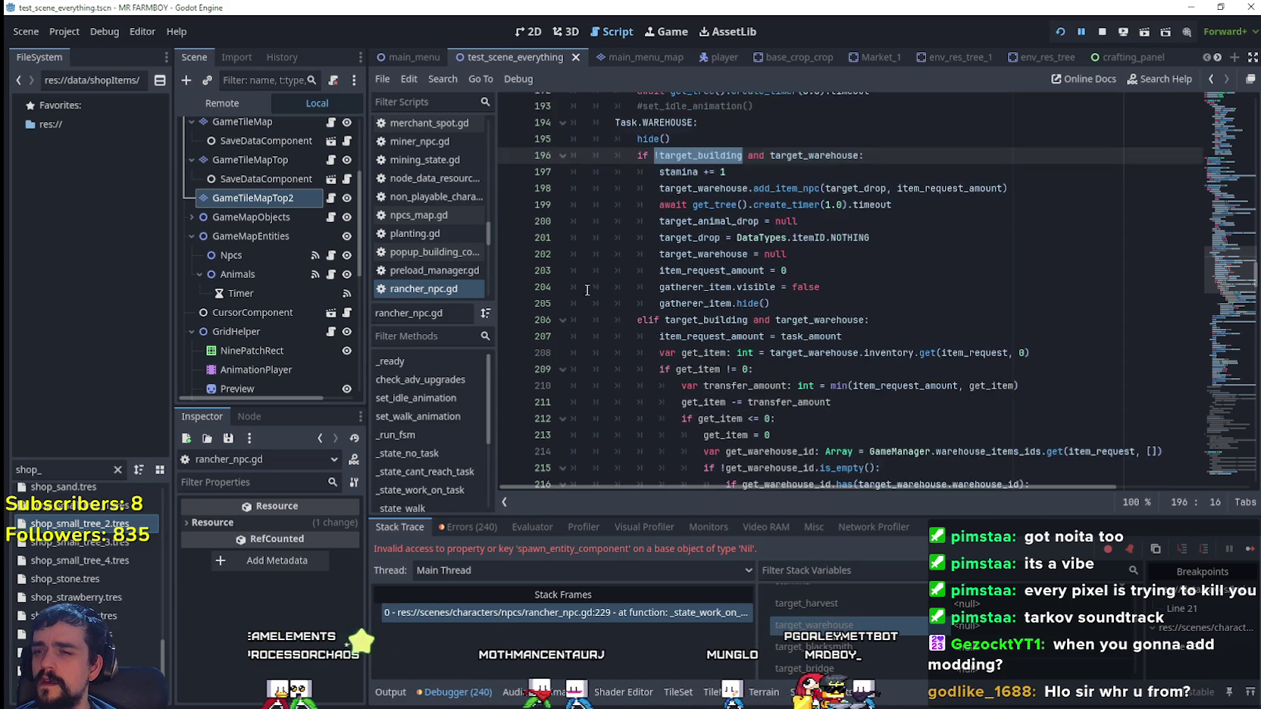
# - Insert 'if target_warehouse:' after show() and indent the global_position assignment beneath it
pyautogui.click(767, 336)
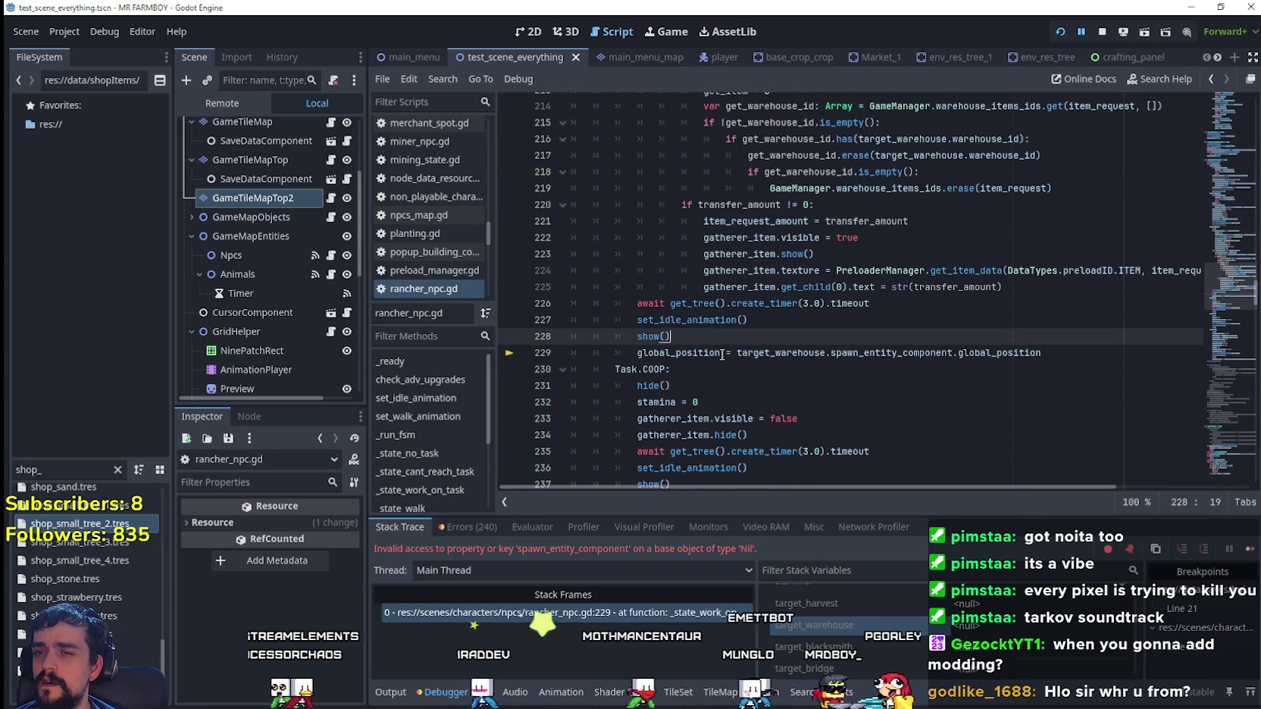
pyautogui.press('Return')
pyautogui.write('if ')
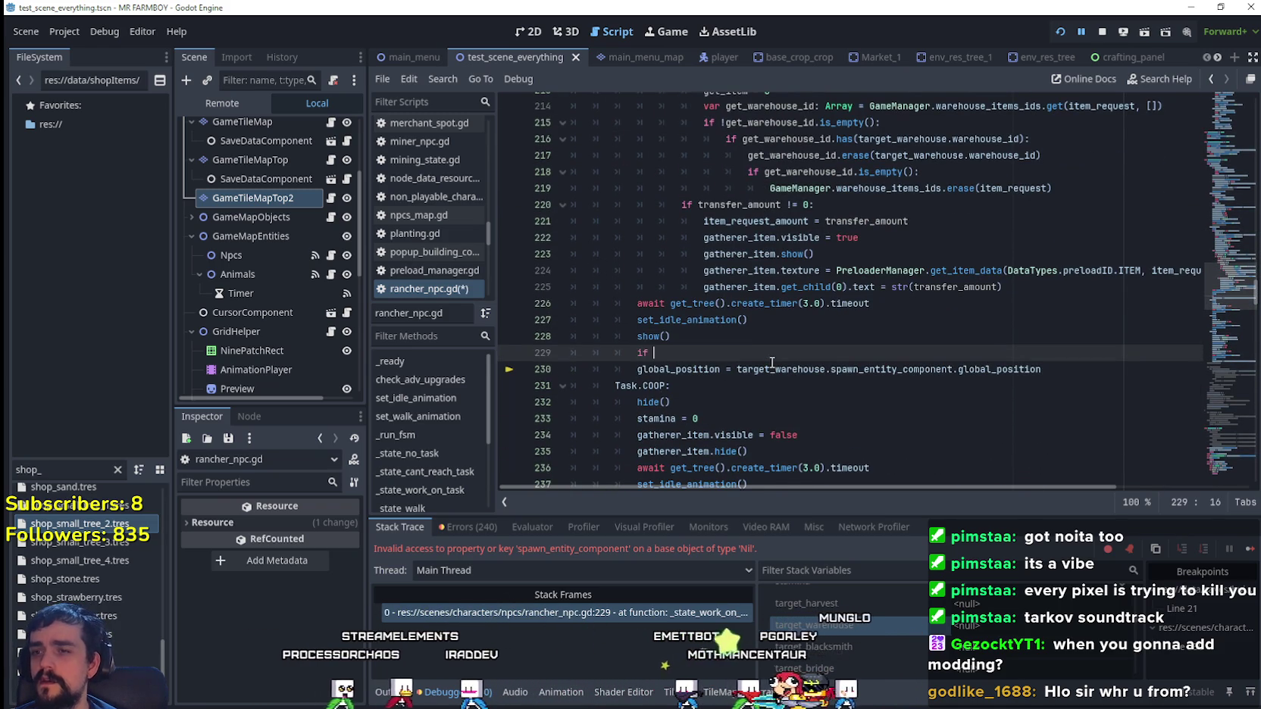
pyautogui.write('target_warehouse:')
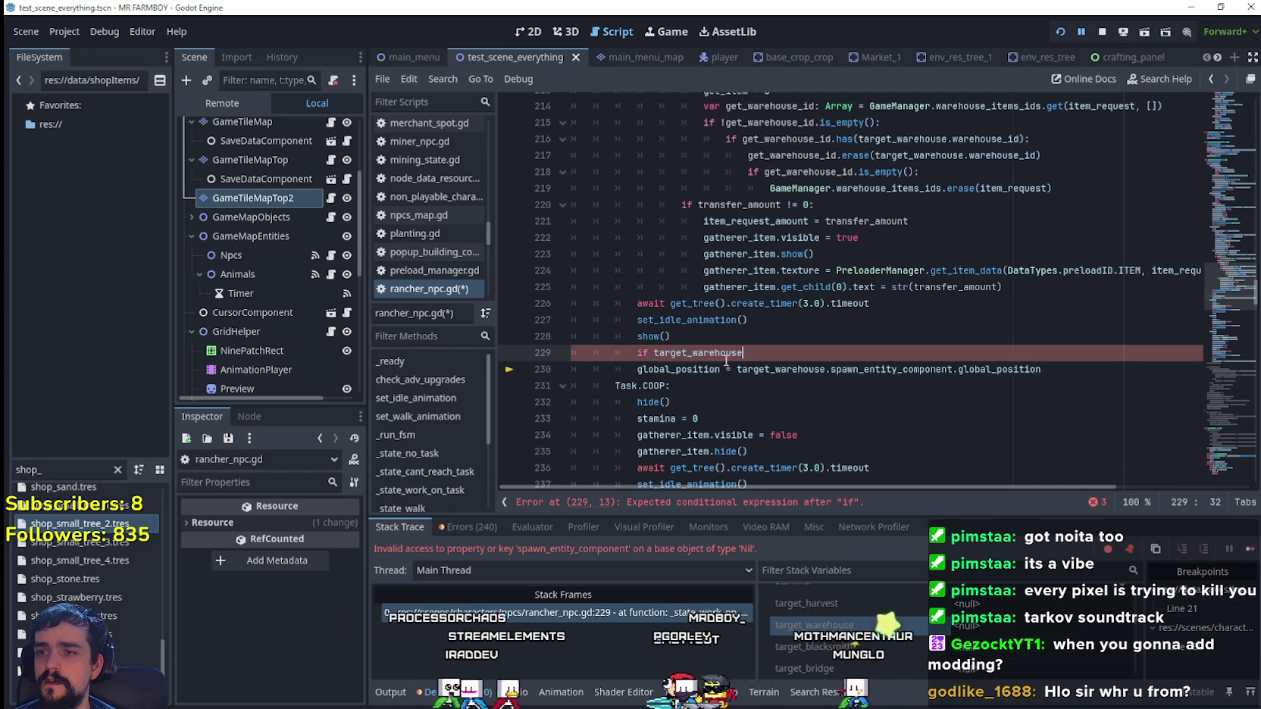
pyautogui.click(576, 369)
pyautogui.press('Tab')
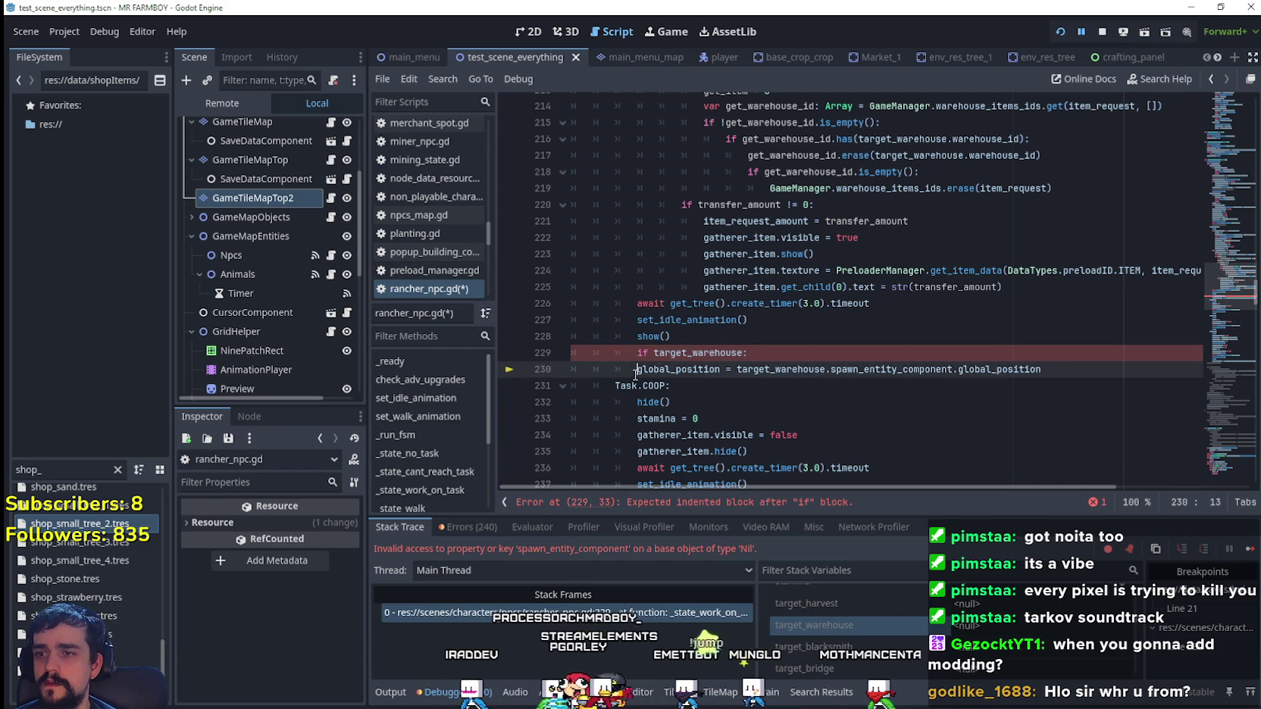
pyautogui.click(771, 397)
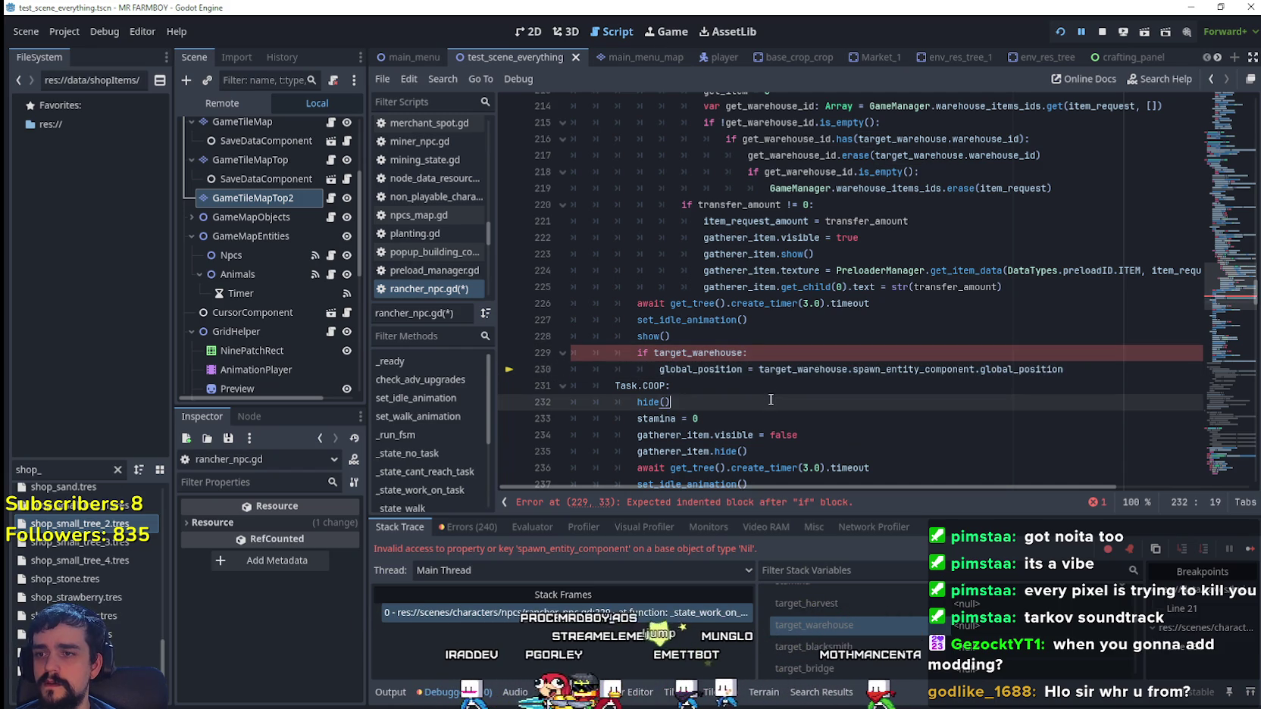
pyautogui.click(1133, 370)
# - Find where target_warehouse is set to null in rancher_npc.gd
pyautogui.scroll(6, 612, 315)
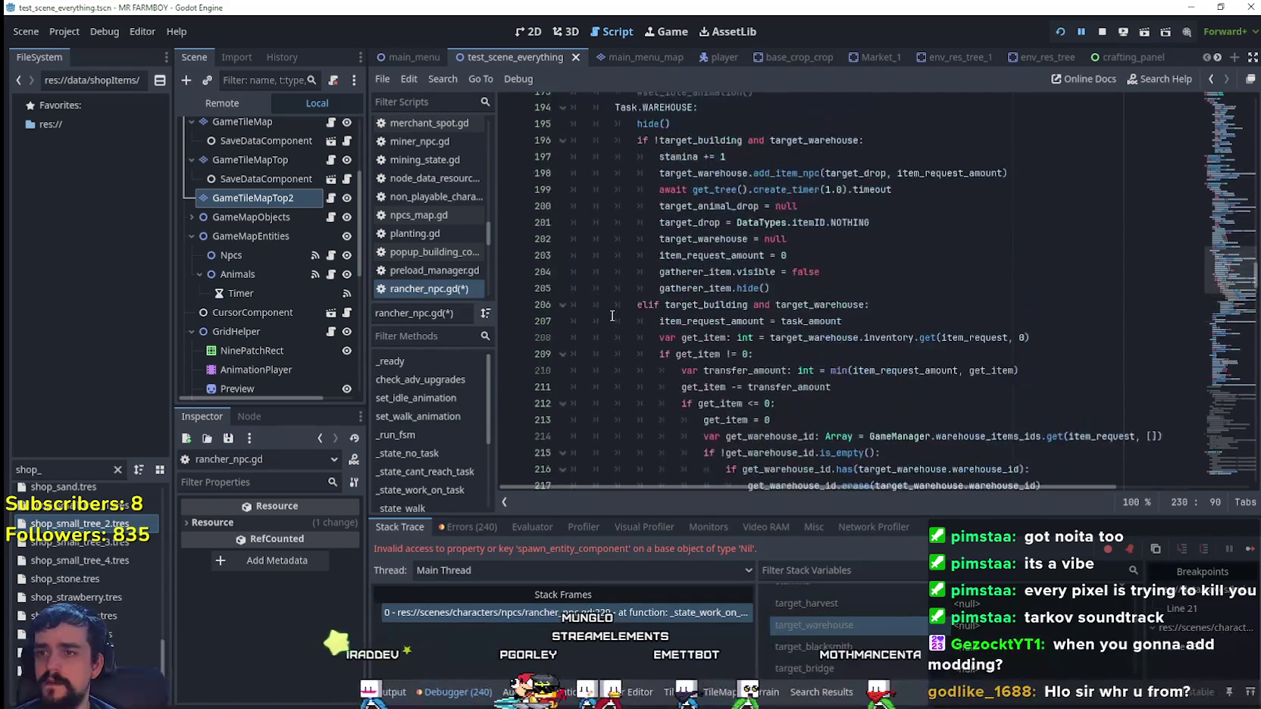
pyautogui.scroll(3, 613, 316)
pyautogui.scroll(-1, 888, 285)
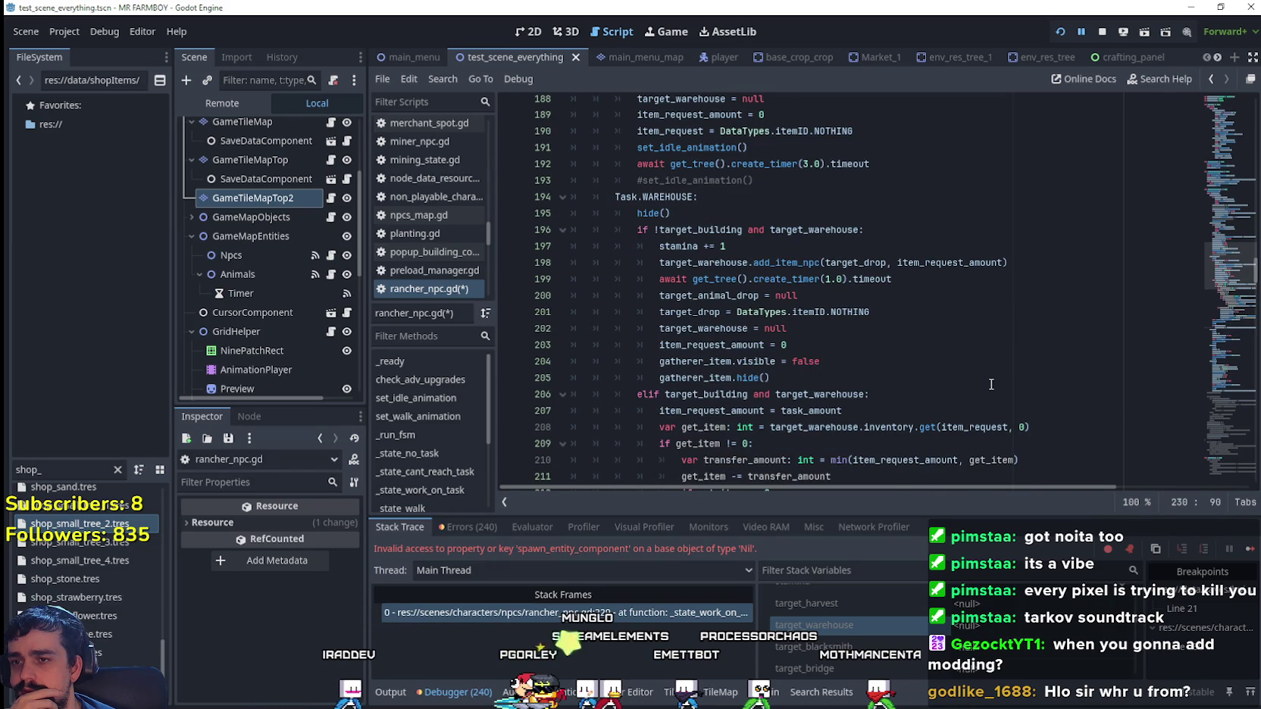
pyautogui.doubleClick(733, 330)
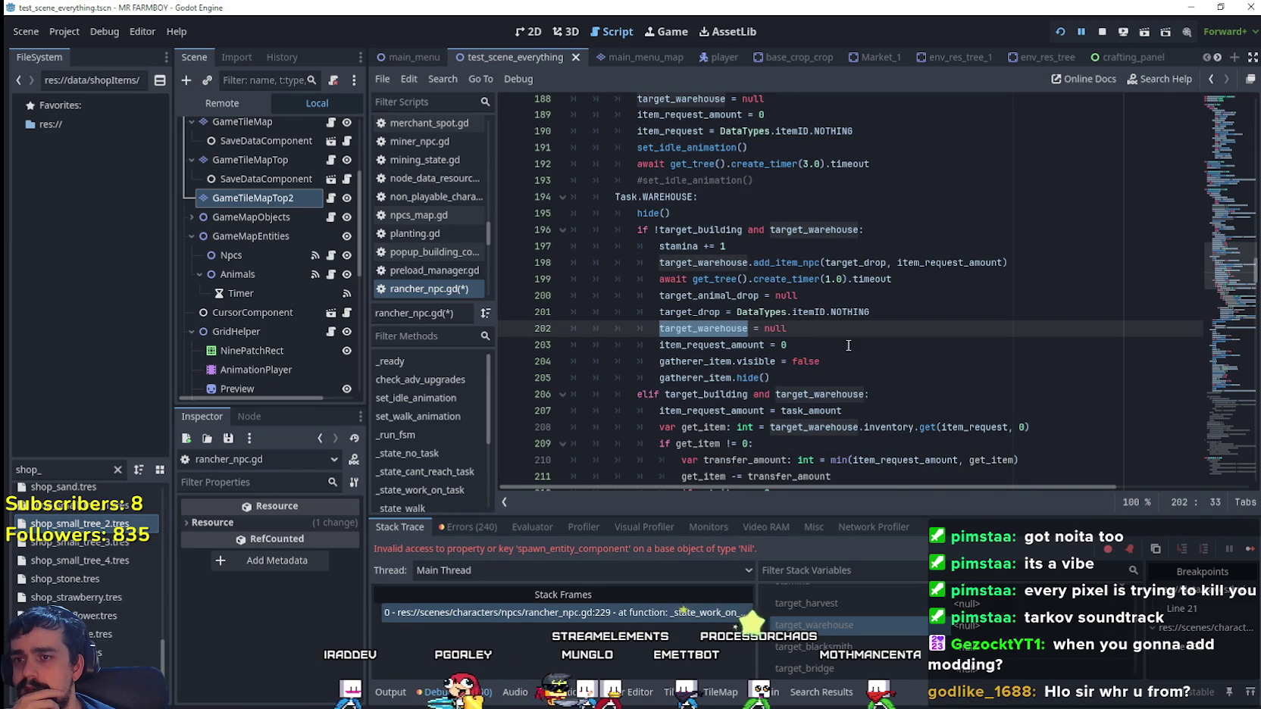
pyautogui.scroll(-8, 848, 345)
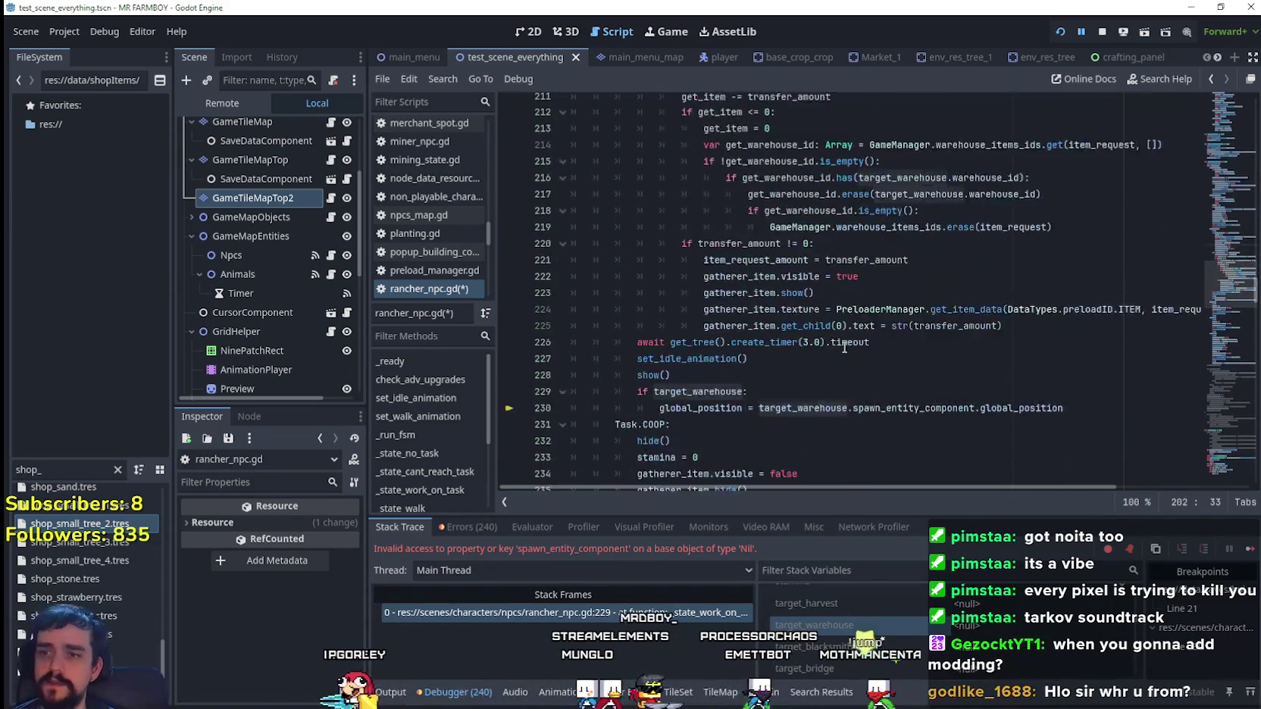
# - Resume the game with F12 and review the game_tile_map and cell_position references on line 538
pyautogui.press('F12')
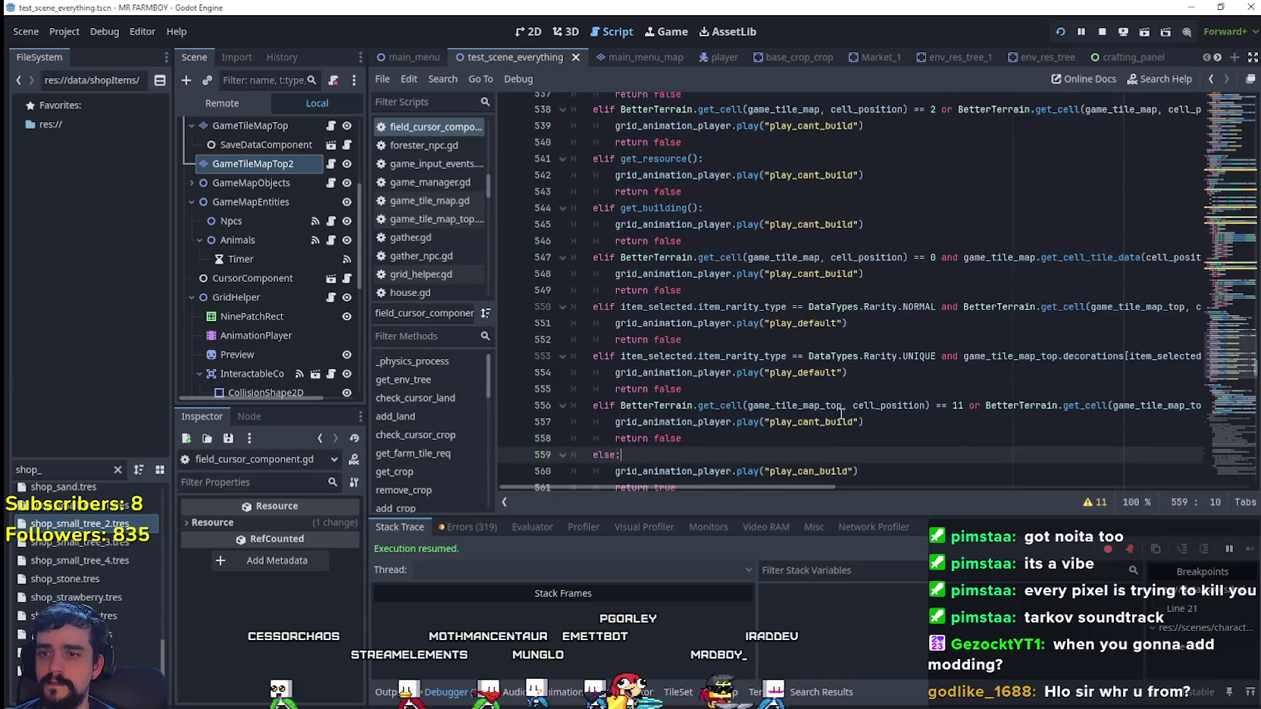
pyautogui.scroll(-1, 840, 412)
pyautogui.moveTo(707, 491)
pyautogui.mouseDown()
pyautogui.moveTo(897, 488)
pyautogui.moveTo(708, 485)
pyautogui.mouseUp()
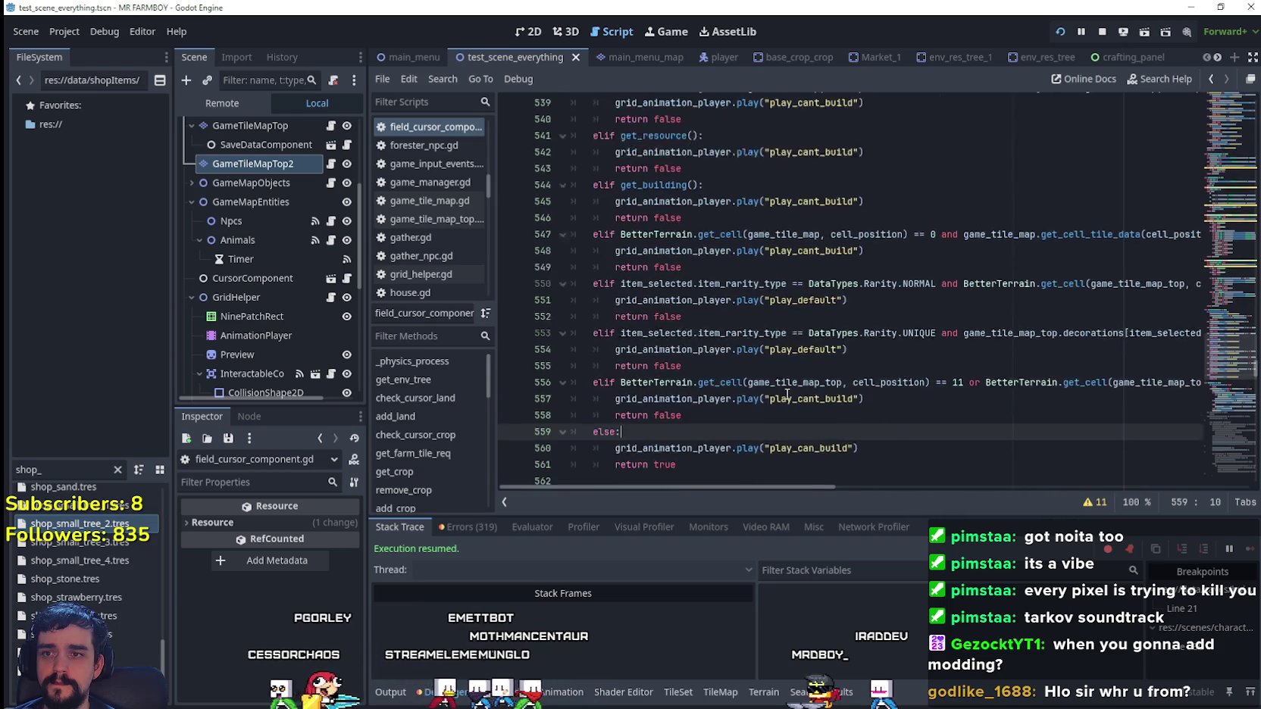
pyautogui.scroll(5, 786, 394)
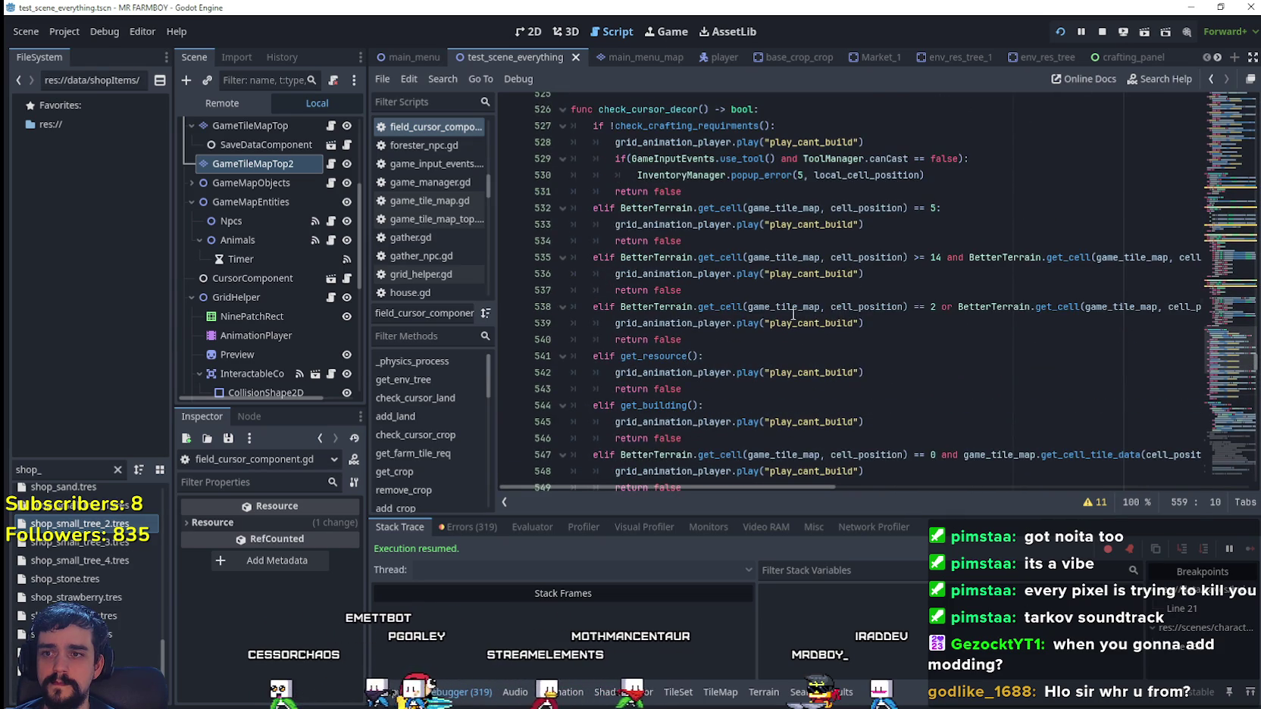
pyautogui.doubleClick(793, 307)
pyautogui.doubleClick(866, 307)
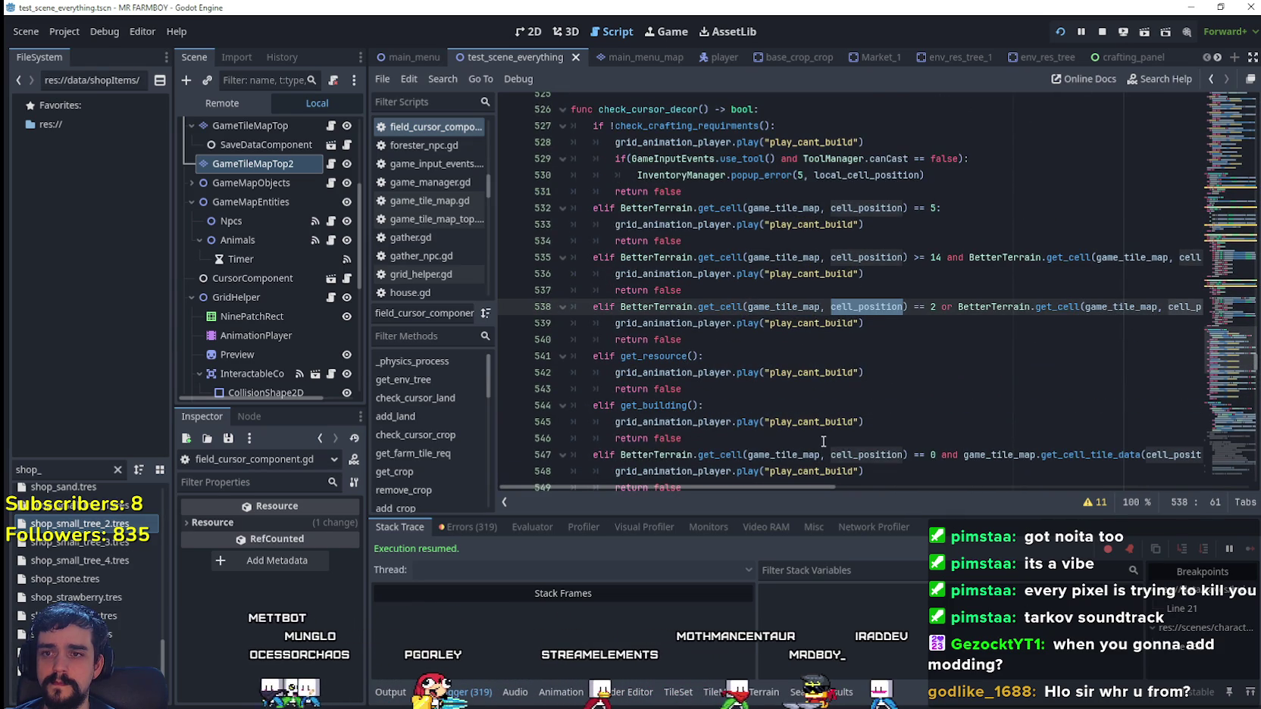
pyautogui.moveTo(733, 486); pyautogui.dragTo(809, 479)
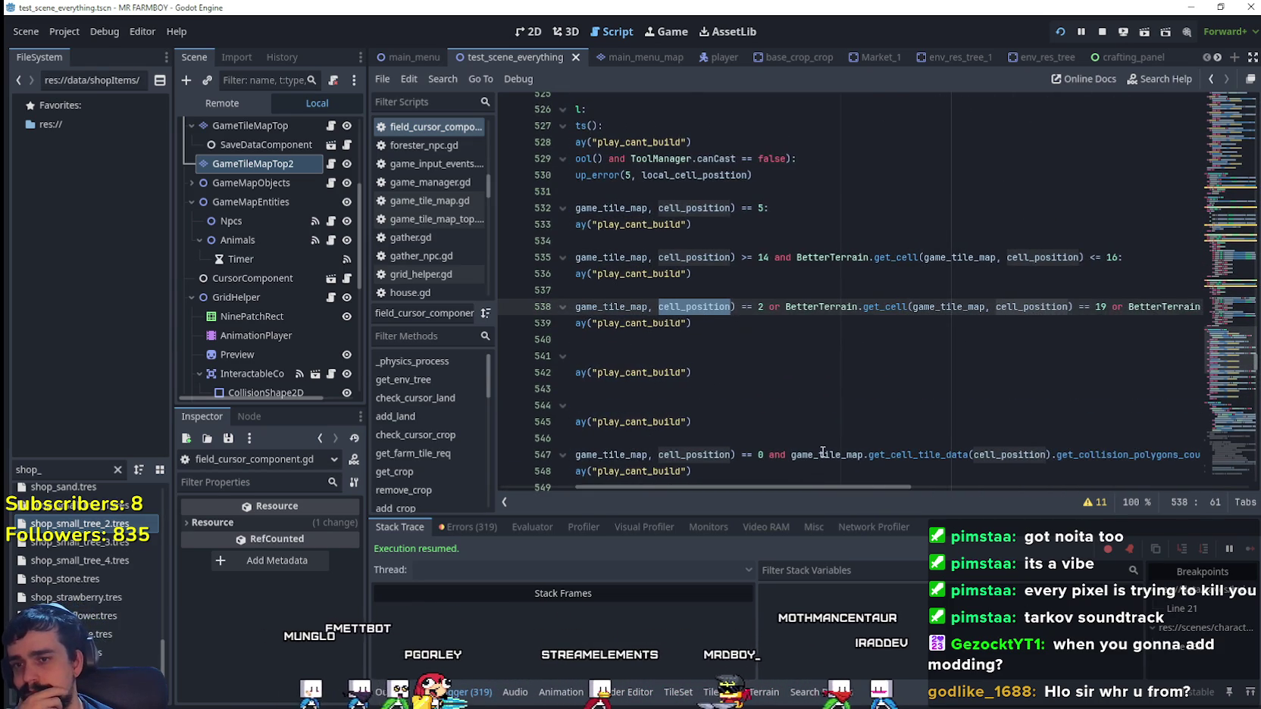
pyautogui.scroll(-5, 824, 453)
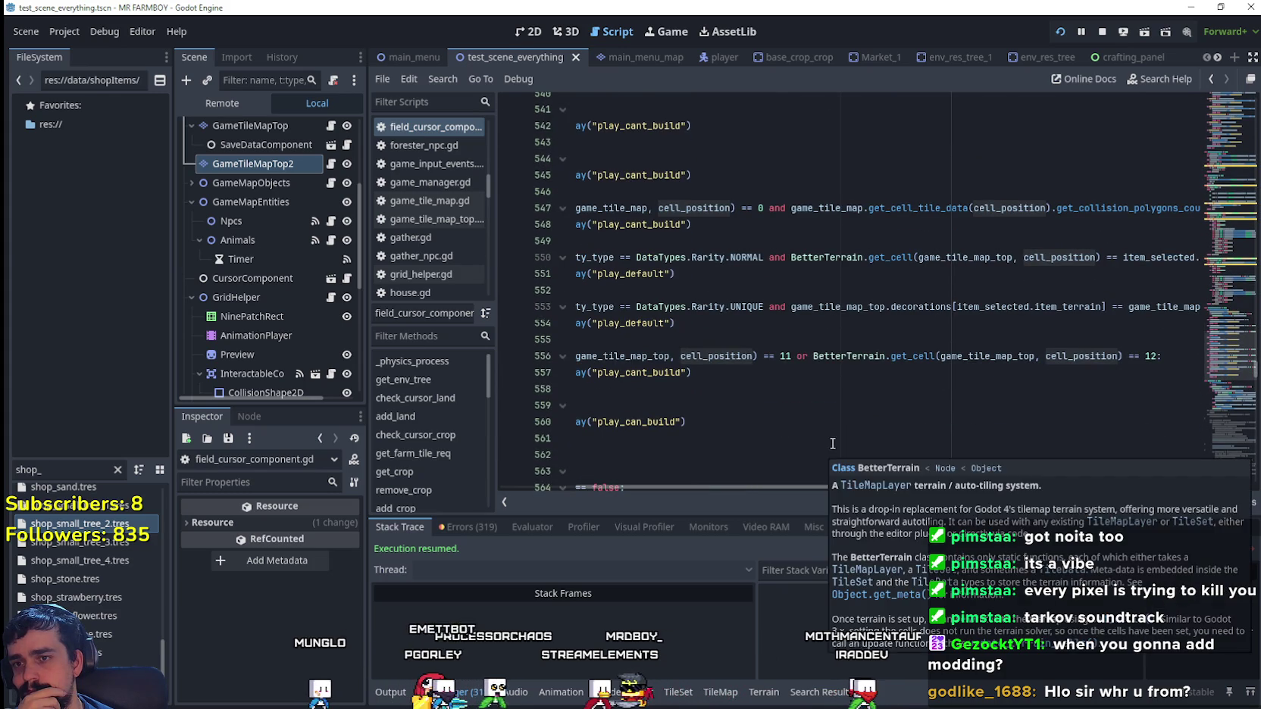
pyautogui.moveTo(781, 490)
pyautogui.mouseDown()
pyautogui.moveTo(582, 485)
pyautogui.moveTo(792, 477)
pyautogui.moveTo(598, 465)
pyautogui.mouseUp()
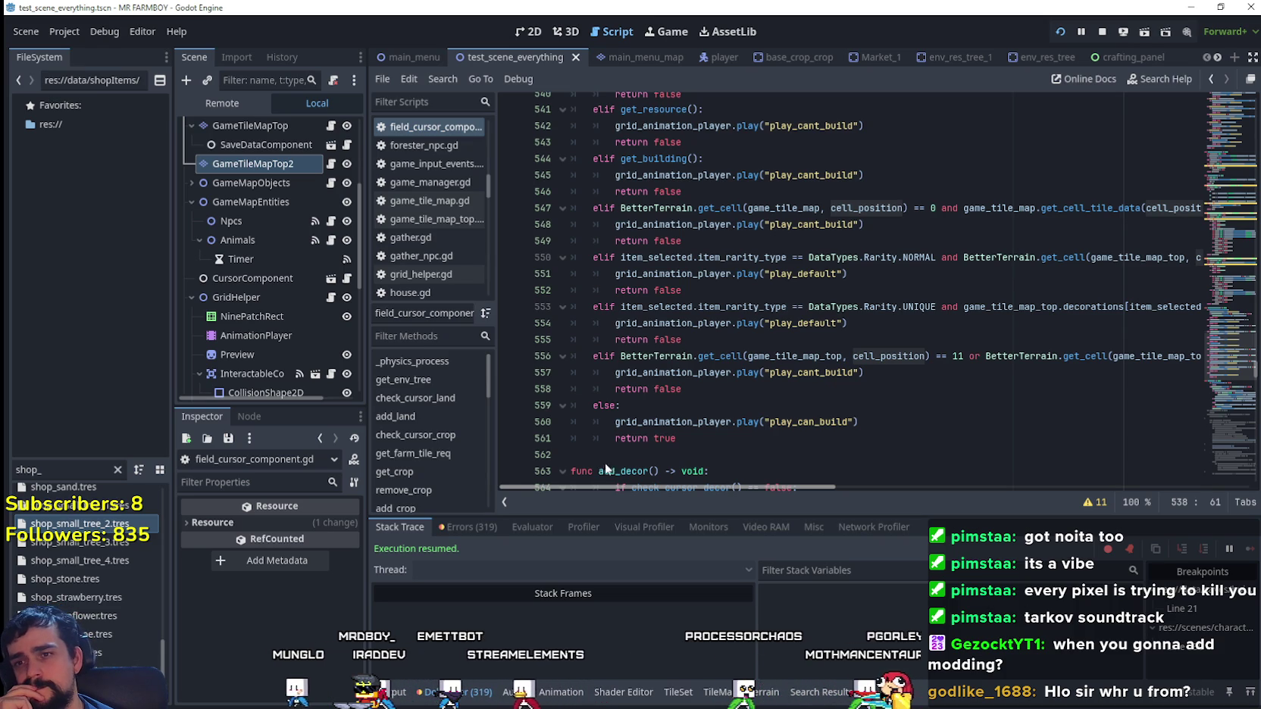
pyautogui.hscroll(5, 702, 468)
pyautogui.hscroll(-4, 714, 469)
pyautogui.hscroll(-1, 593, 464)
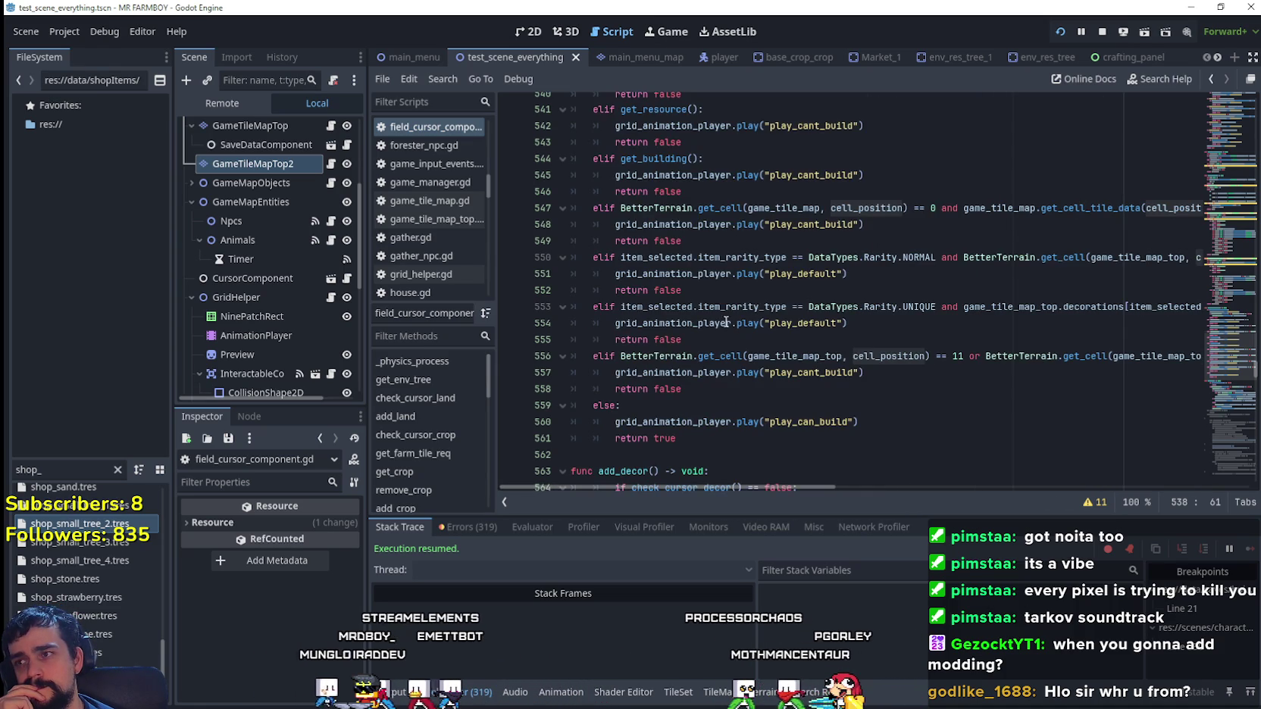
# - Replace both game_tile_map_top references on line 556 with game_tile_map_32 via autocomplete
pyautogui.doubleClick(834, 355)
pyautogui.write('gam')
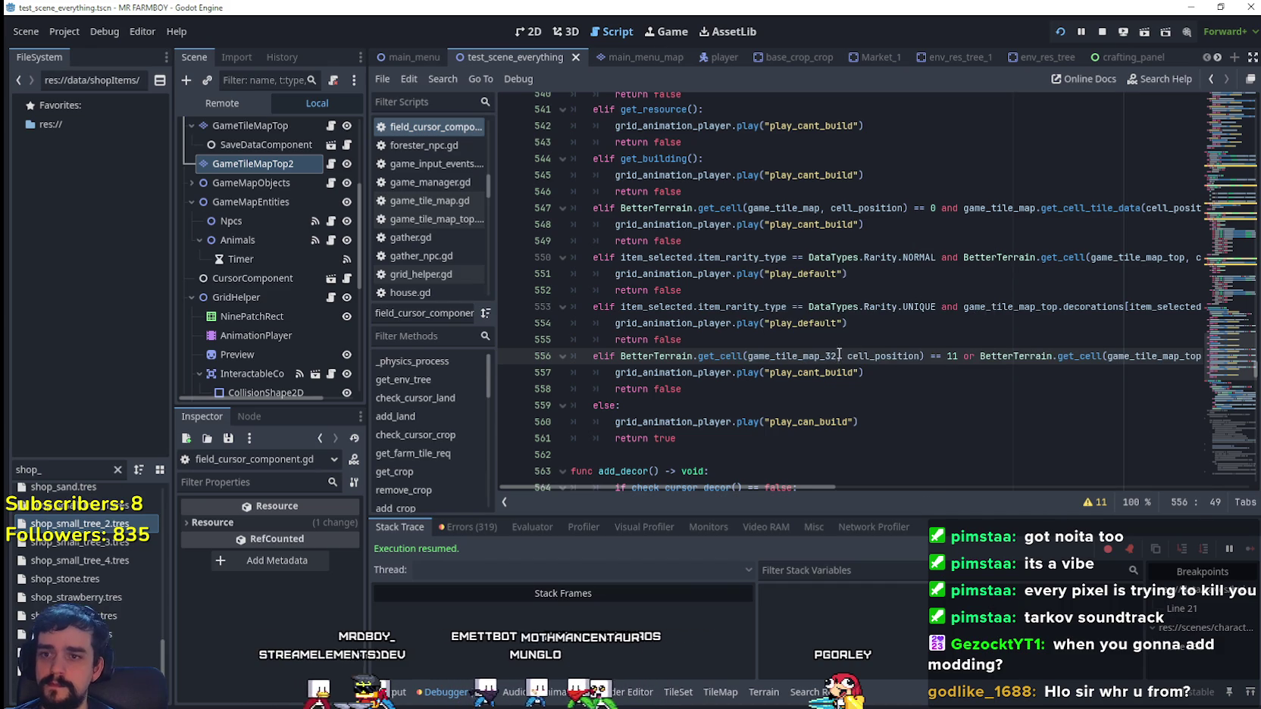
pyautogui.doubleClick(1137, 361)
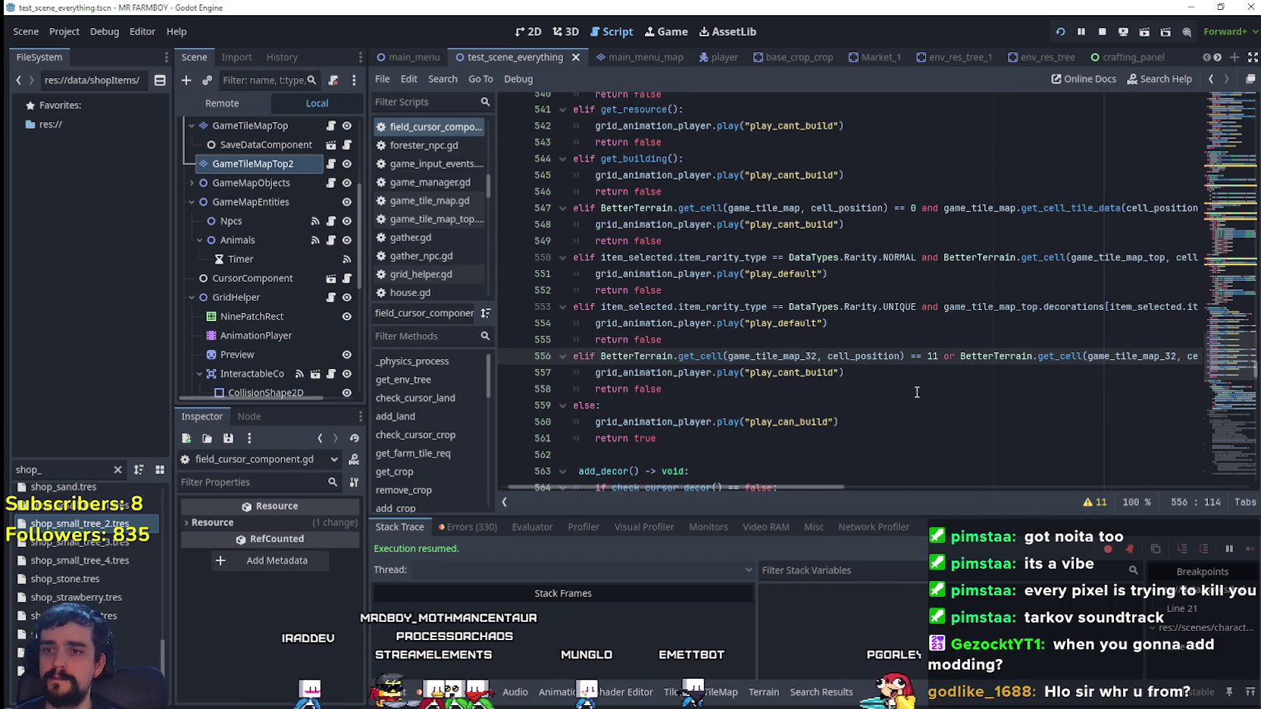
pyautogui.hotkey('alt', 'Tab')
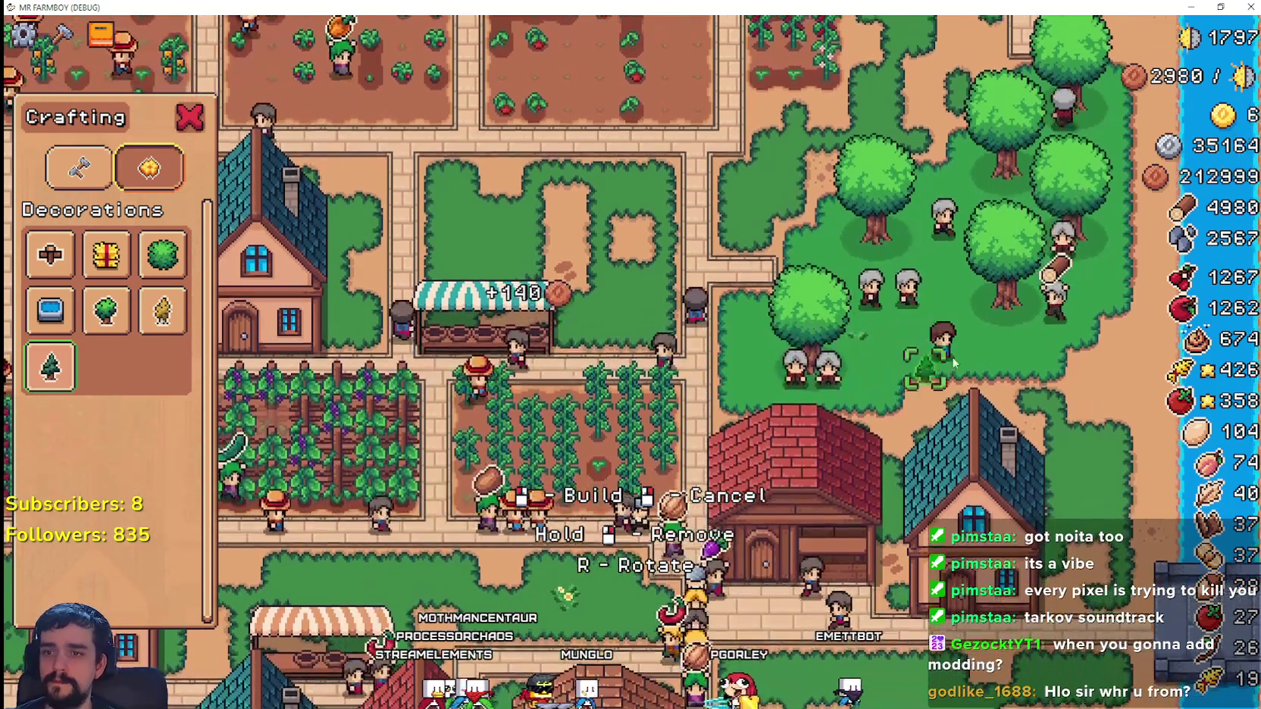
# - Swap the pine for the gift-box decoration and walk around the village checking its placement preview
pyautogui.rightClick(971, 386)
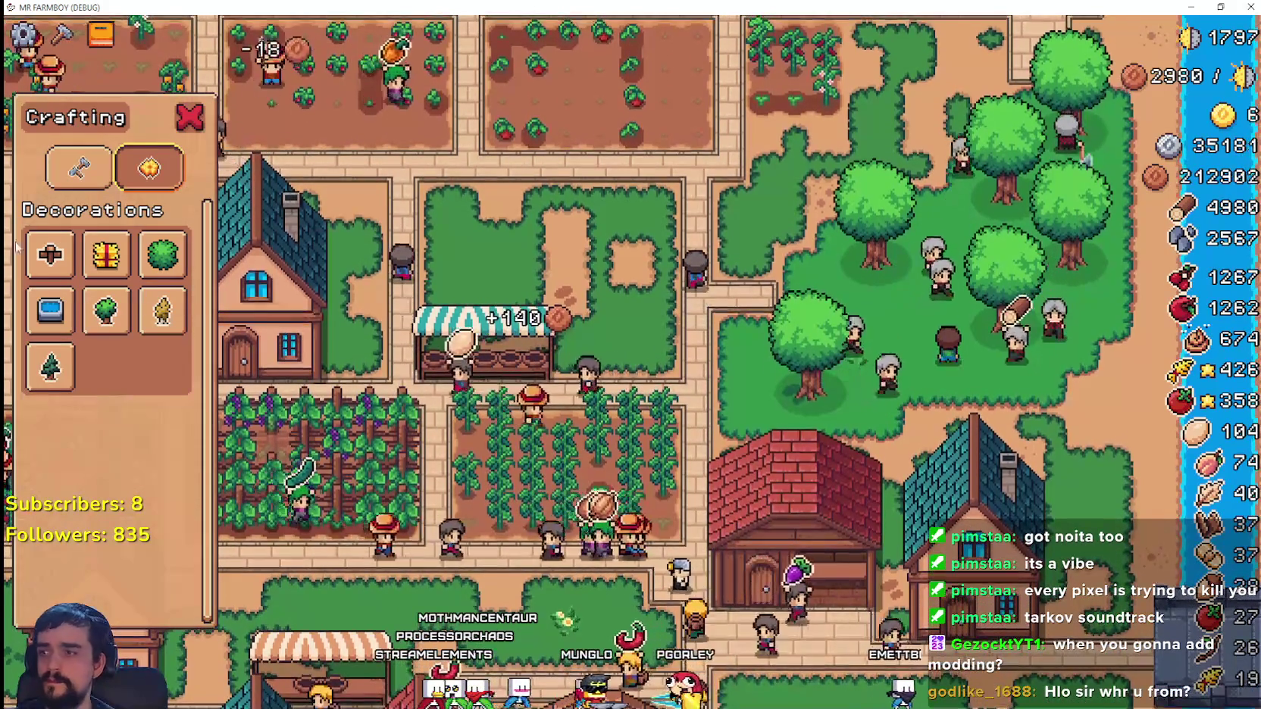
pyautogui.click(106, 254)
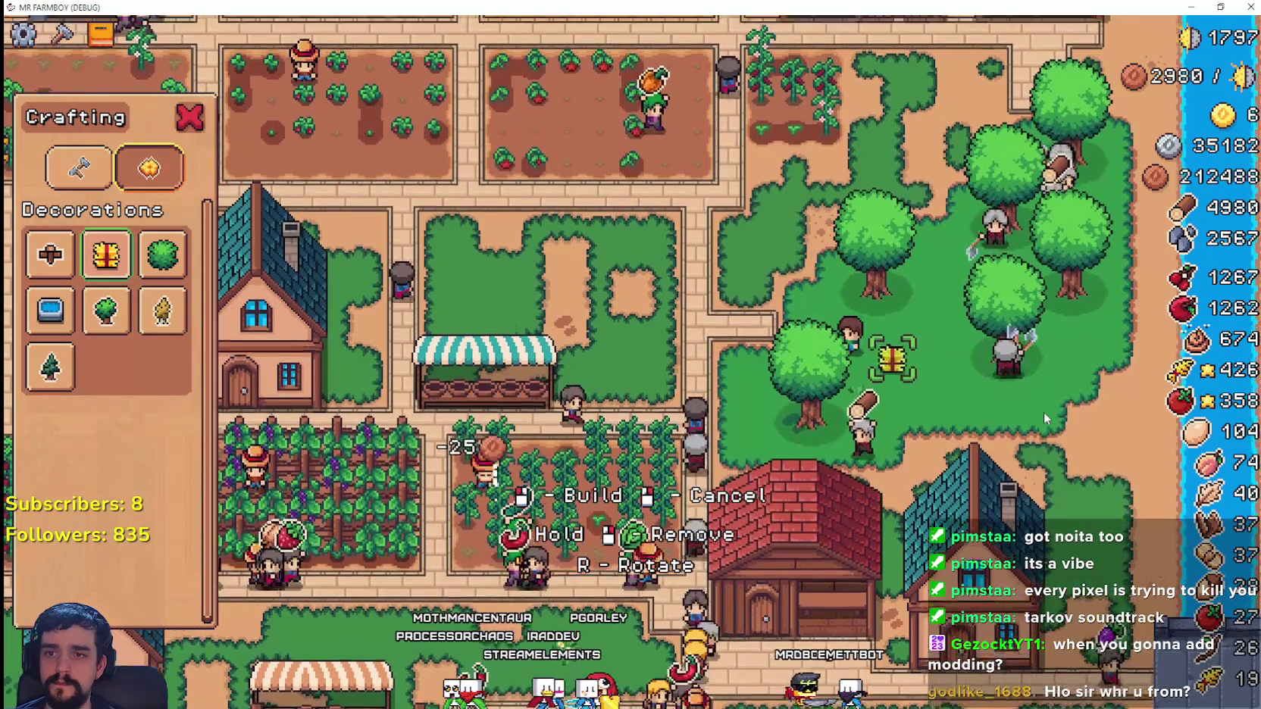
pyautogui.press('w')
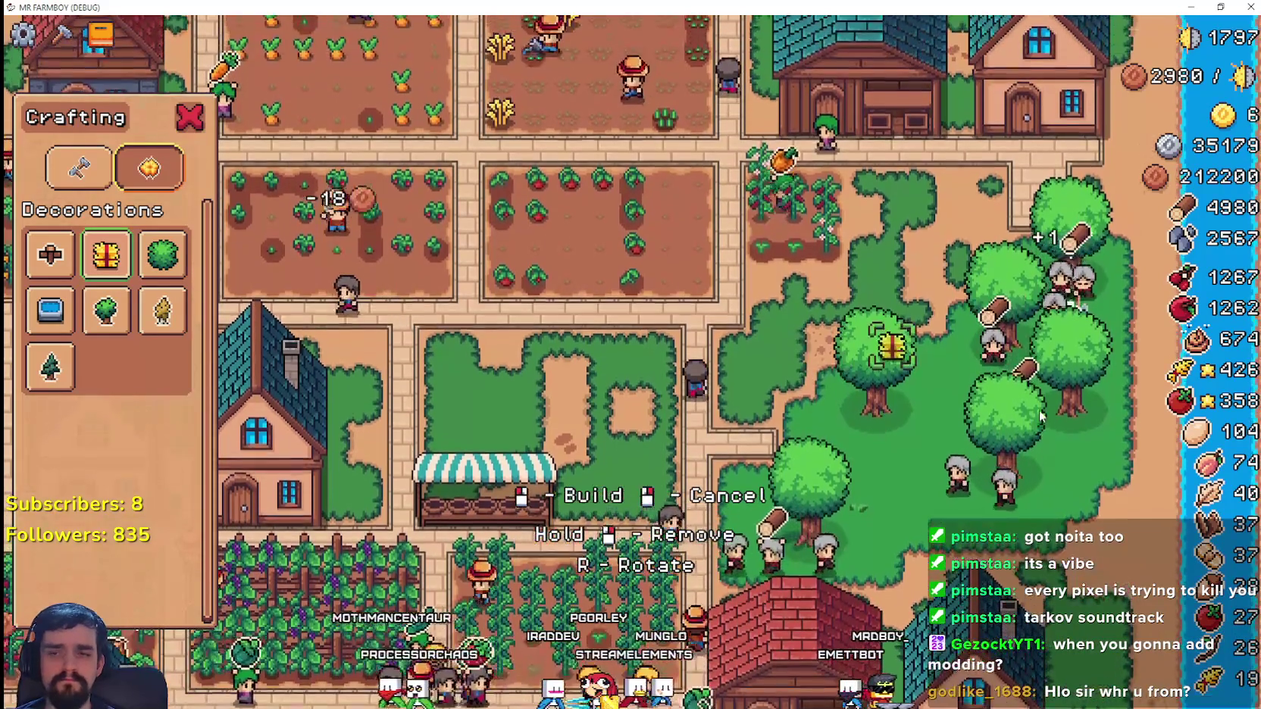
pyautogui.press('w')
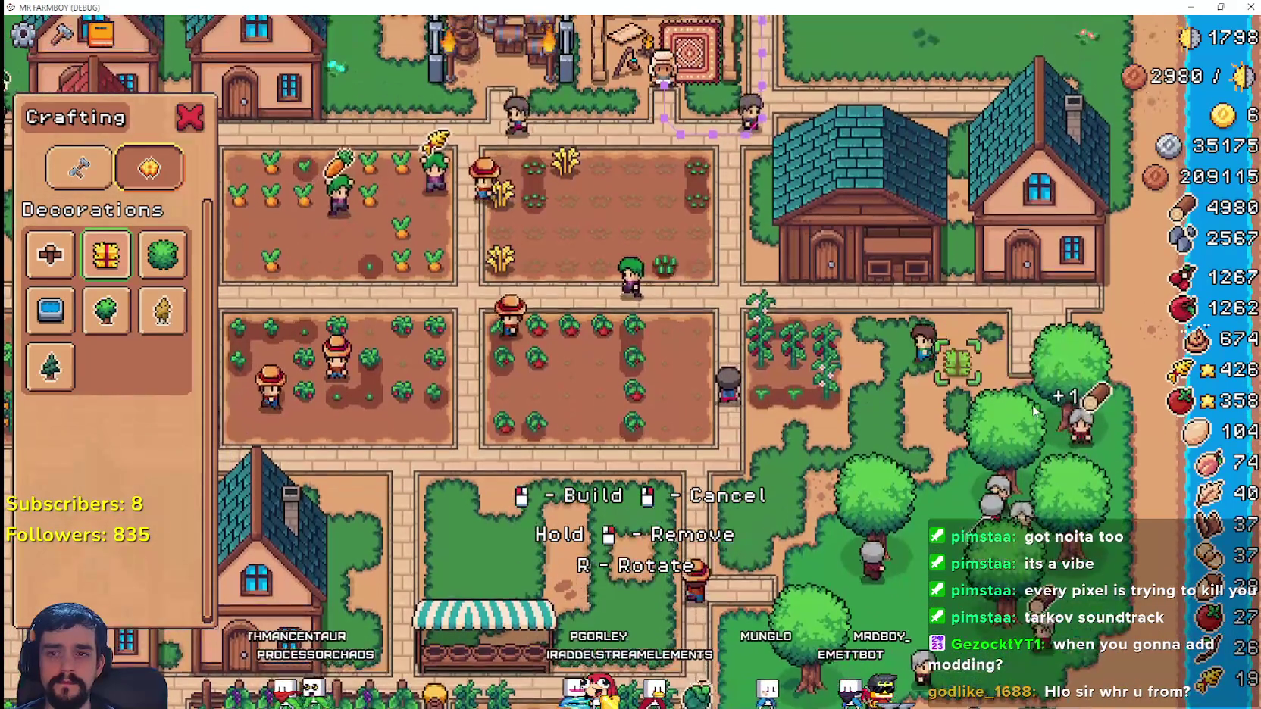
pyautogui.press('a')
pyautogui.press('a')
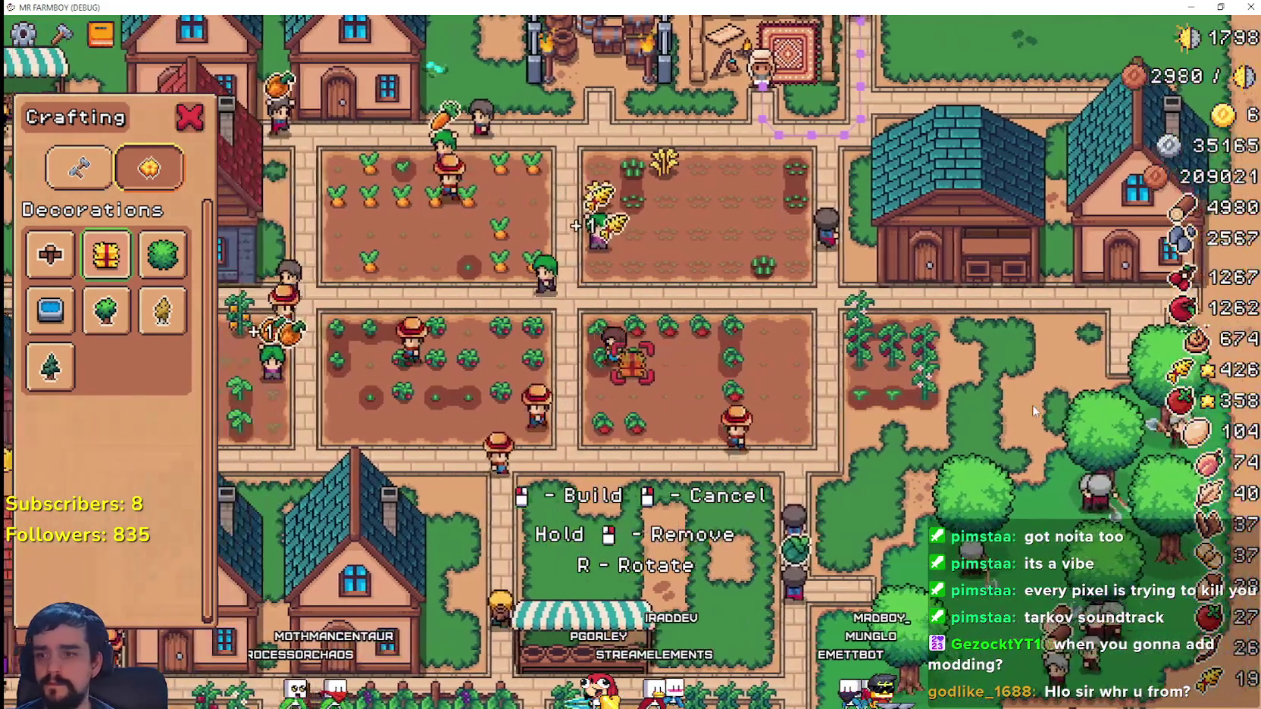
pyautogui.press('s')
pyautogui.press('d')
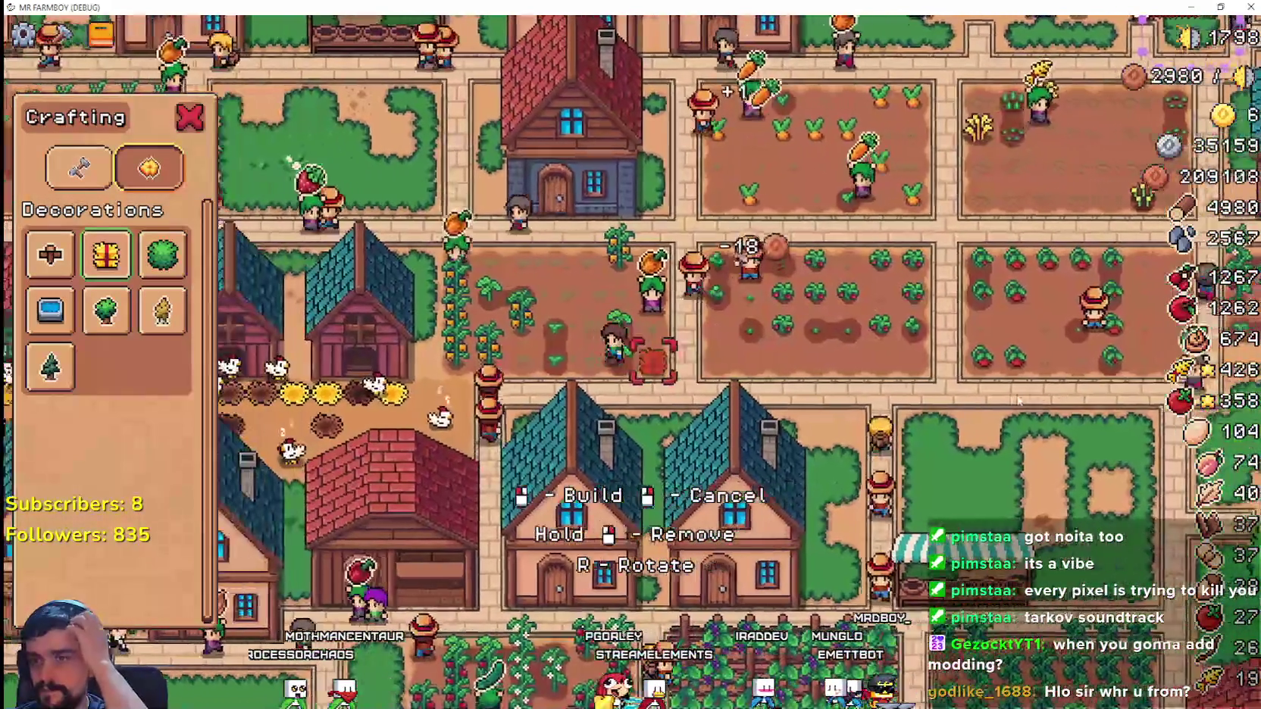
# - Walk down toward the lake testing gift-box placement, then return to the script
pyautogui.press('a')
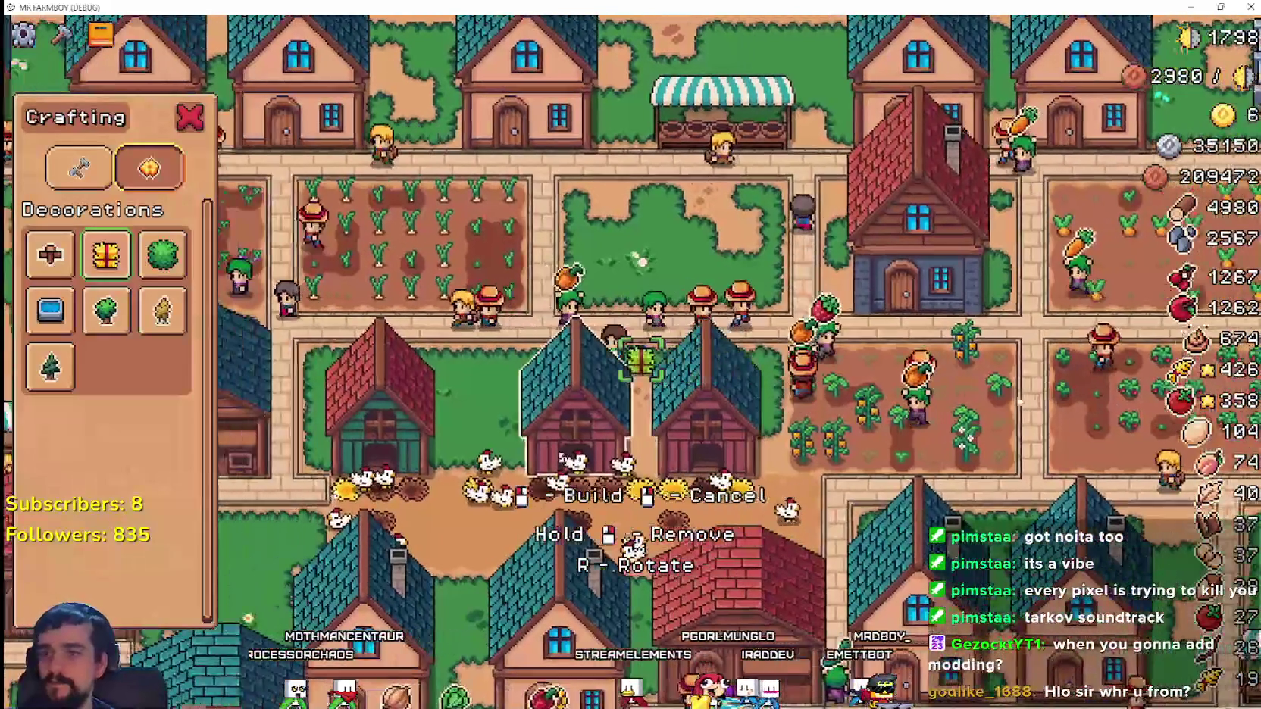
pyautogui.press('w')
pyautogui.press('a')
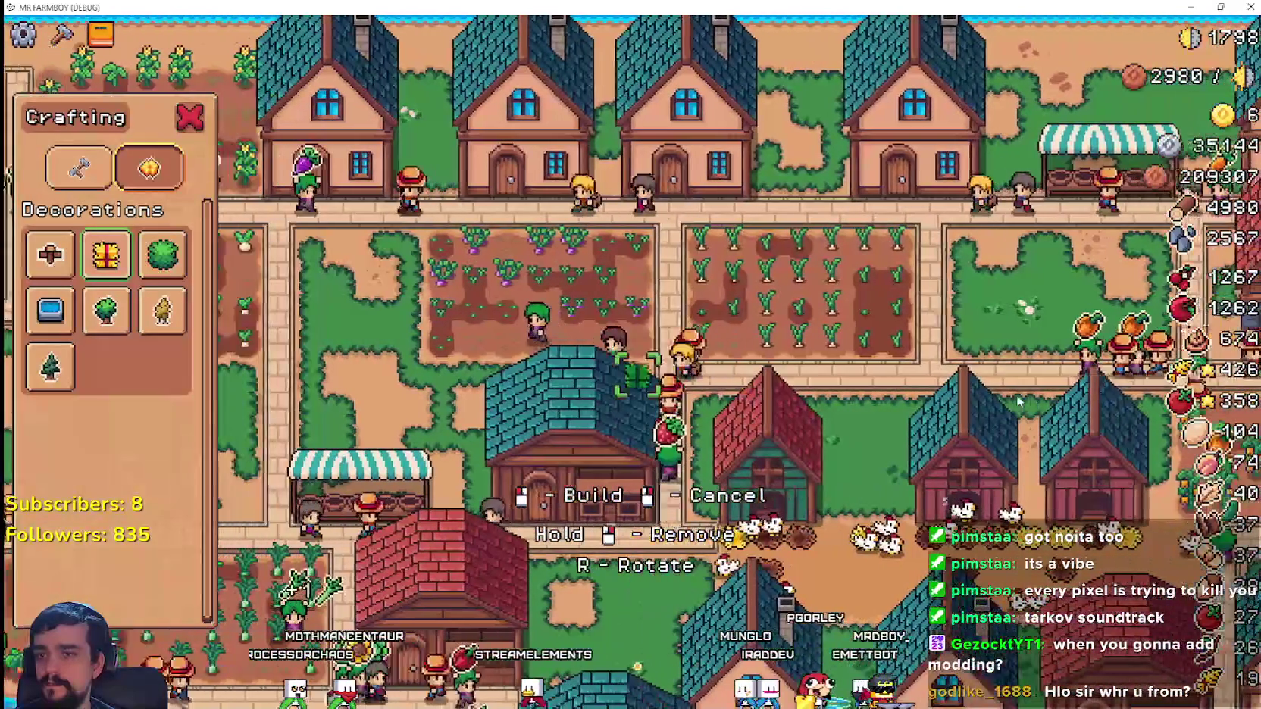
pyautogui.press('s')
pyautogui.press('s')
pyautogui.press('a')
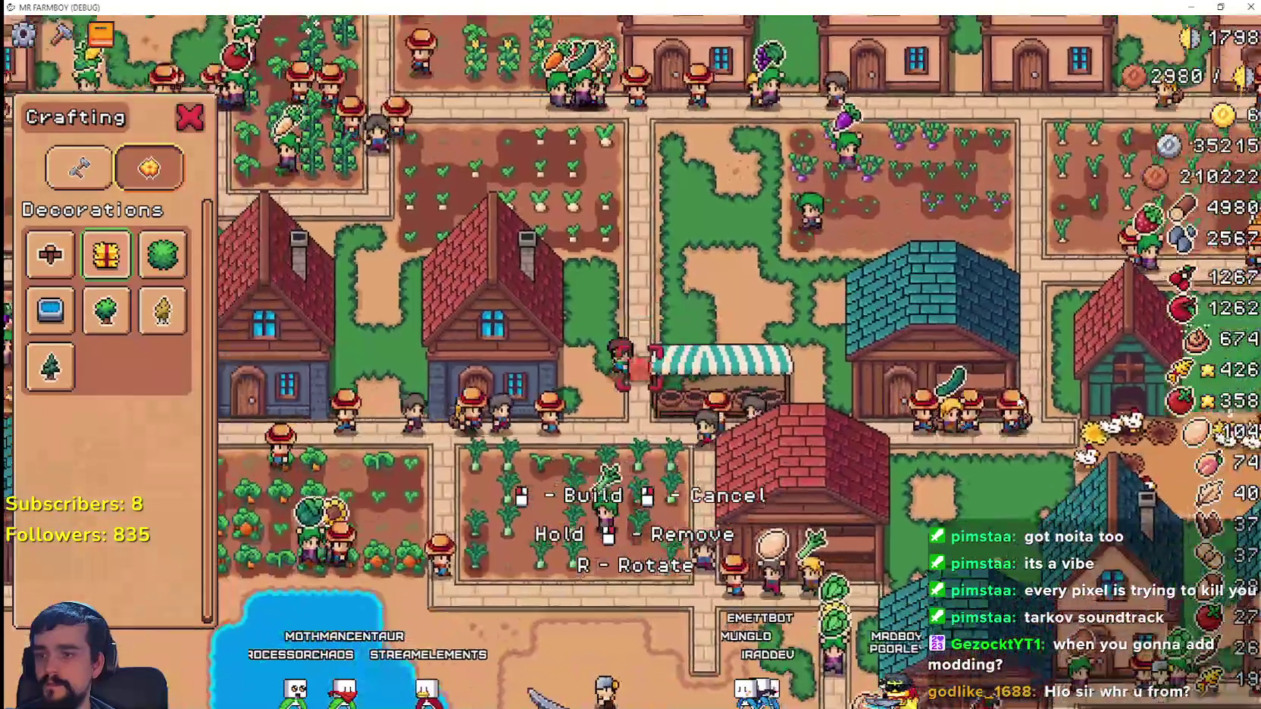
pyautogui.press('s')
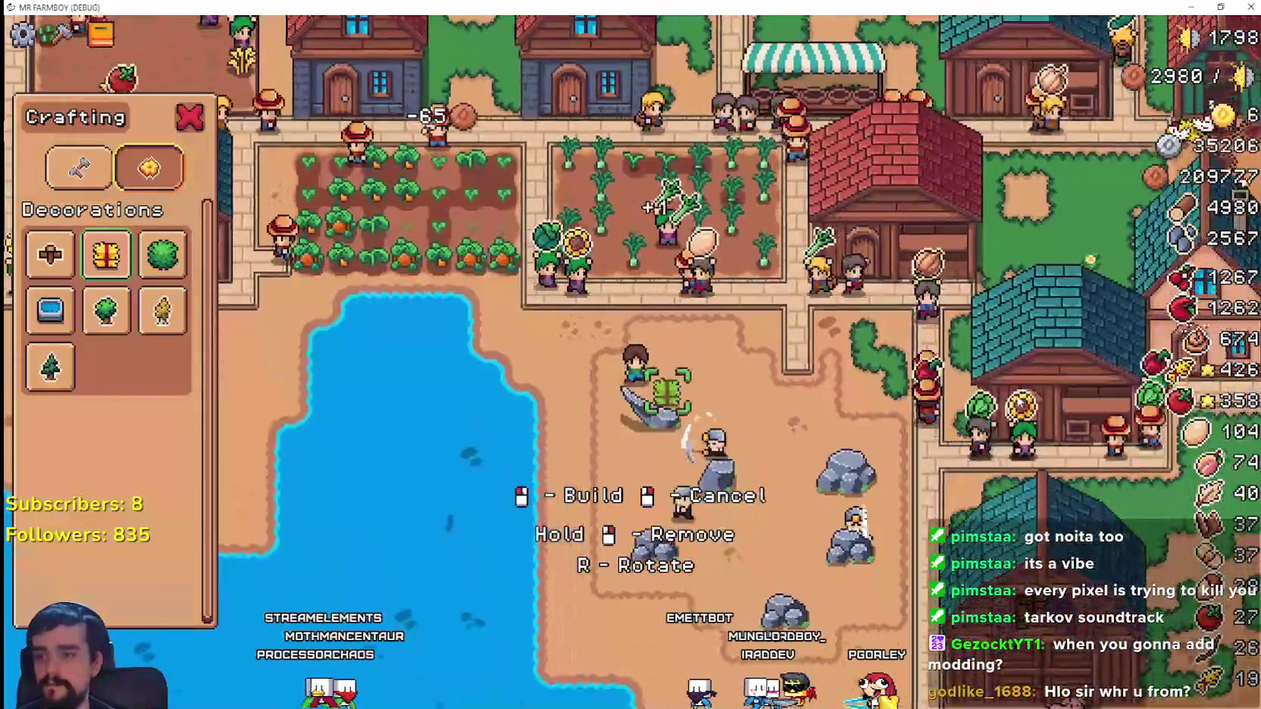
pyautogui.press('w')
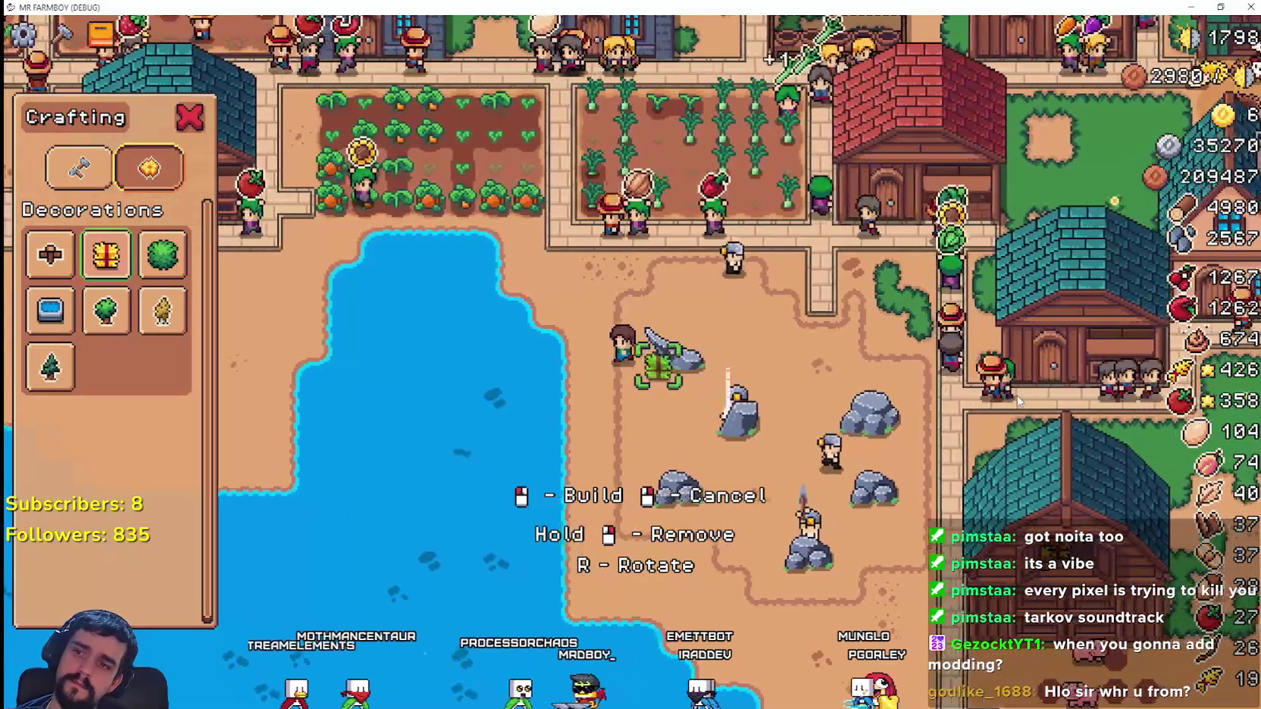
pyautogui.press('a')
pyautogui.press('d')
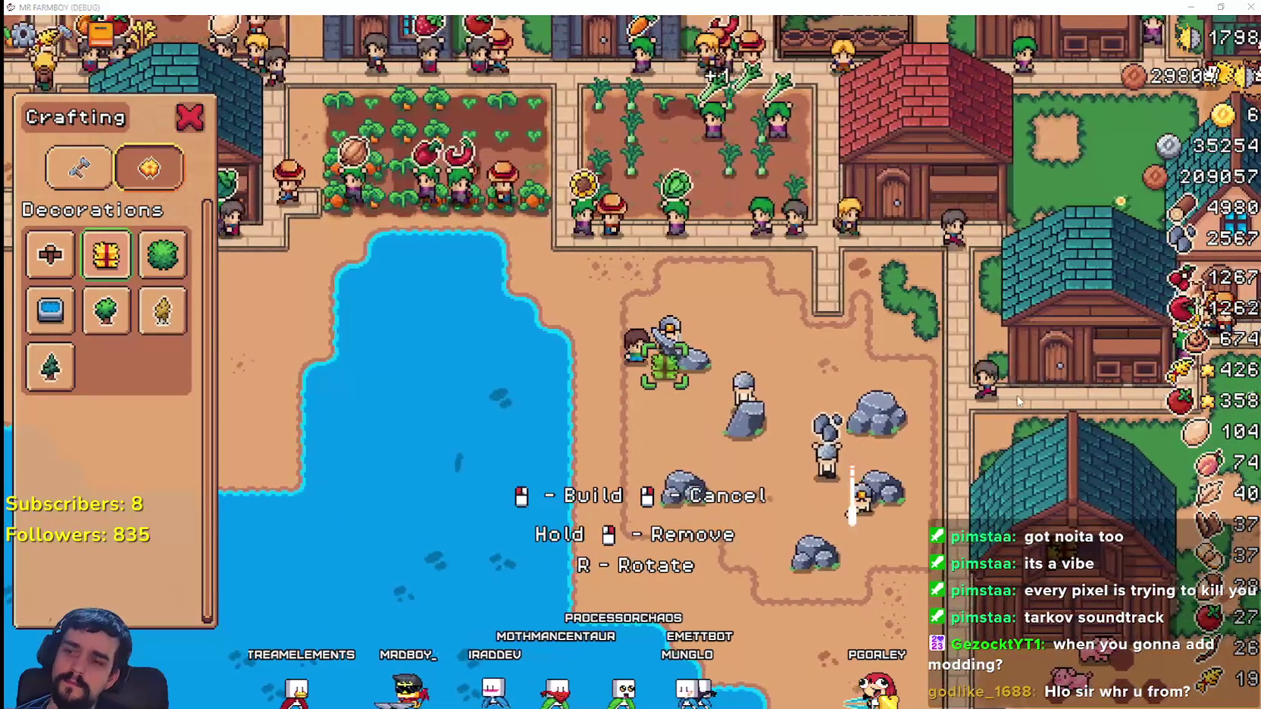
pyautogui.hotkey('alt', 'Tab')
# - Show the tile layer's stones and trees terrains and select the trees terrain's tiles
pyautogui.click(909, 432)
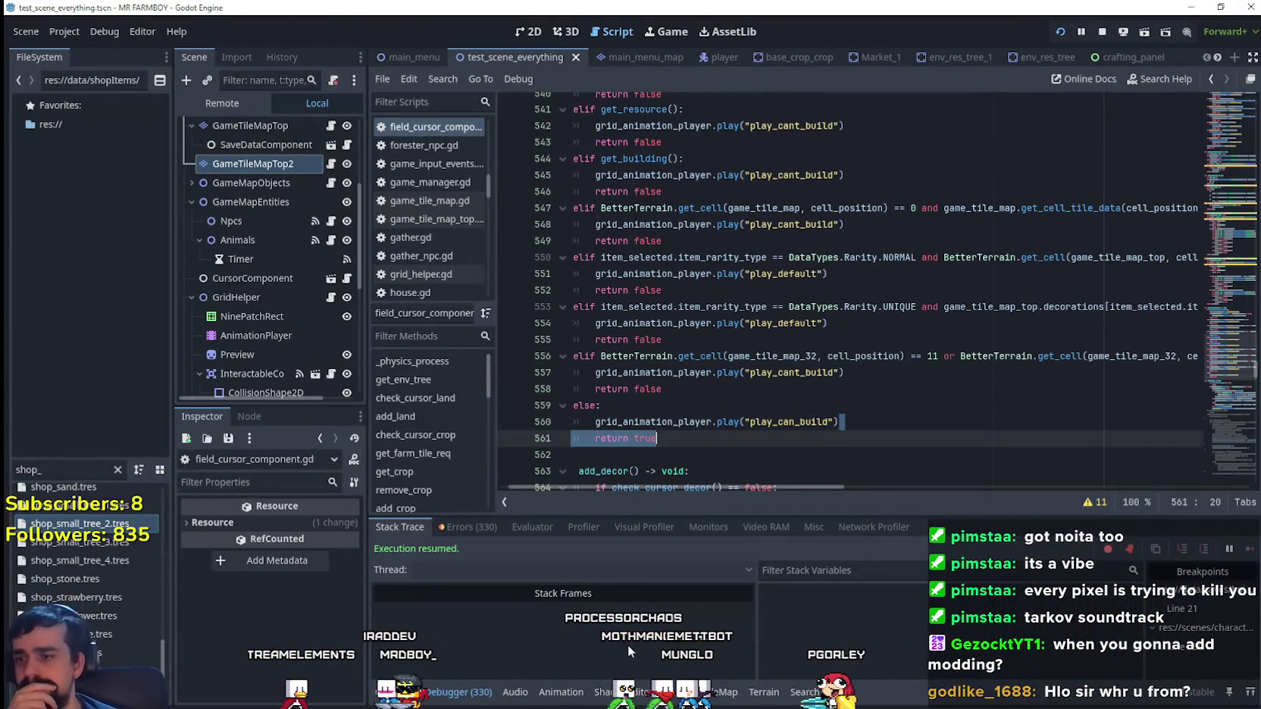
pyautogui.click(806, 345)
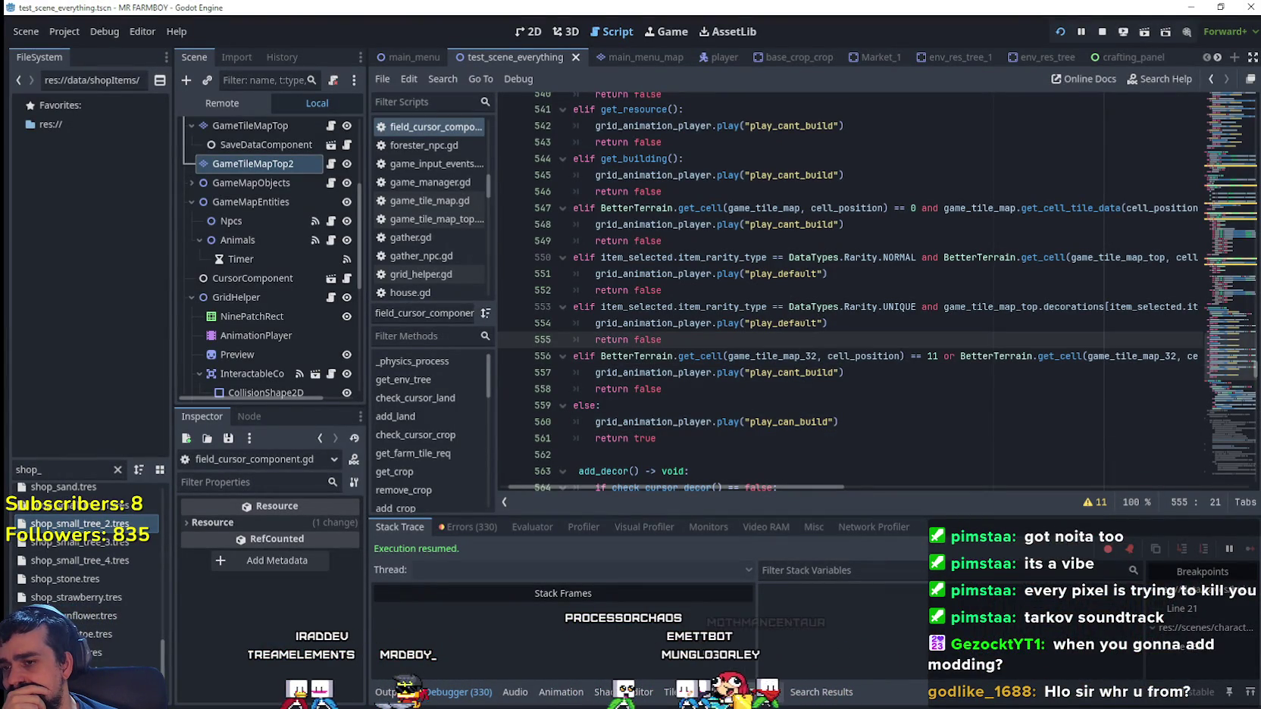
pyautogui.click(763, 693)
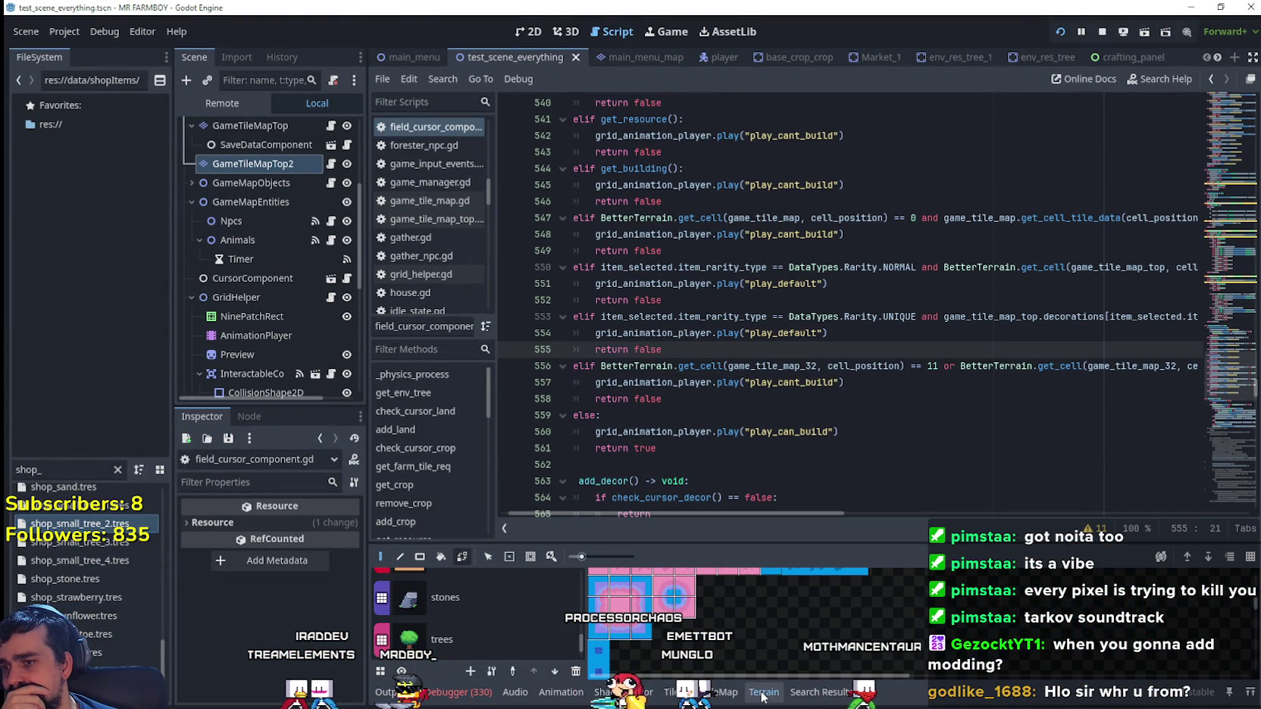
pyautogui.click(470, 606)
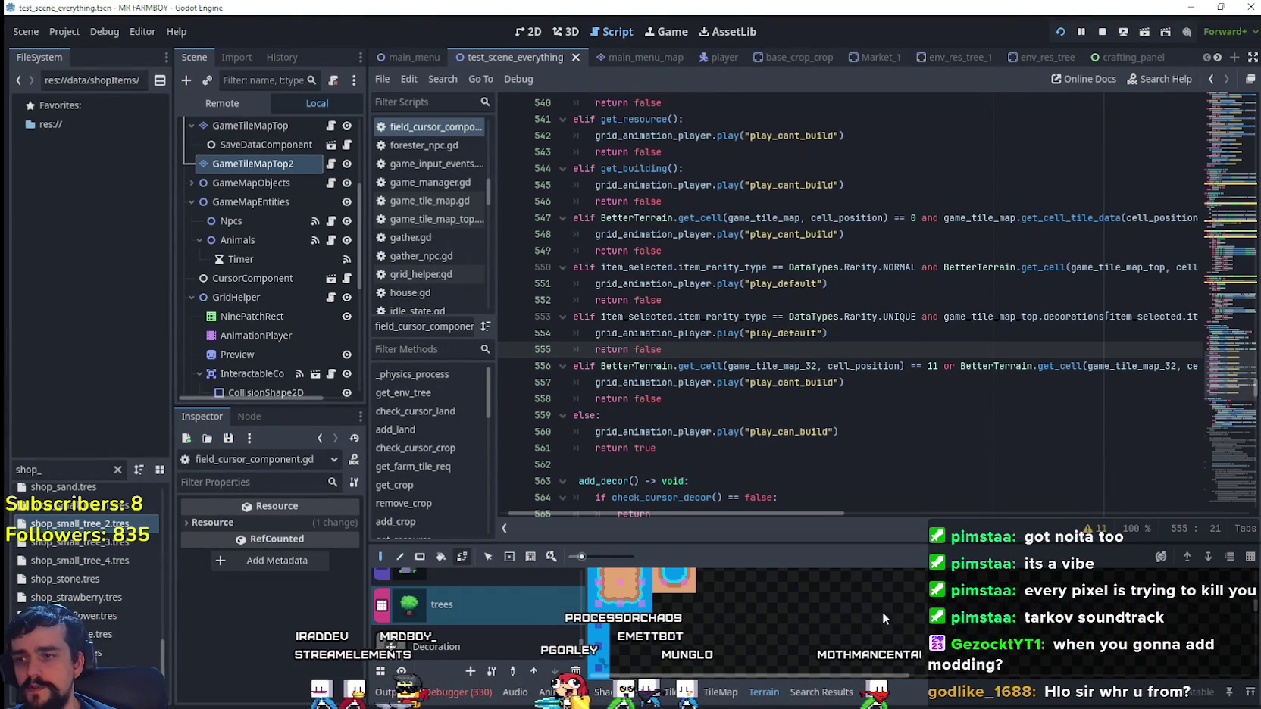
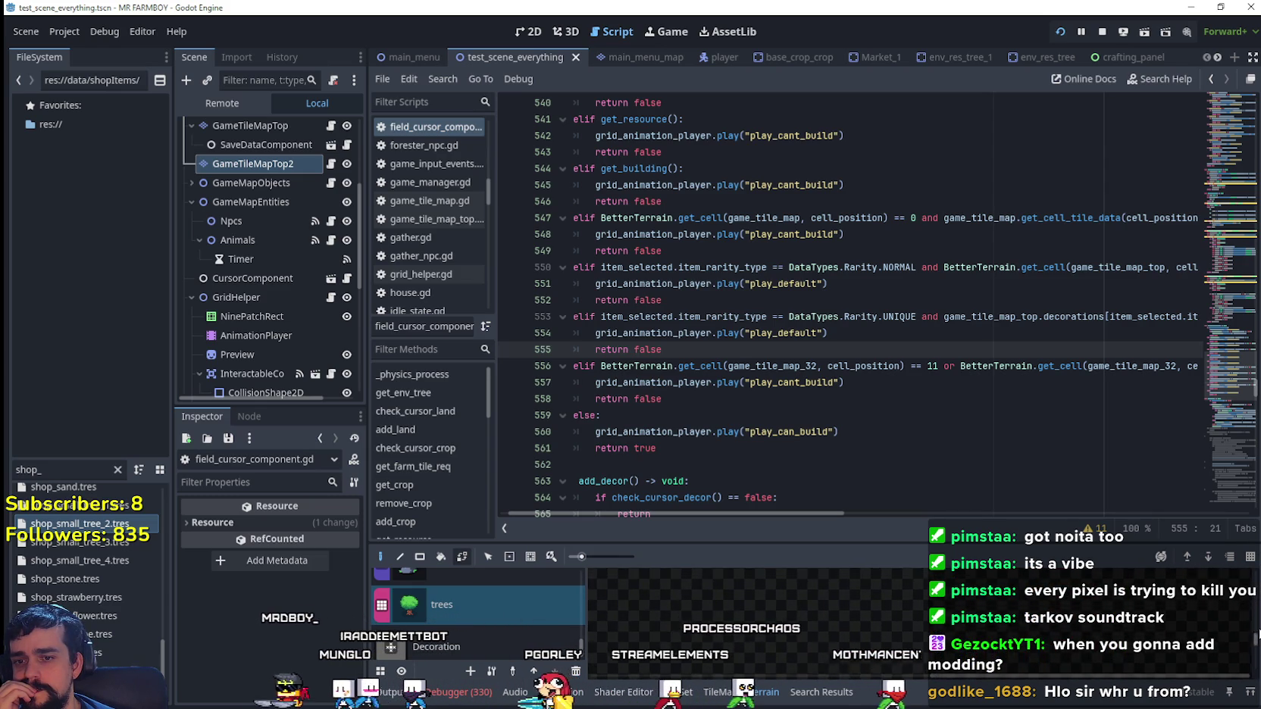
# - Review the check_cursor_land conditions at line 547 and show the TileMap panel with terrainSet tiles
pyautogui.scroll(3, 1256, 615)
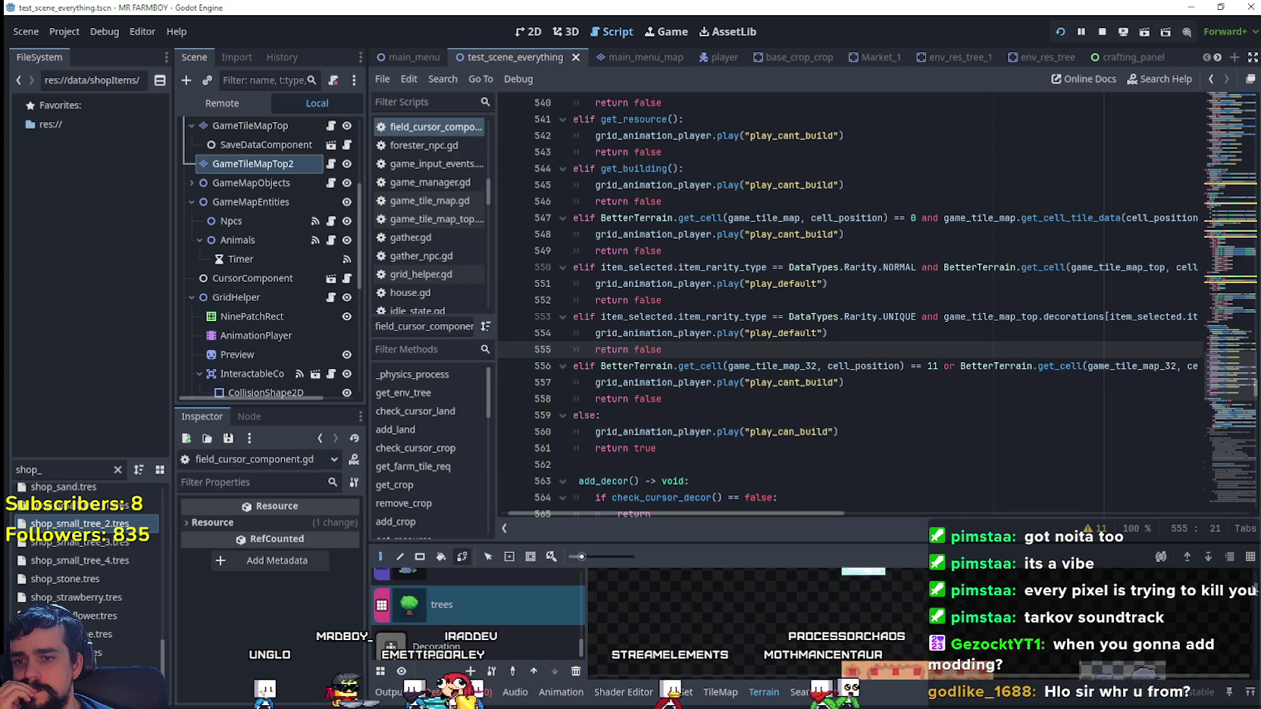
pyautogui.scroll(3, 1252, 606)
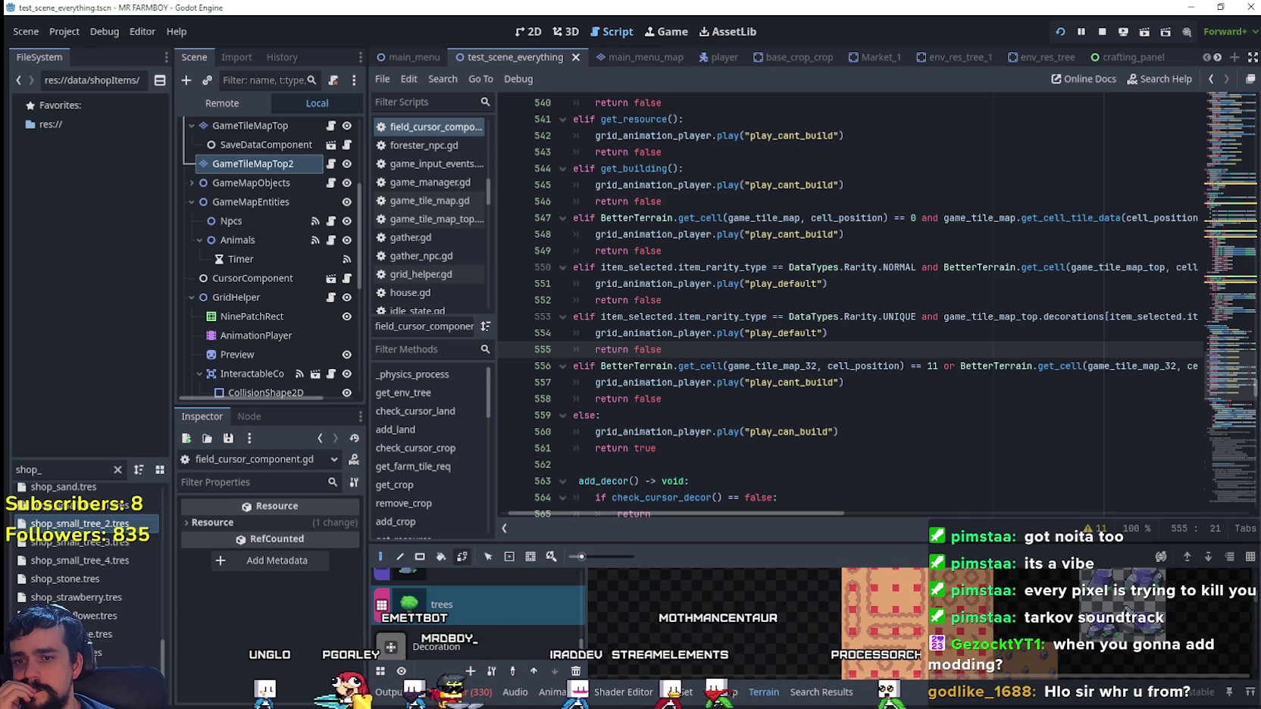
pyautogui.scroll(-3, 1076, 660)
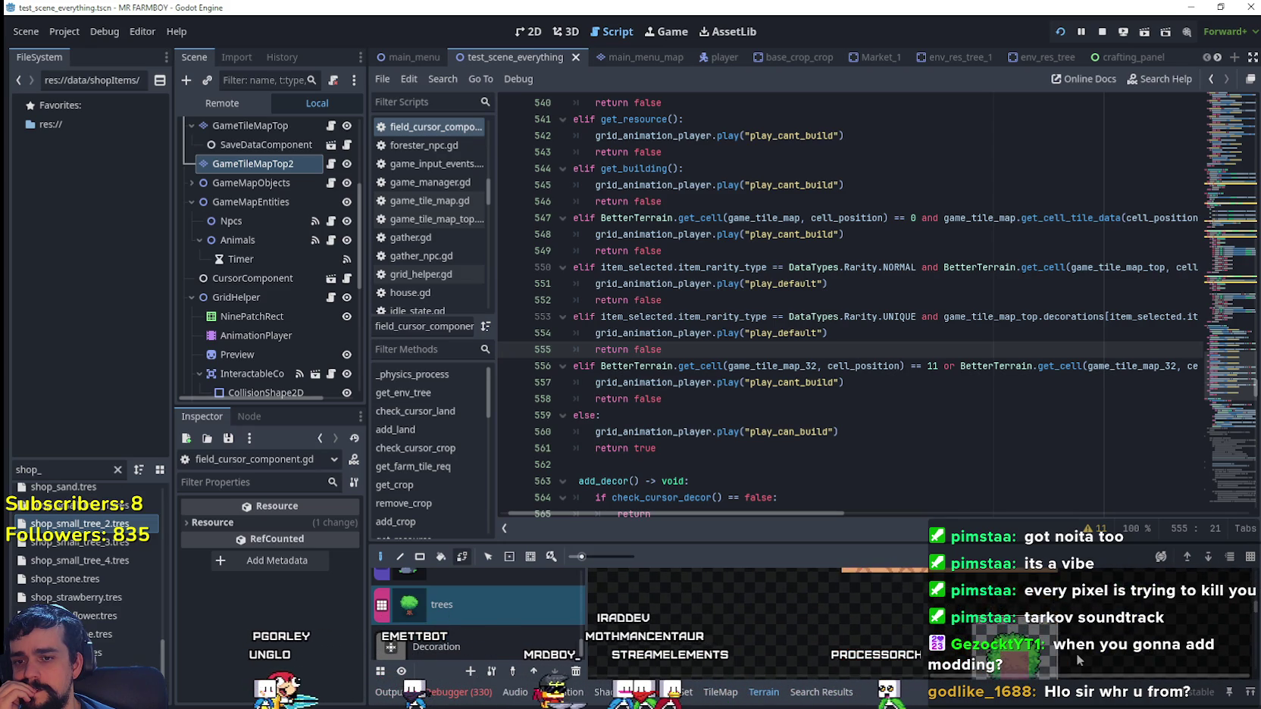
pyautogui.scroll(3, 1054, 652)
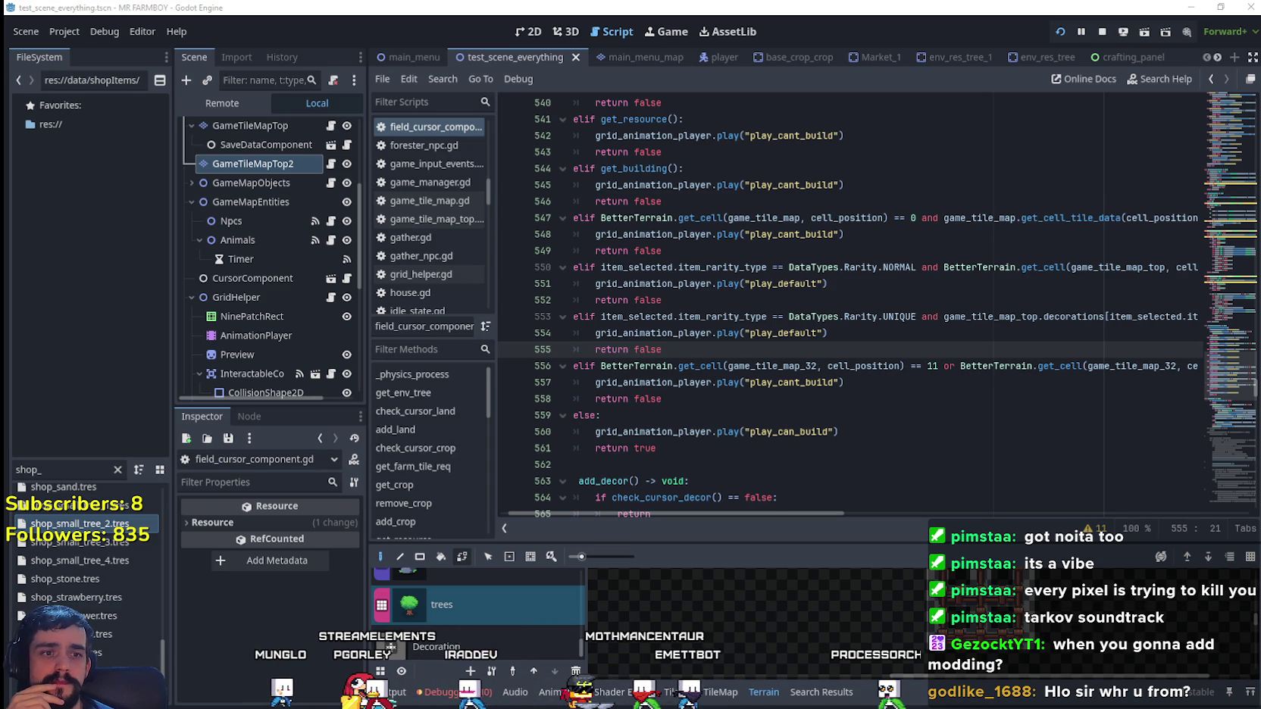
pyautogui.click(745, 217)
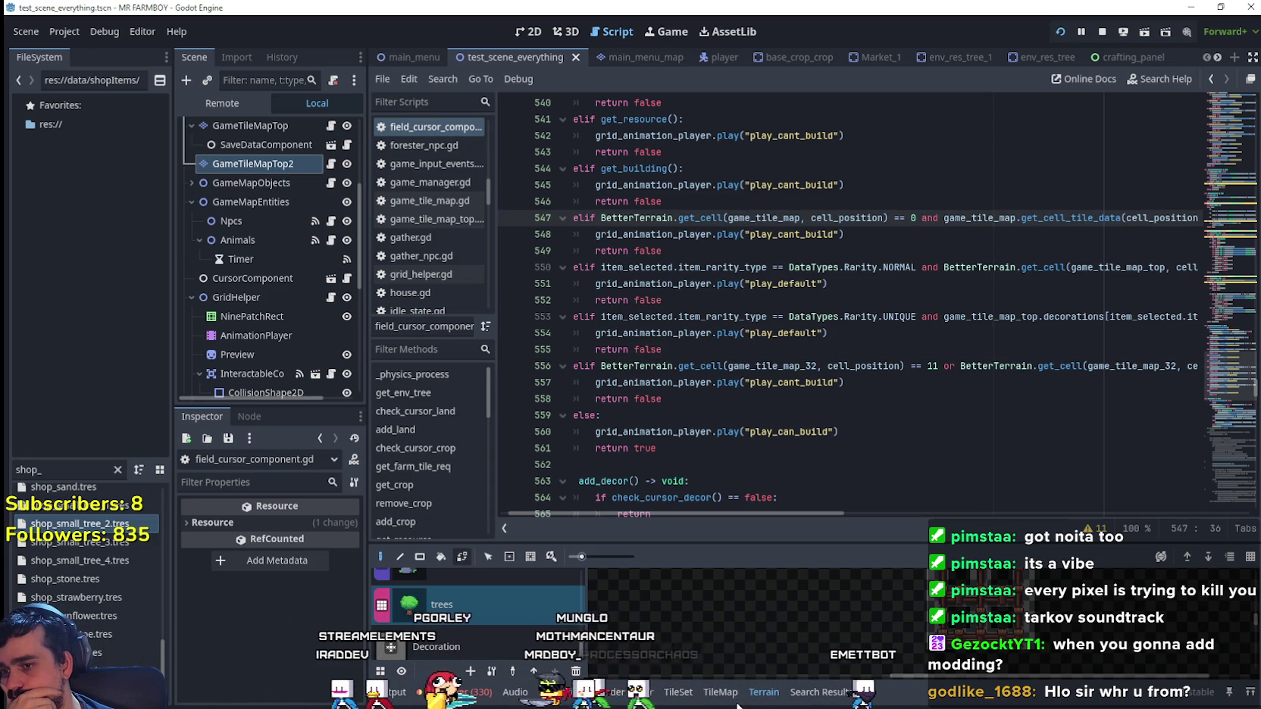
pyautogui.click(733, 697)
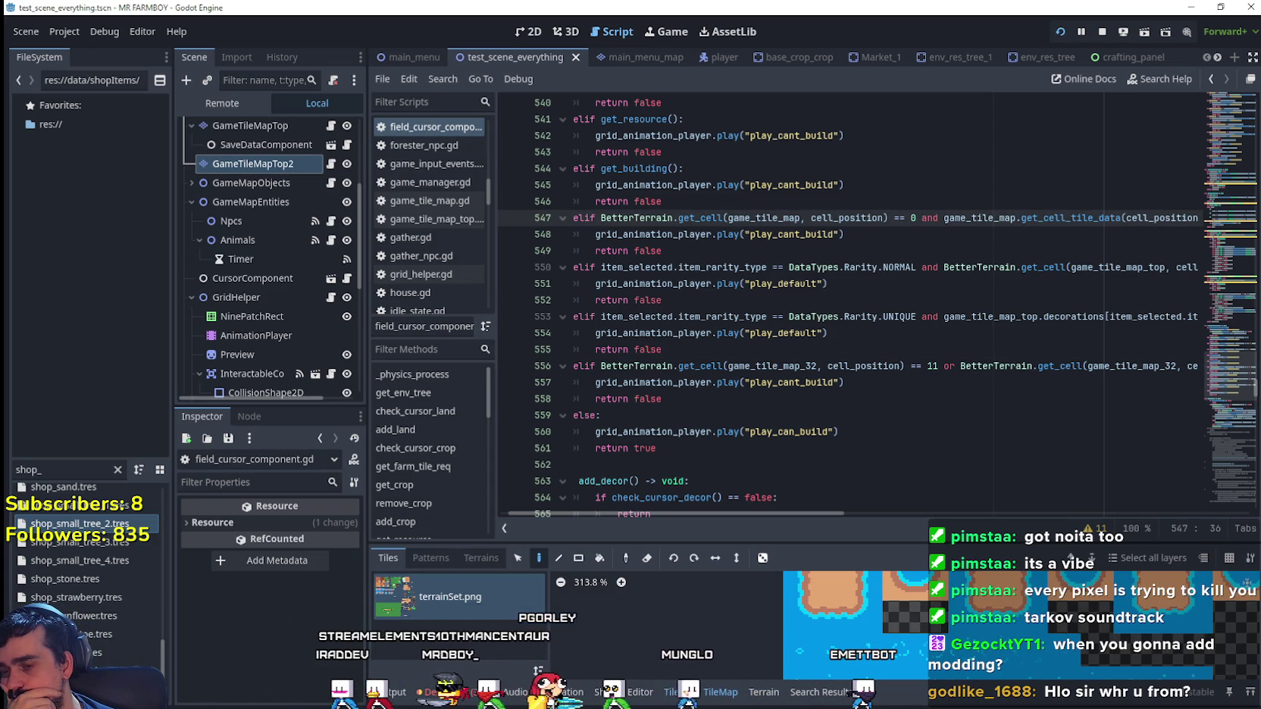
# - Inspect the terrainSet.png atlas grass tiles in an enlarged TileSet editor, then shrink it back to the code
pyautogui.click(678, 692)
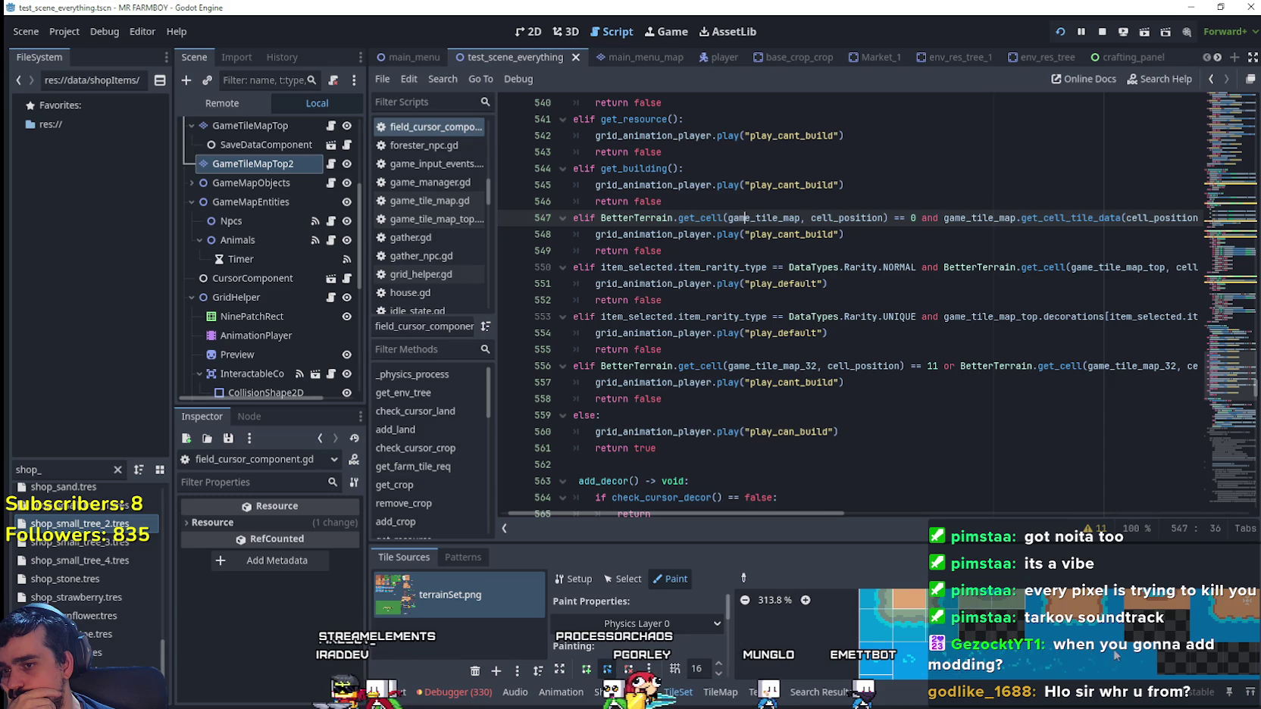
pyautogui.scroll(-2, 802, 673)
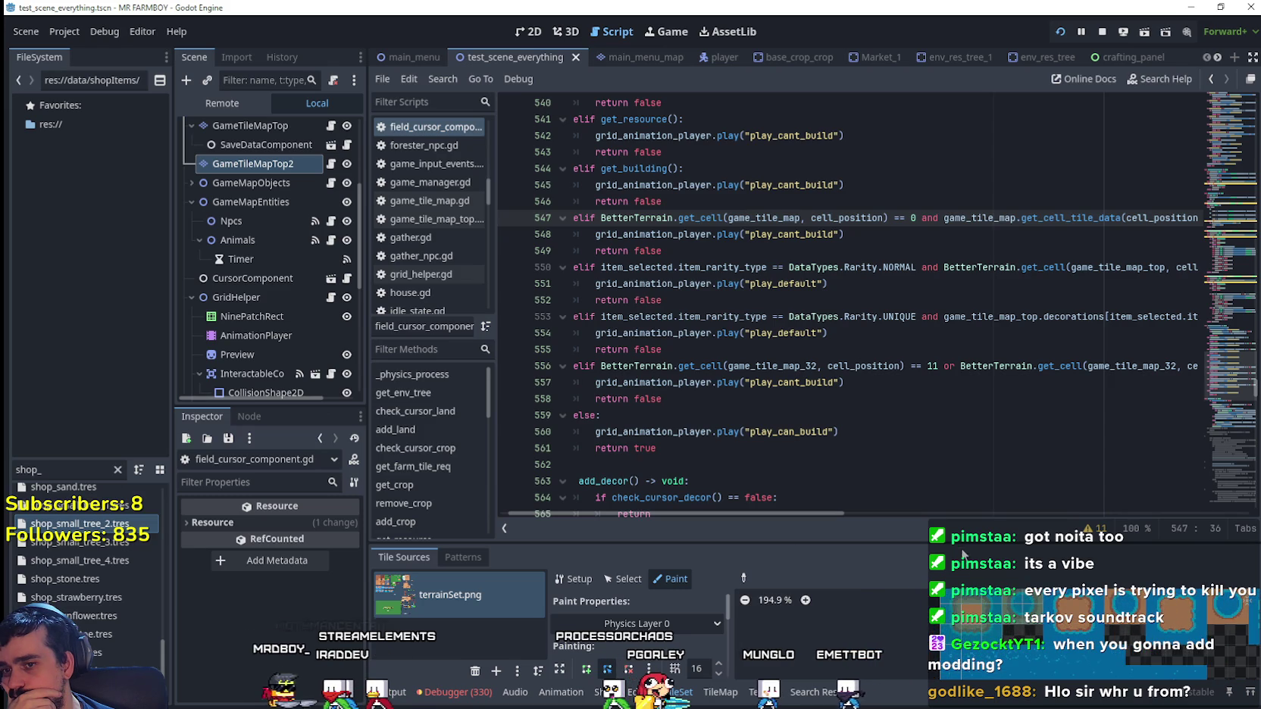
pyautogui.moveTo(893, 543); pyautogui.dragTo(893, 165)
pyautogui.scroll(-4, 1064, 446)
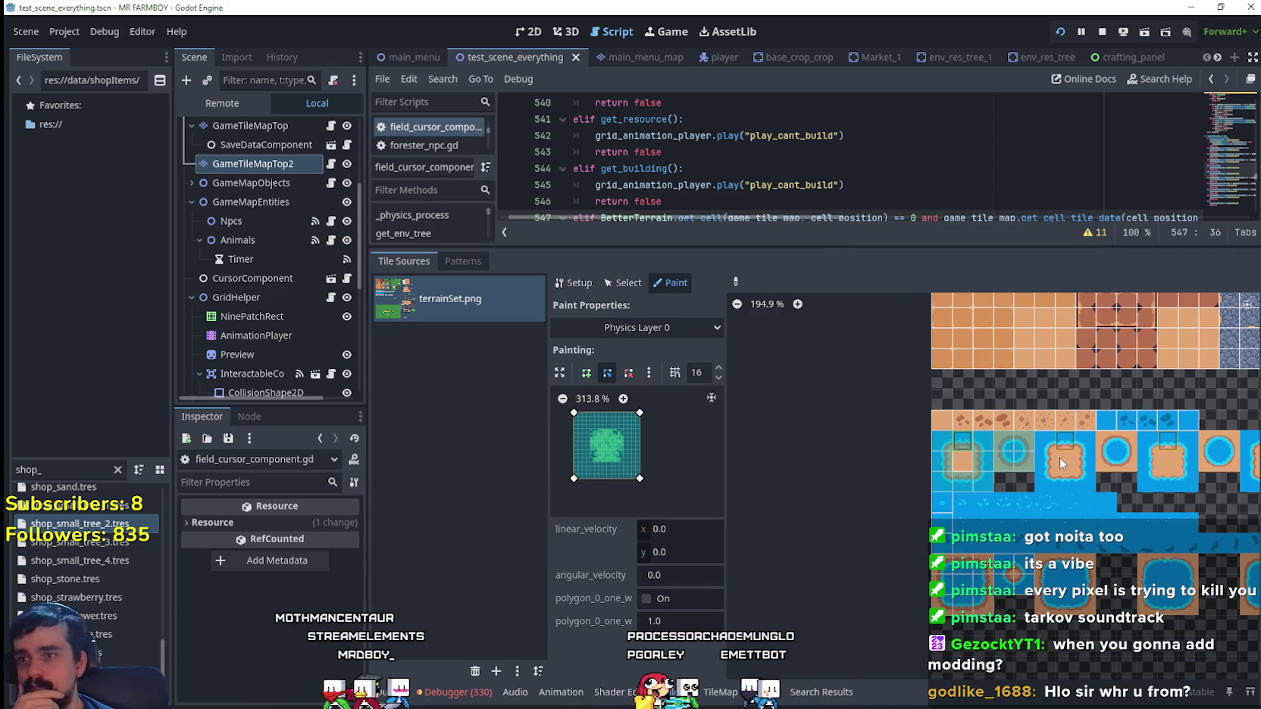
pyautogui.scroll(-1, 1192, 416)
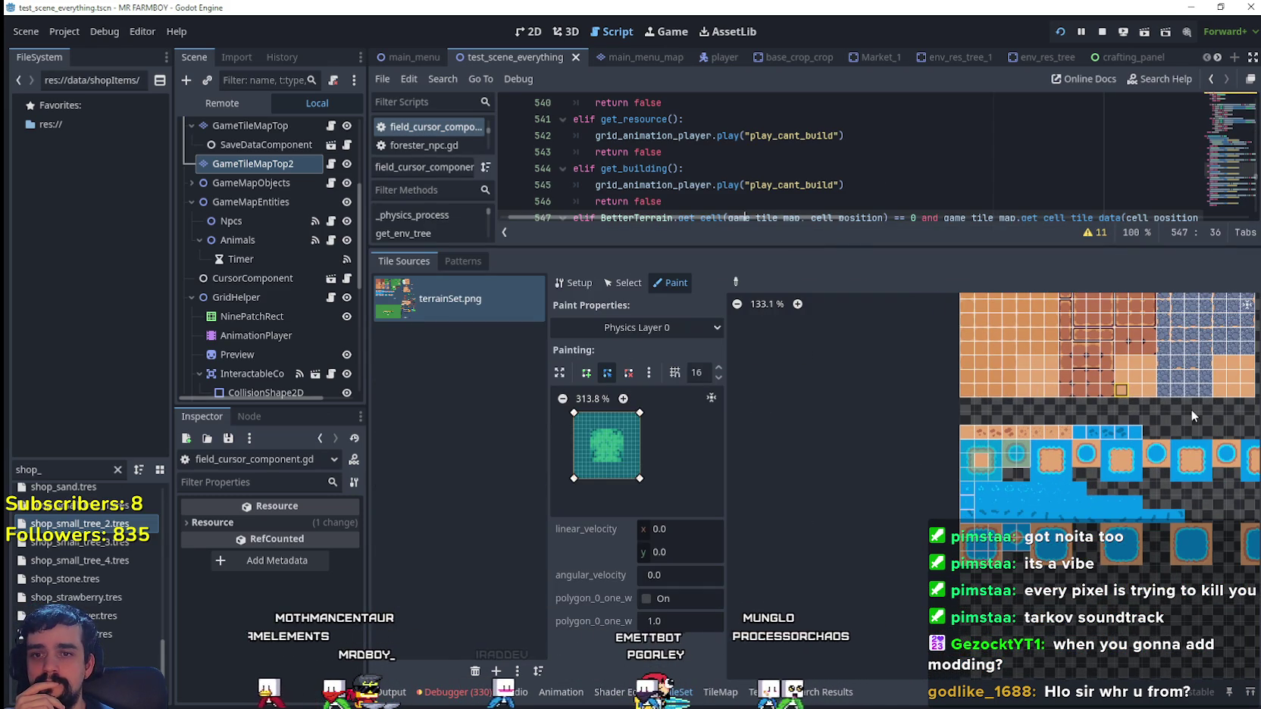
pyautogui.moveTo(1135, 419); pyautogui.dragTo(880, 407)
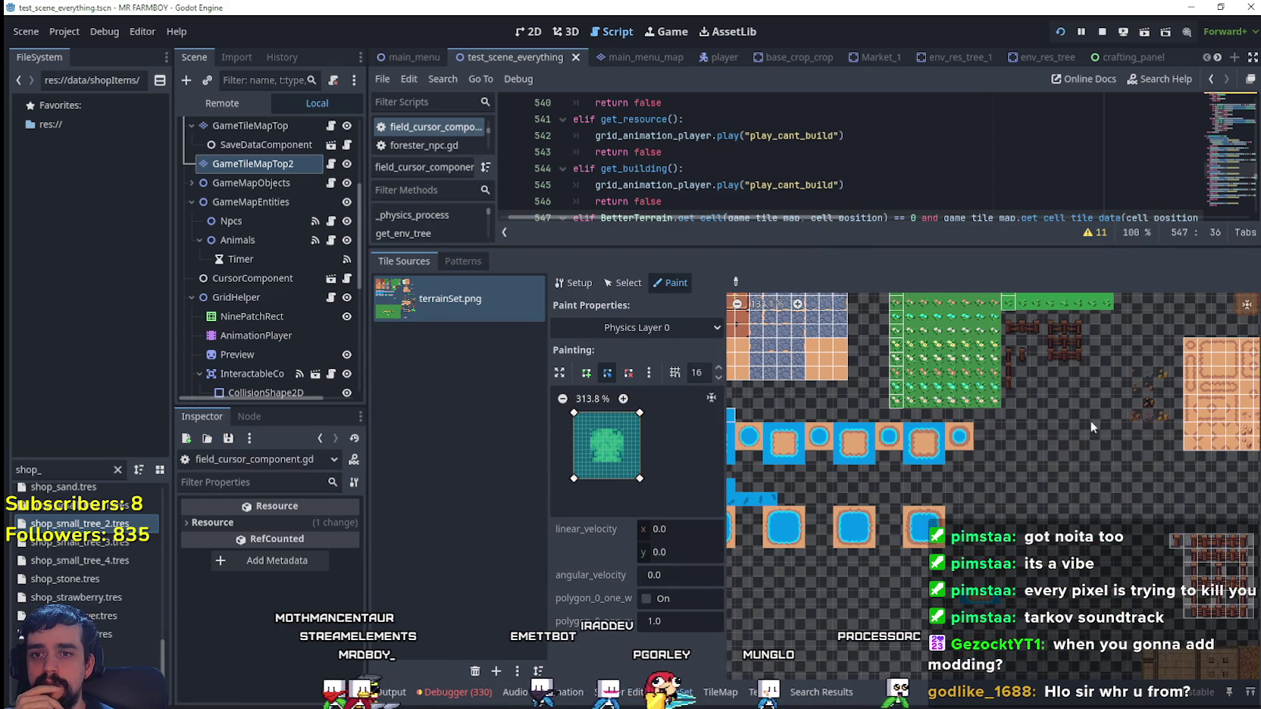
pyautogui.moveTo(1091, 421)
pyautogui.mouseDown()
pyautogui.moveTo(926, 469)
pyautogui.moveTo(656, 502)
pyautogui.mouseUp()
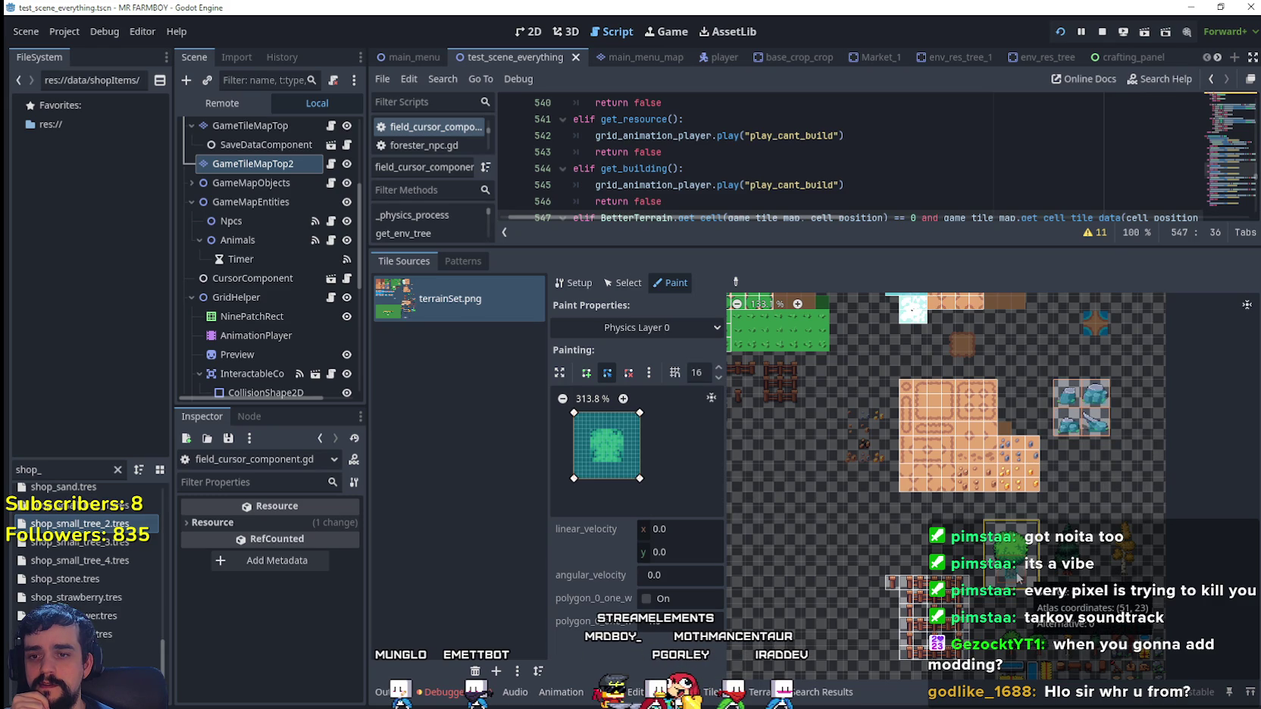
pyautogui.moveTo(975, 252); pyautogui.dragTo(974, 547)
pyautogui.click(759, 420)
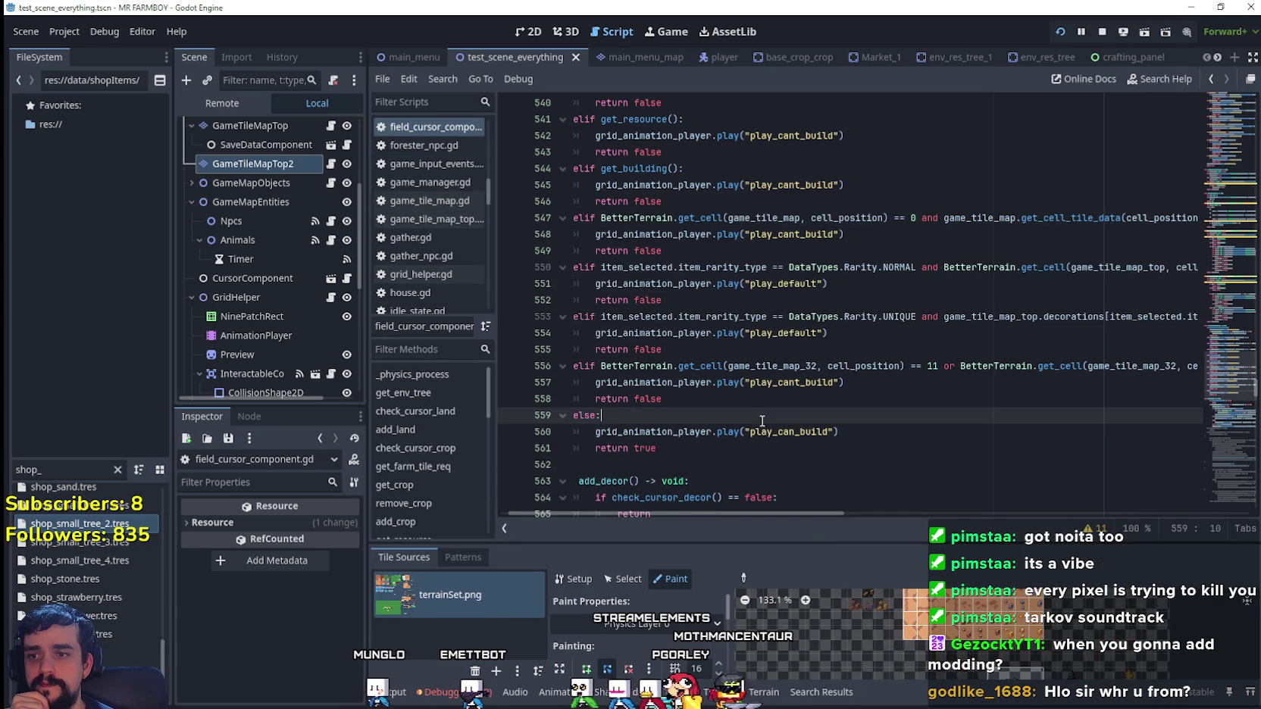
# - Jump to the get_env_tree definition to check its false return for GameTileMapTop32 targets
pyautogui.click(1227, 353)
pyautogui.moveTo(1227, 353); pyautogui.dragTo(1245, 115)
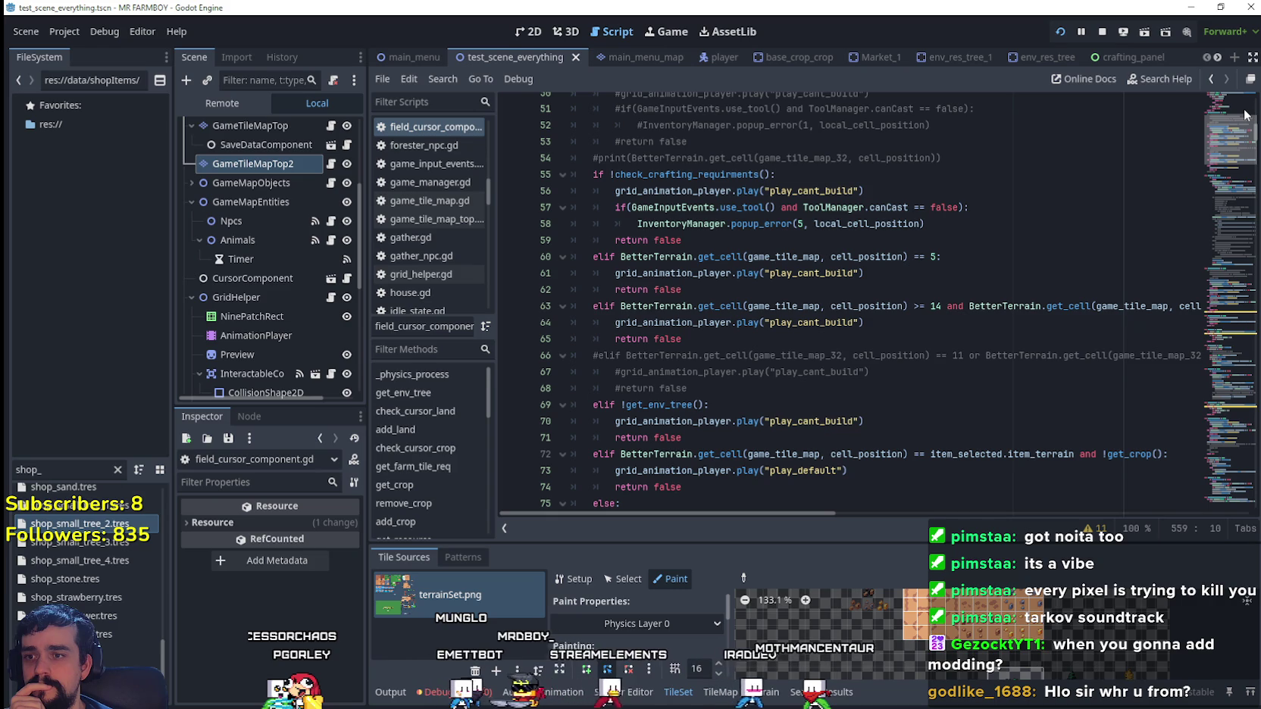
pyautogui.scroll(-1, 723, 373)
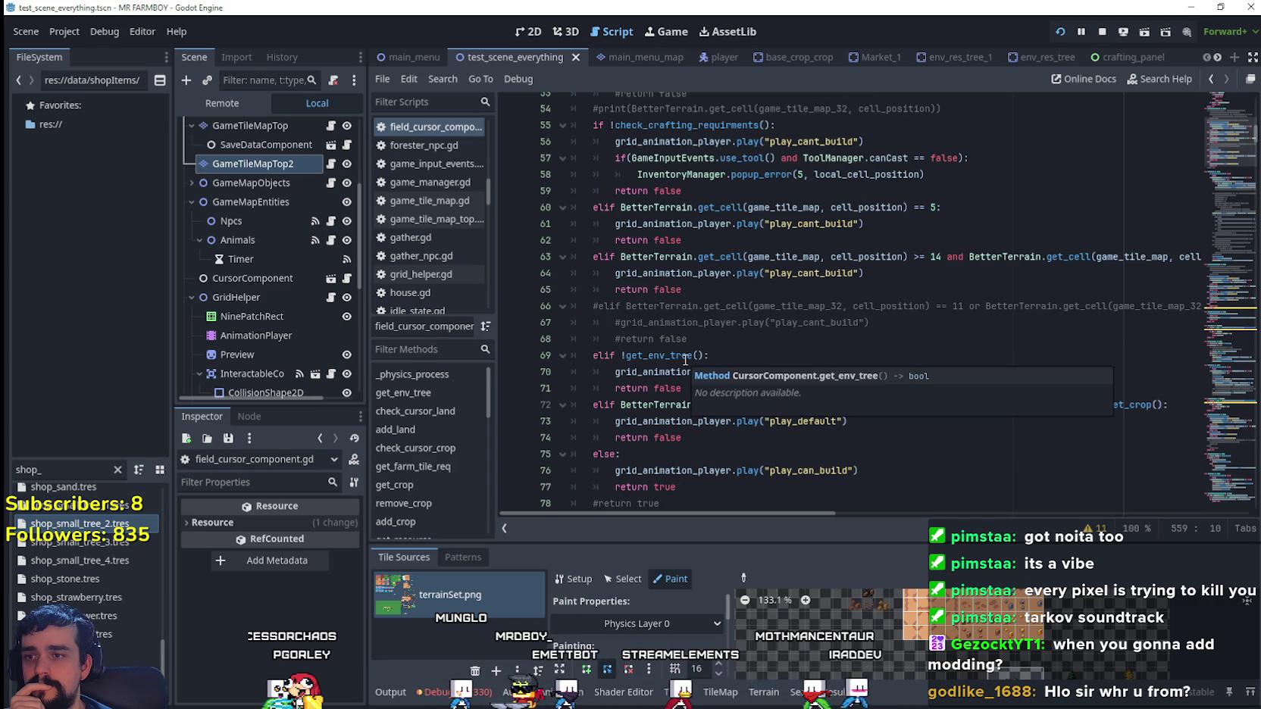
pyautogui.rightClick(685, 361)
pyautogui.click(718, 627)
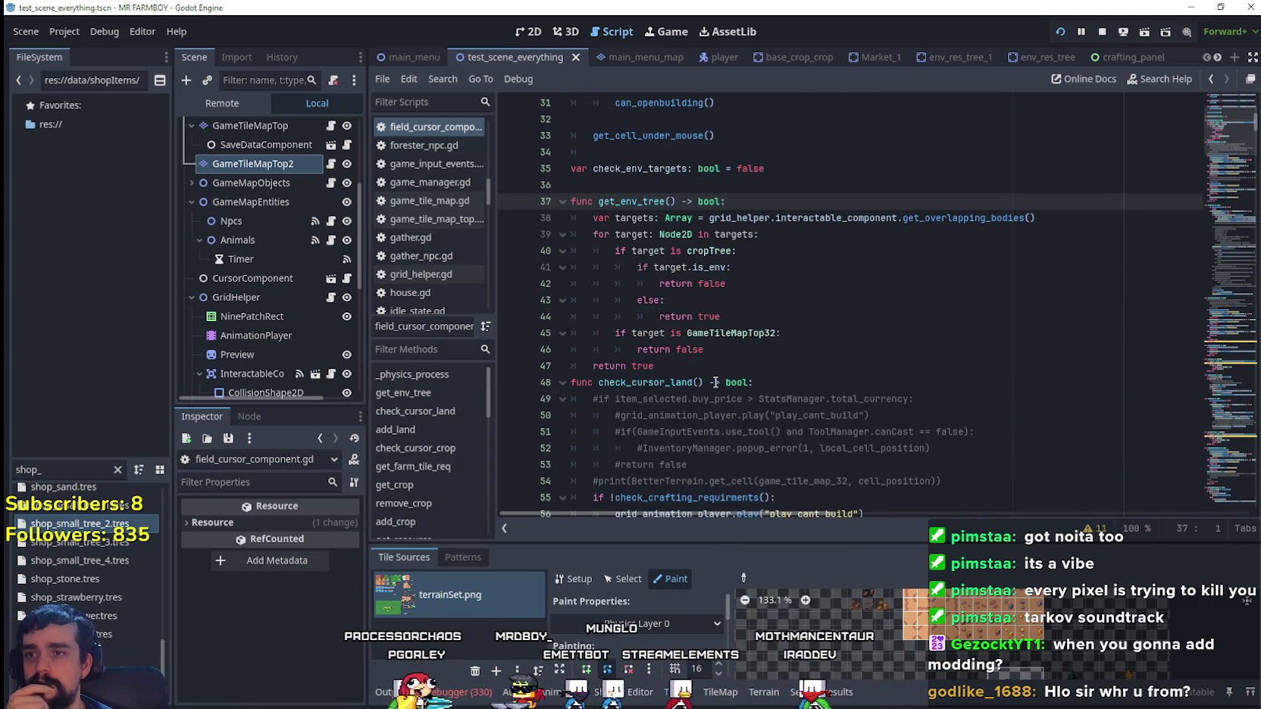
pyautogui.doubleClick(685, 349)
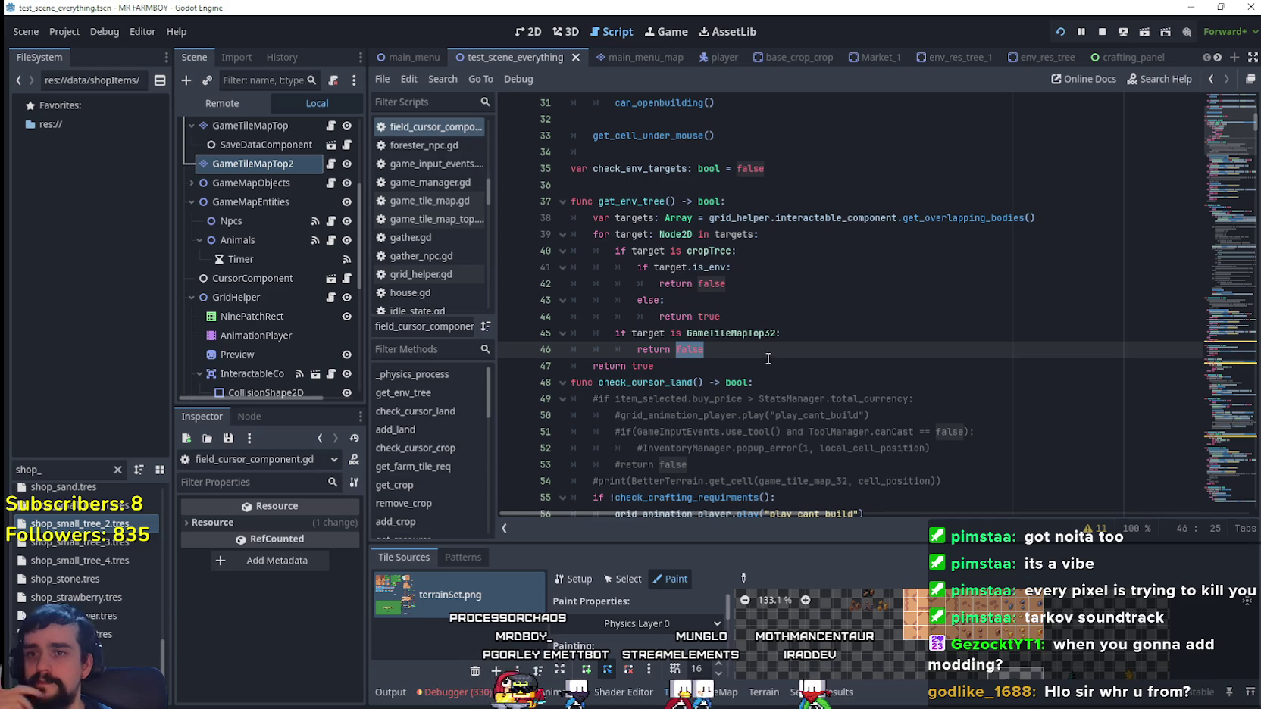
# - Copy the elif !get_env_tree() cant-build block
pyautogui.click(1211, 81)
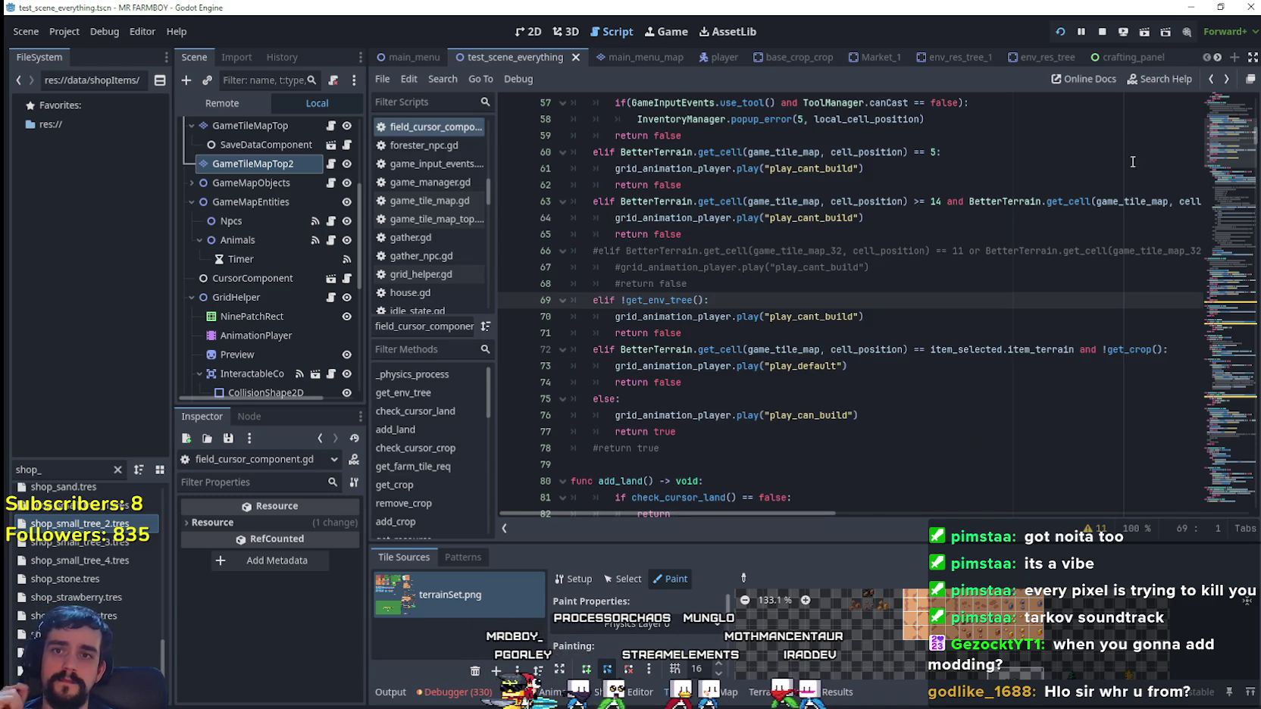
pyautogui.moveTo(870, 317); pyautogui.dragTo(574, 300)
pyautogui.hotkey('ctrl', 'c')
pyautogui.rightClick(602, 301)
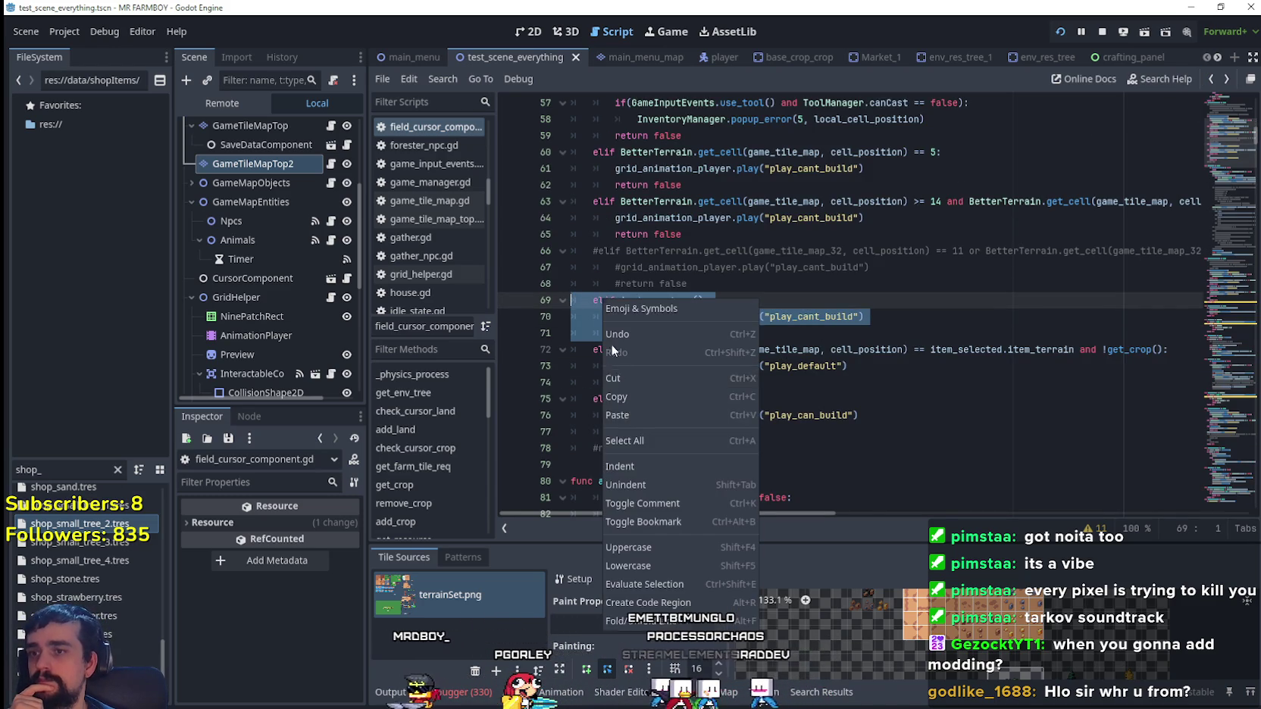
pyautogui.click(617, 396)
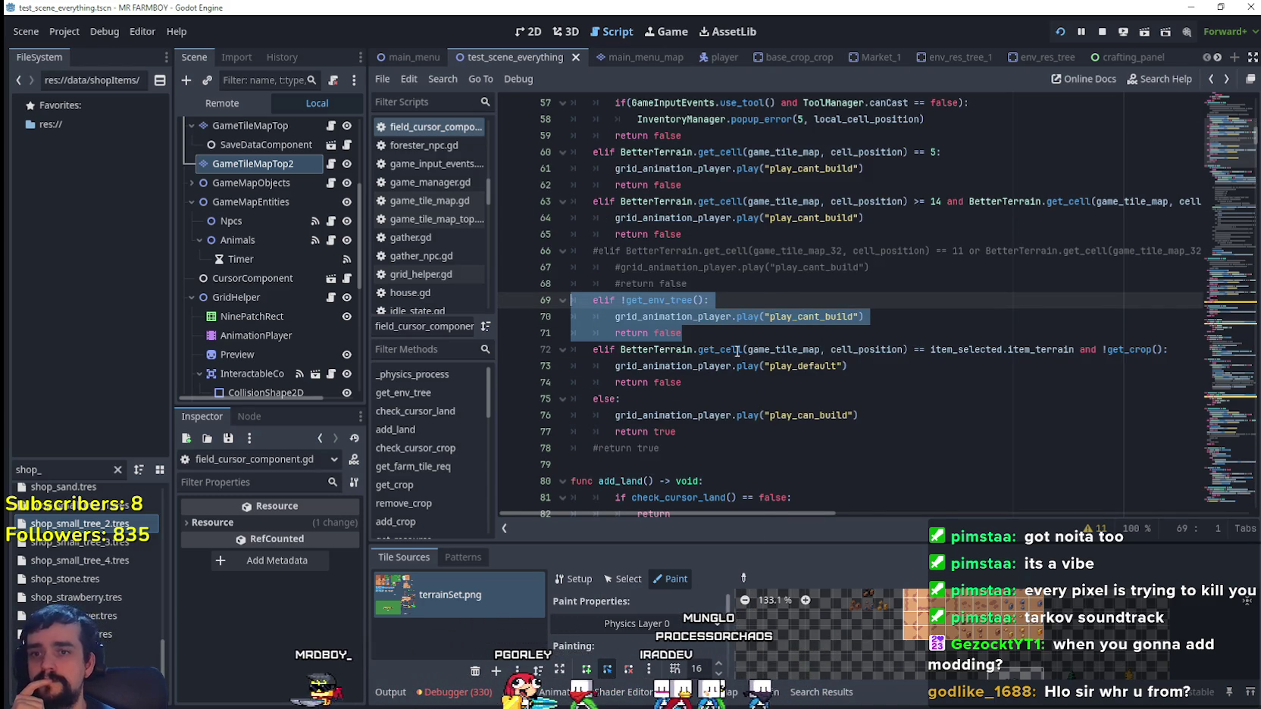
# - Select the game_tile_map_32 cell check on lines 556–558
pyautogui.click(1220, 357)
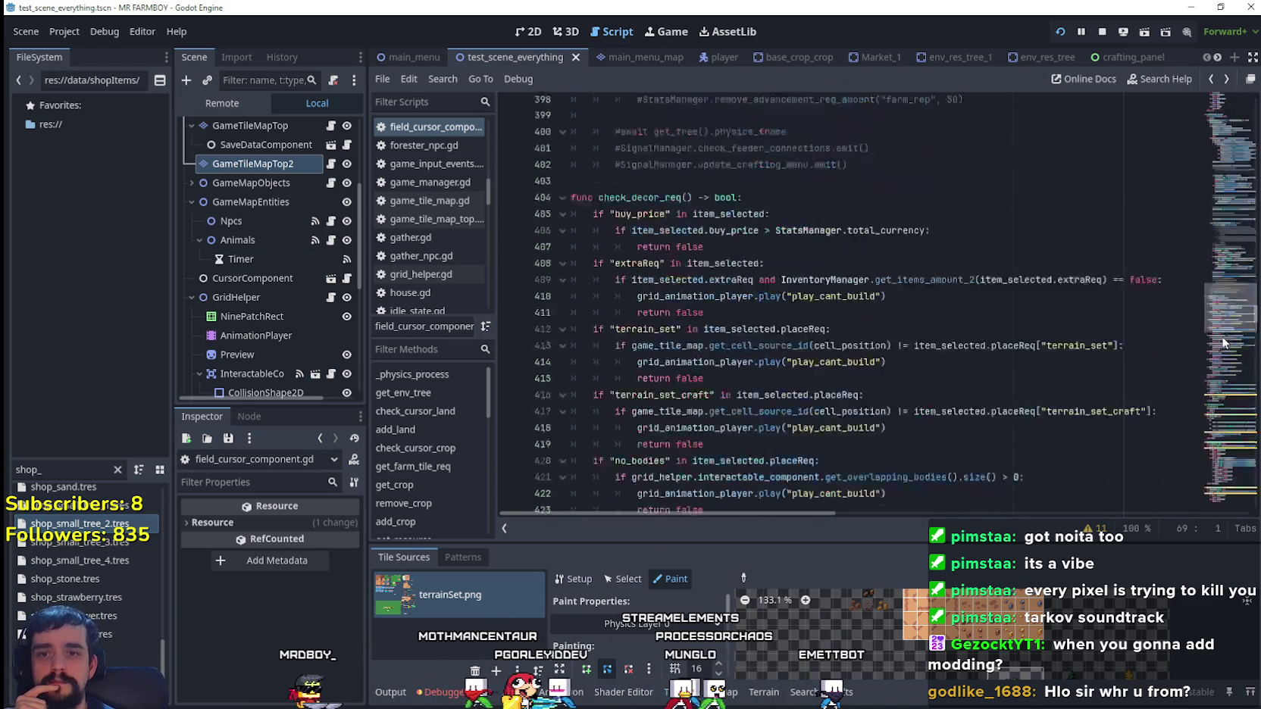
pyautogui.click(717, 347)
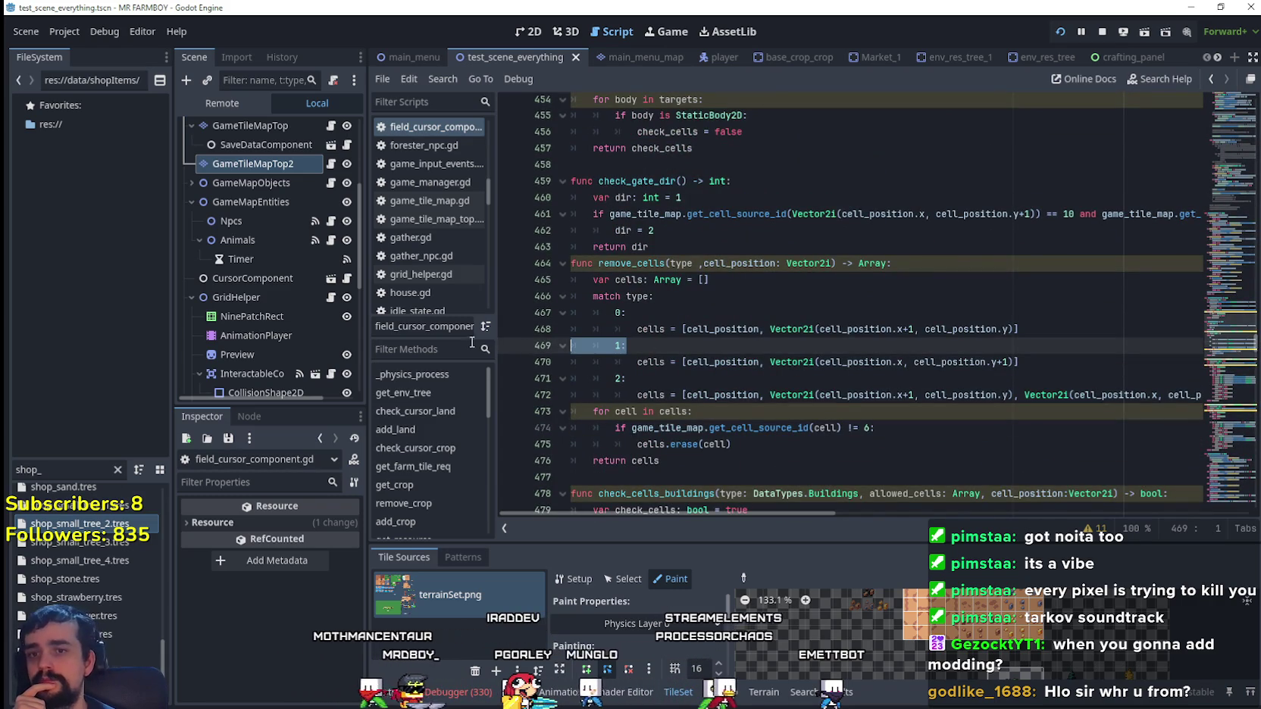
pyautogui.scroll(-20, 1206, 384)
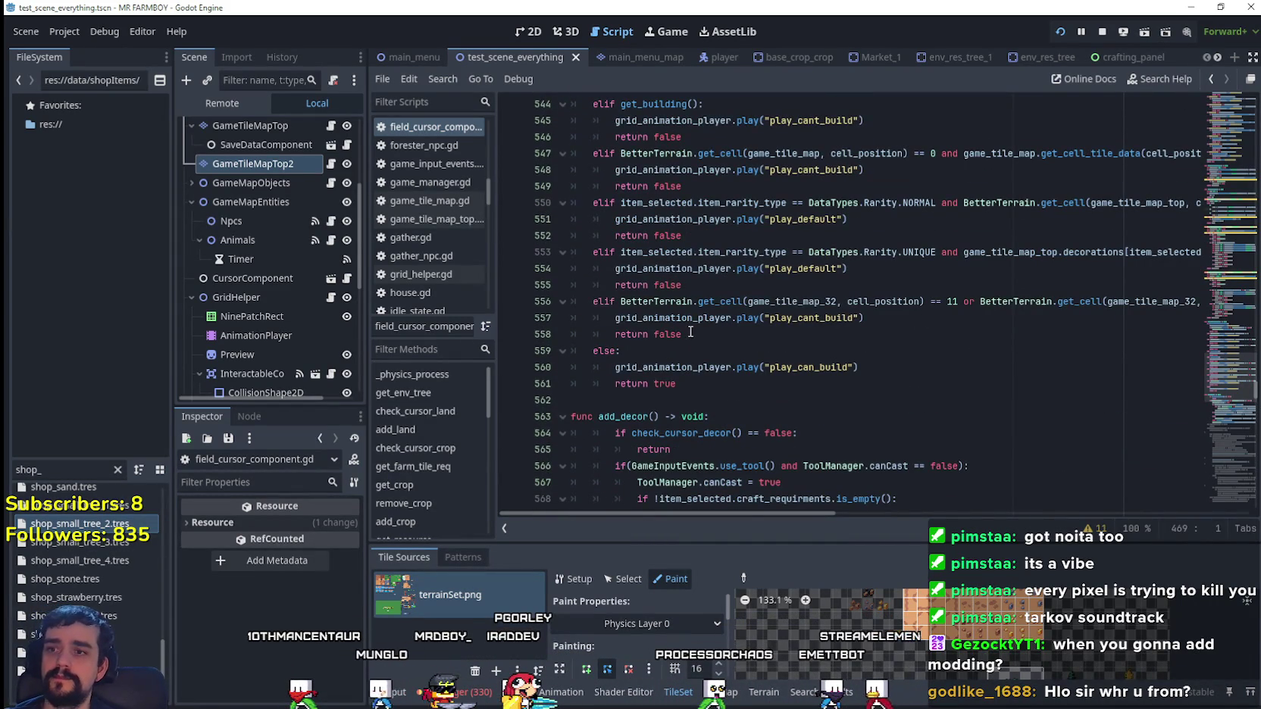
pyautogui.moveTo(686, 334)
pyautogui.mouseDown()
pyautogui.moveTo(584, 337)
pyautogui.moveTo(572, 302)
pyautogui.mouseUp()
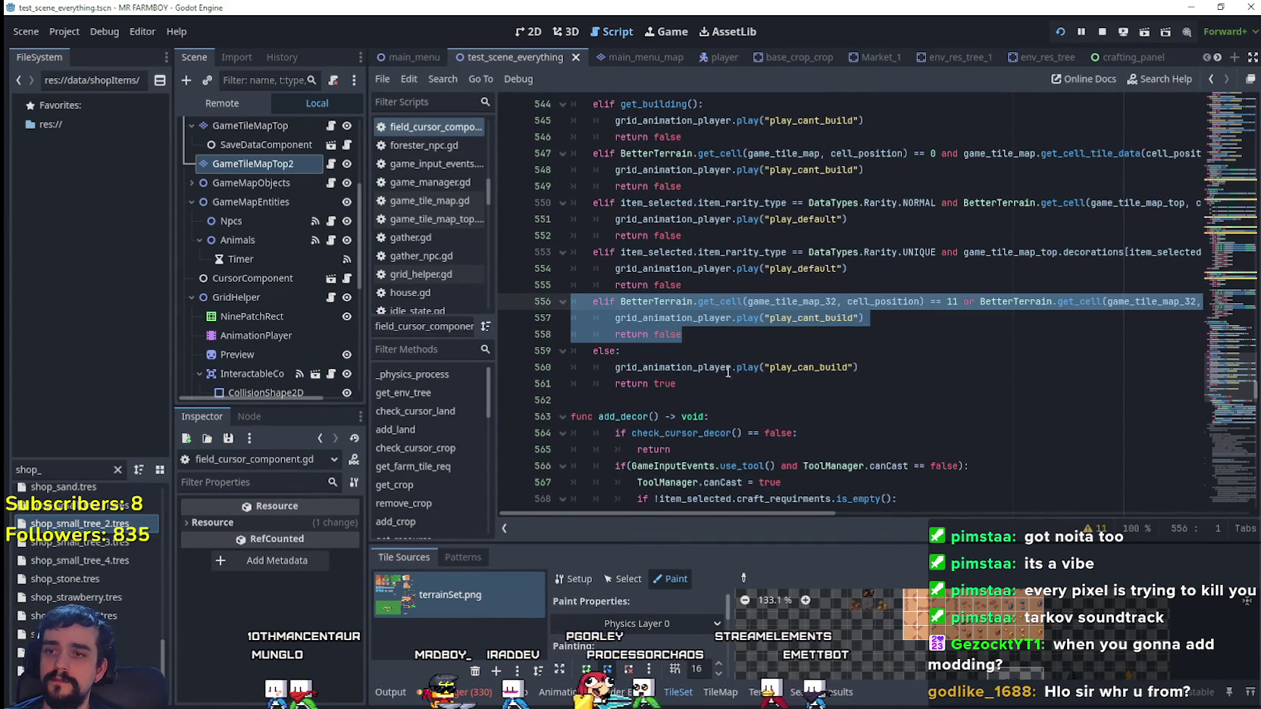
# - Paste the get_env_tree block over lines 556–558, save, and walk the farmer up-right in game
pyautogui.hotkey('ctrl', 'v')
pyautogui.hotkey('ctrl', 's')
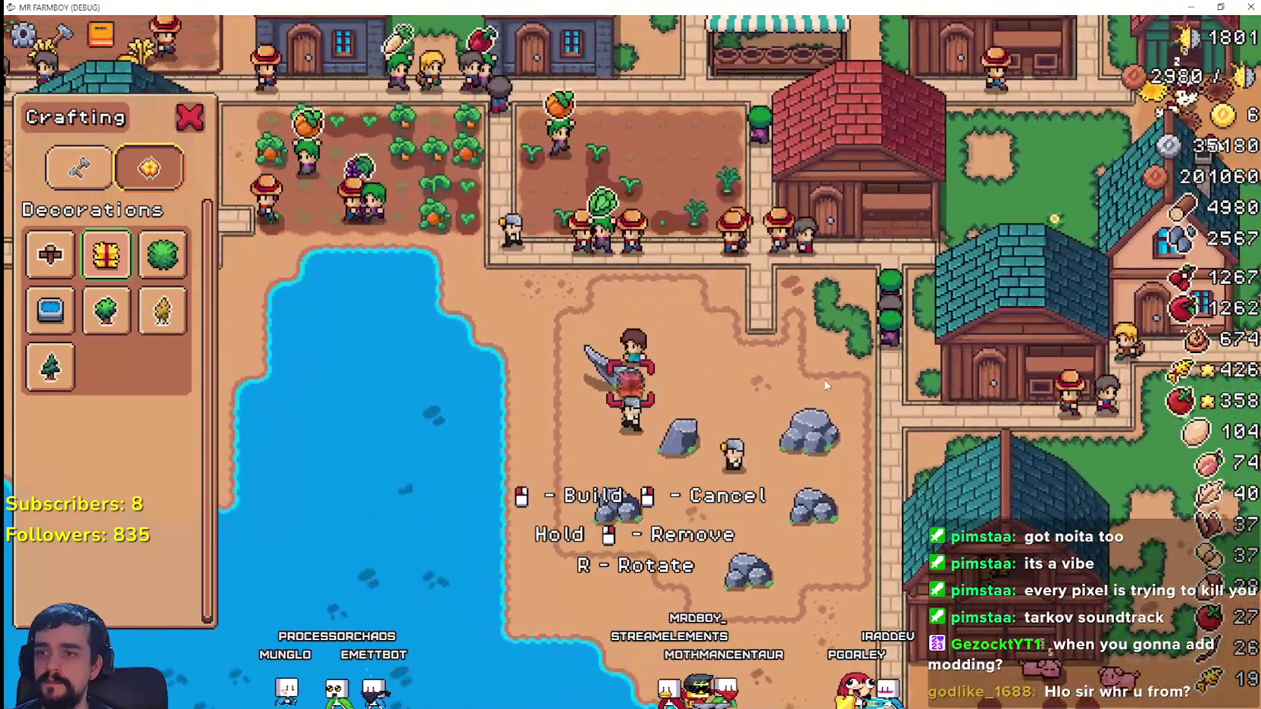
pyautogui.press('w')
pyautogui.press('d')
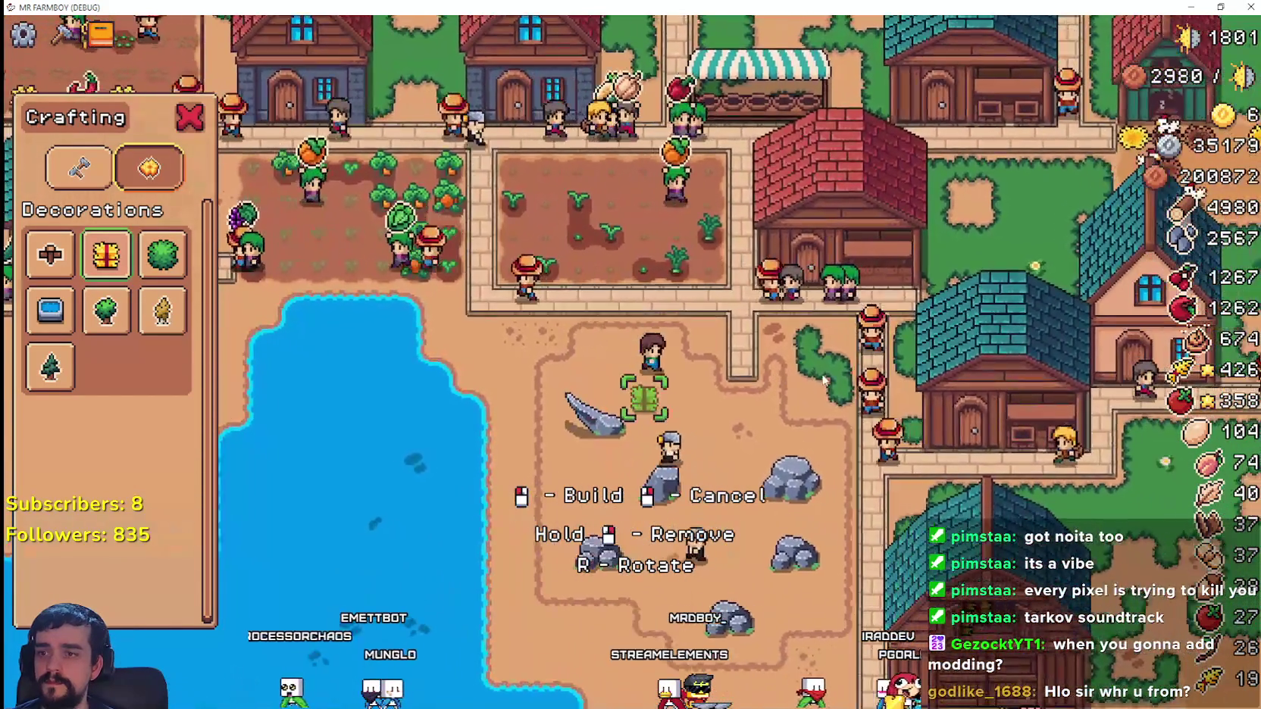
# - Walk the farmer down-right through town past the houses toward the crop fields
pyautogui.press('s')
pyautogui.press('d')
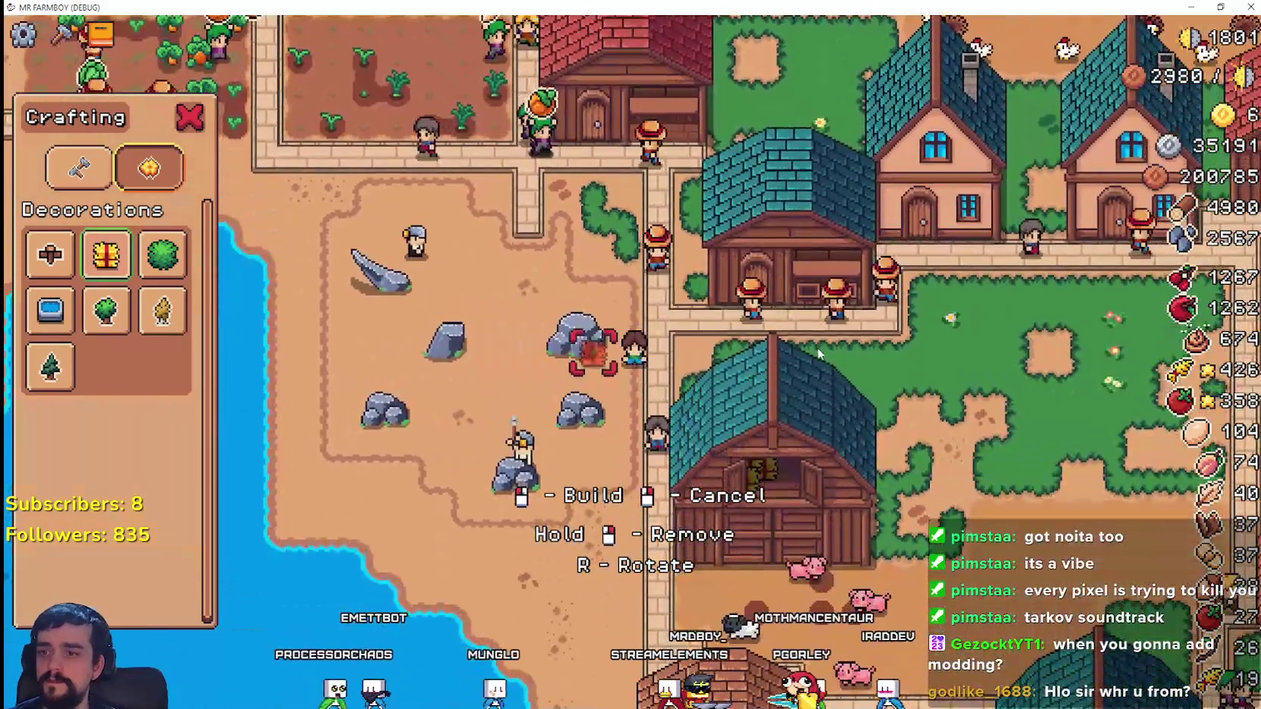
pyautogui.press('s')
pyautogui.press('d')
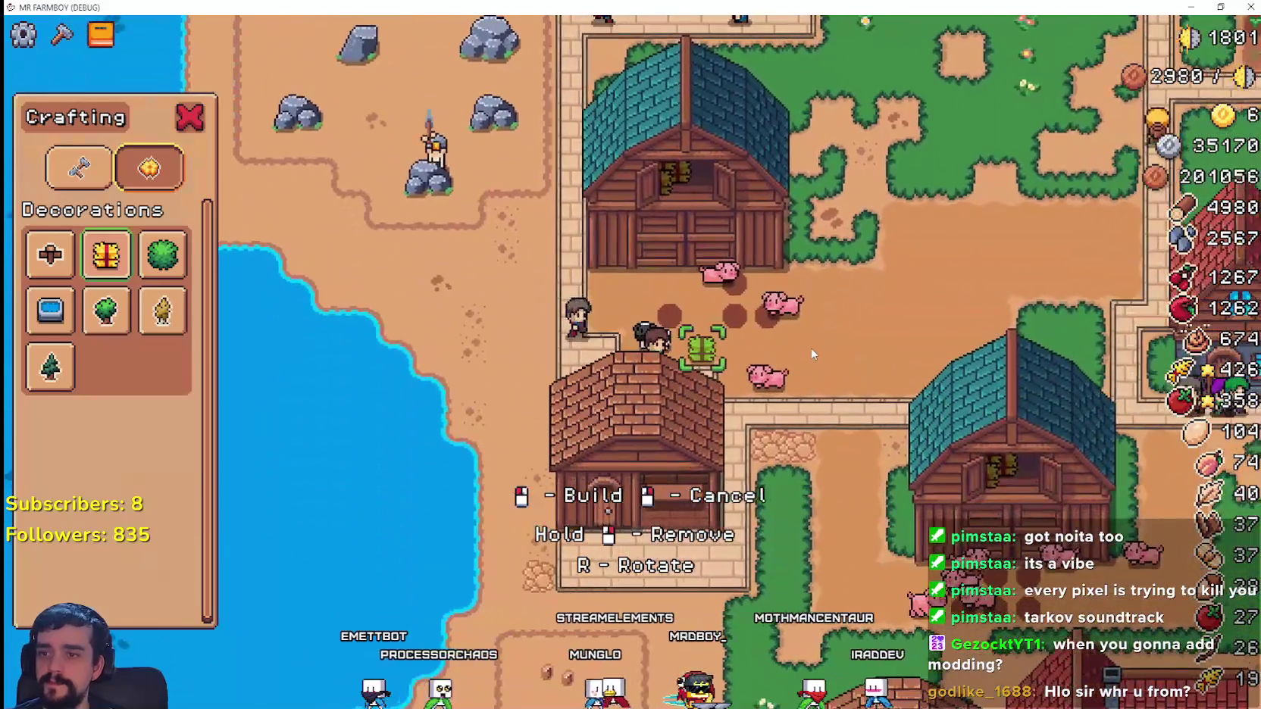
pyautogui.press('d')
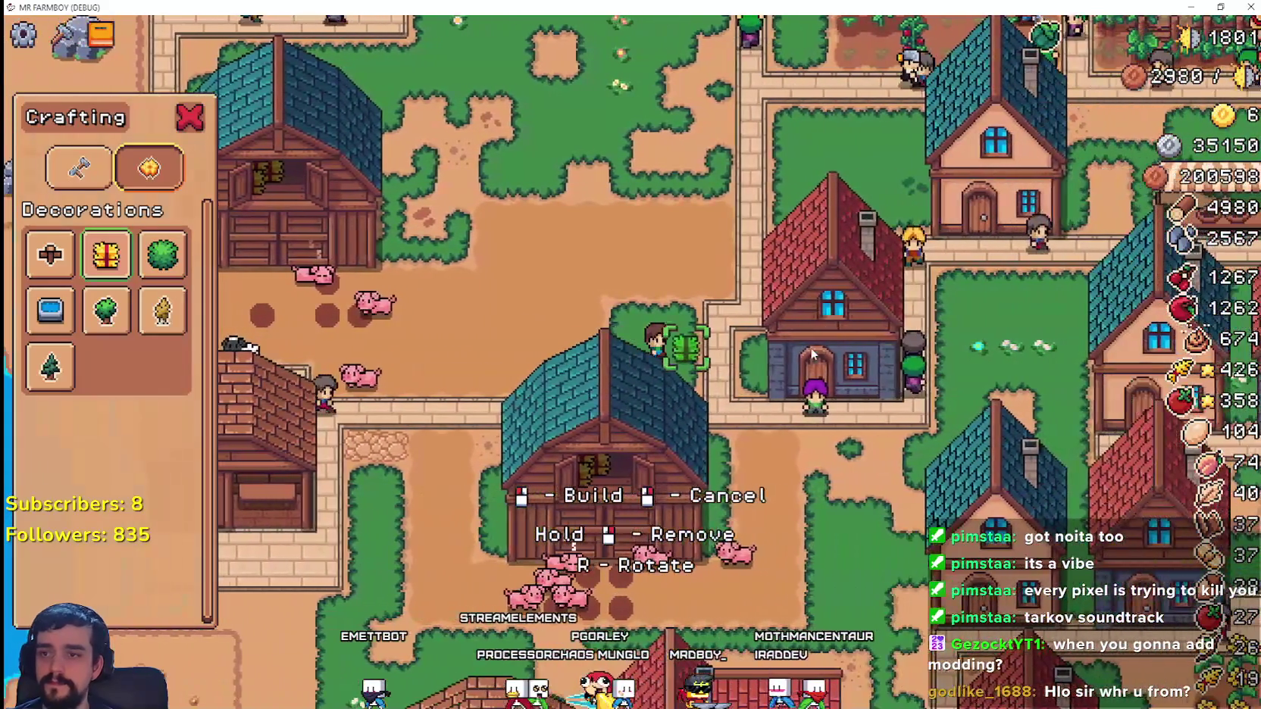
pyautogui.press('d')
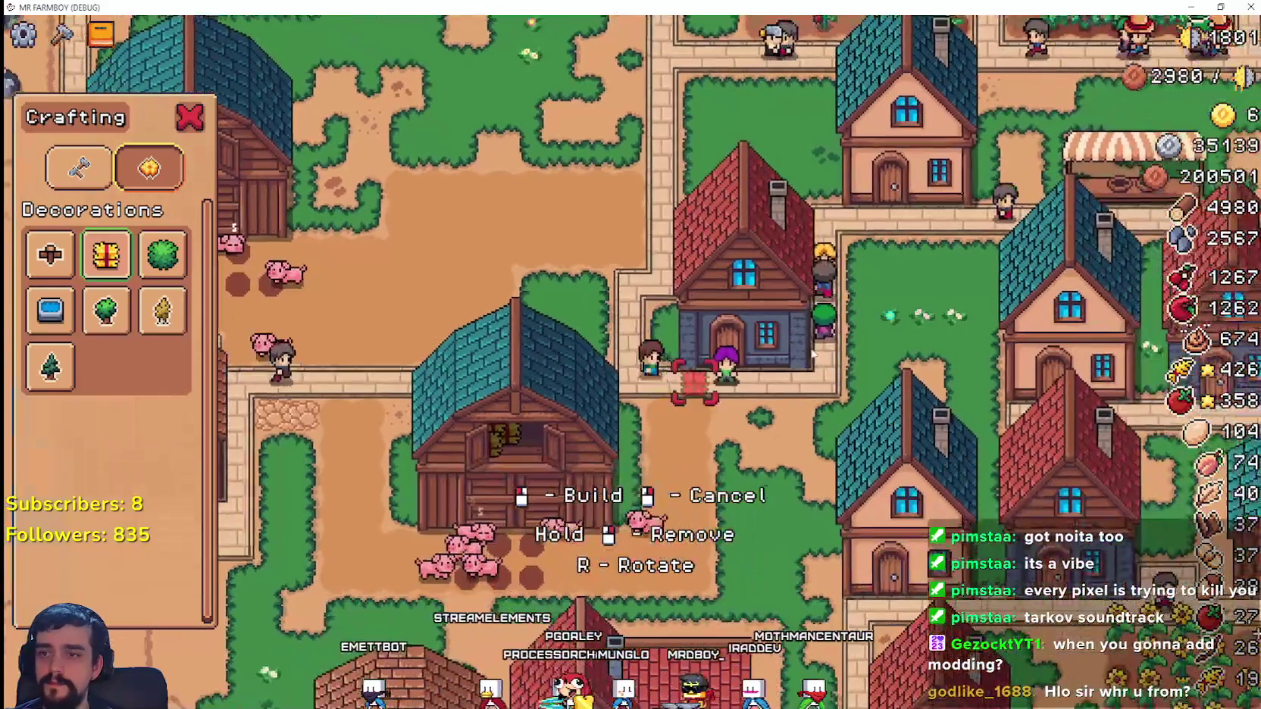
pyautogui.press('s')
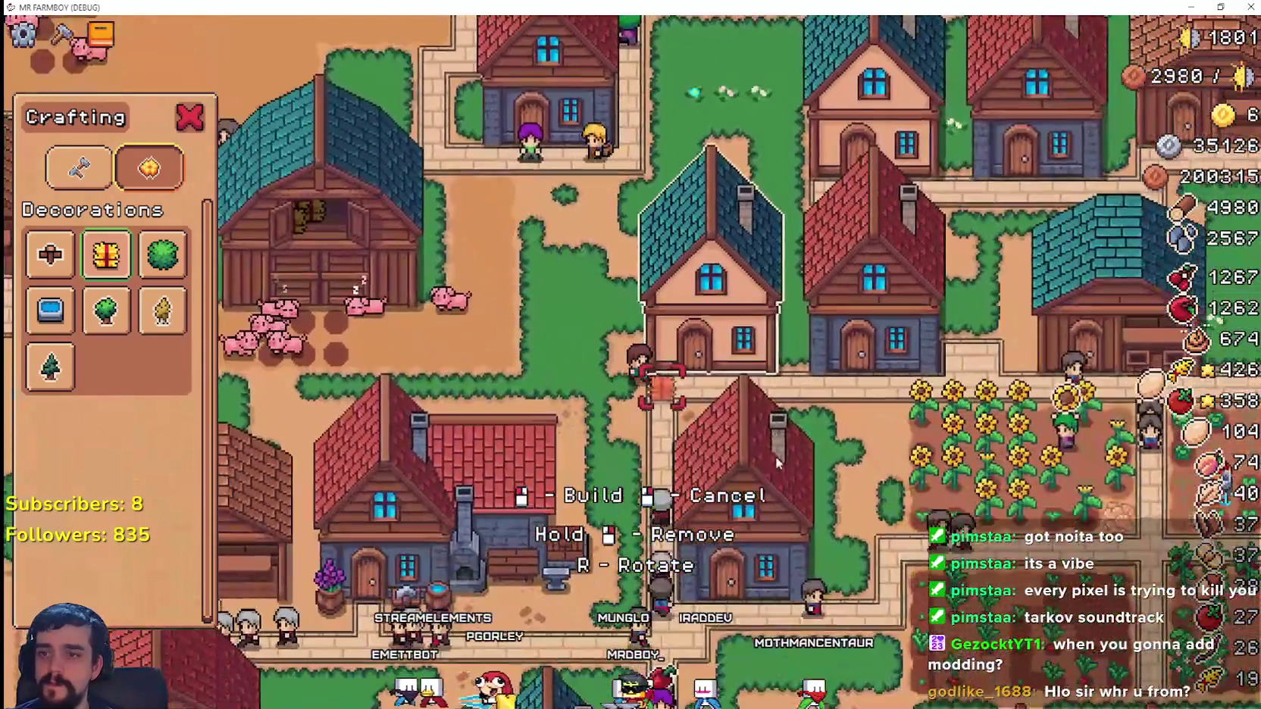
pyautogui.press('s')
pyautogui.press('d')
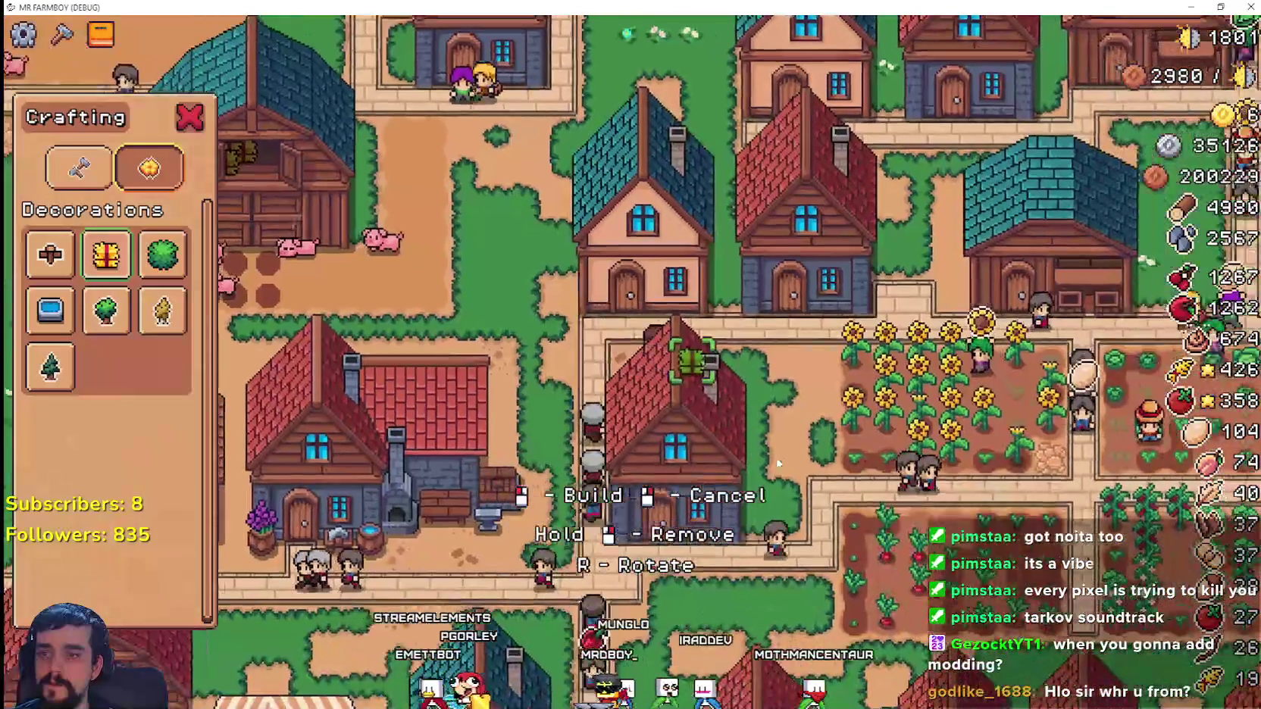
pyautogui.press('d')
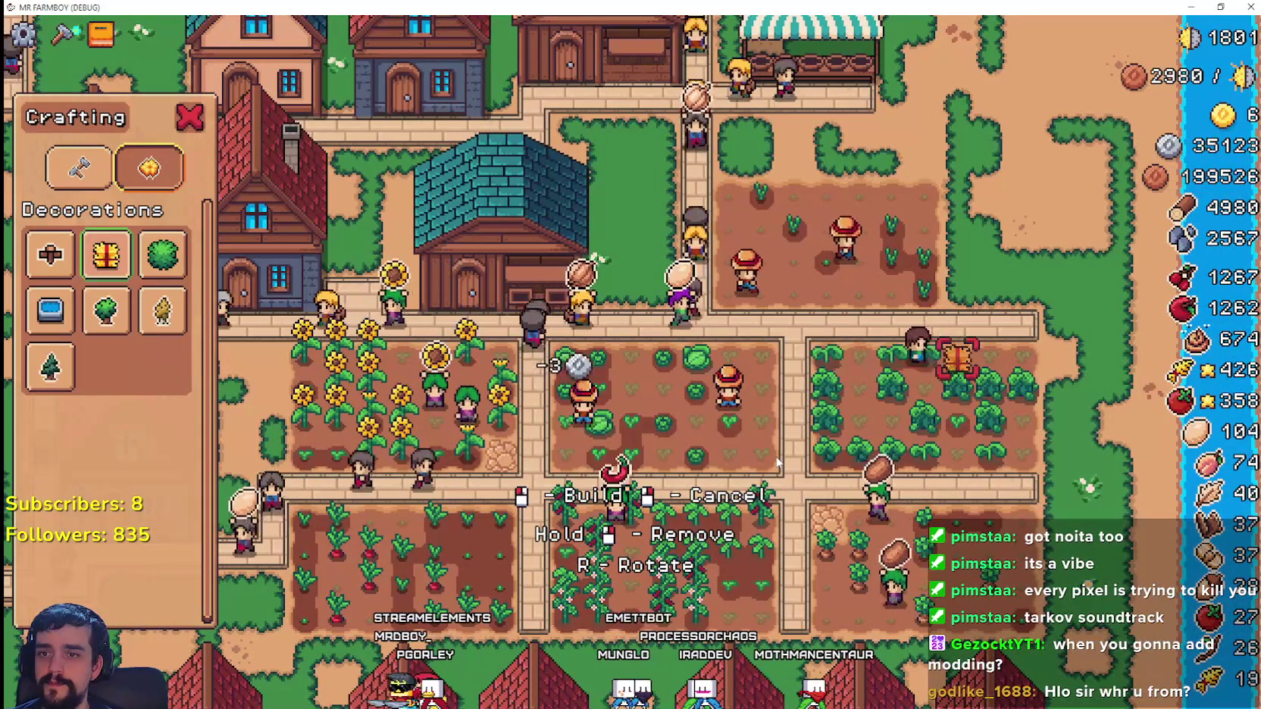
# - Walk north past the market stall, then pause with Escape and quit the game
pyautogui.press('w')
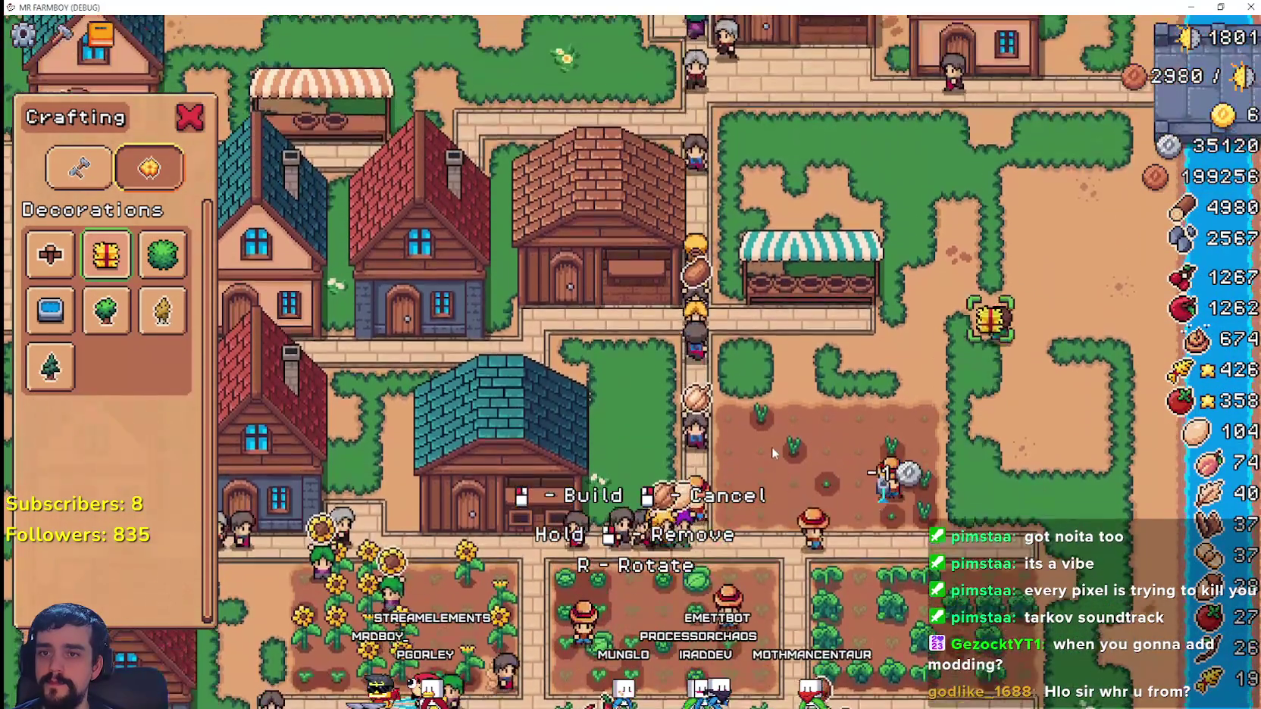
pyautogui.press('w')
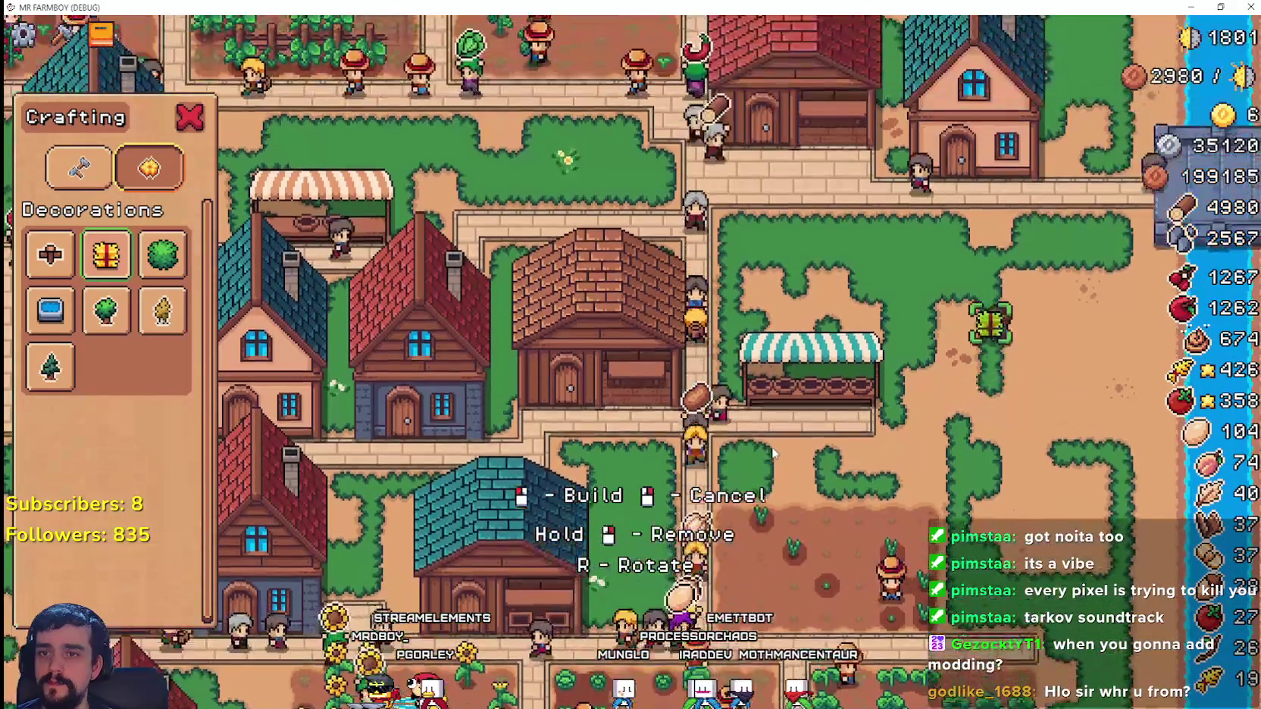
pyautogui.press('w')
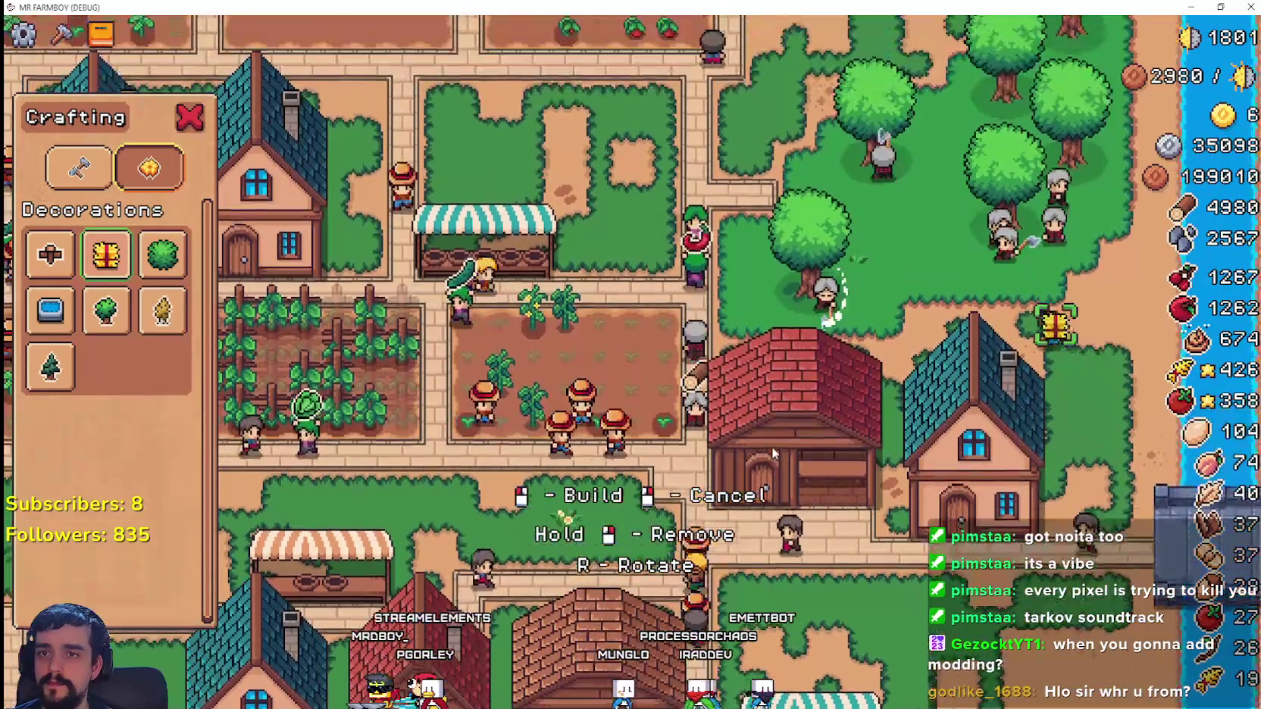
pyautogui.press('w')
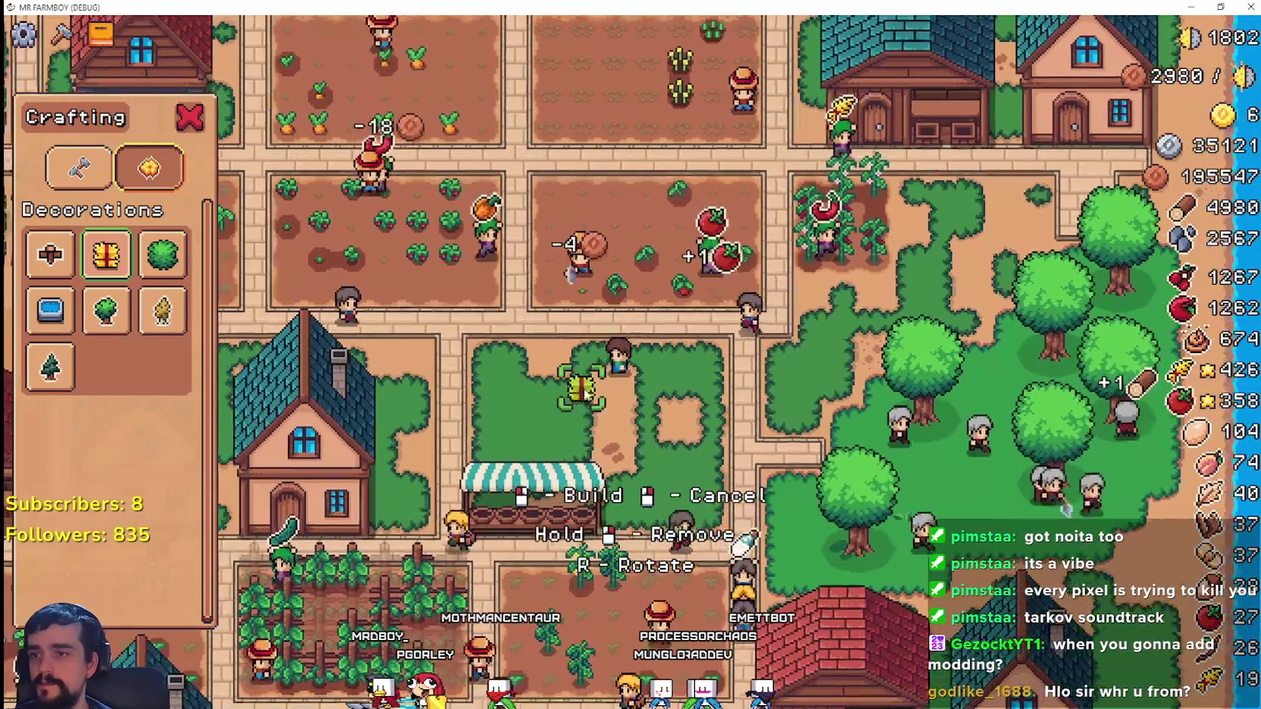
pyautogui.press('Escape')
pyautogui.press('Escape')
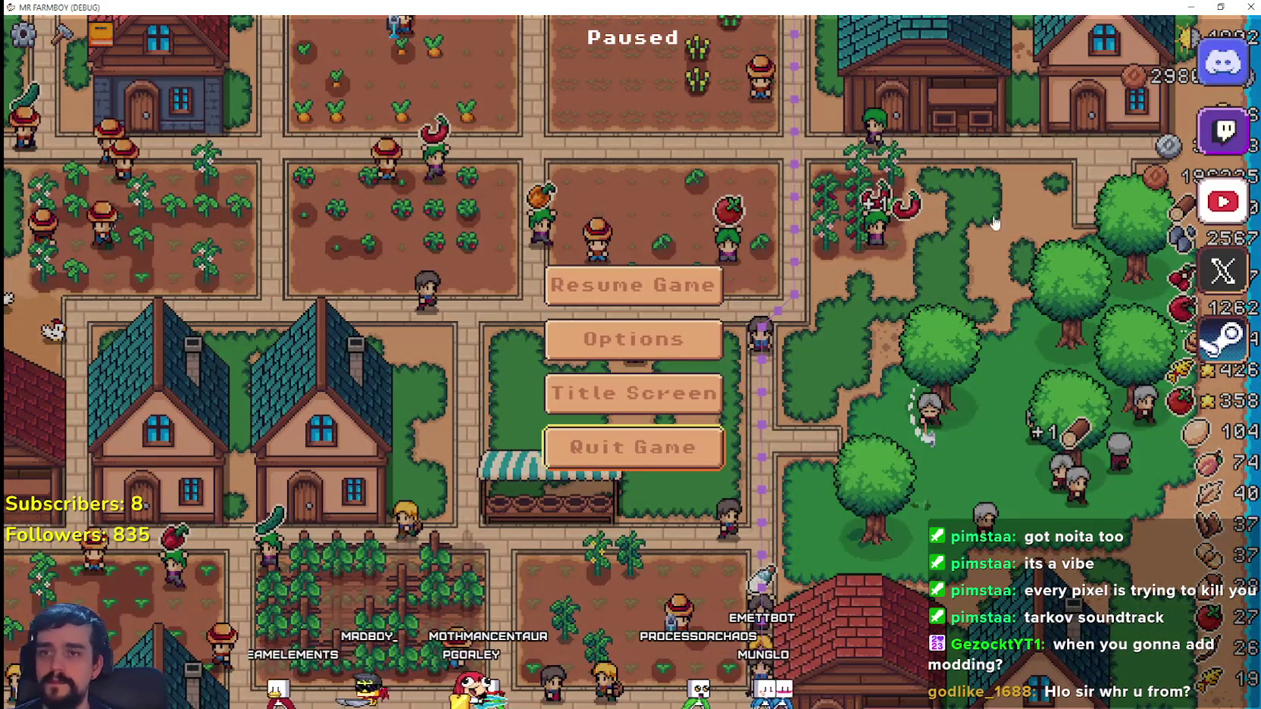
pyautogui.press('Return')
# - Relaunch the game from the editor, continue to the saves list, and load Save 5
pyautogui.click(1066, 27)
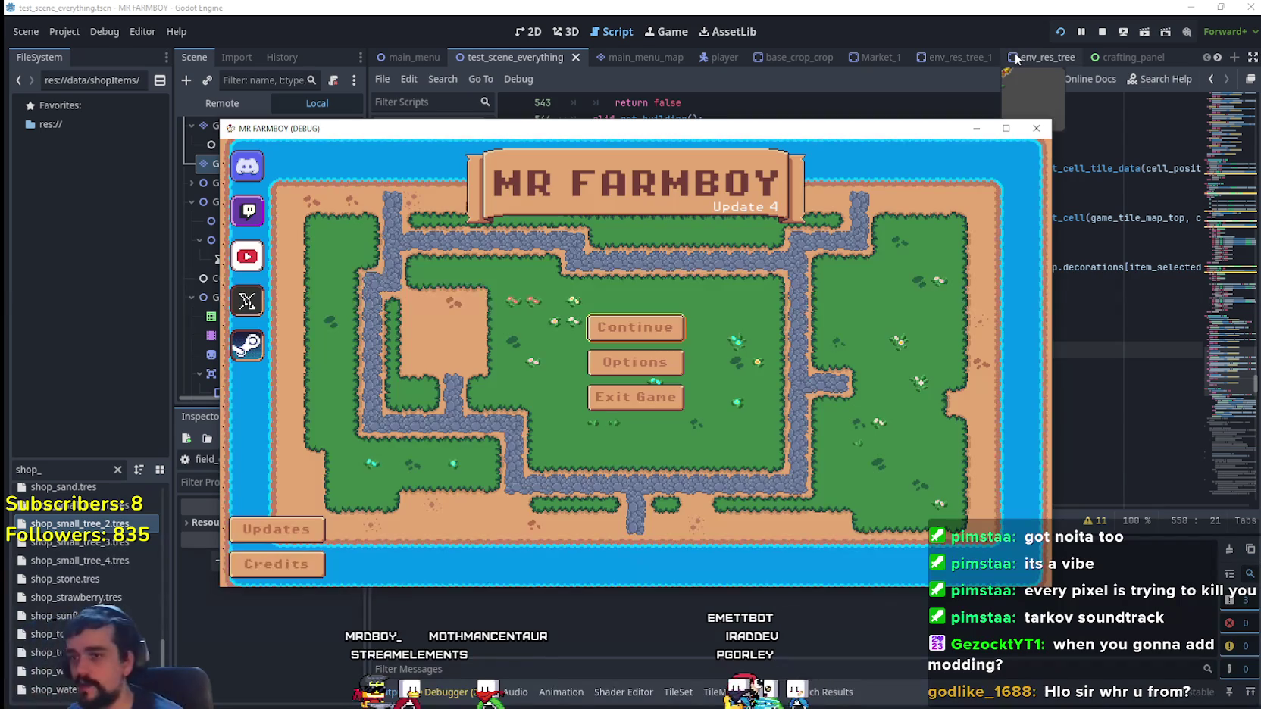
pyautogui.click(636, 327)
pyautogui.scroll(-1, 640, 377)
pyautogui.click(637, 360)
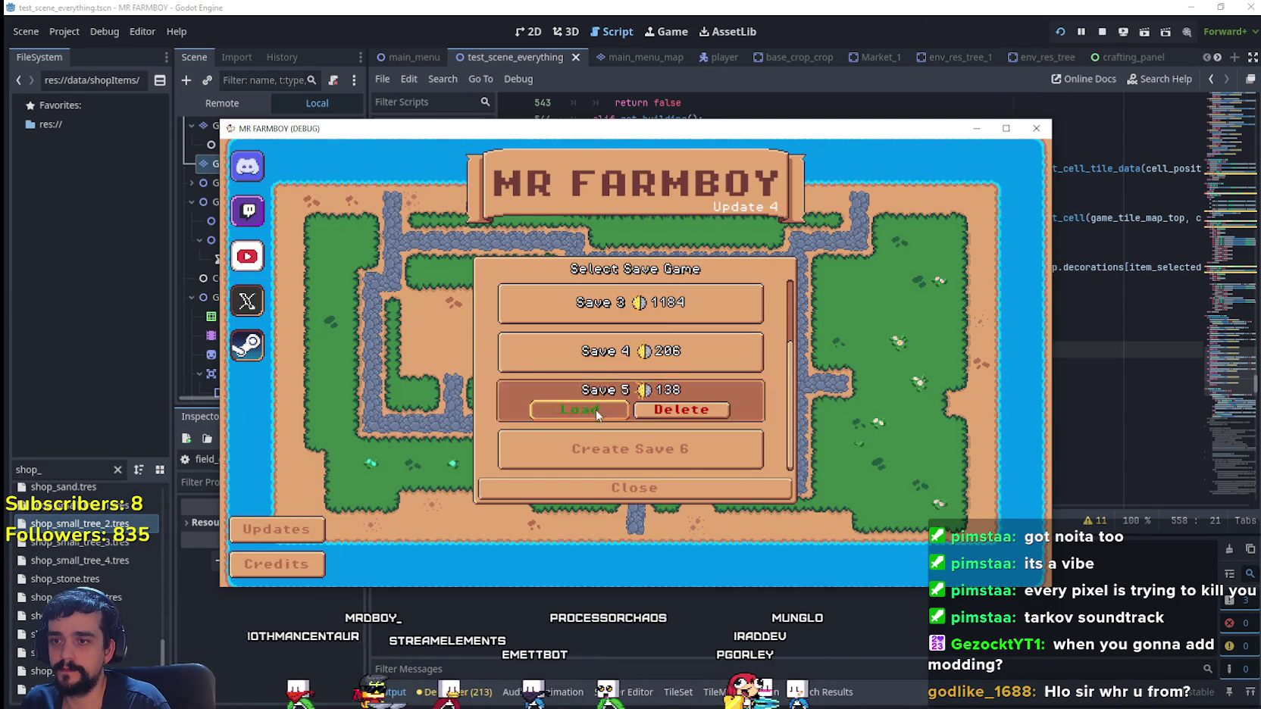
pyautogui.click(545, 412)
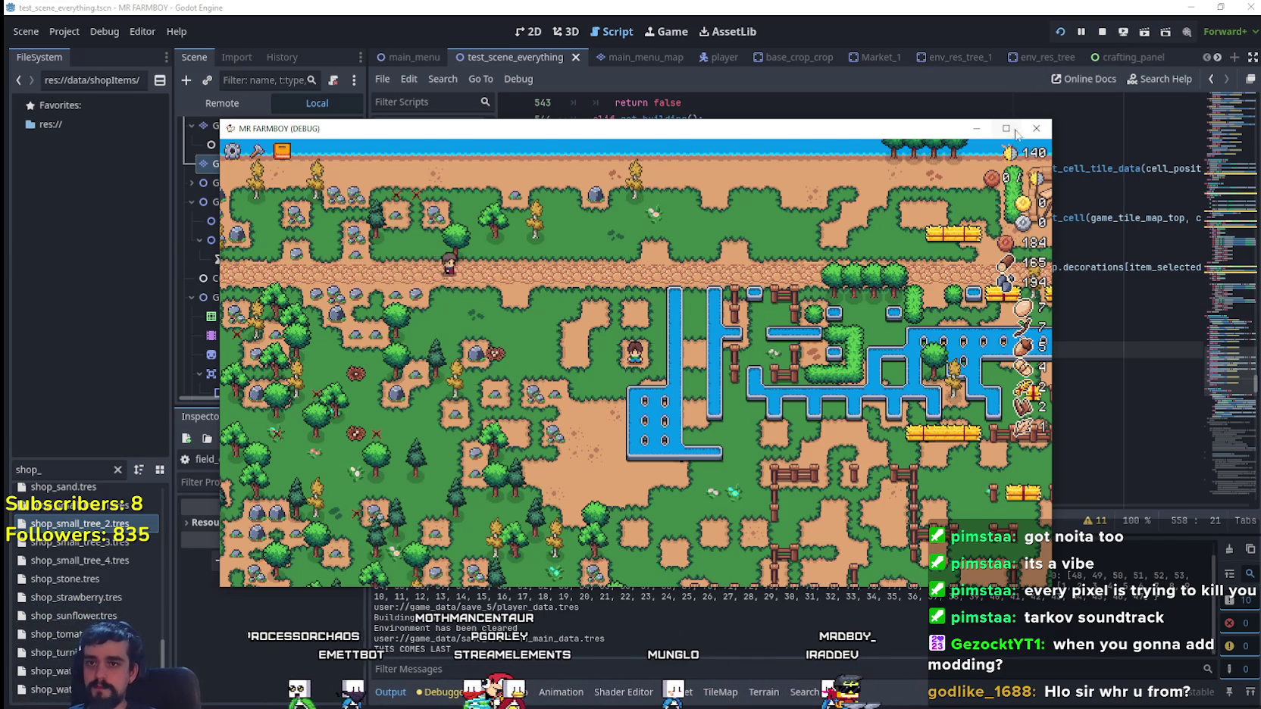
# - Maximize the game window and walk the farmer right along the dirt path
pyautogui.click(1013, 129)
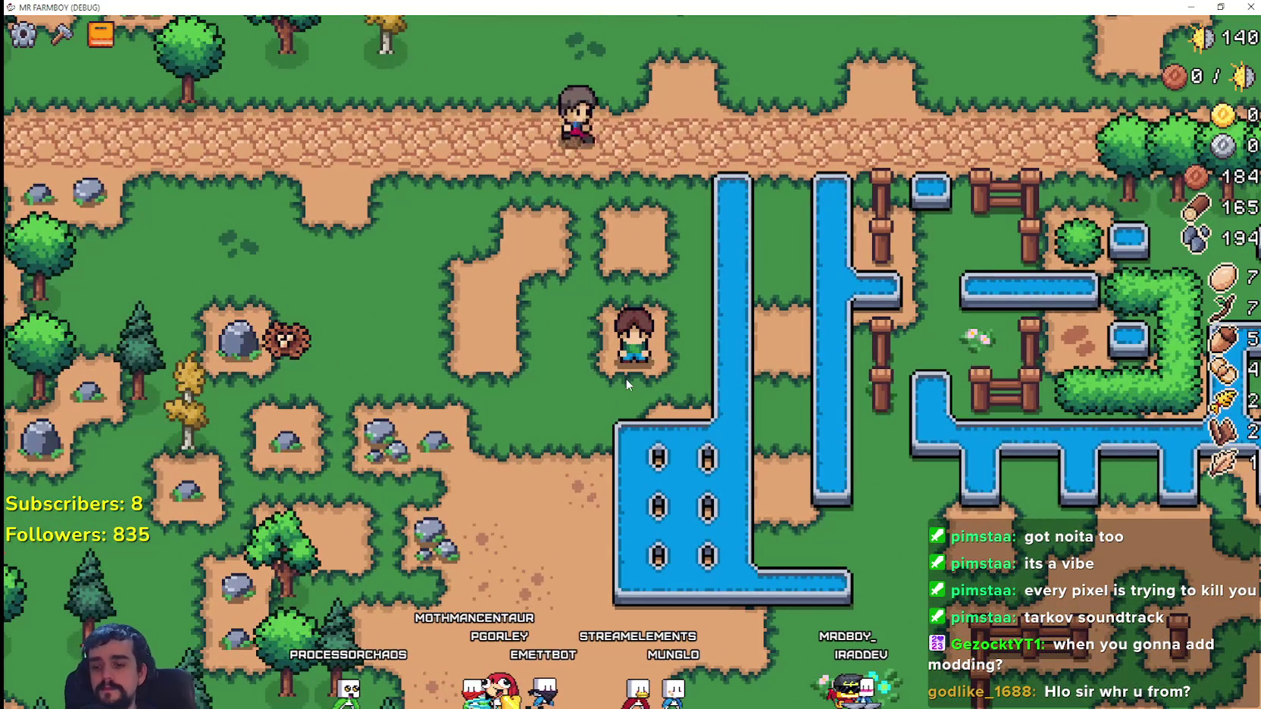
pyautogui.press('d')
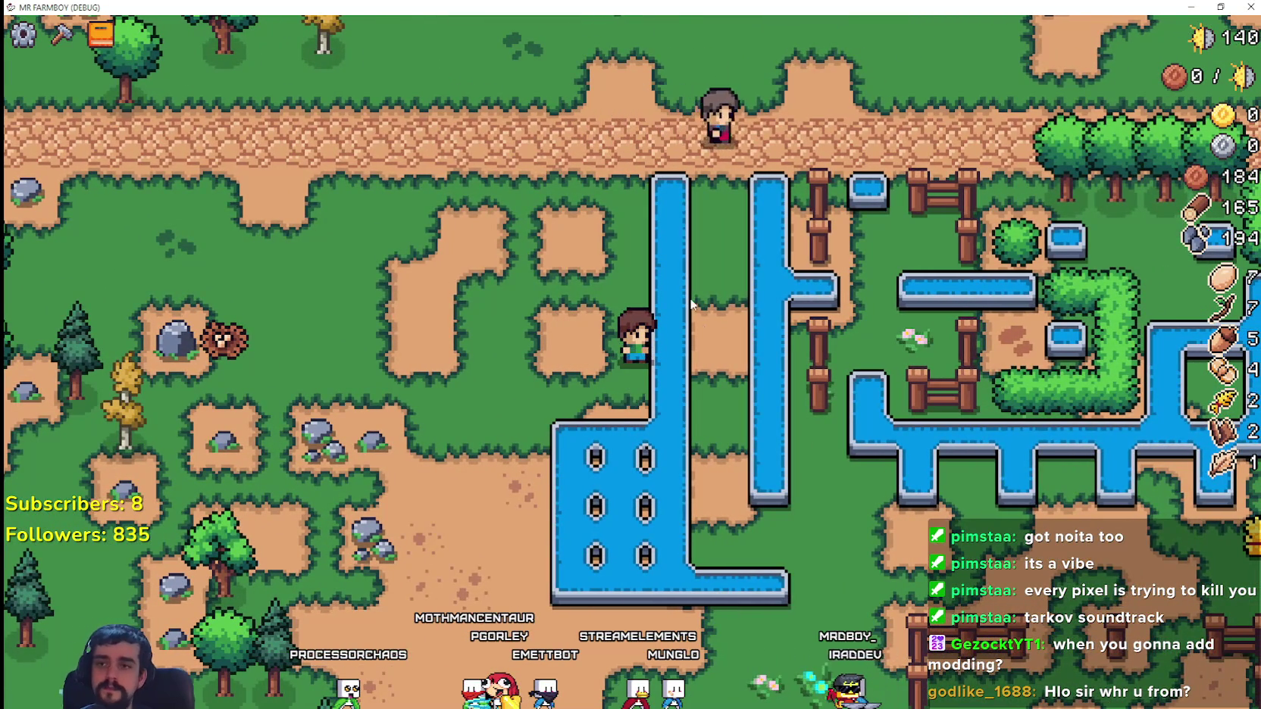
pyautogui.press('w')
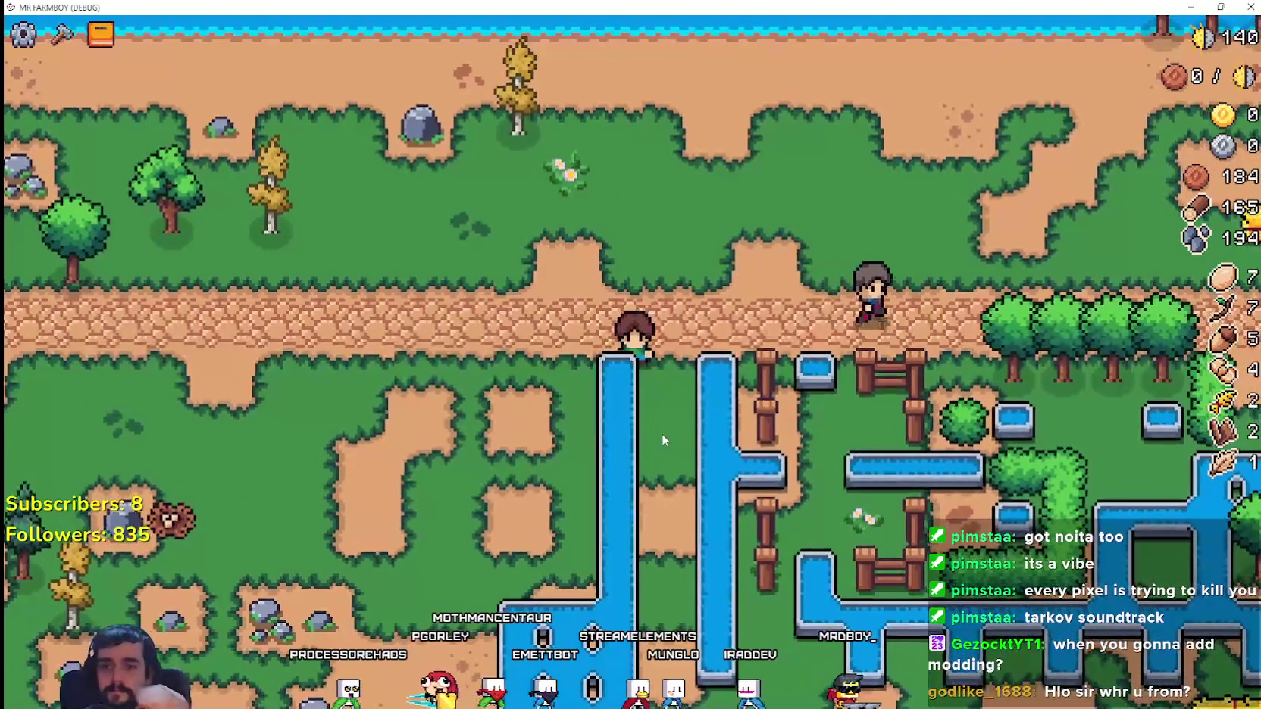
pyautogui.press('d')
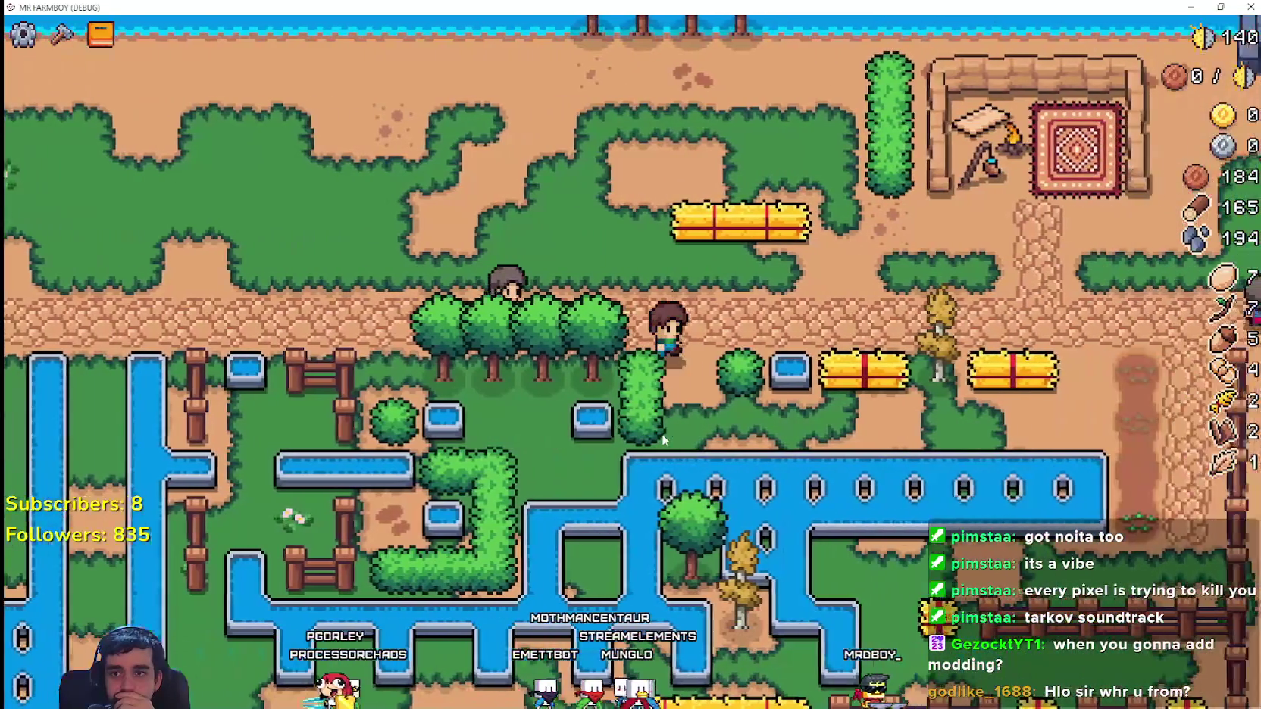
pyautogui.press('d')
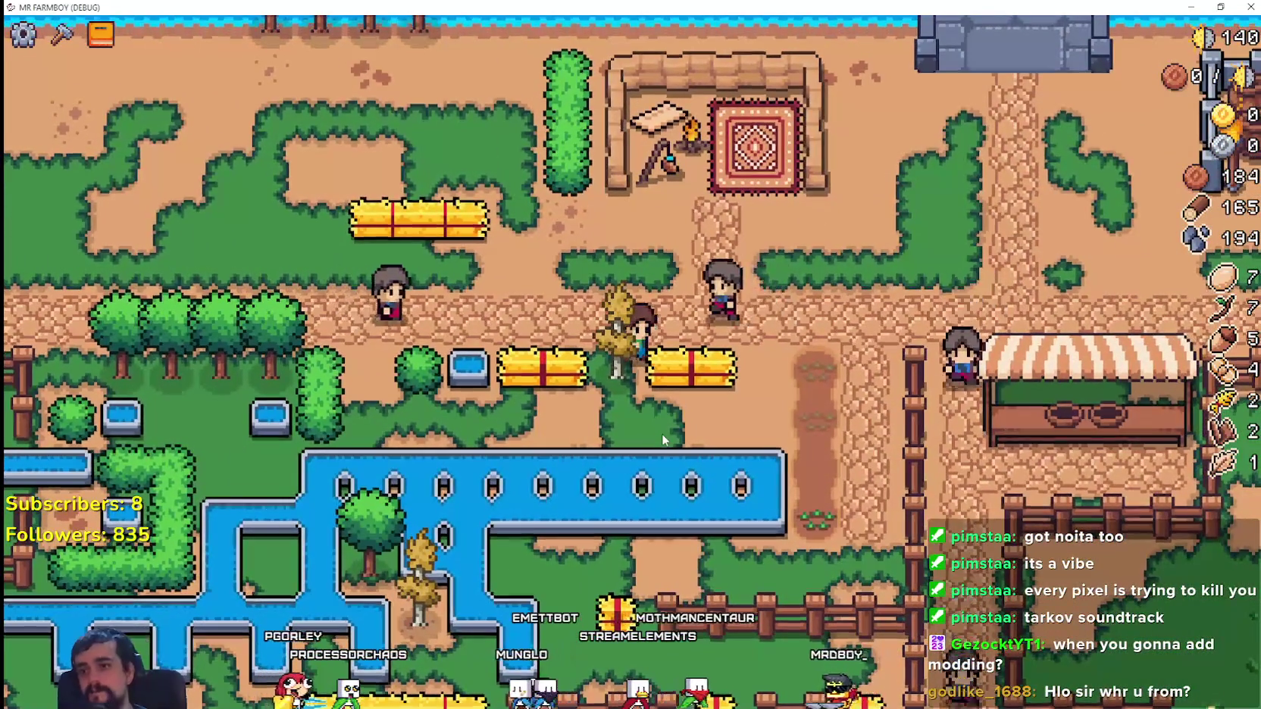
pyautogui.press('d')
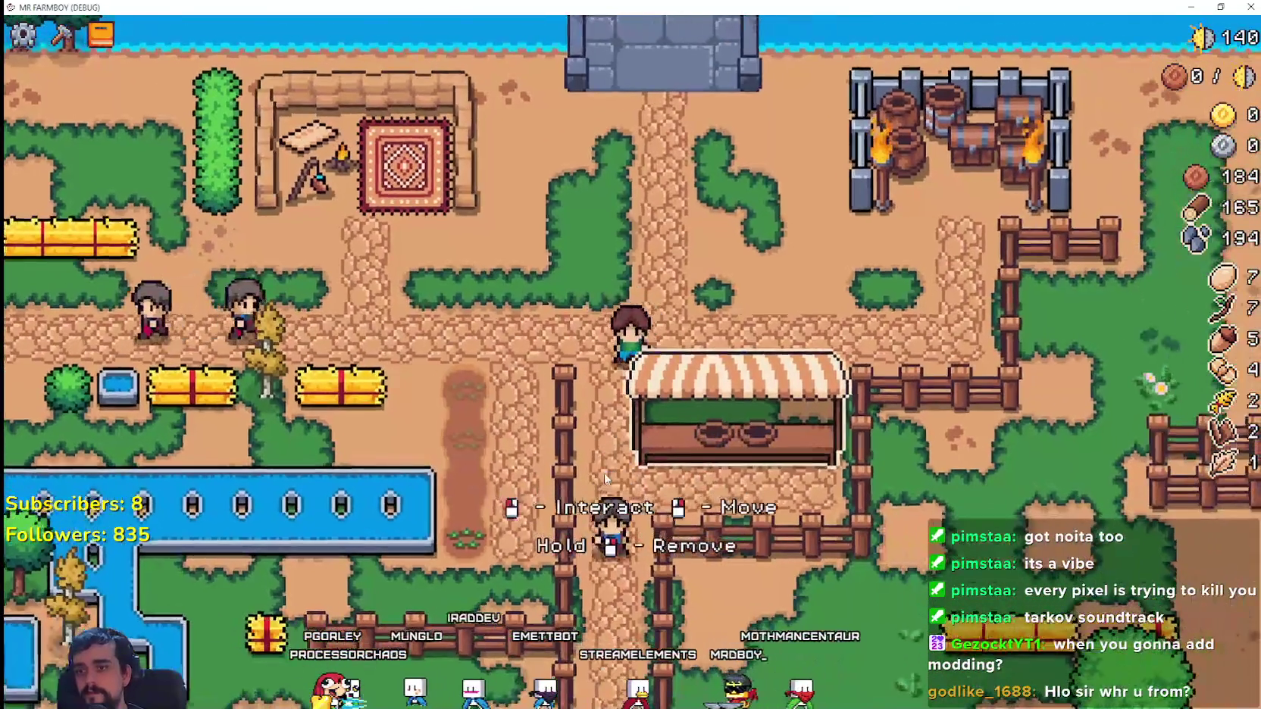
# - Walk down the path and show the Crafting list of Land tiles with Road Tile
pyautogui.press('s')
pyautogui.click(101, 34)
pyautogui.click(61, 34)
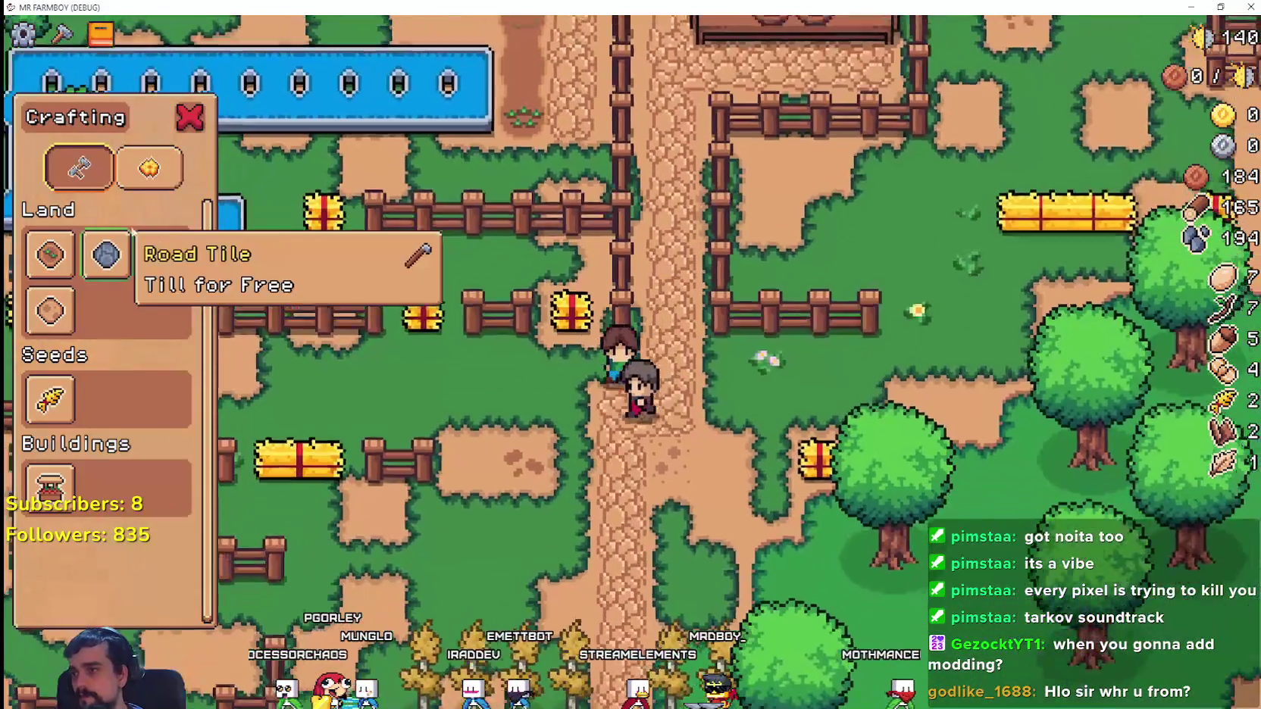
# - Choose the Small Tree decoration and build yellow Small Trees beside the pool
pyautogui.press('w')
pyautogui.click(149, 167)
pyautogui.press('a')
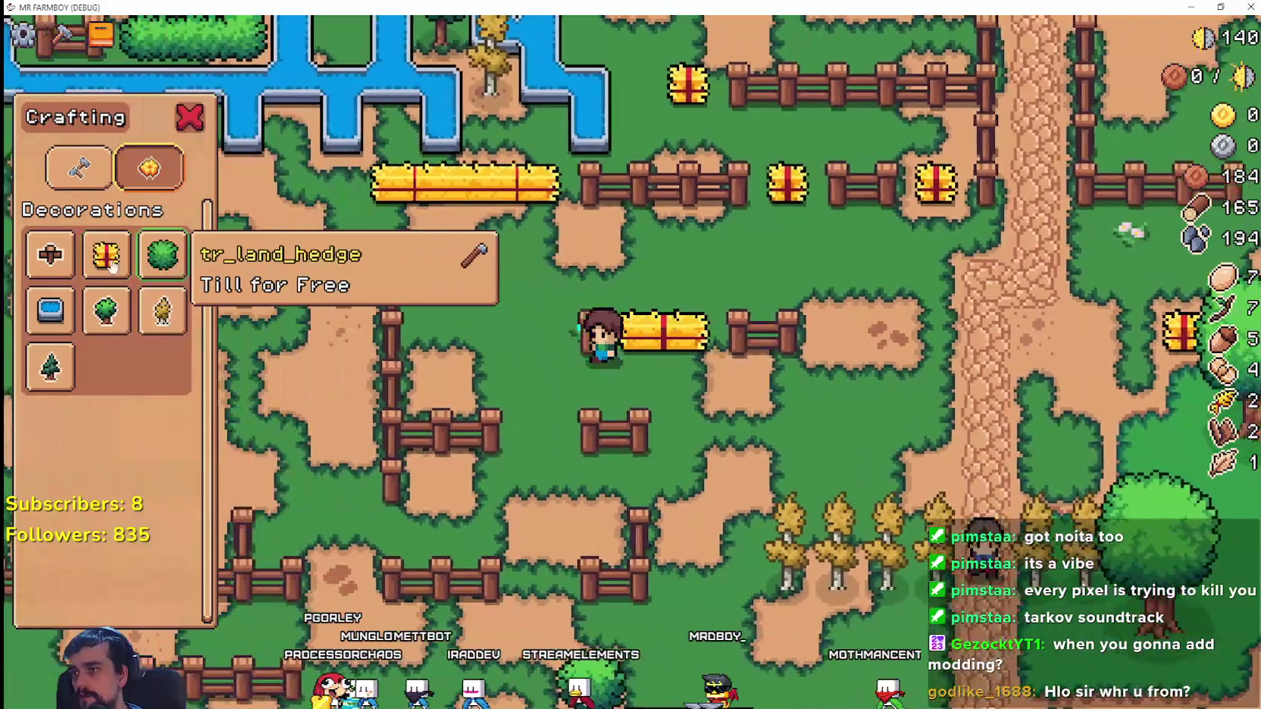
pyautogui.press('w')
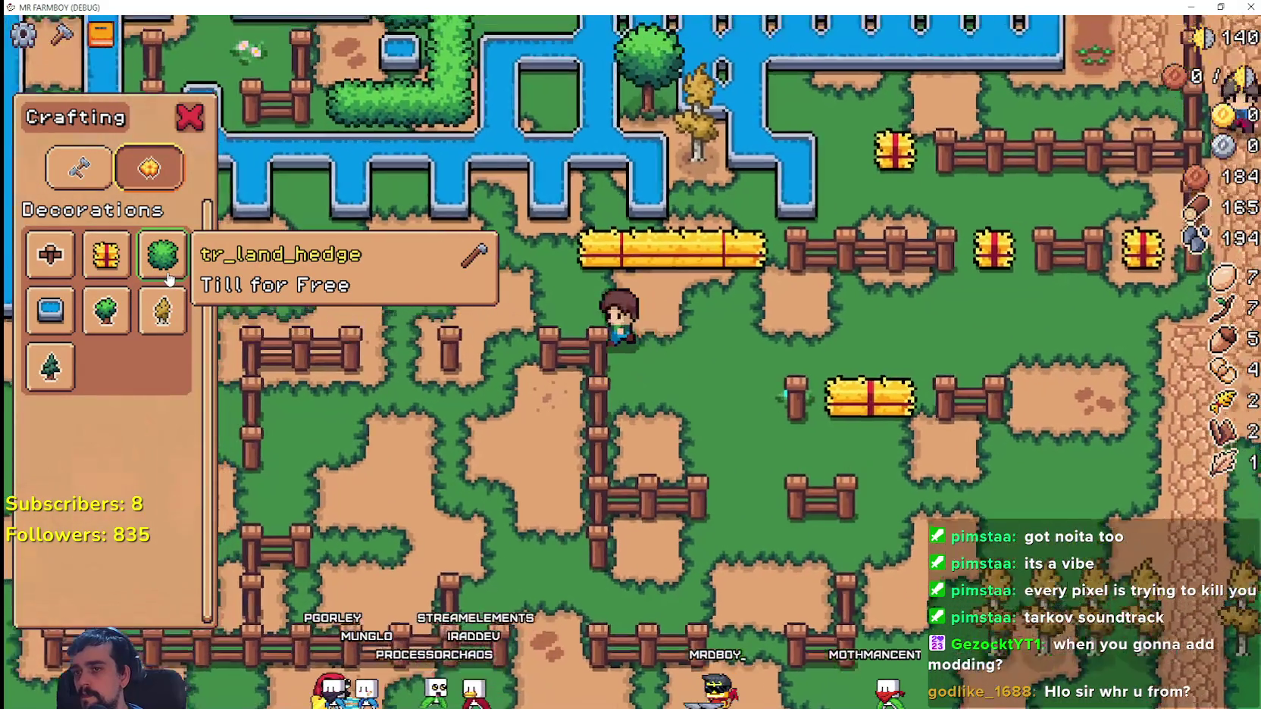
pyautogui.press('a')
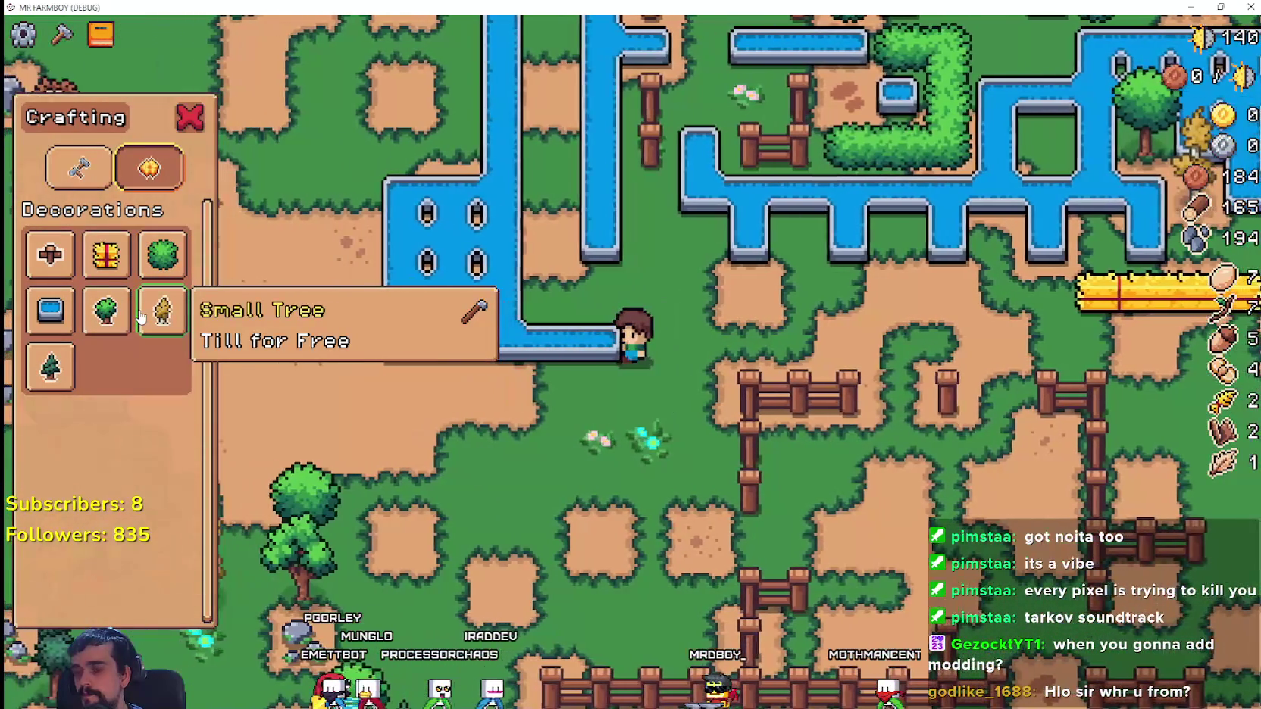
pyautogui.press('a')
pyautogui.click(143, 317)
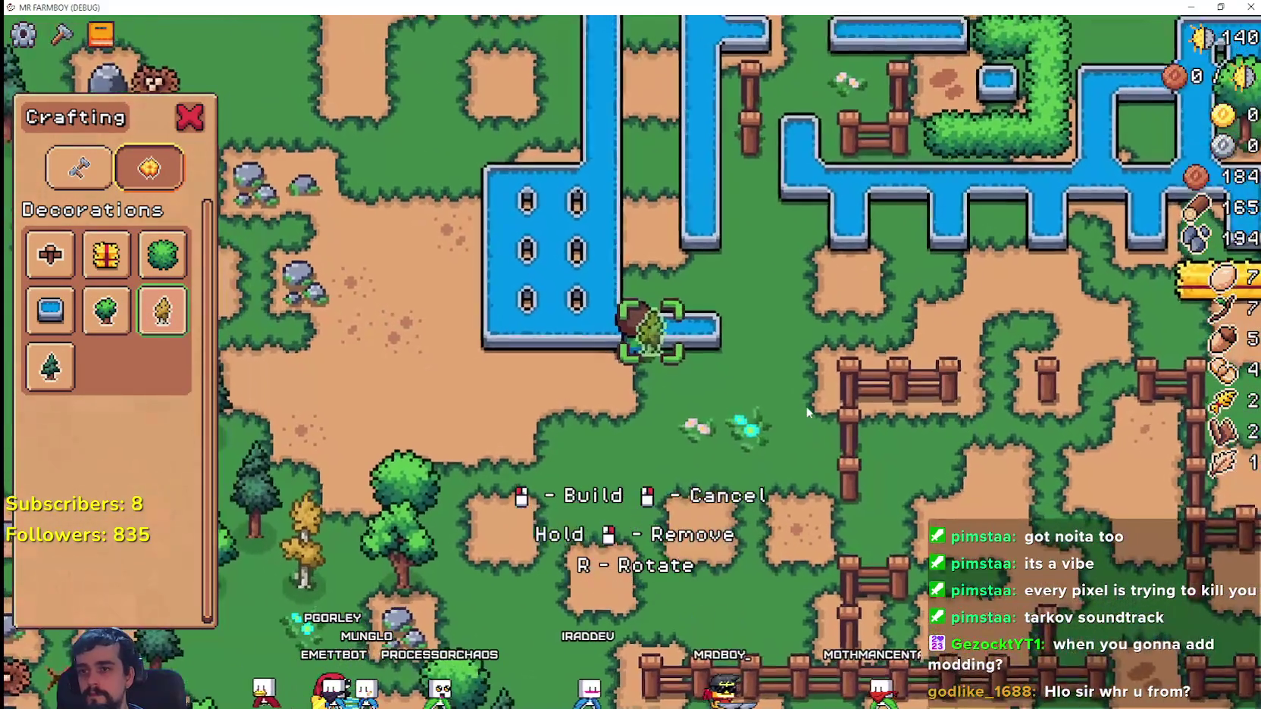
pyautogui.press('a')
pyautogui.click(807, 412)
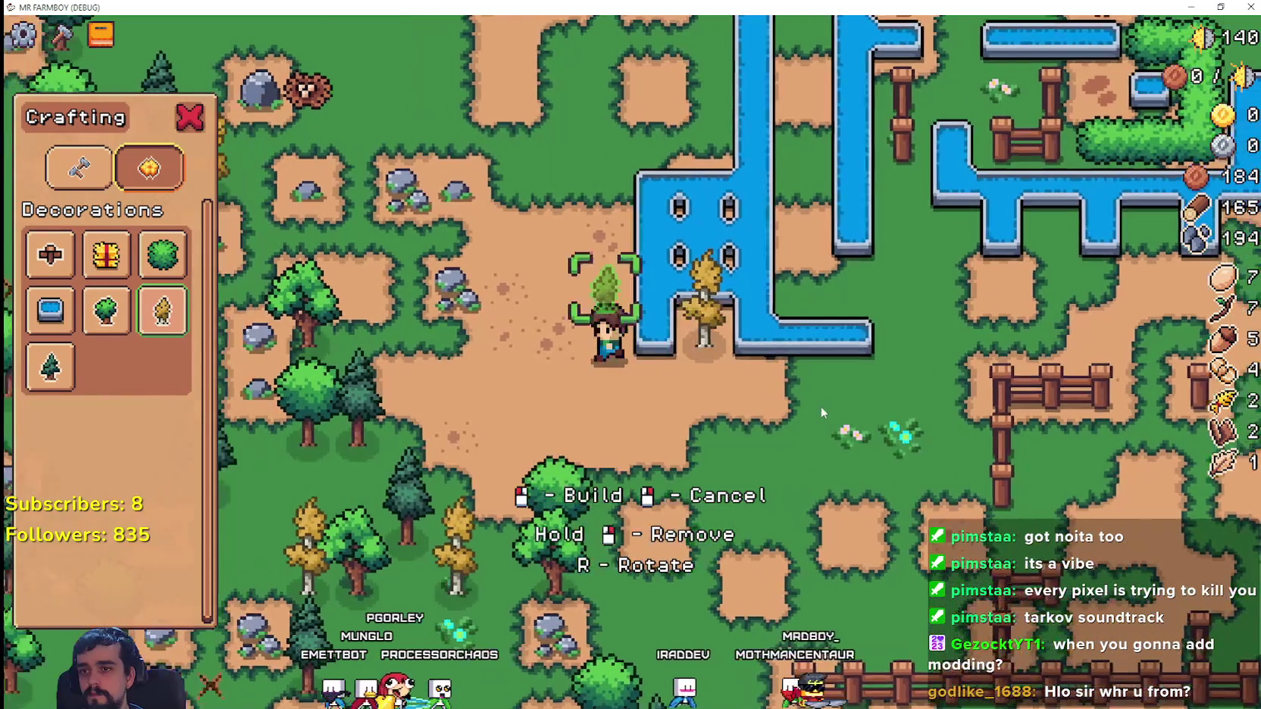
pyautogui.press('a')
pyautogui.click(874, 418)
pyautogui.click(873, 419)
pyautogui.click(872, 417)
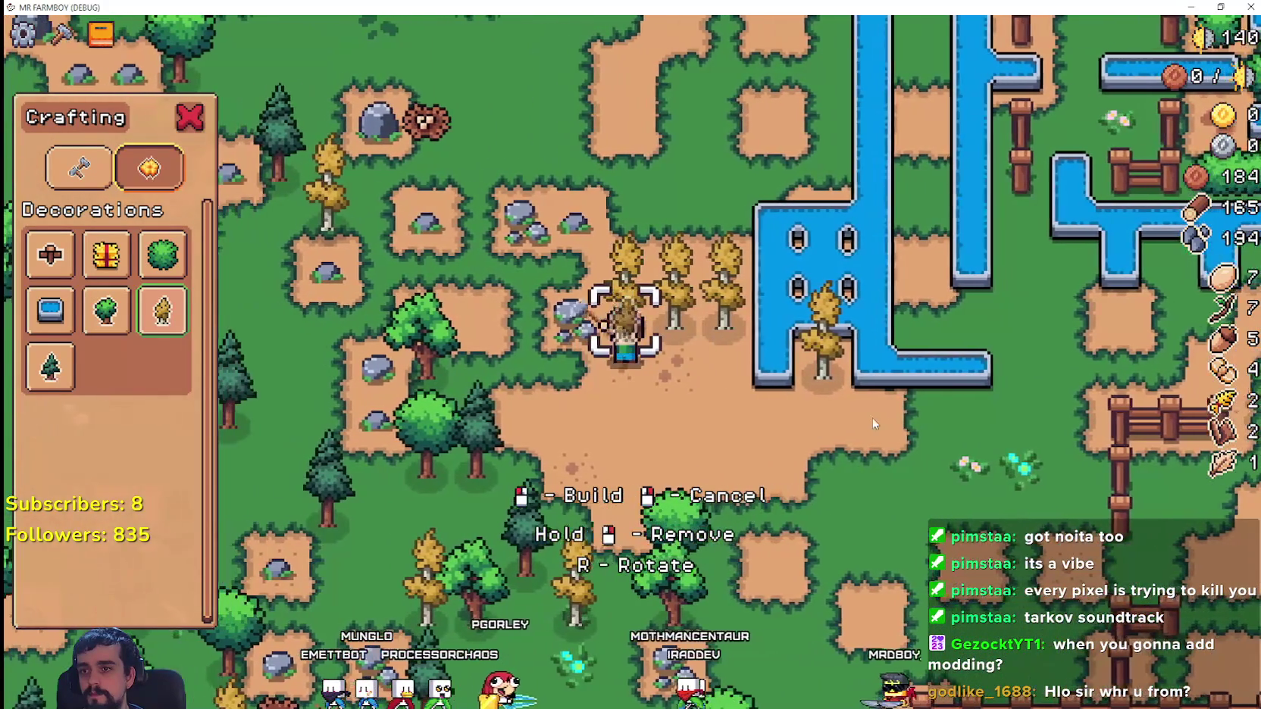
# - Walk across the road and build a Small Tree on the grass beyond it
pyautogui.press('s')
pyautogui.press('d')
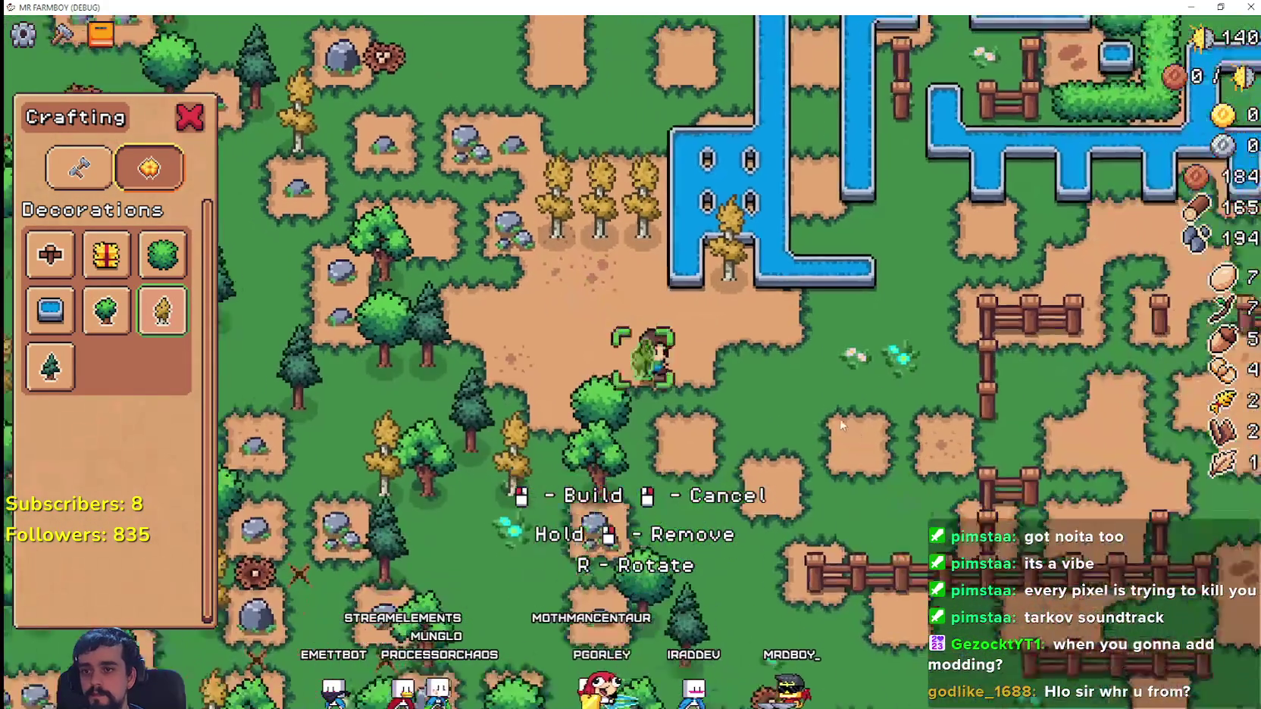
pyautogui.scroll(-5, 841, 426)
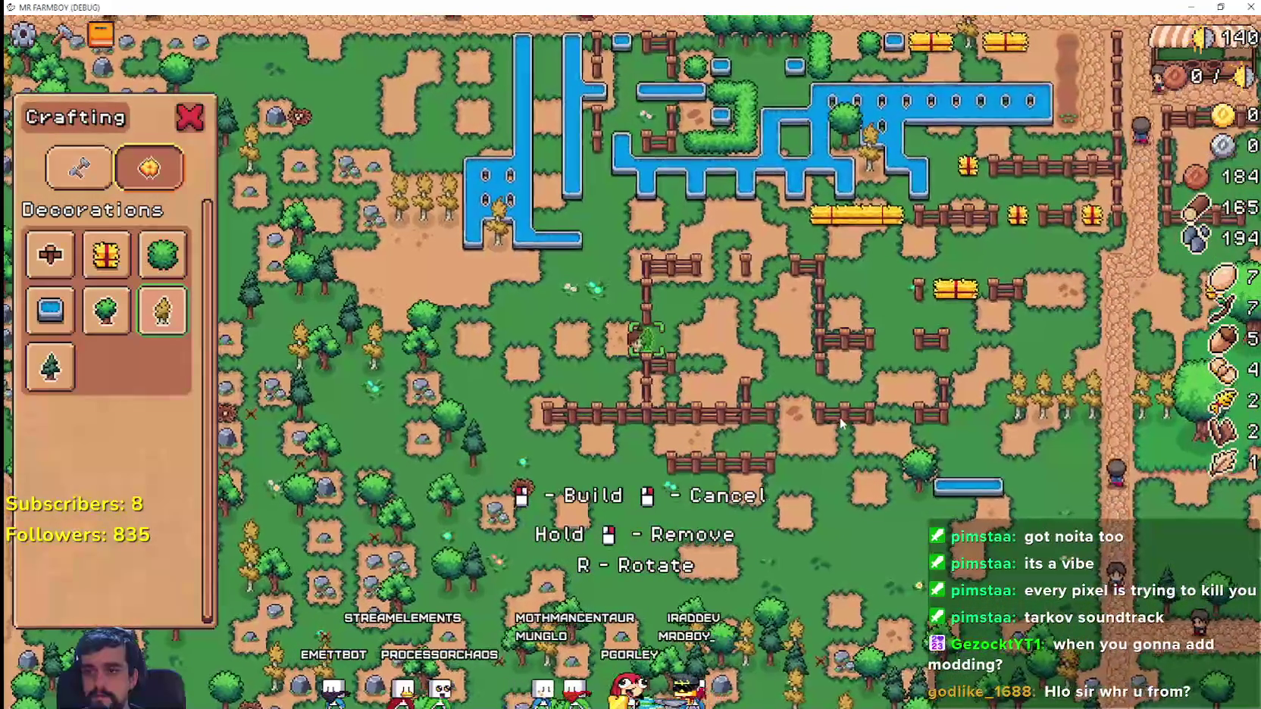
pyautogui.press('d')
pyautogui.press('s')
pyautogui.scroll(5, 840, 417)
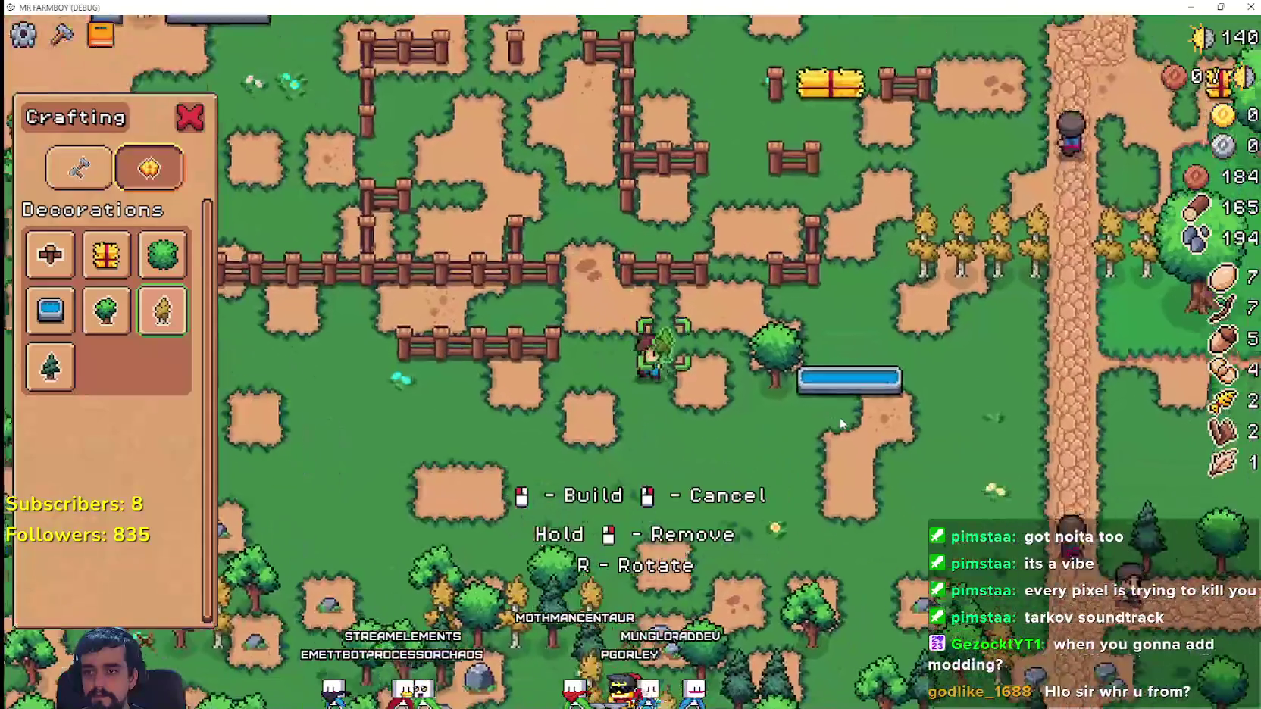
pyautogui.press('d')
pyautogui.press('s')
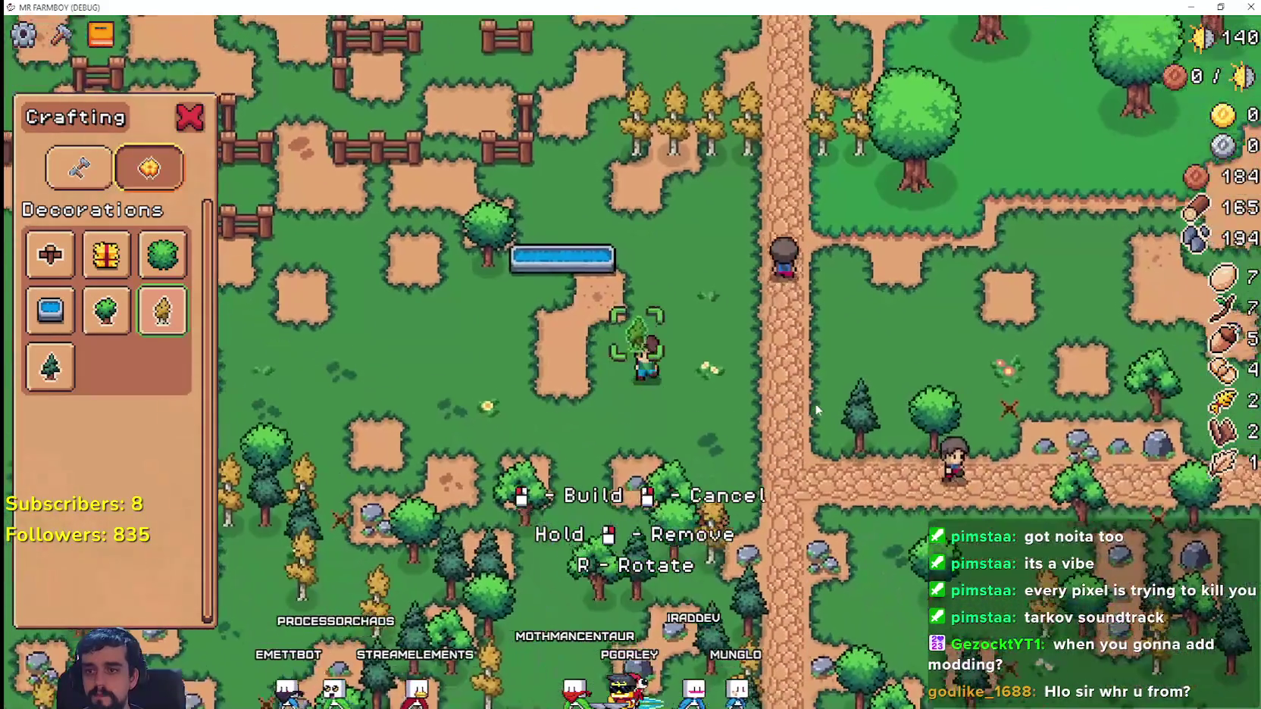
pyautogui.press('s')
pyautogui.press('d')
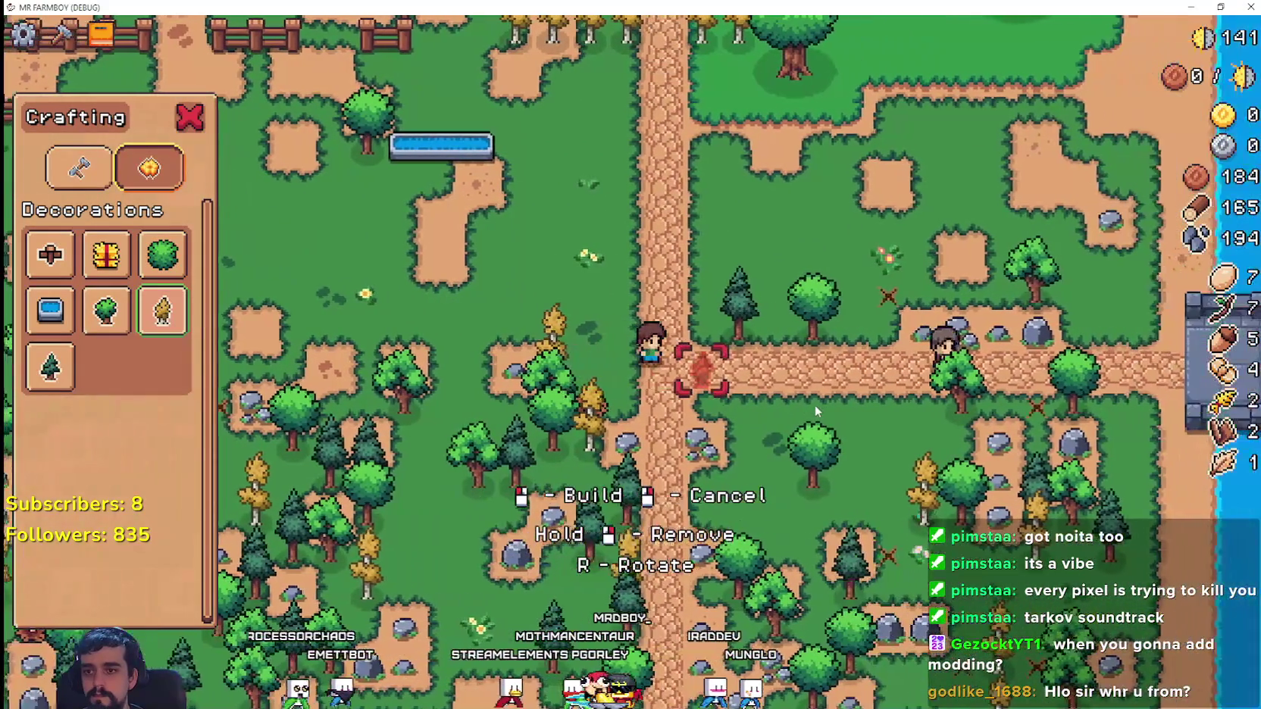
pyautogui.press('d')
pyautogui.press('w')
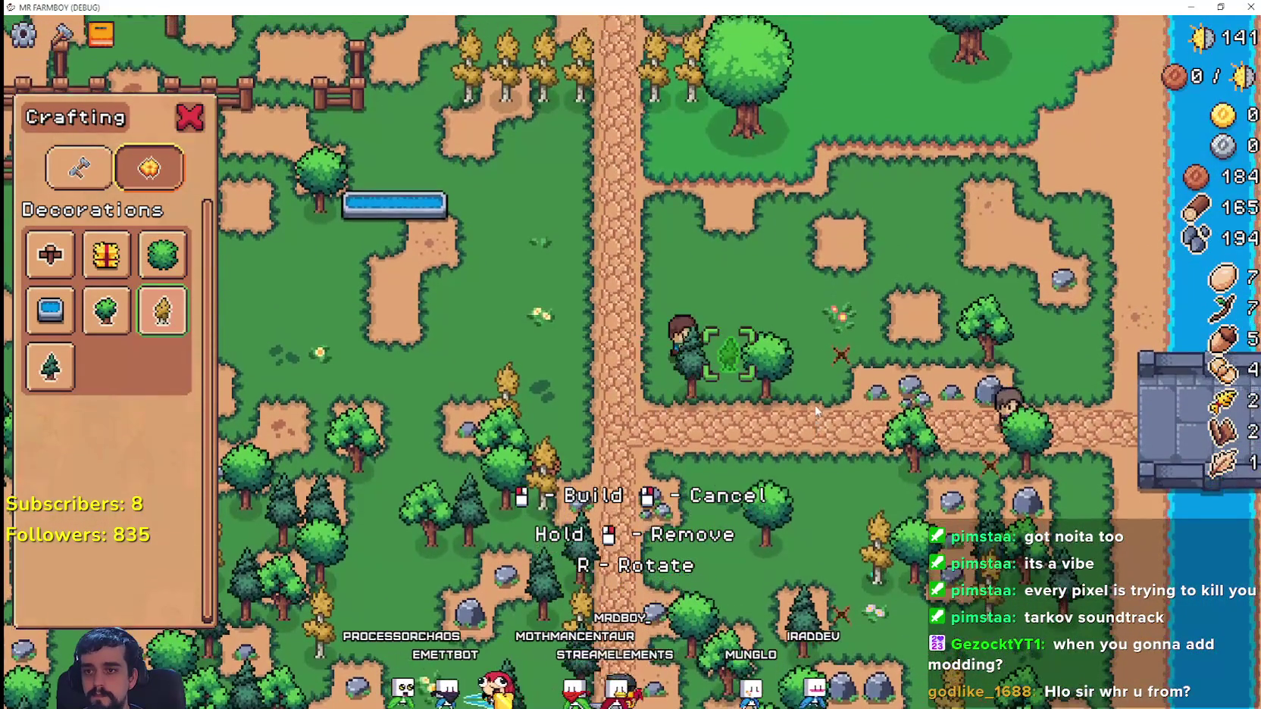
pyautogui.click(816, 411)
# - Build two yellow trees to the right of the big tree
pyautogui.press('w')
pyautogui.press('d')
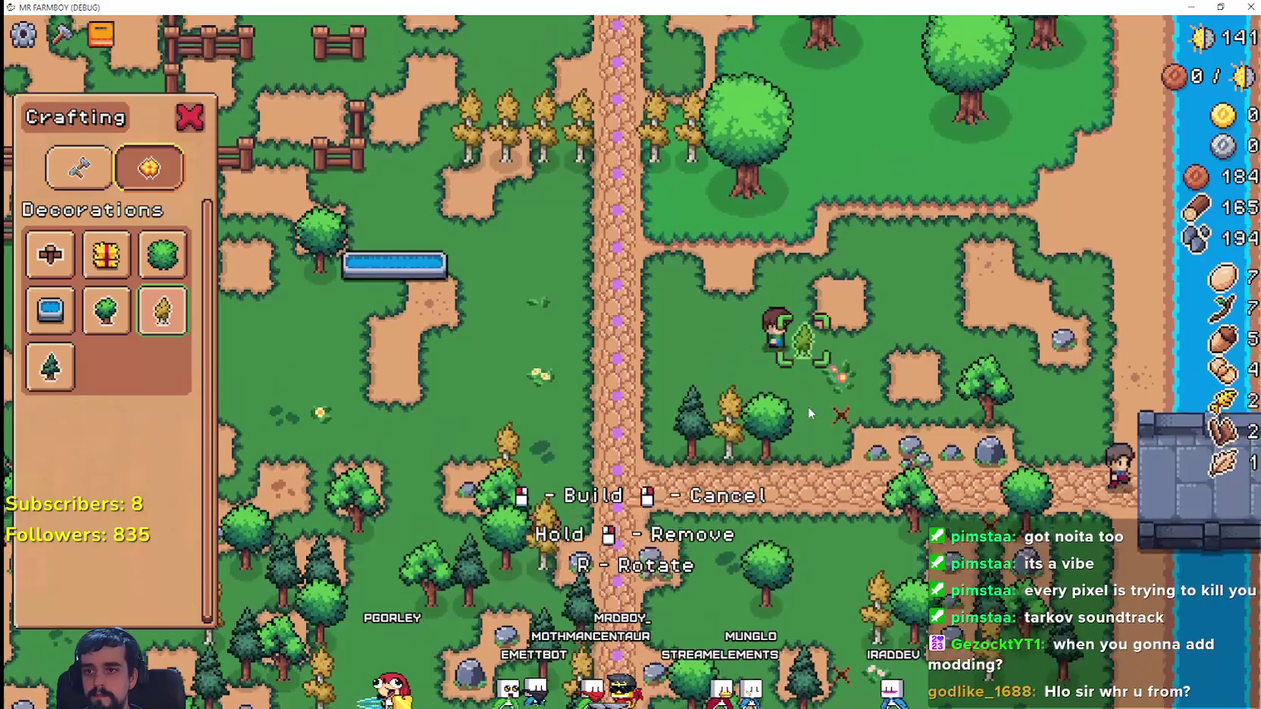
pyautogui.press('w')
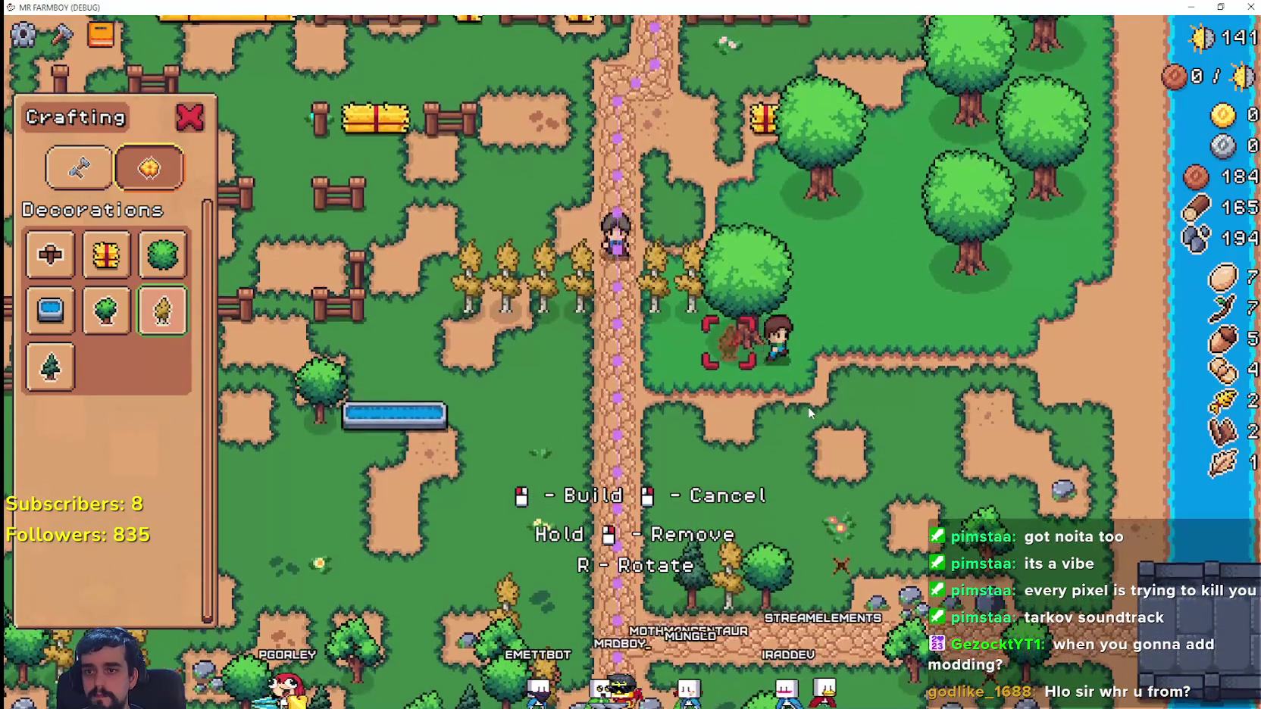
pyautogui.press('d')
pyautogui.press('w')
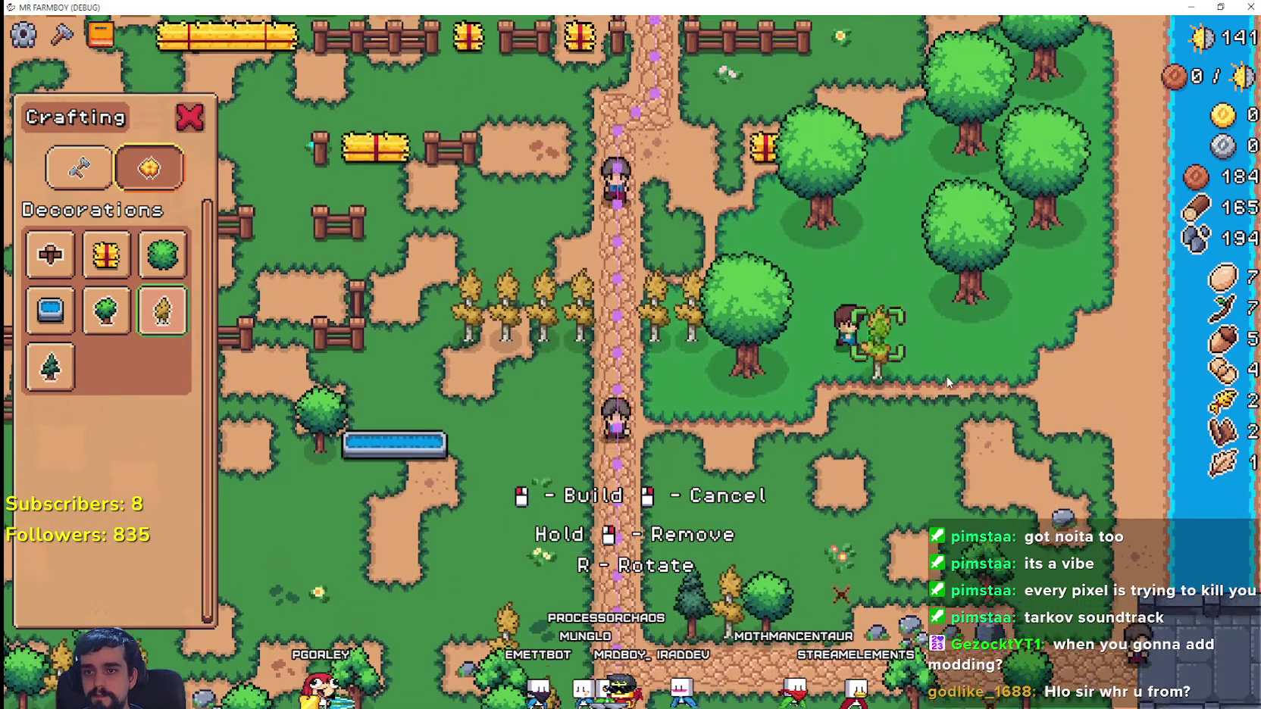
pyautogui.click(946, 378)
pyautogui.press('a')
pyautogui.click(932, 384)
# - Cancel decoration build mode and switch Crafting to land, seeds and buildings
pyautogui.press('s')
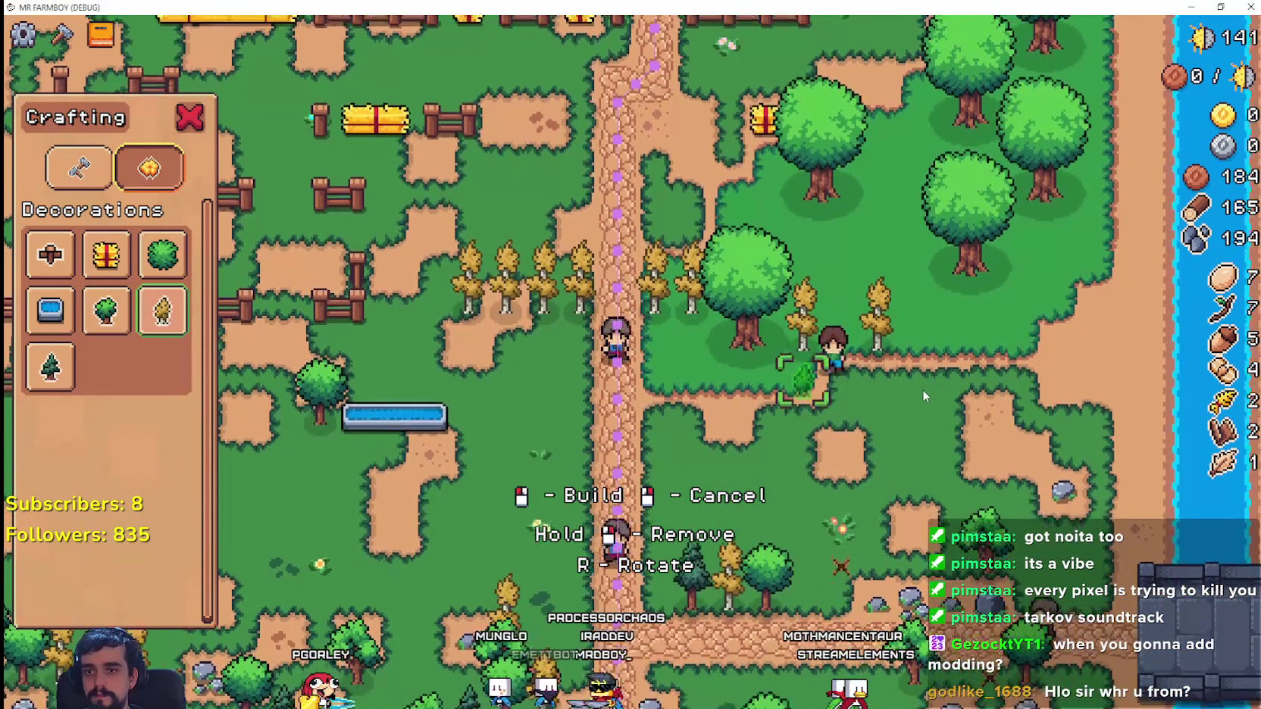
pyautogui.press('a')
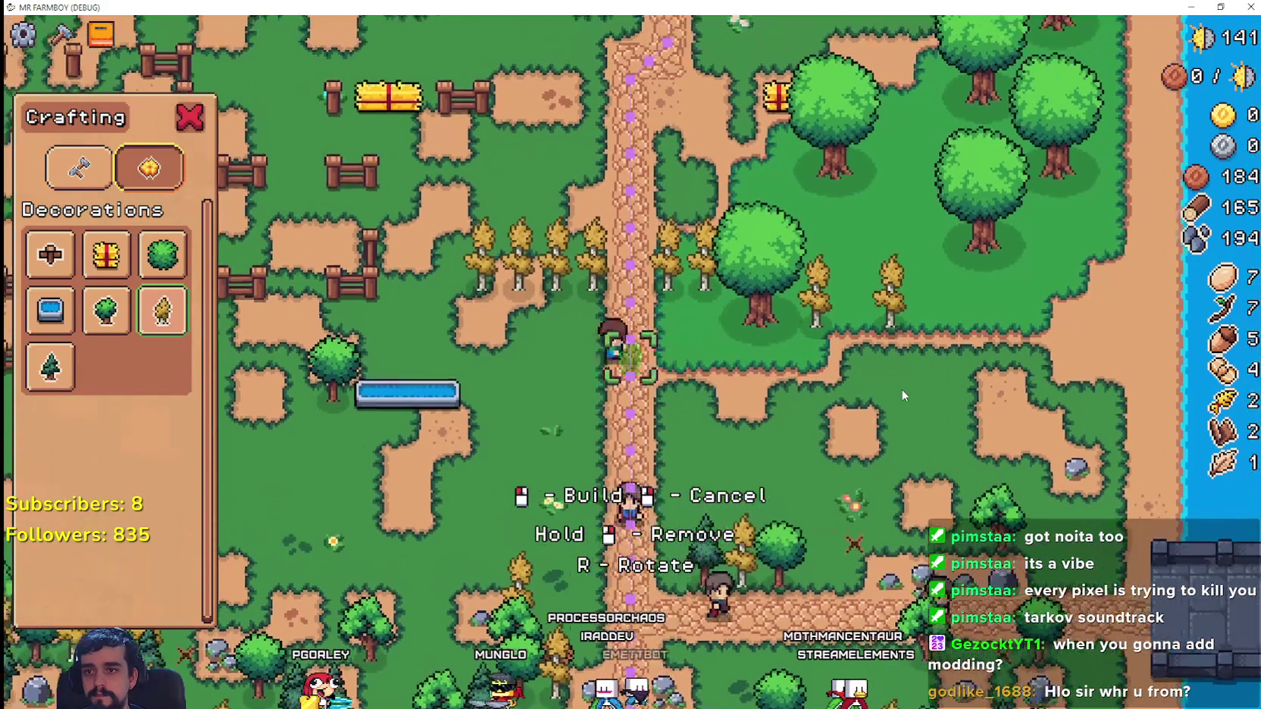
pyautogui.press('a')
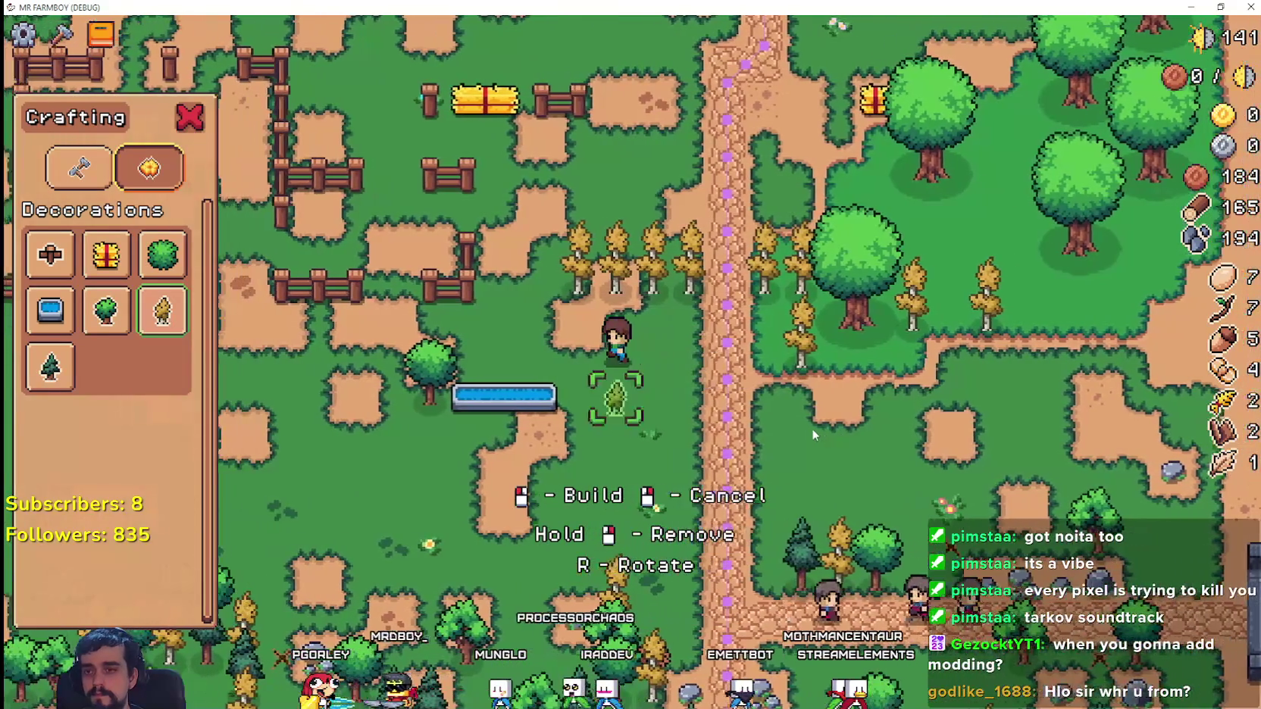
pyautogui.press('d')
pyautogui.rightClick(814, 434)
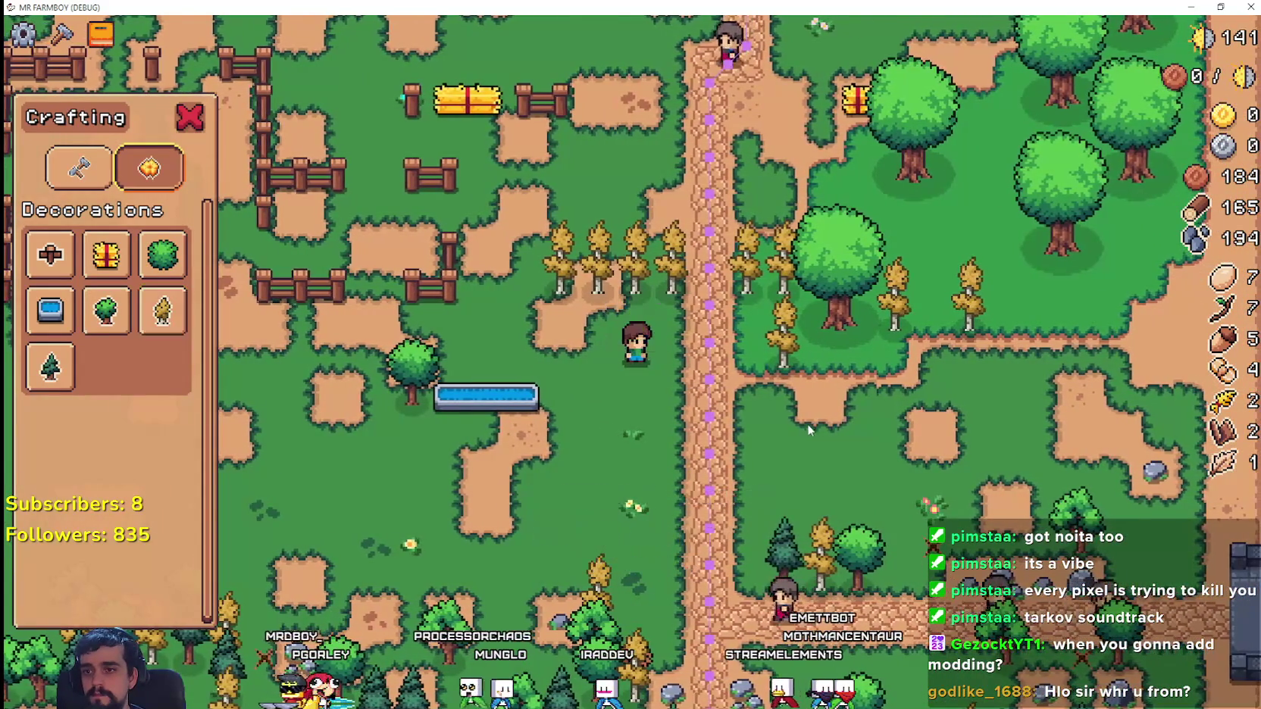
pyautogui.press('a')
pyautogui.click(81, 178)
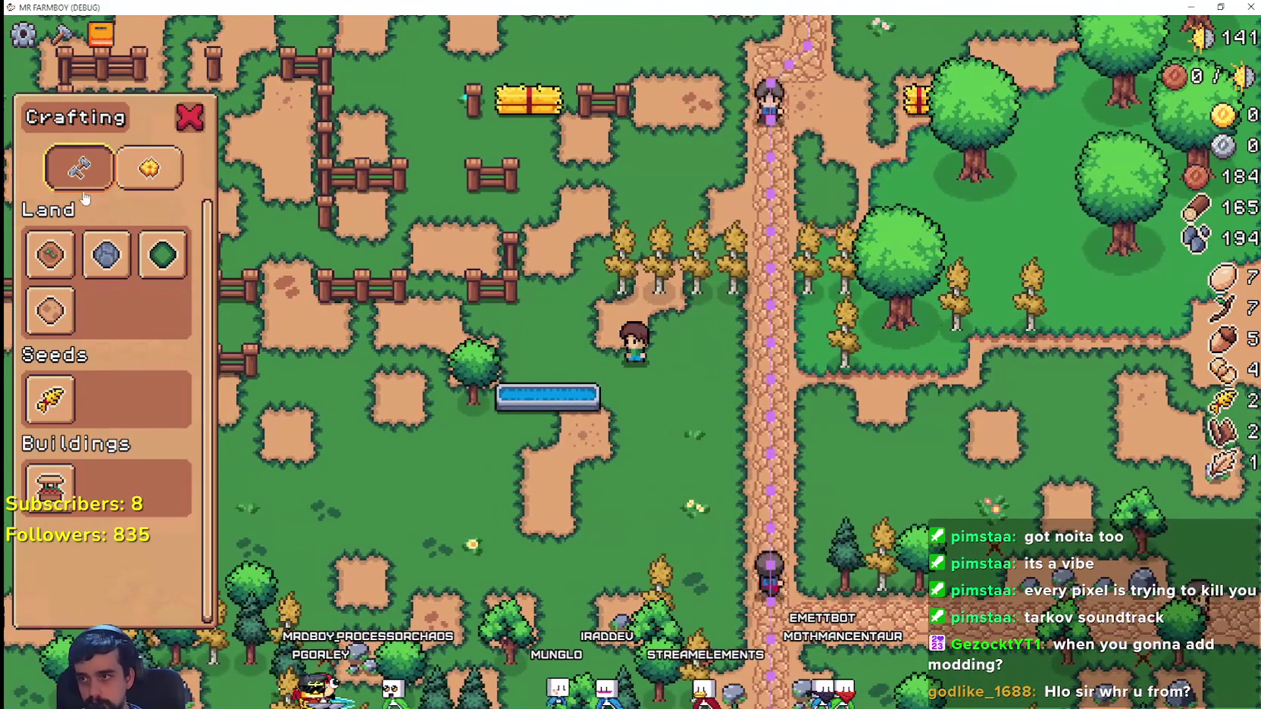
# - Select Road Tile and walk around so its preview lands on the row of trees
pyautogui.click(127, 266)
pyautogui.press('w')
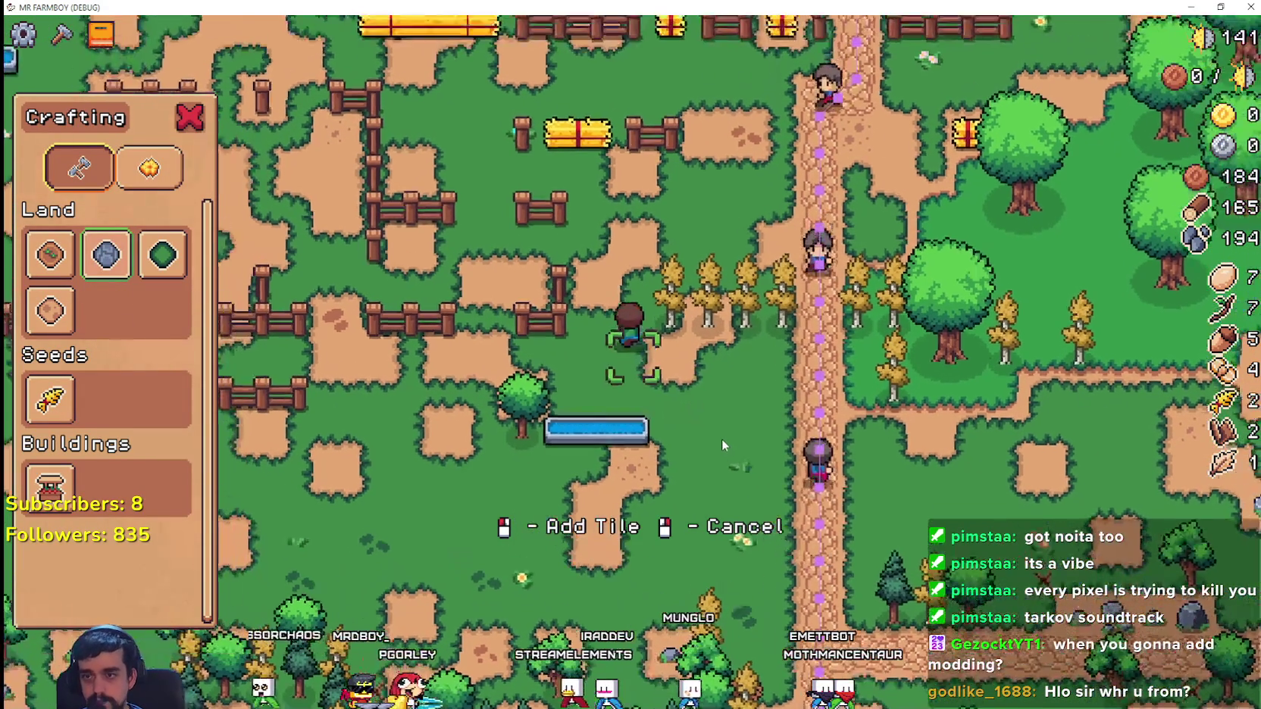
pyautogui.press('d')
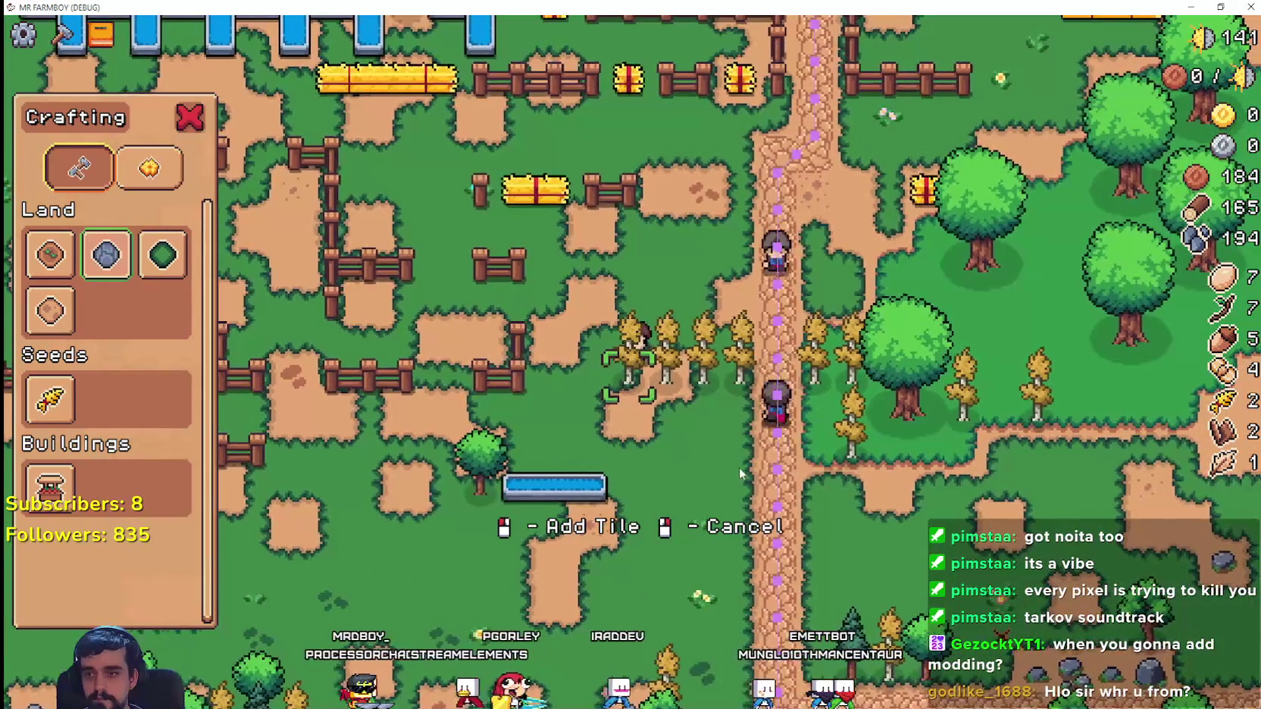
pyautogui.press('a')
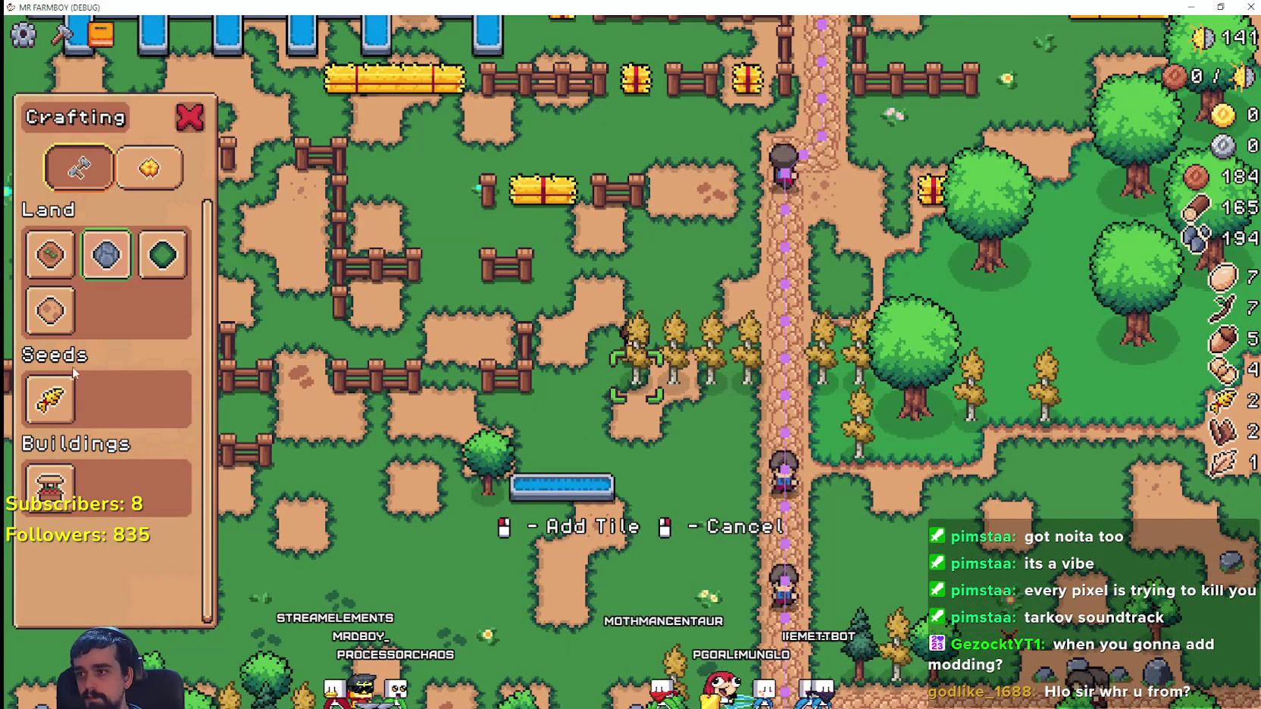
pyautogui.press('d')
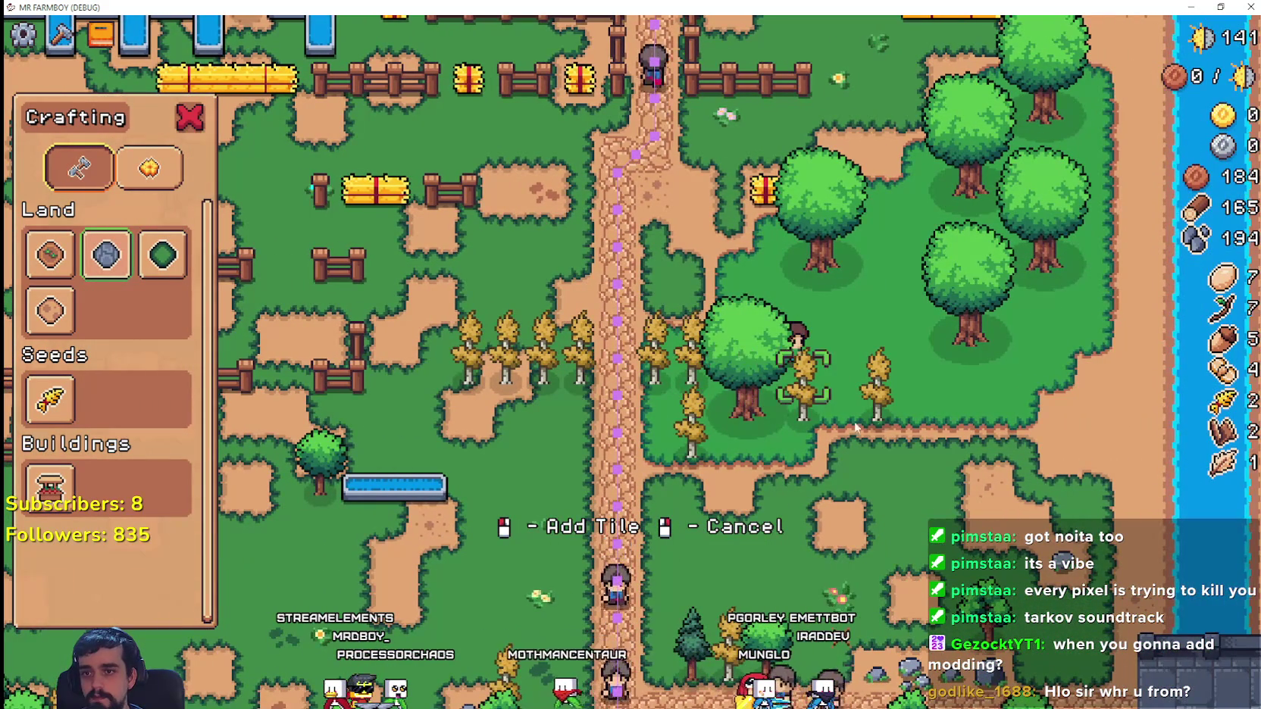
pyautogui.press('w')
pyautogui.press('a')
pyautogui.press('a')
pyautogui.press('s')
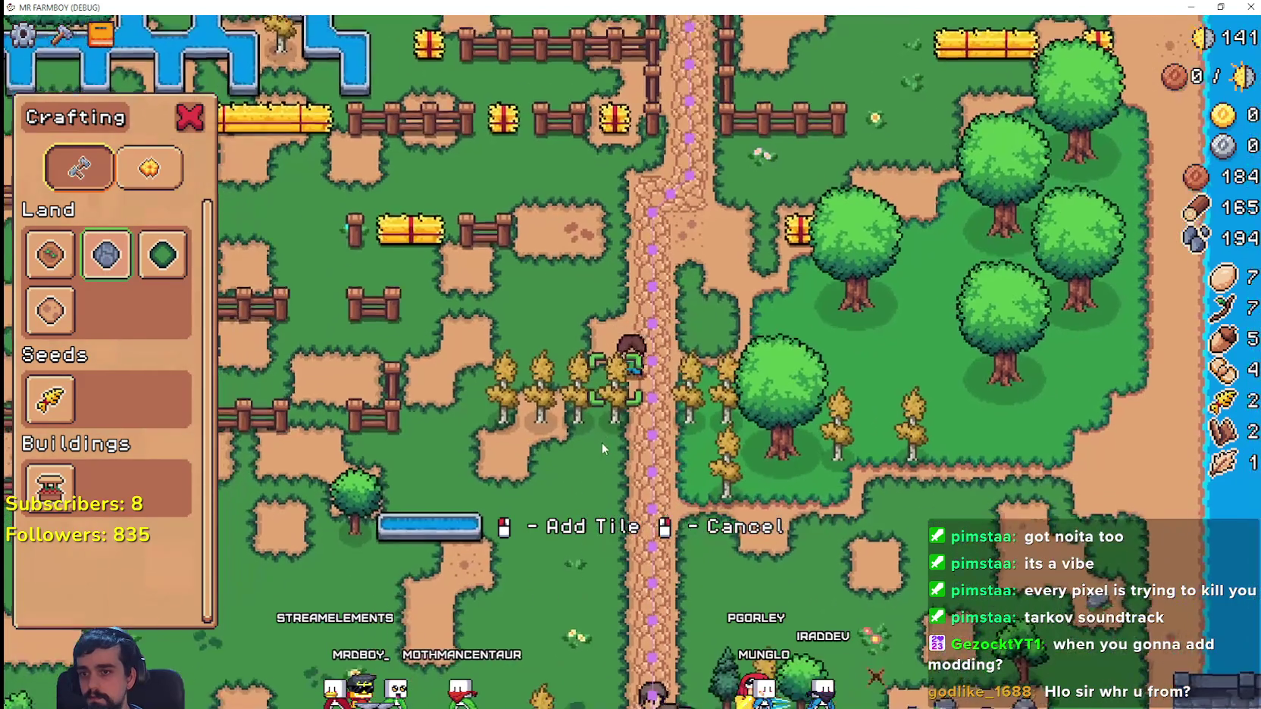
pyautogui.press('a')
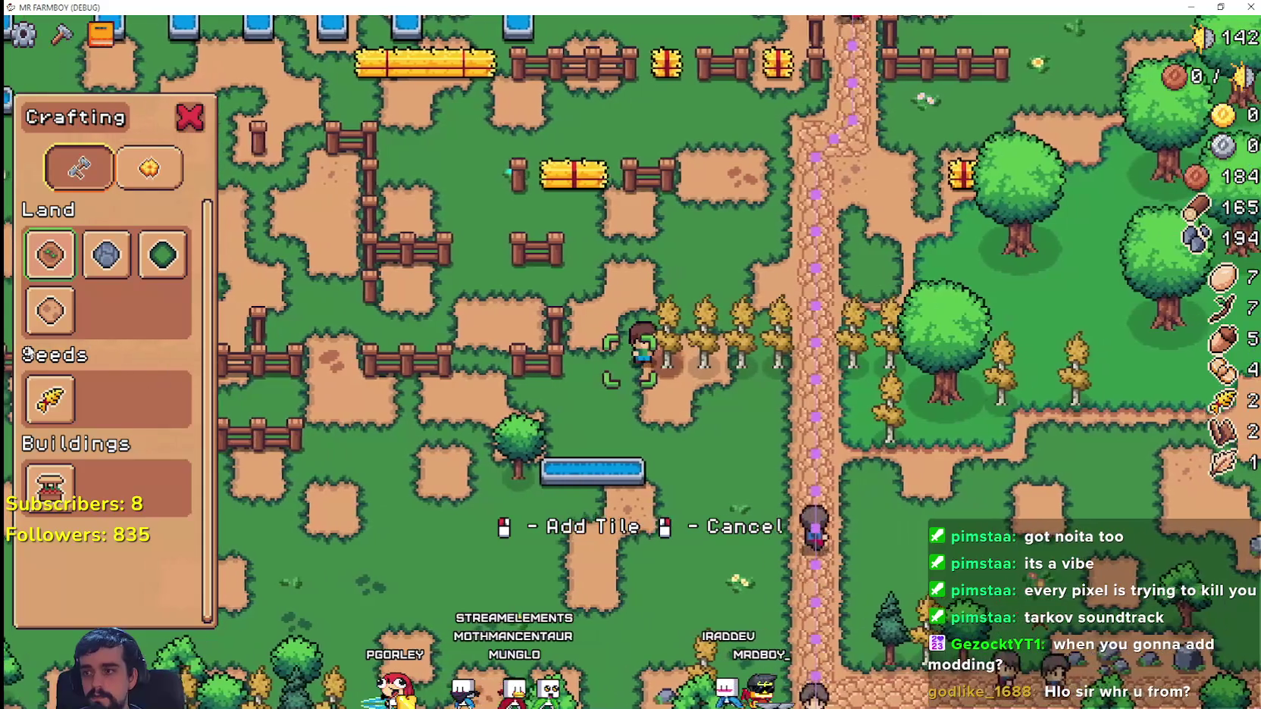
# - Try placing Wheat seeds and a Market near the trees, cancelling each without building
pyautogui.click(50, 400)
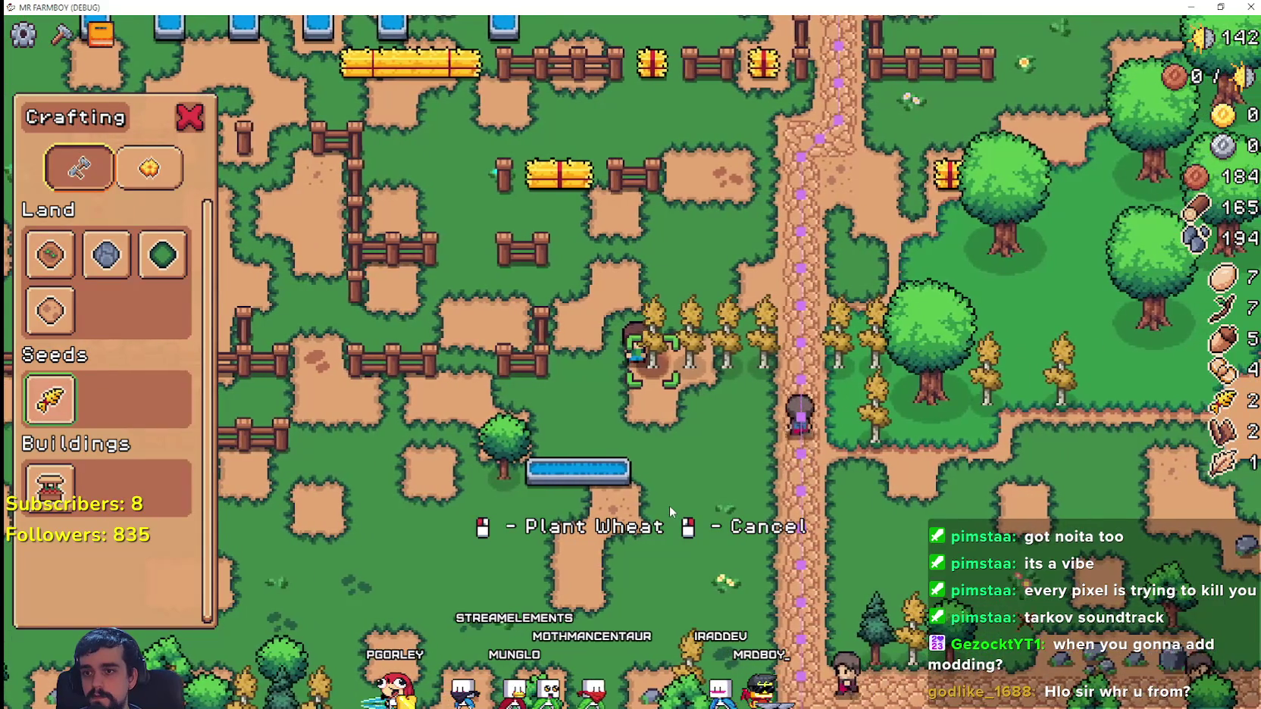
pyautogui.press('a')
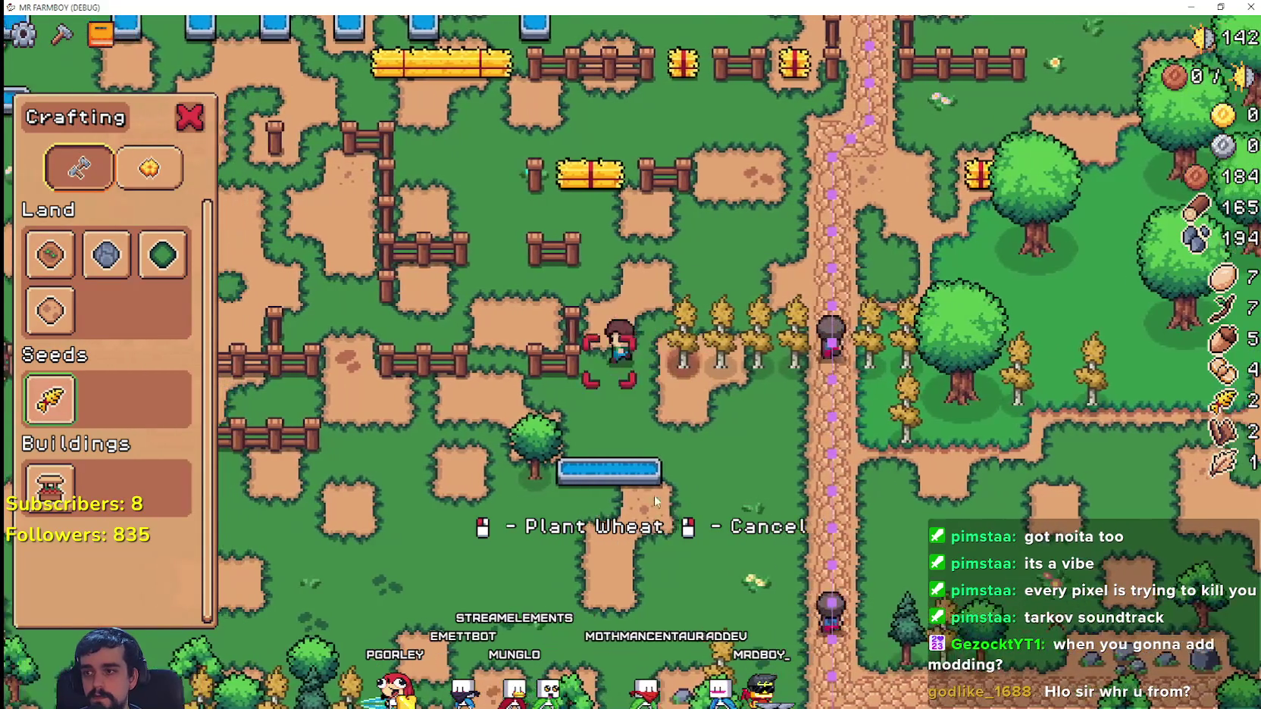
pyautogui.press('w')
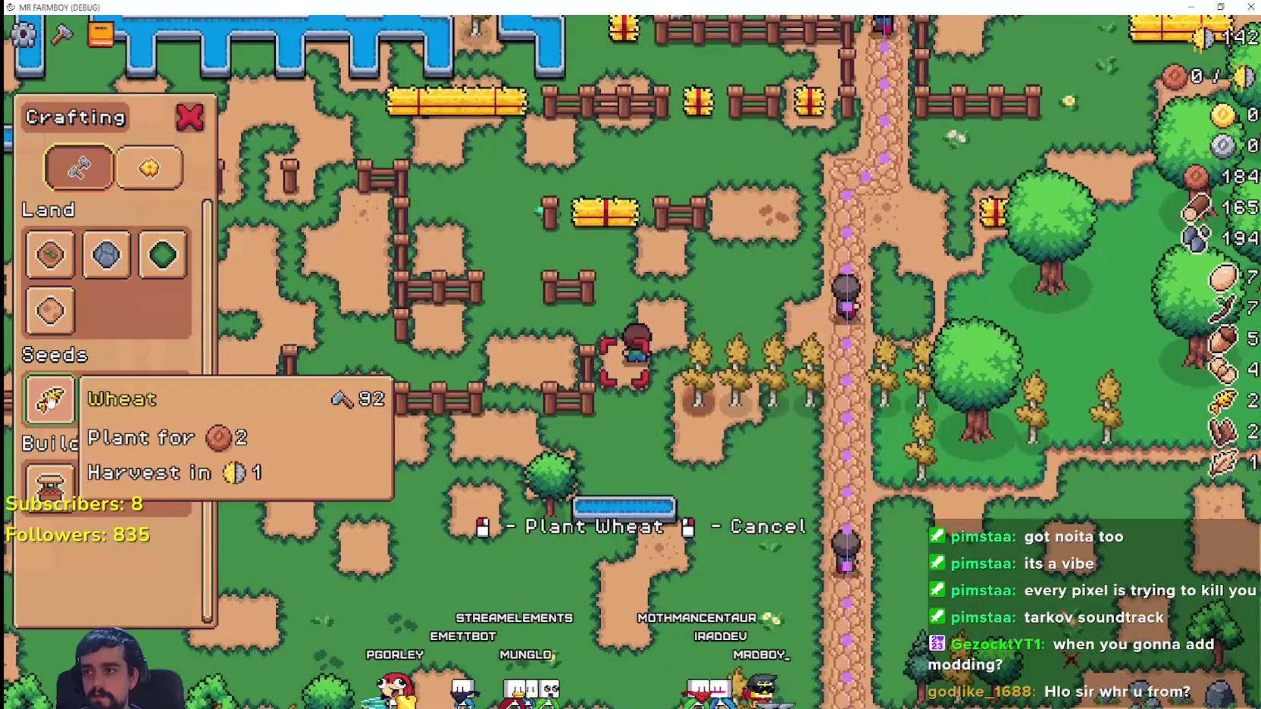
pyautogui.rightClick(630, 475)
pyautogui.press('s')
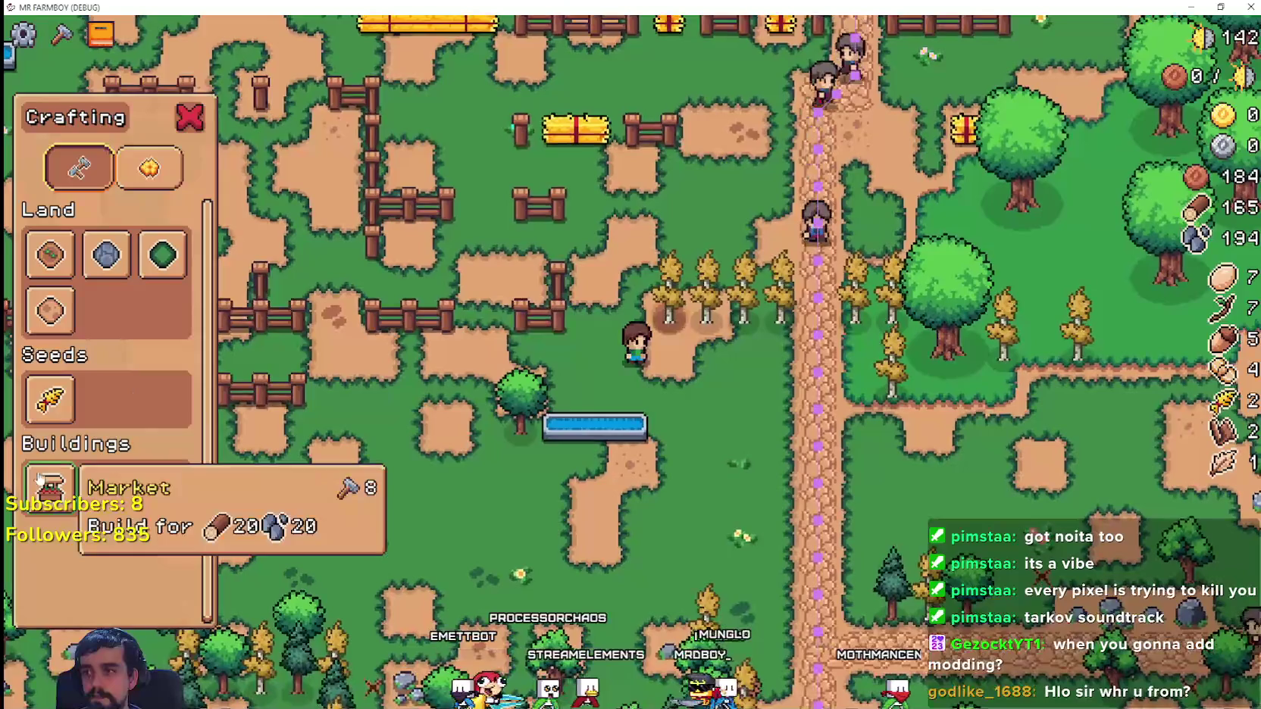
pyautogui.click(40, 476)
pyautogui.press('d')
pyautogui.press('s')
pyautogui.rightClick(312, 407)
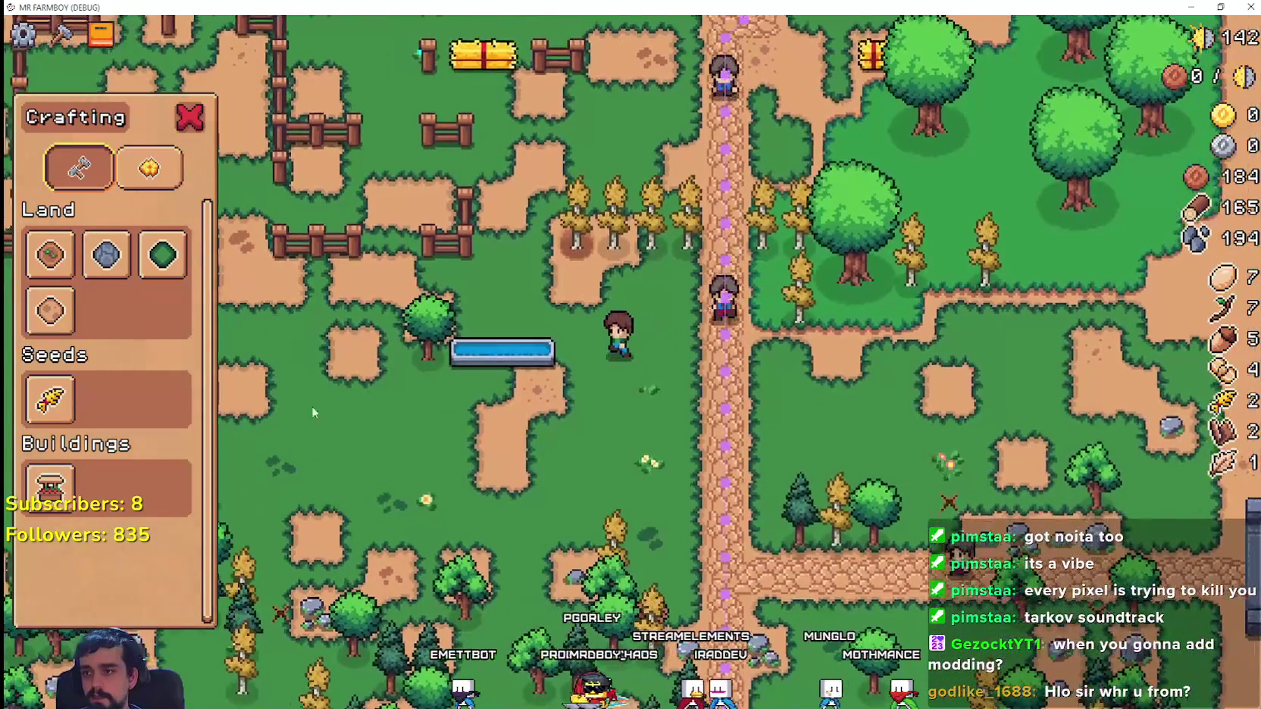
pyautogui.press('w')
pyautogui.press('a')
# - Try a Grass Tile and the Market again, cancel both, then stop the game with F8
pyautogui.click(162, 255)
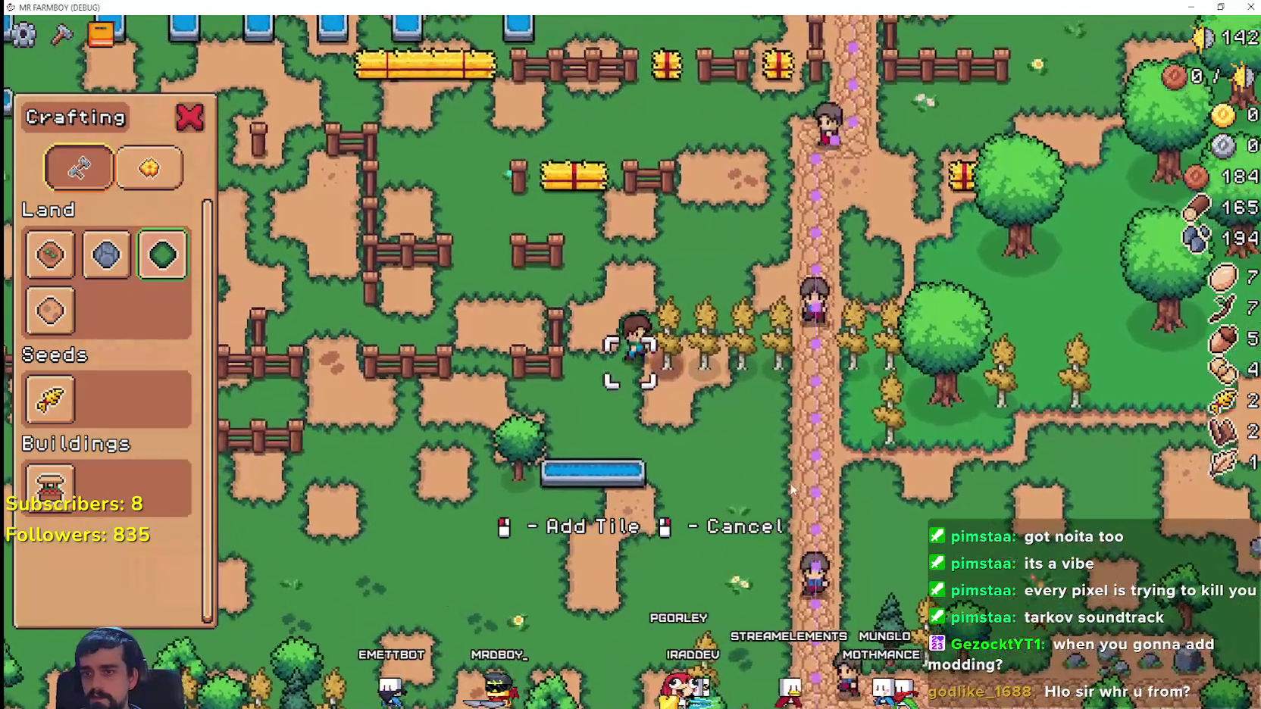
pyautogui.press('d')
pyautogui.rightClick(792, 490)
pyautogui.press('s')
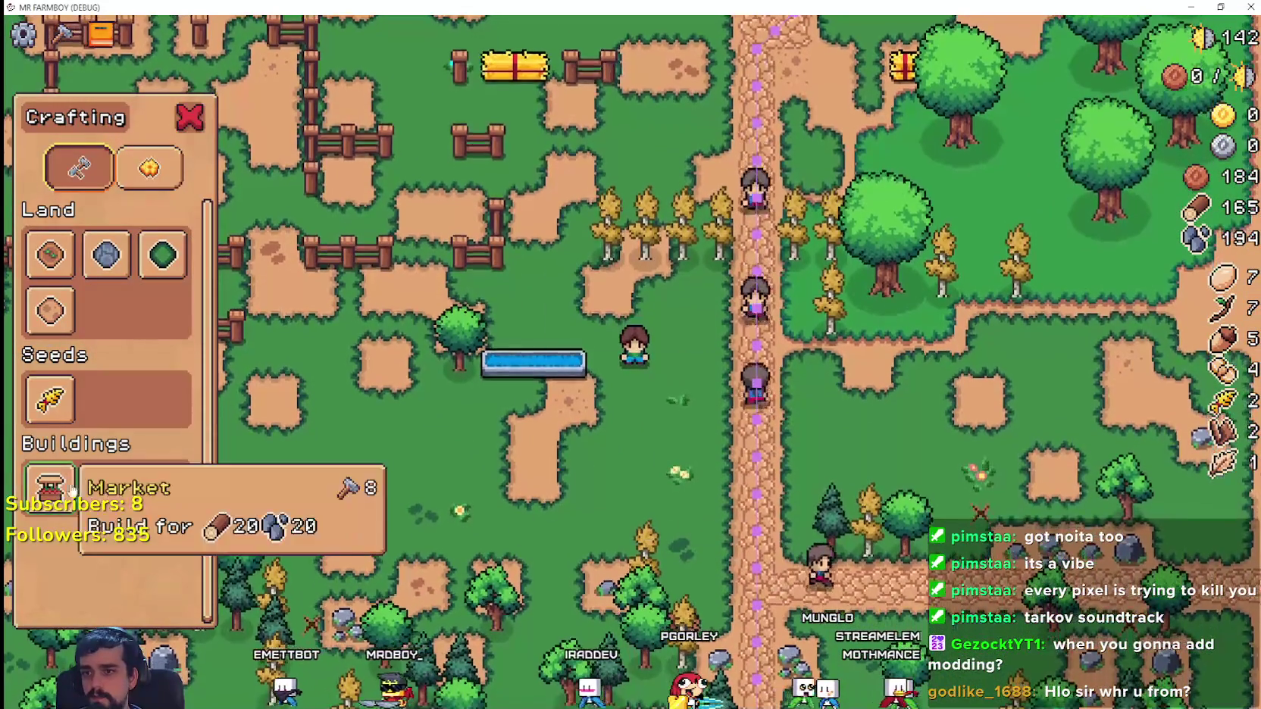
pyautogui.click(72, 491)
pyautogui.press('w')
pyautogui.press('s')
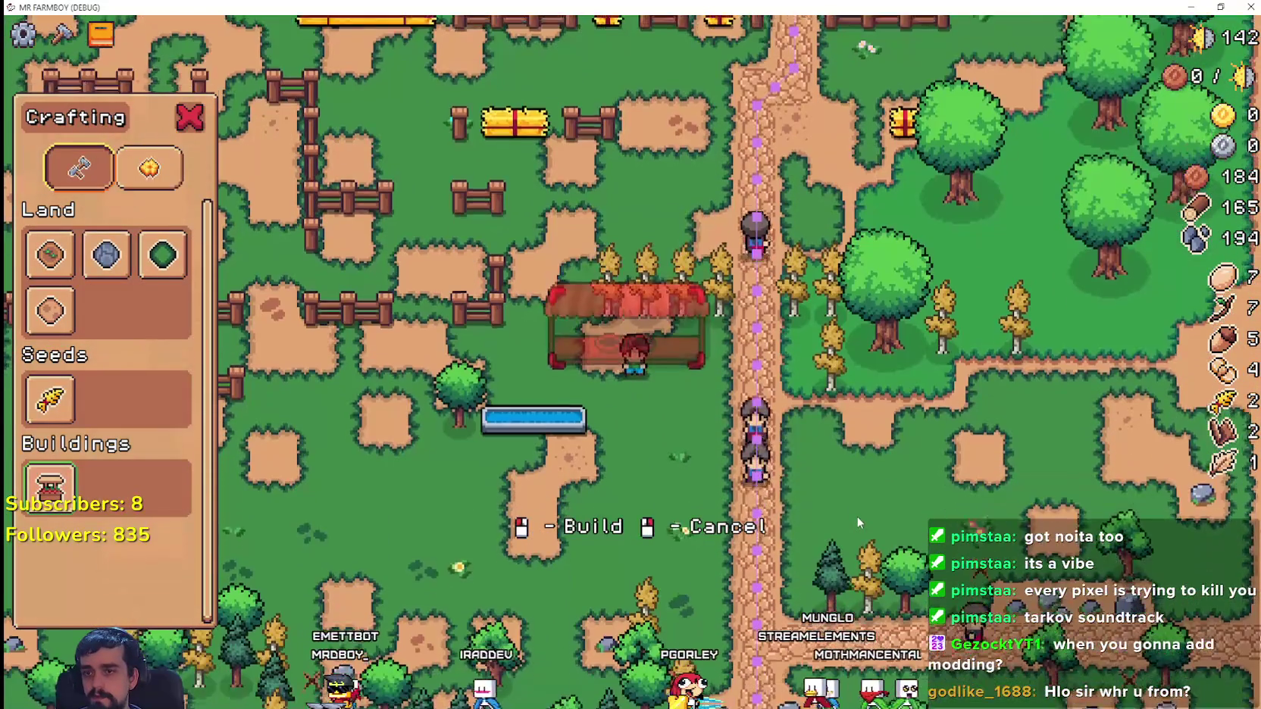
pyautogui.press('s')
pyautogui.press('w')
pyautogui.press('a')
pyautogui.rightClick(859, 520)
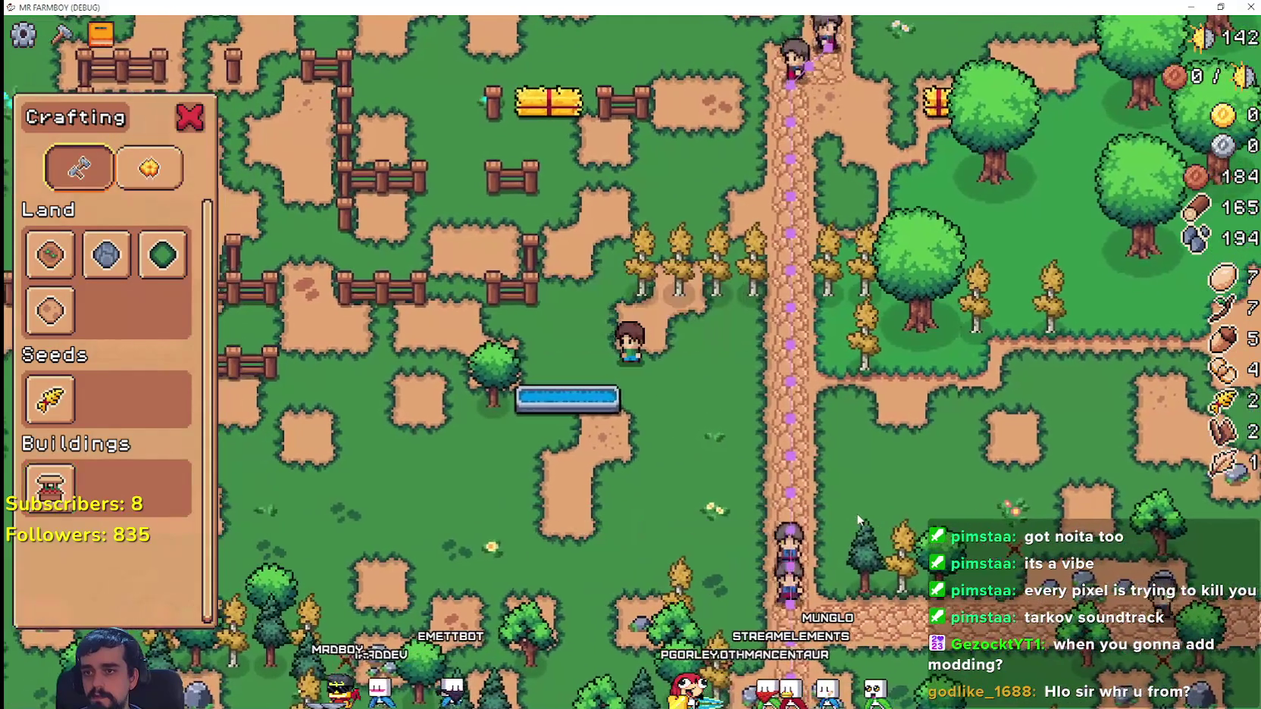
pyautogui.press('w')
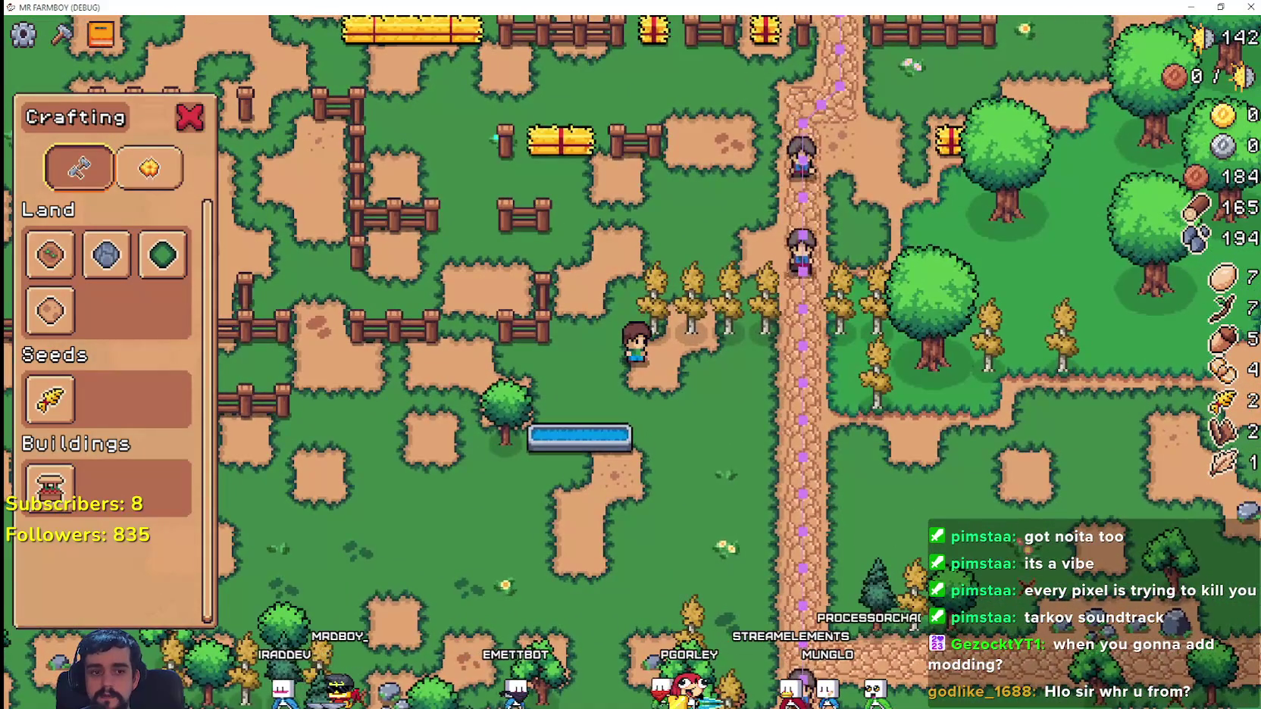
pyautogui.press('F8')
pyautogui.click(838, 365)
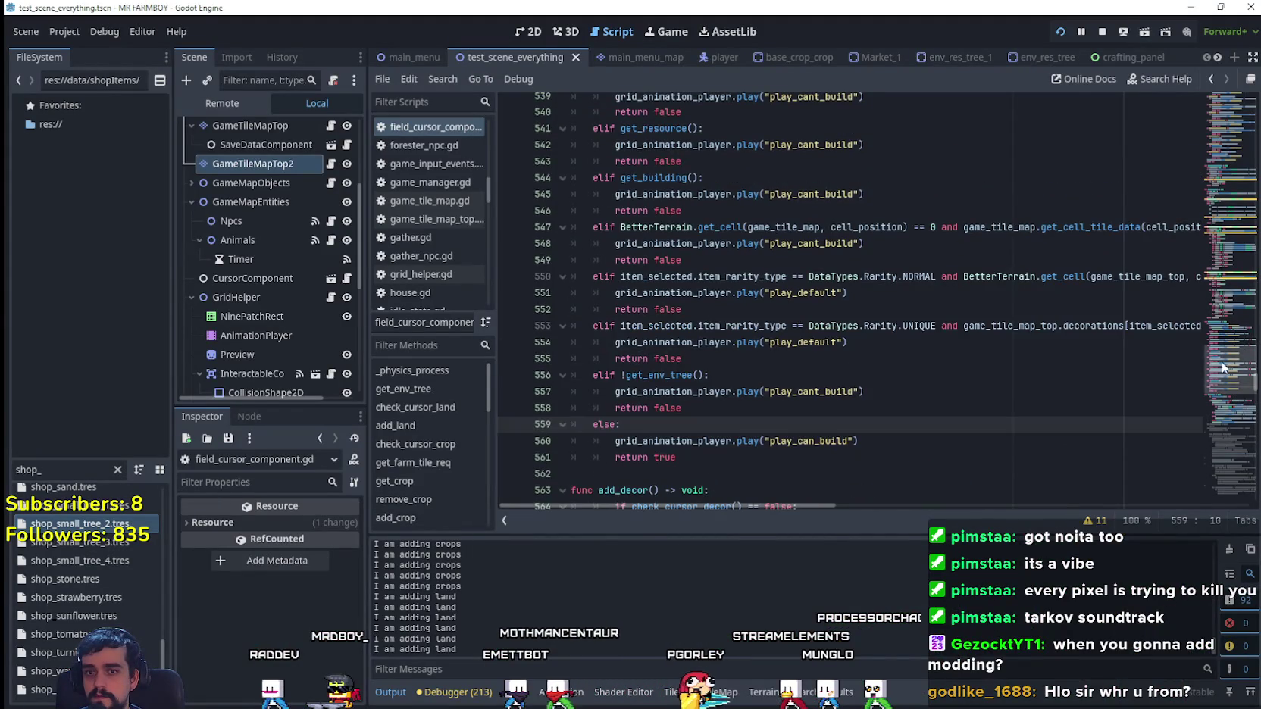
# - Scroll the script up to check_cursor_land and place the caret at the ends of lines 76 and 71
pyautogui.click(1228, 336)
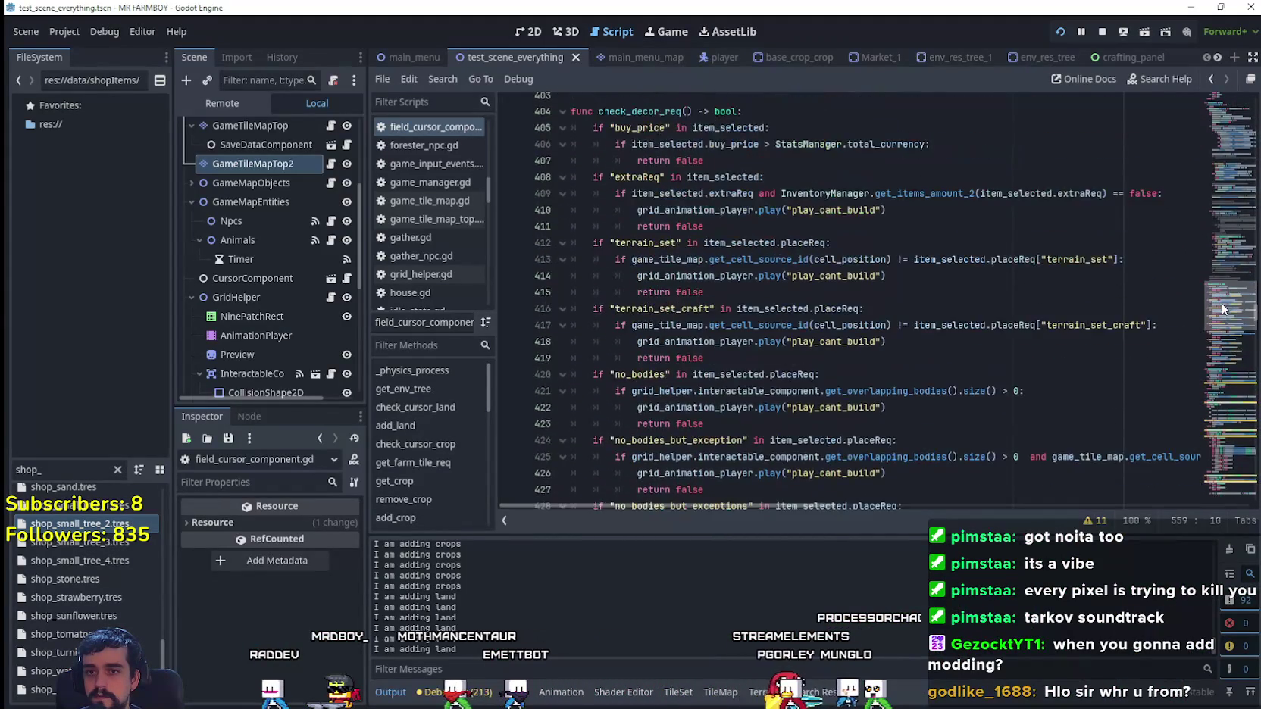
pyautogui.moveTo(1222, 309); pyautogui.dragTo(1222, 303)
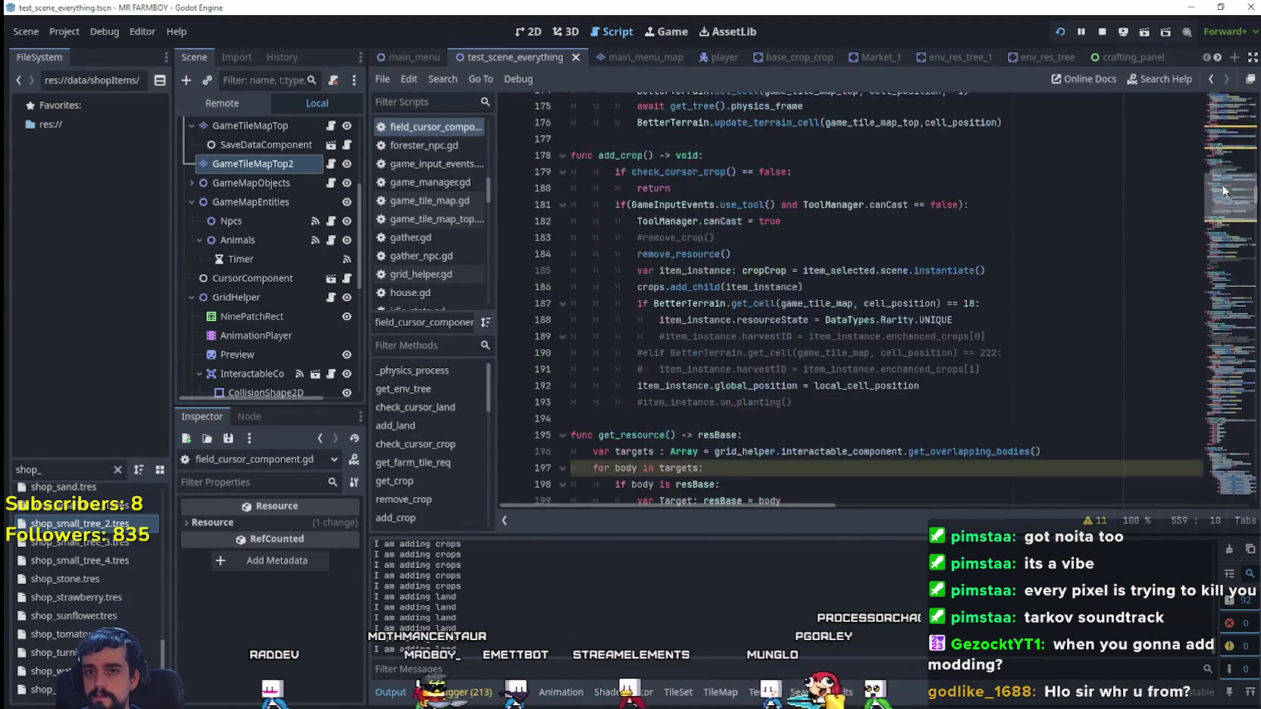
pyautogui.moveTo(1225, 179); pyautogui.dragTo(1233, 131)
pyautogui.click(867, 383)
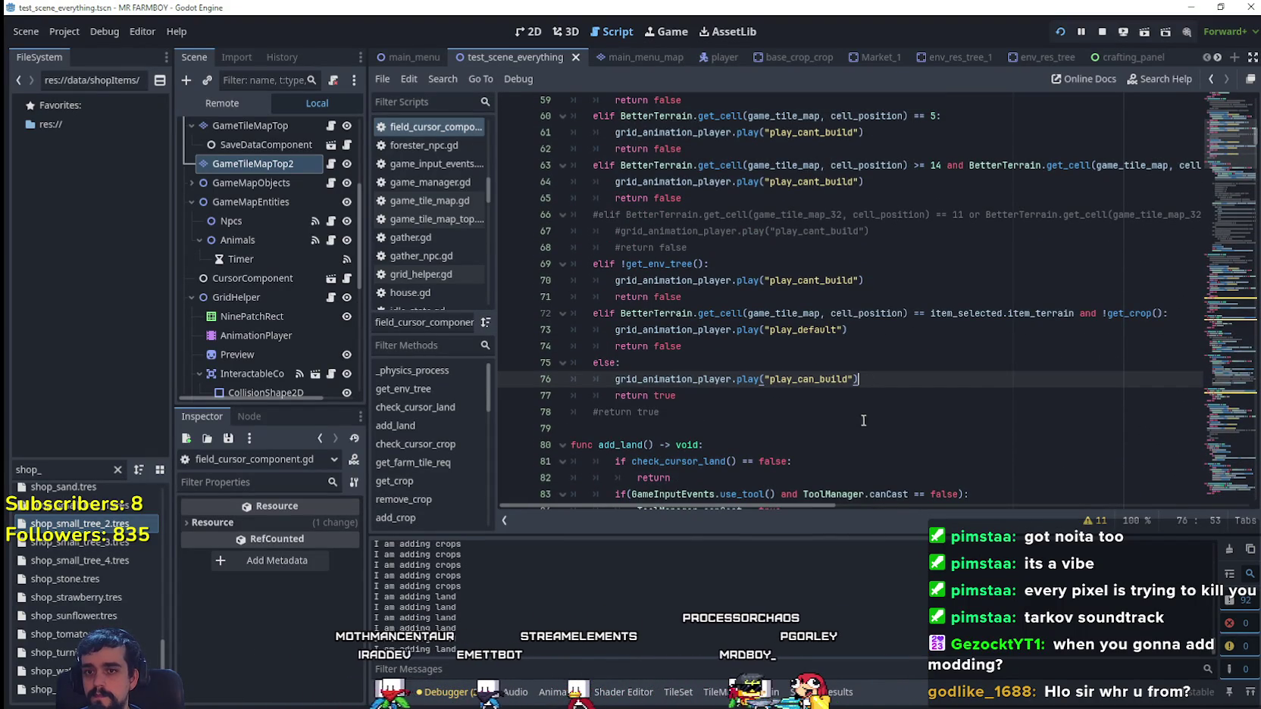
pyautogui.scroll(2, 863, 417)
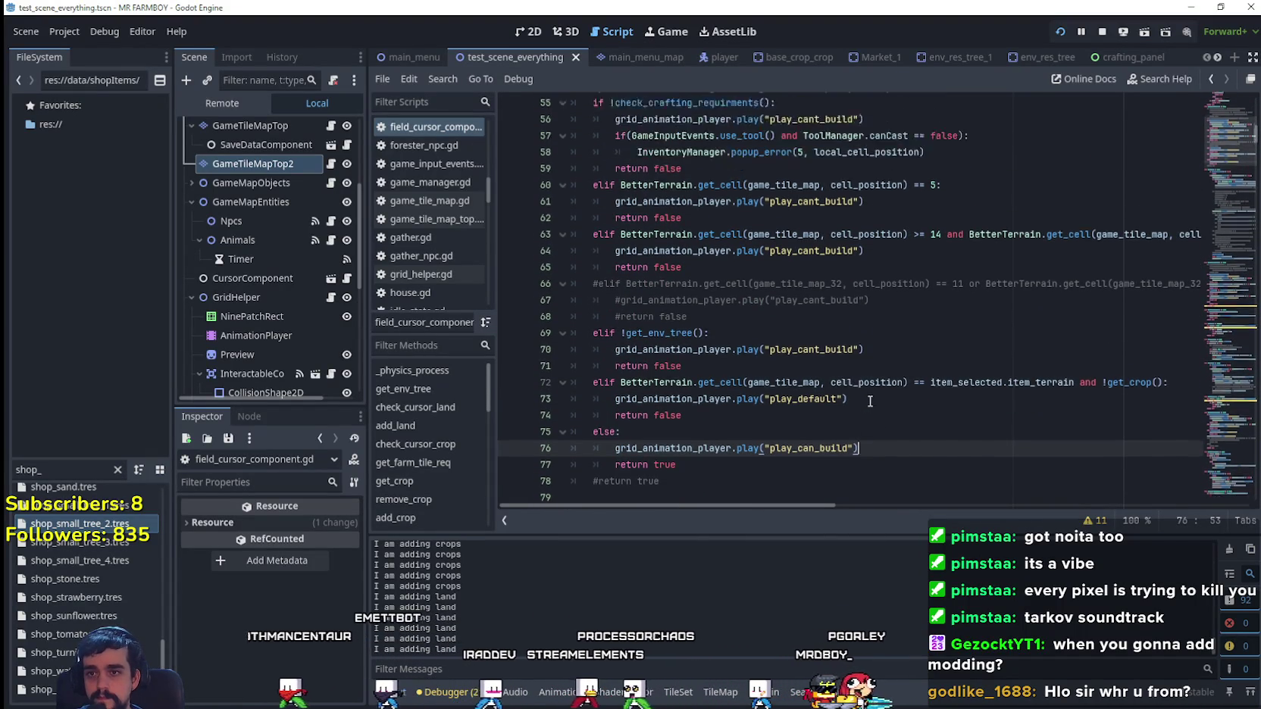
pyautogui.click(863, 390)
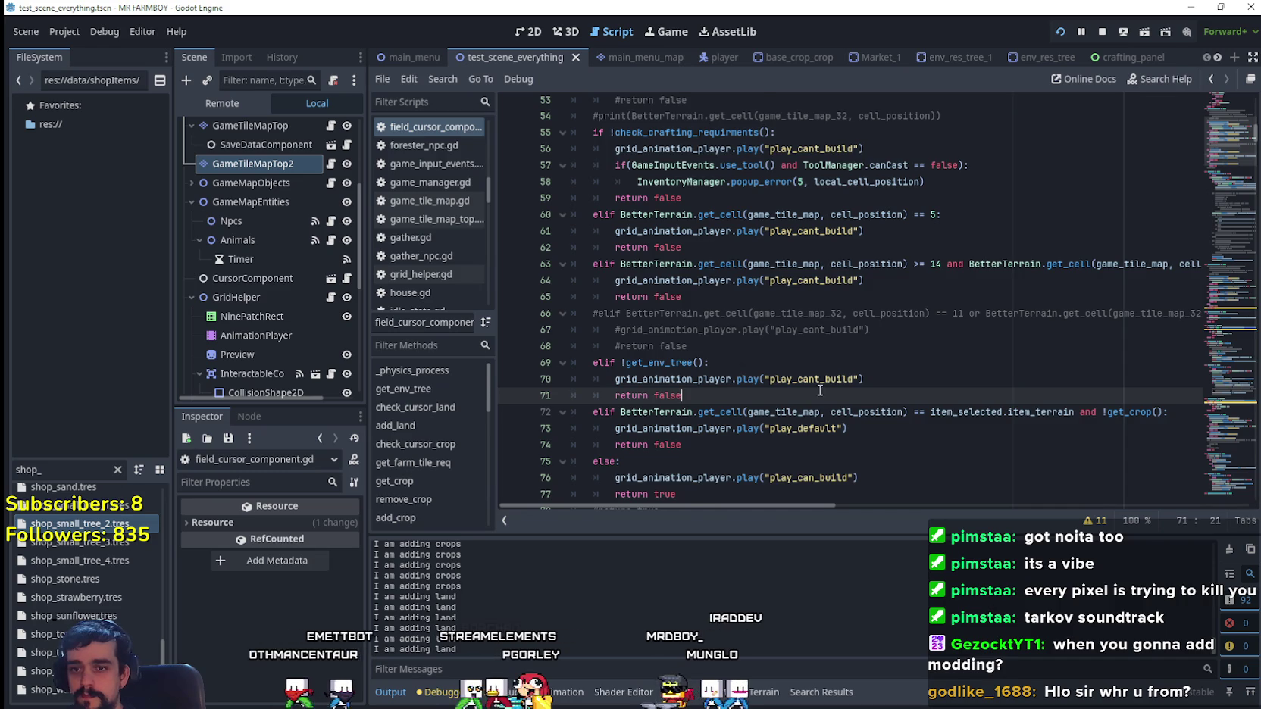
# - Start a new elif line after line 71 referencing game_tile_map_top via autocomplete
pyautogui.scroll(-1, 773, 422)
pyautogui.click(772, 422)
pyautogui.press('Up')
pyautogui.press('Up')
pyautogui.press('Up')
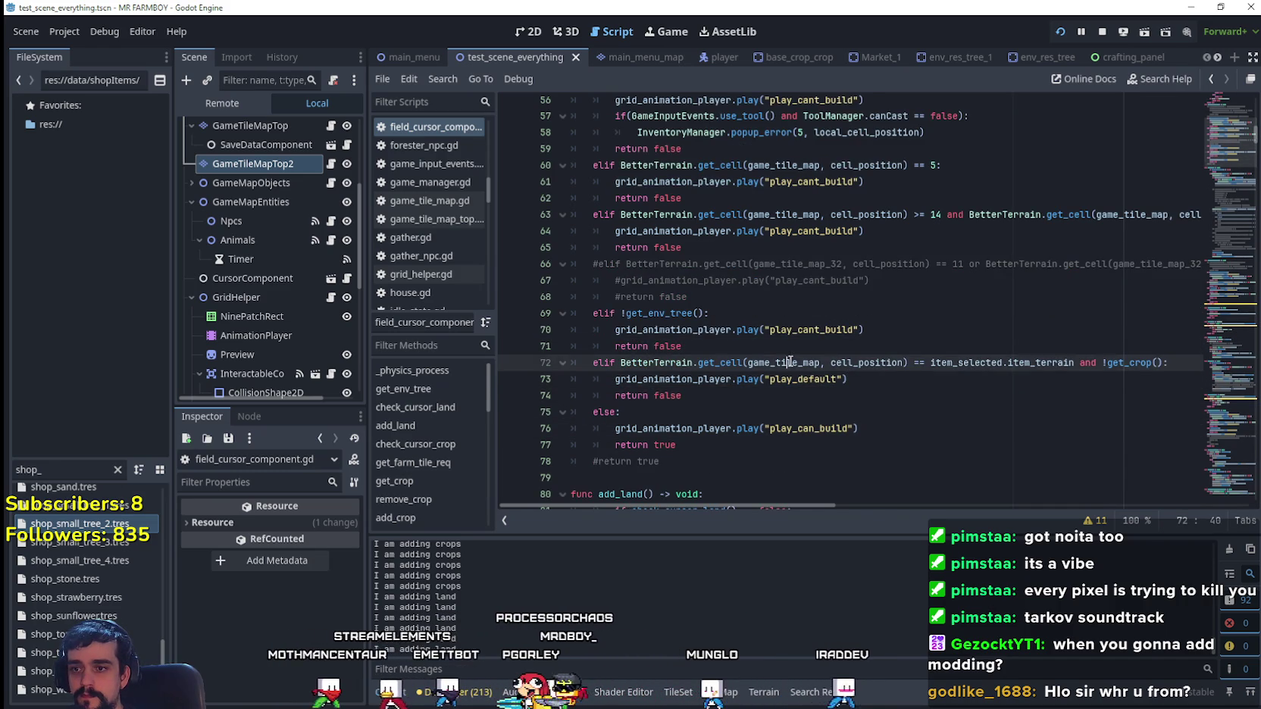
pyautogui.press('Return')
pyautogui.write('el')
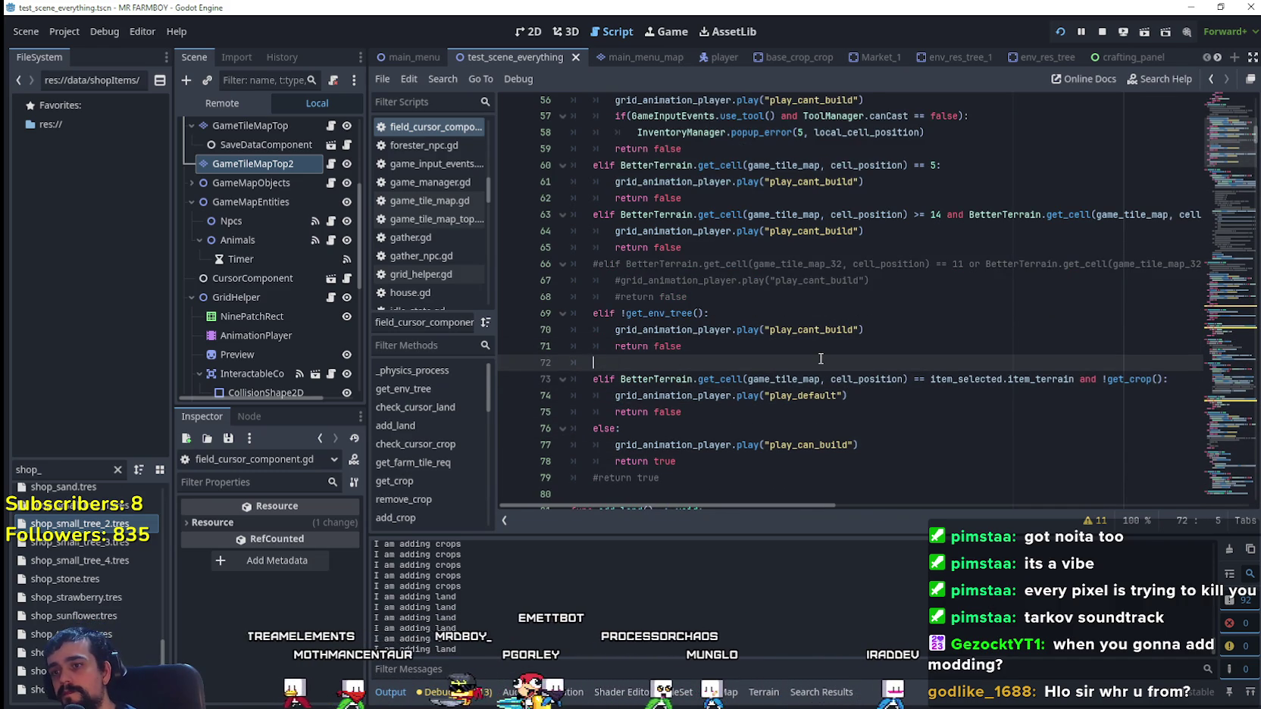
pyautogui.write('if ')
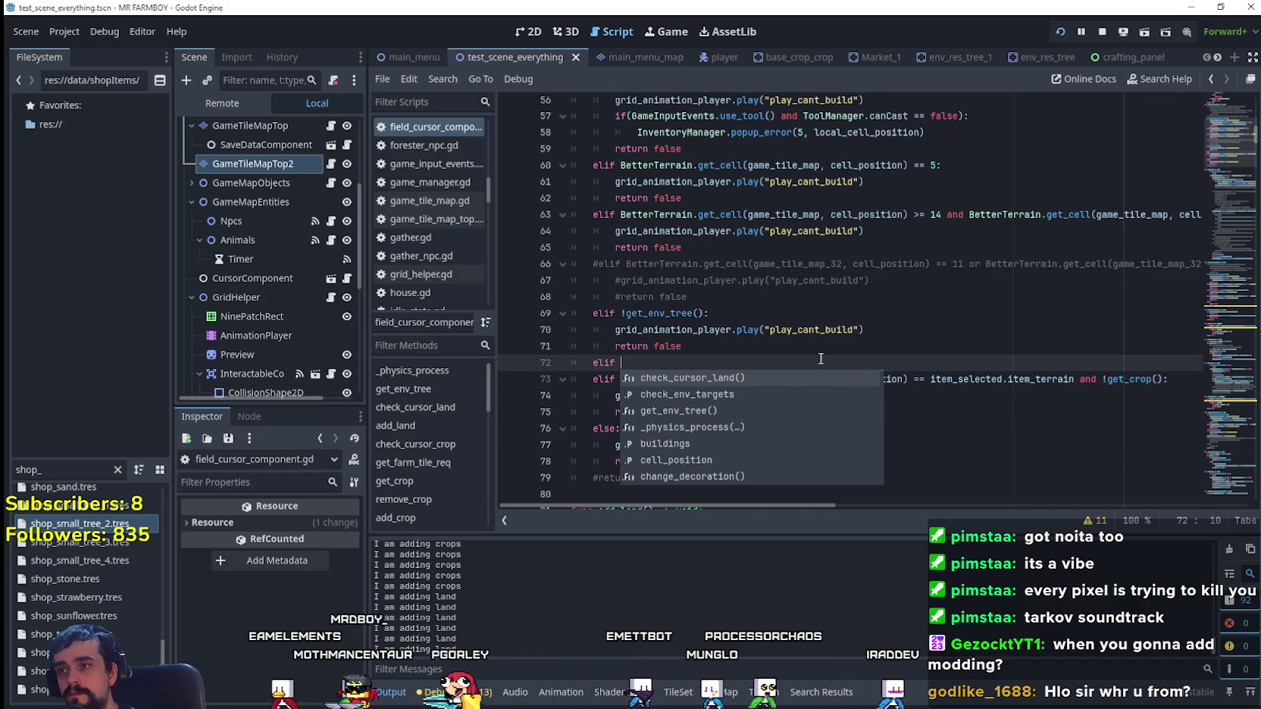
pyautogui.write('game')
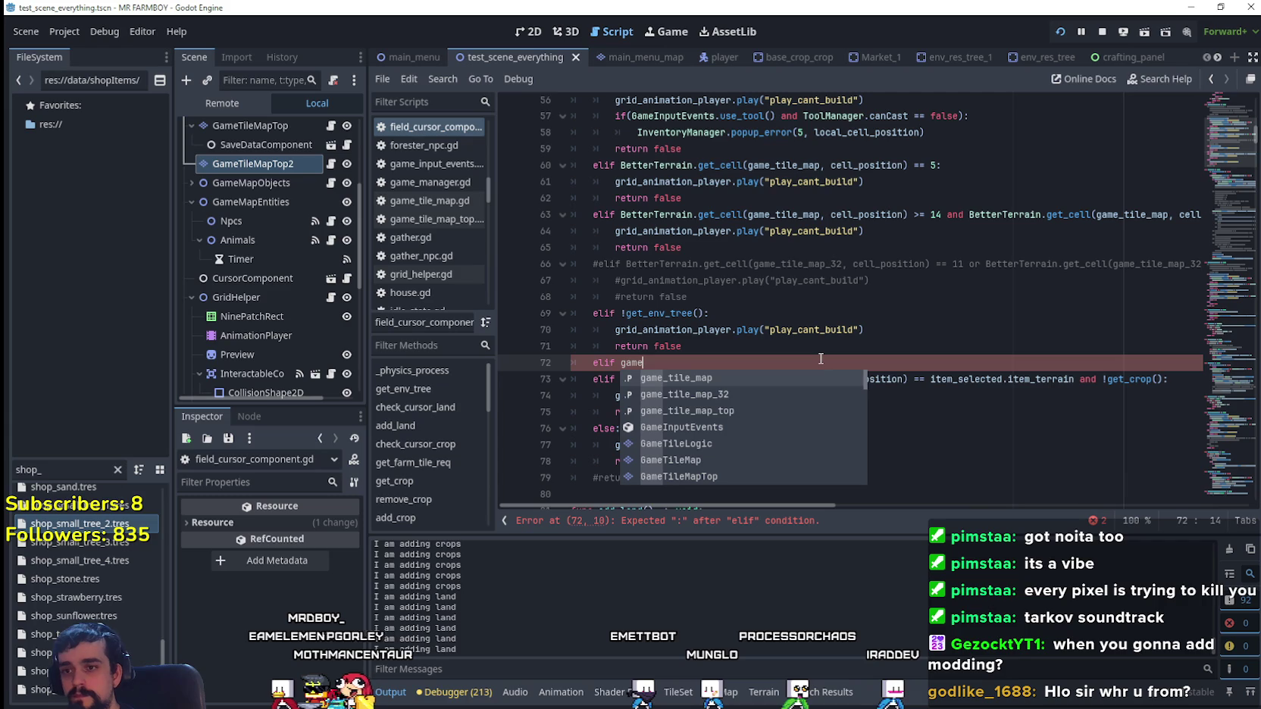
pyautogui.press('Down')
pyautogui.press('Down')
pyautogui.press('Return')
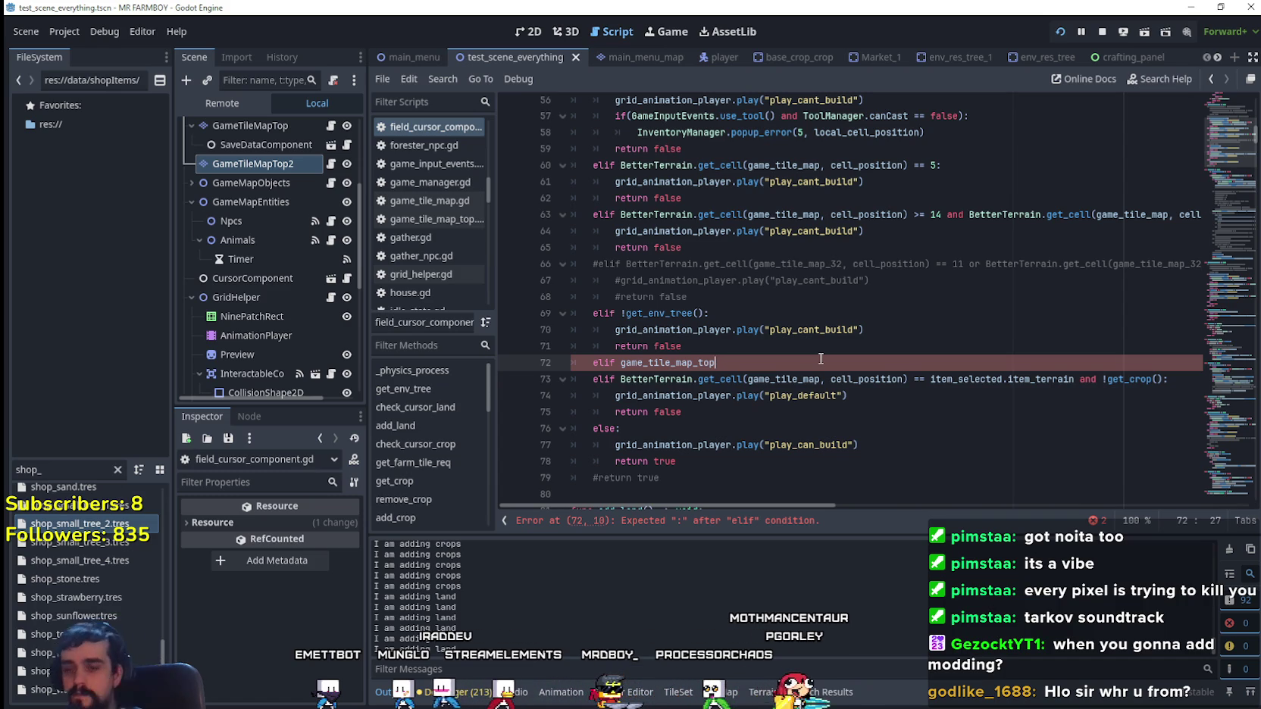
# - Copy the 14–16 terrain elif from lines 63–65 and paste it over the broken line-72 elif
pyautogui.moveTo(641, 216); pyautogui.dragTo(817, 215)
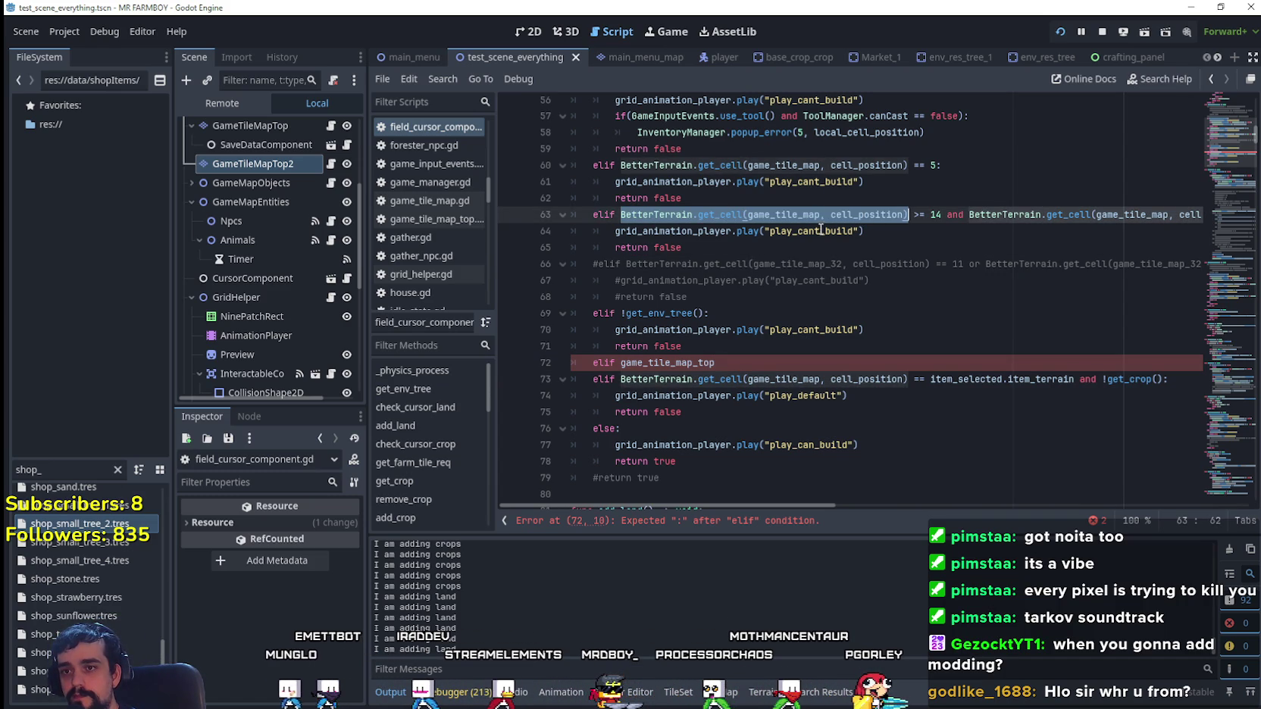
pyautogui.click(699, 234)
pyautogui.moveTo(684, 248)
pyautogui.mouseDown()
pyautogui.moveTo(698, 231)
pyautogui.moveTo(574, 217)
pyautogui.mouseUp()
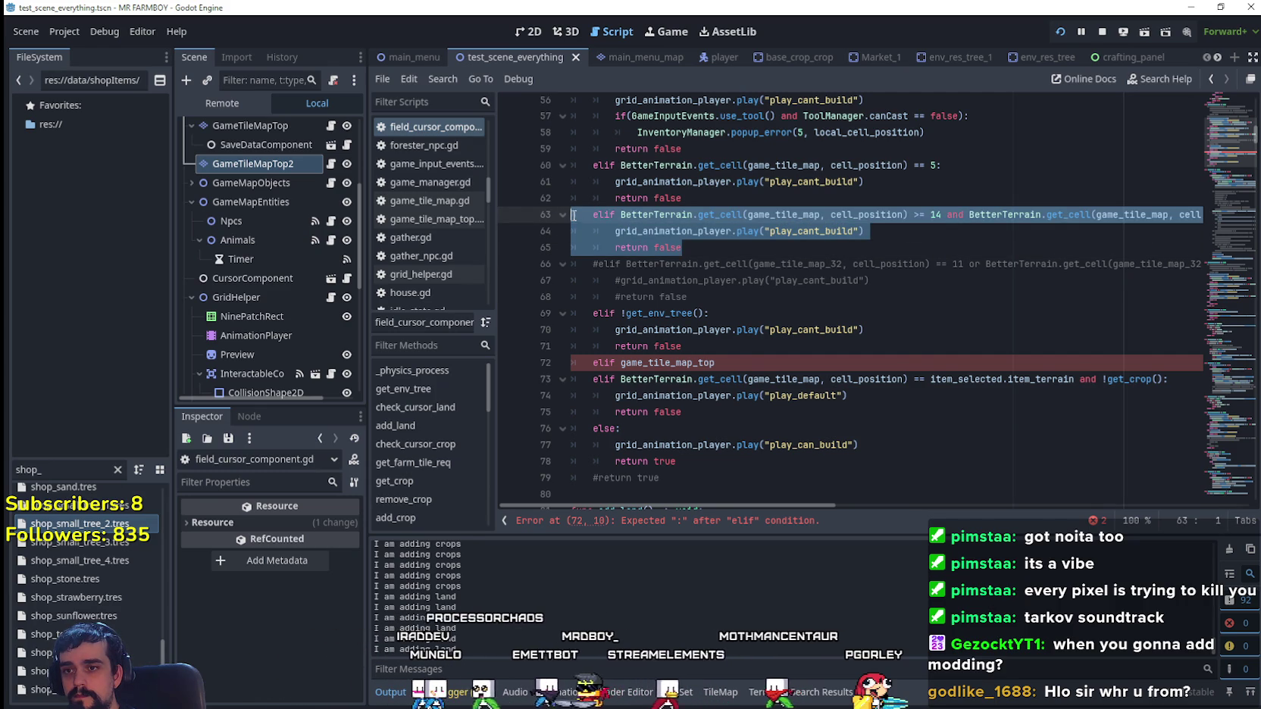
pyautogui.moveTo(715, 363); pyautogui.dragTo(570, 353)
pyautogui.hotkey('ctrl', 'v')
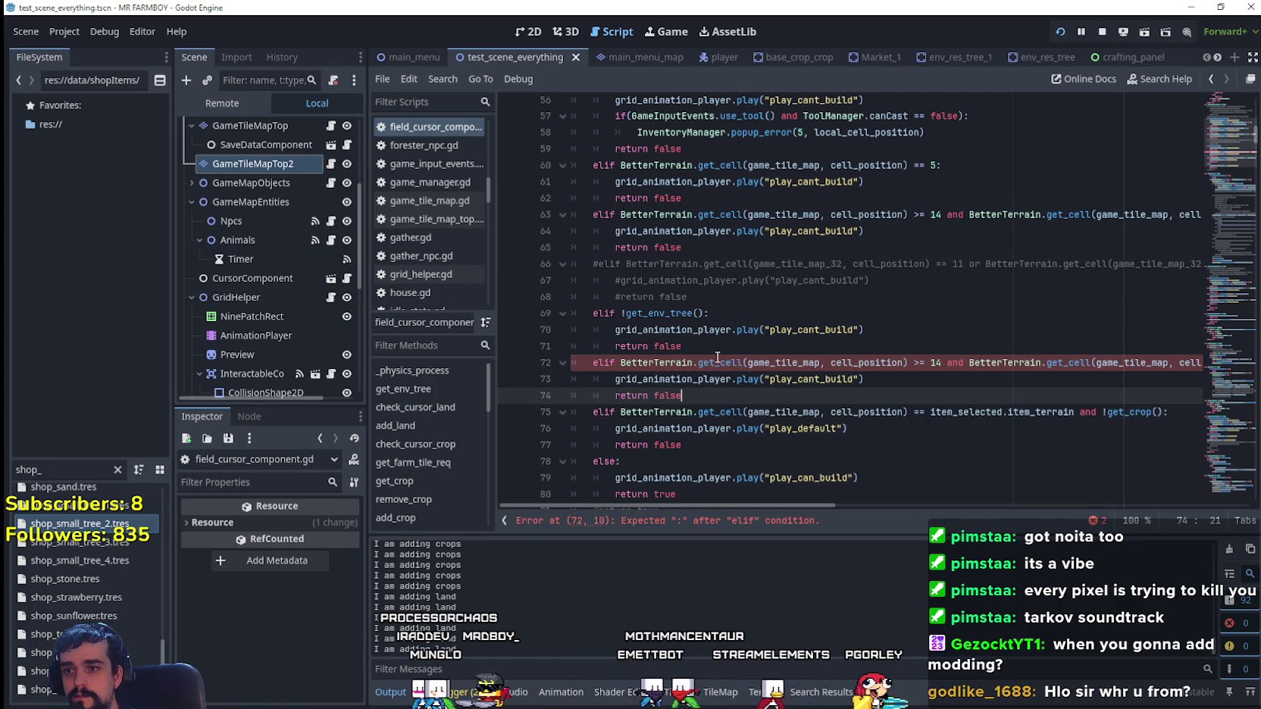
# - Change both get_cell map arguments in the pasted check to game_tile_map_top
pyautogui.click(819, 362)
pyautogui.press('BackSpace')
pyautogui.press('BackSpace')
pyautogui.press('BackSpace')
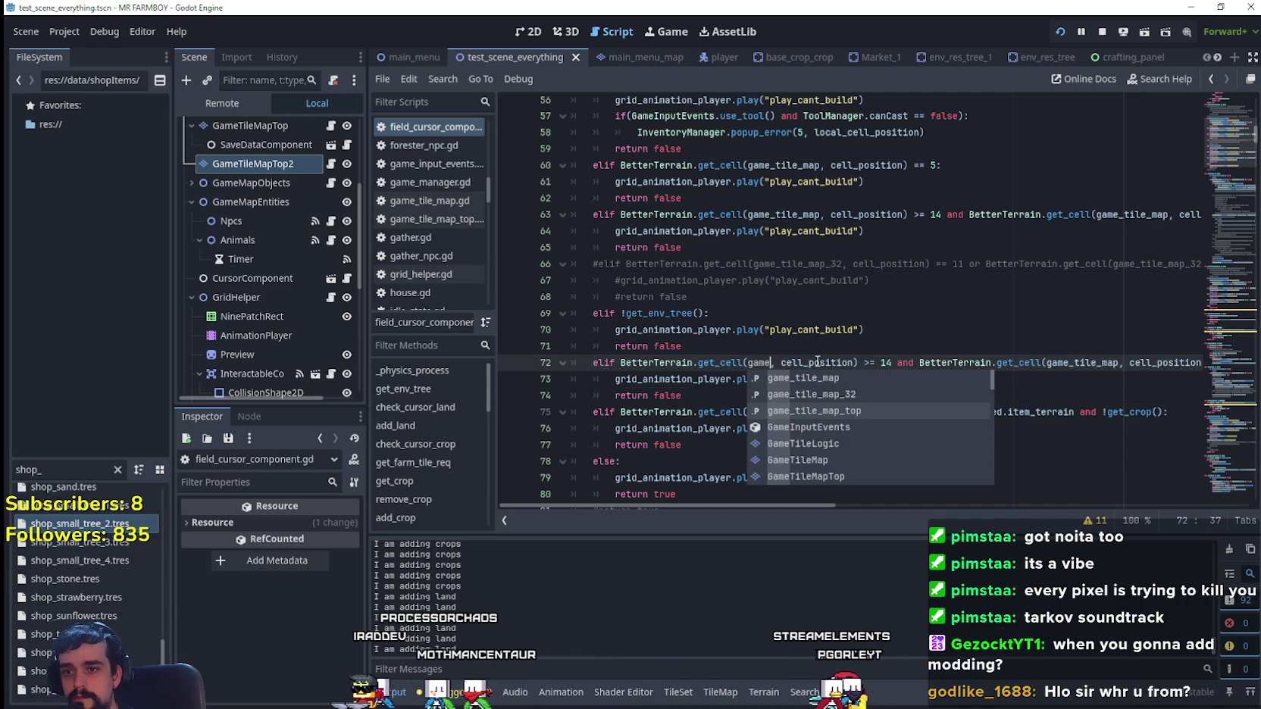
pyautogui.press('Up')
pyautogui.press('Down')
pyautogui.press('Return')
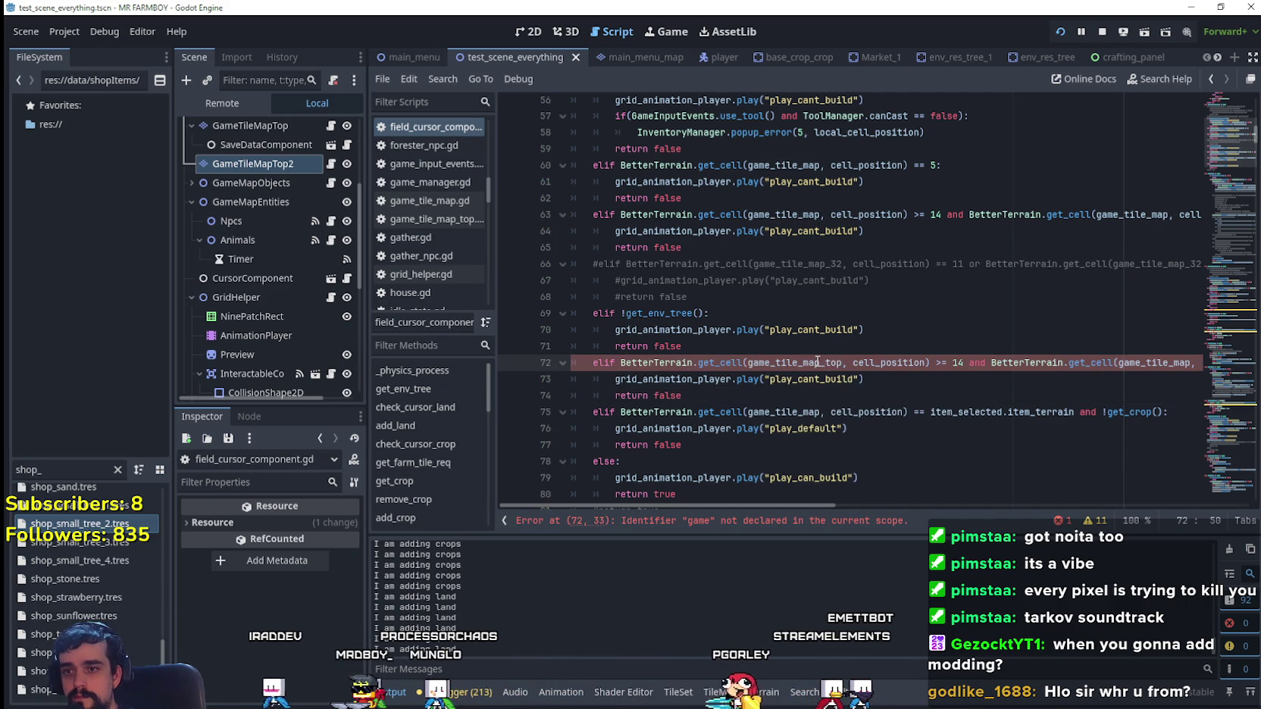
pyautogui.doubleClick(809, 363)
pyautogui.hotkey('ctrl', 'c')
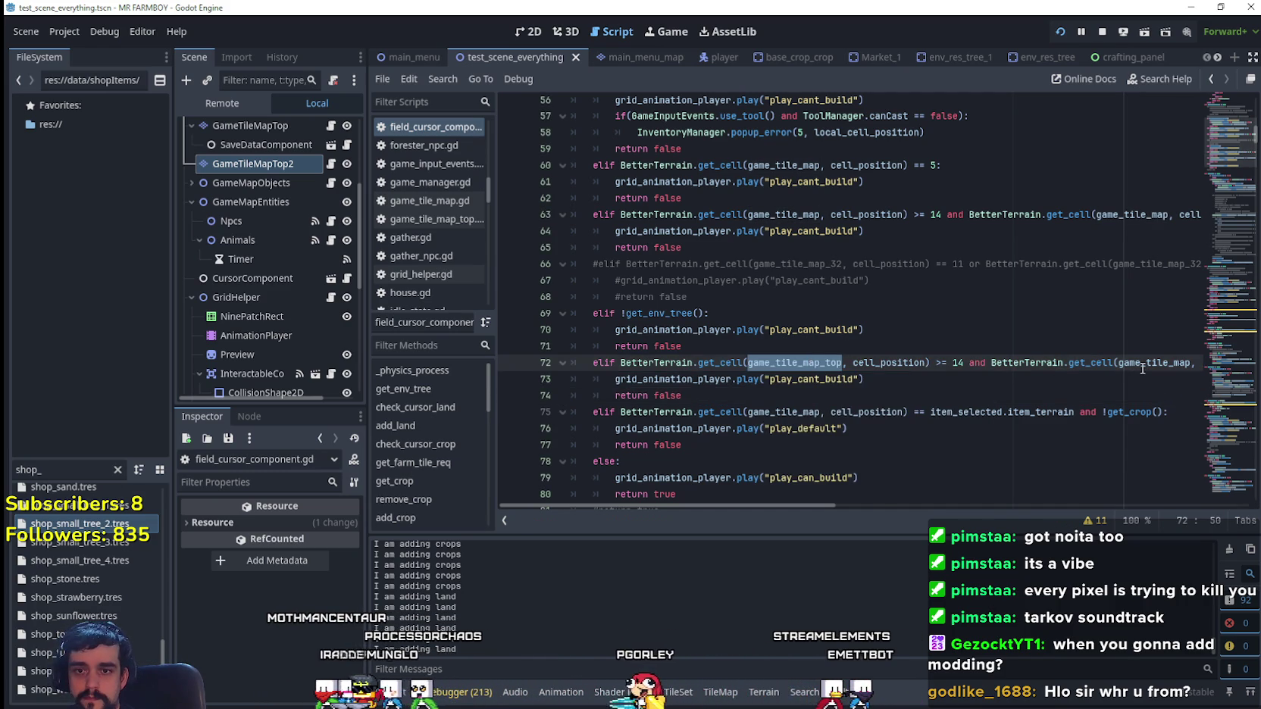
pyautogui.doubleClick(1137, 363)
pyautogui.hotkey('ctrl', 'v')
pyautogui.moveTo(1121, 363); pyautogui.dragTo(1232, 363)
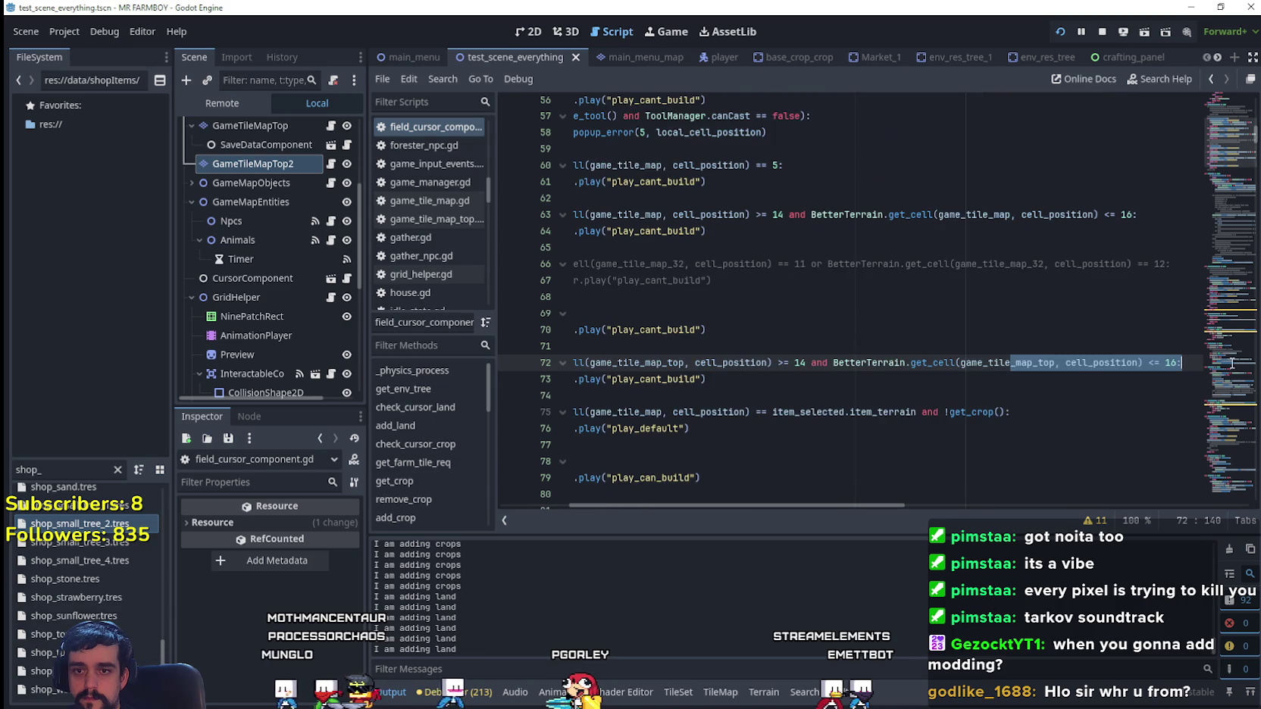
pyautogui.moveTo(933, 381); pyautogui.dragTo(555, 369)
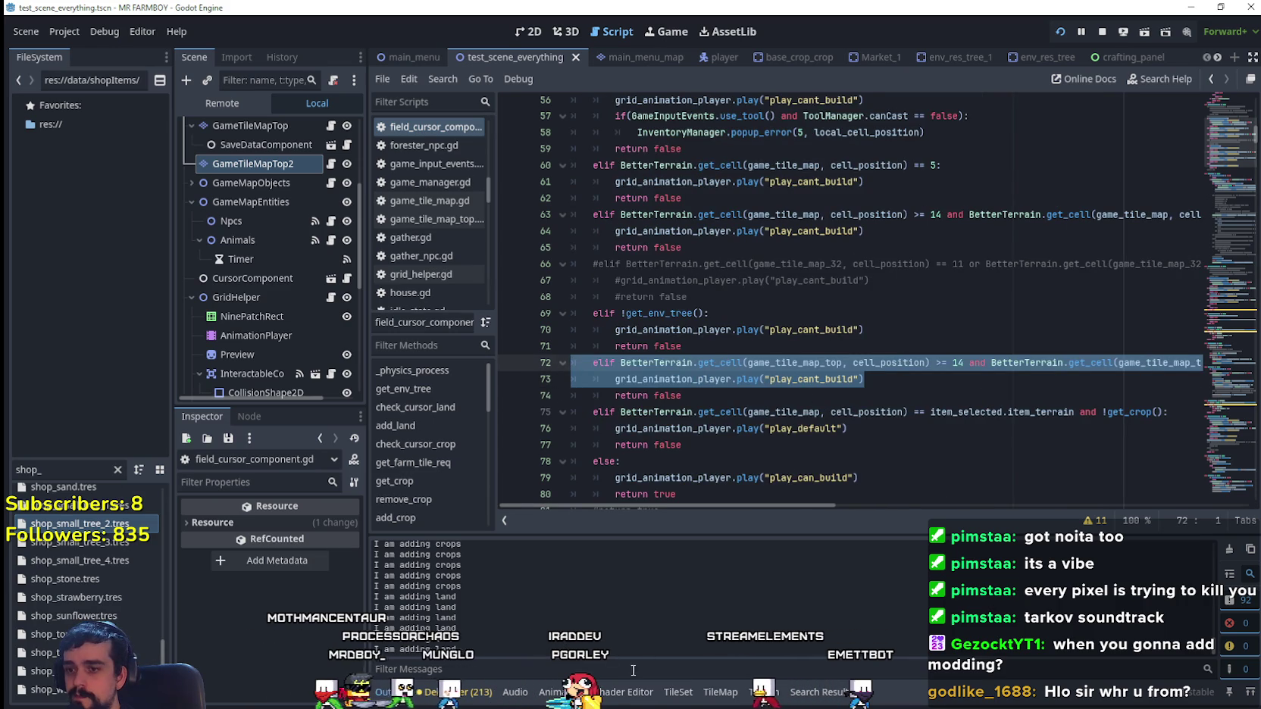
# - Review the GameTileMapTop layer's terrain list down to the road_2 and road_3 entries
pyautogui.click(764, 697)
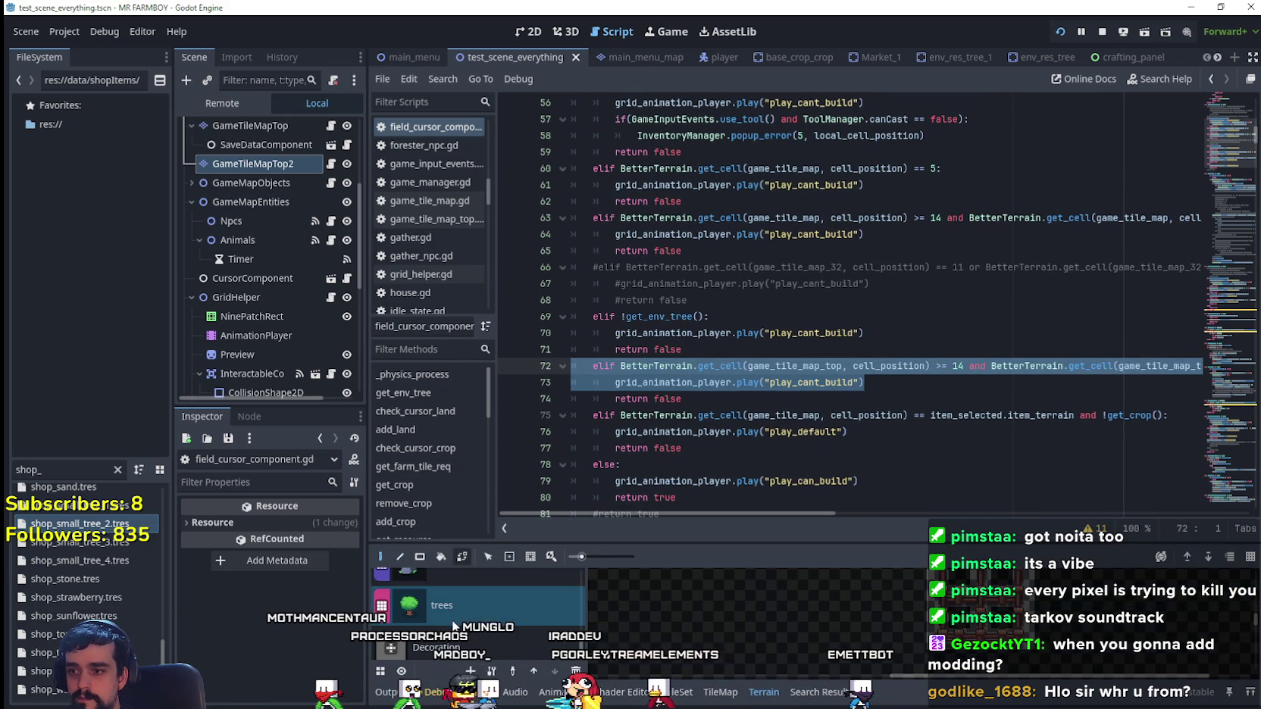
pyautogui.scroll(-3, 479, 627)
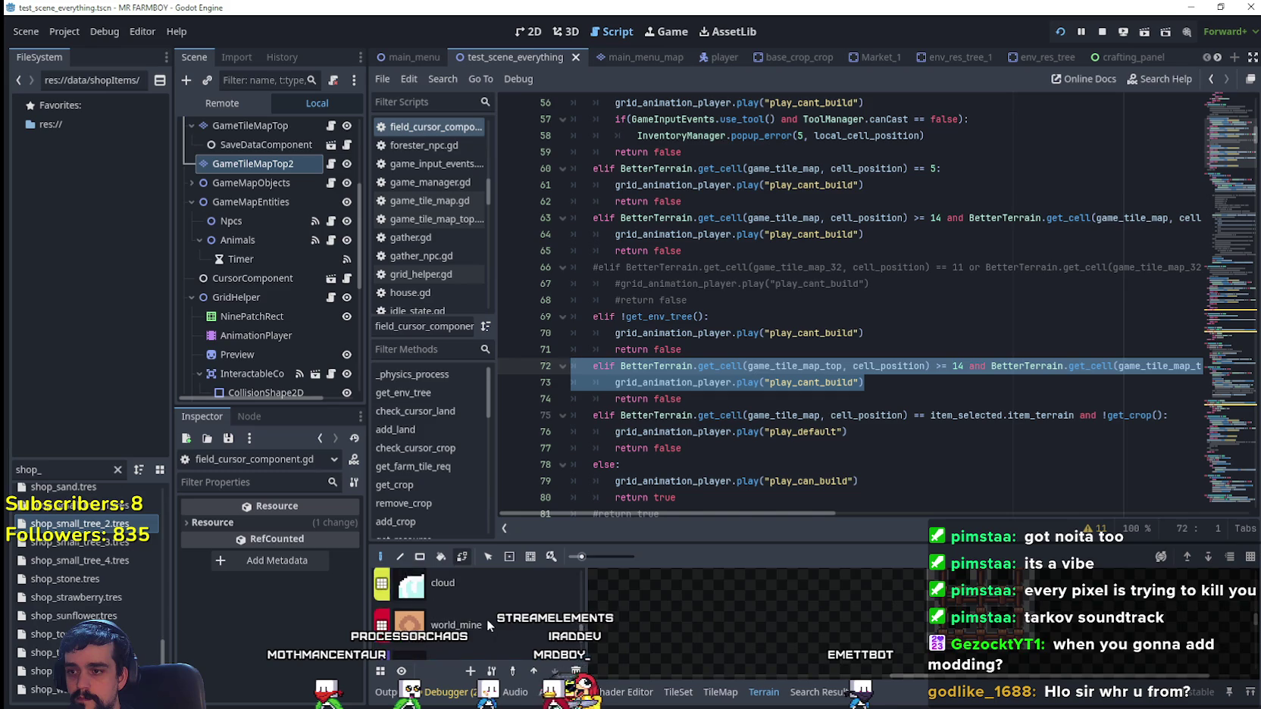
pyautogui.scroll(-3, 492, 624)
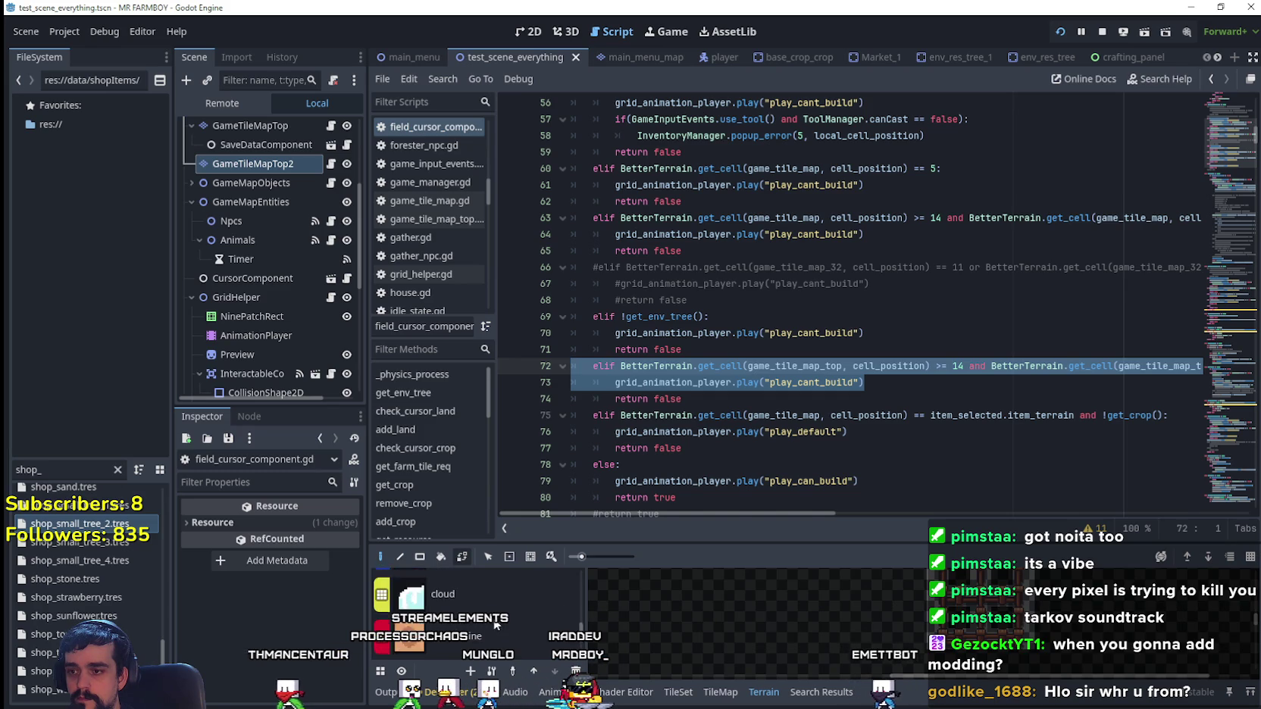
pyautogui.scroll(-2, 582, 644)
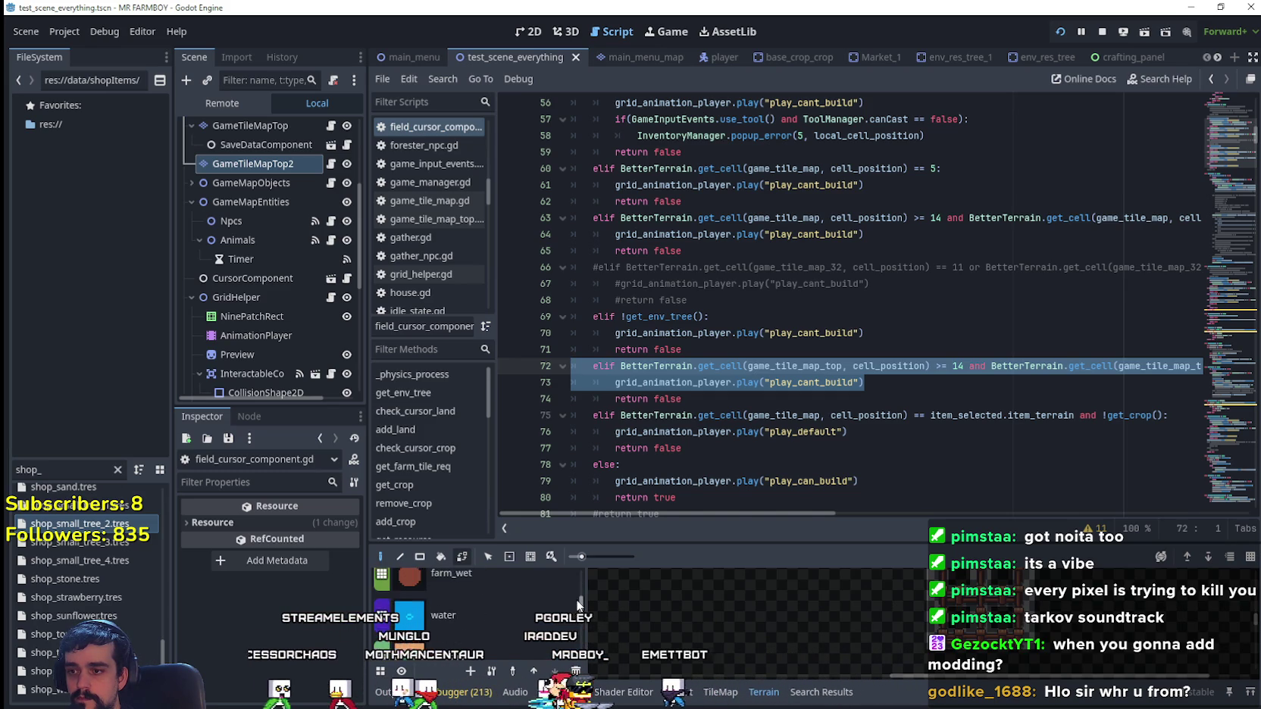
pyautogui.moveTo(582, 644)
pyautogui.mouseDown()
pyautogui.moveTo(577, 598)
pyautogui.moveTo(560, 661)
pyautogui.mouseUp()
pyautogui.scroll(2, 285, 162)
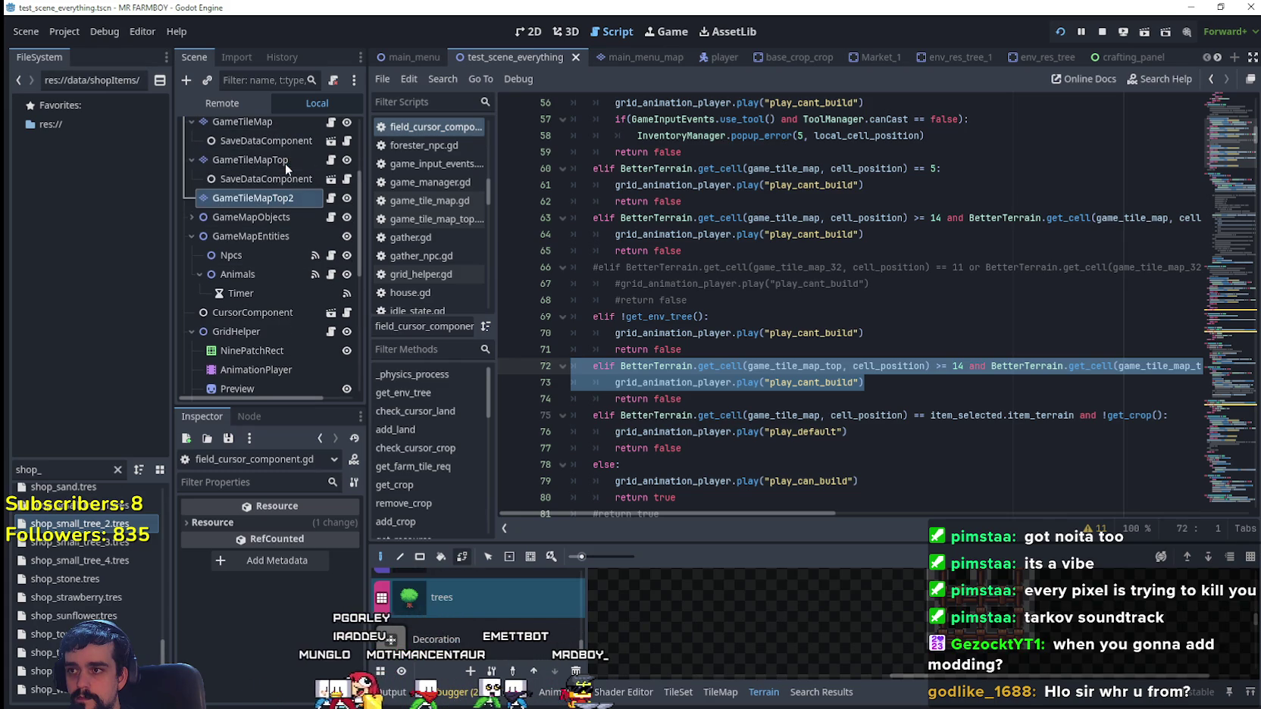
pyautogui.click(282, 155)
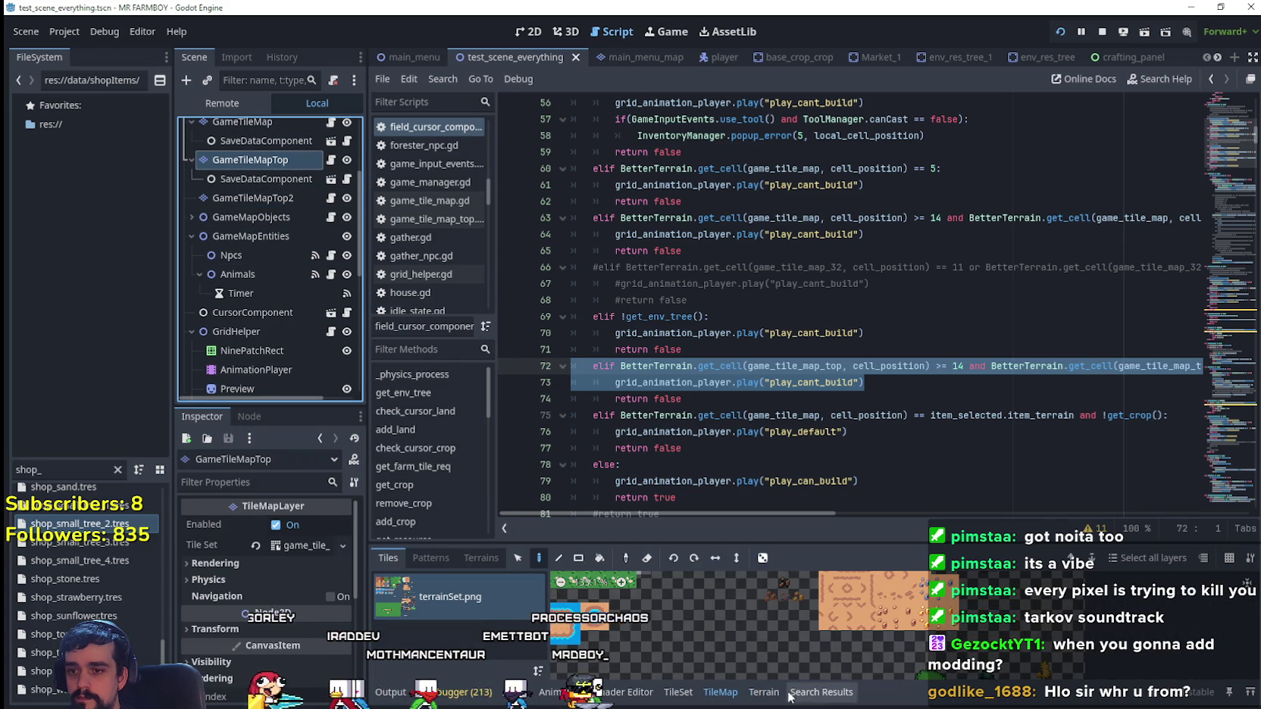
pyautogui.click(763, 692)
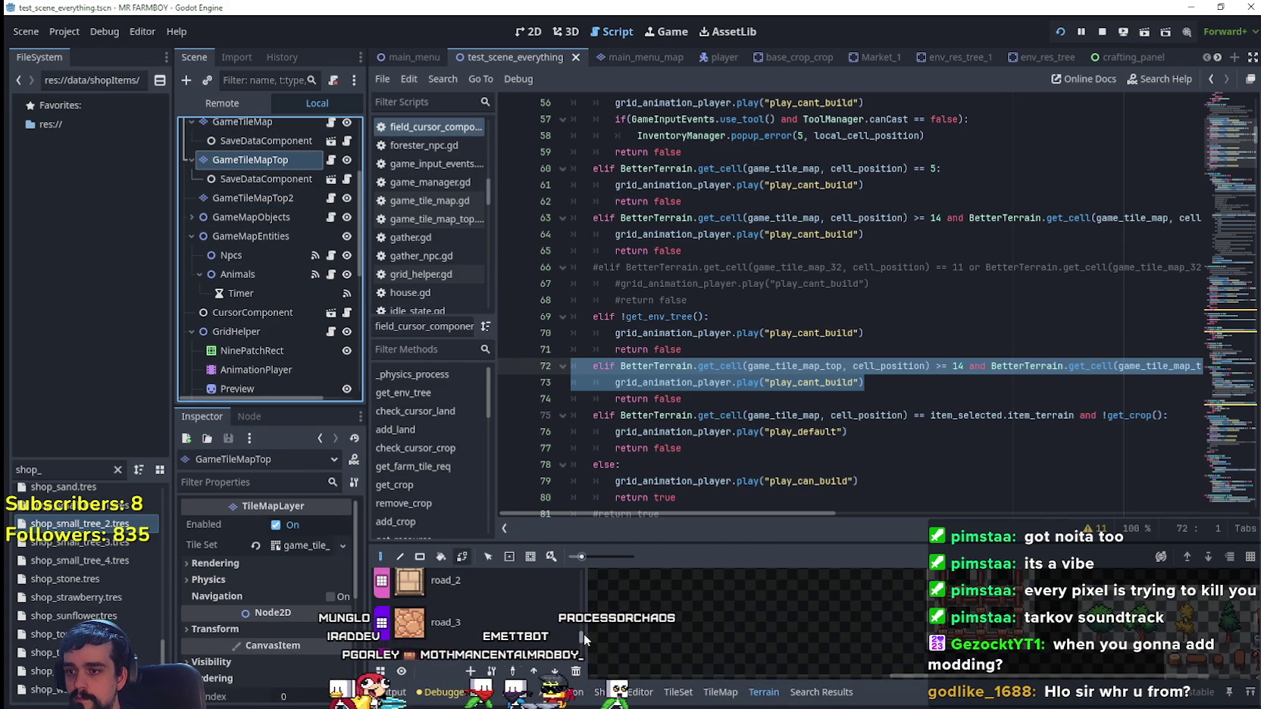
pyautogui.scroll(-3, 583, 633)
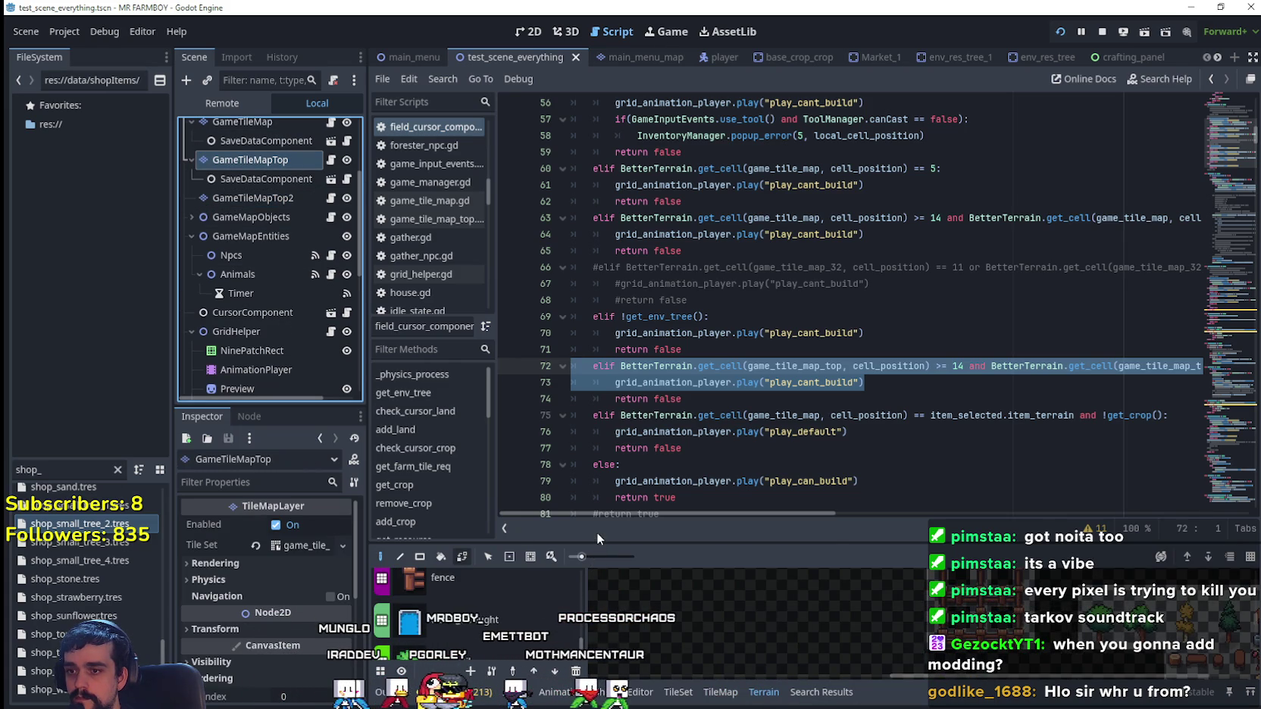
pyautogui.moveTo(597, 542); pyautogui.dragTo(598, 447)
pyautogui.scroll(1, 505, 615)
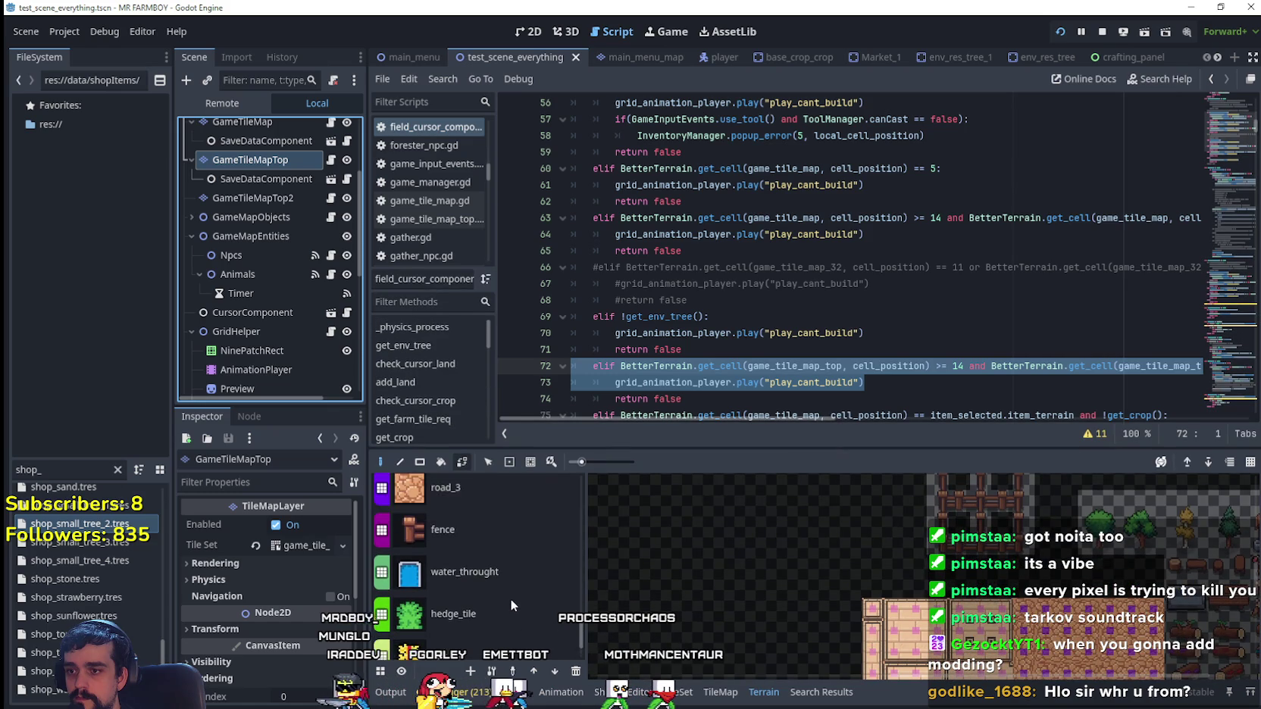
pyautogui.scroll(-1, 510, 599)
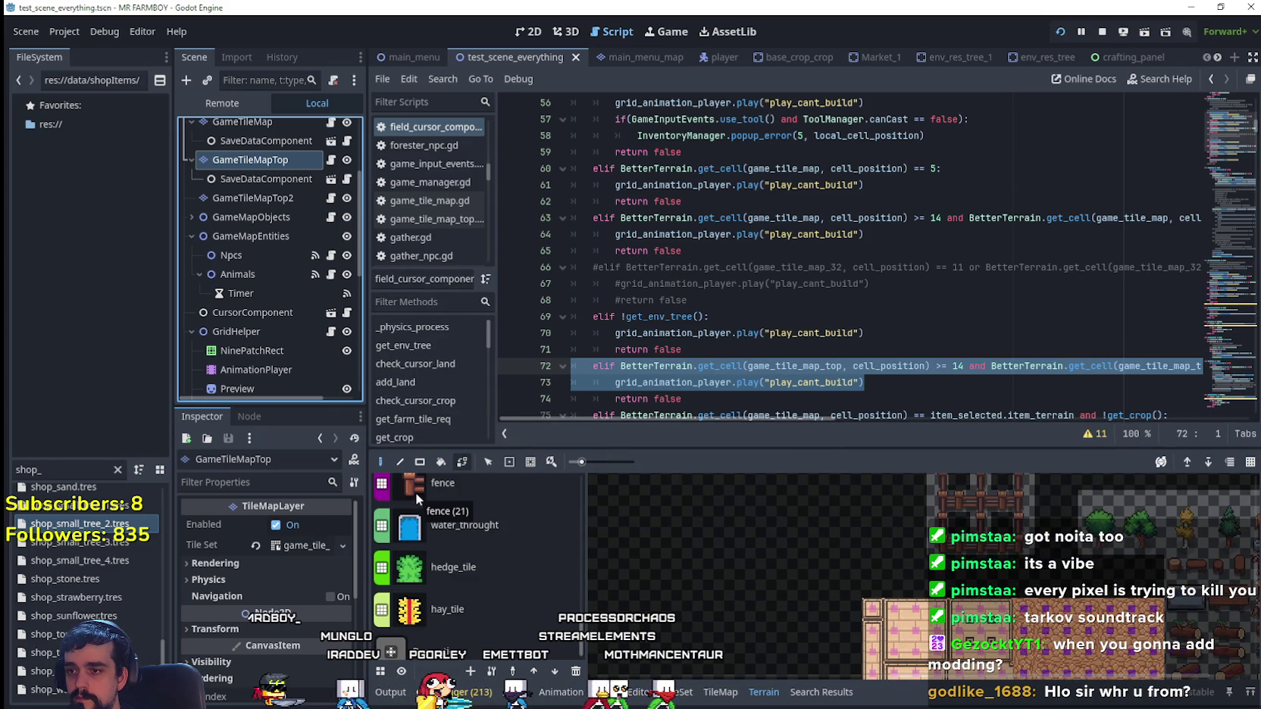
# - Change the lower bound of the line-72 check from 14 to 21
pyautogui.doubleClick(957, 366)
pyautogui.write('21')
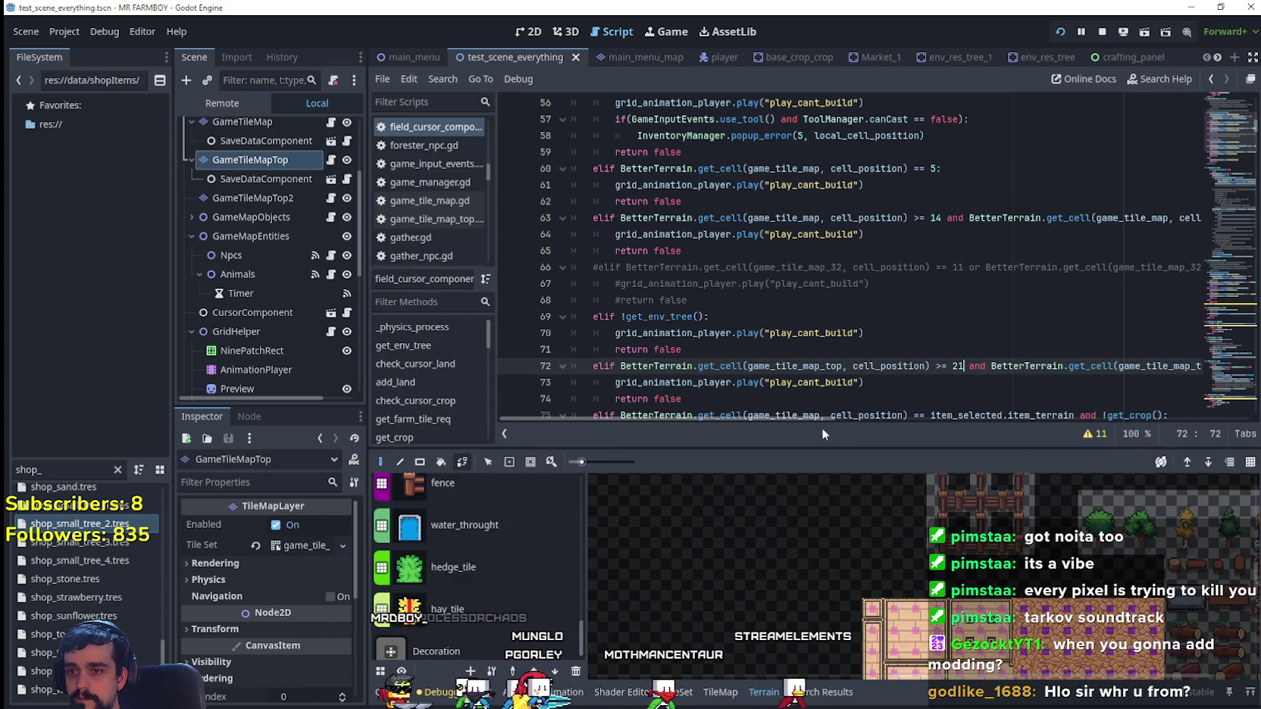
pyautogui.moveTo(823, 418); pyautogui.dragTo(957, 417)
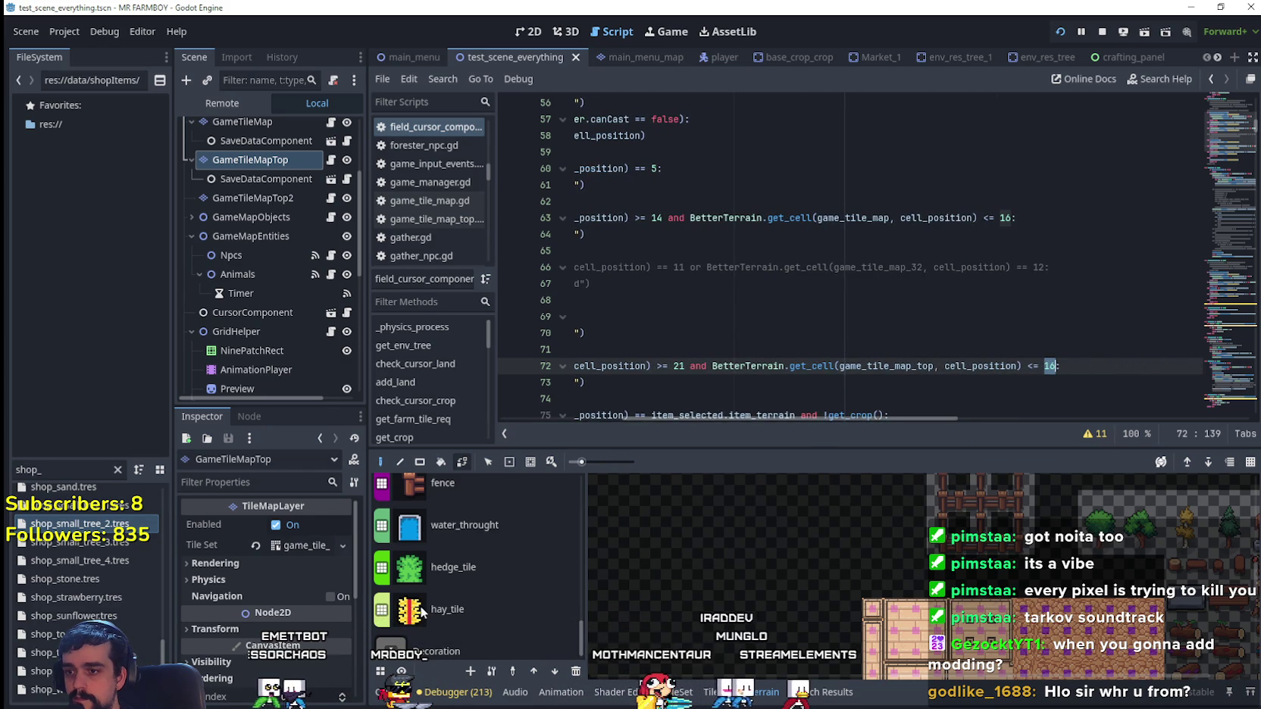
# - Save the script, run the game, and try placing a stone land tile beside the trough
pyautogui.hotkey('ctrl', 's')
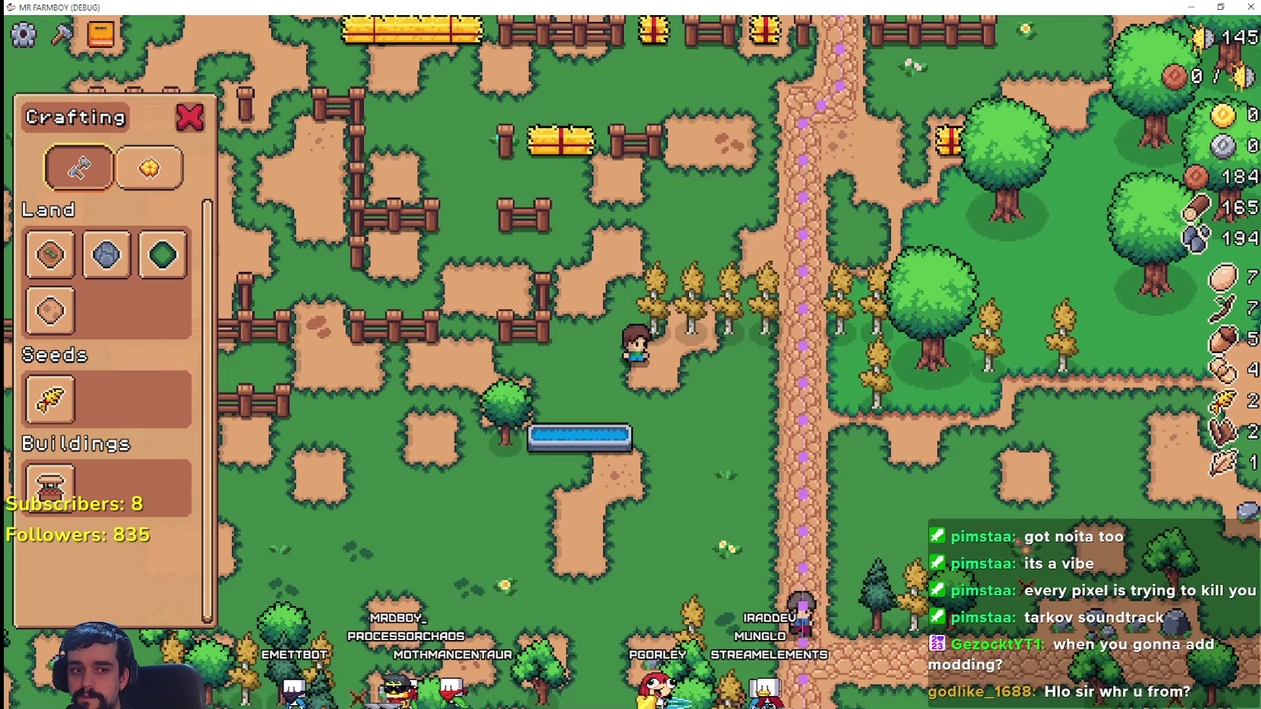
pyautogui.press('s')
pyautogui.press('d')
pyautogui.press('a')
pyautogui.press('2')
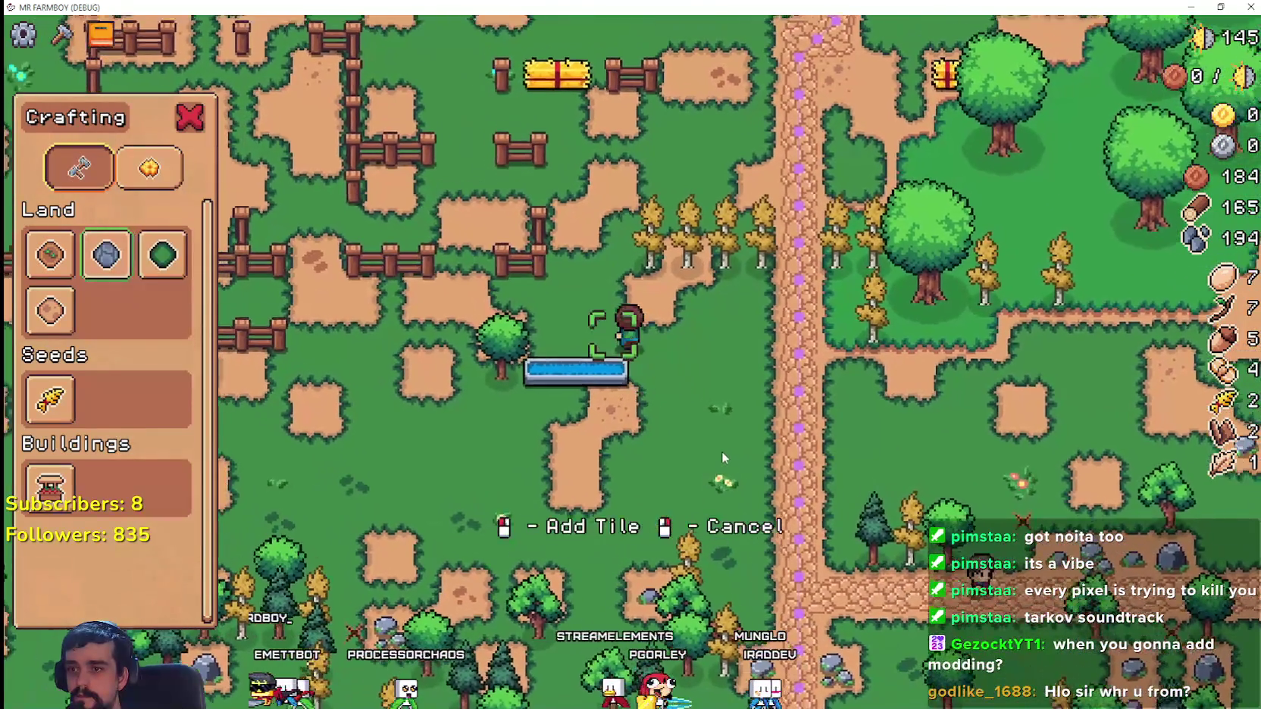
pyautogui.press('a')
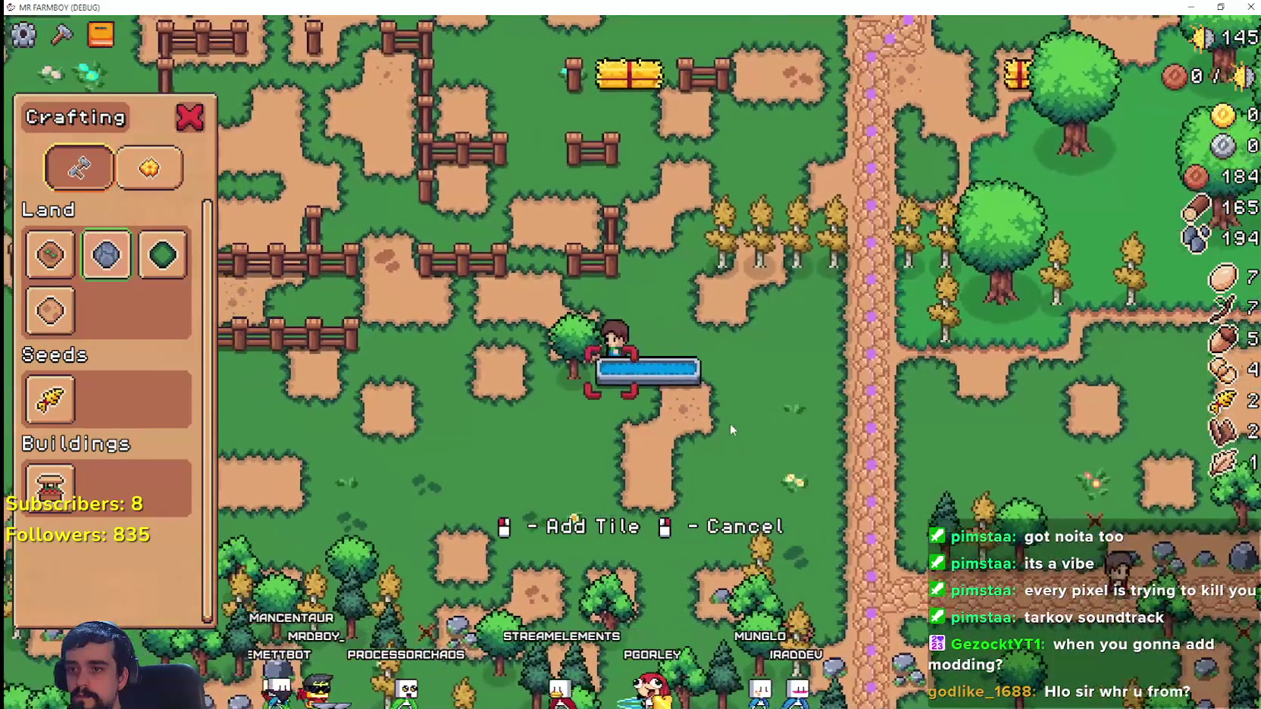
pyautogui.press('s')
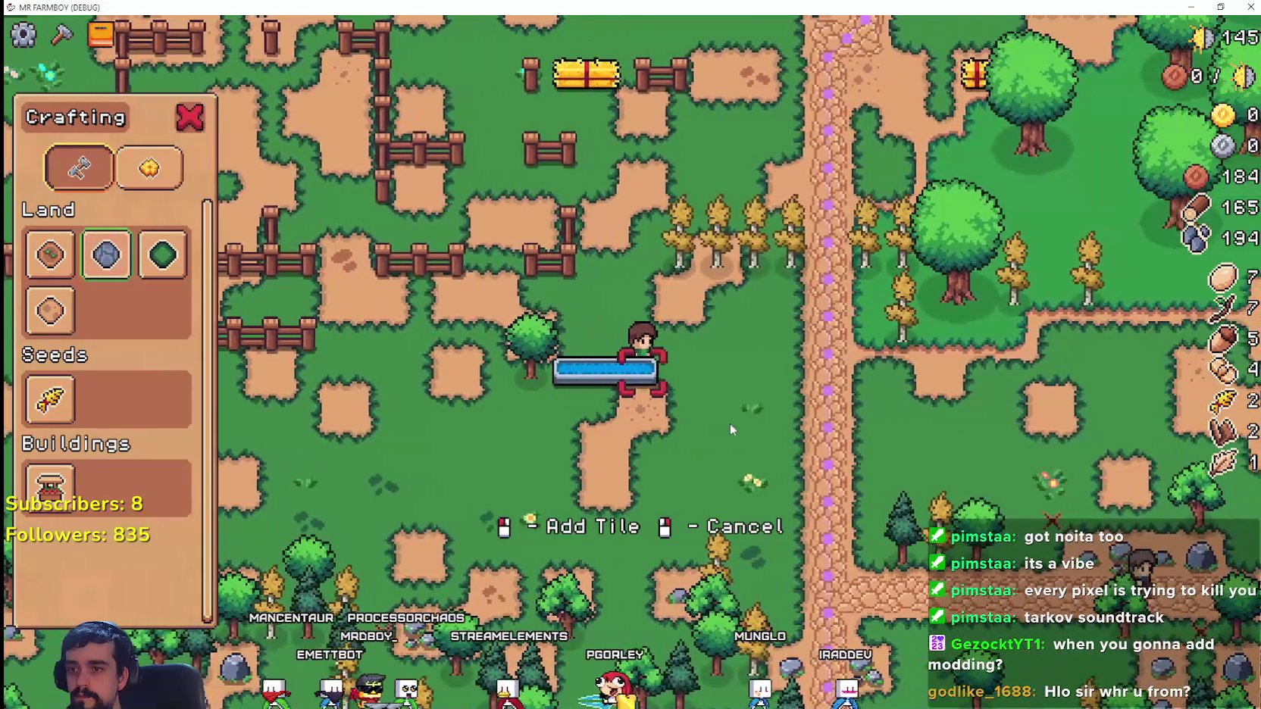
# - Try placing farm land over the trough area, then stop the game with F8
pyautogui.press('d')
pyautogui.press('w')
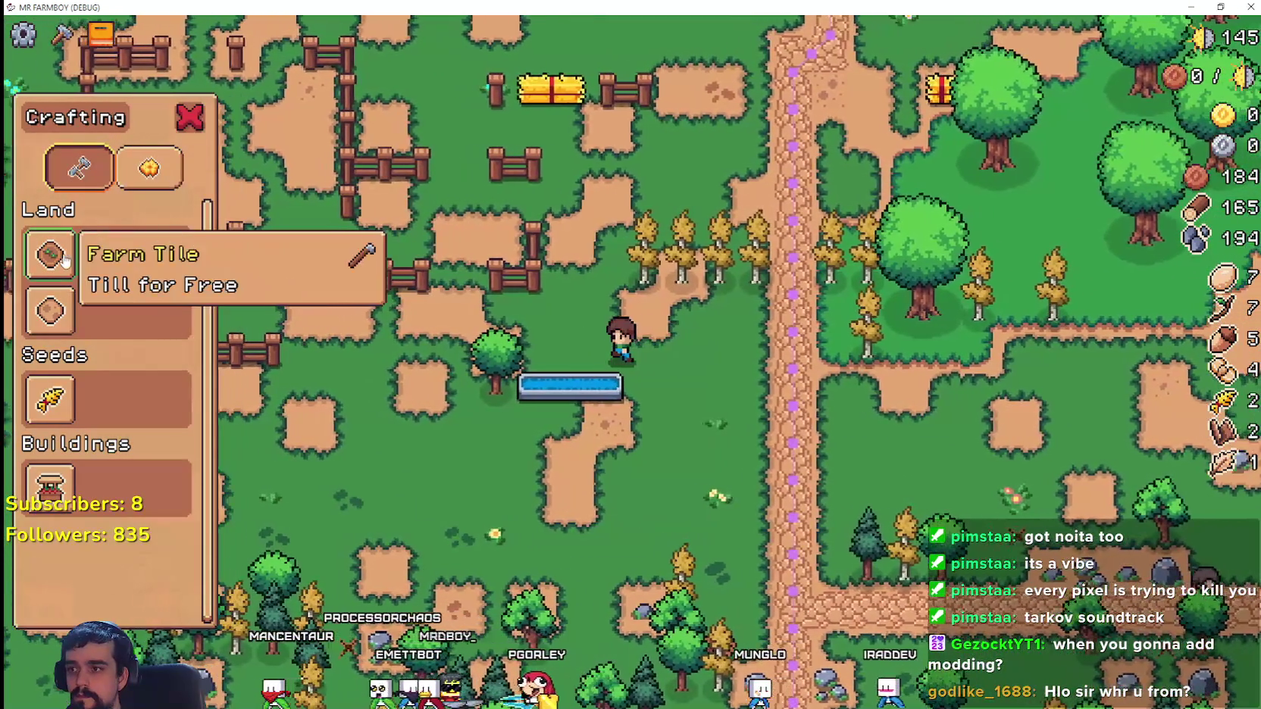
pyautogui.click(50, 255)
pyautogui.press('a')
pyautogui.press('s')
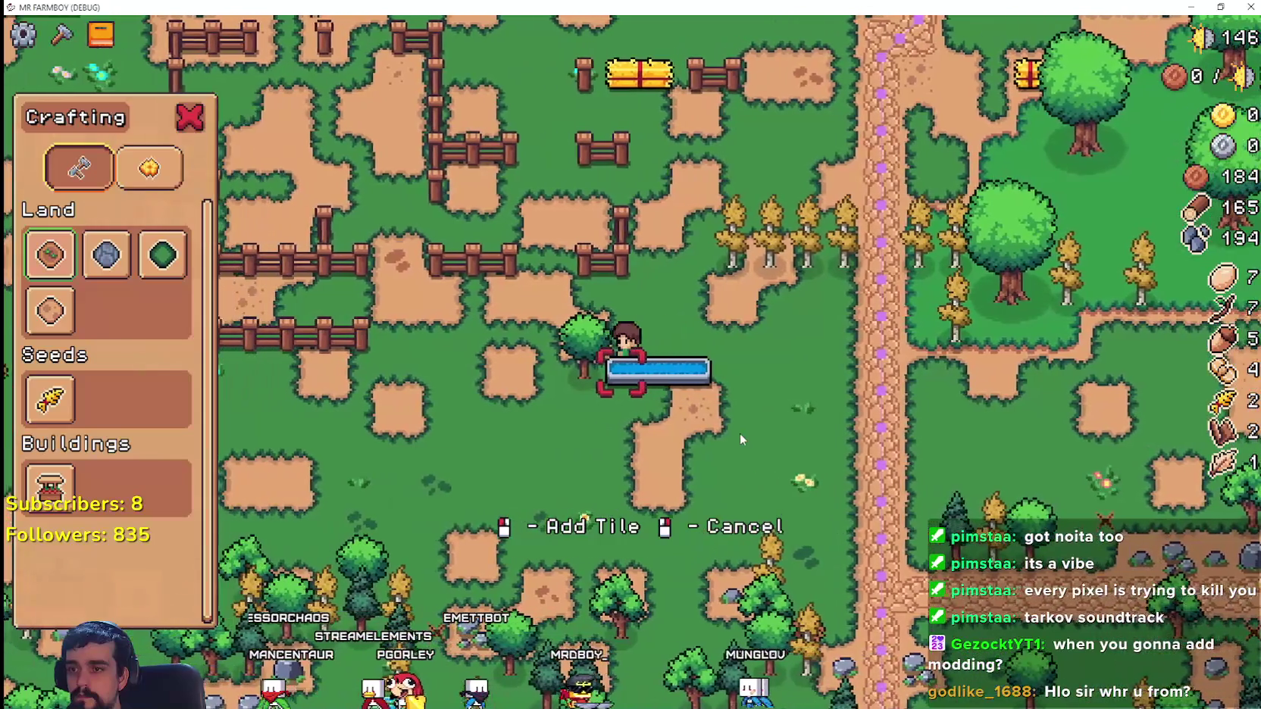
pyautogui.press('a')
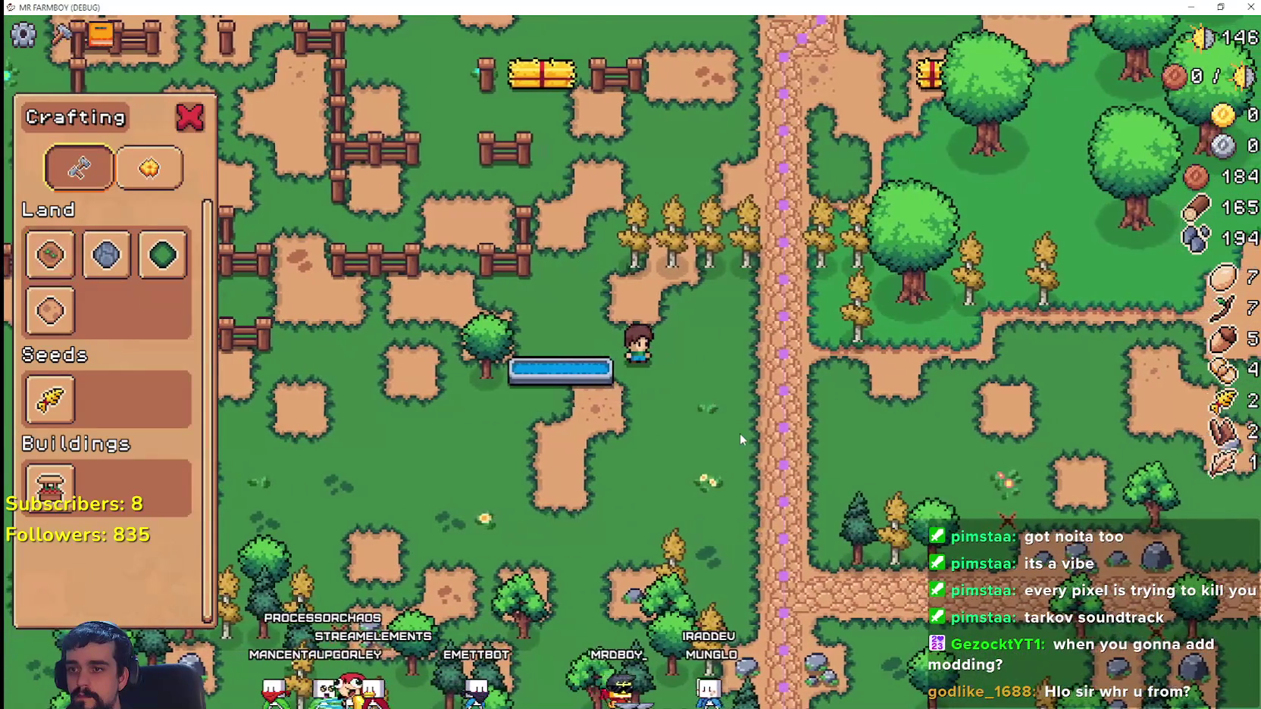
pyautogui.press('F8')
pyautogui.moveTo(757, 367)
pyautogui.mouseDown()
pyautogui.moveTo(447, 352)
pyautogui.moveTo(525, 370)
pyautogui.mouseUp()
# - Type the condition 'item_selected.item_terrain == DataTypes.LandTerrain.ROAD and' using autocomplete
pyautogui.click(885, 384)
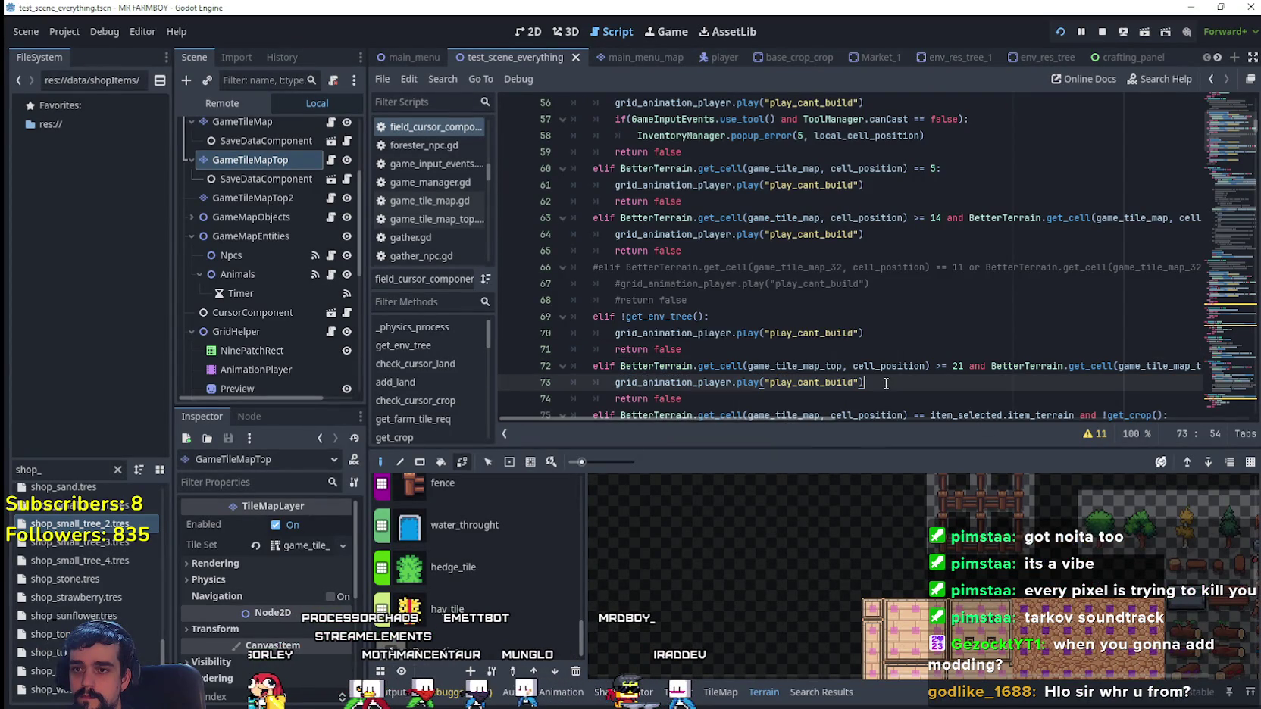
pyautogui.click(620, 366)
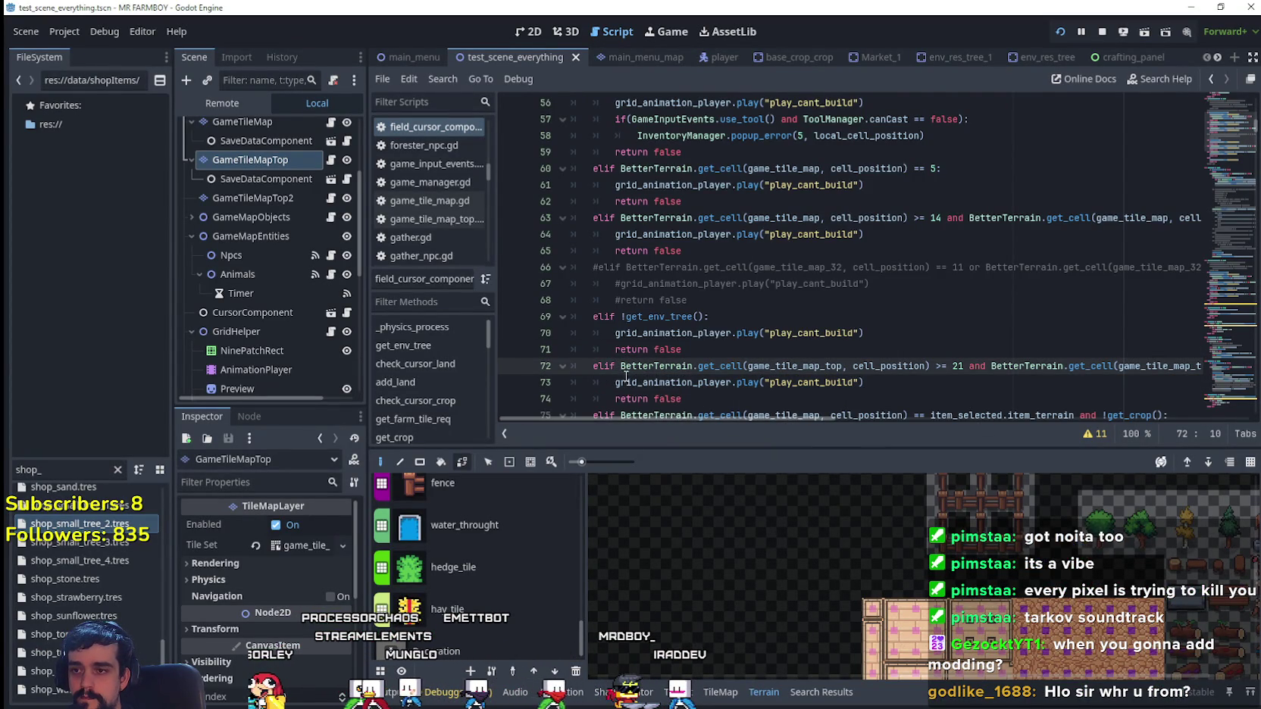
pyautogui.scroll(1, 693, 342)
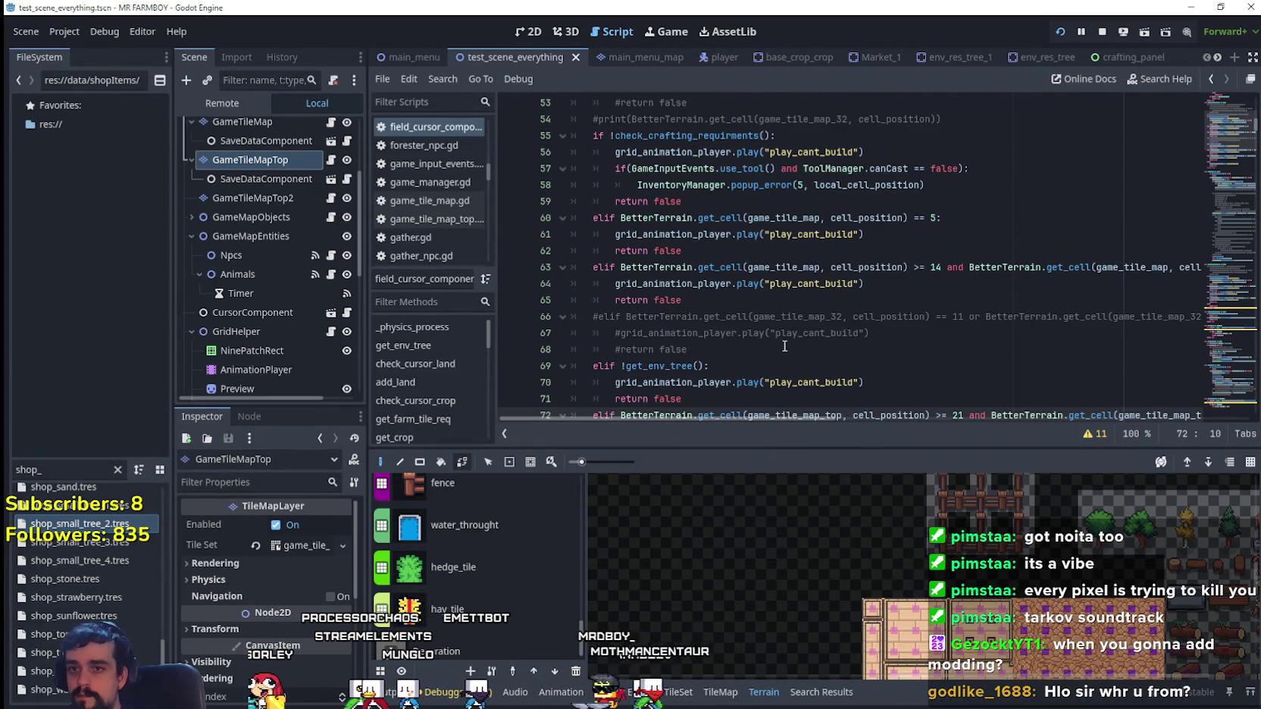
pyautogui.scroll(2, 772, 320)
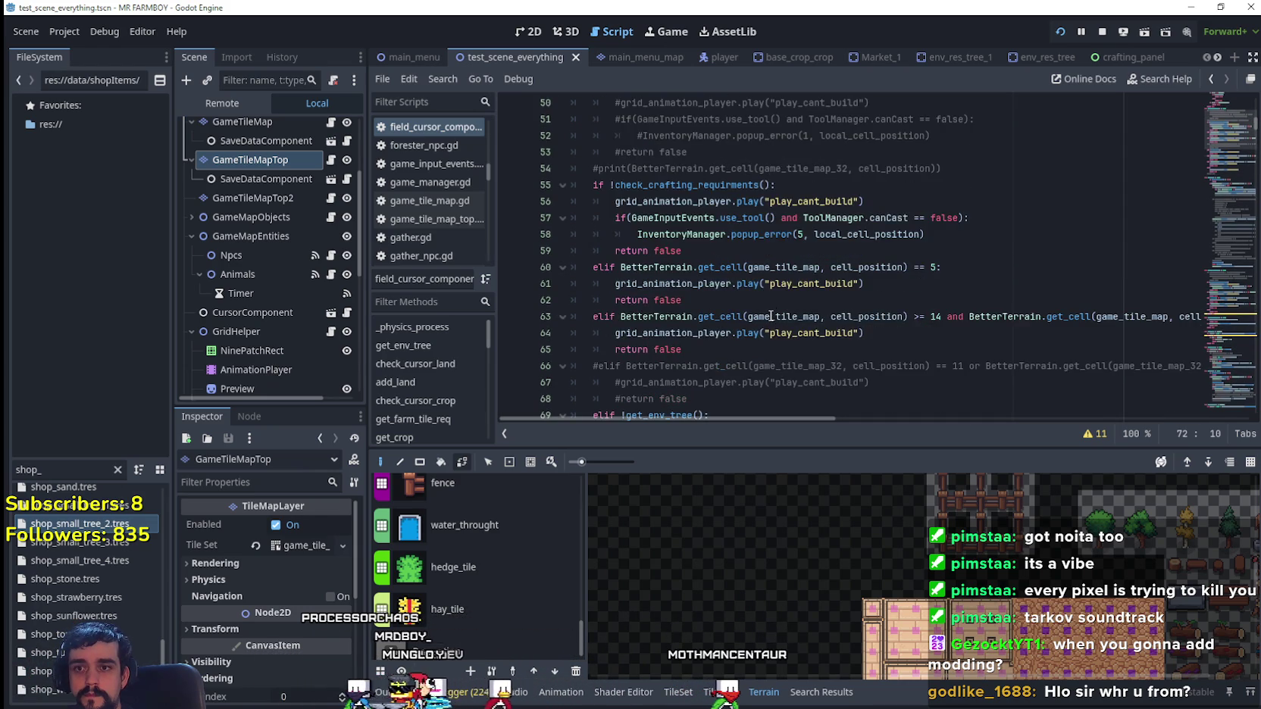
pyautogui.scroll(-2, 772, 316)
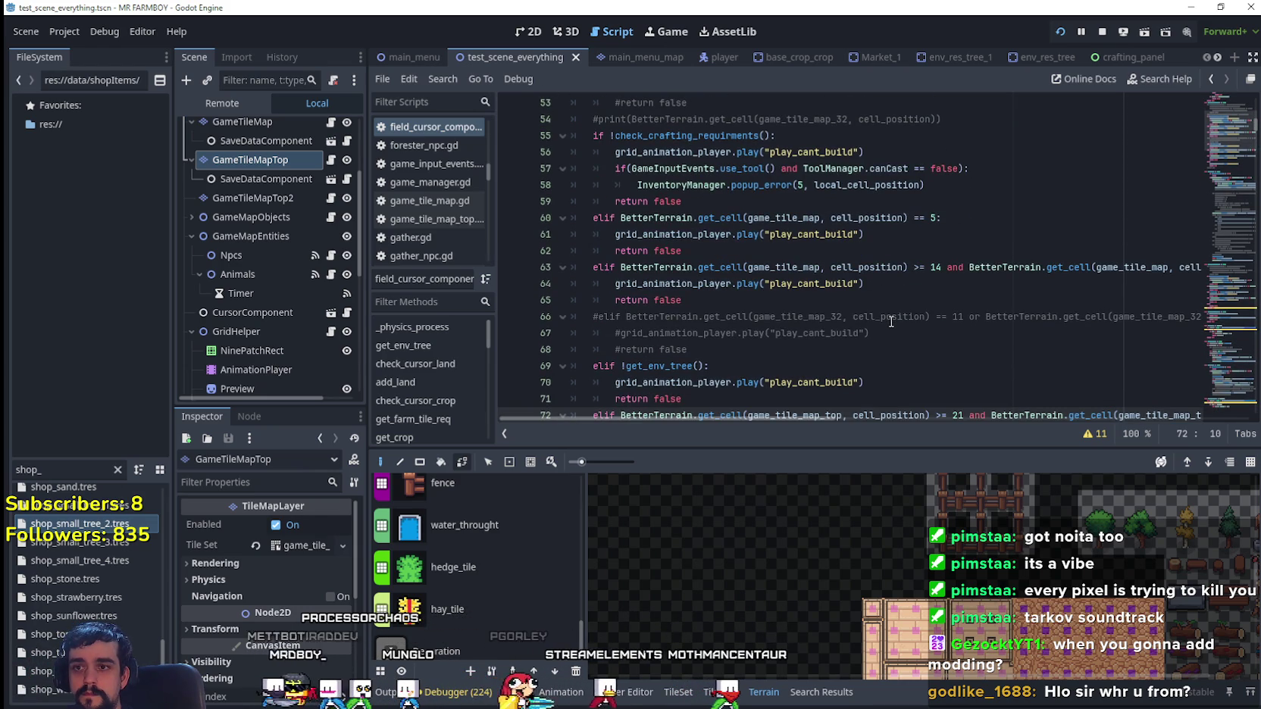
pyautogui.scroll(-3, 892, 321)
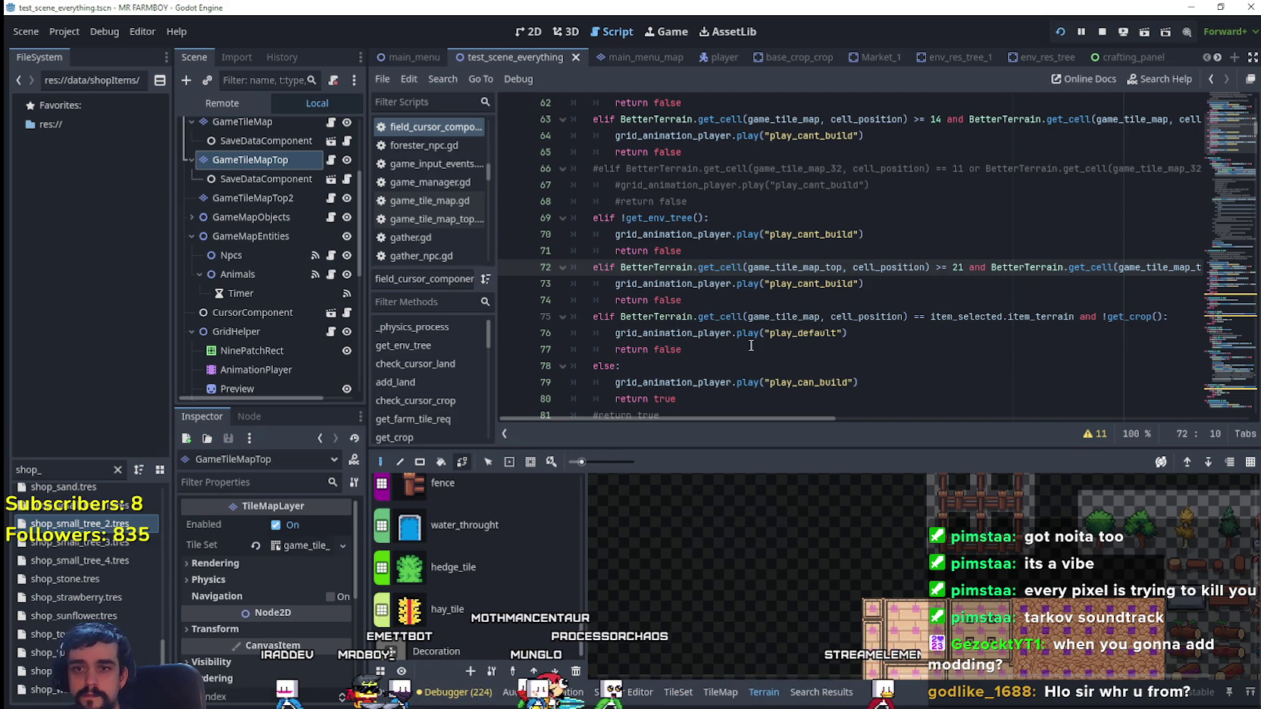
pyautogui.click(998, 317)
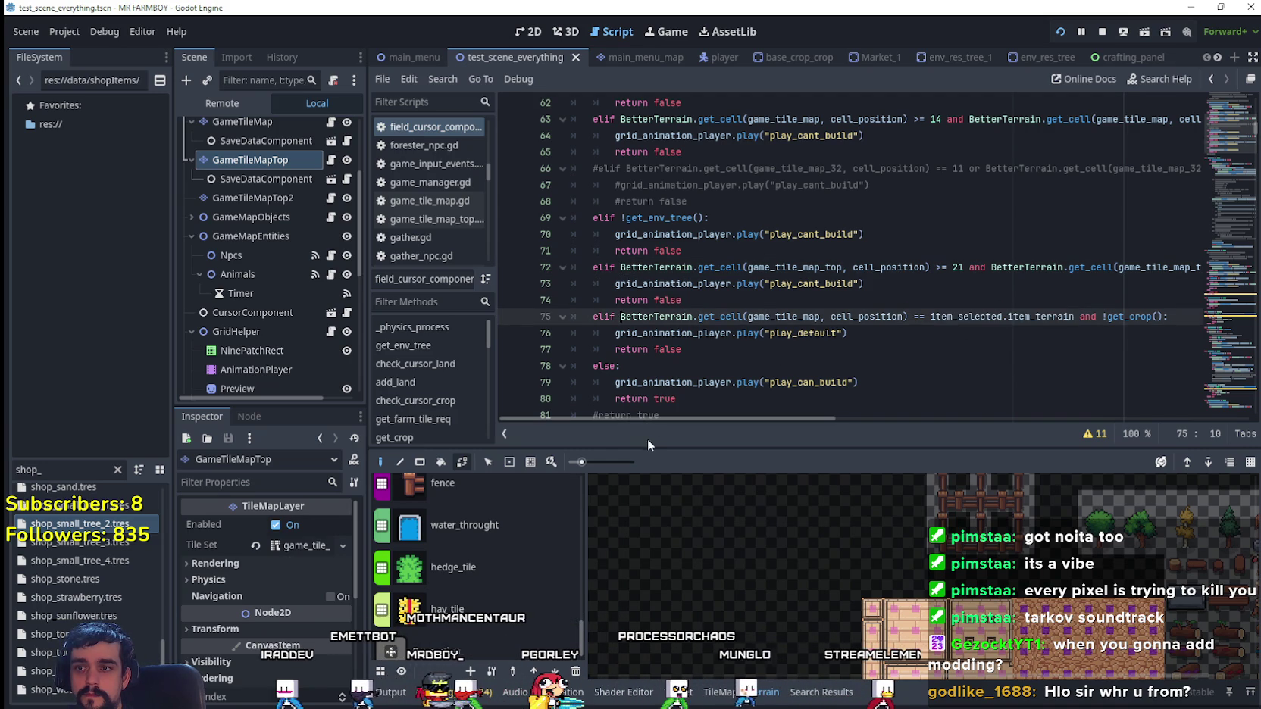
pyautogui.write('item_selected.item_terr')
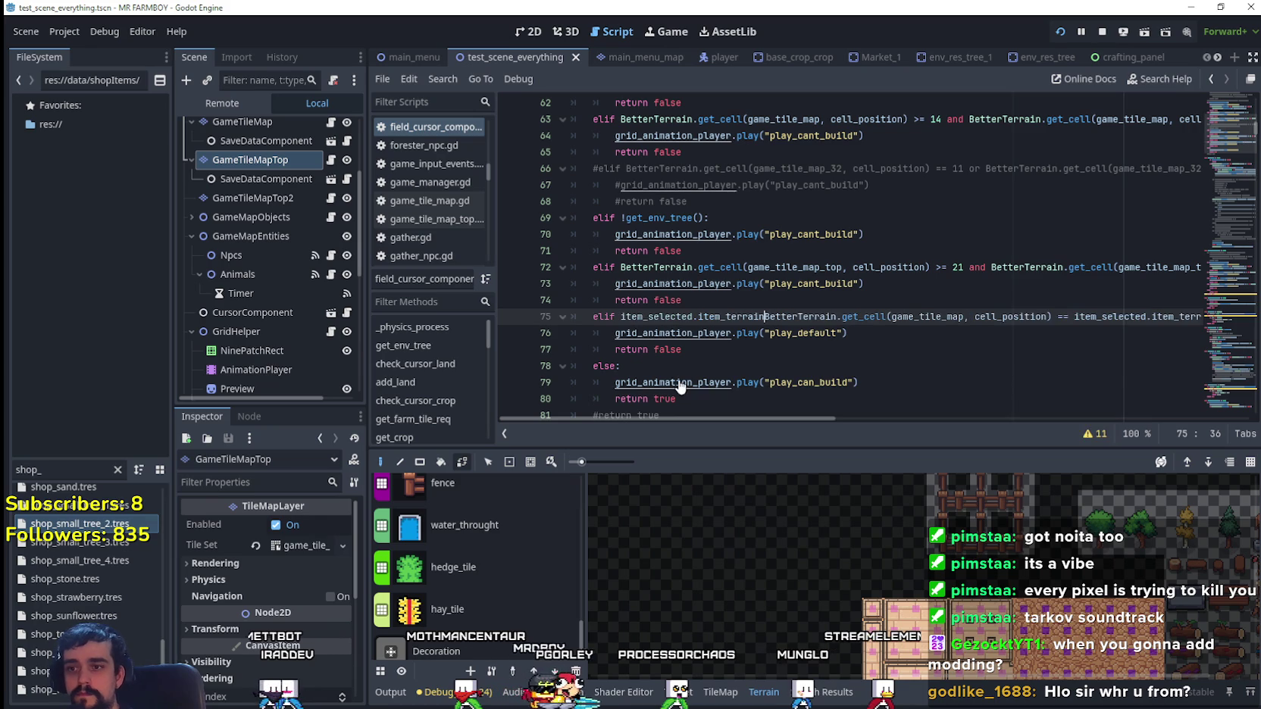
pyautogui.write('ain == Data')
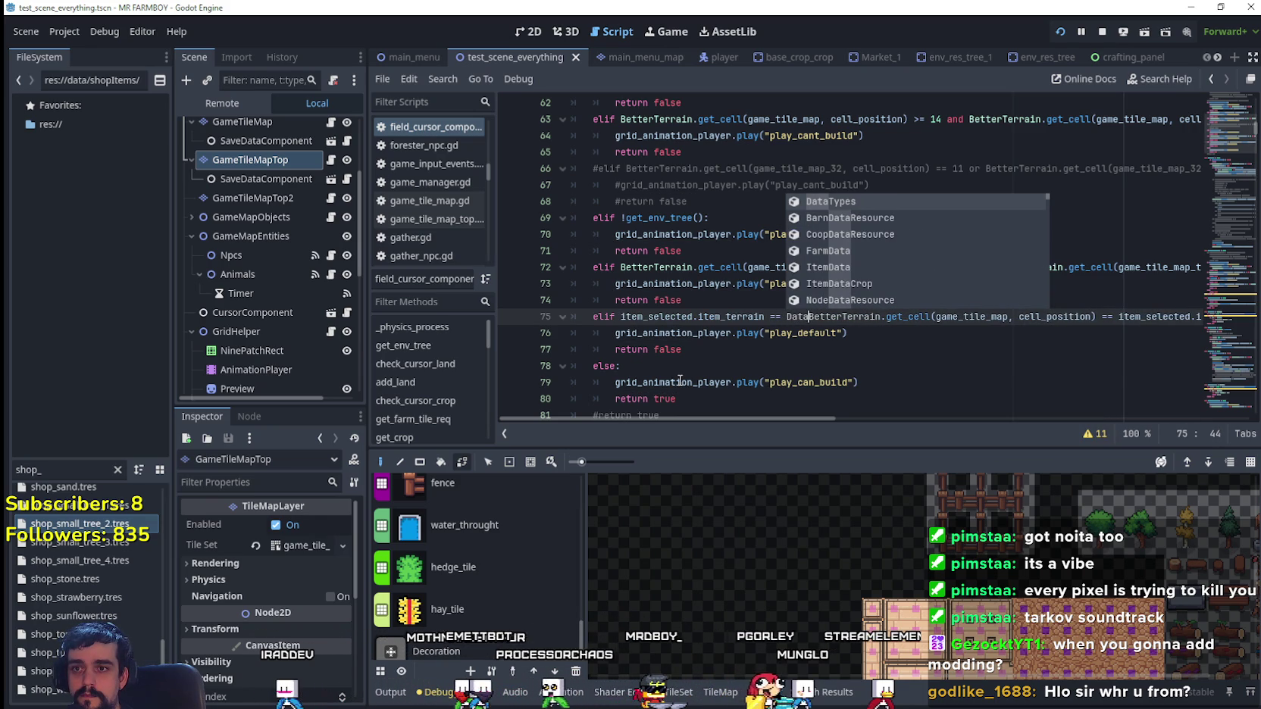
pyautogui.press('Return')
pyautogui.write('.')
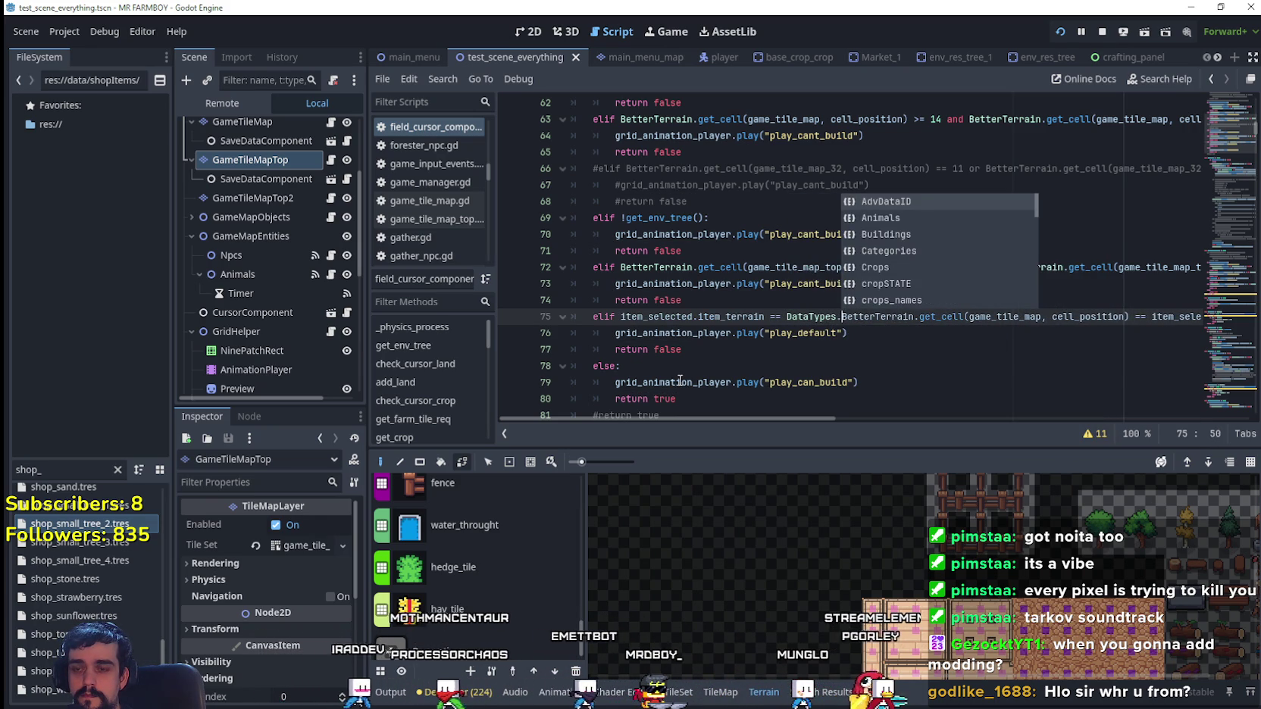
pyautogui.write('Land')
pyautogui.press('Down')
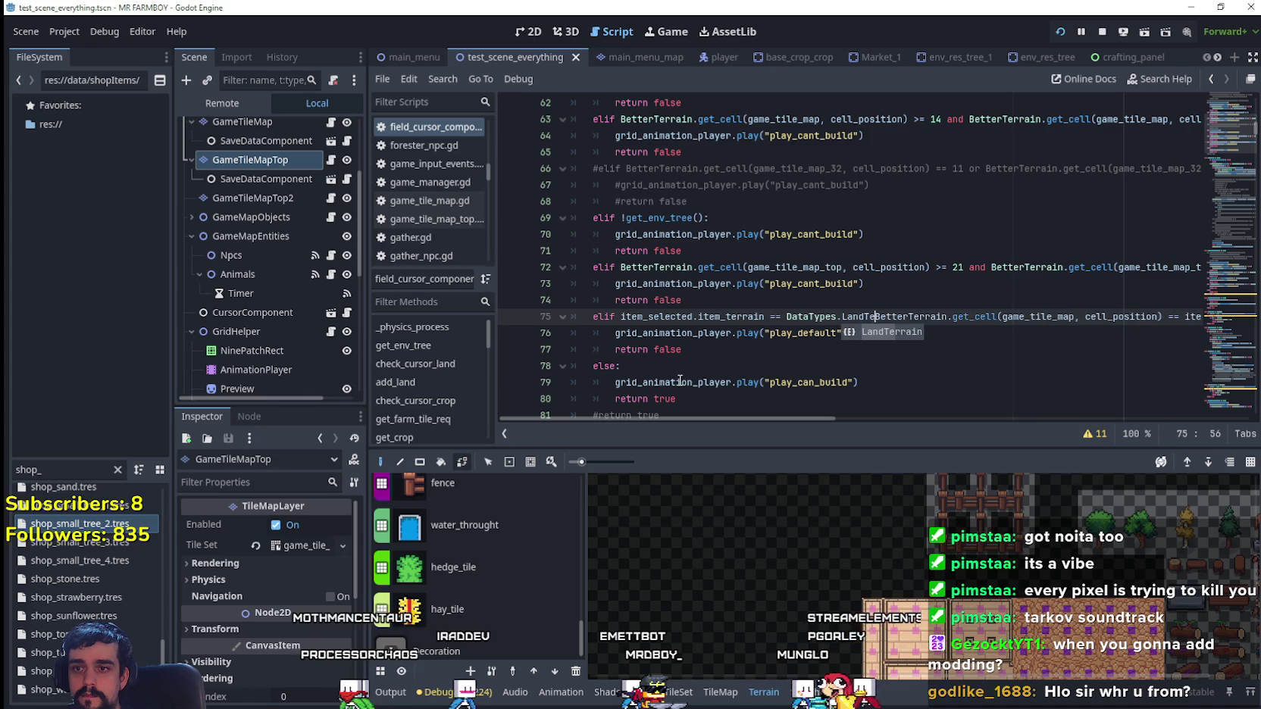
pyautogui.press('Return')
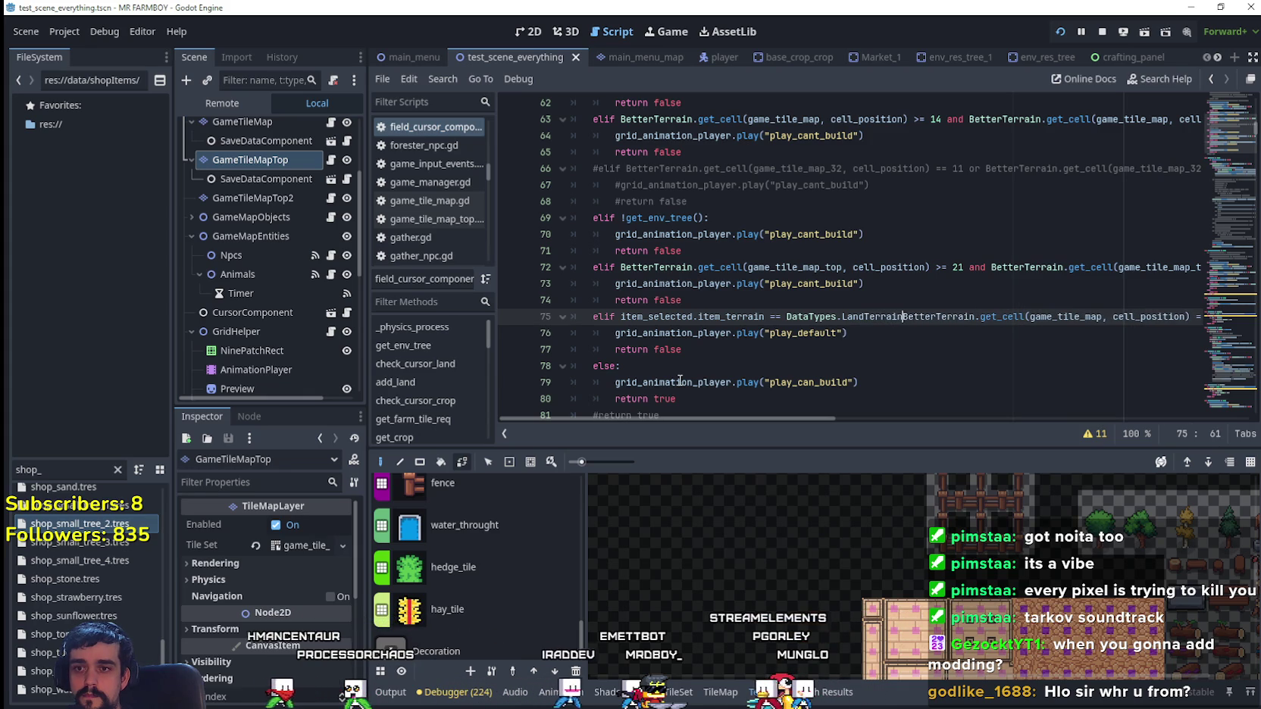
pyautogui.write('.')
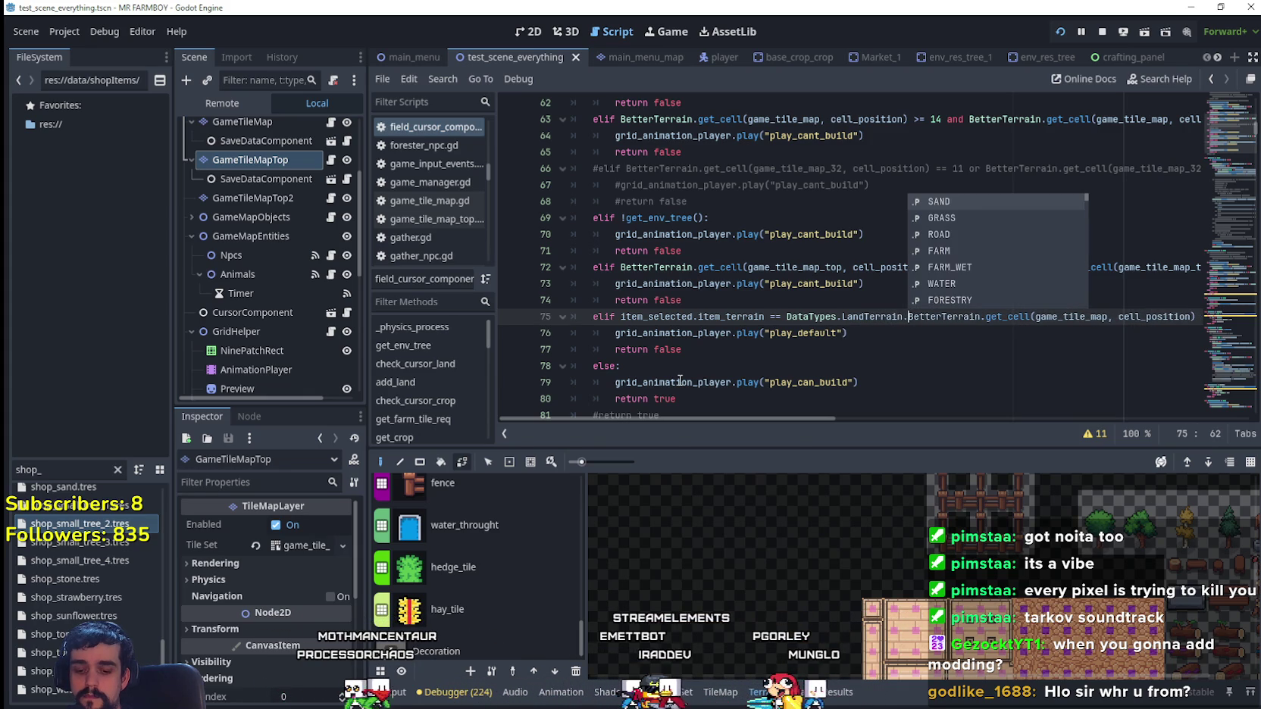
pyautogui.write('Roa')
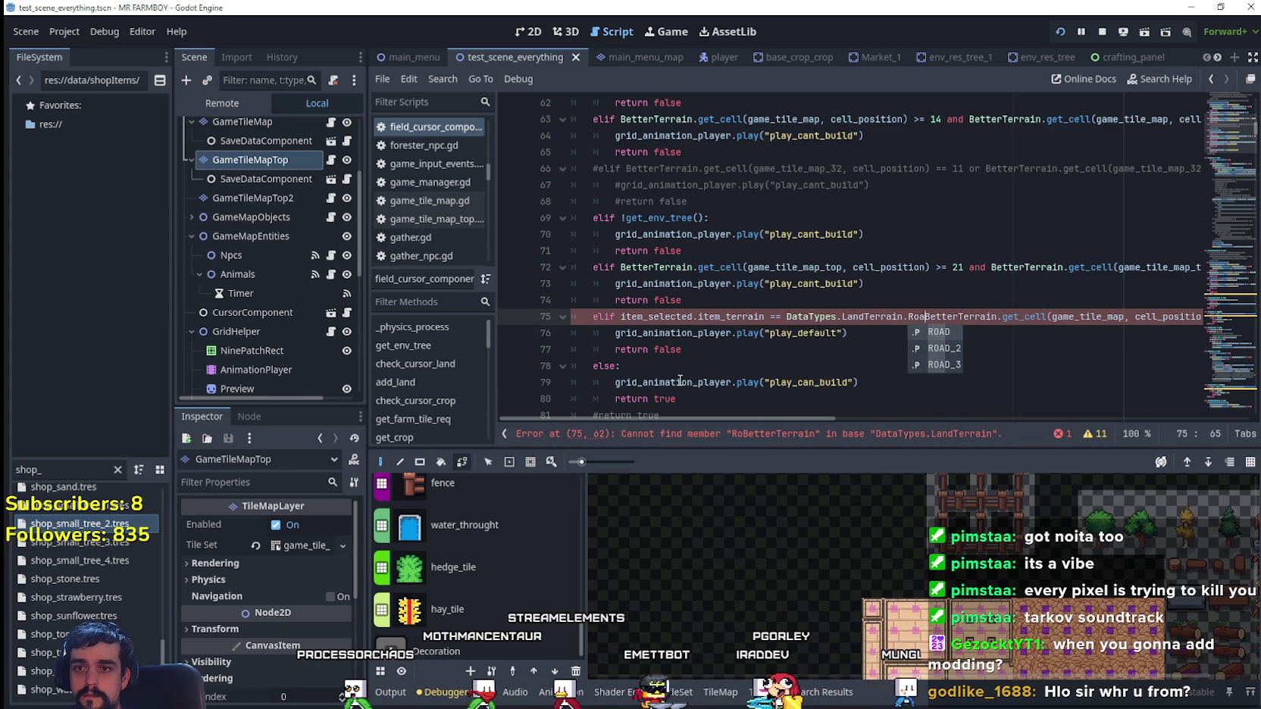
pyautogui.write('d')
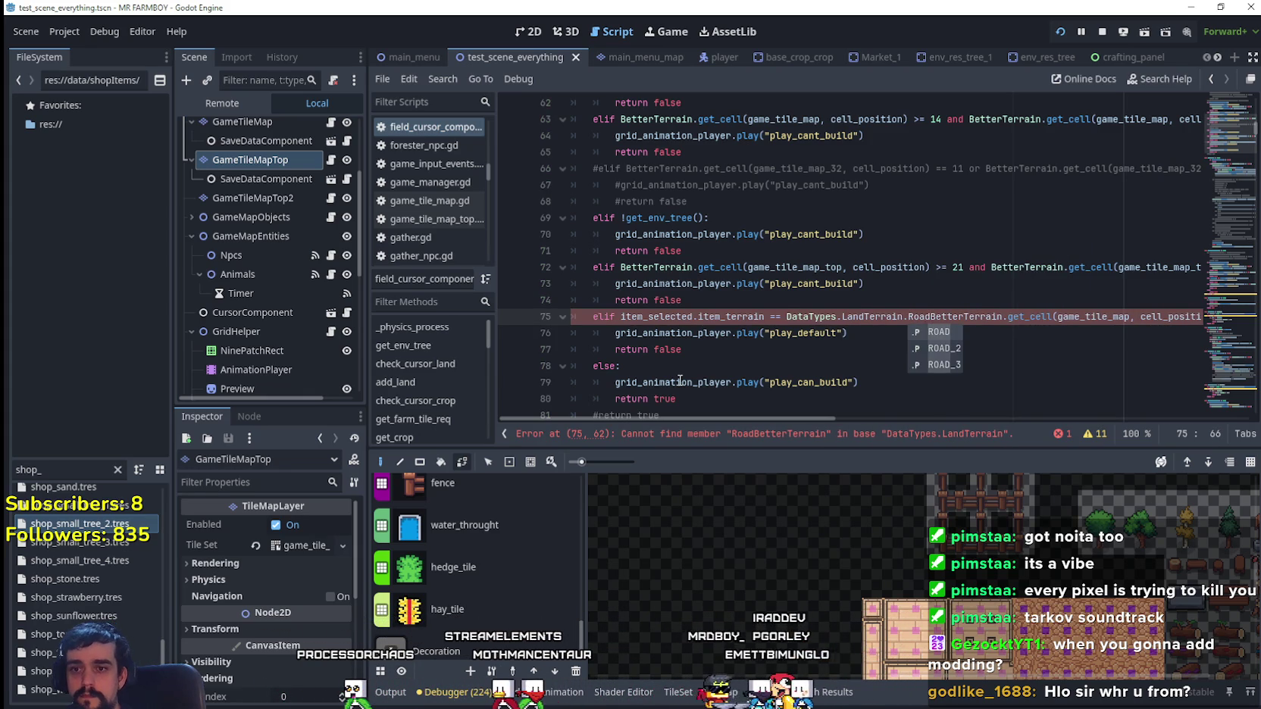
pyautogui.press('BackSpace')
pyautogui.press('BackSpace')
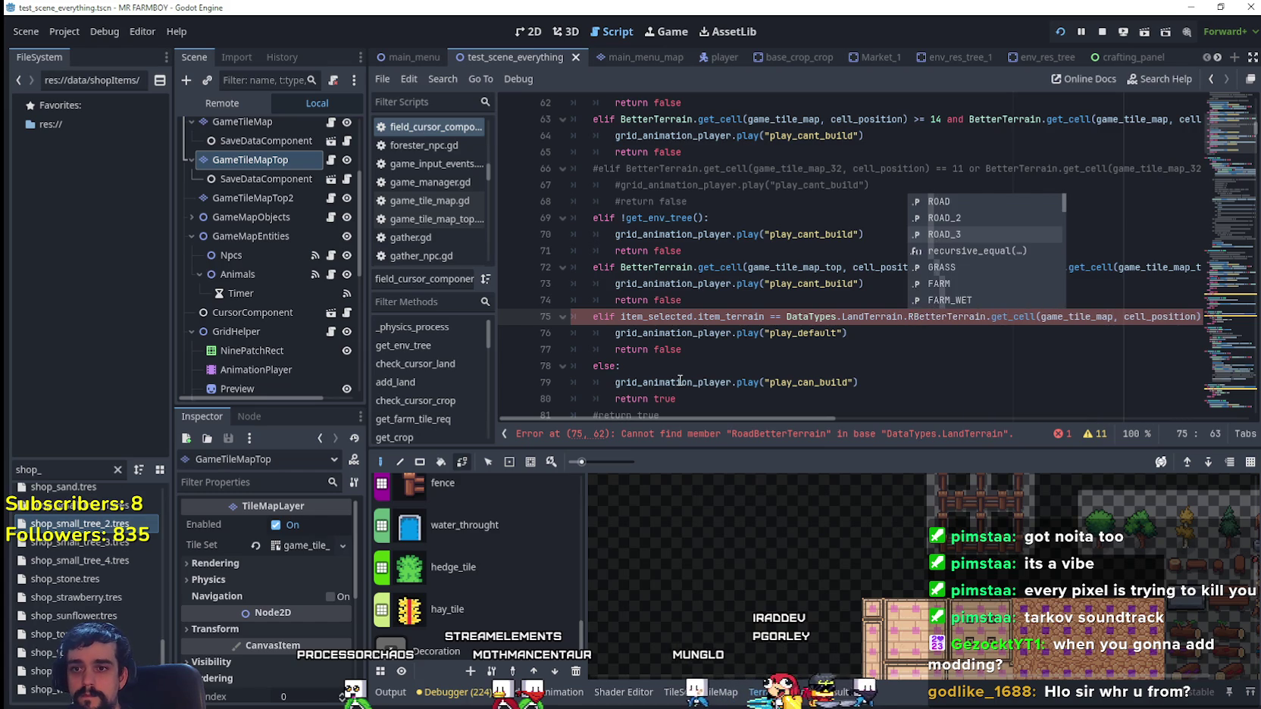
pyautogui.write('OAD and')
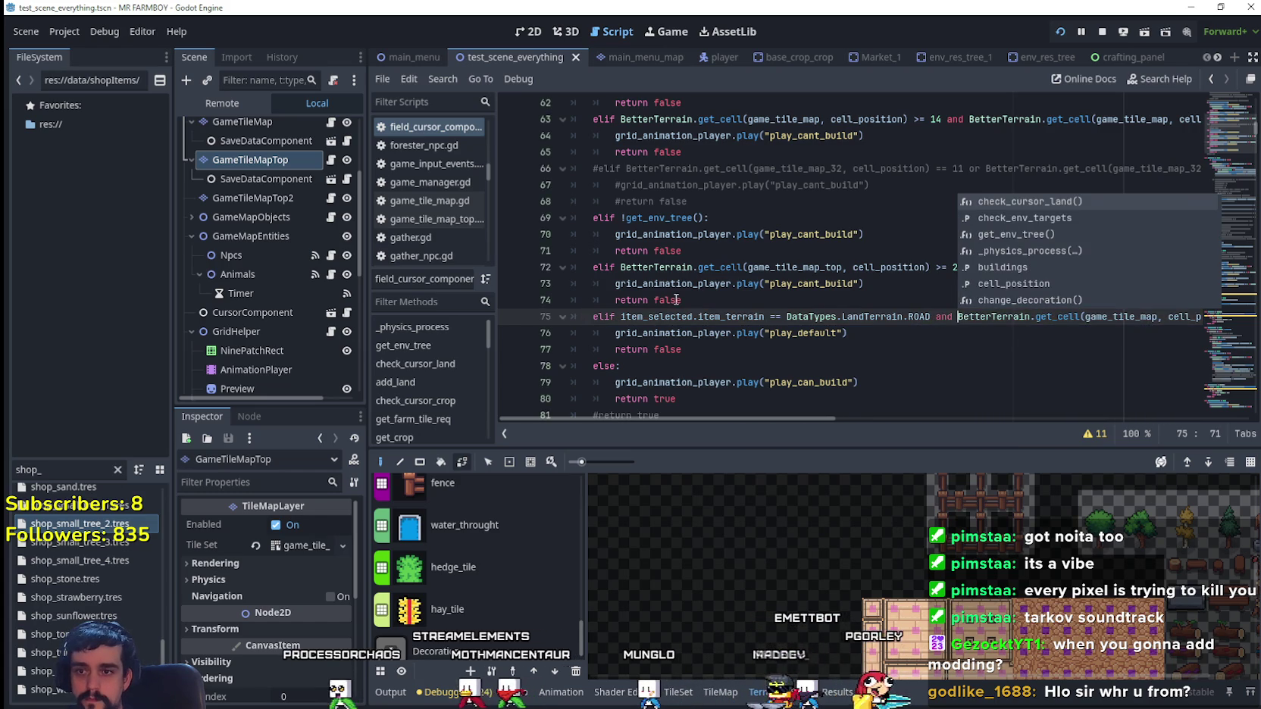
# - Change ROAD to ROAD_3 in the new condition and save the script
pyautogui.moveTo(811, 418)
pyautogui.mouseDown()
pyautogui.moveTo(1024, 426)
pyautogui.moveTo(798, 408)
pyautogui.mouseUp()
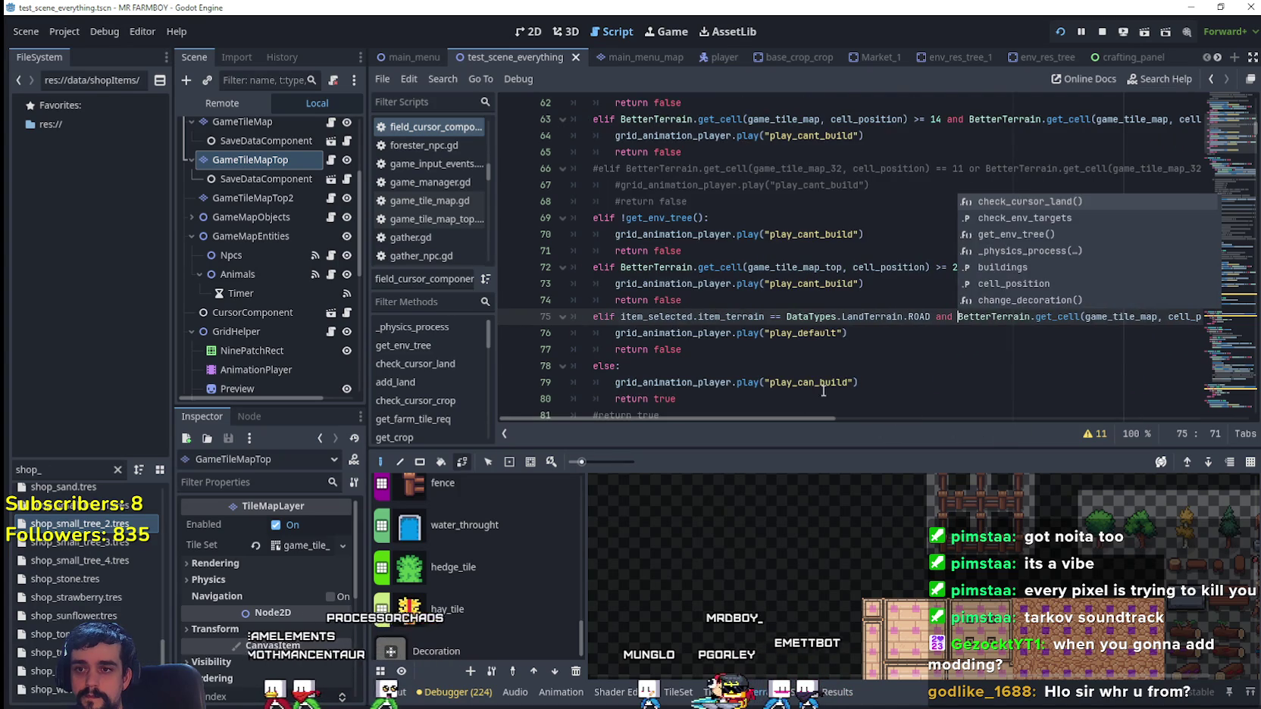
pyautogui.moveTo(935, 349); pyautogui.dragTo(935, 333)
pyautogui.click(931, 316)
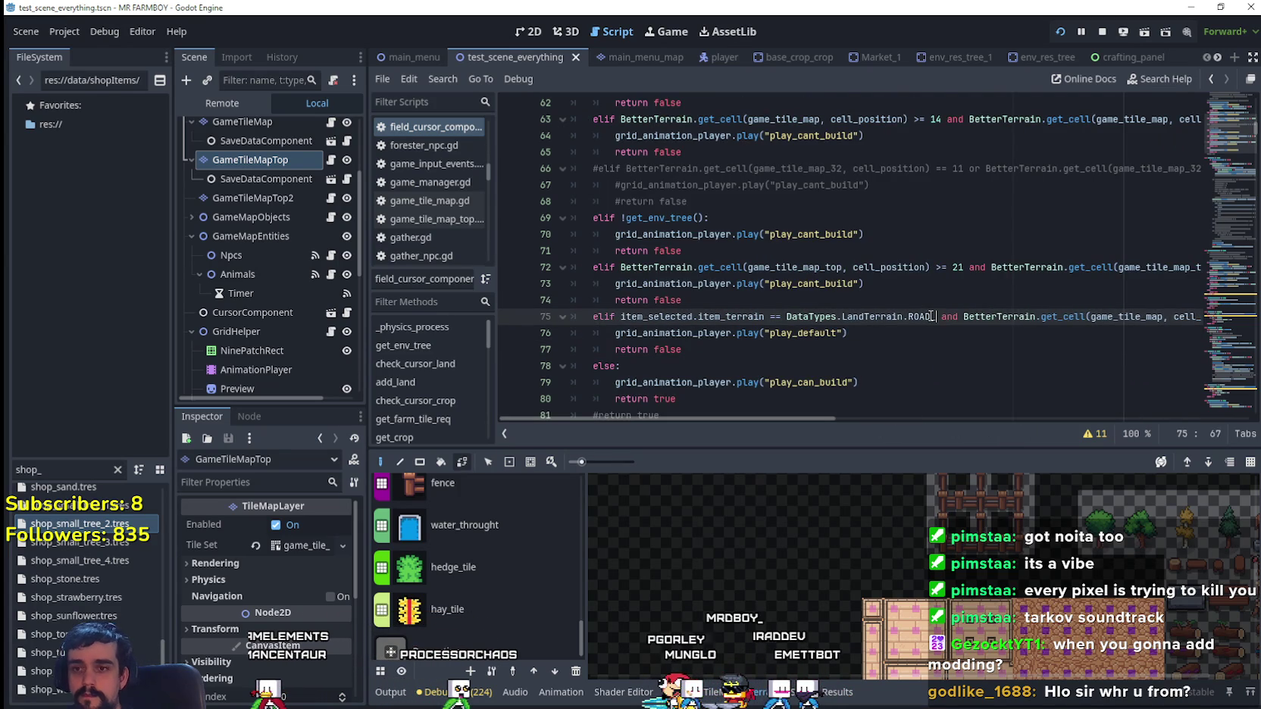
pyautogui.write('3')
pyautogui.click(888, 328)
pyautogui.hotkey('ctrl', 's')
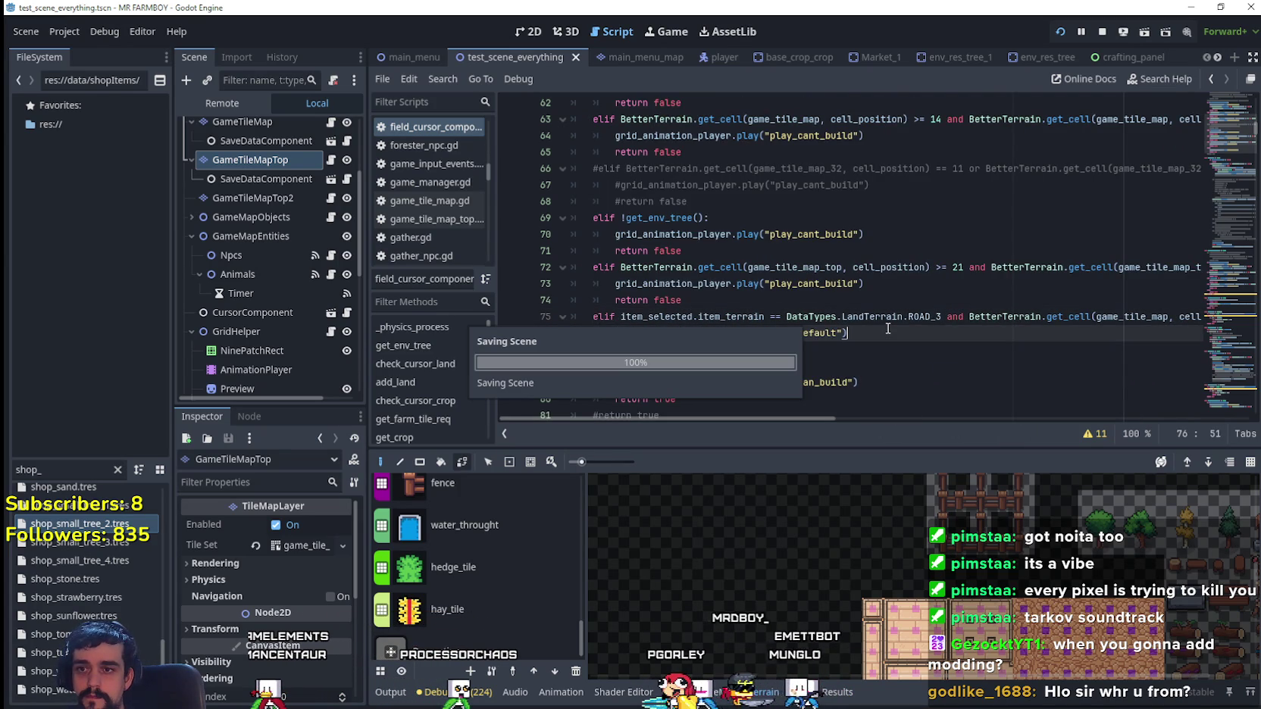
# - Remove the stray ROAD_3 condition from line 75, keep line 72's version, and save
pyautogui.scroll(-1, 839, 390)
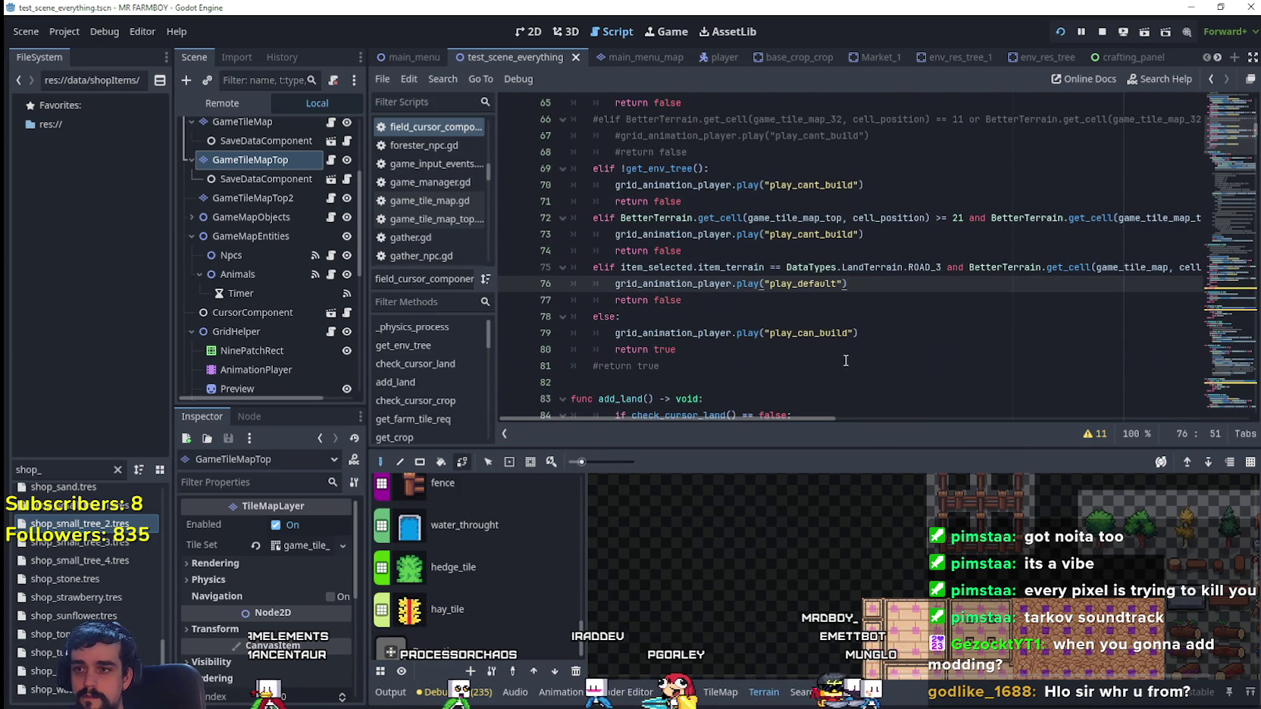
pyautogui.click(928, 266)
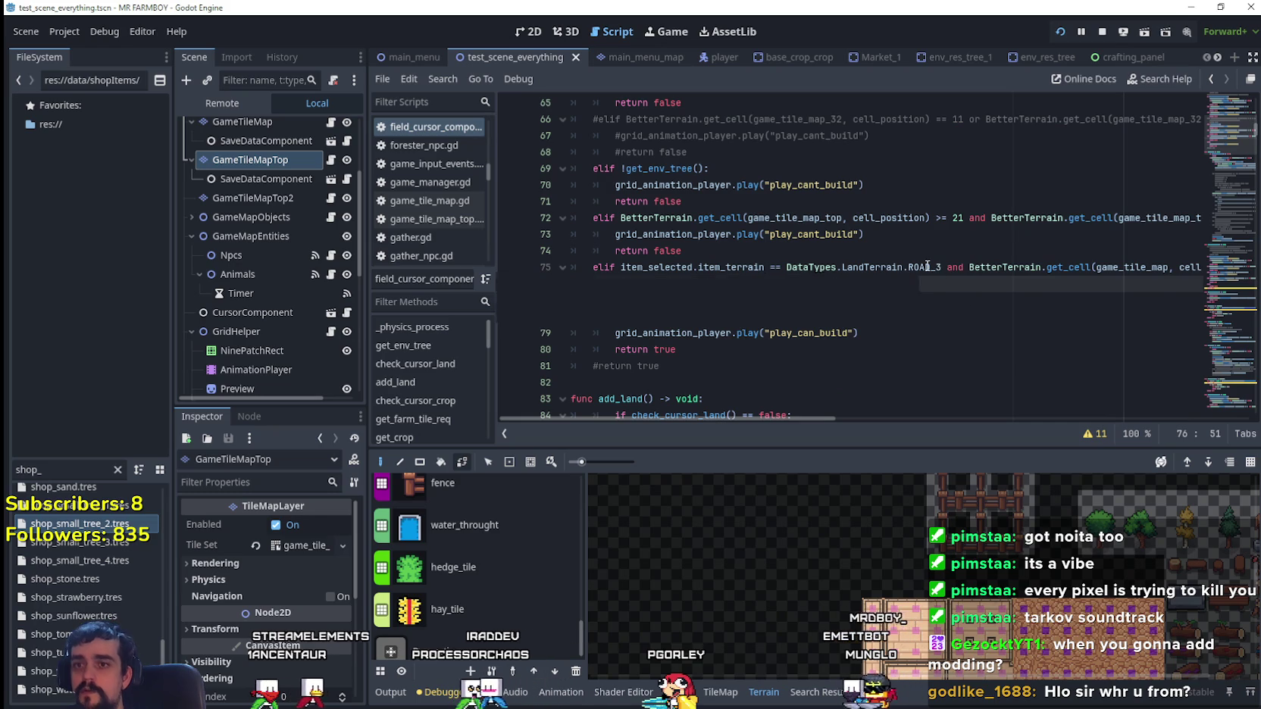
pyautogui.moveTo(961, 267); pyautogui.dragTo(766, 267)
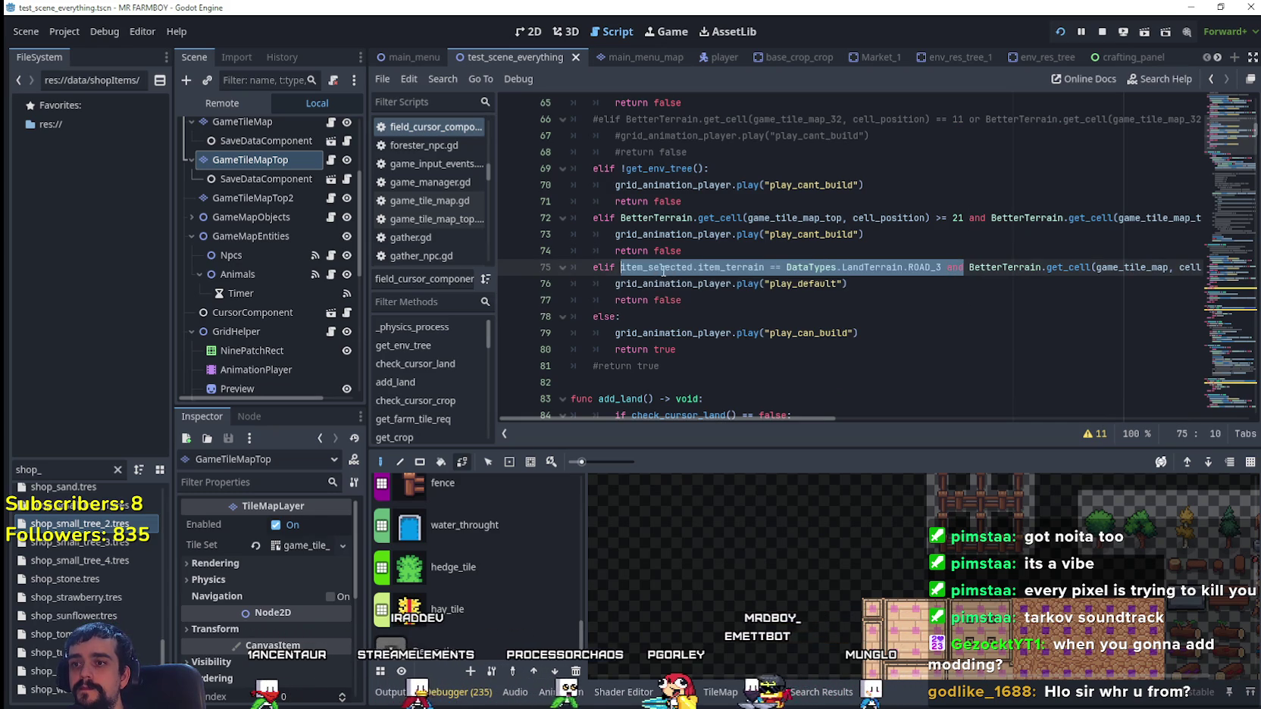
pyautogui.press('Delete')
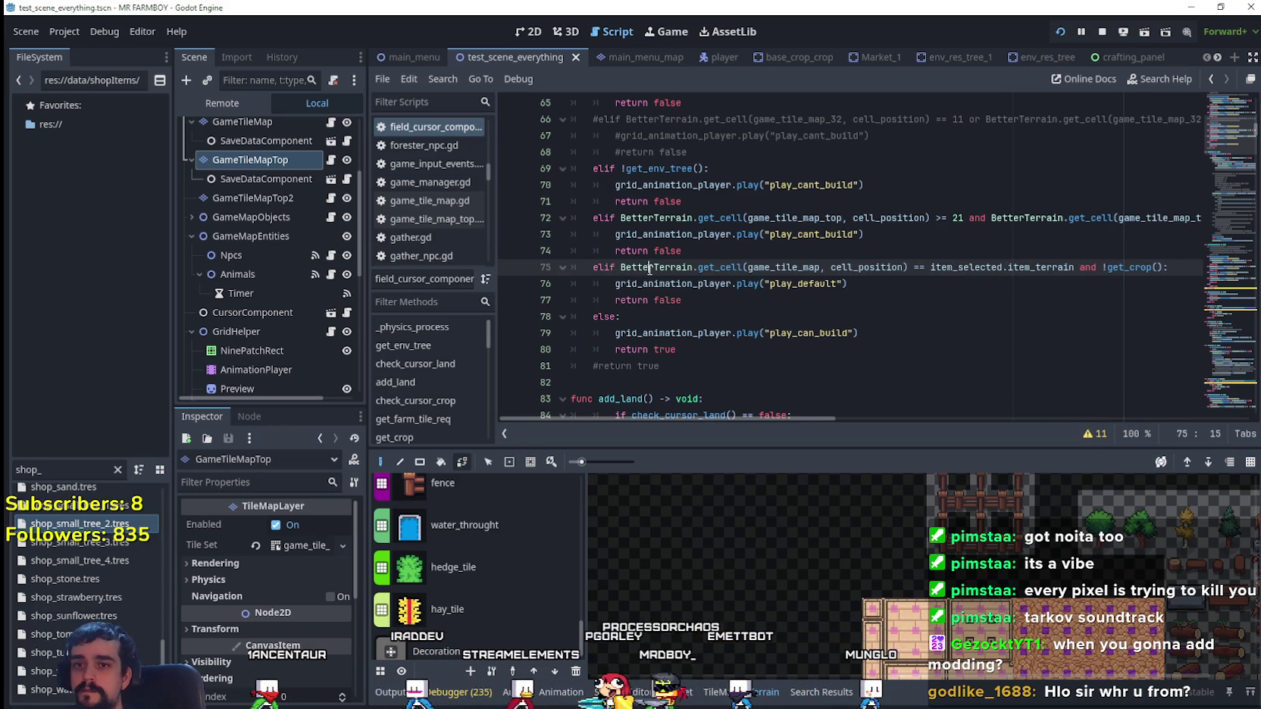
pyautogui.scroll(-1, 721, 300)
pyautogui.scroll(3, 721, 300)
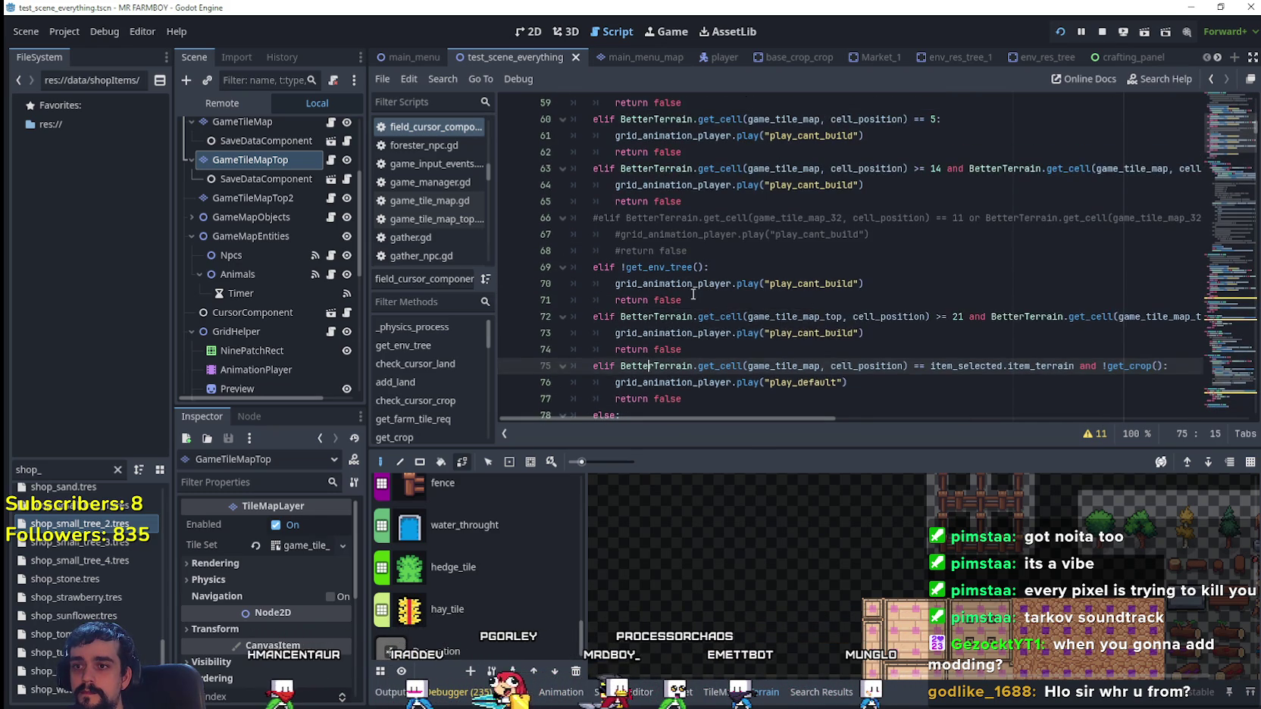
pyautogui.click(617, 316)
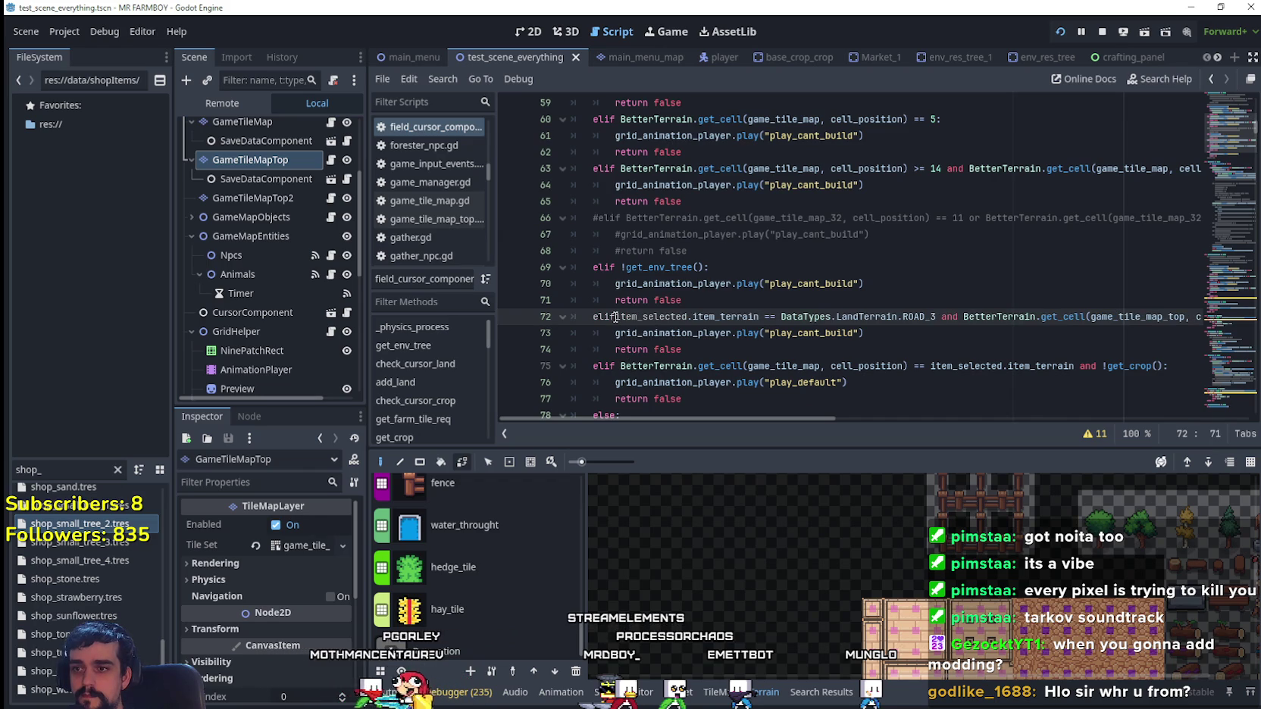
pyautogui.click(644, 348)
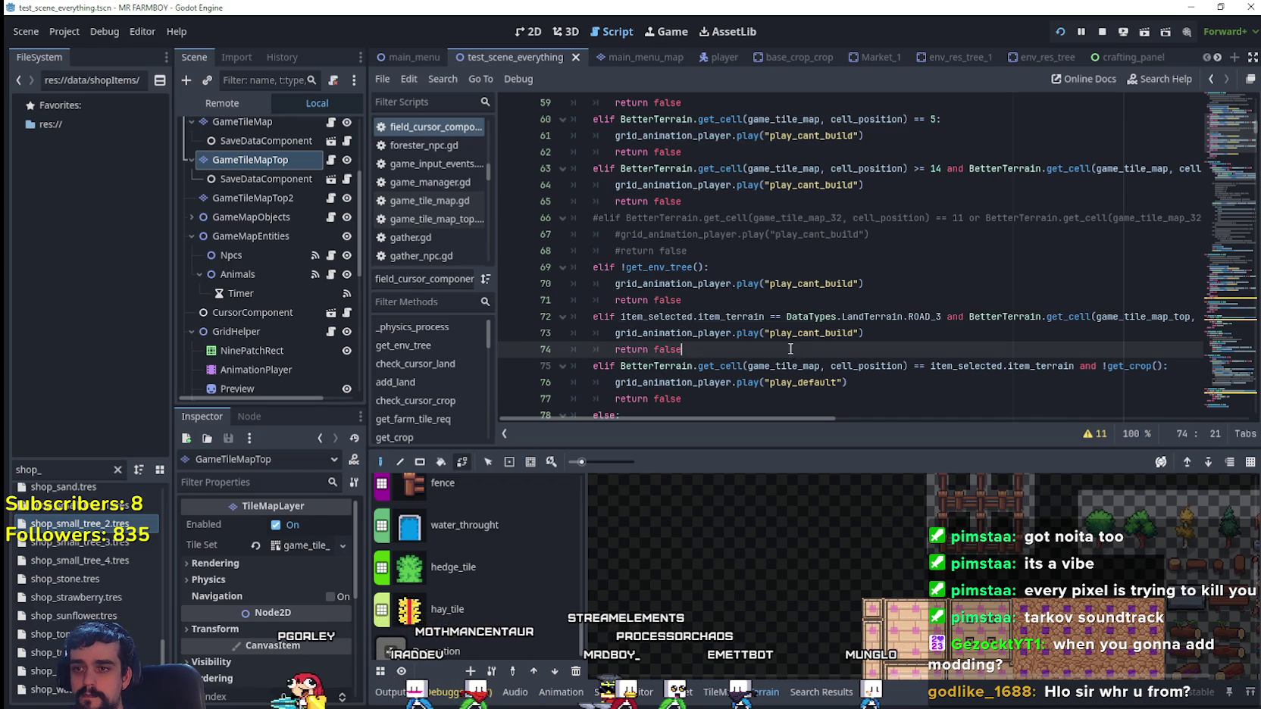
pyautogui.hotkey('ctrl', 's')
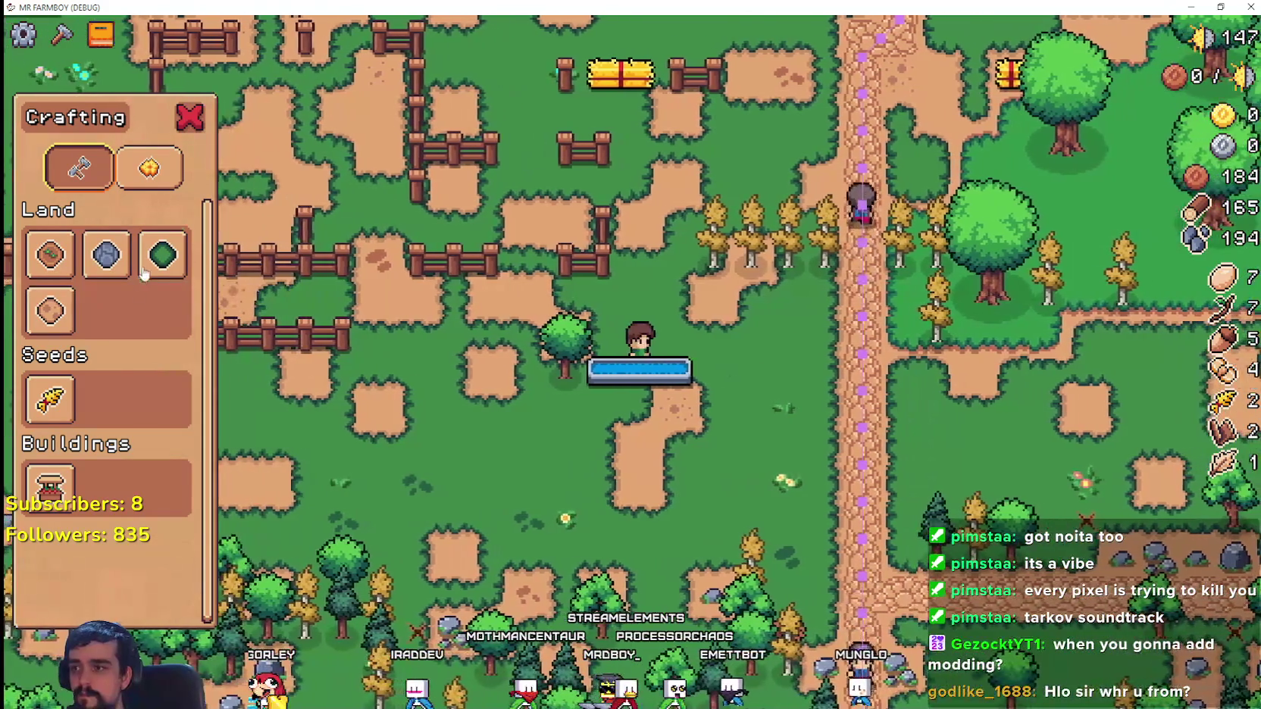
# - Try placing road and then grass tiles while walking the farmer, then cancel placement
pyautogui.click(106, 254)
pyautogui.press('d')
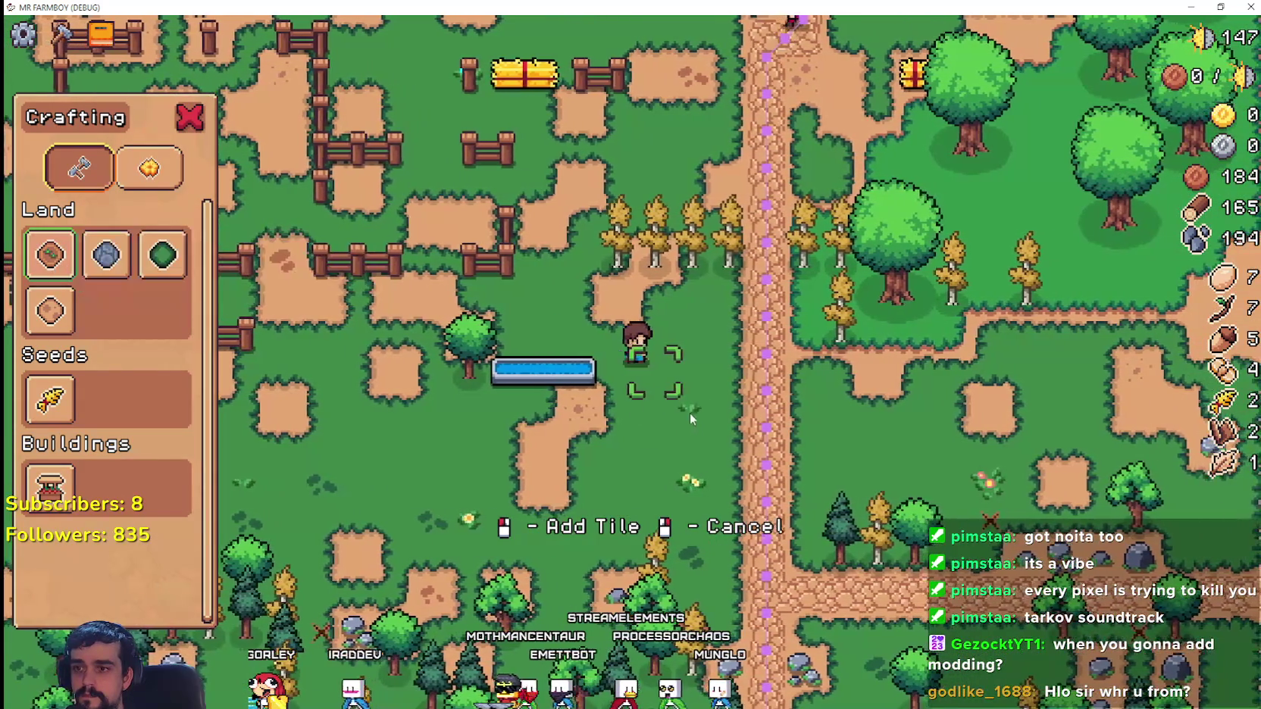
pyautogui.press('a')
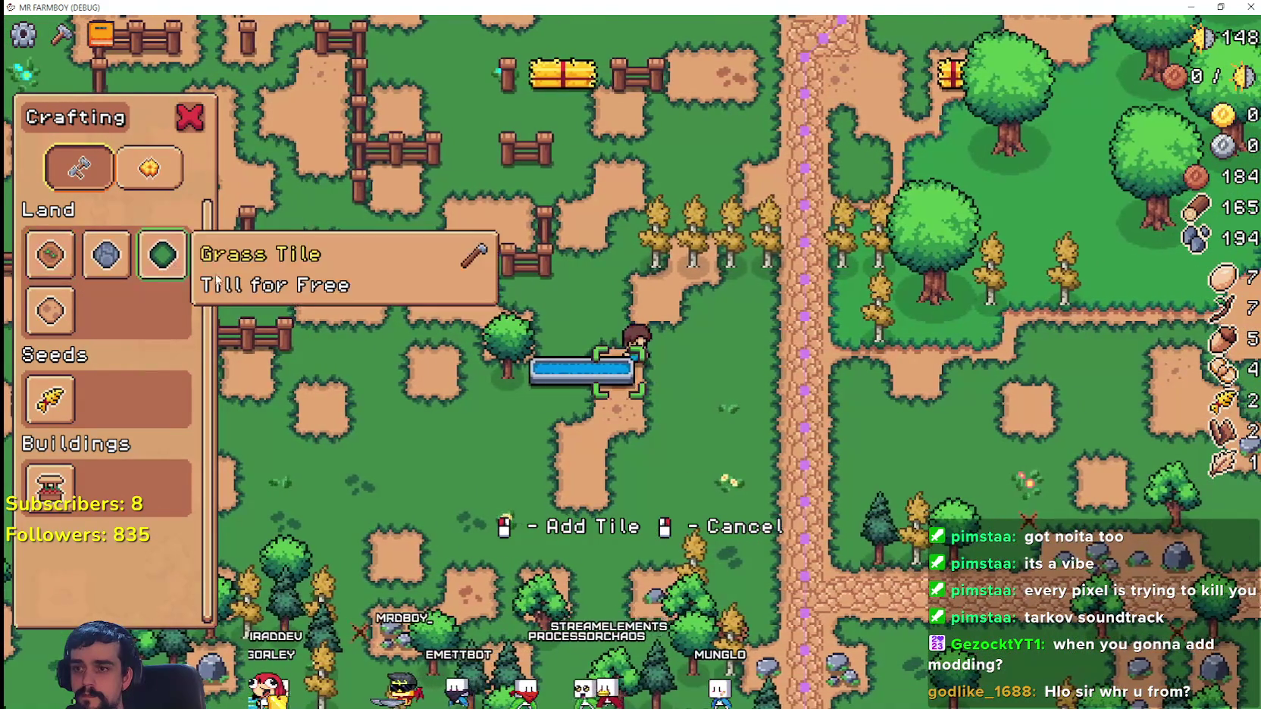
pyautogui.click(162, 255)
pyautogui.press('a')
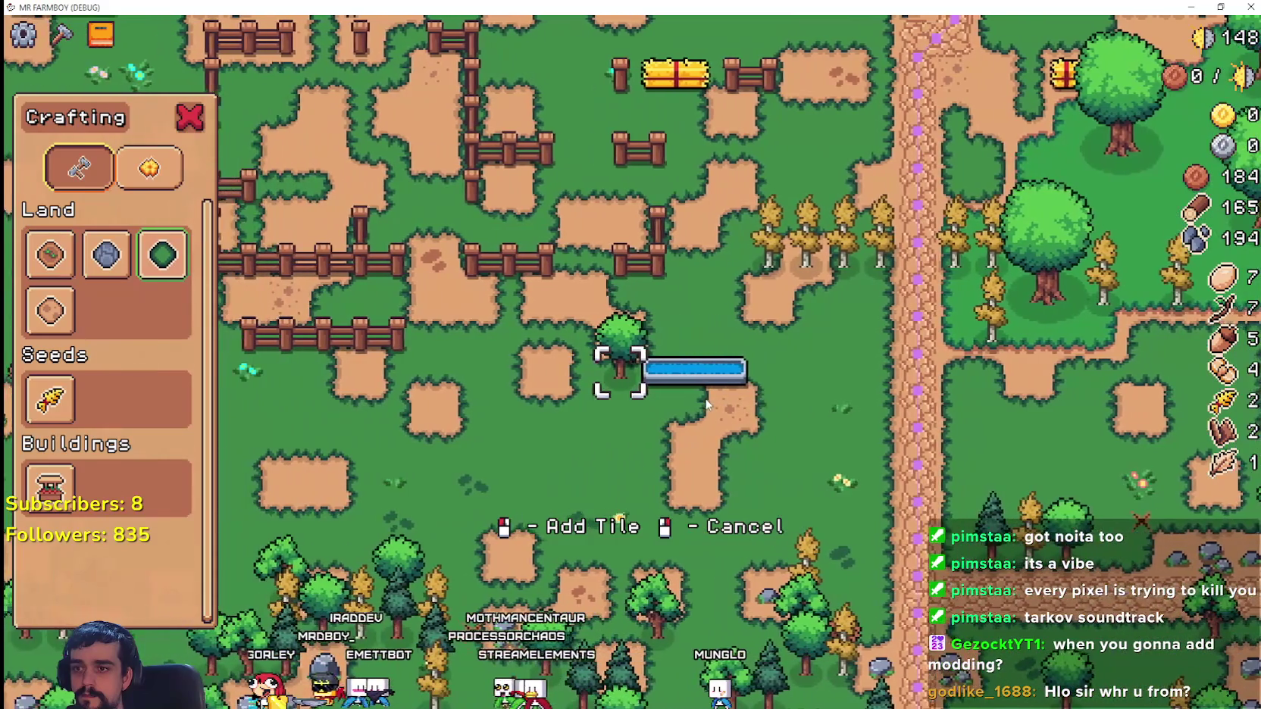
pyautogui.press('d')
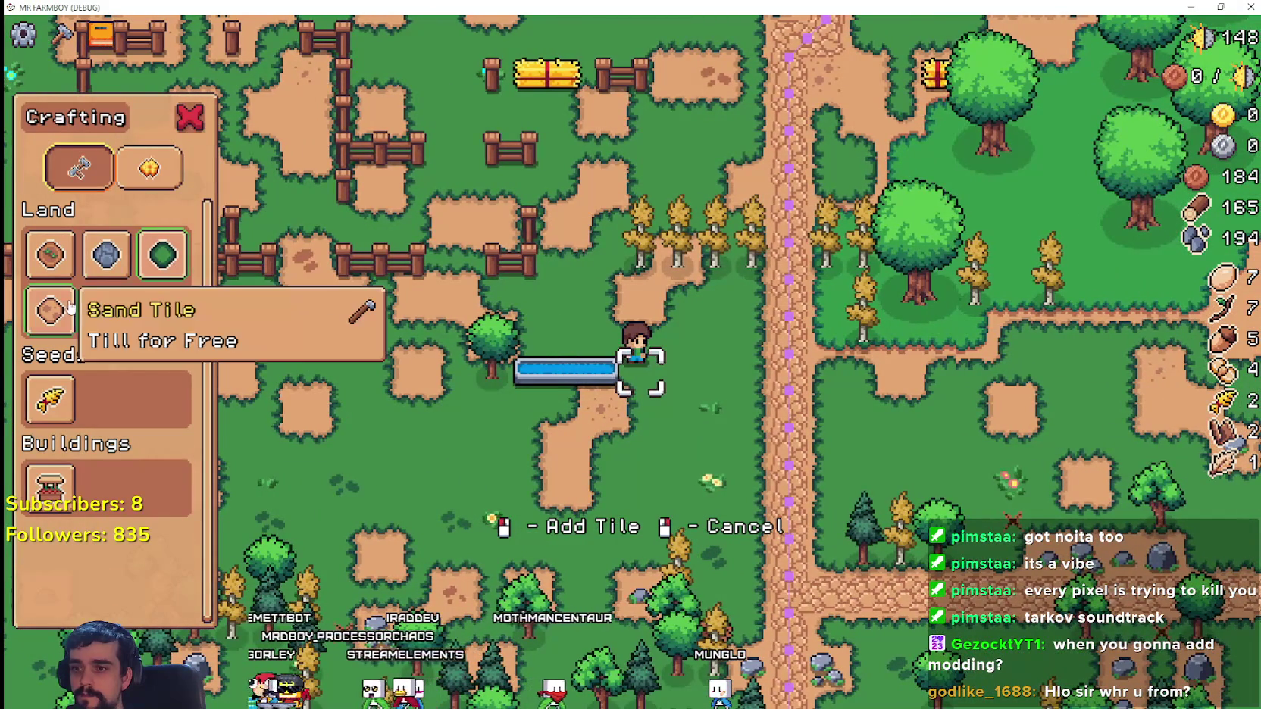
pyautogui.press('a')
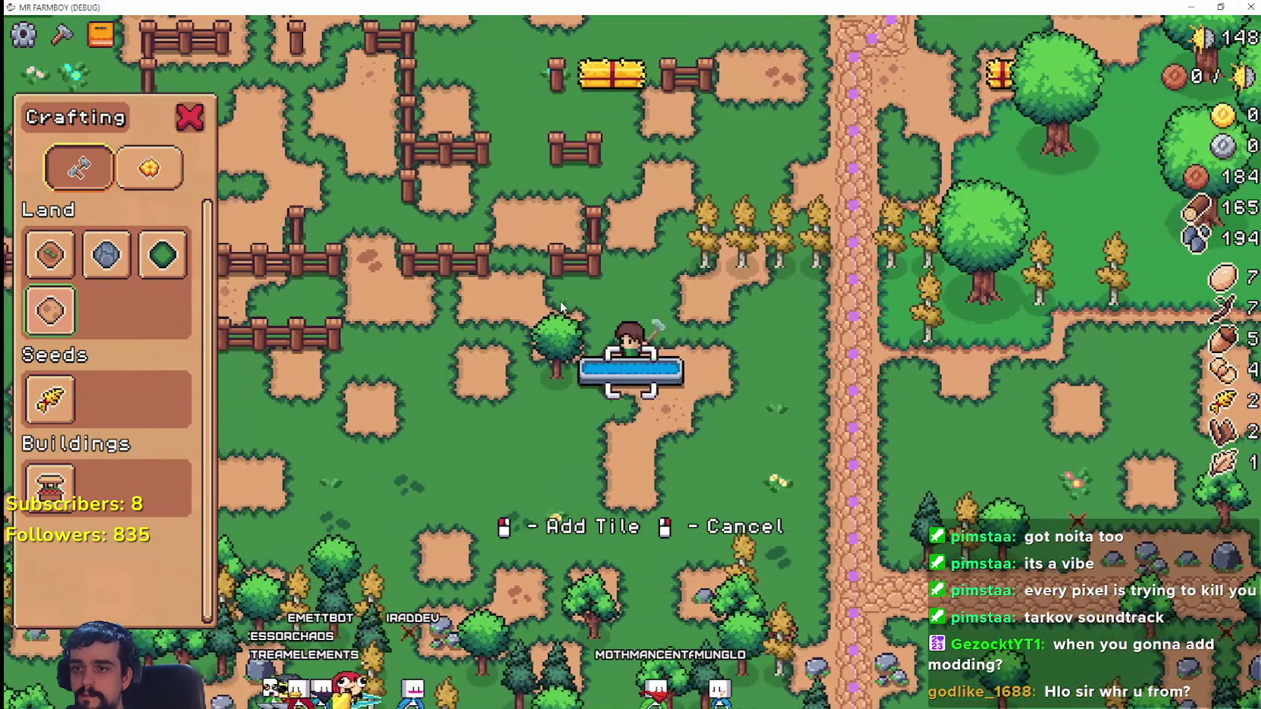
pyautogui.press('a')
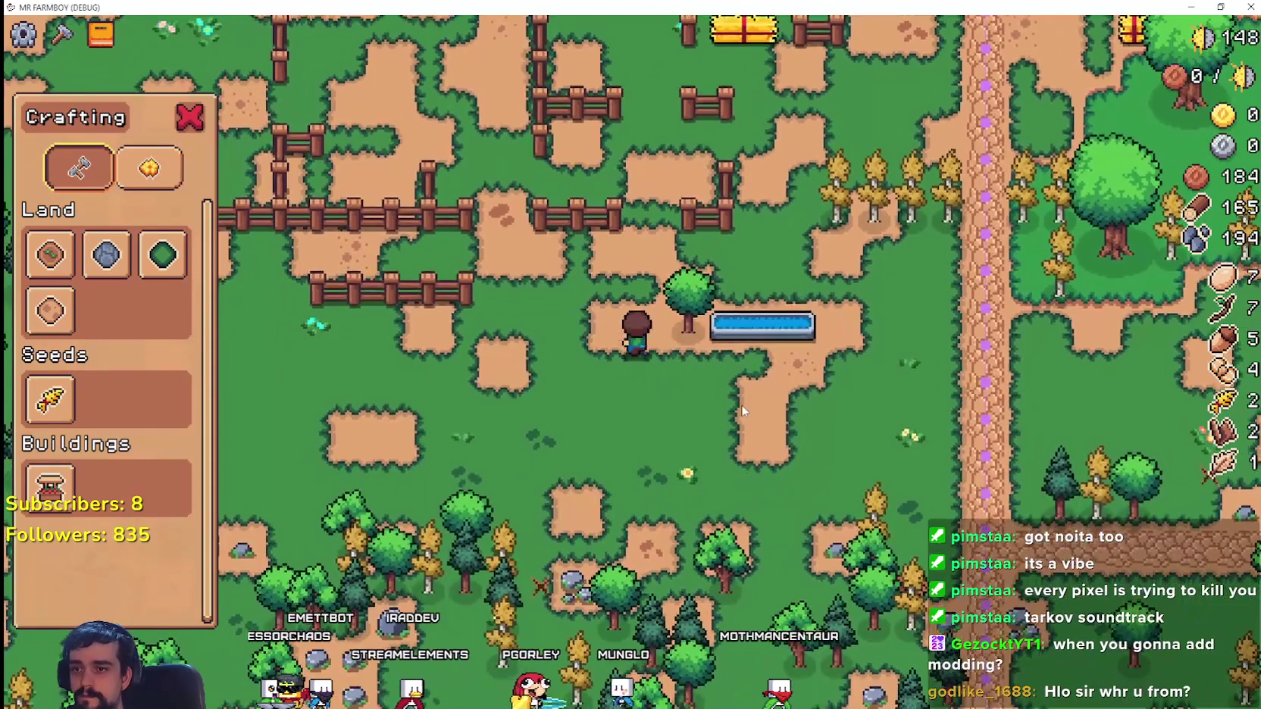
pyautogui.rightClick(741, 404)
pyautogui.press('d')
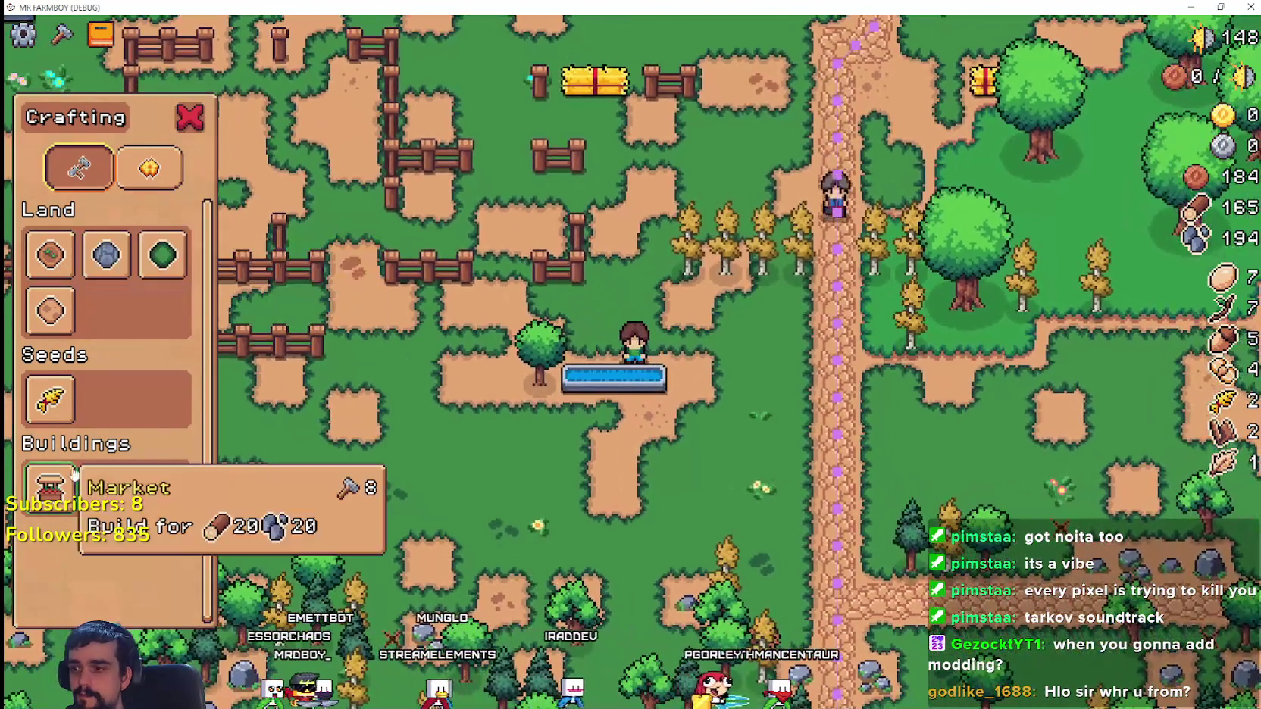
# - Alternate between wheat seeds and farm tiles while walking the farmer past the trough
pyautogui.click(50, 400)
pyautogui.press('d')
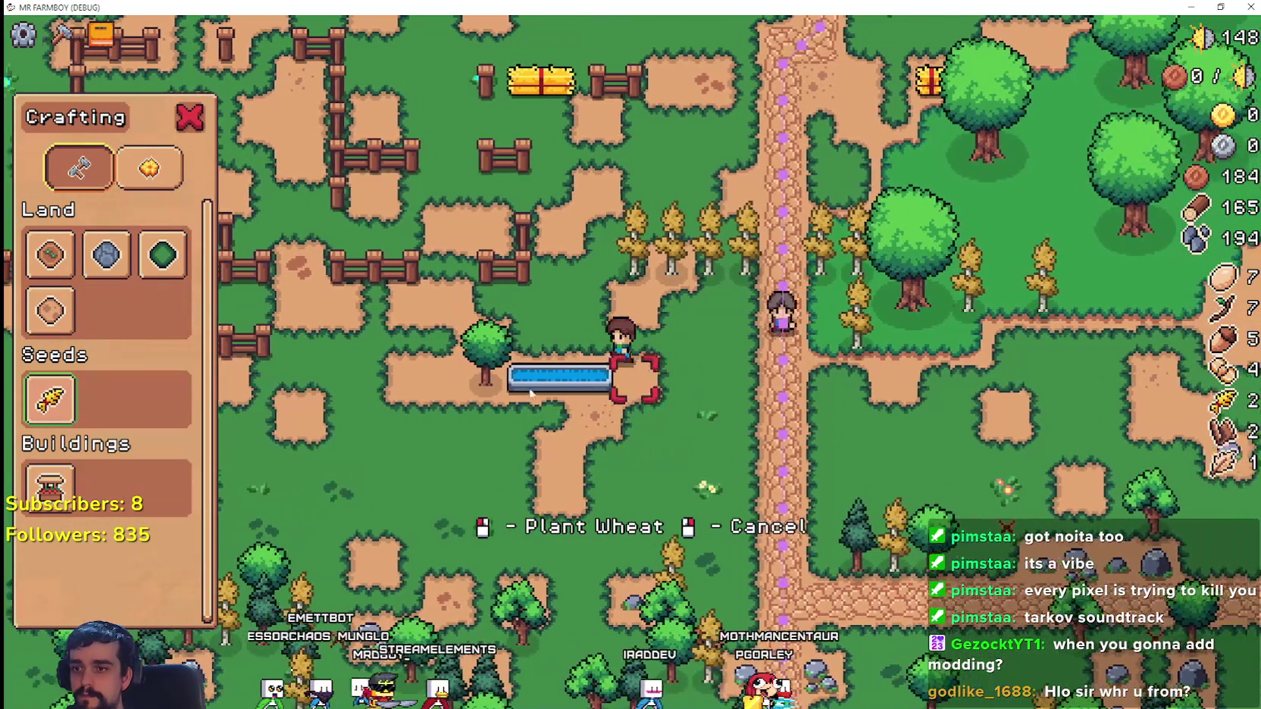
pyautogui.press('a')
pyautogui.click(50, 254)
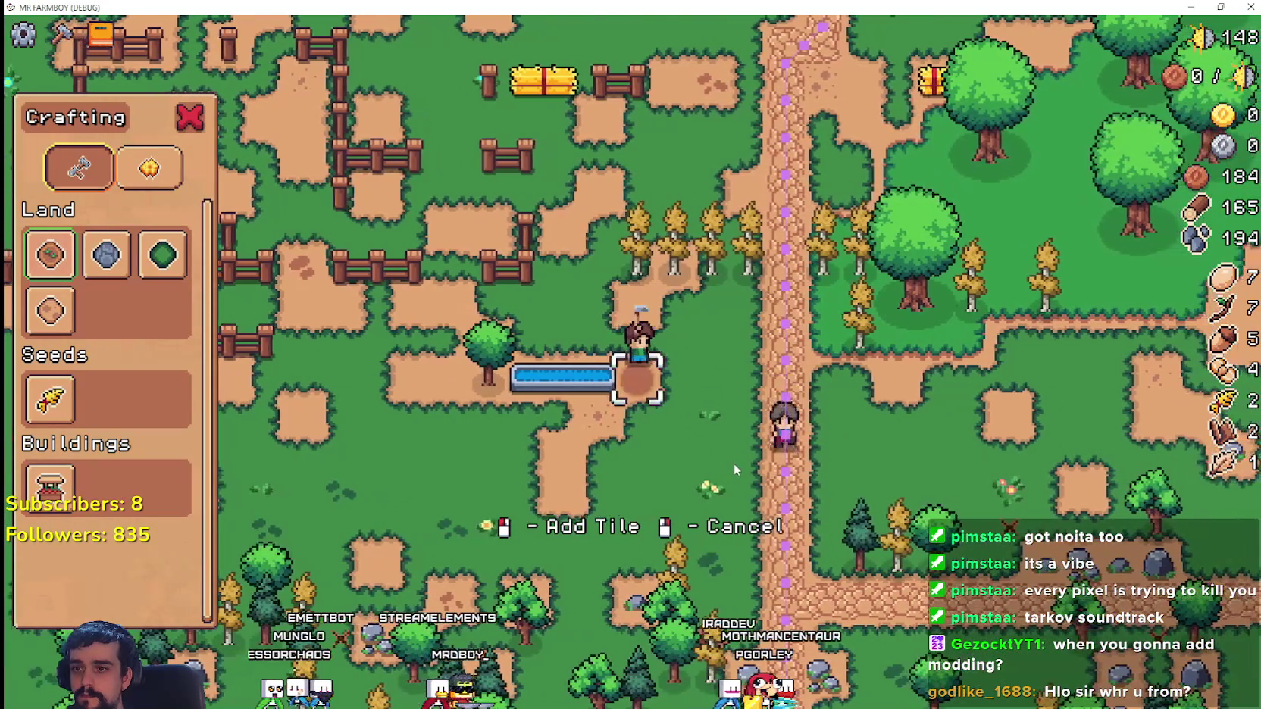
pyautogui.press('a')
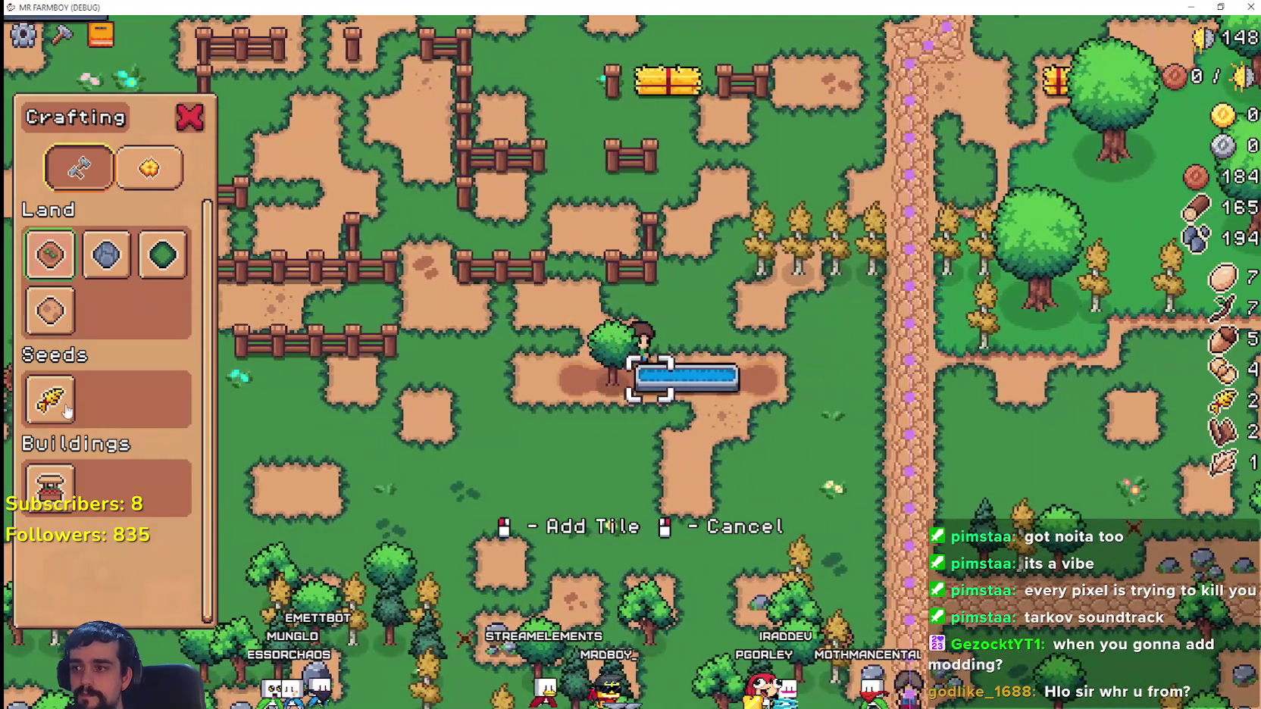
pyautogui.click(50, 400)
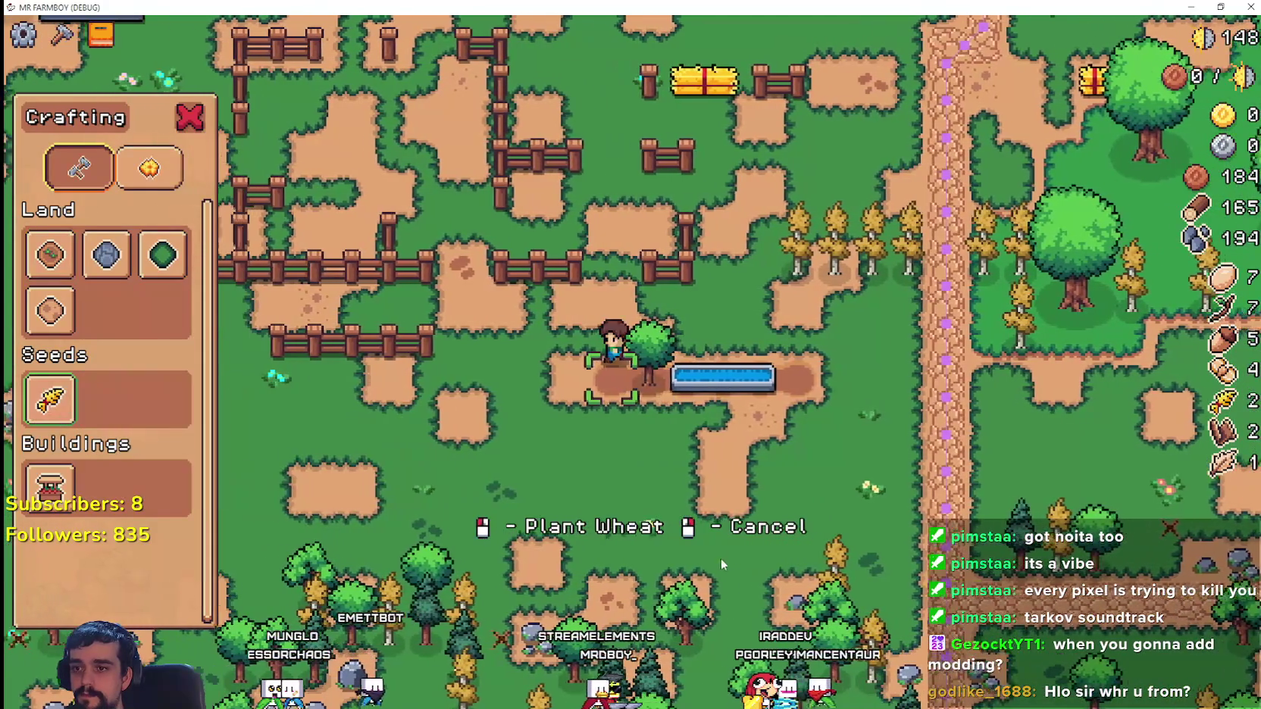
# - Back in the editor, select the can't-build top-layer check on lines 72–74
pyautogui.press('d')
pyautogui.hotkey('alt', 'Tab')
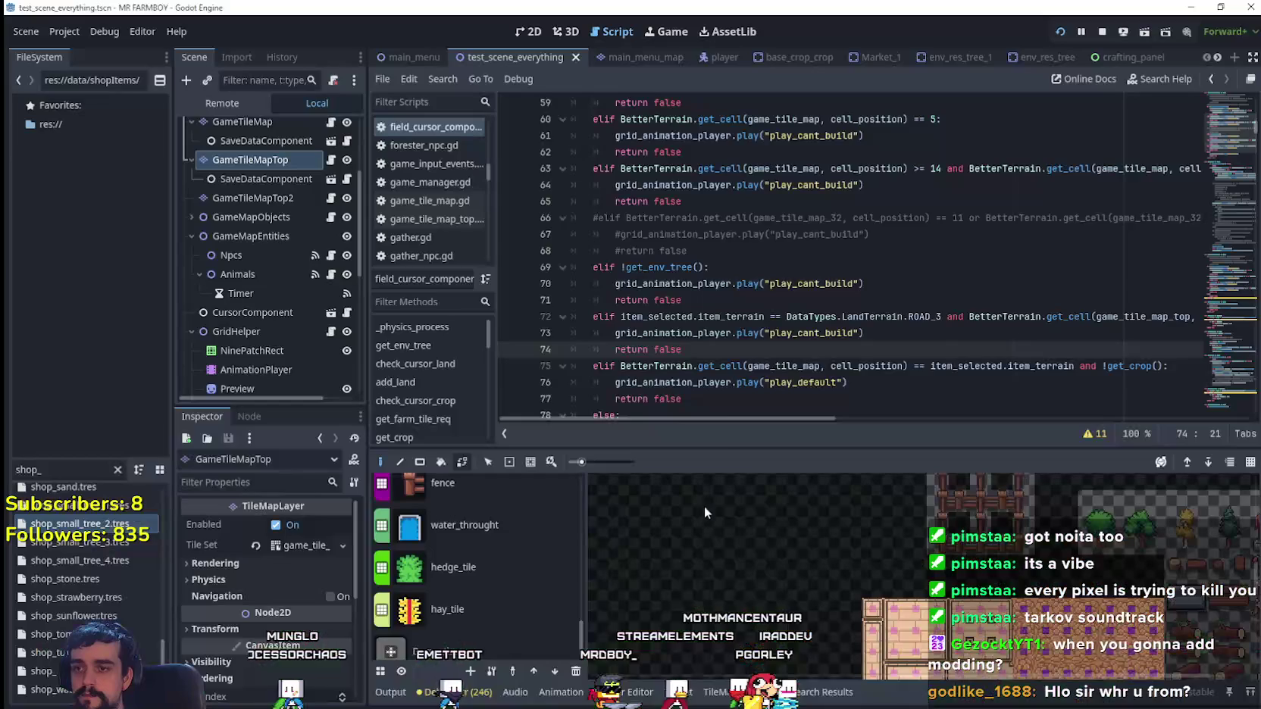
pyautogui.moveTo(692, 347); pyautogui.dragTo(540, 325)
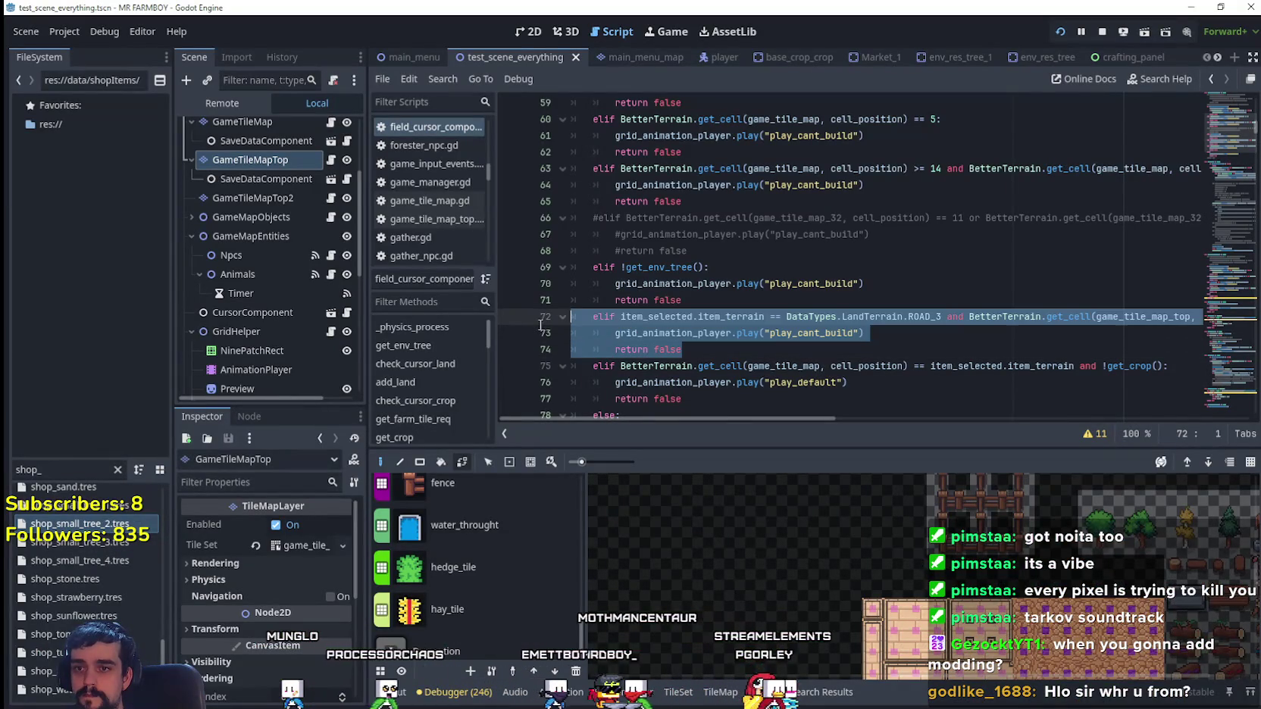
pyautogui.scroll(-12, 685, 366)
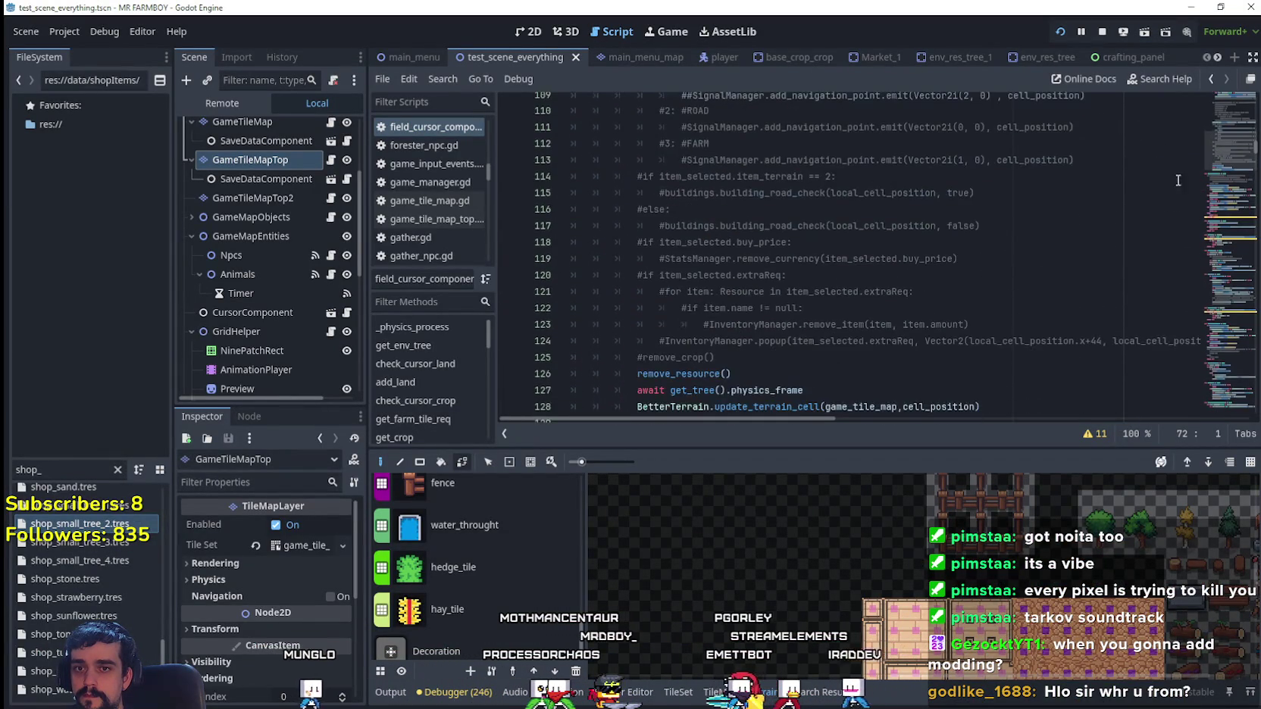
pyautogui.scroll(-5, 1218, 161)
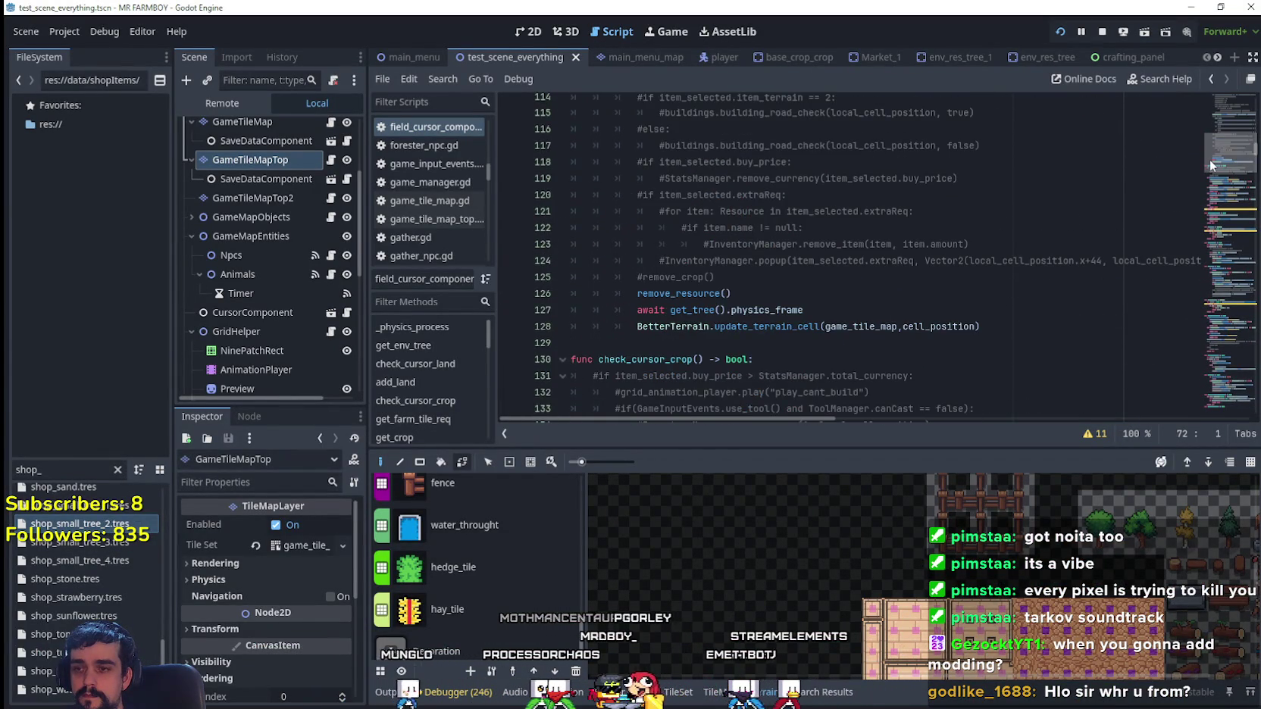
pyautogui.scroll(-3, 1211, 165)
pyautogui.scroll(-9, 1209, 162)
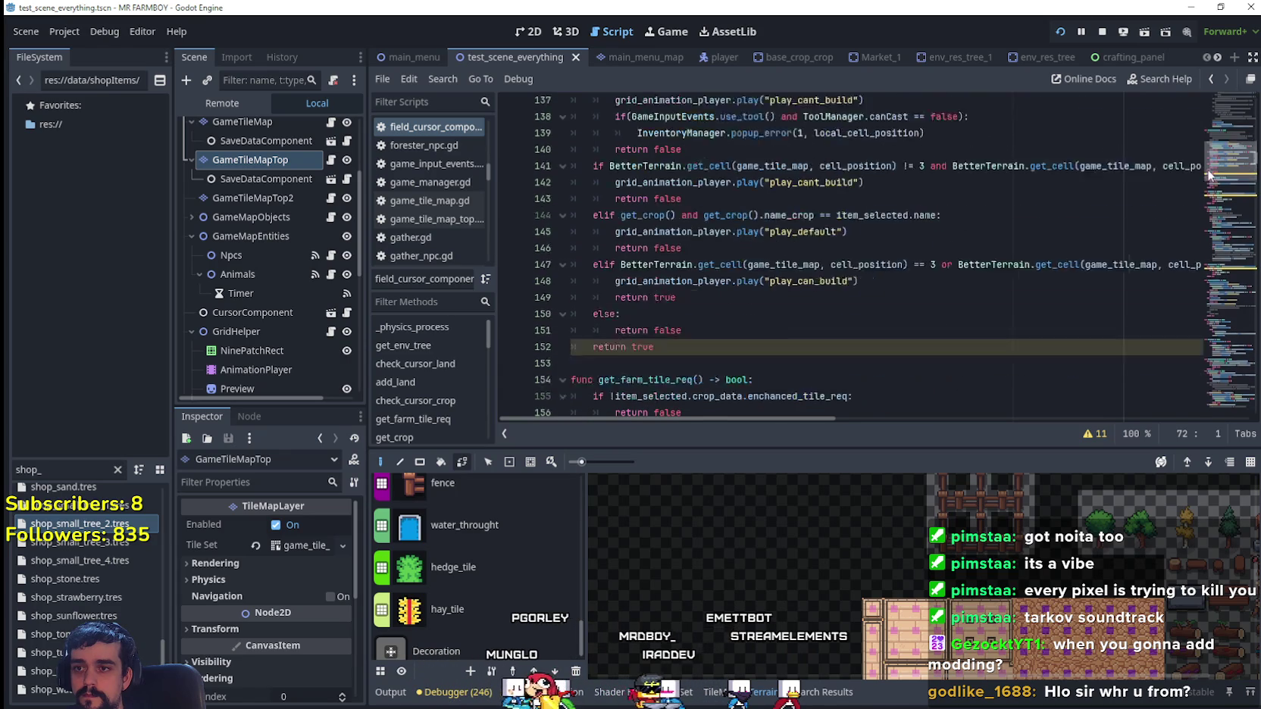
pyautogui.scroll(-1, 1209, 181)
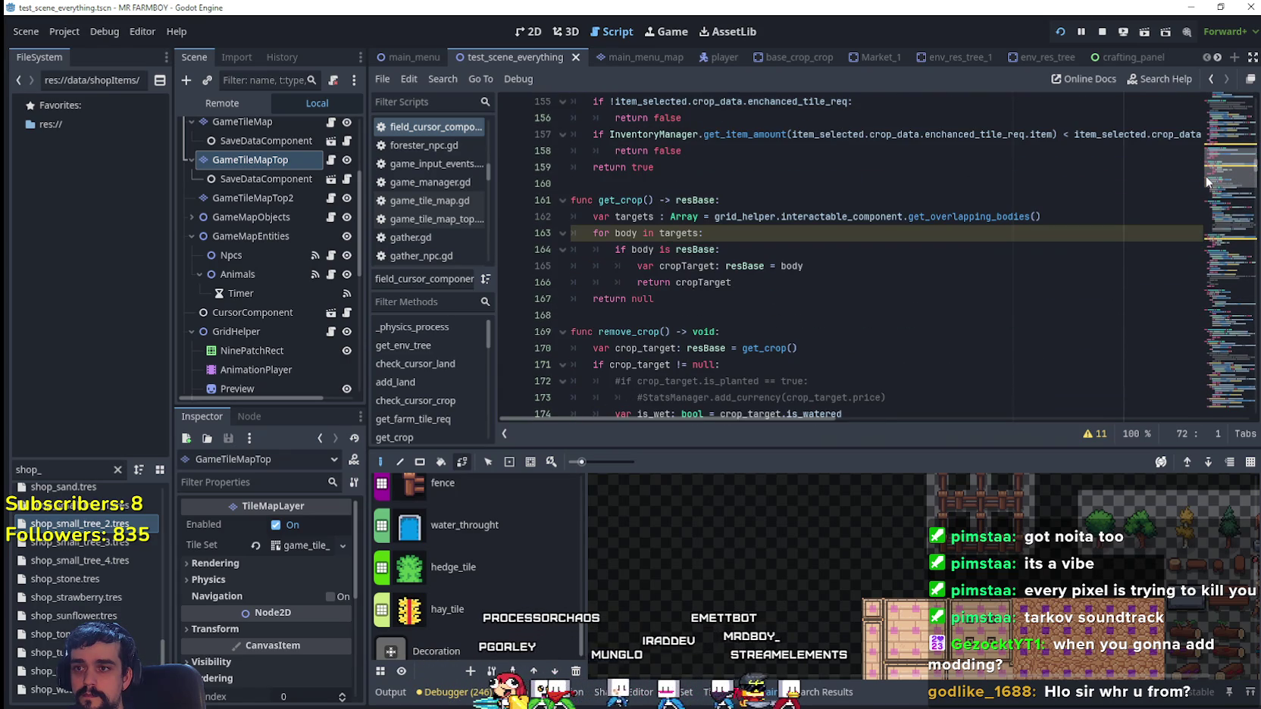
pyautogui.scroll(-2, 1220, 171)
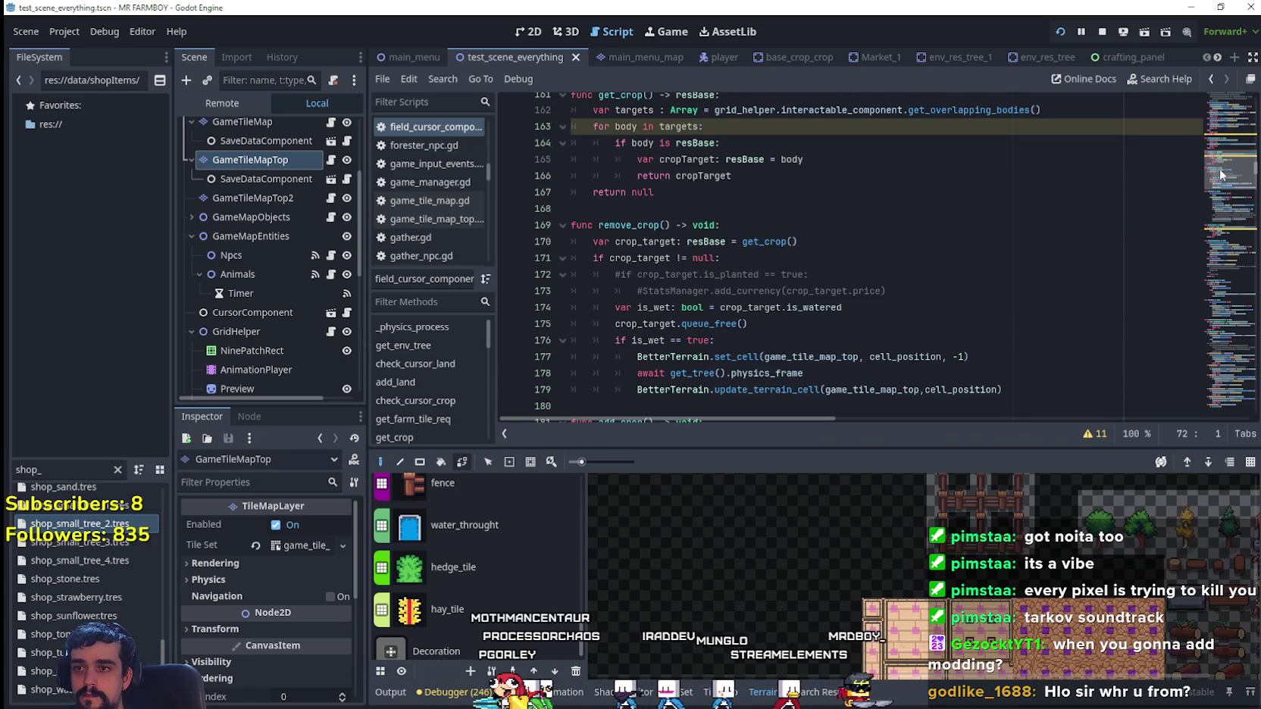
pyautogui.scroll(-7, 1220, 175)
pyautogui.scroll(1, 1219, 176)
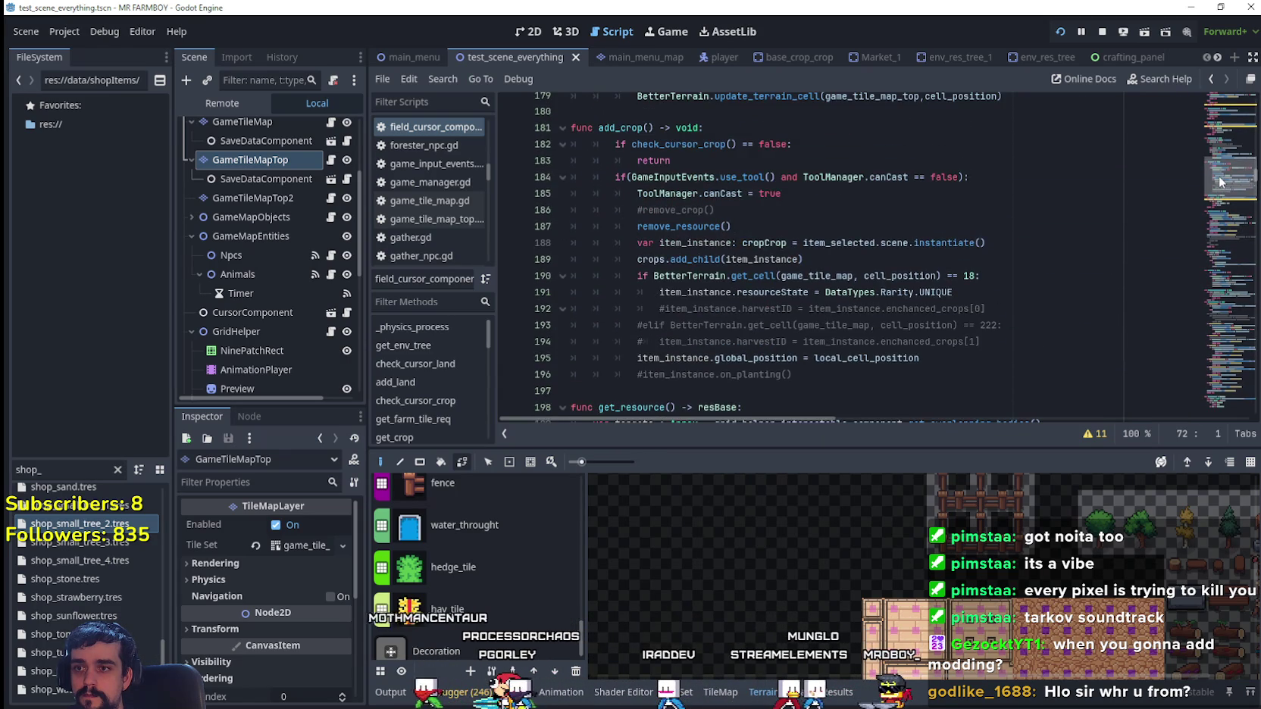
# - Jump to the check_cursor_crop definition and insert the check below line 146
pyautogui.rightClick(692, 146)
pyautogui.click(768, 411)
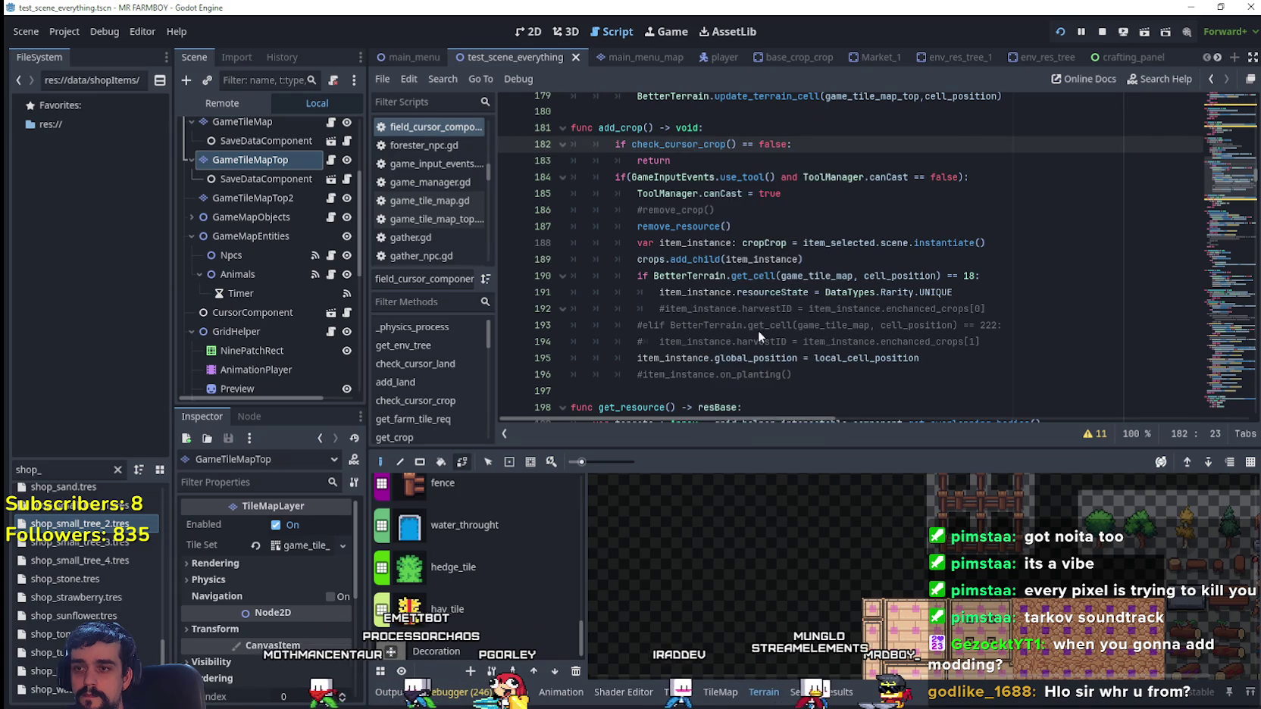
pyautogui.scroll(-6, 728, 292)
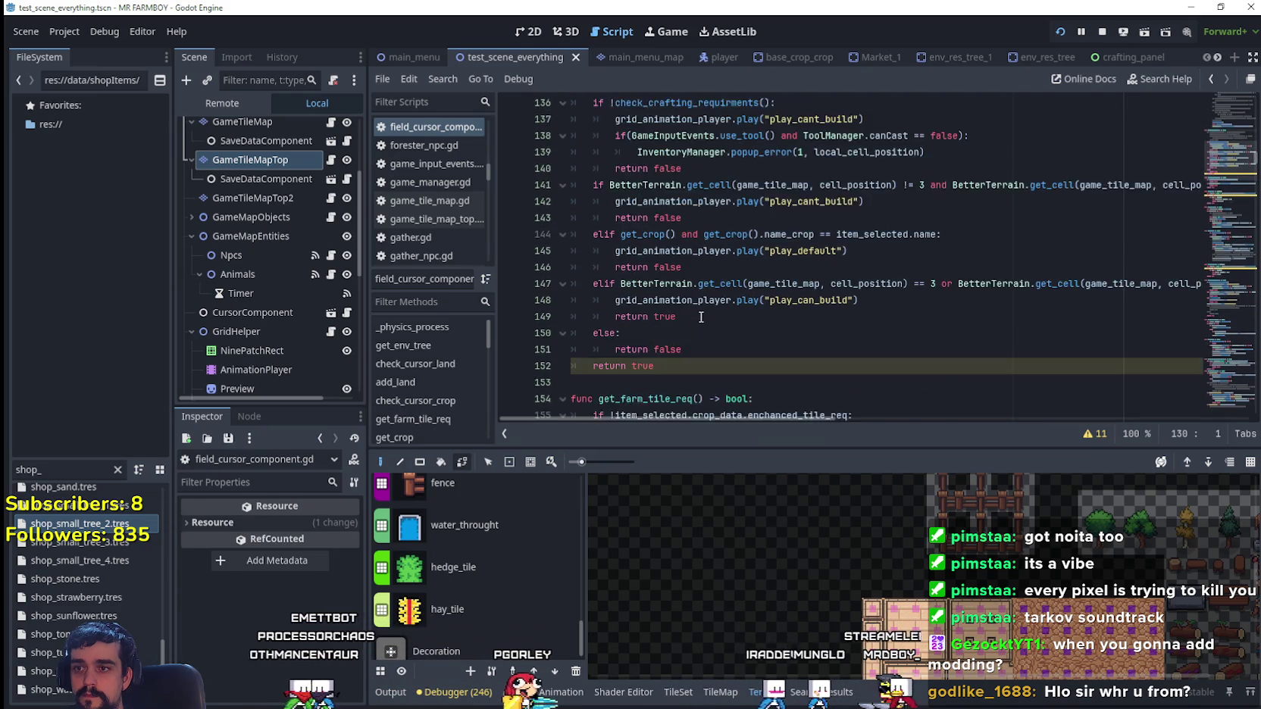
pyautogui.click(674, 270)
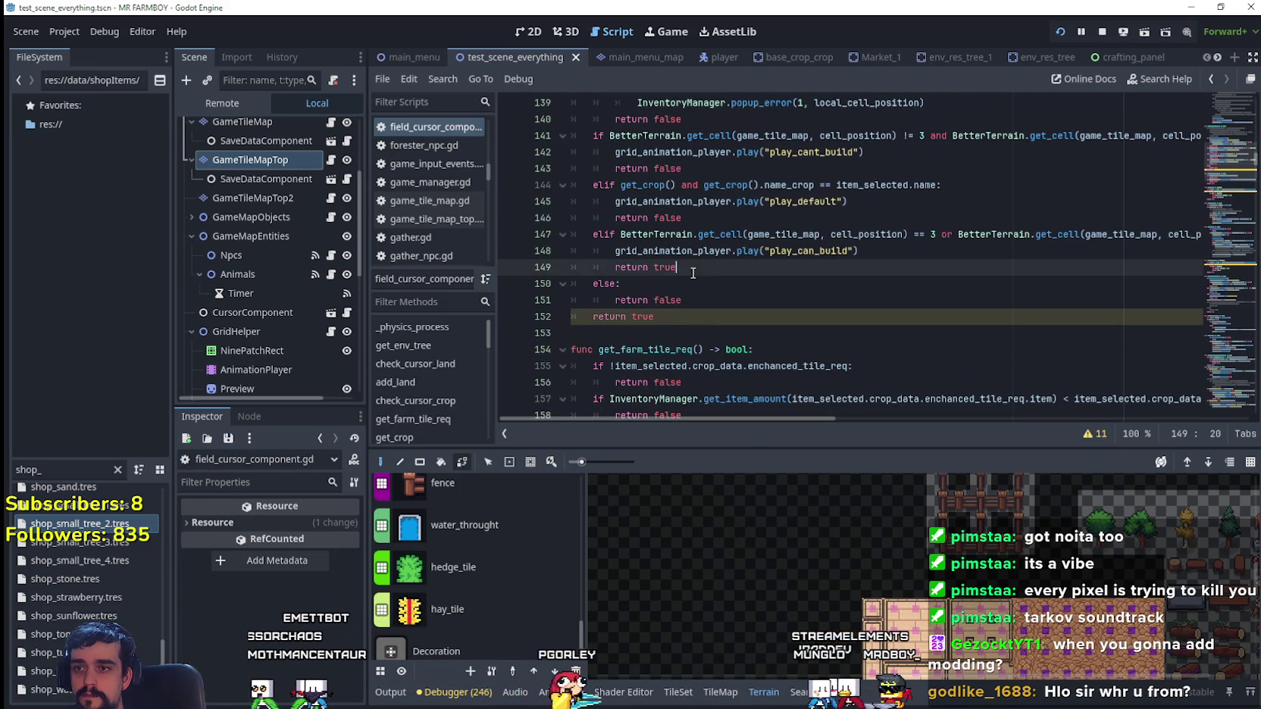
pyautogui.click(711, 217)
pyautogui.hotkey('ctrl', 'z')
pyautogui.hotkey('ctrl', 'z')
pyautogui.hotkey('ctrl', 'z')
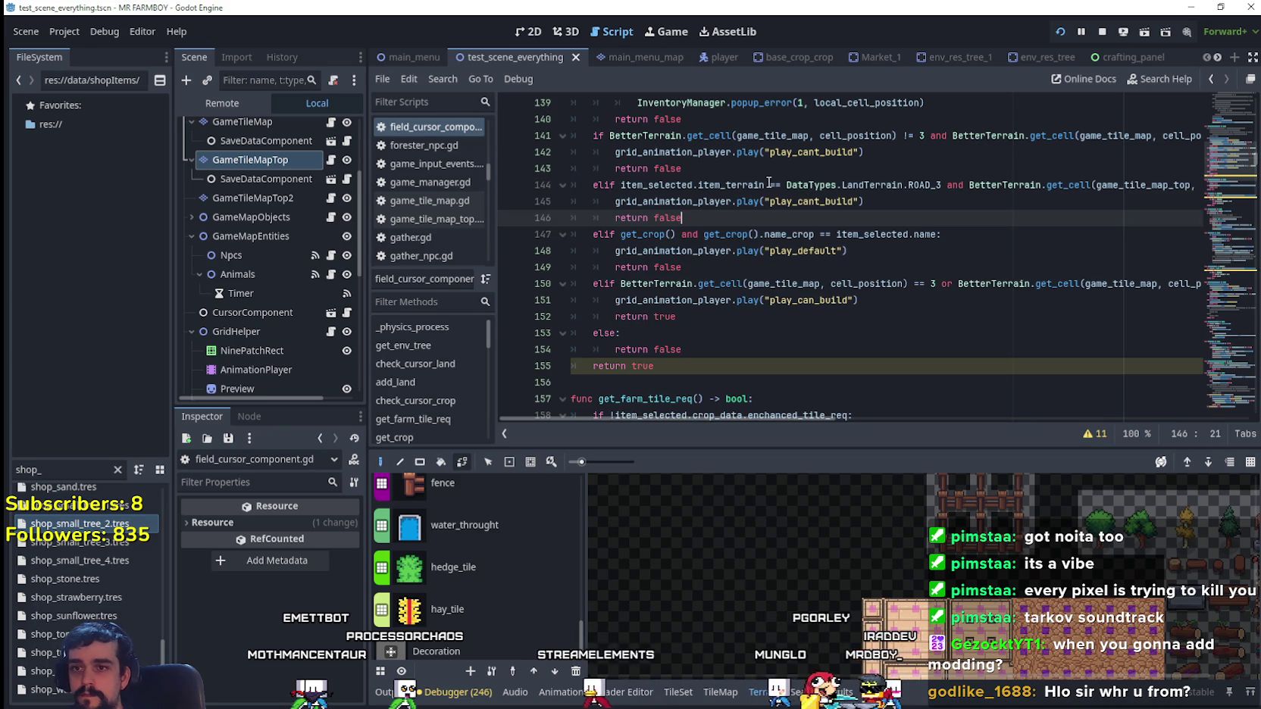
# - Delete the ROAD_3 condition from the crop check on line 144 and save
pyautogui.doubleClick(931, 185)
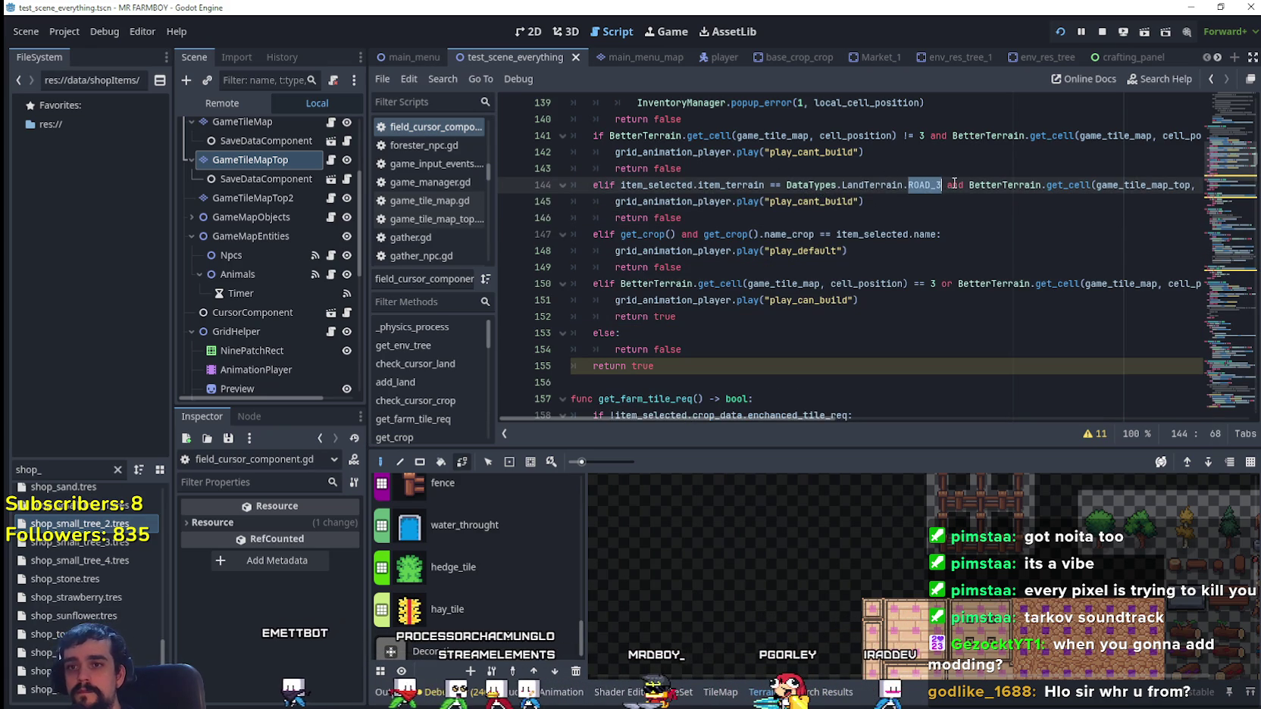
pyautogui.press('BackSpace')
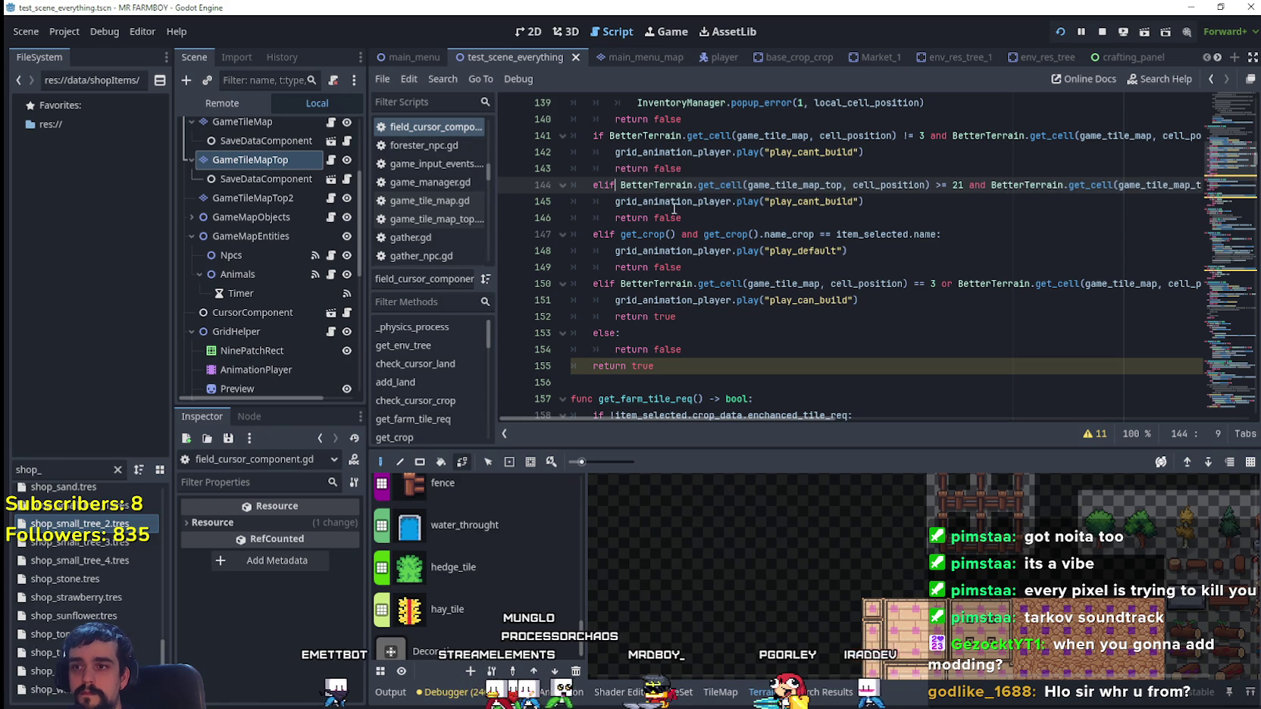
pyautogui.click(756, 217)
pyautogui.click(759, 249)
pyautogui.press('Up')
pyautogui.press('Up')
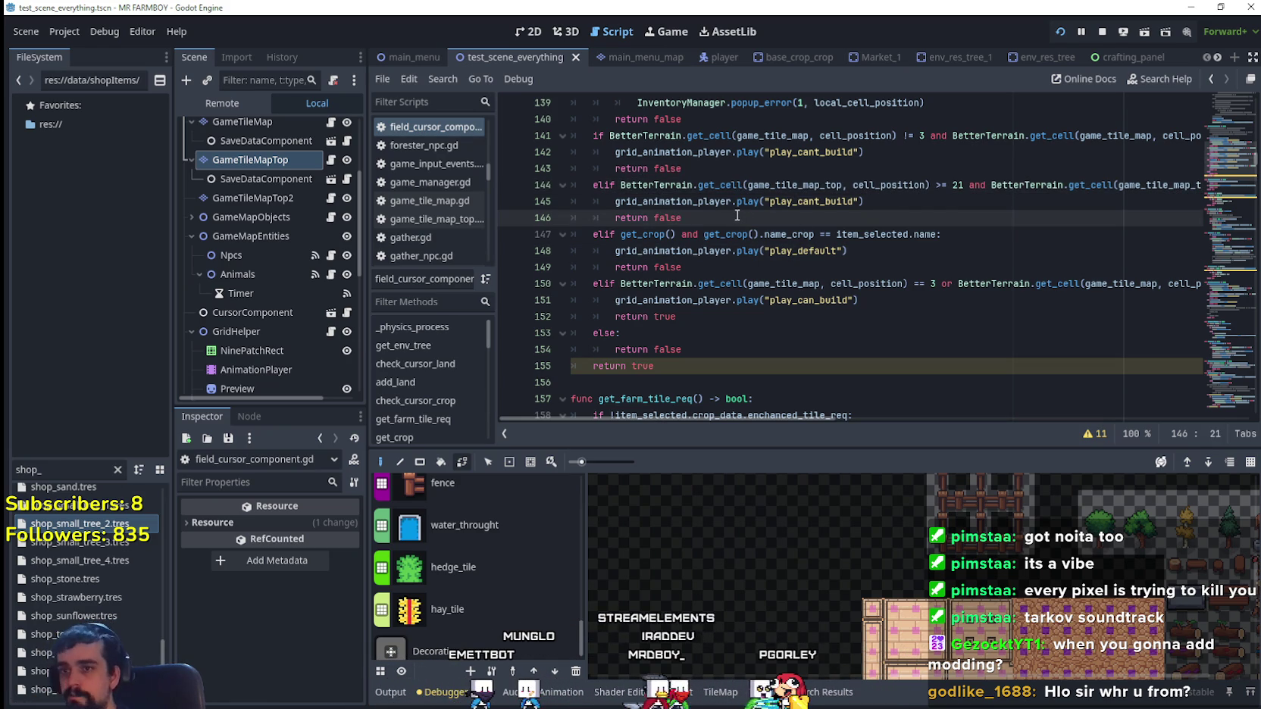
pyautogui.hotkey('ctrl', 's')
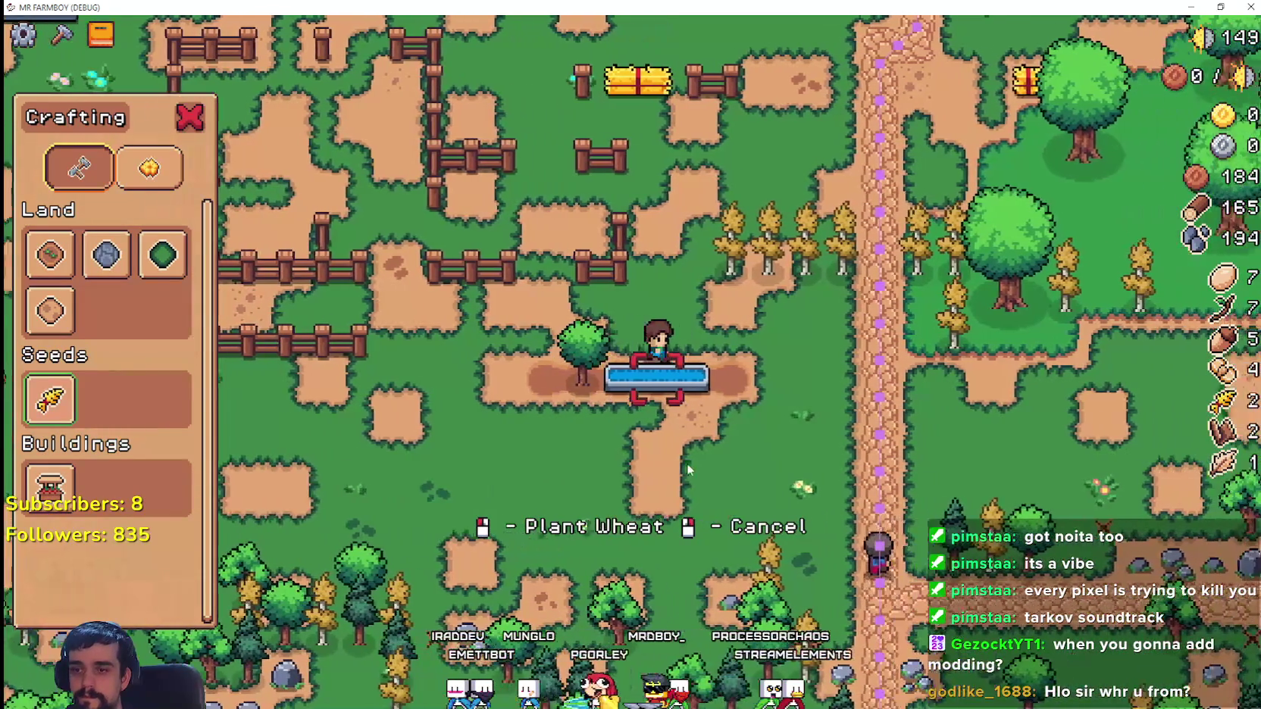
# - Walk the farmer back and forth between the tree and trough, watching the wheat planting preview
pyautogui.press('d')
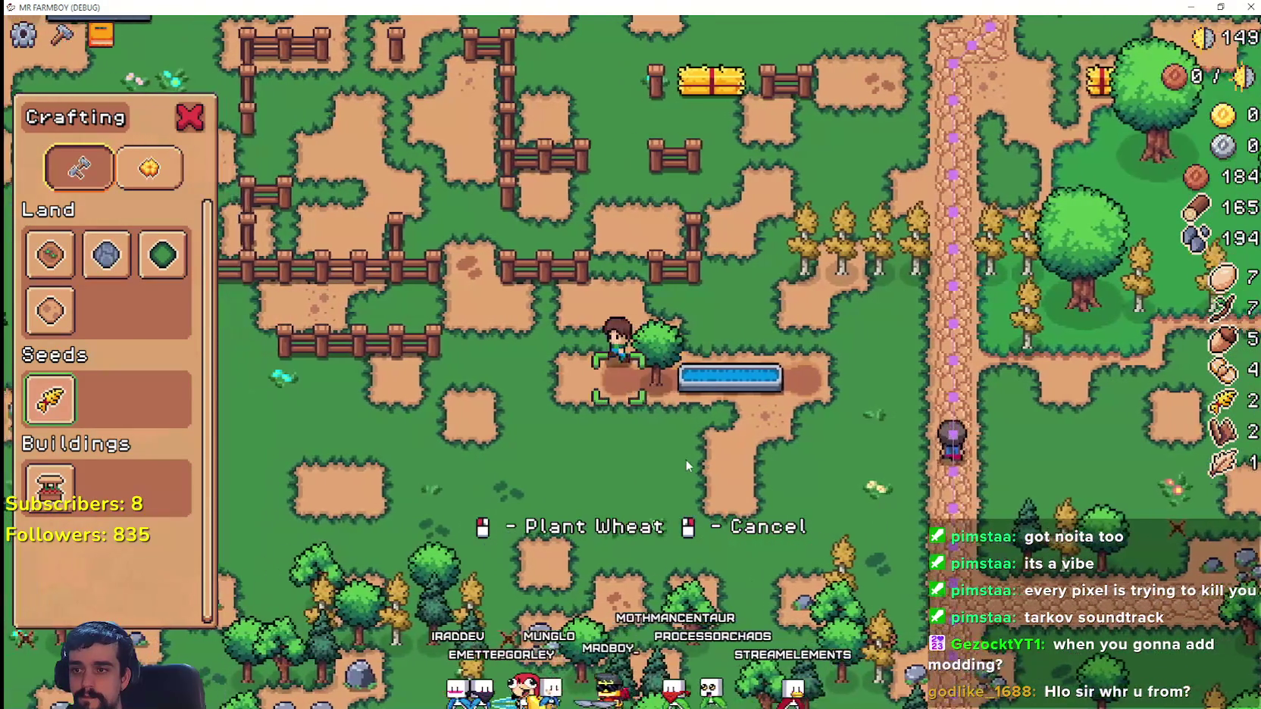
pyautogui.press('a')
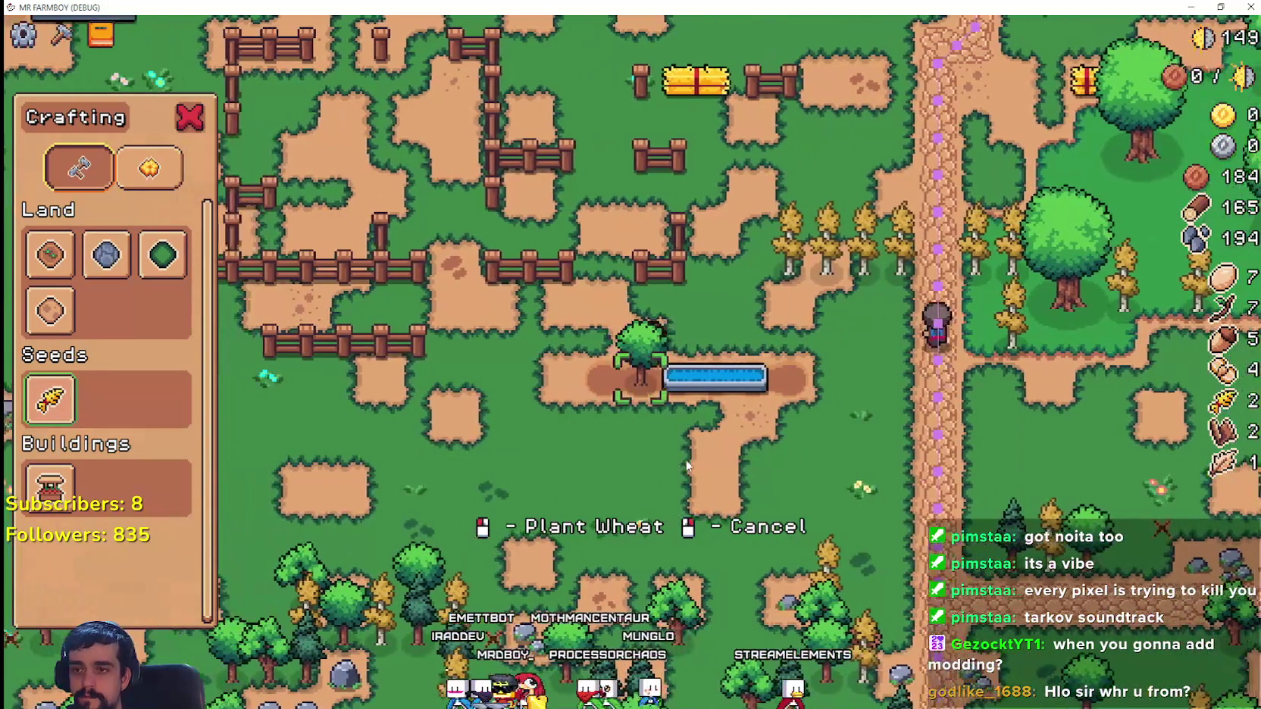
pyautogui.press('d')
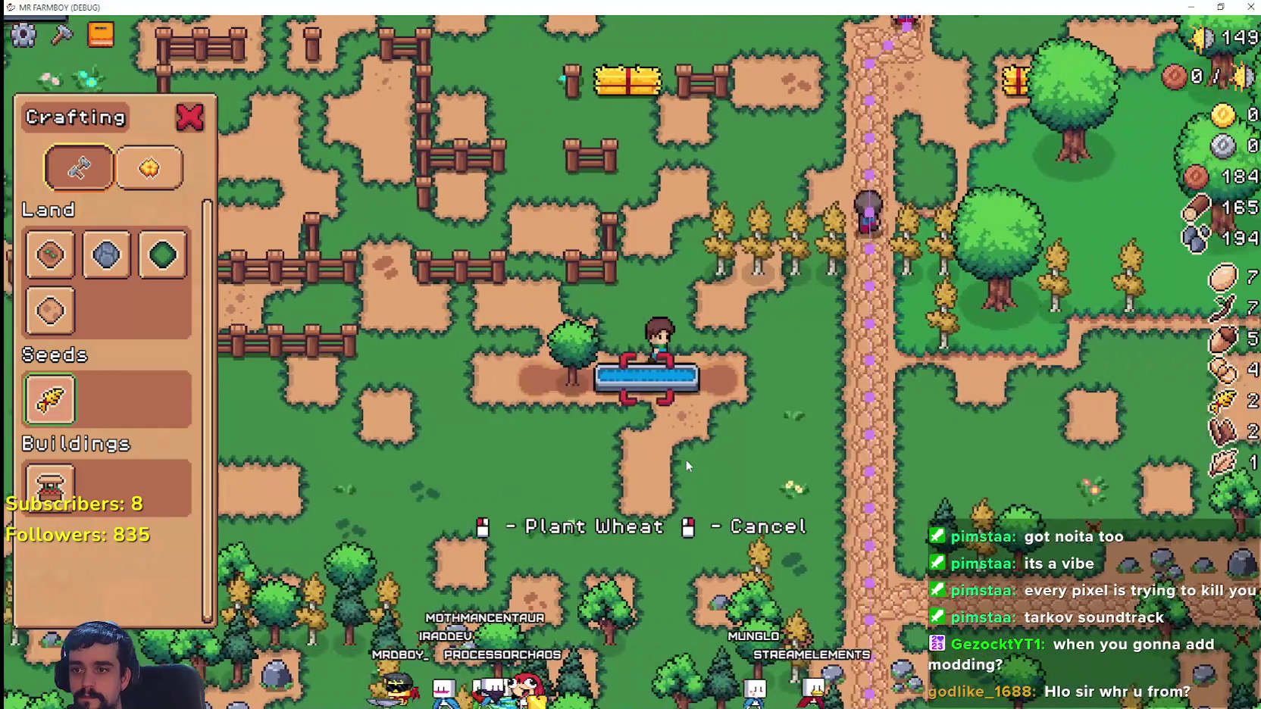
pyautogui.press('a')
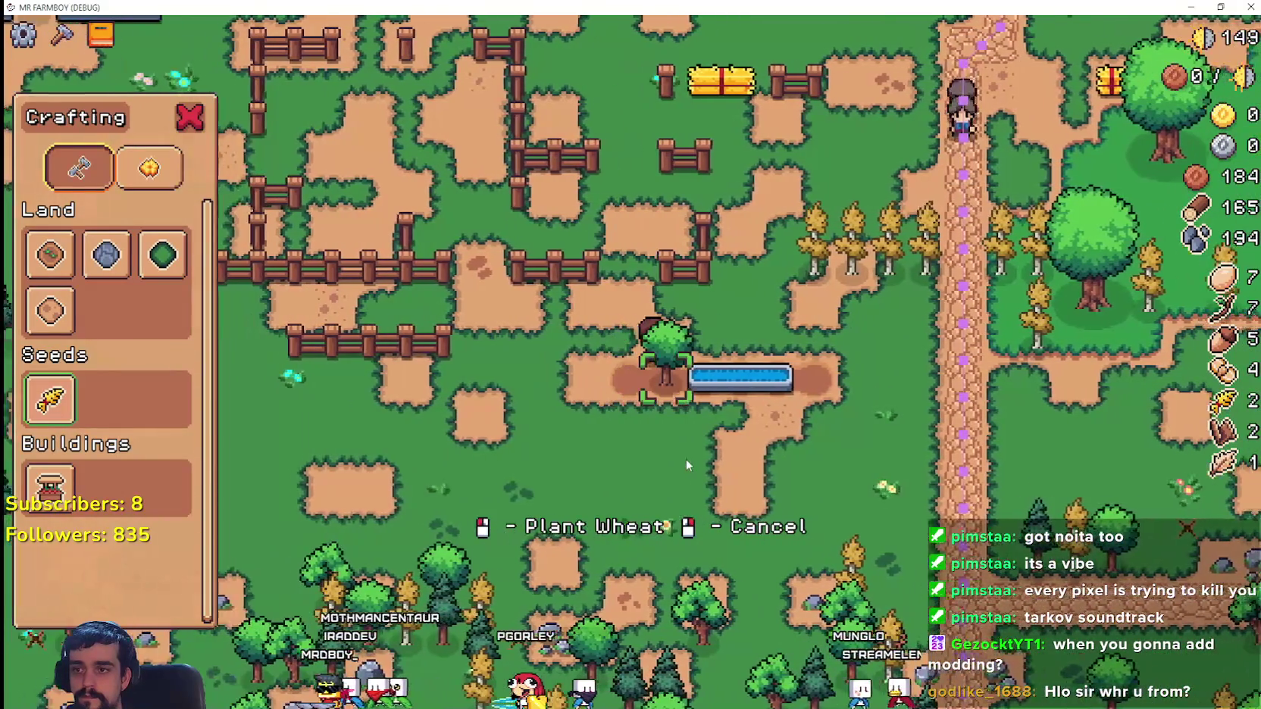
pyautogui.press('d')
pyautogui.press('a')
pyautogui.press('s')
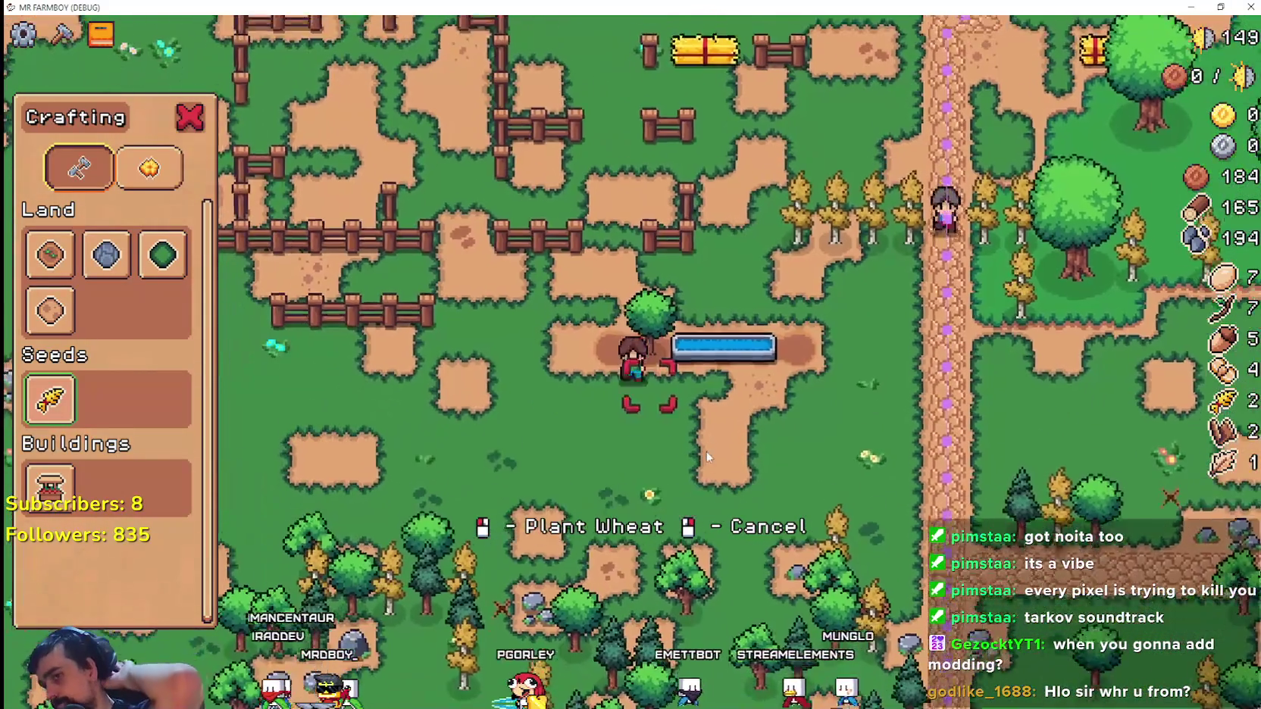
pyautogui.press('w')
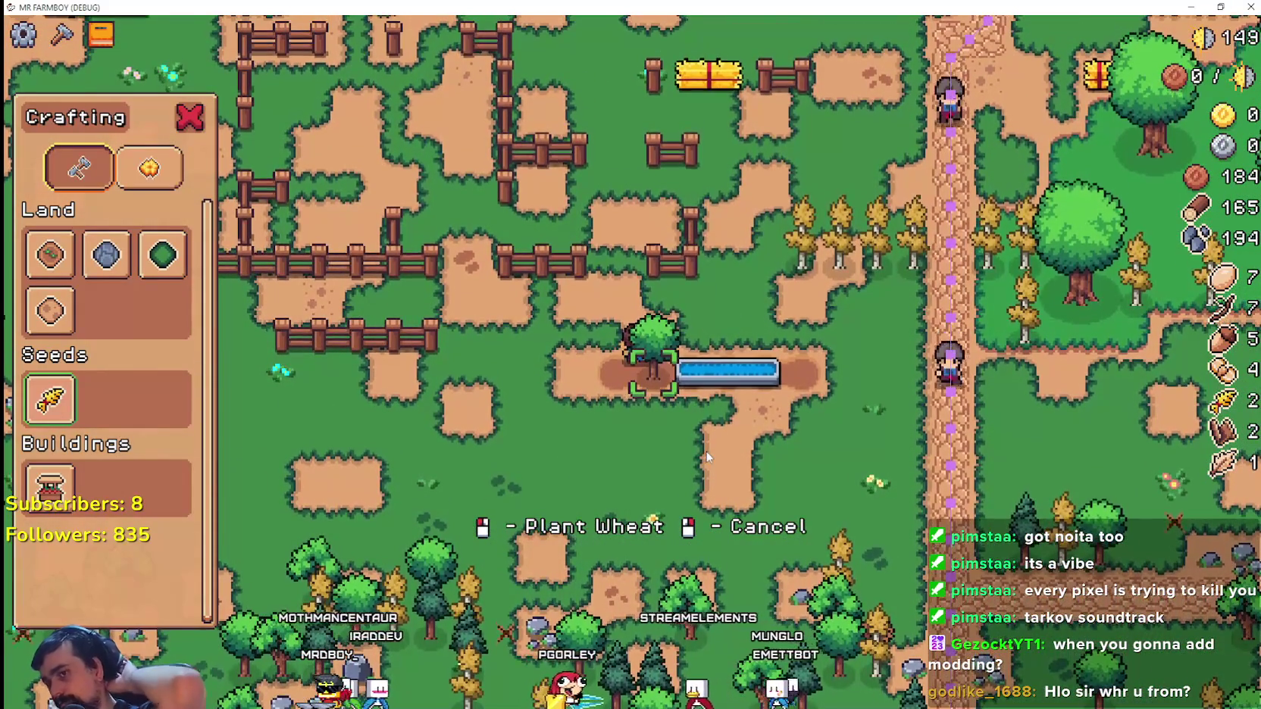
pyautogui.press('d')
# - Circle around the tree tile, then head north-east to the trough, checking the wheat preview
pyautogui.press('a')
pyautogui.press('w')
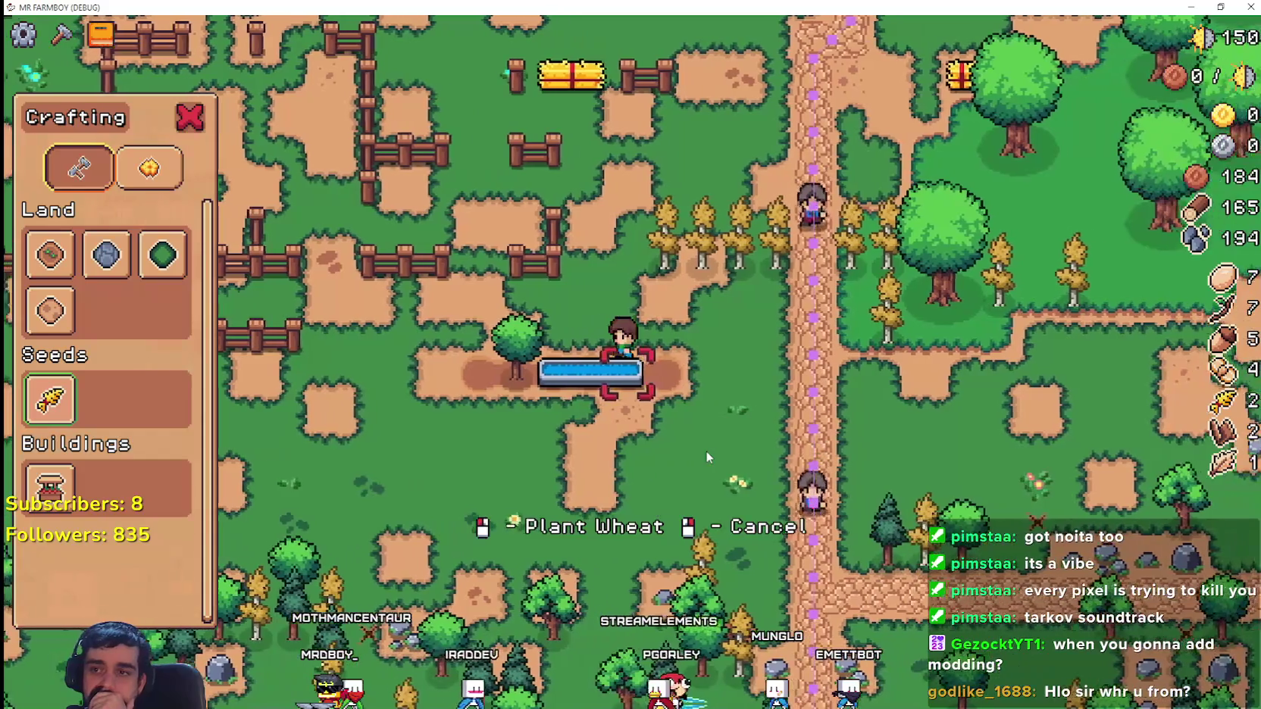
pyautogui.press('s')
pyautogui.press('a')
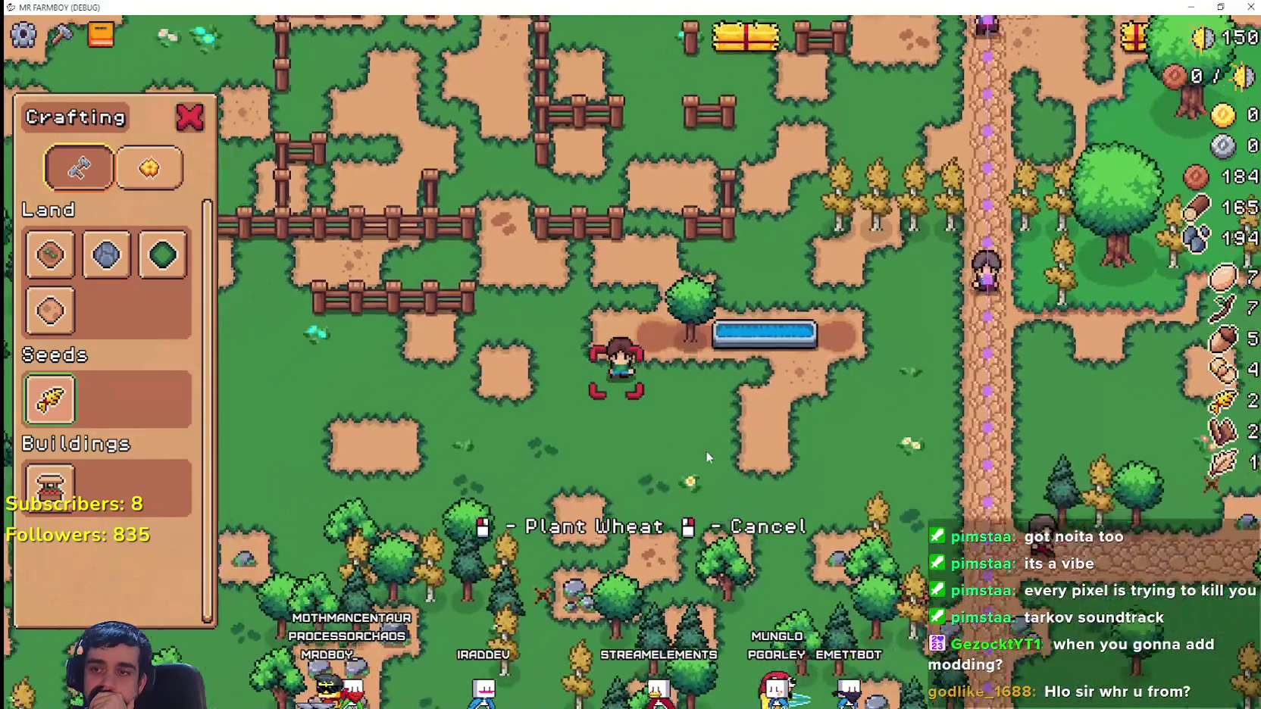
pyautogui.press('d')
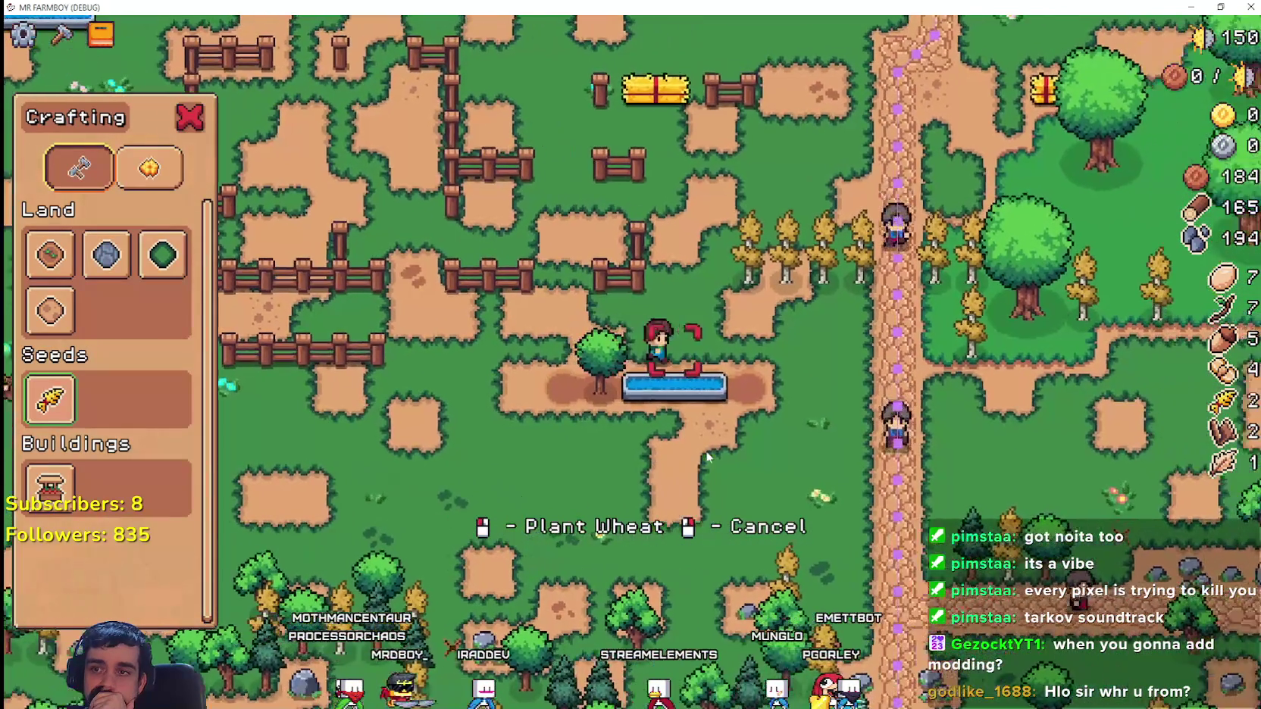
pyautogui.press('d')
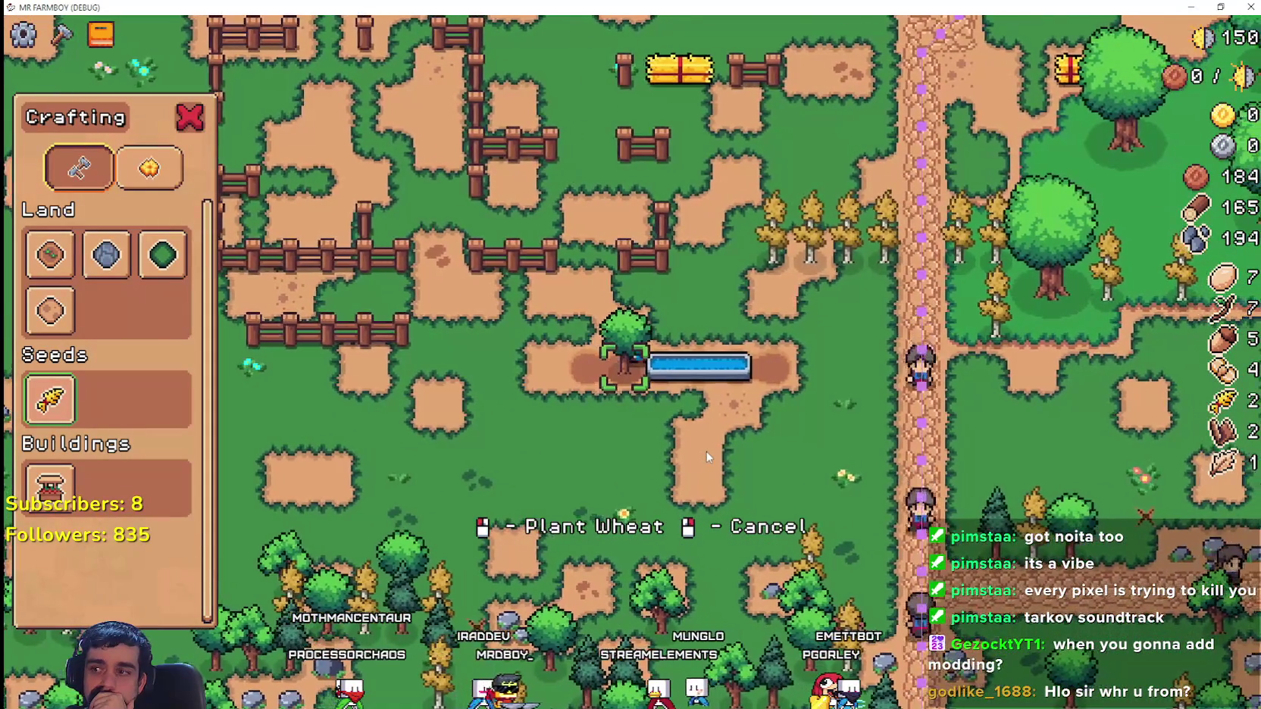
pyautogui.press('a')
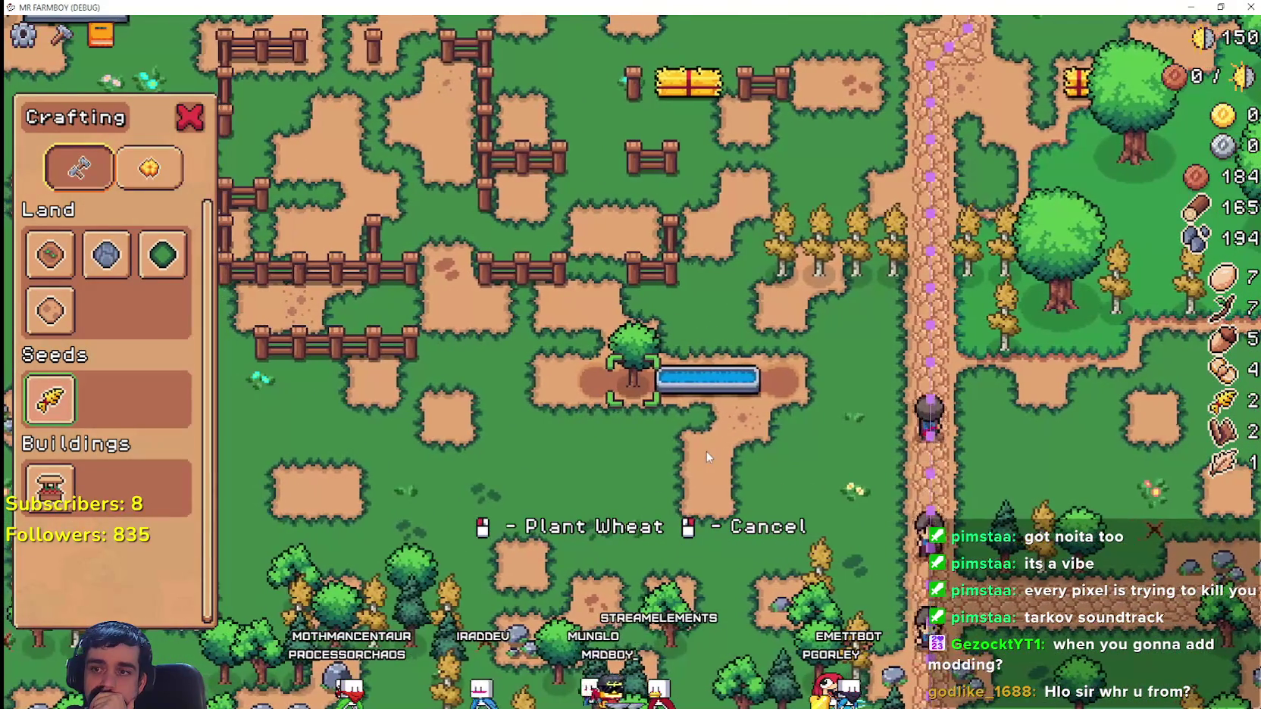
pyautogui.press('s')
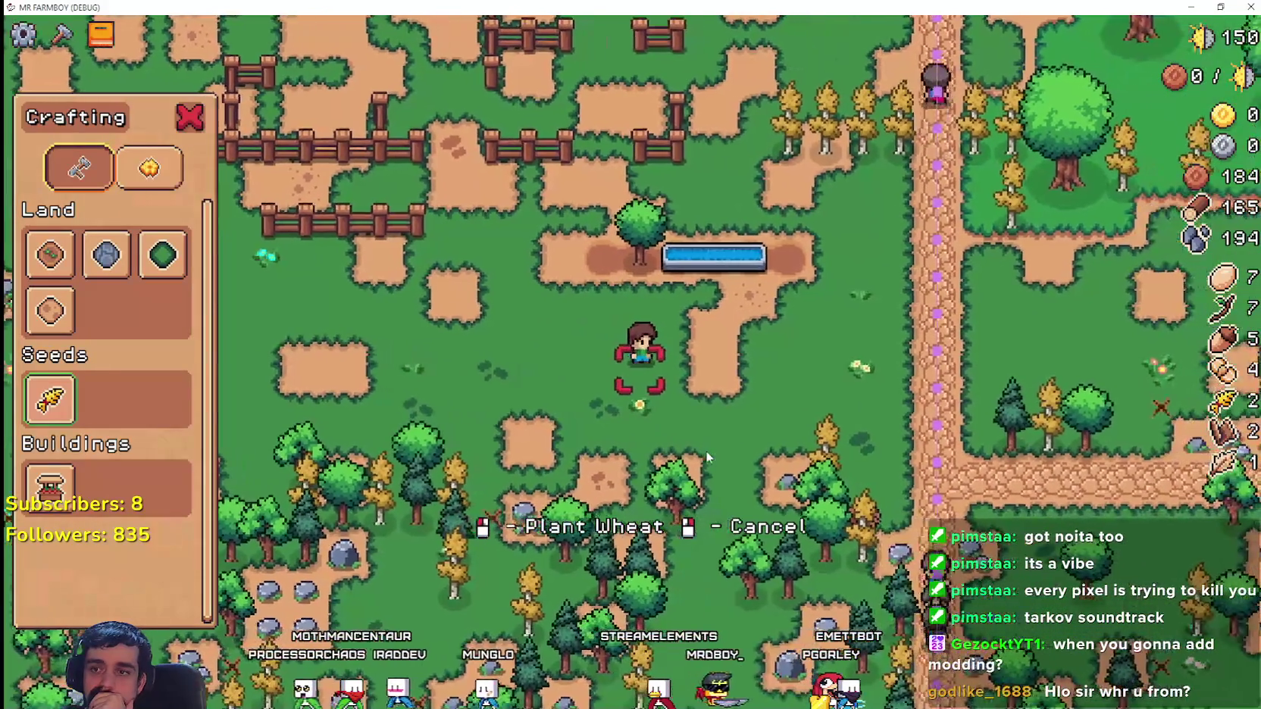
pyautogui.press('w')
pyautogui.press('d')
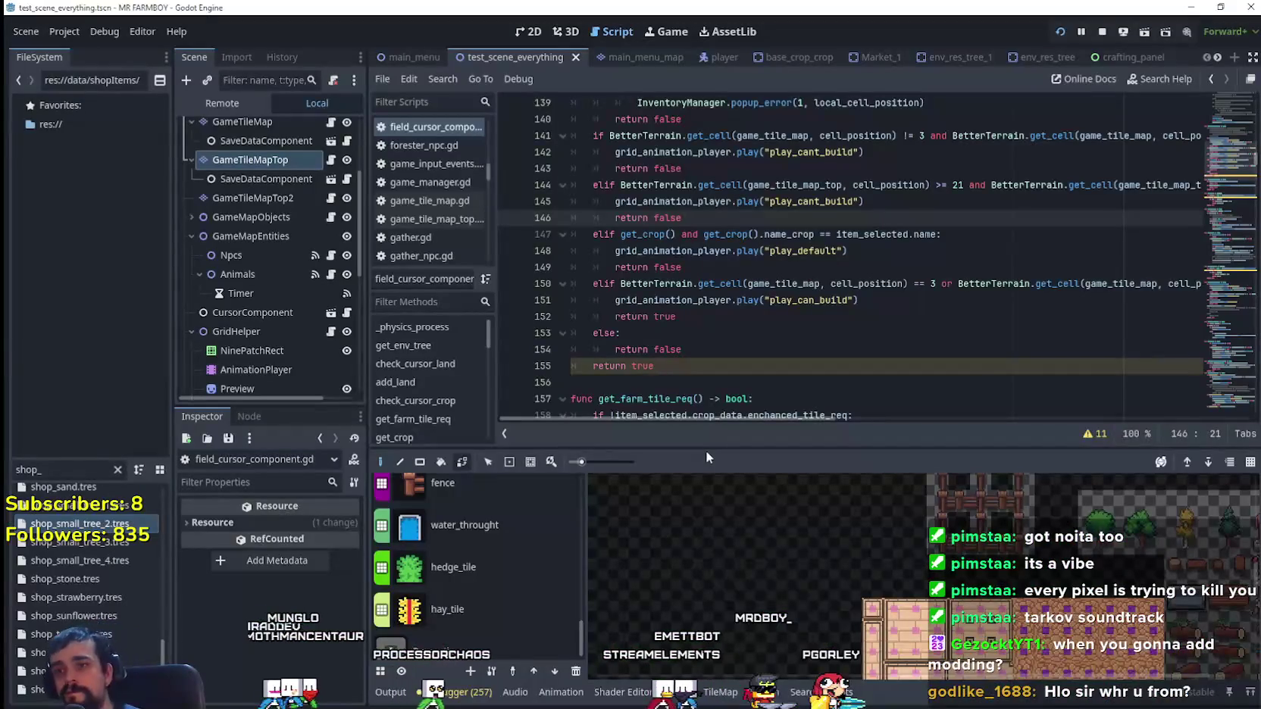
pyautogui.scroll(2, 704, 234)
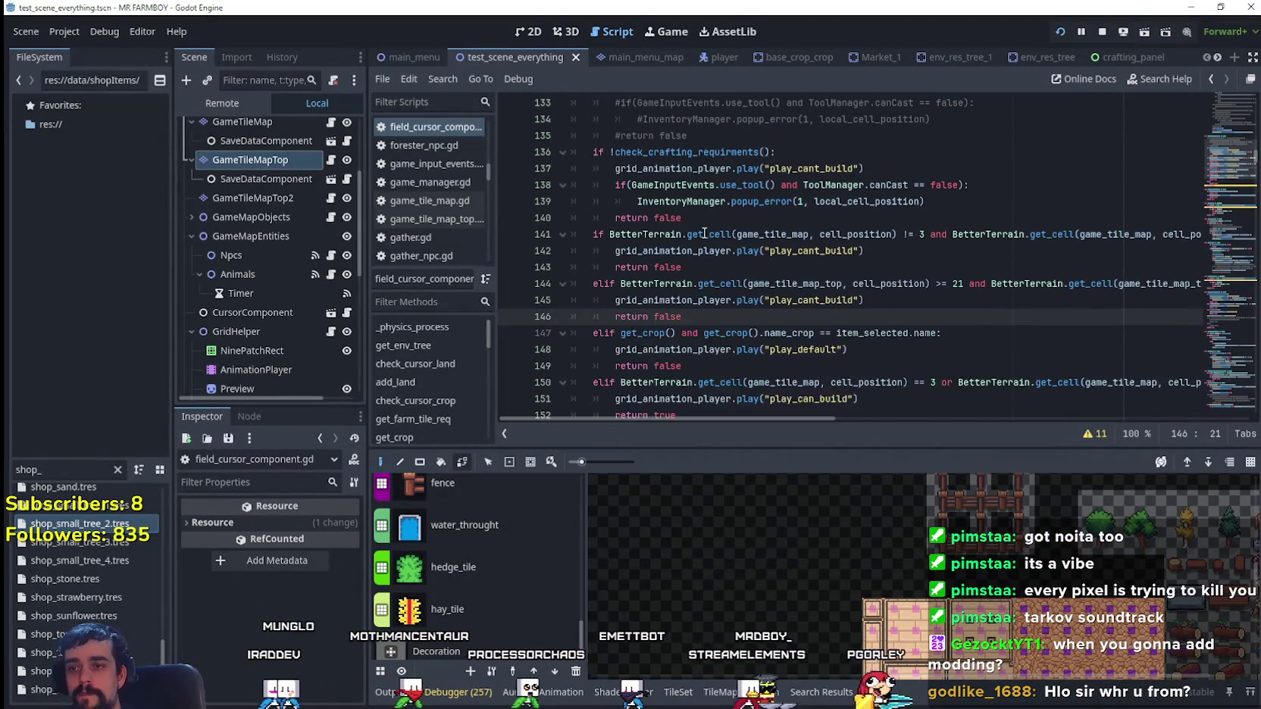
pyautogui.scroll(-2, 704, 233)
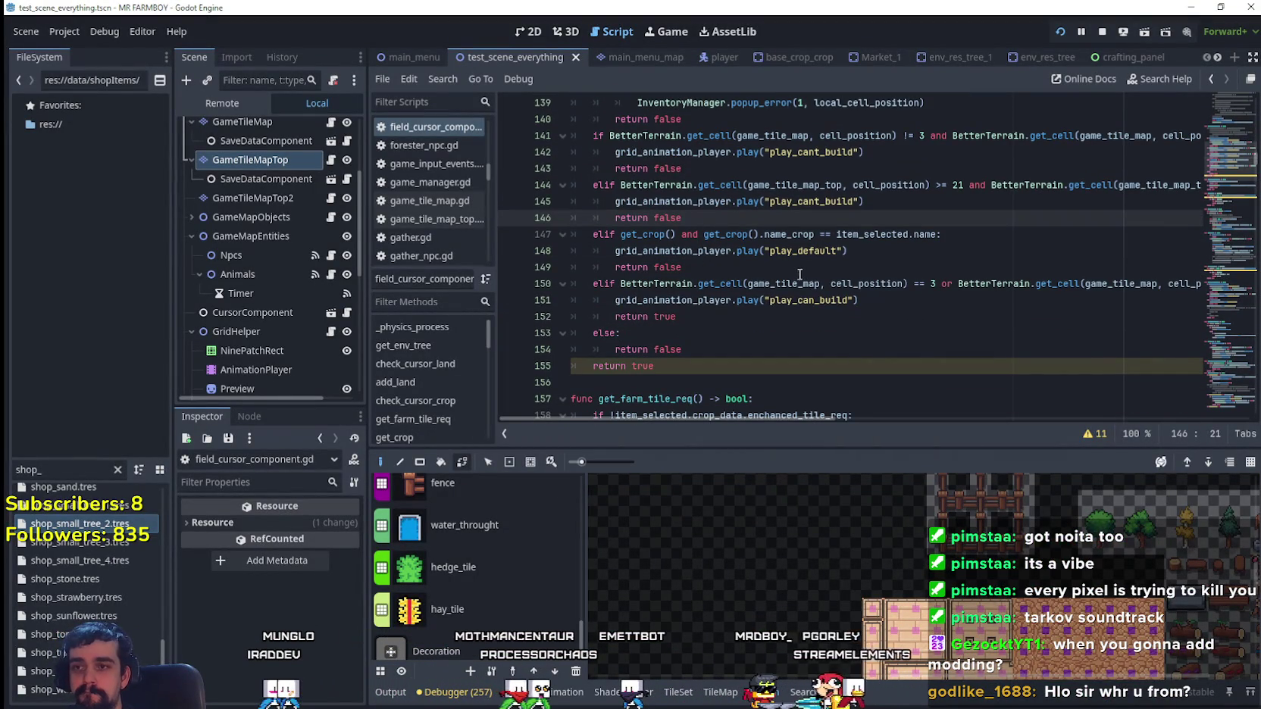
pyautogui.scroll(1, 799, 274)
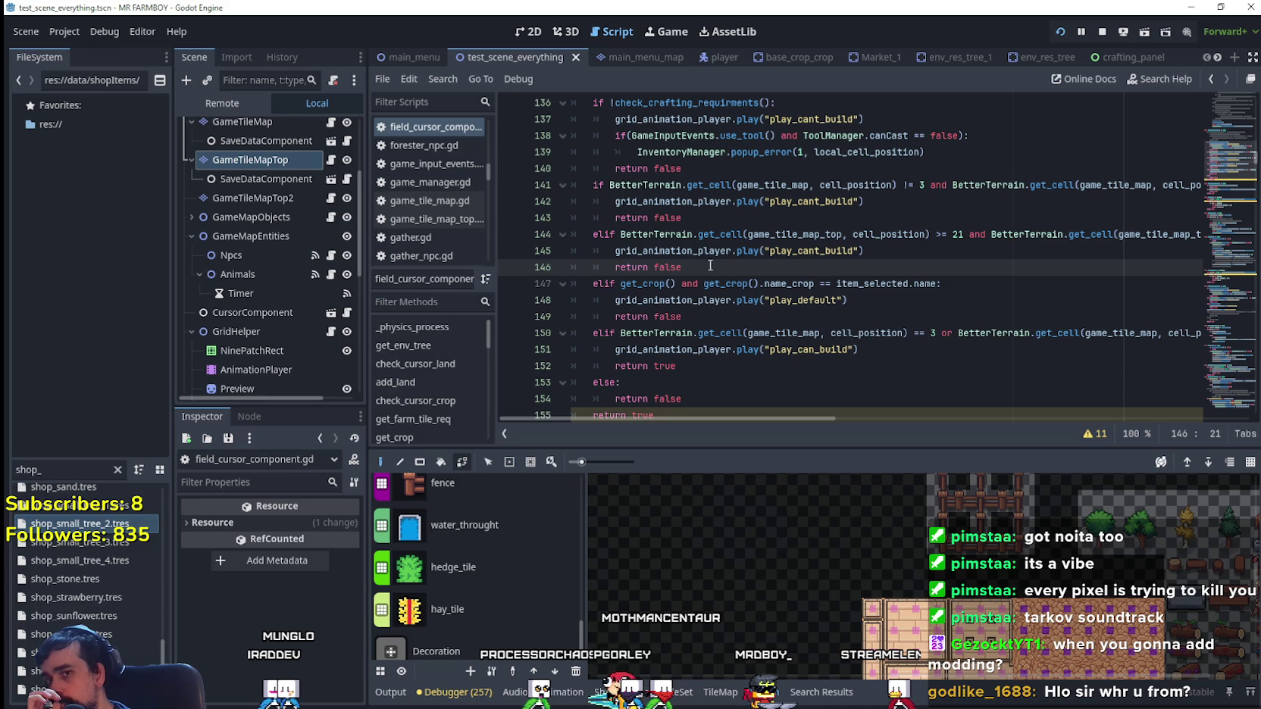
pyautogui.moveTo(812, 420); pyautogui.dragTo(922, 421)
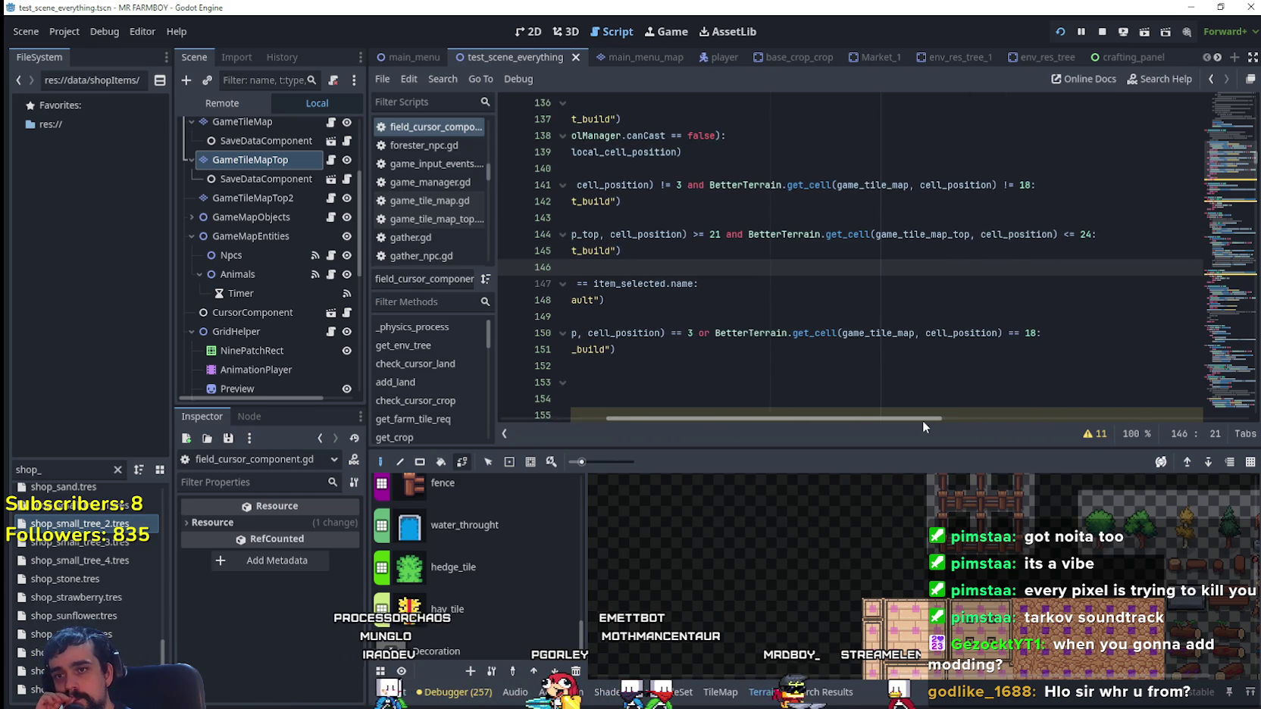
pyautogui.moveTo(922, 421); pyautogui.dragTo(724, 350)
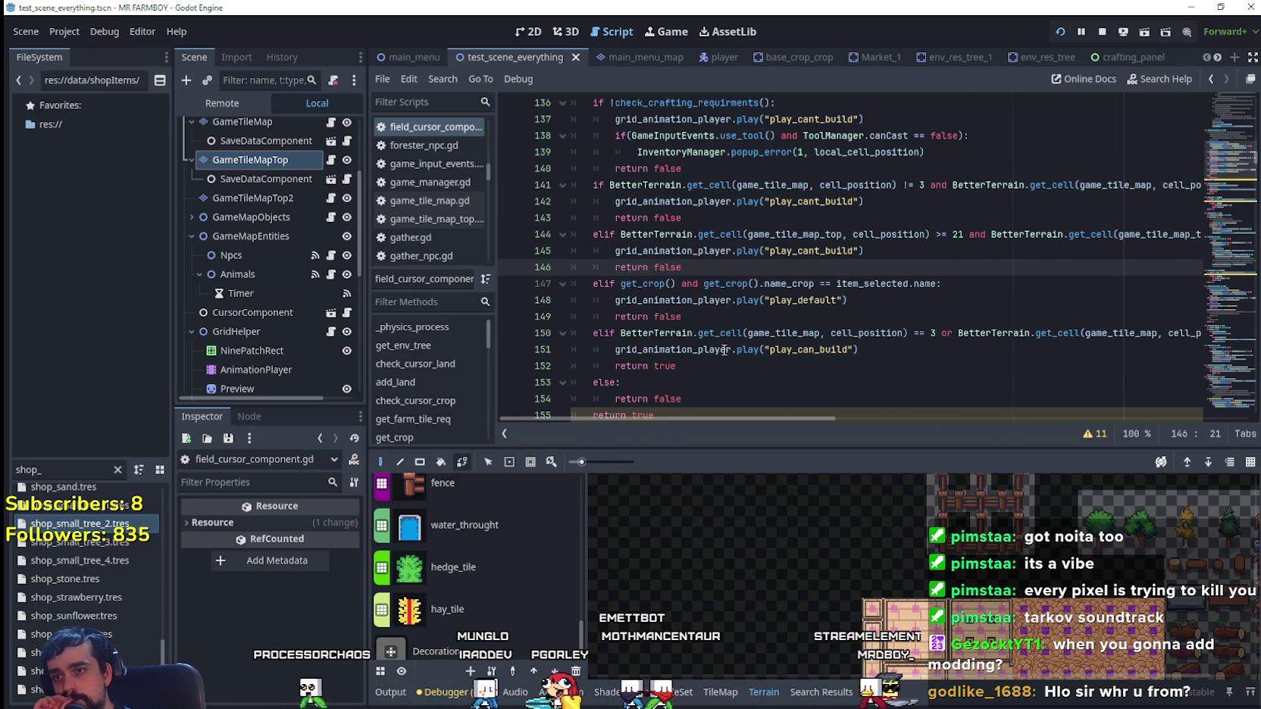
pyautogui.scroll(20, 1226, 131)
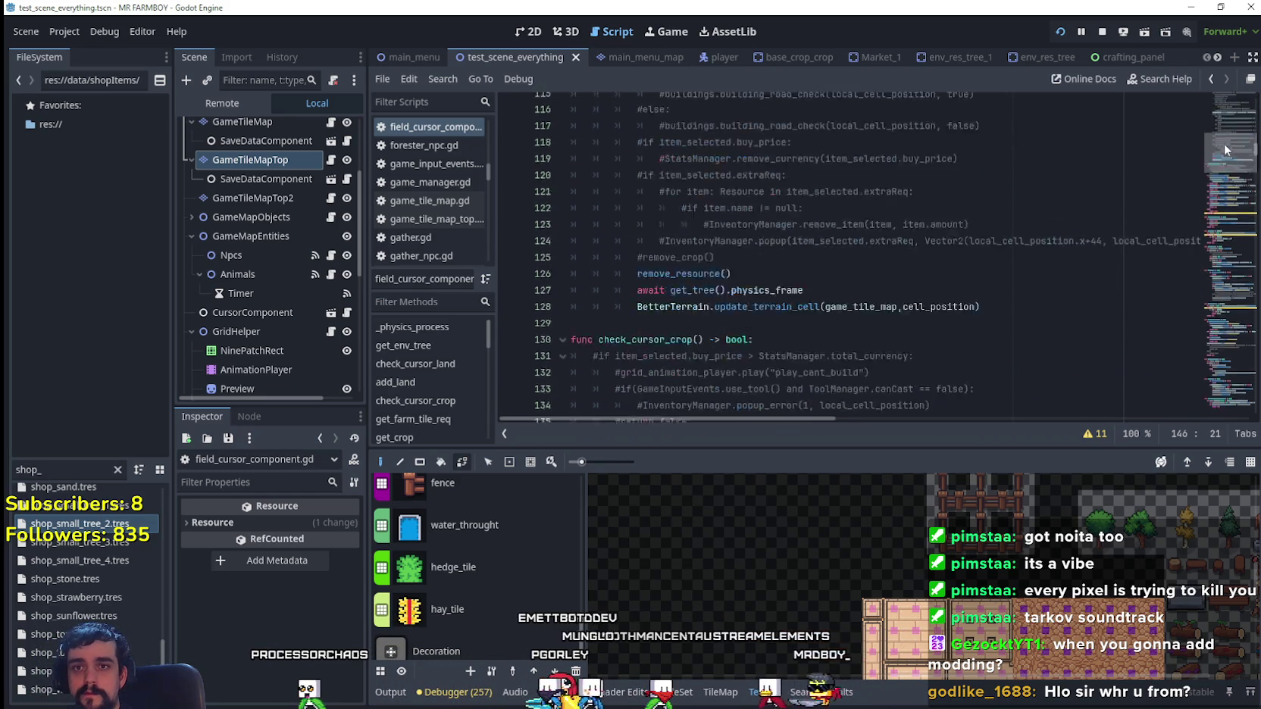
pyautogui.scroll(-3, 1226, 131)
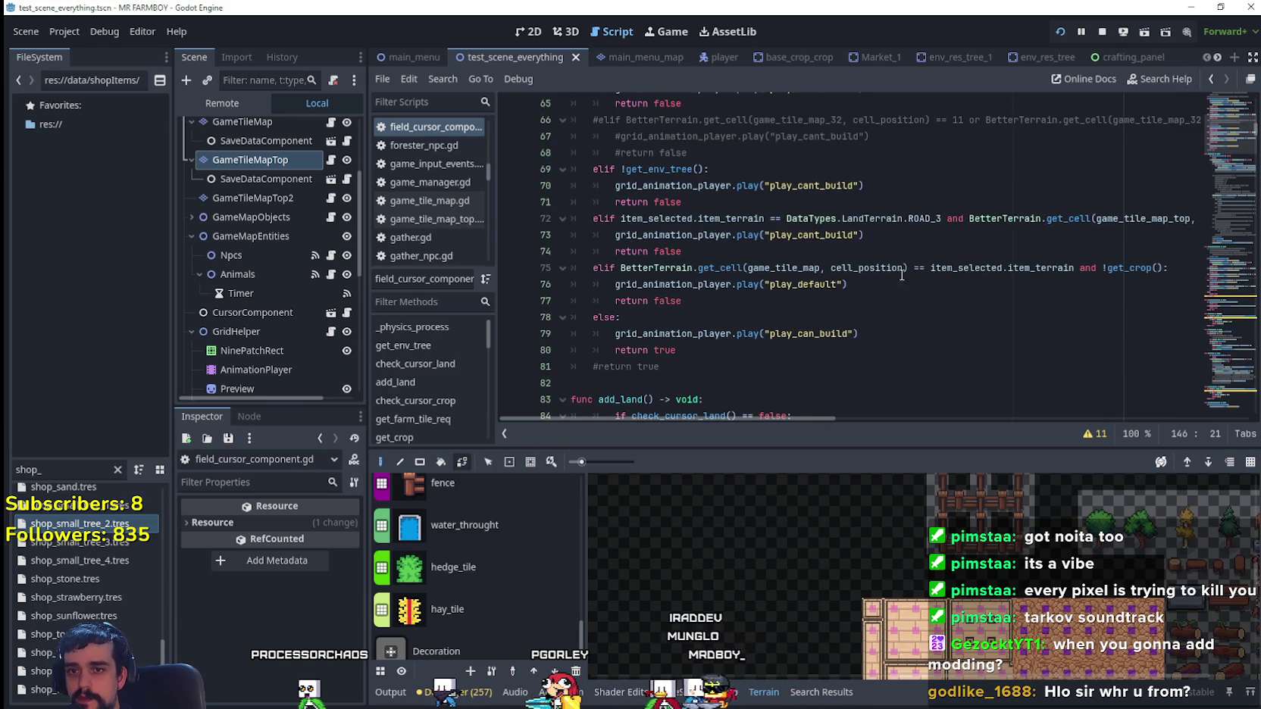
pyautogui.moveTo(864, 235)
pyautogui.mouseDown()
pyautogui.moveTo(728, 208)
pyautogui.moveTo(682, 219)
pyautogui.mouseUp()
pyautogui.doubleClick(914, 217)
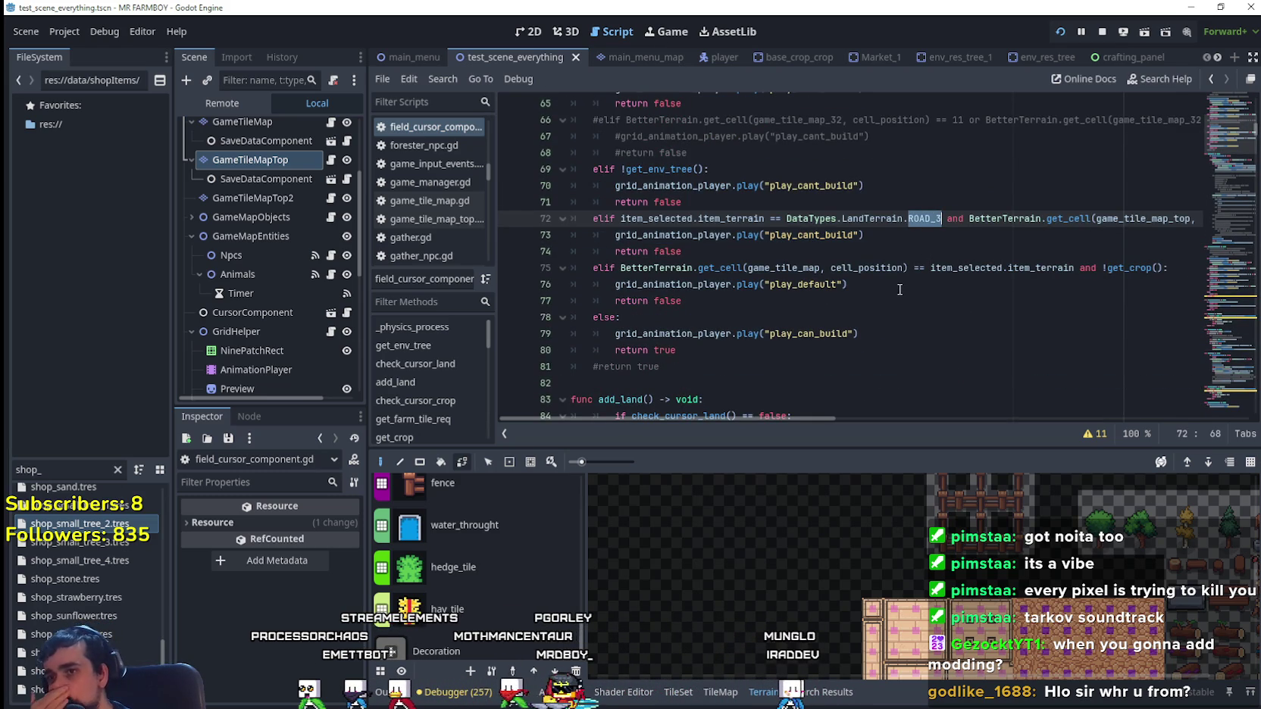
pyautogui.moveTo(788, 419); pyautogui.dragTo(1030, 413)
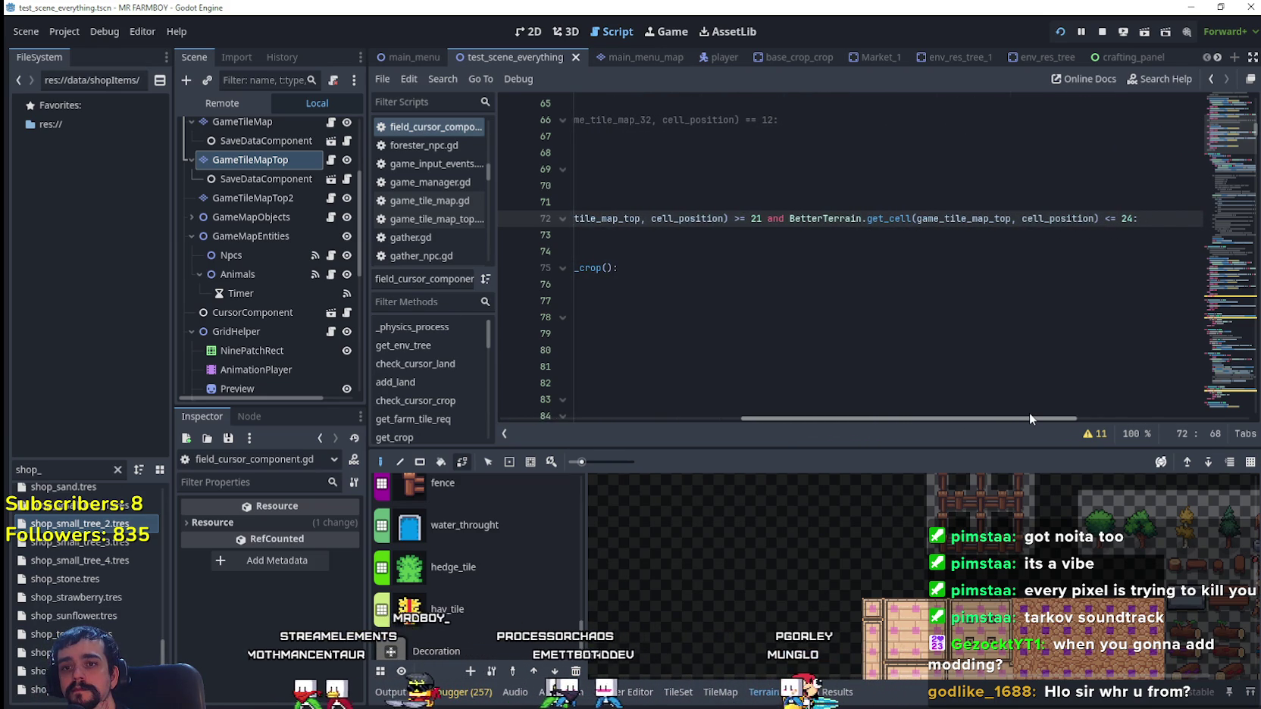
pyautogui.moveTo(1029, 412); pyautogui.dragTo(817, 392)
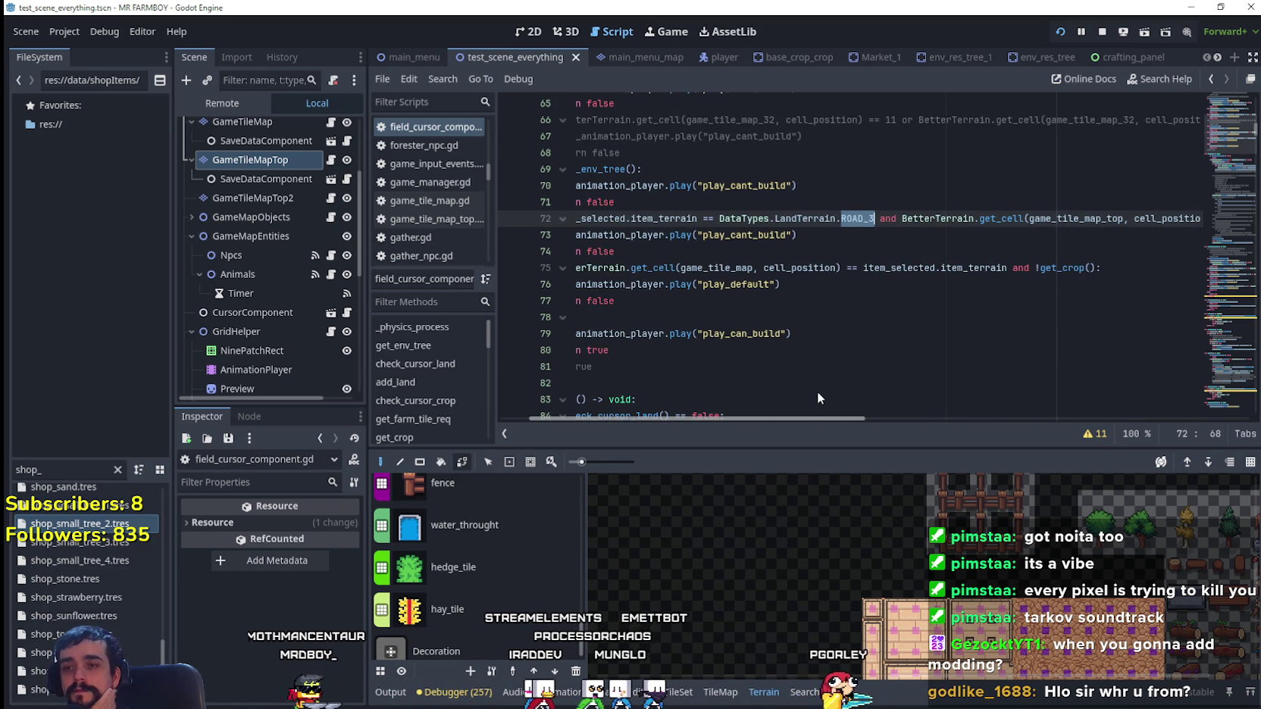
pyautogui.moveTo(817, 391); pyautogui.dragTo(730, 392)
pyautogui.scroll(2, 694, 326)
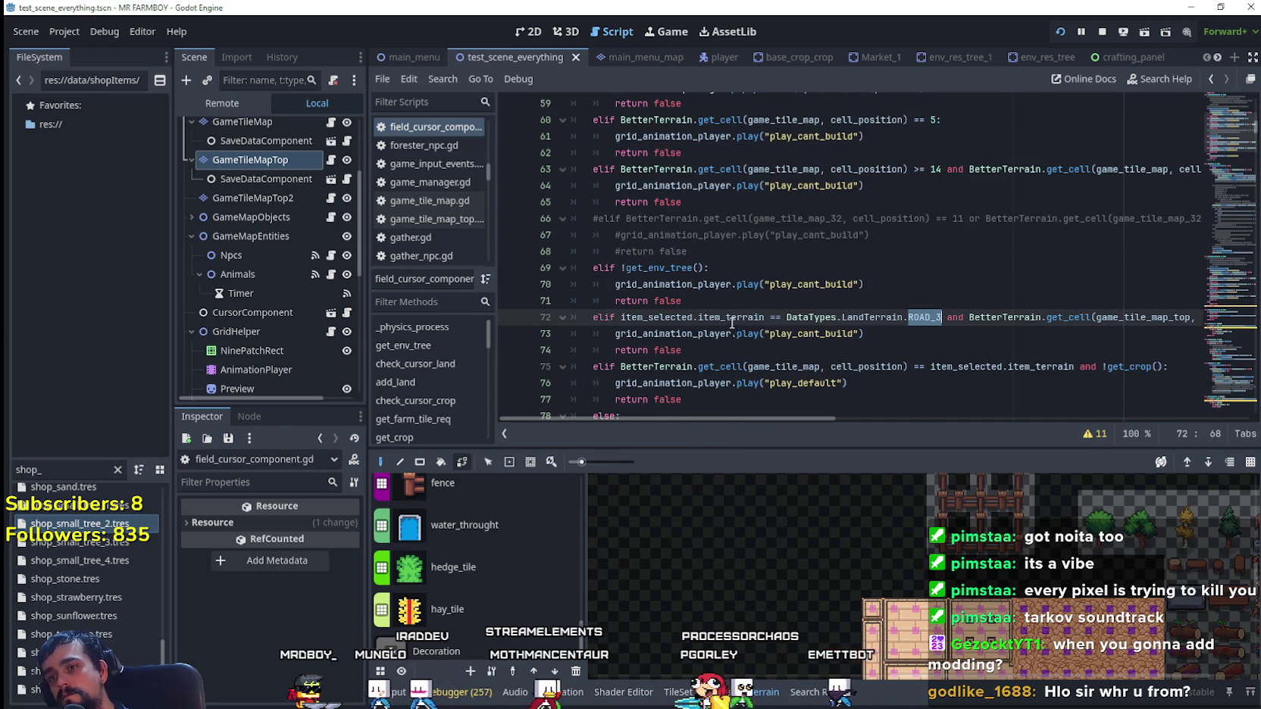
pyautogui.scroll(4, 739, 323)
pyautogui.scroll(5, 735, 326)
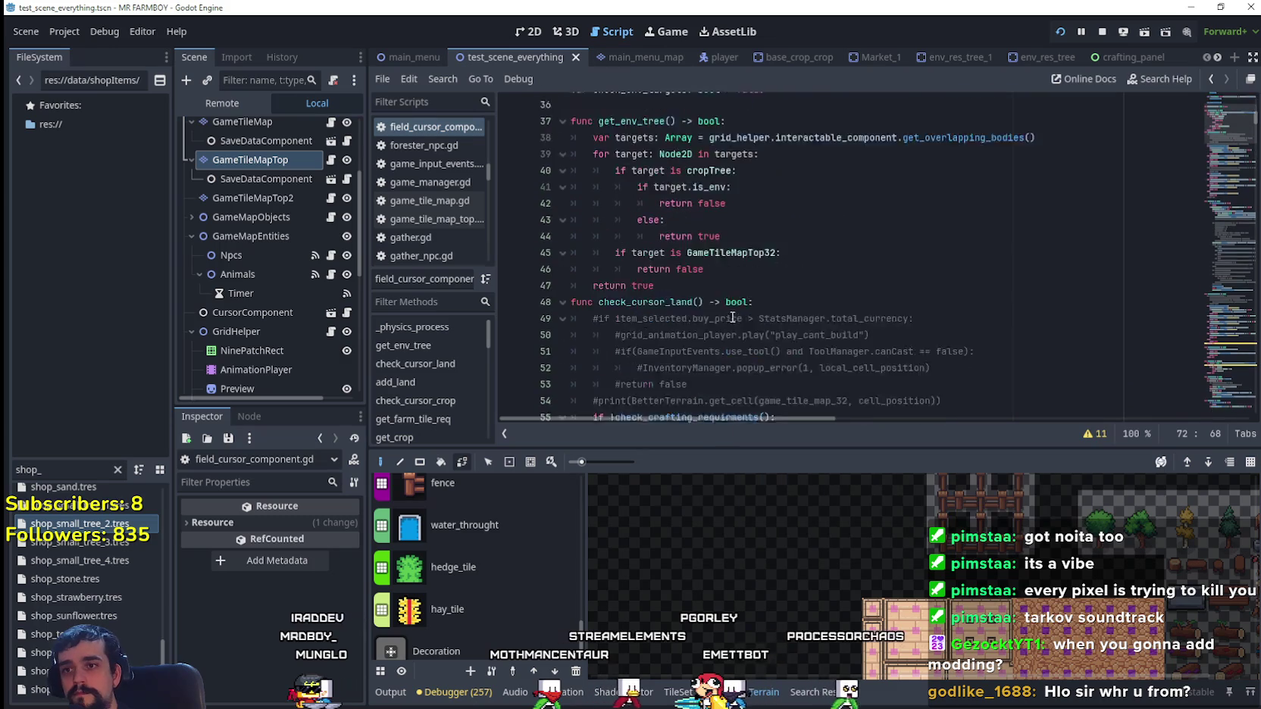
pyautogui.click(678, 320)
pyautogui.scroll(2, 720, 288)
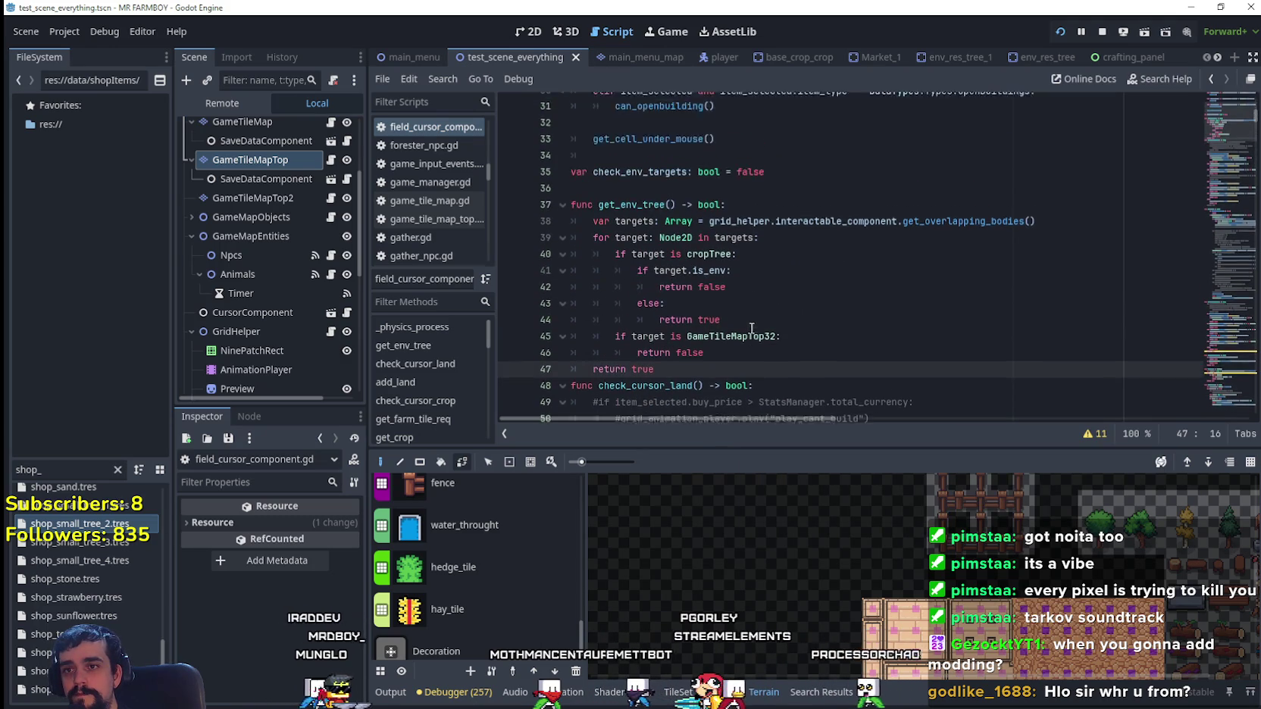
pyautogui.click(658, 221)
pyautogui.scroll(3, 773, 243)
pyautogui.scroll(-6, 728, 258)
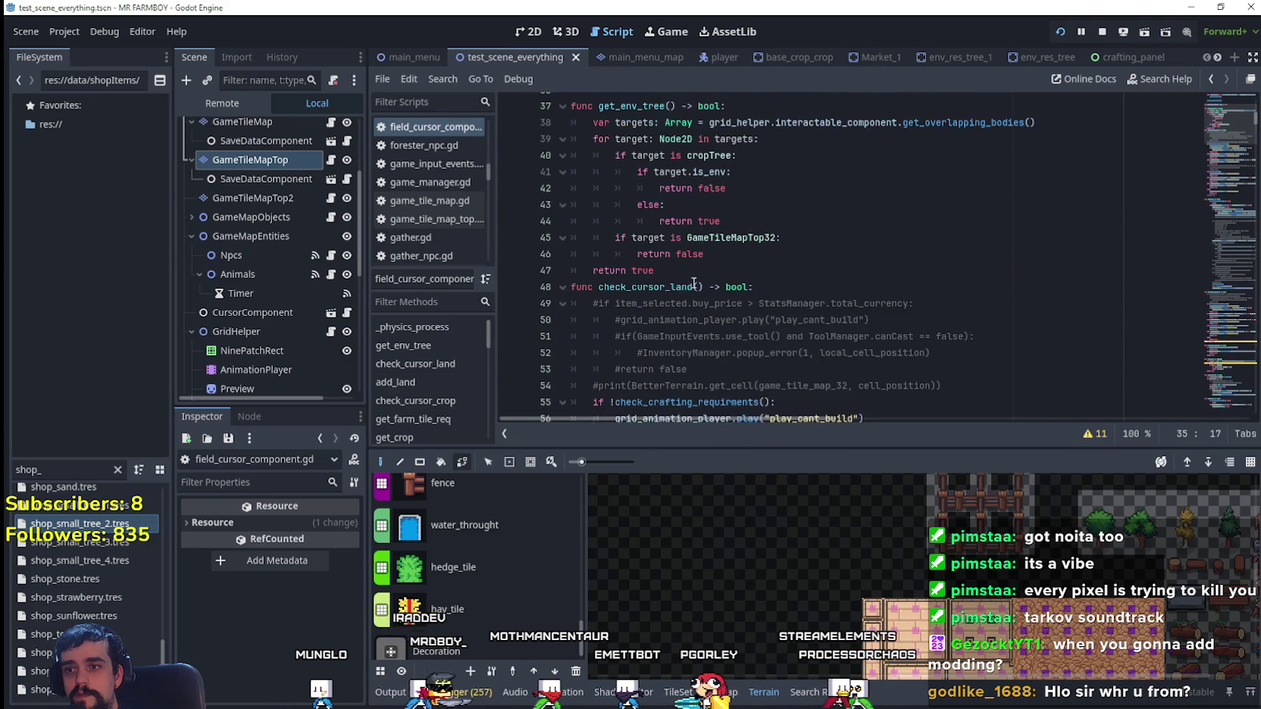
pyautogui.click(689, 271)
# - Add a new get_top_overlap() function below get_env_tree with a placeholder return true body
pyautogui.press('Return')
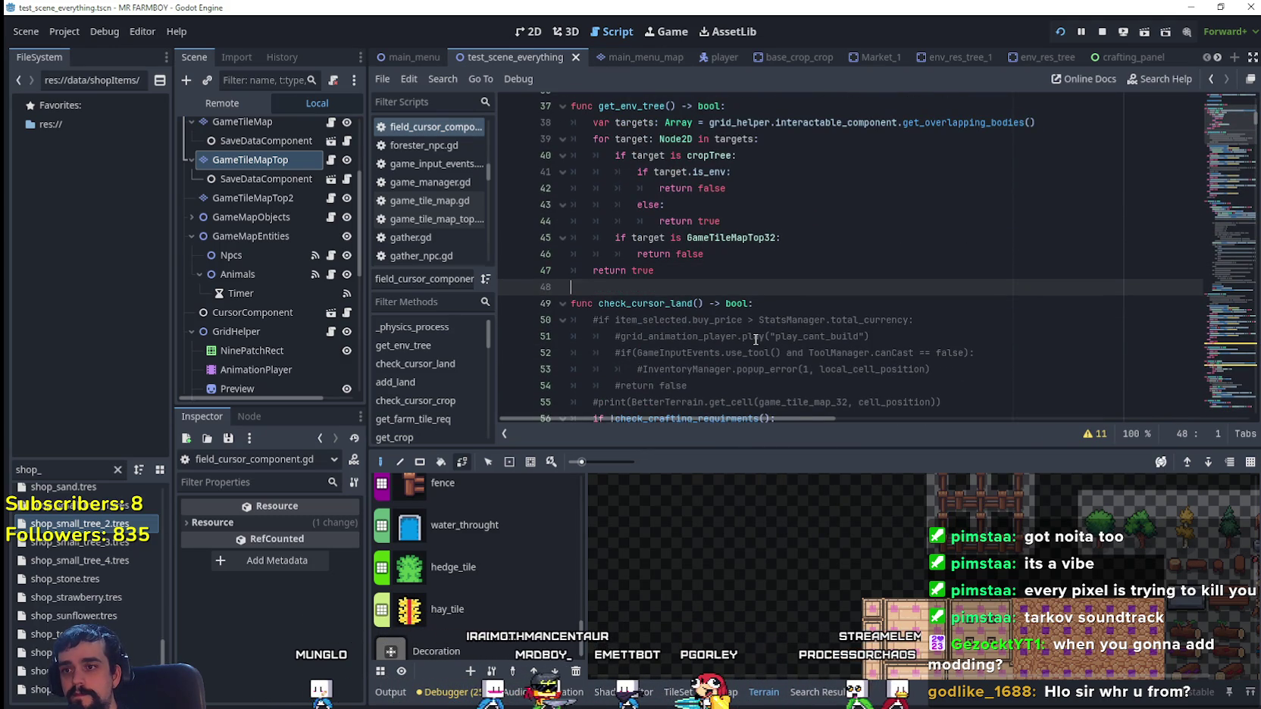
pyautogui.press('Return')
pyautogui.write('func get_')
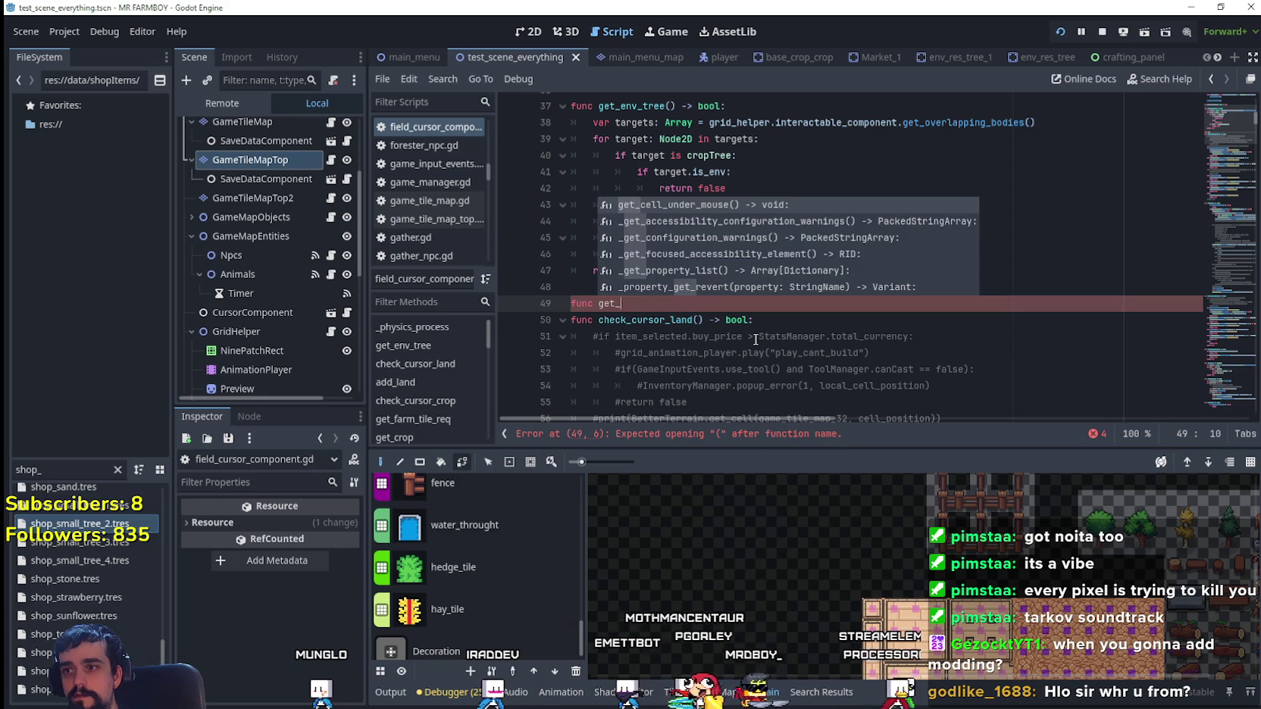
pyautogui.write('o')
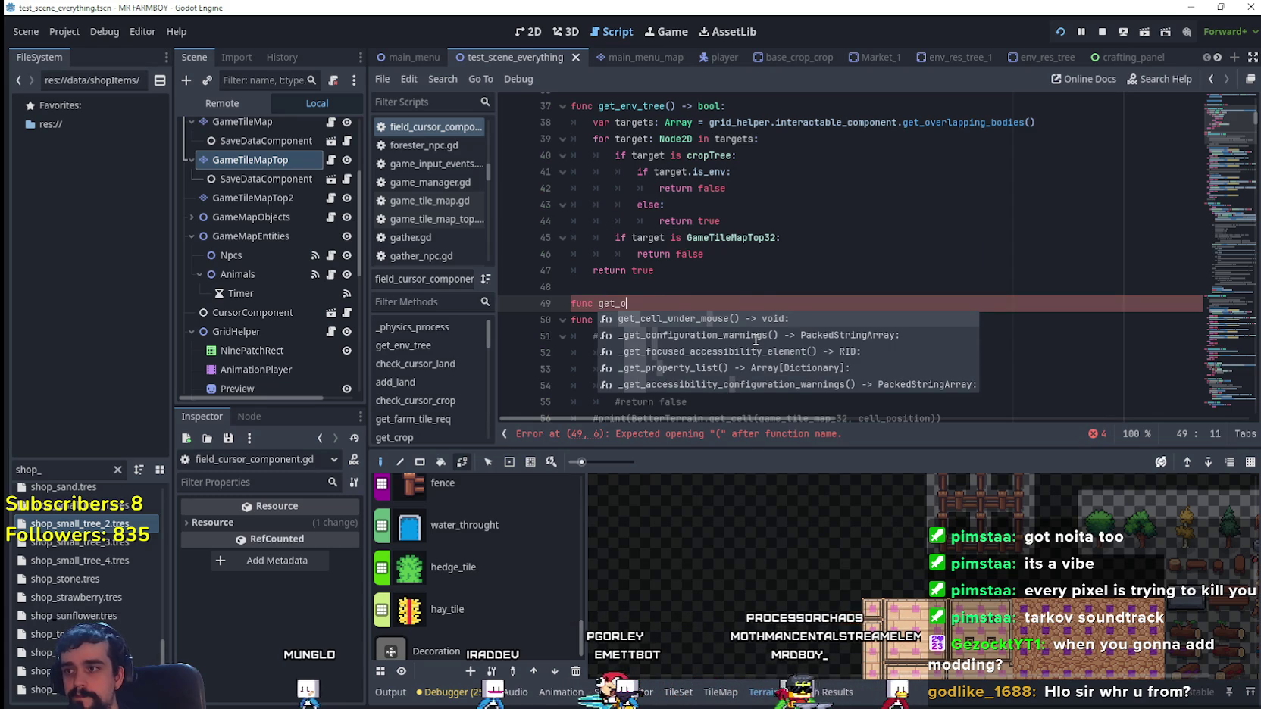
pyautogui.press('BackSpace')
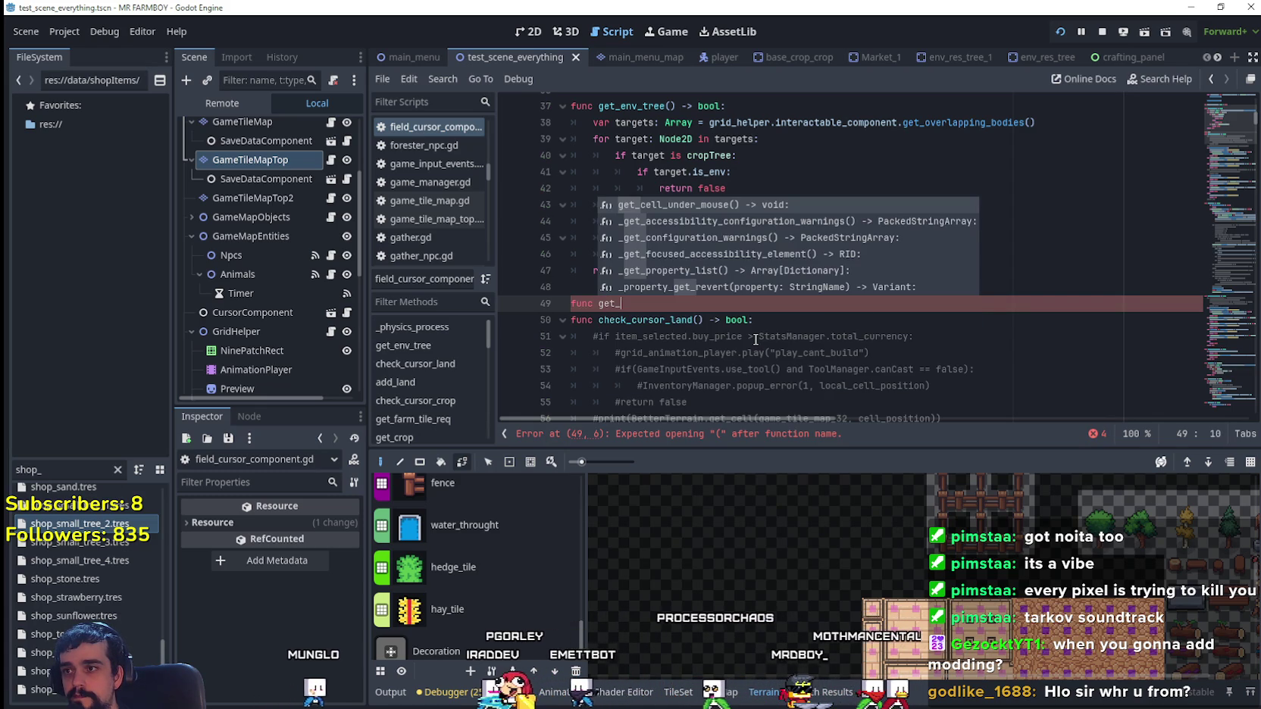
pyautogui.write('top_')
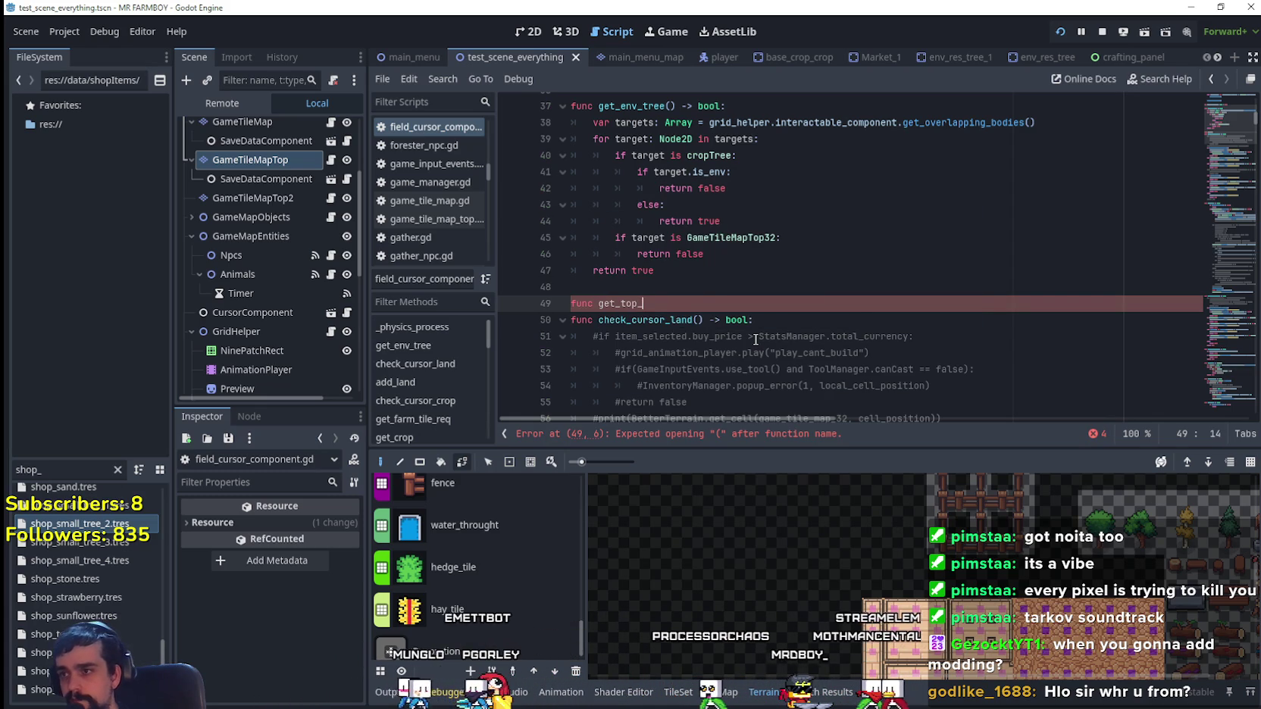
pyautogui.write('overlap')
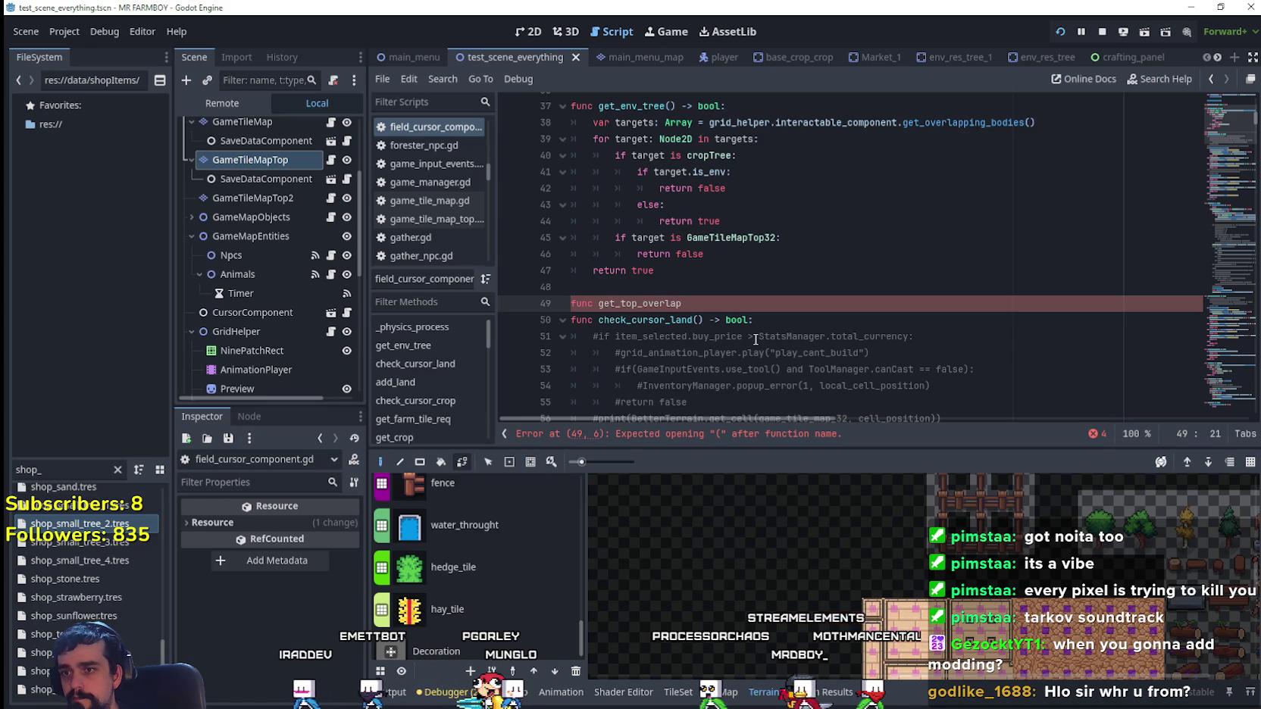
pyautogui.write('_) -')
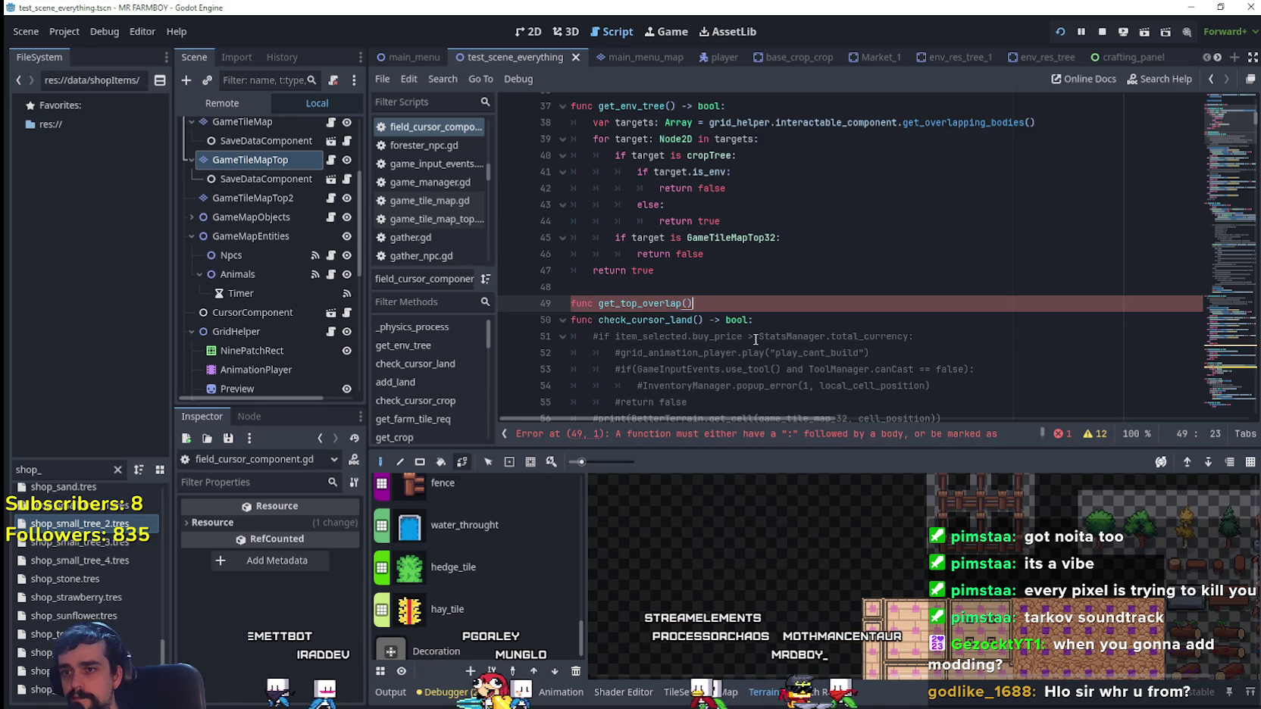
pyautogui.write('bool')
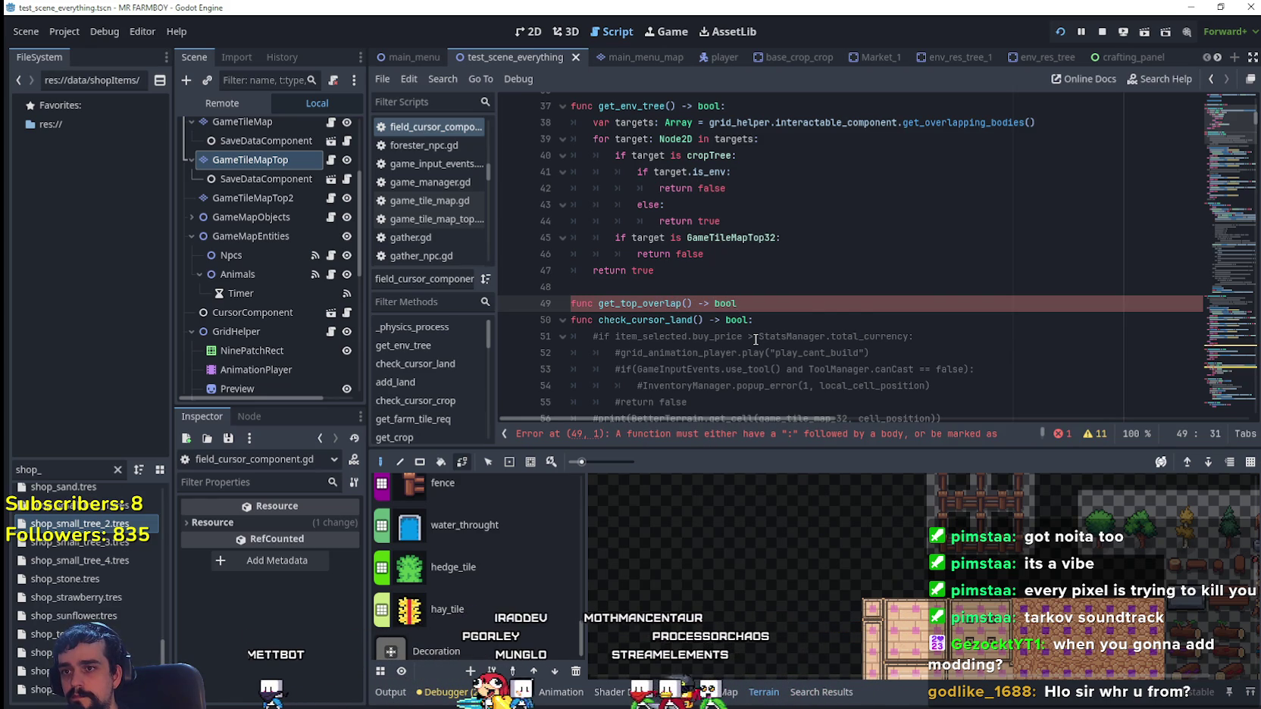
pyautogui.press('Return')
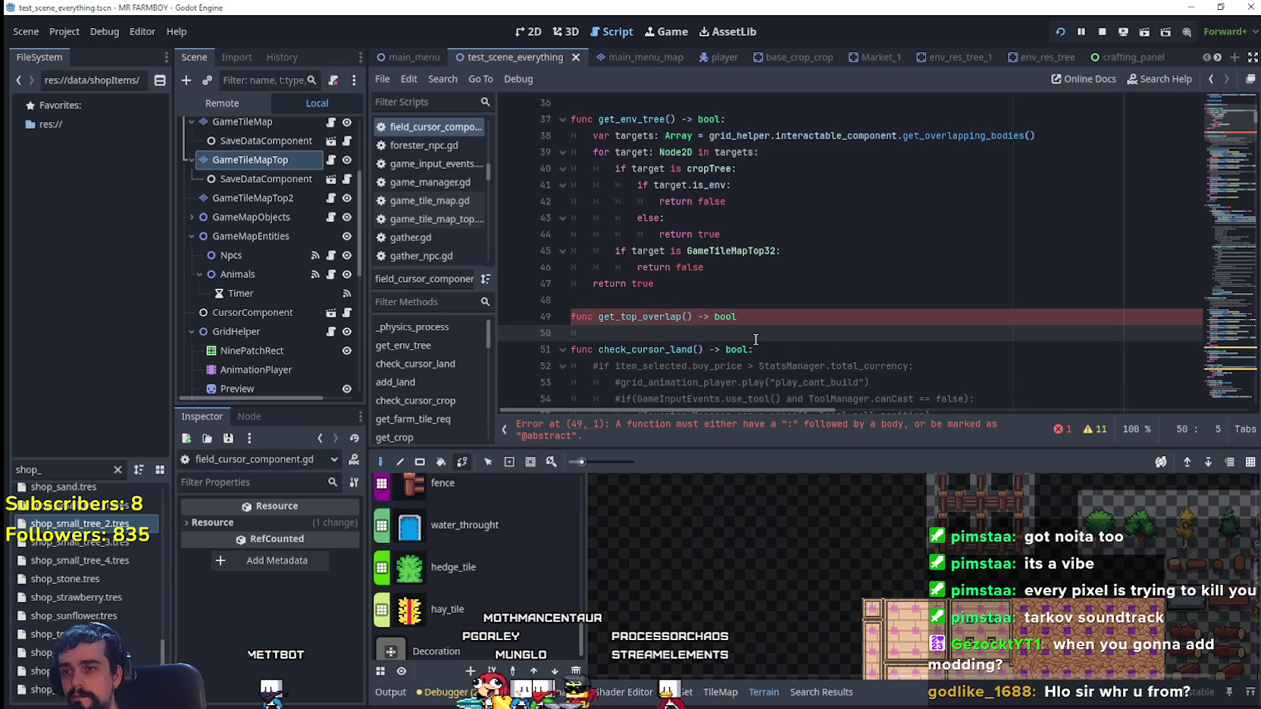
pyautogui.write('retur')
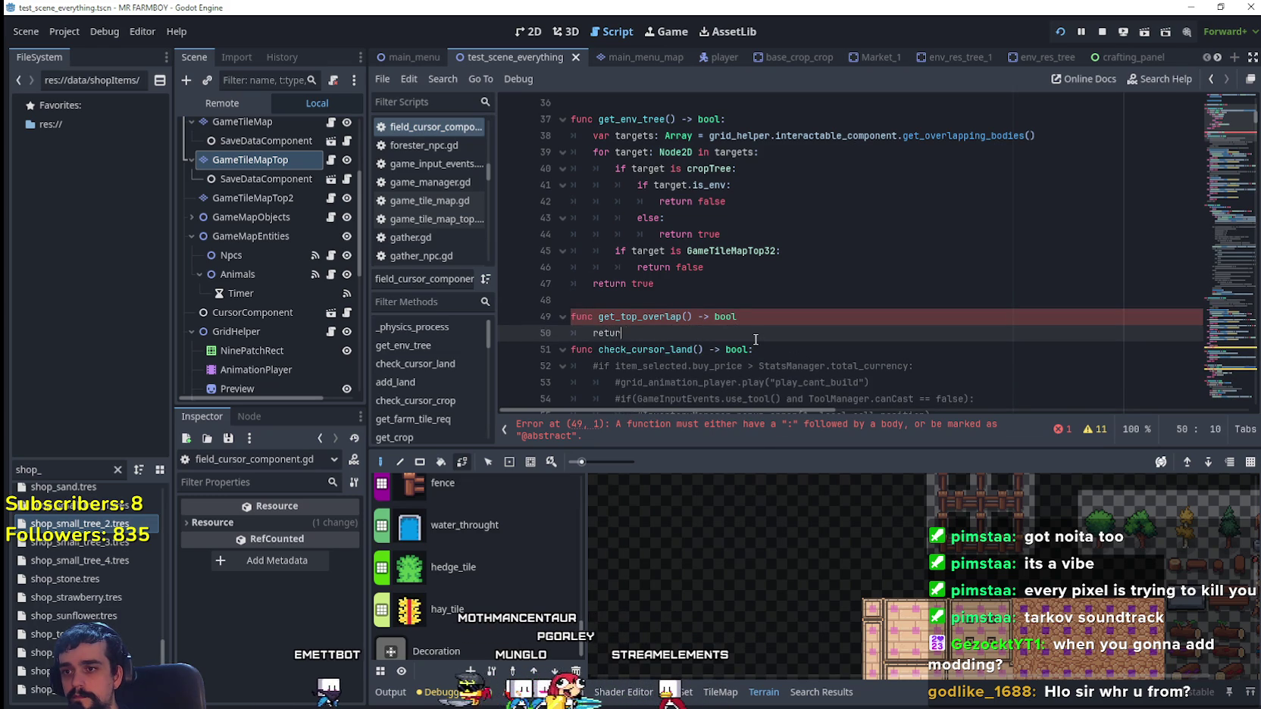
pyautogui.write('etrunn true')
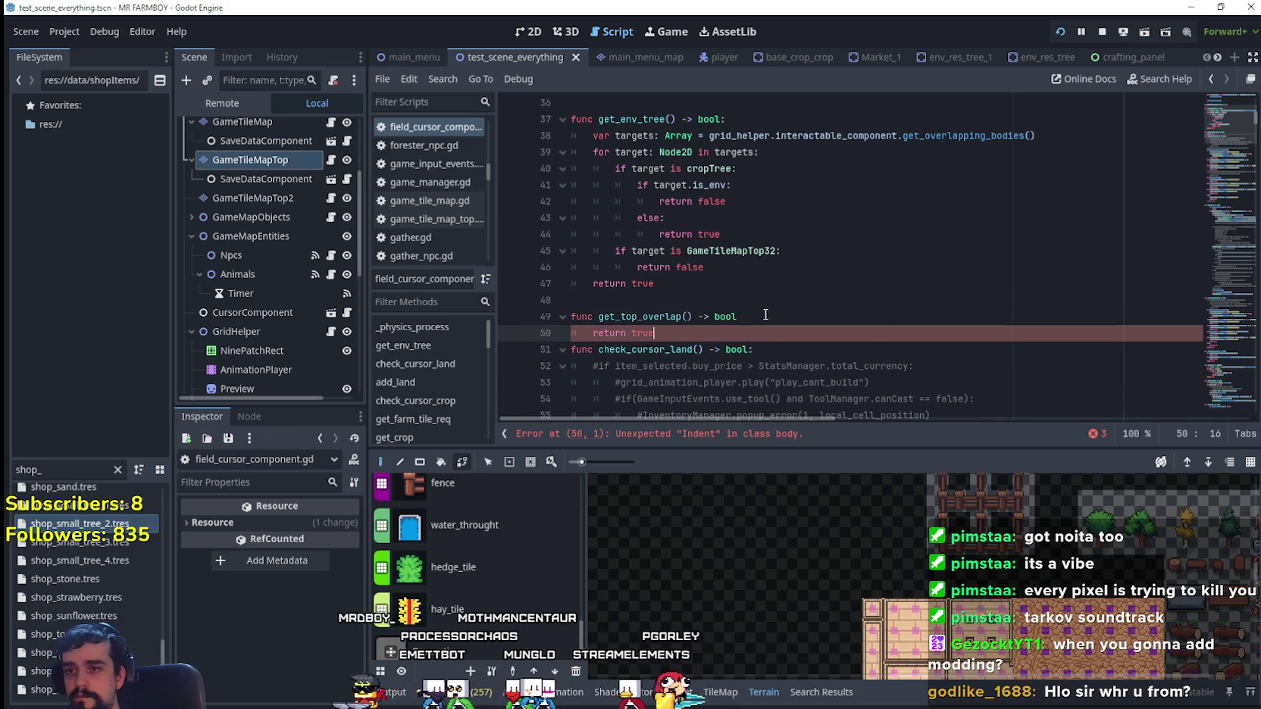
# - Complete the get_top_overlap signature with a colon and copy the overlapping-bodies lookup loop into it
pyautogui.click(765, 315)
pyautogui.press('Return')
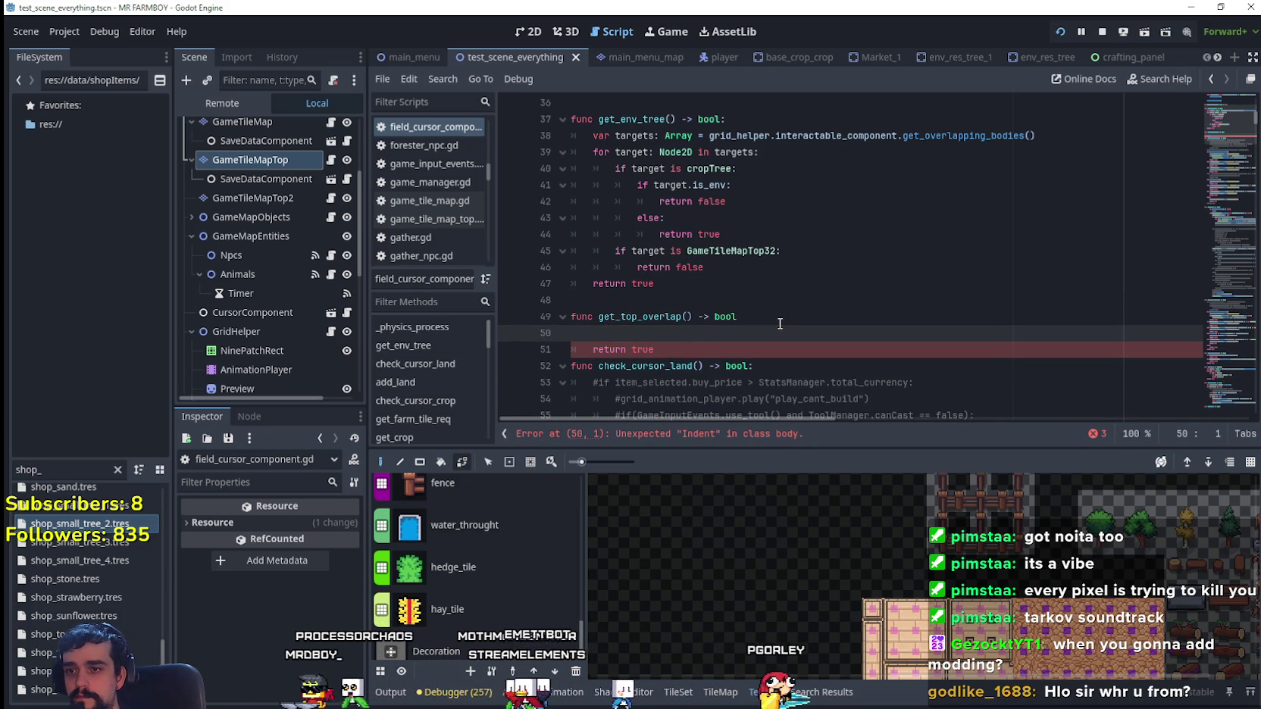
pyautogui.click(779, 324)
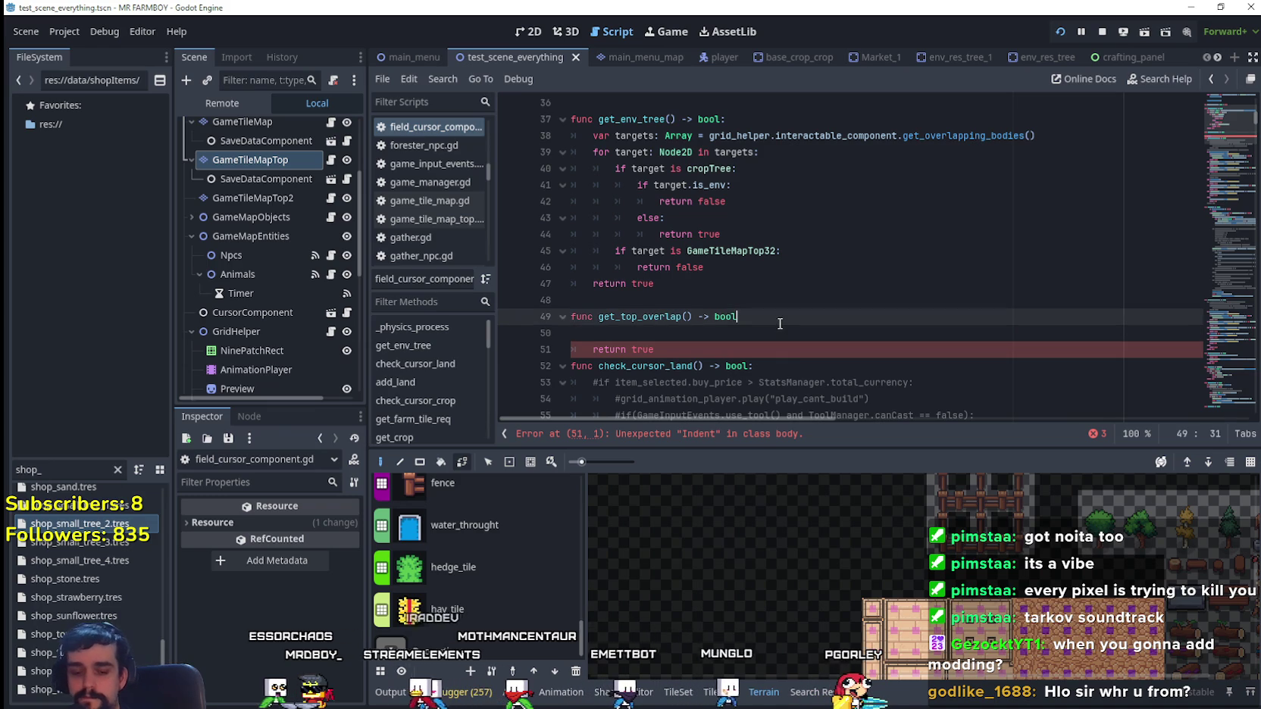
pyautogui.write(':')
pyautogui.click(761, 342)
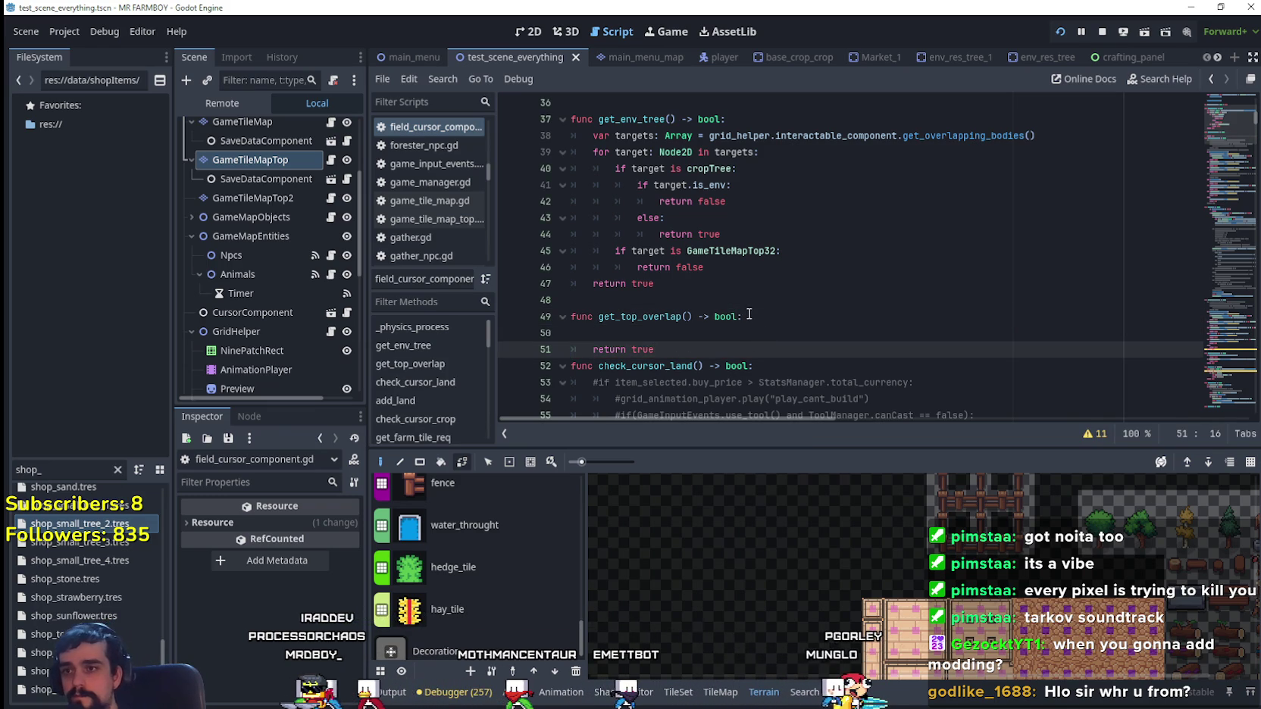
pyautogui.click(756, 325)
pyautogui.moveTo(777, 157)
pyautogui.mouseDown()
pyautogui.moveTo(523, 121)
pyautogui.moveTo(519, 133)
pyautogui.mouseUp()
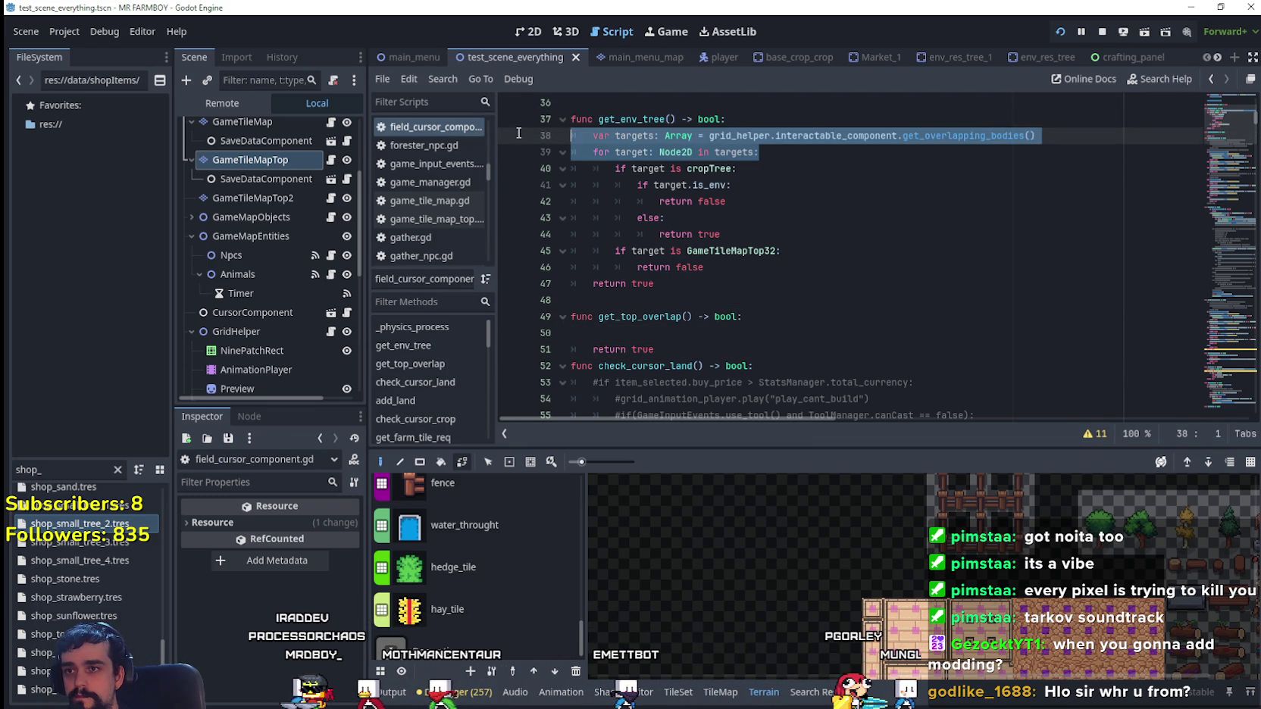
pyautogui.hotkey('ctrl', 'c')
pyautogui.click(623, 341)
pyautogui.hotkey('ctrl', 'v')
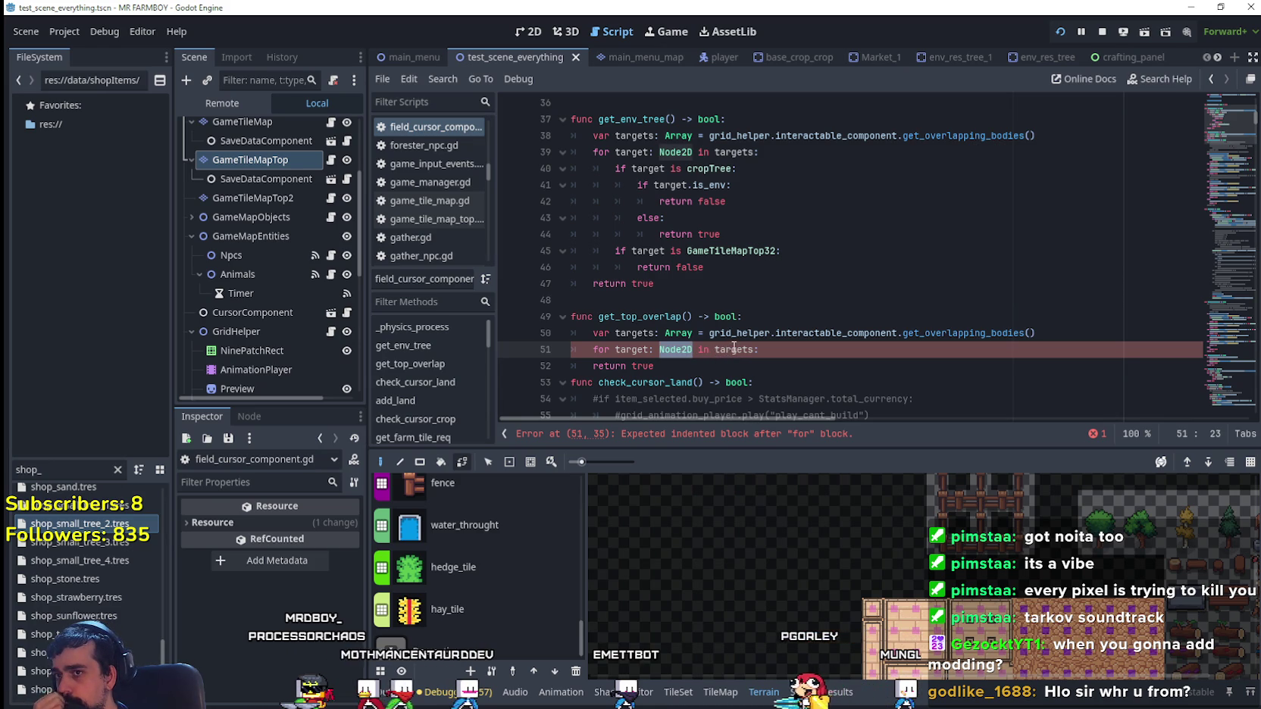
# - Inside the pasted loop, add an 'if target is GameTileMapTop' check
pyautogui.moveTo(735, 346)
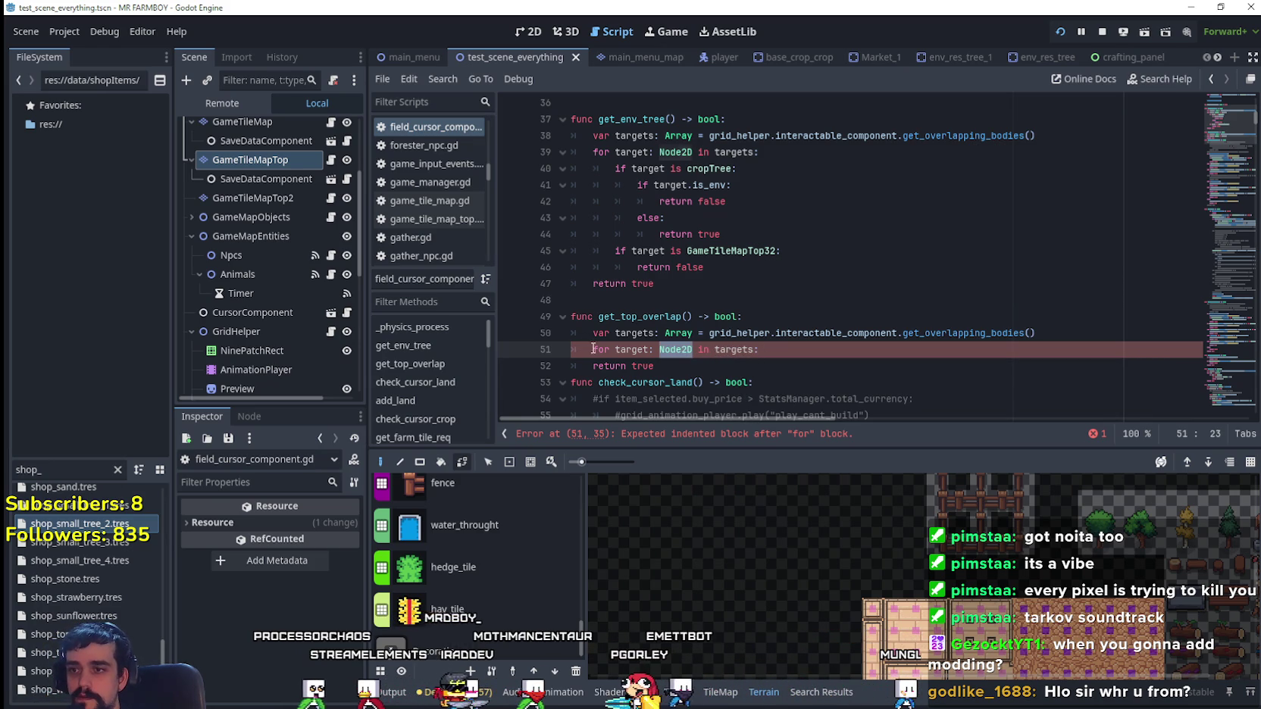
pyautogui.moveTo(592, 349); pyautogui.dragTo(754, 349)
pyautogui.doubleClick(735, 349)
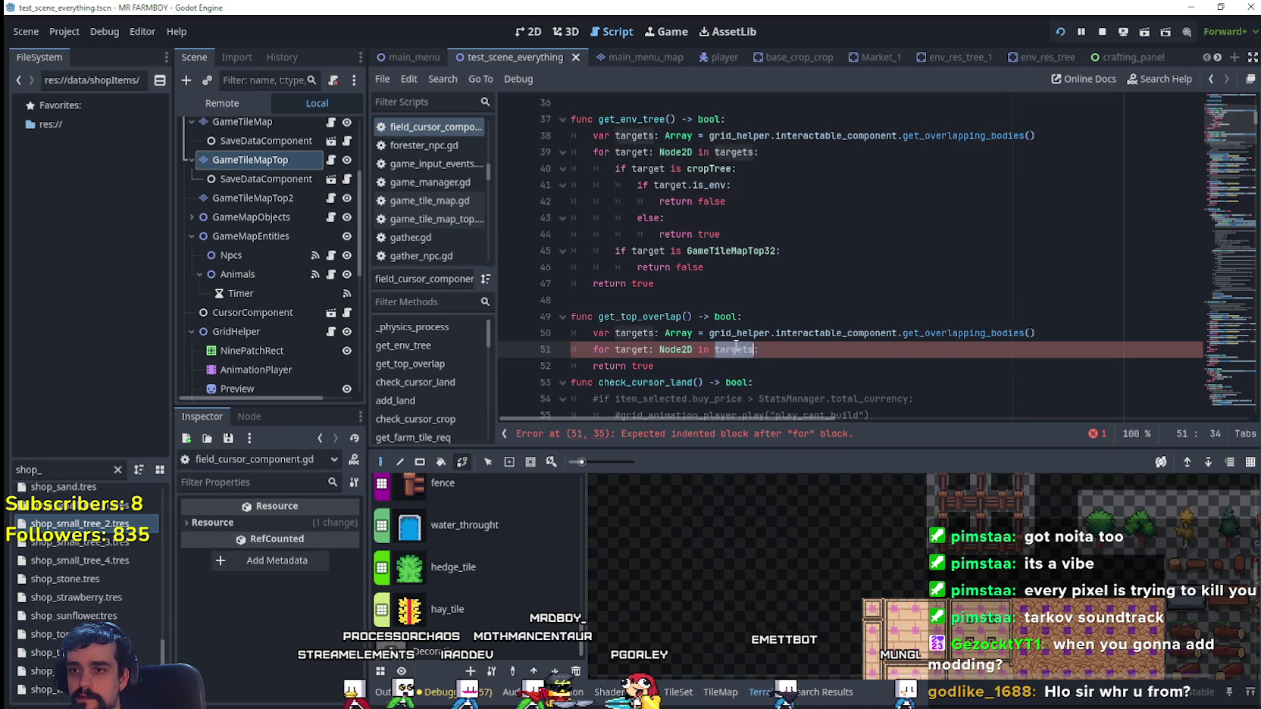
pyautogui.press('Return')
pyautogui.write('if')
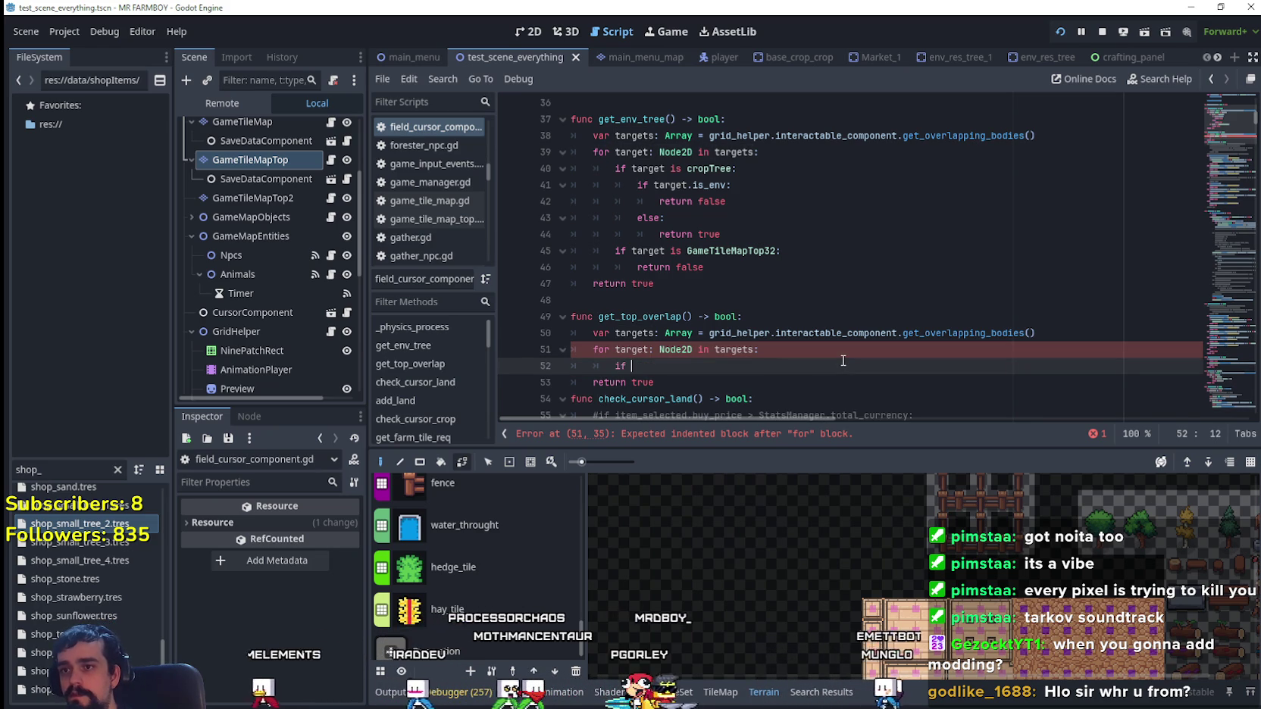
pyautogui.moveTo(703, 267); pyautogui.dragTo(562, 261)
pyautogui.click(655, 368)
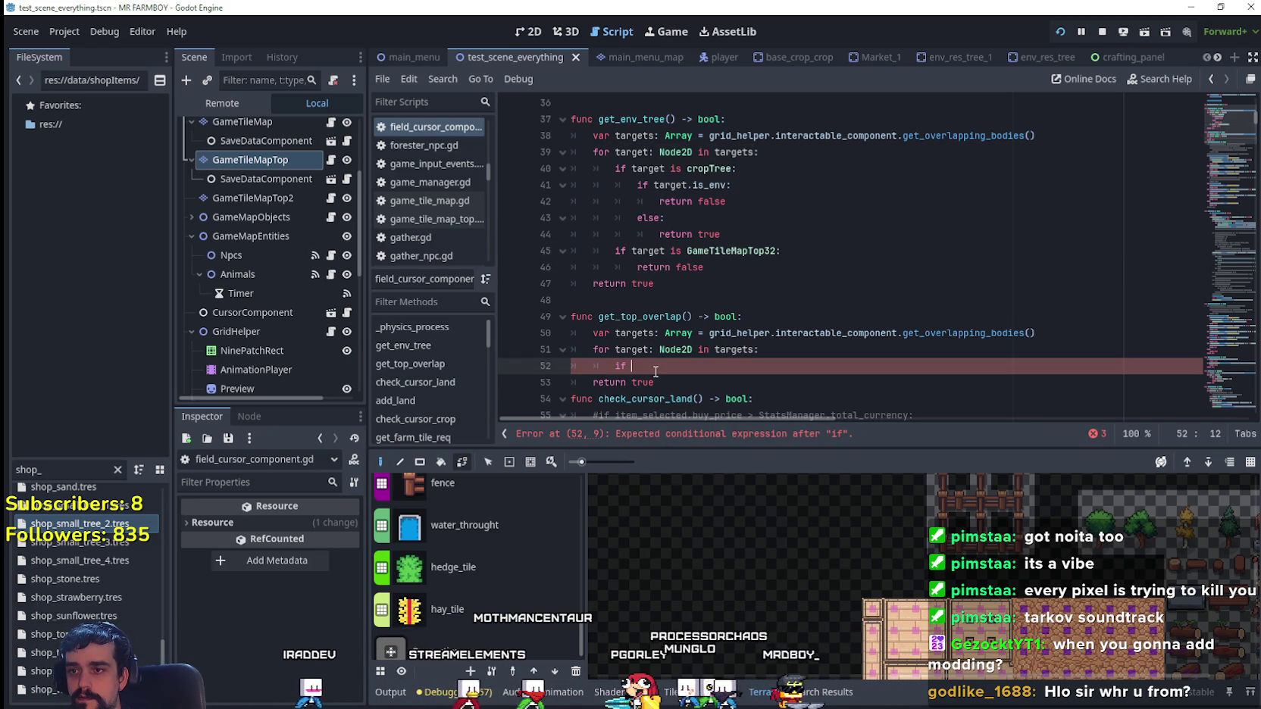
pyautogui.write('target is gam')
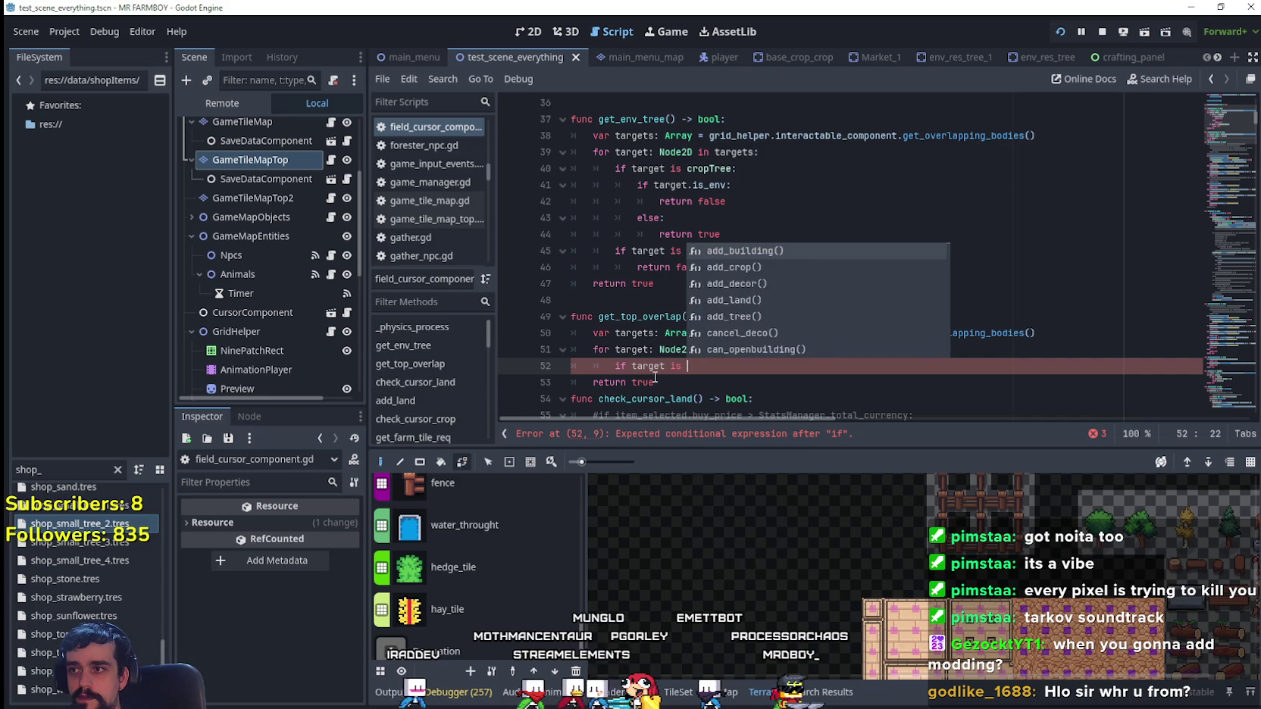
pyautogui.press('Down')
pyautogui.press('Down')
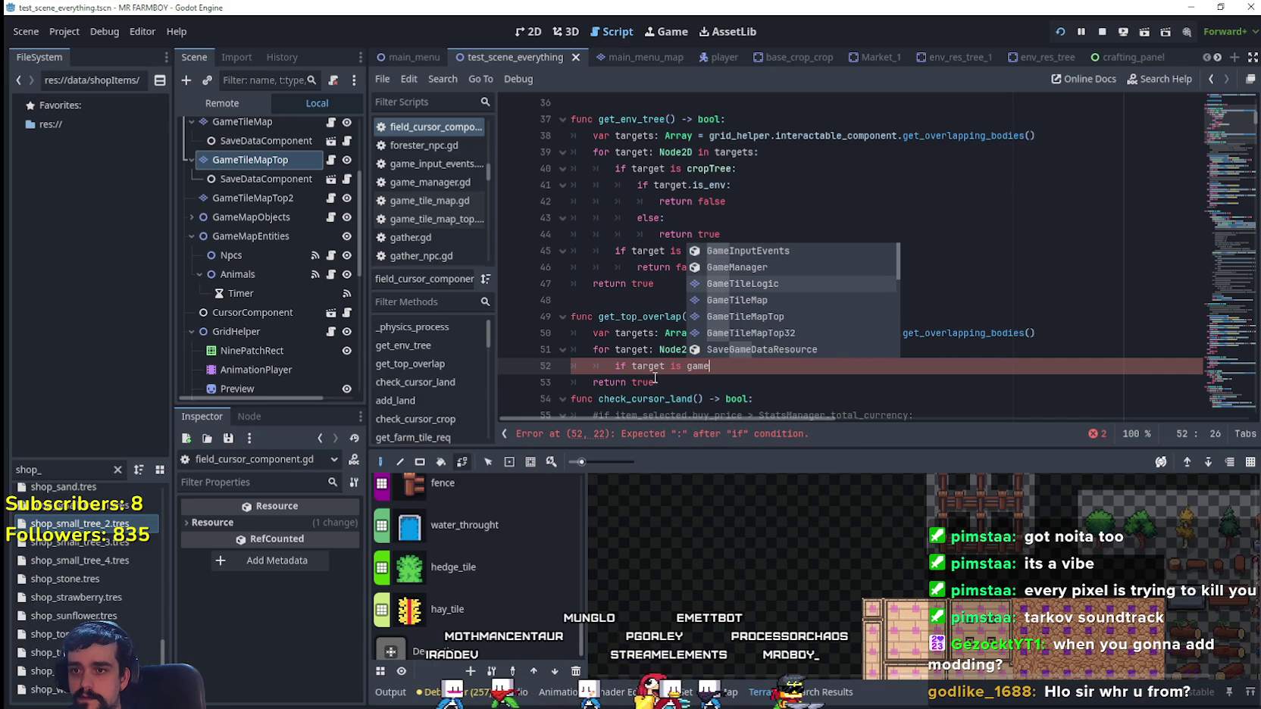
pyautogui.write('_ti')
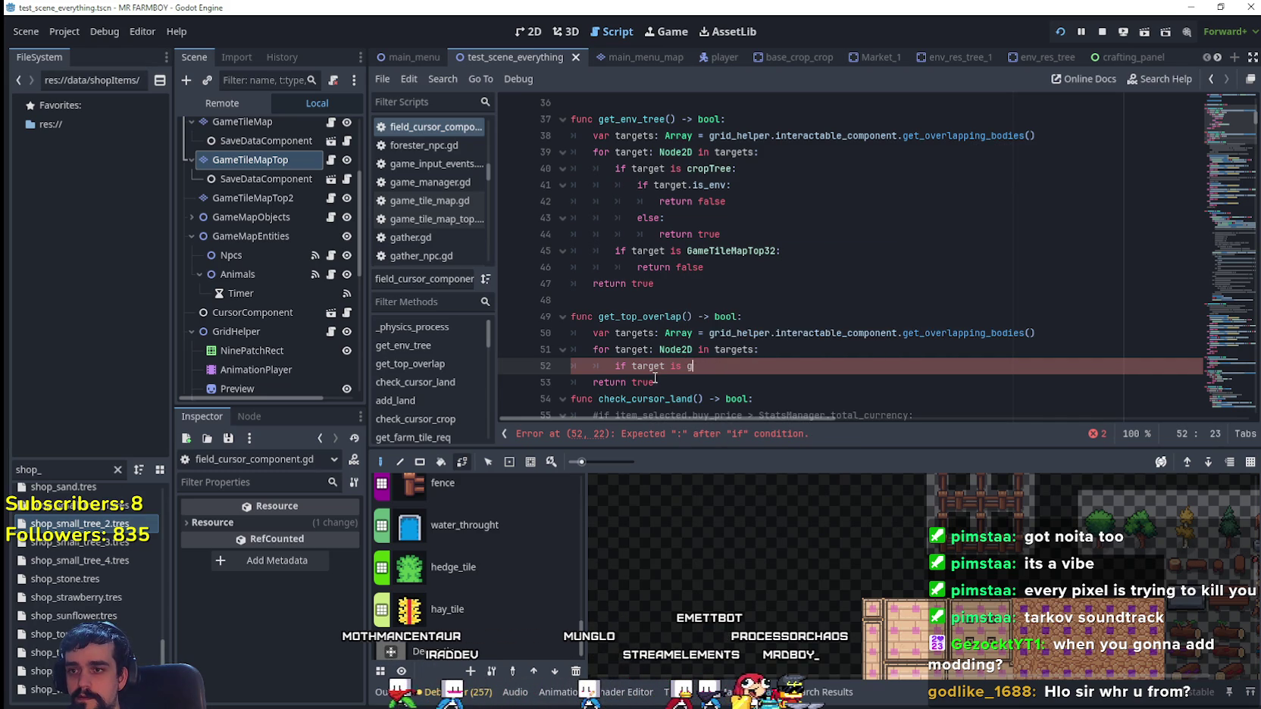
pyautogui.write('me')
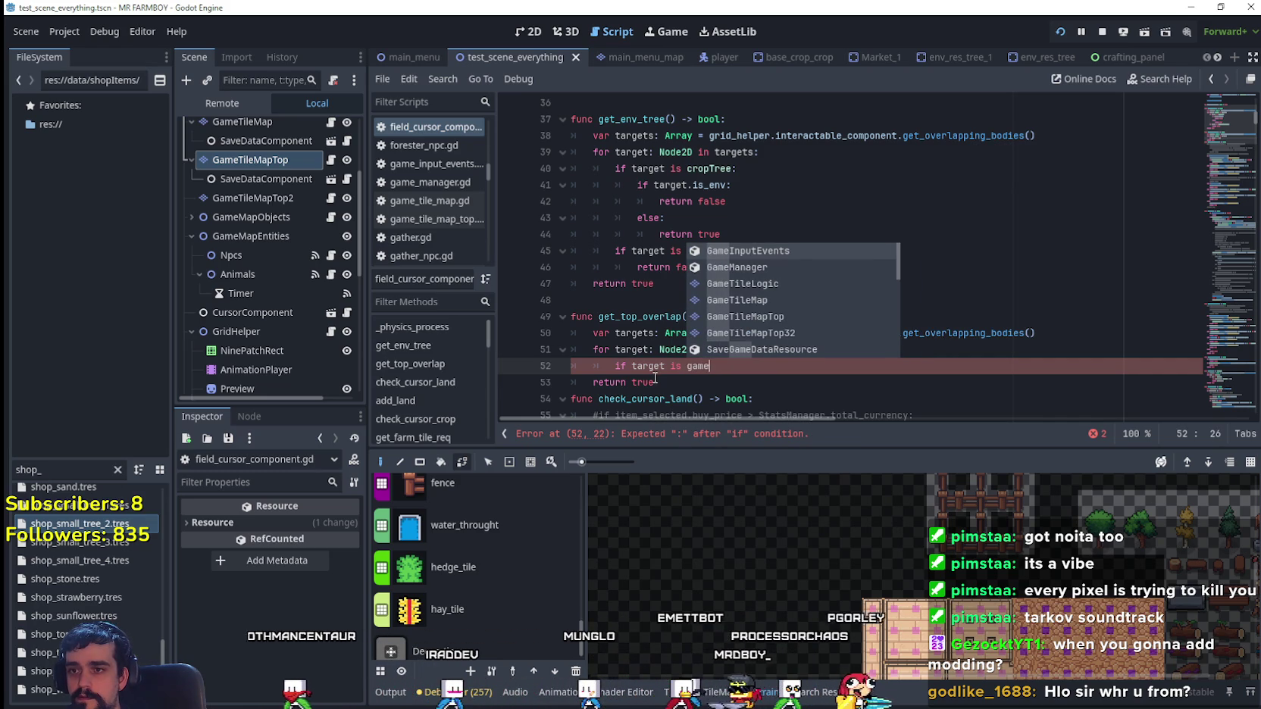
pyautogui.press('Down')
pyautogui.press('Down')
pyautogui.press('Down')
pyautogui.press('Return')
# - Make the GameTileMapTop check return false and save the script
pyautogui.write(':')
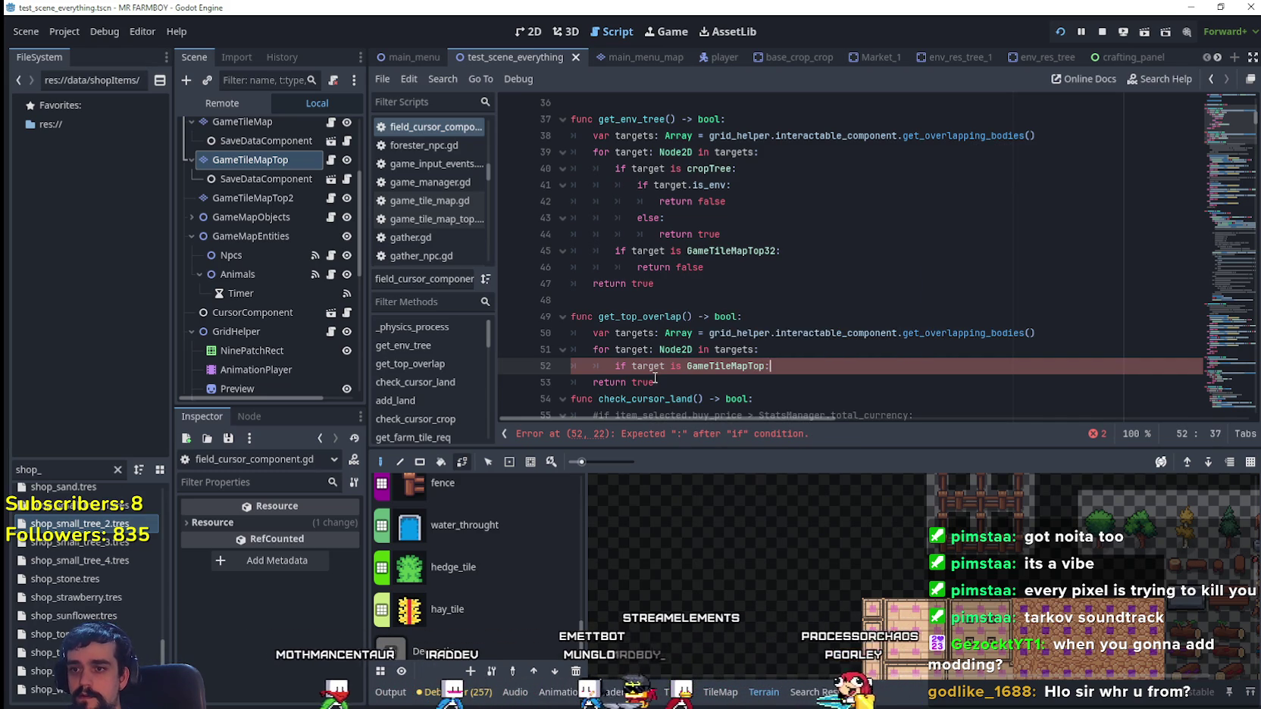
pyautogui.press('Return')
pyautogui.write('return false')
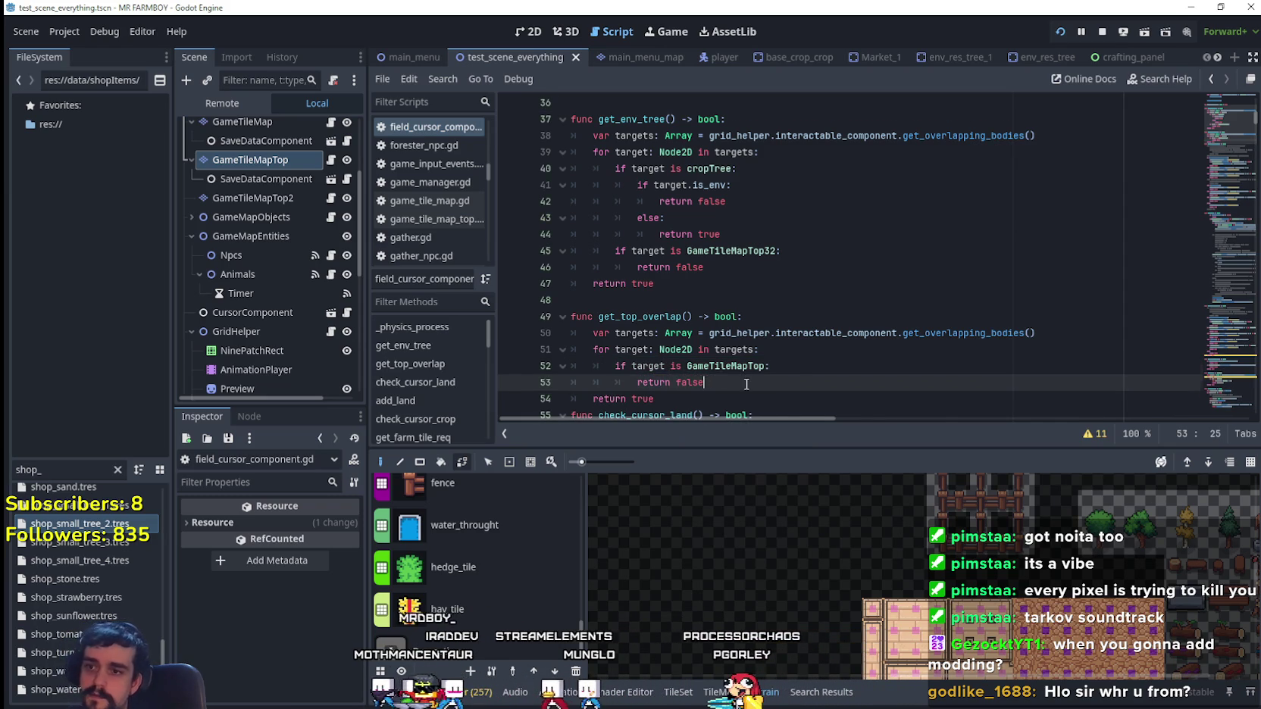
pyautogui.press('Return')
pyautogui.hotkey('ctrl', 's')
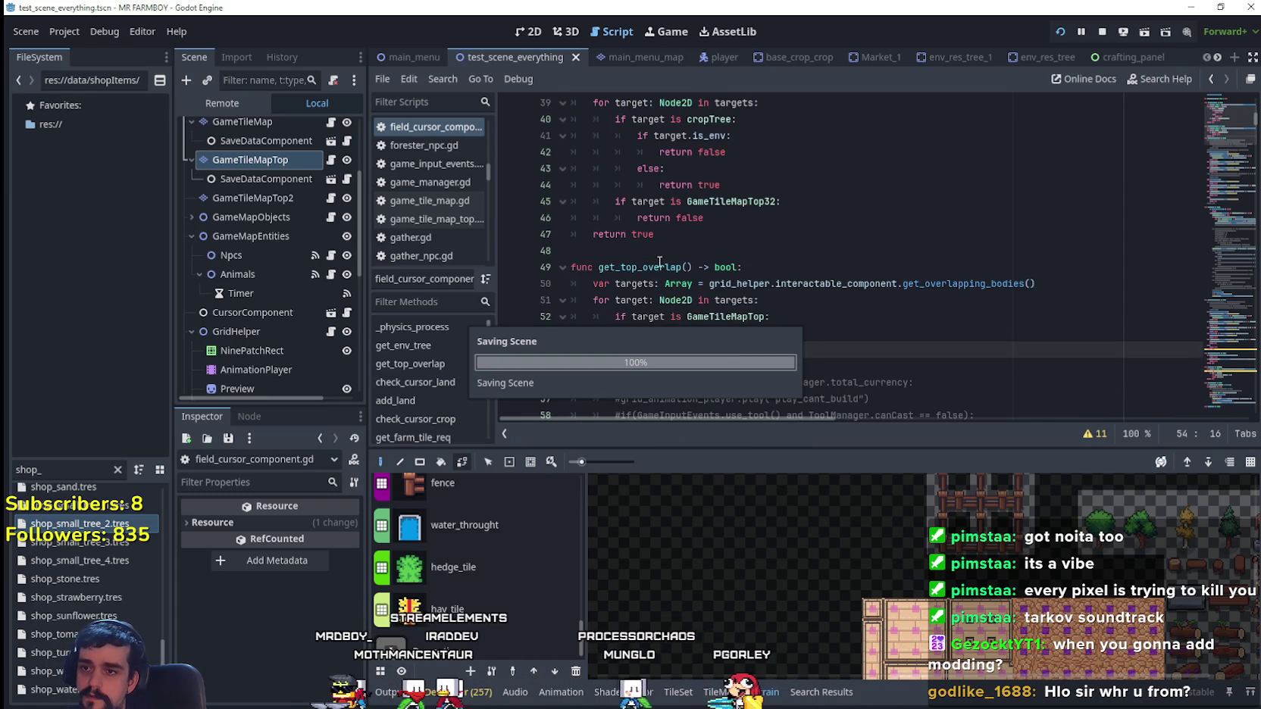
# - Replace line 79's old top-layer BetterTerrain check with get_top_overlap
pyautogui.doubleClick(661, 267)
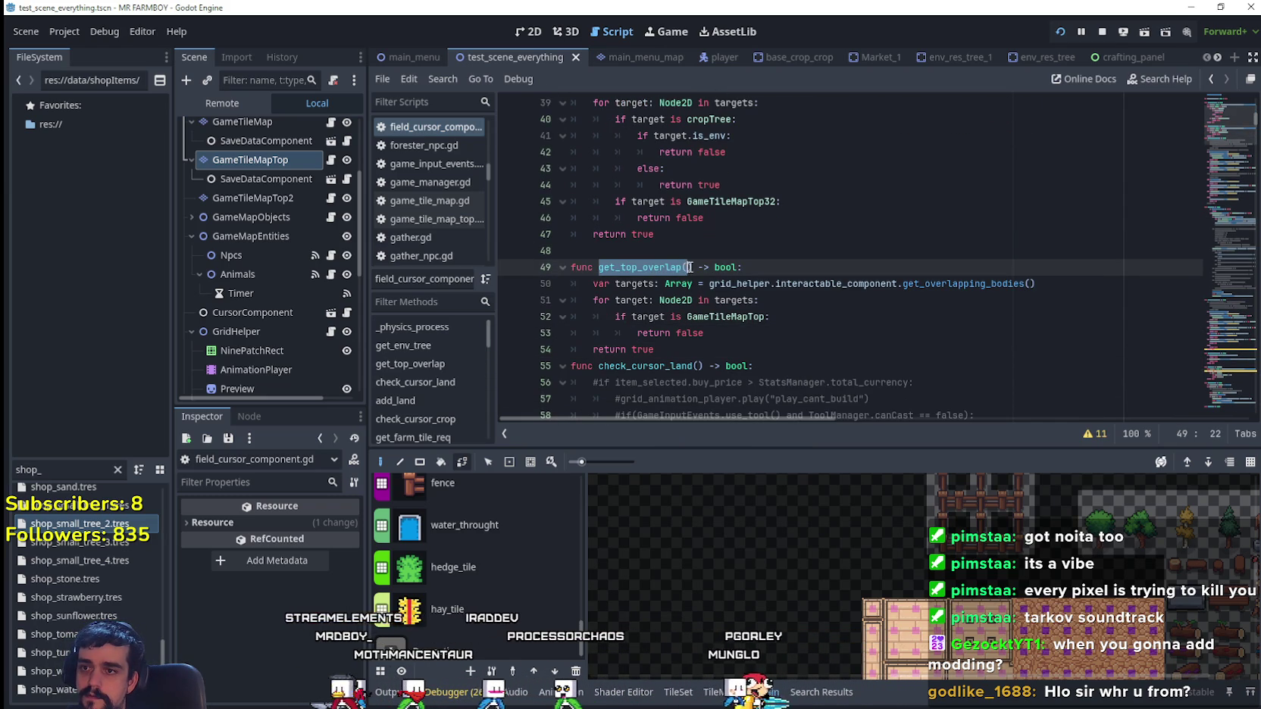
pyautogui.click(741, 349)
pyautogui.scroll(-10, 741, 334)
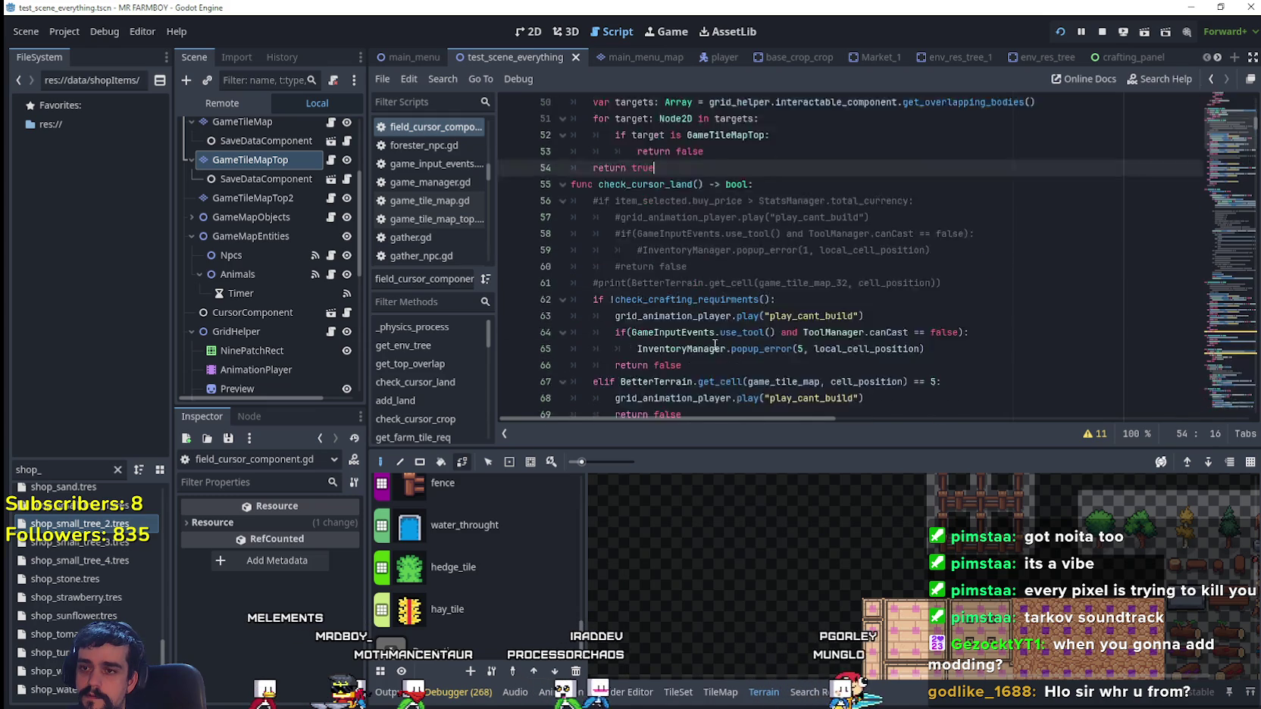
pyautogui.moveTo(970, 229); pyautogui.dragTo(1197, 229)
pyautogui.write('get_top_overlap()')
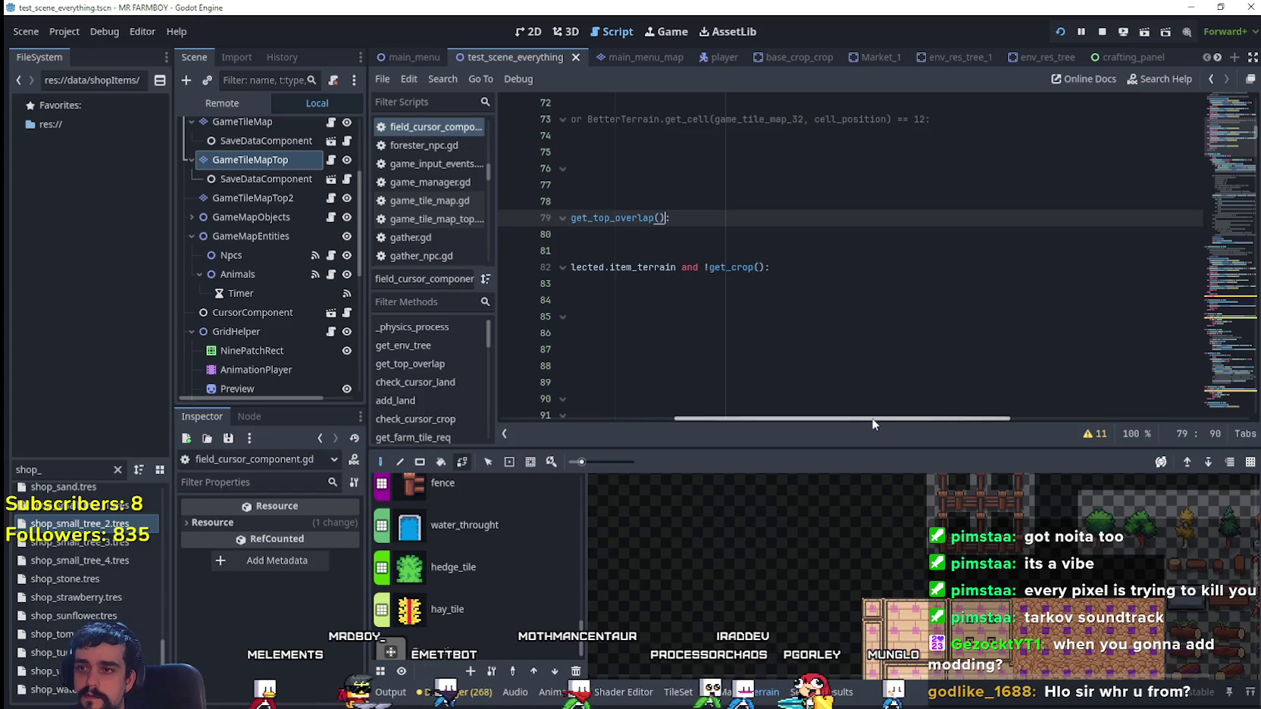
# - Finish the get_top_overlap() call, save, and test stone road placement near the tree in-game
pyautogui.write('()')
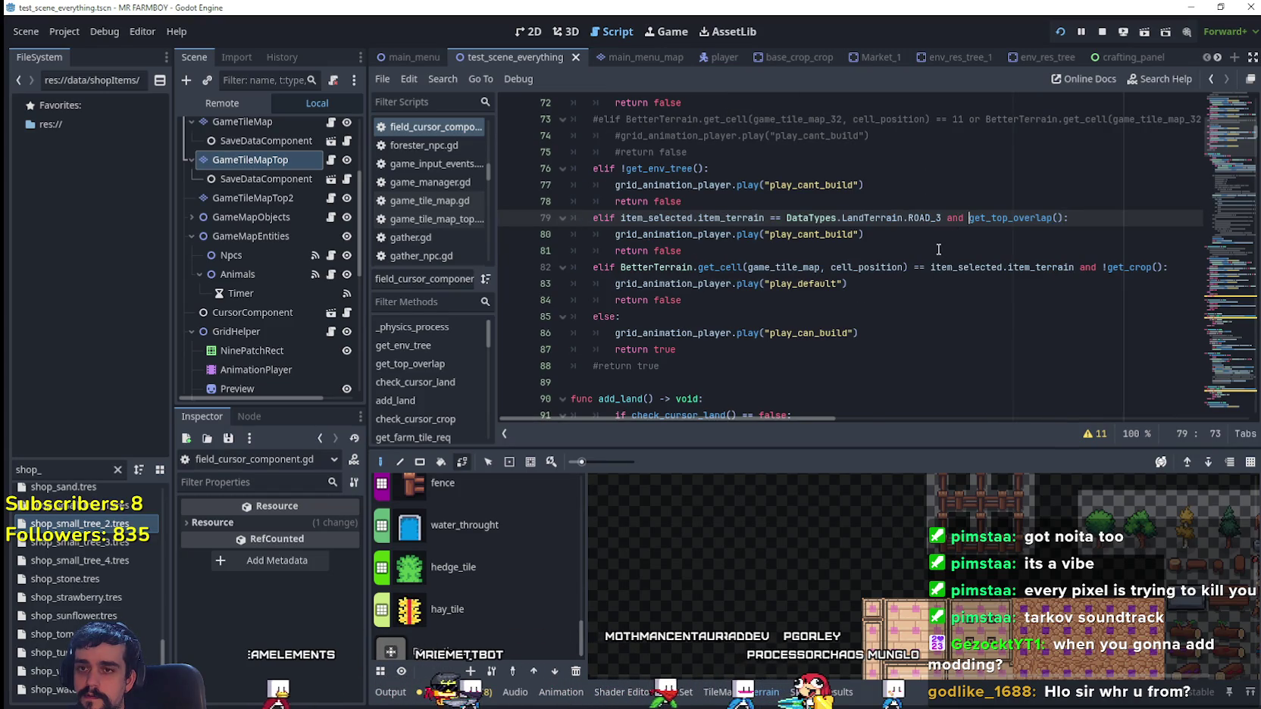
pyautogui.click(938, 250)
pyautogui.hotkey('ctrl', 's')
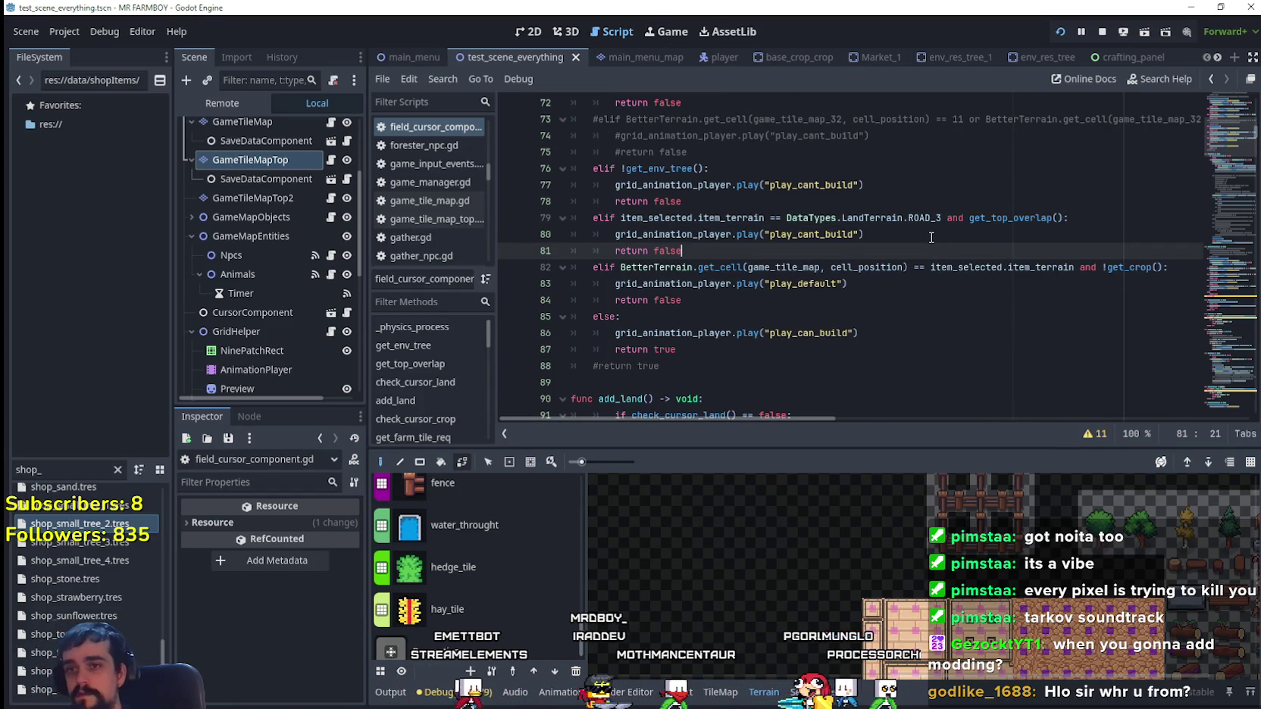
pyautogui.press('F5')
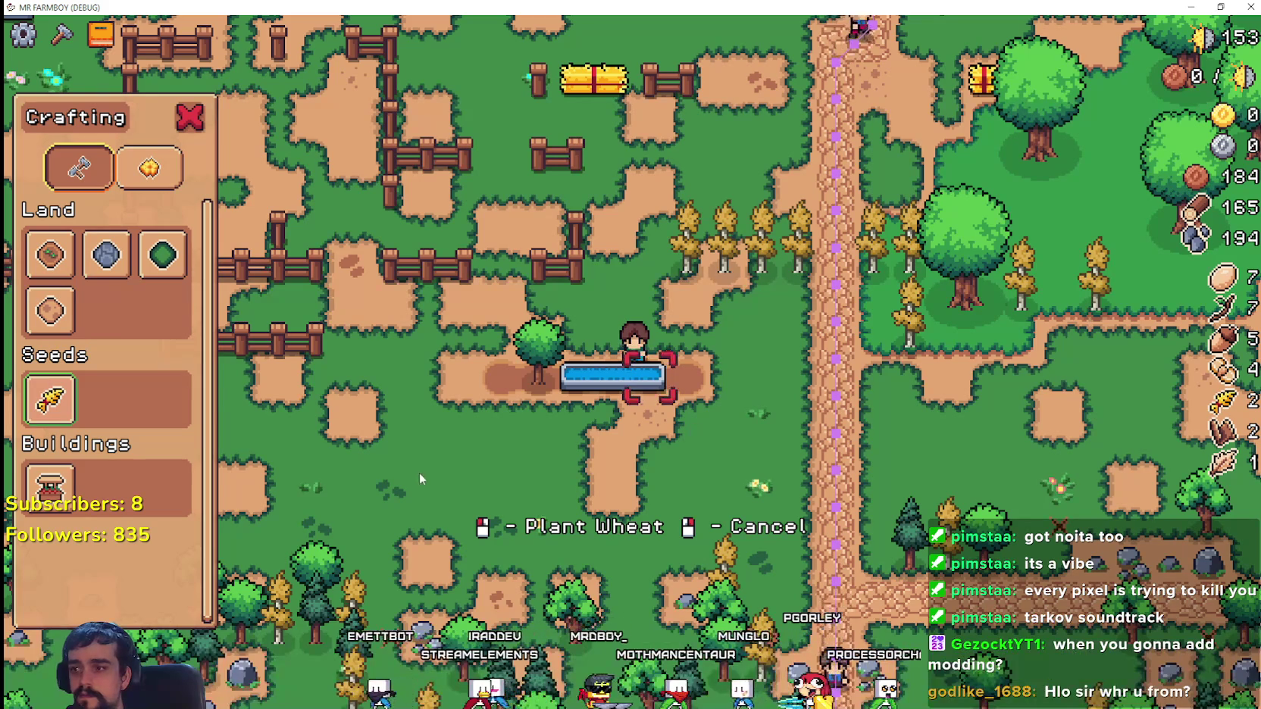
pyautogui.click(106, 255)
pyautogui.press('a')
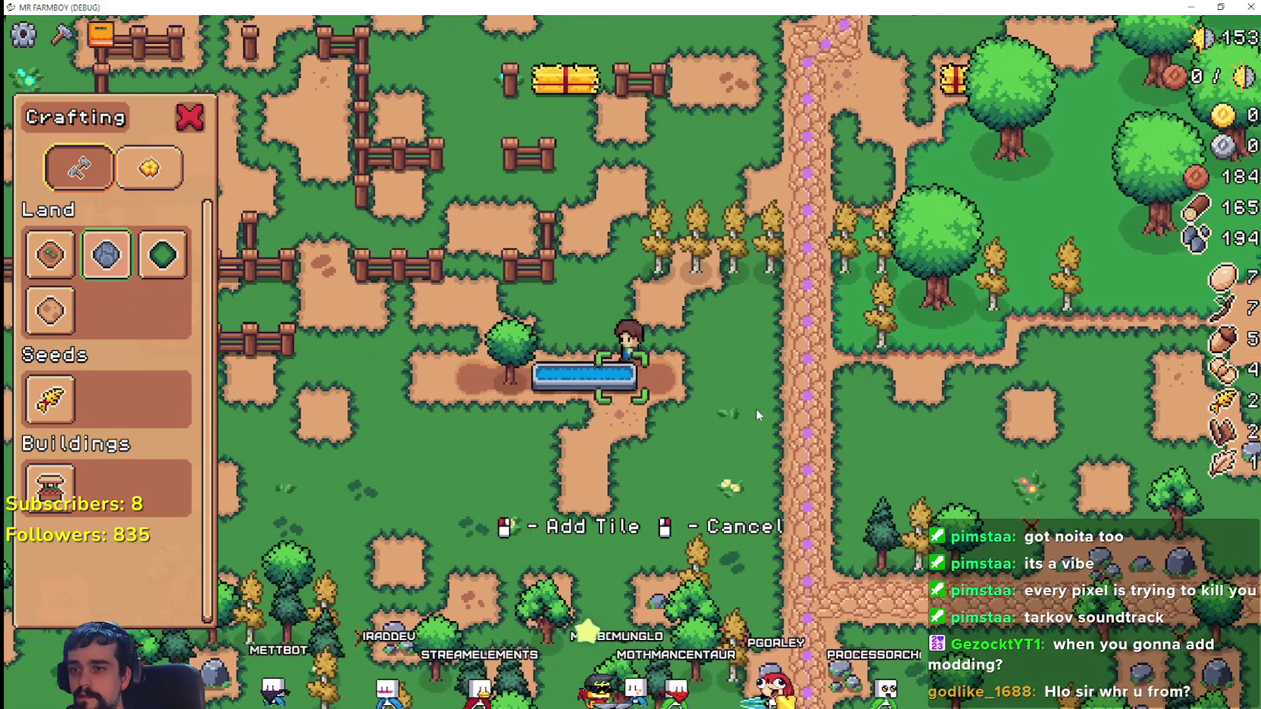
pyautogui.press('d')
pyautogui.press('w')
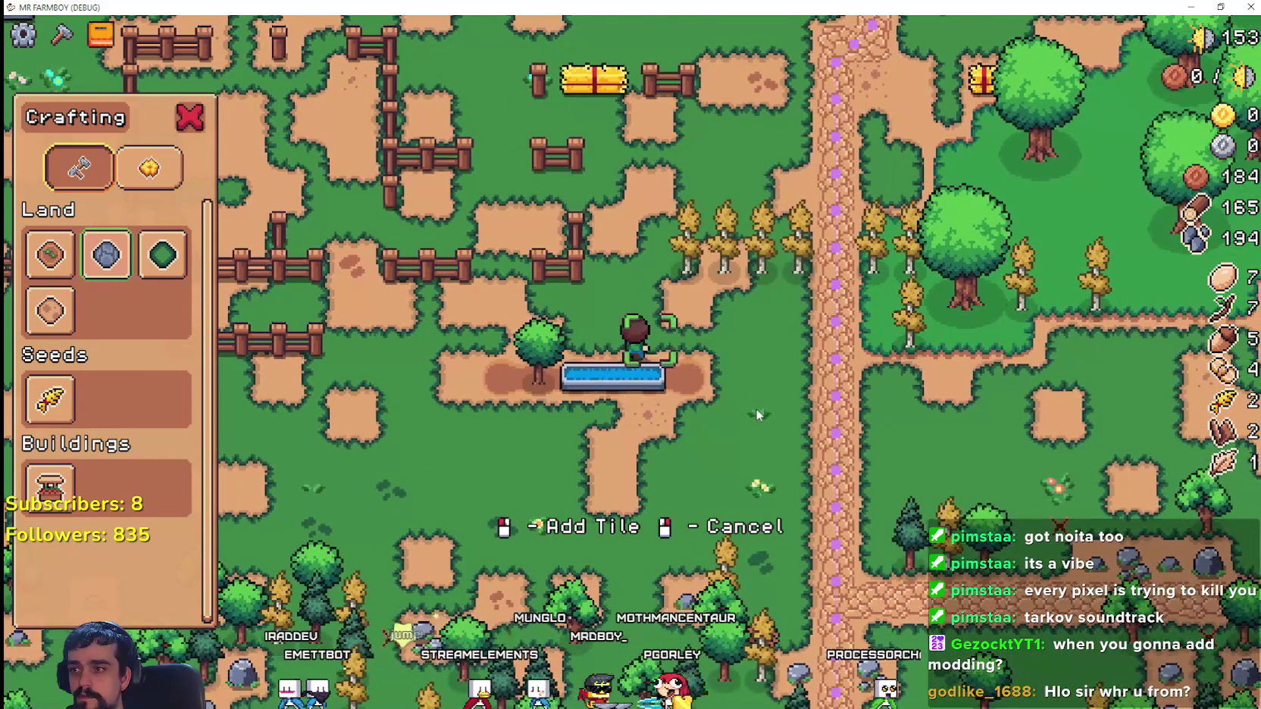
pyautogui.press('F8')
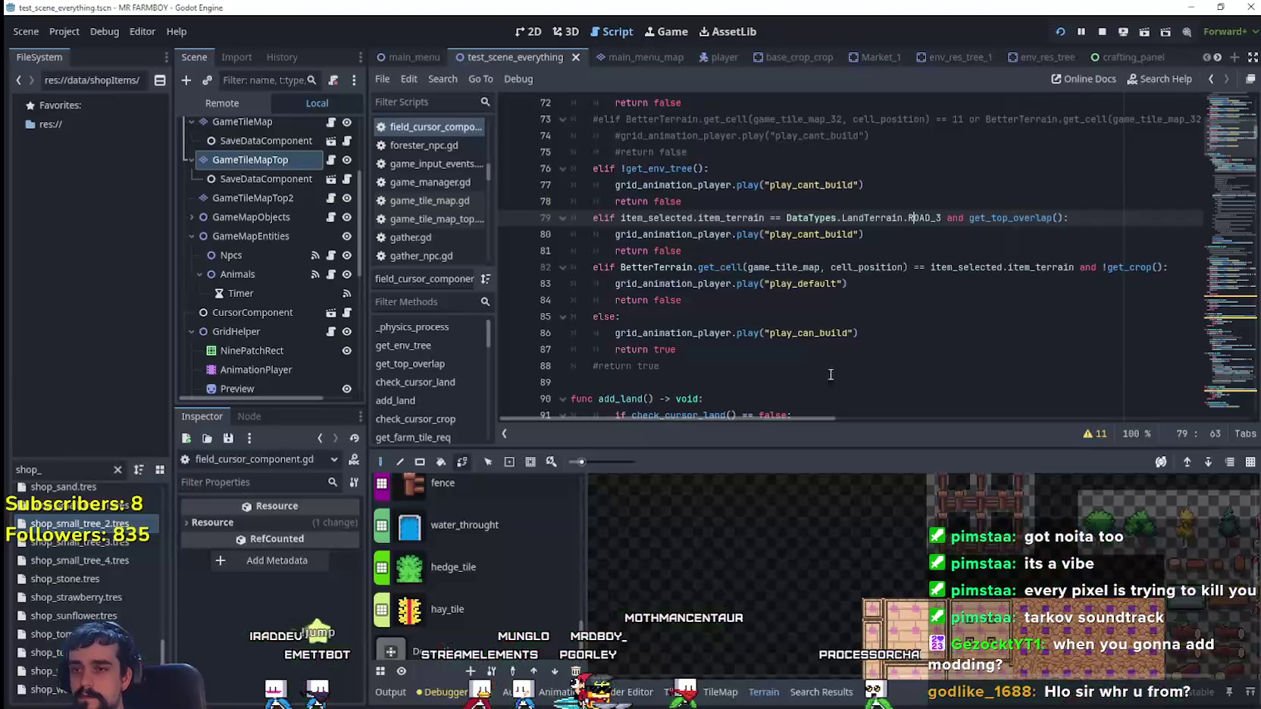
# - Change line 79 to !get_top_overlap(), save, and retest road placement beside the trough and tree
pyautogui.write('!')
pyautogui.click(965, 238)
pyautogui.hotkey('ctrl', 's')
pyautogui.press('F5')
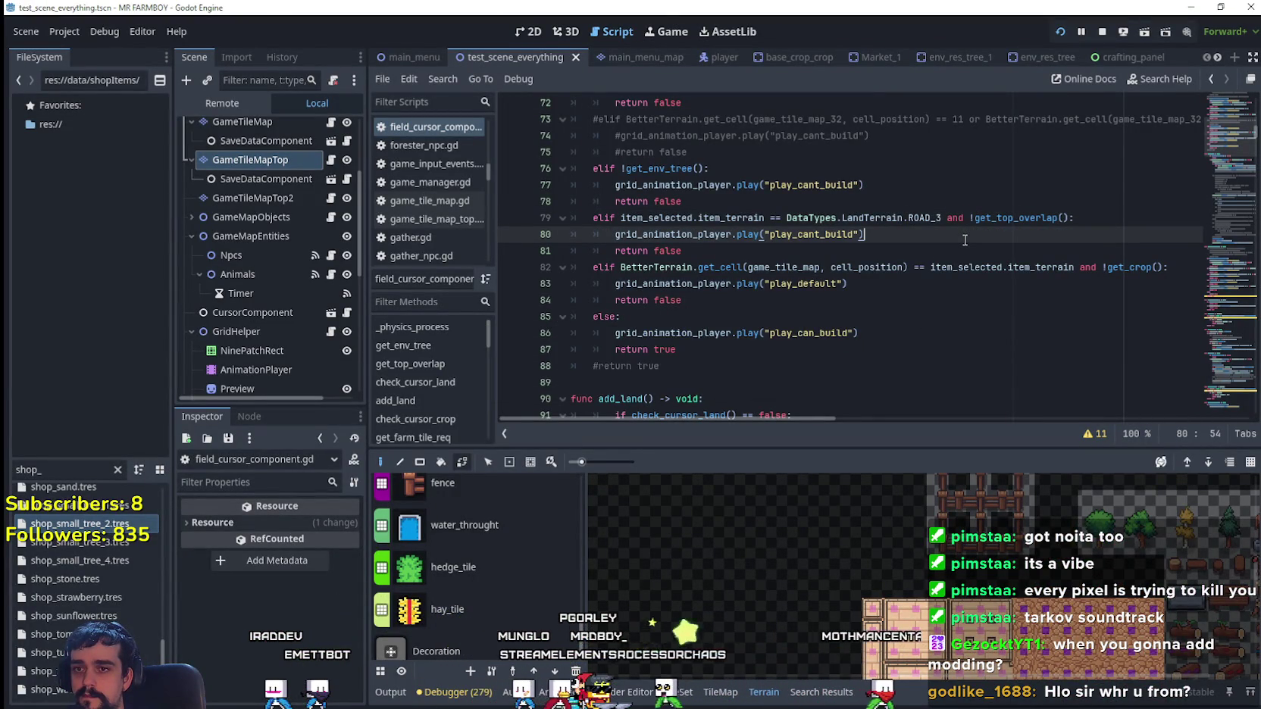
pyautogui.press('a')
pyautogui.press('s')
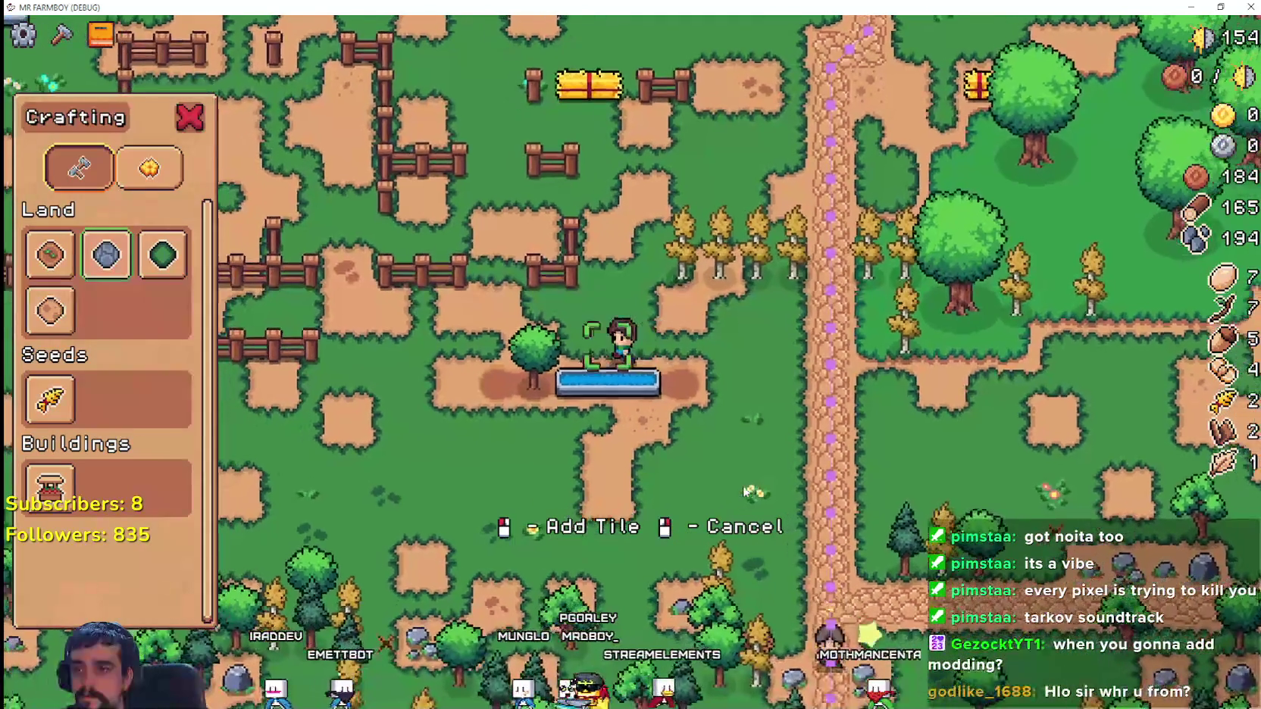
pyautogui.press('a')
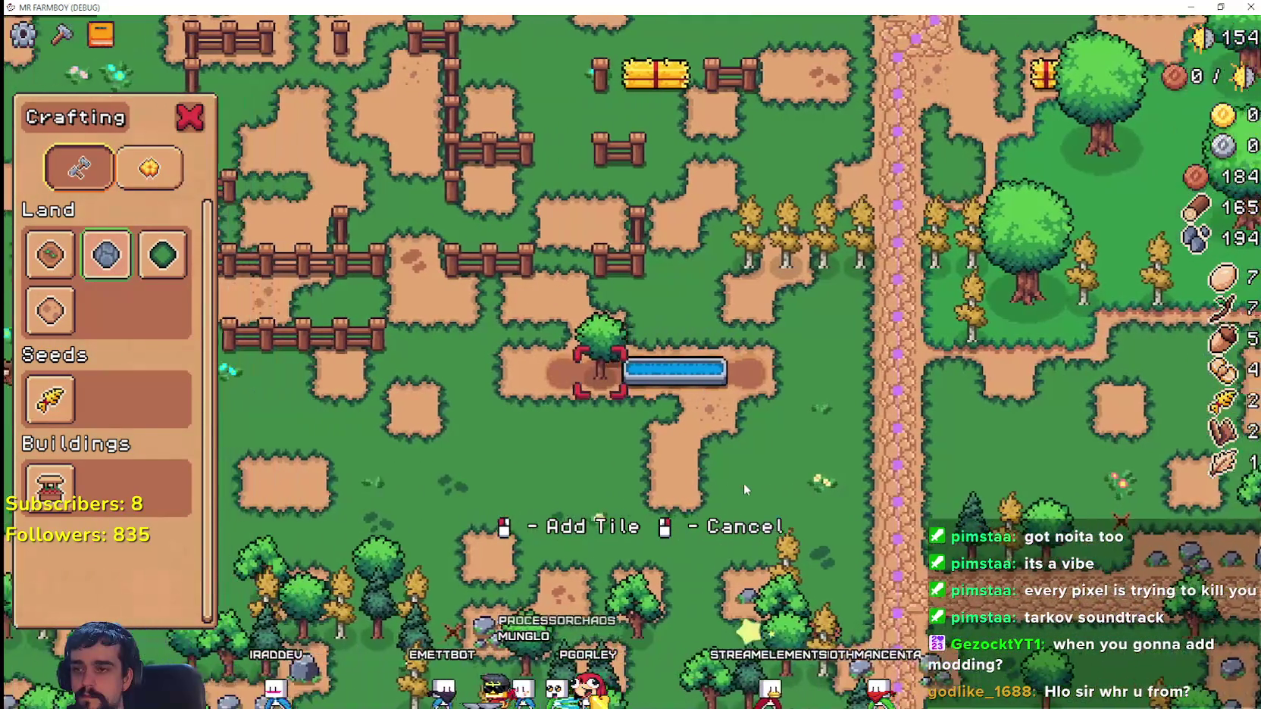
pyautogui.press('d')
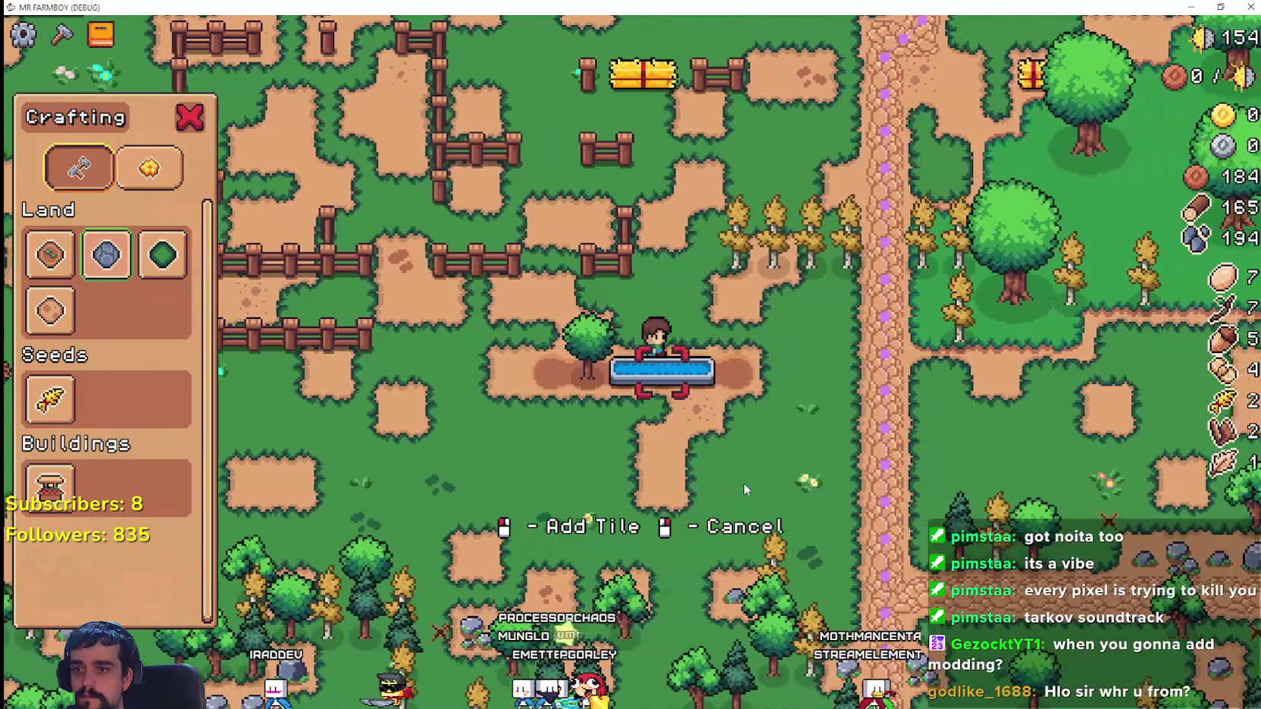
pyautogui.press('F8')
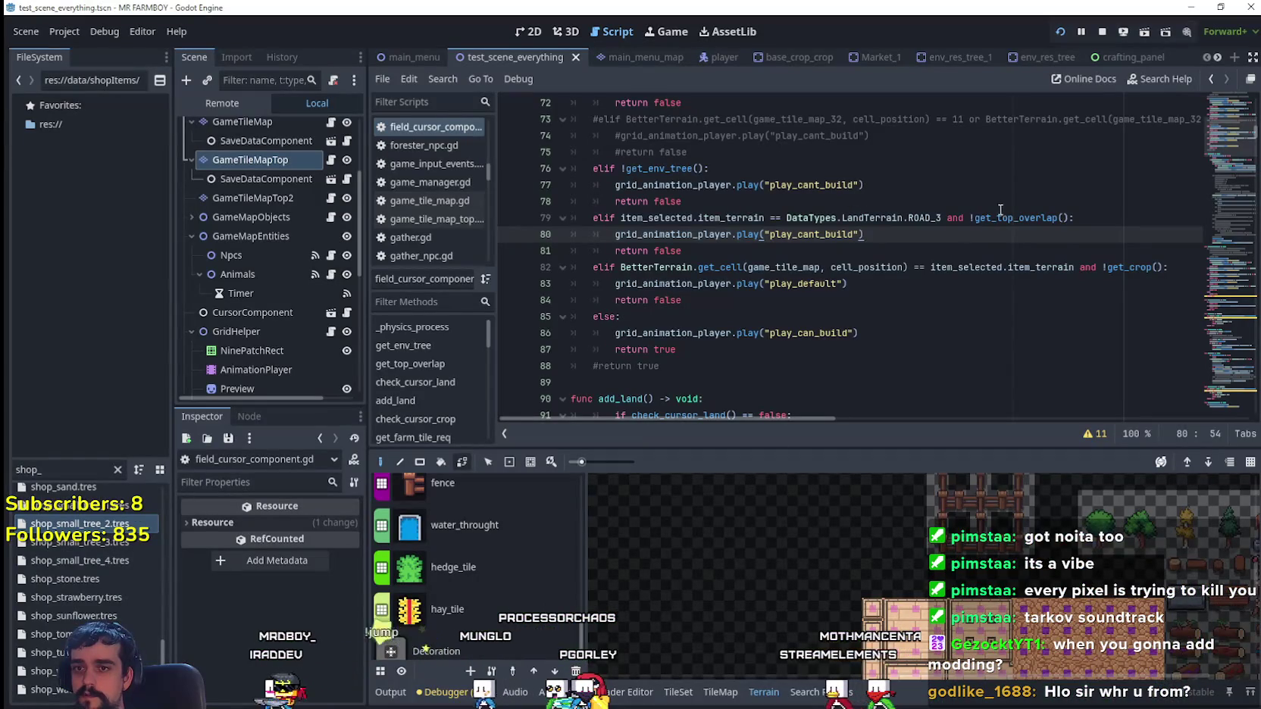
# - Rebuild line 79's condition in parentheses, joining ROAD, ROAD_2 and ROAD_3 comparisons with 'or'
pyautogui.doubleClick(1001, 212)
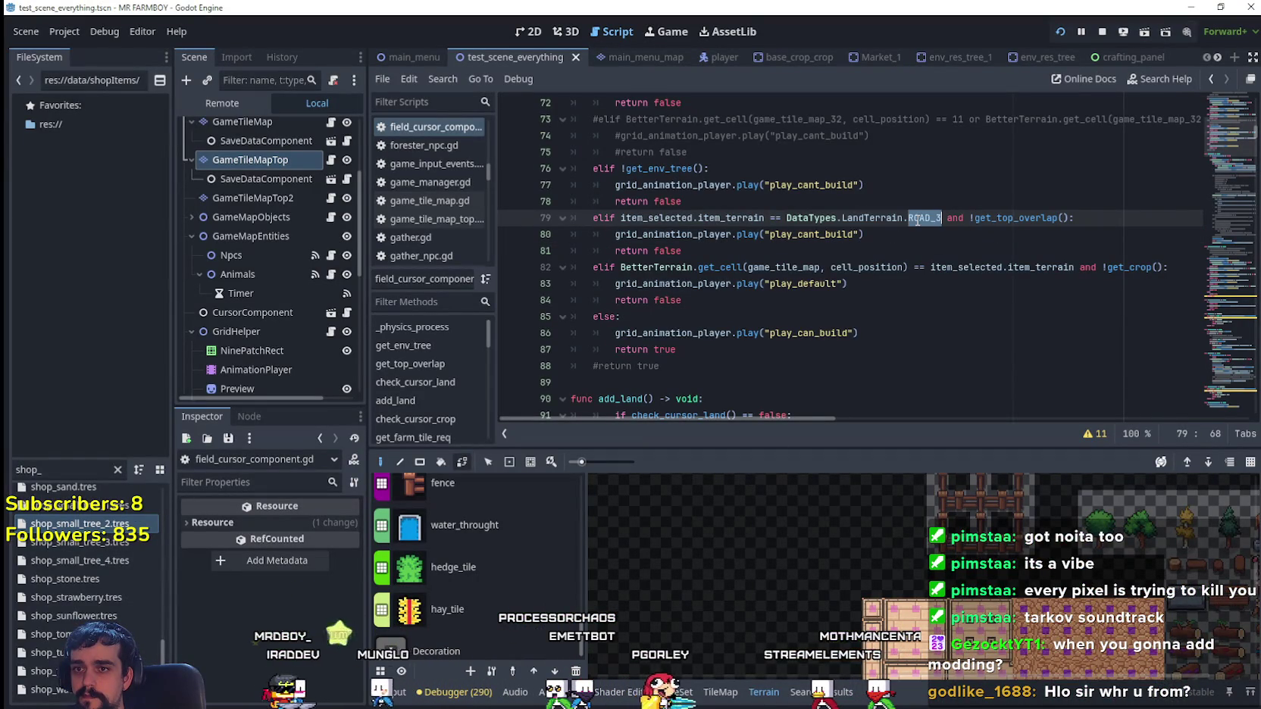
pyautogui.moveTo(917, 221)
pyautogui.mouseDown()
pyautogui.moveTo(795, 231)
pyautogui.moveTo(773, 219)
pyautogui.mouseUp()
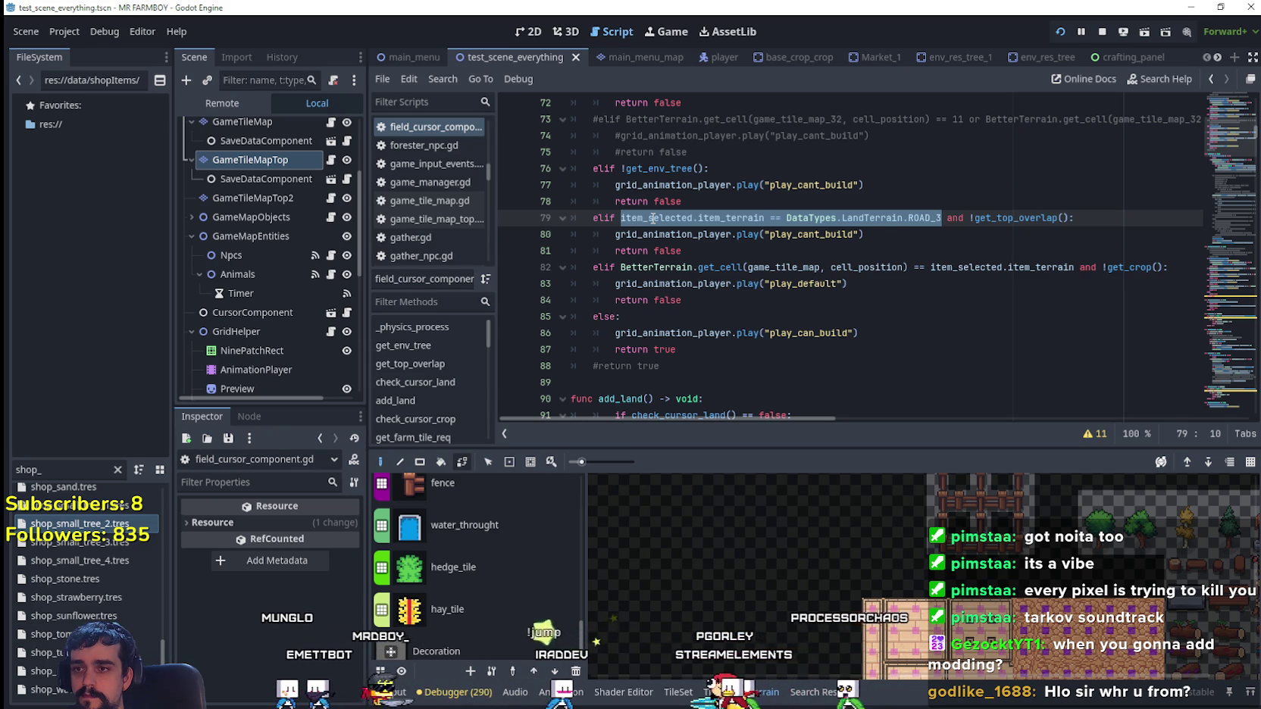
pyautogui.click(932, 218)
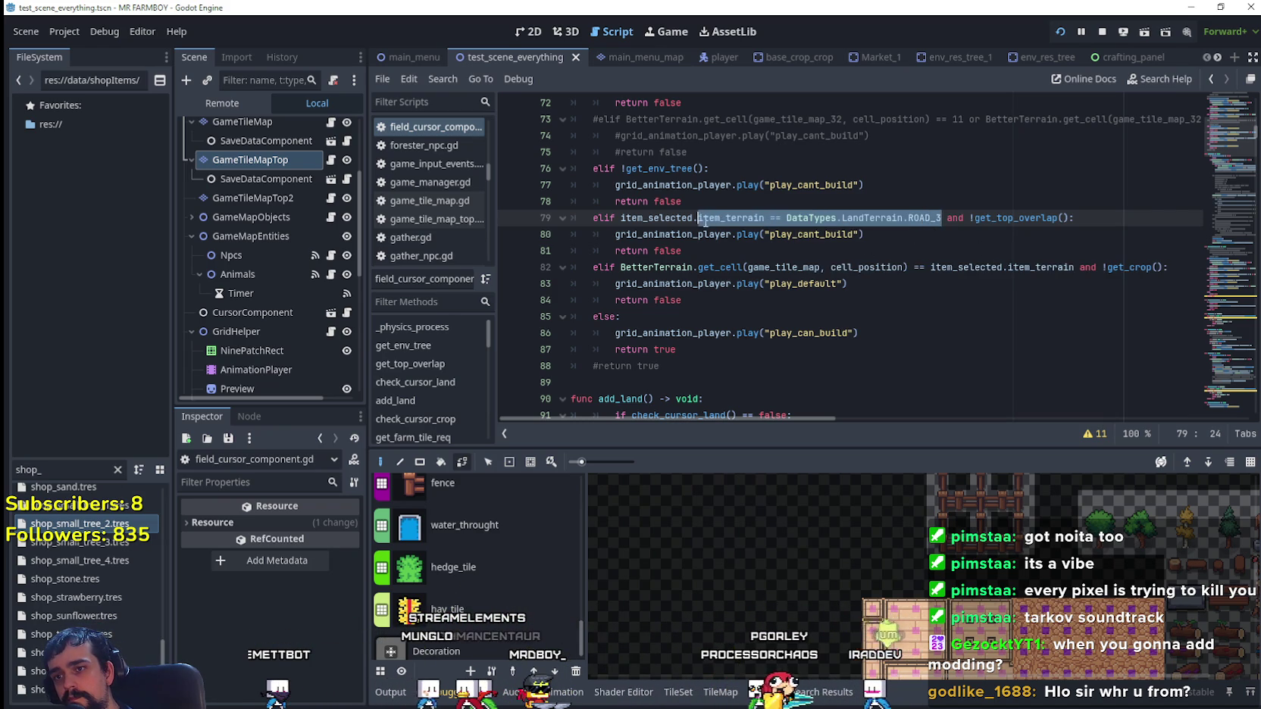
pyautogui.write('(')
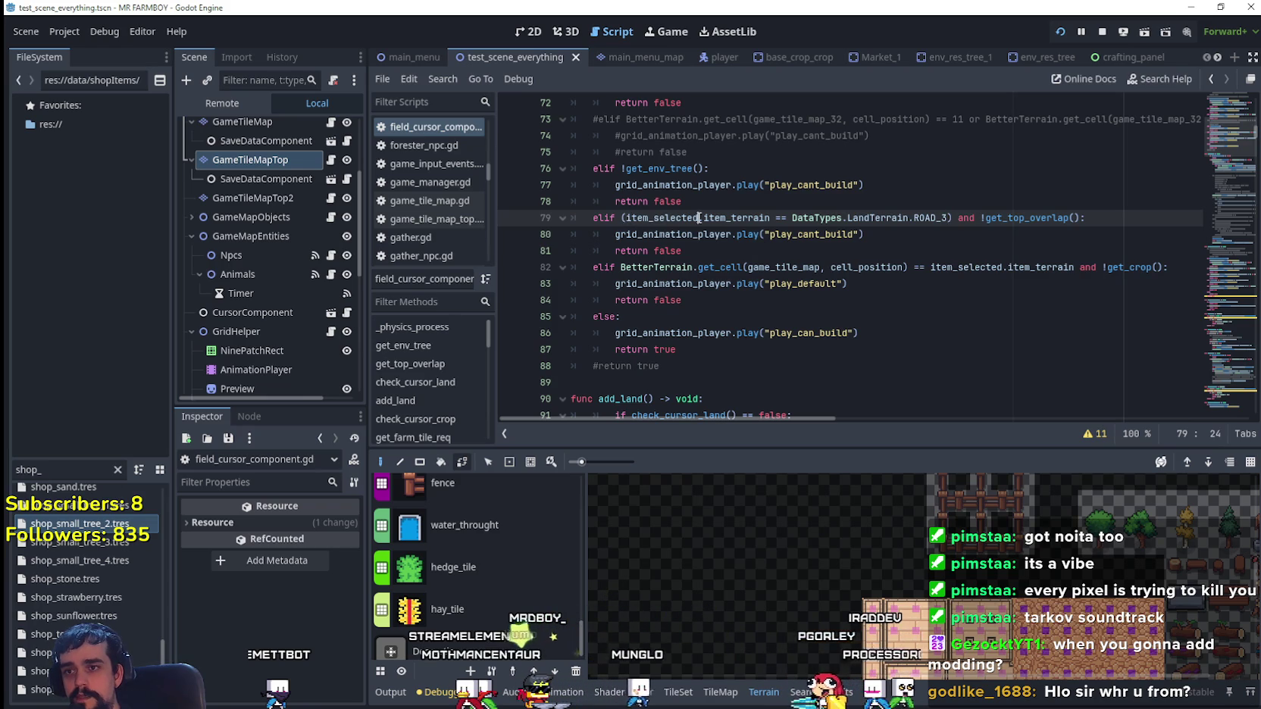
pyautogui.moveTo(766, 213); pyautogui.dragTo(933, 217)
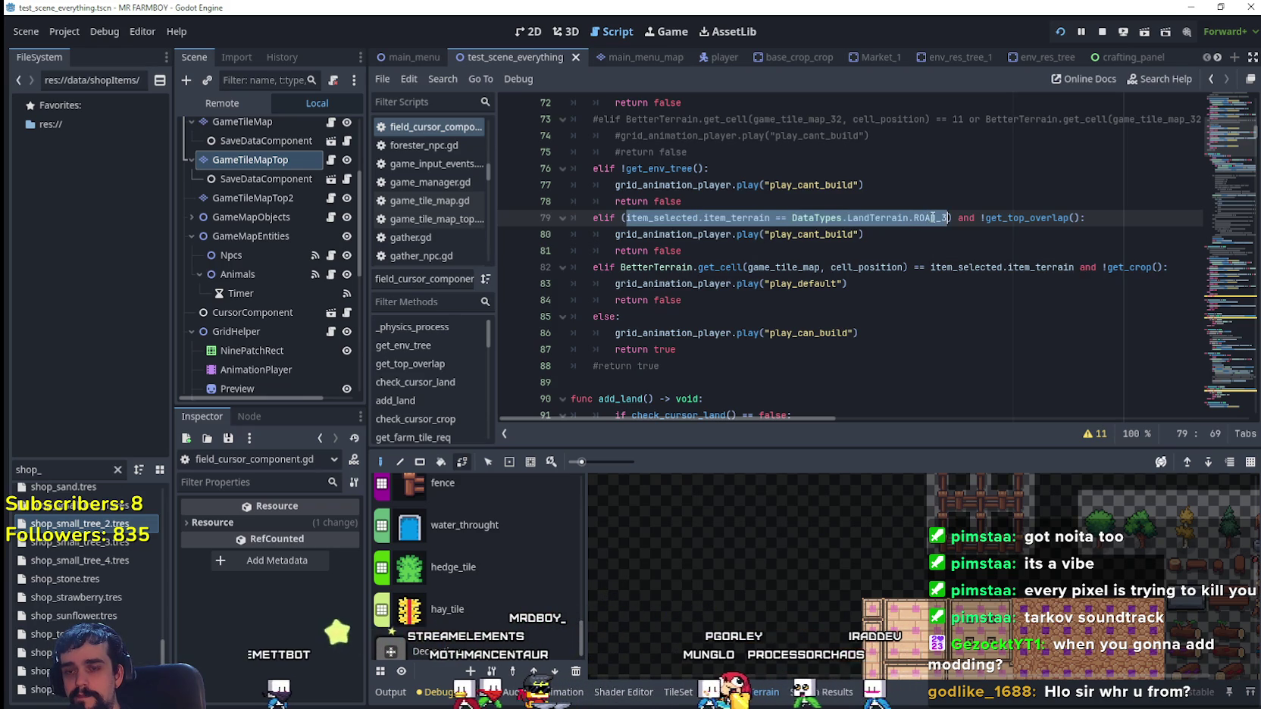
pyautogui.click(635, 220)
pyautogui.write('item_selected.item_terrain == DataTypes.LandTerrain.ROAD_3')
pyautogui.write('or')
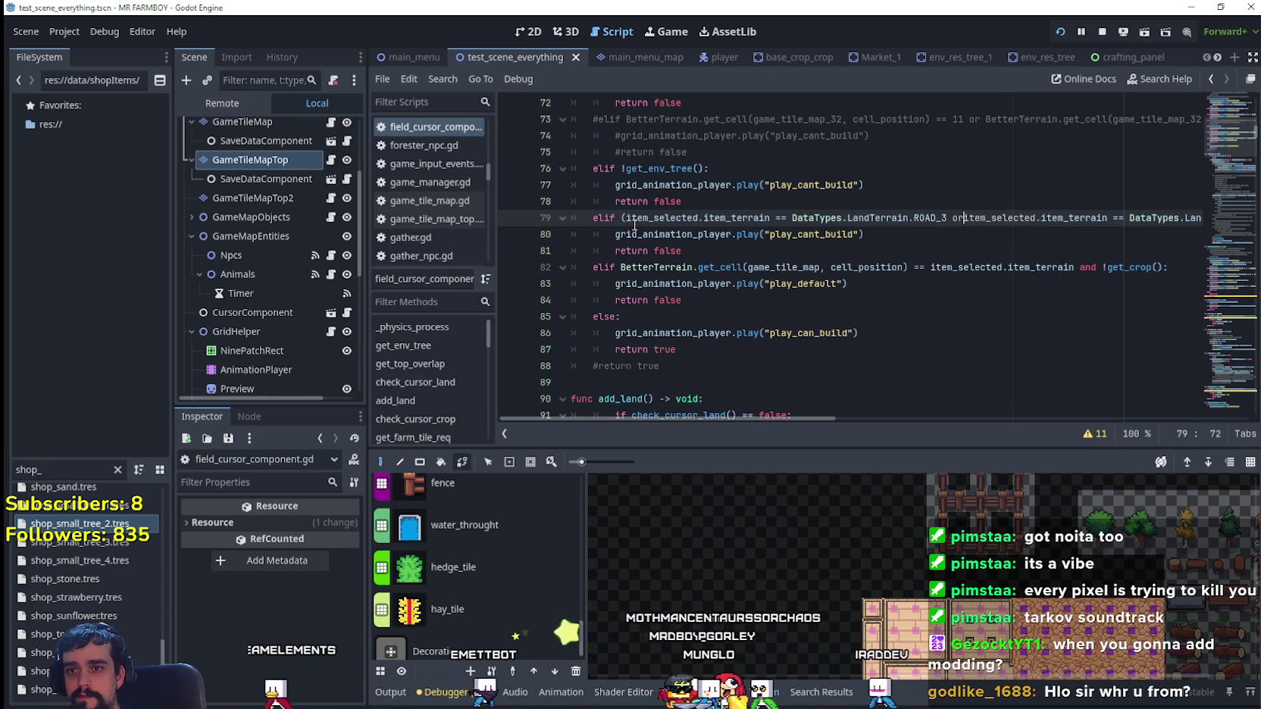
pyautogui.hotkey('ctrl', 'v')
pyautogui.write('or')
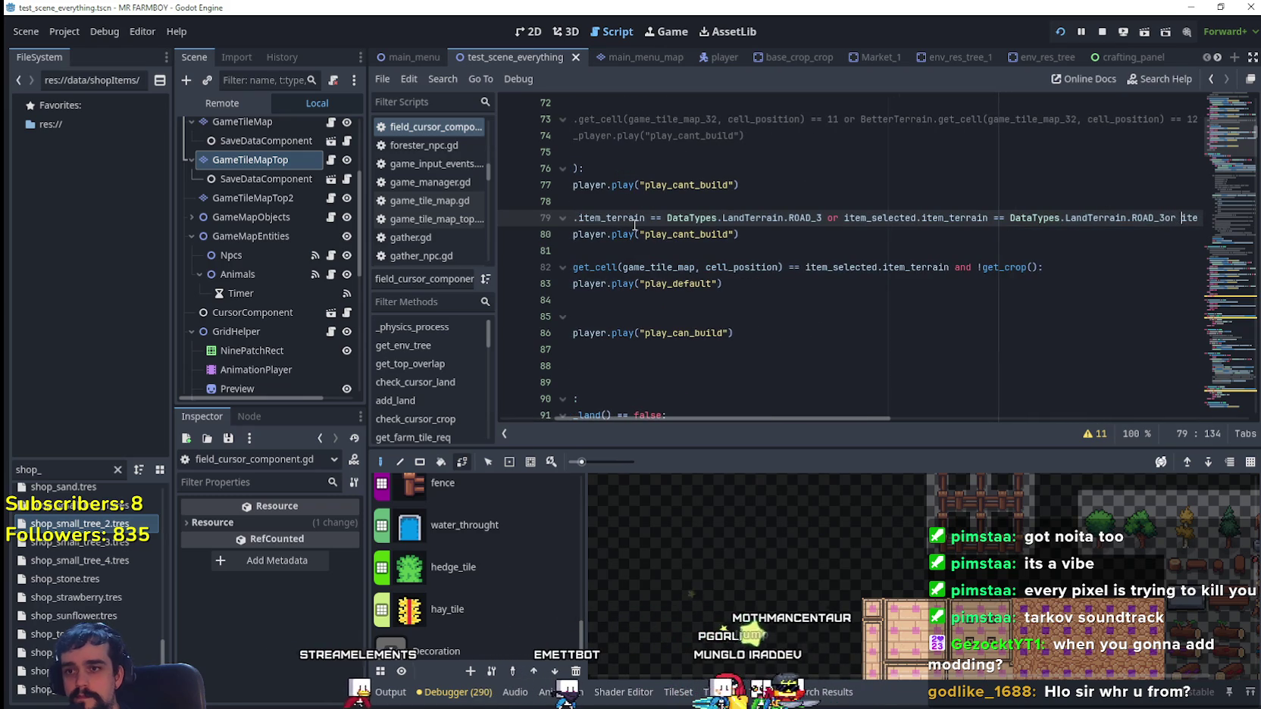
pyautogui.click(825, 218)
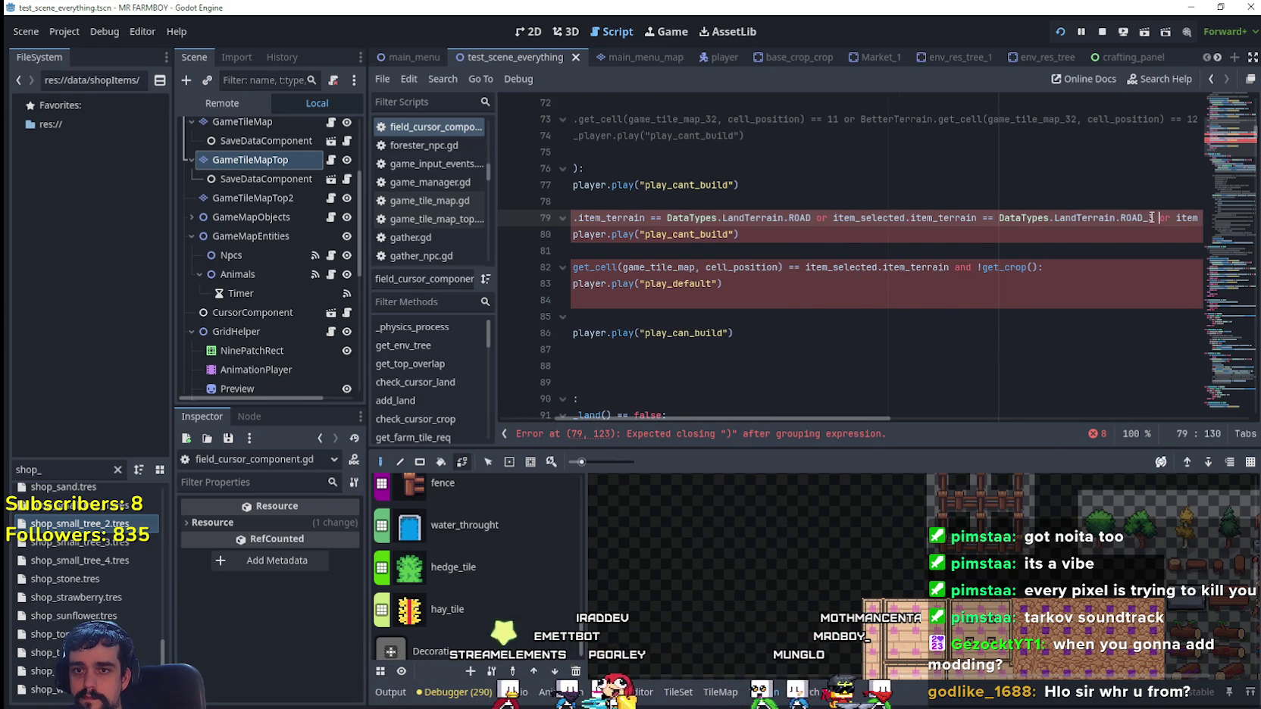
pyautogui.click(1151, 217)
pyautogui.moveTo(860, 416)
pyautogui.mouseDown()
pyautogui.moveTo(1048, 427)
pyautogui.moveTo(804, 420)
pyautogui.mouseUp()
pyautogui.click(714, 236)
pyautogui.hotkey('ctrl', 's')
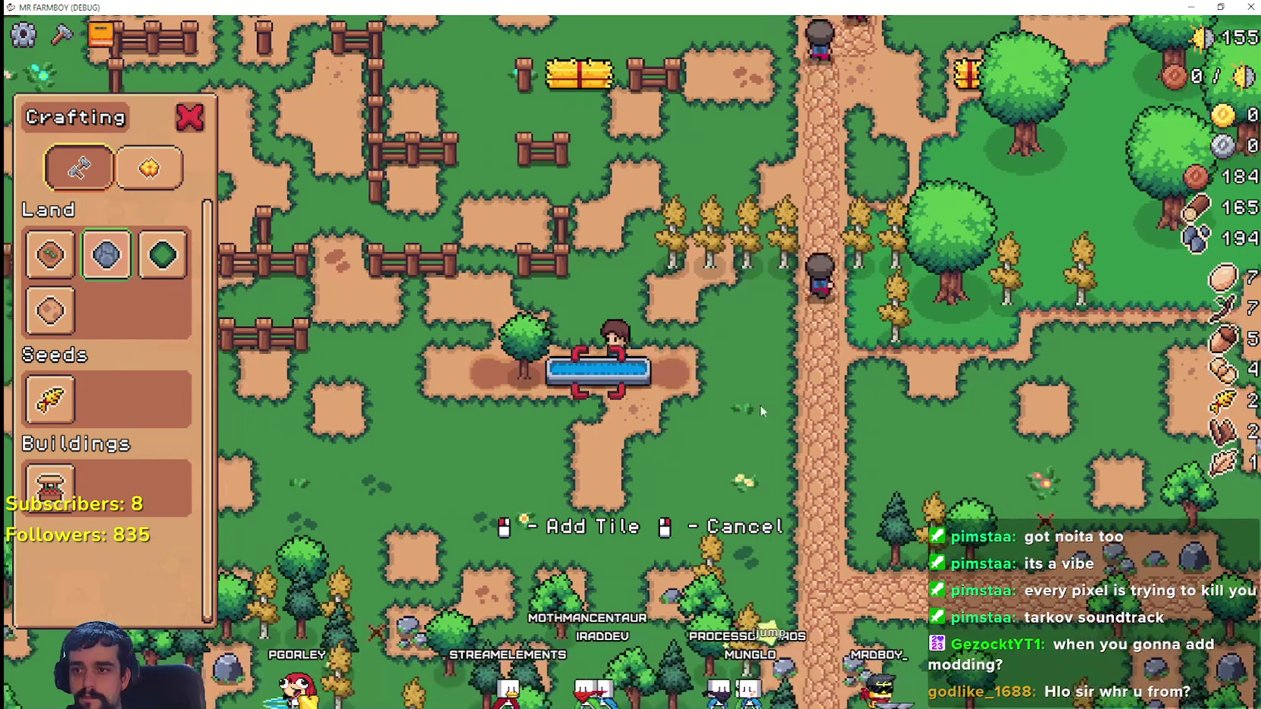
pyautogui.press('a')
pyautogui.press('d')
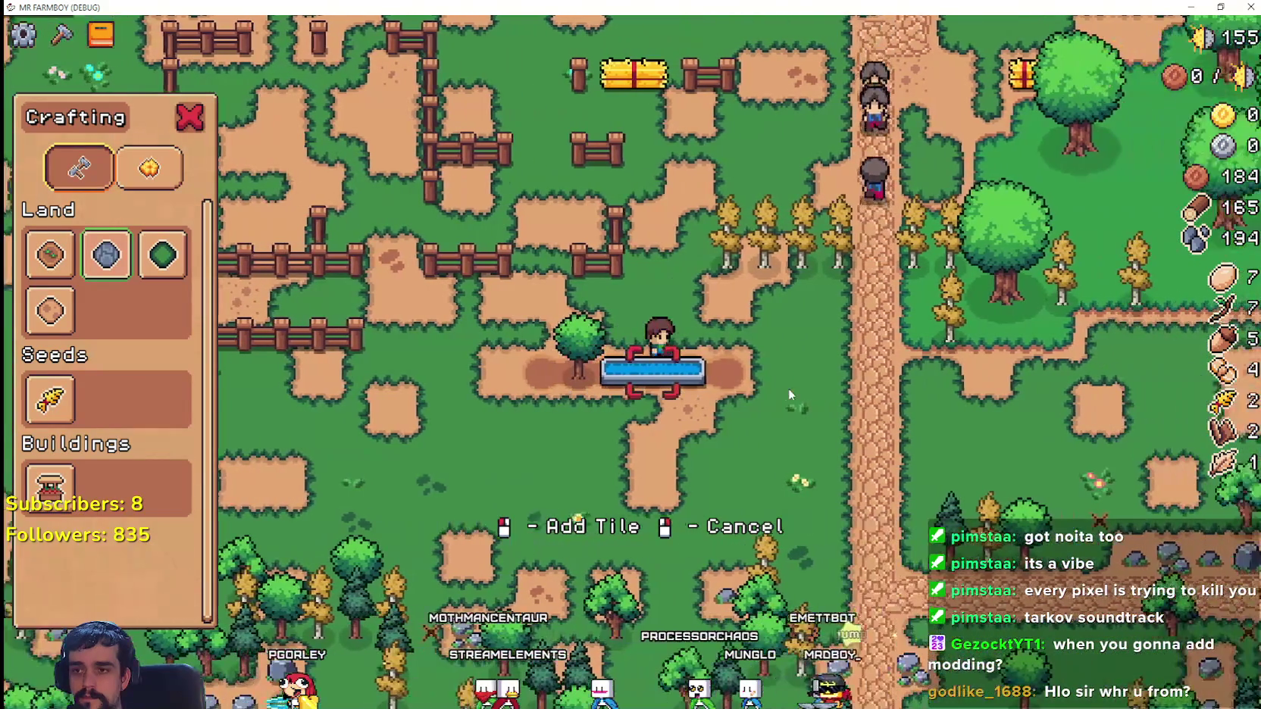
pyautogui.press('a')
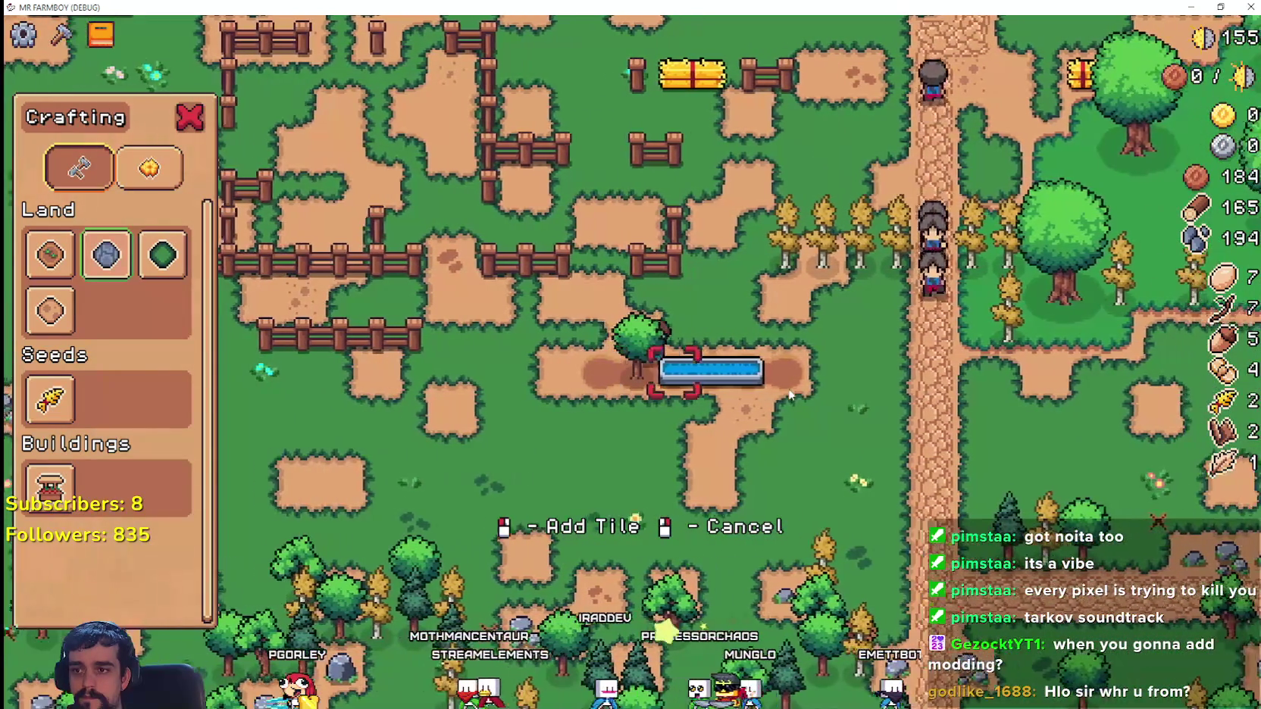
pyautogui.press('d')
pyautogui.click(82, 387)
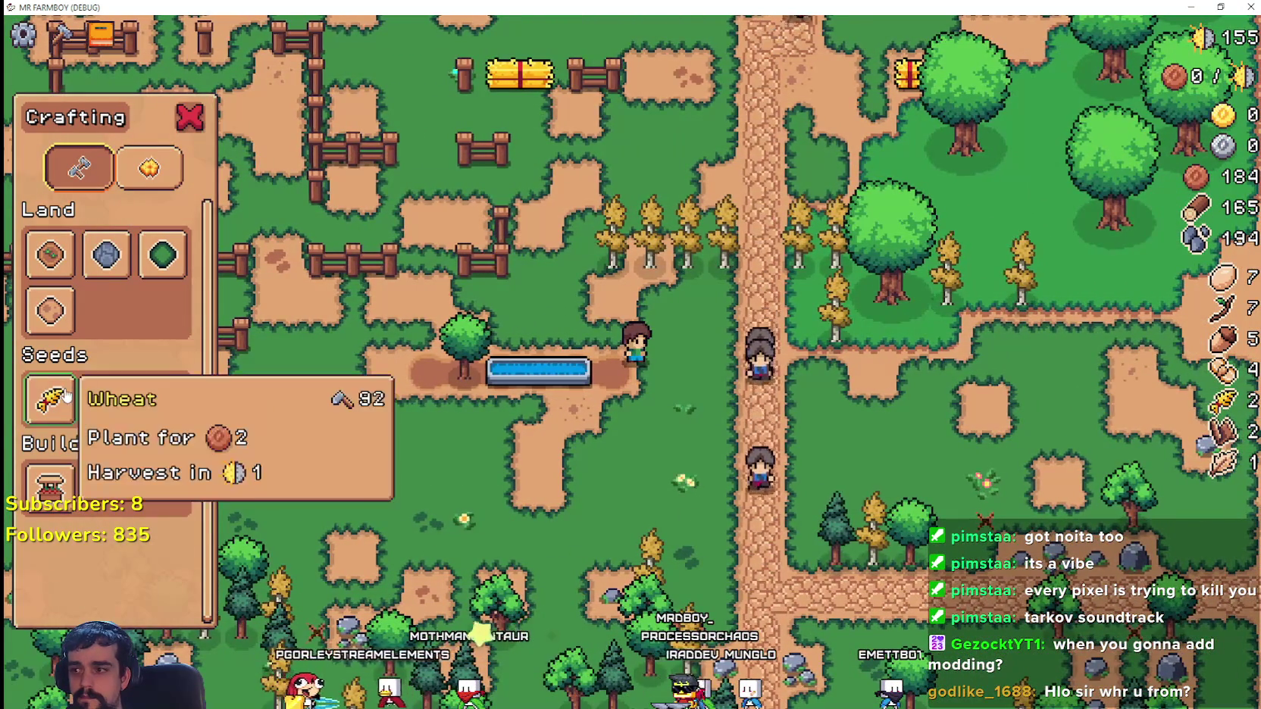
pyautogui.press('a')
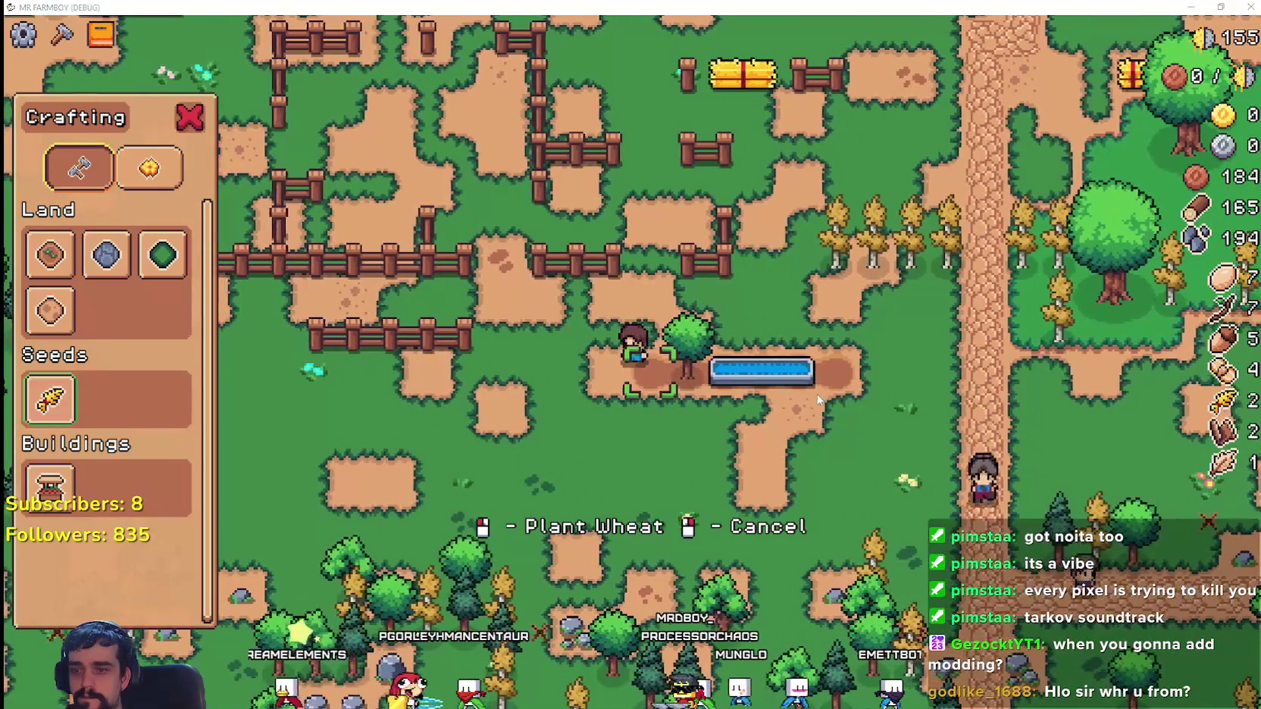
pyautogui.hotkey('alt', 'Tab')
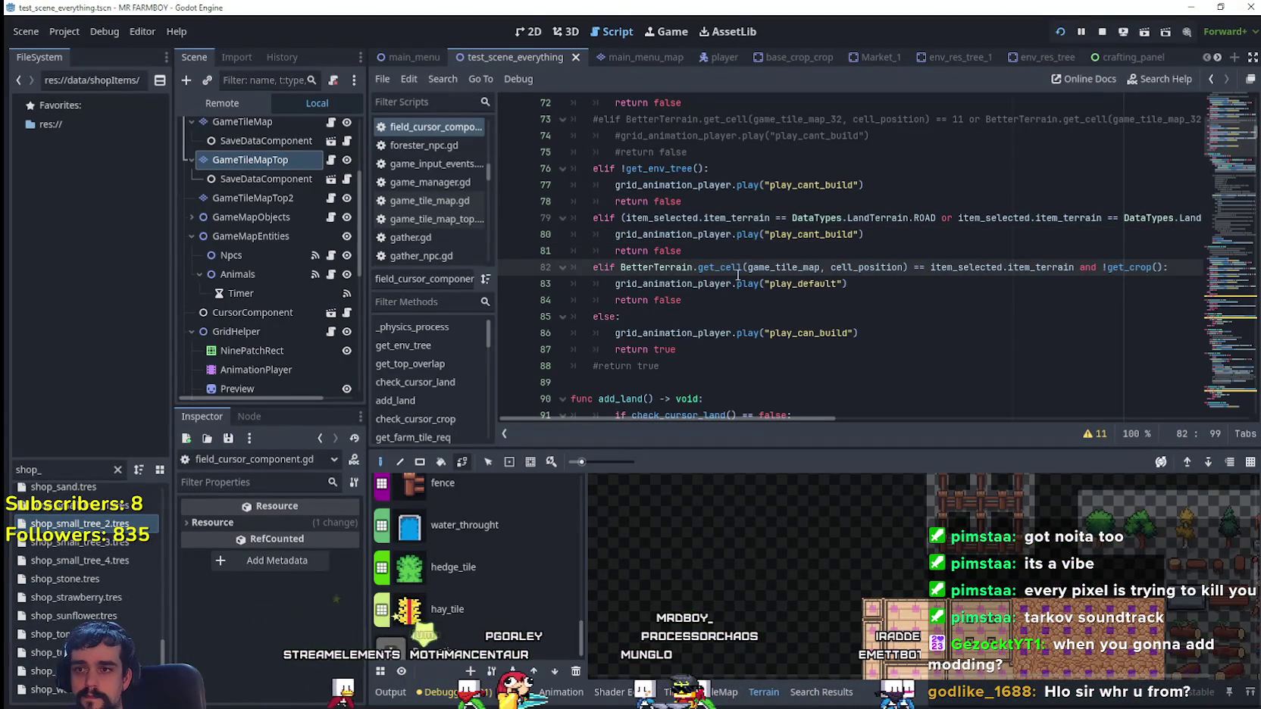
# - Select the !get_top_overlap() check on line 79 for comparison
pyautogui.moveTo(764, 418); pyautogui.dragTo(923, 416)
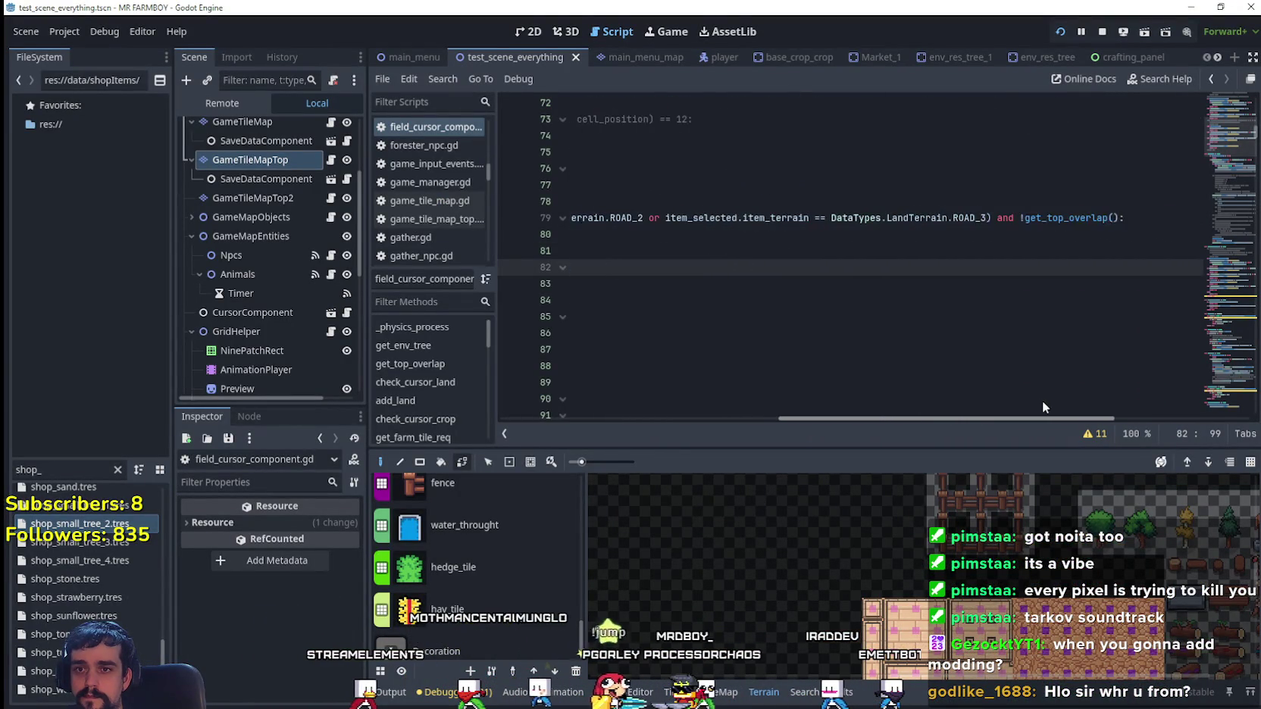
pyautogui.moveTo(961, 218); pyautogui.dragTo(1007, 217)
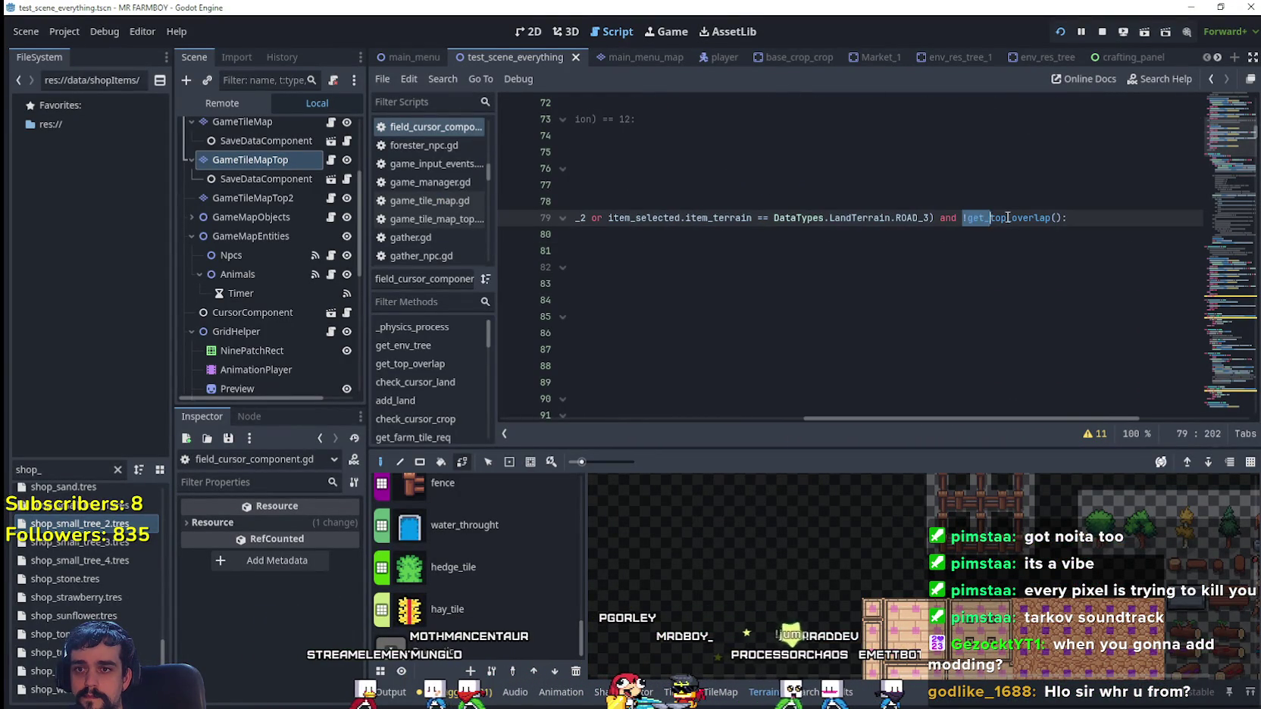
pyautogui.moveTo(1007, 412); pyautogui.dragTo(677, 411)
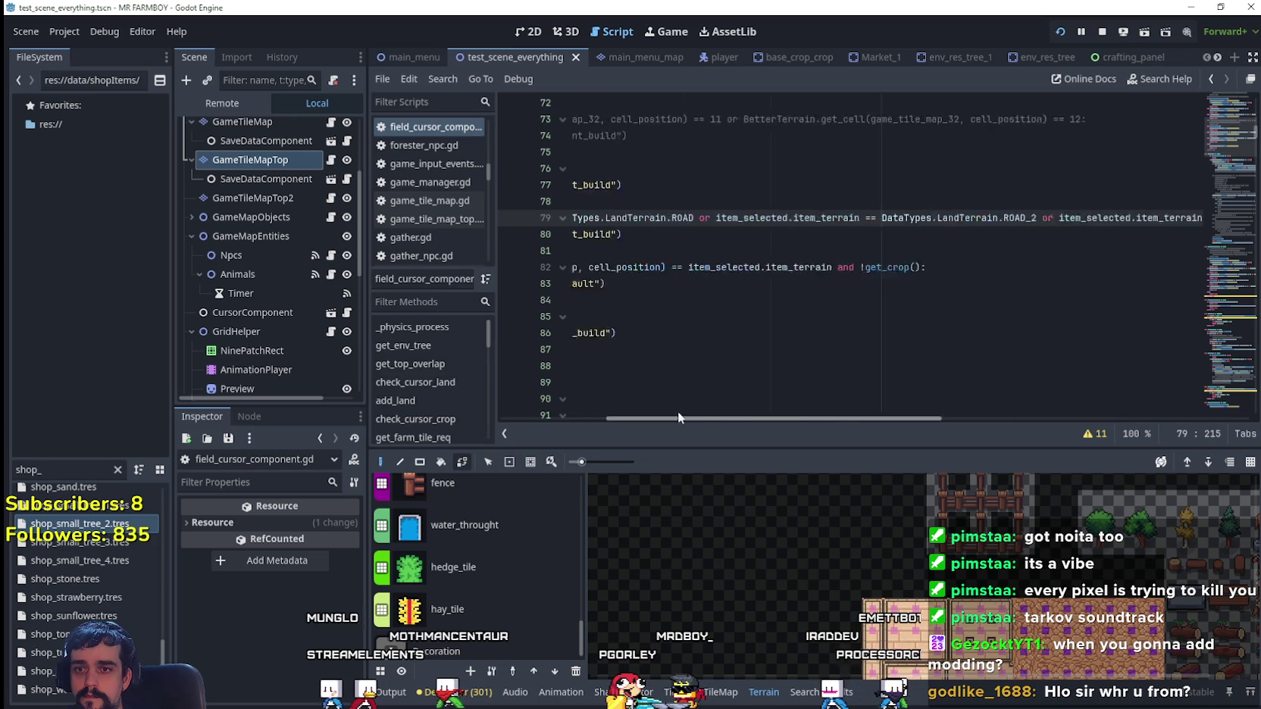
# - Jump to check_cursor_crop's definition at line 137 using Lookup Symbol
pyautogui.scroll(-8, 670, 319)
pyautogui.scroll(-14, 670, 319)
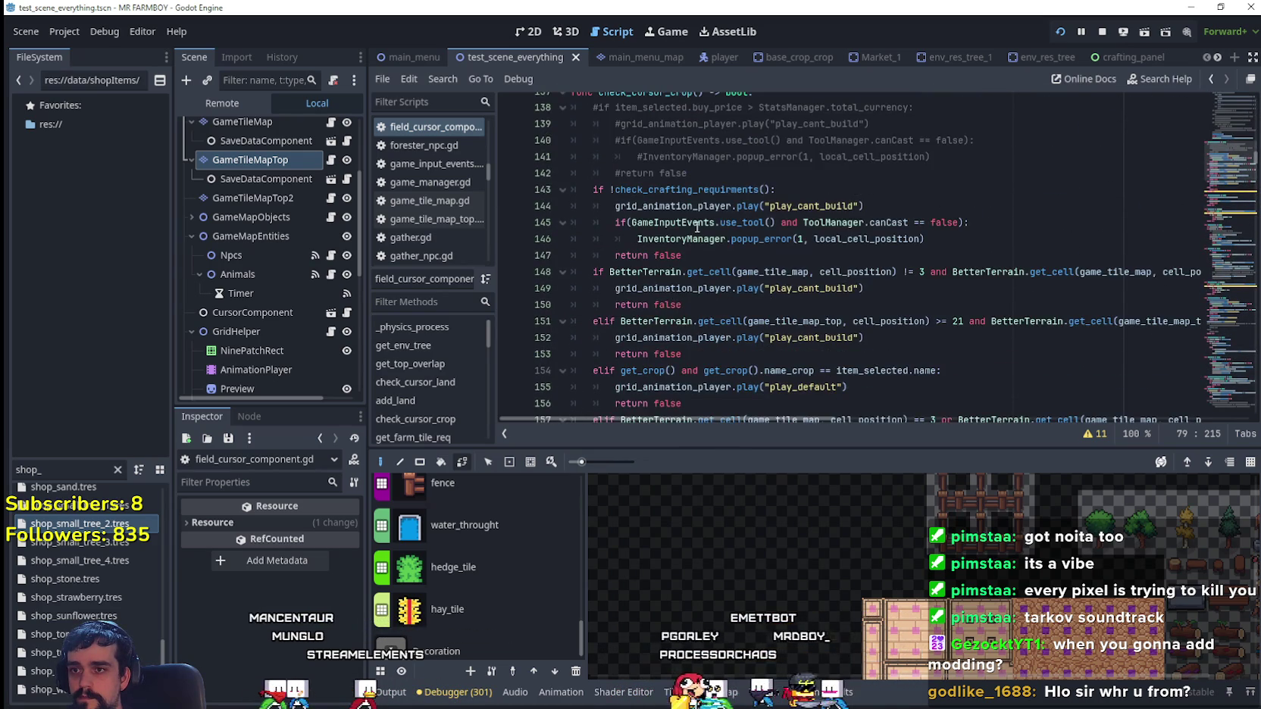
pyautogui.scroll(-8, 696, 226)
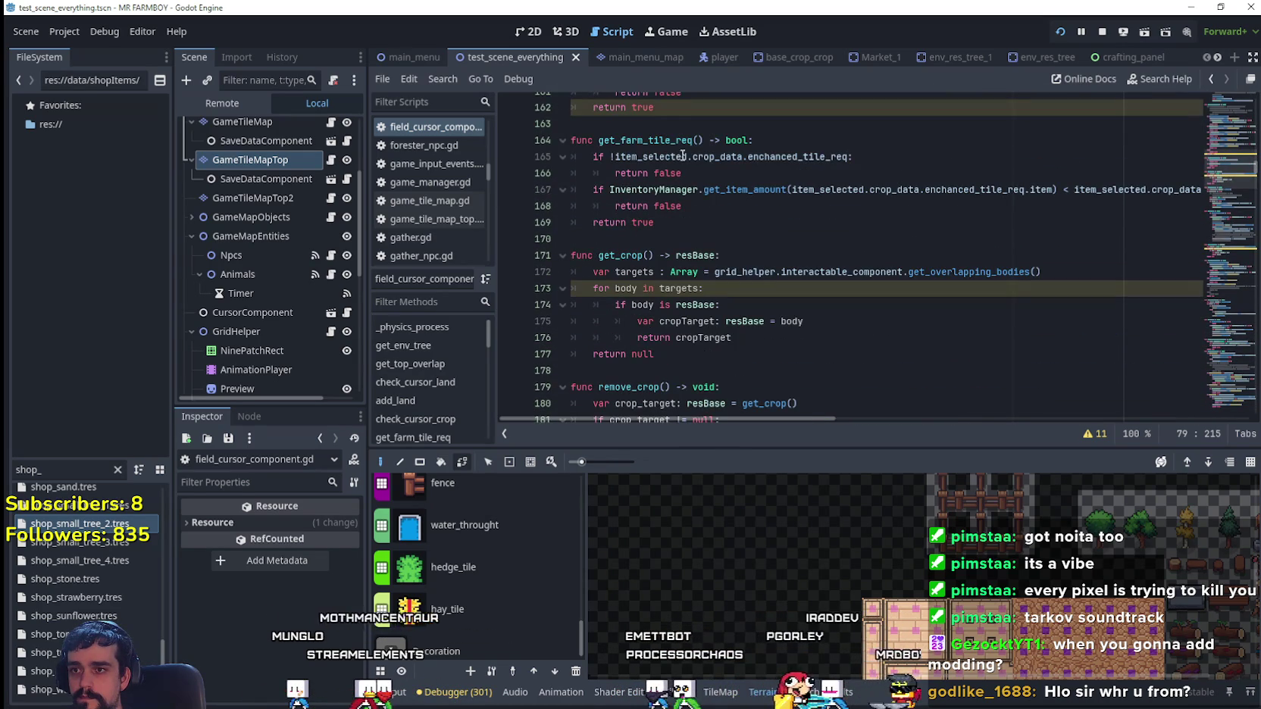
pyautogui.scroll(-9, 733, 256)
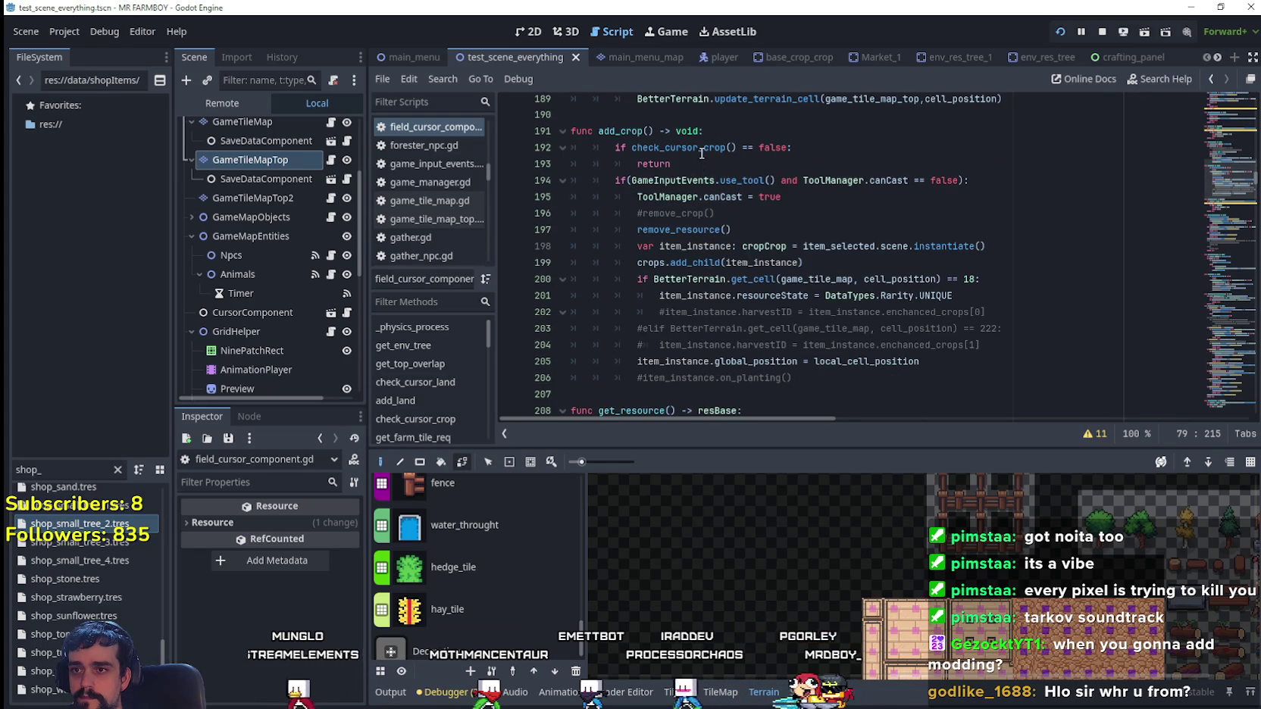
pyautogui.rightClick(702, 154)
pyautogui.click(743, 418)
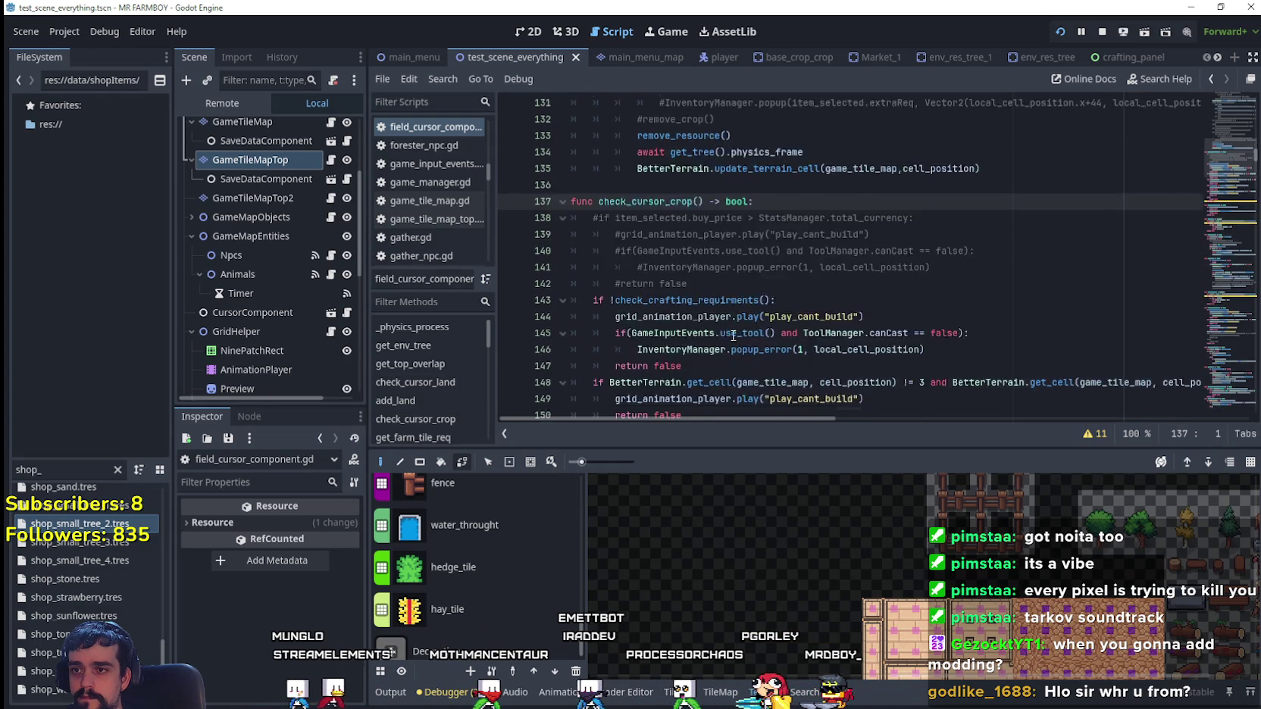
pyautogui.scroll(-5, 733, 336)
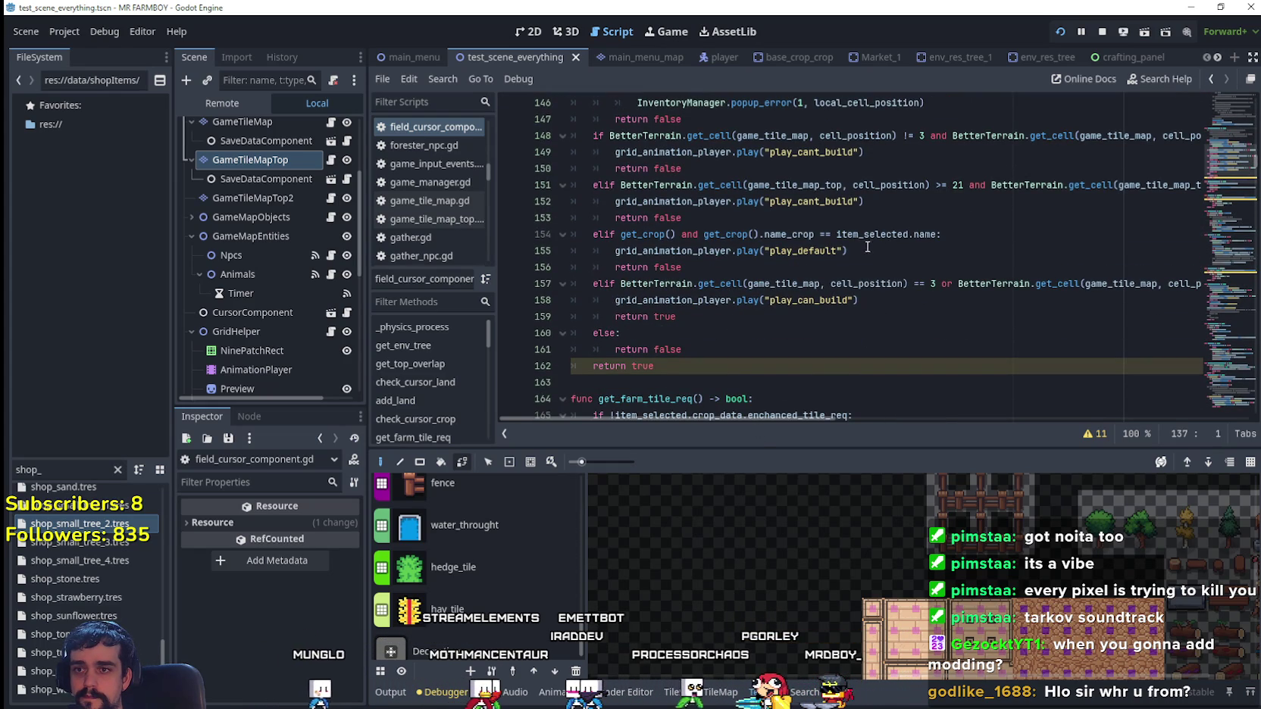
pyautogui.scroll(1, 740, 247)
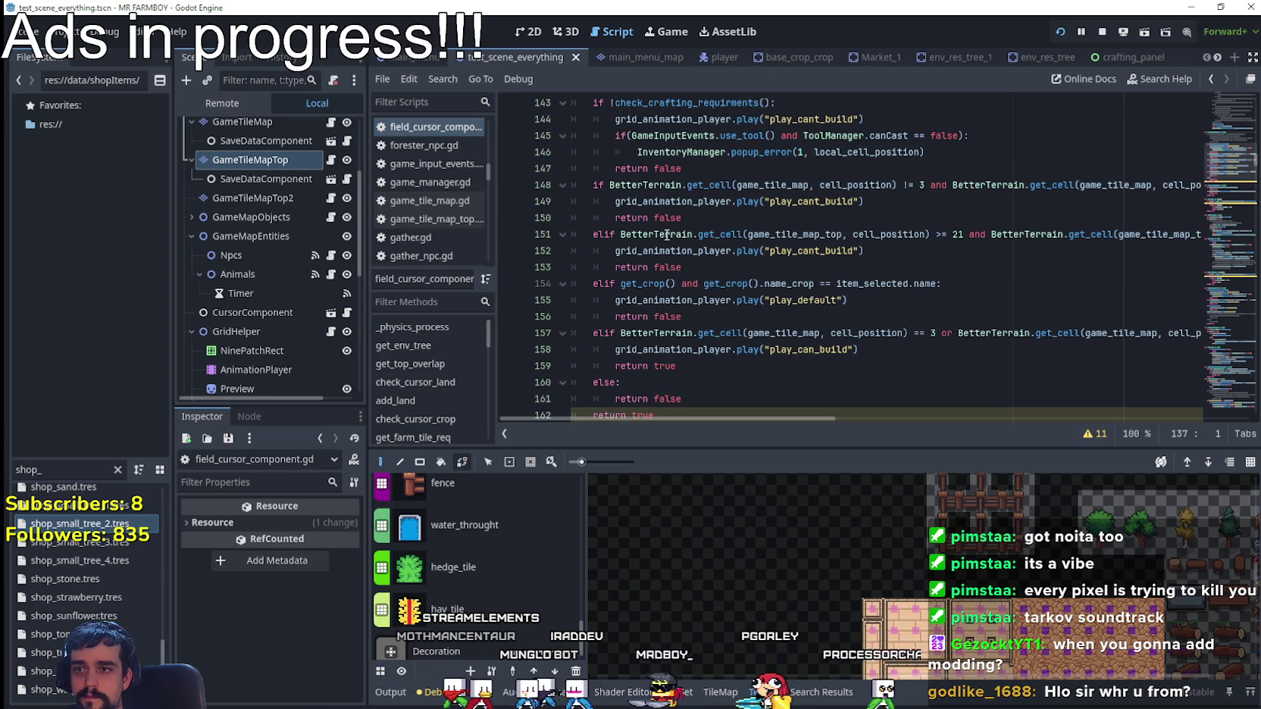
# - Relaunch Mr Farmboy and choose the Grass Tile from the Crafting land tiles
pyautogui.press('F5')
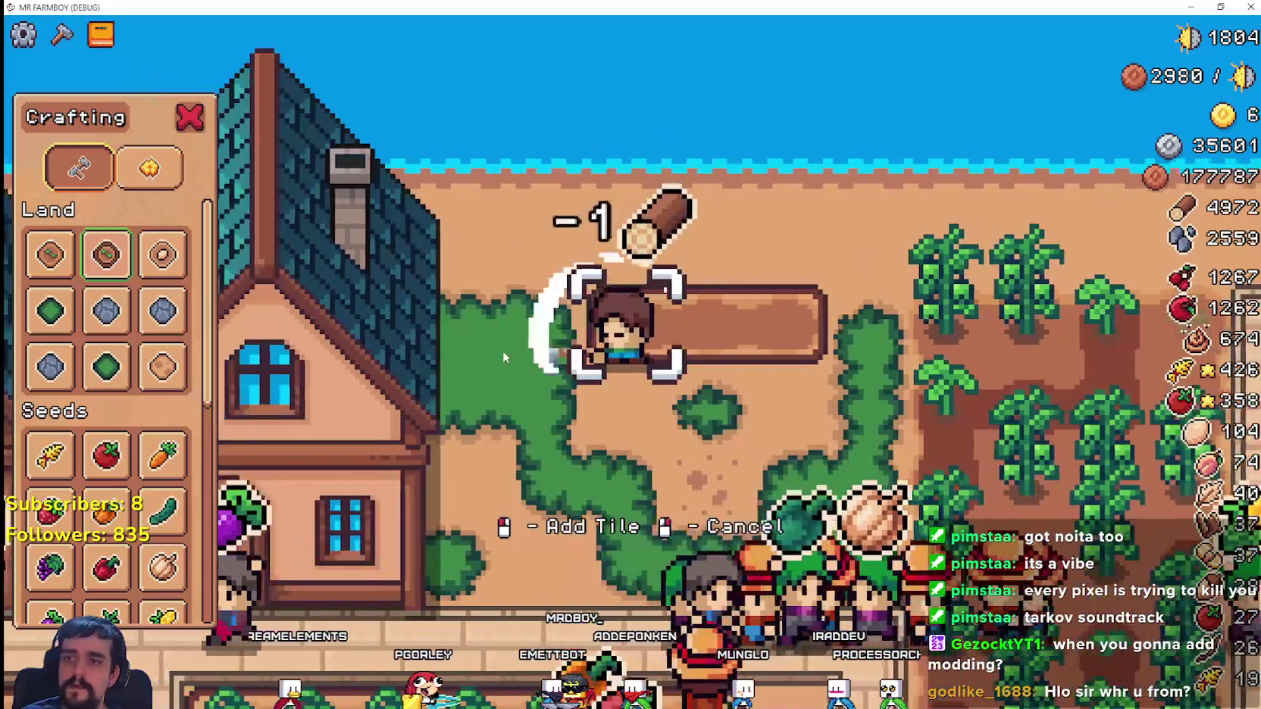
pyautogui.scroll(-5, 513, 342)
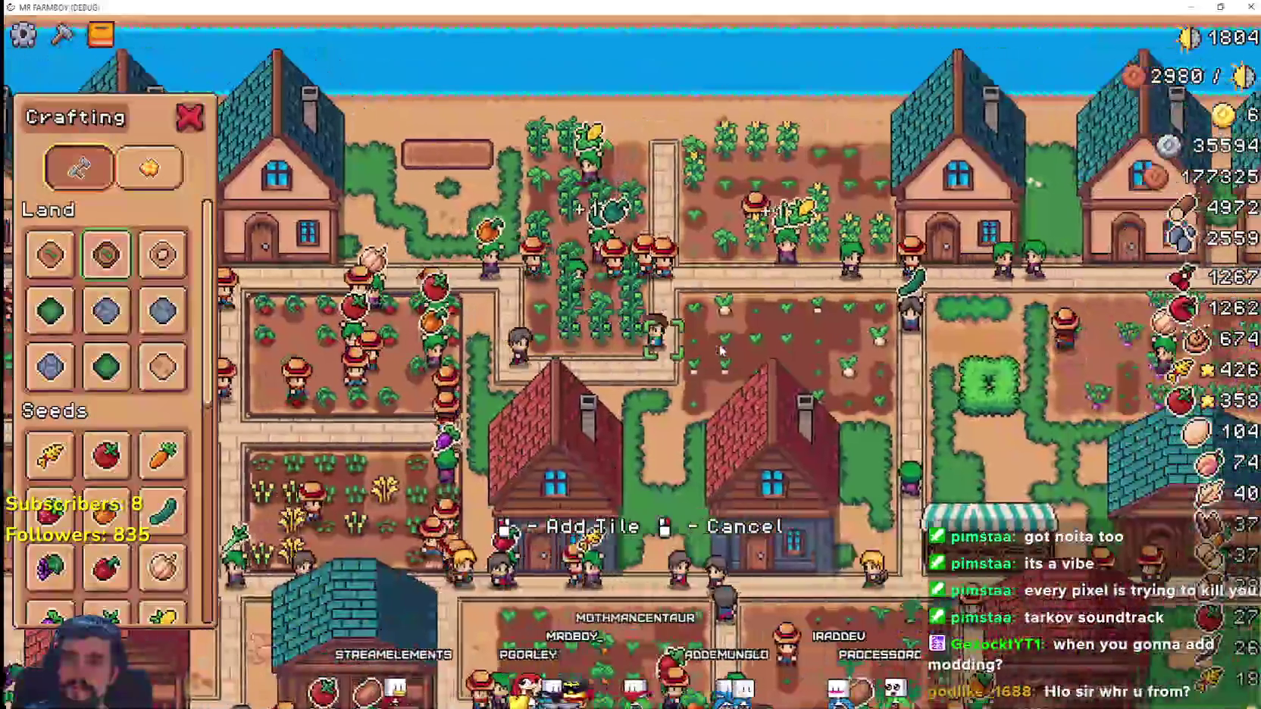
pyautogui.scroll(5, 914, 505)
pyautogui.press('d')
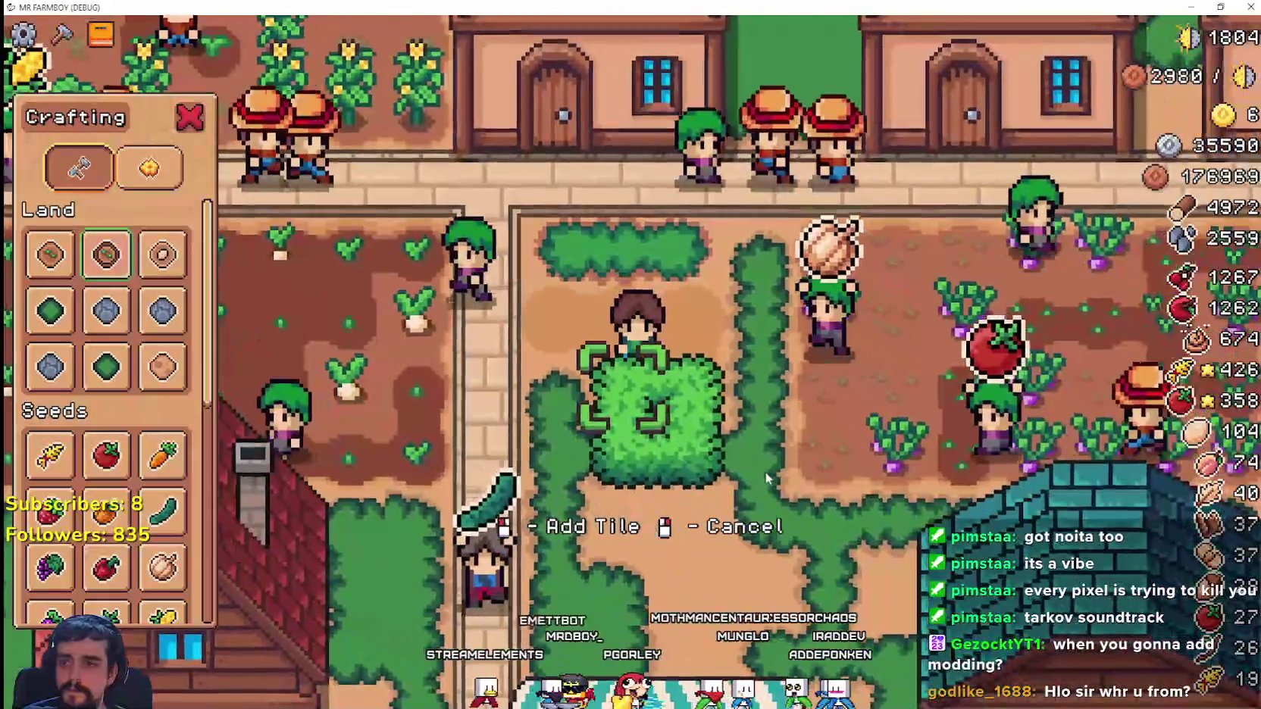
pyautogui.press('a')
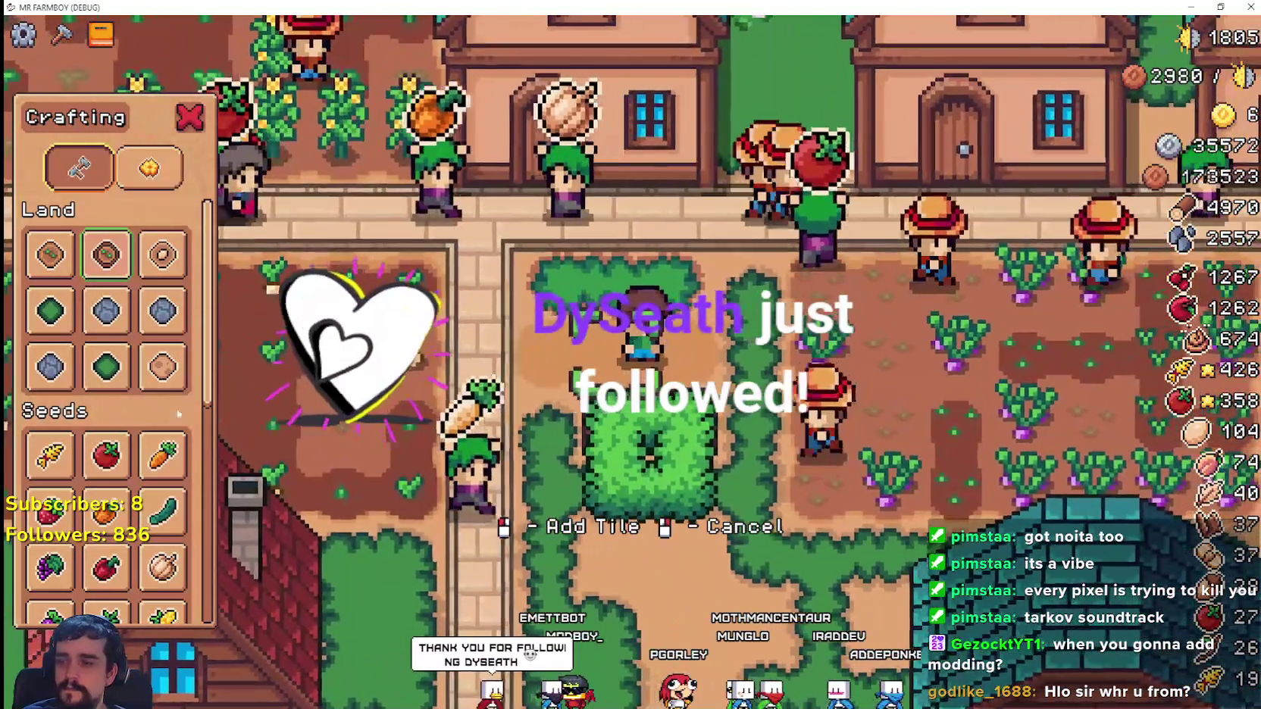
pyautogui.click(120, 379)
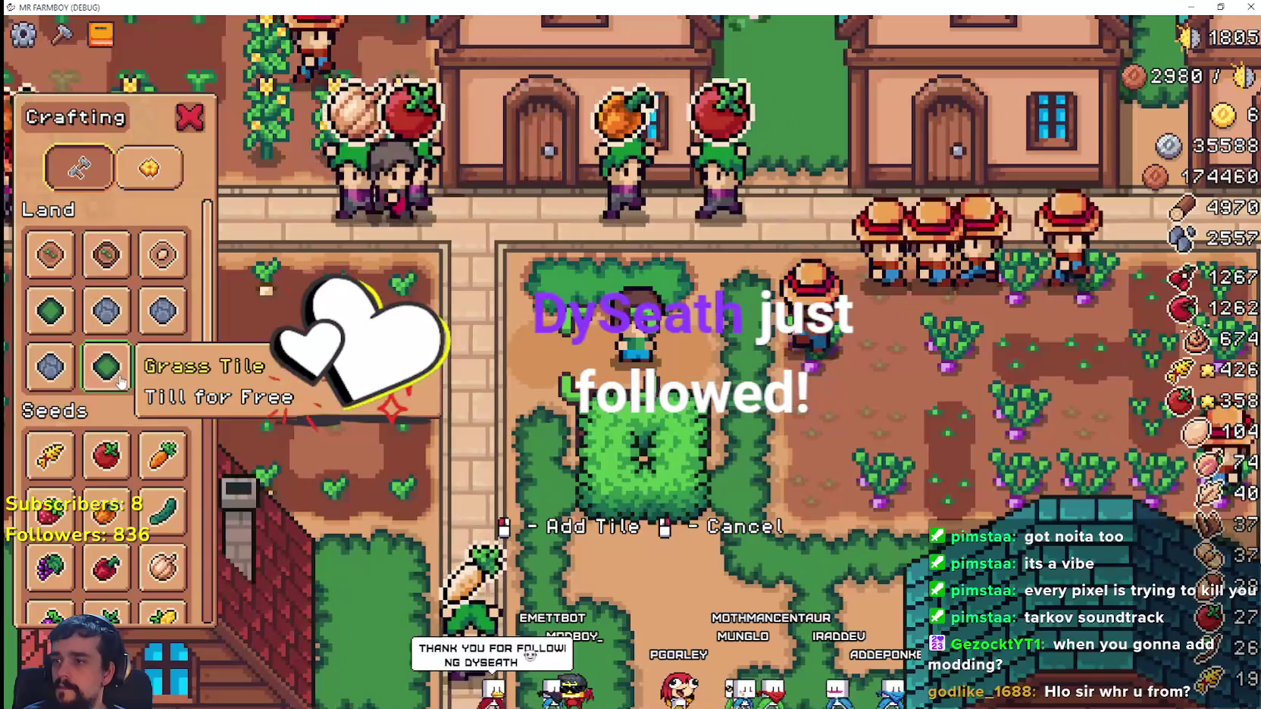
# - Walk the farmer beside the hedge and up past the fields to test grass placement
pyautogui.press('d')
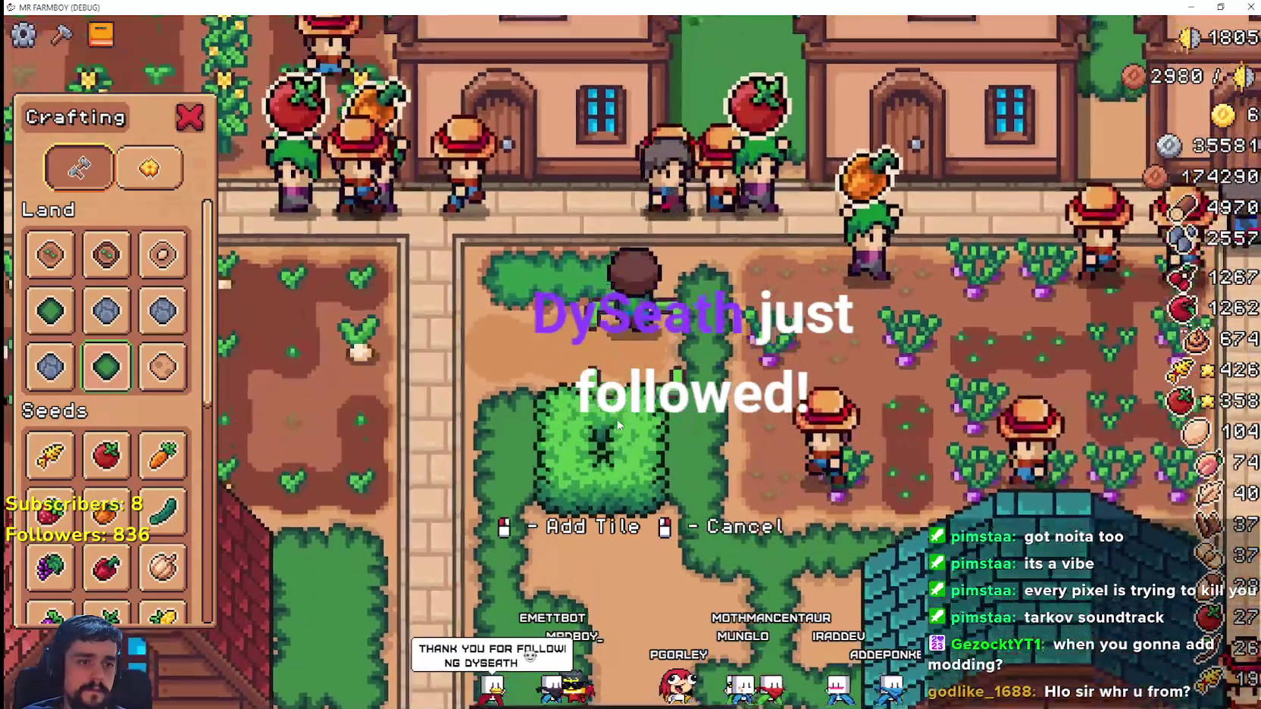
pyautogui.press('a')
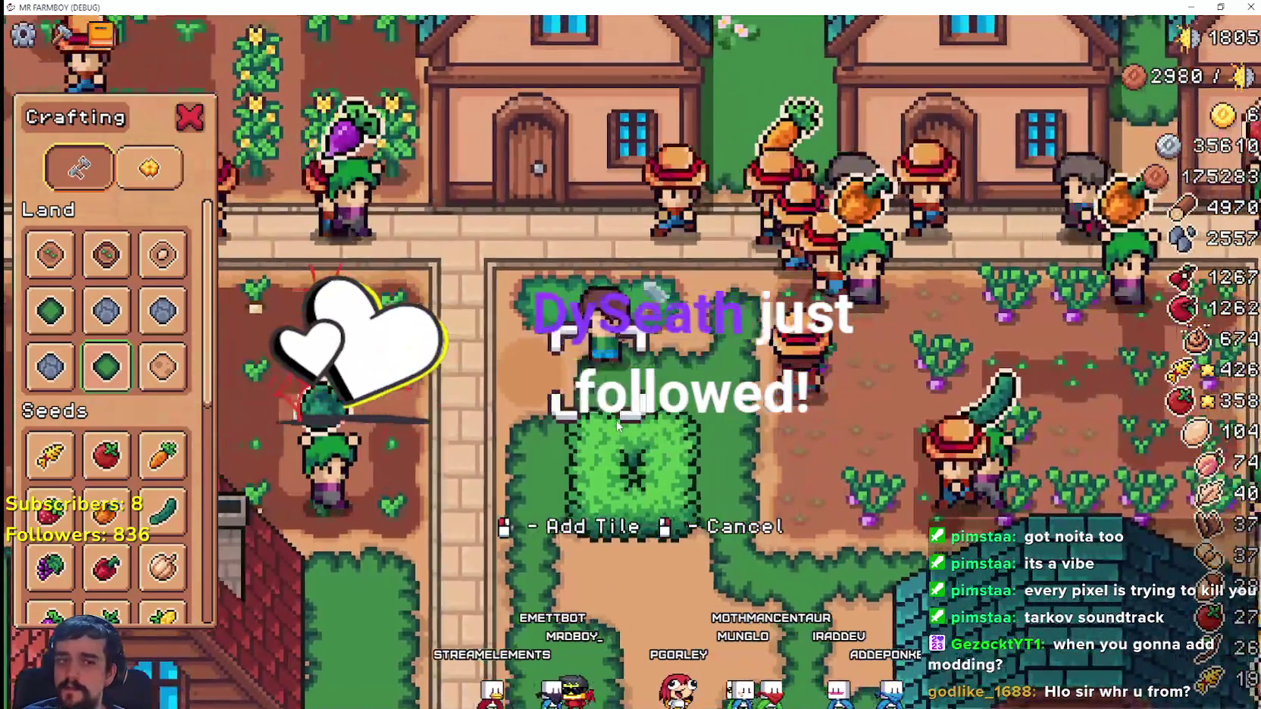
pyautogui.press('w')
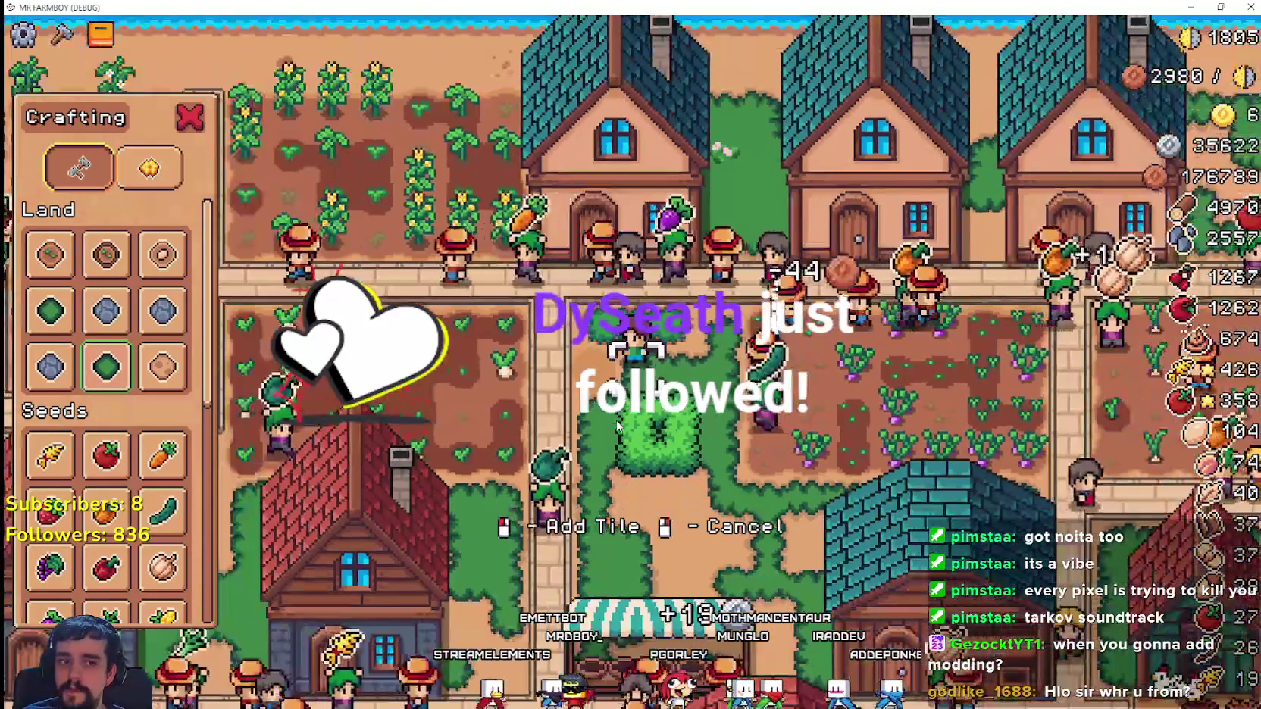
pyautogui.press('w')
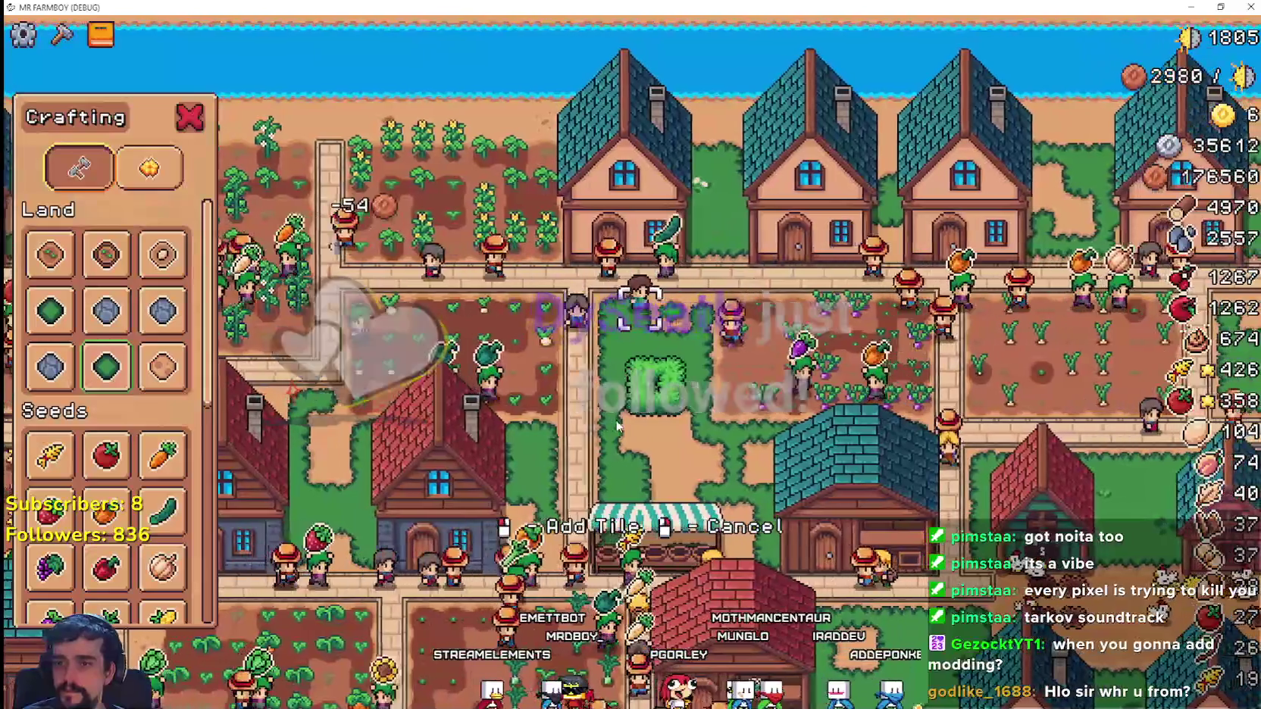
pyautogui.press('s')
pyautogui.press('d')
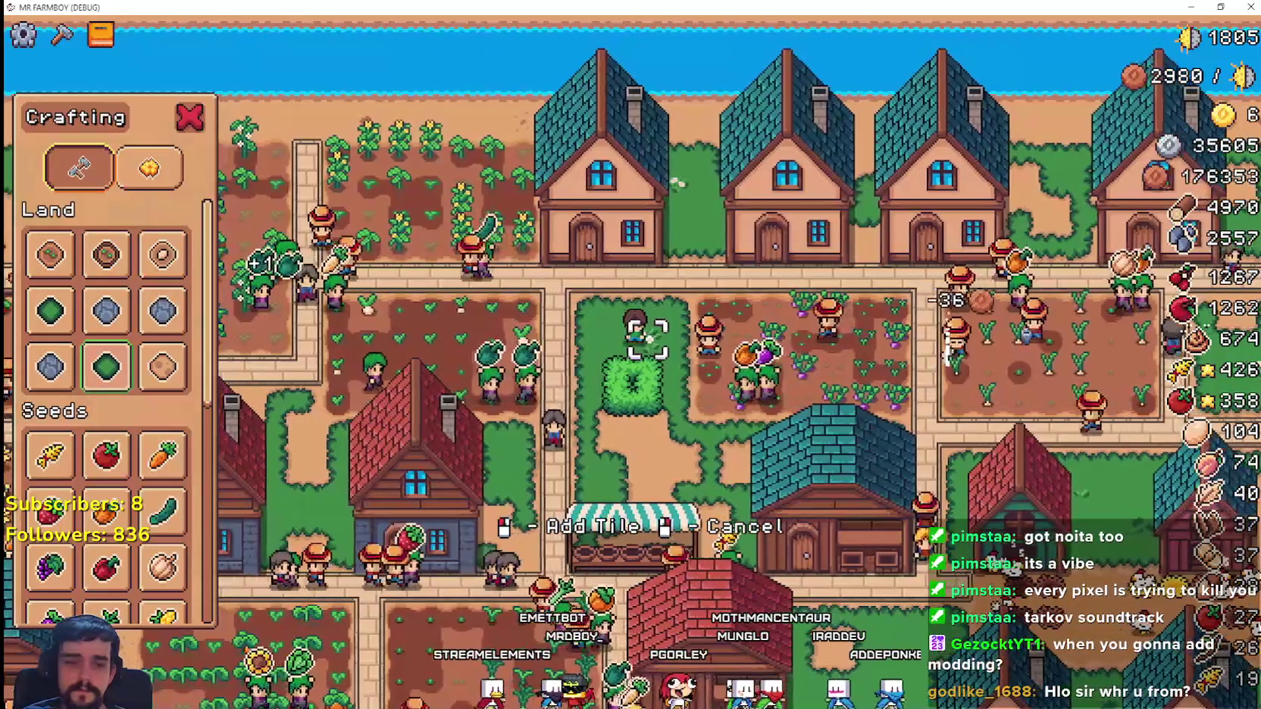
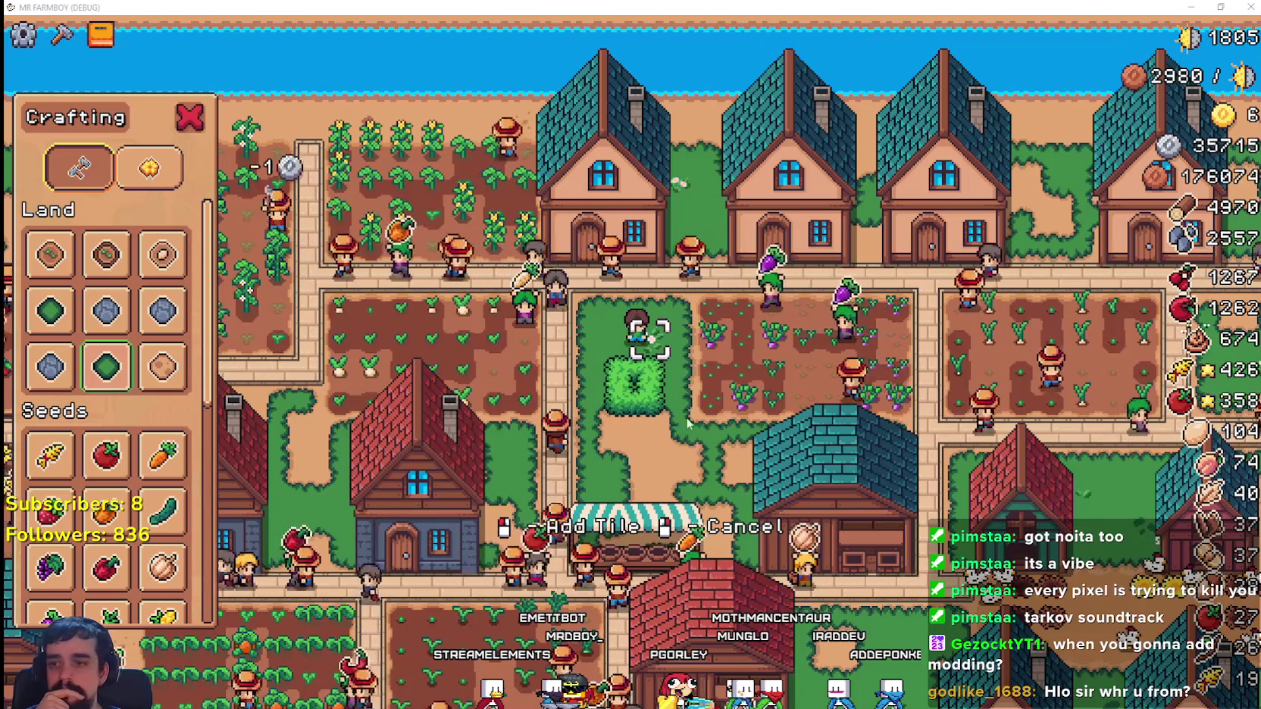
# - Walk the player down-left to below the bush beside the barn
pyautogui.scroll(1, 686, 374)
pyautogui.scroll(1, 686, 374)
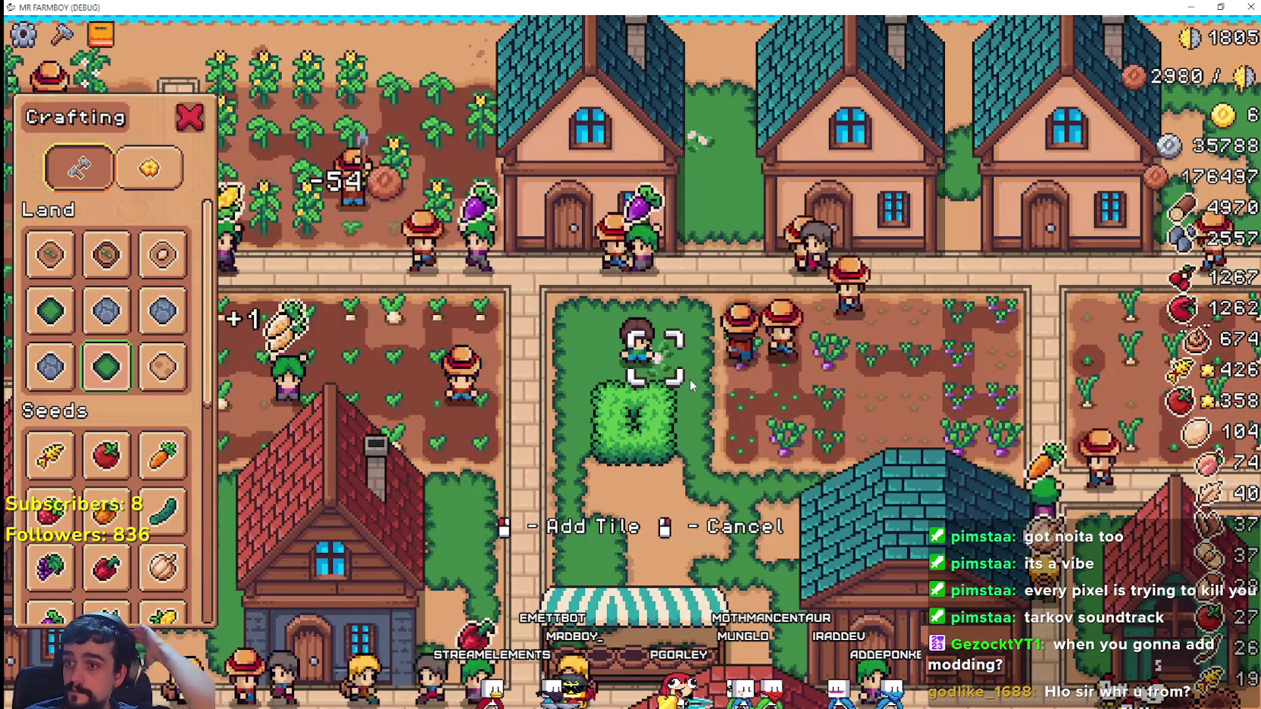
pyautogui.press('s')
pyautogui.press('a')
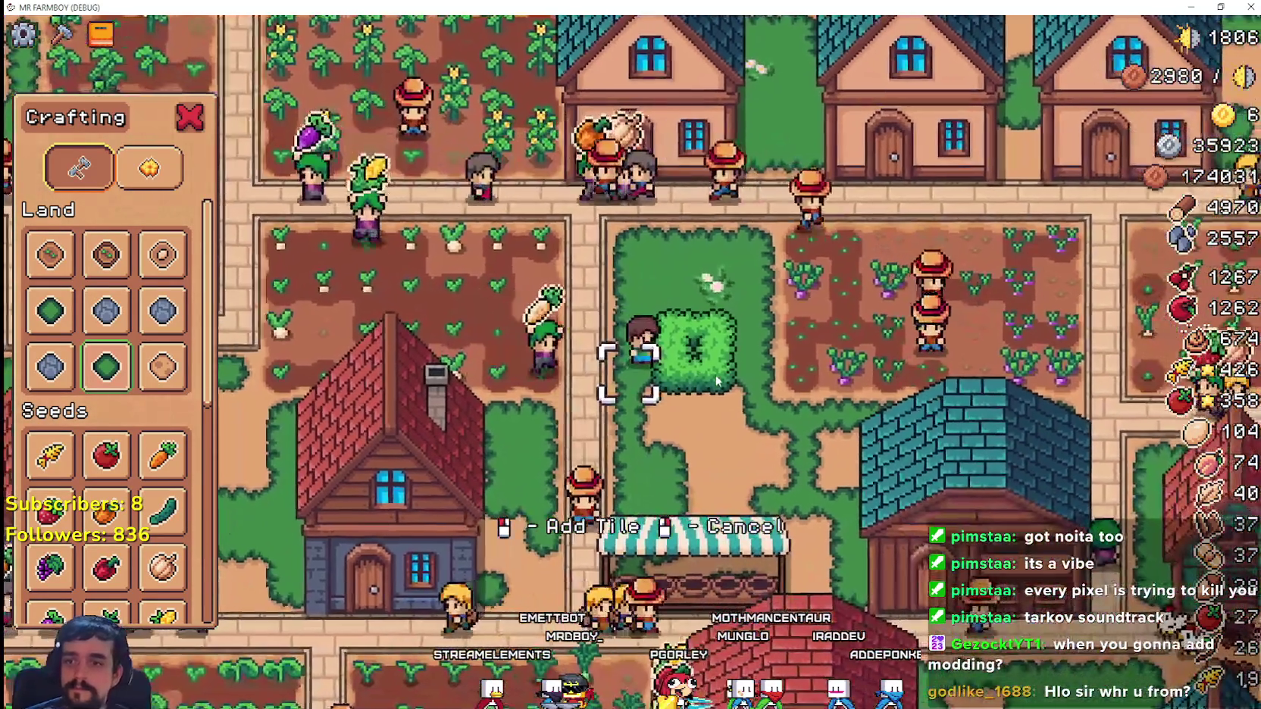
pyautogui.press('s')
pyautogui.press('d')
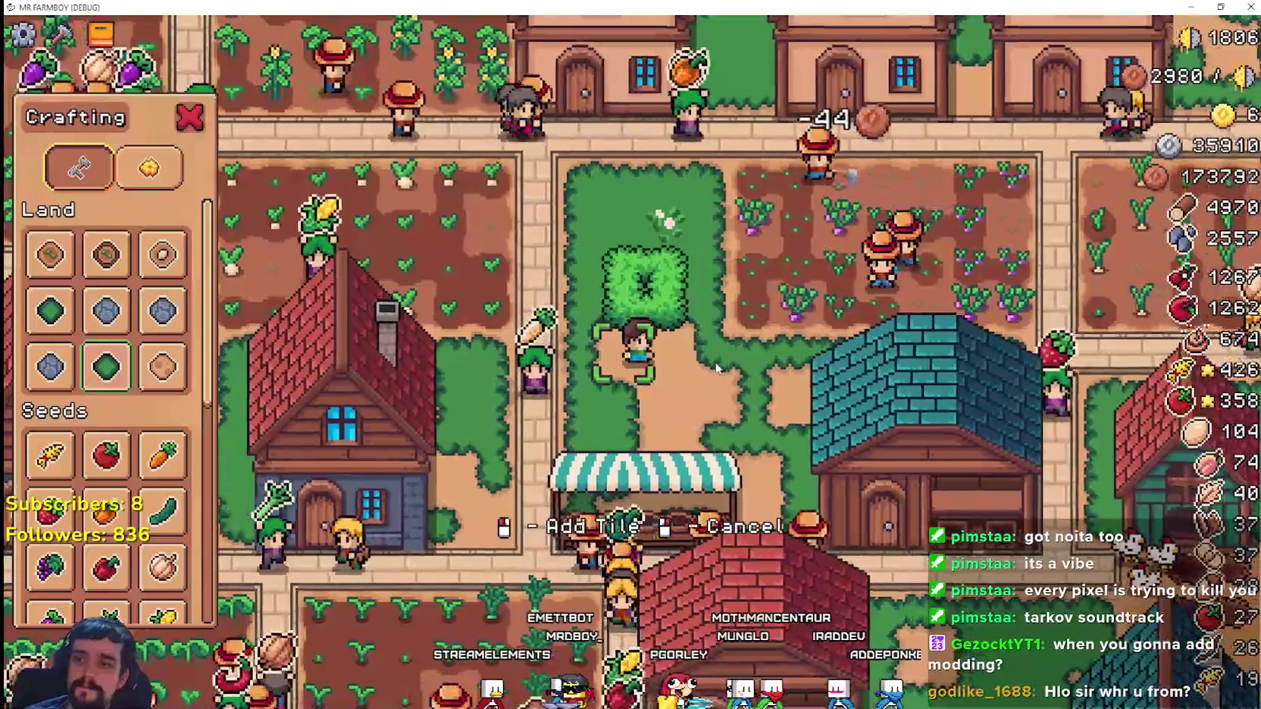
# - Cancel Add Tile placement, close the Crafting panel and zoom the camera
pyautogui.scroll(-6, 178, 417)
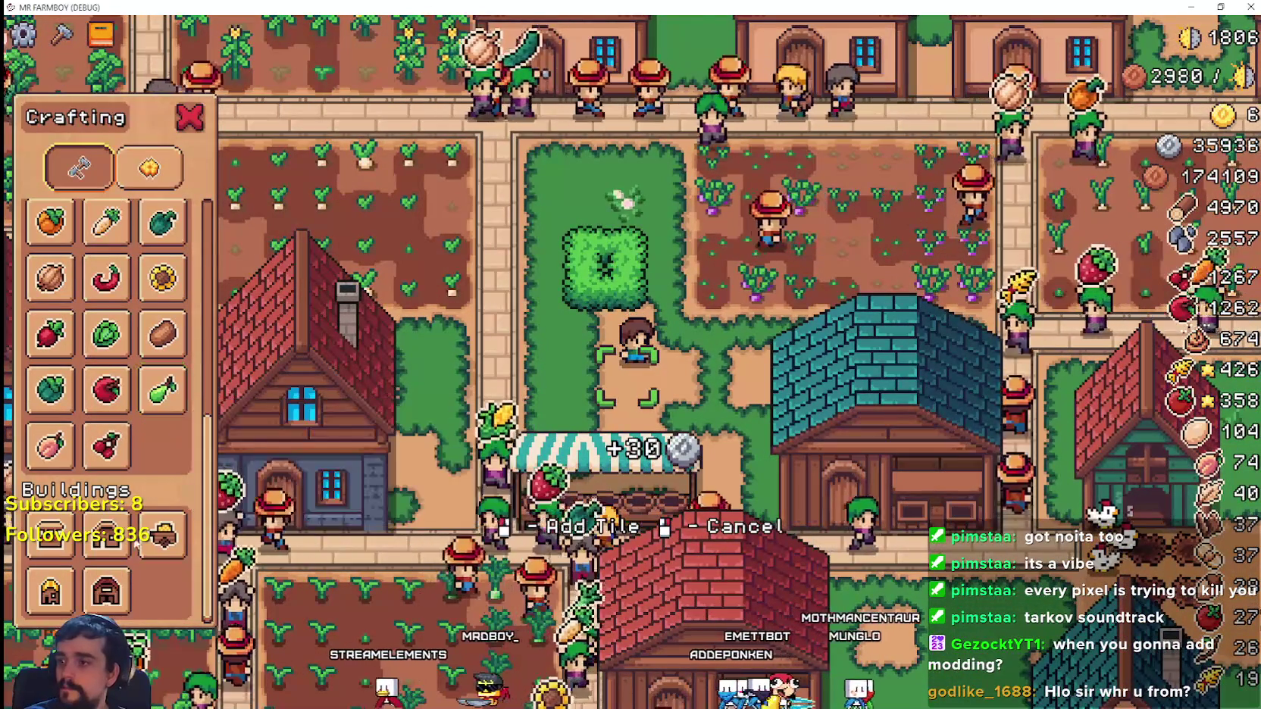
pyautogui.rightClick(678, 455)
pyautogui.scroll(-8, 677, 454)
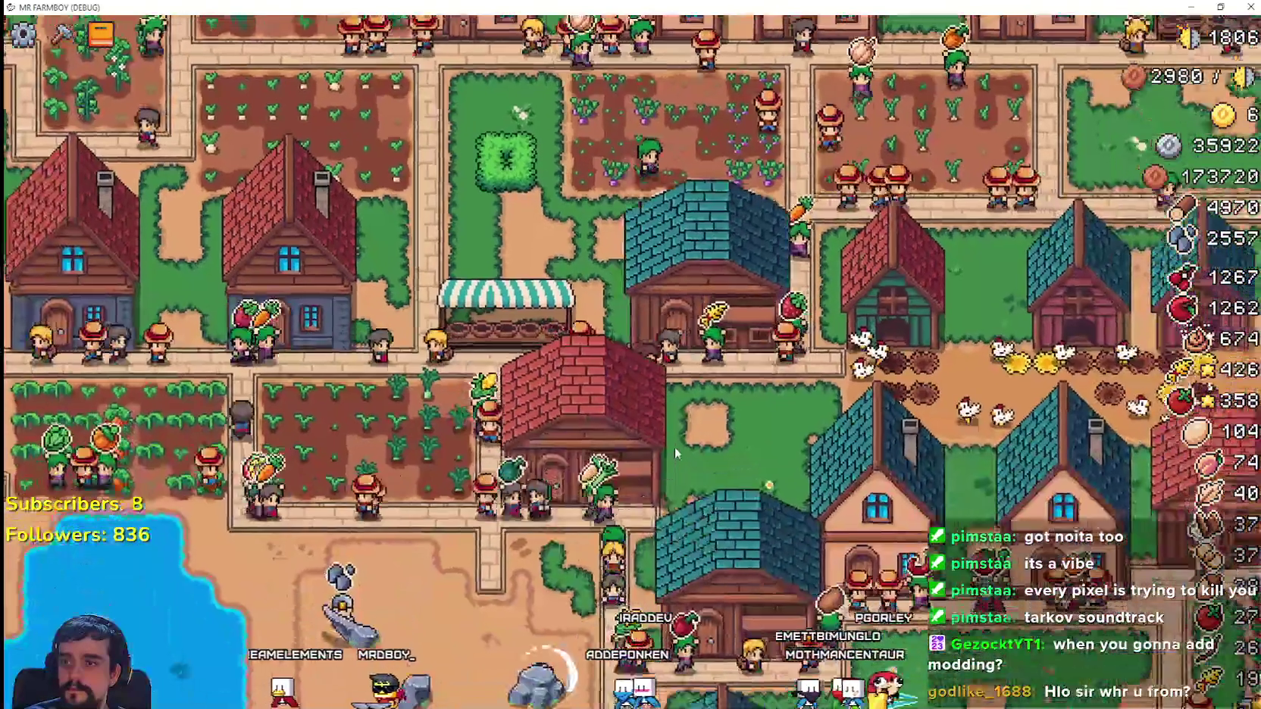
pyautogui.scroll(-5, 677, 454)
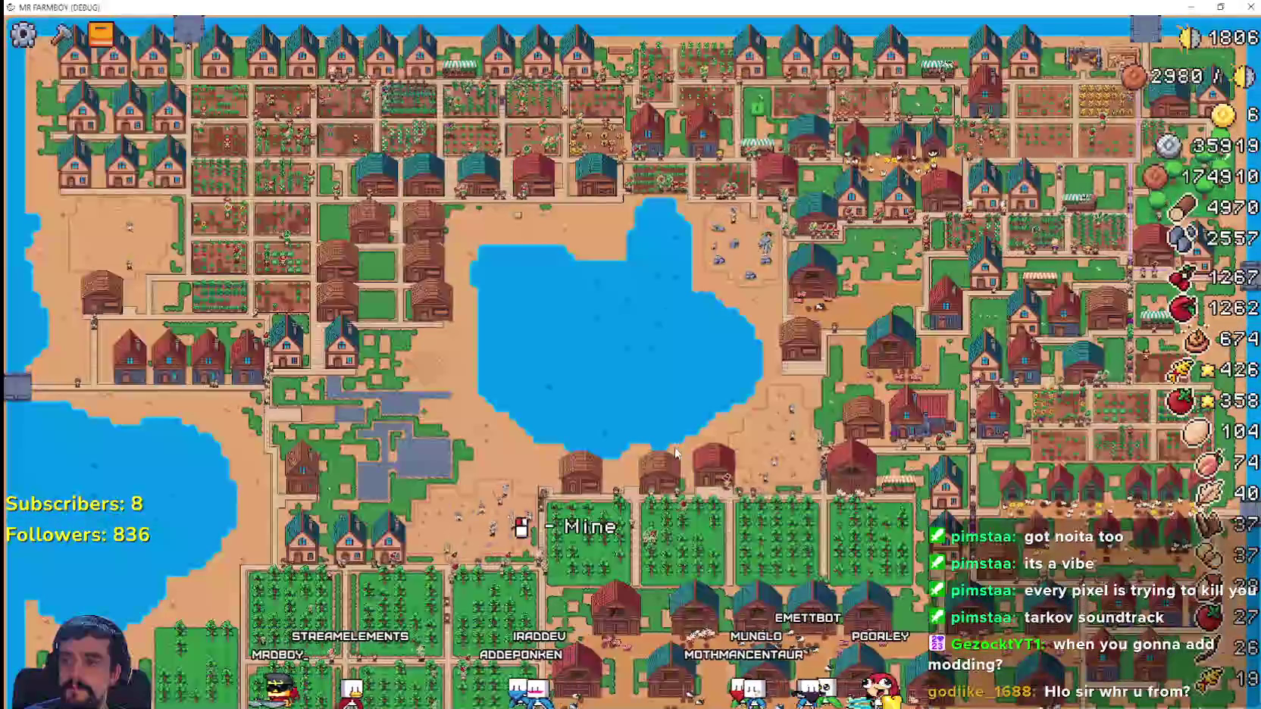
pyautogui.scroll(10, 761, 367)
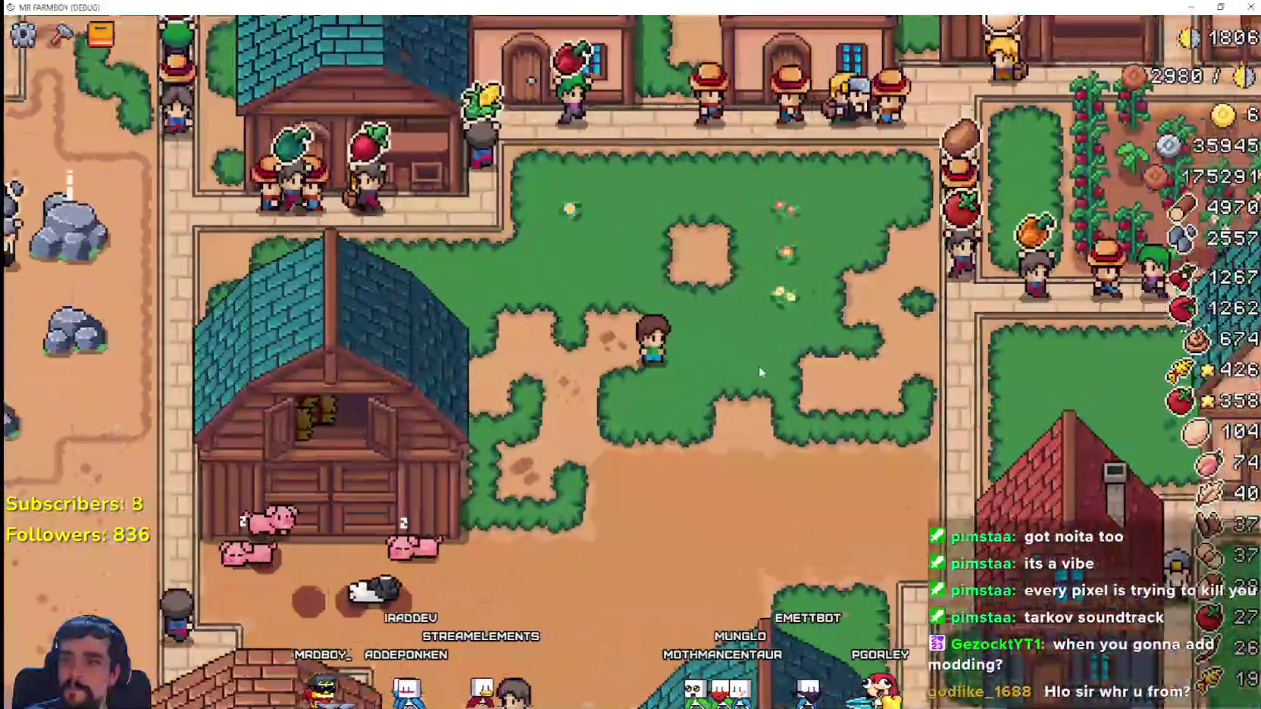
# - Open the Decorations crafting list and preview the hedge, round tree and pine
pyautogui.press('c')
pyautogui.click(149, 168)
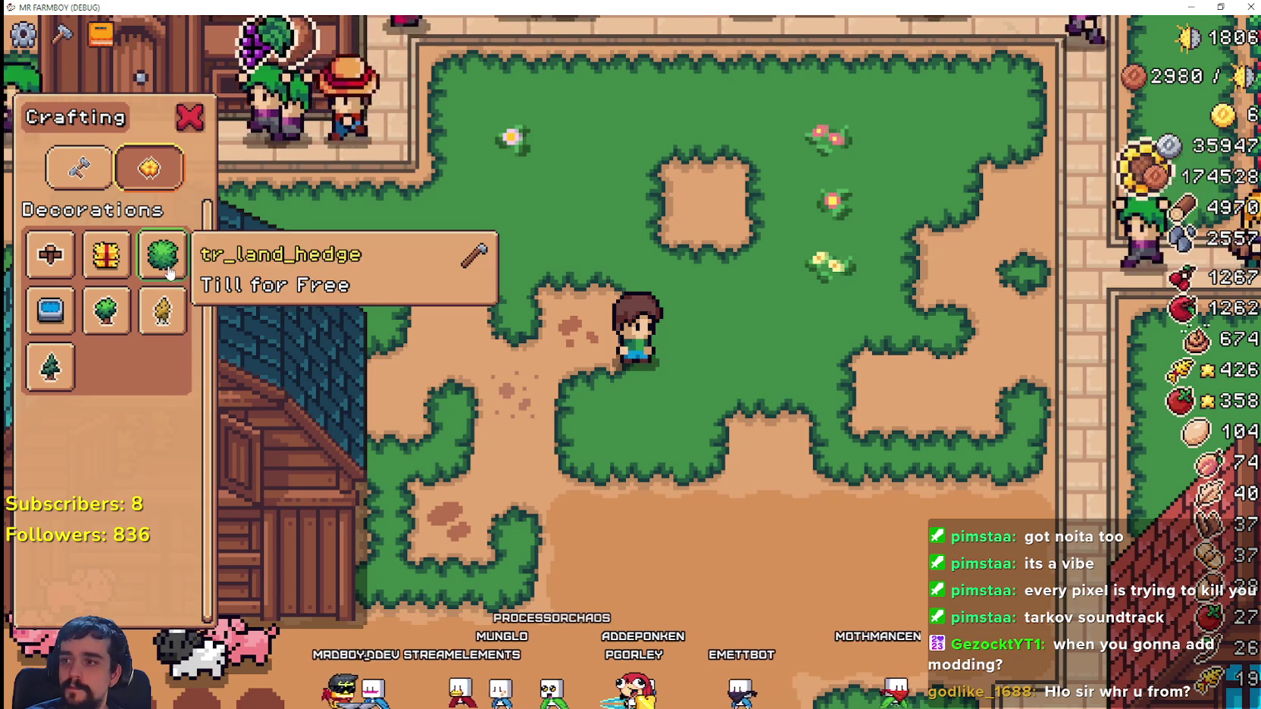
pyautogui.click(106, 255)
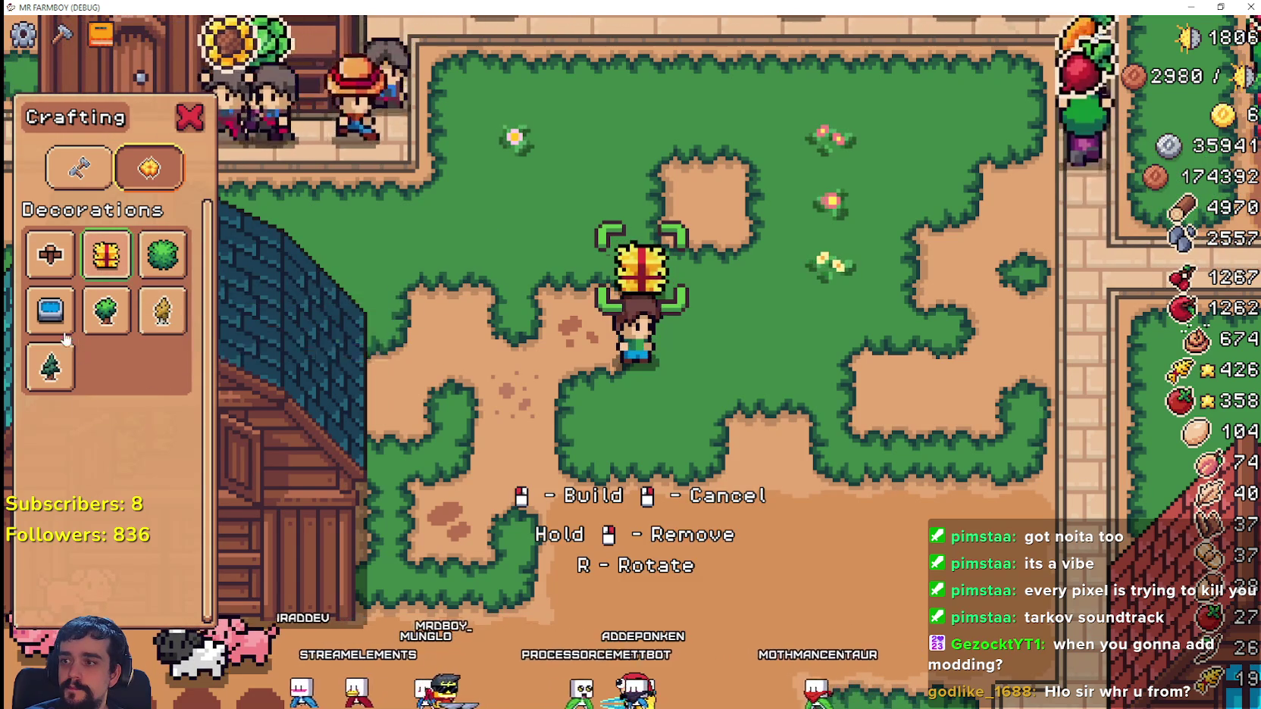
pyautogui.click(106, 311)
pyautogui.click(51, 367)
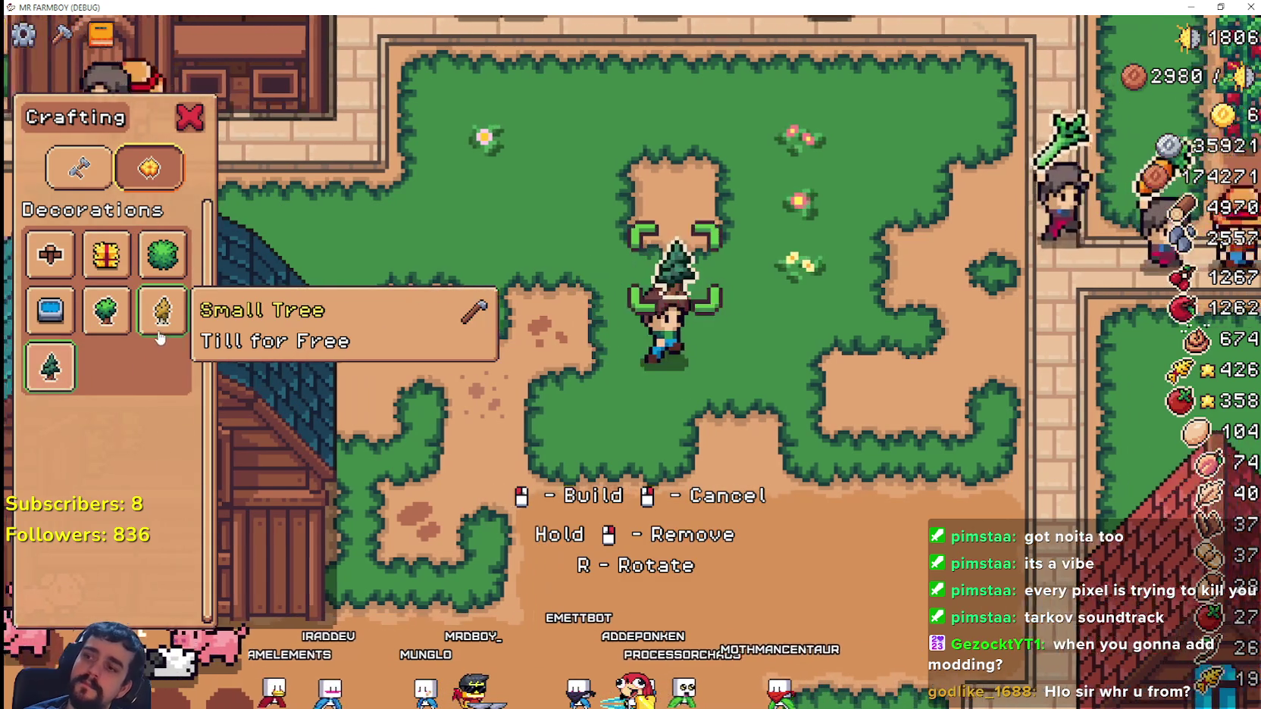
# - Preview the small, round and pine trees again, cancel building, and exit fullscreen
pyautogui.press('d')
pyautogui.click(163, 333)
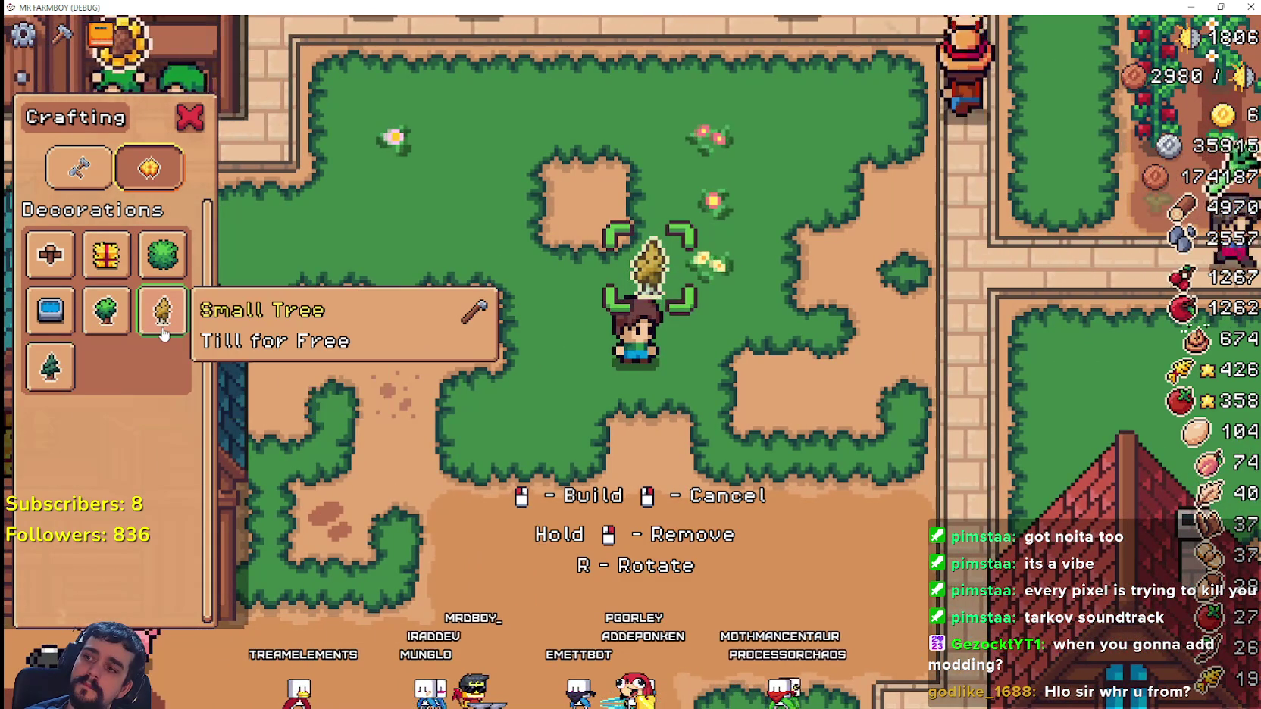
pyautogui.click(106, 311)
pyautogui.click(50, 367)
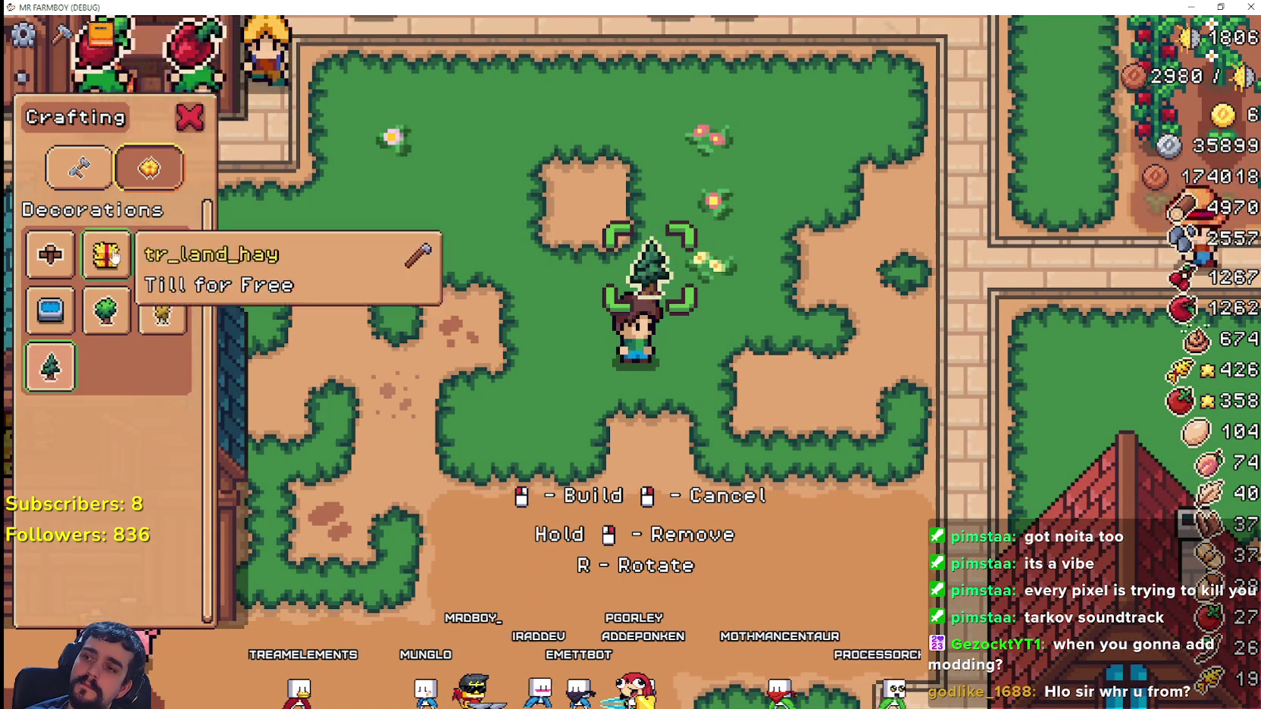
pyautogui.click(106, 311)
pyautogui.click(163, 310)
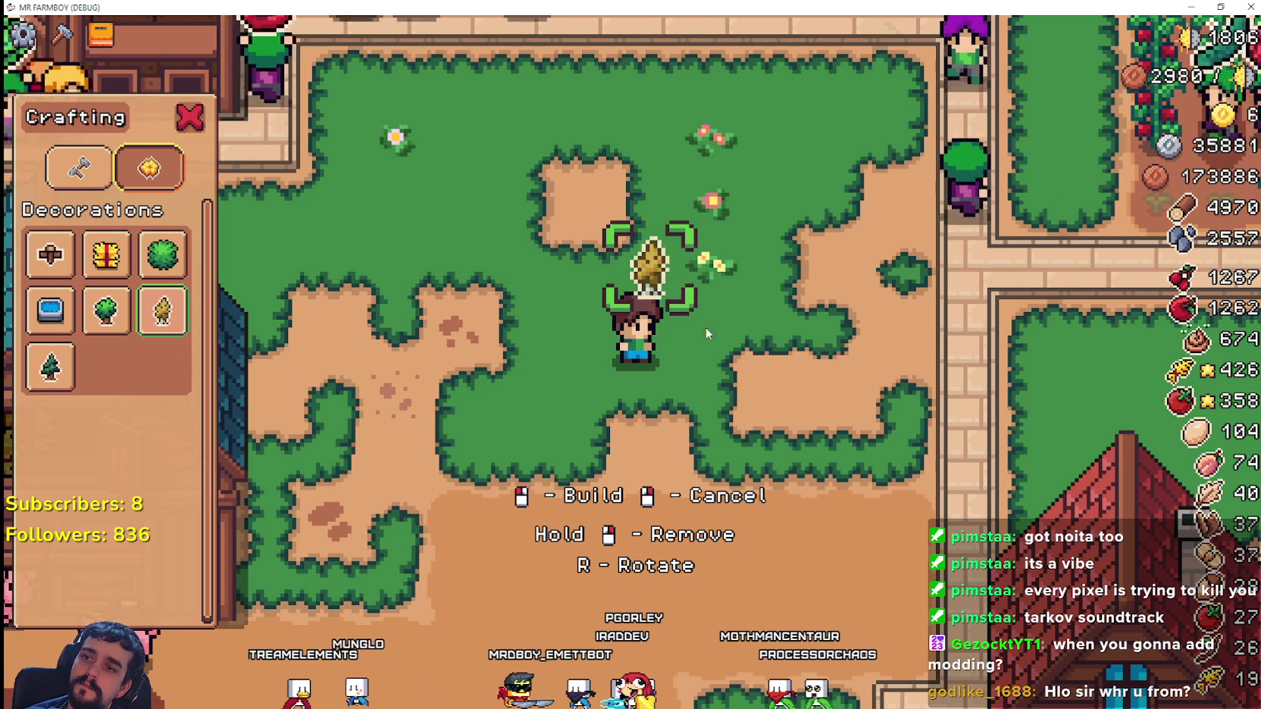
pyautogui.rightClick(706, 334)
pyautogui.press('super+Down')
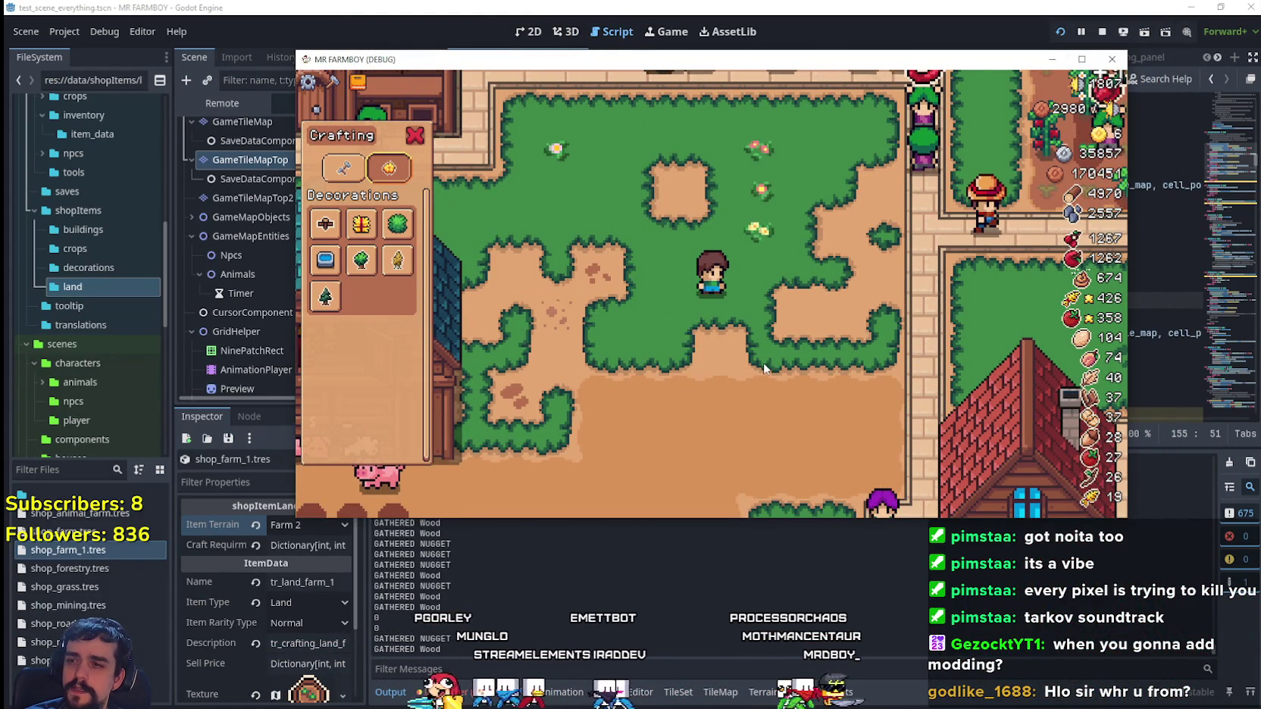
# - Stop the game and open shop_small_tree_1's atlas region editor
pyautogui.hotkey('alt', 'F4')
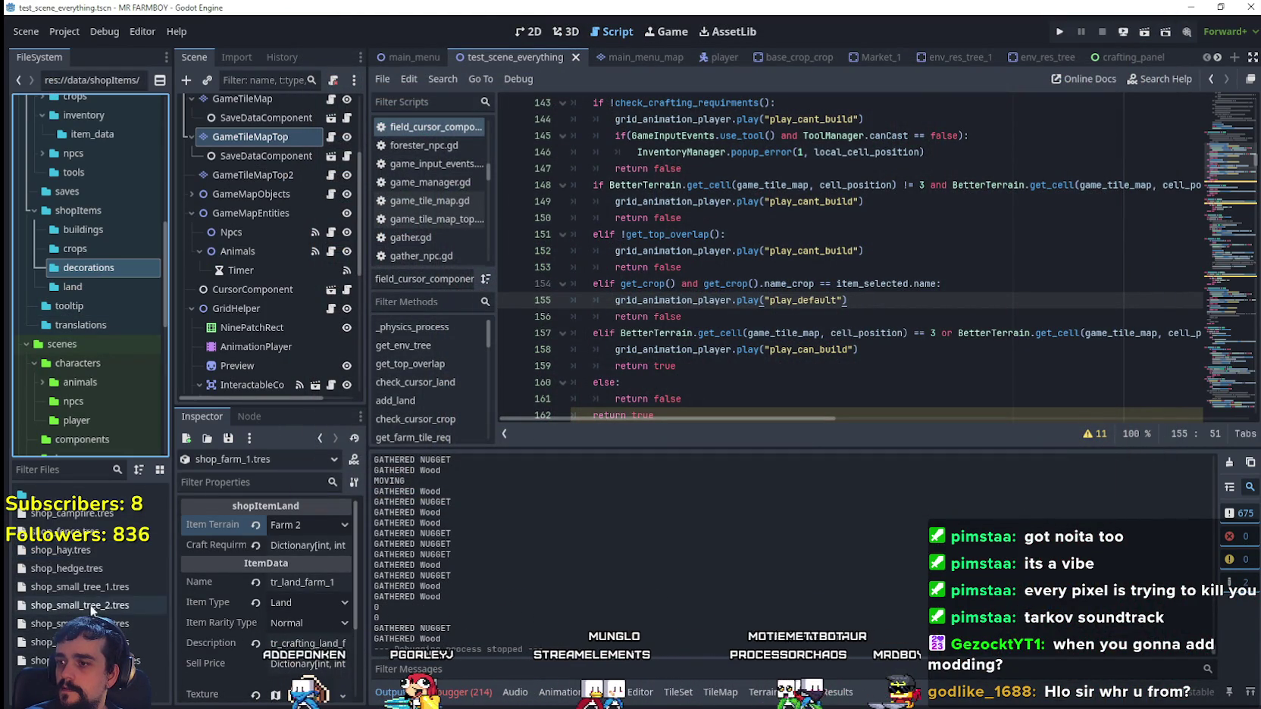
pyautogui.scroll(-5, 242, 655)
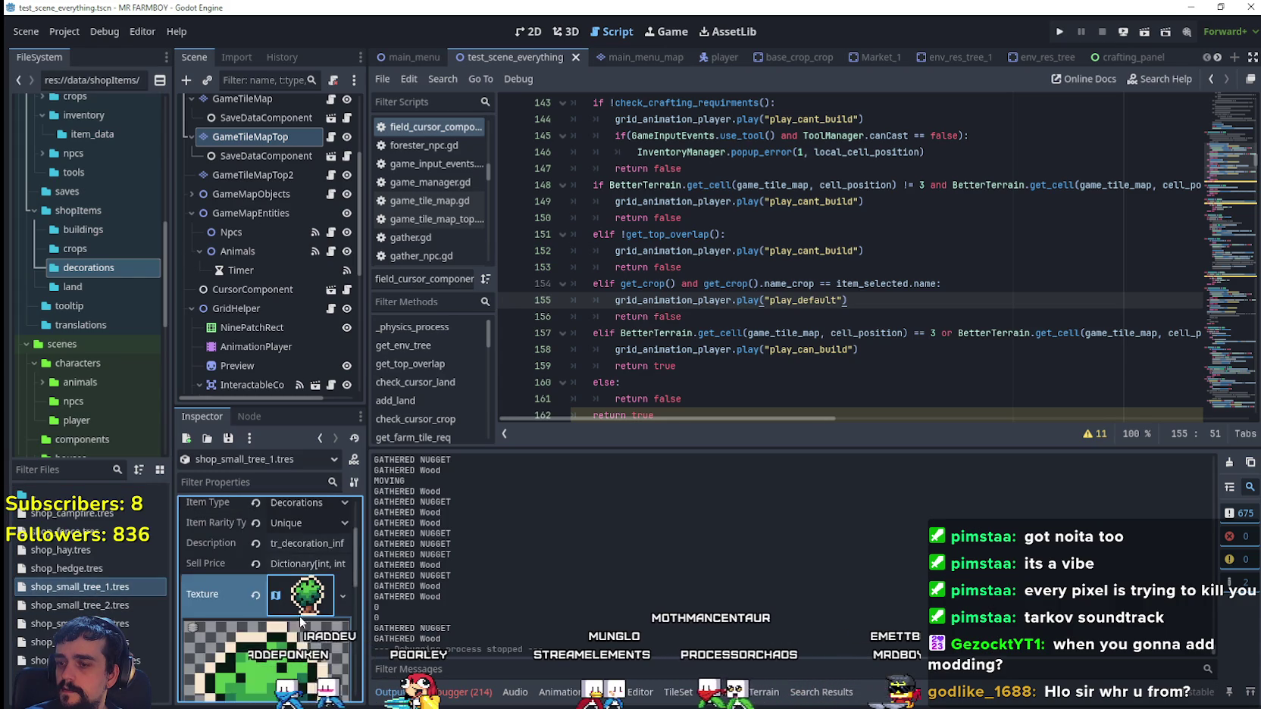
pyautogui.scroll(-1, 243, 655)
pyautogui.click(258, 652)
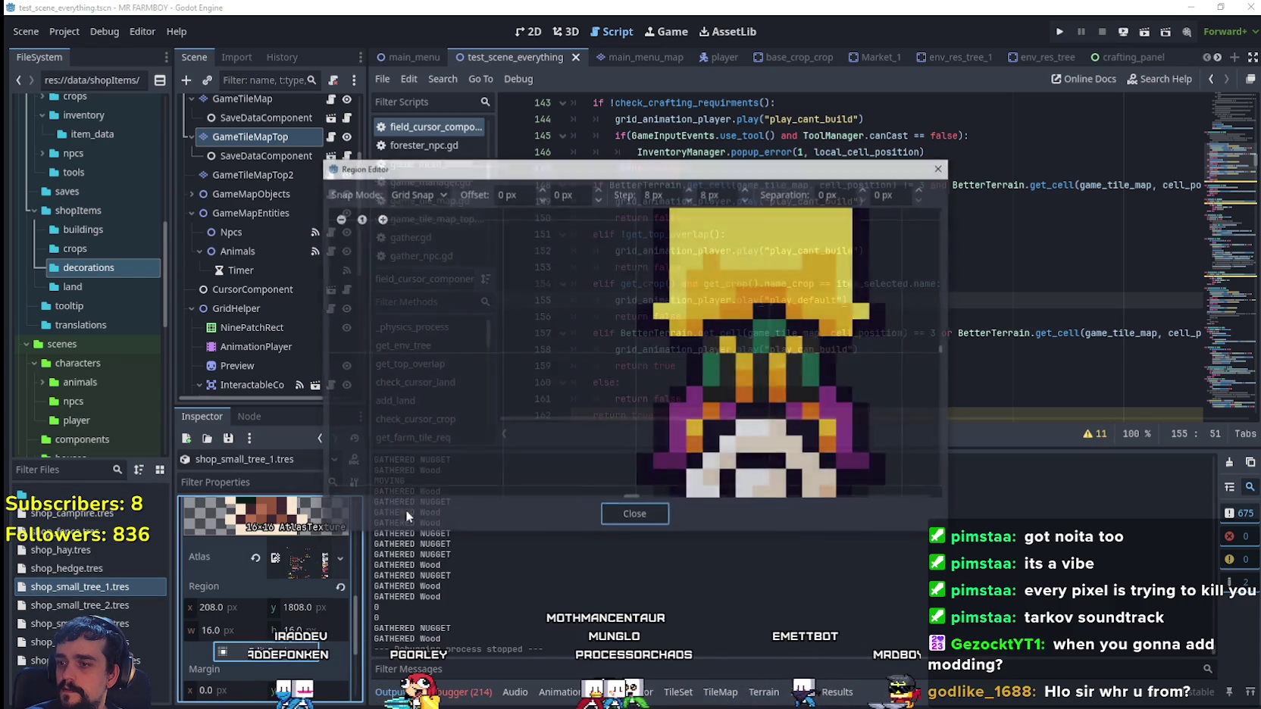
# - Select the first green tree sprite as the region (0, 1832, 32×40) and close the editor
pyautogui.scroll(-5, 515, 354)
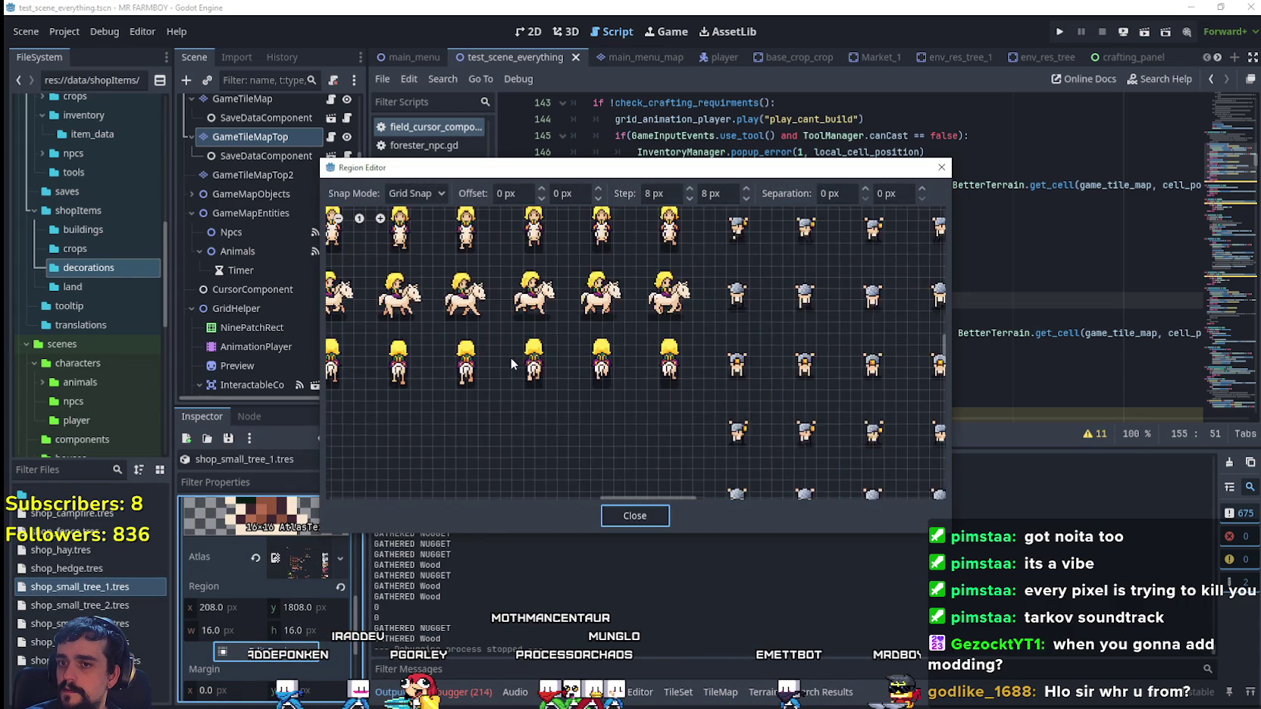
pyautogui.scroll(-3, 455, 434)
pyautogui.scroll(3, 560, 368)
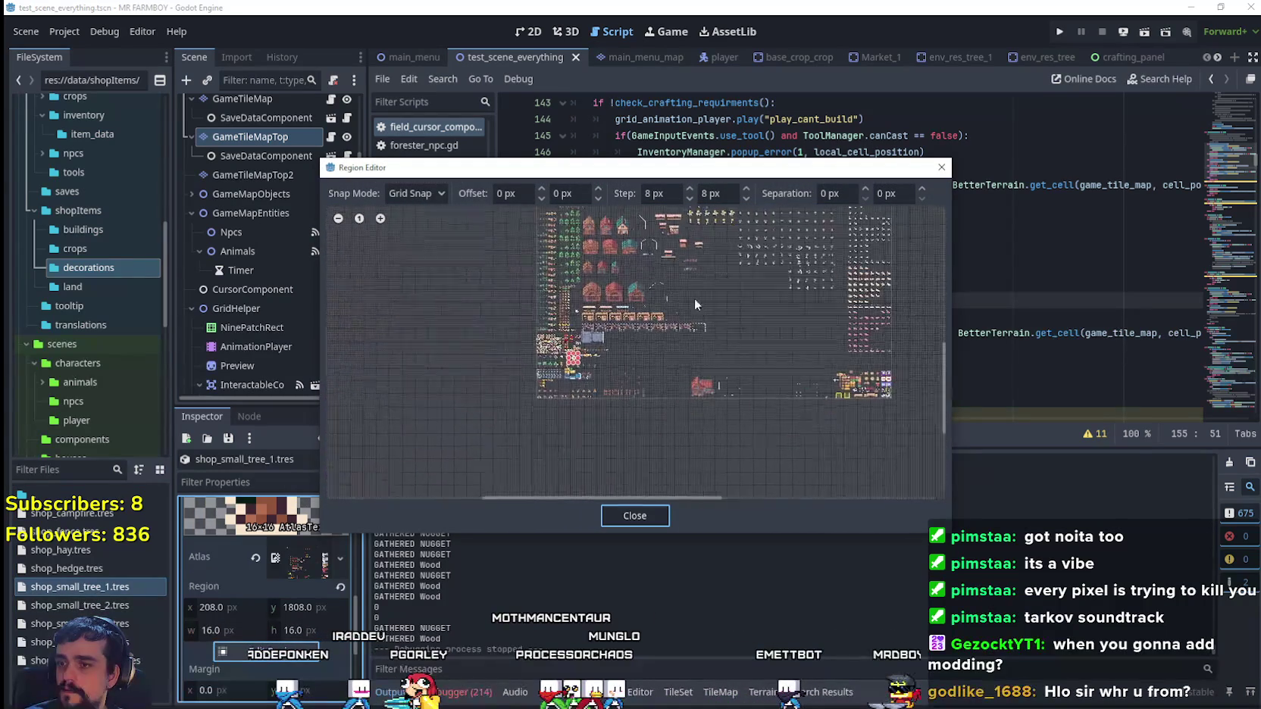
pyautogui.scroll(3, 585, 388)
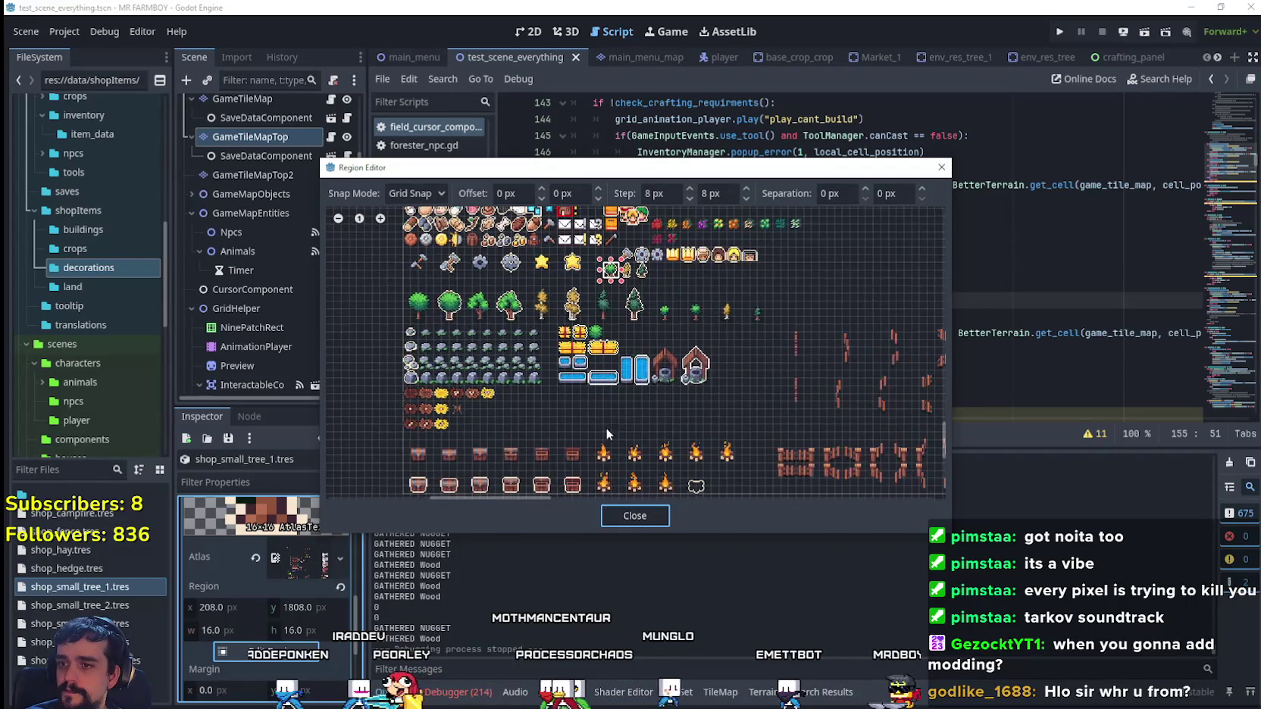
pyautogui.scroll(2, 606, 428)
pyautogui.scroll(3, 434, 353)
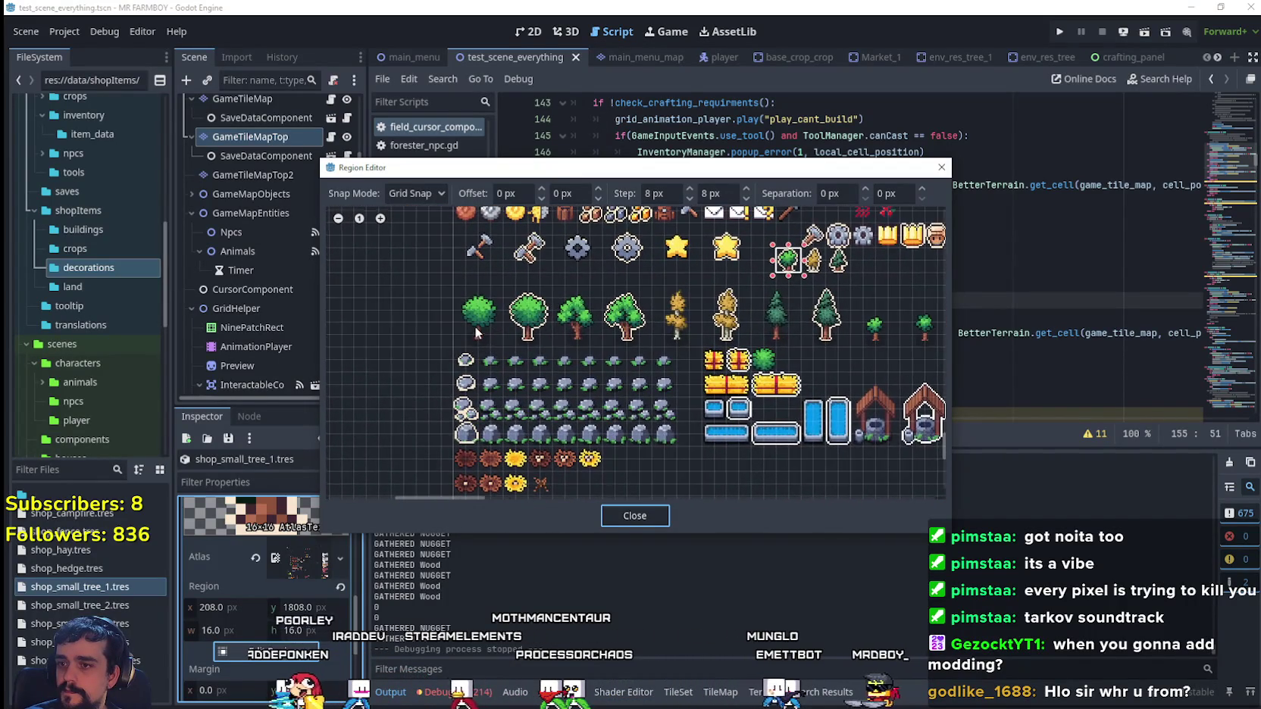
pyautogui.scroll(-2, 447, 354)
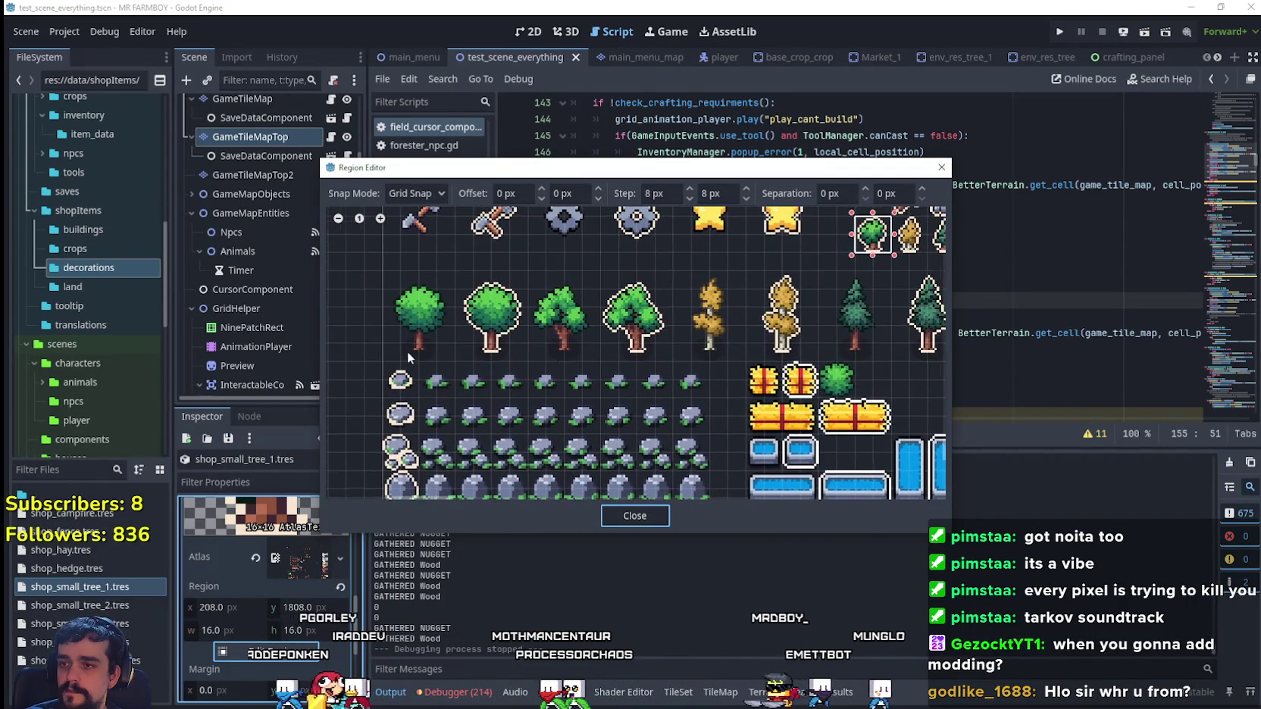
pyautogui.scroll(3, 387, 362)
pyautogui.moveTo(391, 355); pyautogui.dragTo(457, 267)
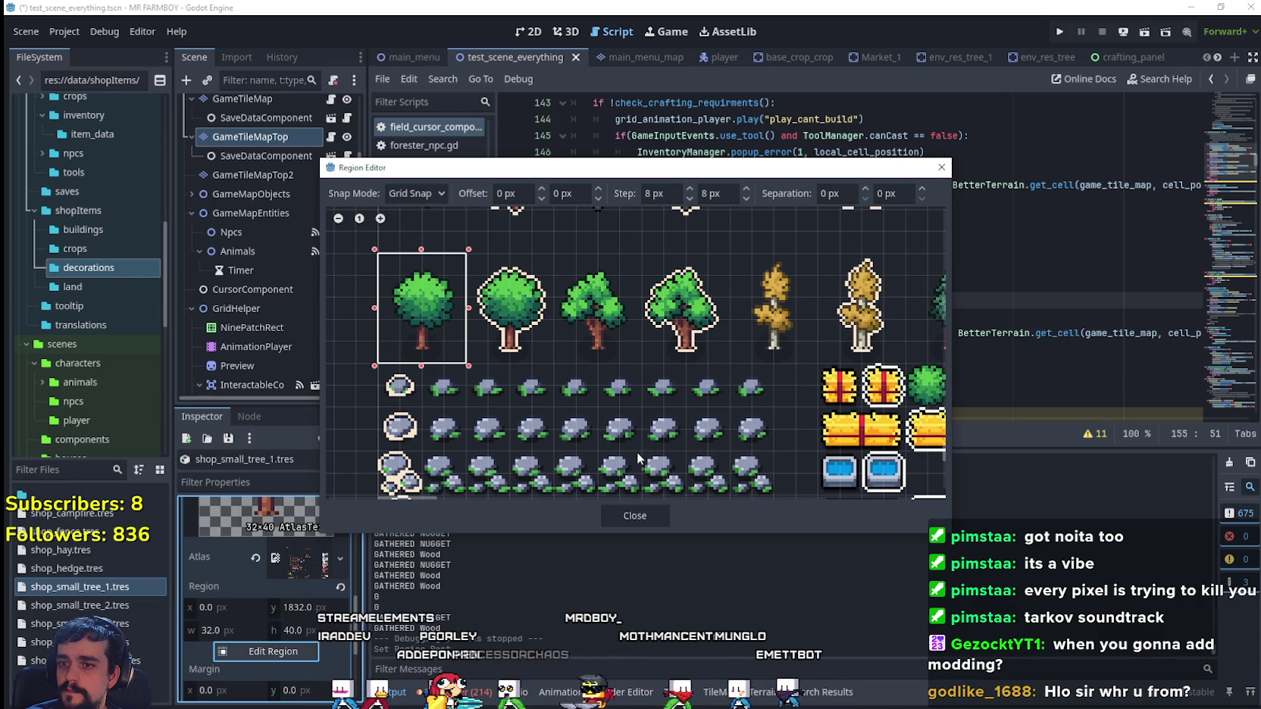
pyautogui.click(638, 517)
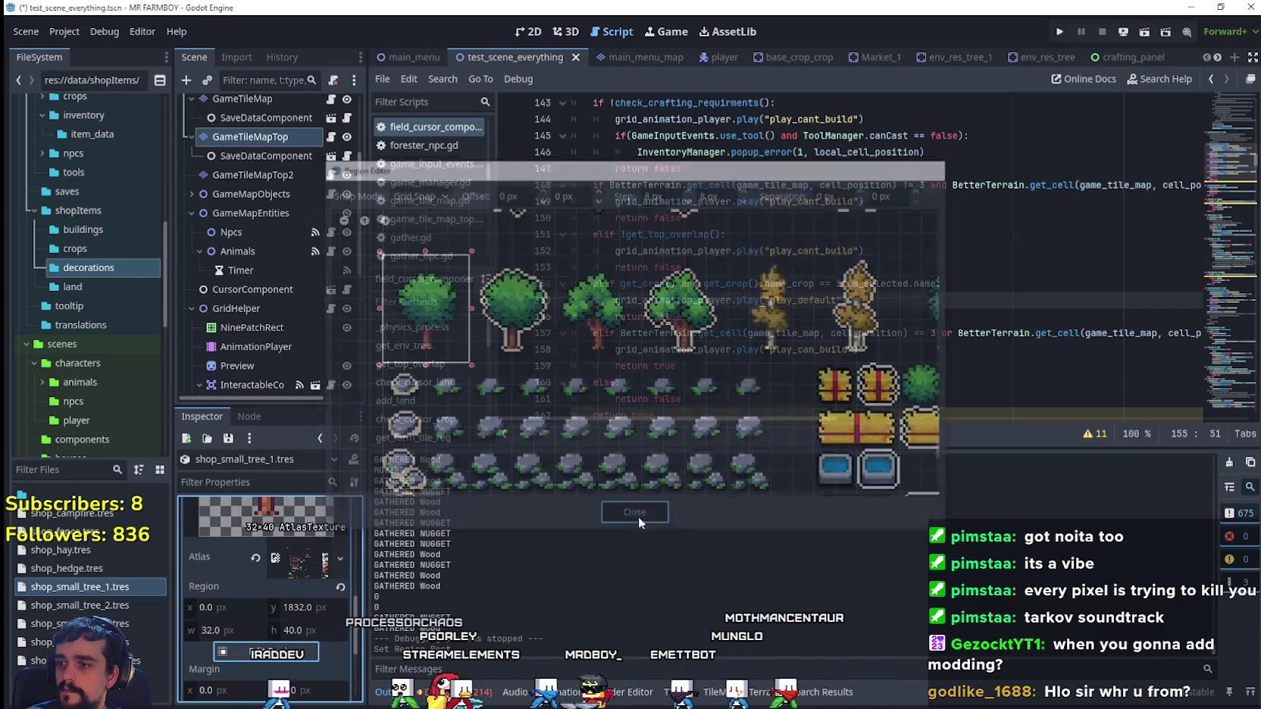
pyautogui.scroll(5, 304, 576)
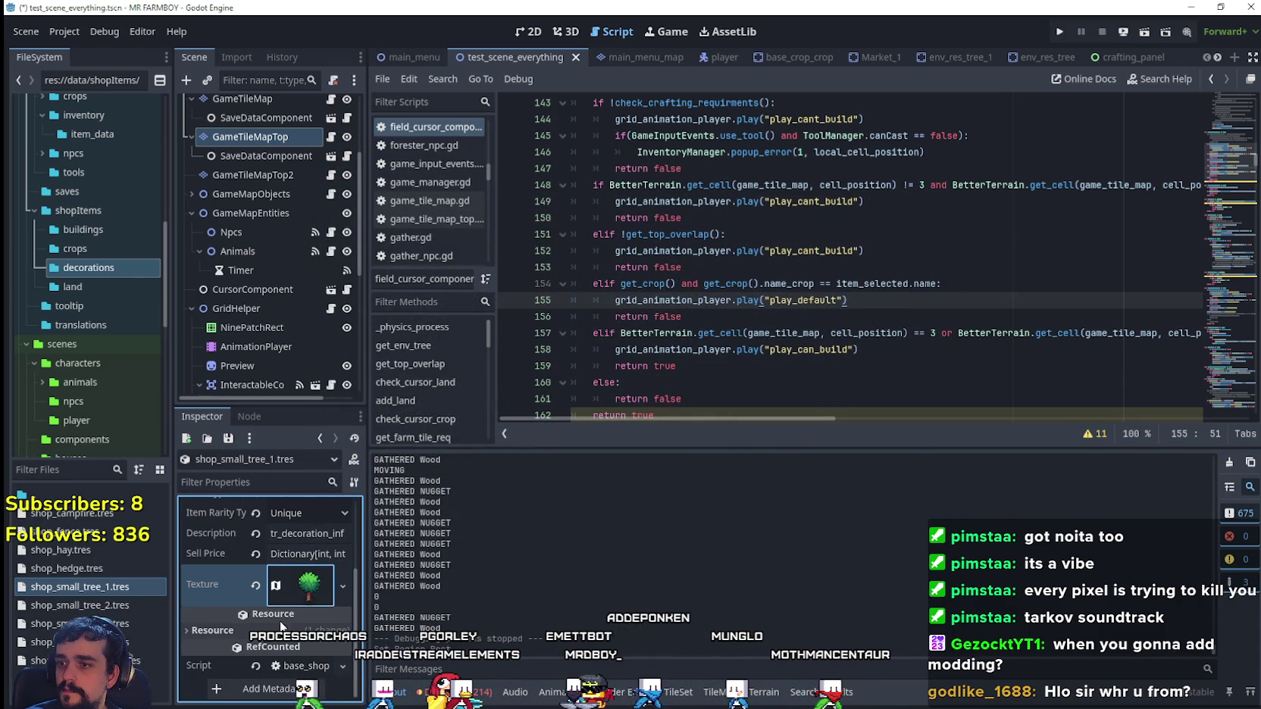
# - Open shop_small_tree_2.tres and expand its AtlasTexture settings
pyautogui.click(134, 606)
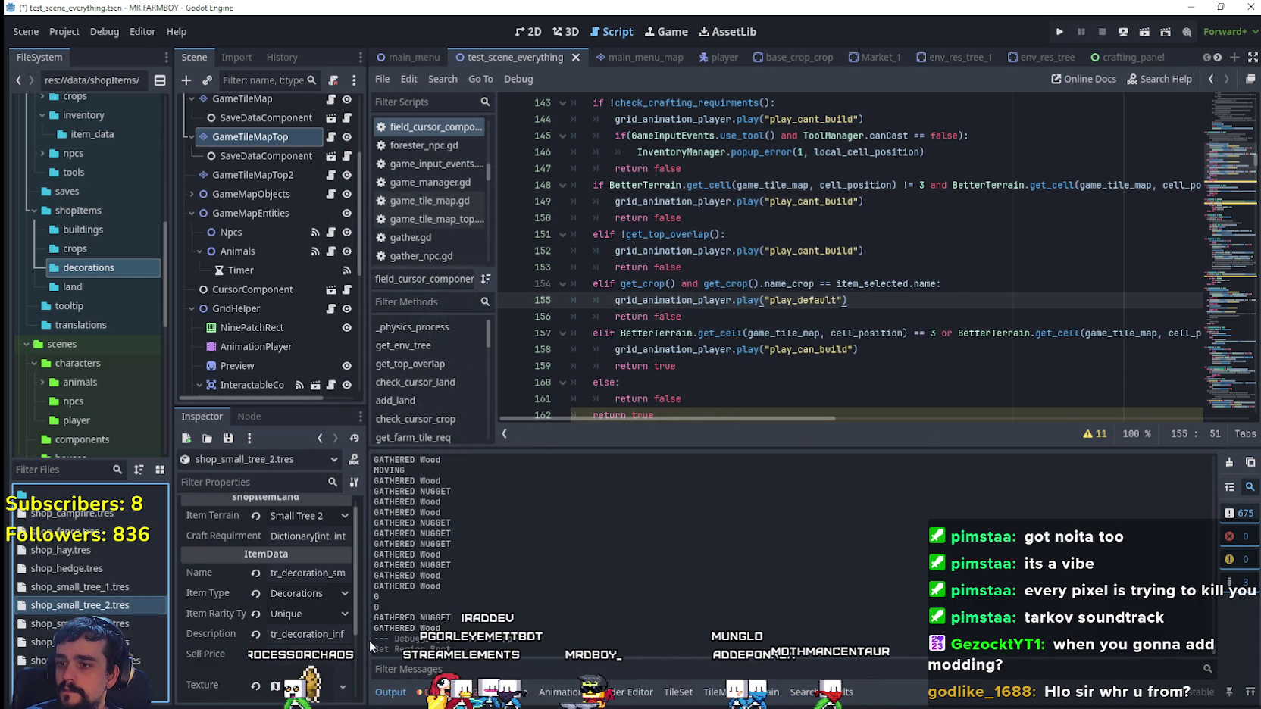
pyautogui.click(296, 685)
pyautogui.scroll(-3, 298, 594)
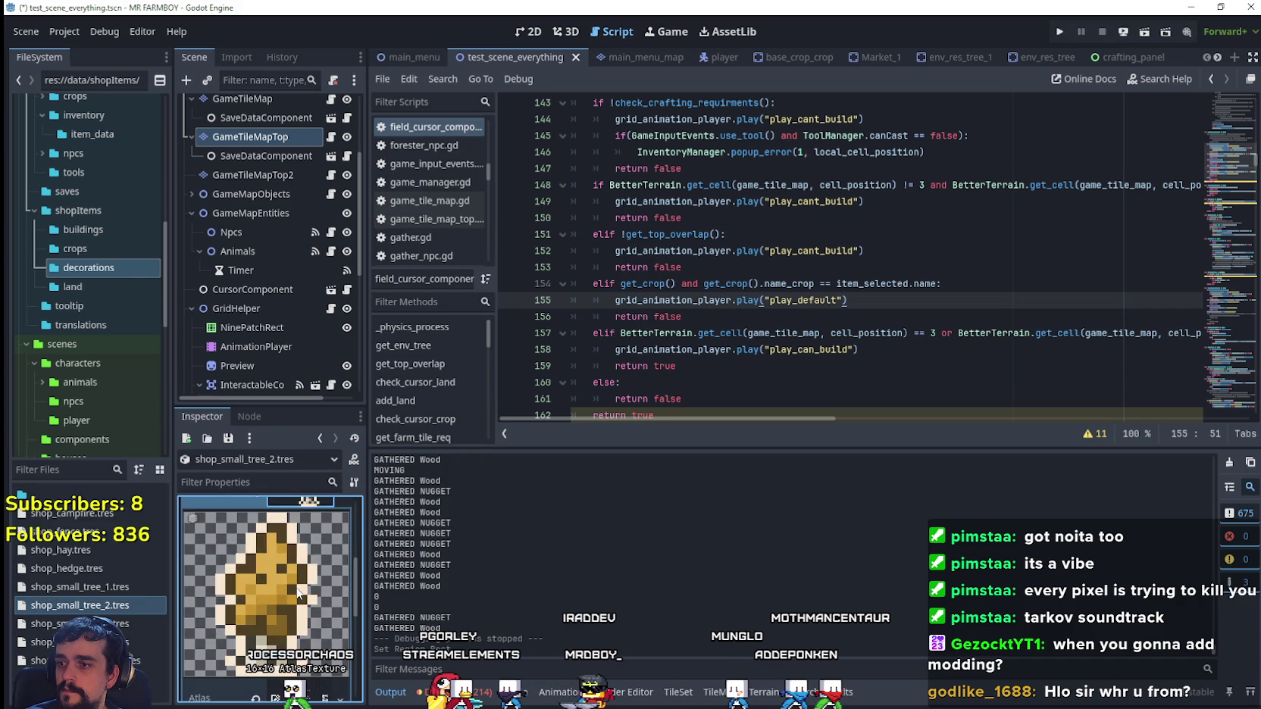
pyautogui.scroll(-5, 298, 593)
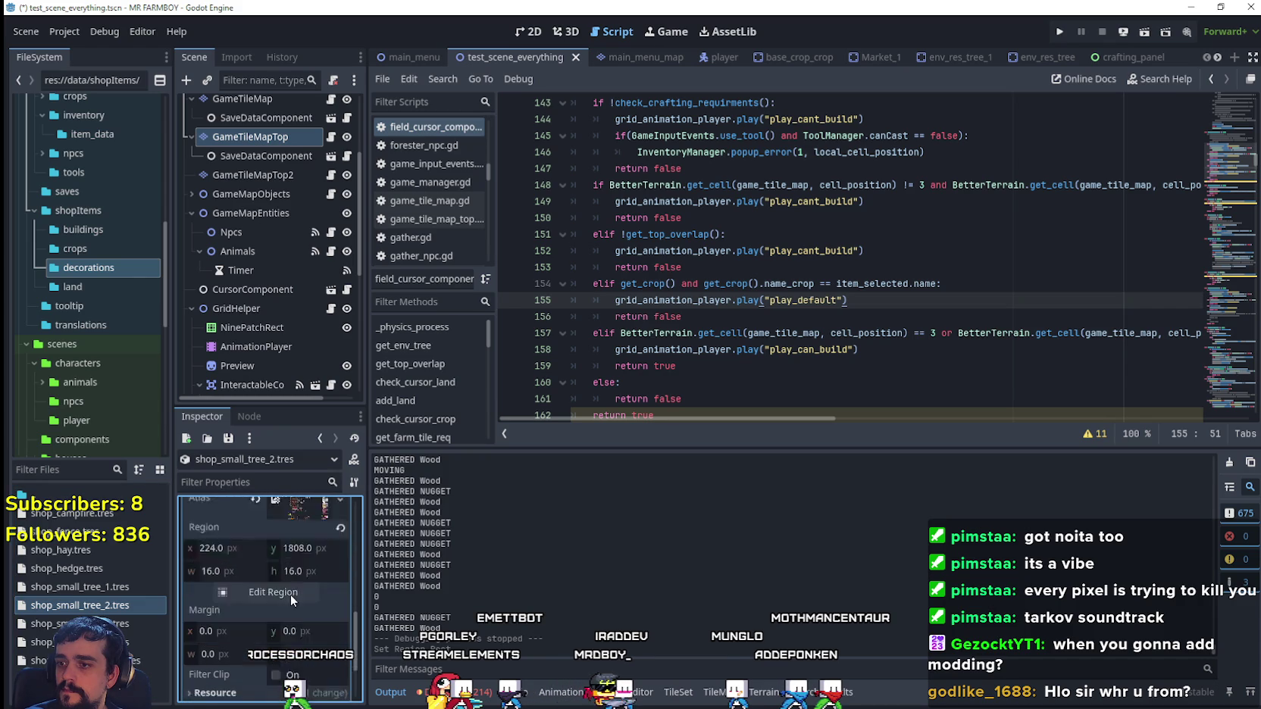
pyautogui.scroll(5, 294, 596)
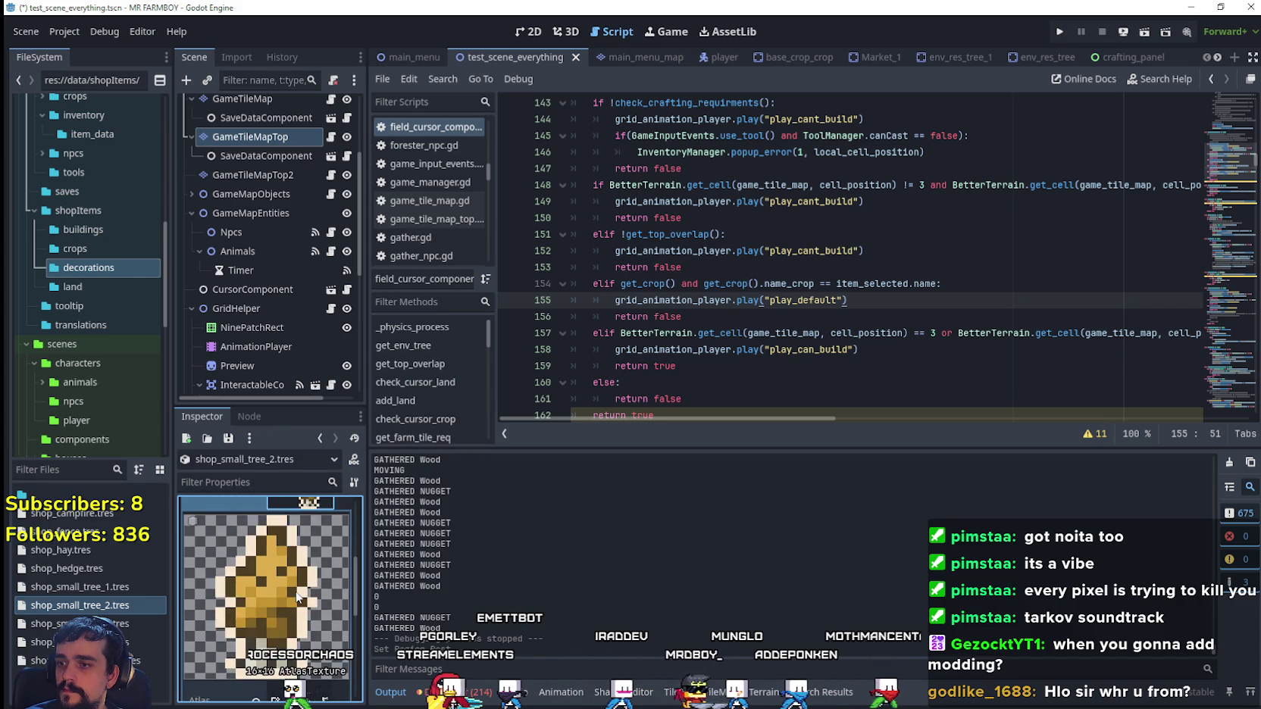
pyautogui.scroll(2, 298, 597)
pyautogui.click(296, 599)
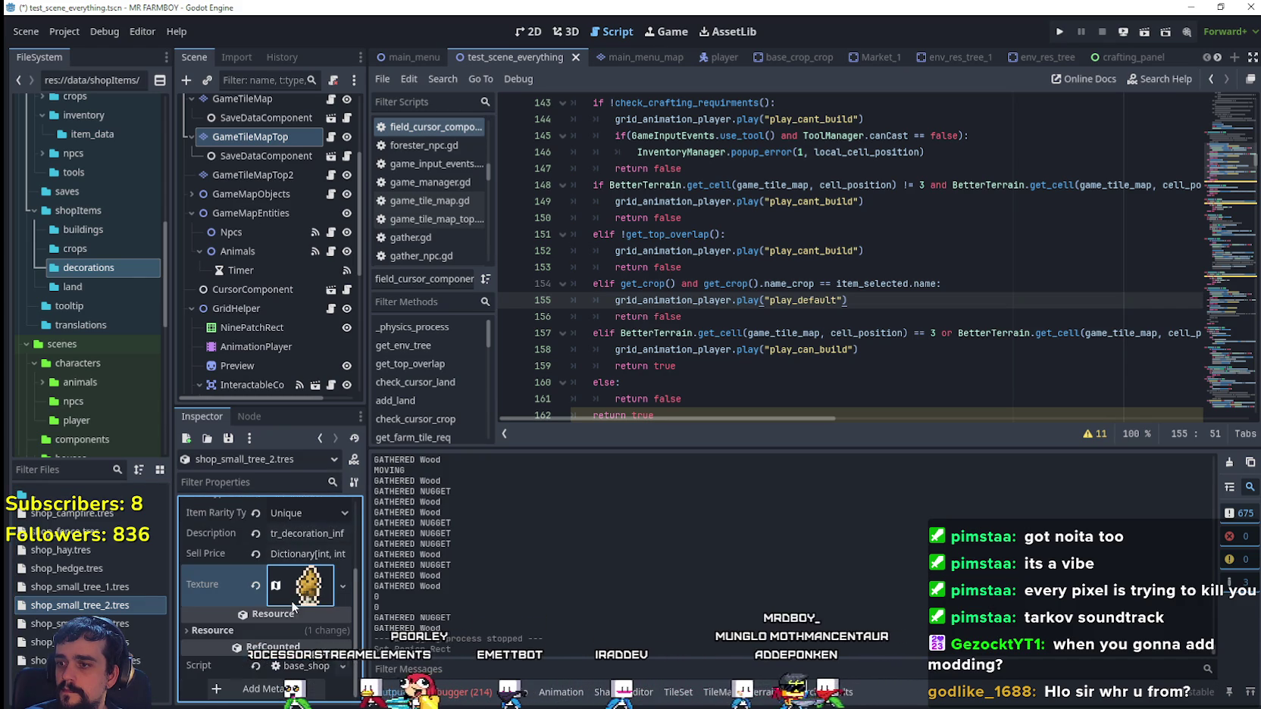
pyautogui.click(296, 595)
pyautogui.scroll(-4, 295, 595)
# - Set shop_small_tree_2's atlas region to the yellow tree sprite
pyautogui.click(281, 617)
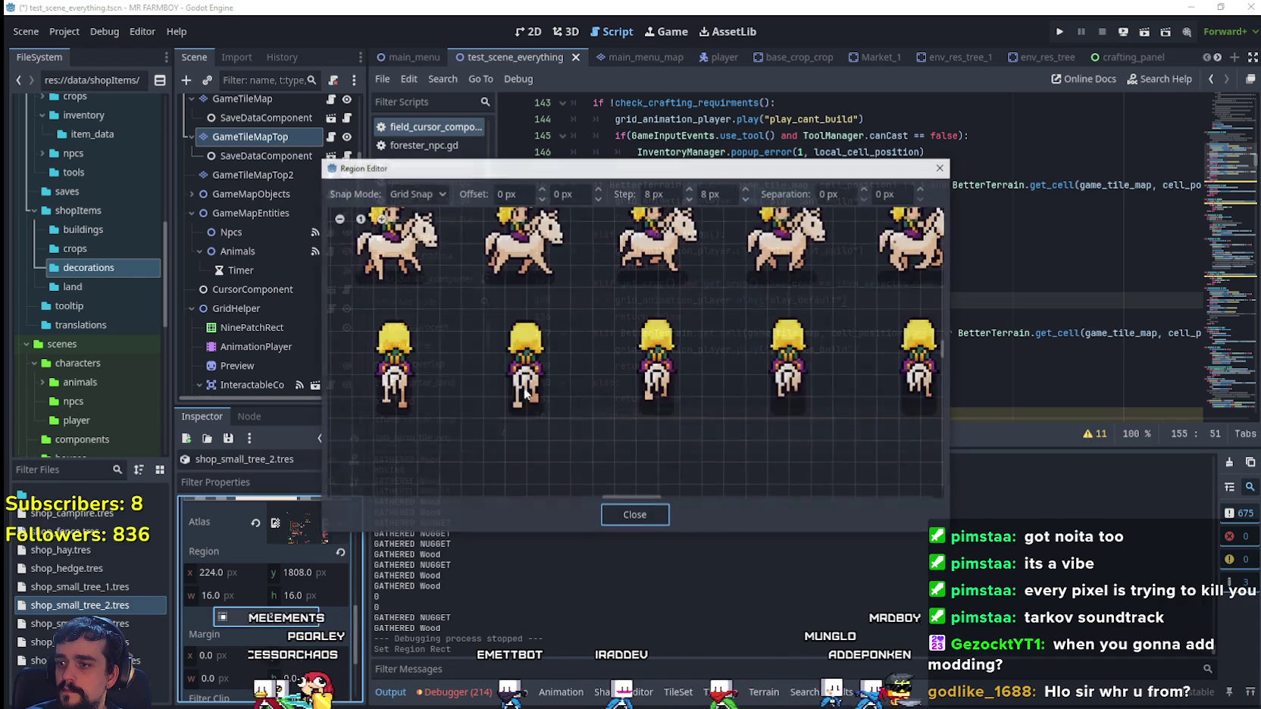
pyautogui.scroll(-10, 509, 372)
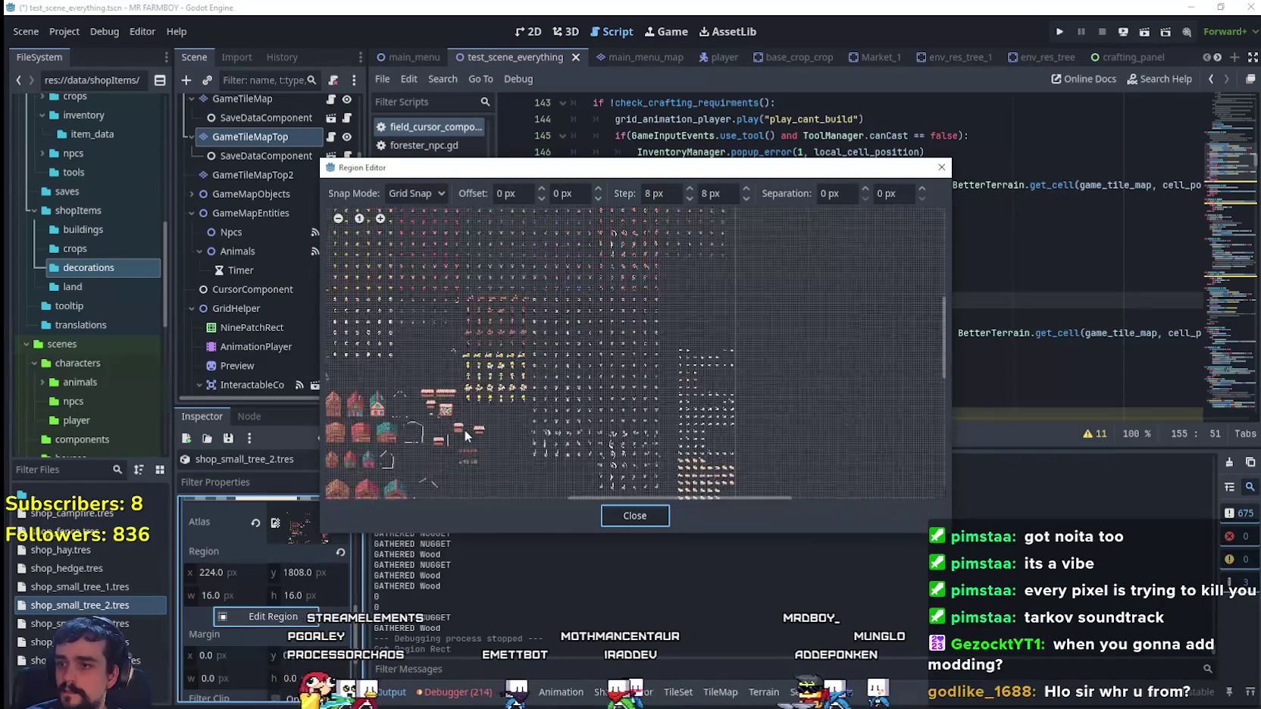
pyautogui.moveTo(438, 474)
pyautogui.mouseDown()
pyautogui.moveTo(520, 377)
pyautogui.moveTo(576, 227)
pyautogui.mouseUp()
pyautogui.scroll(4, 549, 325)
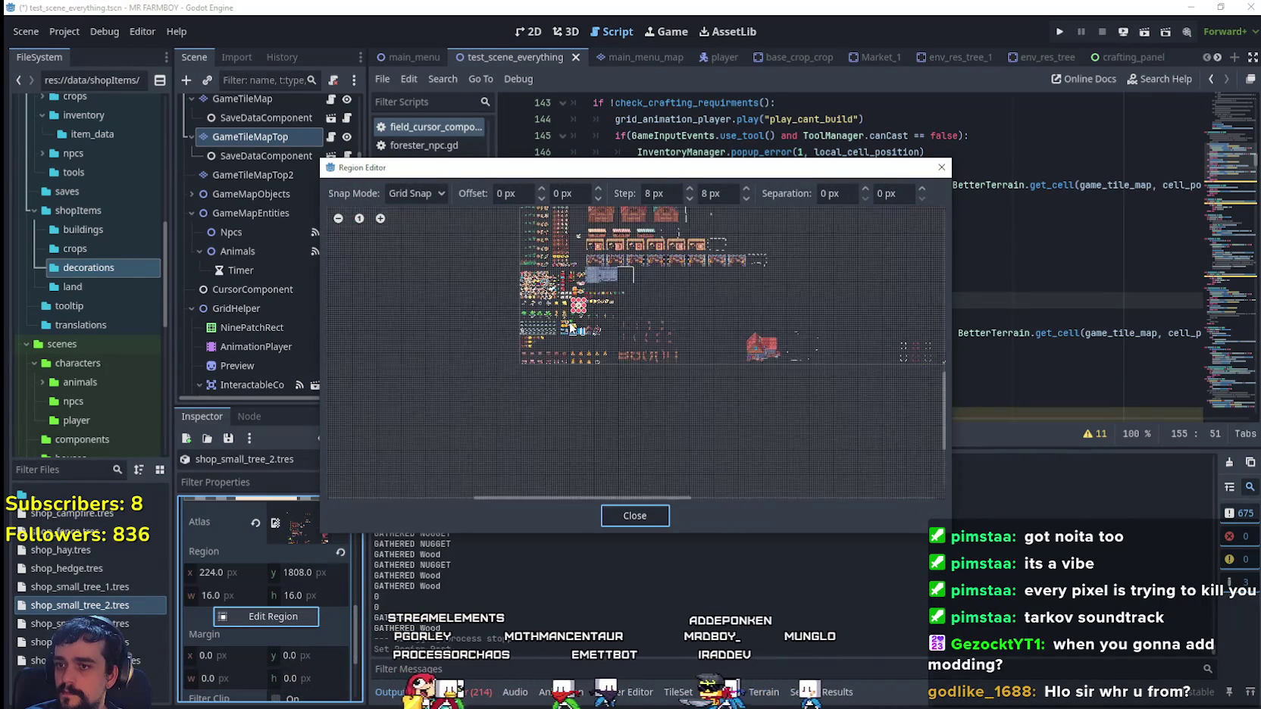
pyautogui.scroll(6, 550, 325)
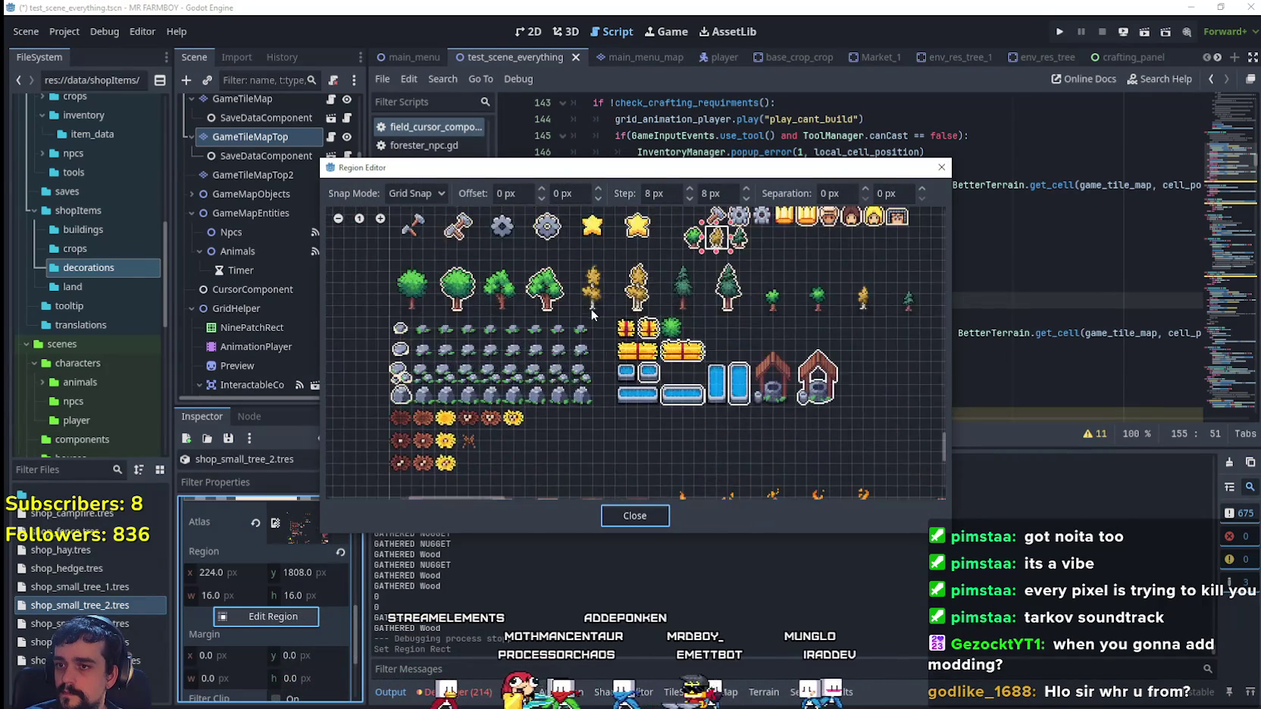
pyautogui.moveTo(567, 317); pyautogui.dragTo(620, 242)
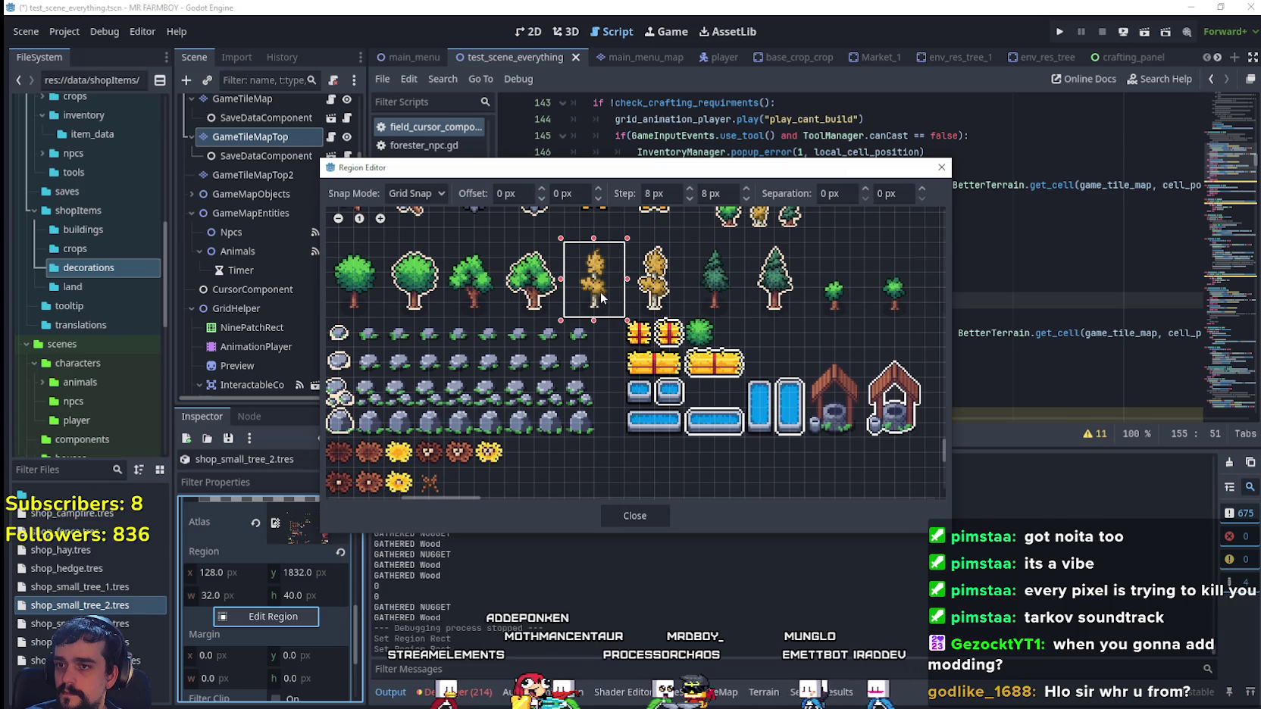
pyautogui.click(635, 517)
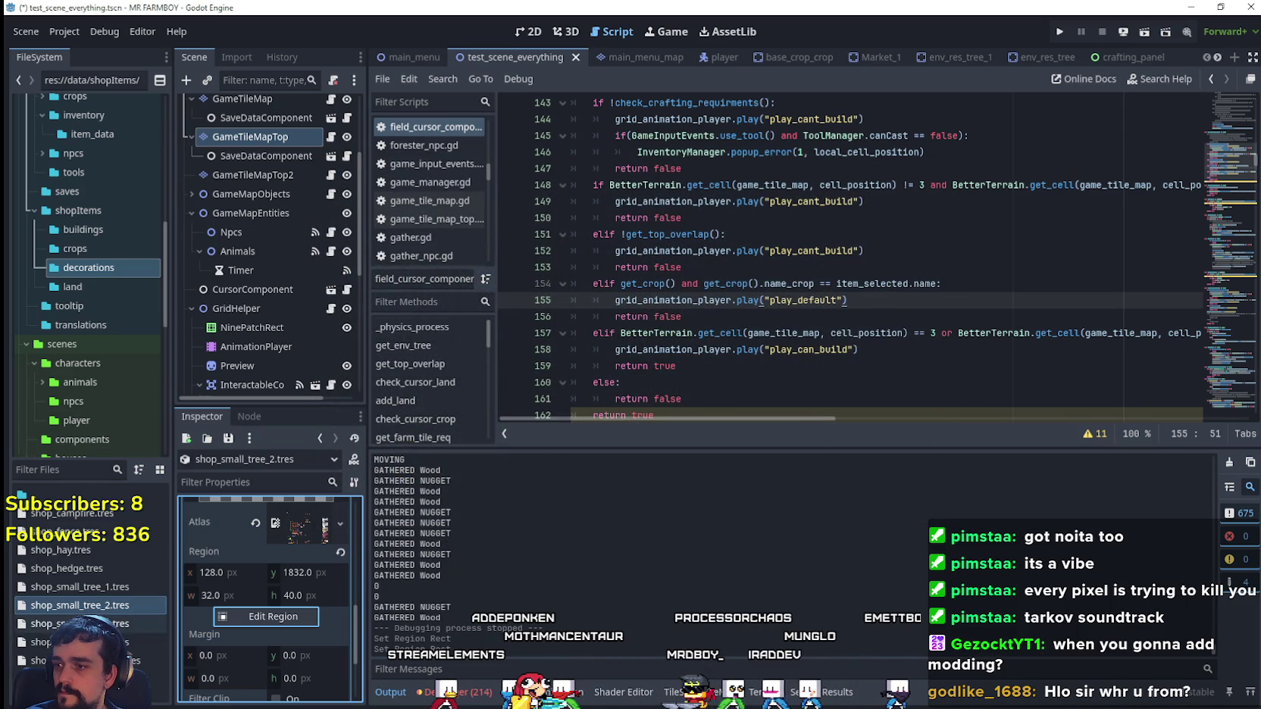
# - Inspect shop_small_tree_3's atlas region without changing it
pyautogui.click(69, 623)
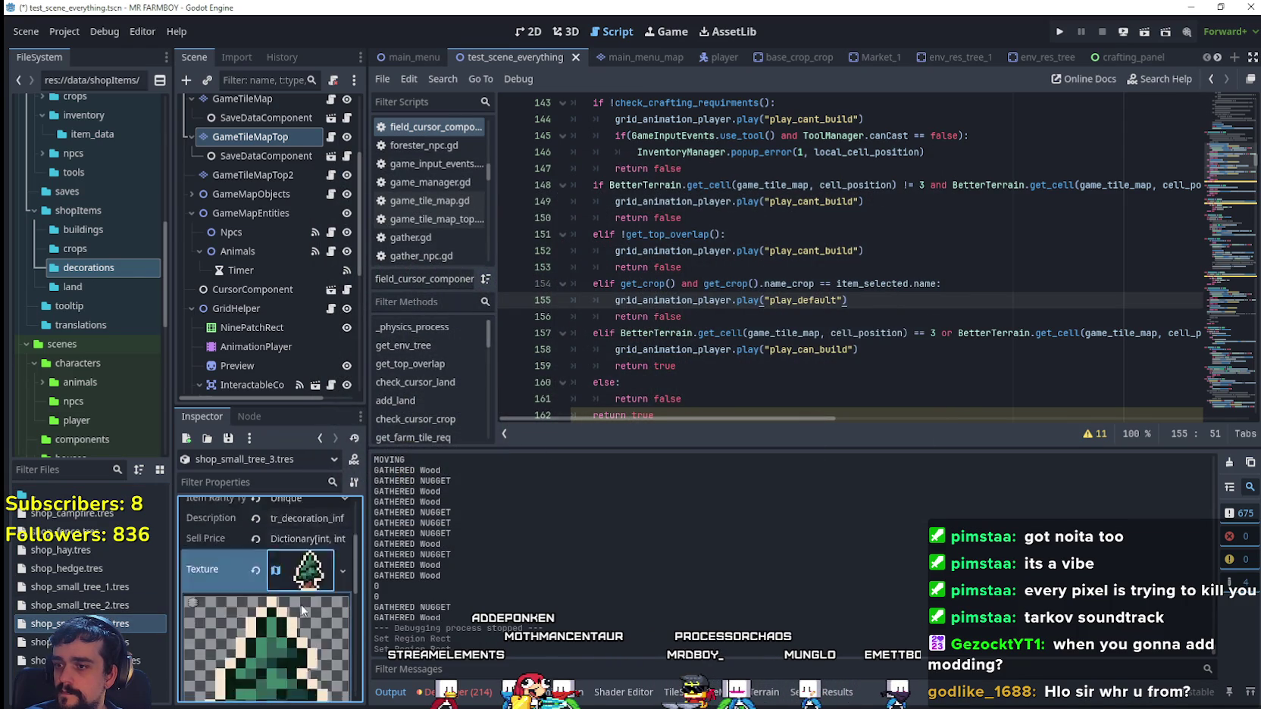
pyautogui.scroll(-3, 301, 611)
pyautogui.click(273, 652)
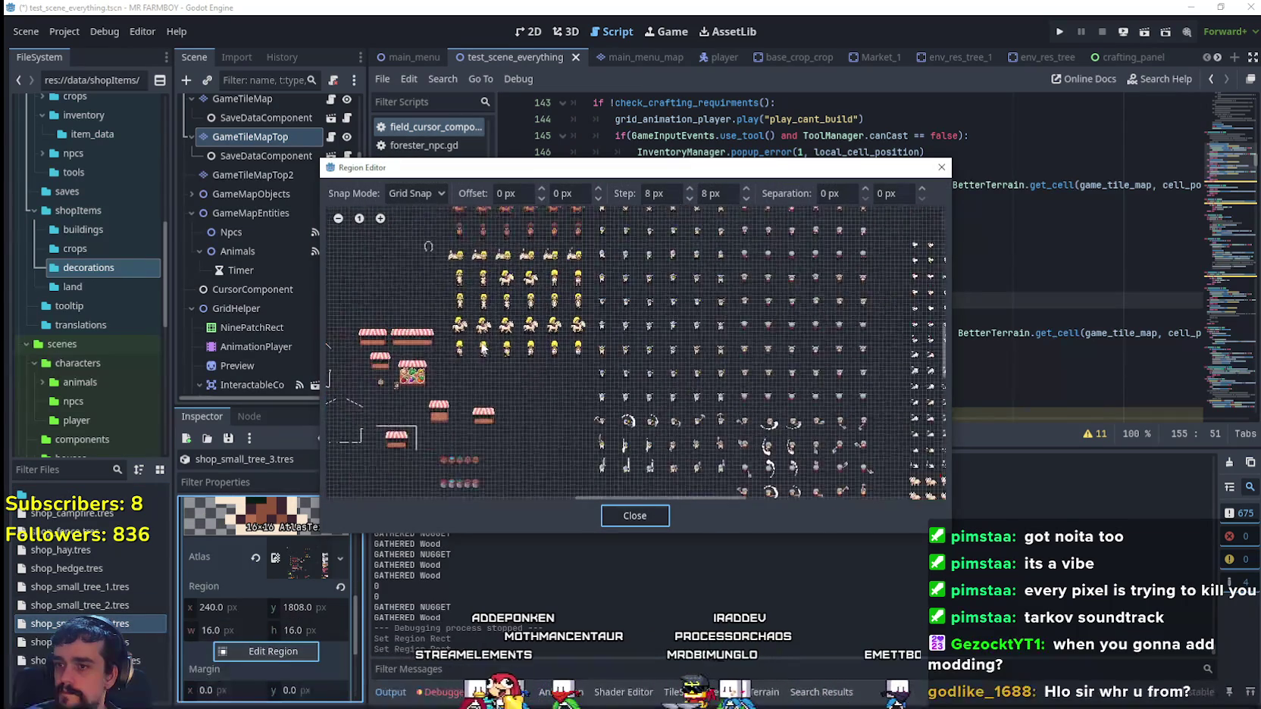
pyautogui.scroll(-5, 688, 271)
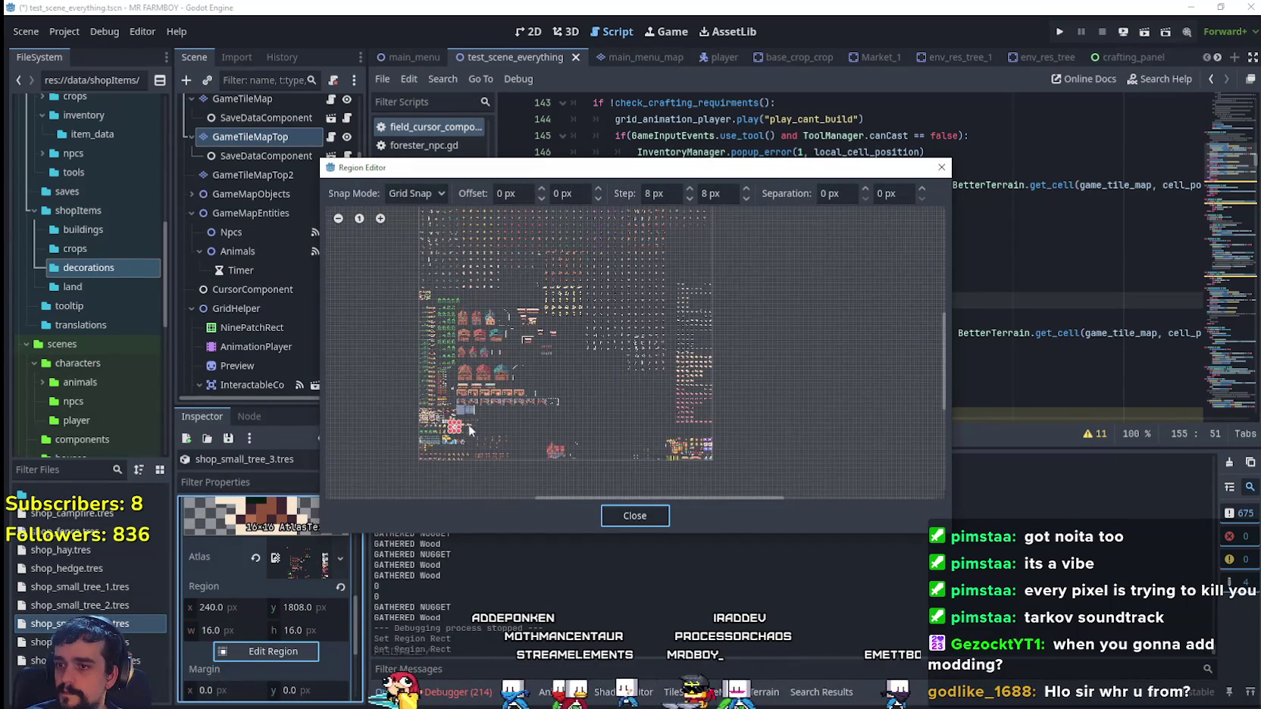
pyautogui.scroll(6, 515, 387)
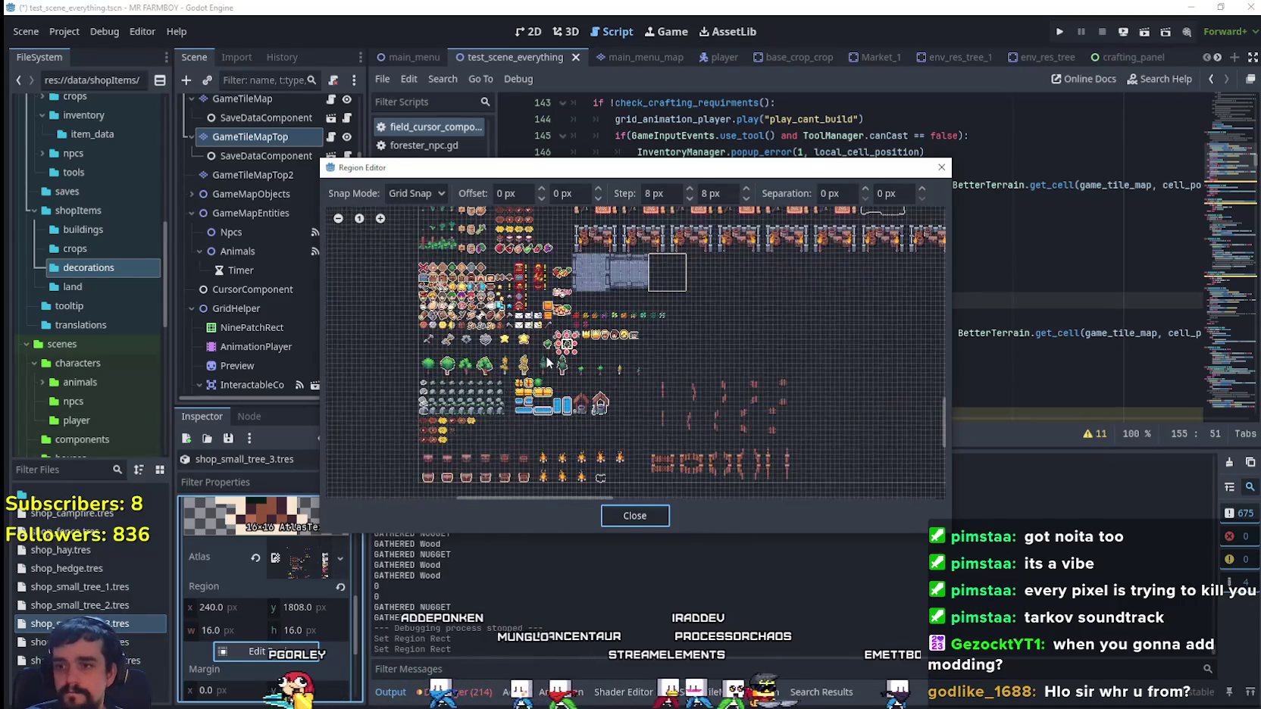
pyautogui.scroll(6, 545, 355)
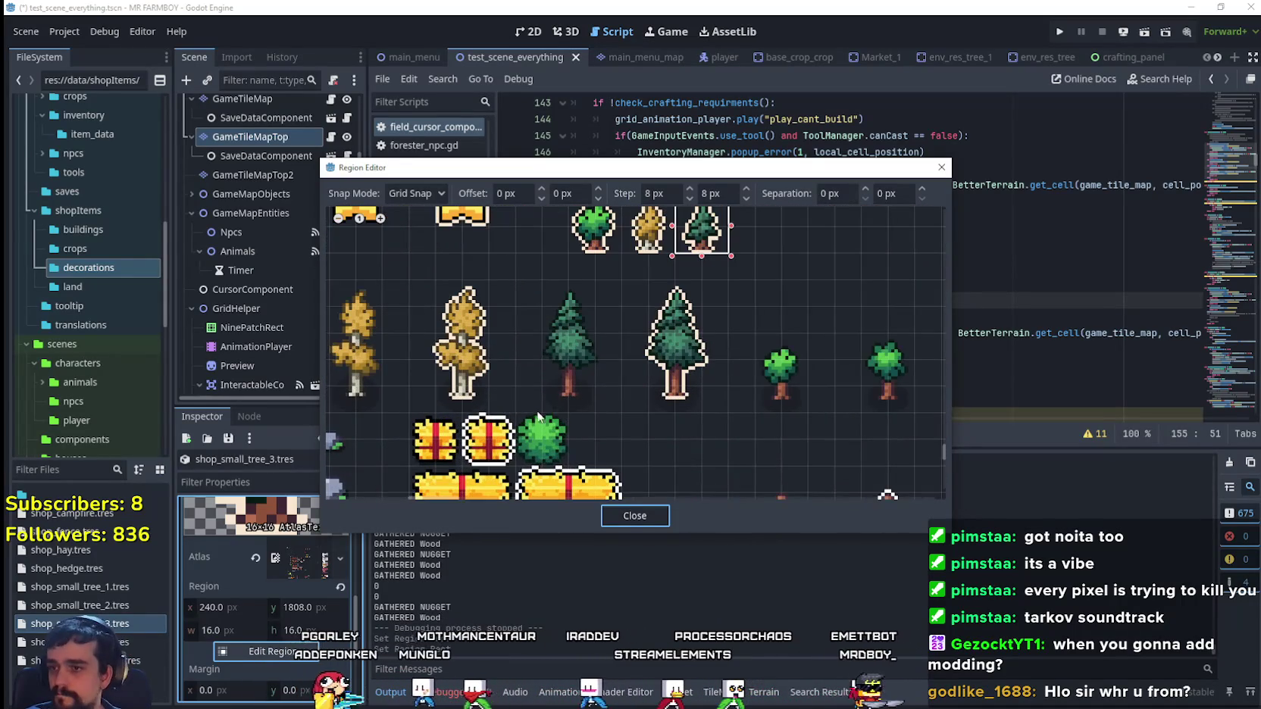
pyautogui.click(612, 523)
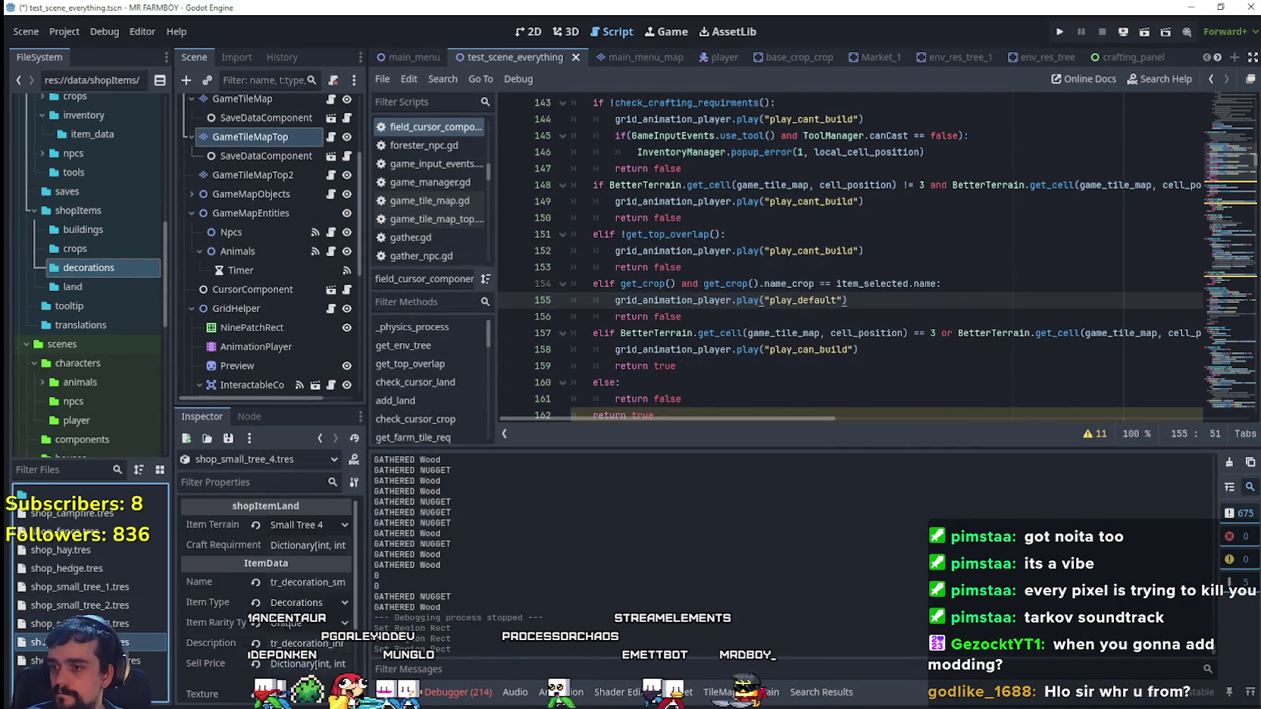
# - Set shop_small_tree_4's atlas region to the green tree at 64, 1832, 32×40
pyautogui.click(271, 641)
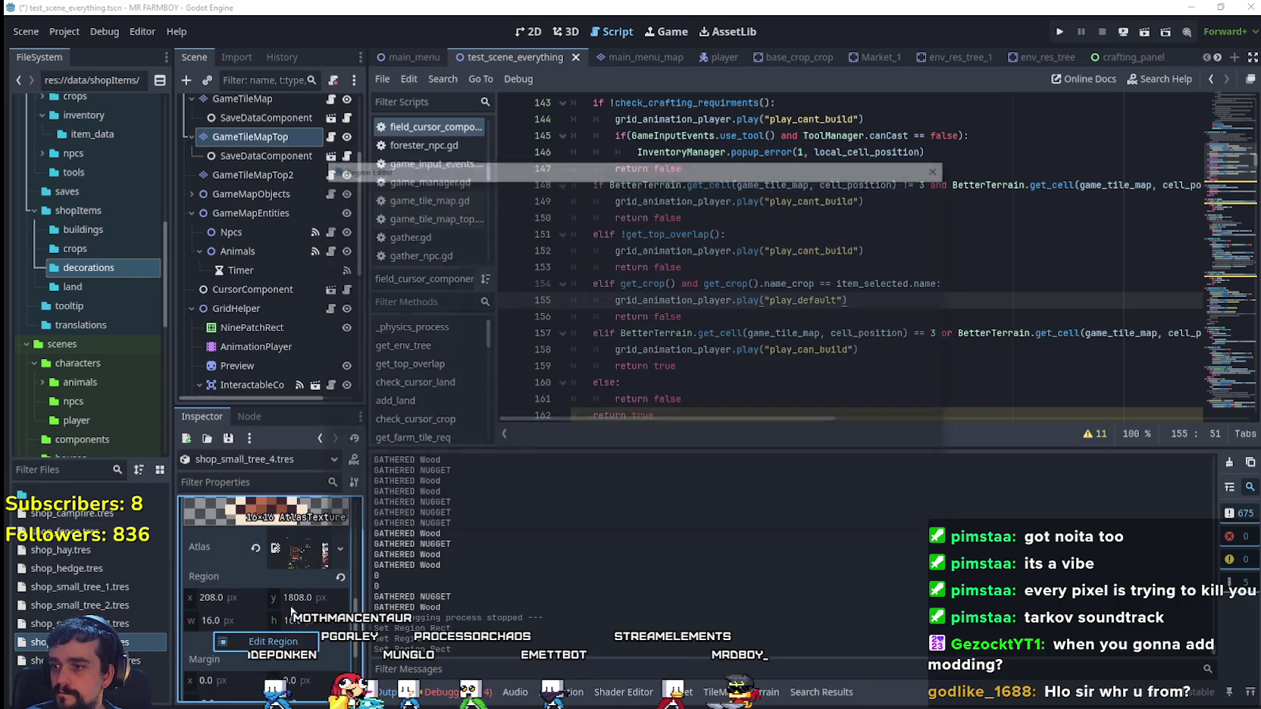
pyautogui.scroll(-4, 443, 384)
pyautogui.scroll(-5, 440, 384)
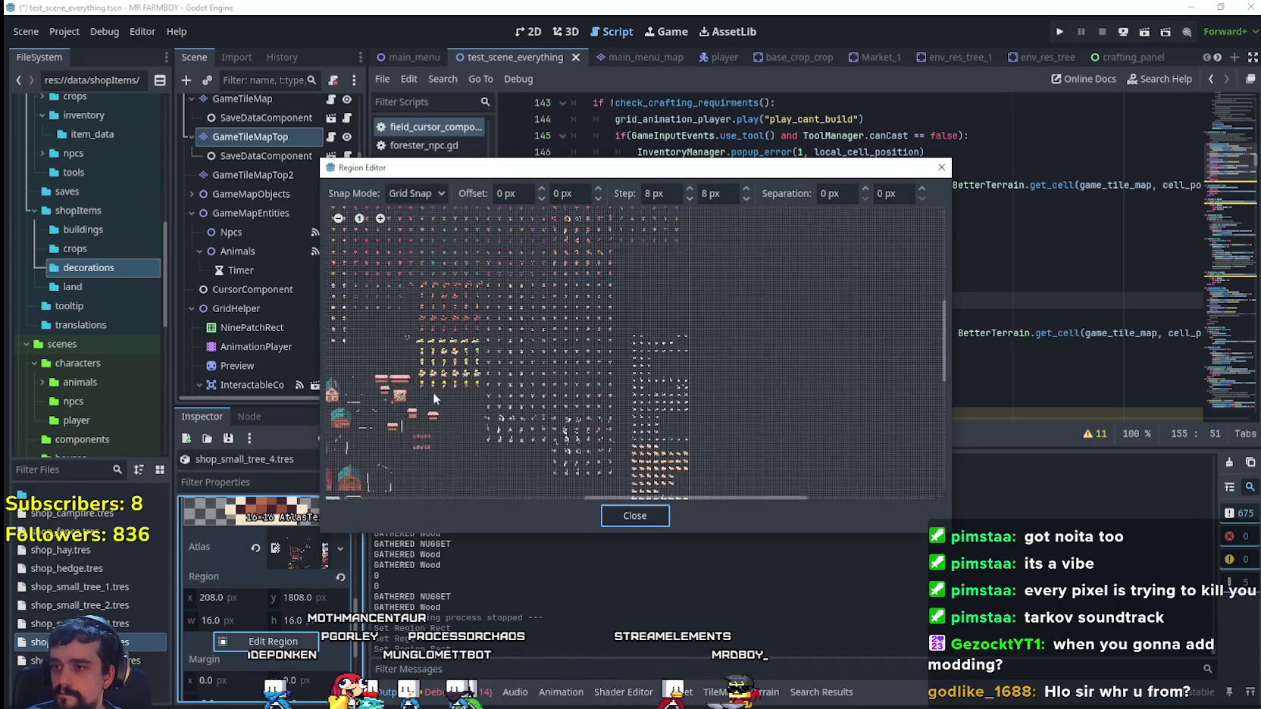
pyautogui.scroll(8, 565, 426)
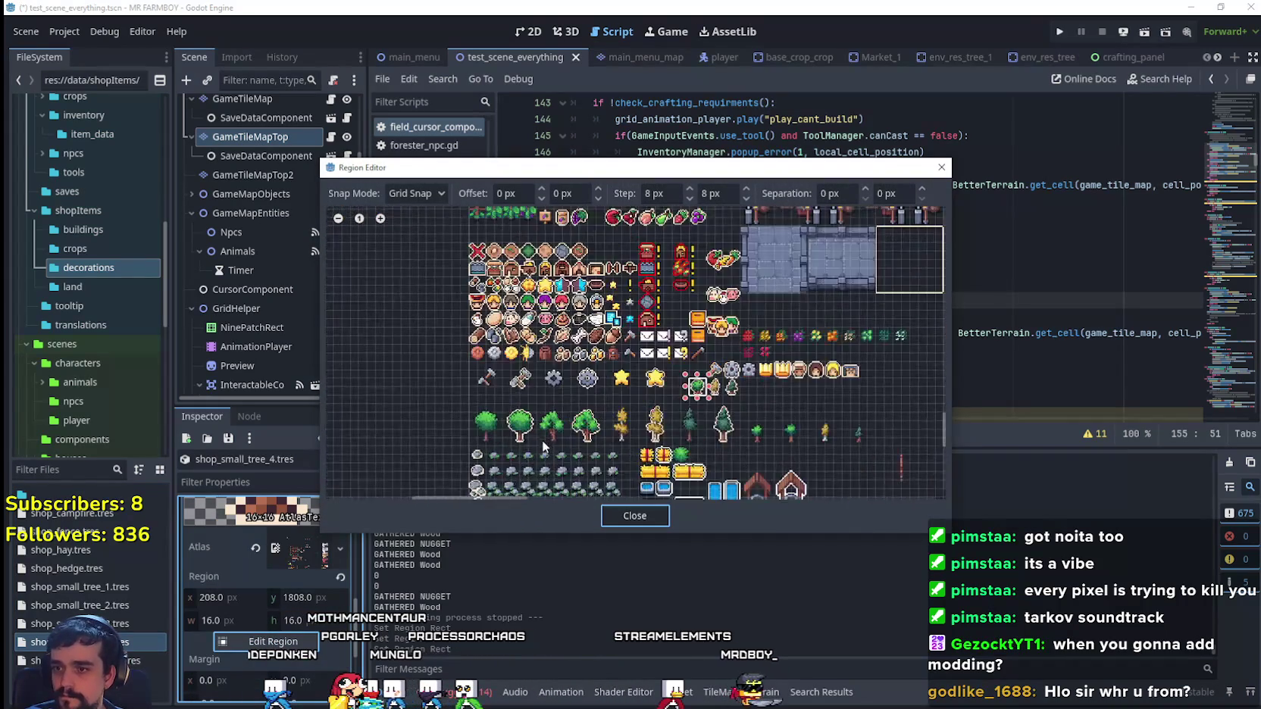
pyautogui.scroll(2, 567, 447)
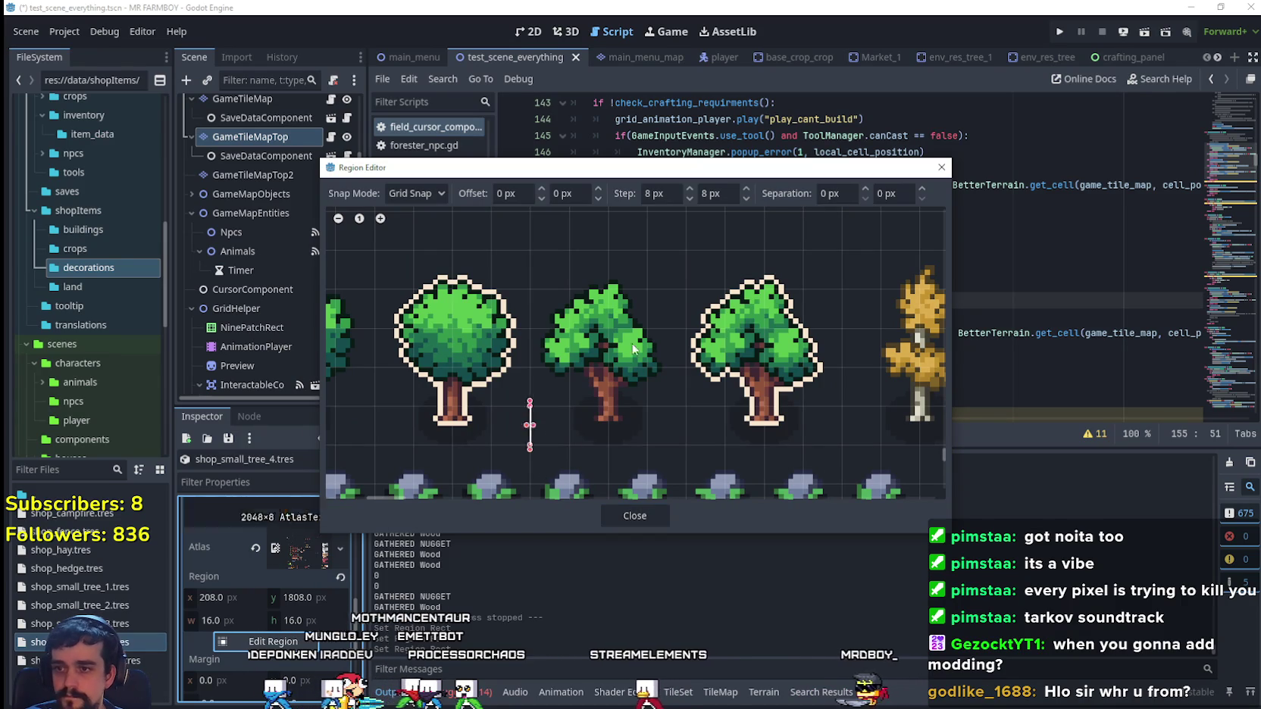
pyautogui.scroll(-3, 674, 374)
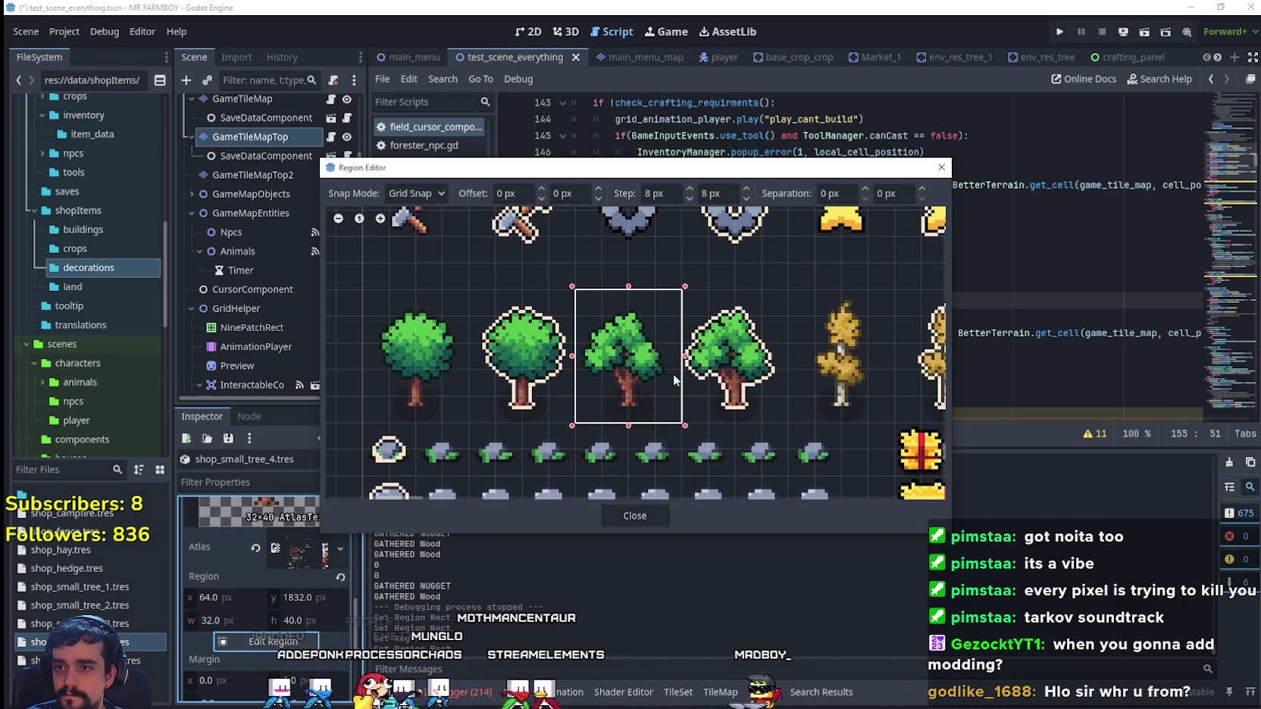
pyautogui.click(633, 513)
# - Collapse the texture preview and save the changes
pyautogui.hotkey('ctrl', 's')
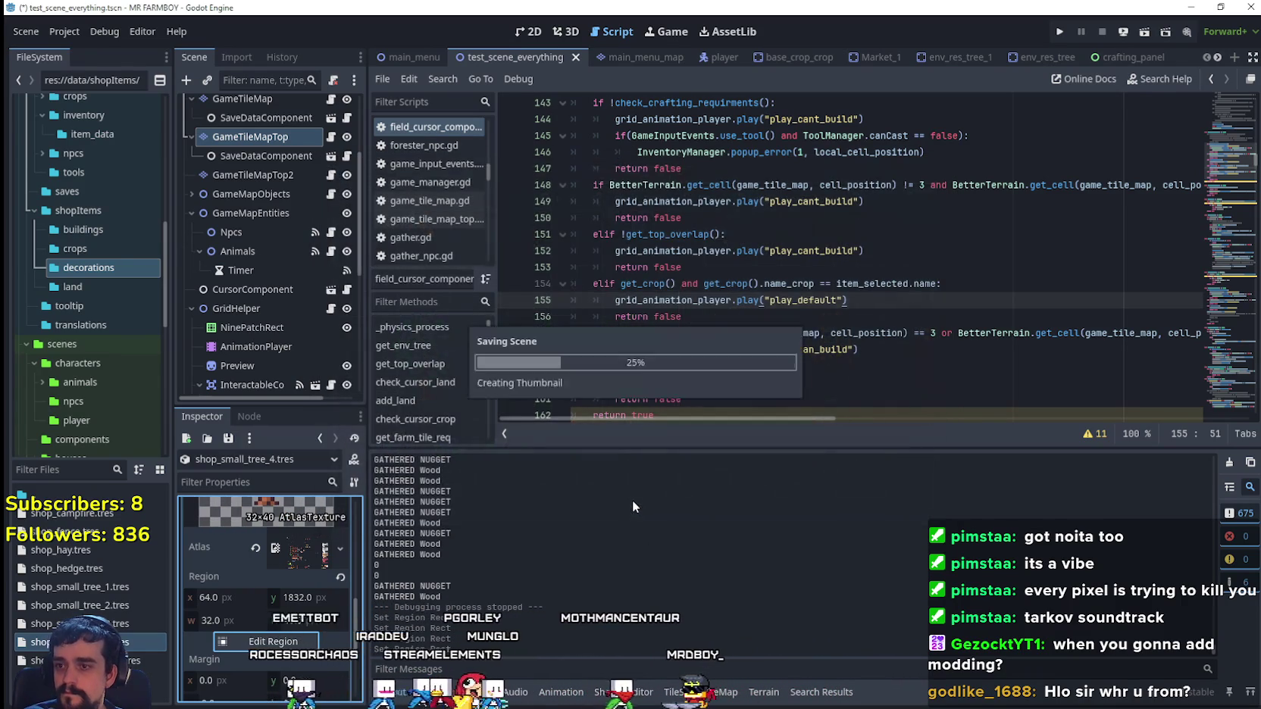
pyautogui.scroll(3, 297, 603)
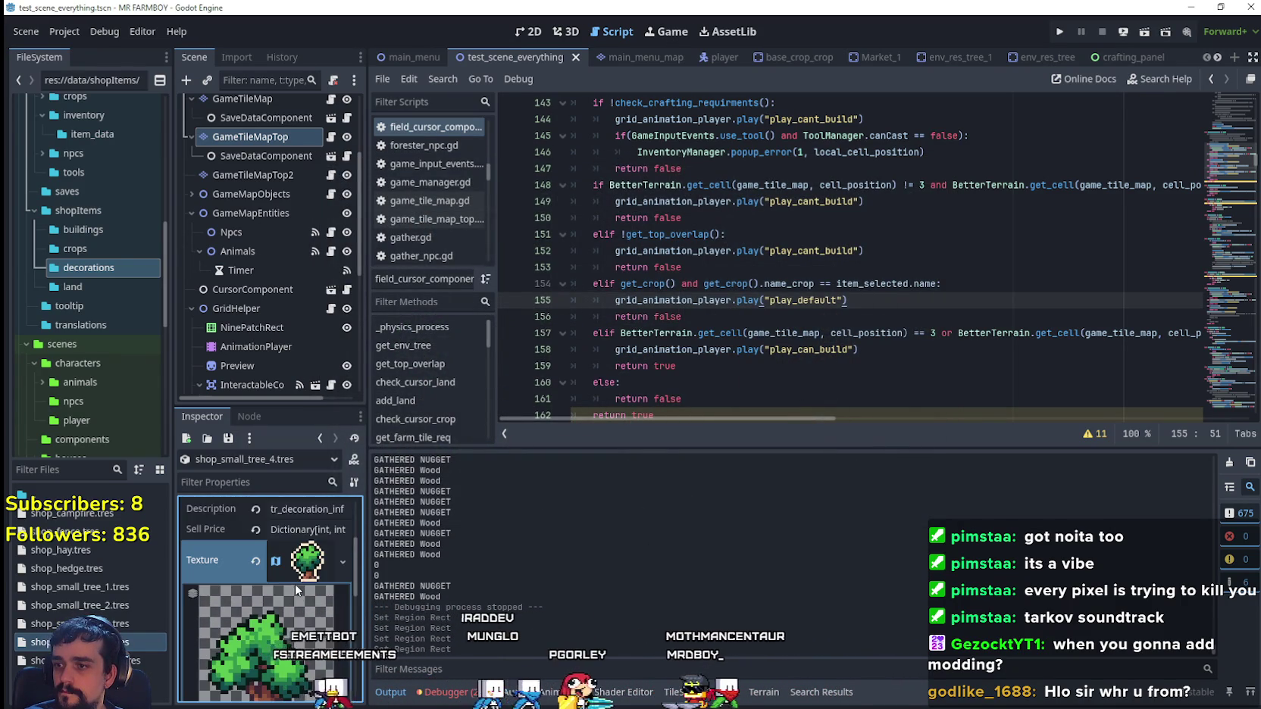
pyautogui.click(304, 595)
pyautogui.hotkey('ctrl', 's')
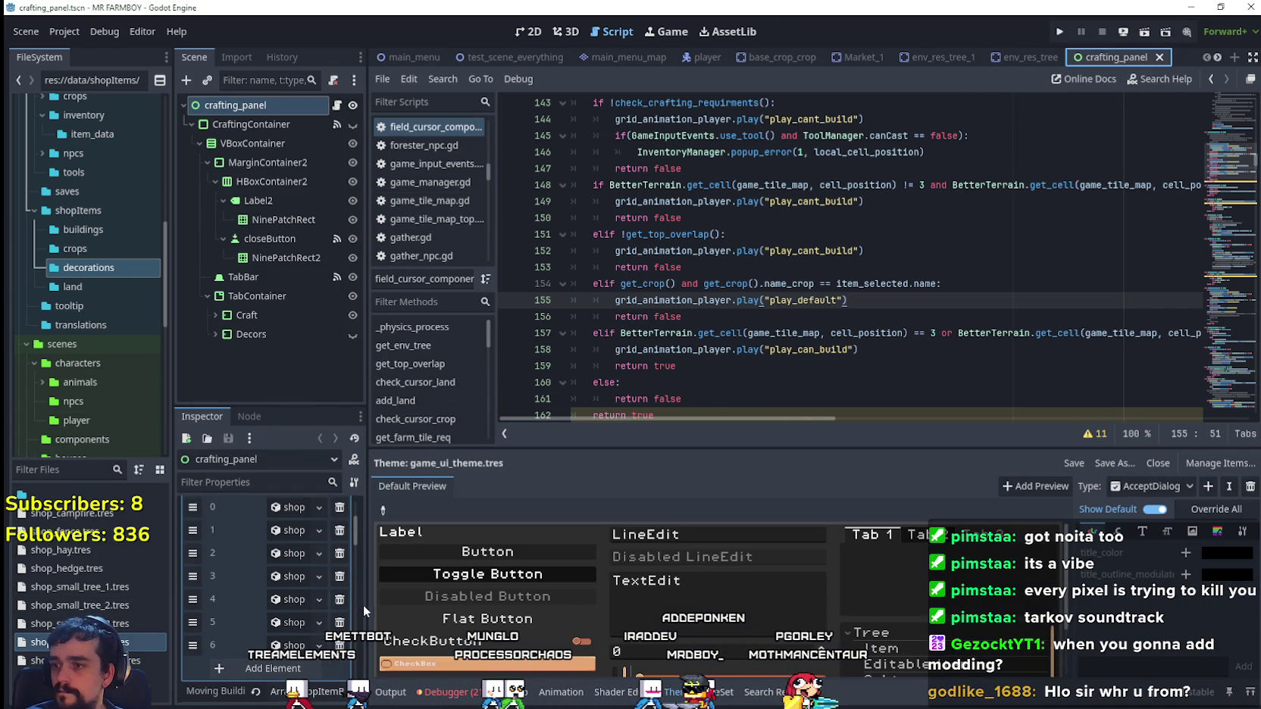
# - Add shop_small_tree_4.tres as crafting_panel's eighth building entry, save, and run the game
pyautogui.moveTo(366, 604); pyautogui.dragTo(515, 603)
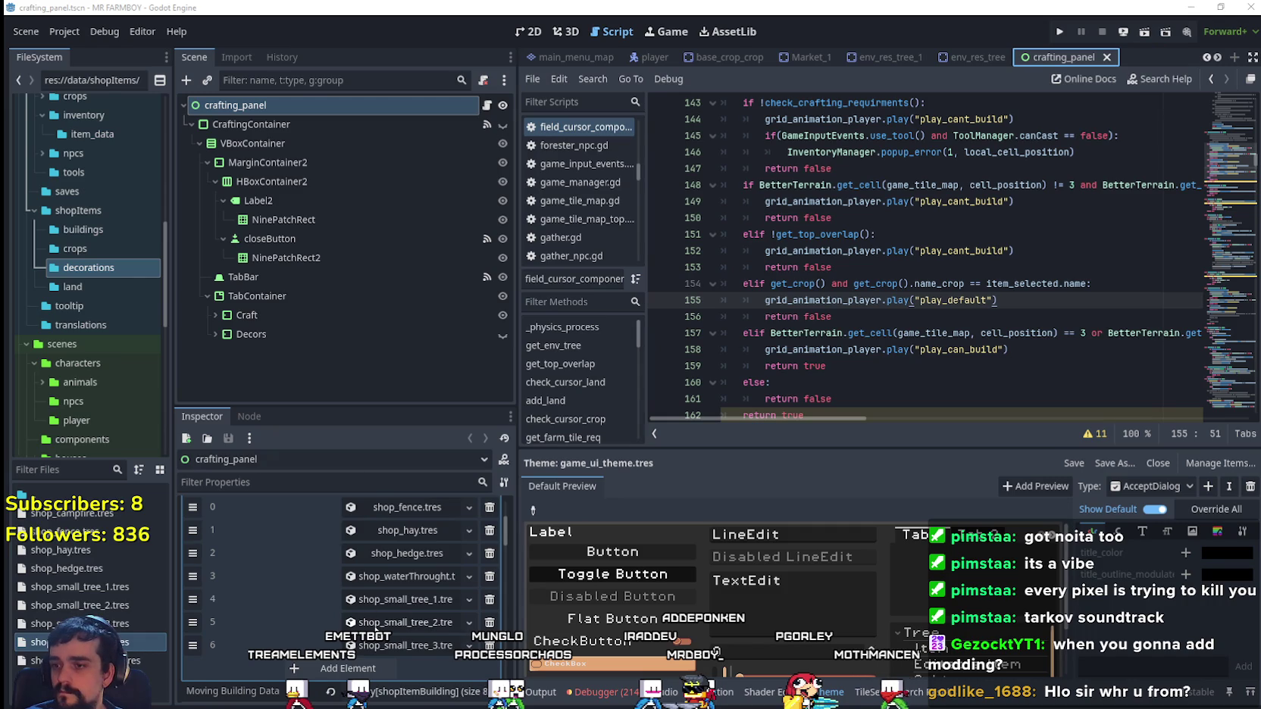
pyautogui.click(349, 667)
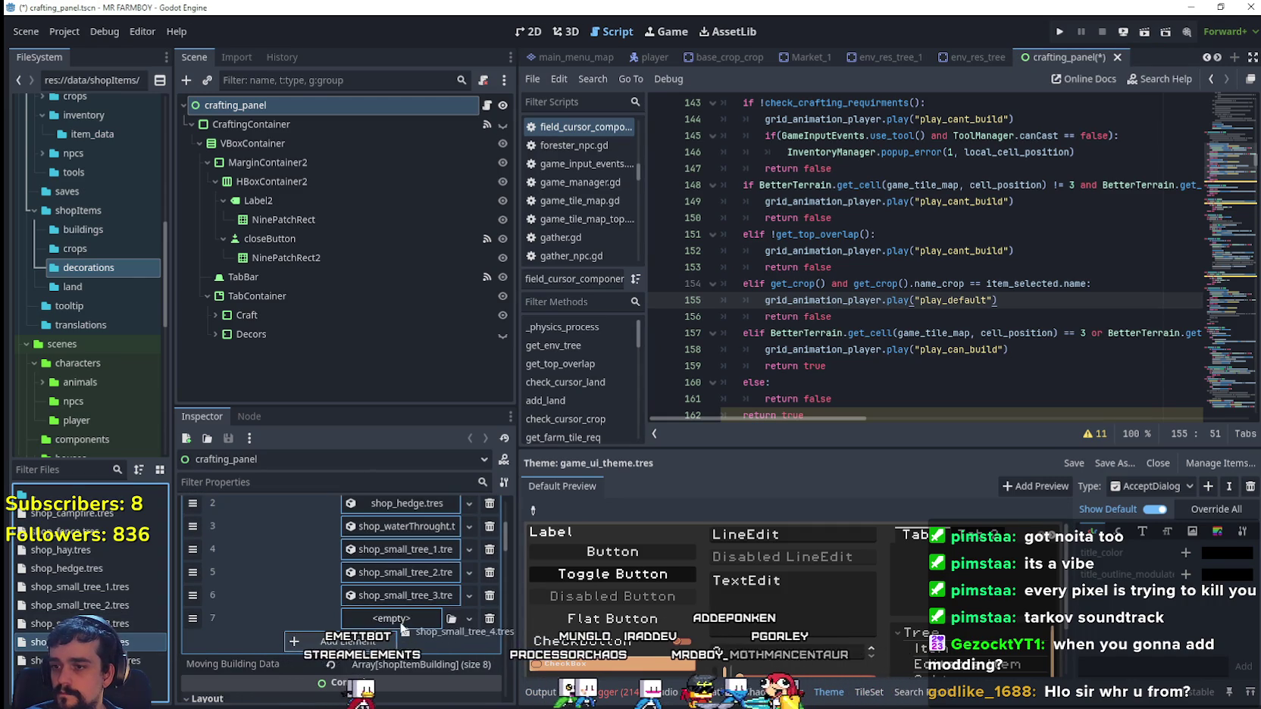
pyautogui.hotkey('ctrl', 's')
pyautogui.click(889, 315)
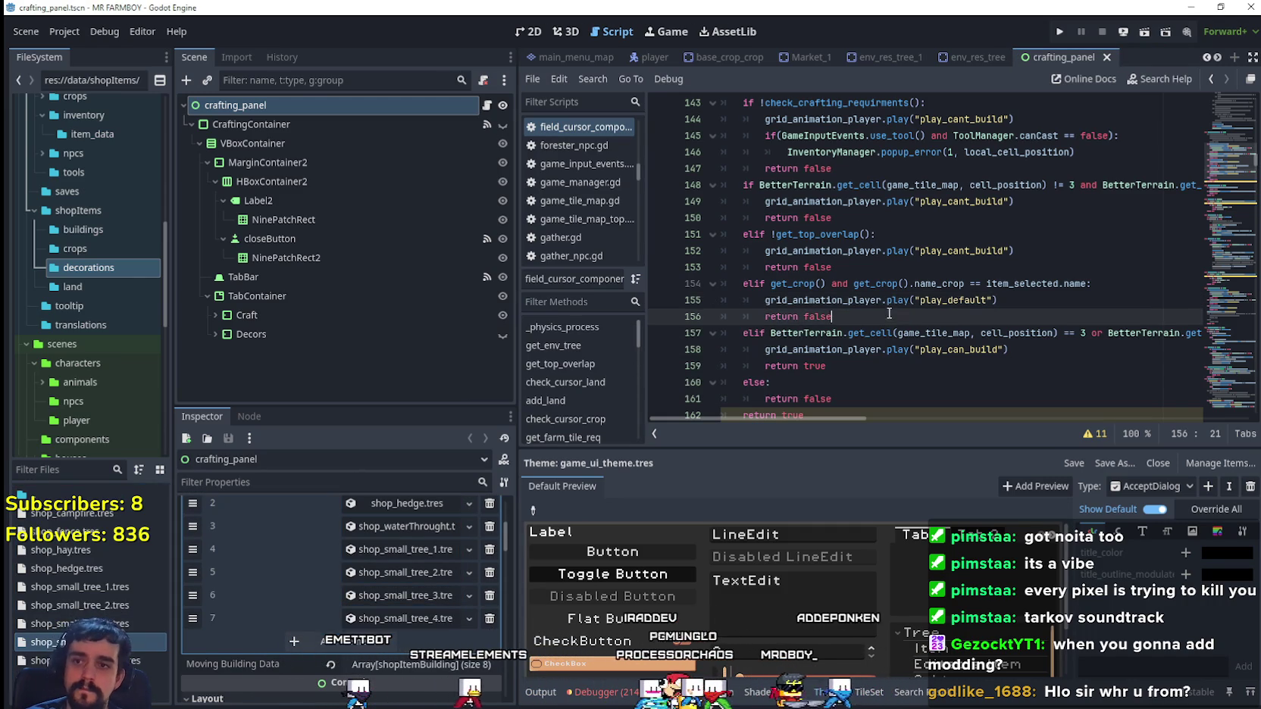
pyautogui.click(1060, 32)
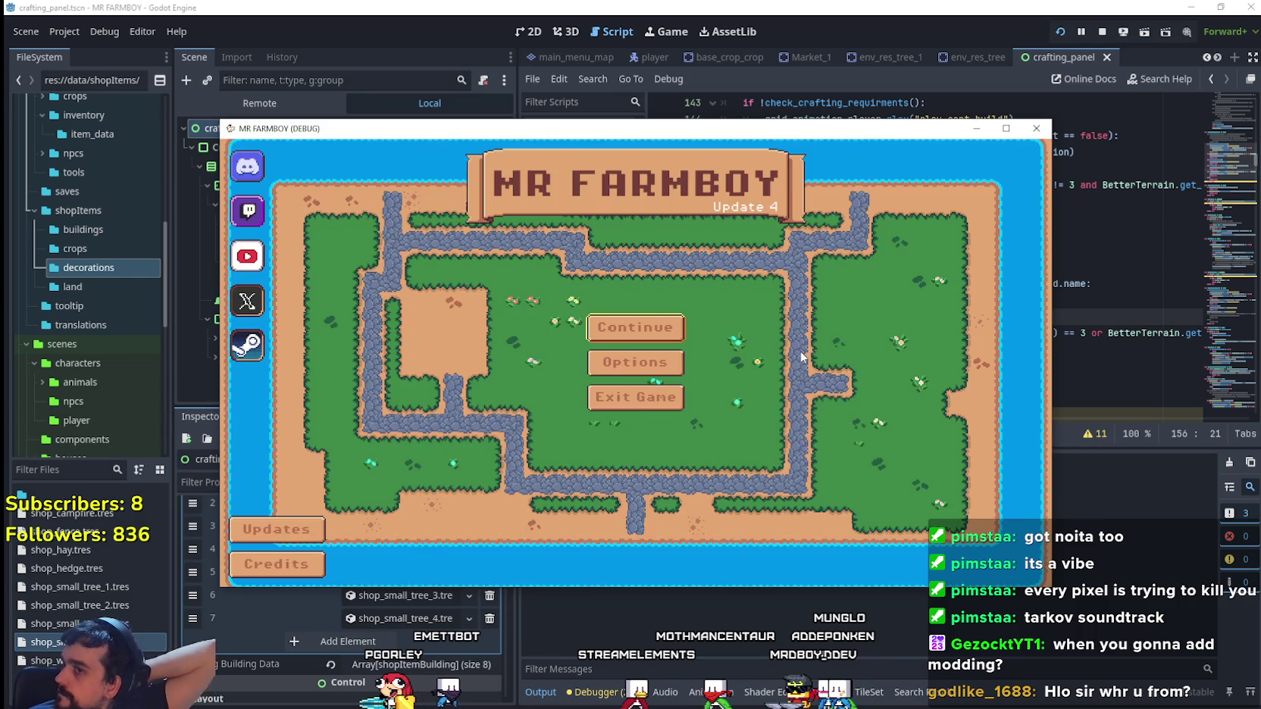
# - Load Save 5, maximize the game window, and open the Decorations crafting list
pyautogui.click(653, 333)
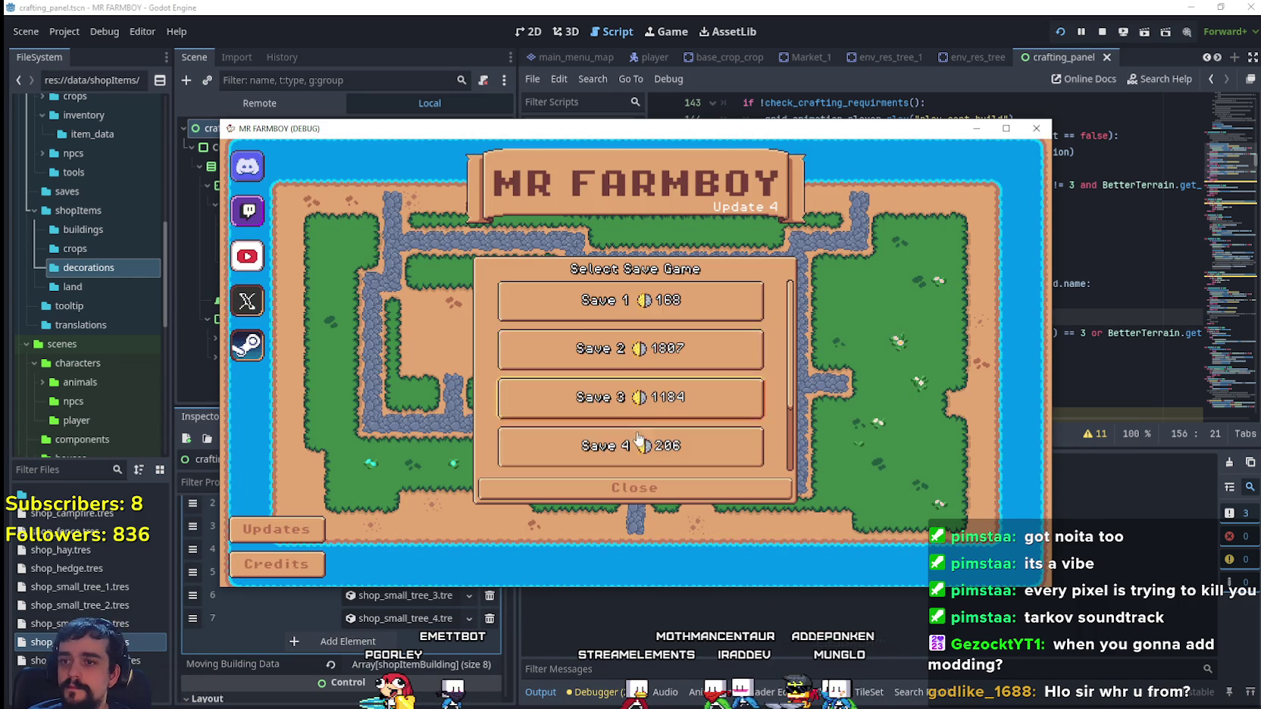
pyautogui.scroll(-2, 687, 413)
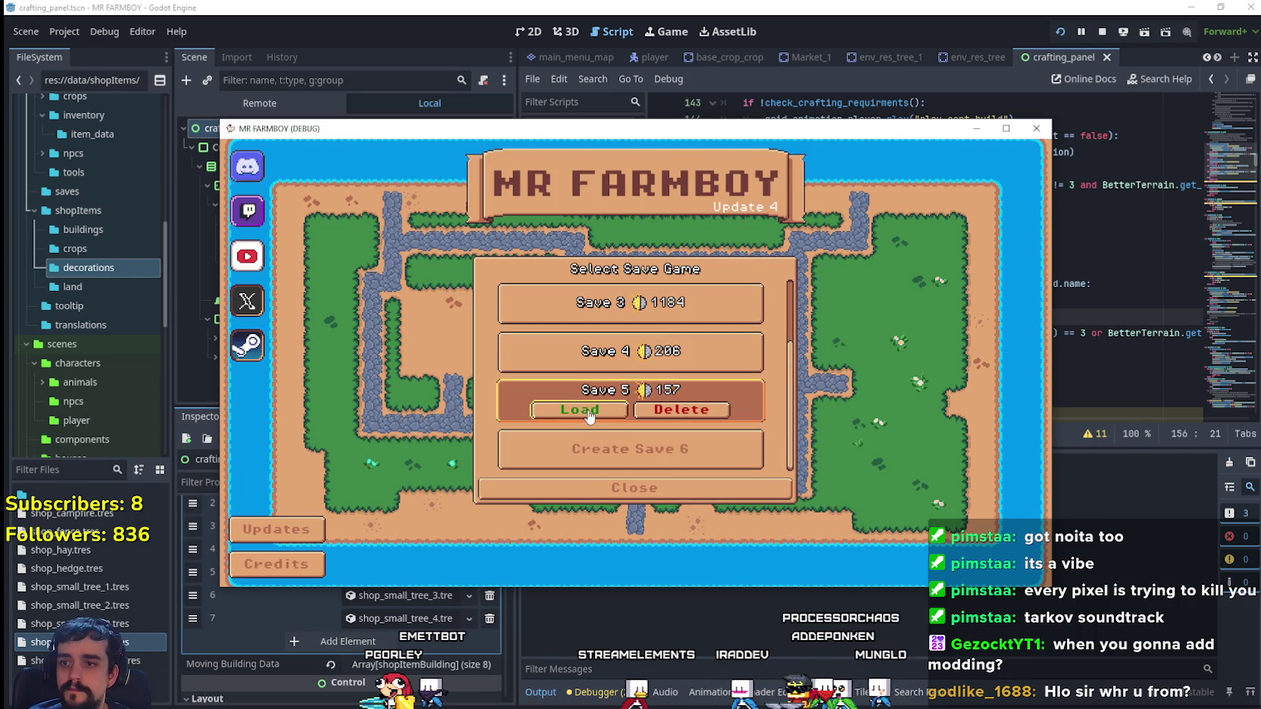
pyautogui.click(590, 414)
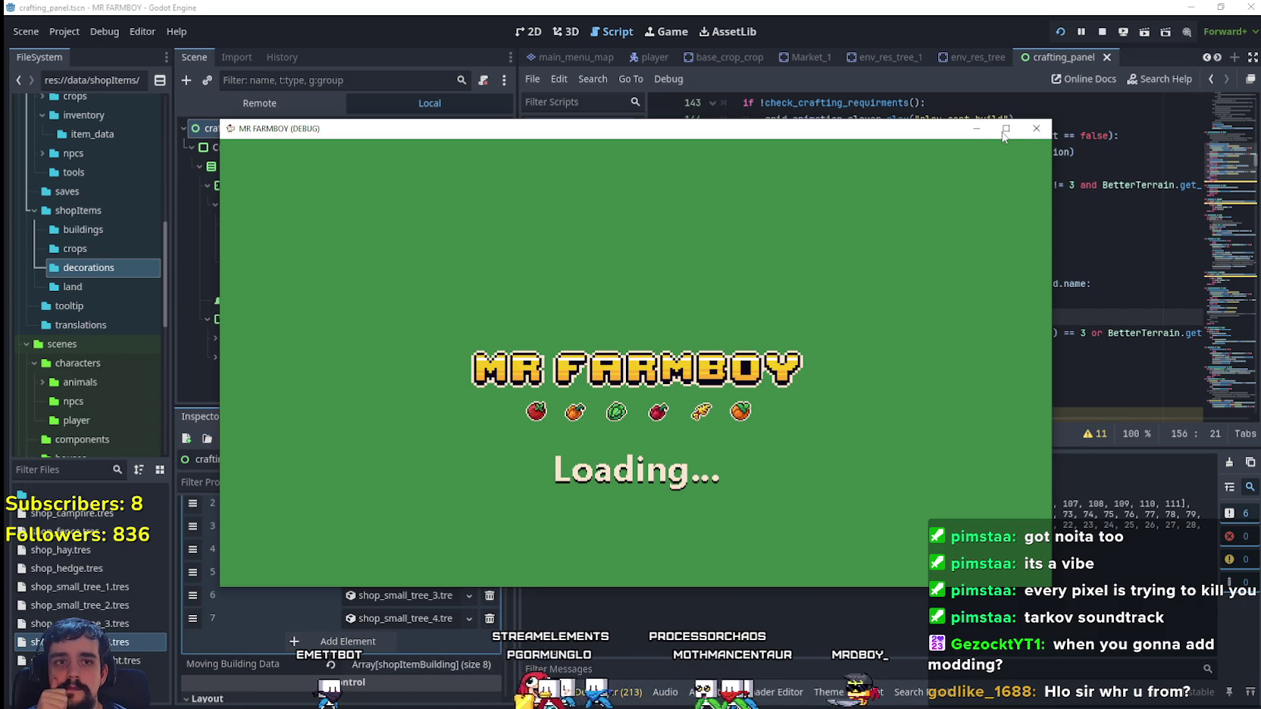
pyautogui.click(1004, 129)
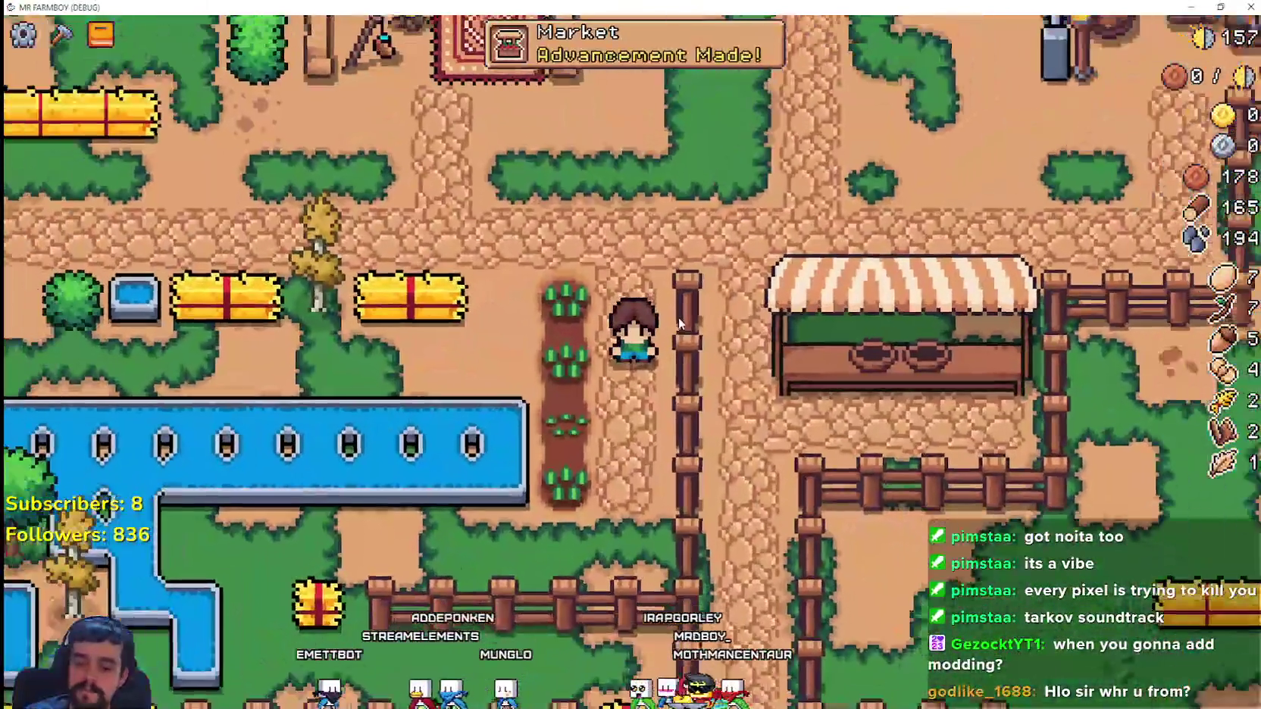
pyautogui.click(62, 34)
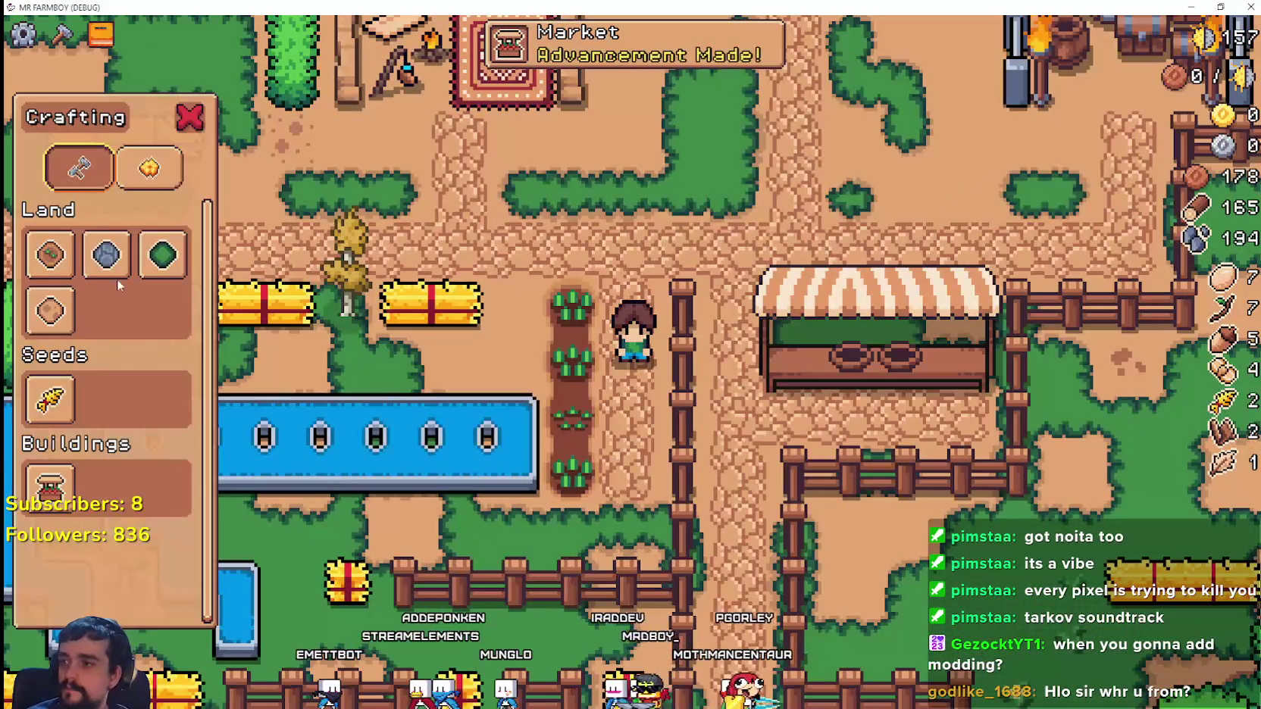
pyautogui.click(148, 167)
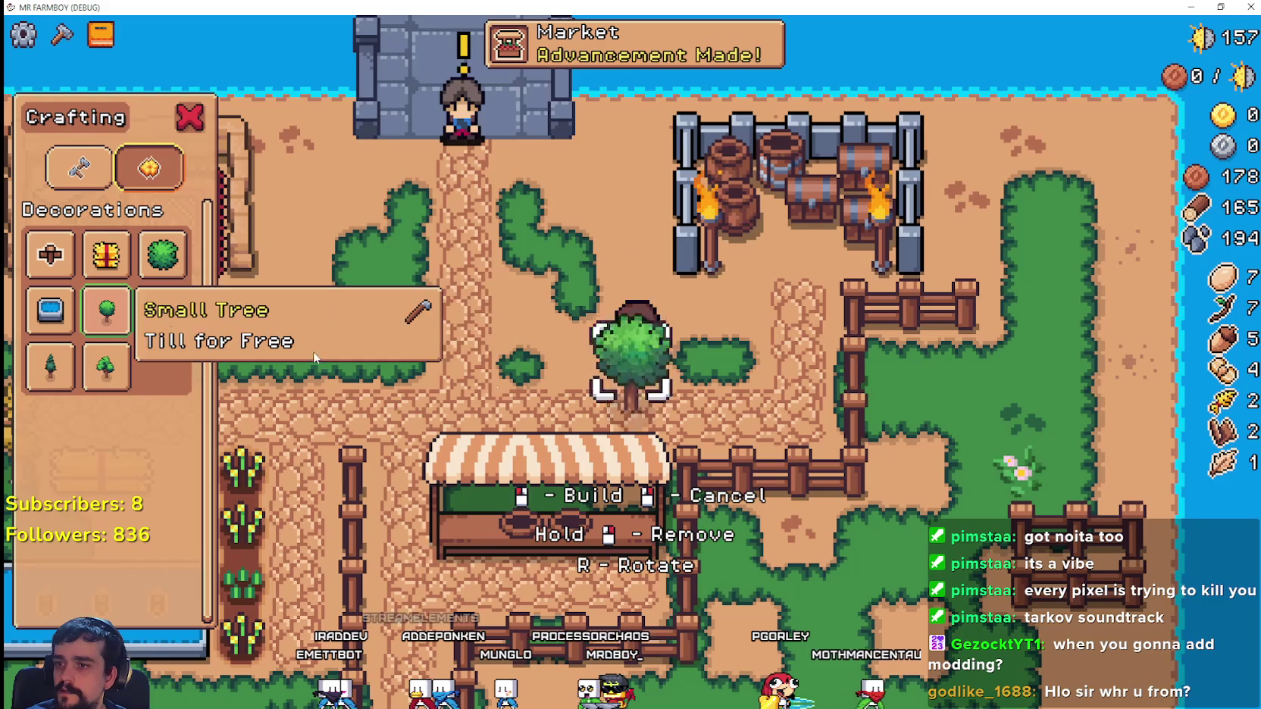
pyautogui.scroll(2, 740, 386)
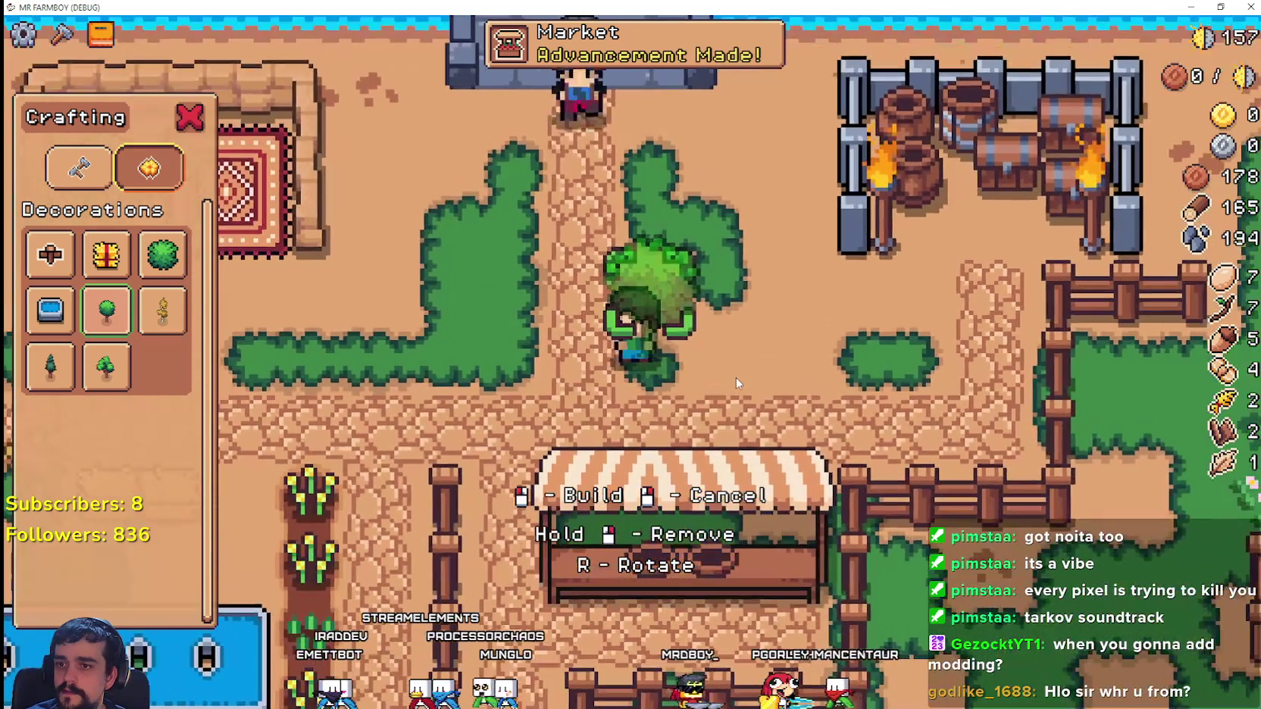
# - Walk the farmer around and pick the yellow small tree decoration
pyautogui.press('d')
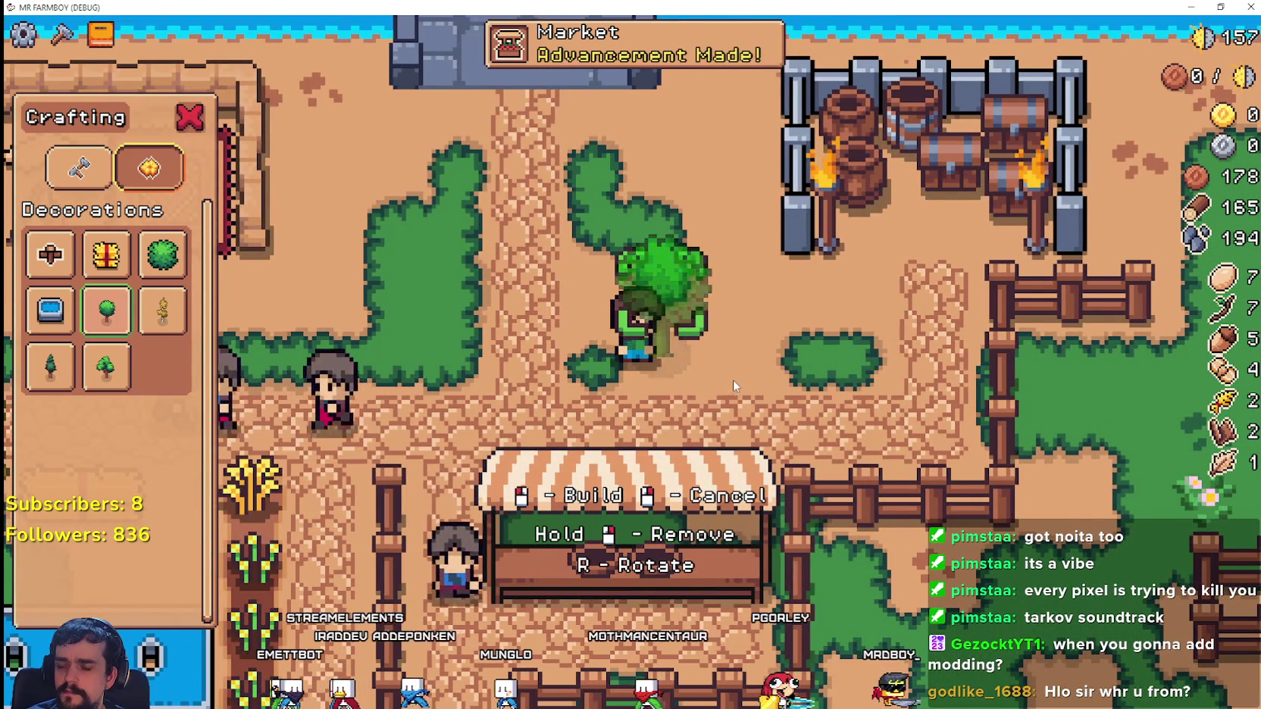
pyautogui.press('a')
pyautogui.press('d')
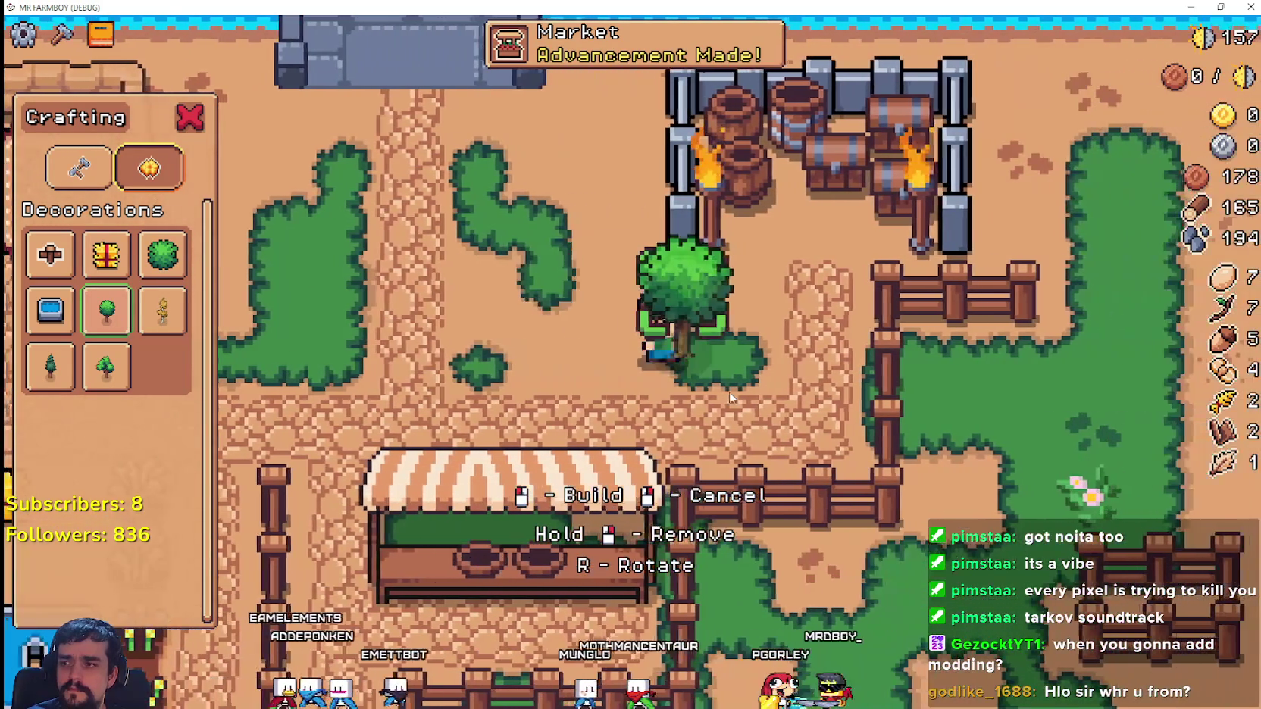
pyautogui.press('a')
pyautogui.click(162, 310)
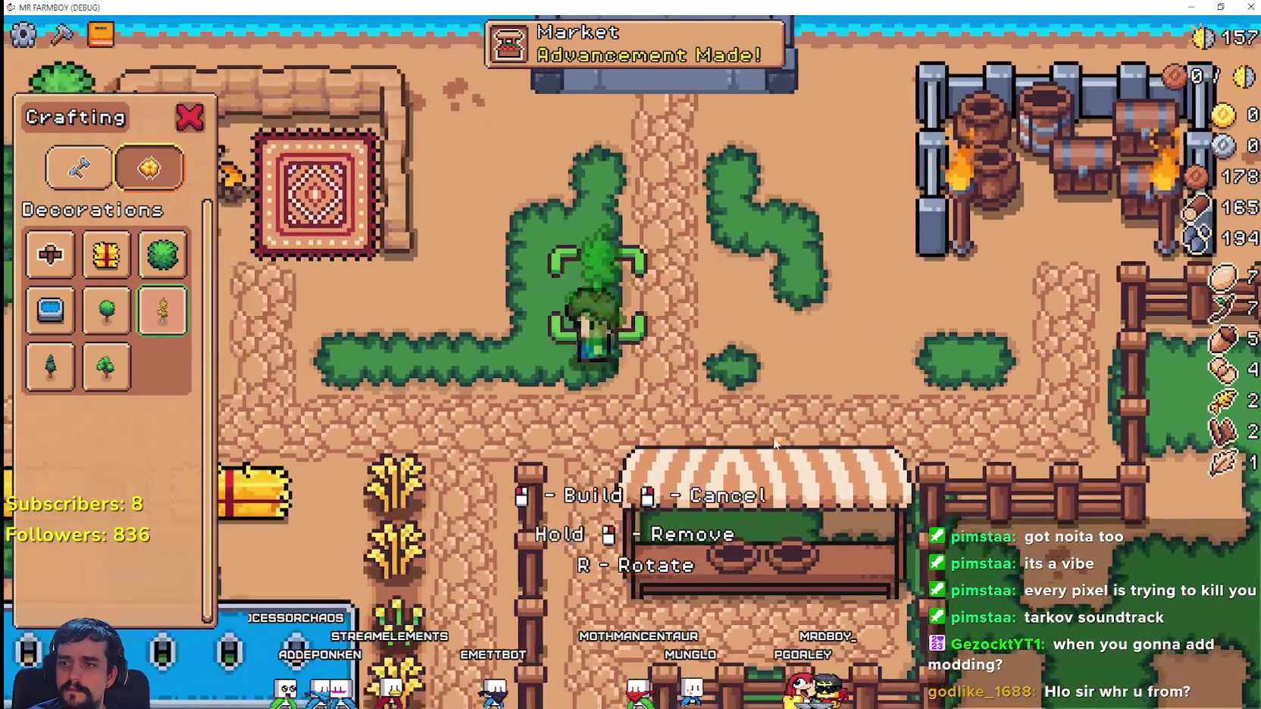
# - Walk the farmer with the yellow tree preview into building position on the grass
pyautogui.press('a')
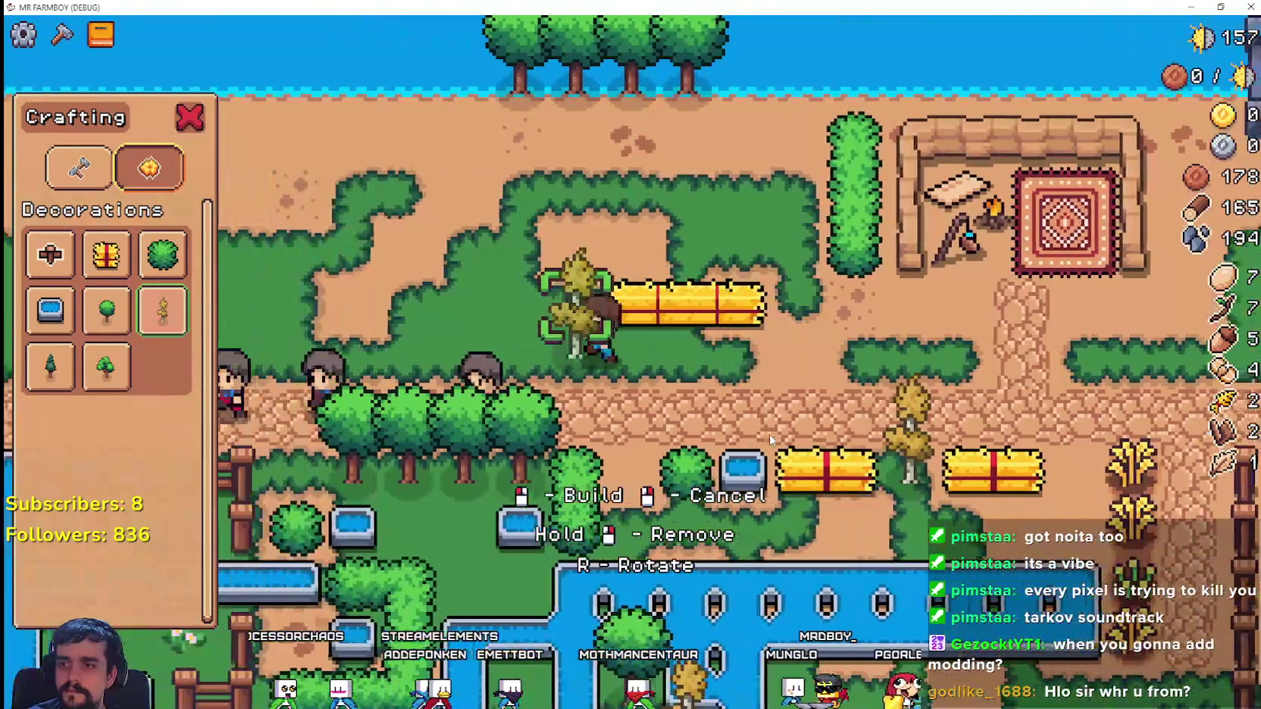
pyautogui.press('s')
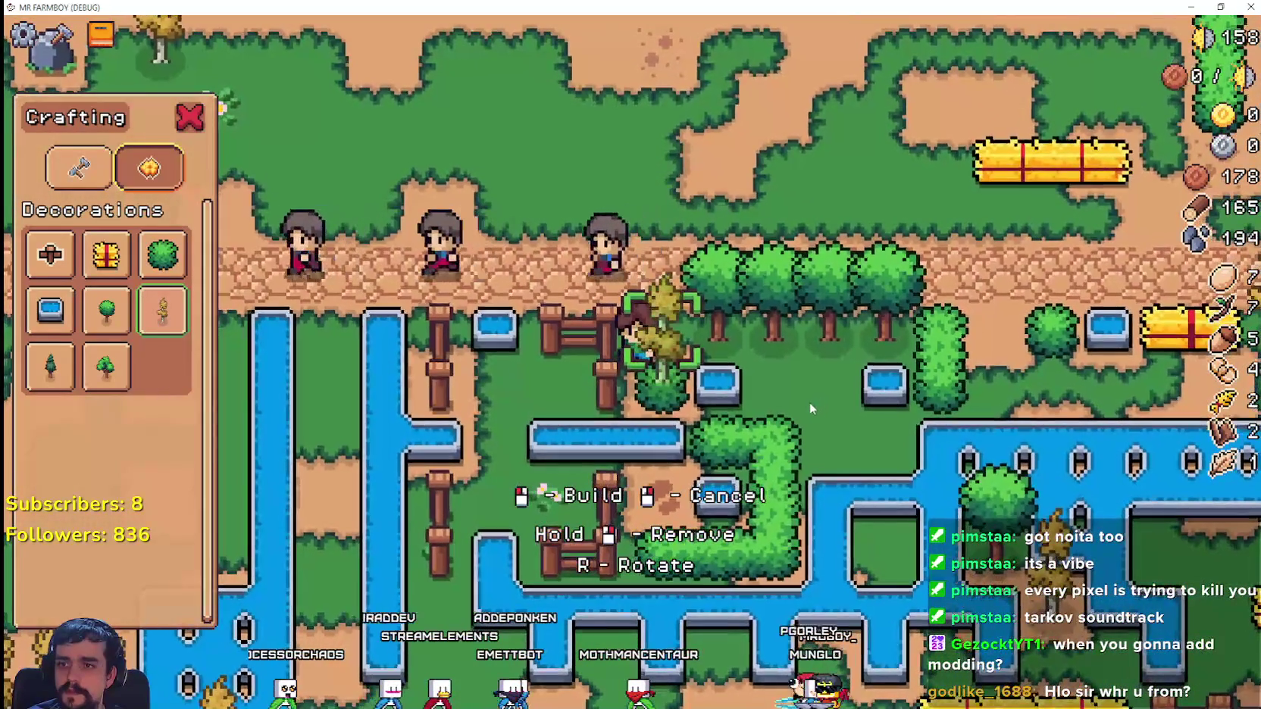
pyautogui.press('w')
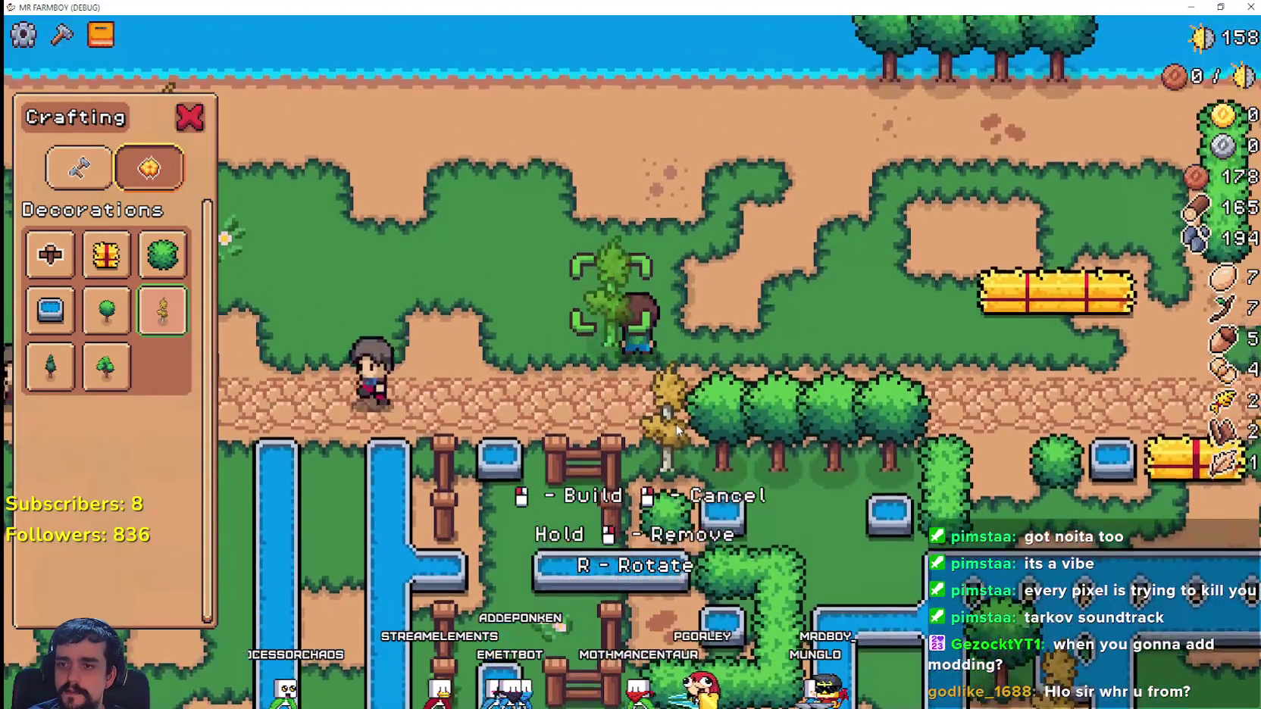
pyautogui.press('a')
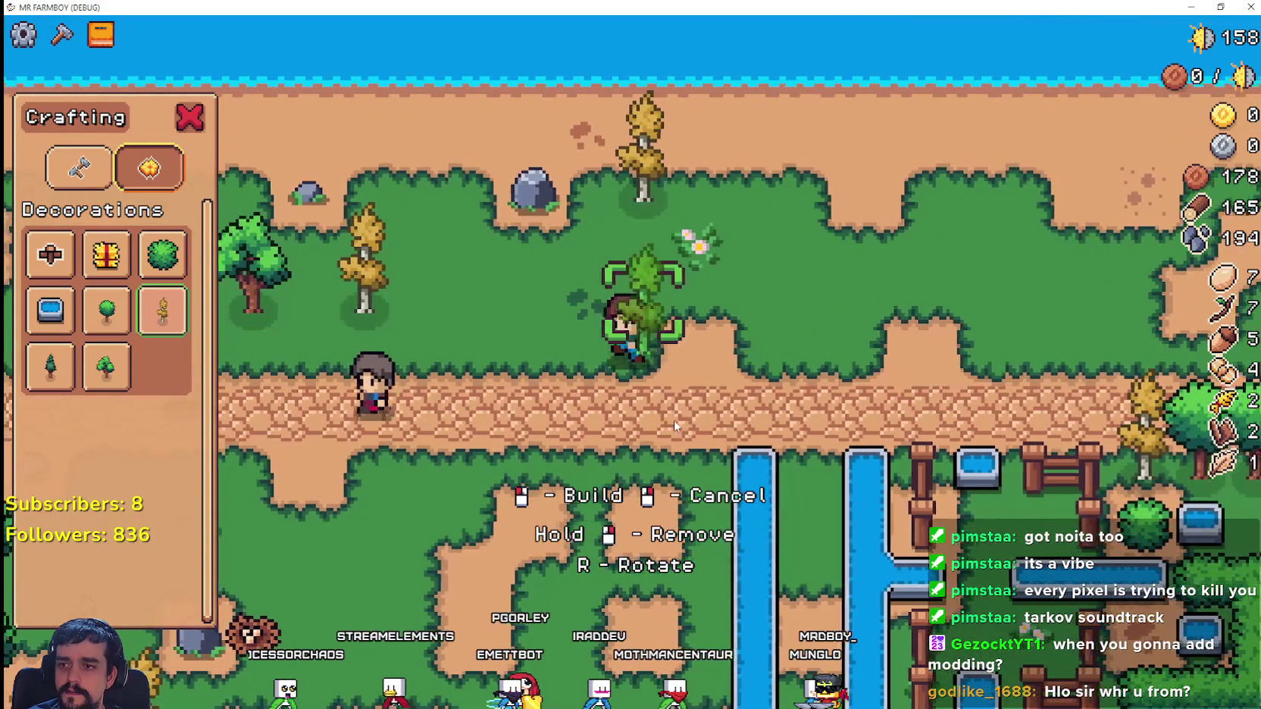
pyautogui.press('a')
pyautogui.press('s')
pyautogui.press('d')
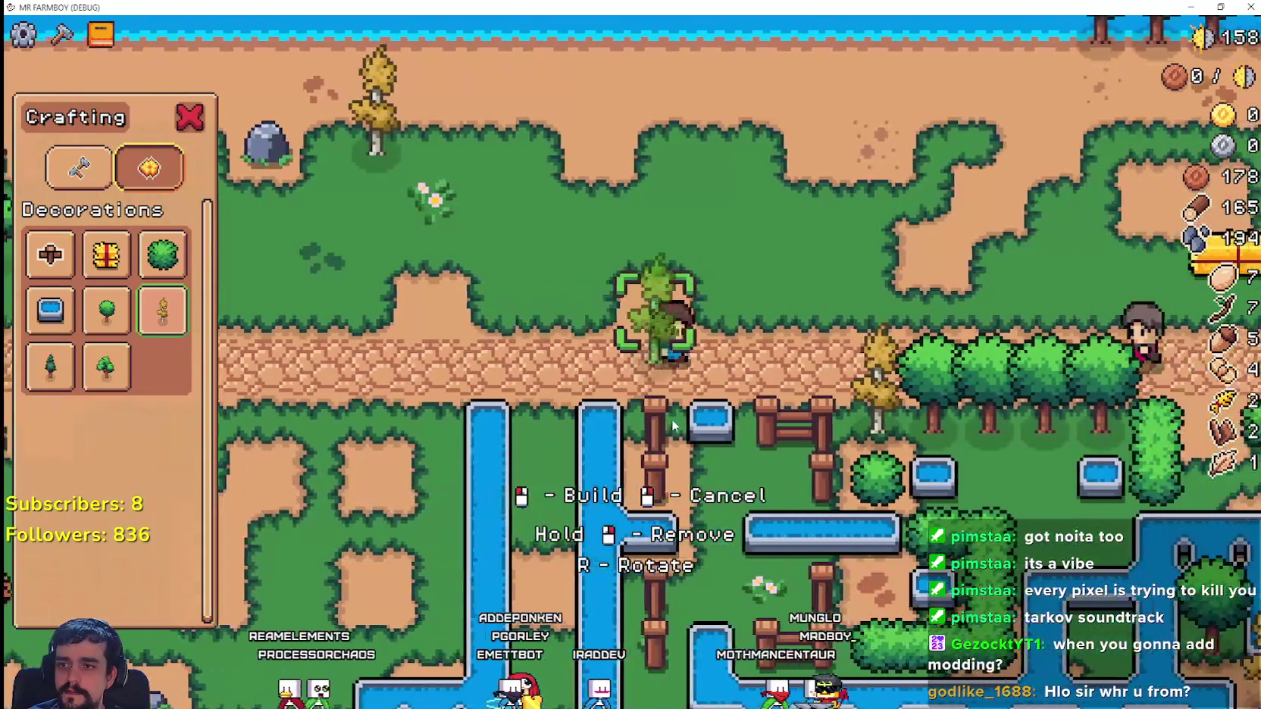
pyautogui.press('w')
pyautogui.press('w')
pyautogui.press('d')
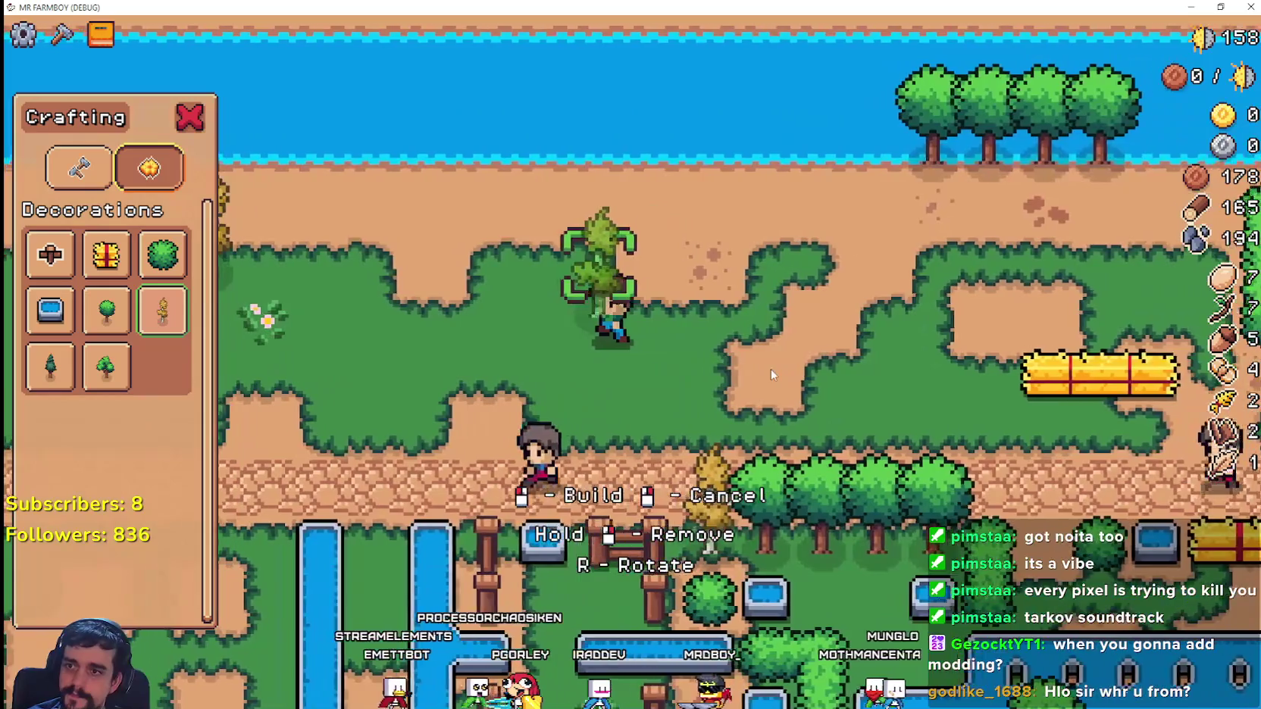
pyautogui.press('a')
pyautogui.press('d')
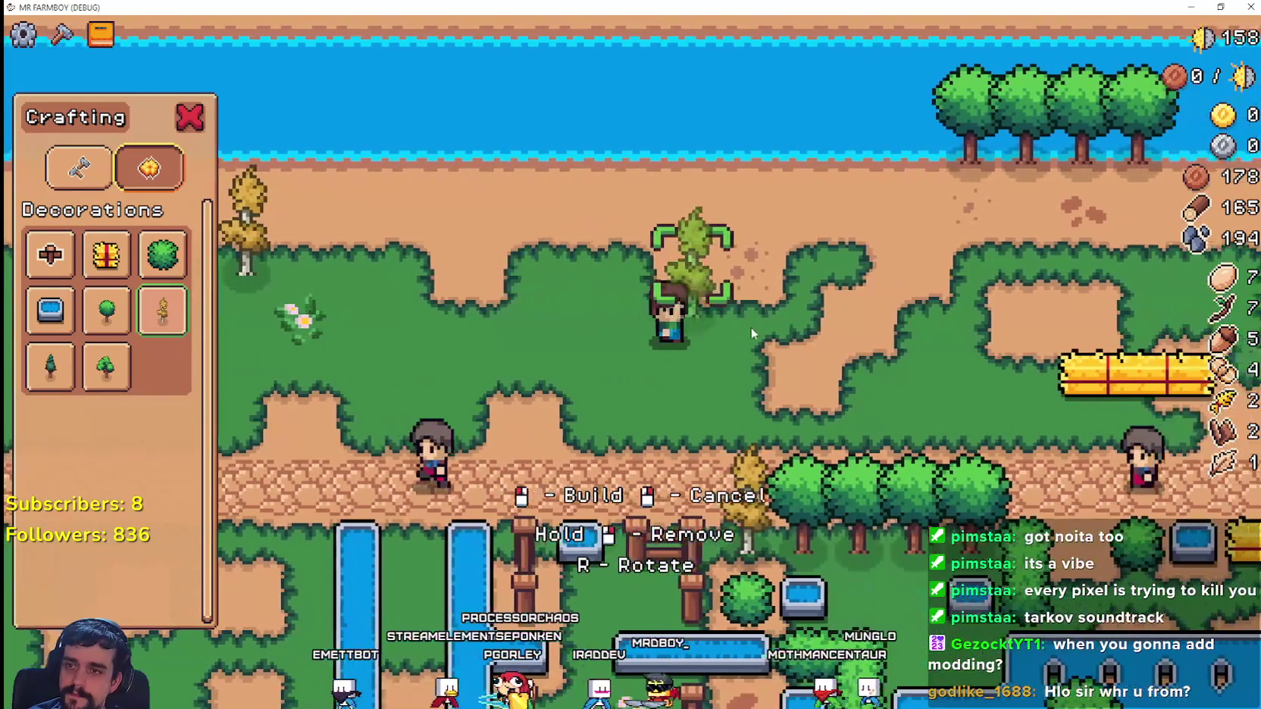
# - Build two yellow trees near the farmer
pyautogui.click(751, 329)
pyautogui.press('a')
pyautogui.press('a')
pyautogui.press('d')
pyautogui.click(809, 338)
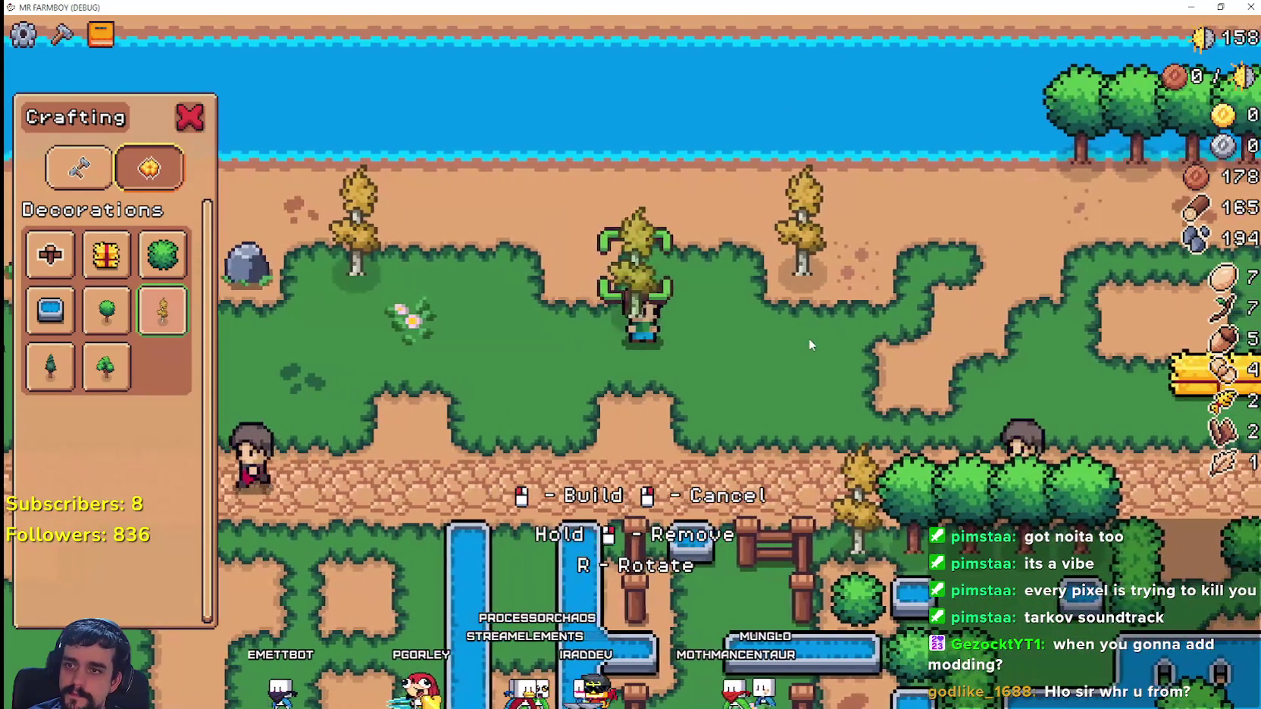
# - Switch to the leafy green tree and build one at the preview spot
pyautogui.press('a')
pyautogui.click(125, 378)
pyautogui.press('a')
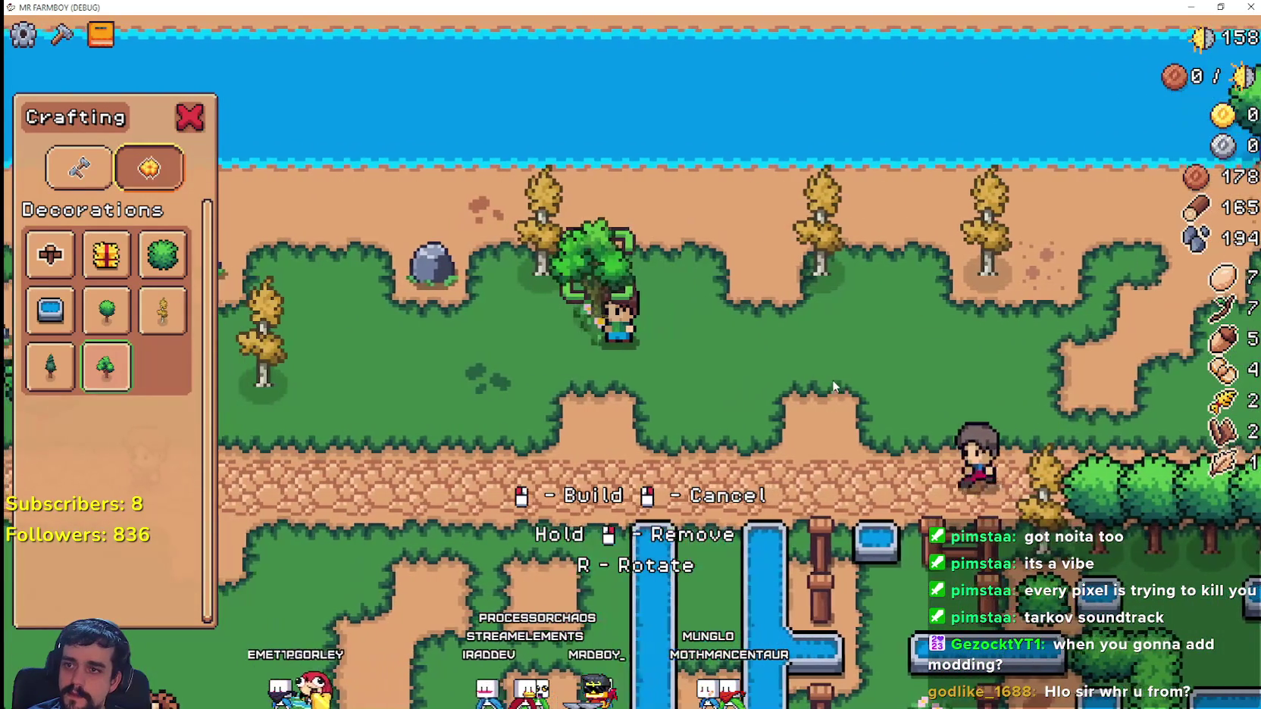
pyautogui.press('d')
pyautogui.click(810, 383)
pyautogui.press('d')
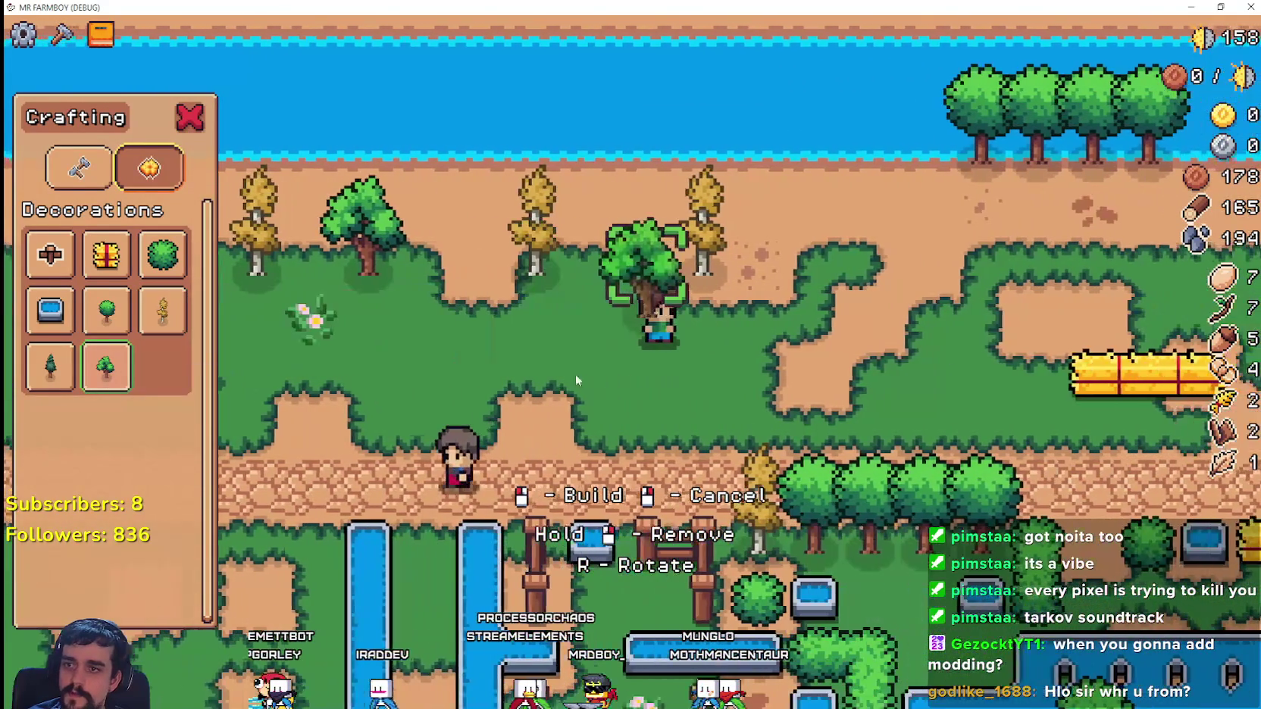
pyautogui.press('d')
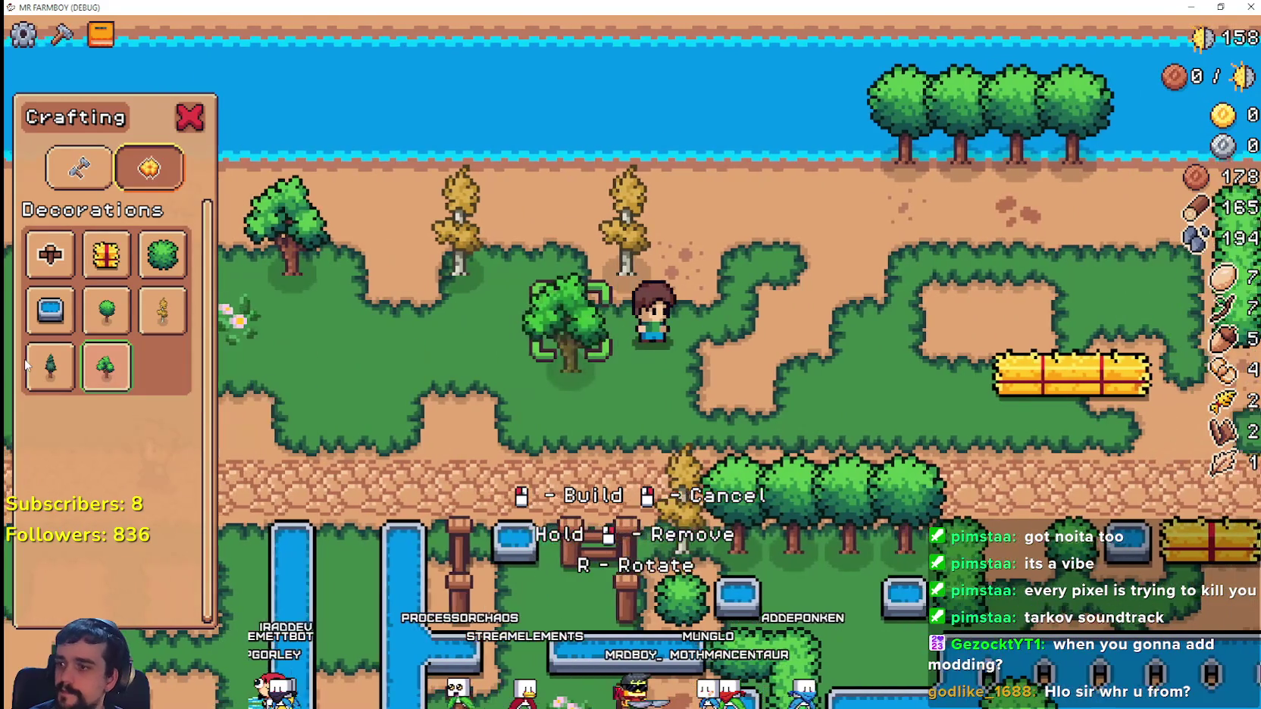
# - Switch to the pine tree decoration and build a pine on the farm
pyautogui.click(50, 367)
pyautogui.press('d')
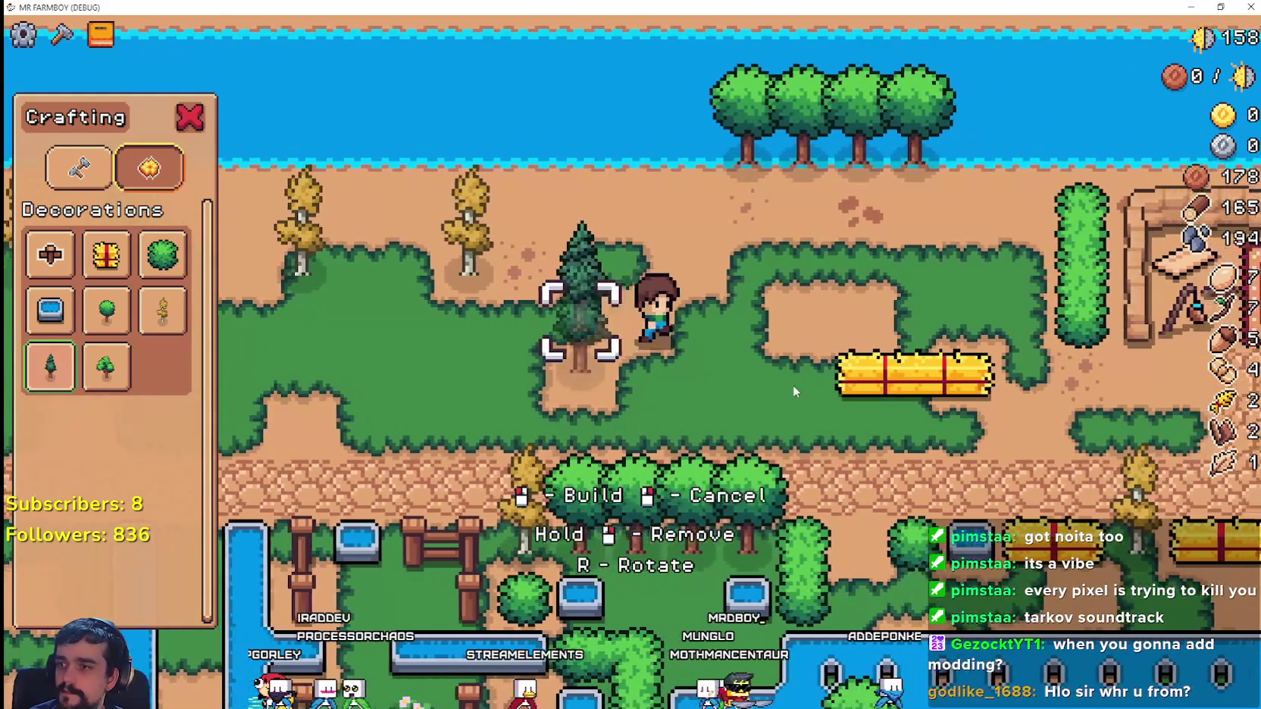
pyautogui.click(793, 386)
pyautogui.press('a')
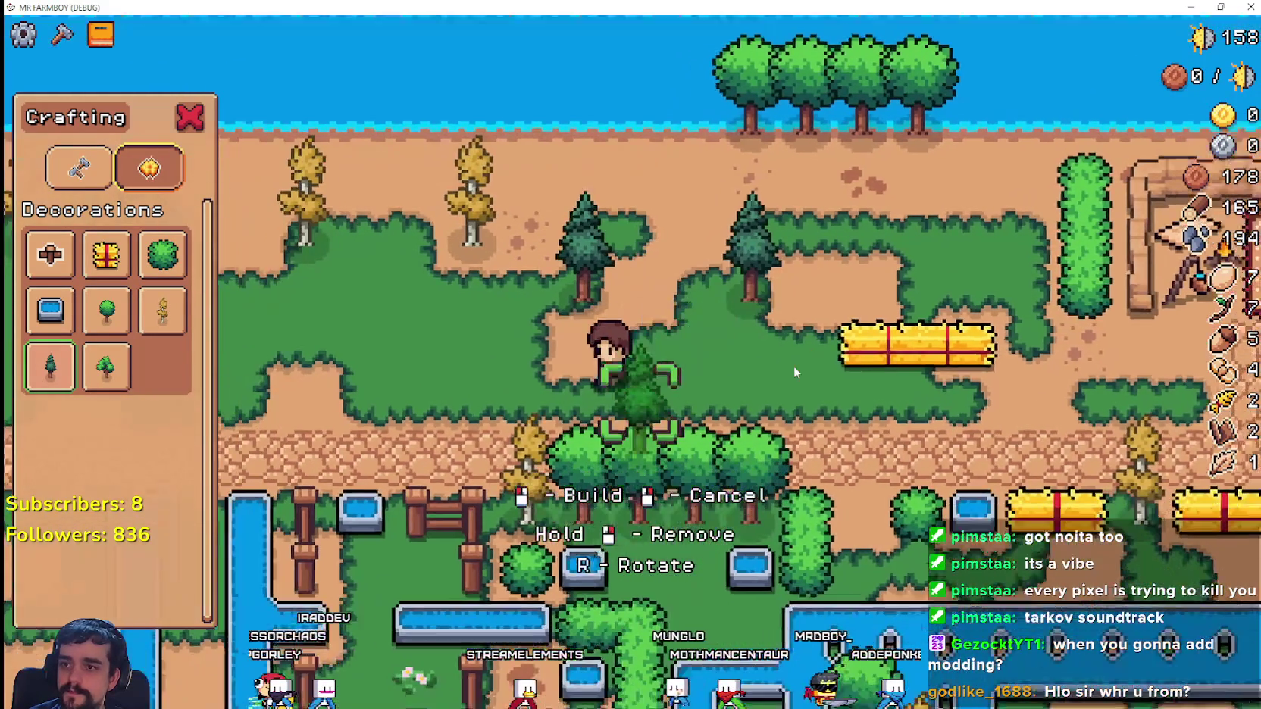
pyautogui.press('a')
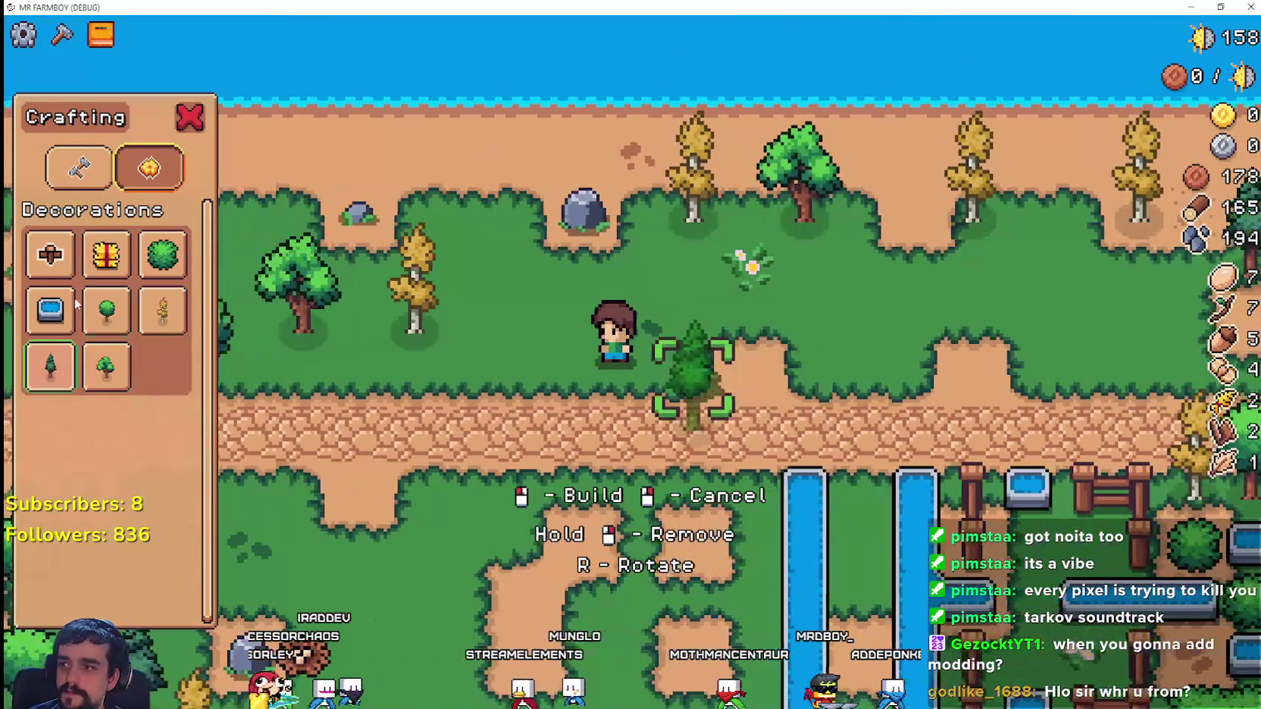
# - Cancel the water trough preview, close the Crafting panel, and window the game
pyautogui.click(50, 310)
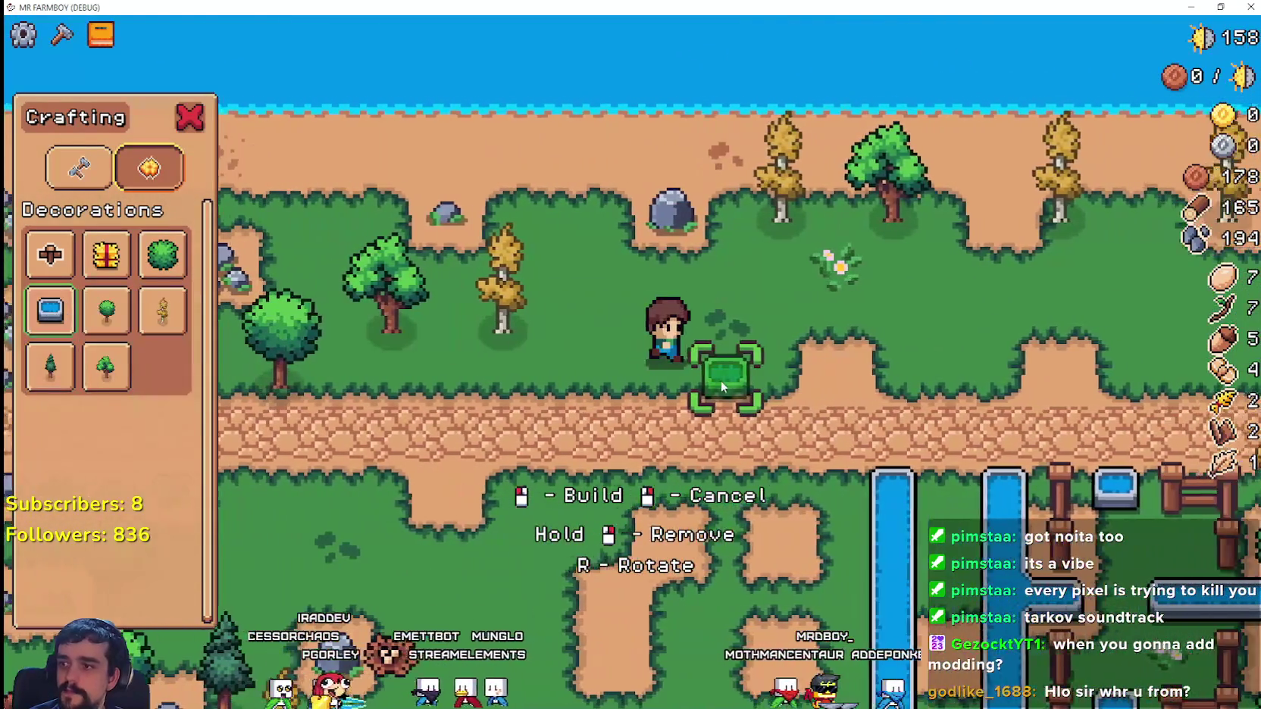
pyautogui.press('a')
pyautogui.rightClick(721, 380)
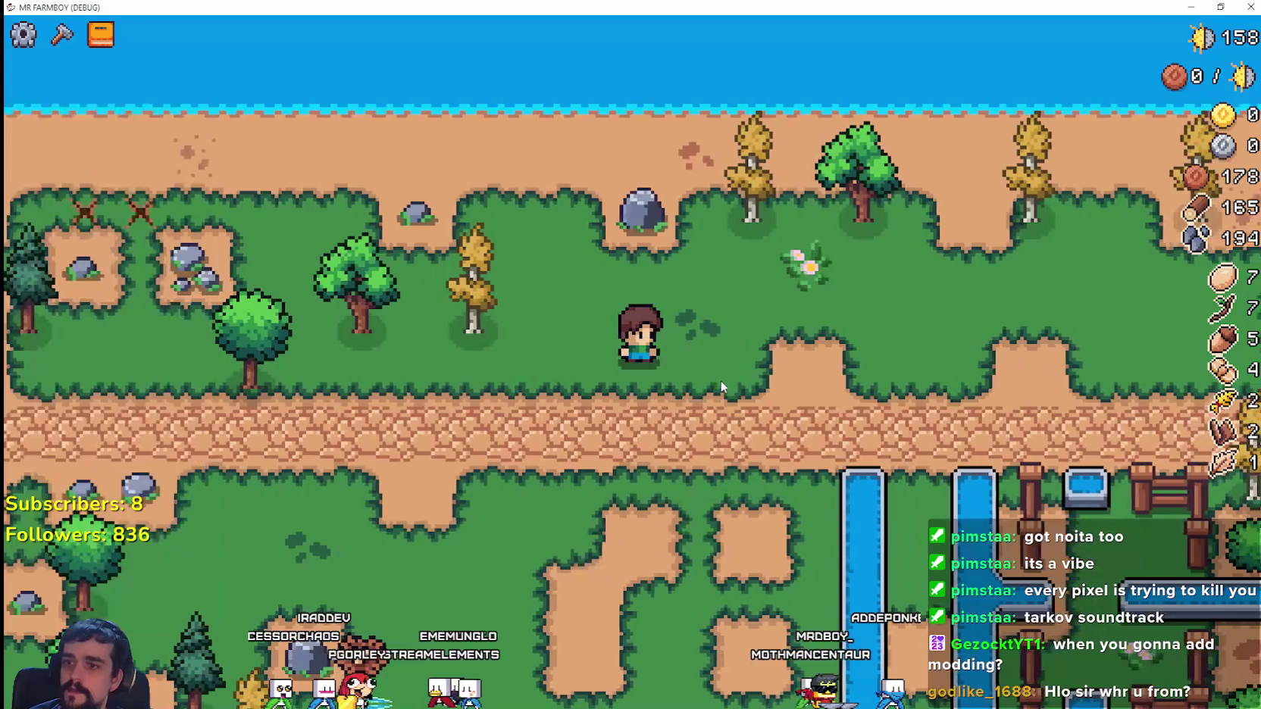
pyautogui.press('c')
pyautogui.press('c')
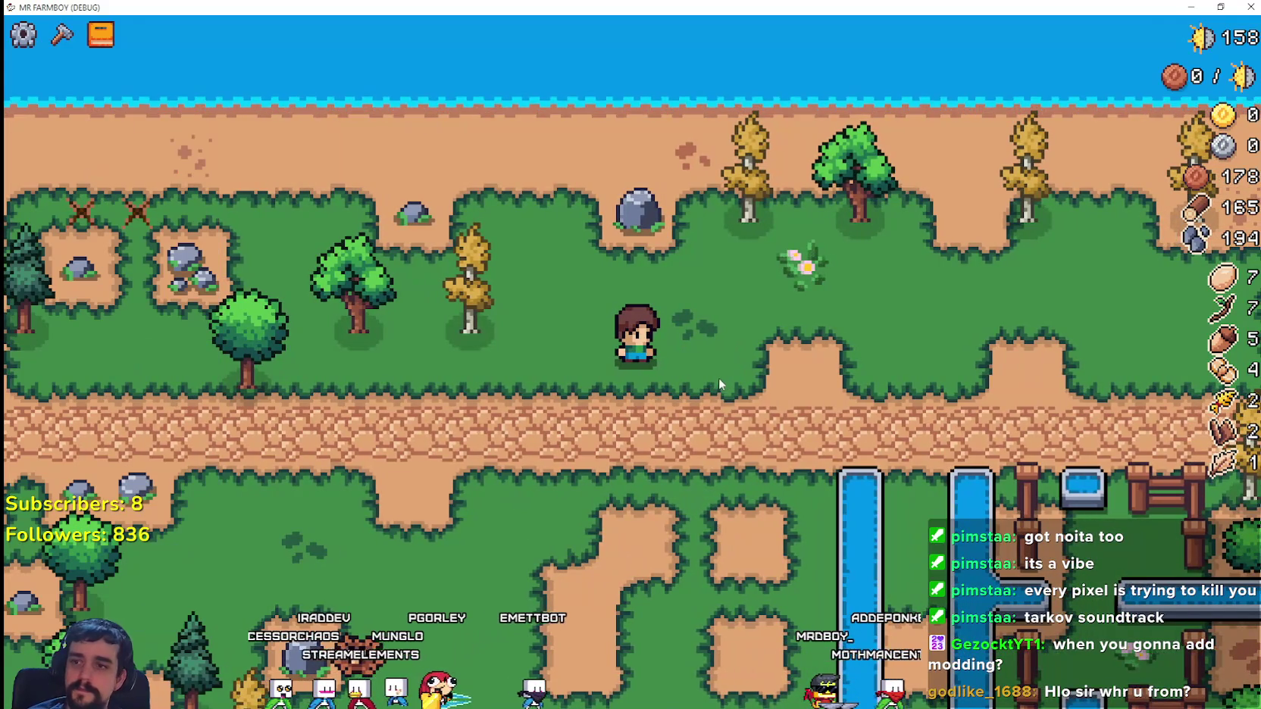
pyautogui.scroll(-2, 718, 377)
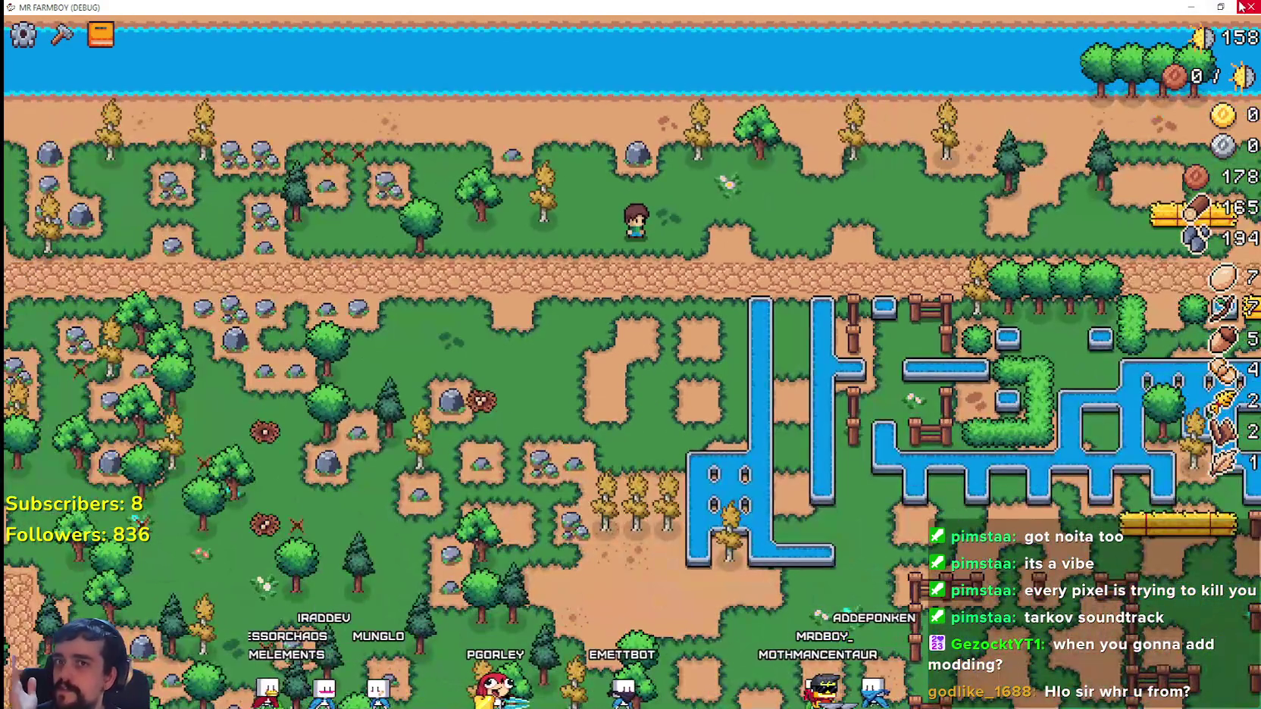
pyautogui.click(1221, 7)
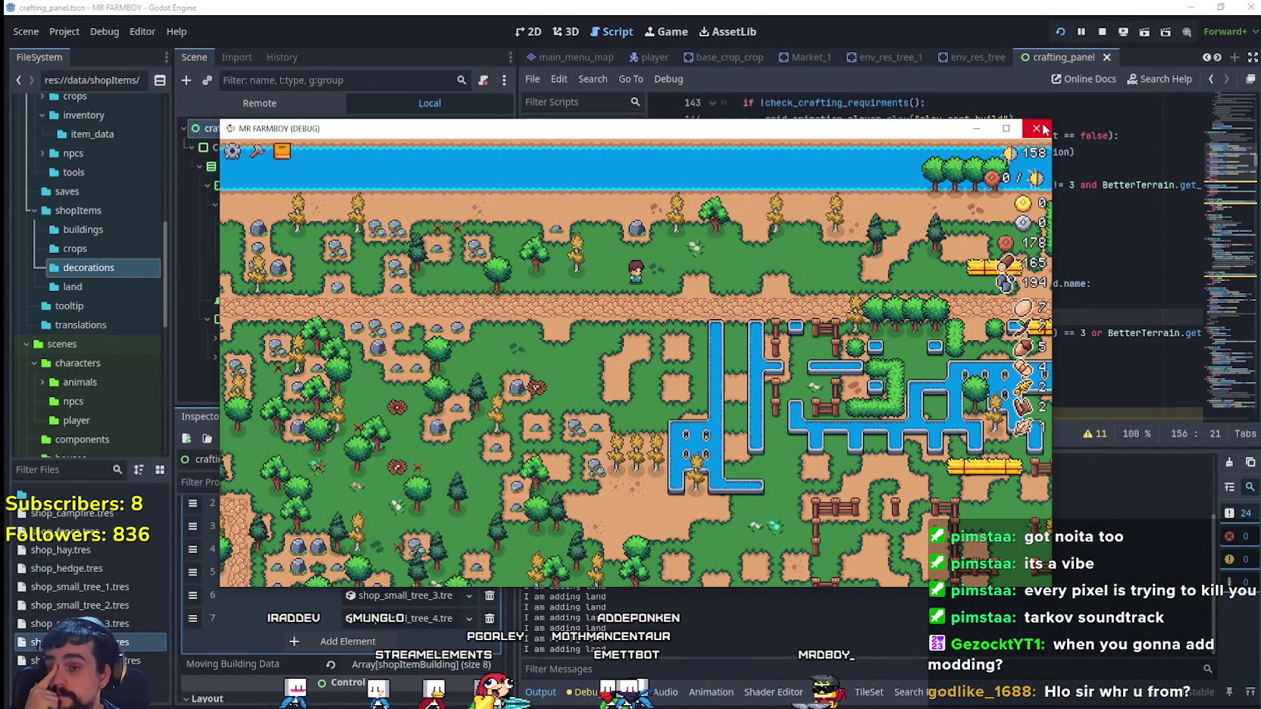
# - Stop the game and duplicate shop_small_tree_1.tres from the FileSystem dock
pyautogui.press('F8')
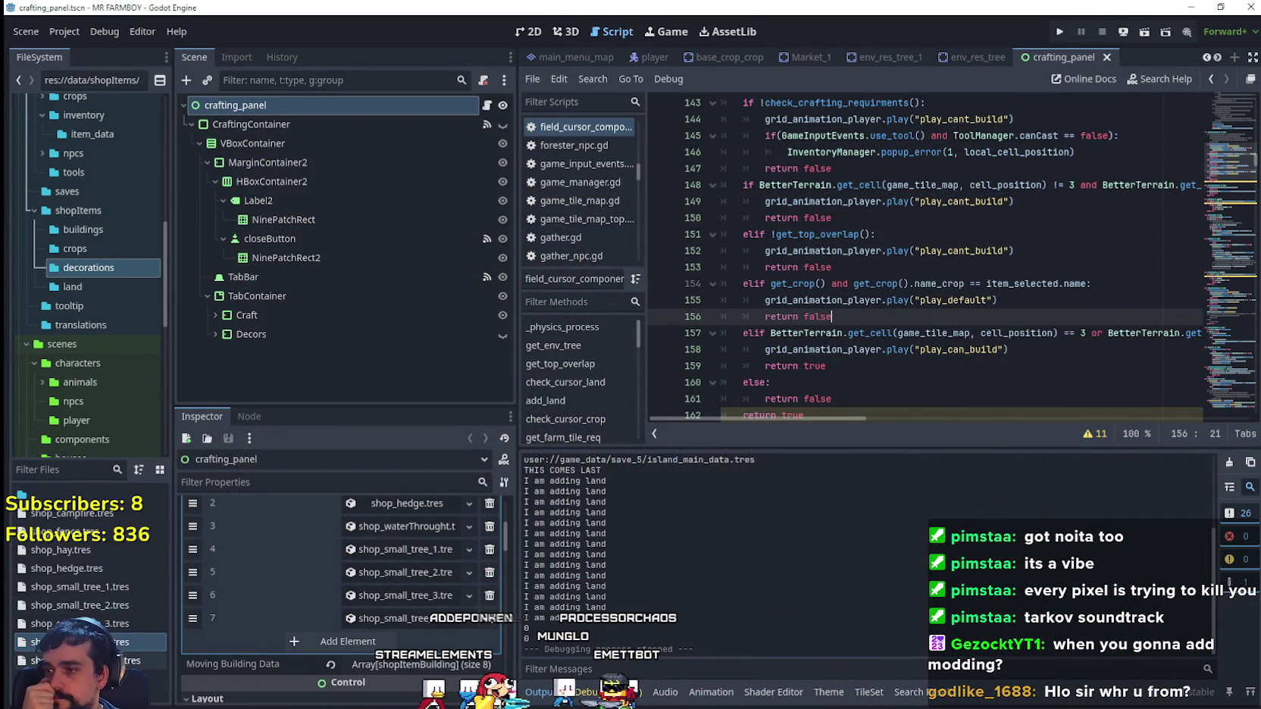
pyautogui.click(95, 592)
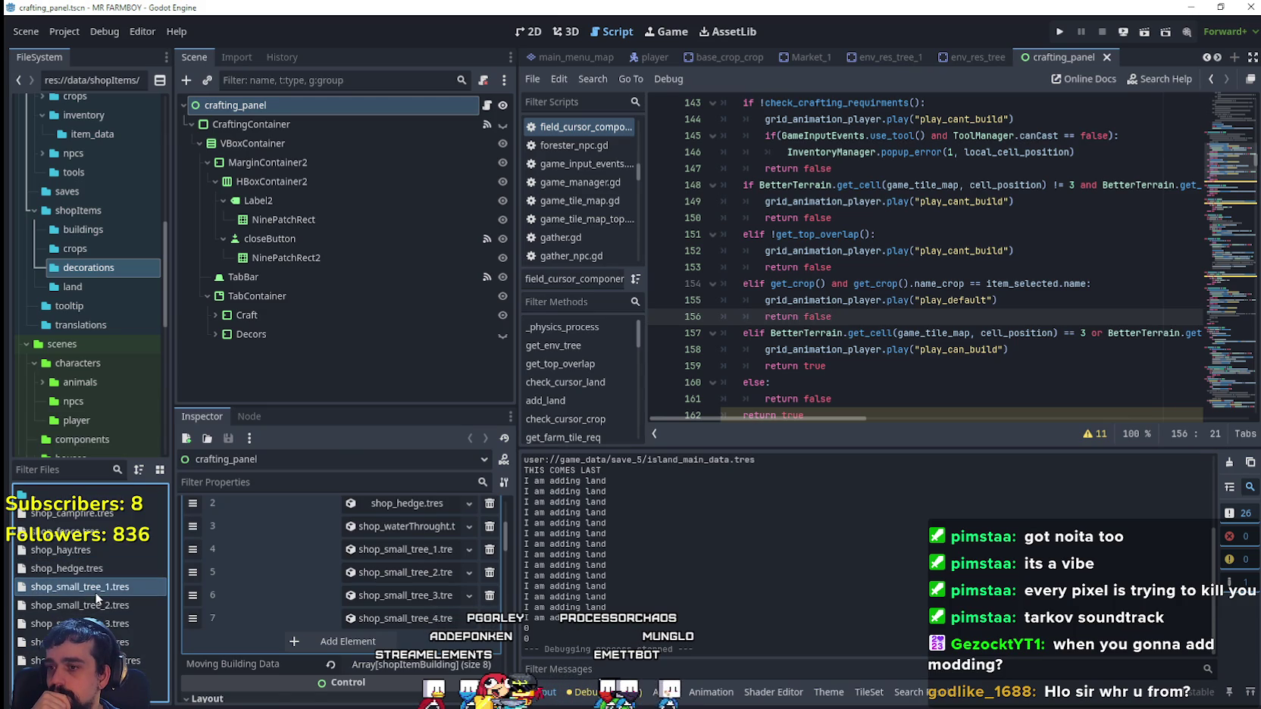
pyautogui.rightClick(101, 589)
pyautogui.click(157, 578)
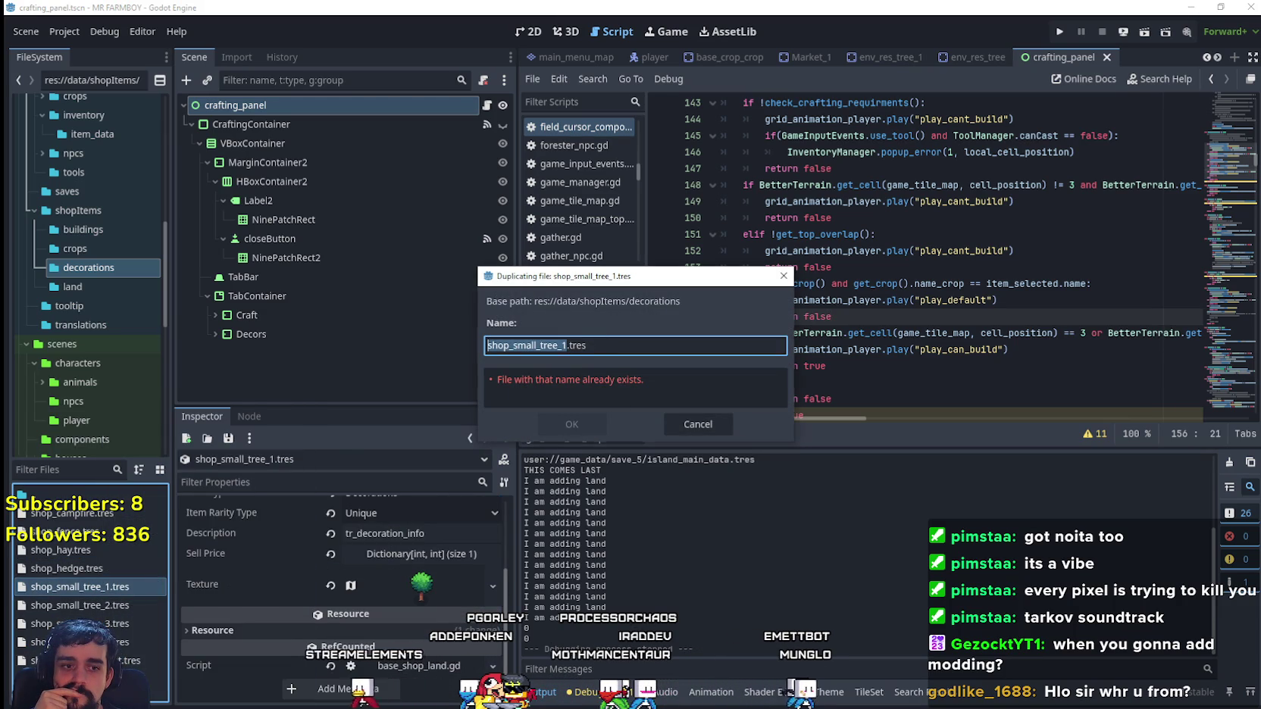
# - View the terrainSet.png tileset in Aseprite, then cancel the Duplicate dialog in Godot
pyautogui.hotkey('alt', 'Tab')
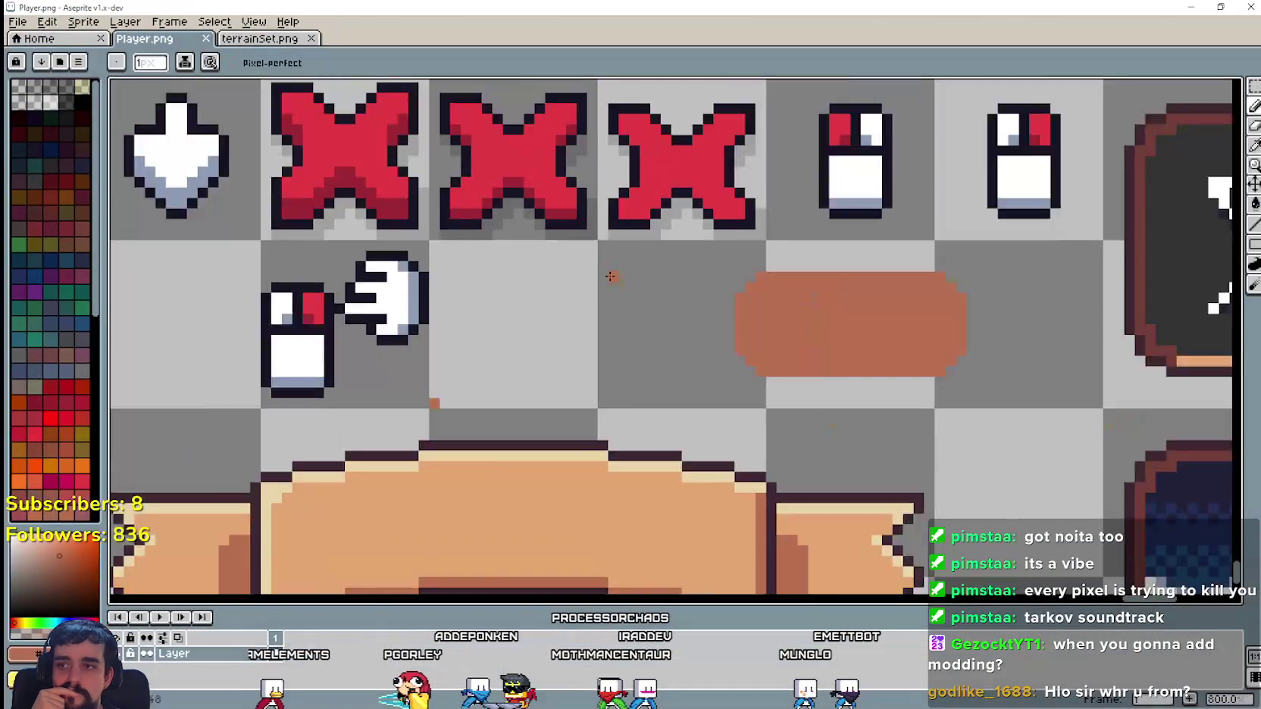
pyautogui.click(262, 38)
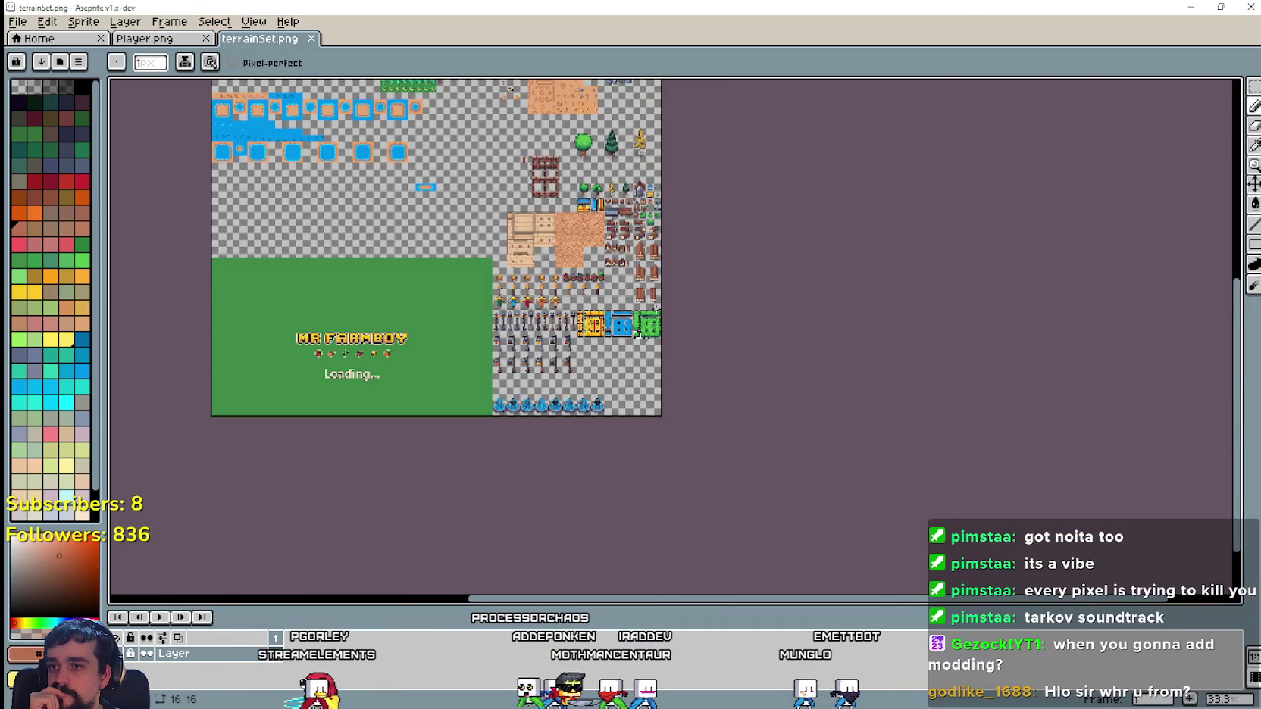
pyautogui.scroll(3, 710, 345)
pyautogui.hotkey('alt', 'Tab')
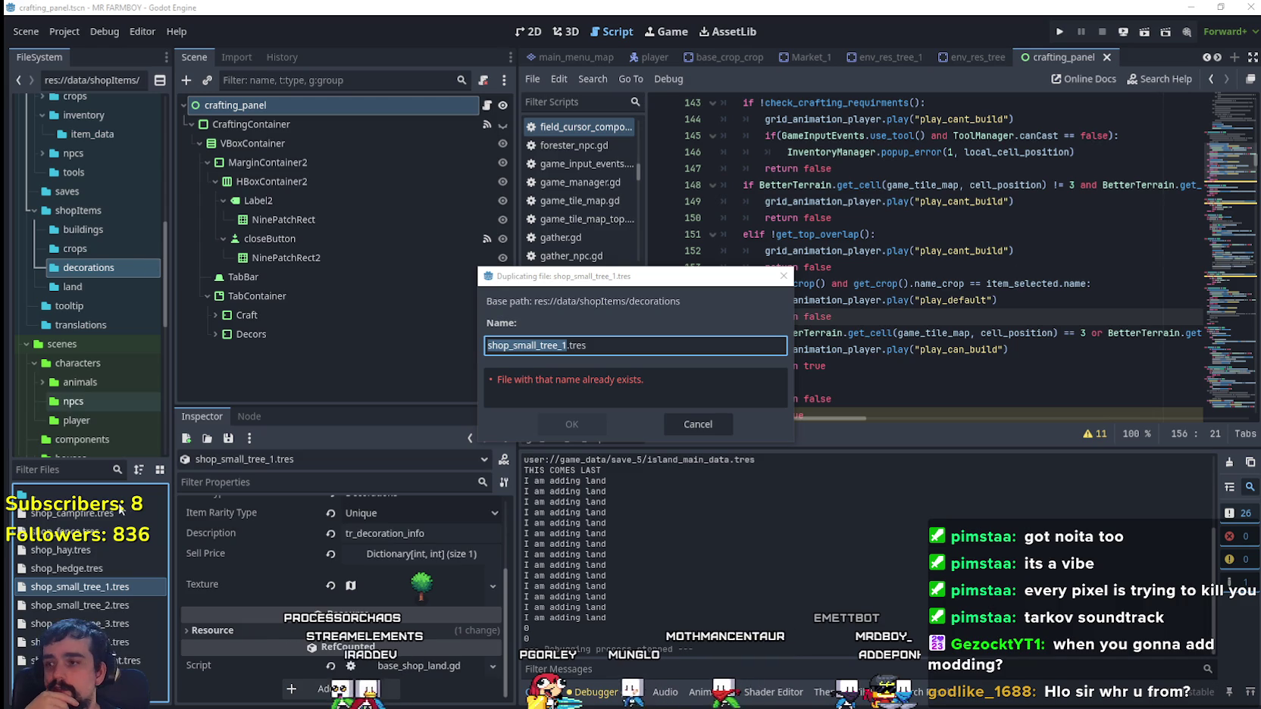
pyautogui.click(677, 424)
# - Open shop_campfire.tres and make its texture a unique copy for this item
pyautogui.click(76, 514)
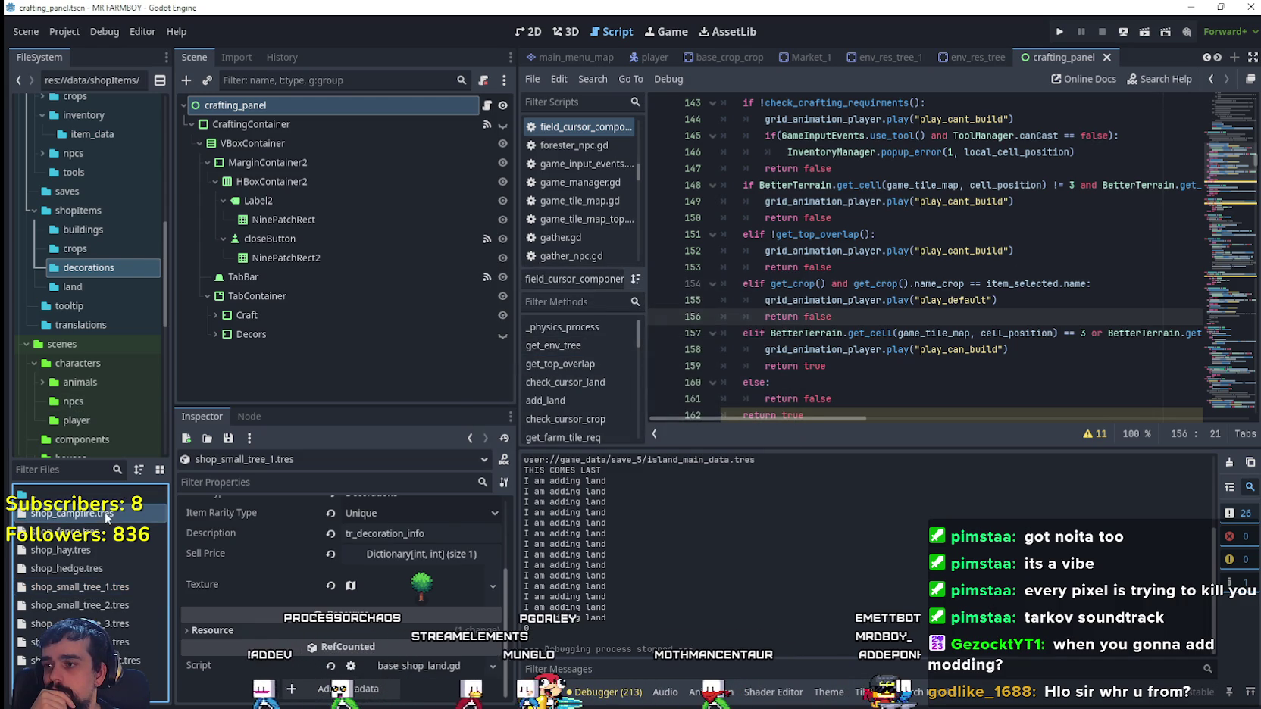
pyautogui.click(421, 618)
pyautogui.scroll(-3, 426, 614)
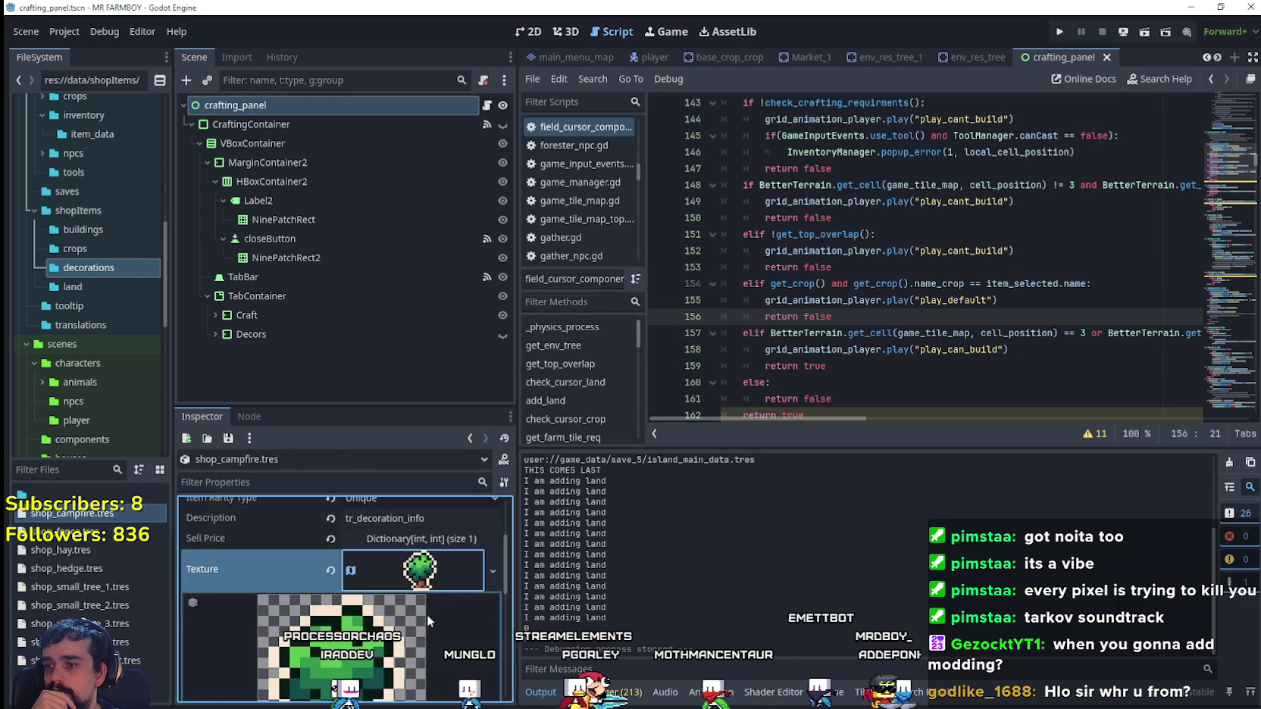
pyautogui.scroll(2, 428, 606)
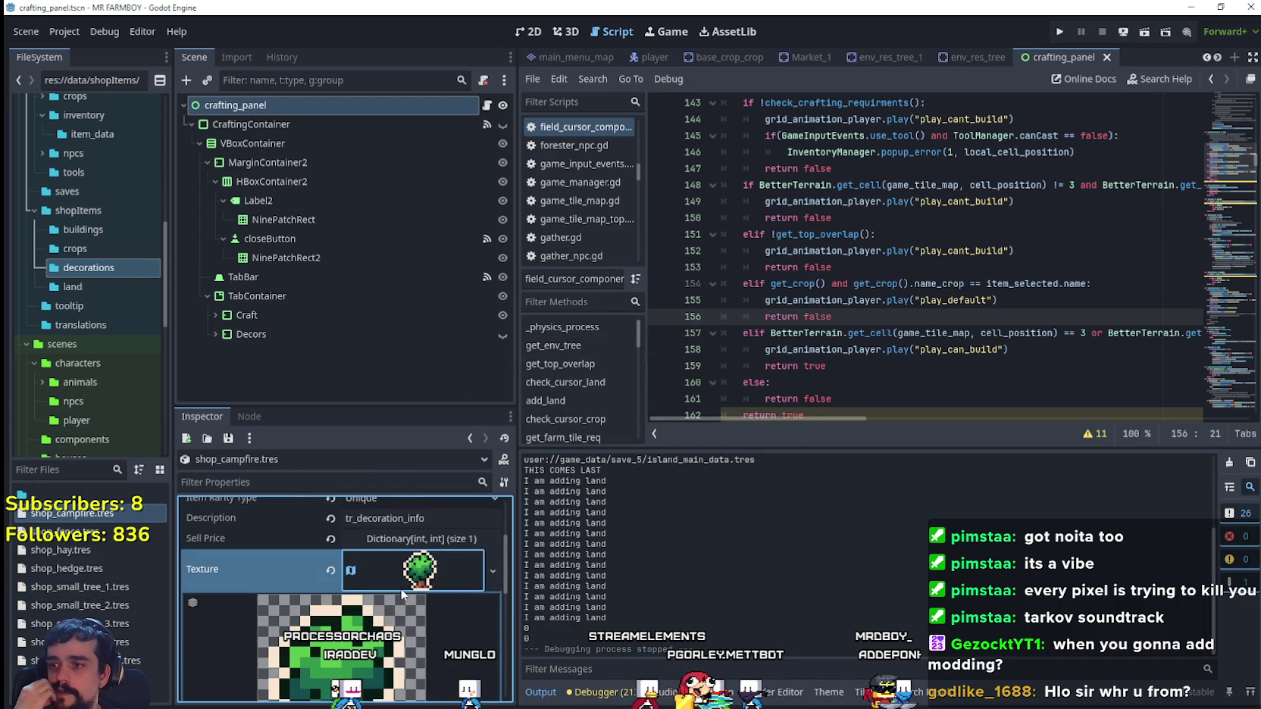
pyautogui.rightClick(407, 584)
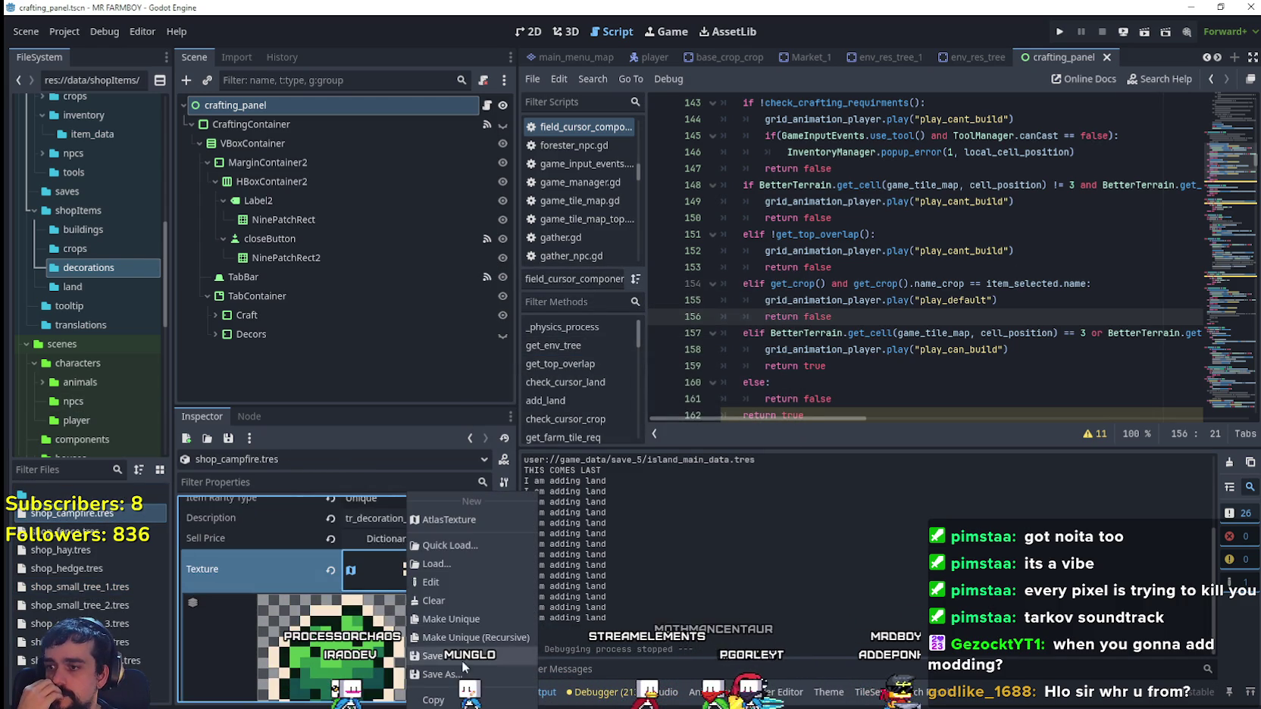
pyautogui.click(465, 620)
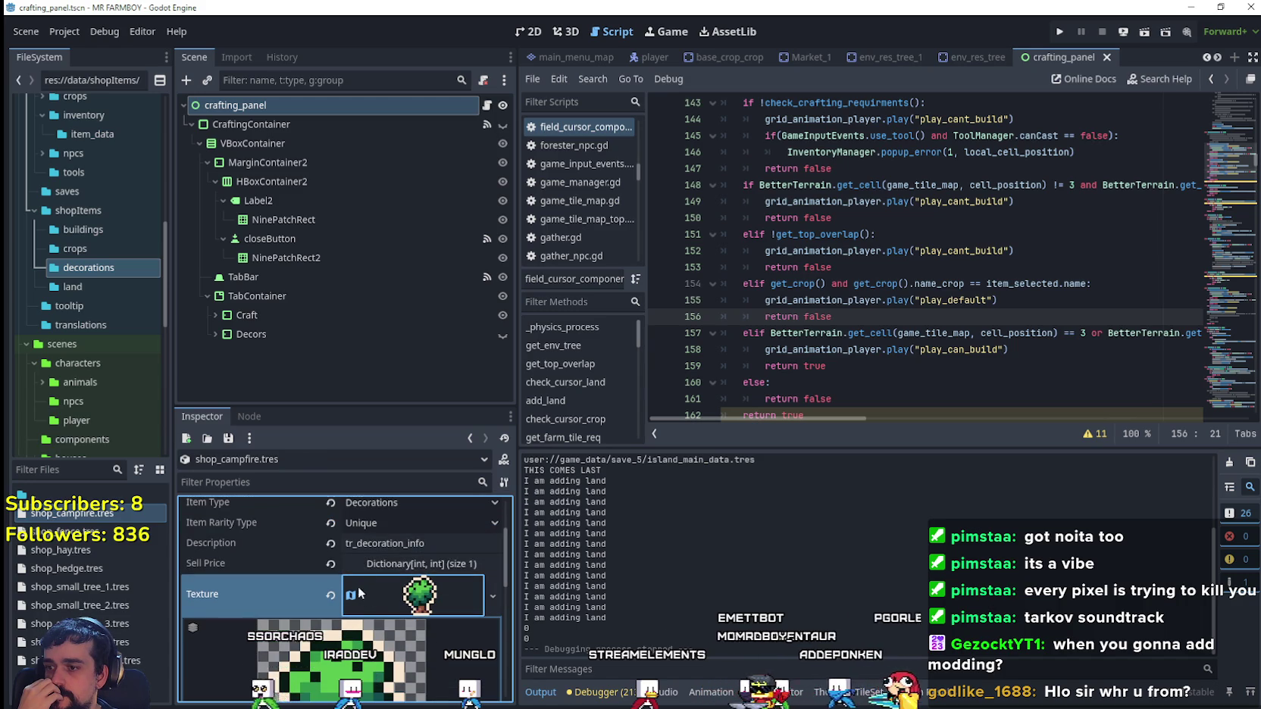
# - Rename the item to tr_decoration_campfire
pyautogui.scroll(3, 409, 637)
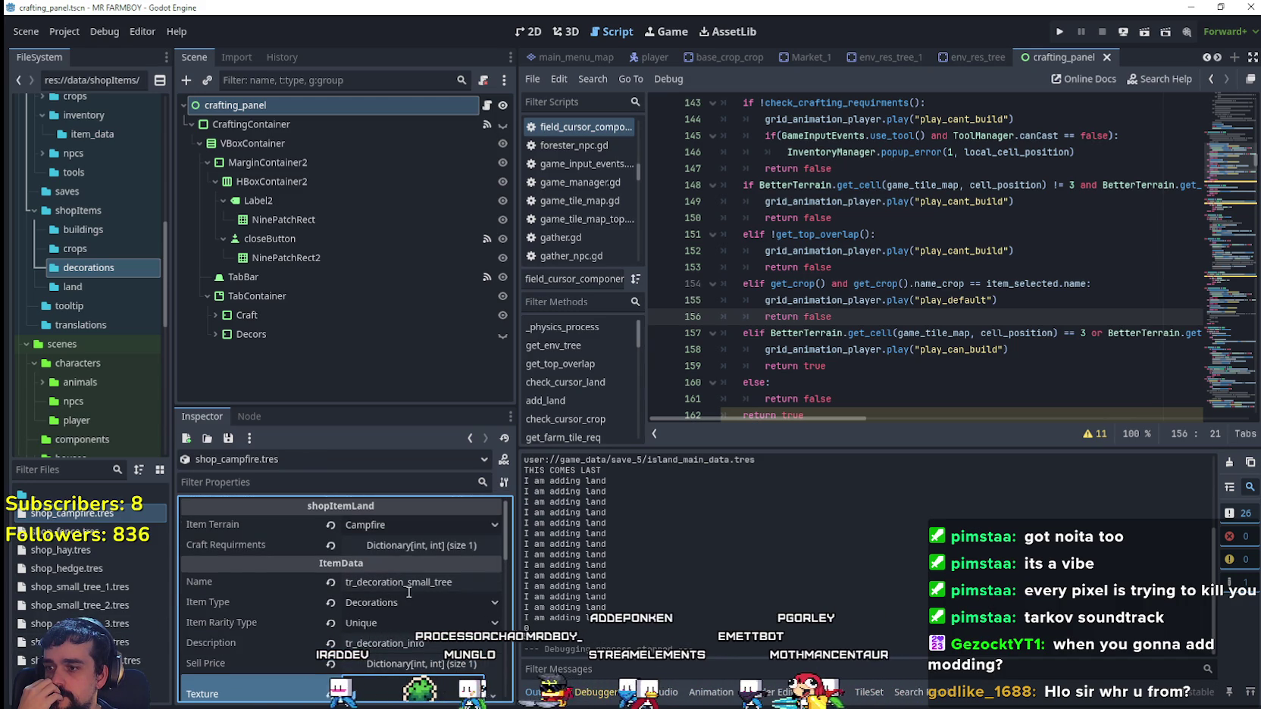
pyautogui.moveTo(407, 582); pyautogui.dragTo(522, 557)
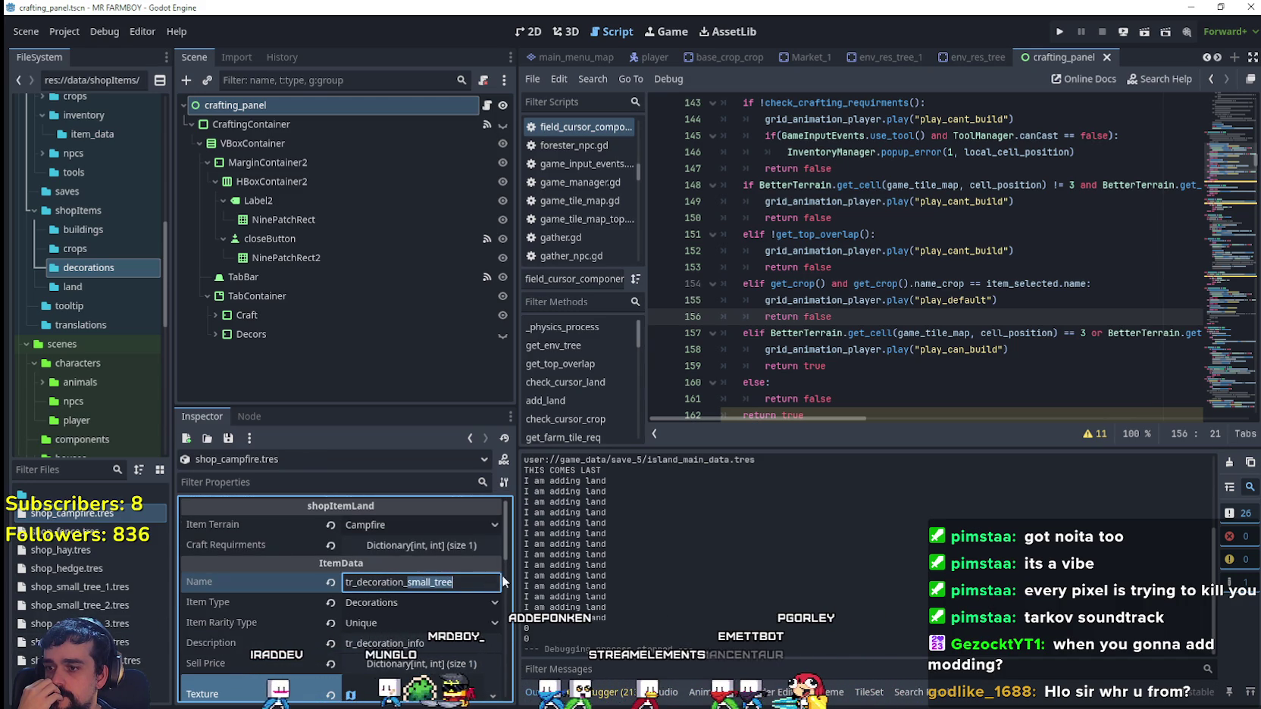
pyautogui.write('campfire')
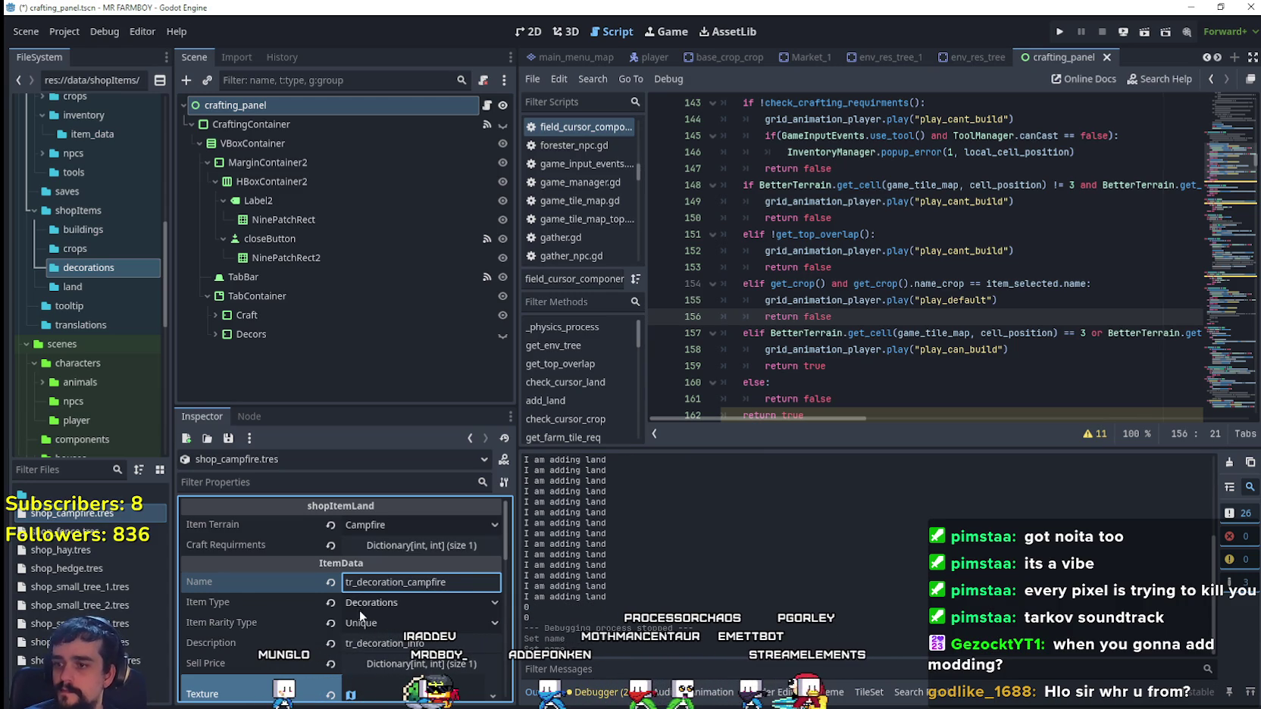
# - Clear the campfire's craft requirements and check its sell price entries
pyautogui.click(431, 547)
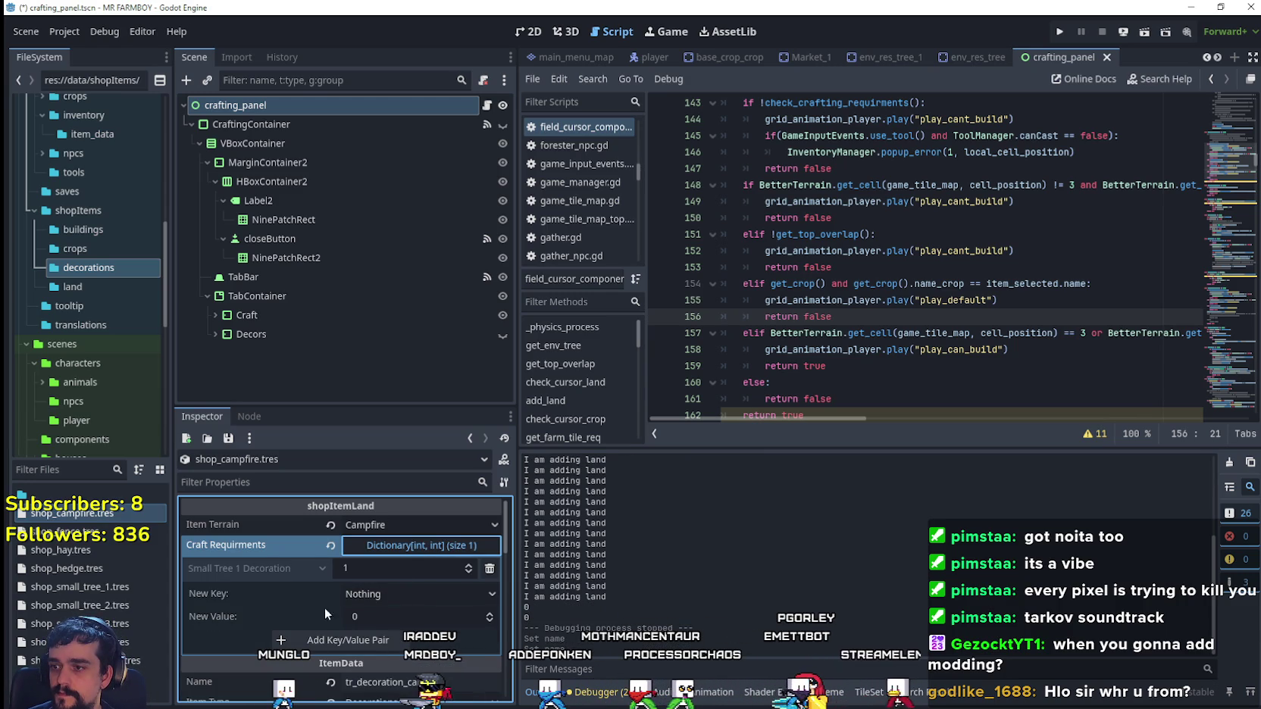
pyautogui.click(331, 546)
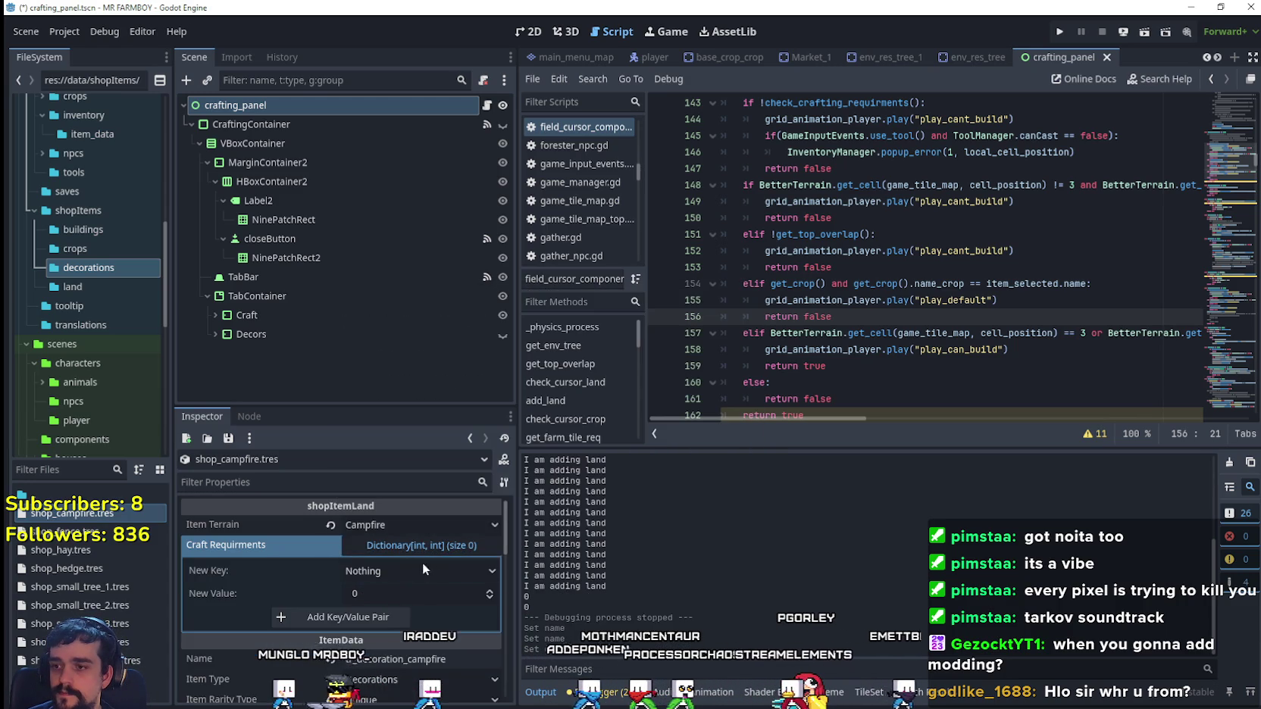
pyautogui.scroll(-3, 410, 587)
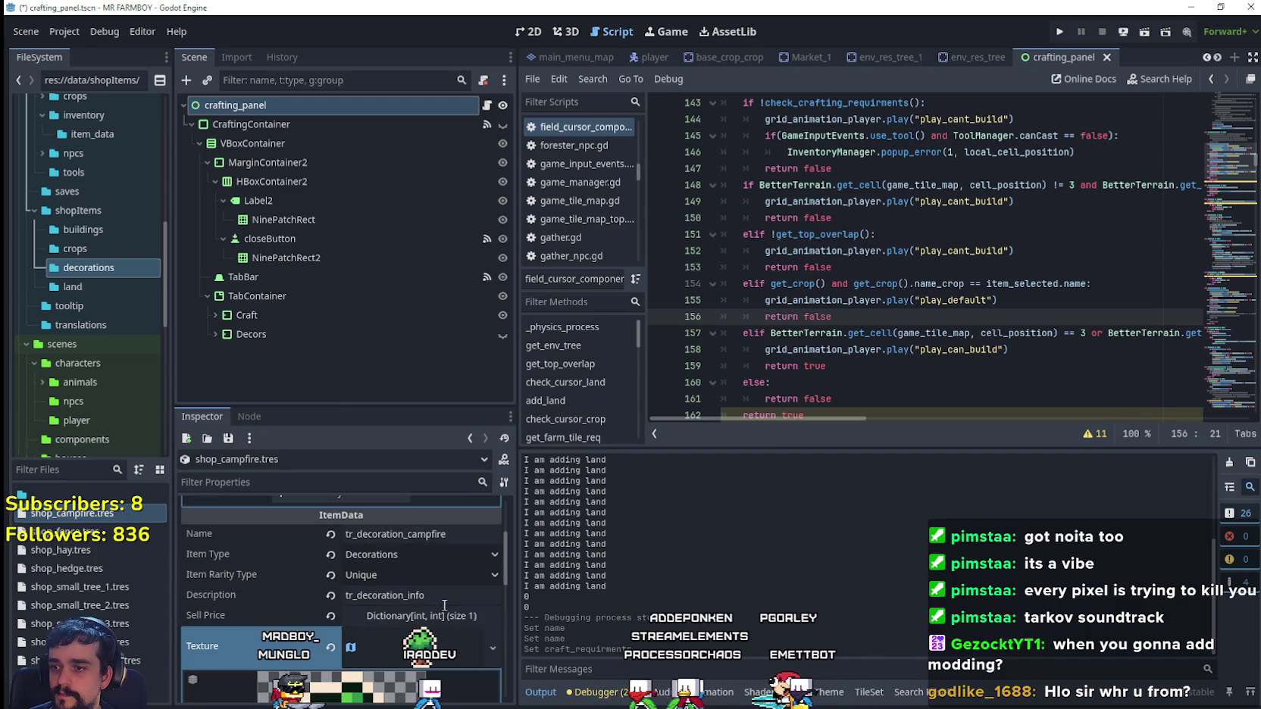
pyautogui.scroll(-3, 446, 582)
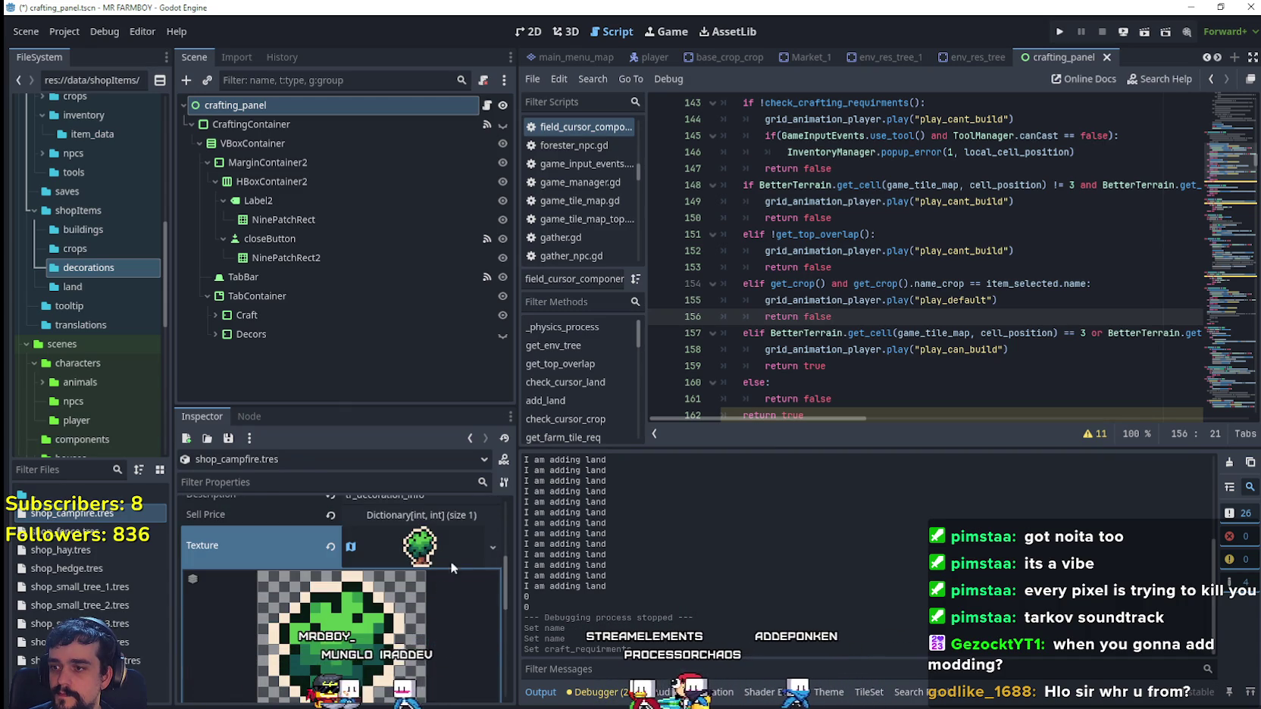
pyautogui.click(436, 520)
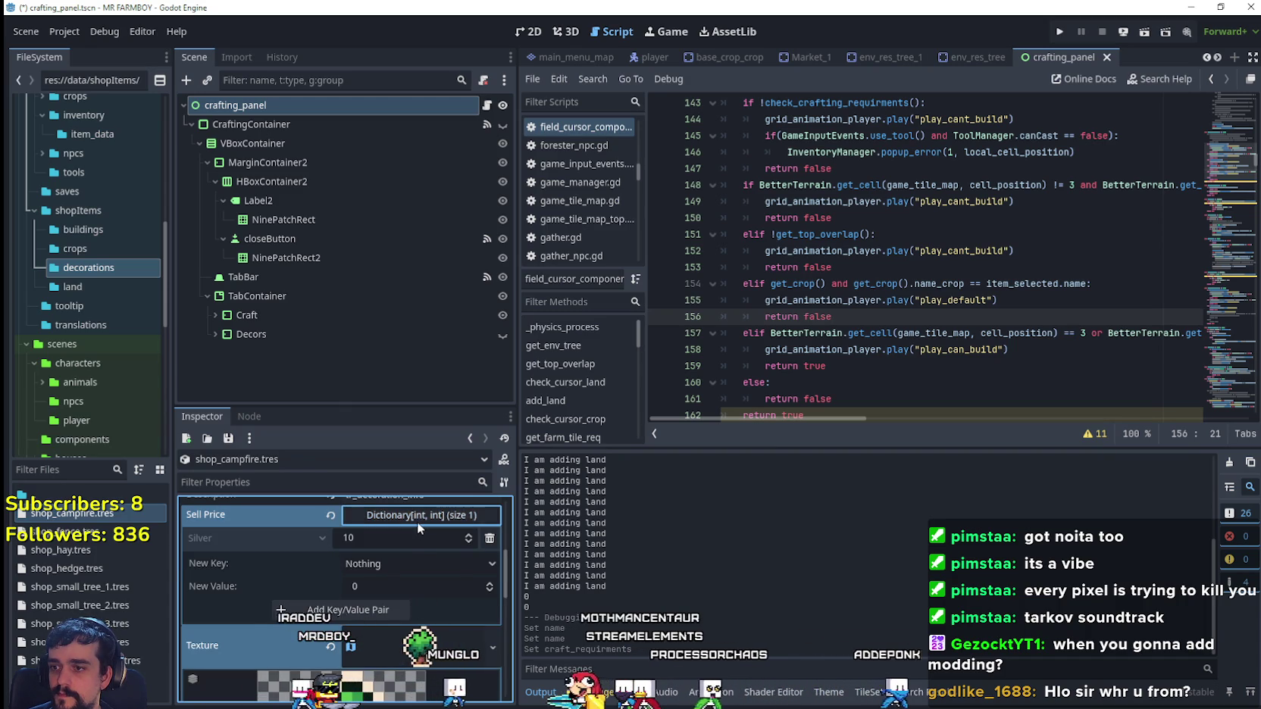
pyautogui.click(417, 522)
pyautogui.scroll(1, 410, 544)
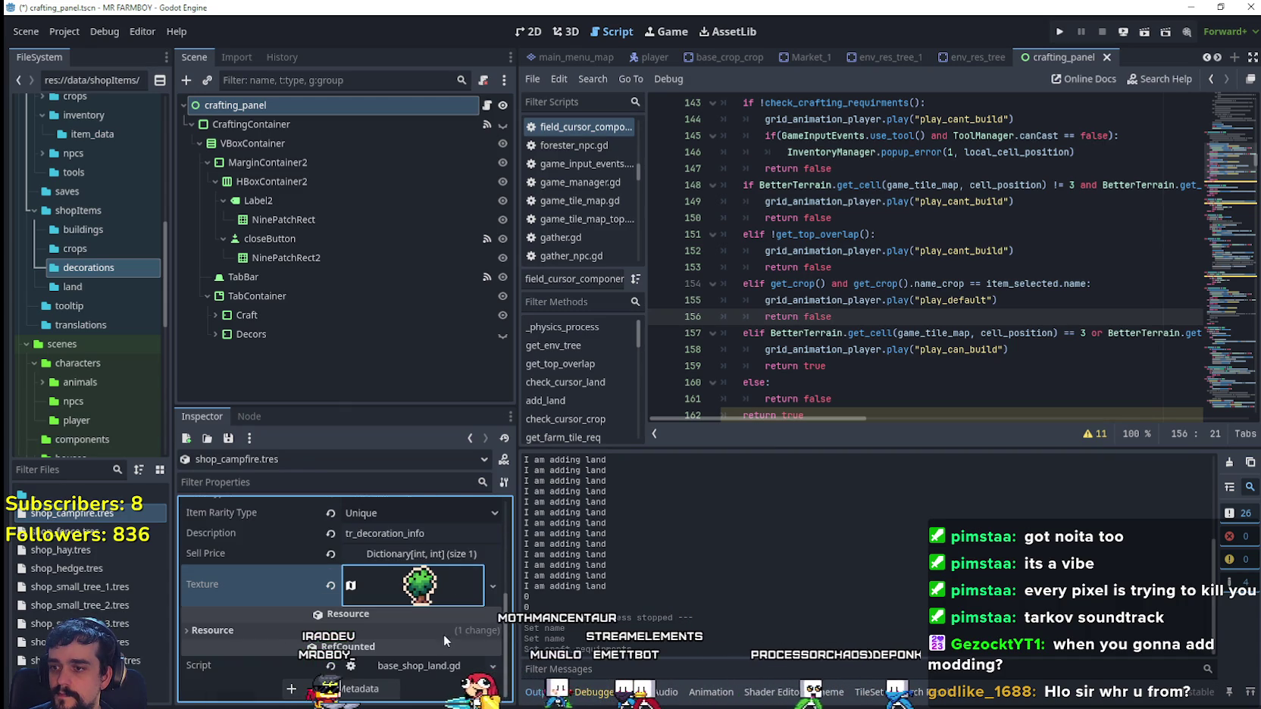
pyautogui.scroll(3, 368, 604)
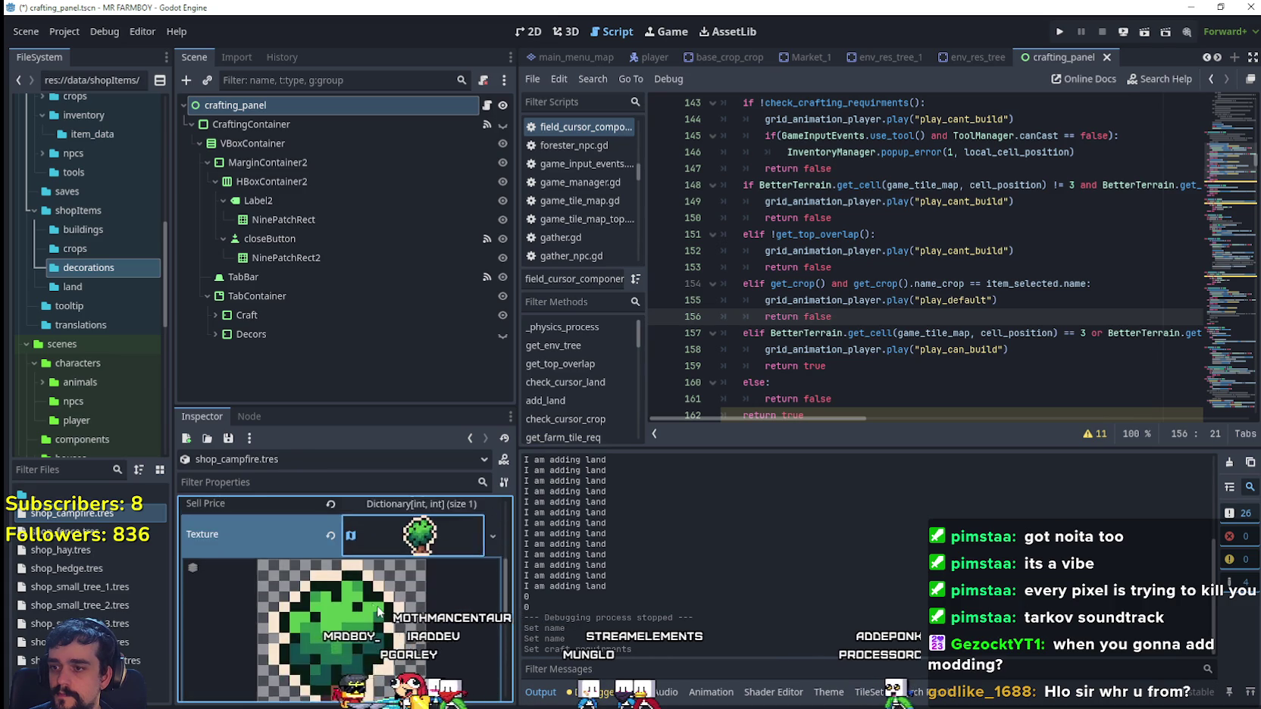
pyautogui.scroll(-2, 500, 561)
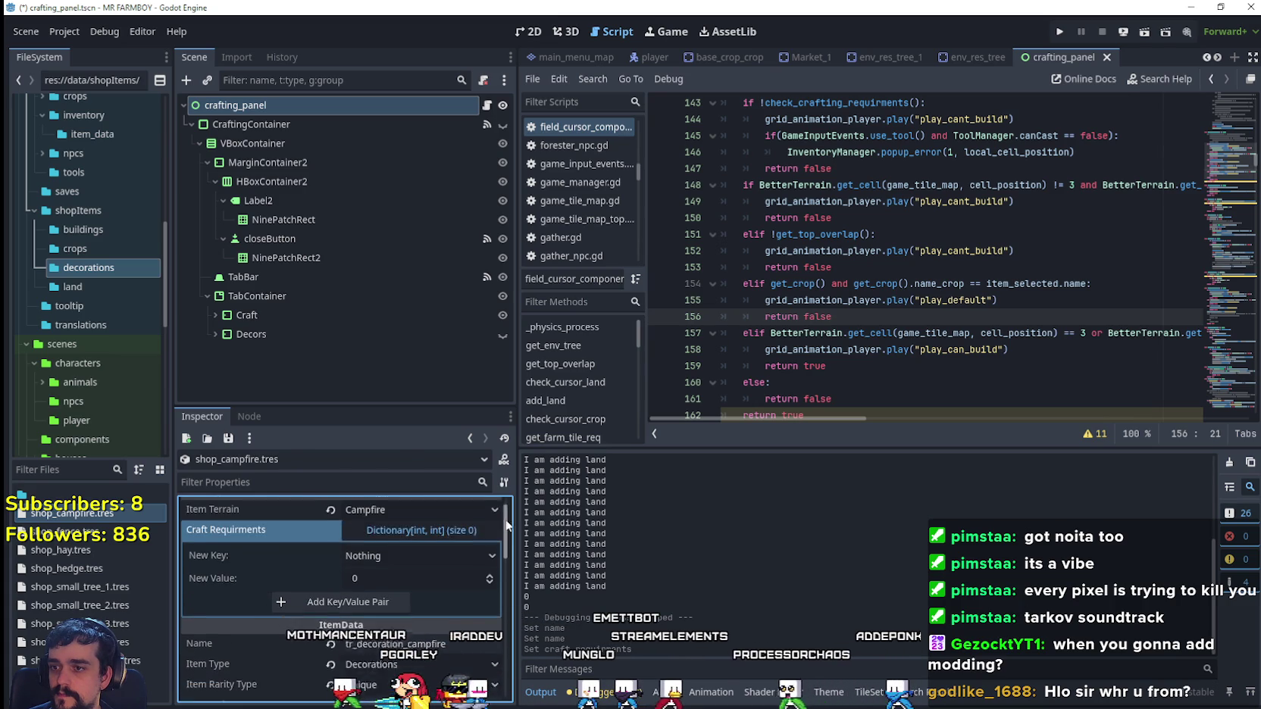
pyautogui.scroll(-5, 506, 564)
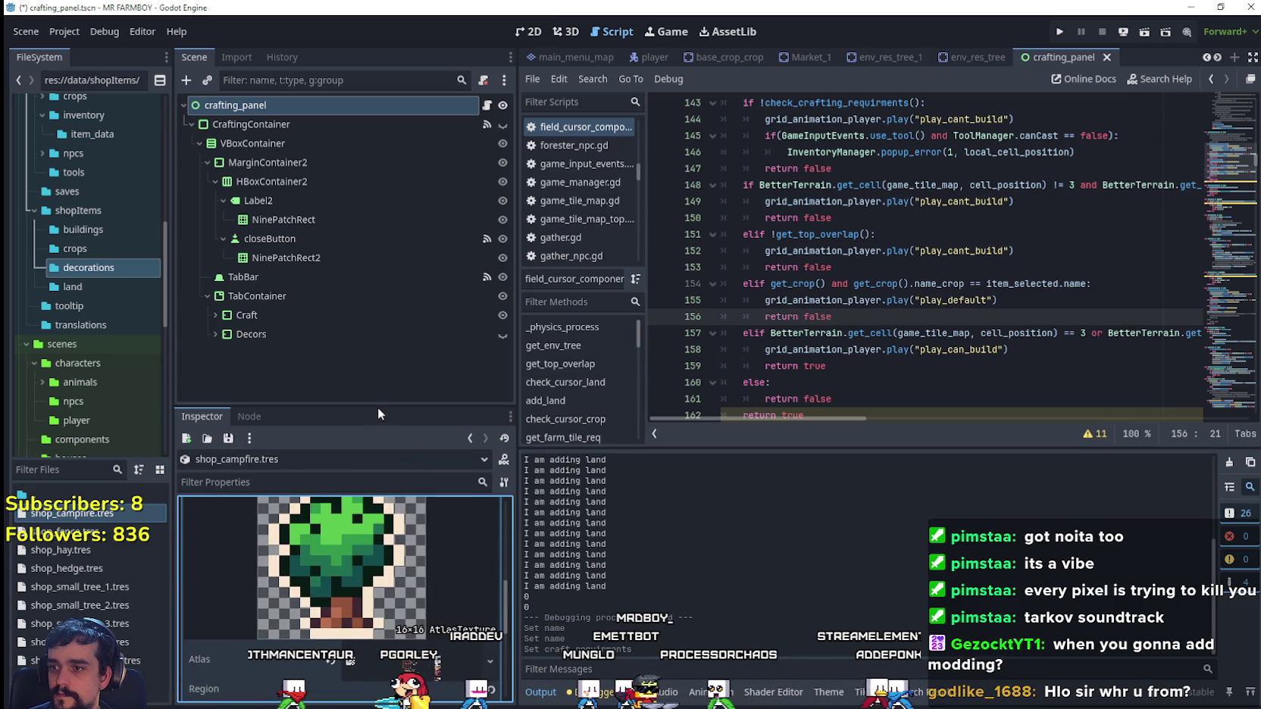
pyautogui.moveTo(378, 407); pyautogui.dragTo(377, 248)
pyautogui.scroll(5, 423, 479)
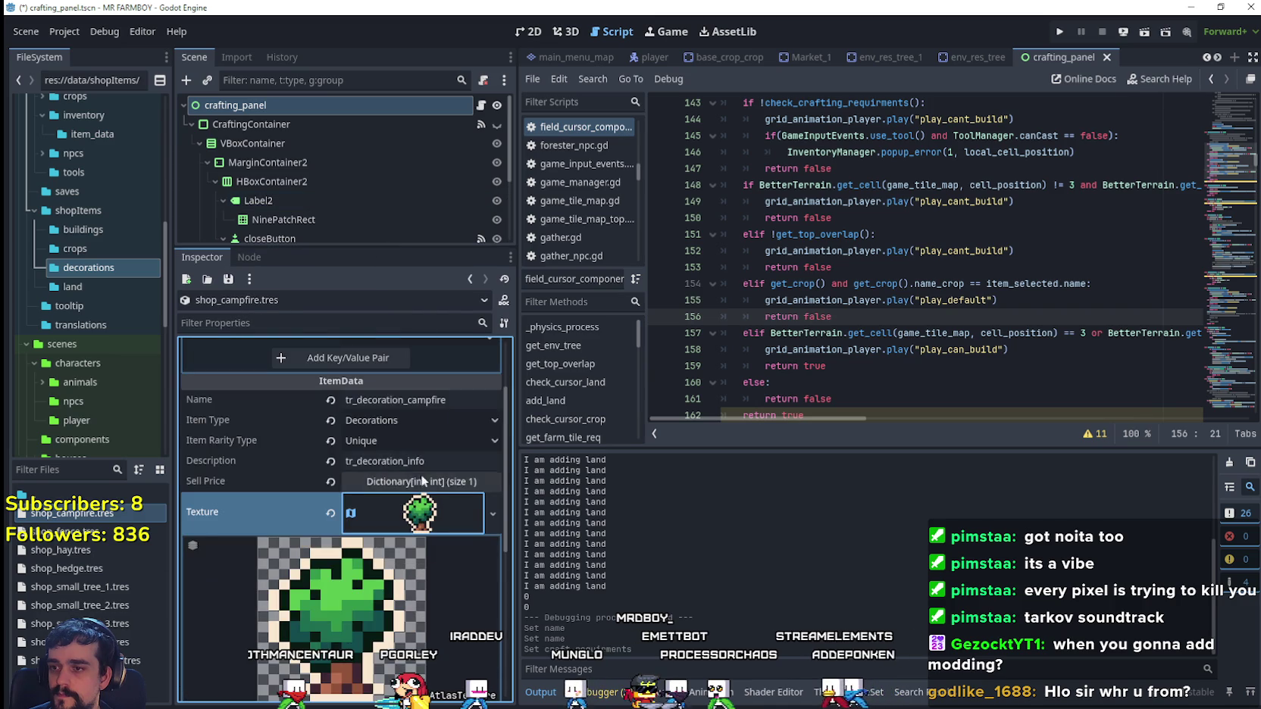
pyautogui.scroll(2, 422, 480)
# - Replace the campfire's texture with a new AtlasTexture using terrainSet.png as its atlas
pyautogui.click(331, 588)
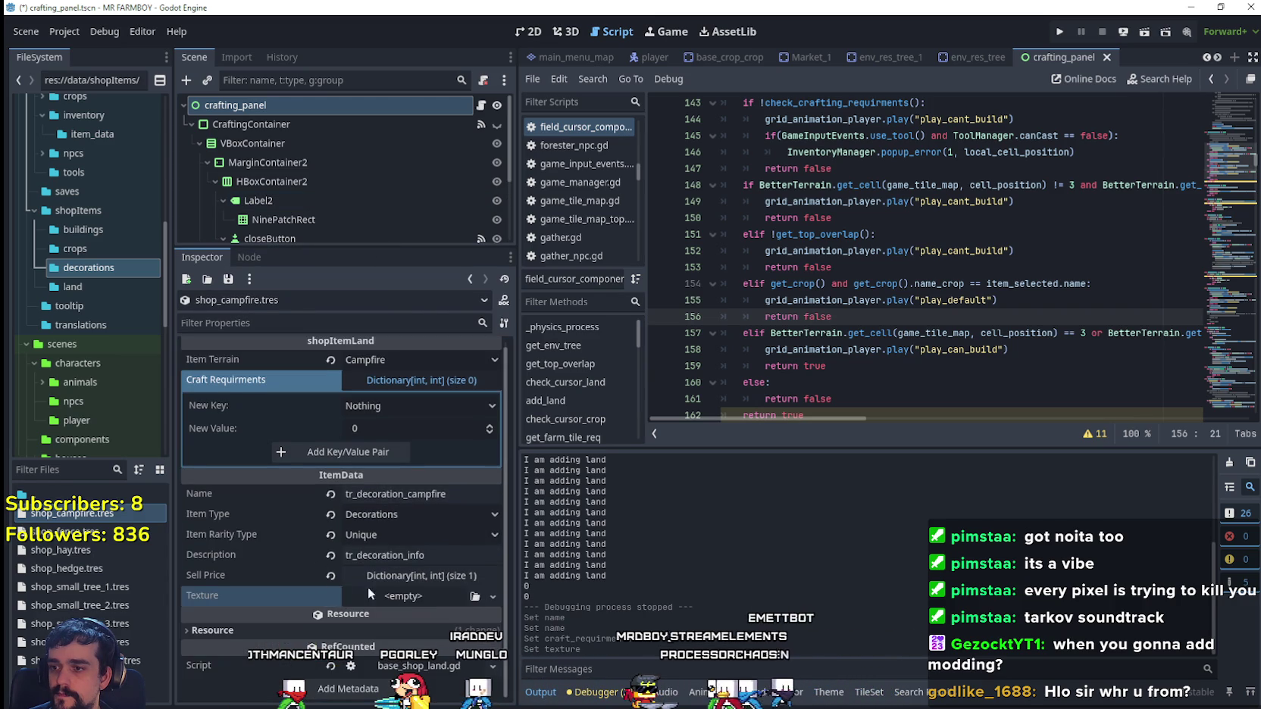
pyautogui.click(448, 632)
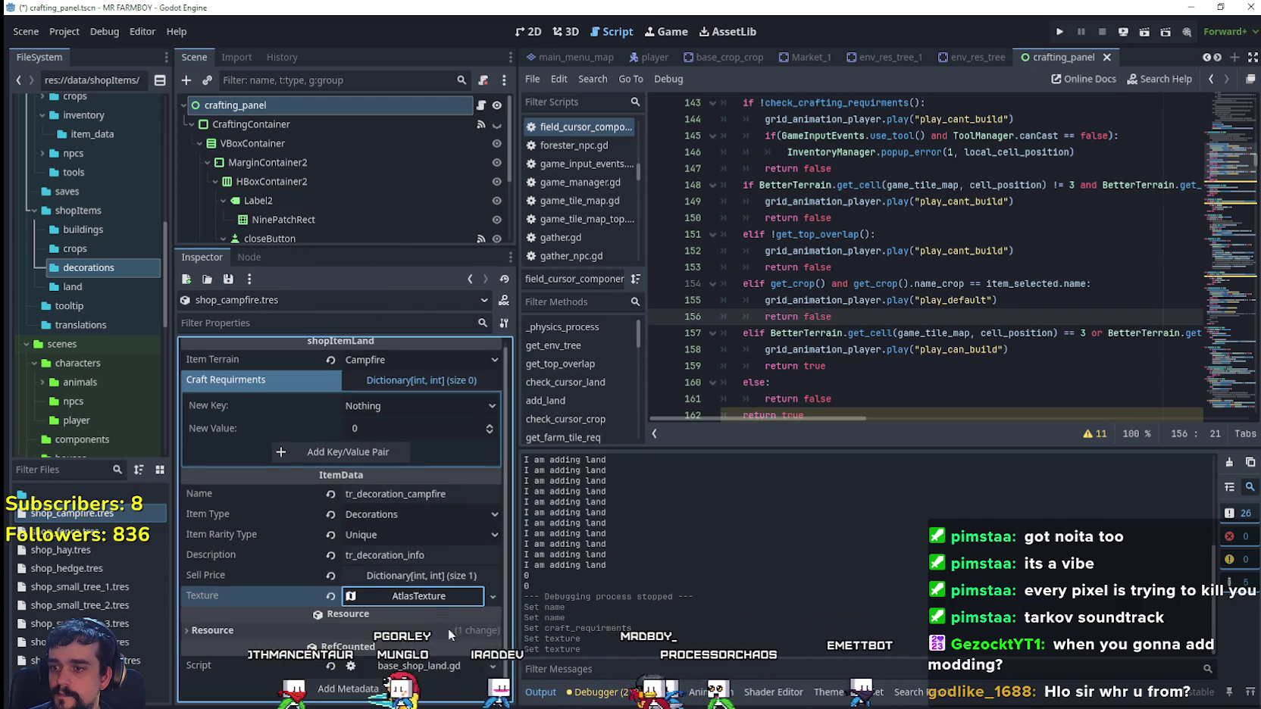
pyautogui.click(385, 593)
pyautogui.scroll(-1, 384, 584)
pyautogui.rightClick(386, 562)
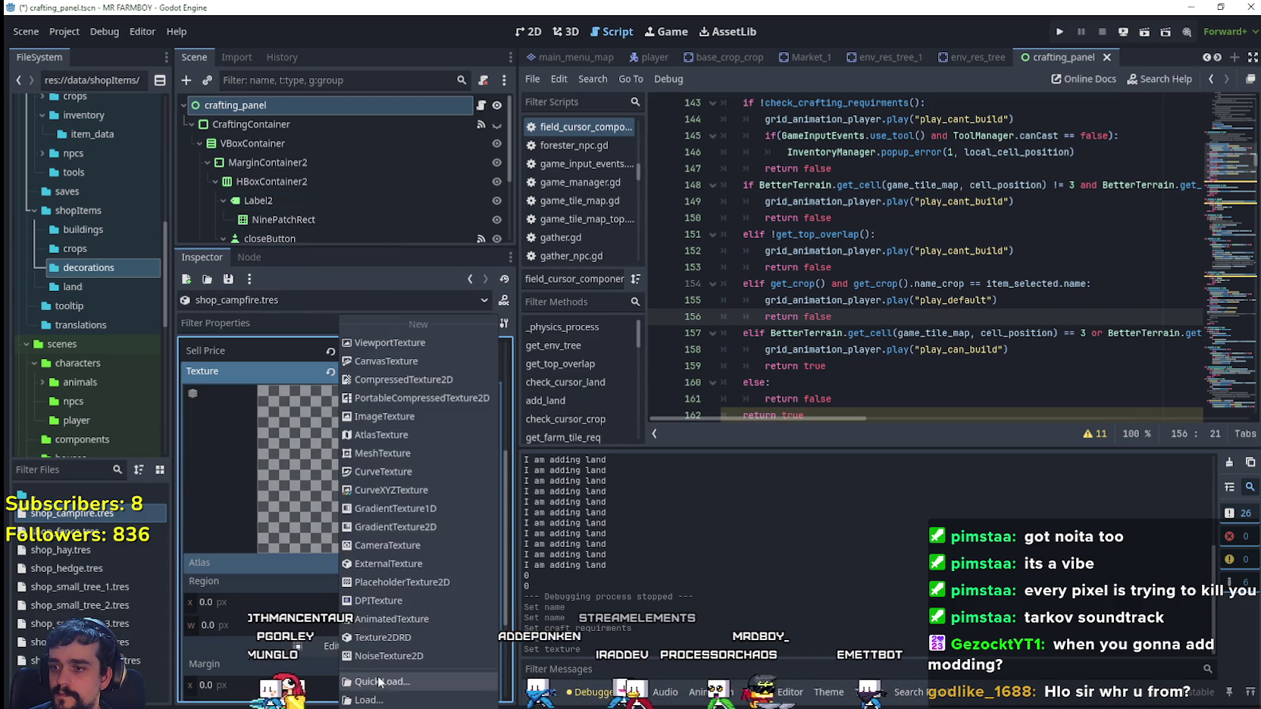
pyautogui.click(379, 682)
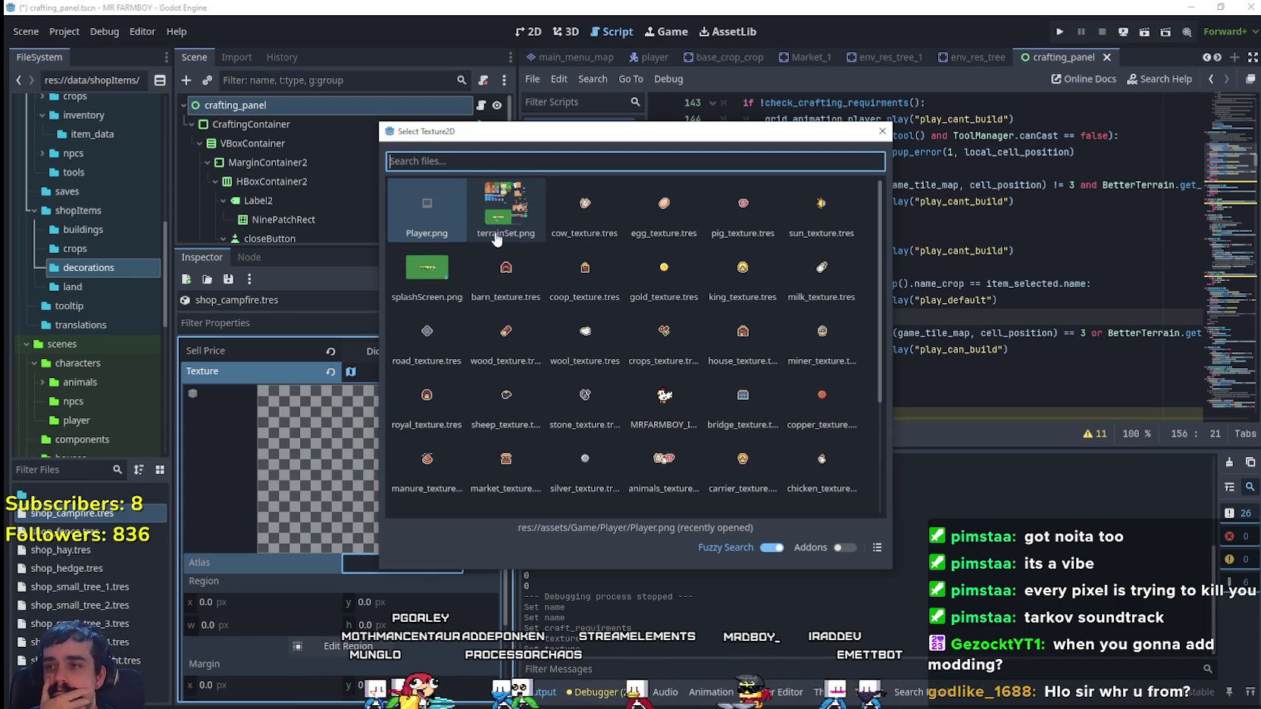
pyautogui.click(496, 239)
# - In the region editor, roughly frame the first campfire sprite as the atlas region
pyautogui.click(359, 583)
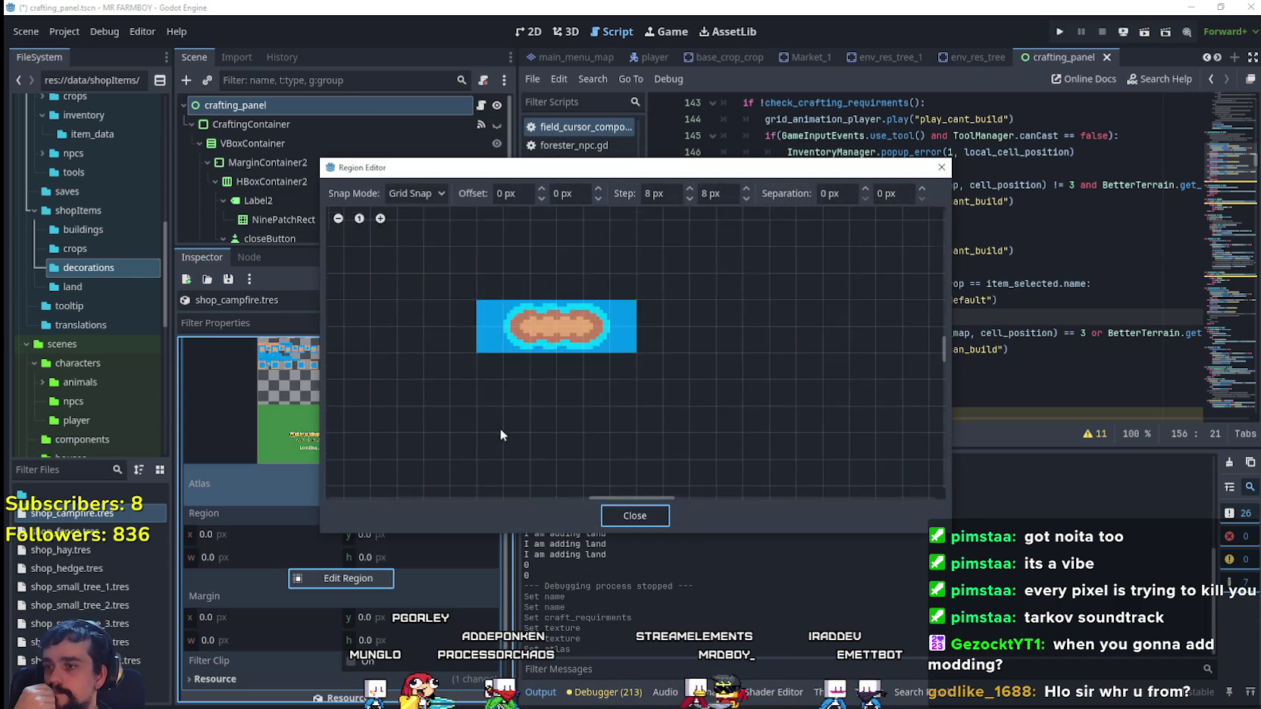
pyautogui.scroll(-6, 500, 434)
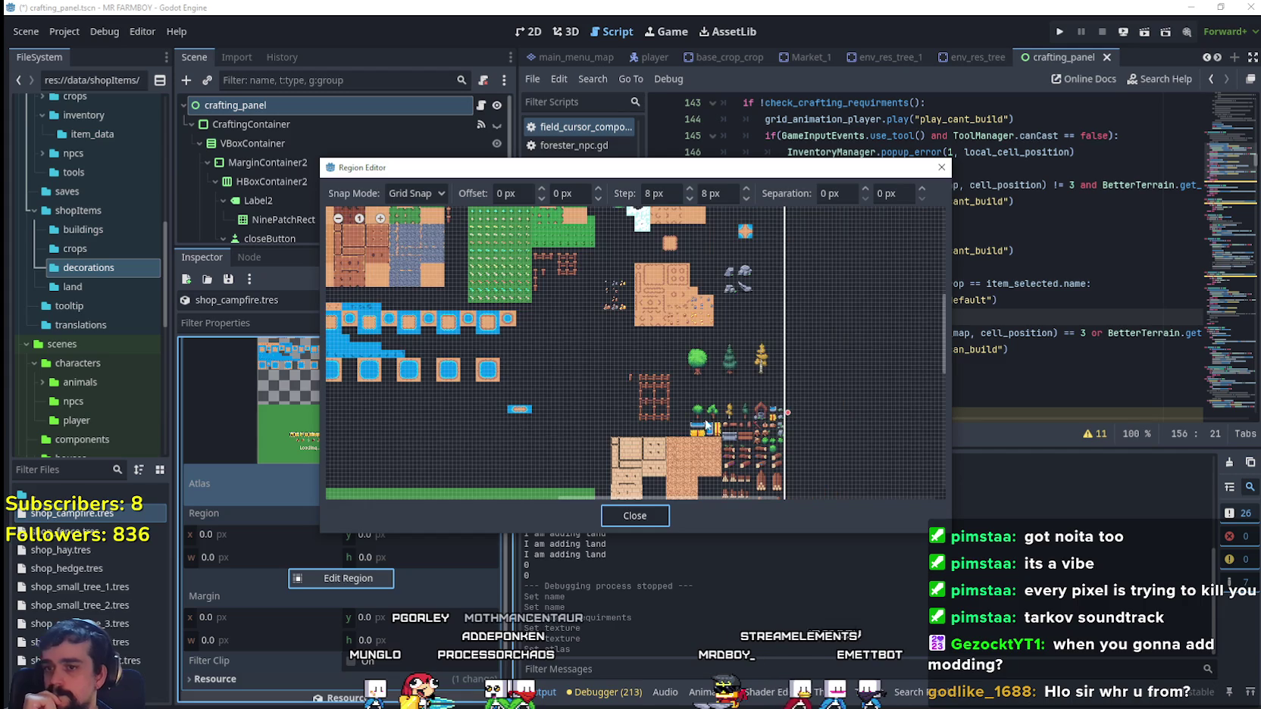
pyautogui.scroll(5, 825, 437)
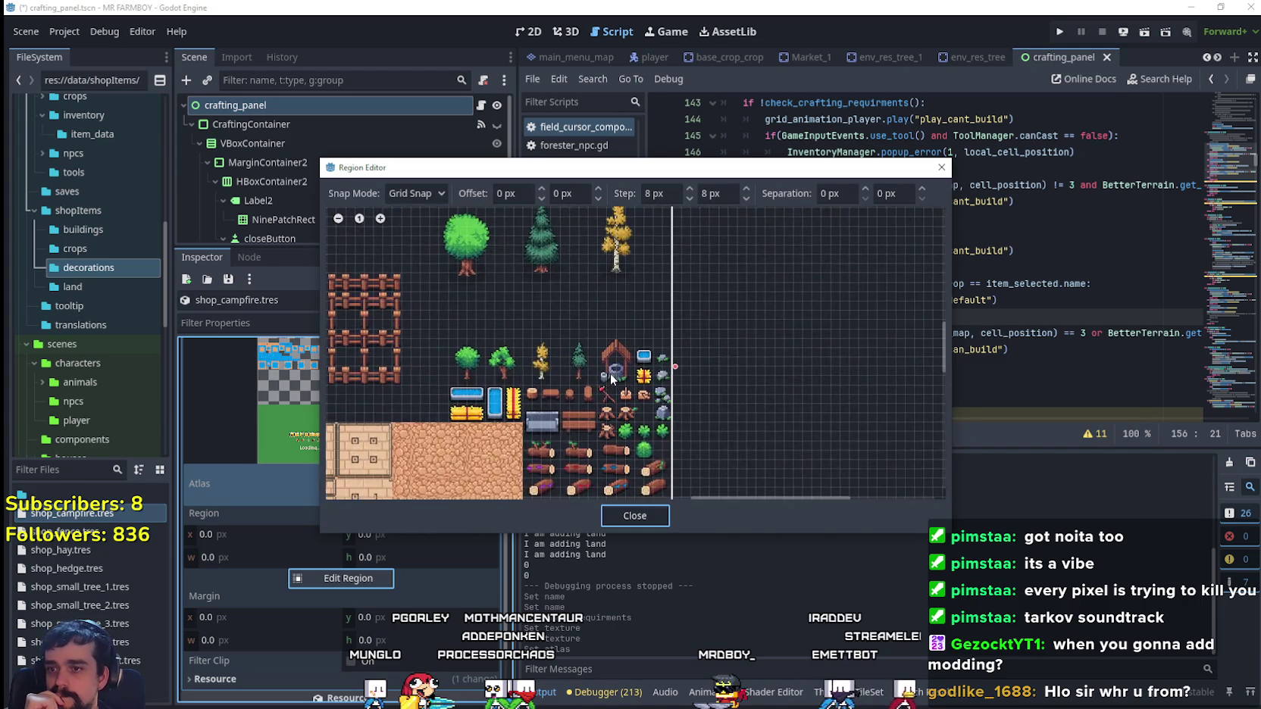
pyautogui.scroll(-3, 610, 372)
pyautogui.scroll(3, 616, 394)
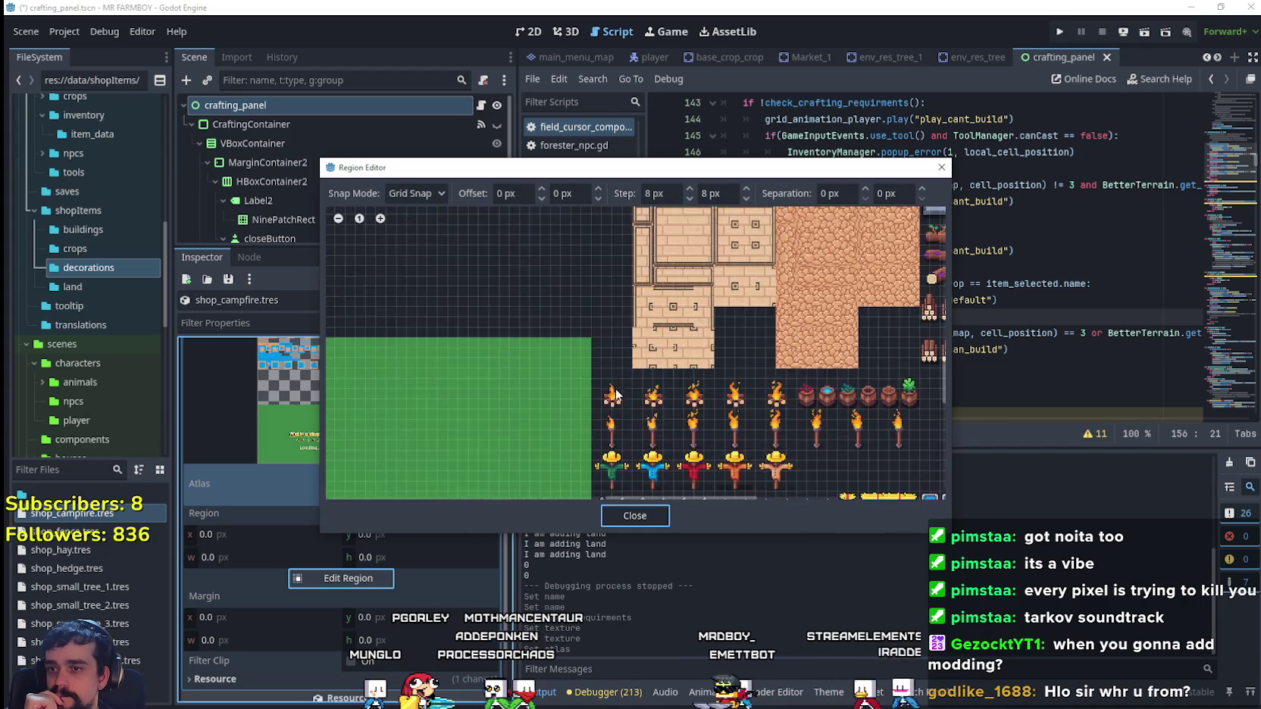
pyautogui.scroll(5, 615, 394)
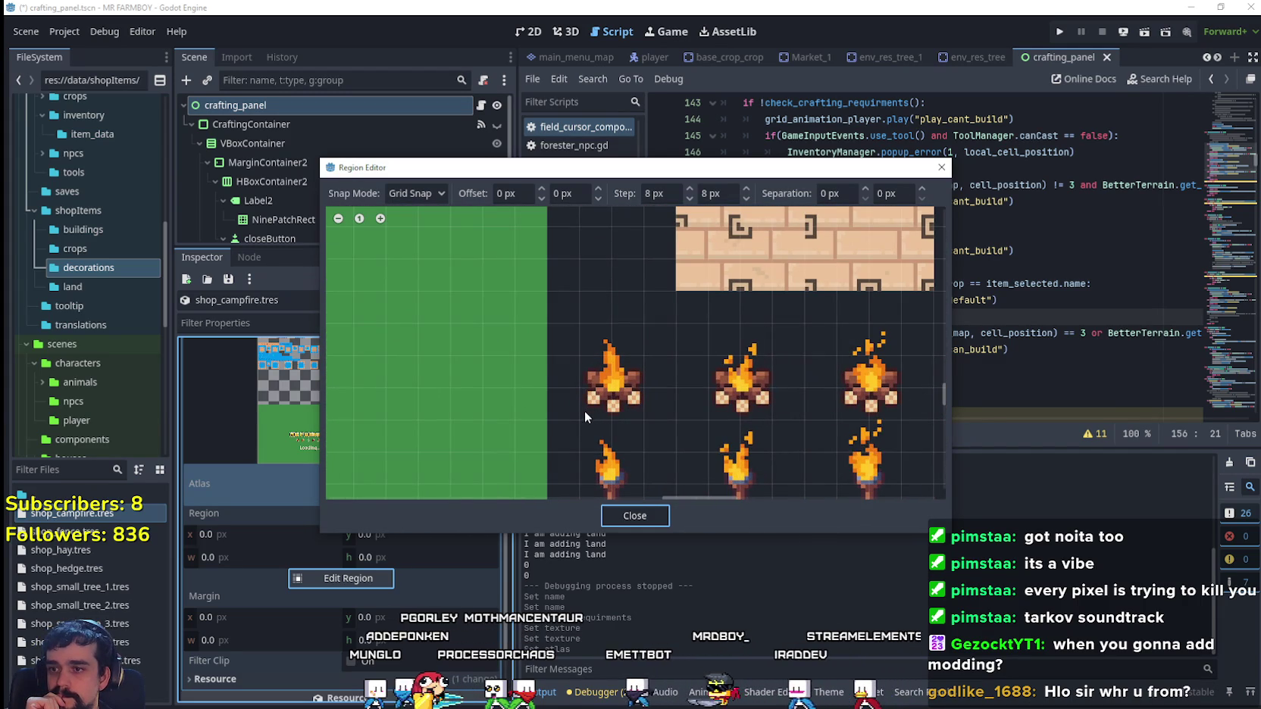
pyautogui.moveTo(584, 416)
pyautogui.mouseDown()
pyautogui.moveTo(640, 363)
pyautogui.moveTo(644, 322)
pyautogui.mouseUp()
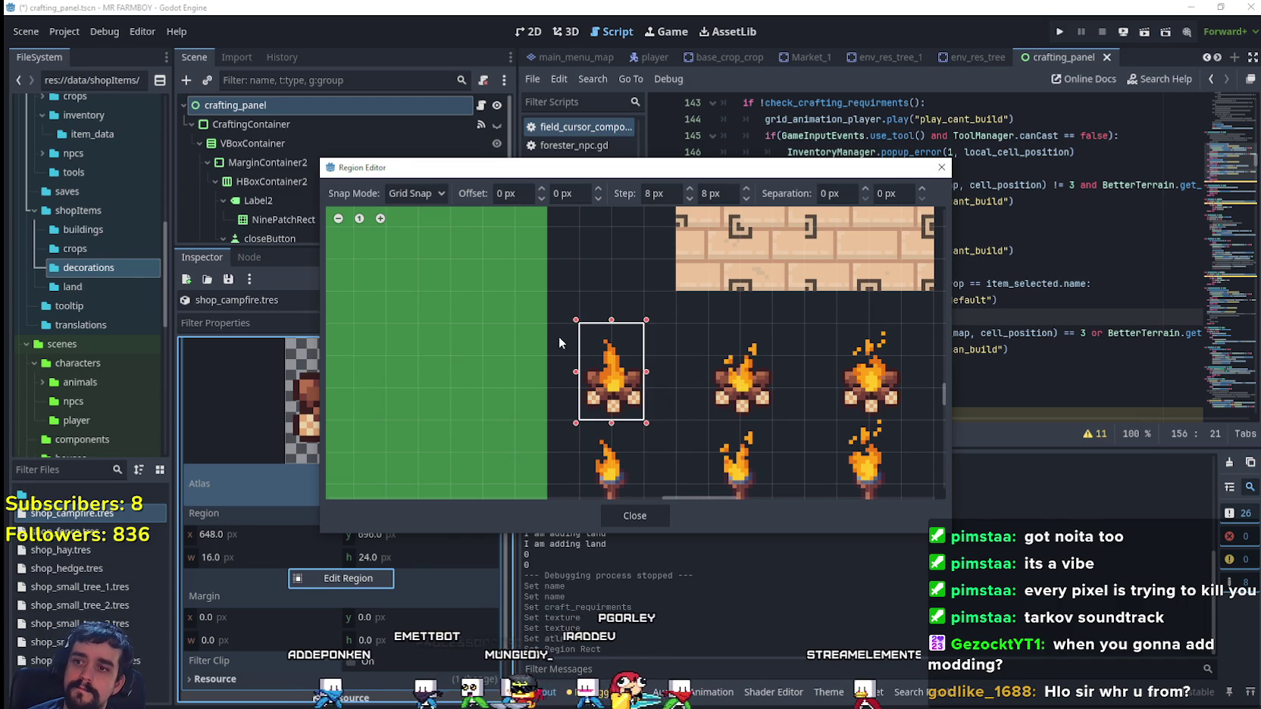
pyautogui.moveTo(549, 322); pyautogui.dragTo(556, 341)
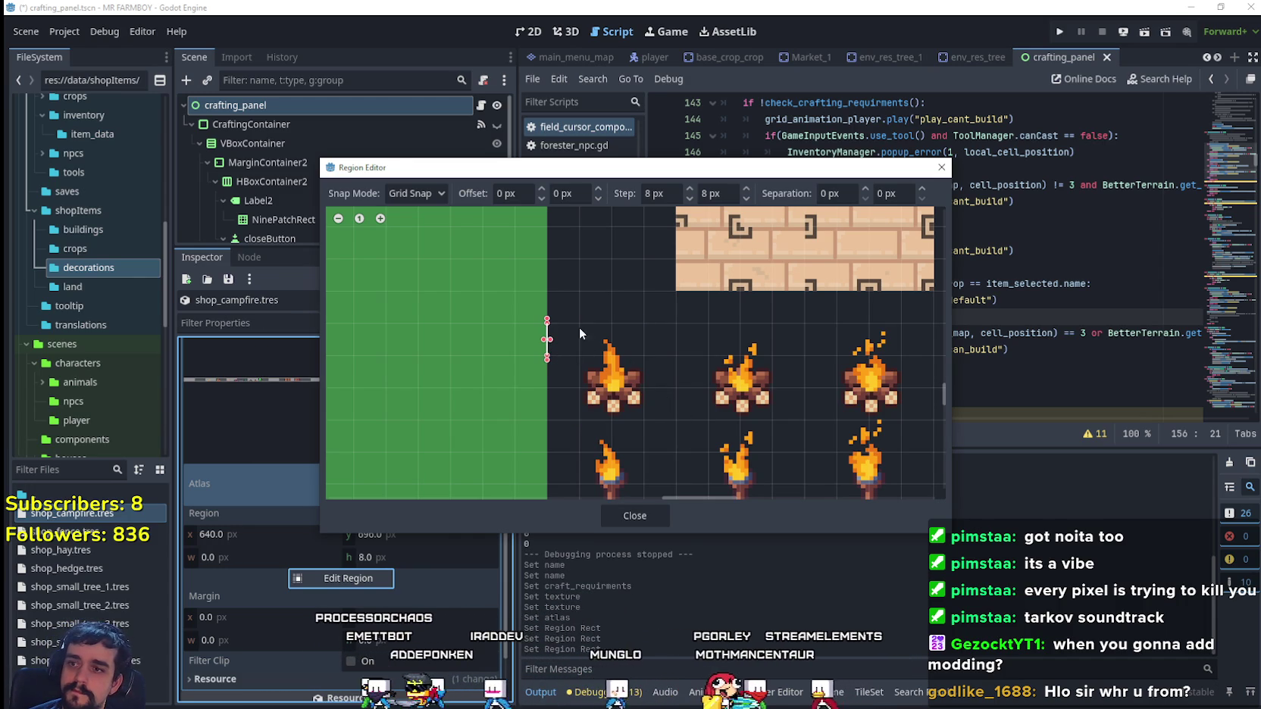
pyautogui.hotkey('ctrl', 'z')
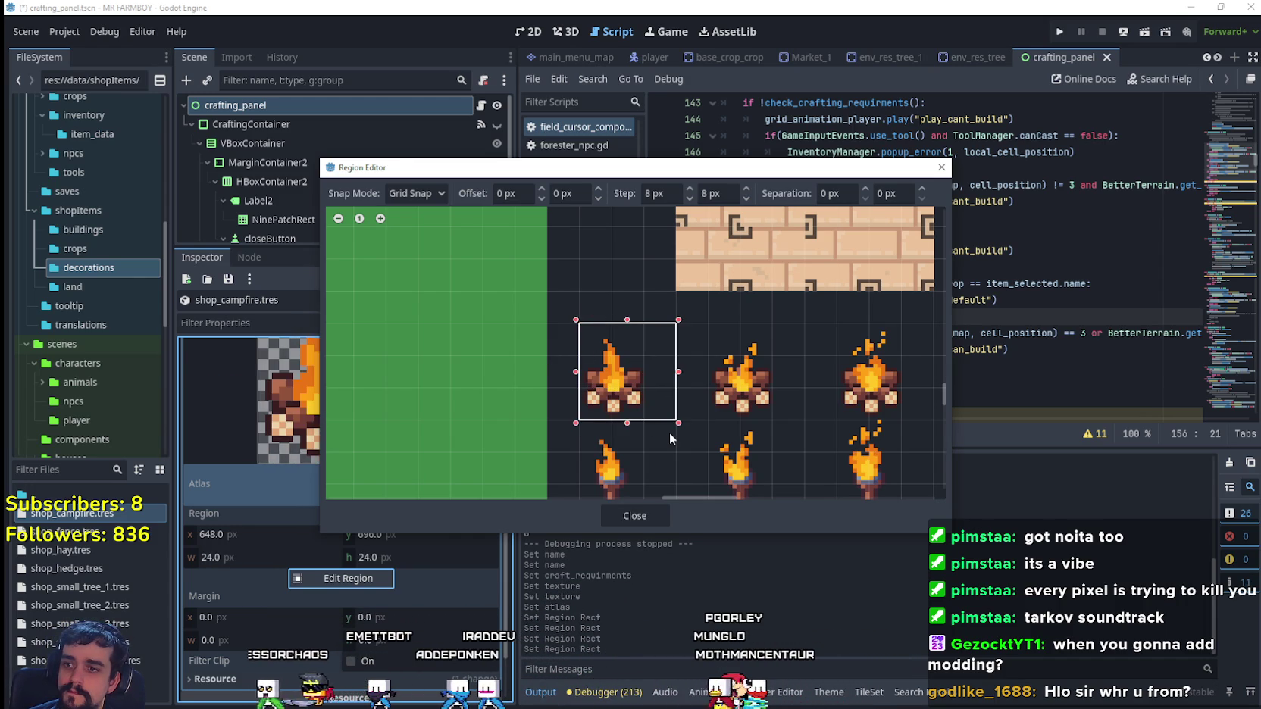
# - Adjust the region edges to x 640, y 688, 32×32 pixels
pyautogui.scroll(-2, 696, 402)
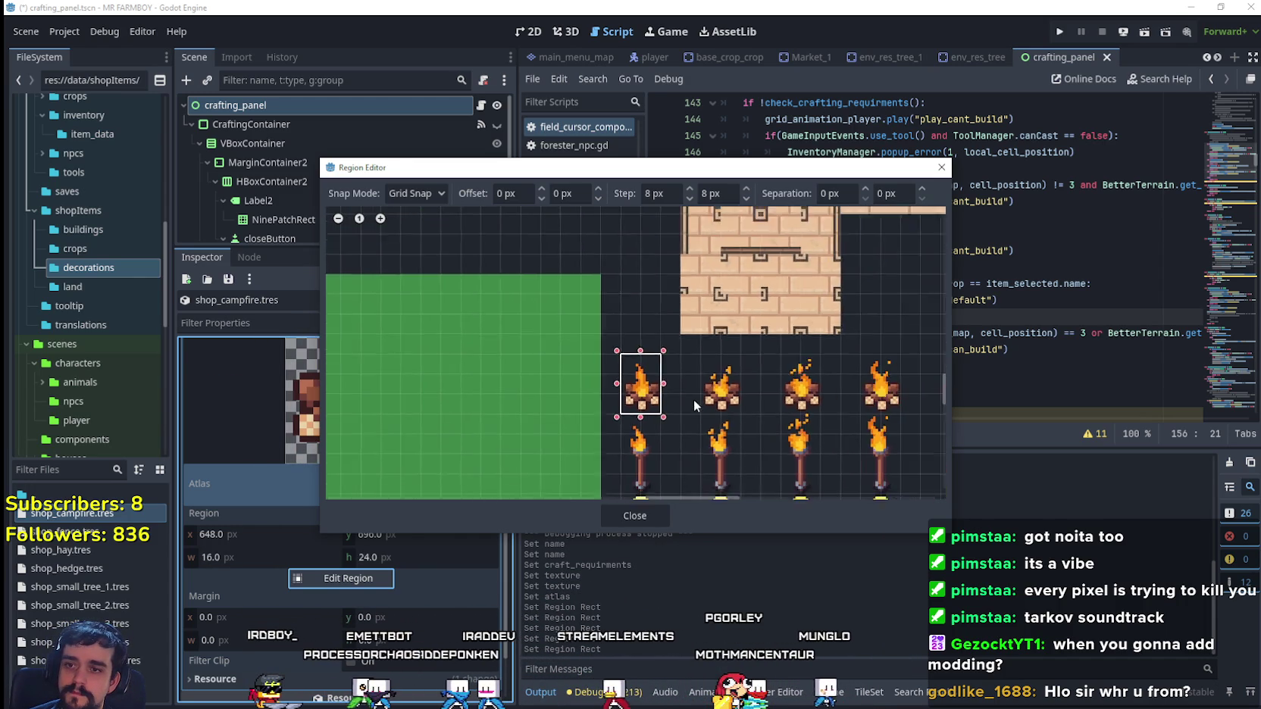
pyautogui.scroll(1, 666, 381)
pyautogui.moveTo(662, 379); pyautogui.dragTo(684, 385)
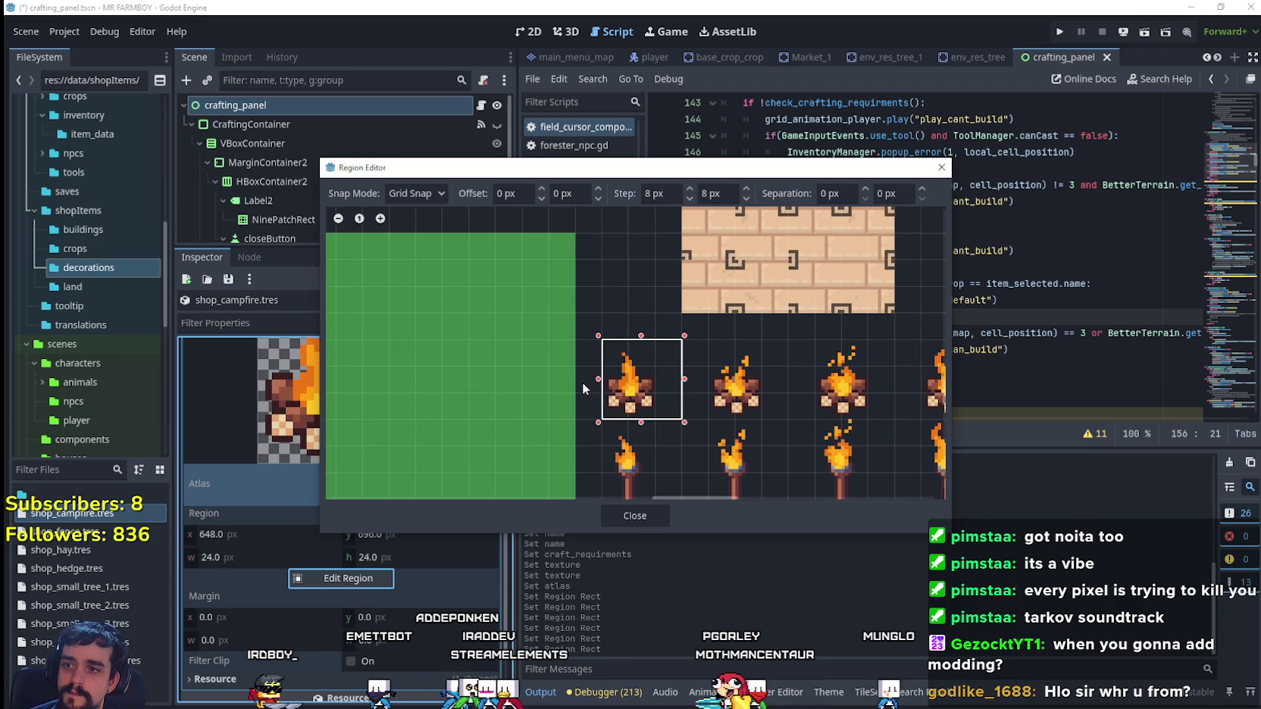
pyautogui.moveTo(583, 383); pyautogui.dragTo(573, 383)
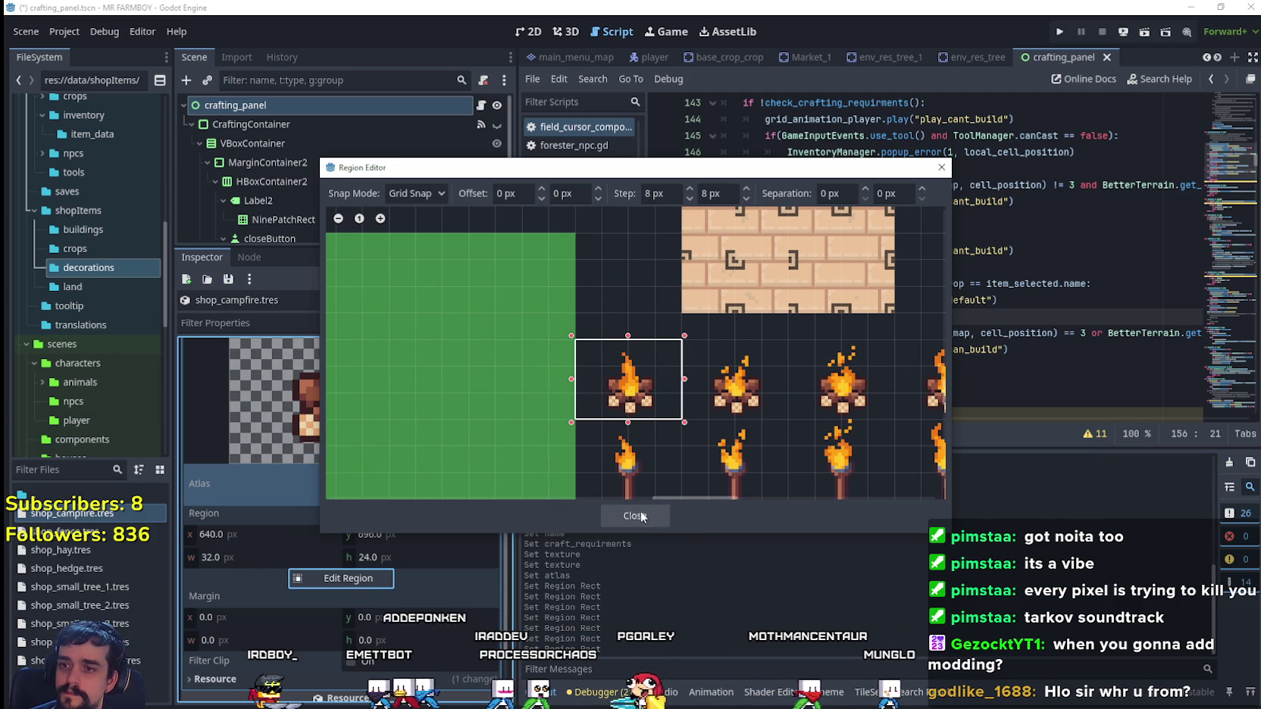
pyautogui.scroll(-1, 804, 348)
pyautogui.moveTo(798, 359); pyautogui.dragTo(599, 343)
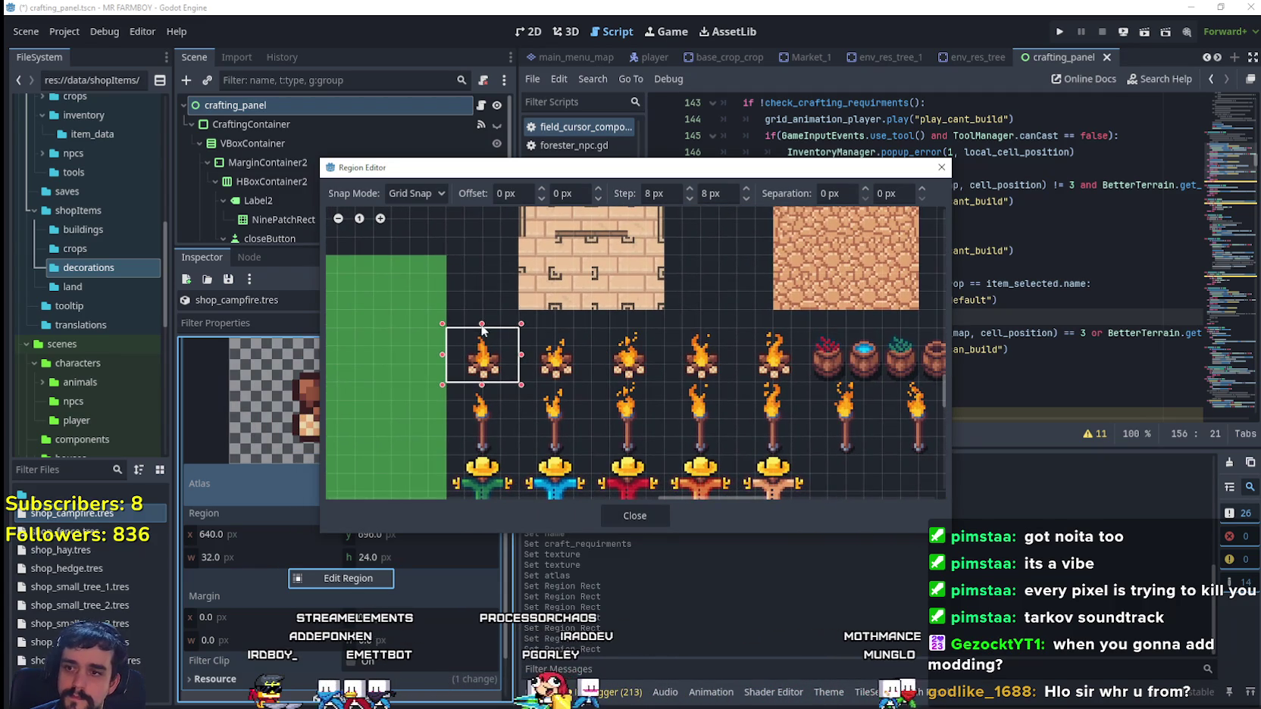
pyautogui.moveTo(484, 325); pyautogui.dragTo(484, 307)
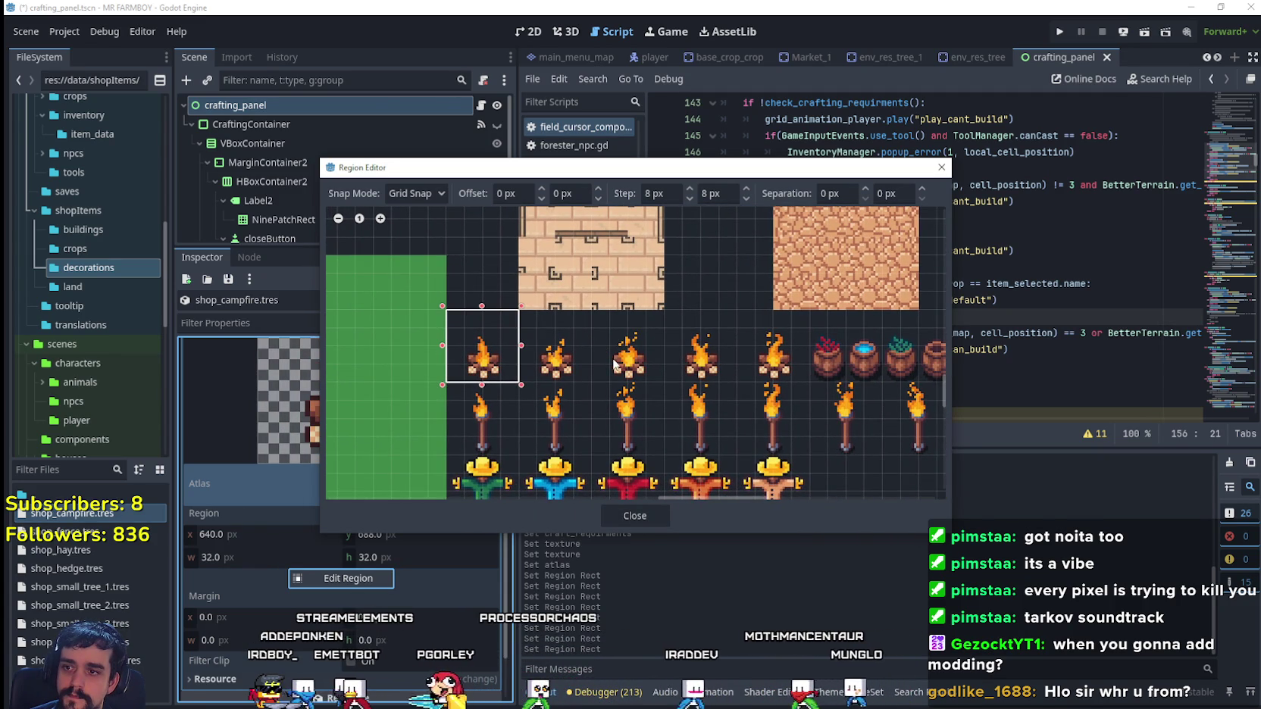
# - Close the region editor, save, and confirm the campfire sprite previews as shop_campfire.tres's texture
pyautogui.click(651, 516)
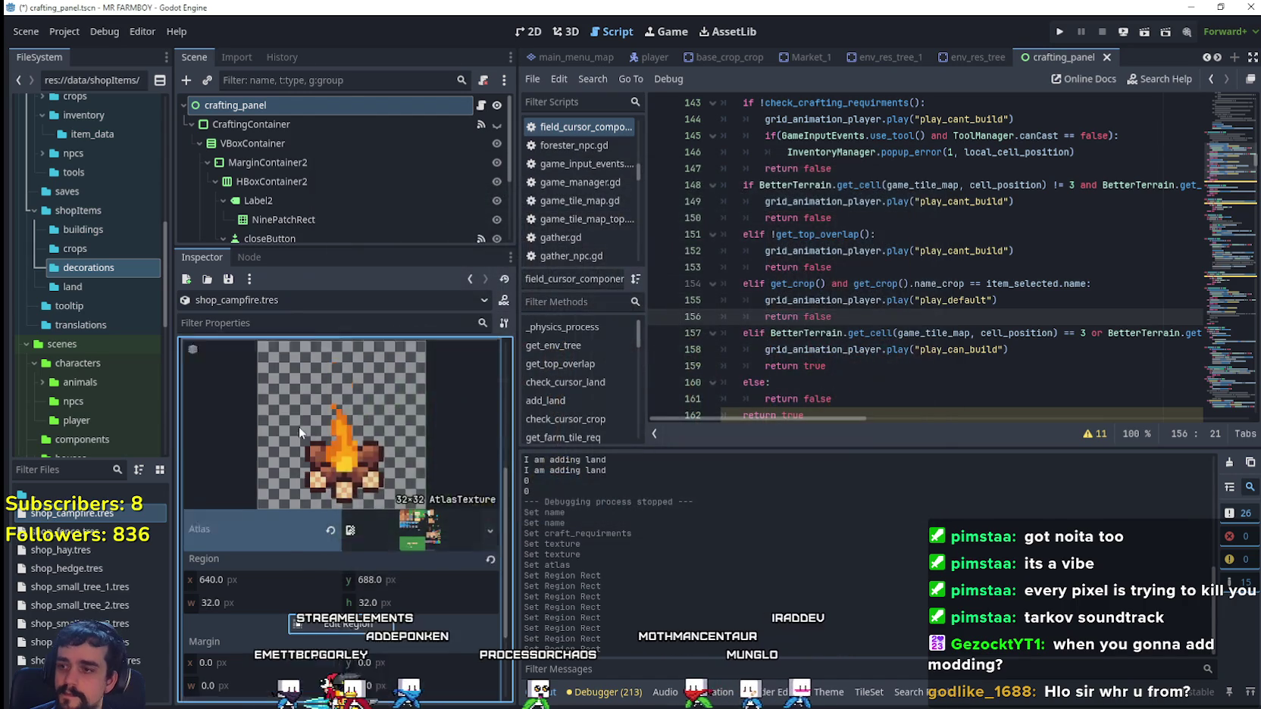
pyautogui.scroll(5, 407, 450)
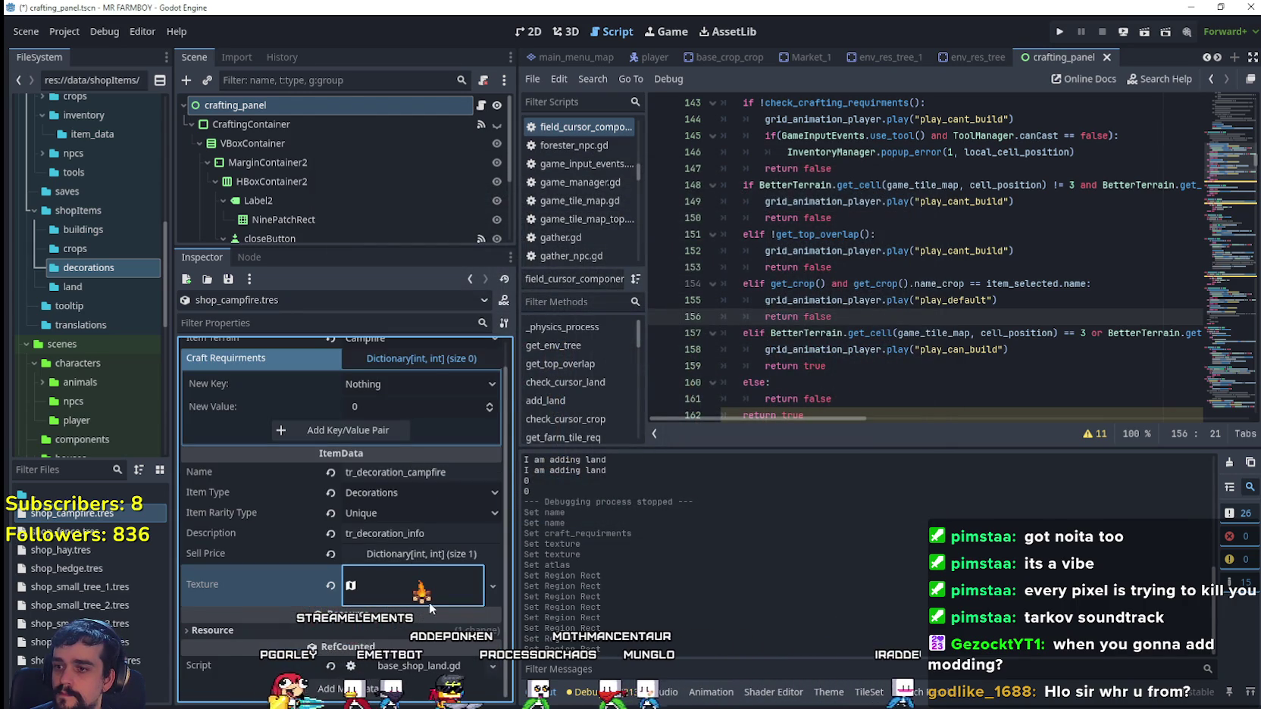
pyautogui.hotkey('ctrl', 's')
pyautogui.scroll(1, 400, 418)
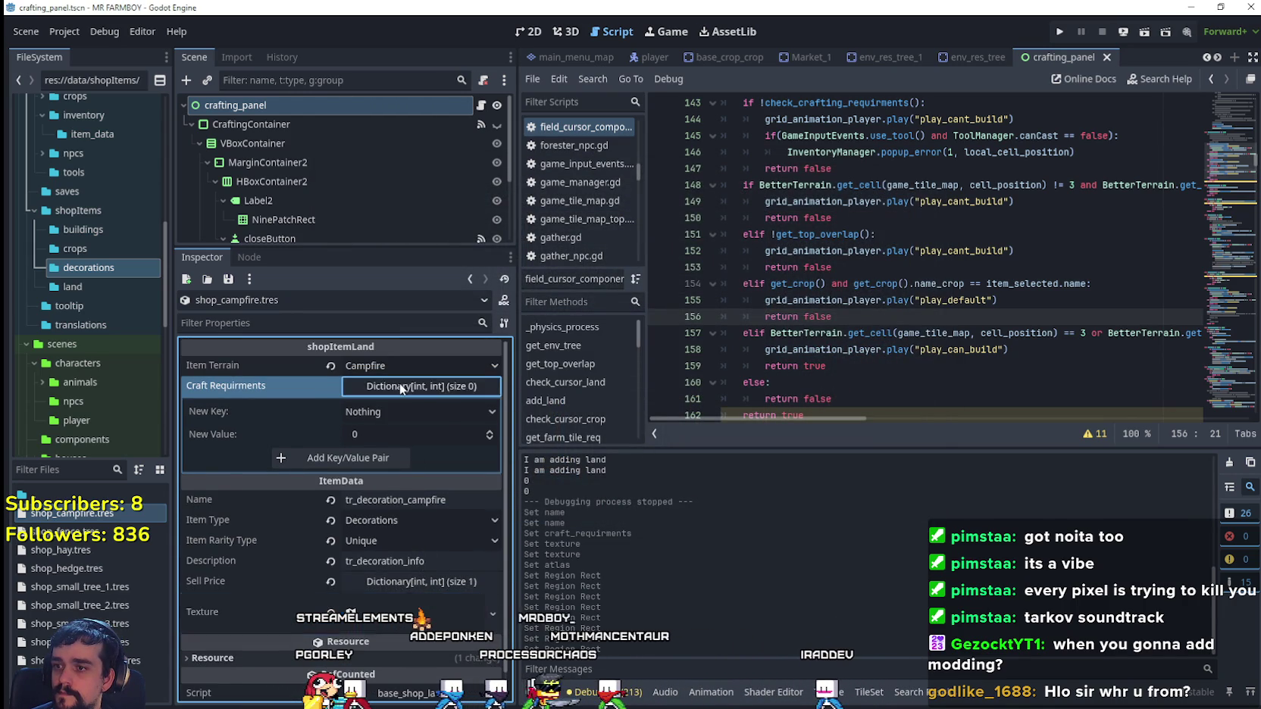
pyautogui.click(399, 383)
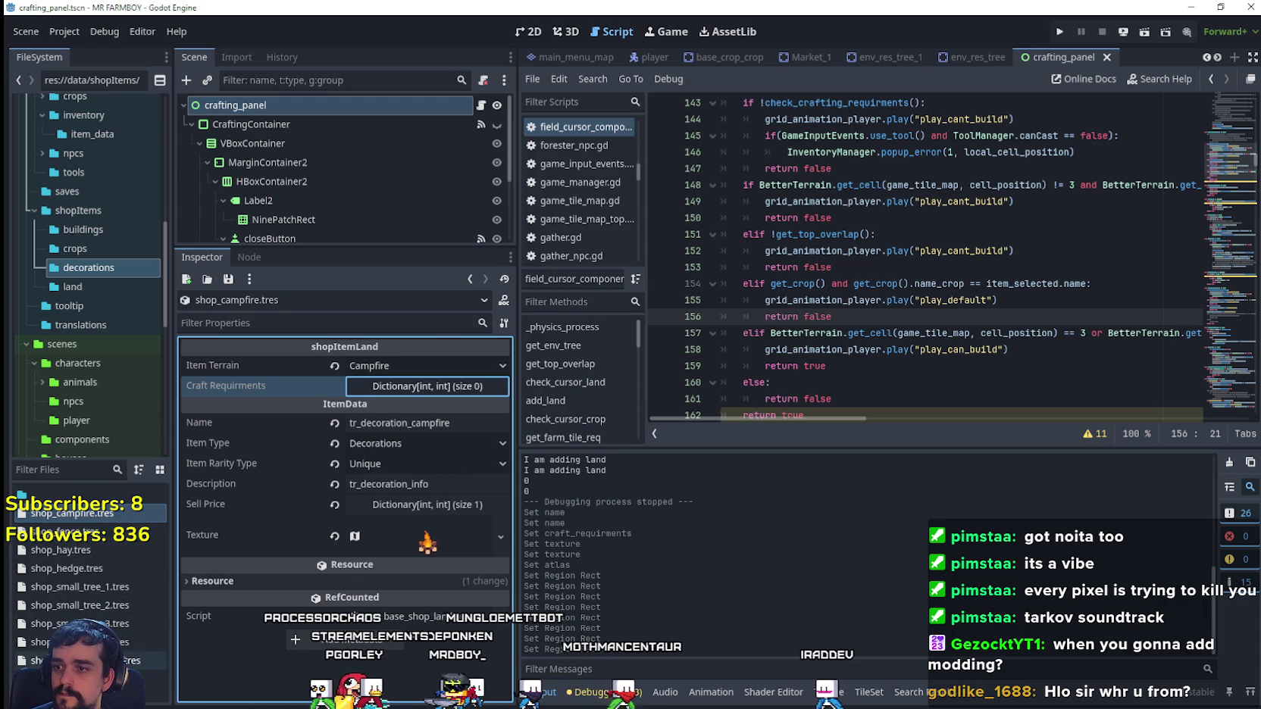
pyautogui.click(416, 551)
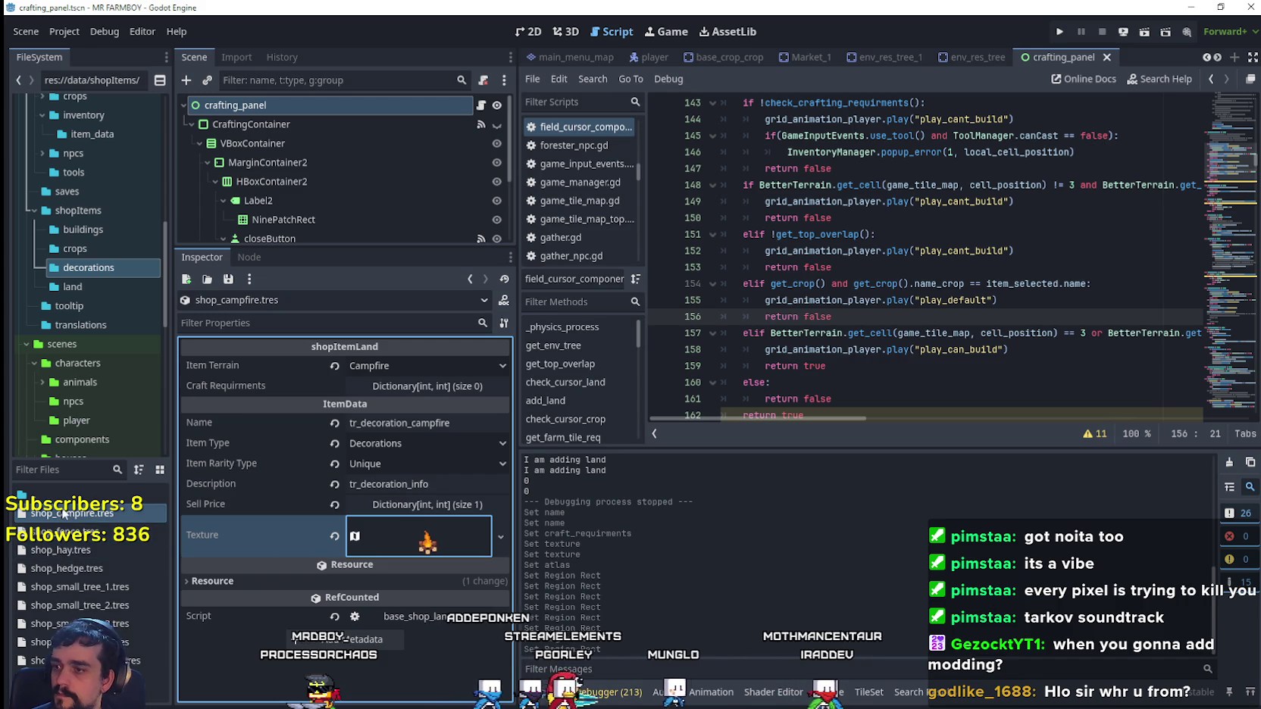
pyautogui.rightClick(64, 514)
pyautogui.press('Escape')
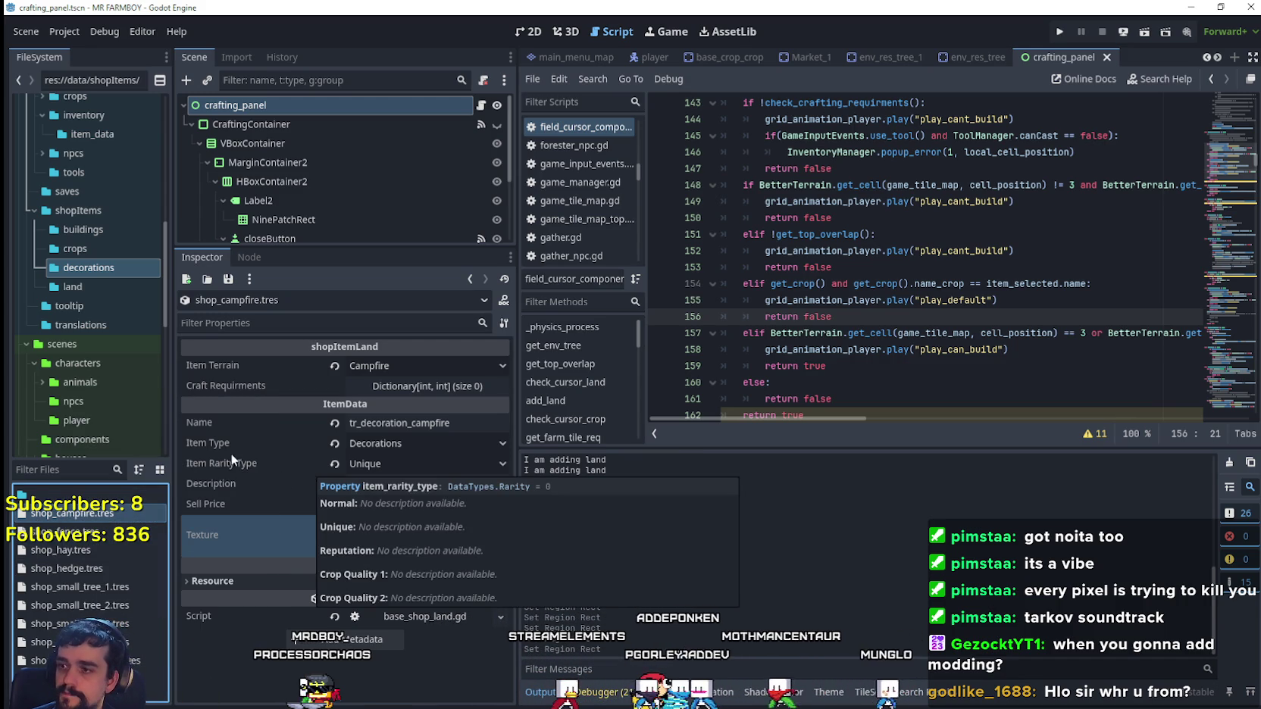
# - Add shop_campfire.tres as the ninth Decoration Data entry on crafting_panel and run the game
pyautogui.click(227, 108)
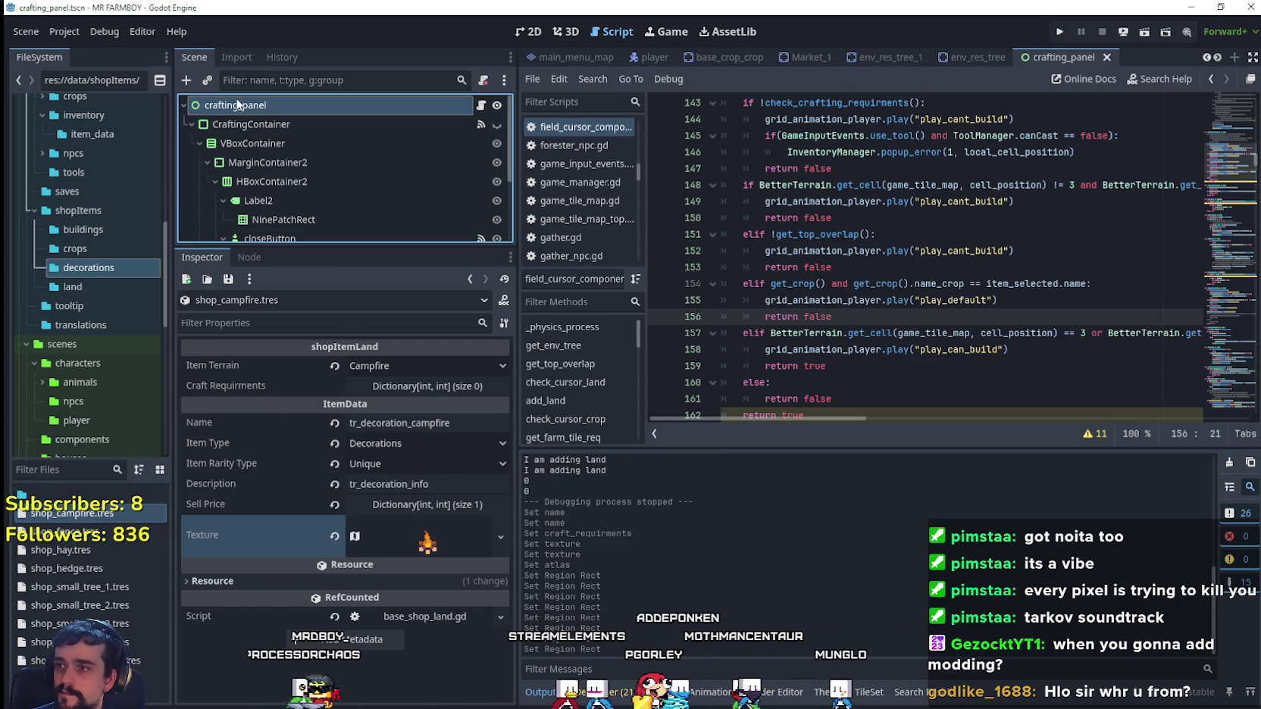
pyautogui.click(350, 485)
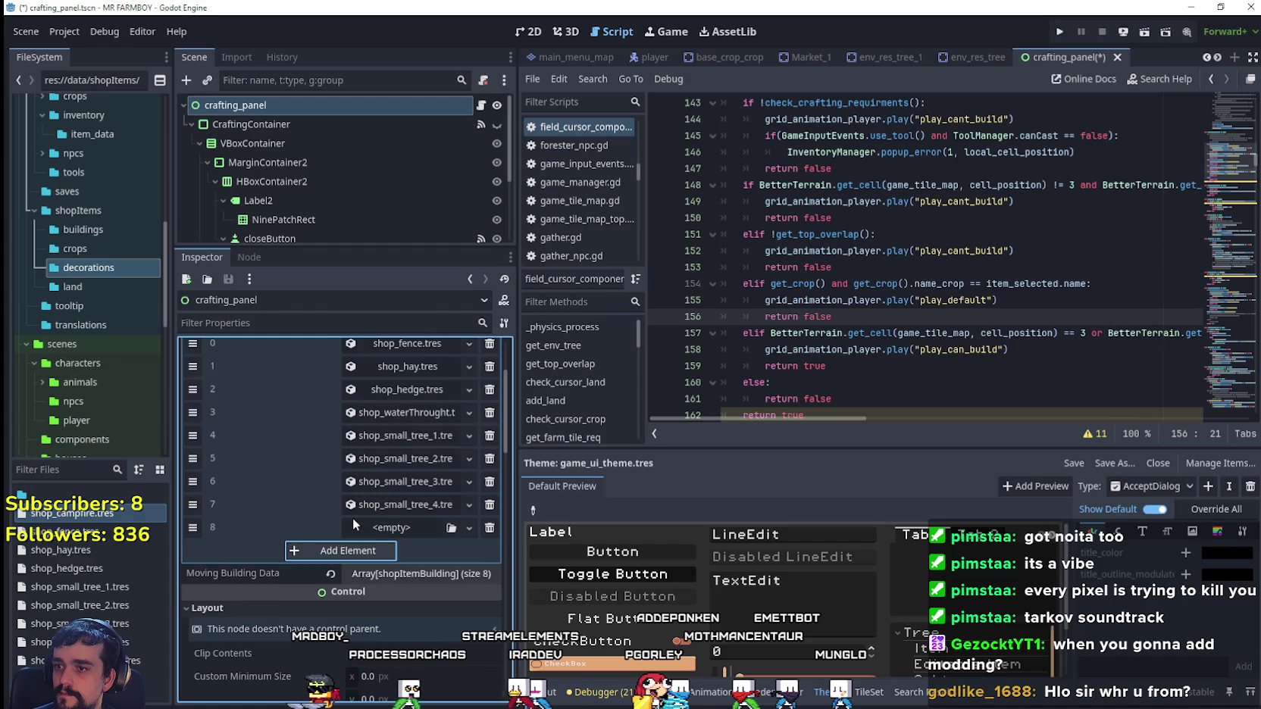
pyautogui.scroll(2, 353, 517)
pyautogui.moveTo(72, 513)
pyautogui.mouseDown()
pyautogui.moveTo(250, 530)
pyautogui.moveTo(409, 573)
pyautogui.mouseUp()
pyautogui.click(1060, 33)
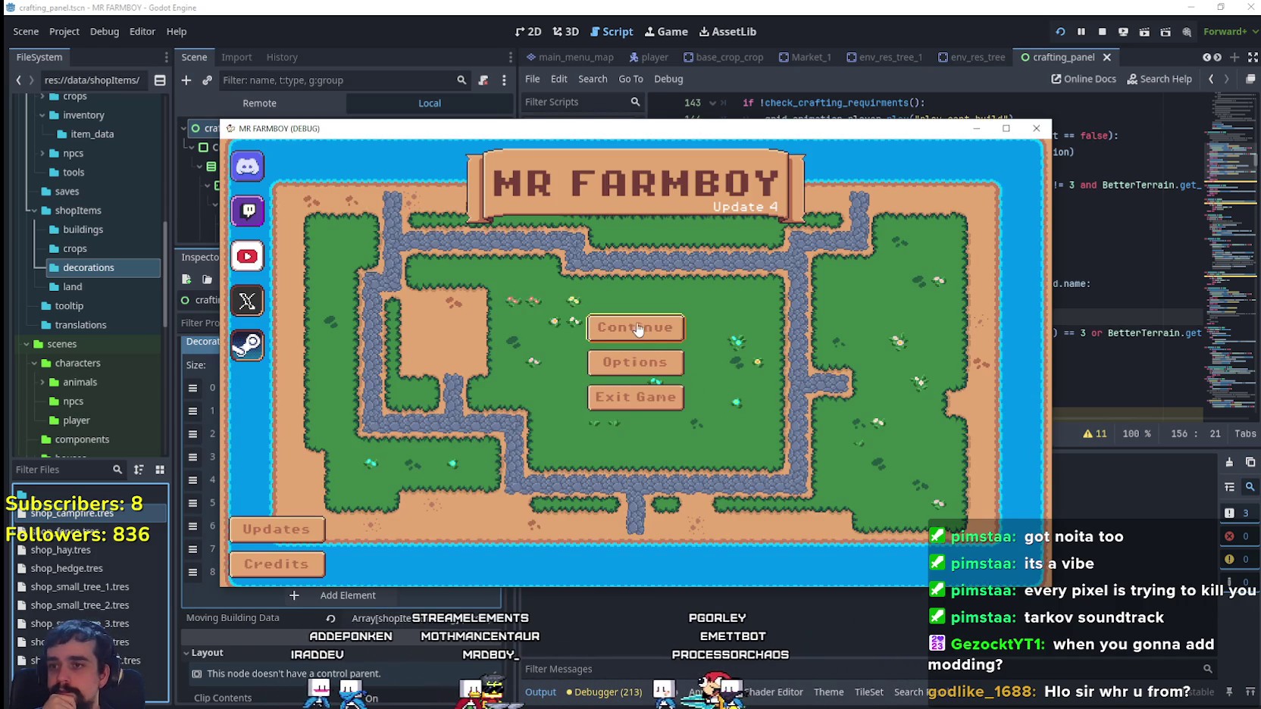
pyautogui.click(641, 328)
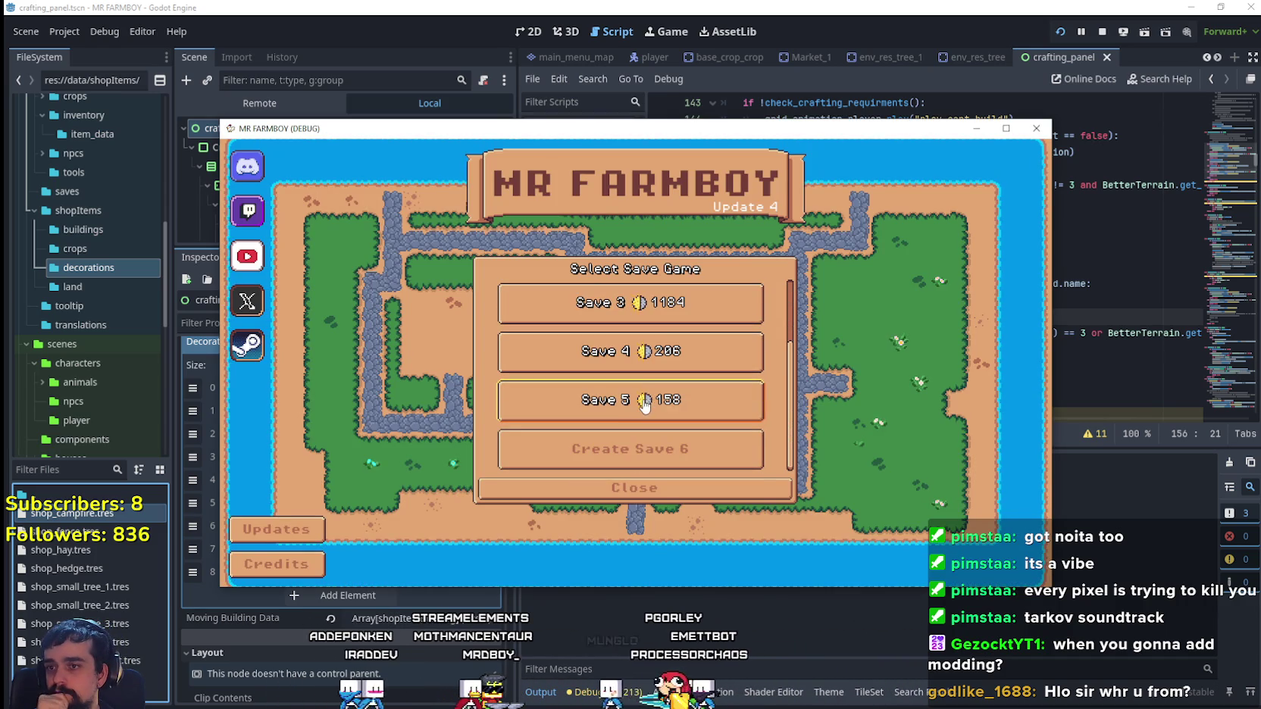
# - Load a save game from the save list
pyautogui.scroll(1, 705, 410)
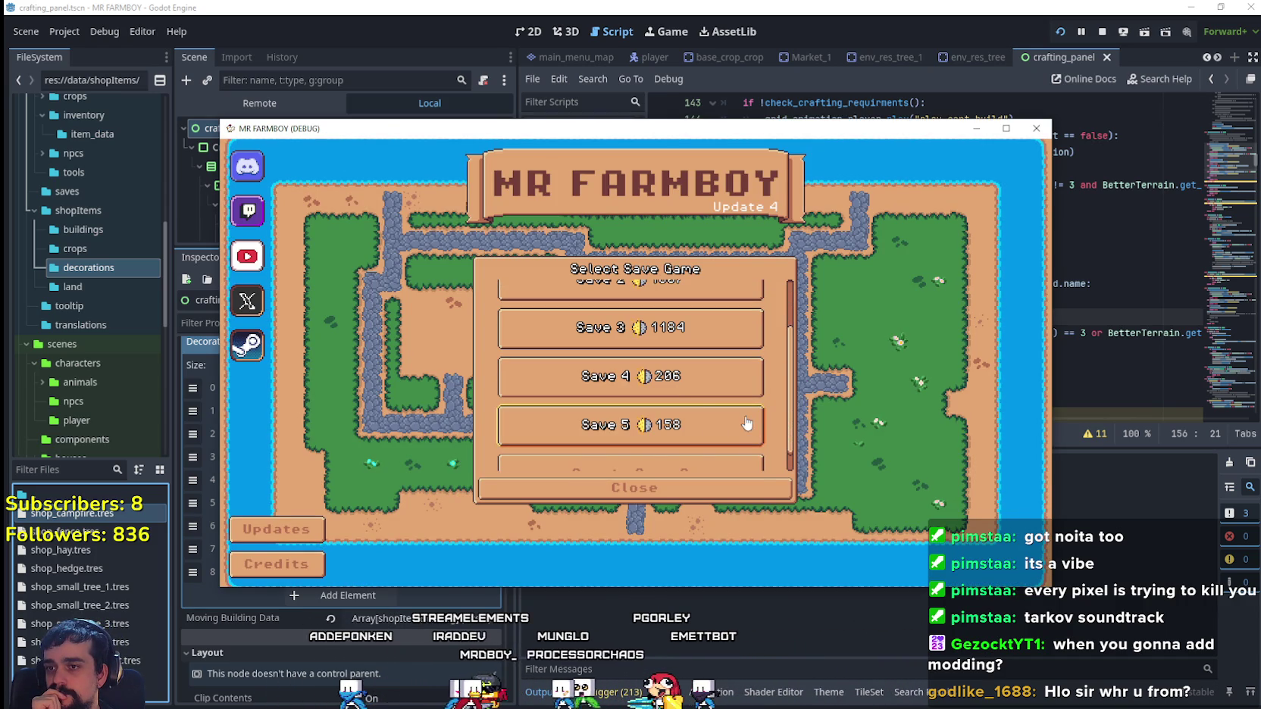
pyautogui.scroll(2, 684, 386)
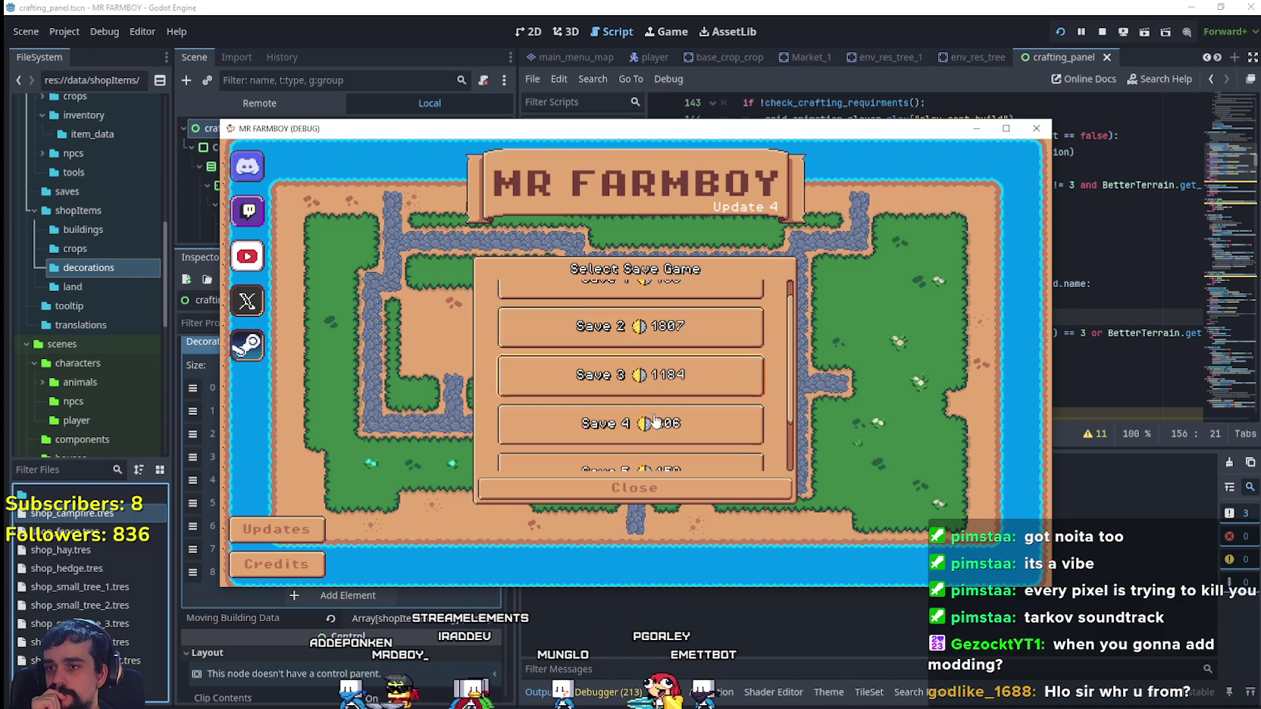
pyautogui.scroll(-2, 612, 352)
pyautogui.click(596, 406)
pyautogui.click(596, 410)
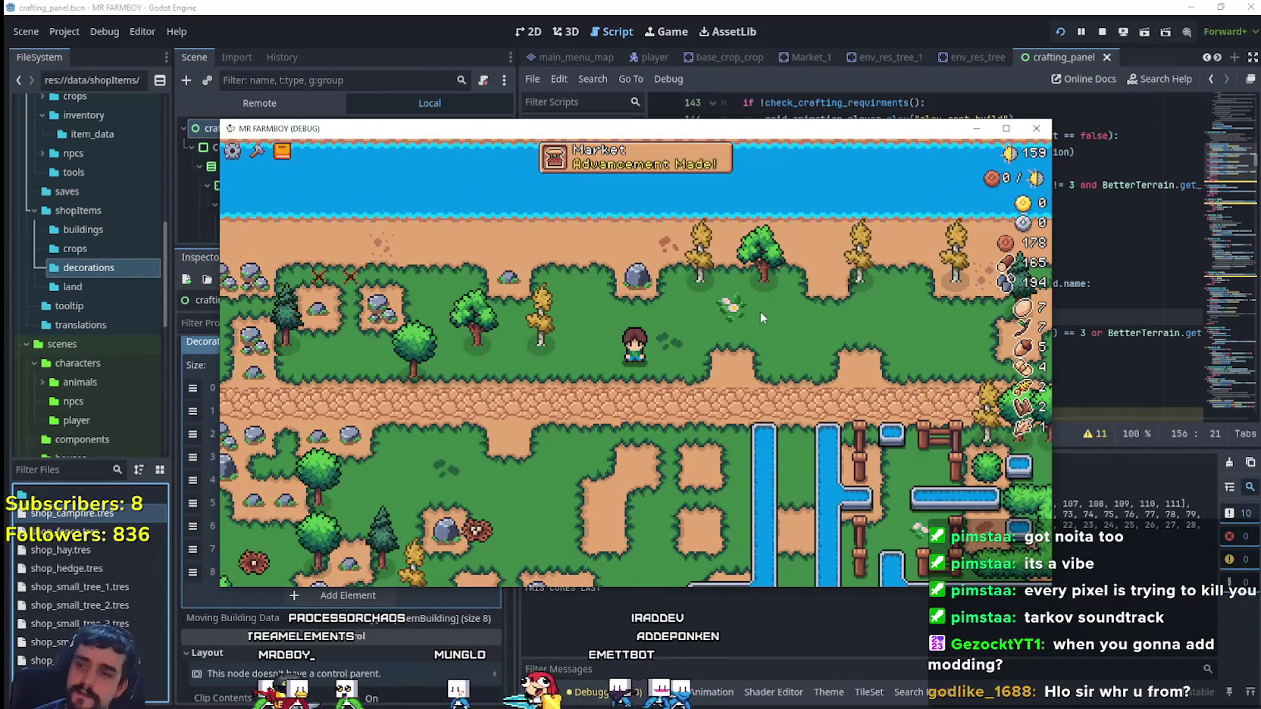
# - Choose the campfire from the Crafting panel's Decorations list
pyautogui.press('c')
pyautogui.click(310, 241)
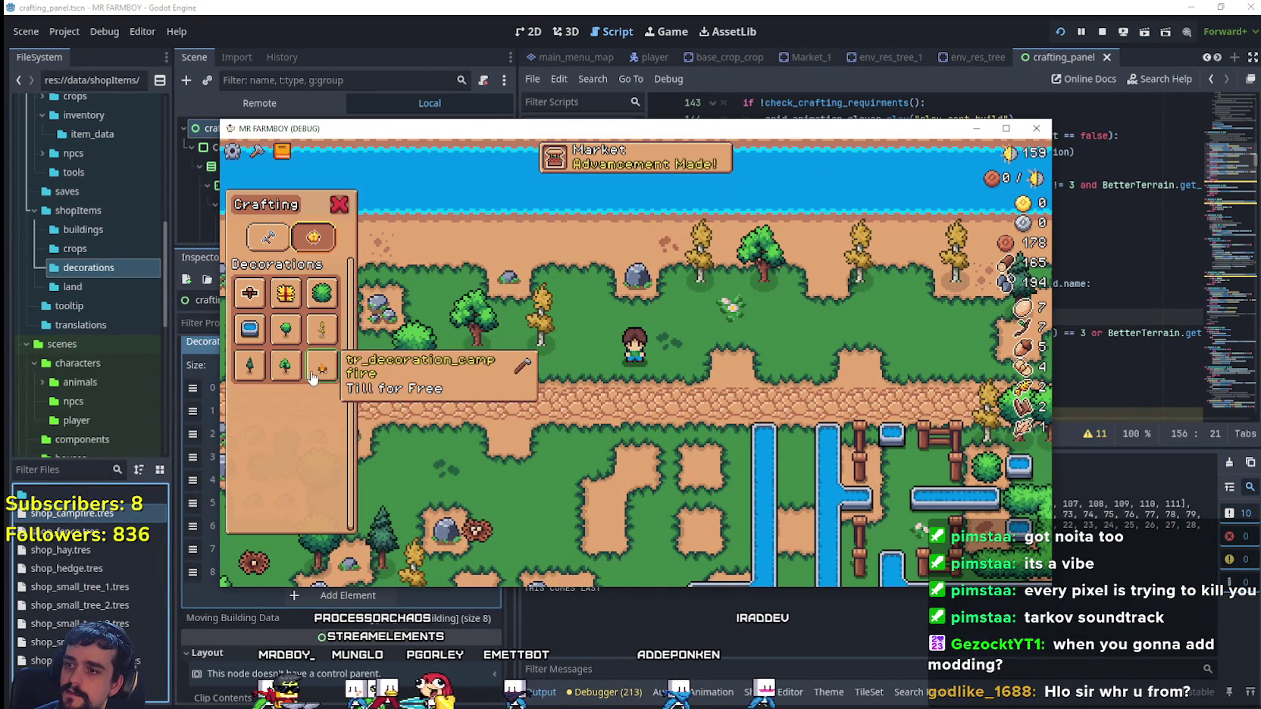
pyautogui.click(1005, 129)
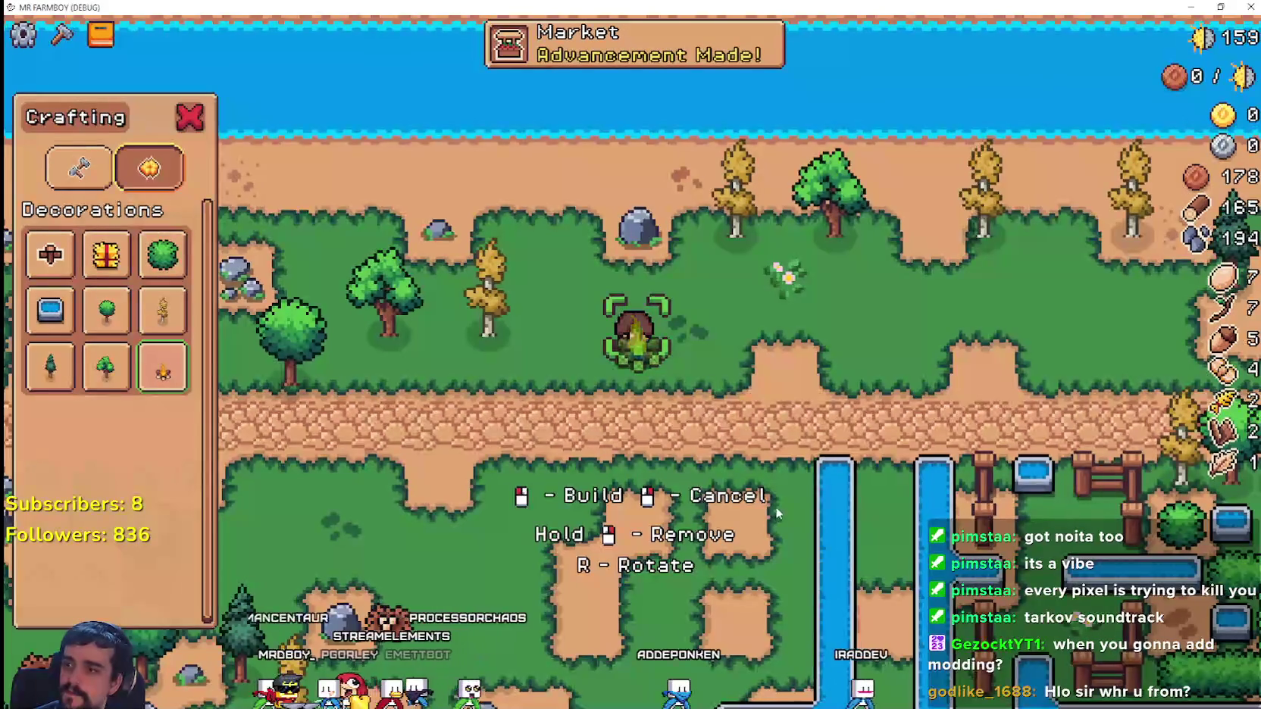
# - Walk onto the grass and place the first campfire
pyautogui.press('d')
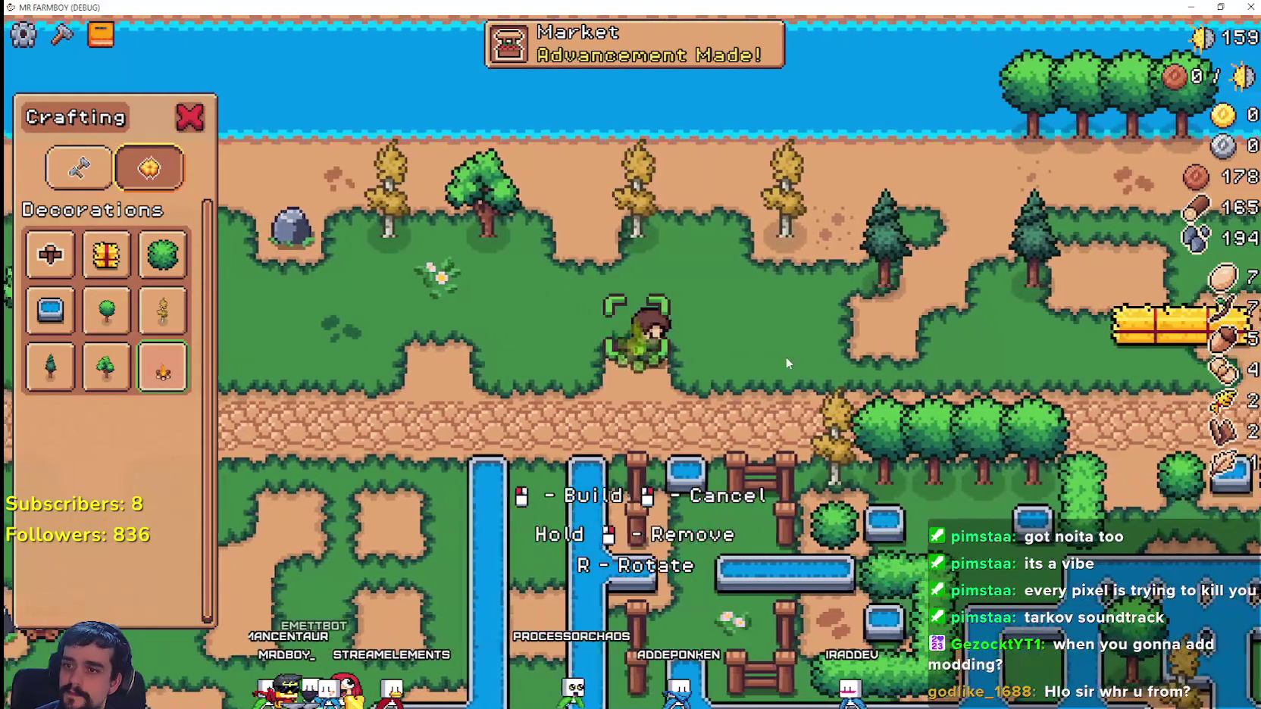
pyautogui.press('a')
pyautogui.press('s')
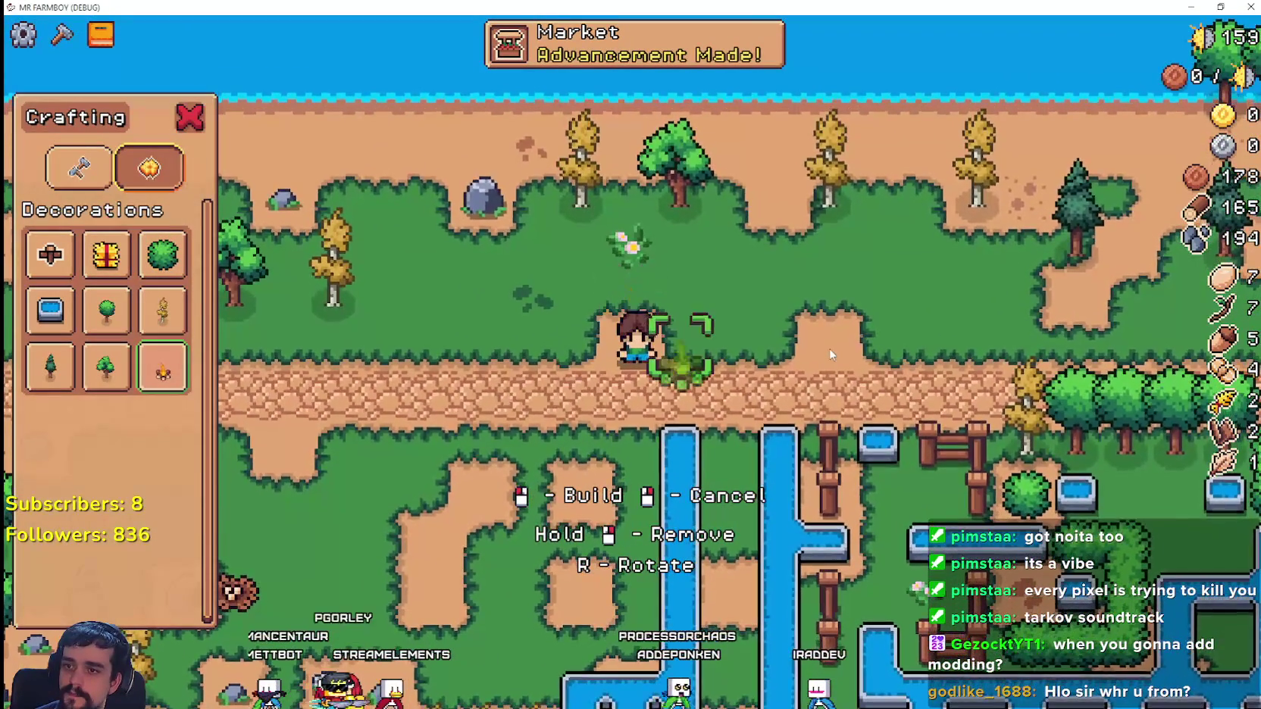
pyautogui.press('d')
pyautogui.press('w')
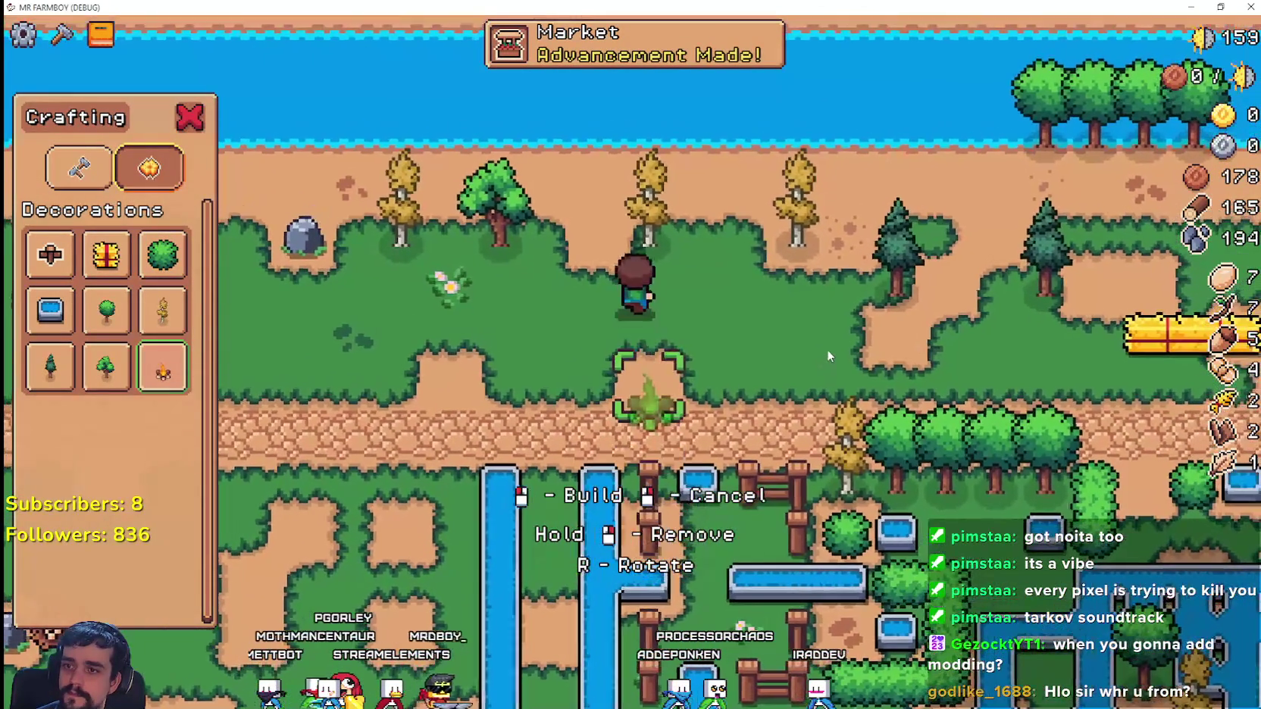
pyautogui.press('w')
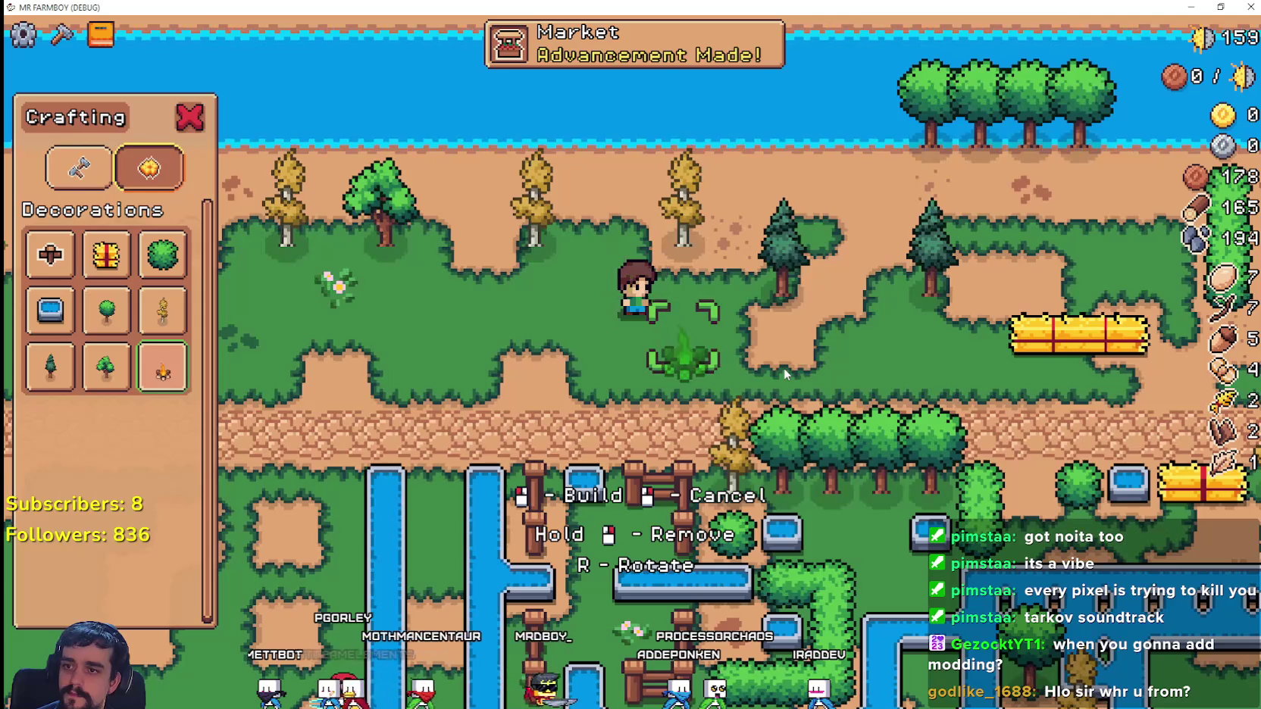
pyautogui.press('a')
pyautogui.click(801, 366)
# - Place several more campfires in a row beside the first
pyautogui.press('a')
pyautogui.click(855, 384)
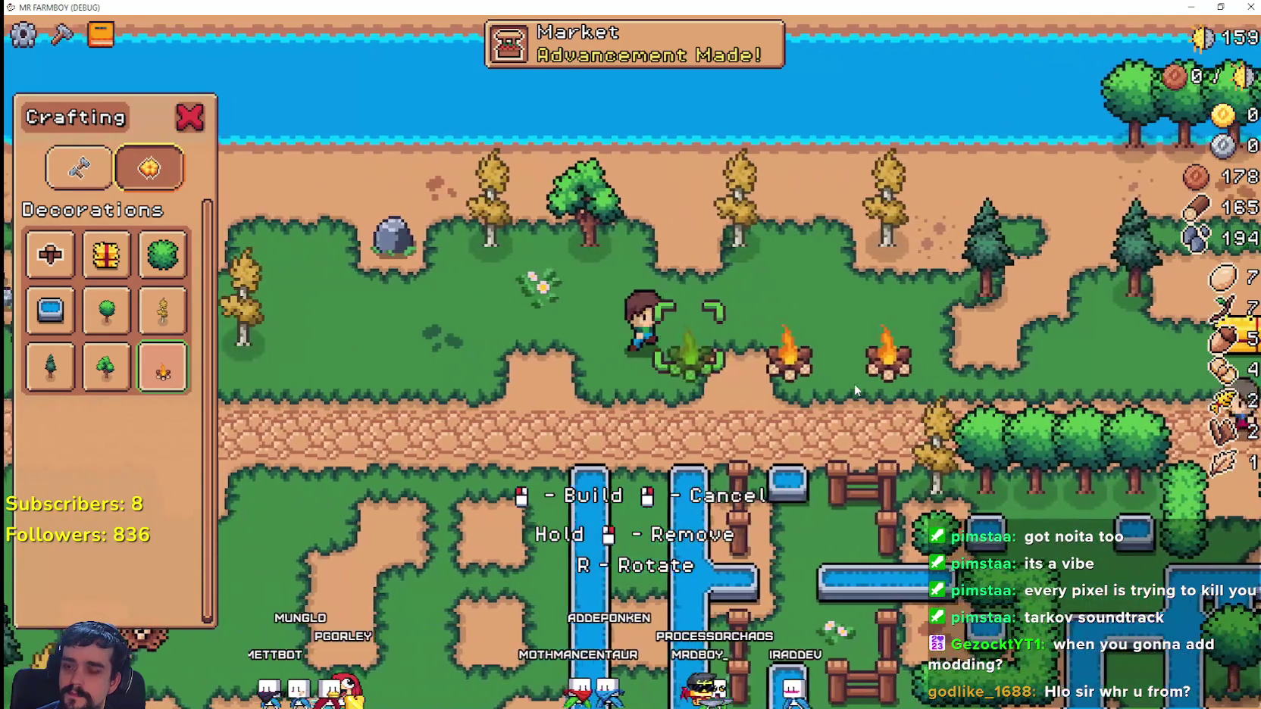
pyautogui.click(854, 384)
pyautogui.press('a')
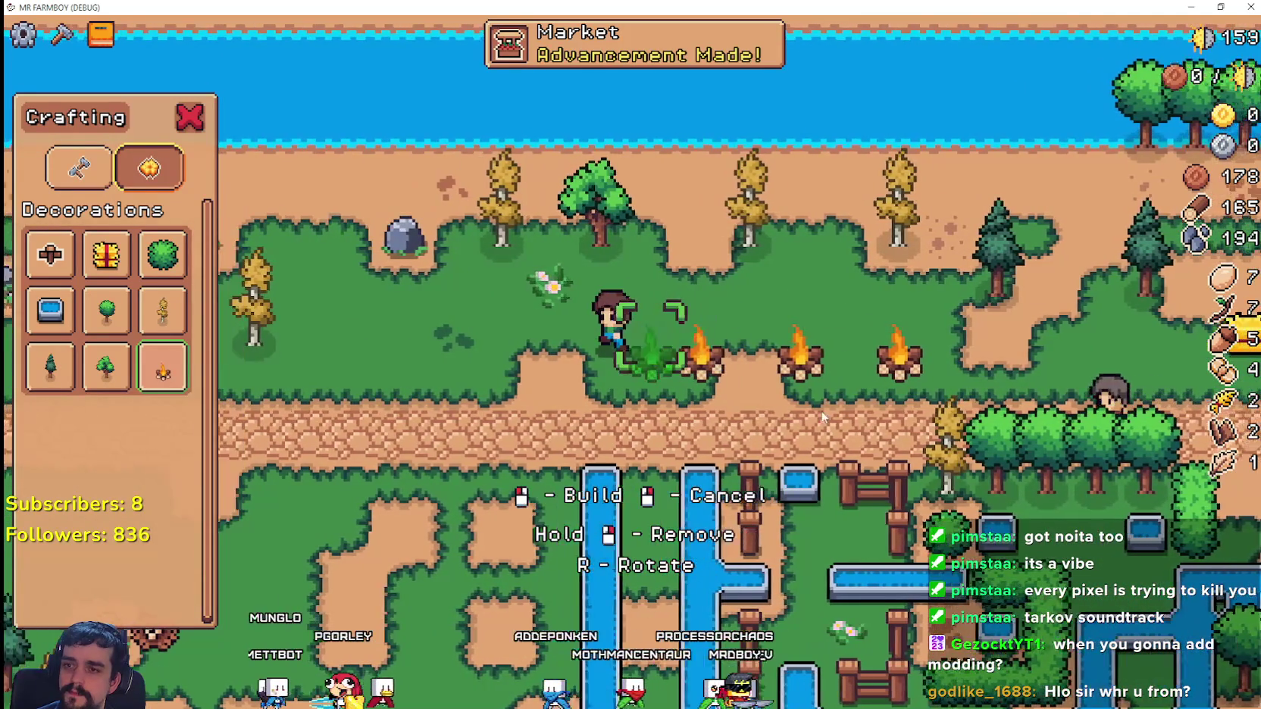
pyautogui.click(824, 416)
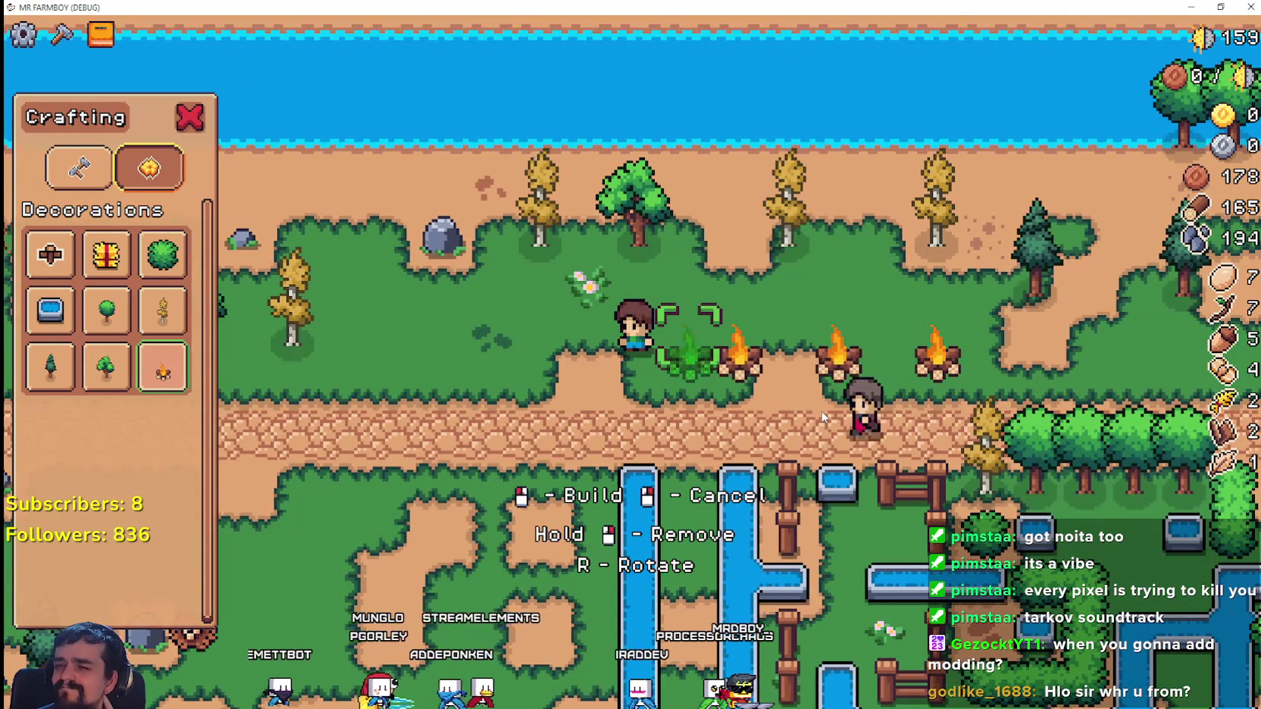
pyautogui.press('a')
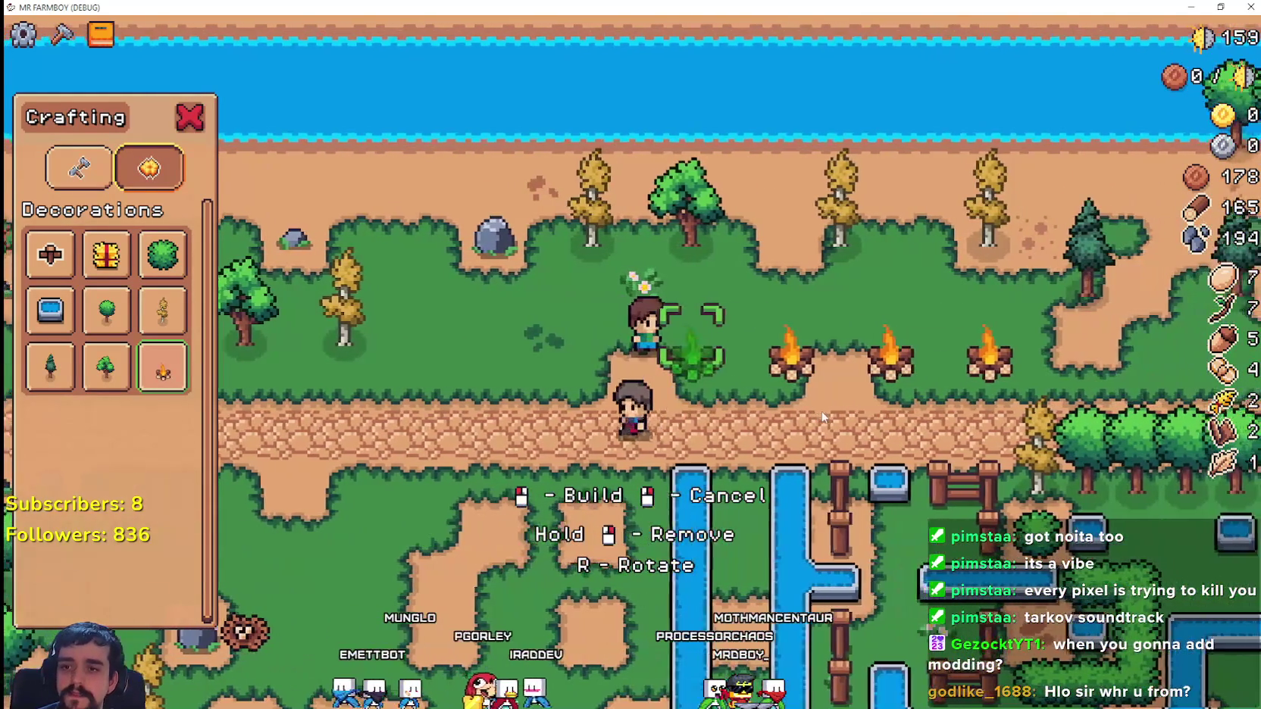
pyautogui.click(946, 358)
pyautogui.press('a')
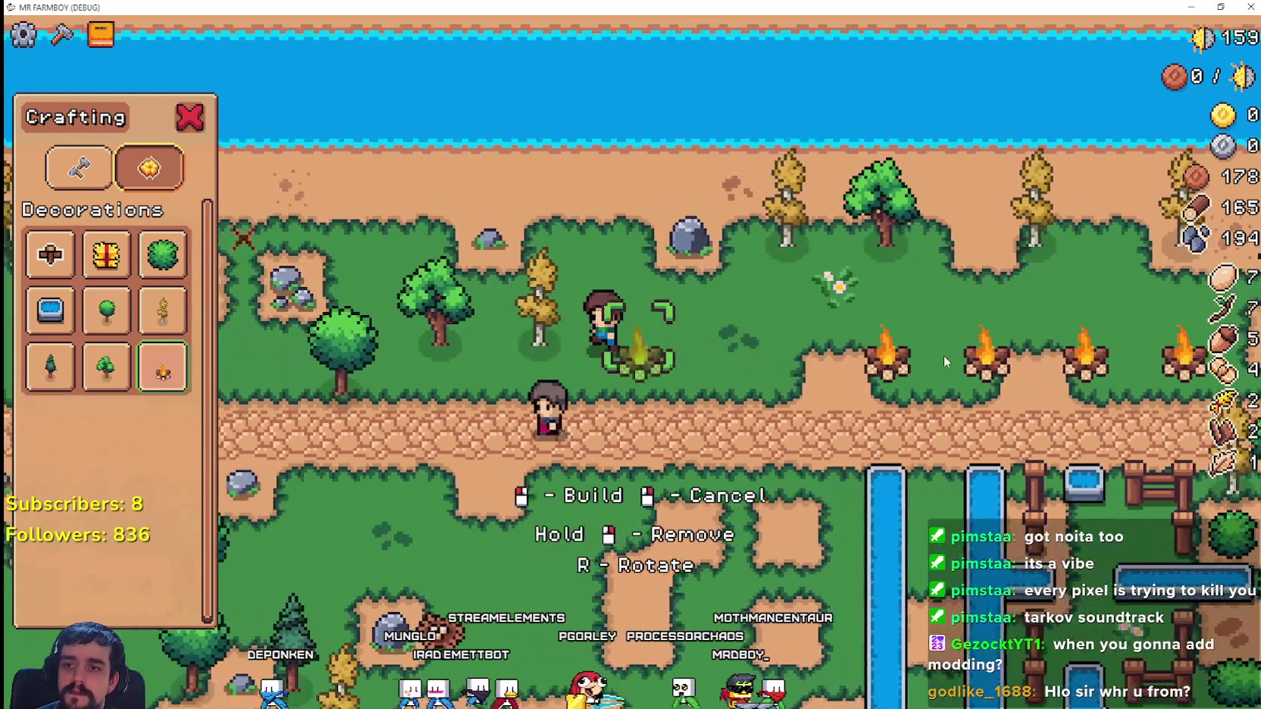
pyautogui.press('d')
pyautogui.scroll(1, 882, 372)
# - Replace a removed campfire and fill the remaining gaps in the row
pyautogui.click(883, 377)
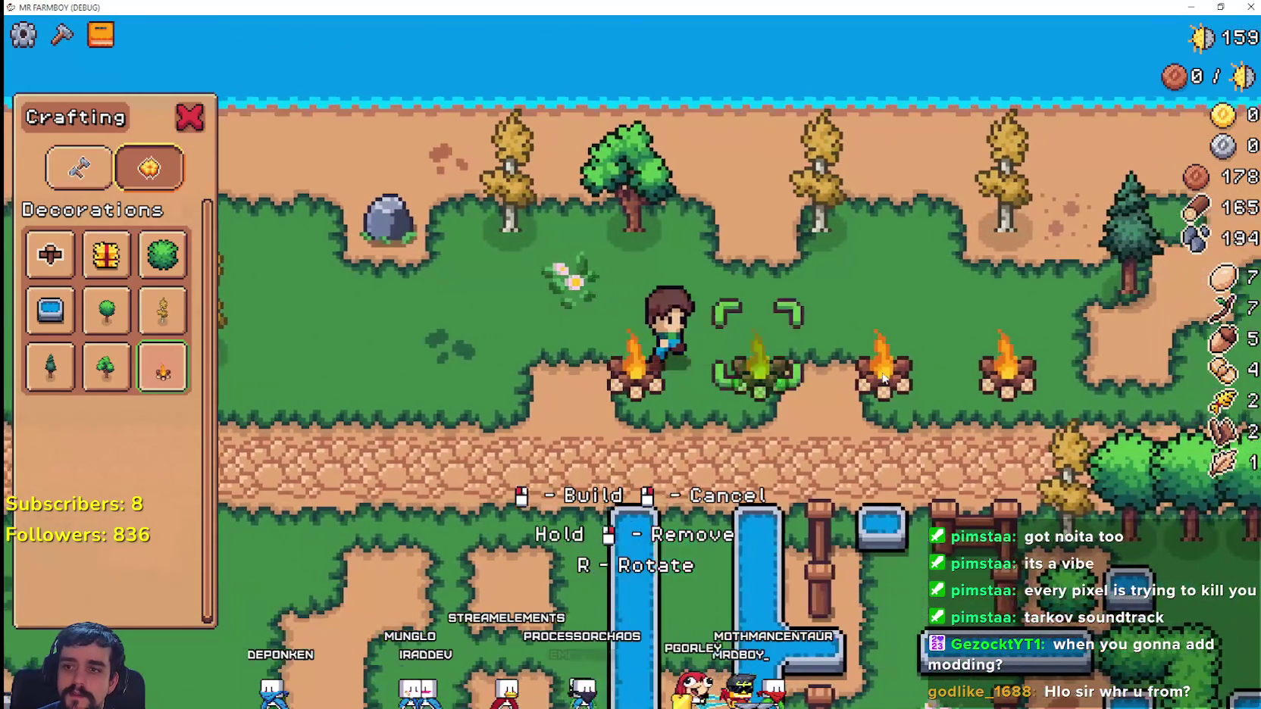
pyautogui.click(884, 377)
pyautogui.press('d')
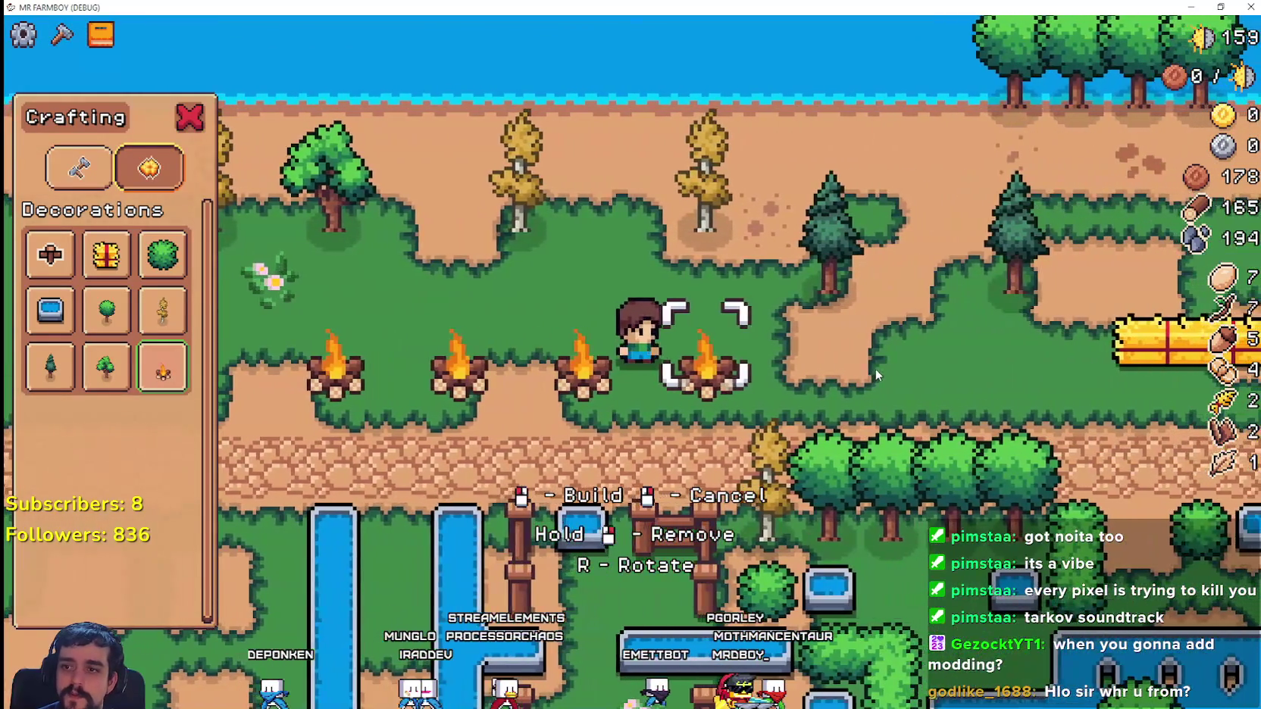
pyautogui.scroll(-1, 874, 369)
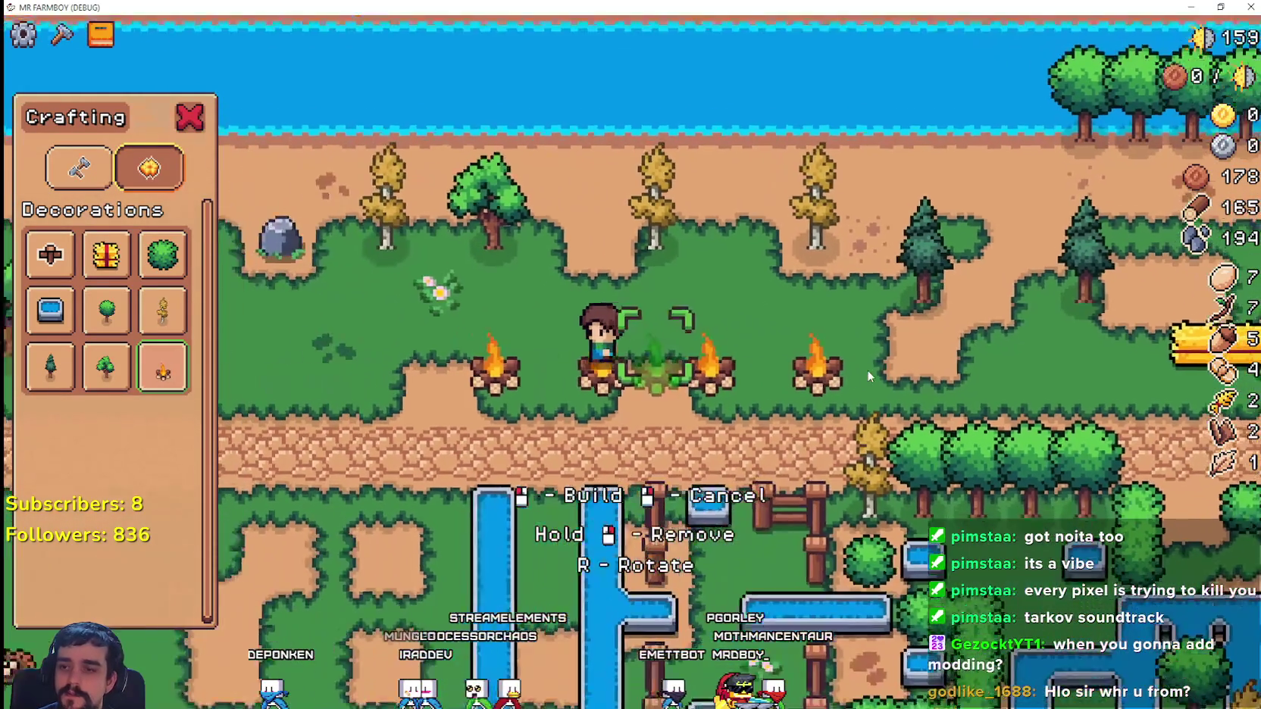
pyautogui.press('a')
pyautogui.click(898, 389)
pyautogui.press('d')
pyautogui.click(916, 399)
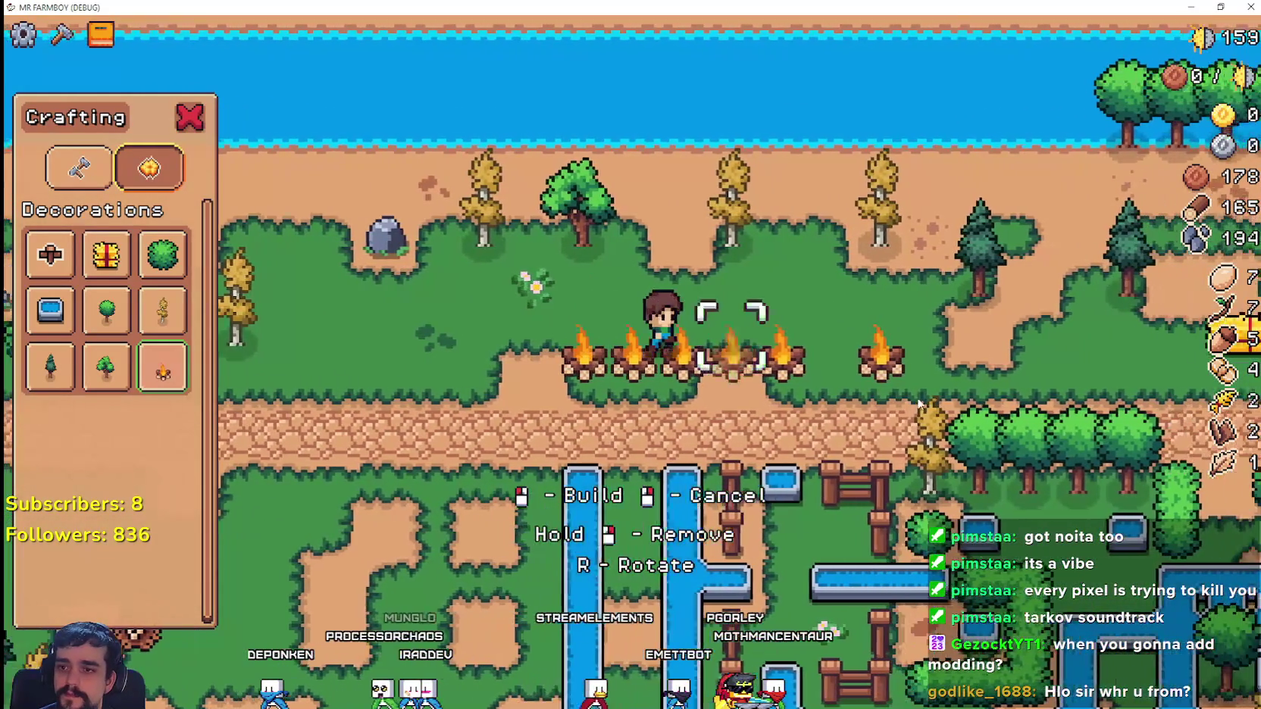
pyautogui.press('d')
pyautogui.click(919, 404)
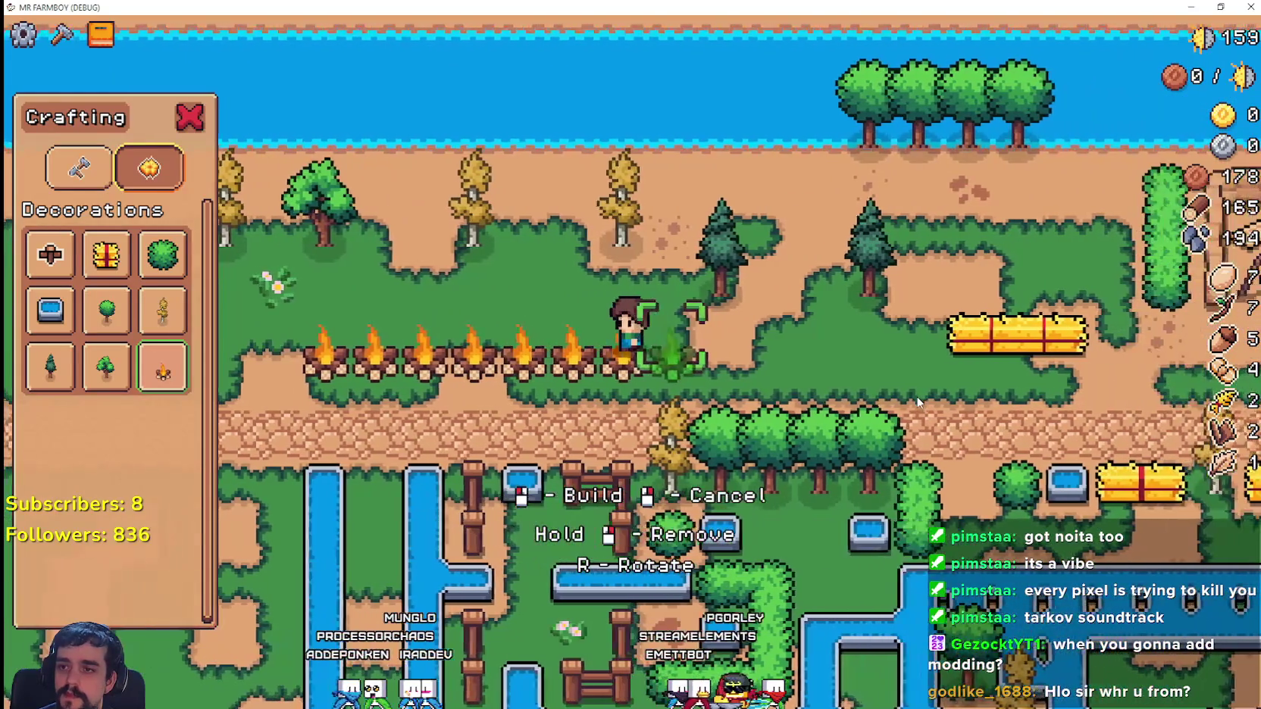
pyautogui.press('a')
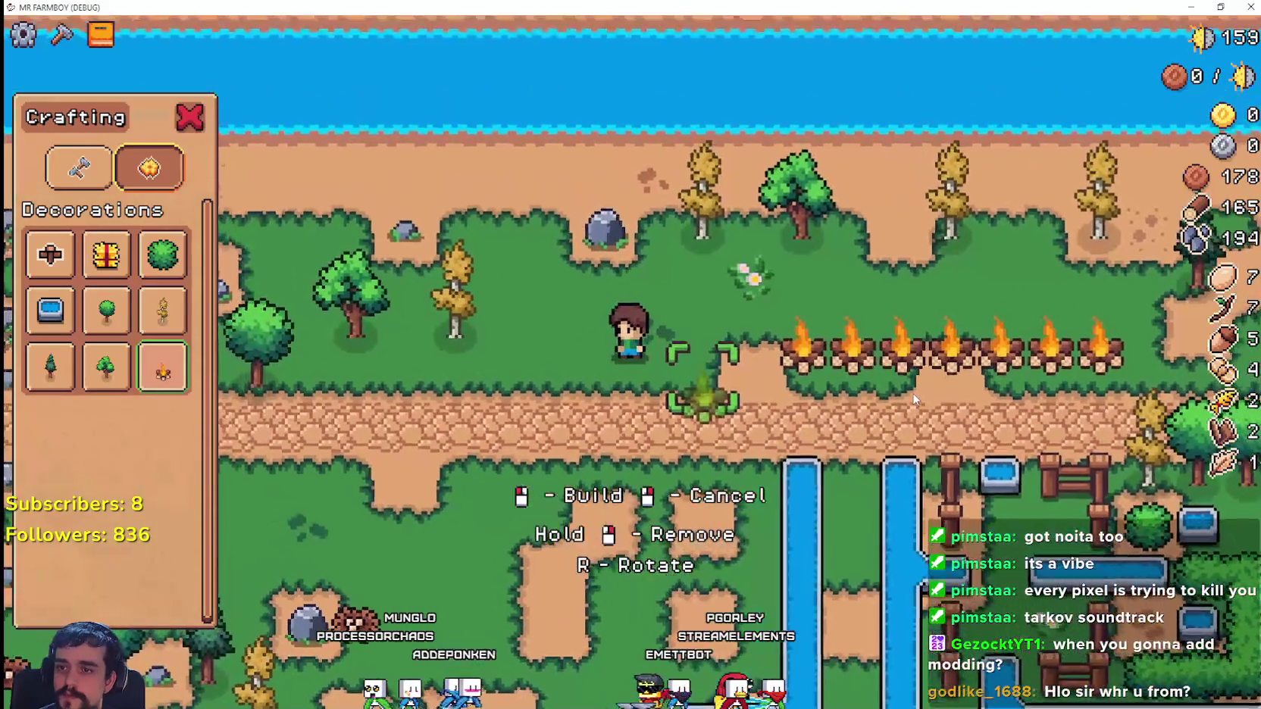
# - Close the crafting panel and shrink the game window to reveal the editor
pyautogui.press('Escape')
pyautogui.press('d')
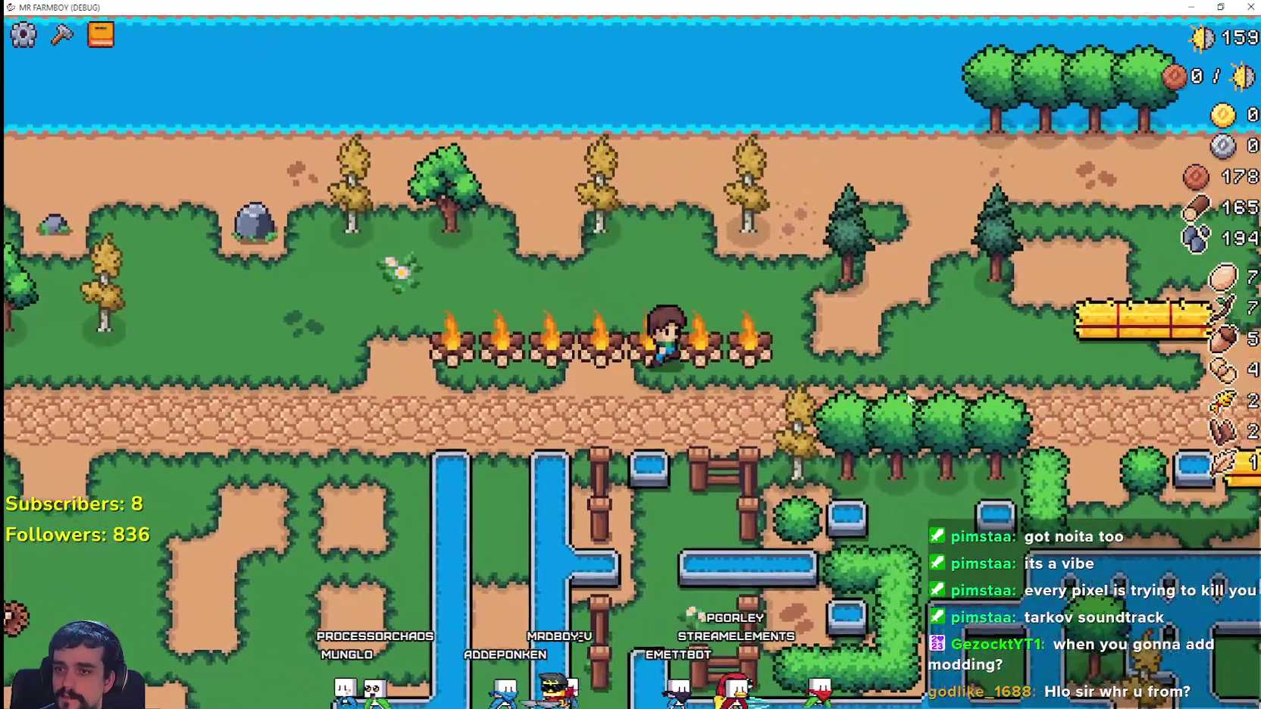
pyautogui.moveTo(871, 7); pyautogui.dragTo(871, 72)
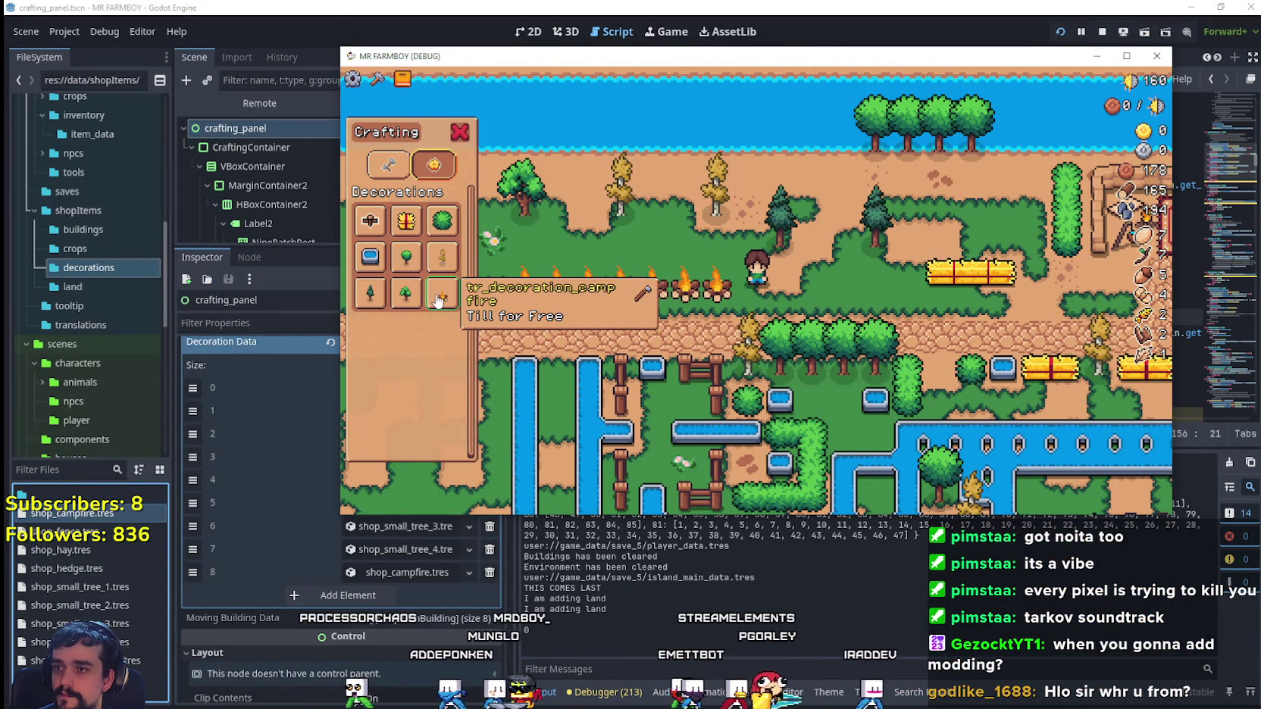
pyautogui.press('c')
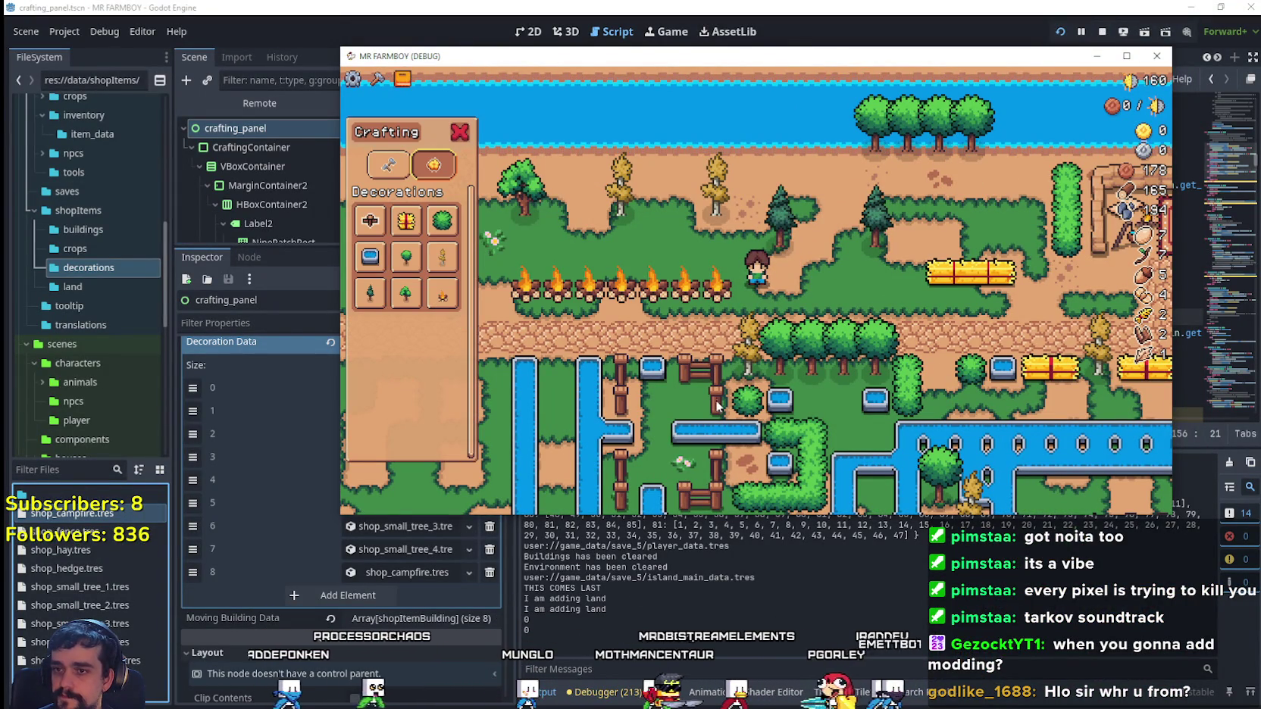
pyautogui.press('a')
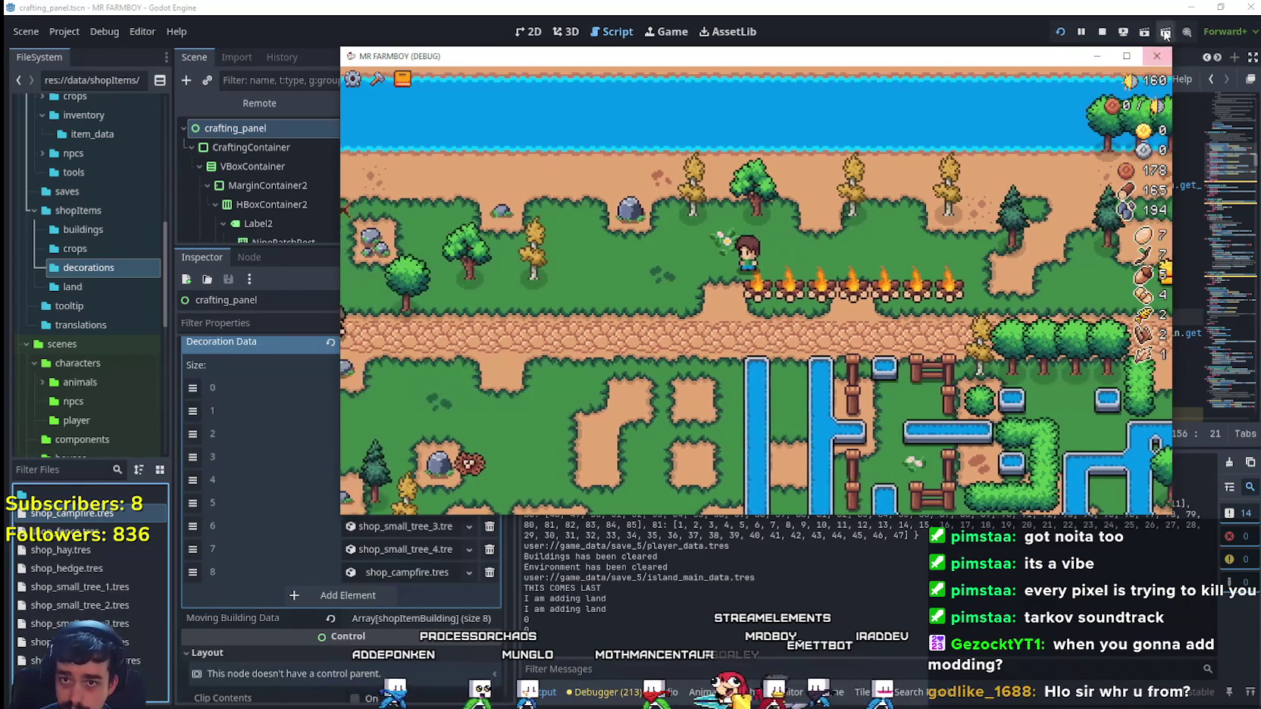
# - Duplicate shop_campfire.tres as shop_torch.tres in the decorations folder
pyautogui.click(782, 318)
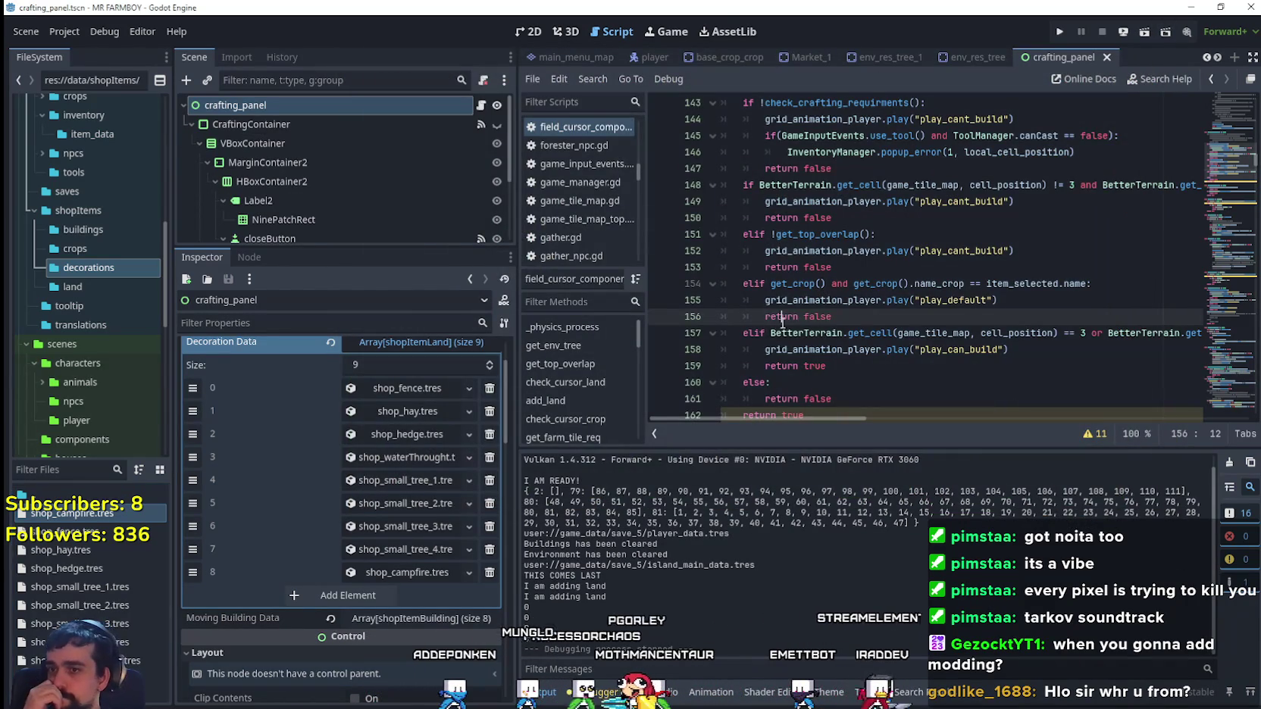
pyautogui.scroll(-4, 395, 523)
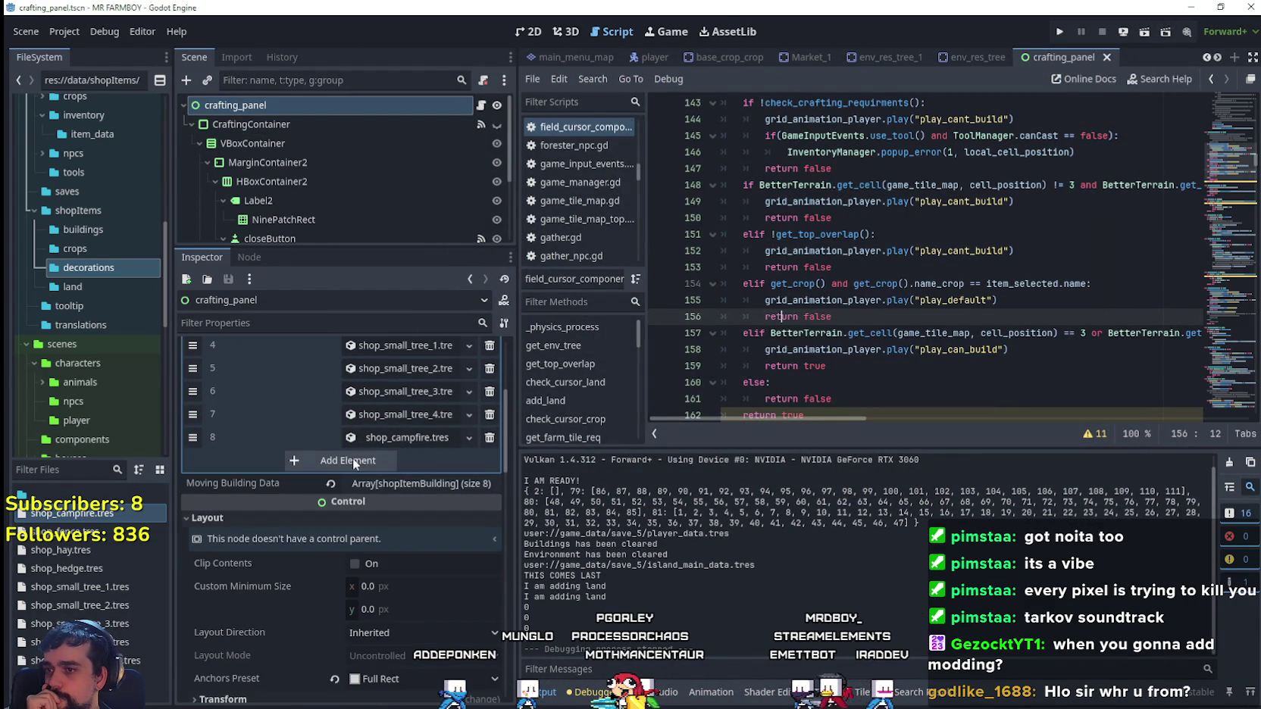
pyautogui.click(69, 515)
pyautogui.rightClick(69, 516)
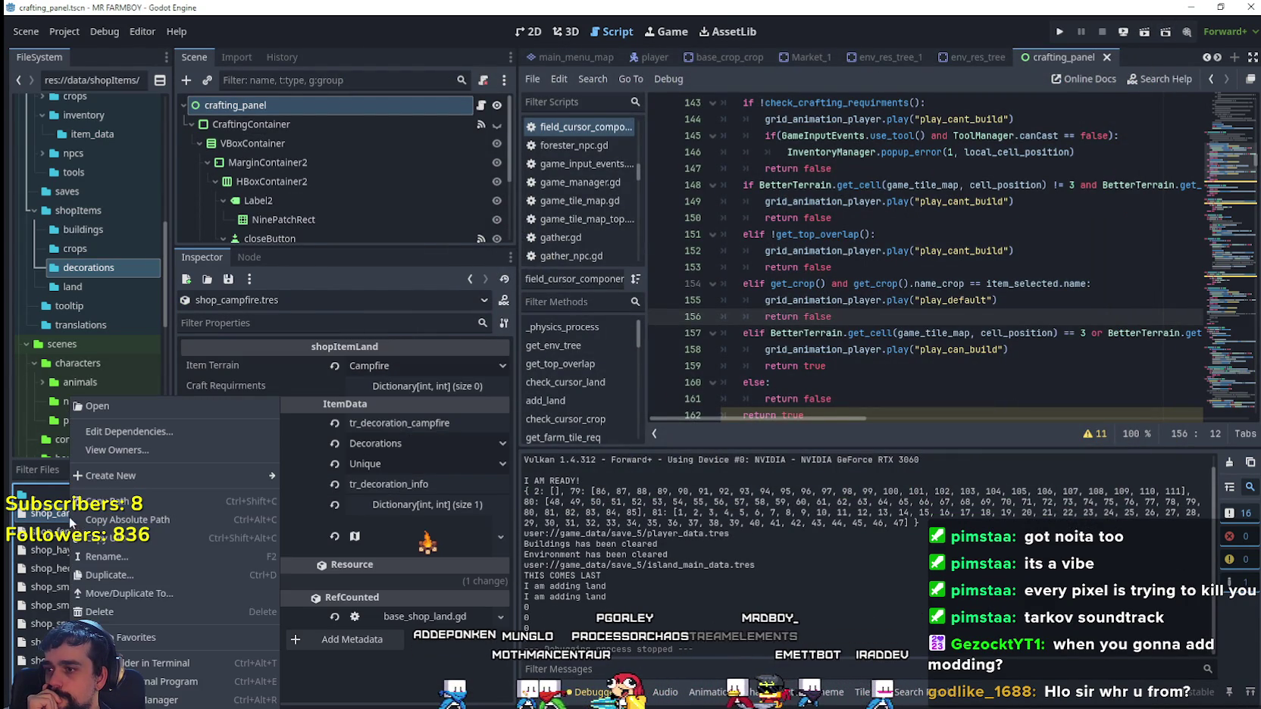
pyautogui.click(116, 576)
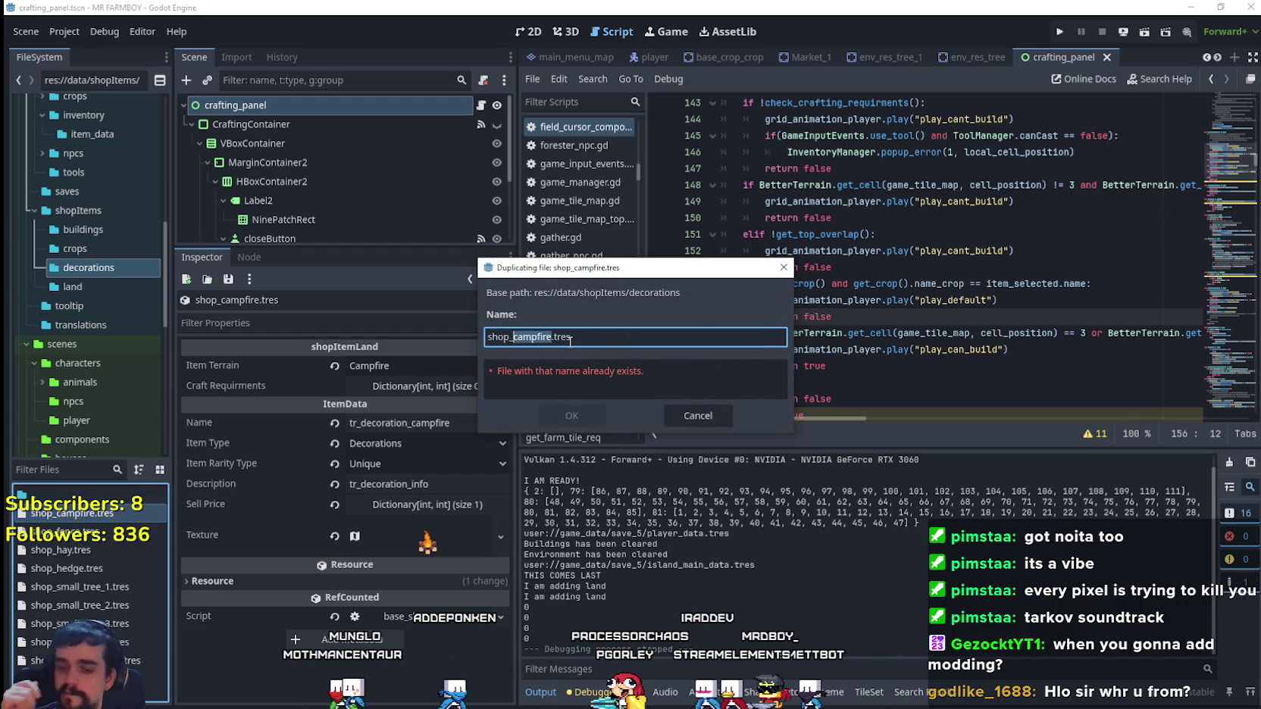
pyautogui.write('torch')
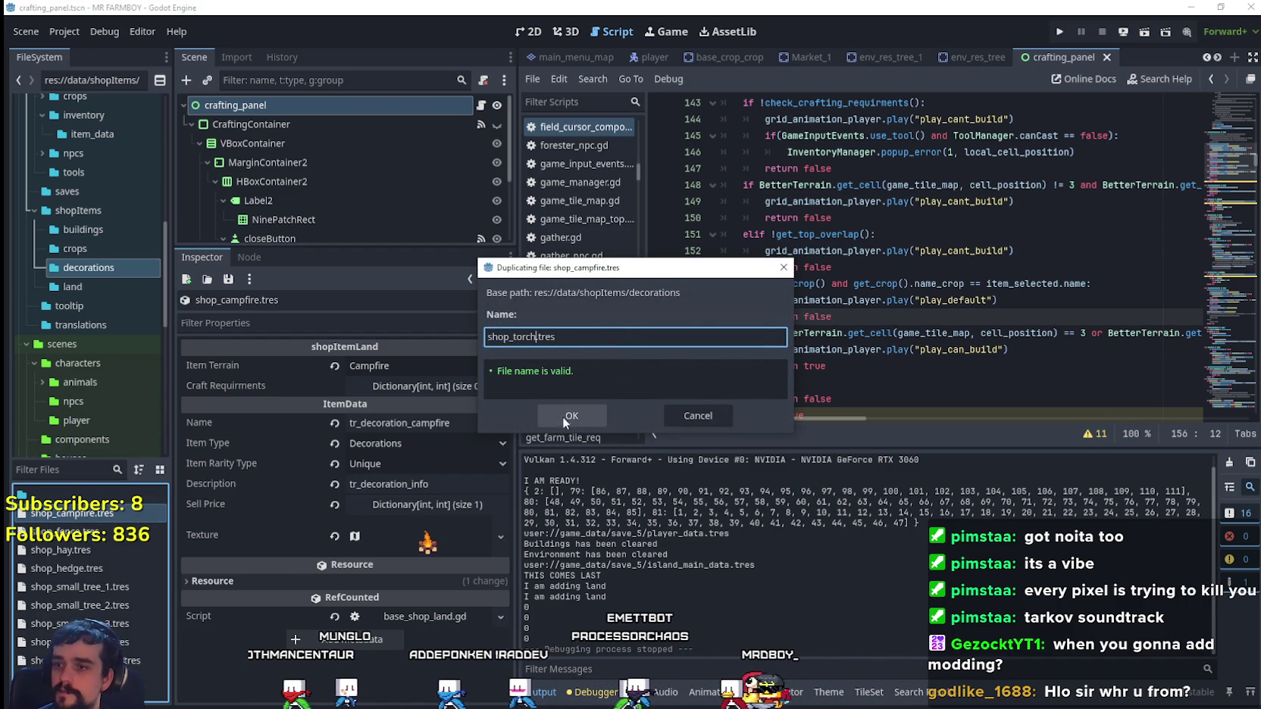
pyautogui.click(564, 415)
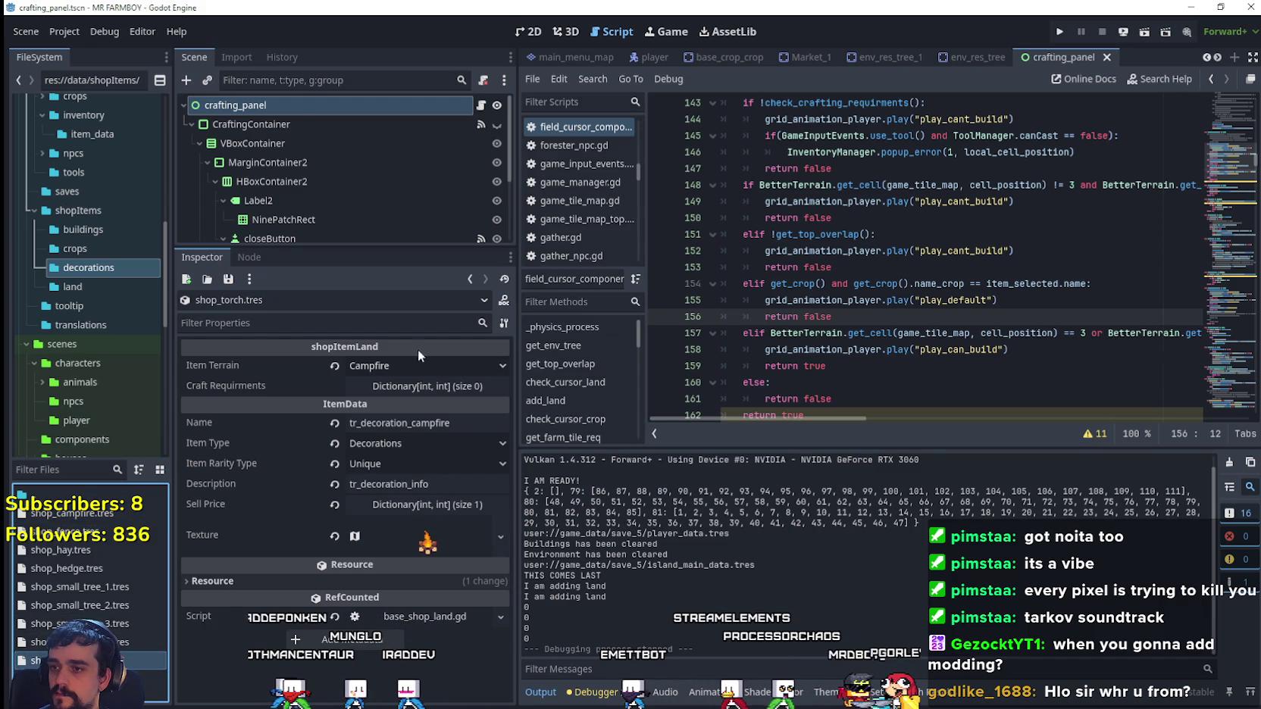
# - Set the item terrain to Torch and make the copied texture unique
pyautogui.click(413, 366)
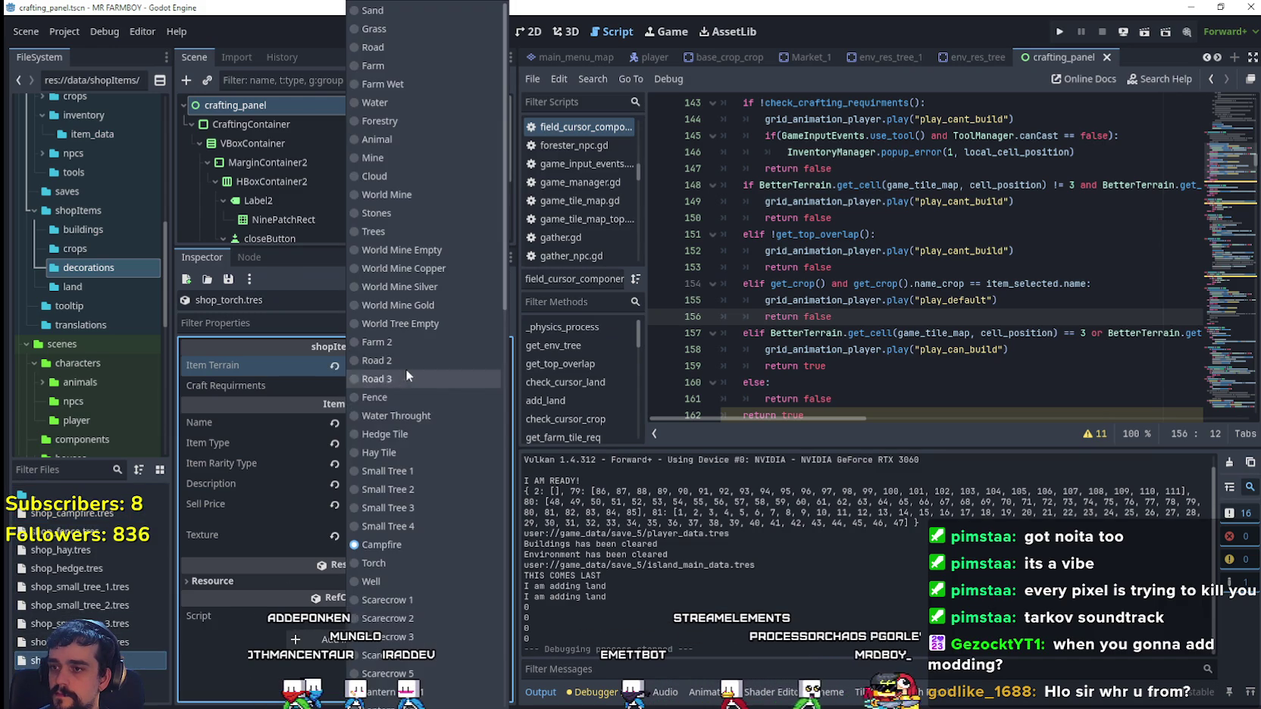
pyautogui.click(431, 556)
pyautogui.click(416, 536)
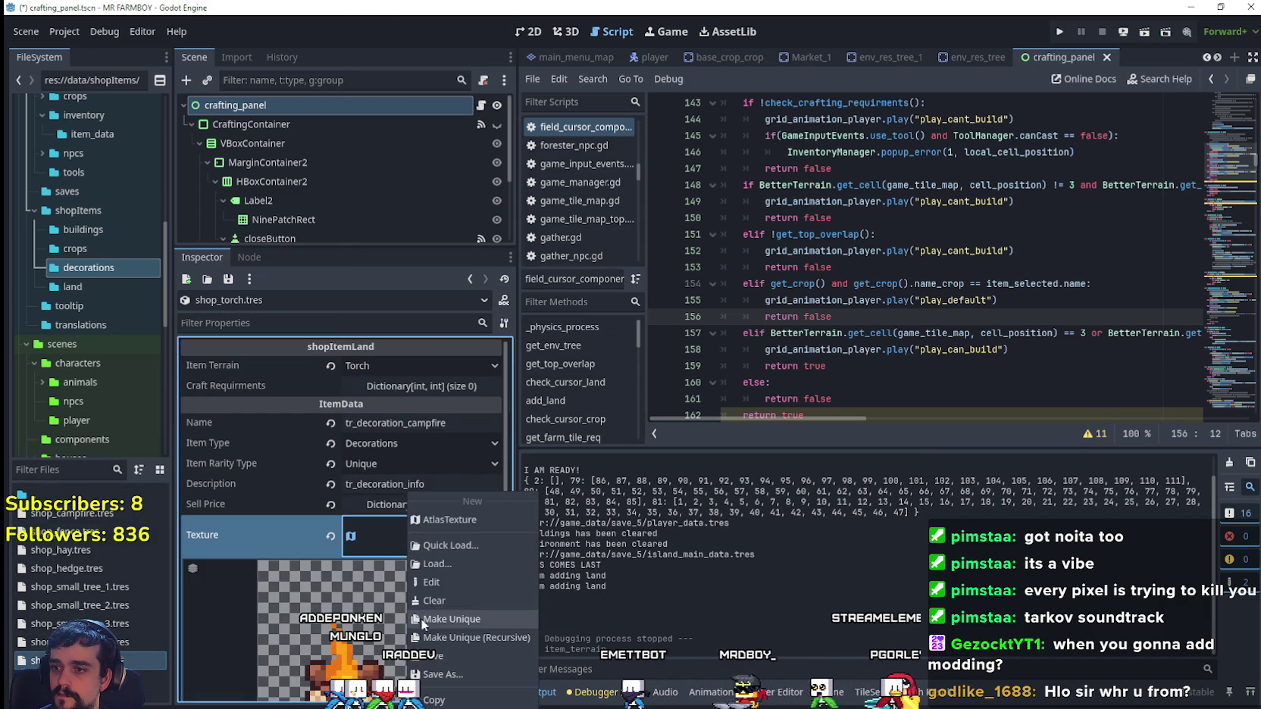
pyautogui.click(429, 581)
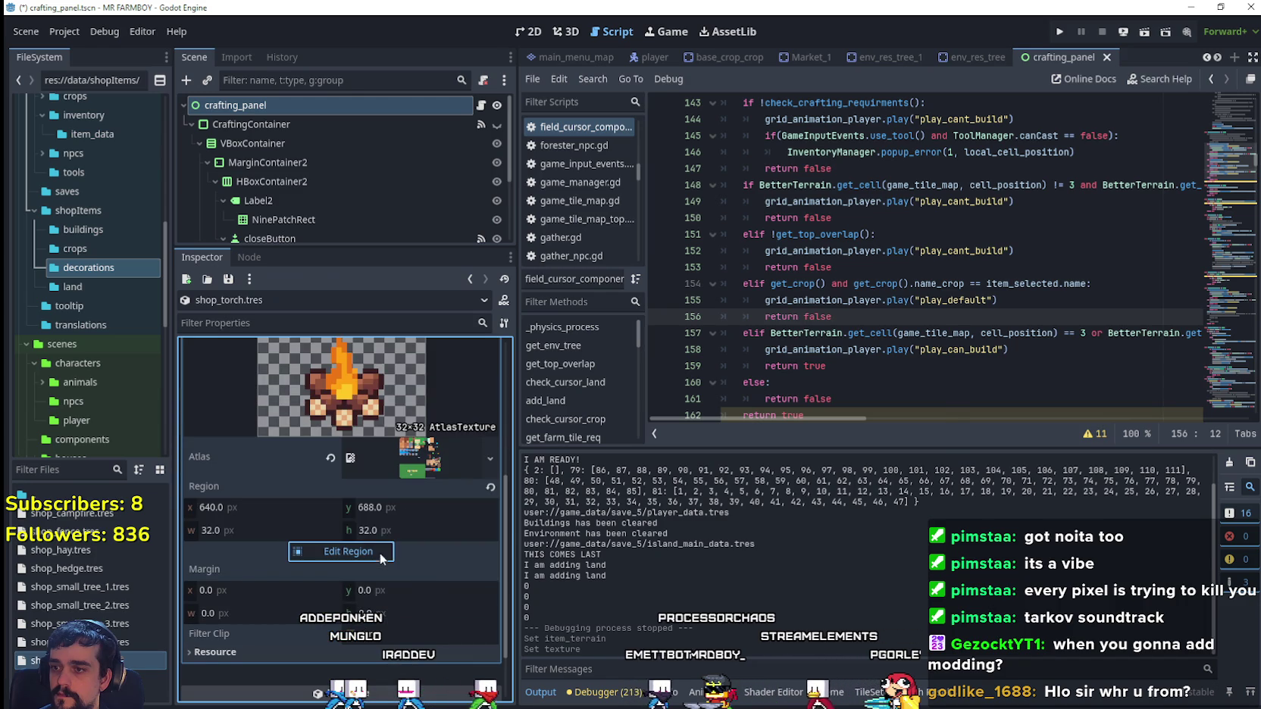
# - Move the atlas region onto the torch sprite and save
pyautogui.click(349, 551)
pyautogui.scroll(-6, 576, 322)
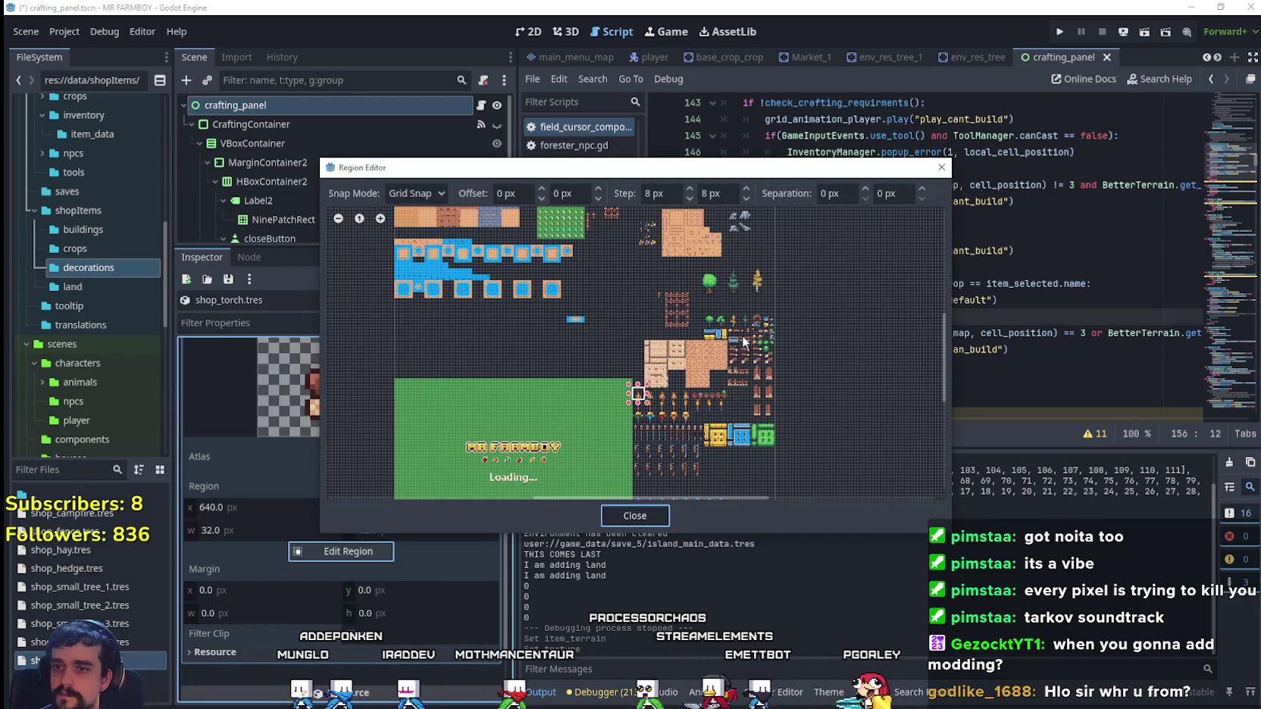
pyautogui.scroll(8, 648, 465)
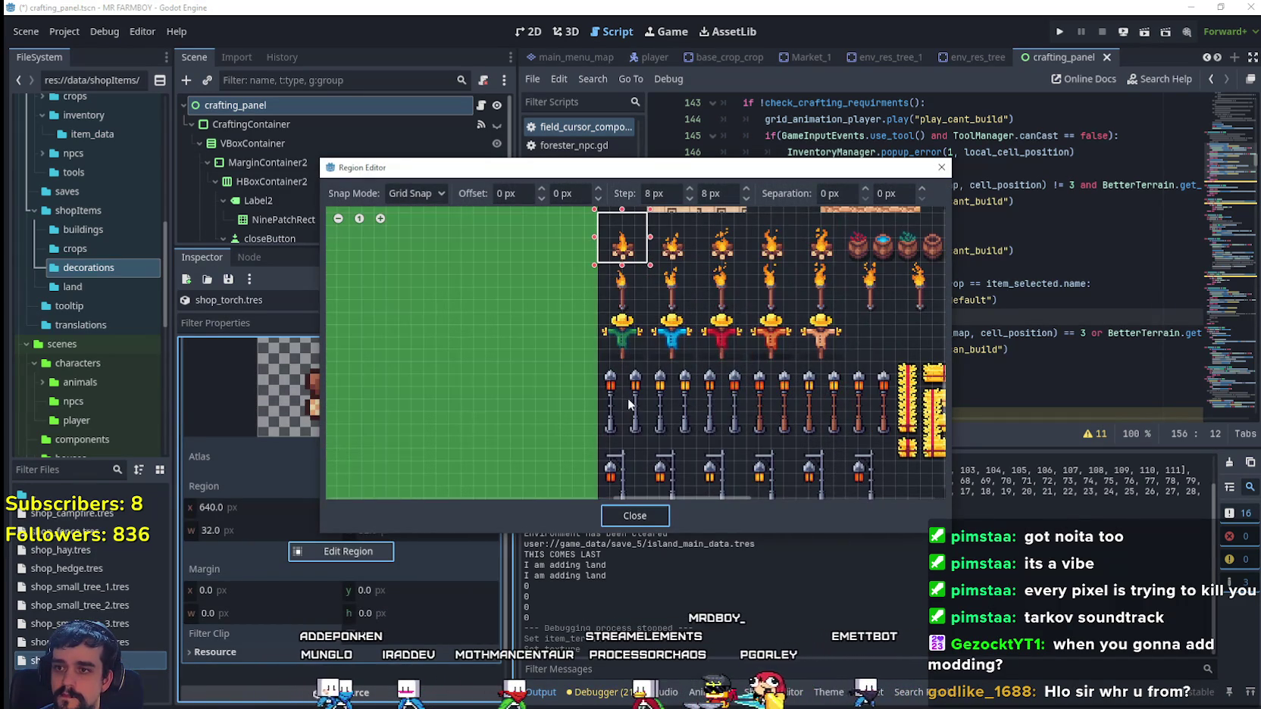
pyautogui.scroll(4, 628, 398)
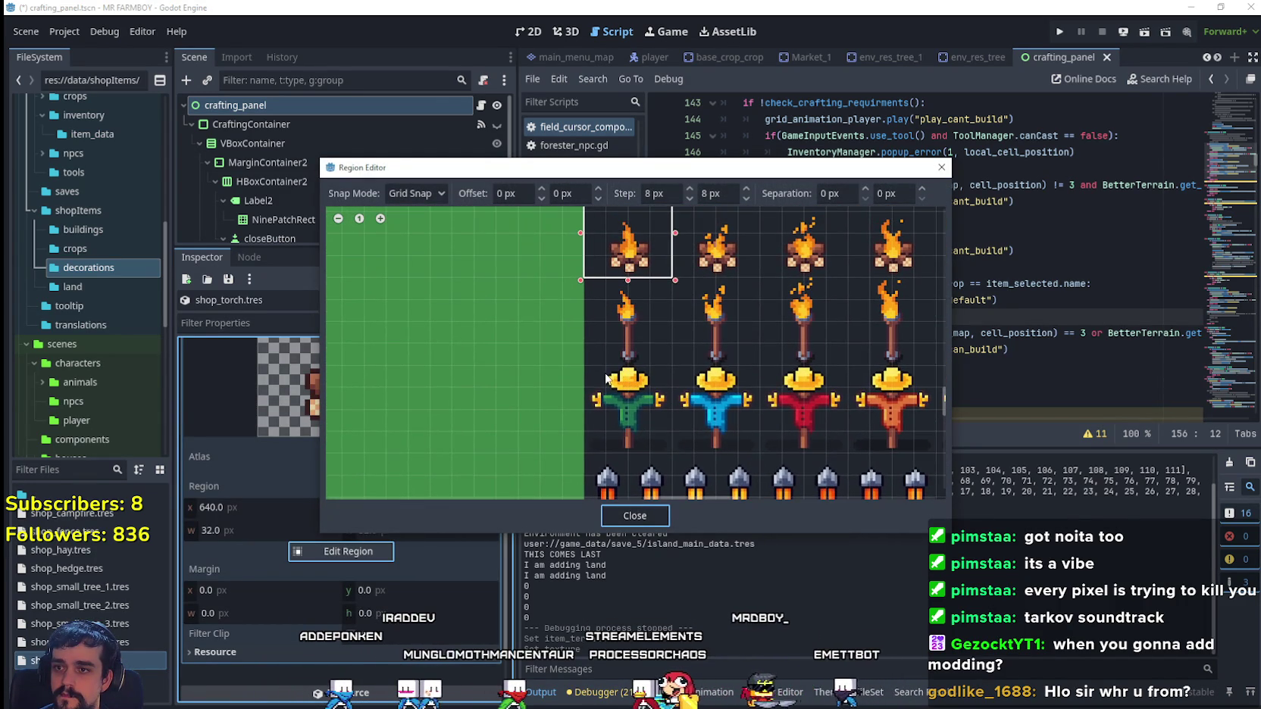
pyautogui.moveTo(585, 367)
pyautogui.mouseDown()
pyautogui.moveTo(674, 292)
pyautogui.moveTo(664, 277)
pyautogui.moveTo(677, 343)
pyautogui.mouseUp()
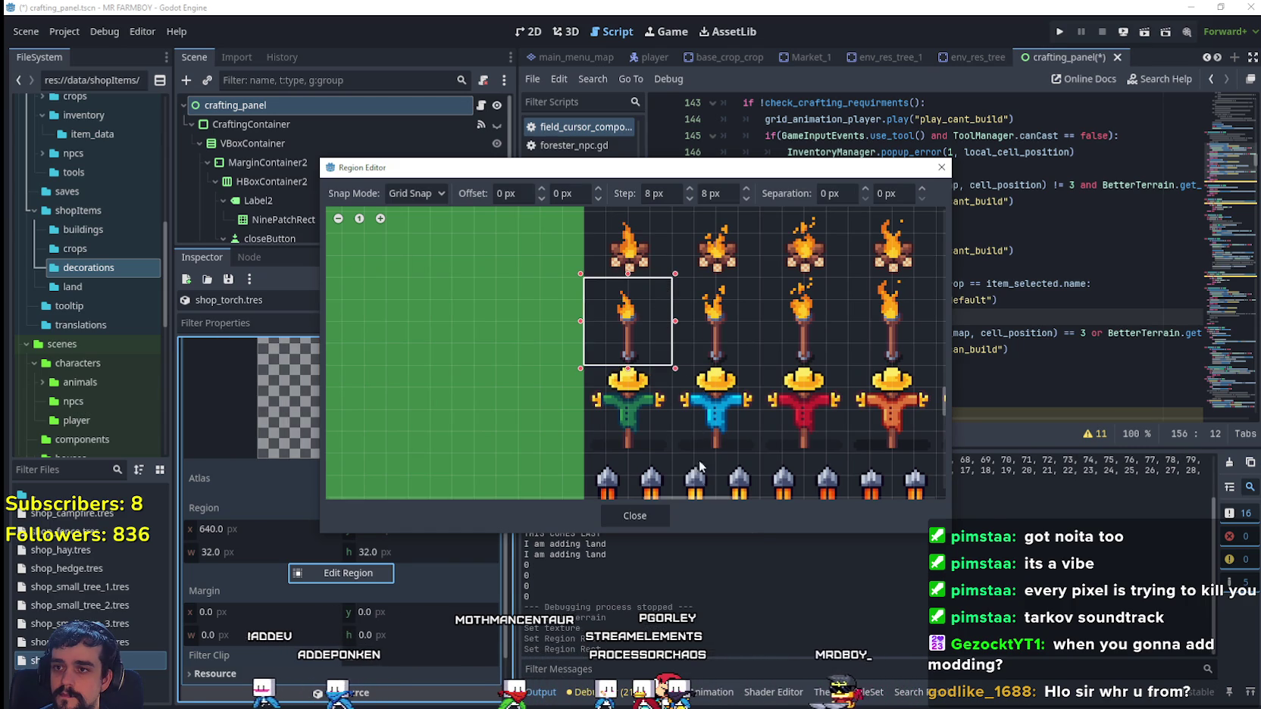
pyautogui.click(651, 515)
pyautogui.scroll(5, 407, 496)
pyautogui.click(427, 530)
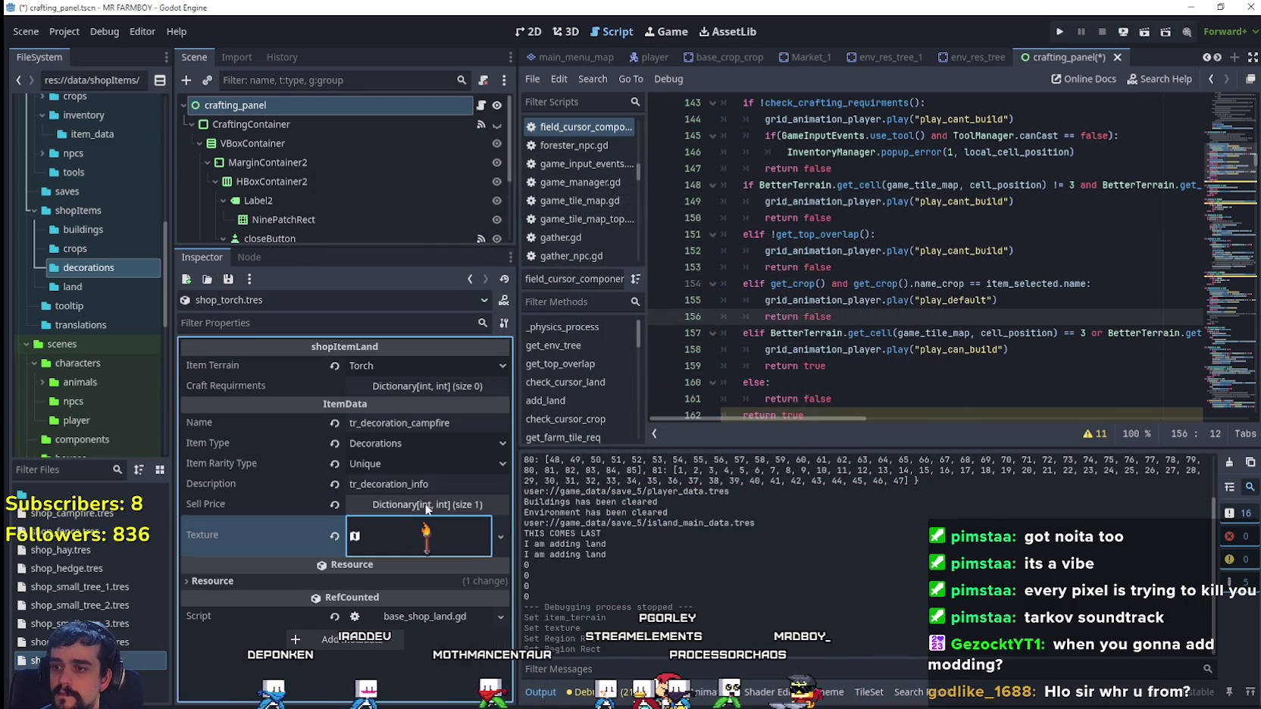
pyautogui.hotkey('ctrl', 's')
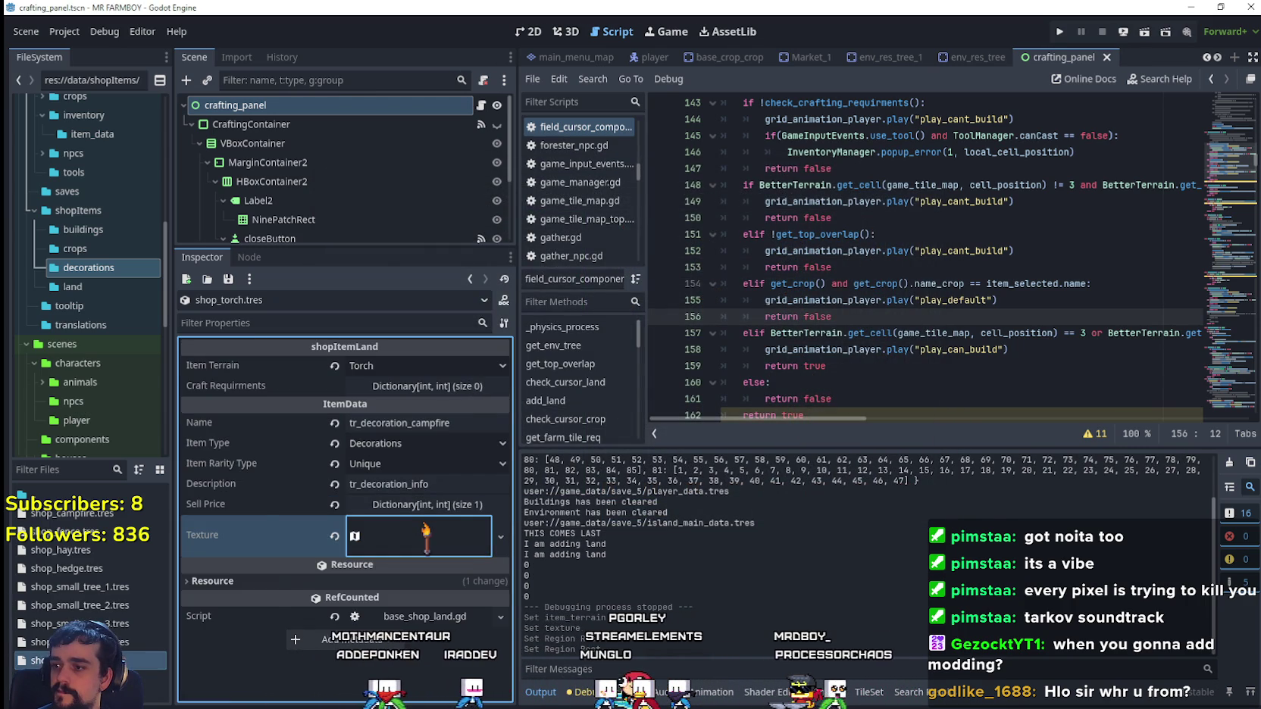
# - Rename the item to tr_decoration_torch and save
pyautogui.rightClick(57, 660)
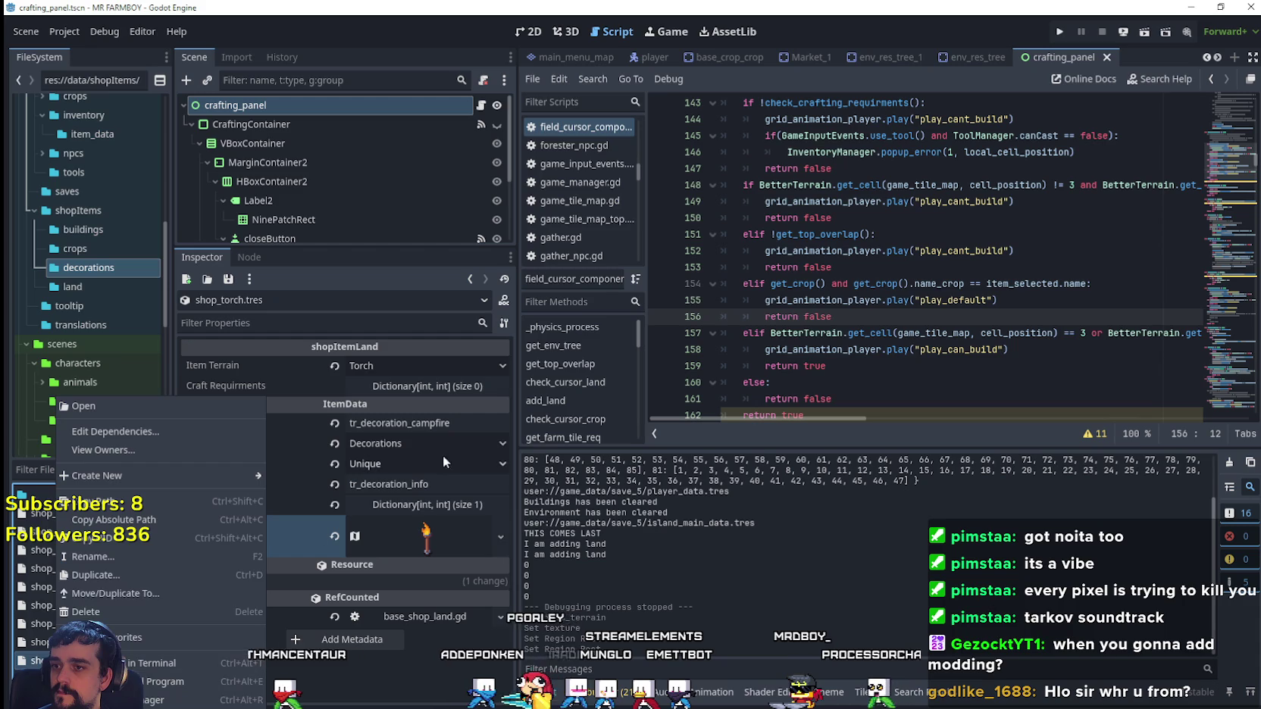
pyautogui.click(439, 425)
pyautogui.moveTo(412, 424); pyautogui.dragTo(510, 436)
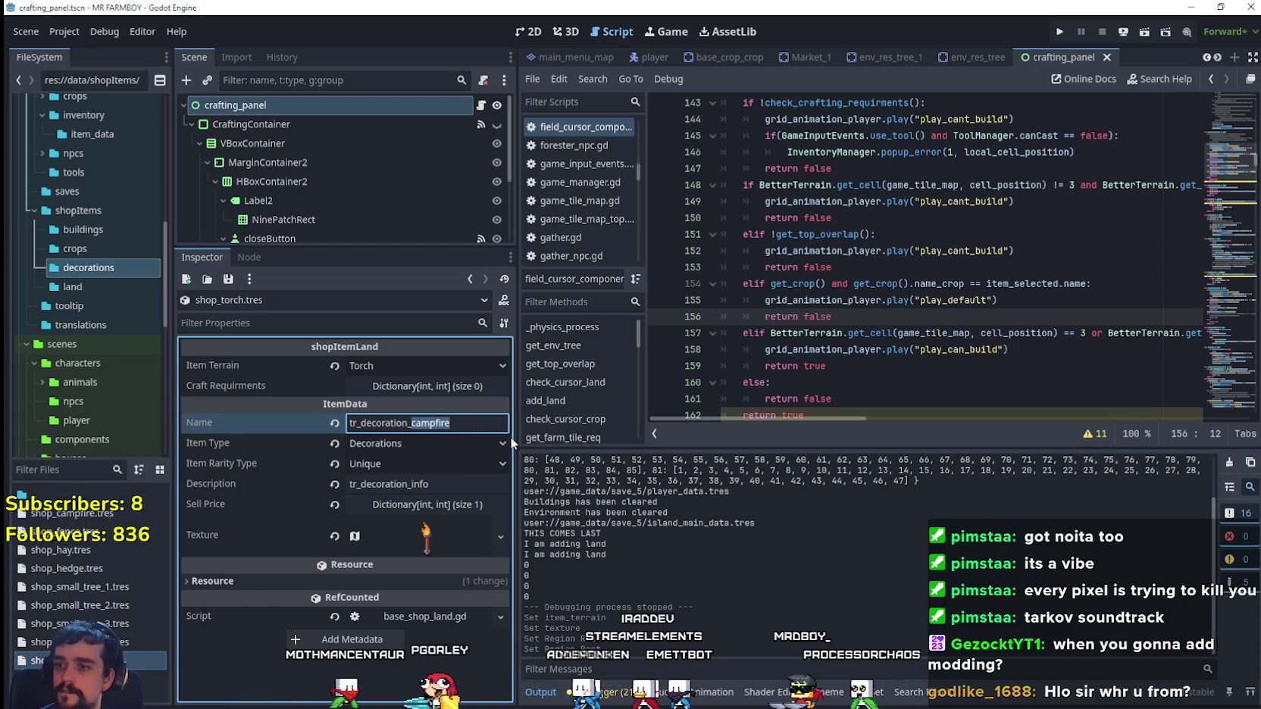
pyautogui.write('torch')
pyautogui.hotkey('ctrl', 's')
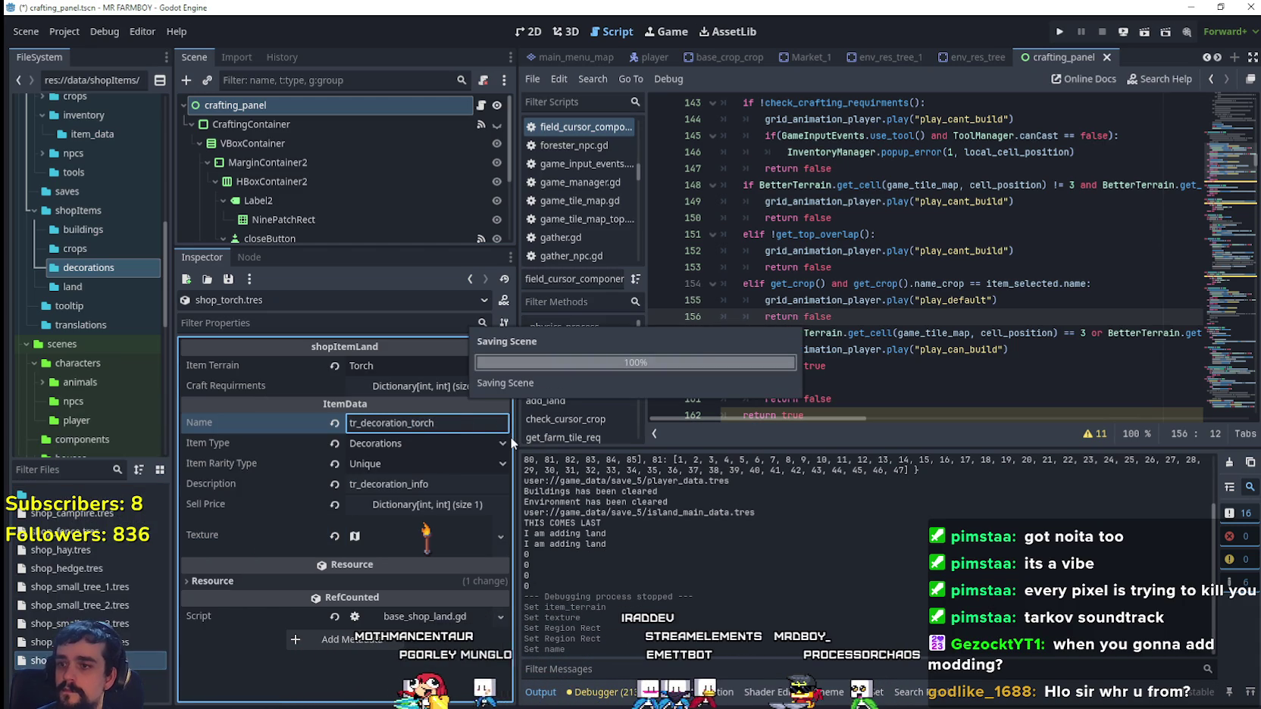
# - Duplicate shop_torch.tres as shop_well.tres and expand its texture settings
pyautogui.rightClick(76, 661)
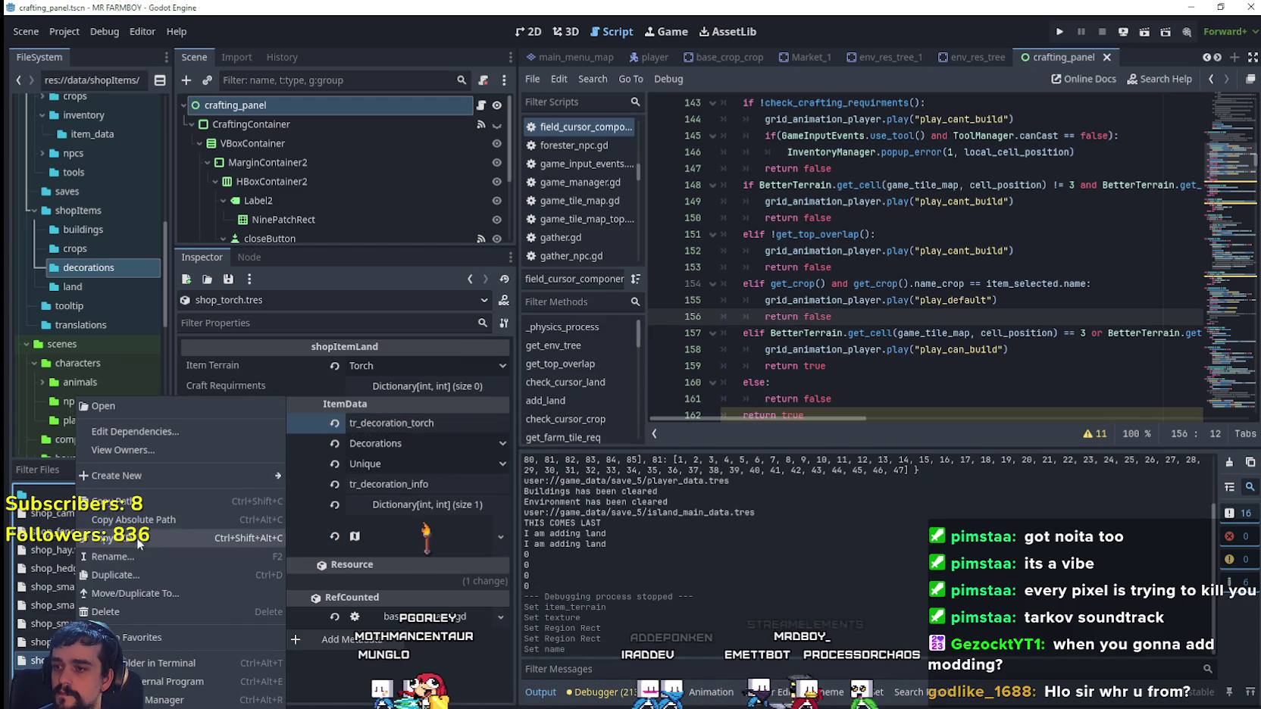
pyautogui.click(145, 569)
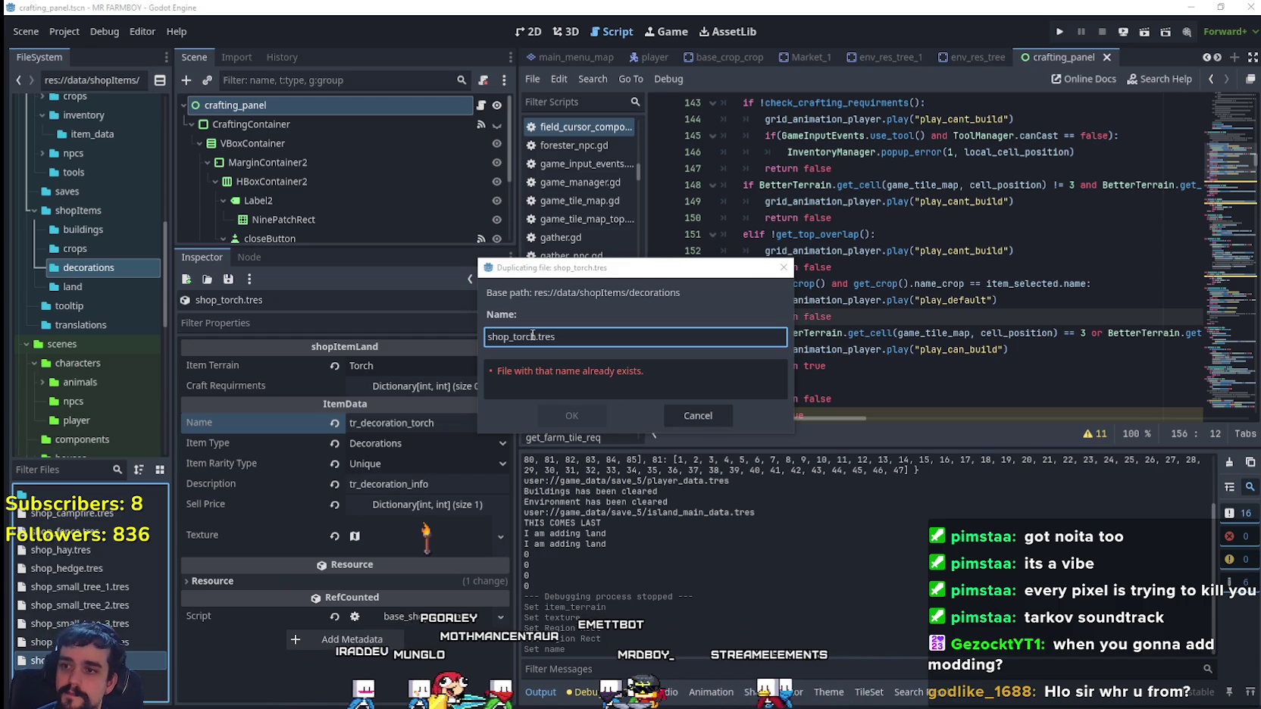
pyautogui.moveTo(536, 331); pyautogui.dragTo(516, 338)
pyautogui.write('well')
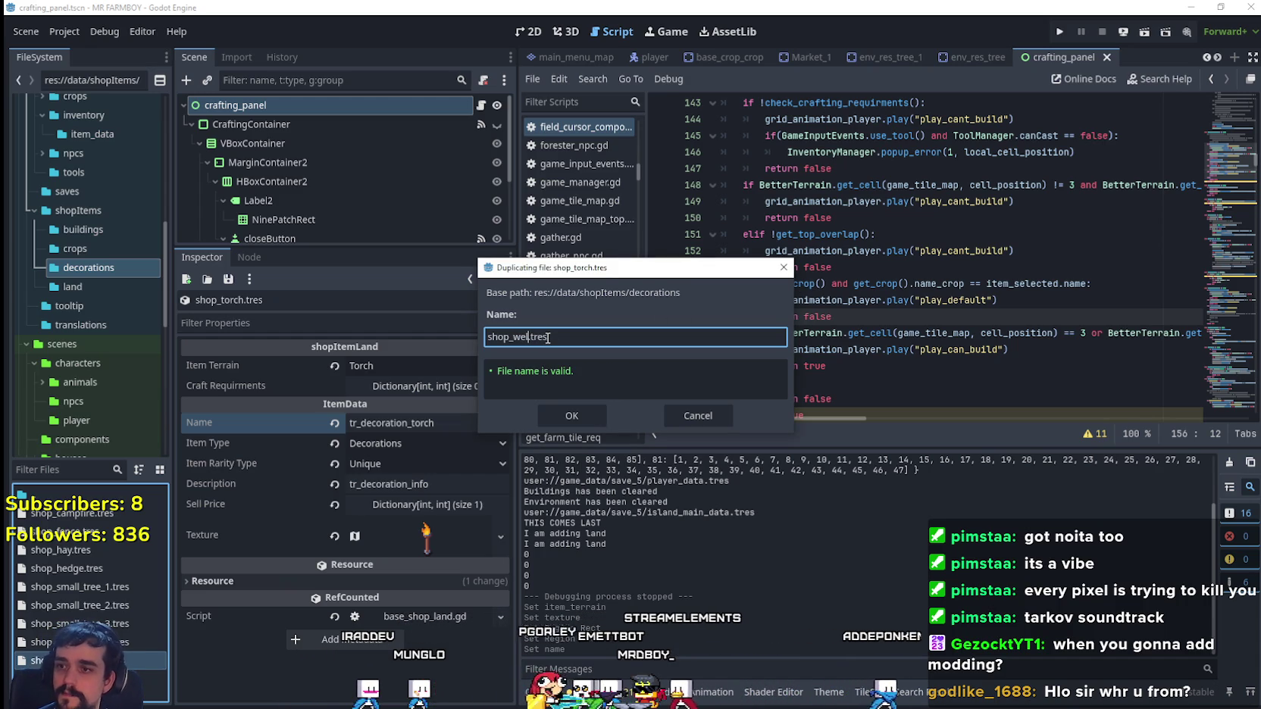
pyautogui.click(554, 416)
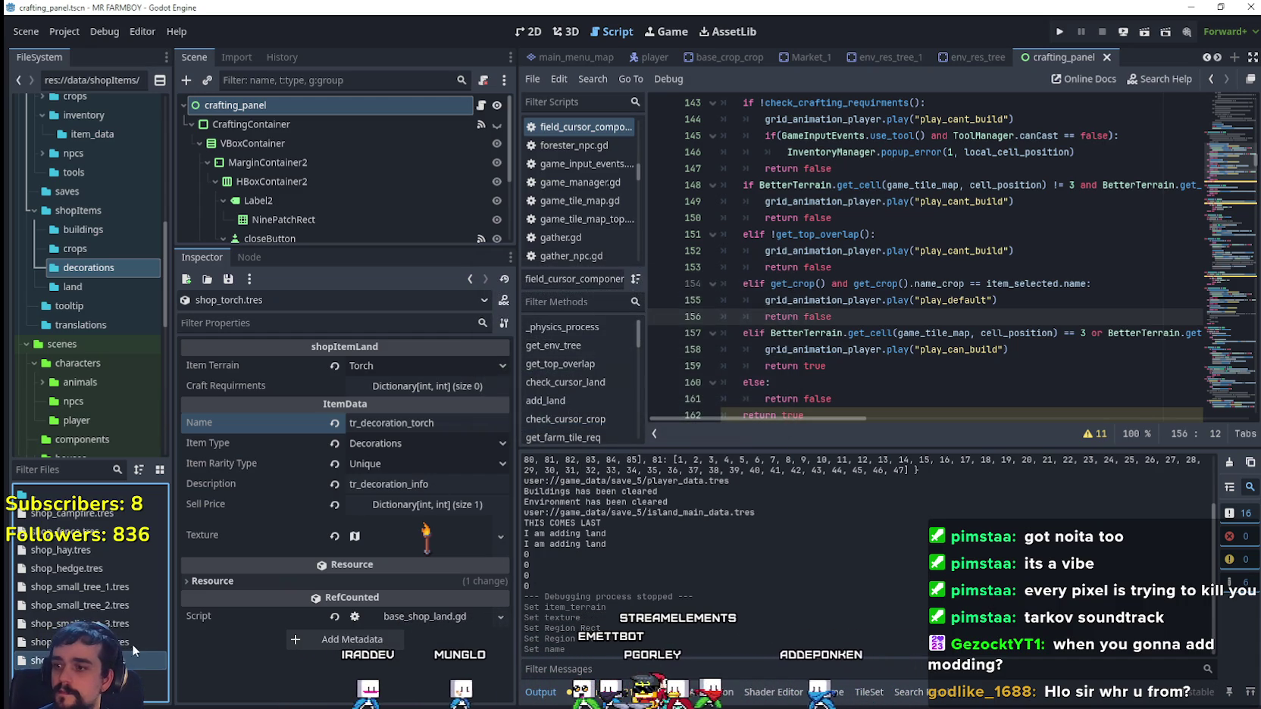
pyautogui.click(392, 549)
# - Make the item's texture unique and frame the well as its atlas region
pyautogui.rightClick(398, 538)
pyautogui.click(443, 638)
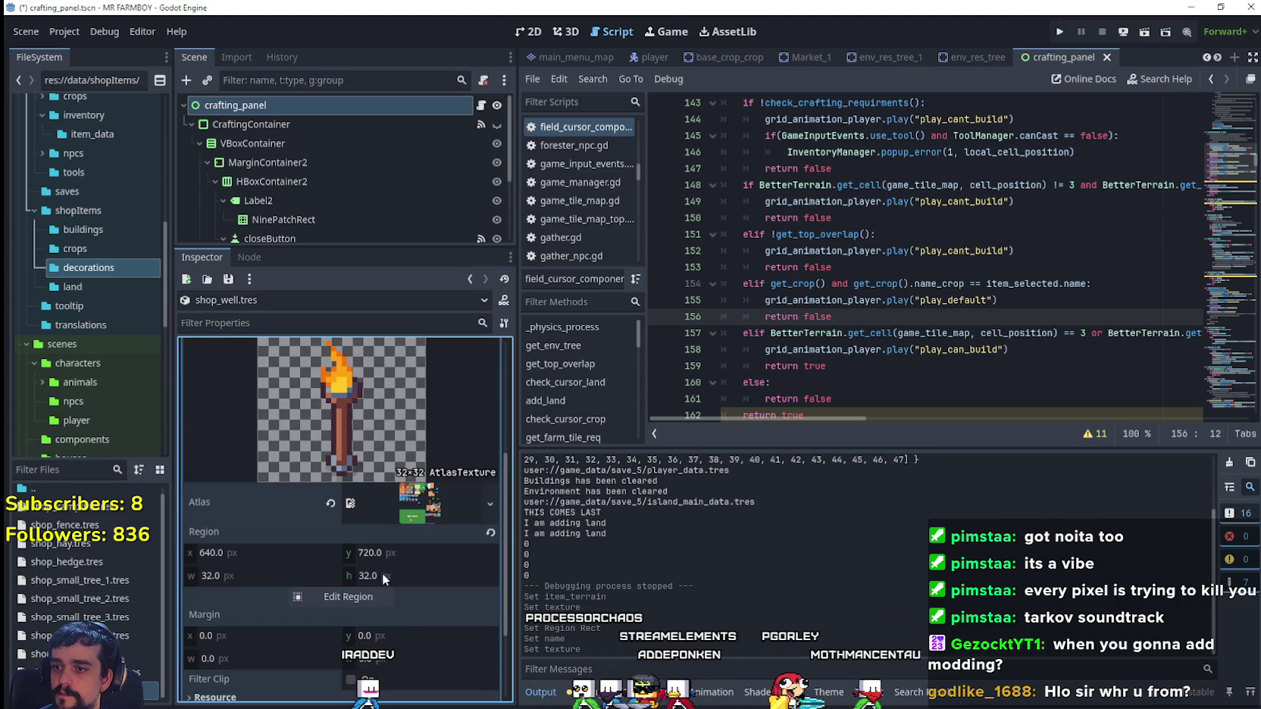
pyautogui.click(348, 596)
pyautogui.scroll(-3, 623, 264)
pyautogui.scroll(-2, 475, 378)
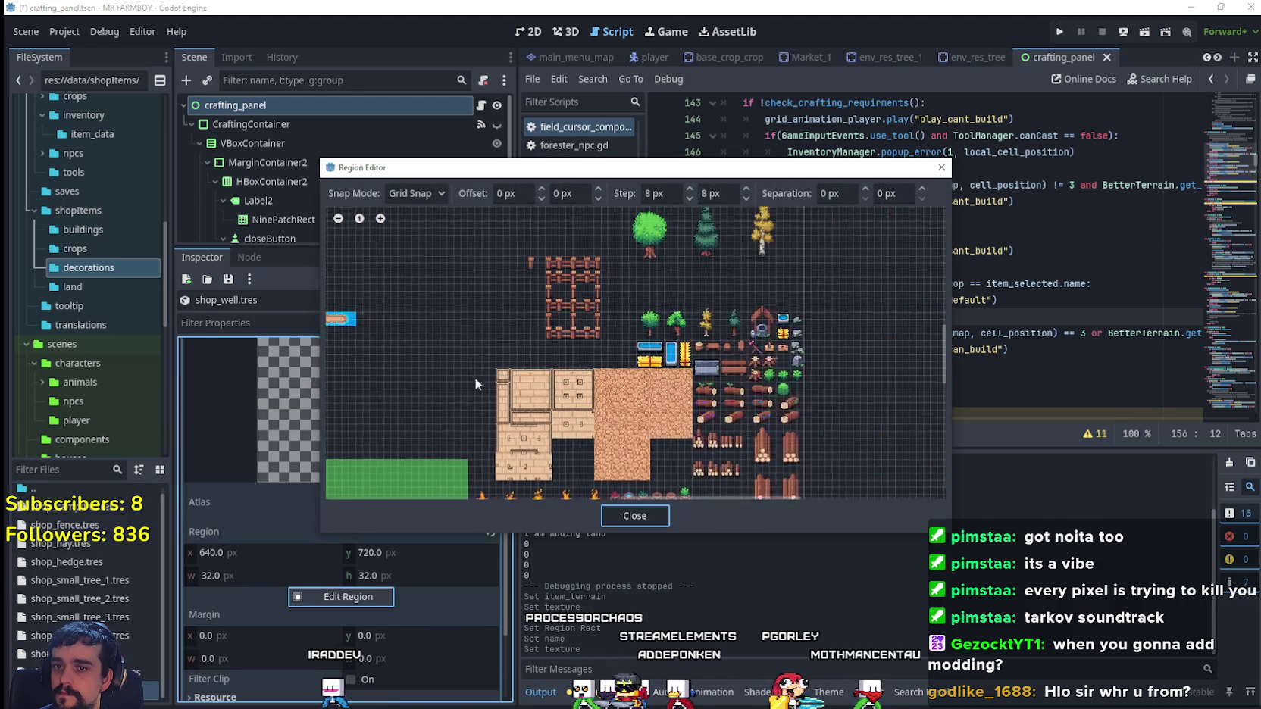
pyautogui.scroll(5, 727, 317)
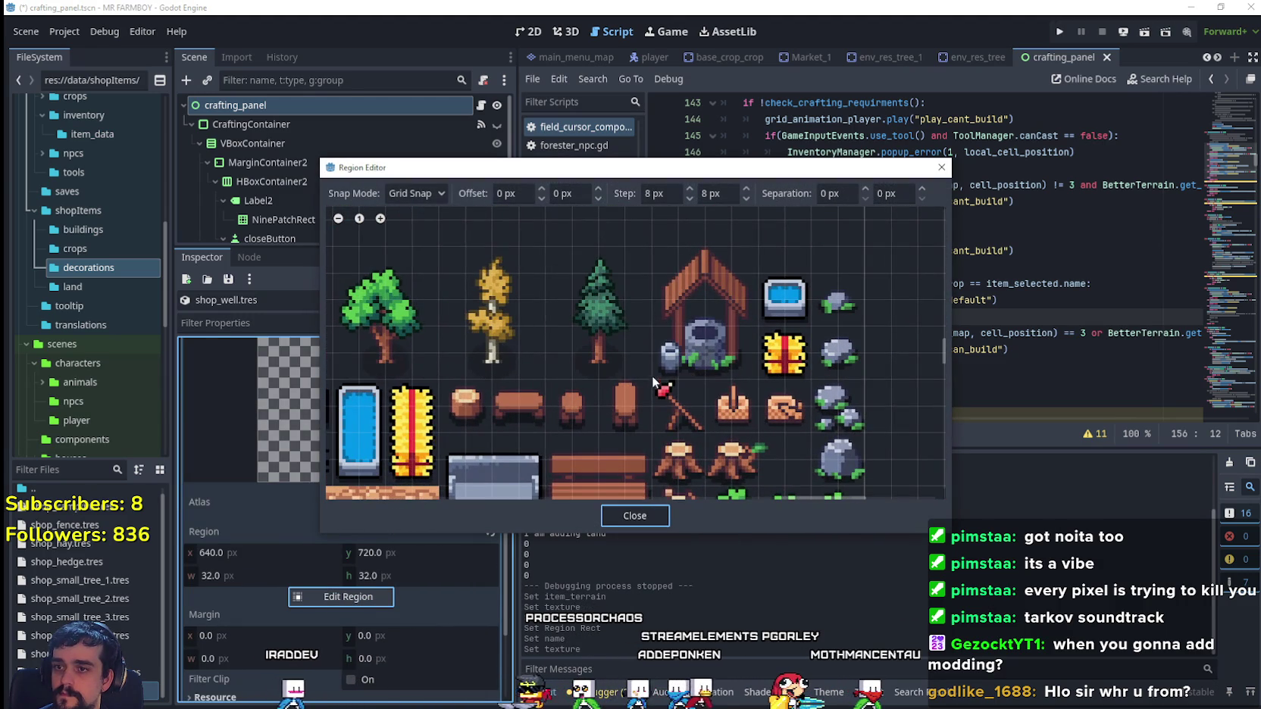
pyautogui.moveTo(653, 382)
pyautogui.mouseDown()
pyautogui.moveTo(737, 250)
pyautogui.moveTo(750, 252)
pyautogui.mouseUp()
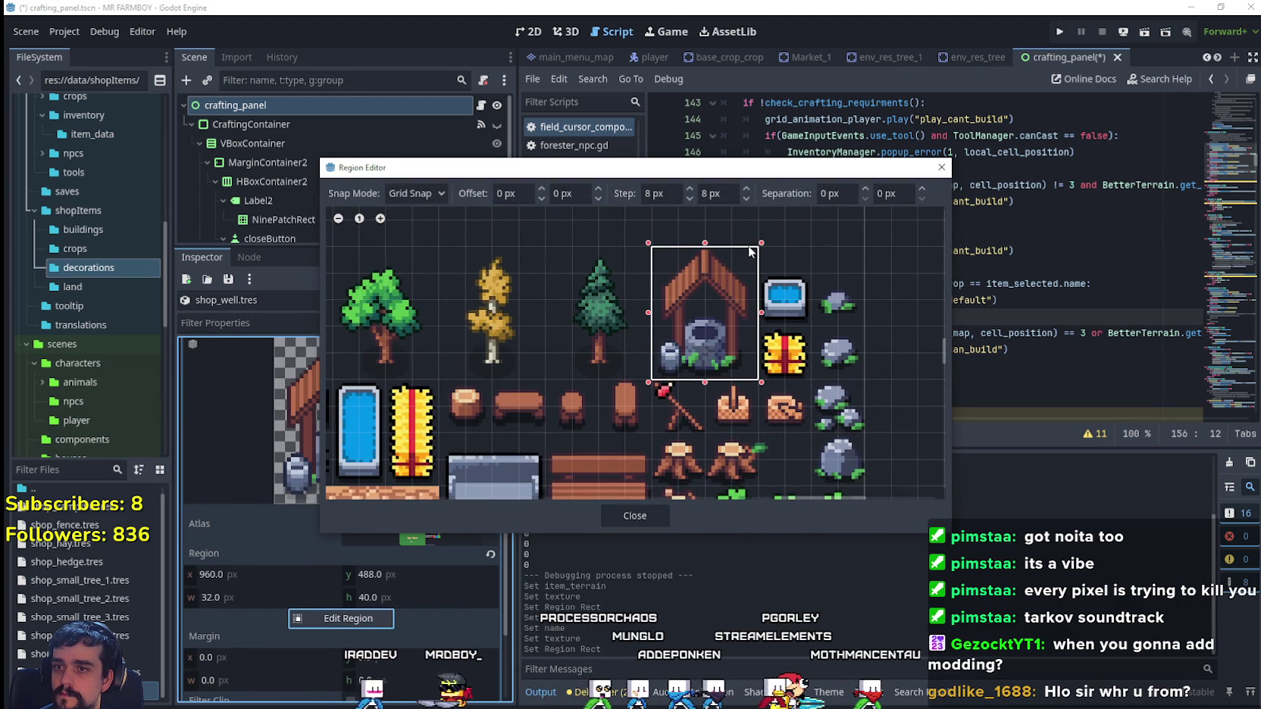
pyautogui.click(664, 521)
pyautogui.scroll(5, 440, 487)
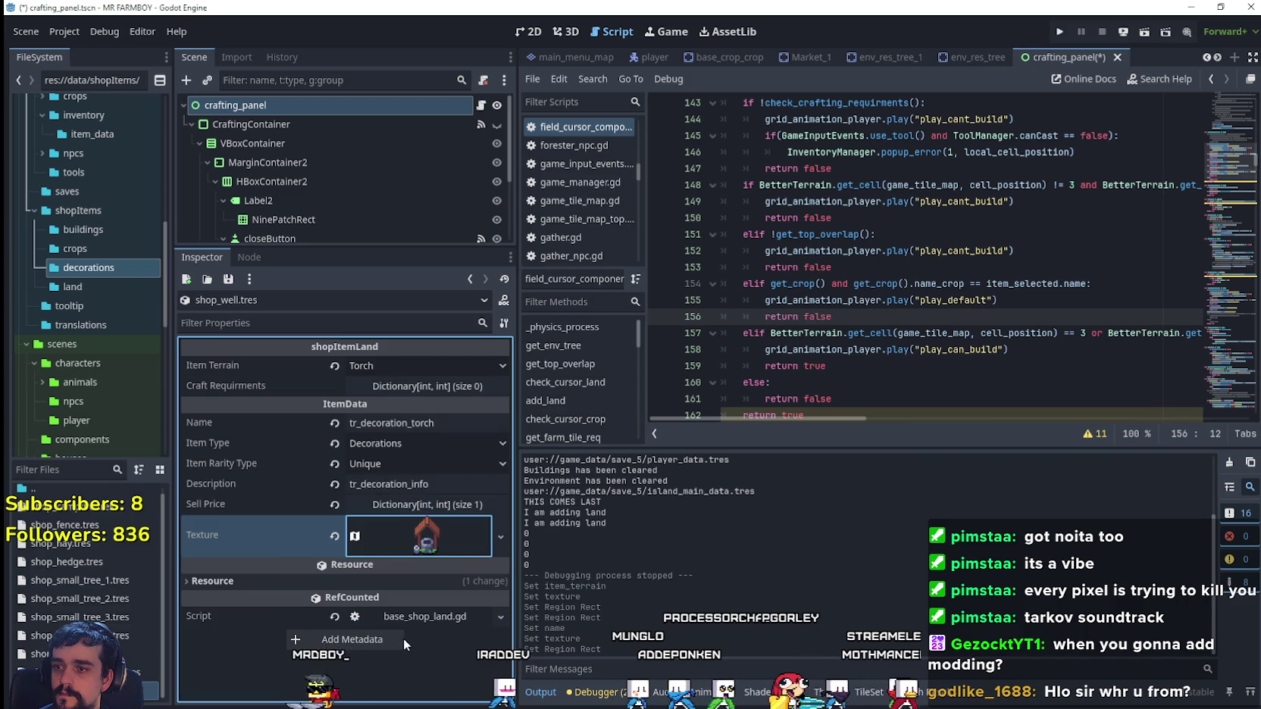
# - Rename the item to tr_decoration_well, set its terrain to Well, and save
pyautogui.doubleClick(411, 422)
pyautogui.write('well')
pyautogui.hotkey('ctrl', 's')
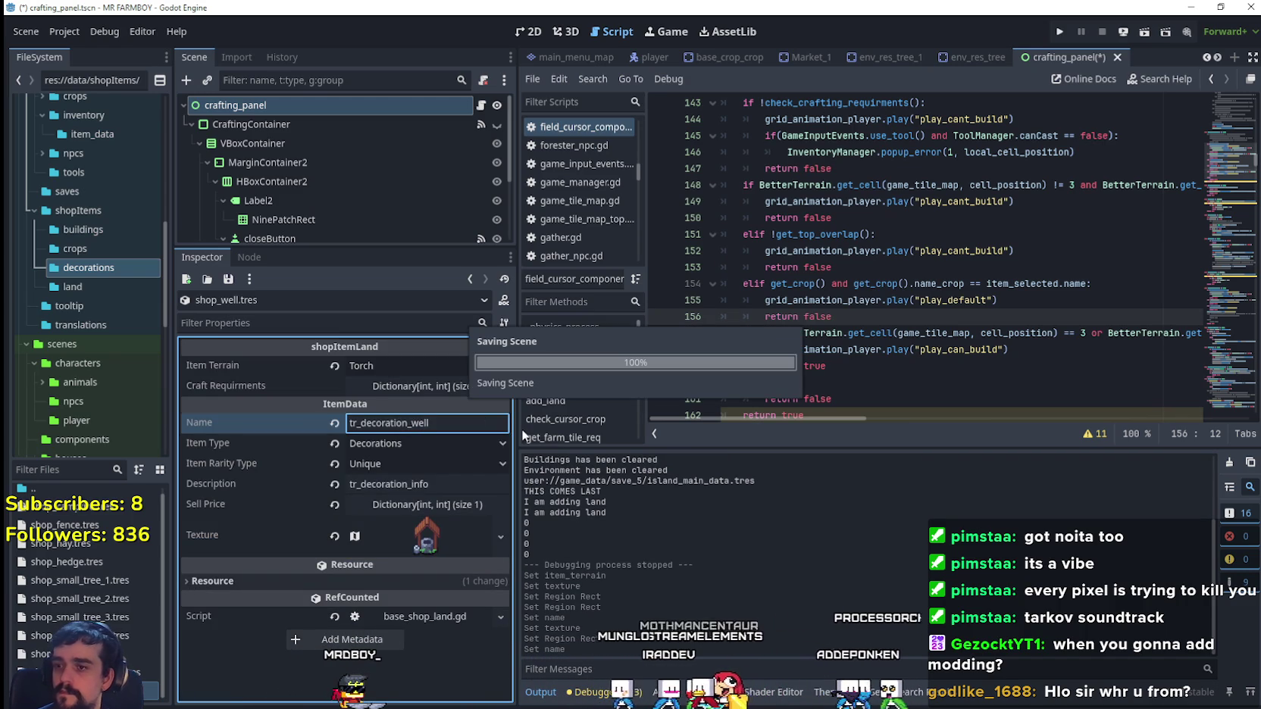
pyautogui.click(394, 366)
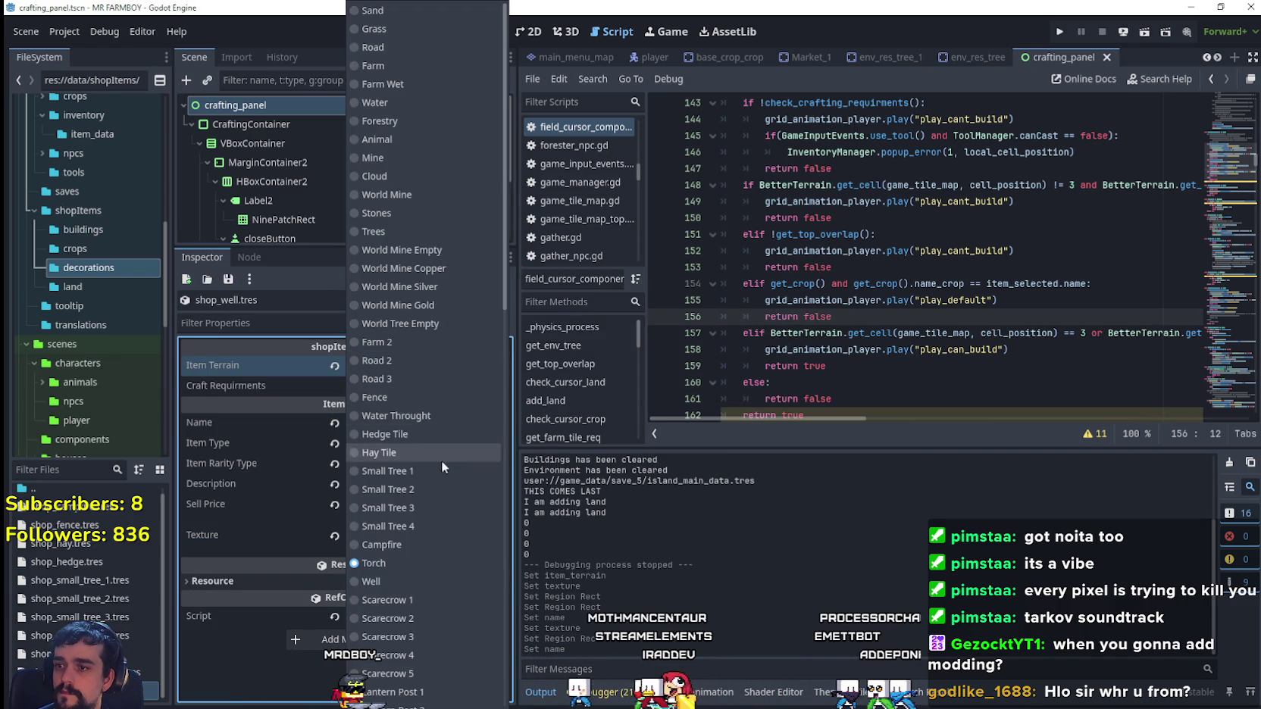
pyautogui.click(409, 579)
pyautogui.hotkey('ctrl', 's')
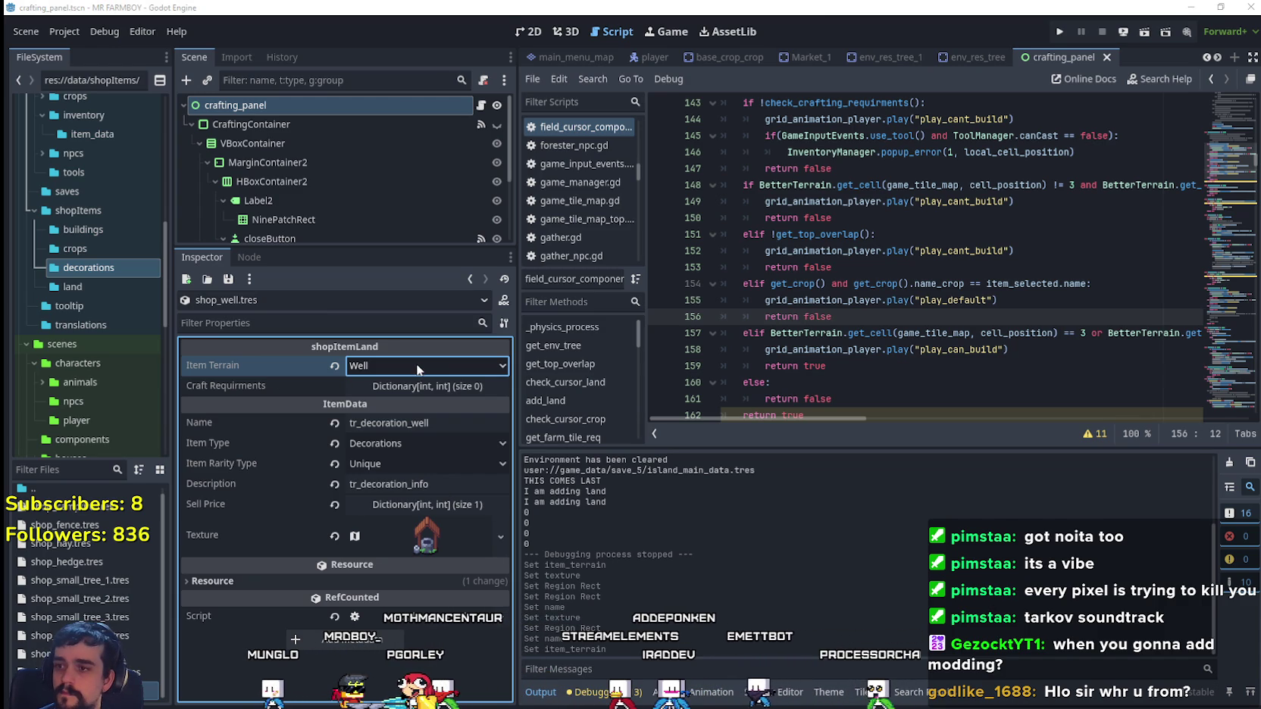
pyautogui.click(416, 365)
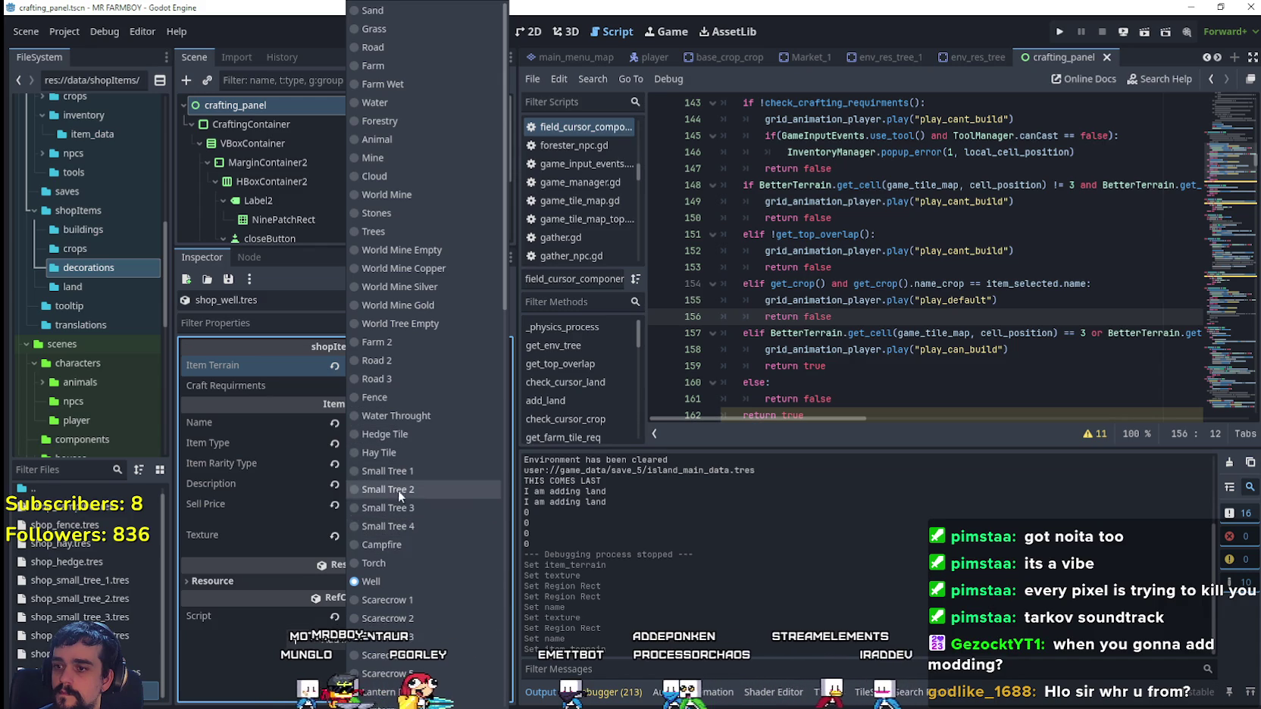
pyautogui.scroll(-3, 397, 556)
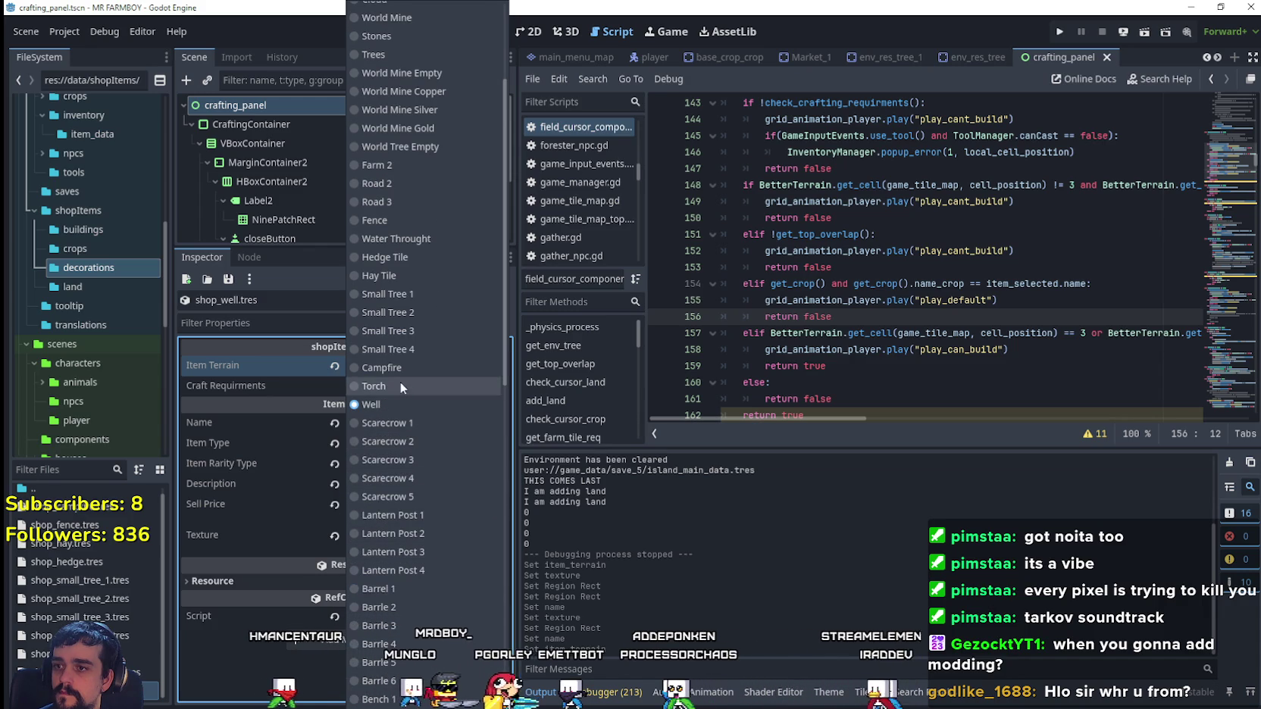
pyautogui.scroll(-3, 396, 424)
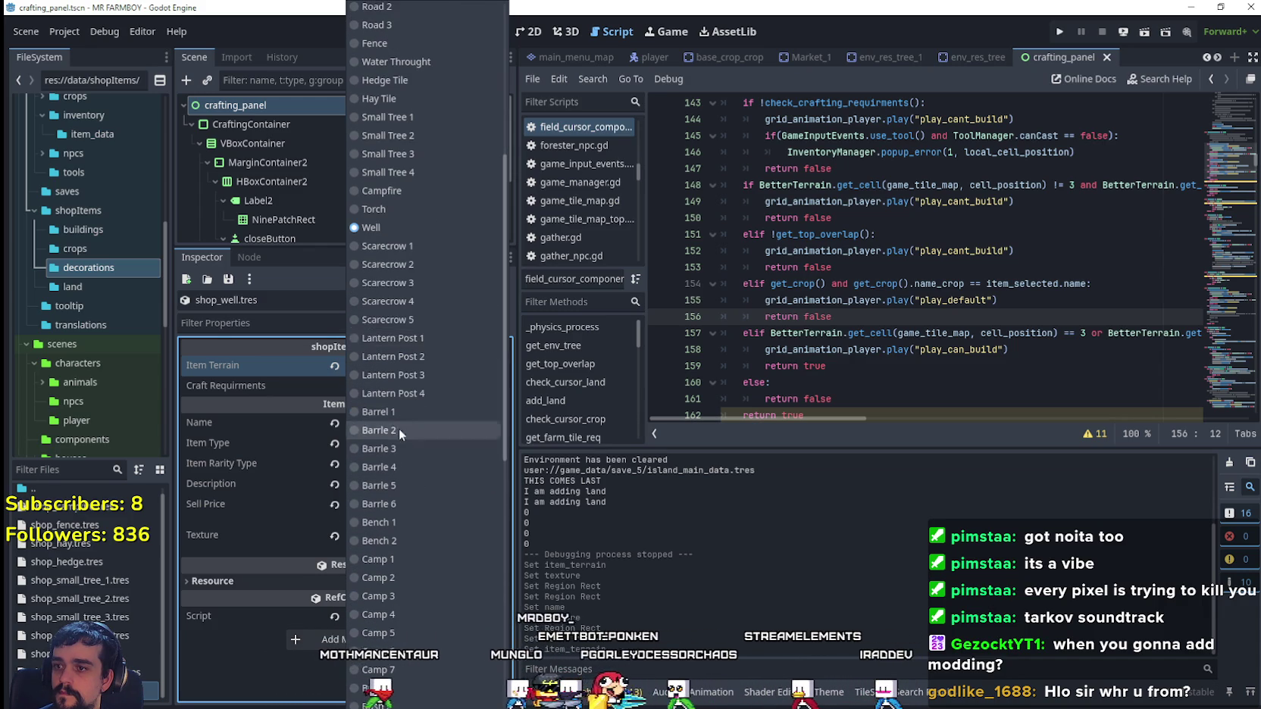
pyautogui.click(890, 318)
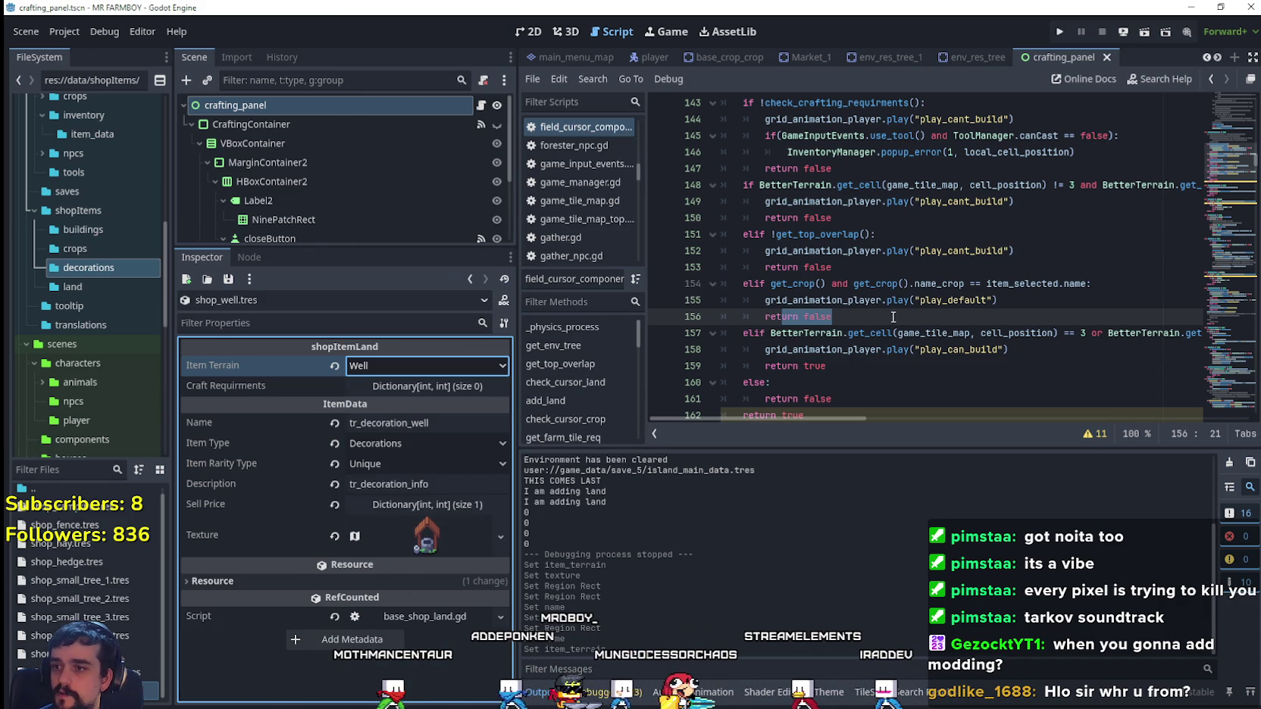
pyautogui.click(893, 317)
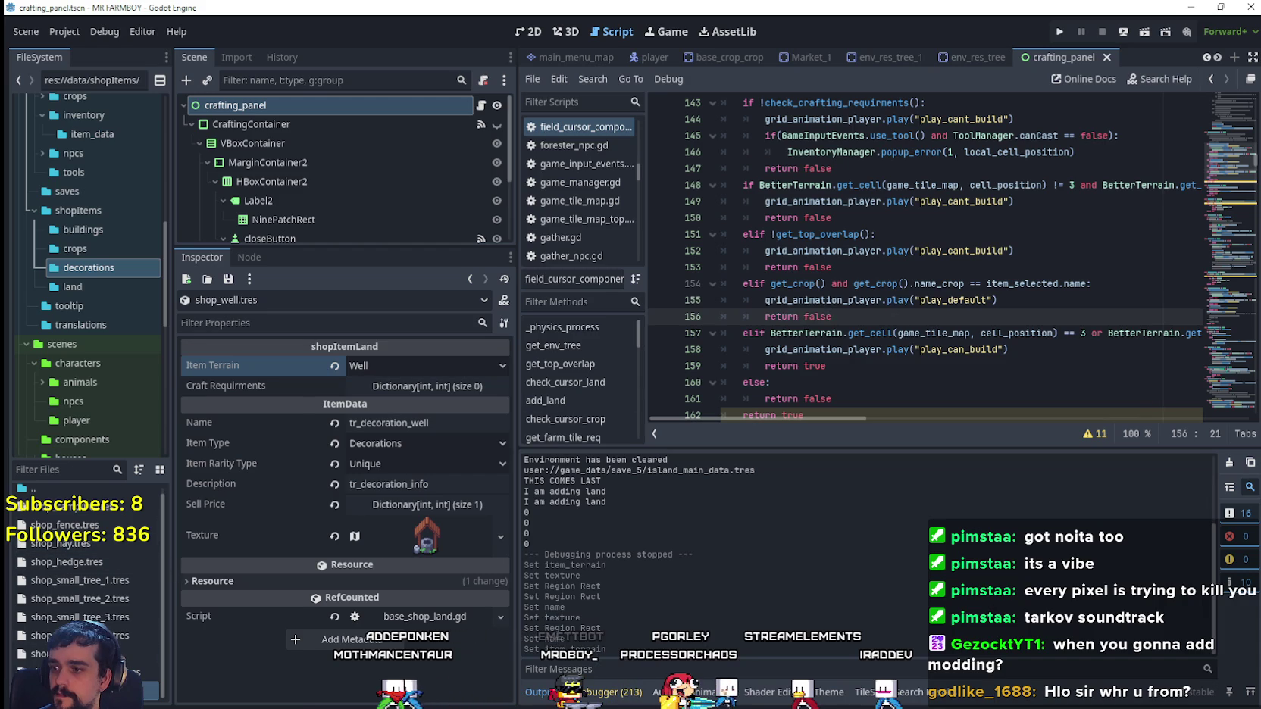
# - Duplicate shop_well.tres as shop_scarescrow_1.tres
pyautogui.rightClick(94, 690)
pyautogui.click(155, 574)
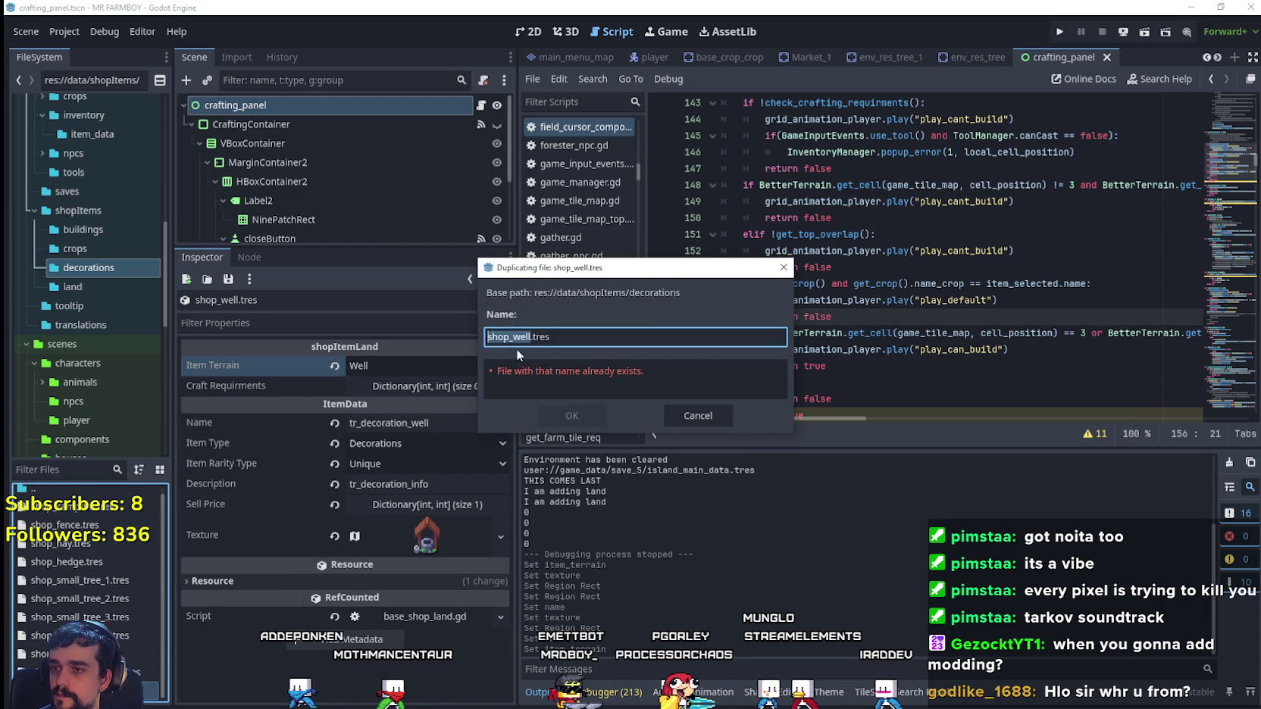
pyautogui.click(529, 335)
pyautogui.doubleClick(525, 335)
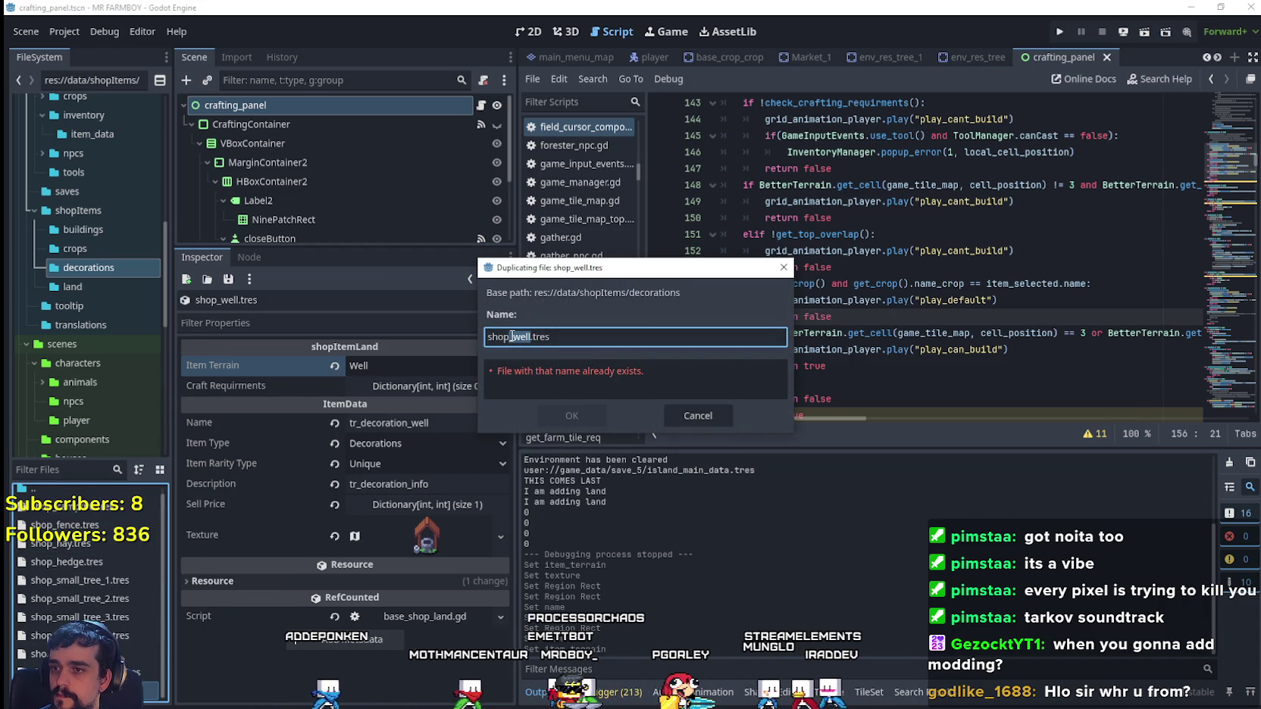
pyautogui.write('scaresc')
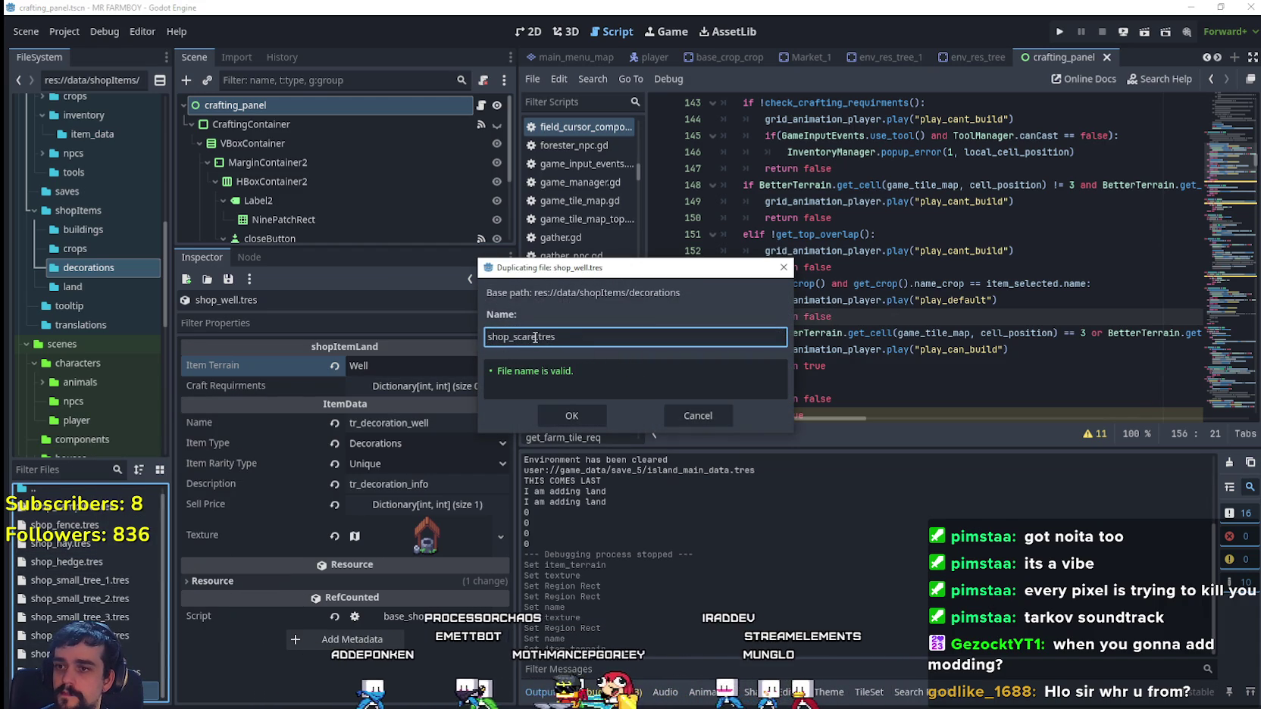
pyautogui.write('row')
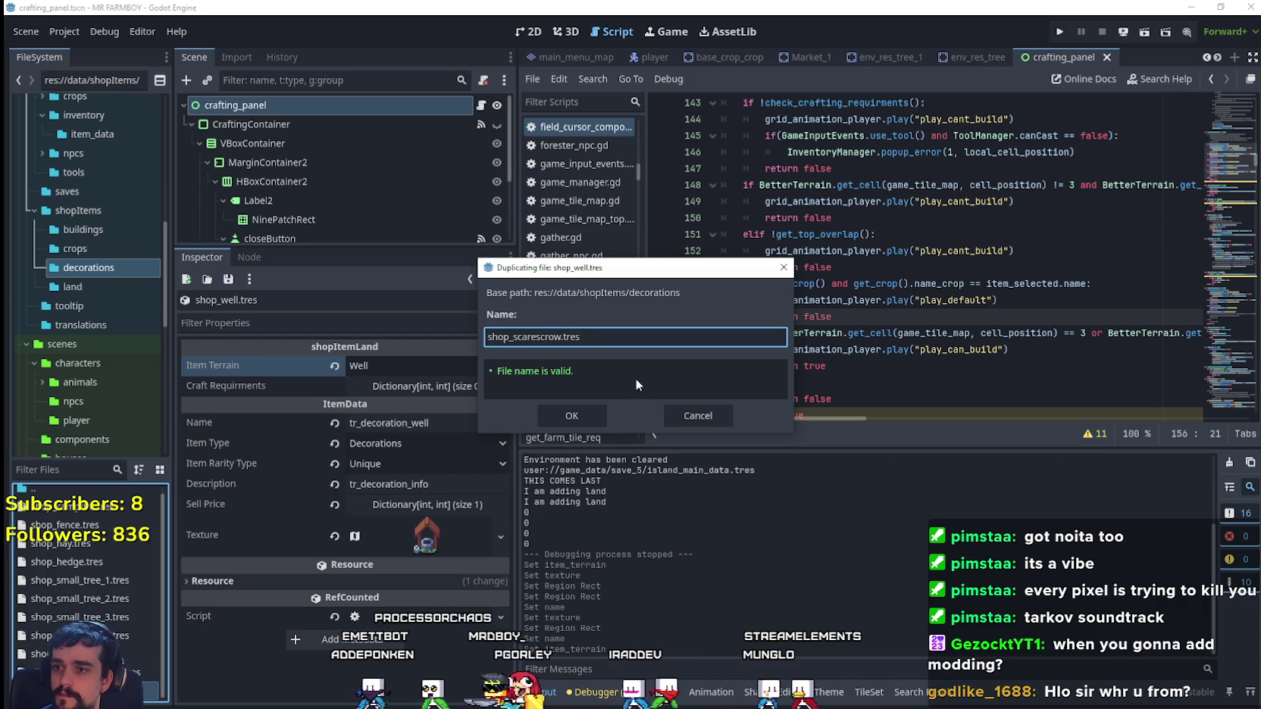
pyautogui.write('_')
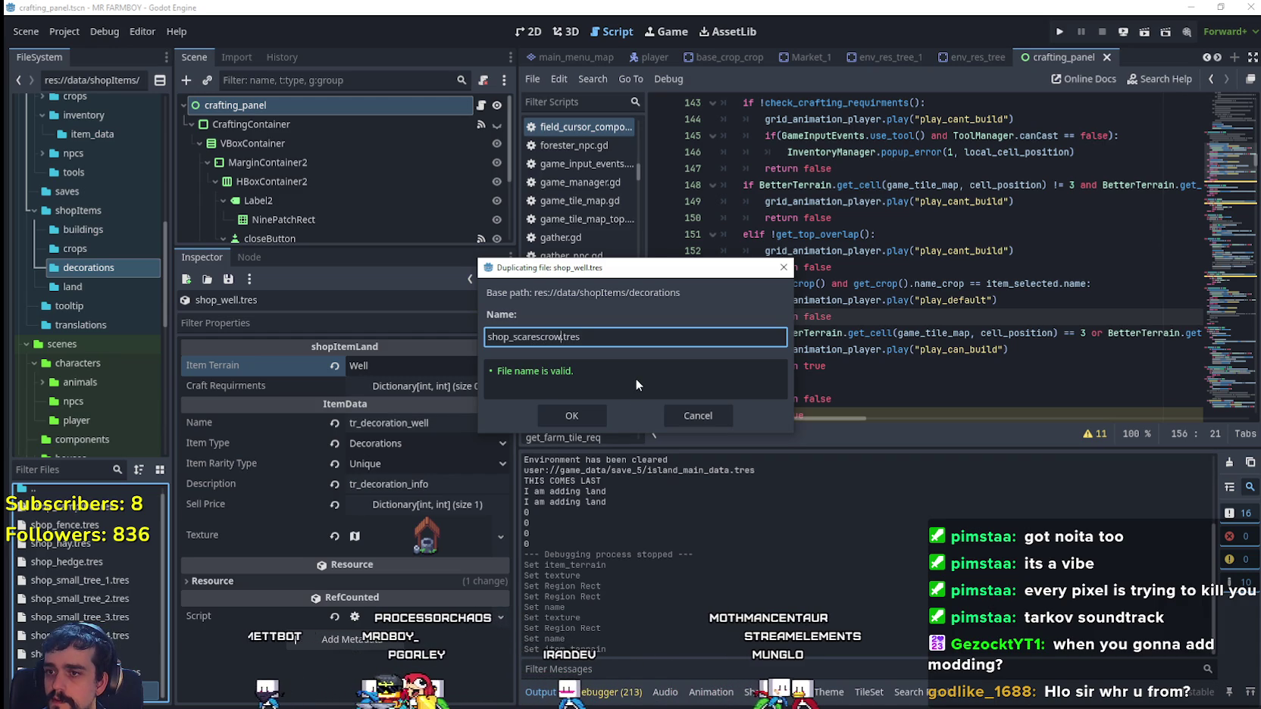
pyautogui.write('1')
pyautogui.click(589, 416)
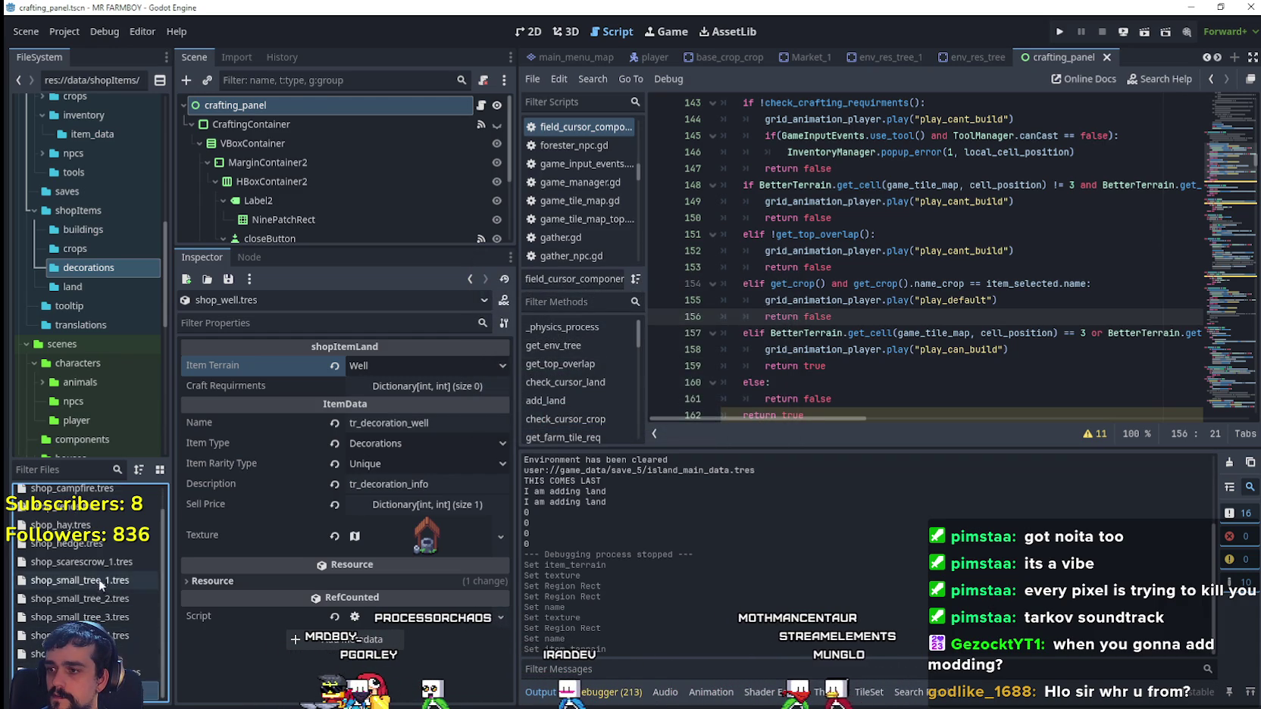
# - Set the copy's terrain to Scarecrow 1 and its name to tr_decoration_scarecrow
pyautogui.click(102, 568)
pyautogui.click(413, 363)
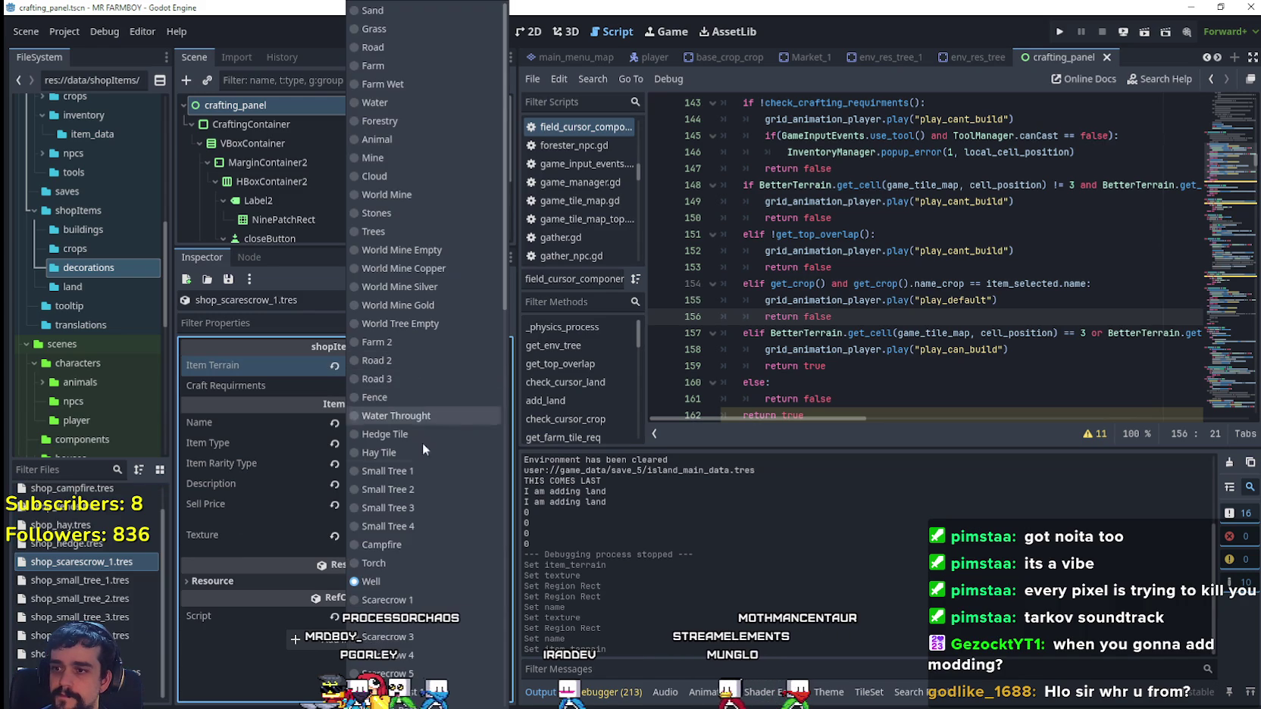
pyautogui.click(392, 599)
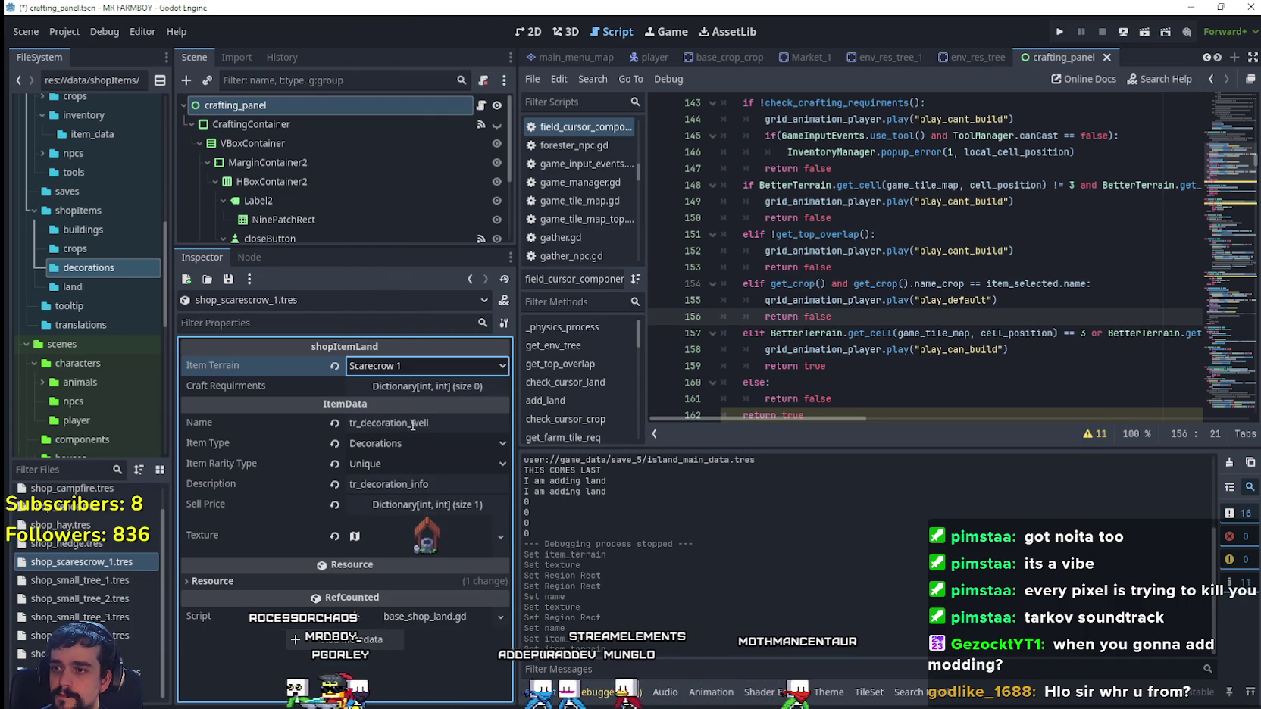
pyautogui.moveTo(412, 425); pyautogui.dragTo(507, 414)
pyautogui.write('scarecro')
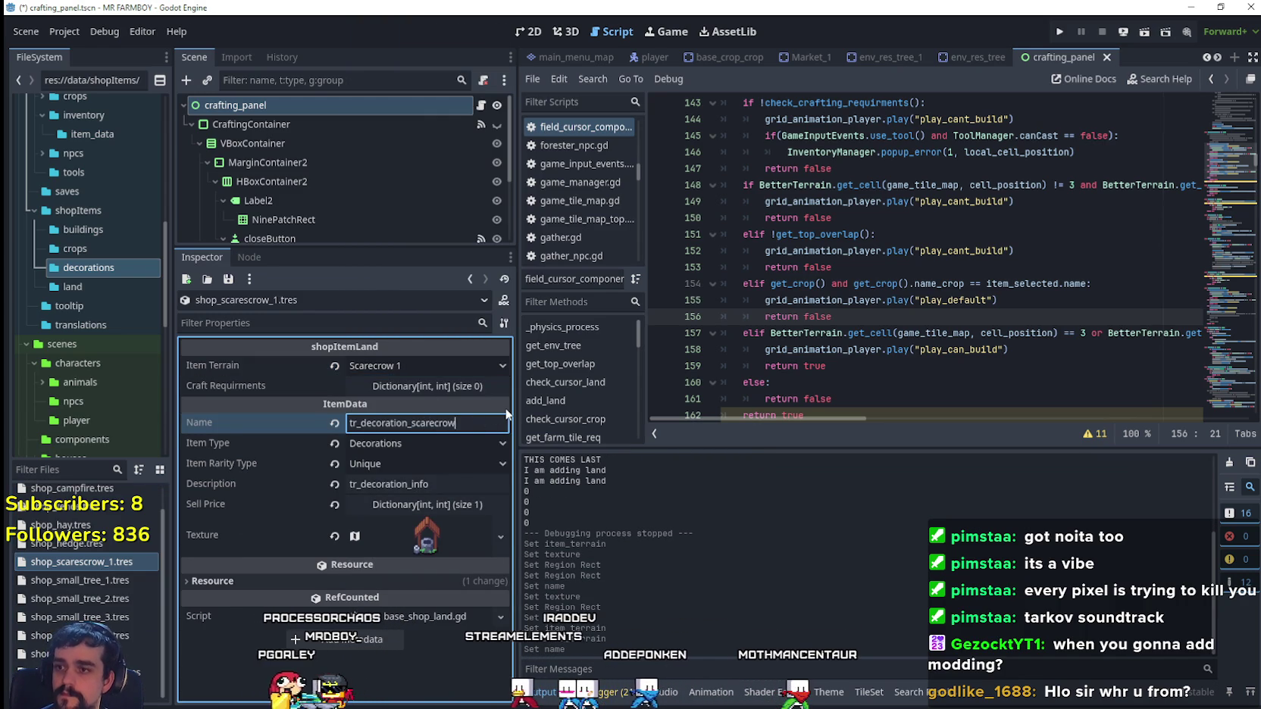
# - Make the texture unique, frame the green scarecrow as its region, and save
pyautogui.click(410, 537)
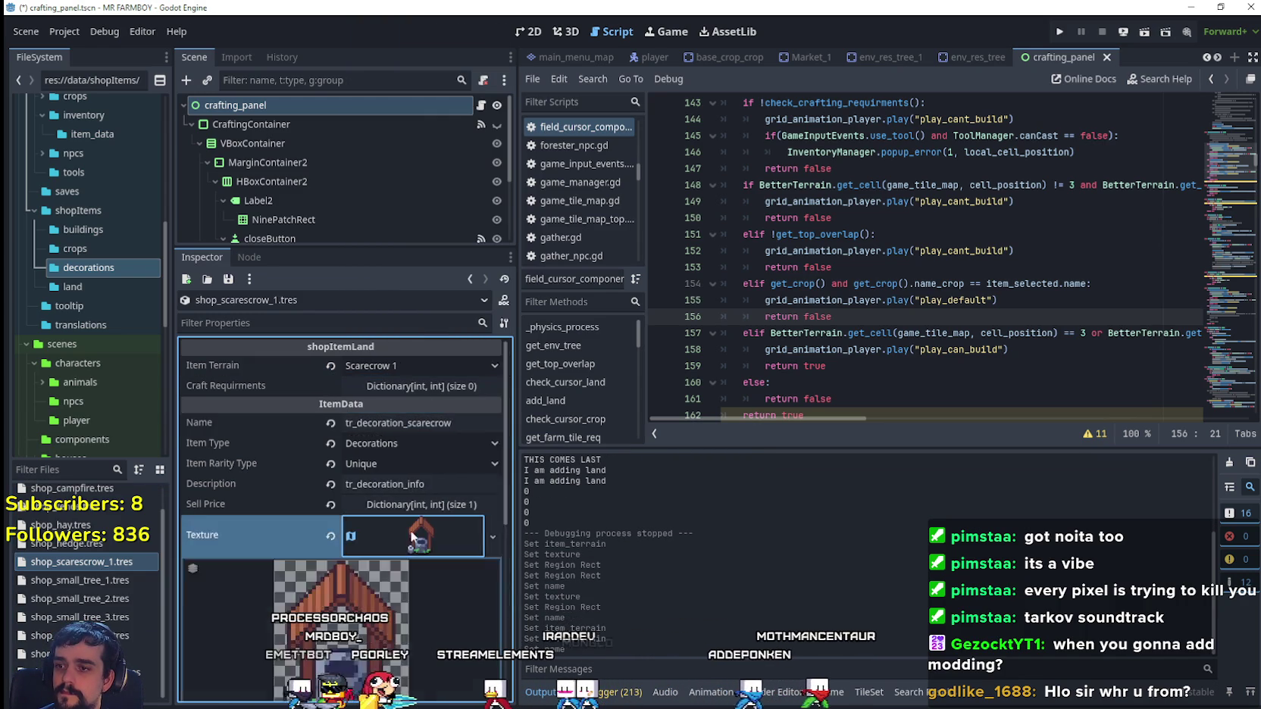
pyautogui.rightClick(429, 452)
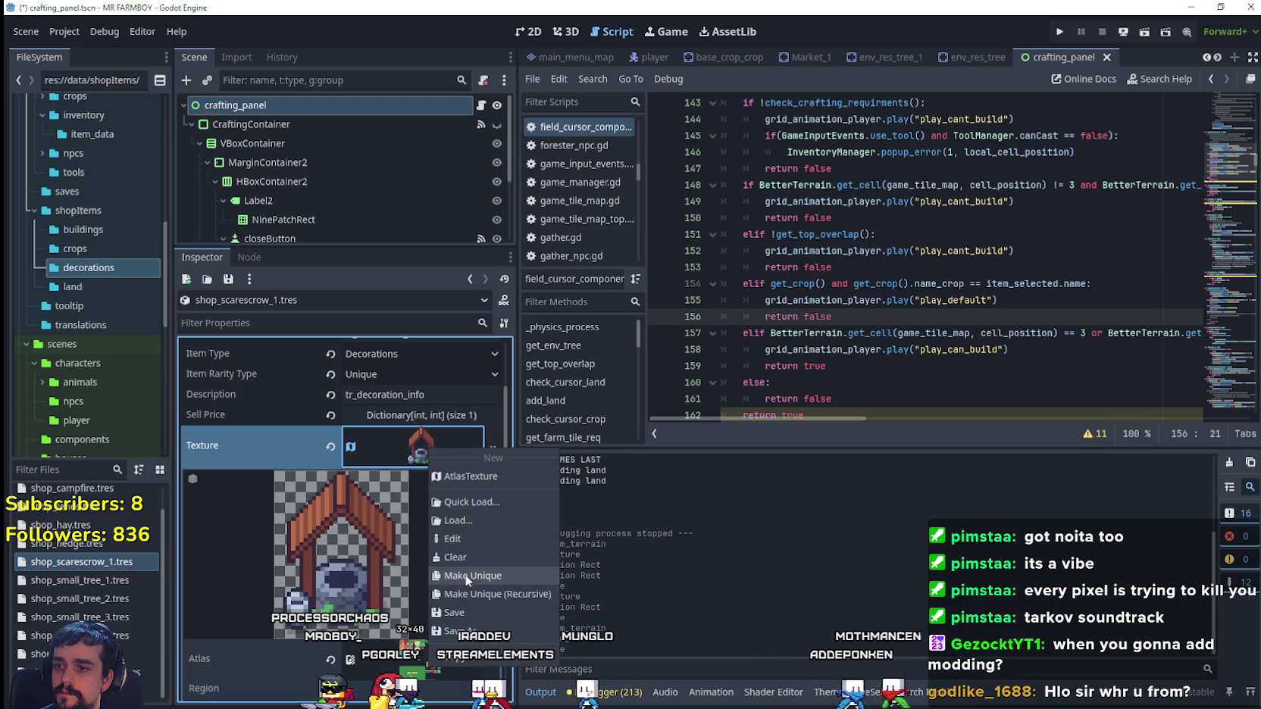
pyautogui.click(455, 594)
pyautogui.scroll(-3, 410, 549)
pyautogui.click(426, 516)
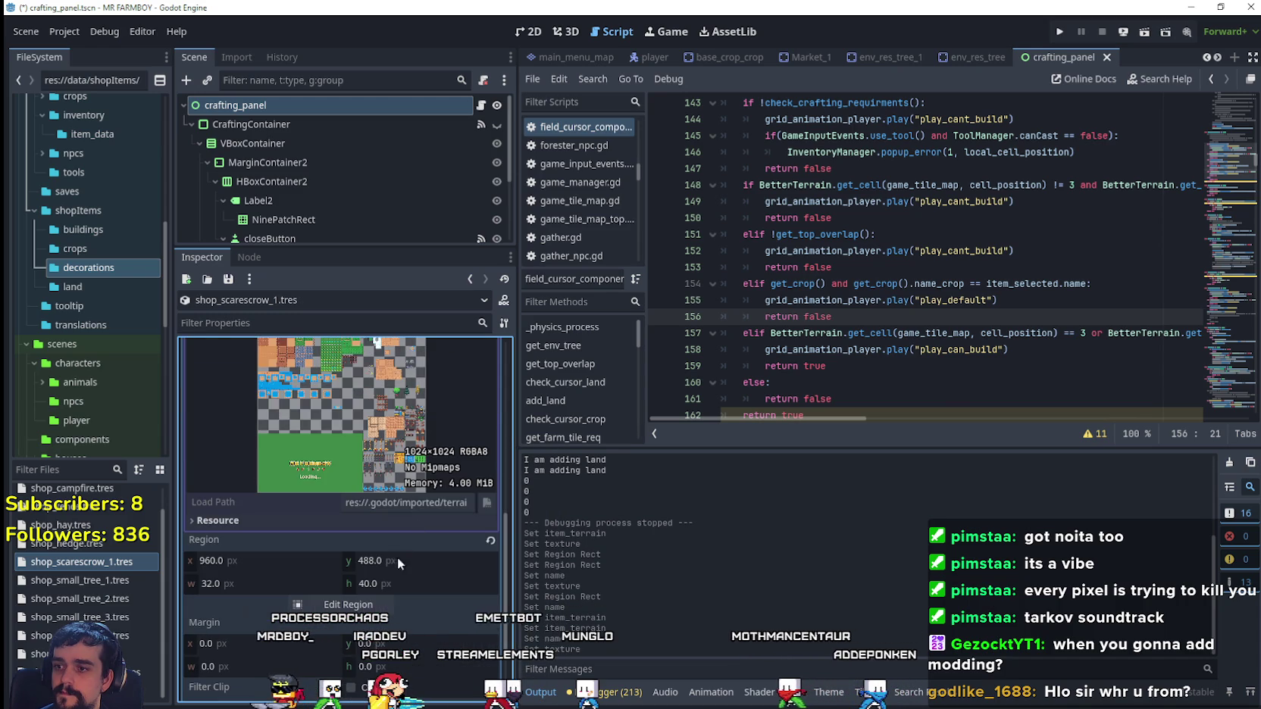
pyautogui.click(334, 604)
pyautogui.scroll(-5, 618, 360)
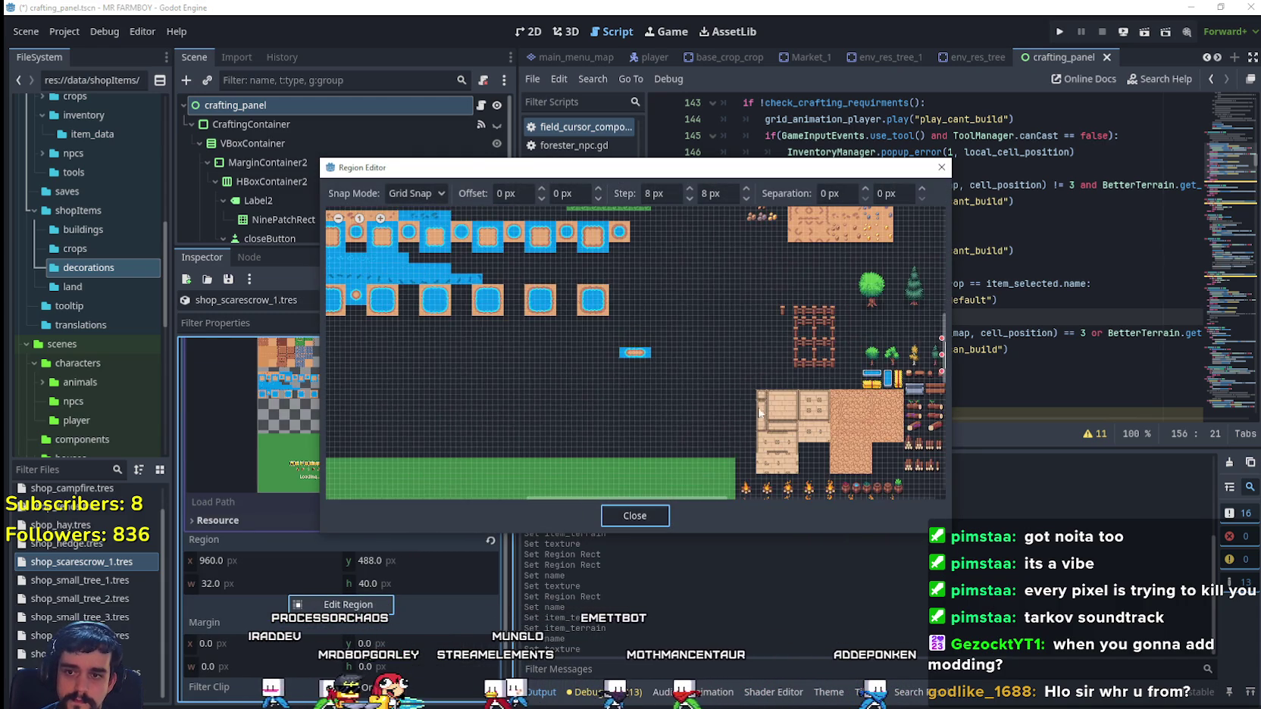
pyautogui.scroll(6, 487, 397)
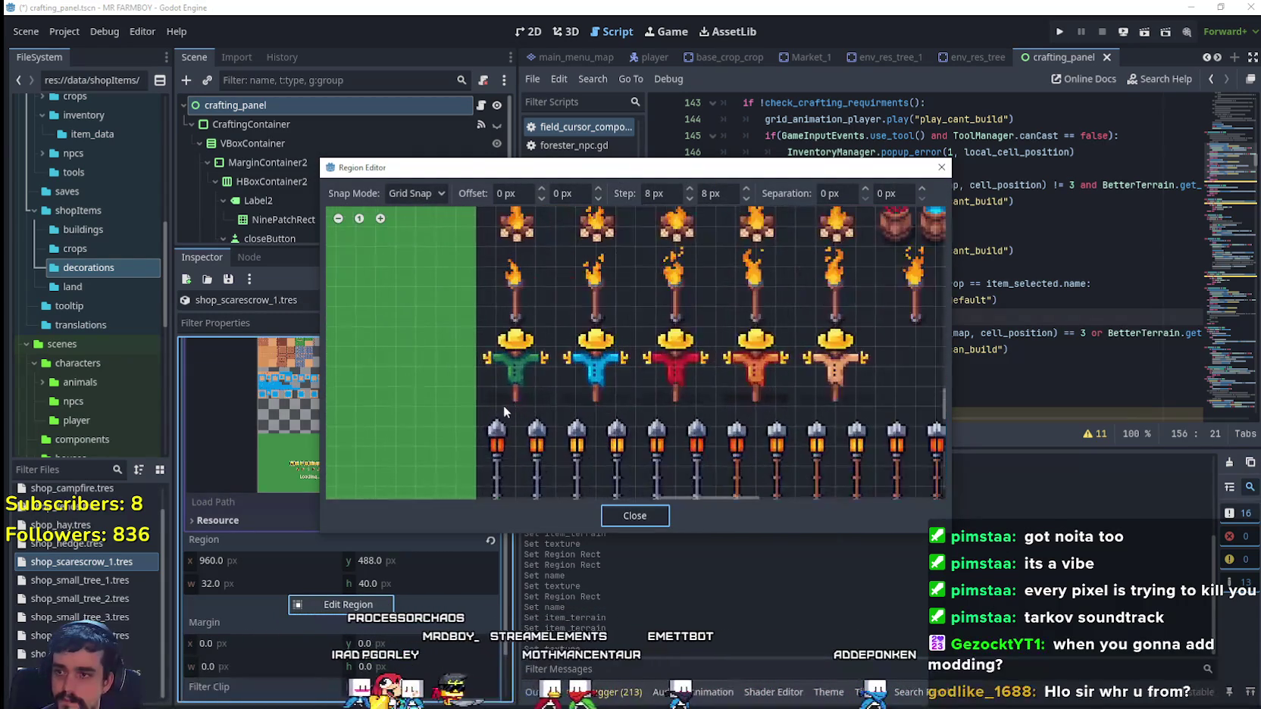
pyautogui.moveTo(475, 406)
pyautogui.mouseDown()
pyautogui.moveTo(553, 350)
pyautogui.moveTo(577, 298)
pyautogui.mouseUp()
pyautogui.click(624, 519)
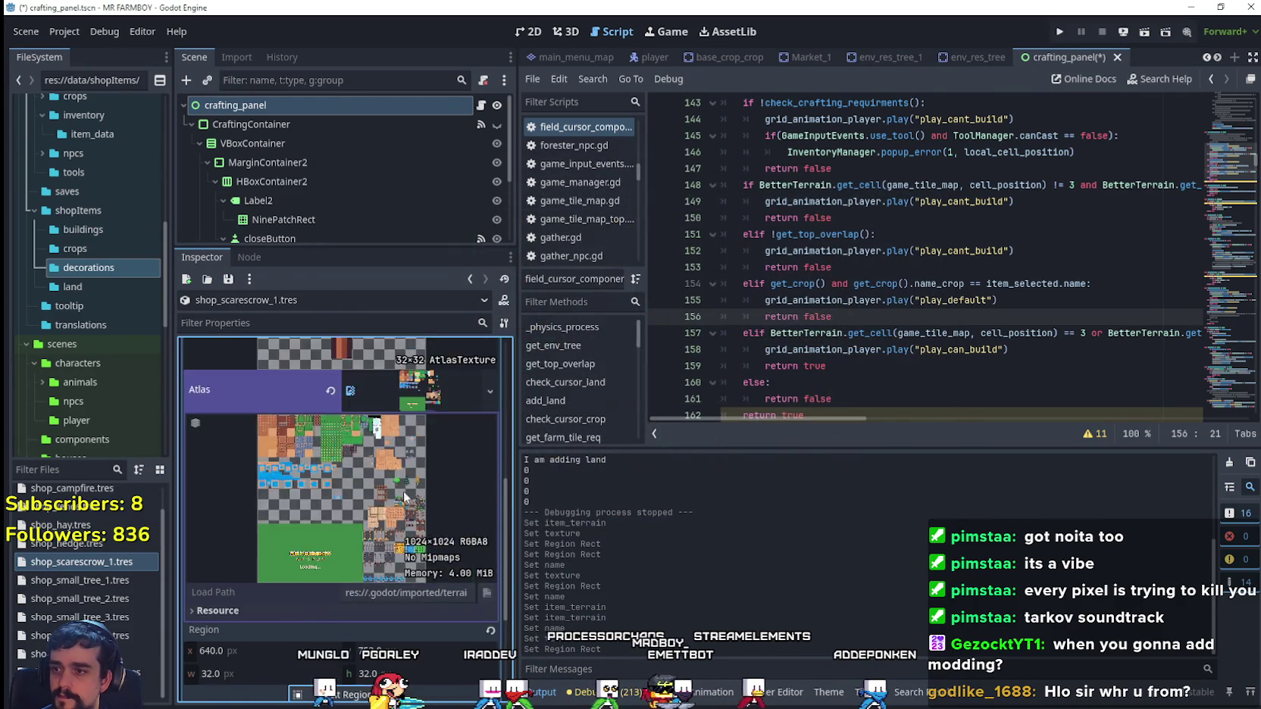
pyautogui.click(434, 361)
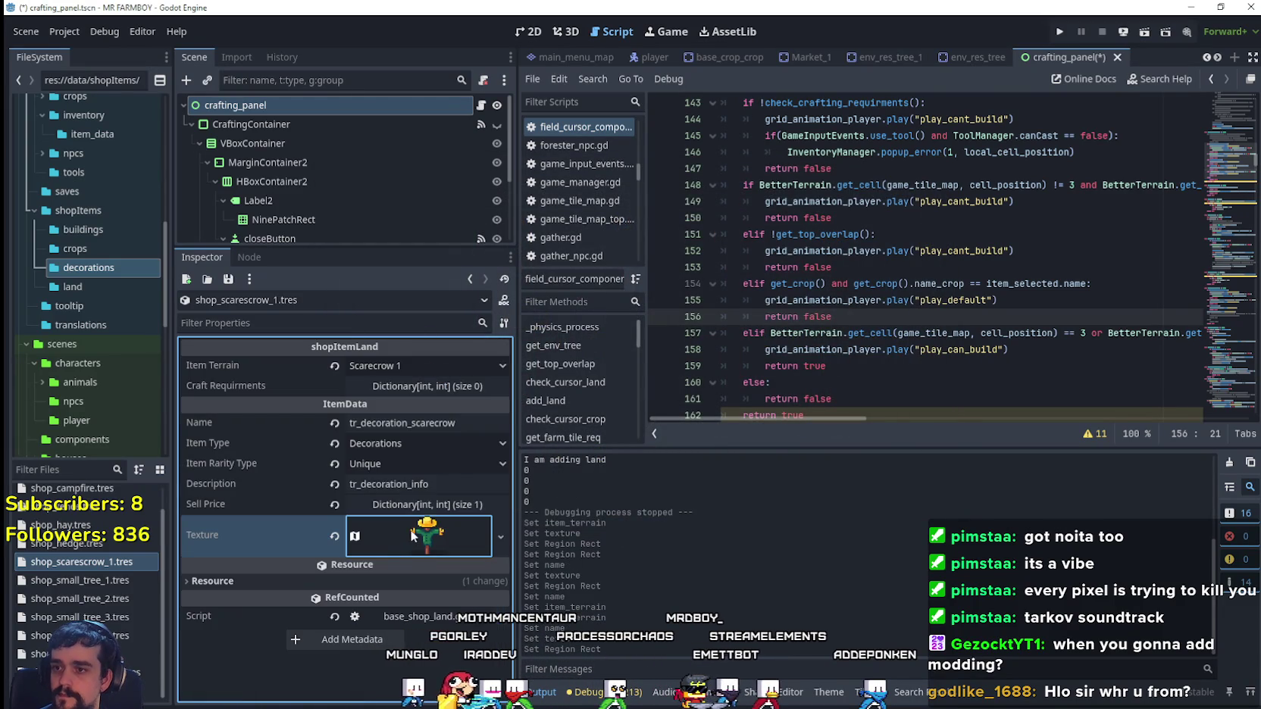
pyautogui.hotkey('ctrl', 's')
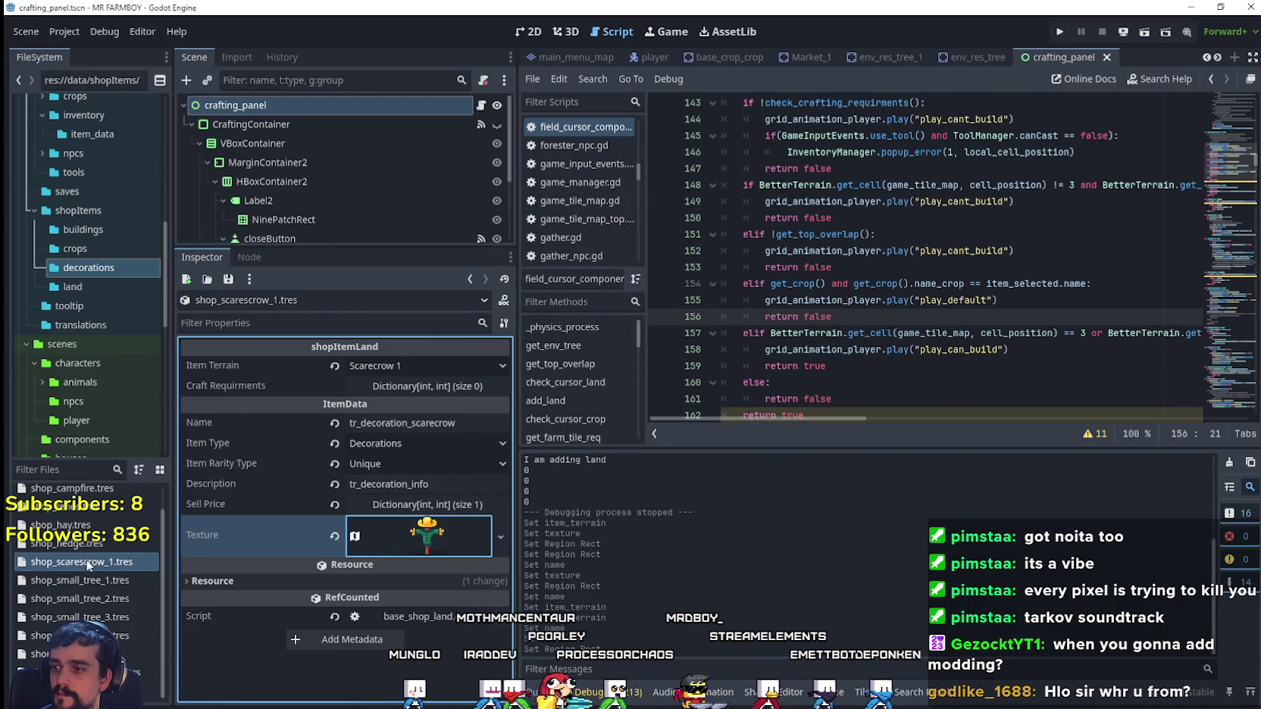
# - Duplicate shop_scarescrow_1.tres as shop_scarescrow_2.tres and set its terrain to Scarecrow 2
pyautogui.rightClick(89, 565)
pyautogui.click(145, 574)
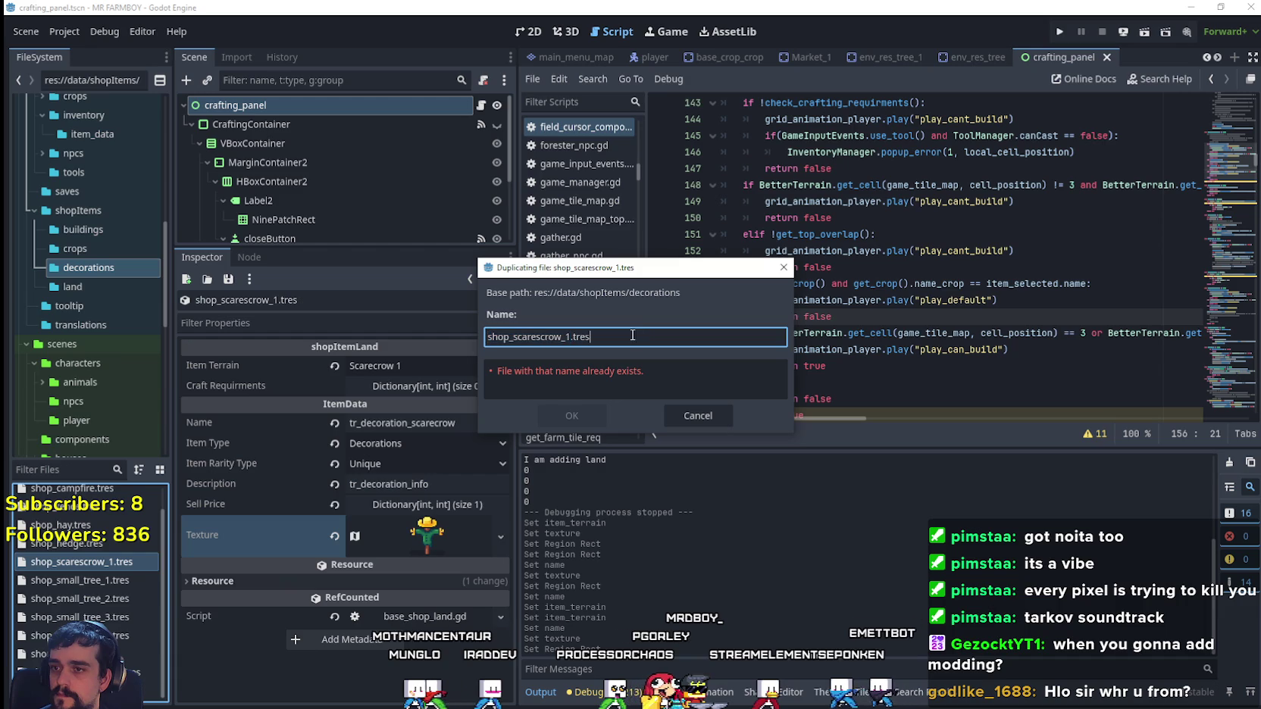
pyautogui.click(569, 421)
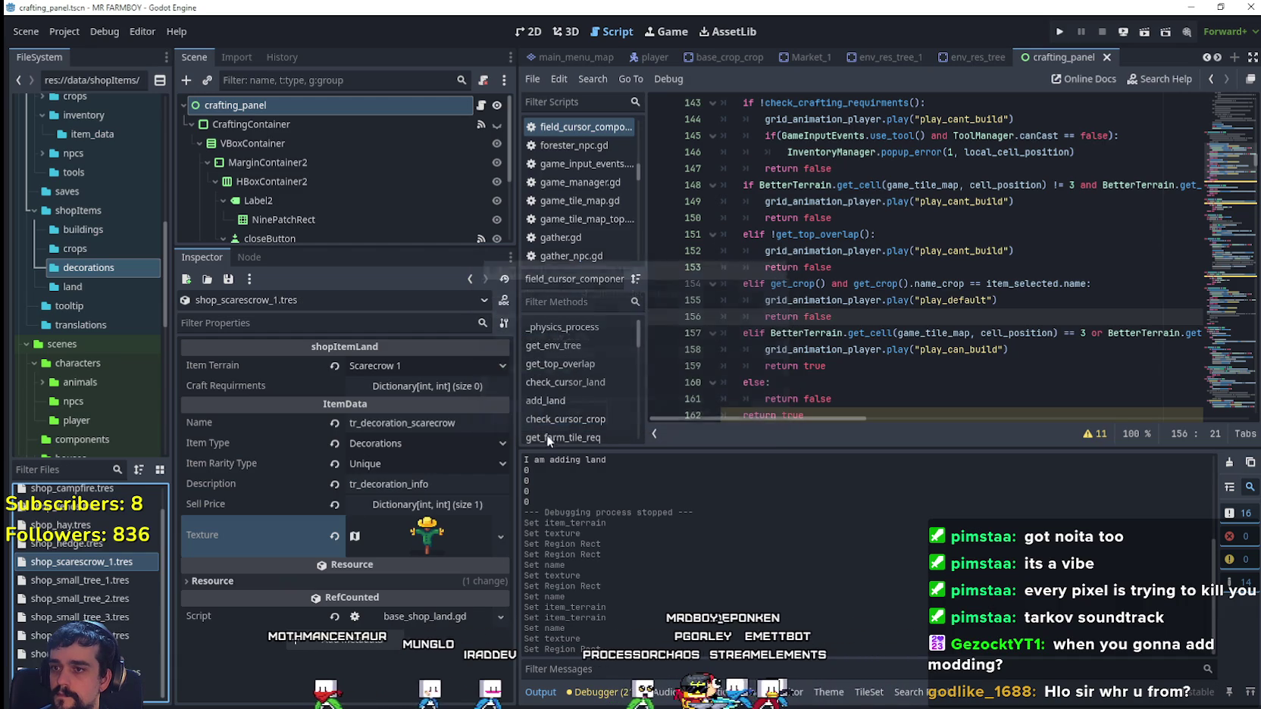
pyautogui.click(414, 368)
pyautogui.click(411, 623)
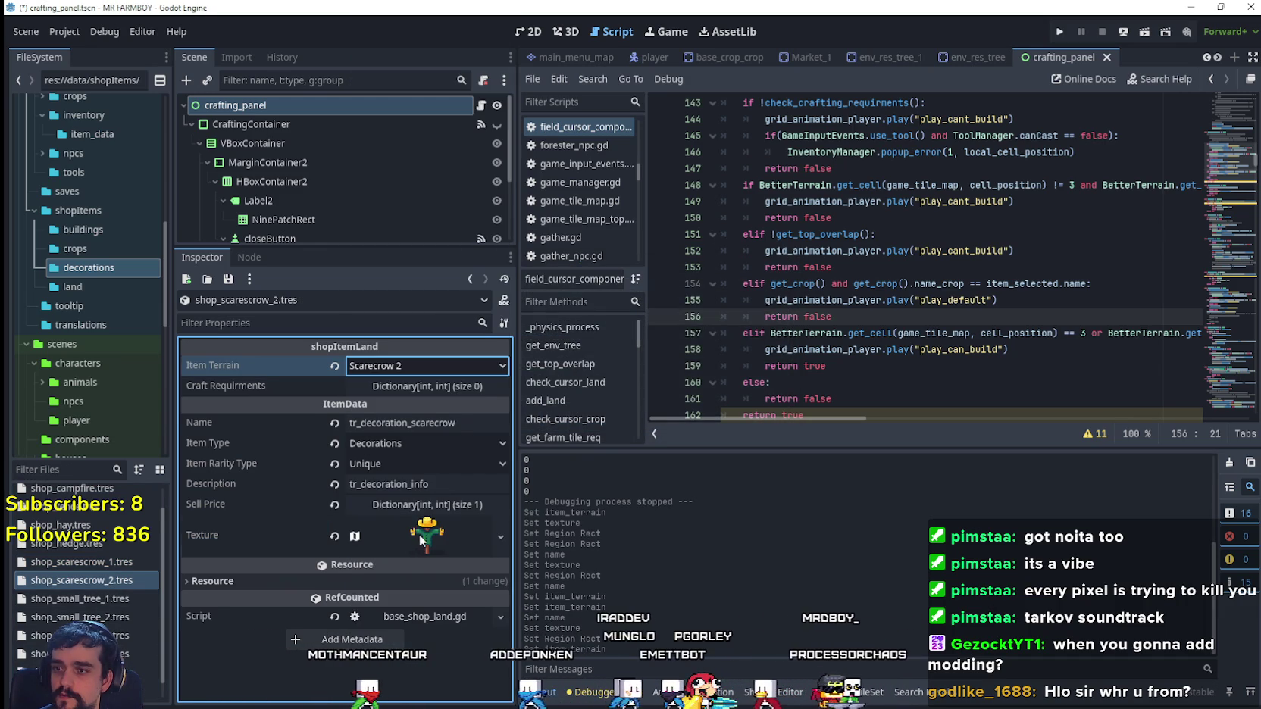
# - Make the texture unique, frame the blue scarecrow as its region, and save
pyautogui.click(419, 534)
pyautogui.rightClick(422, 506)
pyautogui.click(428, 586)
pyautogui.scroll(-5, 427, 586)
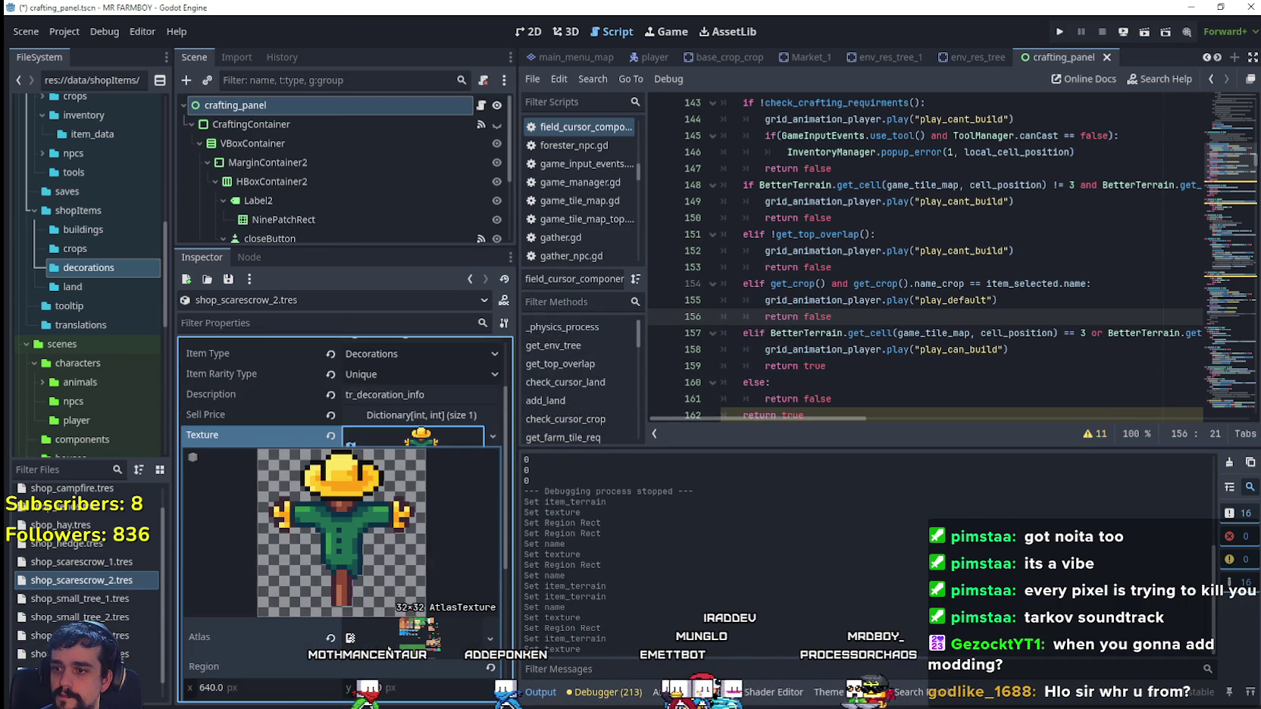
pyautogui.click(341, 596)
pyautogui.scroll(-5, 499, 413)
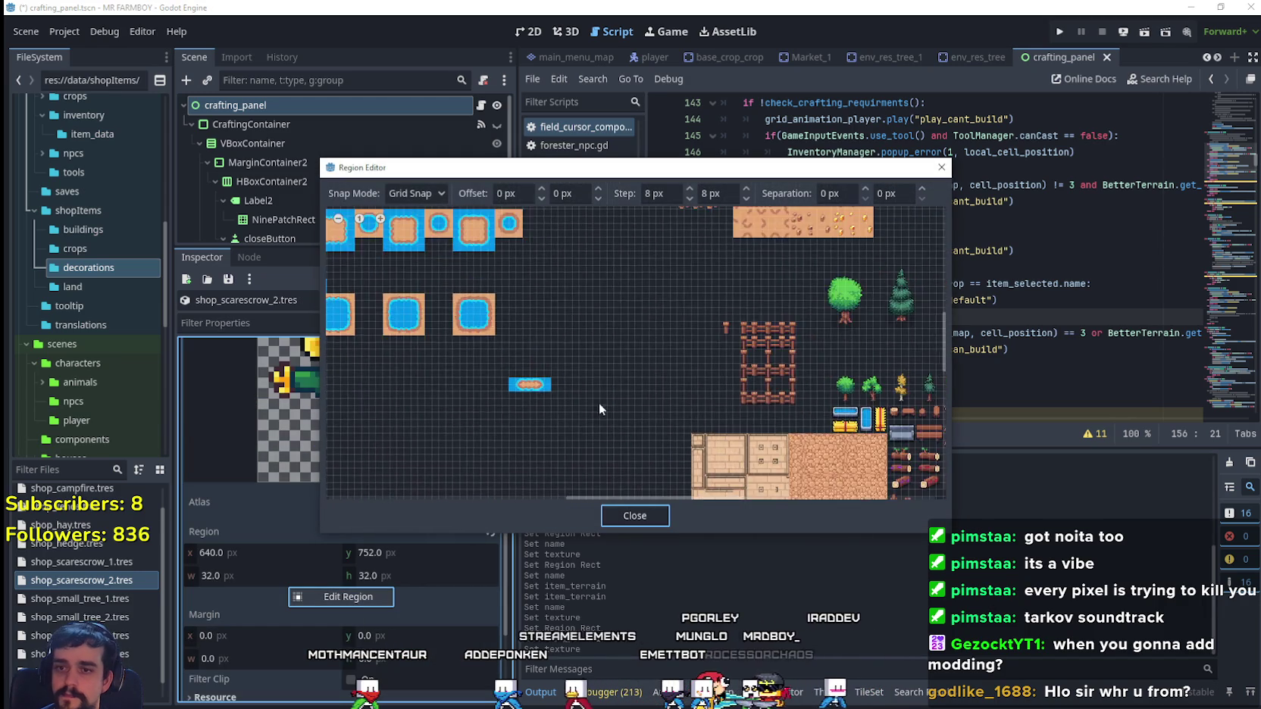
pyautogui.scroll(6, 689, 402)
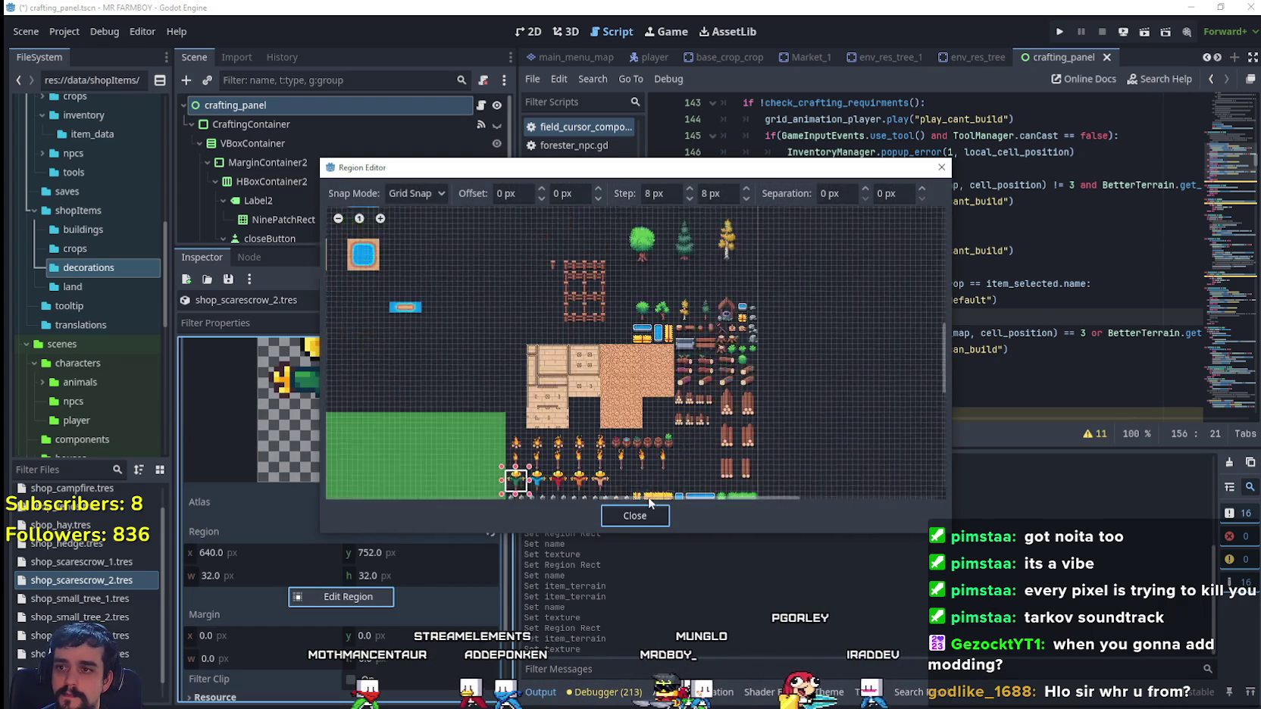
pyautogui.scroll(5, 541, 410)
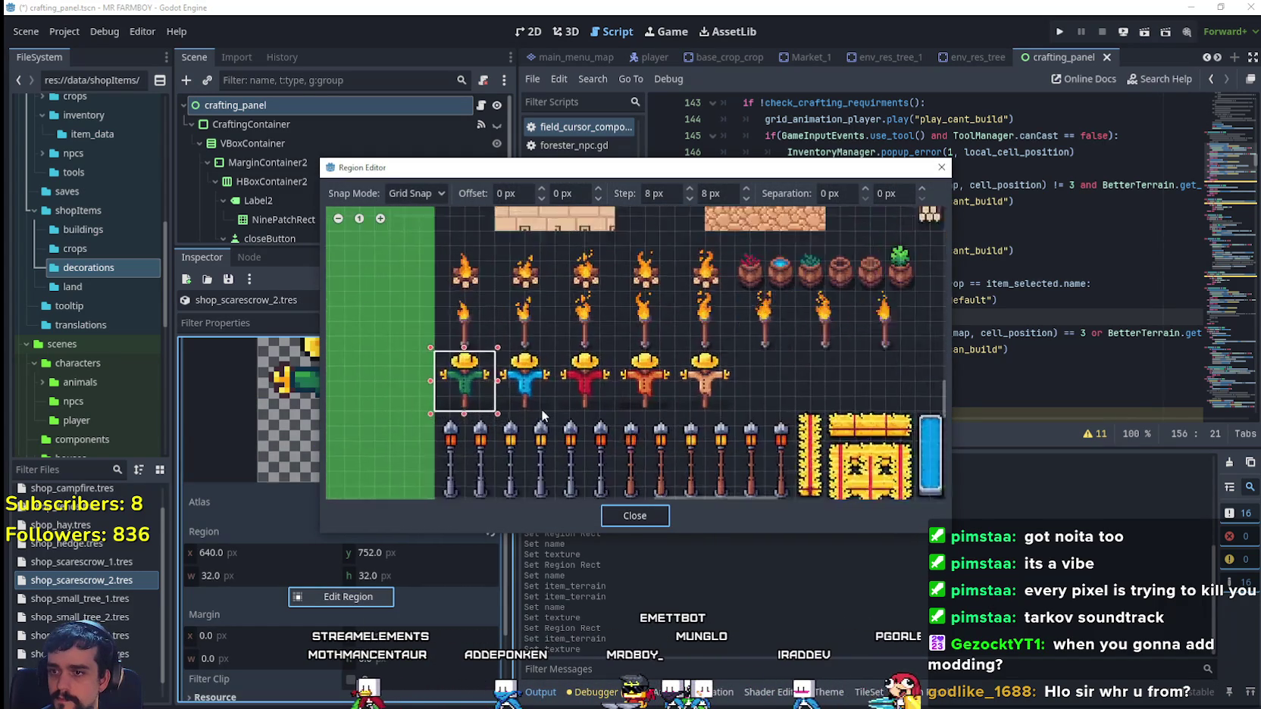
pyautogui.moveTo(559, 406); pyautogui.dragTo(469, 317)
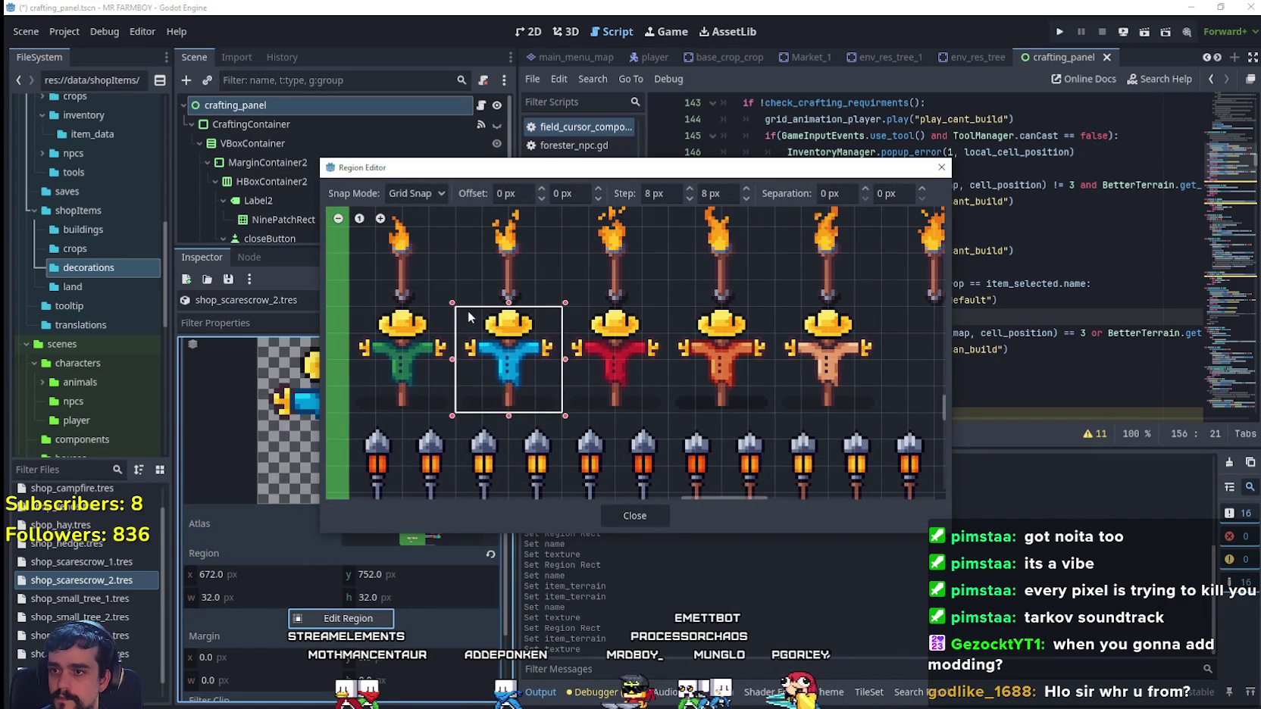
pyautogui.click(622, 518)
pyautogui.click(402, 489)
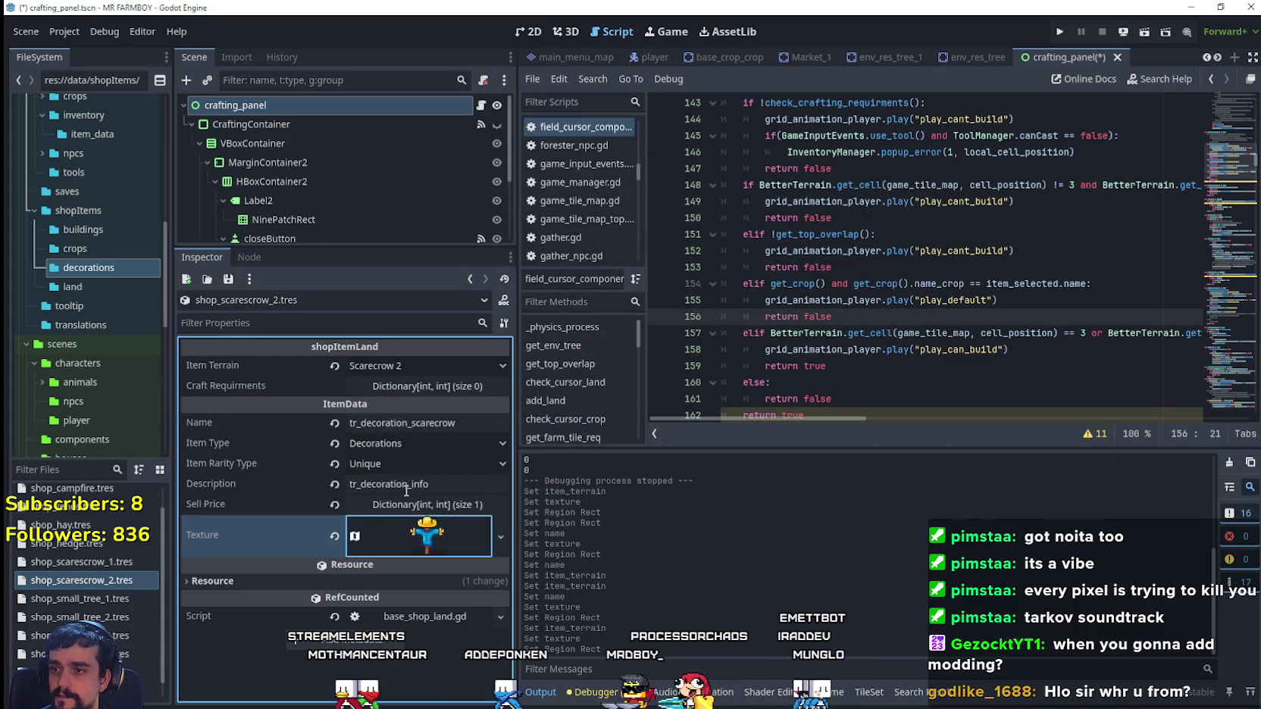
pyautogui.hotkey('ctrl', 's')
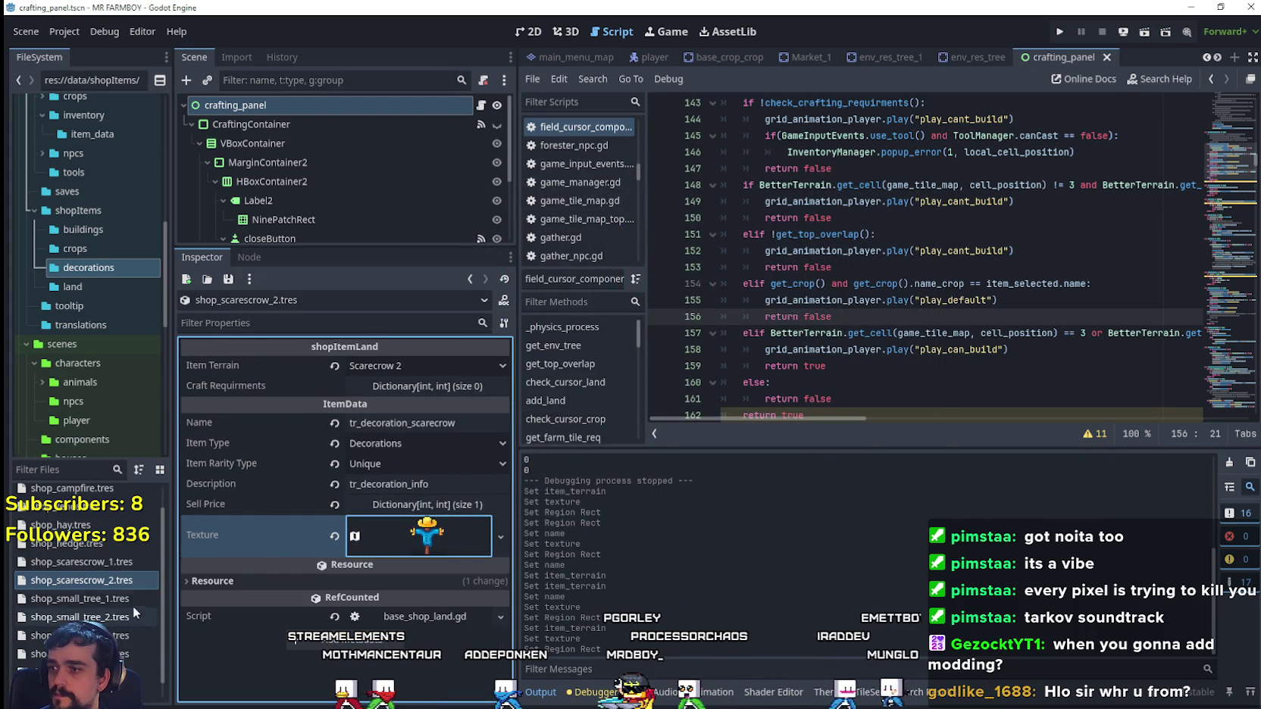
# - Duplicate shop_scarescrow_2.tres as shop_scarescrow_3.tres
pyautogui.rightClick(101, 583)
pyautogui.click(156, 579)
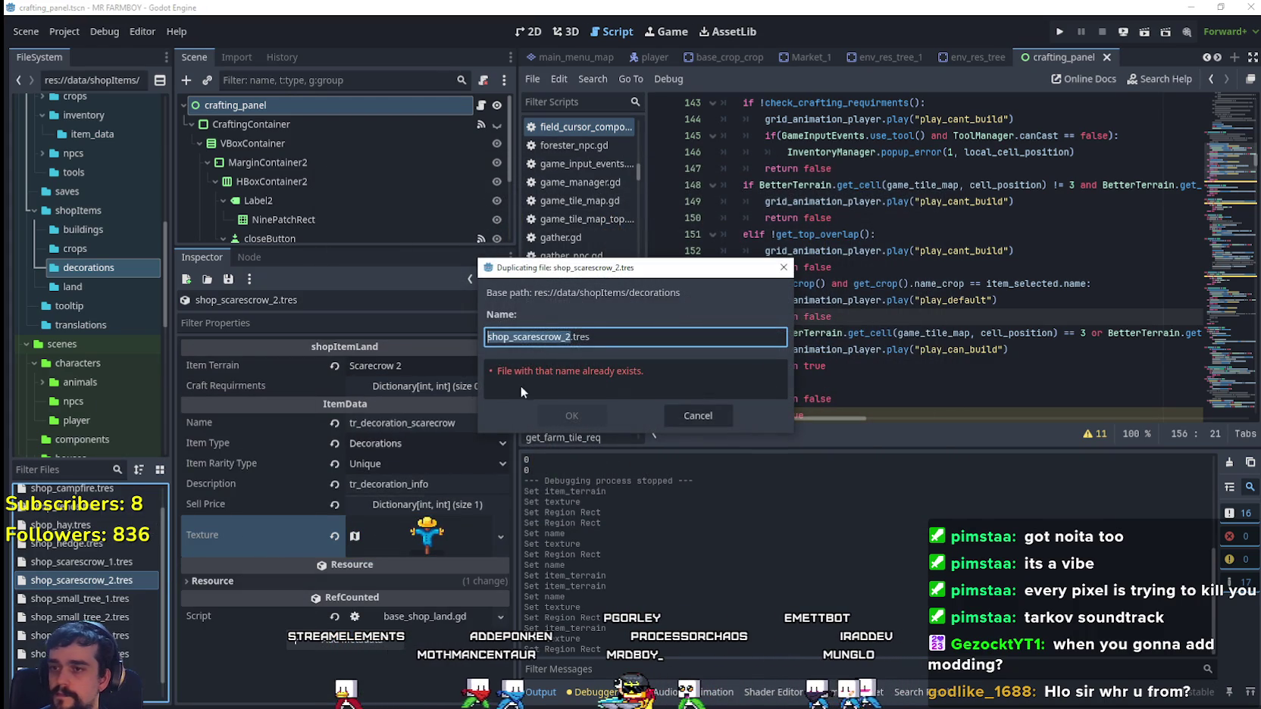
pyautogui.click(598, 336)
pyautogui.press('BackSpace')
pyautogui.write('3')
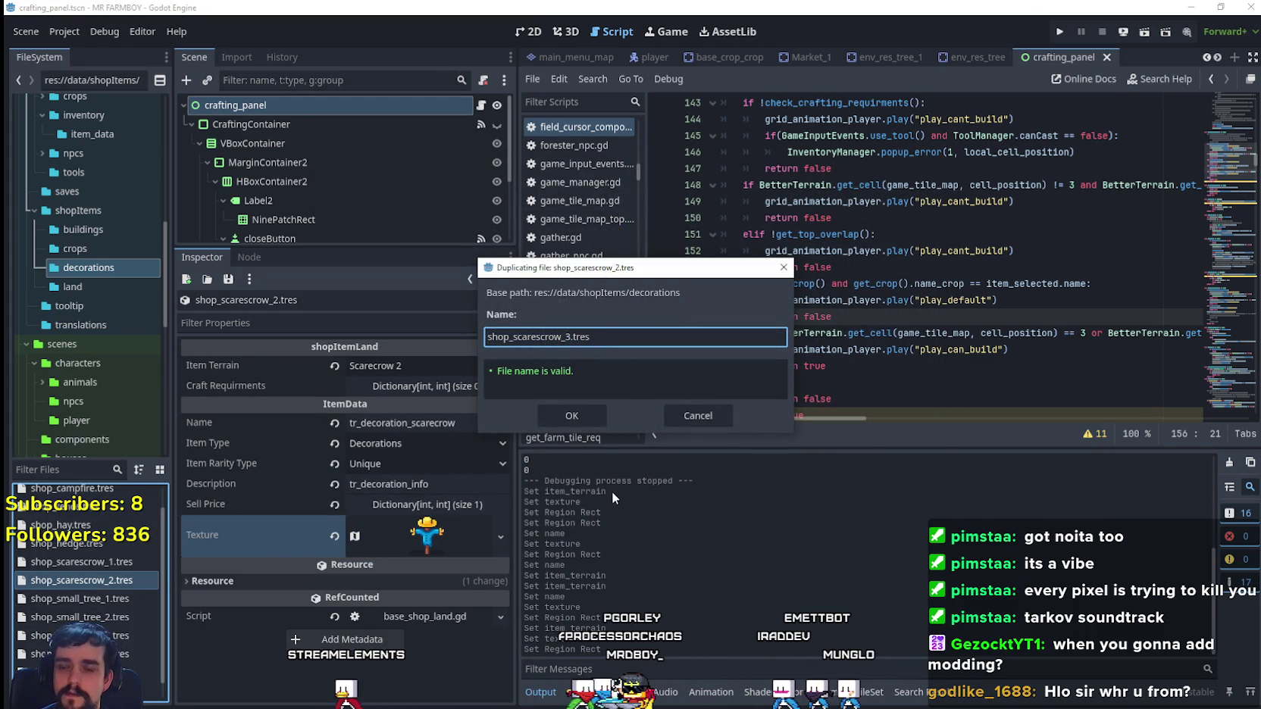
pyautogui.click(571, 414)
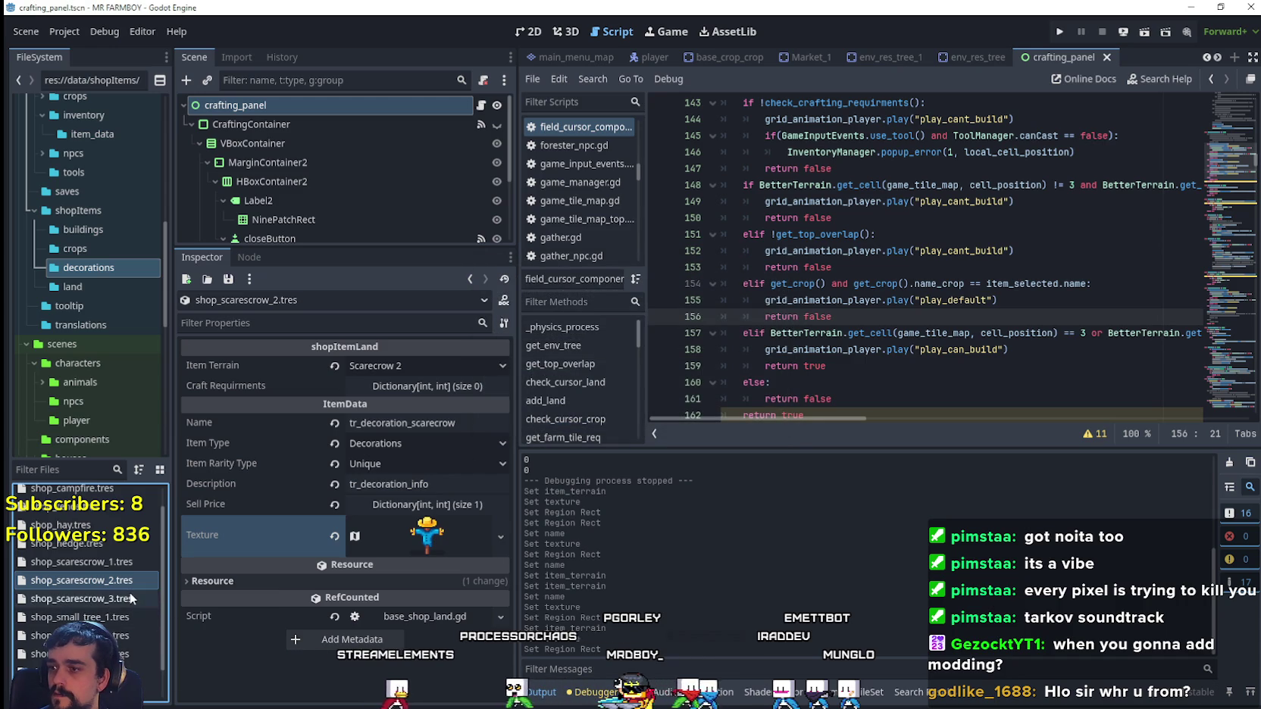
# - Load shop_scarescrow_3.tres and set its terrain to Scarecrow 3
pyautogui.click(82, 599)
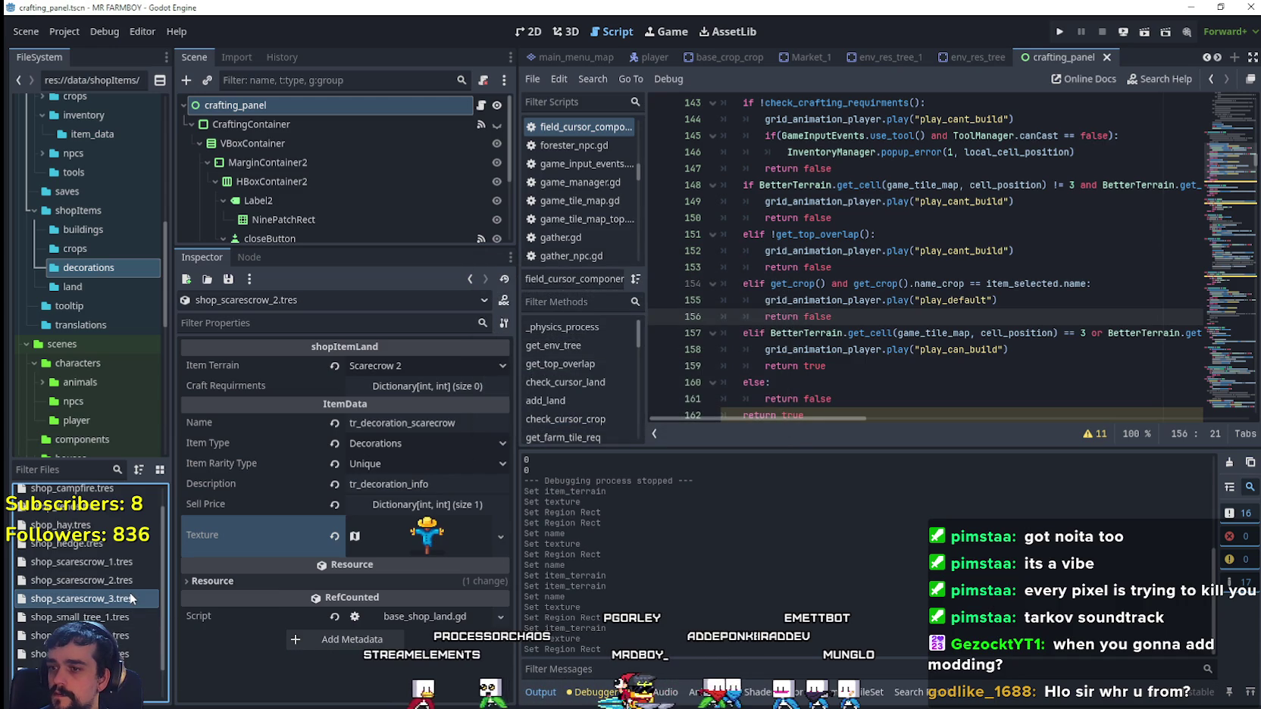
pyautogui.click(406, 368)
pyautogui.click(410, 637)
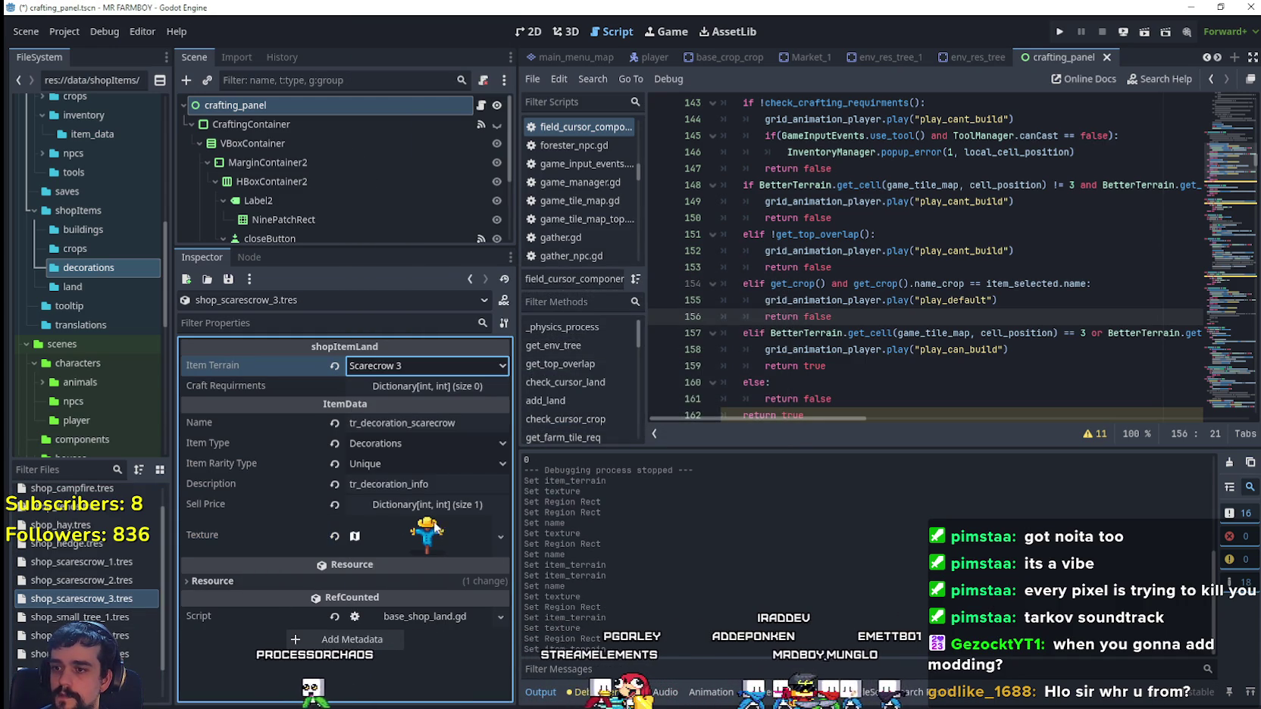
# - Move the texture region onto the red scarecrow at 704, 752 and save
pyautogui.click(434, 541)
pyautogui.scroll(-3, 428, 576)
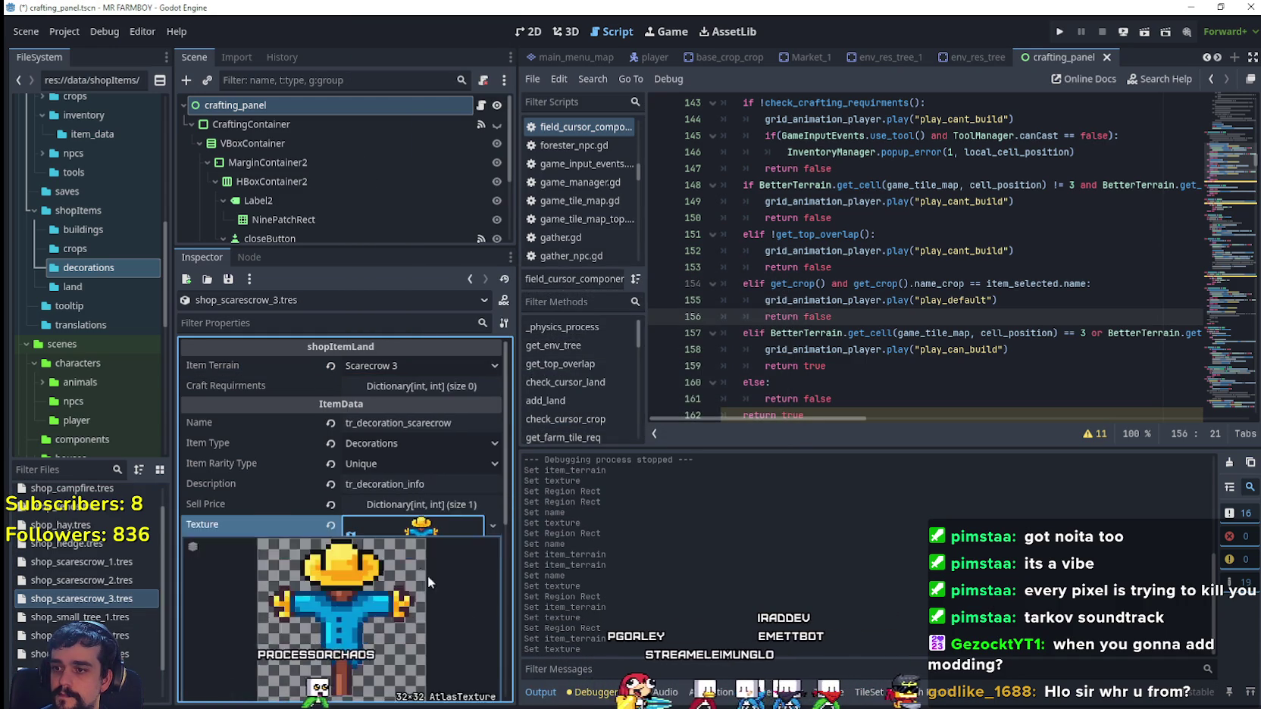
pyautogui.click(378, 596)
pyautogui.scroll(-5, 515, 387)
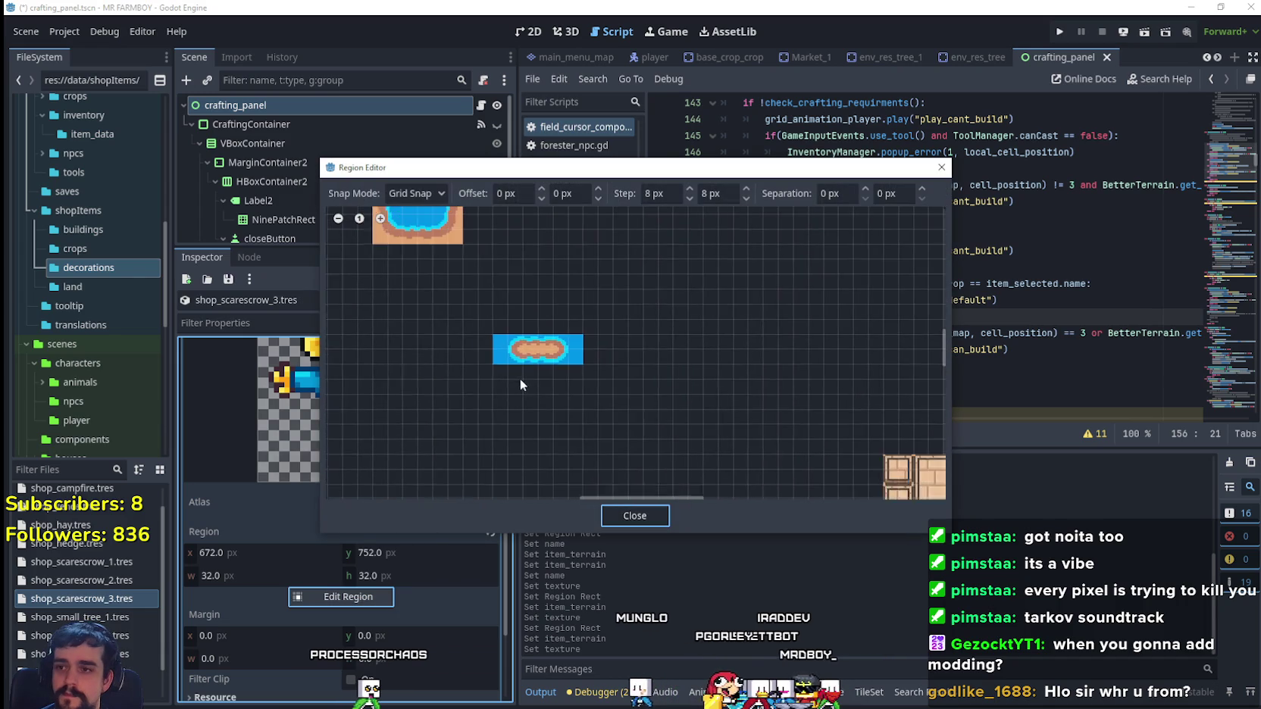
pyautogui.scroll(5, 561, 363)
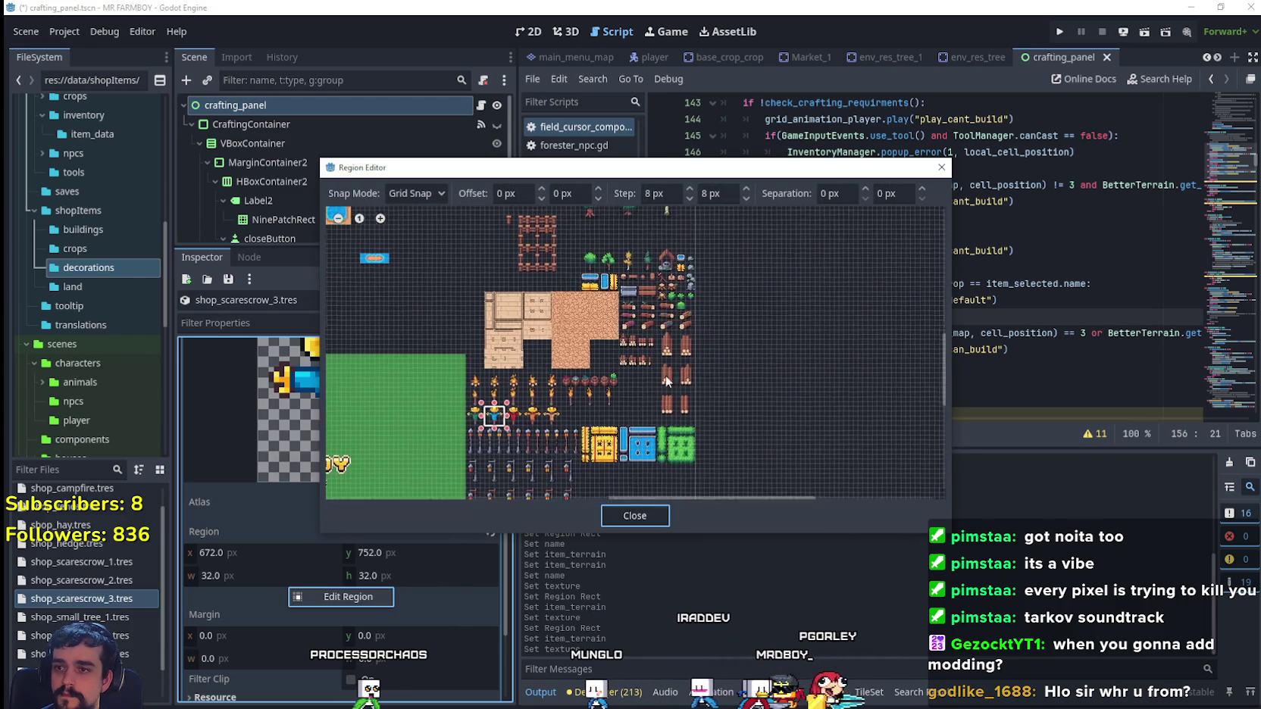
pyautogui.scroll(3, 567, 401)
pyautogui.moveTo(573, 407); pyautogui.dragTo(505, 344)
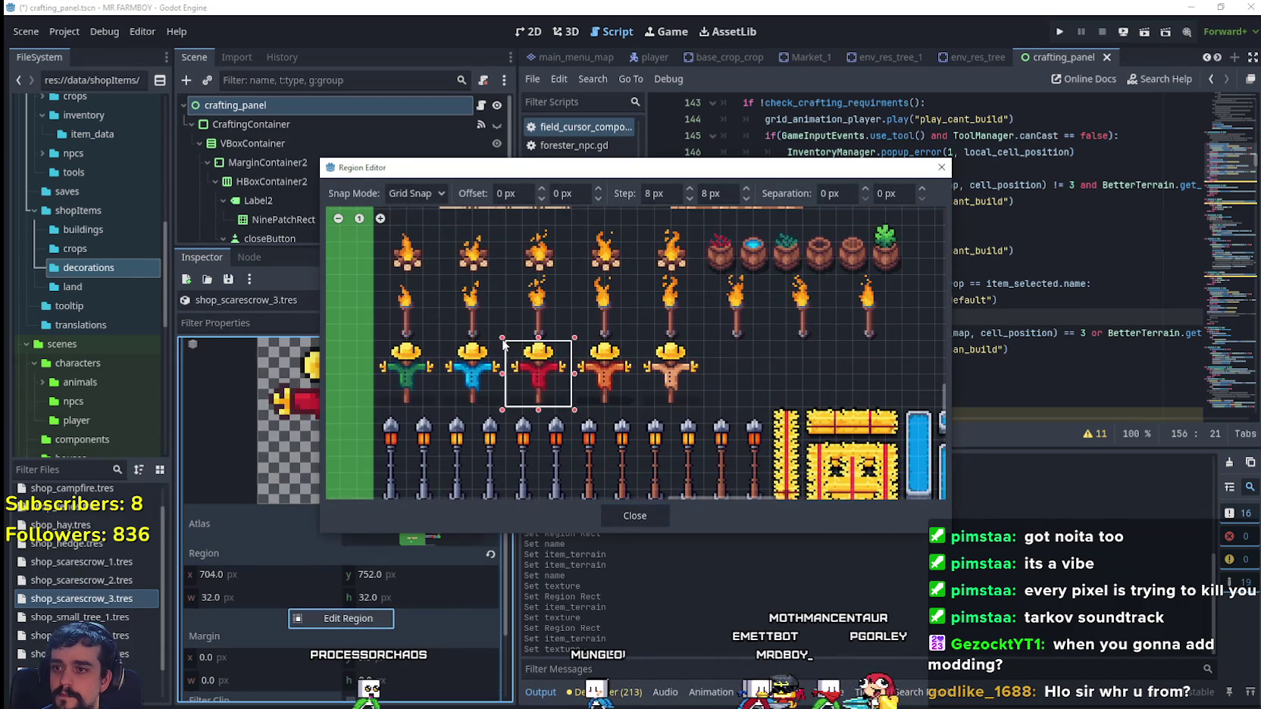
pyautogui.click(652, 521)
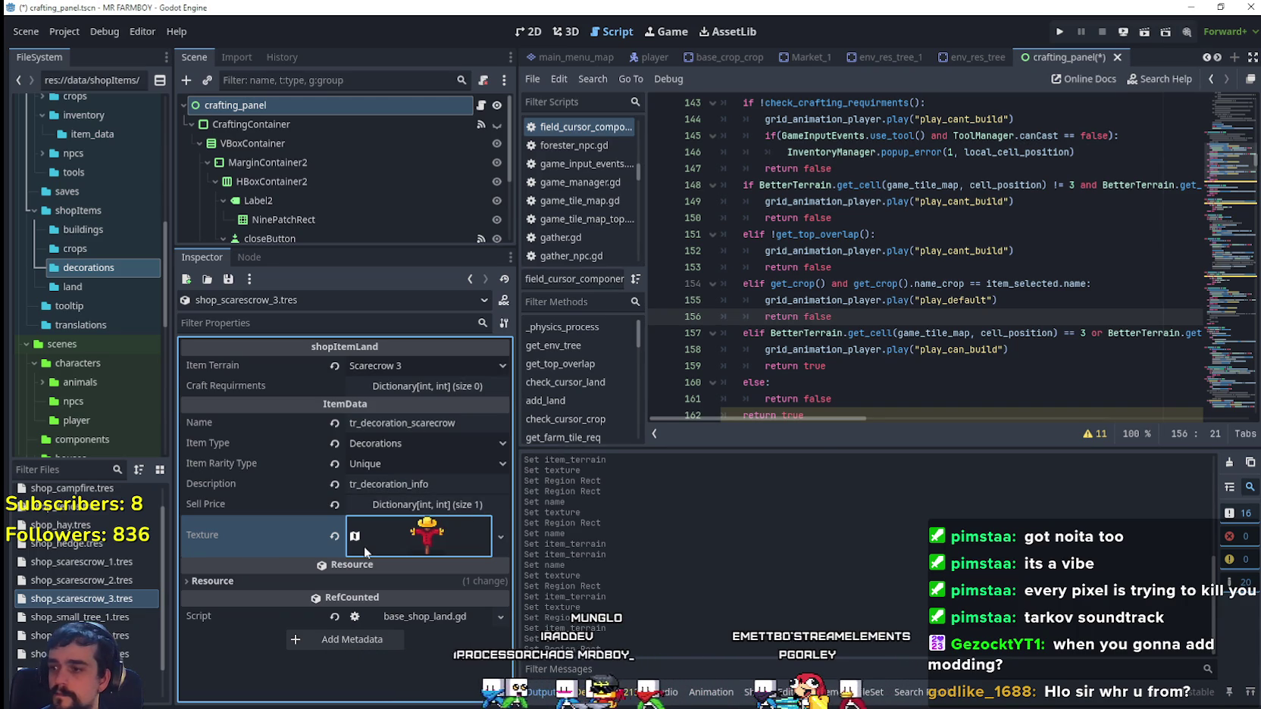
pyautogui.hotkey('ctrl', 's')
# - Duplicate shop_scarescrow_3.tres as shop_scarescrow_4.tres and set its terrain to Scarecrow 4
pyautogui.rightClick(112, 599)
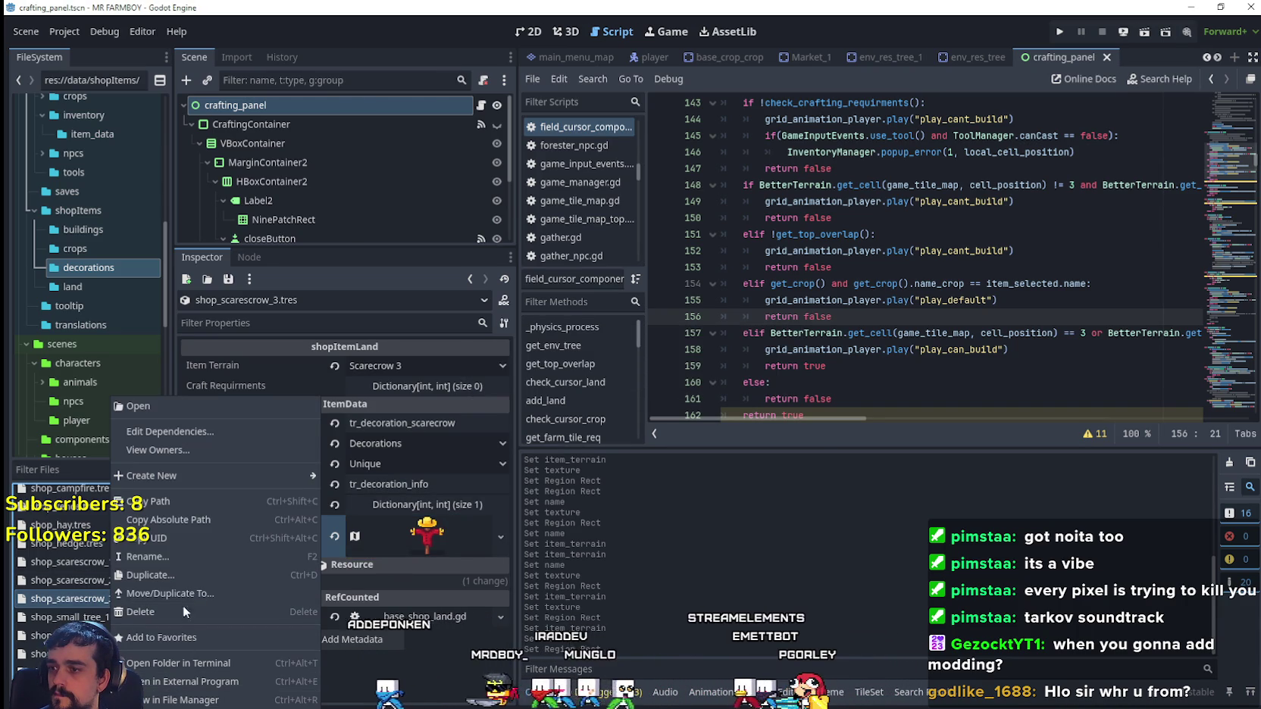
pyautogui.click(175, 579)
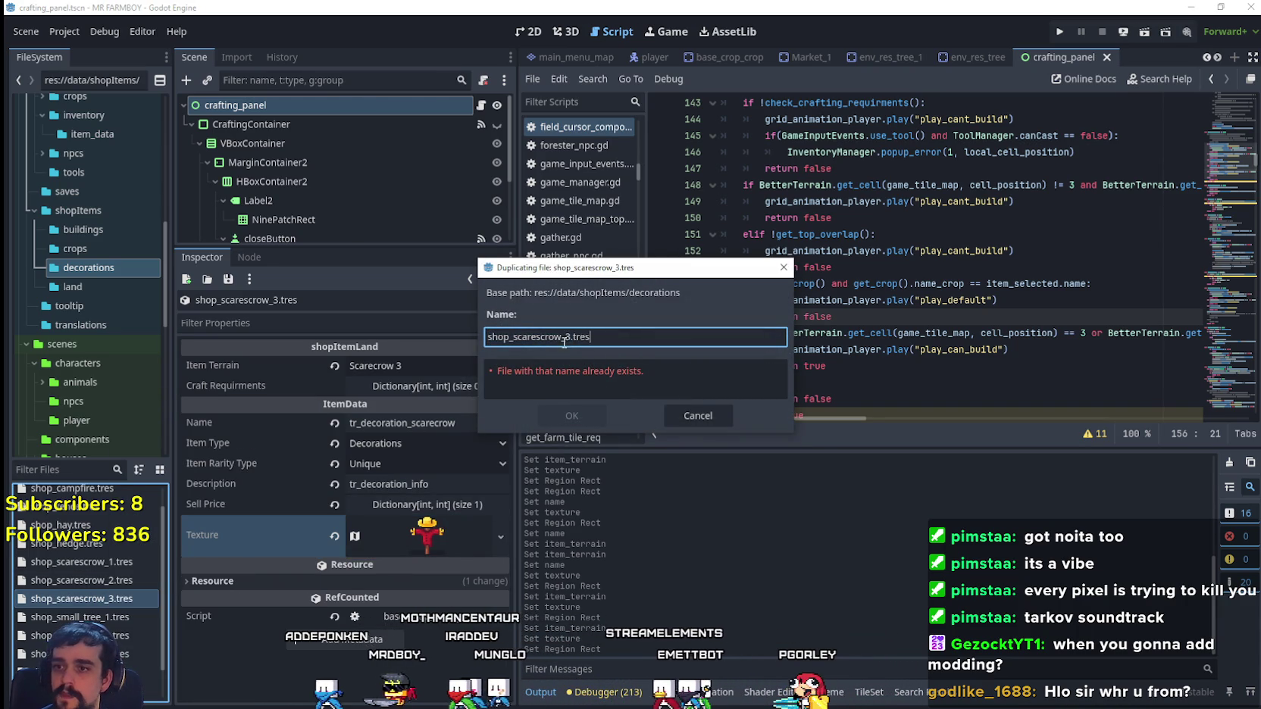
pyautogui.click(569, 338)
pyautogui.press('BackSpace')
pyautogui.write('4')
pyautogui.click(583, 410)
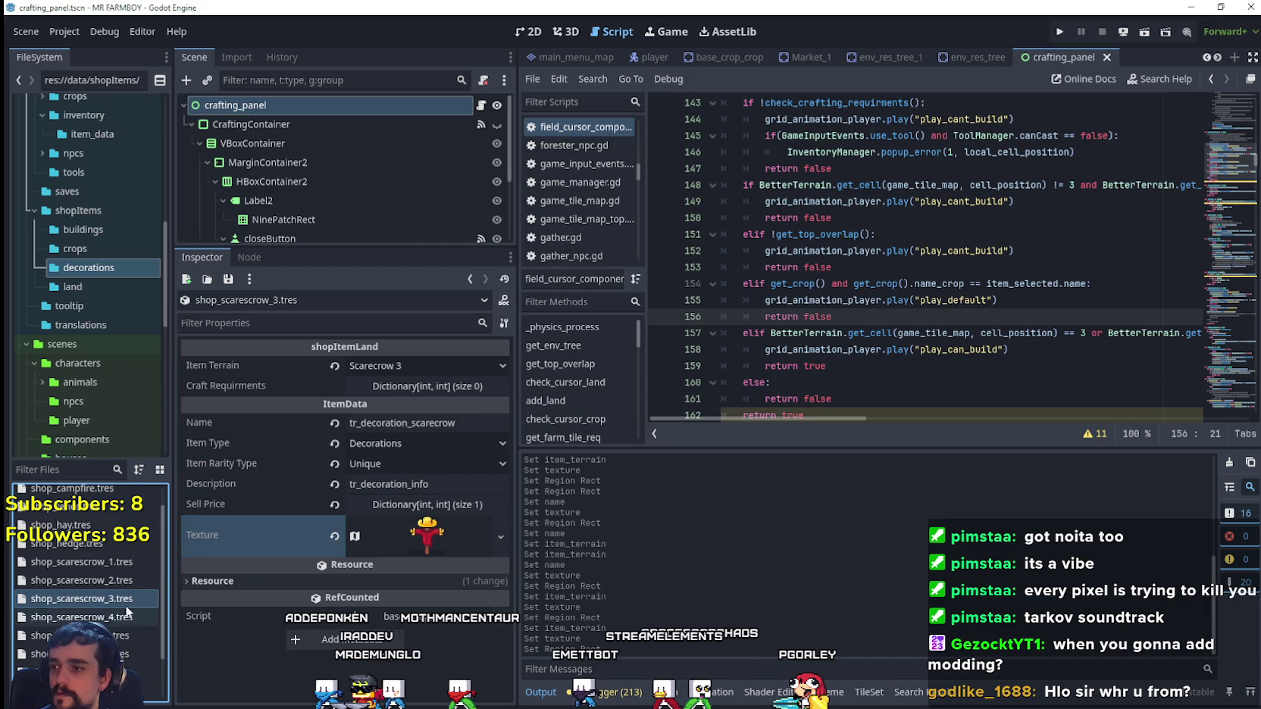
pyautogui.click(126, 616)
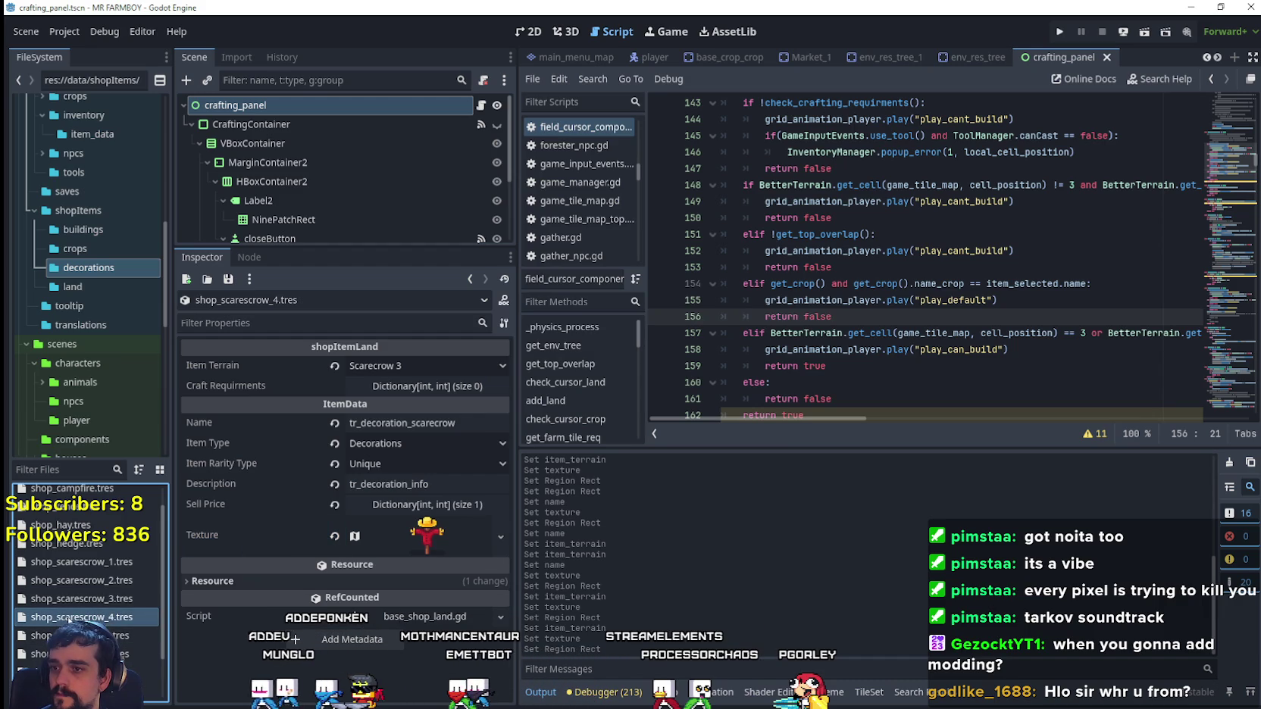
pyautogui.click(424, 366)
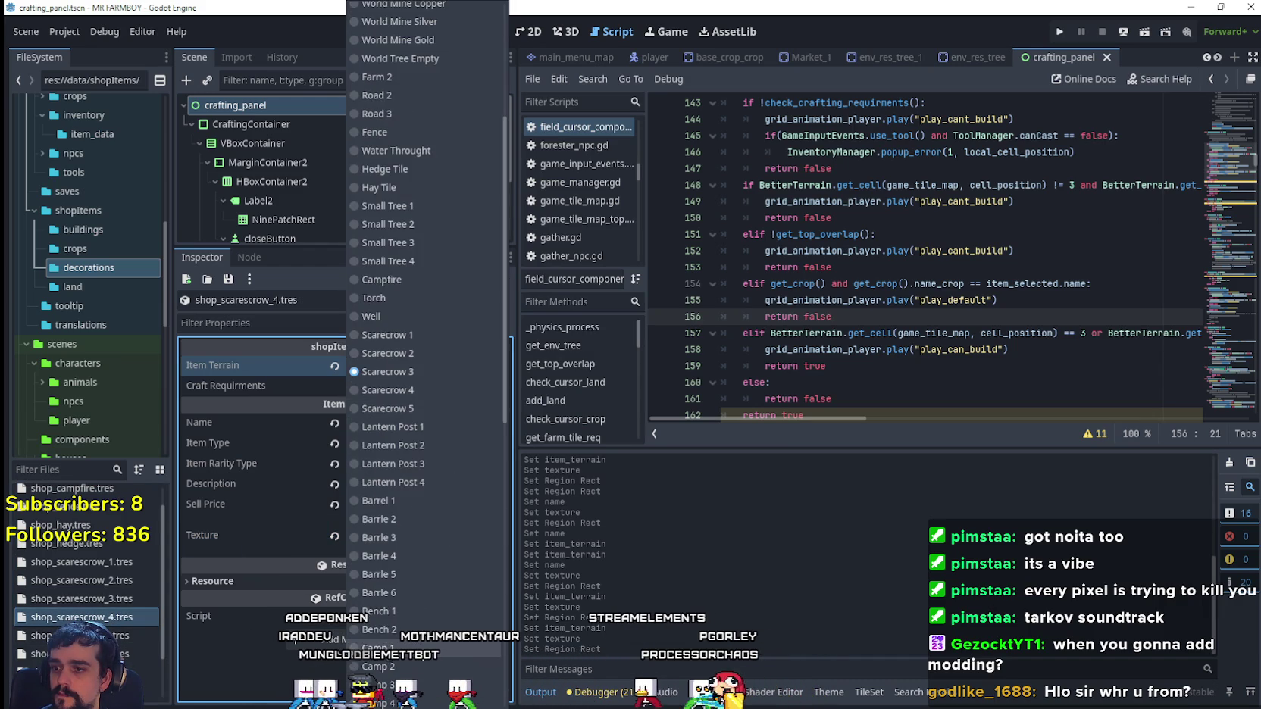
pyautogui.click(381, 388)
# - Make the texture unique and move its region onto the orange scarecrow at 736, 752
pyautogui.click(379, 537)
pyautogui.rightClick(424, 539)
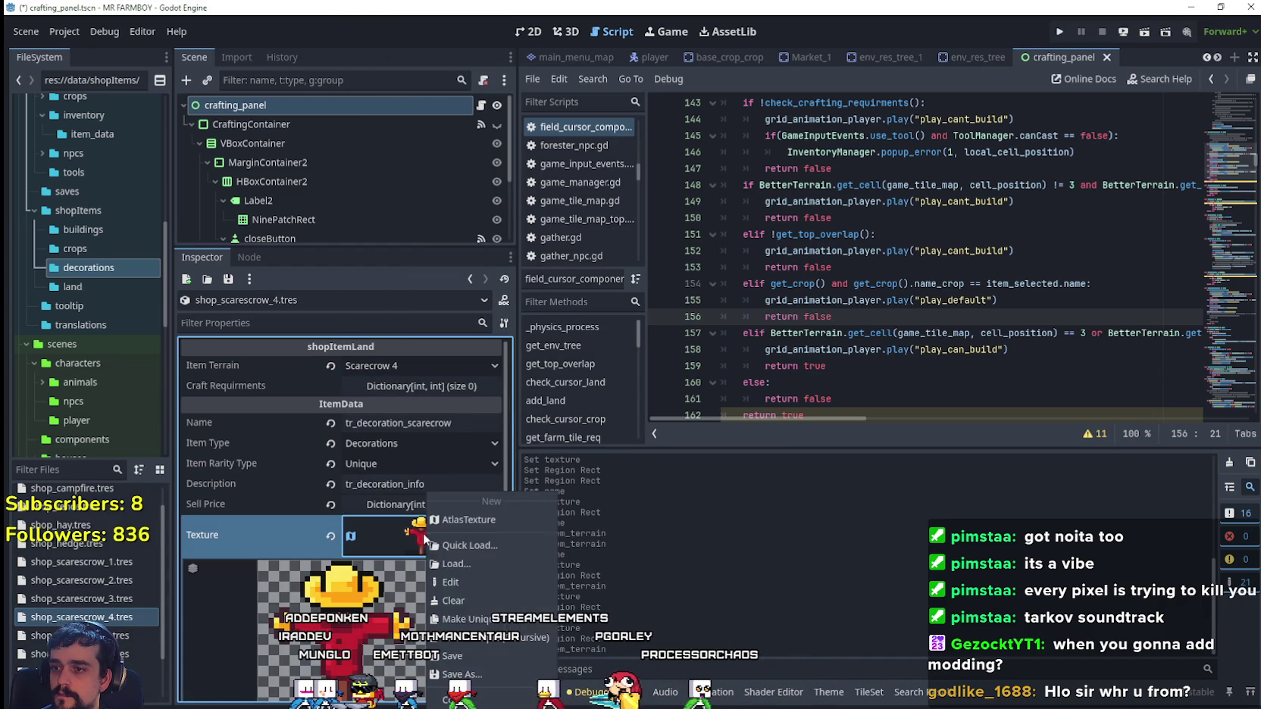
pyautogui.click(467, 520)
pyautogui.click(382, 561)
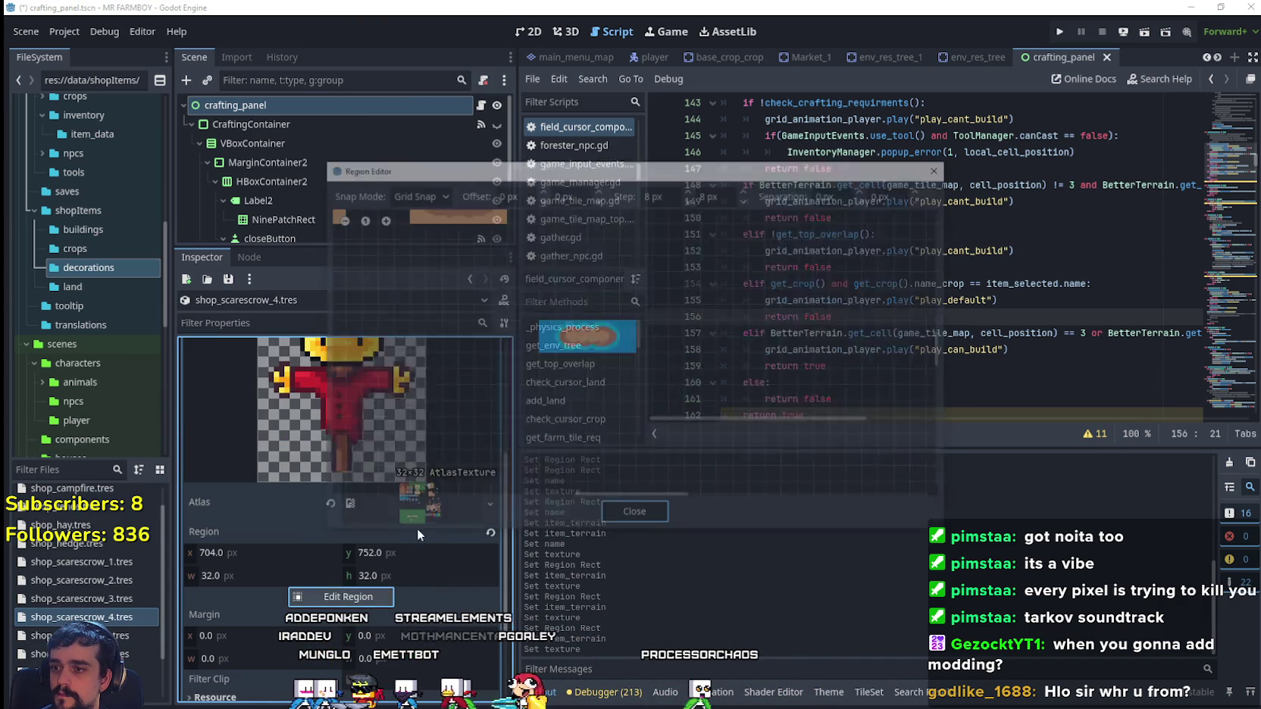
pyautogui.scroll(-4, 585, 349)
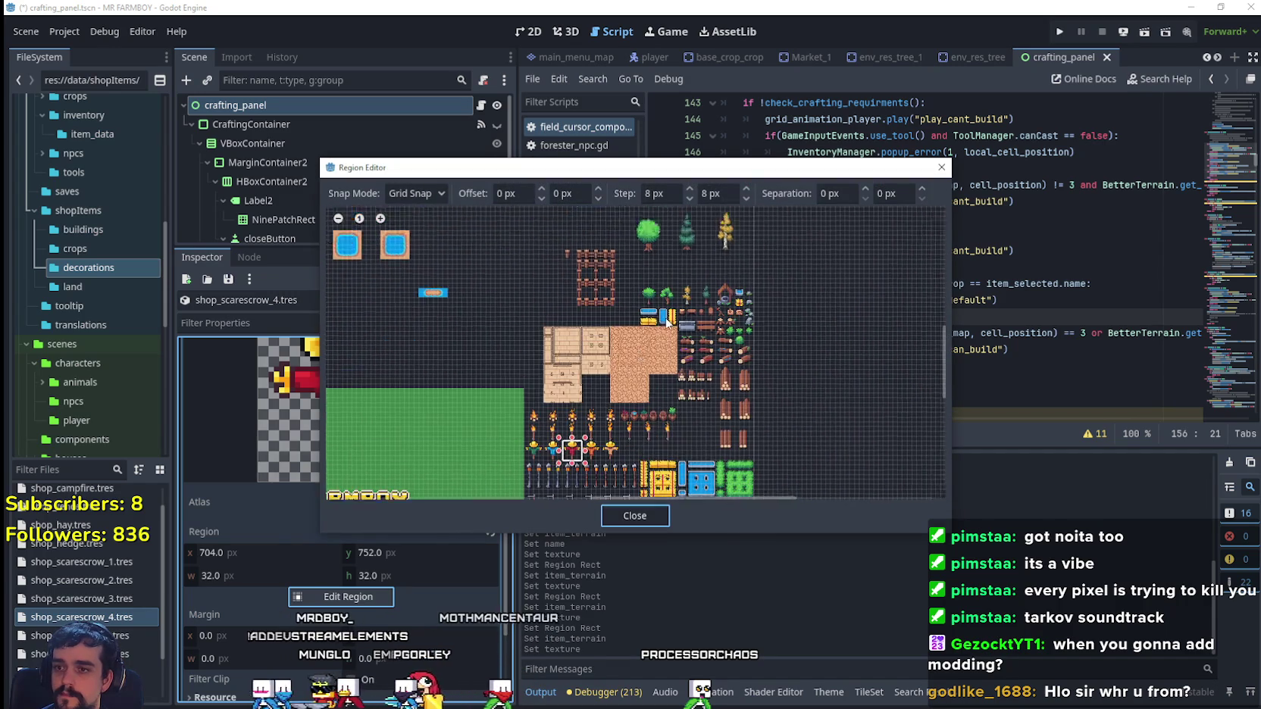
pyautogui.scroll(3, 652, 436)
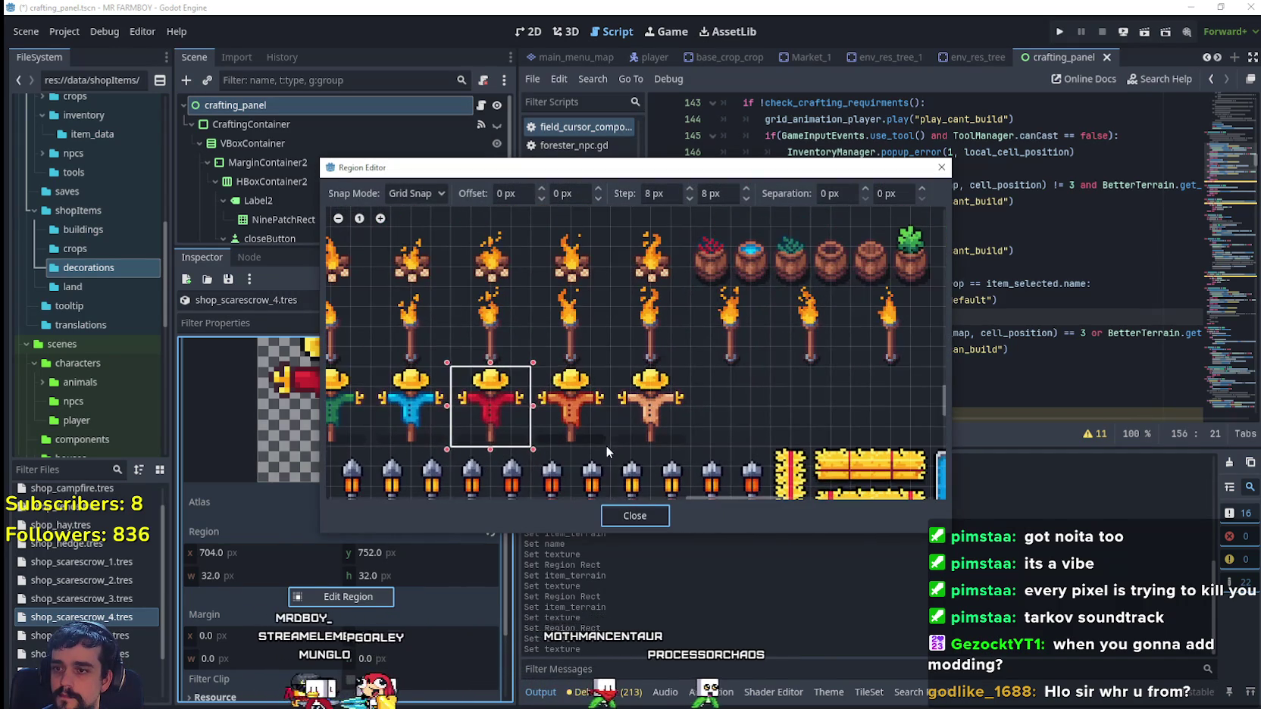
pyautogui.moveTo(606, 446); pyautogui.dragTo(540, 373)
pyautogui.click(632, 517)
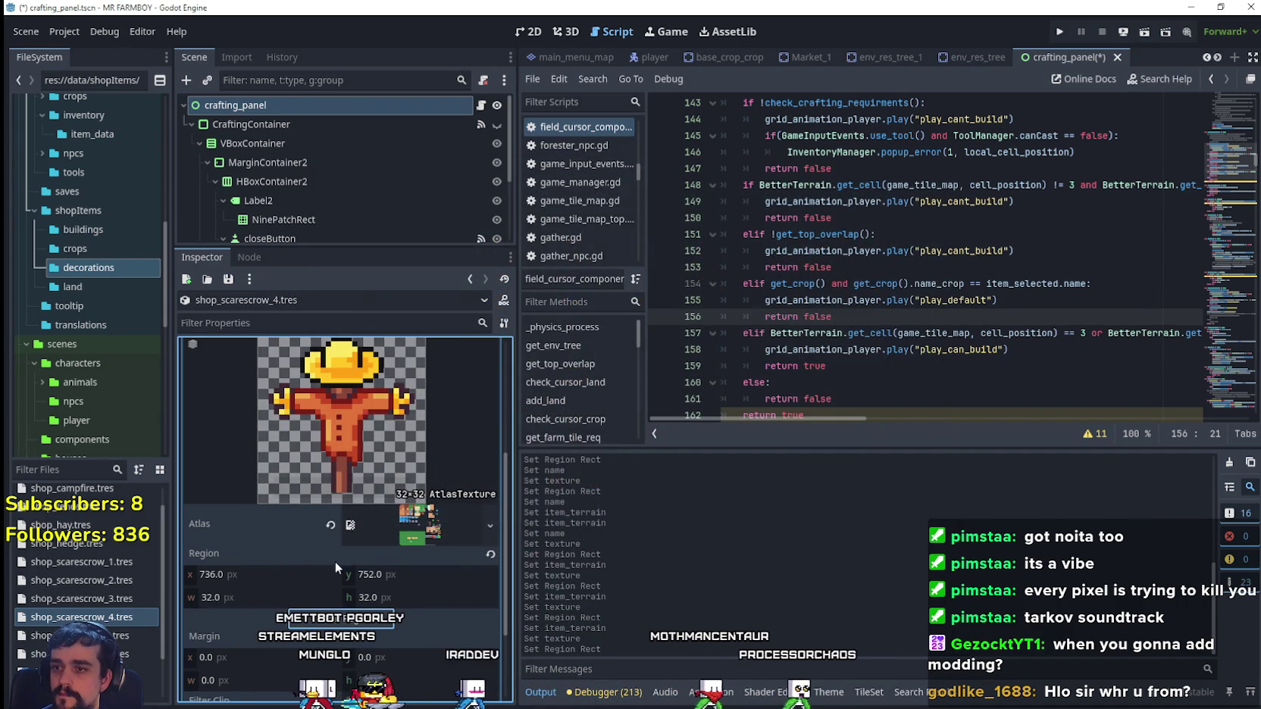
pyautogui.scroll(3, 276, 606)
pyautogui.click(390, 447)
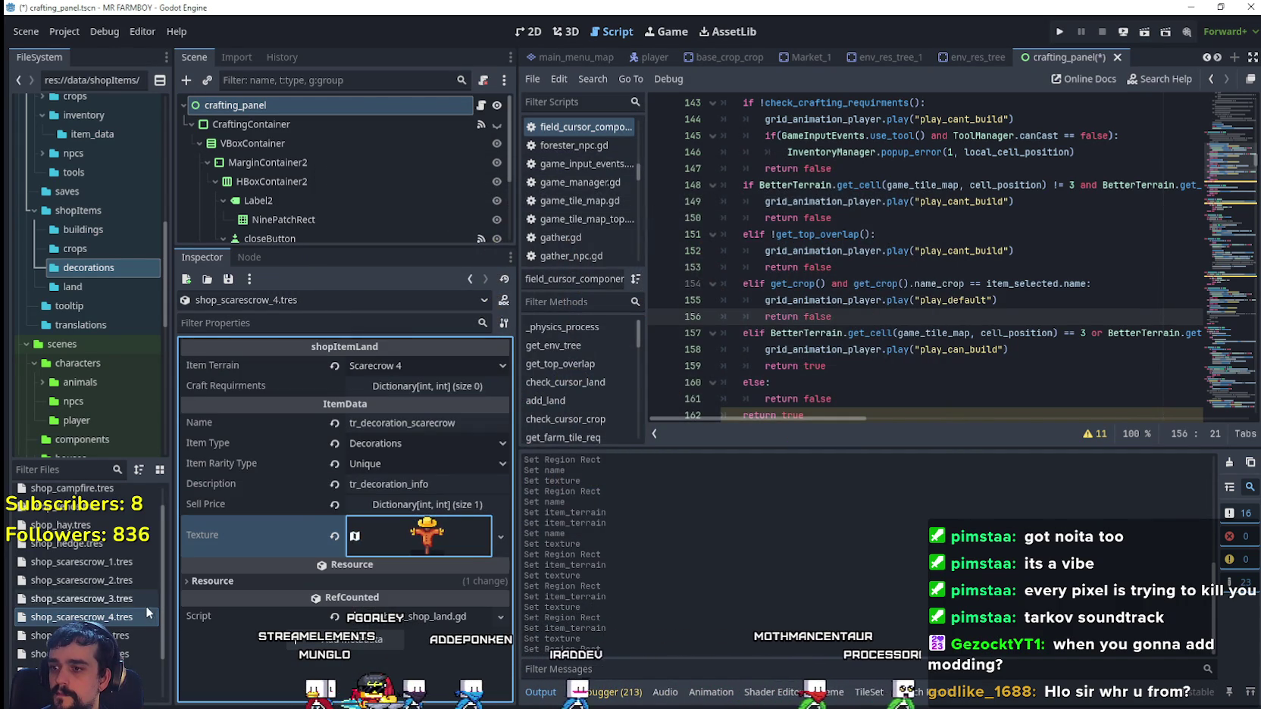
# - Duplicate shop_scarescrow_4.tres as shop_scarescrow_5.tres and set its terrain to Scarecrow 5
pyautogui.rightClick(127, 617)
pyautogui.click(190, 574)
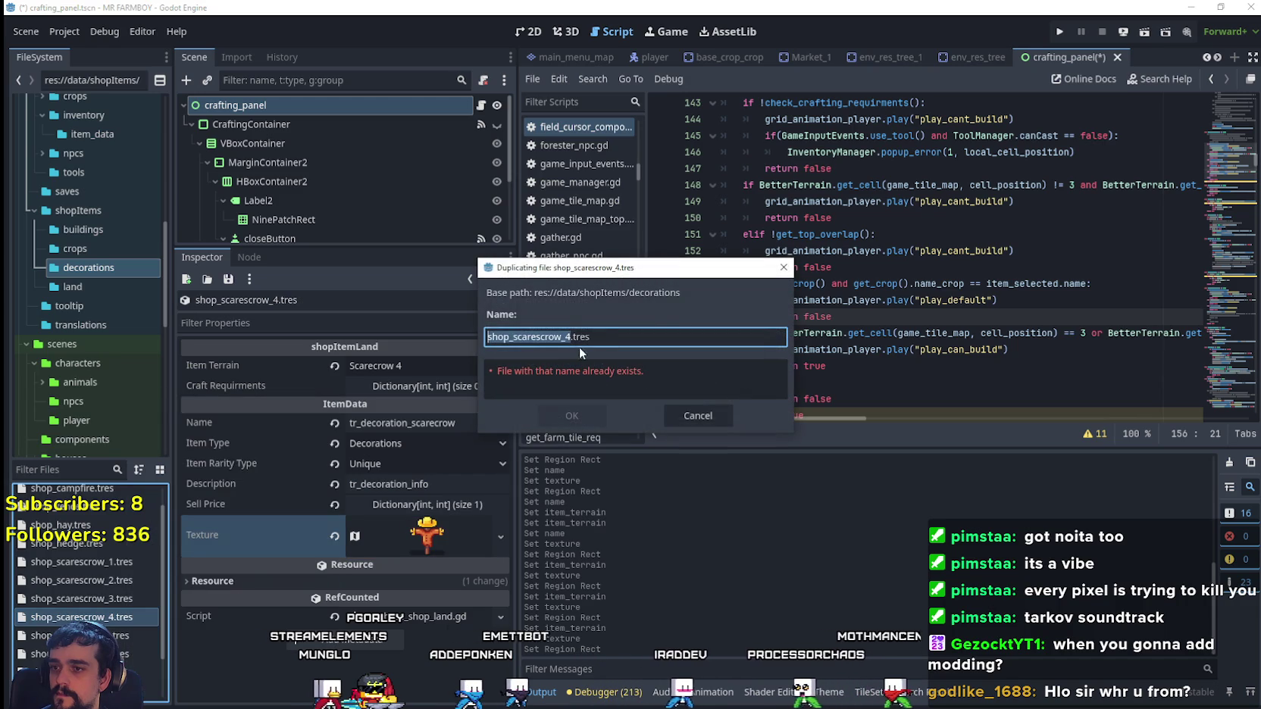
pyautogui.write('5')
pyautogui.click(568, 415)
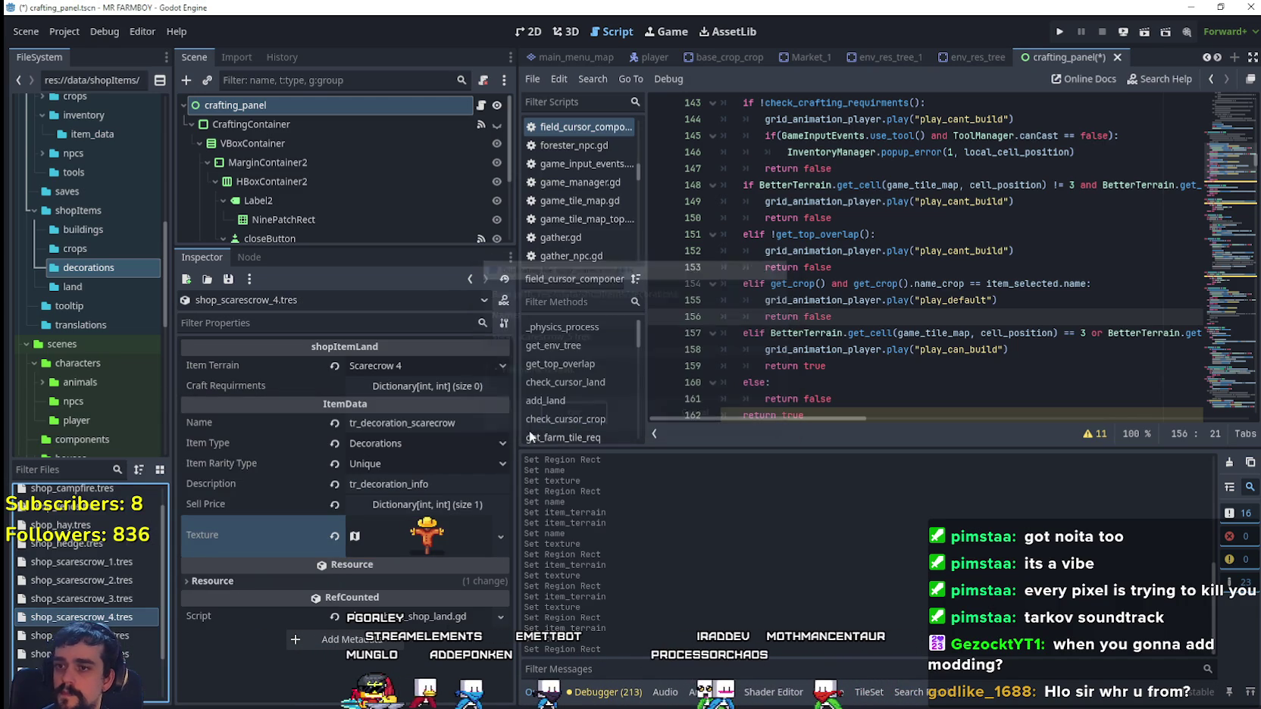
pyautogui.click(429, 366)
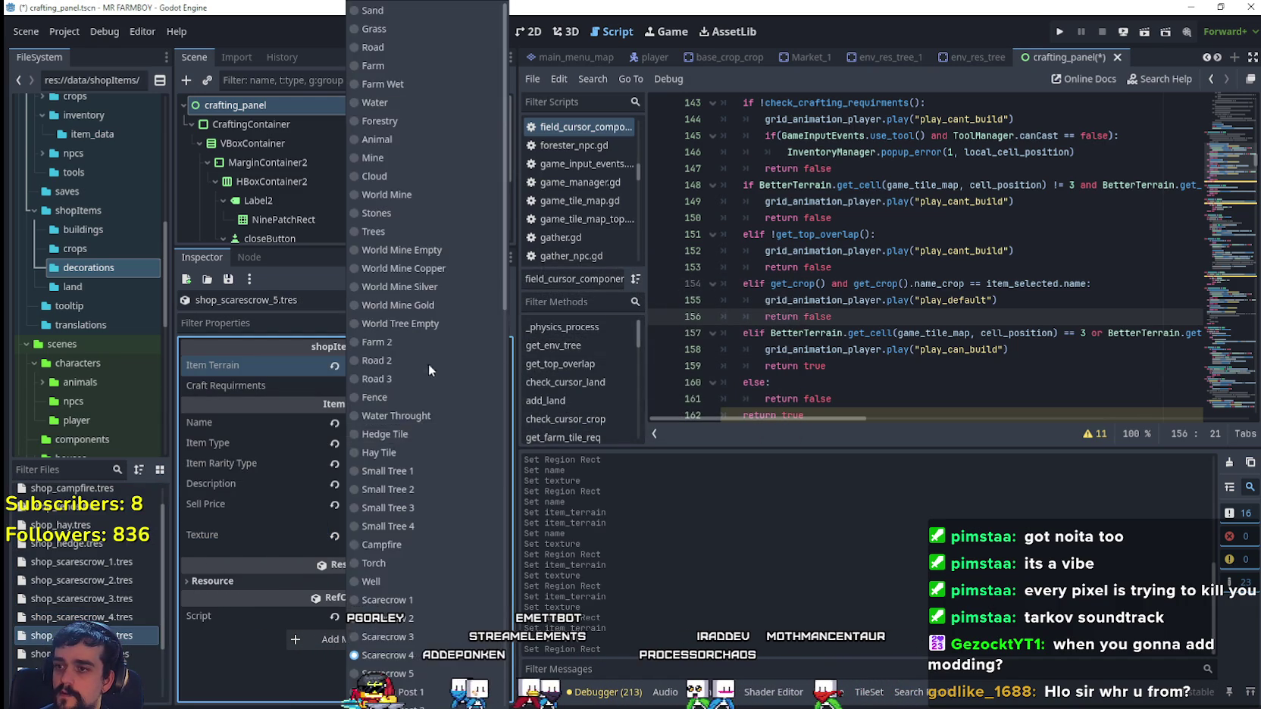
pyautogui.scroll(-5, 411, 531)
pyautogui.click(413, 432)
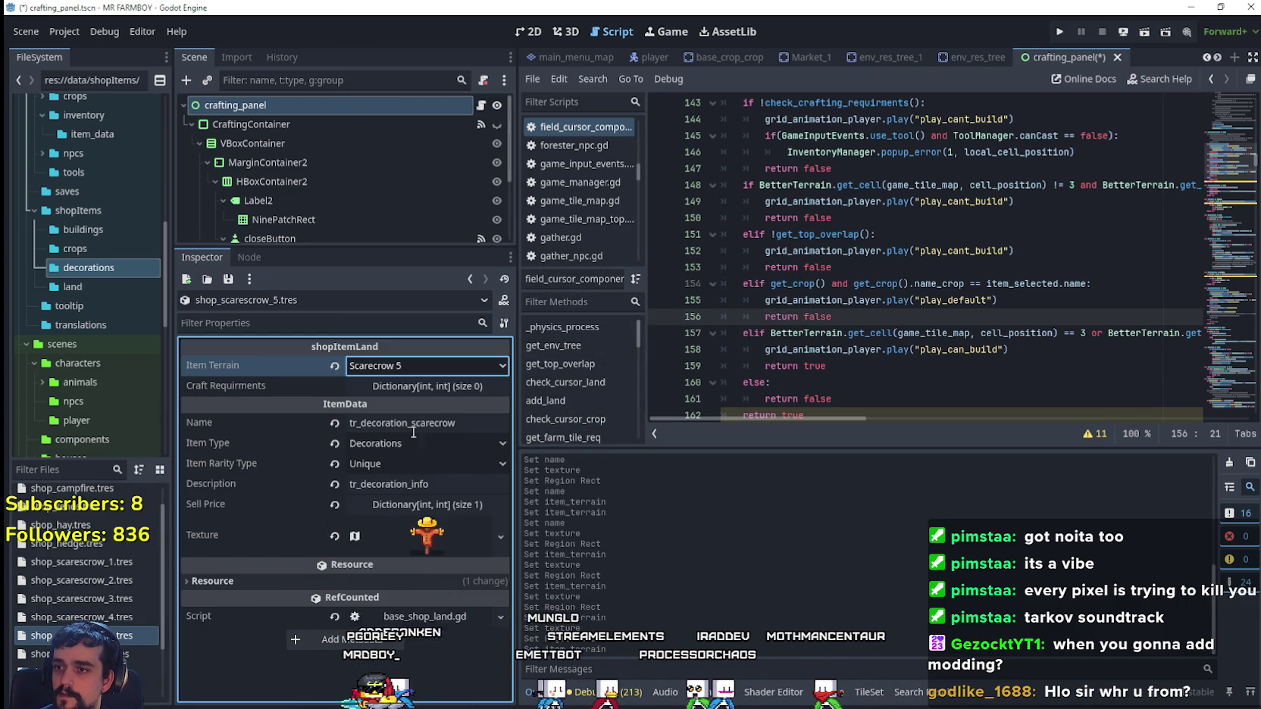
# - Frame the lighter tan fifth scarecrow as the texture region at 768, 752 and save
pyautogui.click(426, 535)
pyautogui.rightClick(449, 552)
pyautogui.click(419, 587)
pyautogui.scroll(-5, 418, 587)
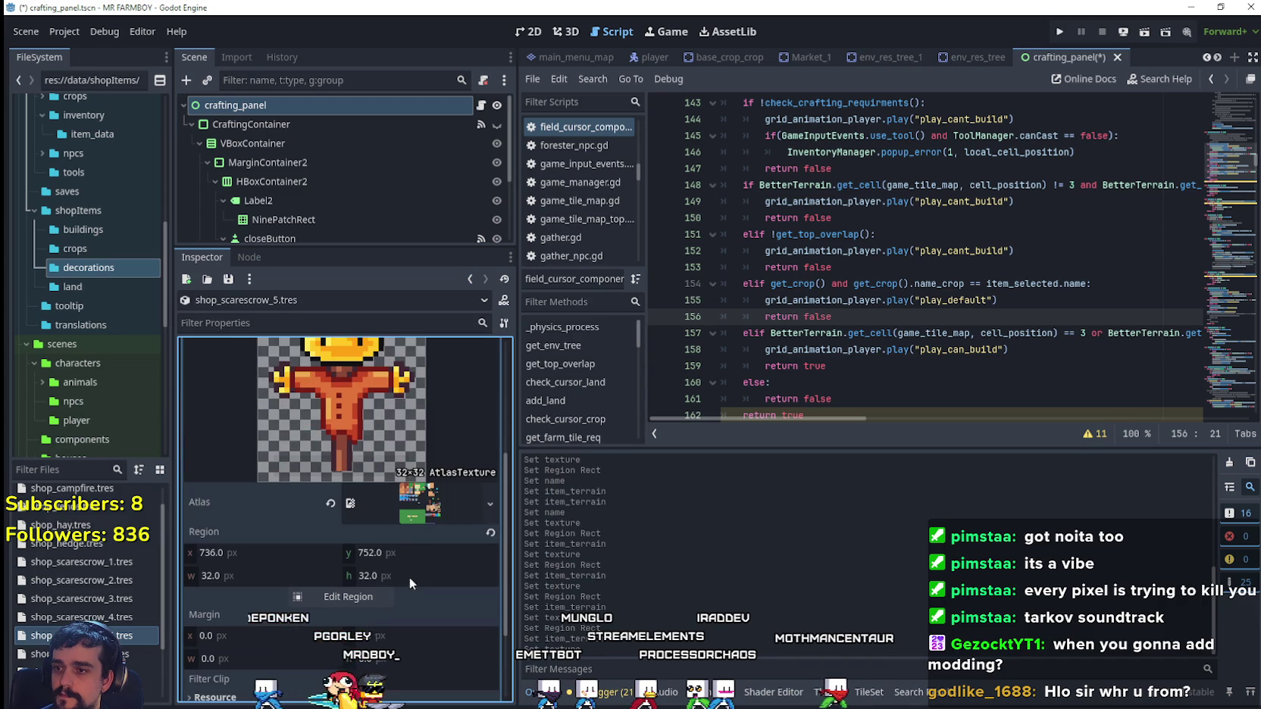
pyautogui.click(341, 597)
pyautogui.scroll(-3, 680, 298)
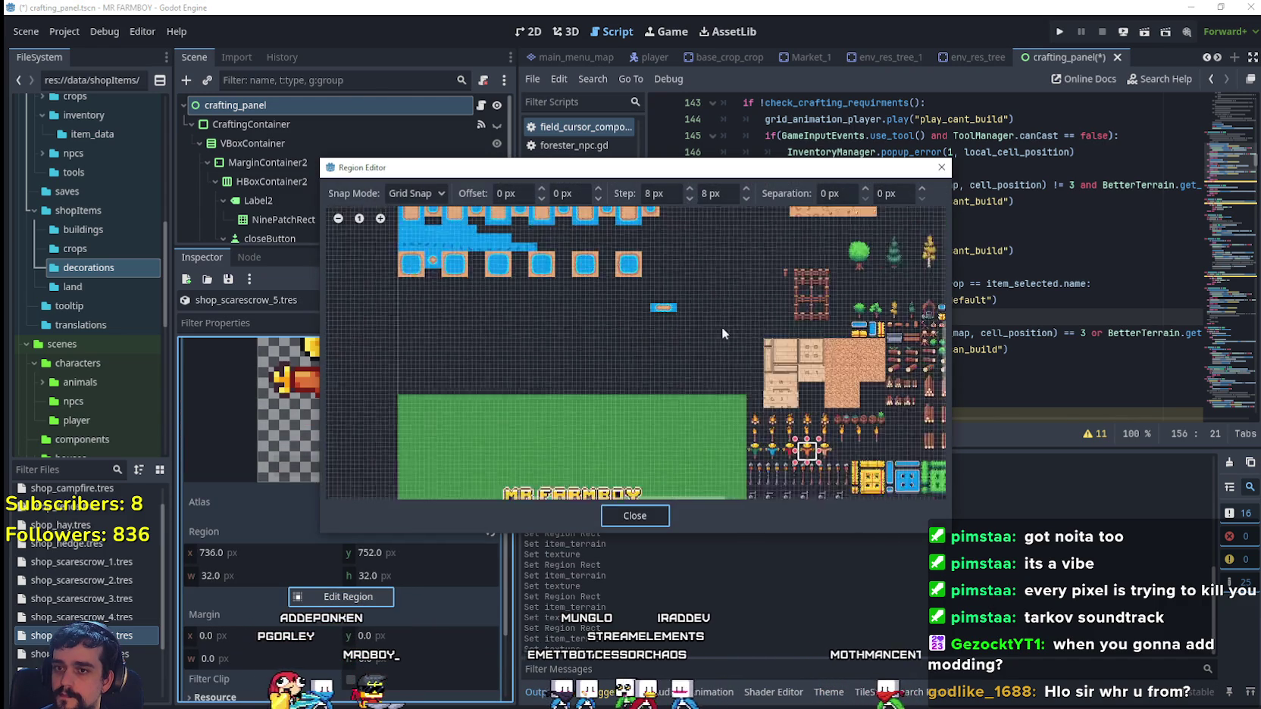
pyautogui.scroll(3, 648, 345)
pyautogui.scroll(3, 633, 416)
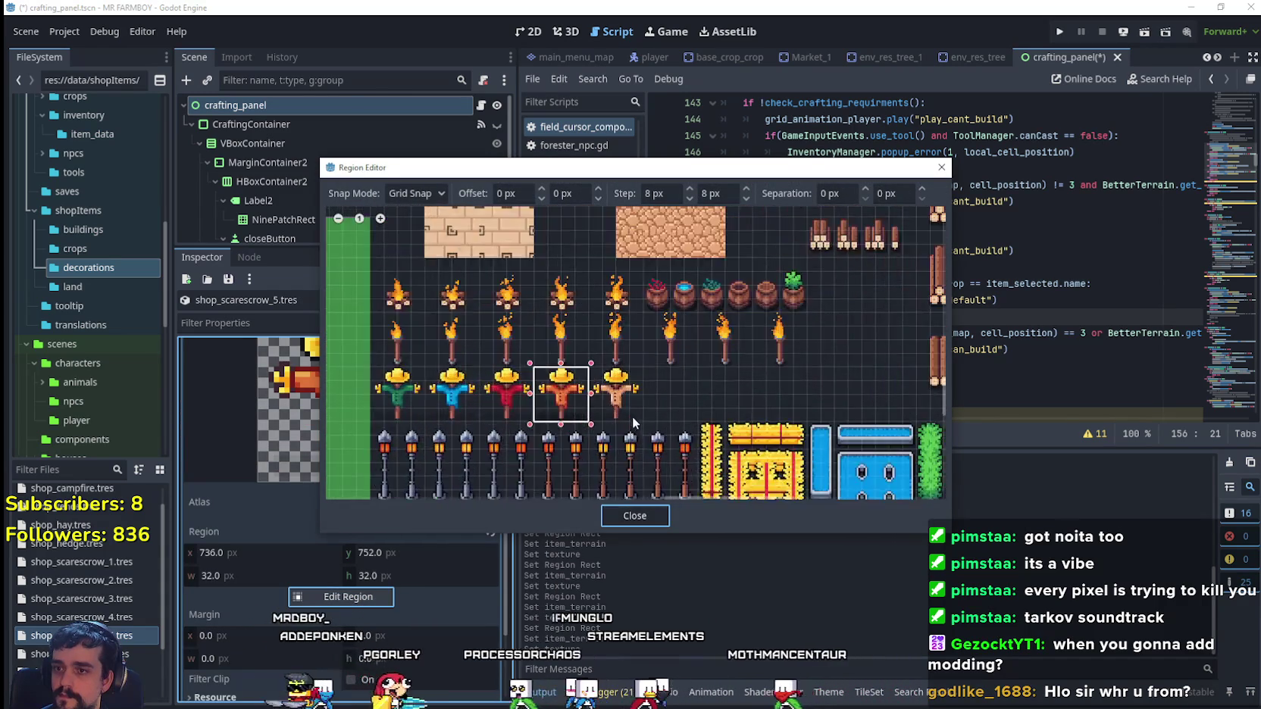
pyautogui.moveTo(645, 418)
pyautogui.mouseDown()
pyautogui.moveTo(618, 378)
pyautogui.moveTo(567, 342)
pyautogui.mouseUp()
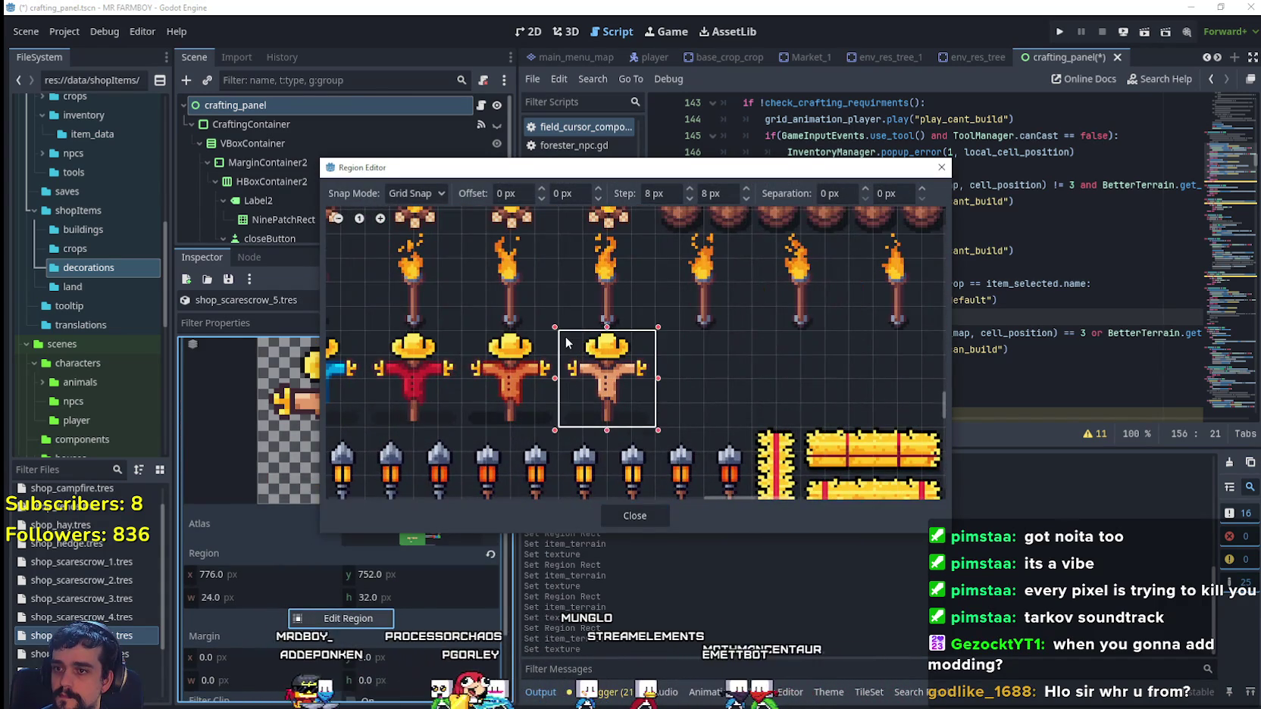
pyautogui.click(652, 513)
pyautogui.scroll(5, 446, 471)
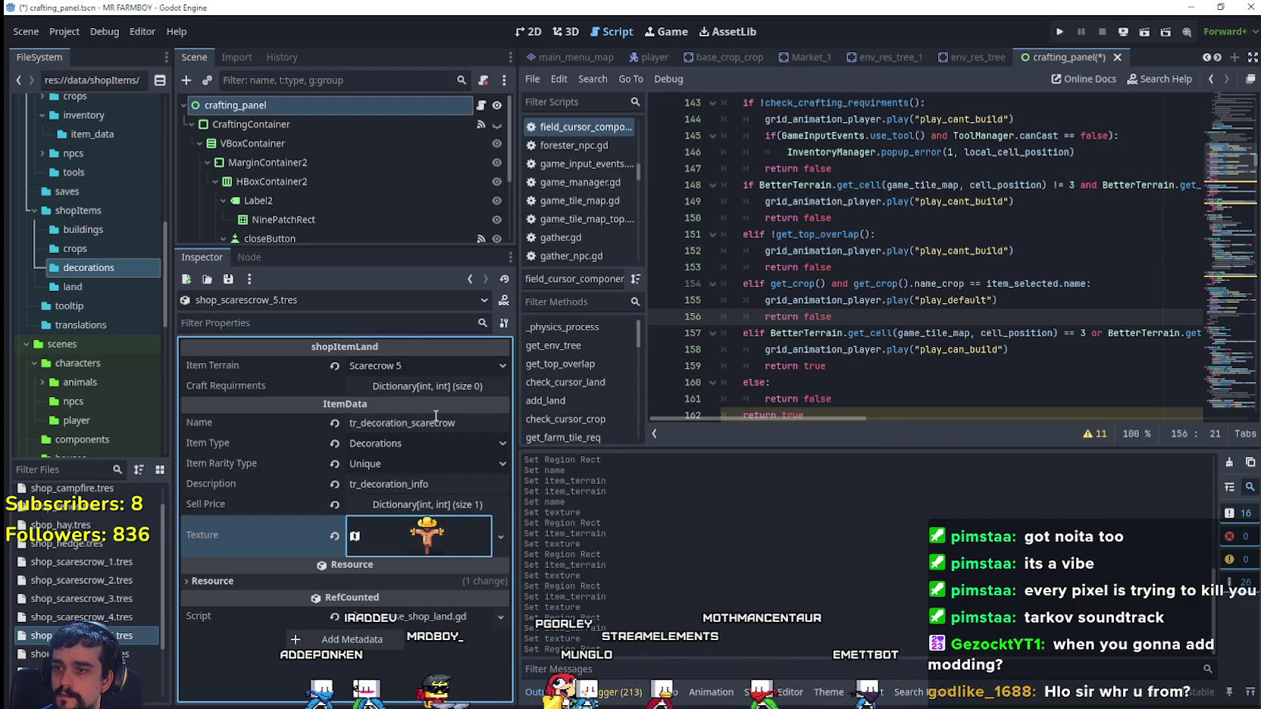
pyautogui.hotkey('ctrl', 's')
# - Duplicate shop_scarescrow_5.tres as shop_lamp_post_1.tres and set its terrain to Lantern Post 1
pyautogui.rightClick(98, 635)
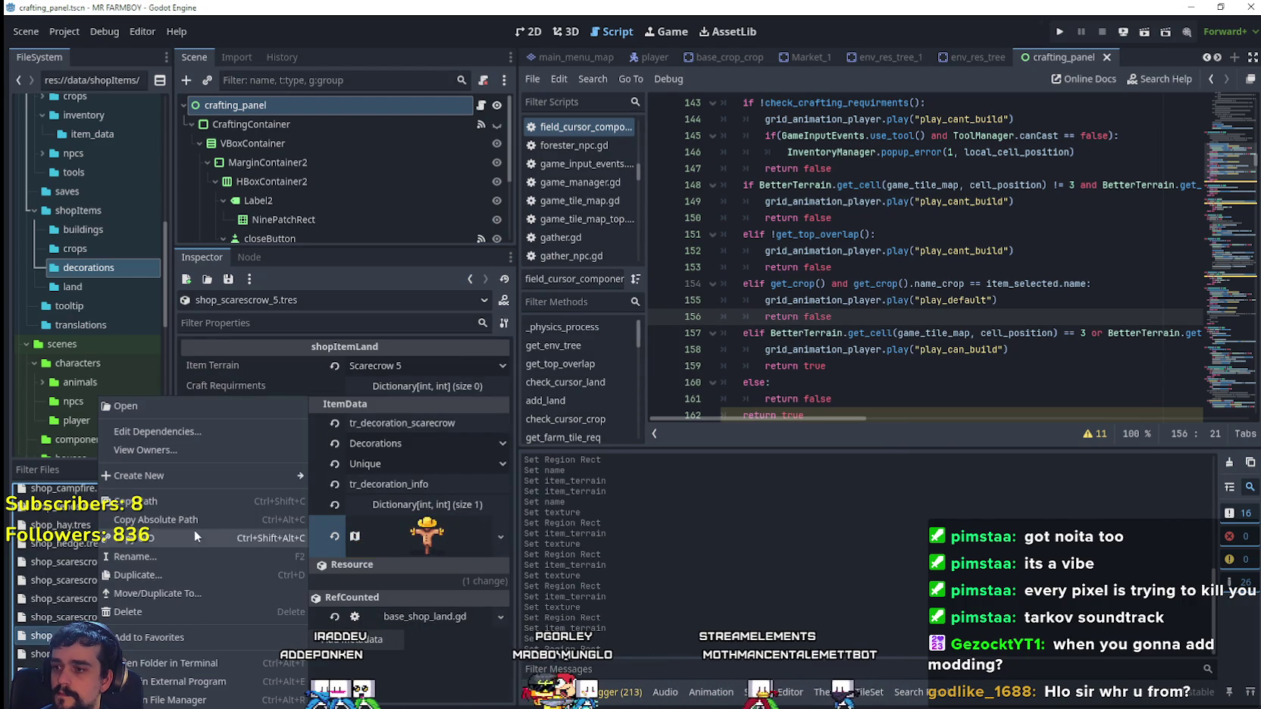
pyautogui.click(170, 574)
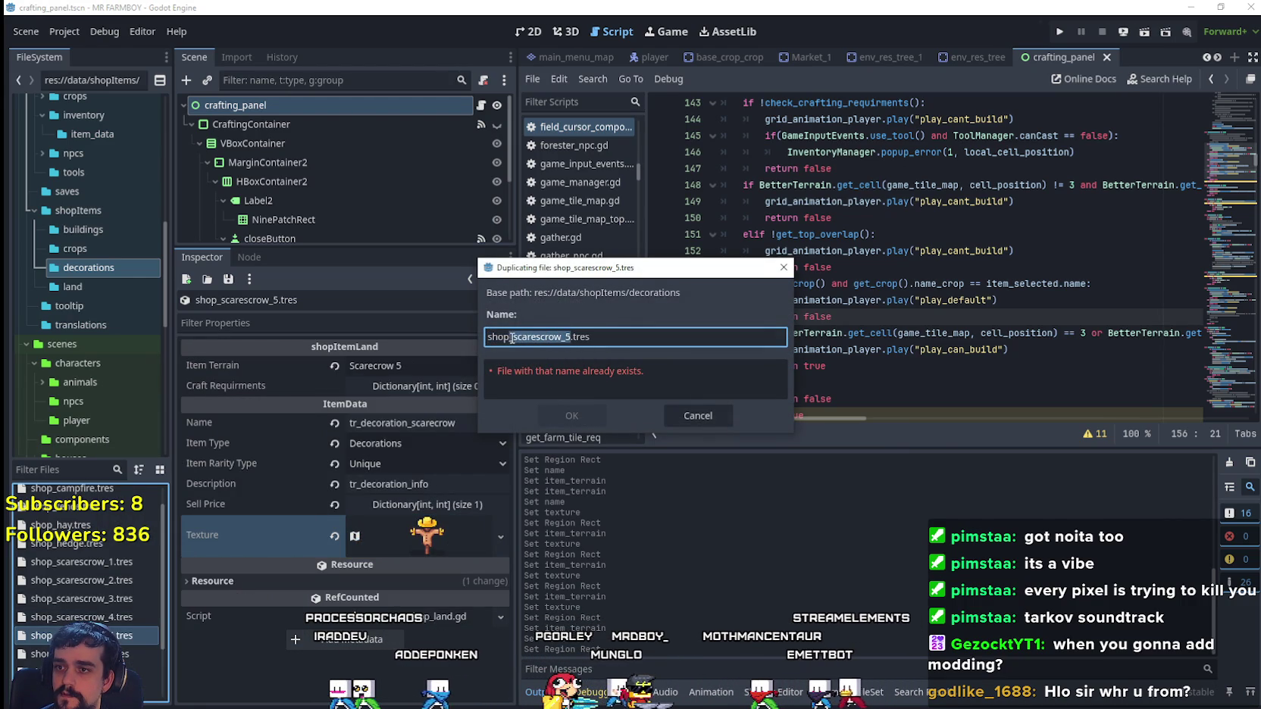
pyautogui.write('lamp')
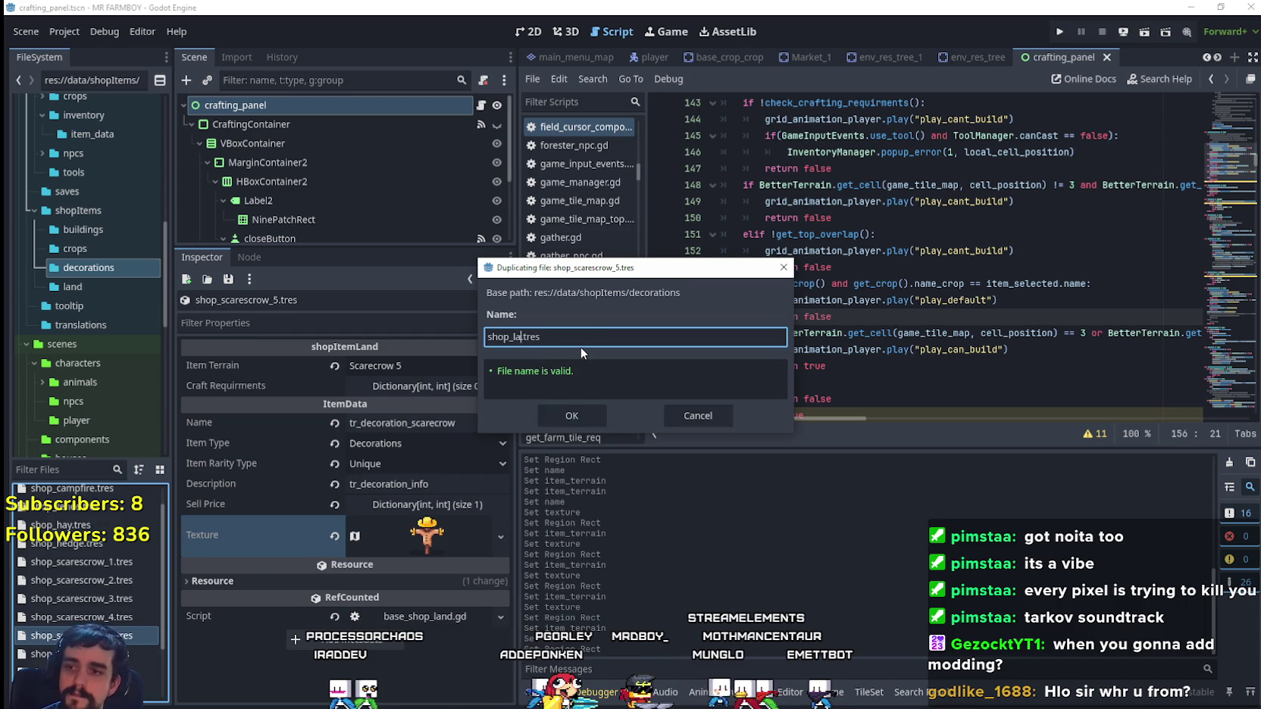
pyautogui.write('_pos')
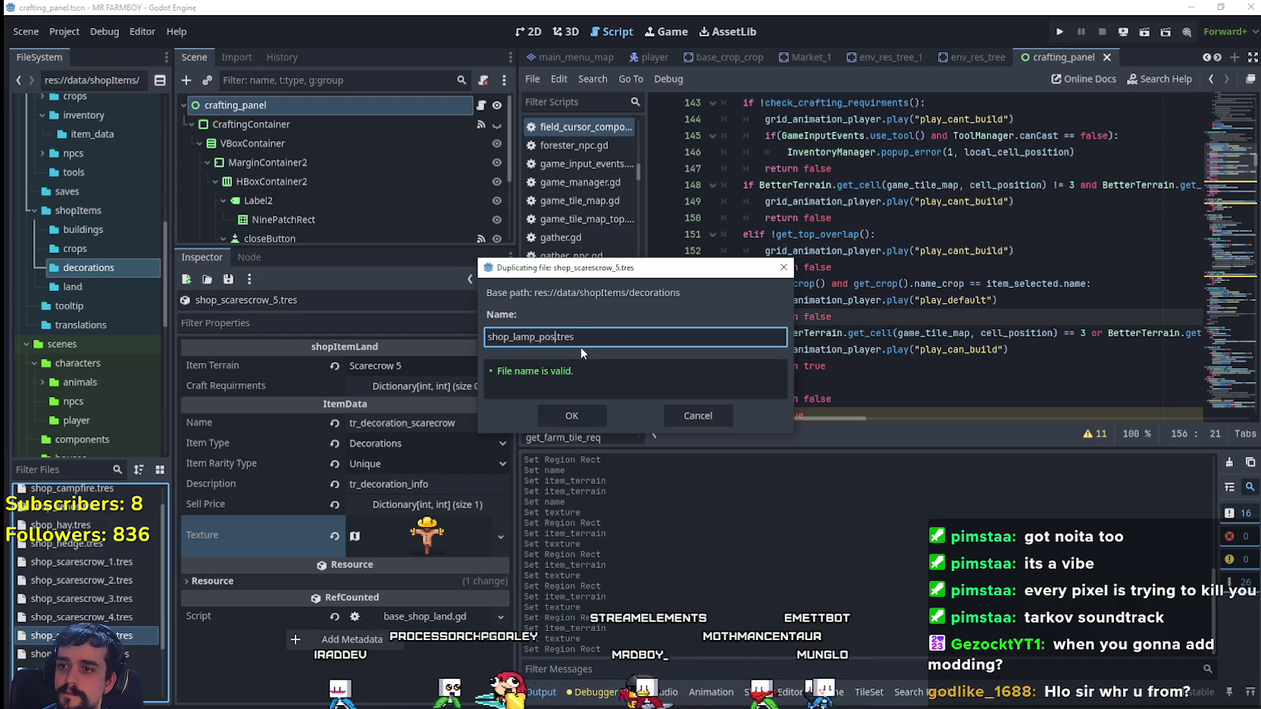
pyautogui.write('t_1')
pyautogui.press('Return')
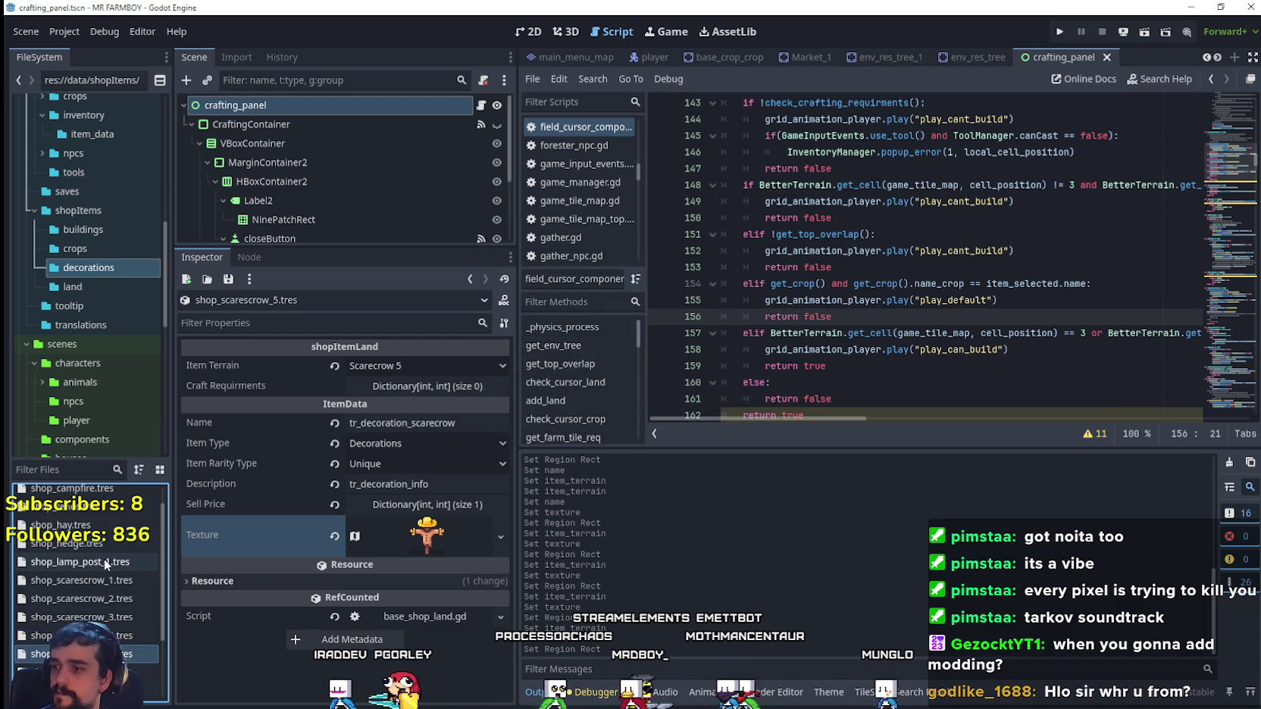
pyautogui.click(106, 563)
pyautogui.click(410, 365)
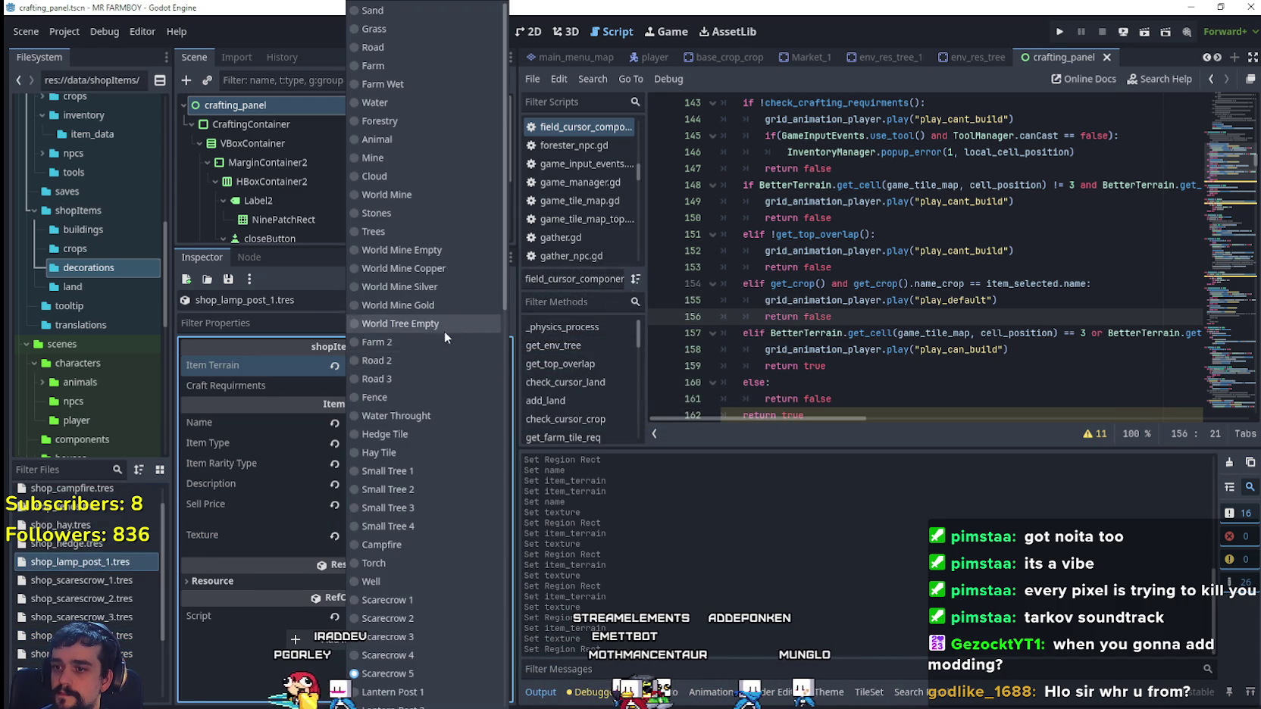
pyautogui.scroll(-5, 439, 455)
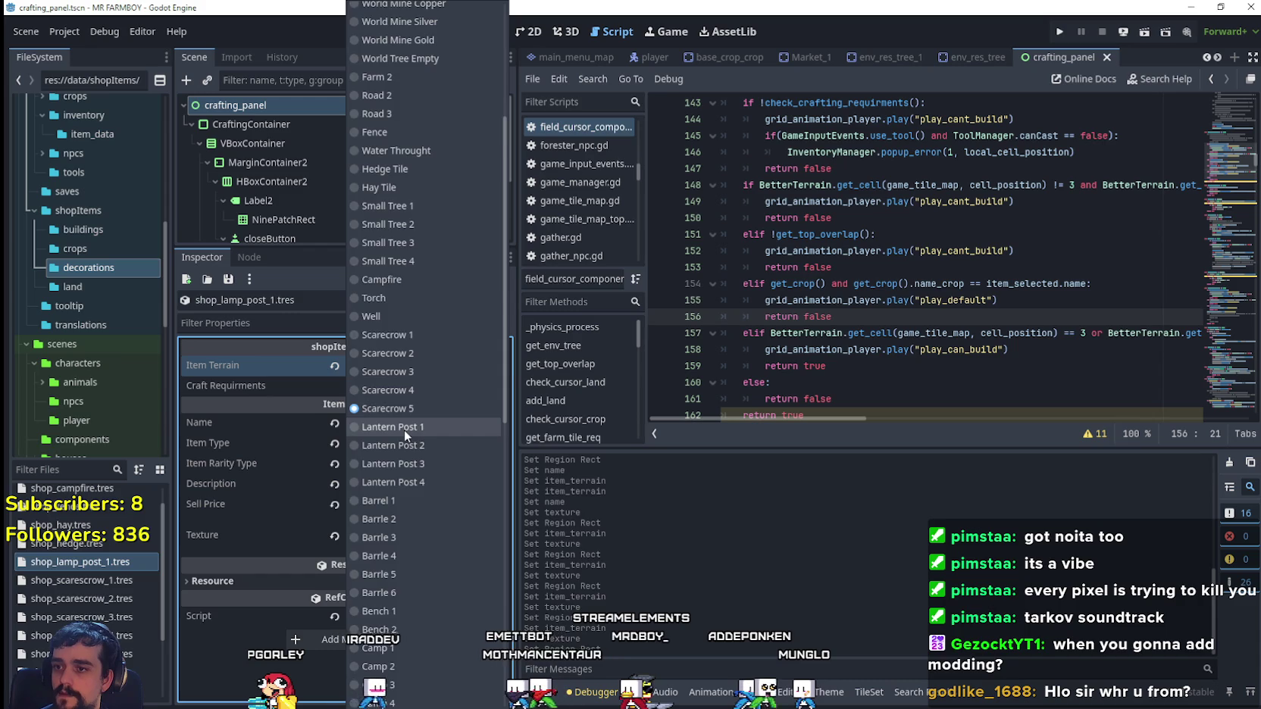
pyautogui.click(404, 427)
# - Rename the file to shop_lantern_post_1.tres
pyautogui.rightClick(74, 565)
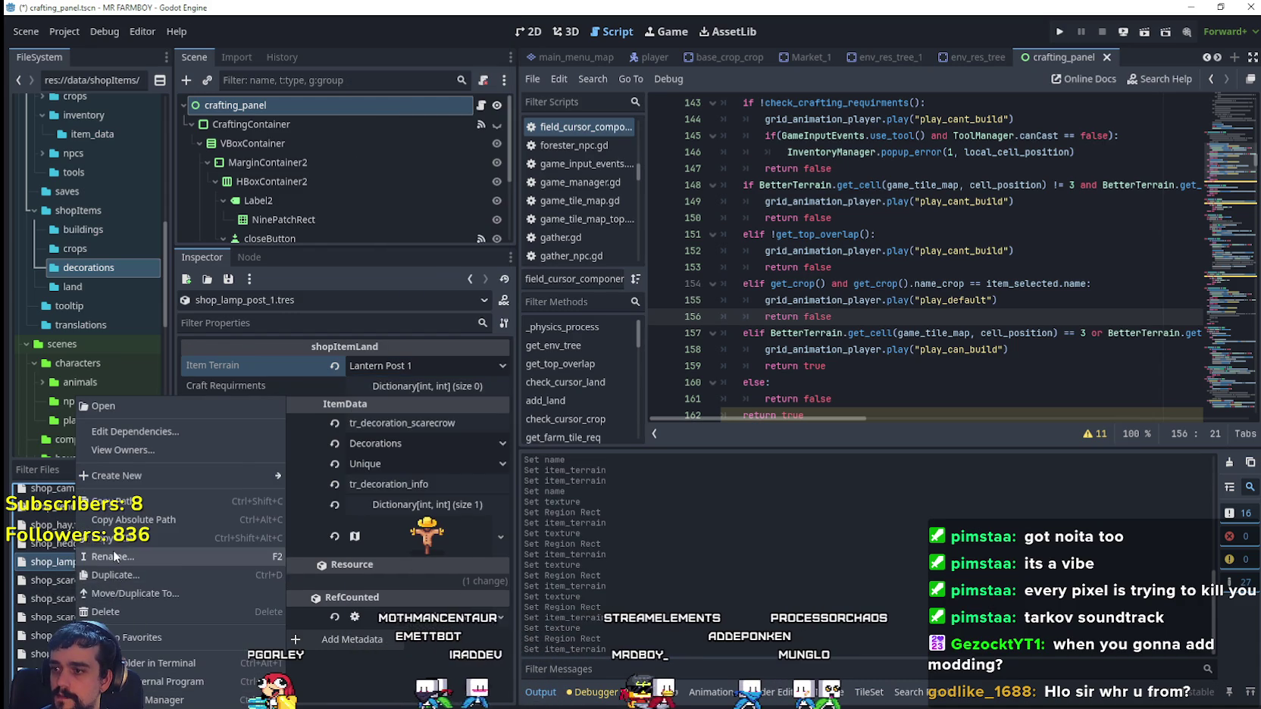
pyautogui.click(114, 556)
pyautogui.click(78, 562)
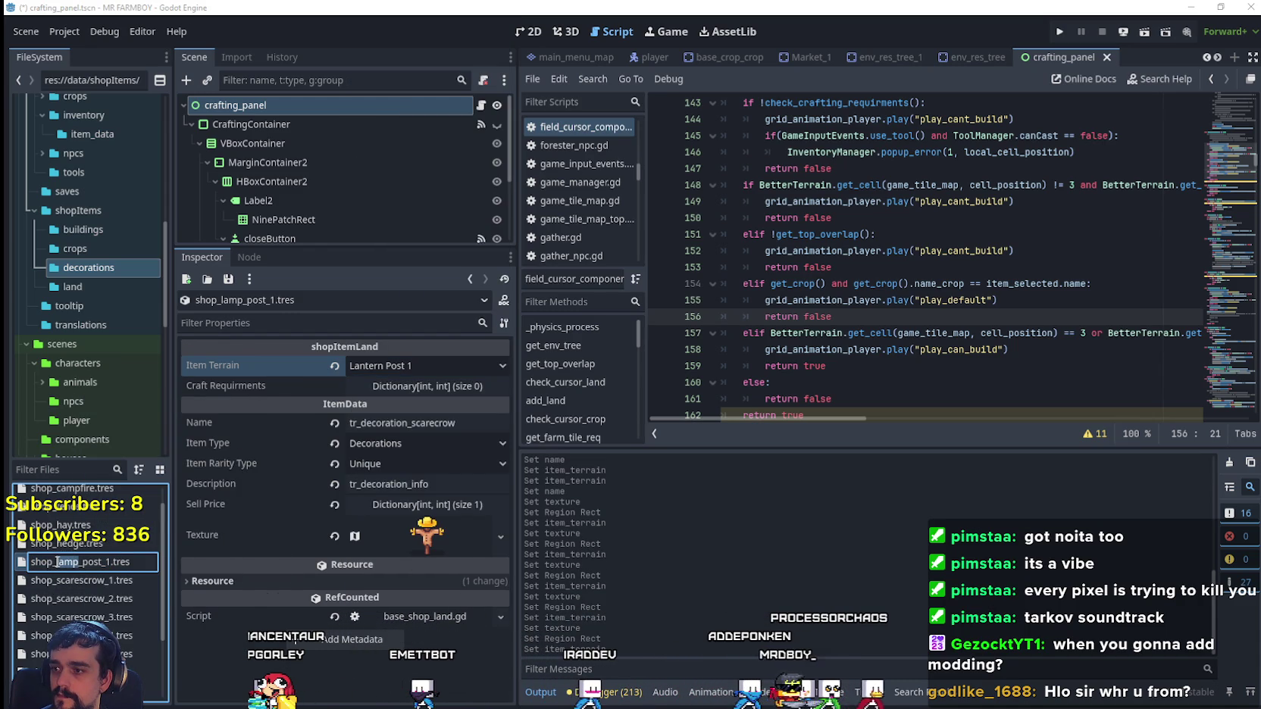
pyautogui.write('land_')
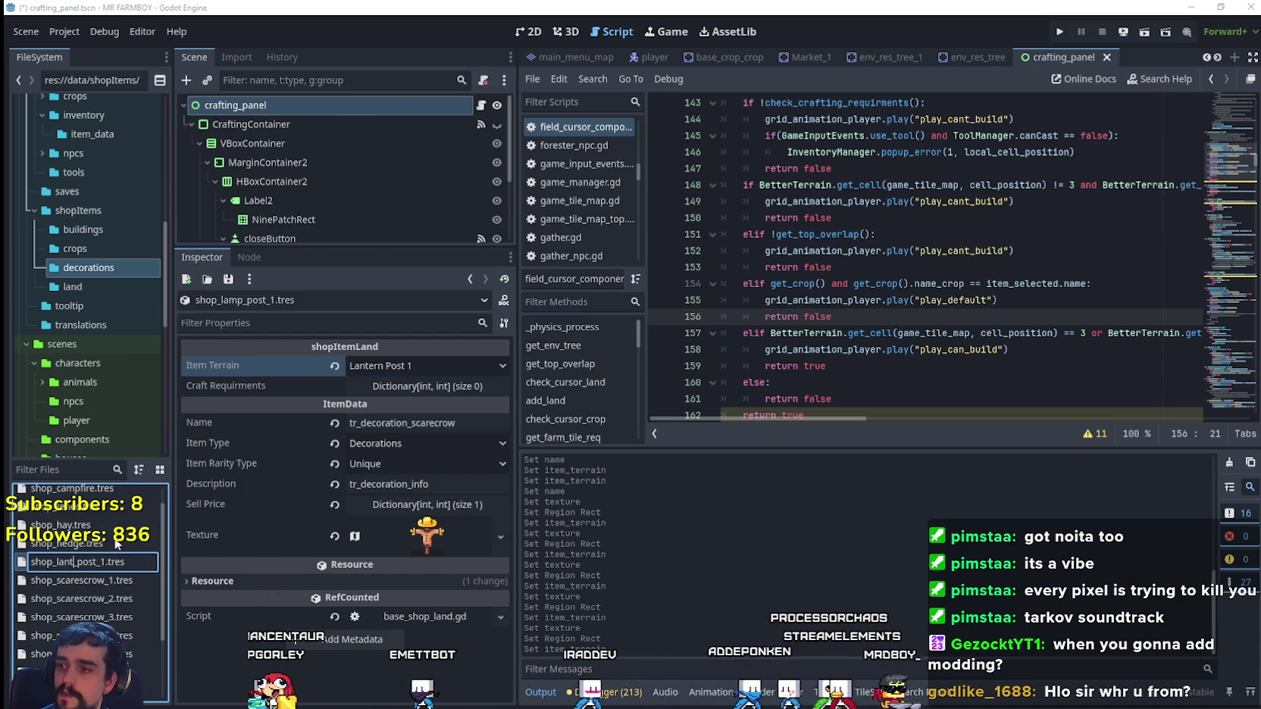
pyautogui.write('ern')
pyautogui.press('Return')
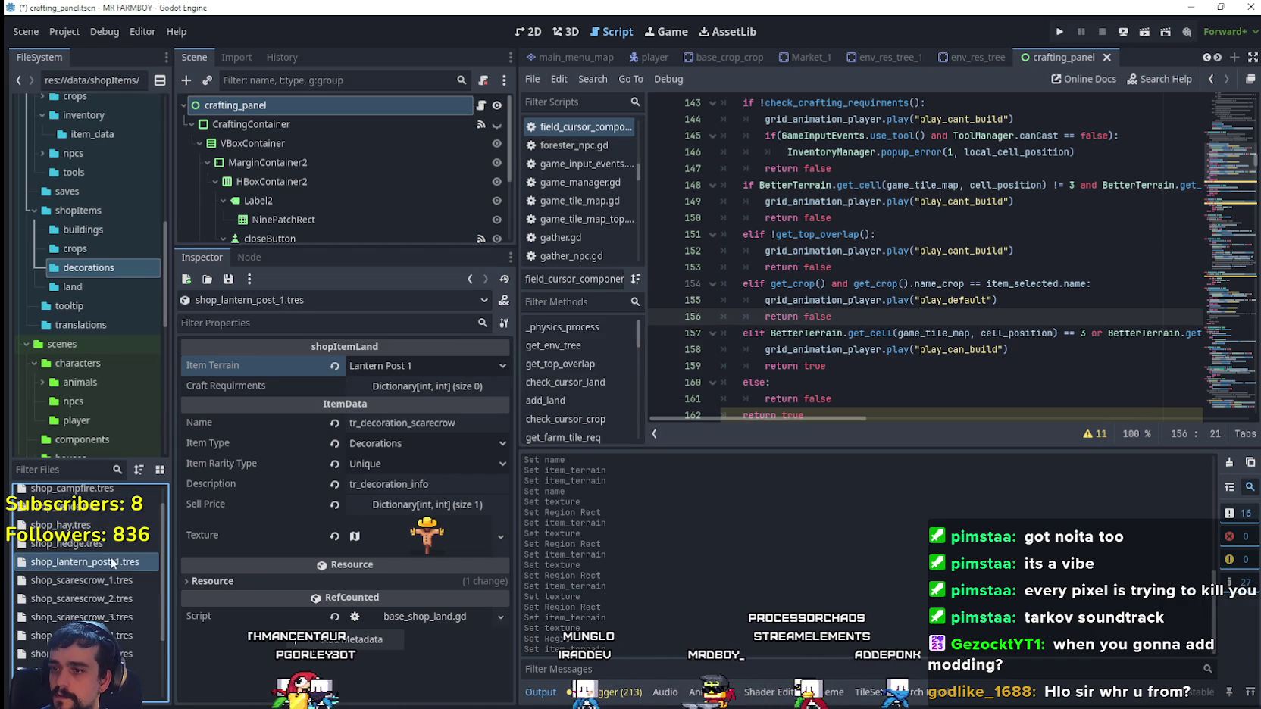
# - Change the item's Name to tr_decoration_lantern_post
pyautogui.click(411, 423)
pyautogui.doubleClick(411, 423)
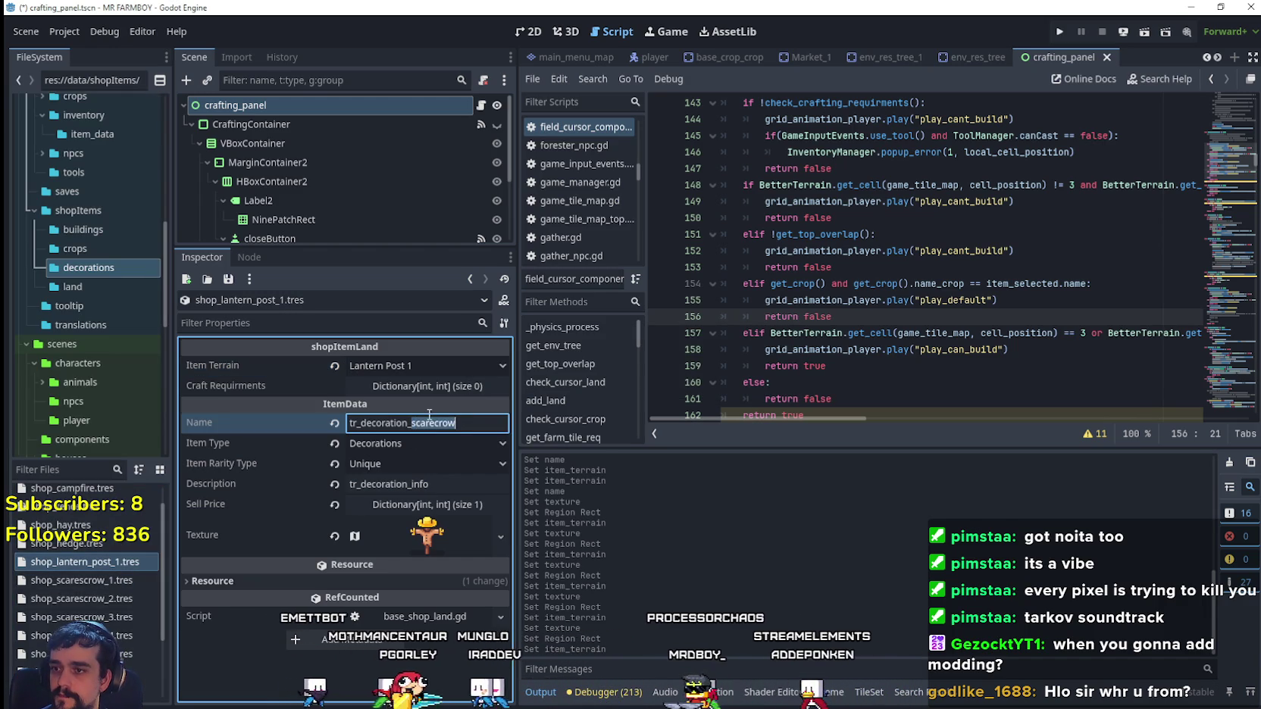
pyautogui.write('lanter')
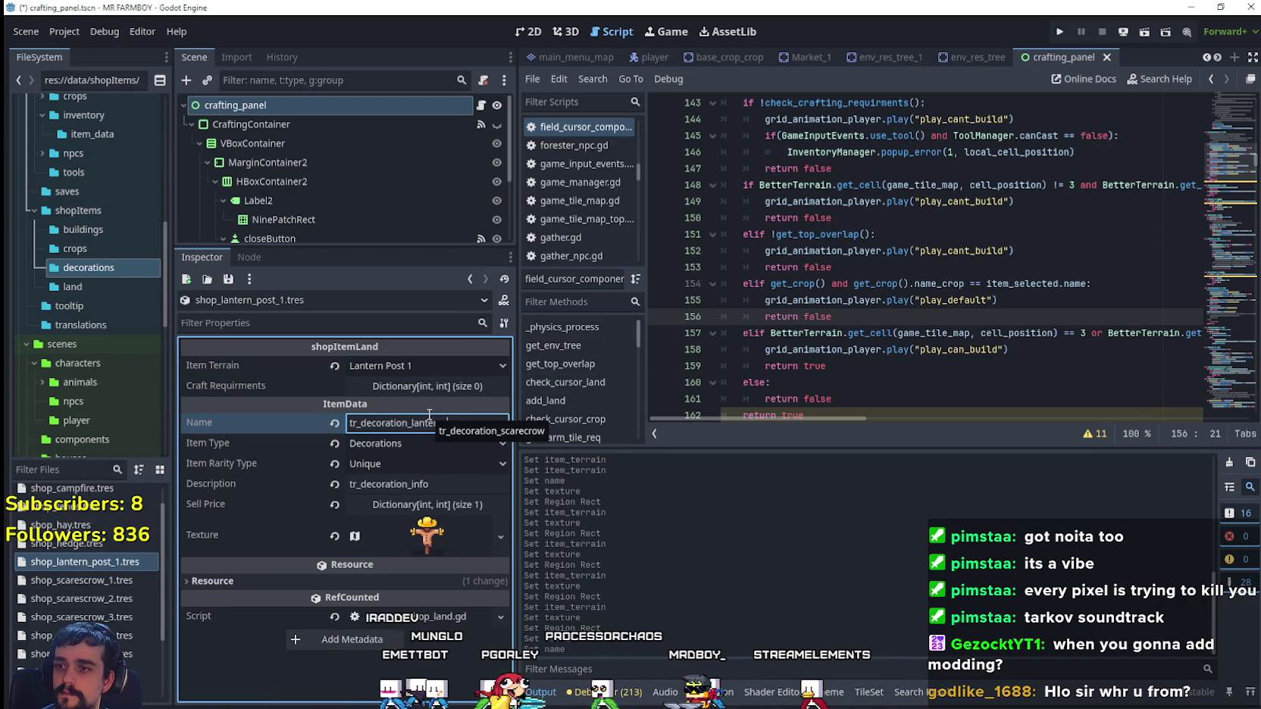
pyautogui.write('n_p[ost')
pyautogui.press('Left')
pyautogui.press('Left')
pyautogui.press('Left')
pyautogui.press('BackSpace')
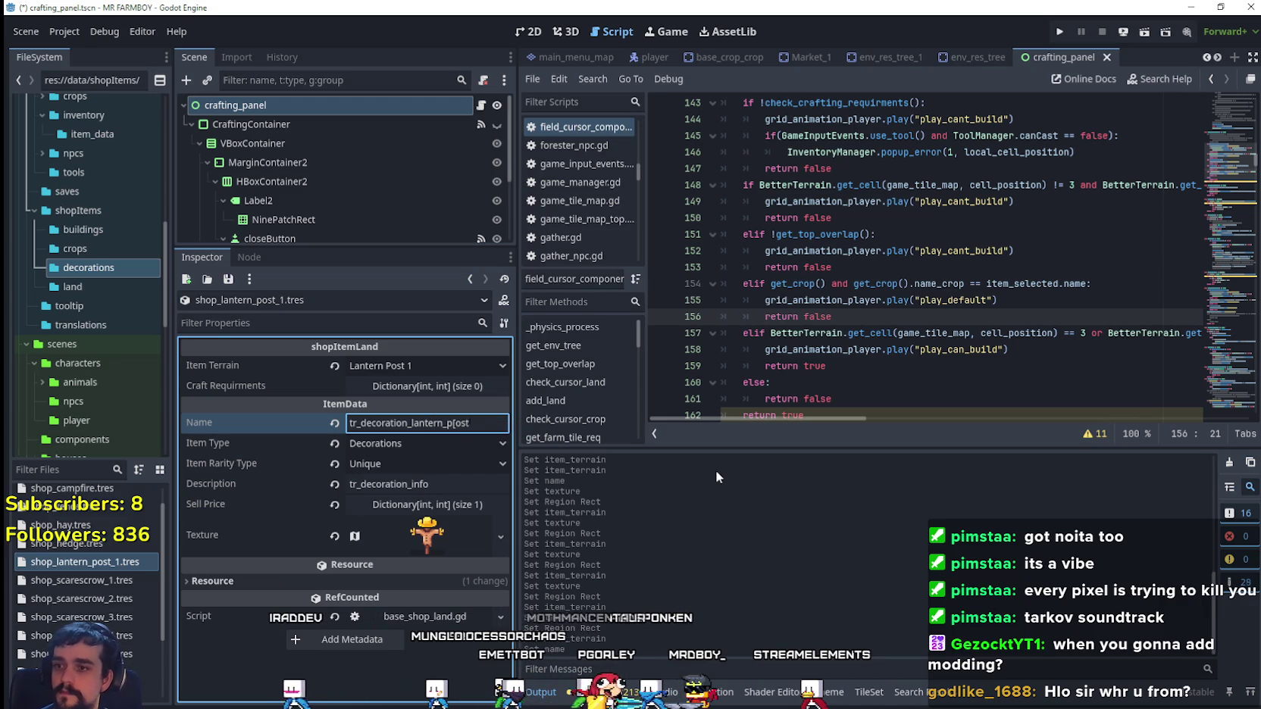
pyautogui.press('Return')
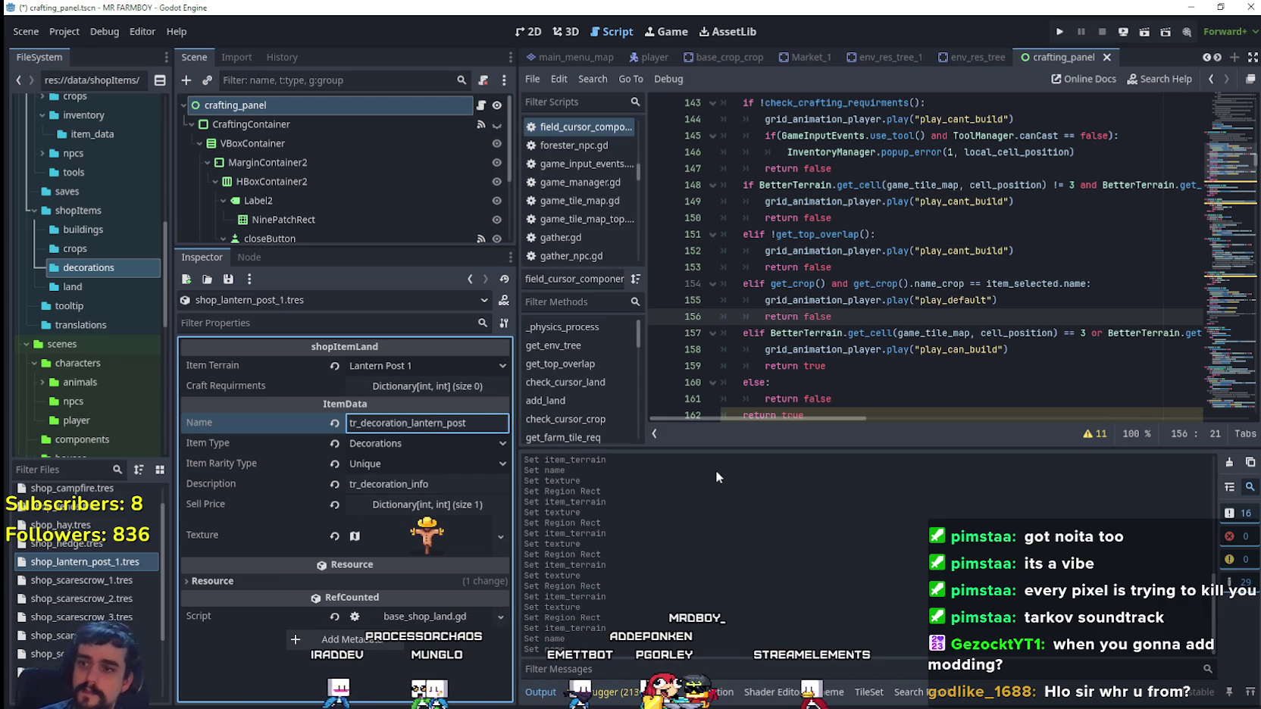
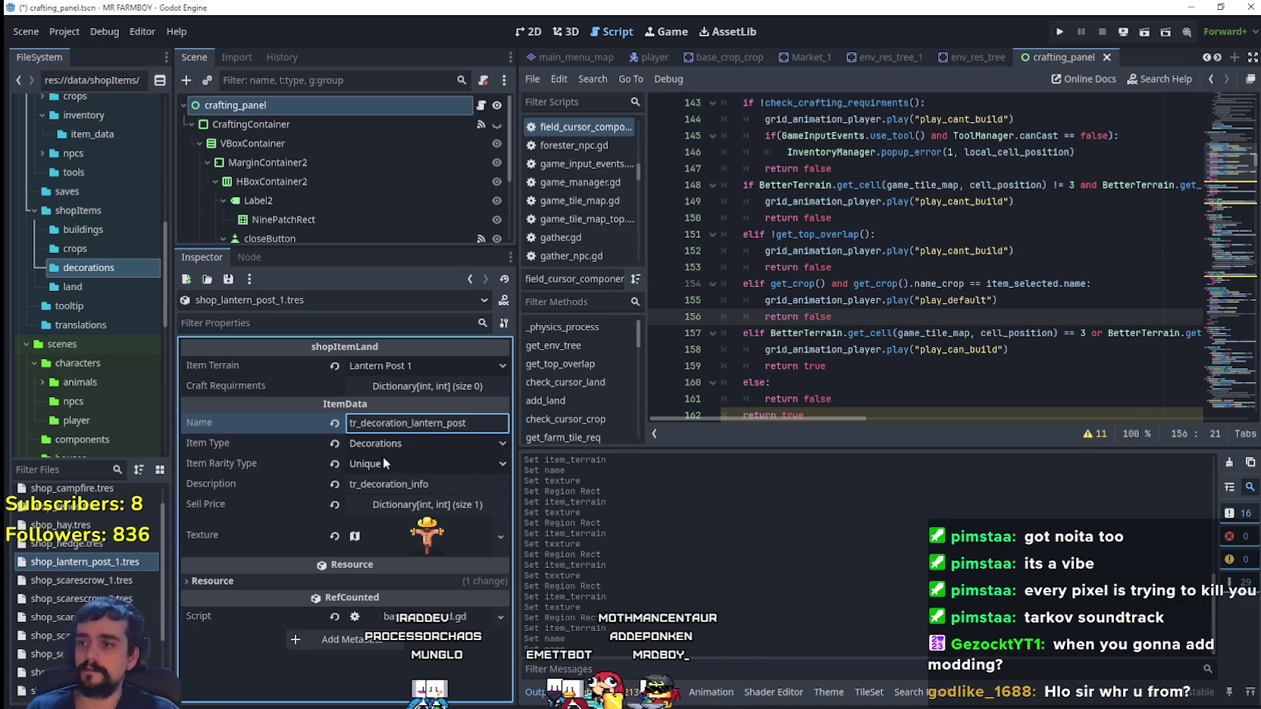
# - Re-cut lantern post 1's atlas texture to the 16×48 lantern post sprite at x 640, y 784
pyautogui.click(427, 535)
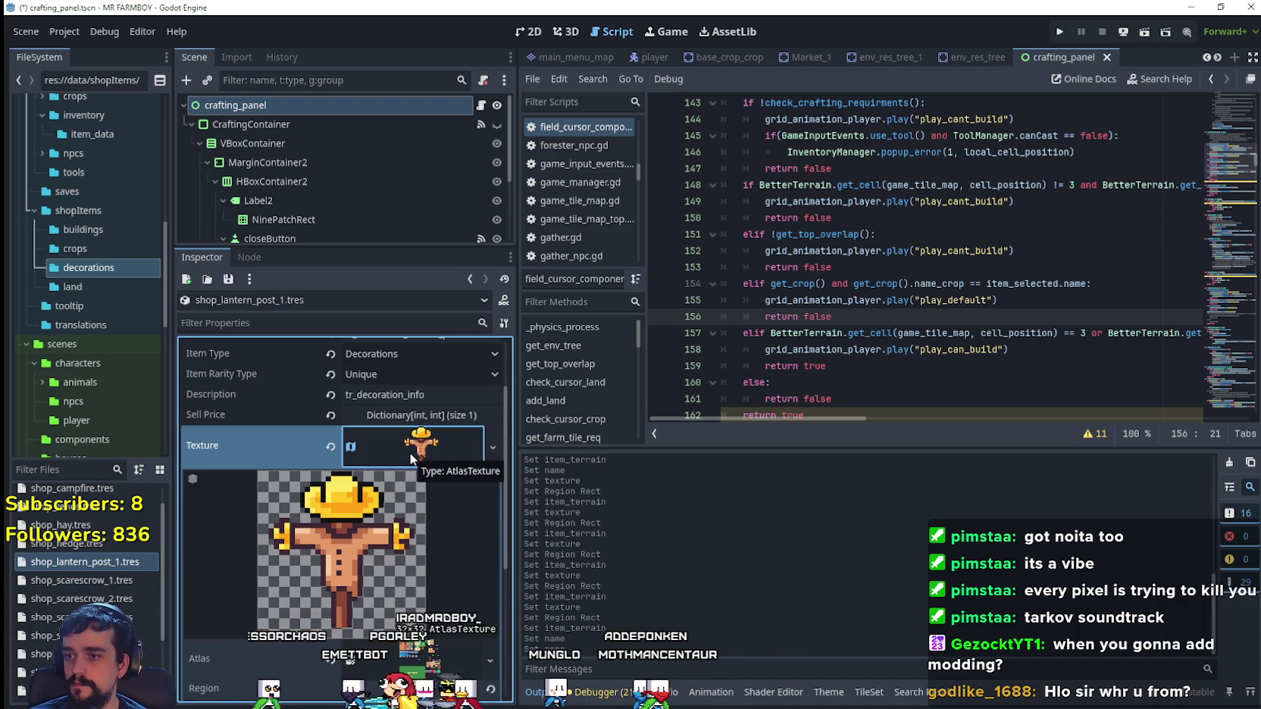
pyautogui.rightClick(410, 453)
pyautogui.scroll(3, 436, 583)
pyautogui.scroll(-3, 422, 551)
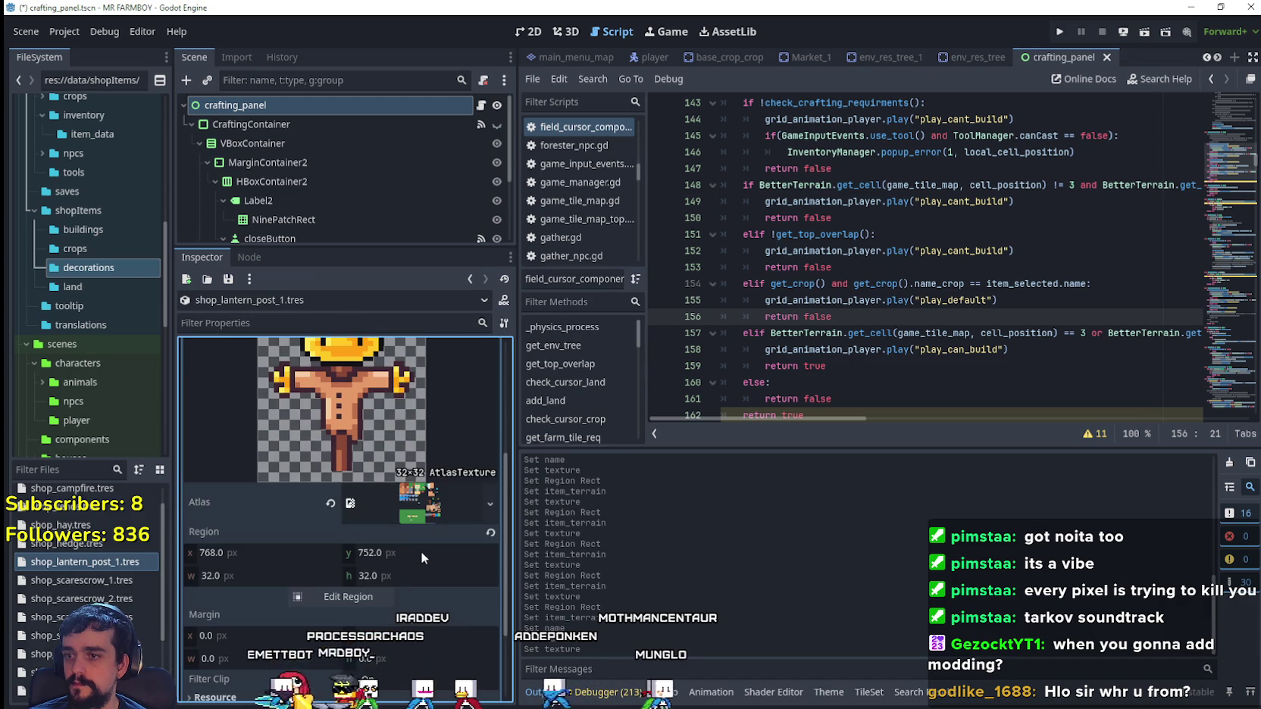
pyautogui.click(409, 444)
pyautogui.click(347, 649)
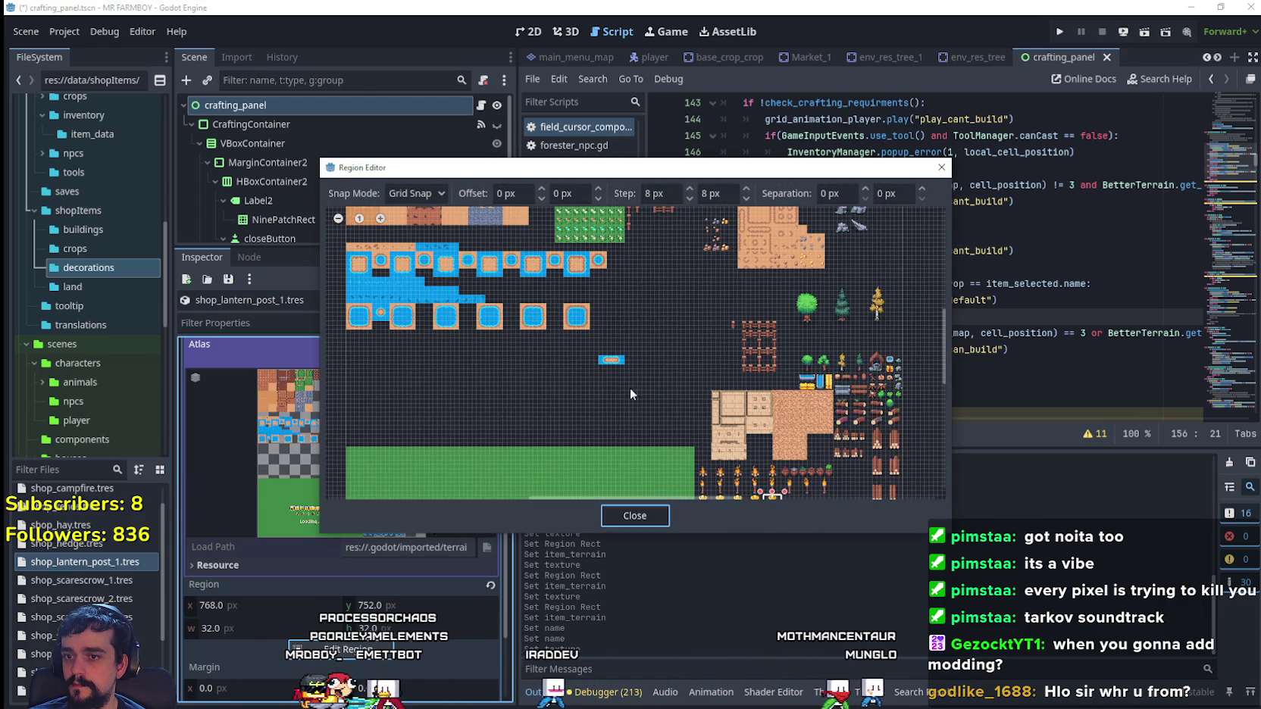
pyautogui.scroll(4, 685, 403)
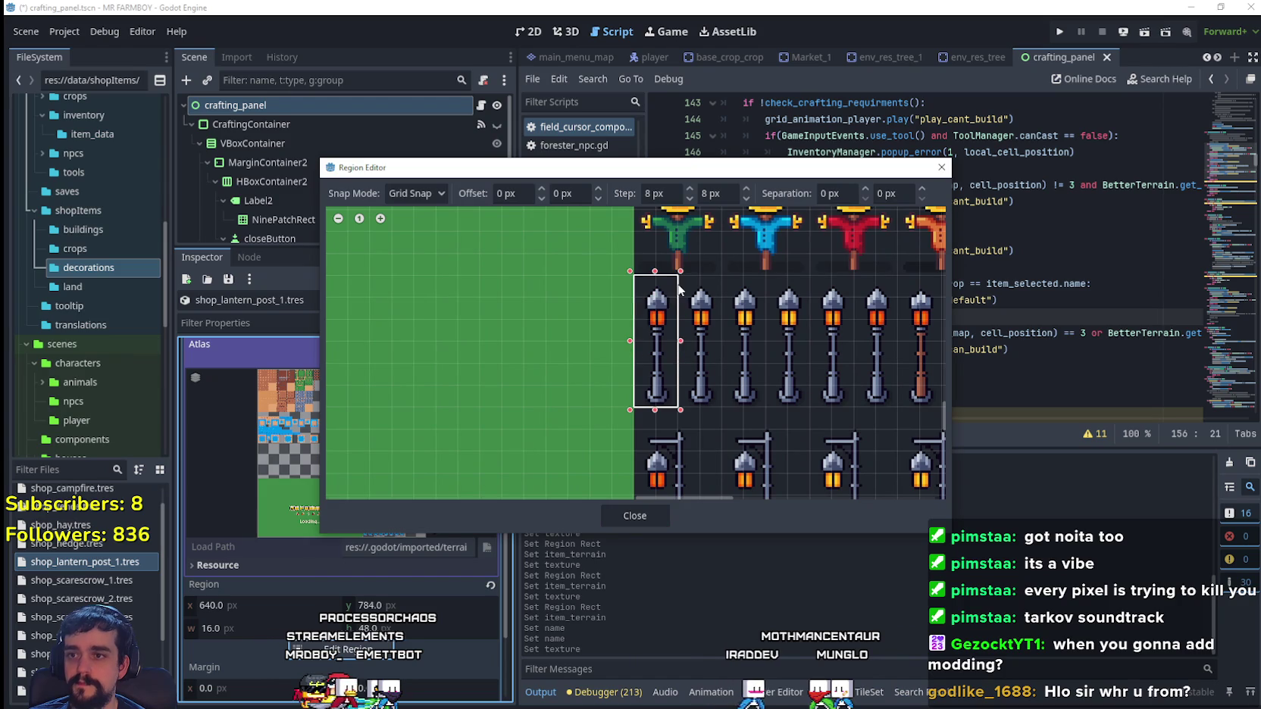
pyautogui.scroll(-1, 730, 426)
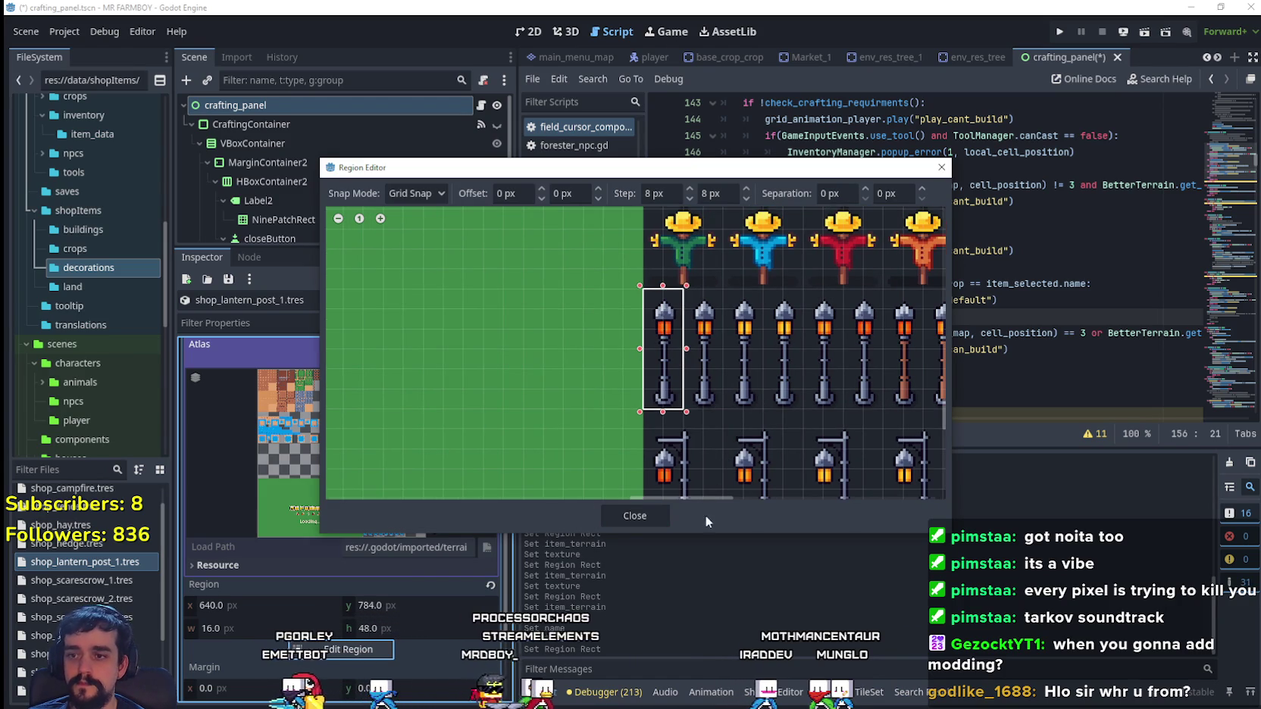
pyautogui.click(649, 514)
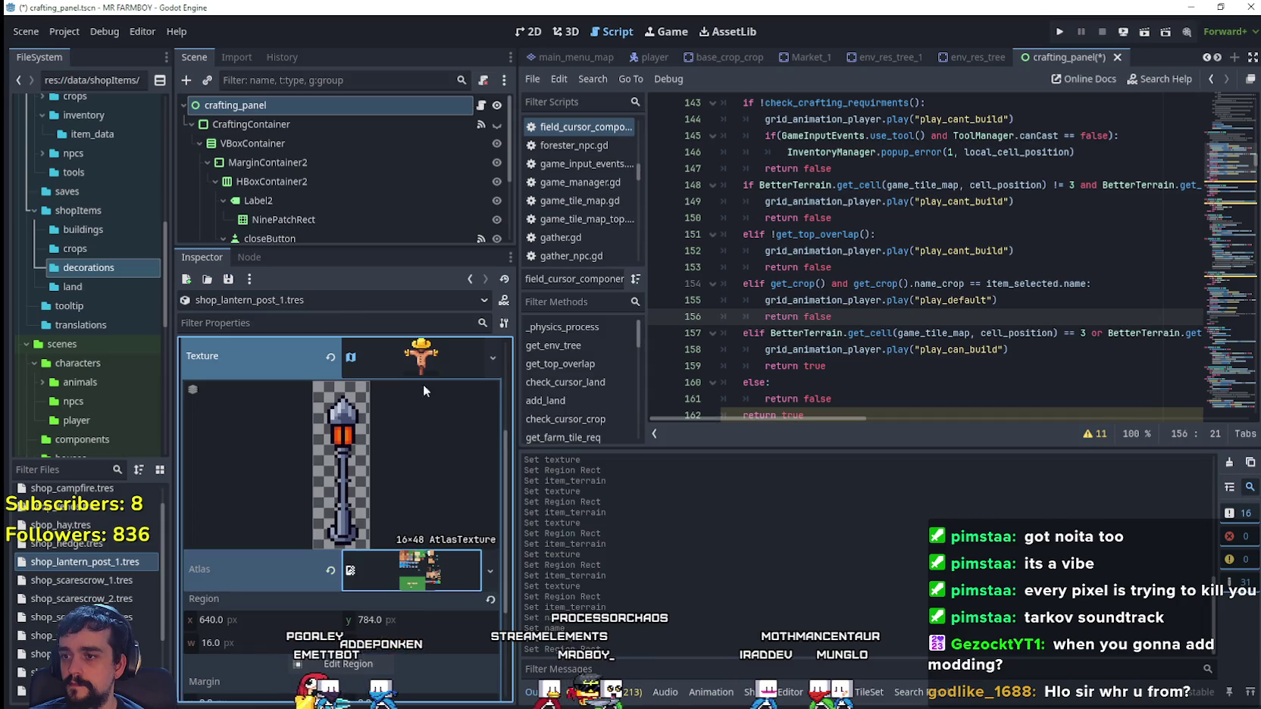
pyautogui.click(421, 365)
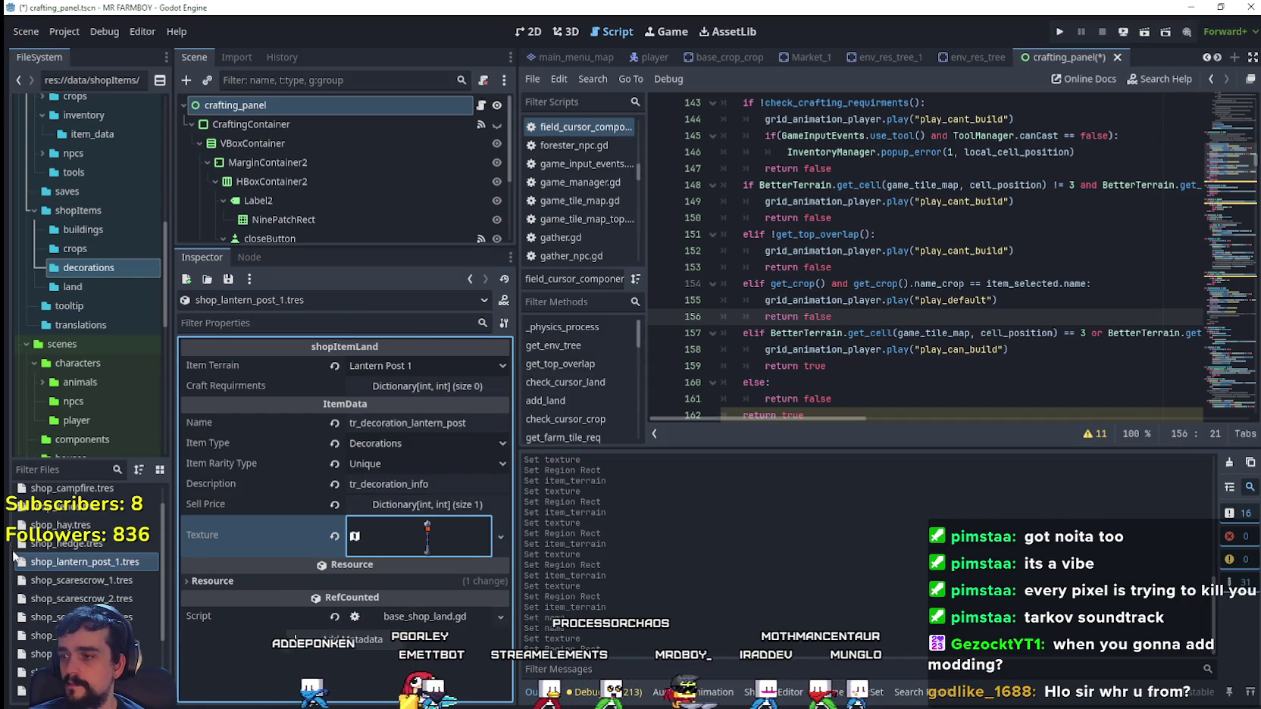
# - Duplicate lantern post 1 as shop_lantern_post_2.tres and set its terrain to Lantern Post 2
pyautogui.rightClick(53, 562)
pyautogui.click(102, 576)
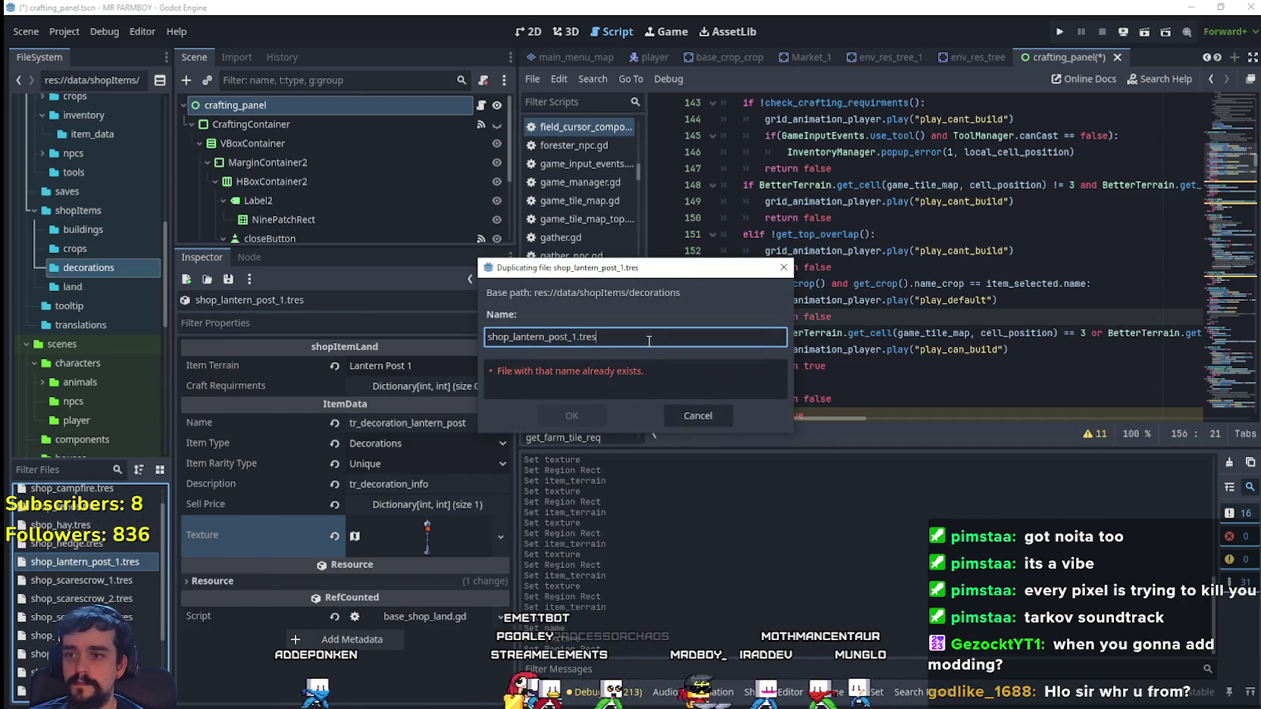
pyautogui.press('BackSpace')
pyautogui.write('2')
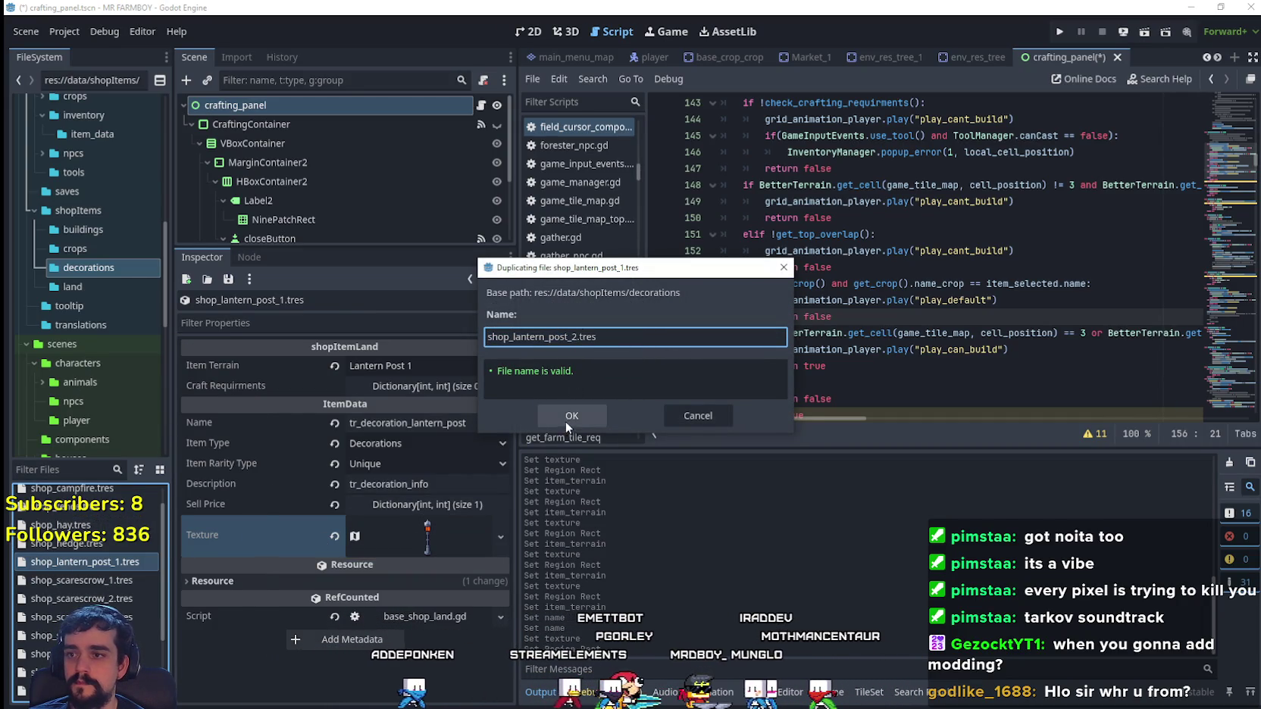
pyautogui.click(566, 419)
pyautogui.click(85, 580)
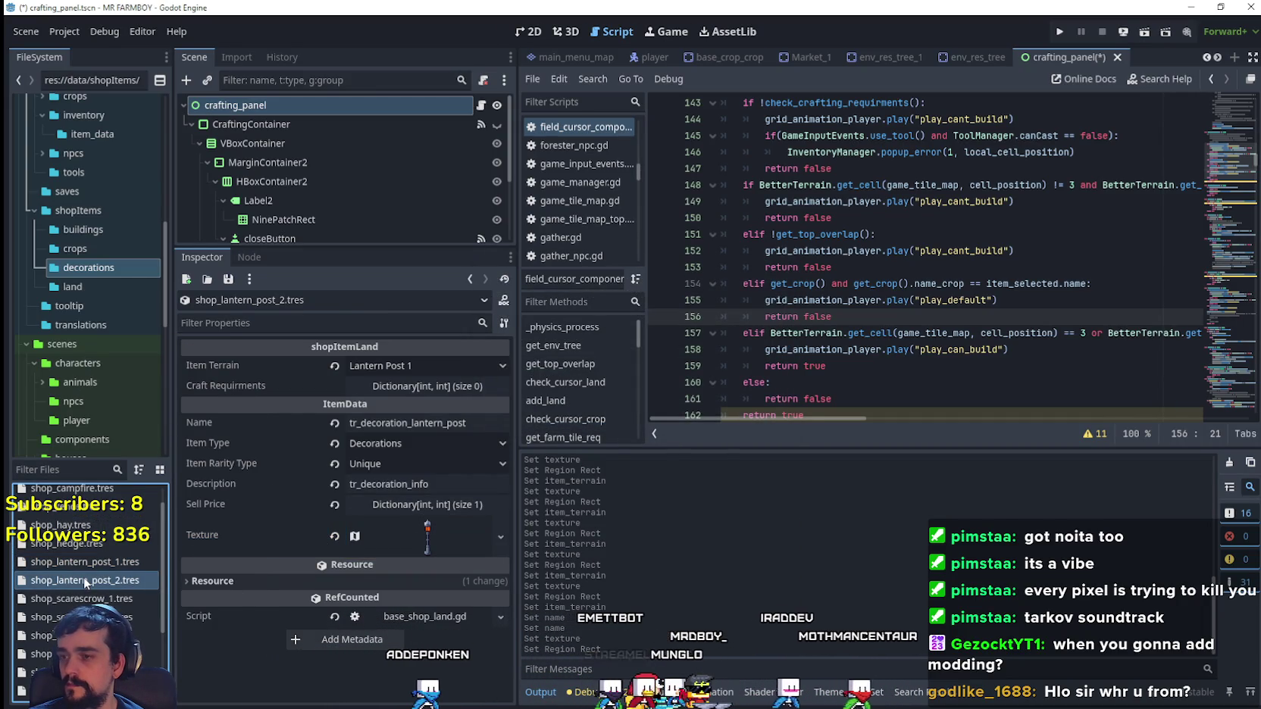
pyautogui.click(424, 368)
pyautogui.scroll(-5, 448, 561)
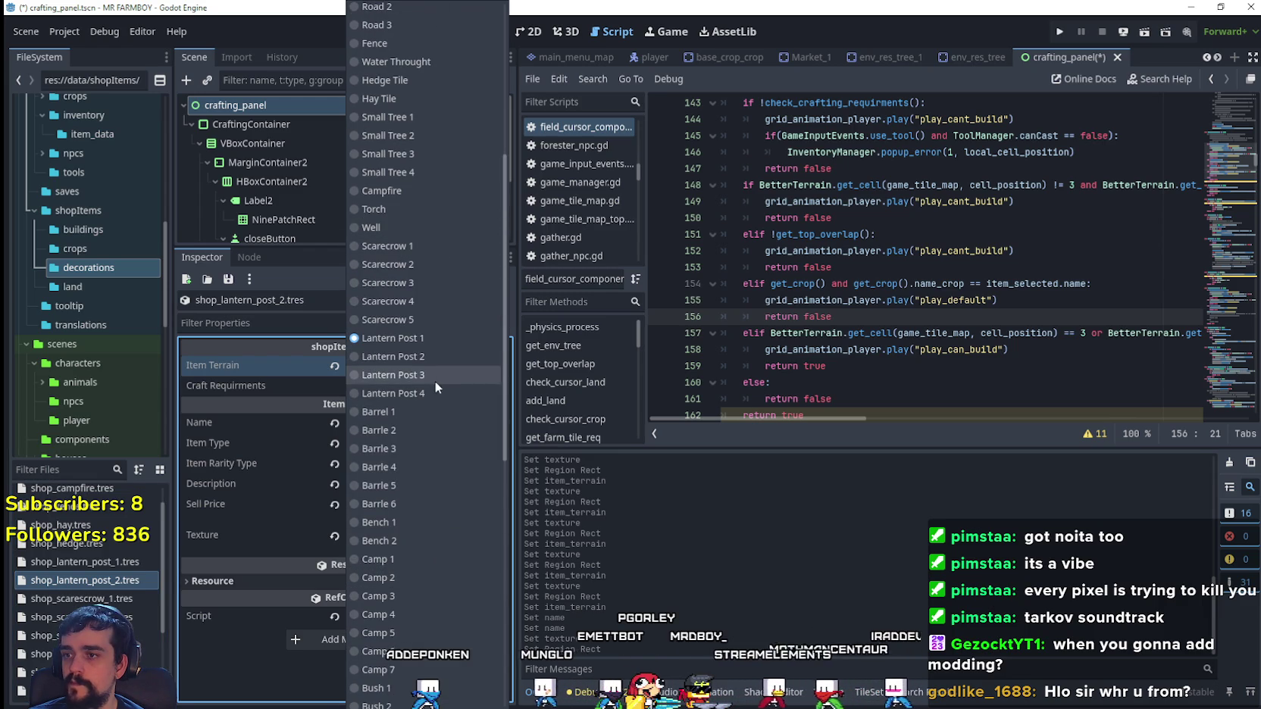
pyautogui.click(434, 361)
# - Make the texture unique and cut it to the brown lantern post sprite at x 736, y 784
pyautogui.click(427, 536)
pyautogui.rightClick(430, 536)
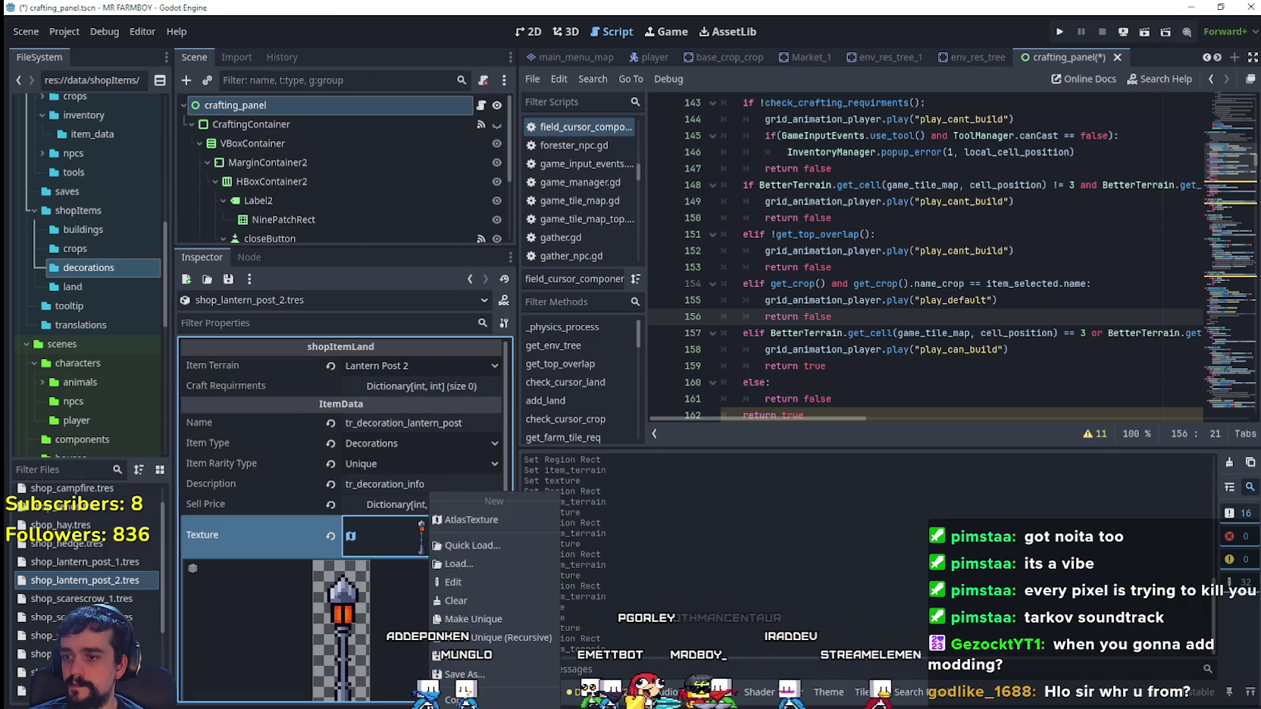
pyautogui.click(480, 620)
pyautogui.click(341, 597)
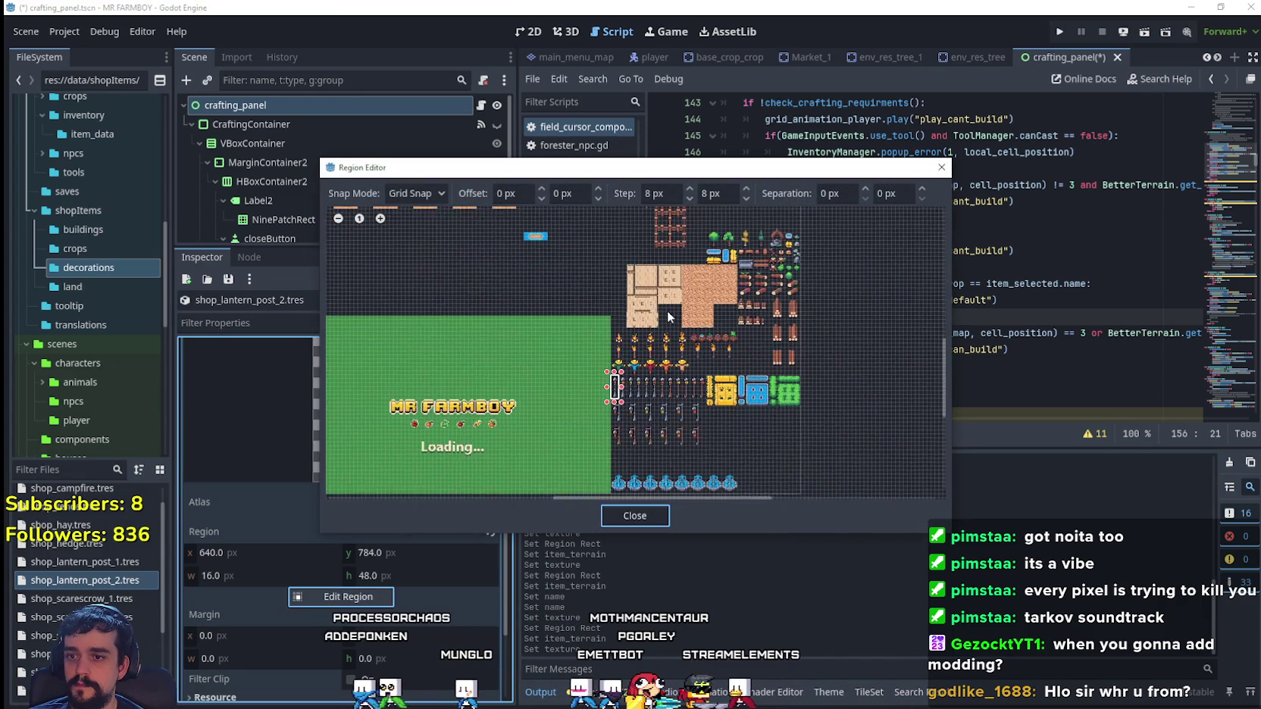
pyautogui.scroll(5, 675, 384)
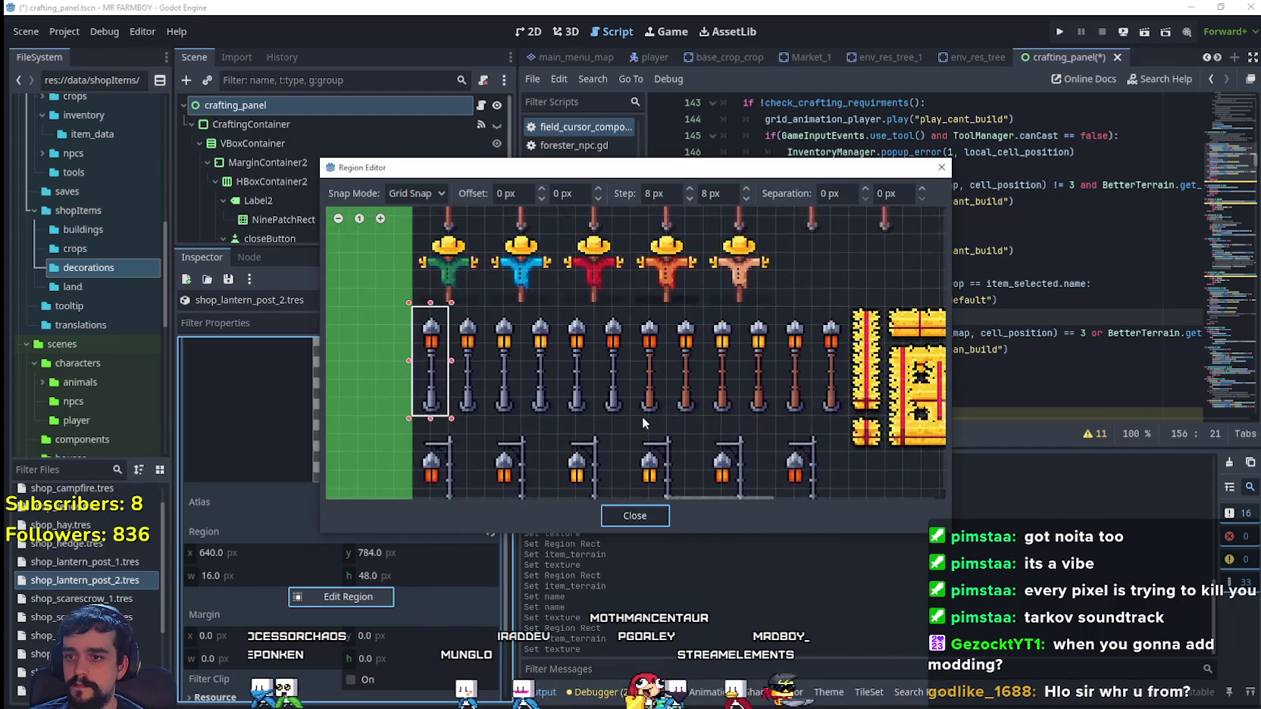
pyautogui.moveTo(630, 411); pyautogui.dragTo(673, 313)
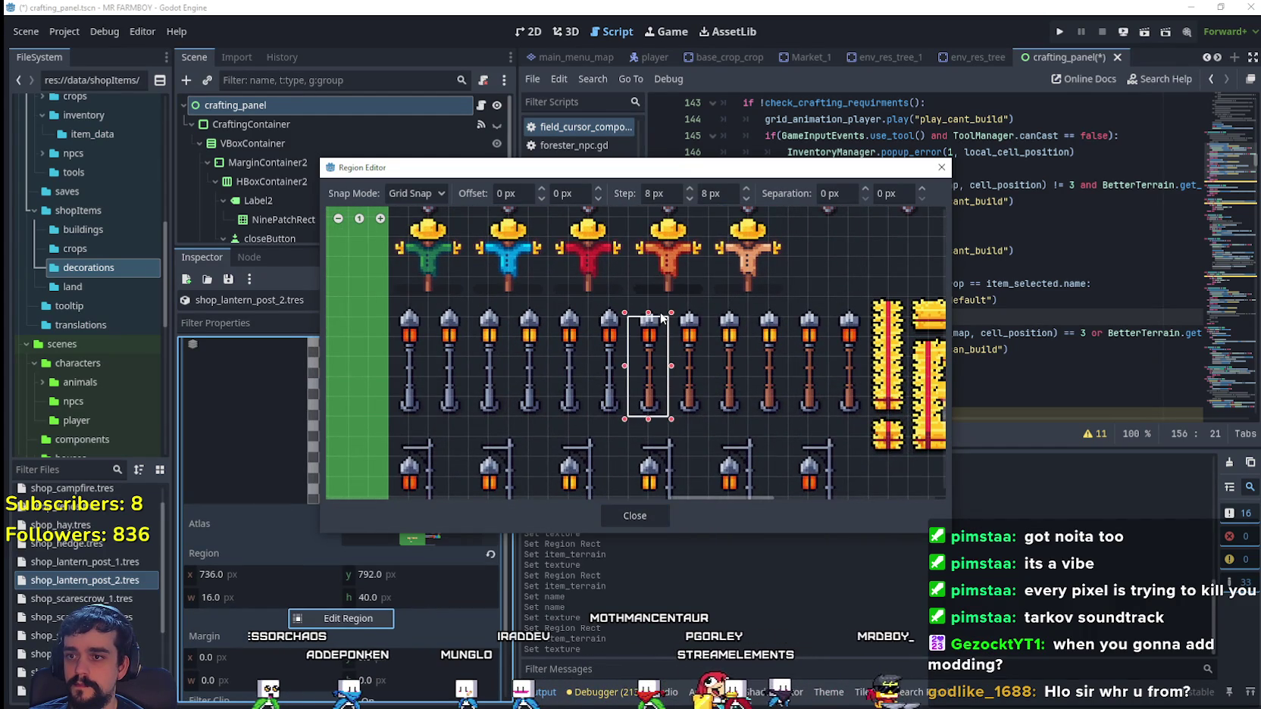
pyautogui.click(648, 515)
pyautogui.click(412, 535)
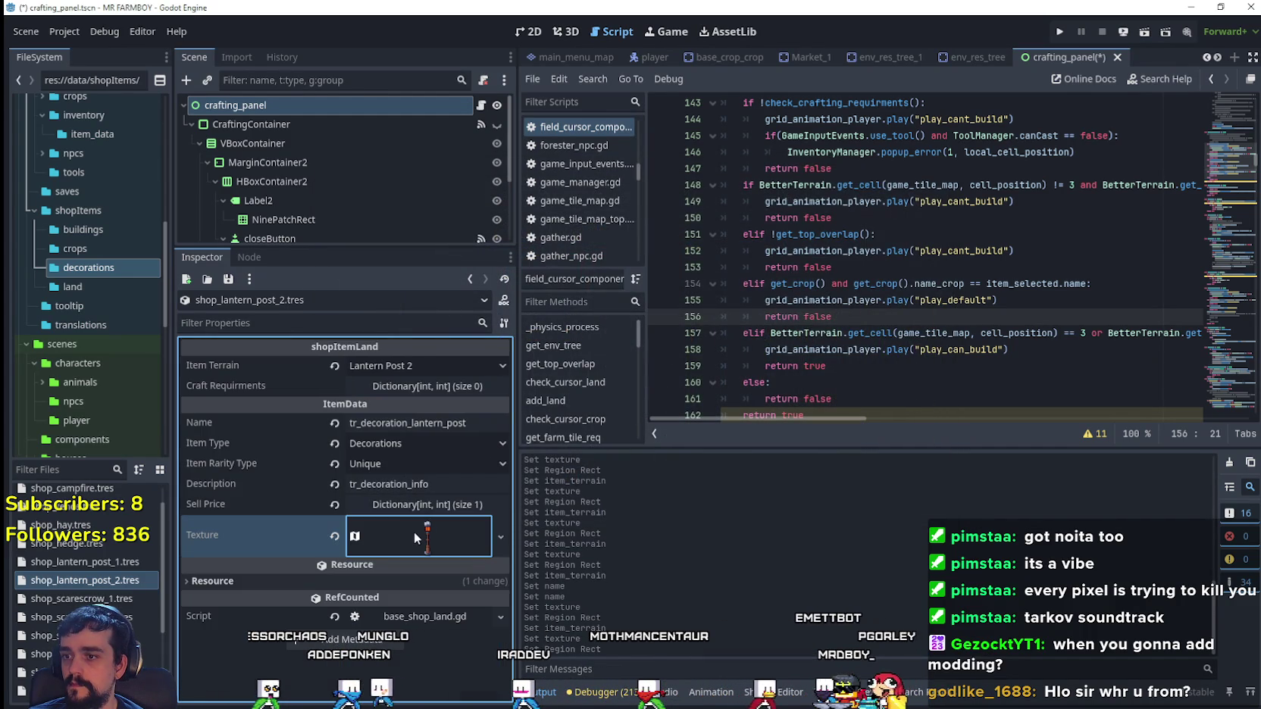
# - Duplicate lantern post 2 as shop_lantern_post_3.tres with item terrain Lantern Post 3
pyautogui.rightClick(75, 580)
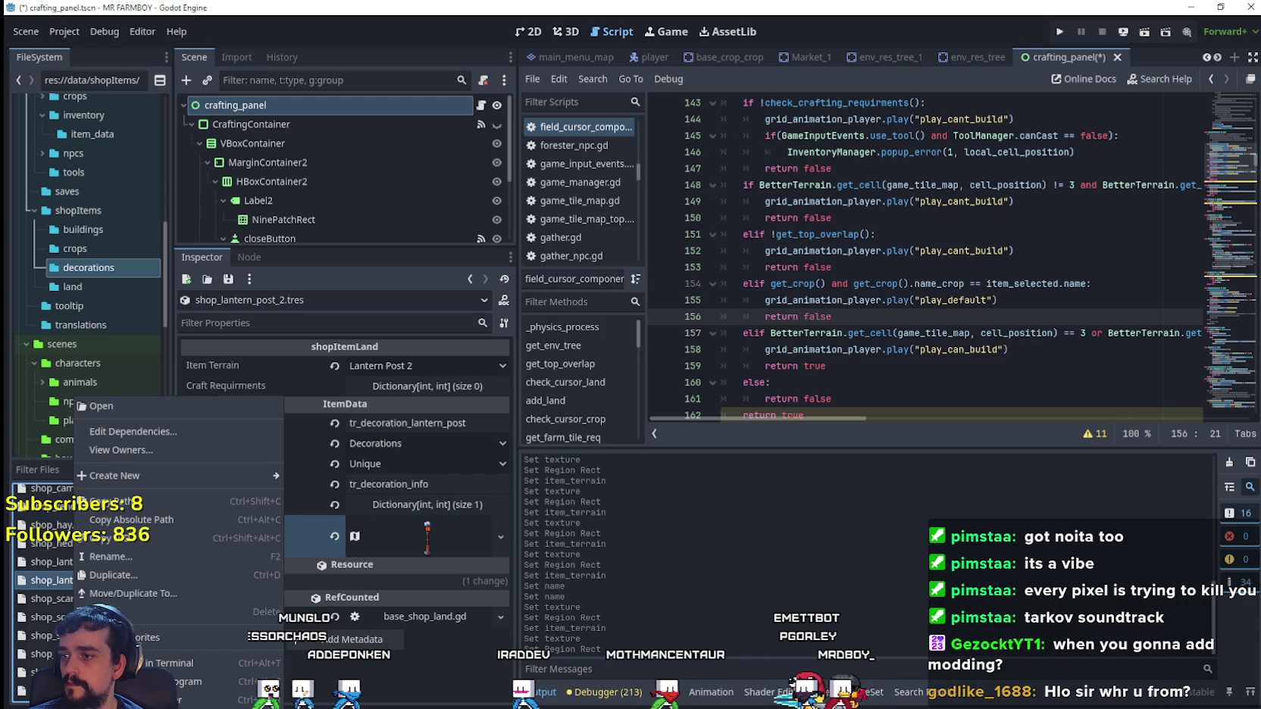
pyautogui.click(114, 575)
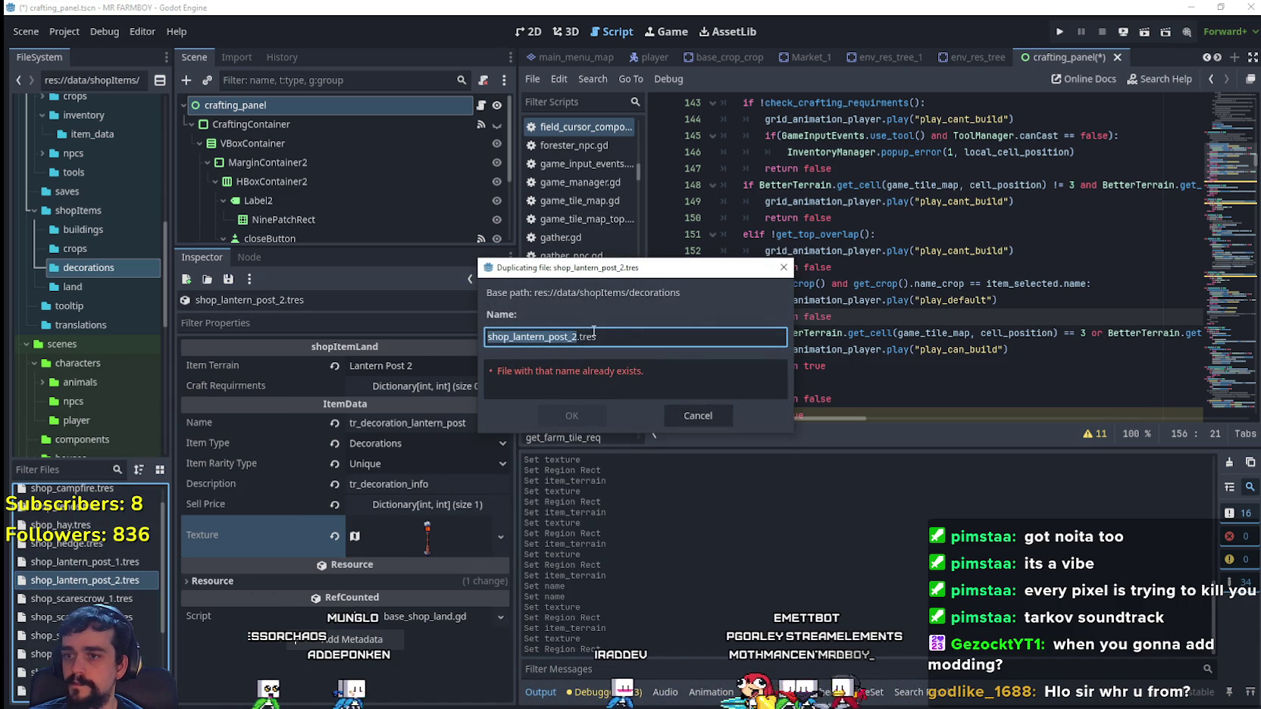
pyautogui.click(572, 415)
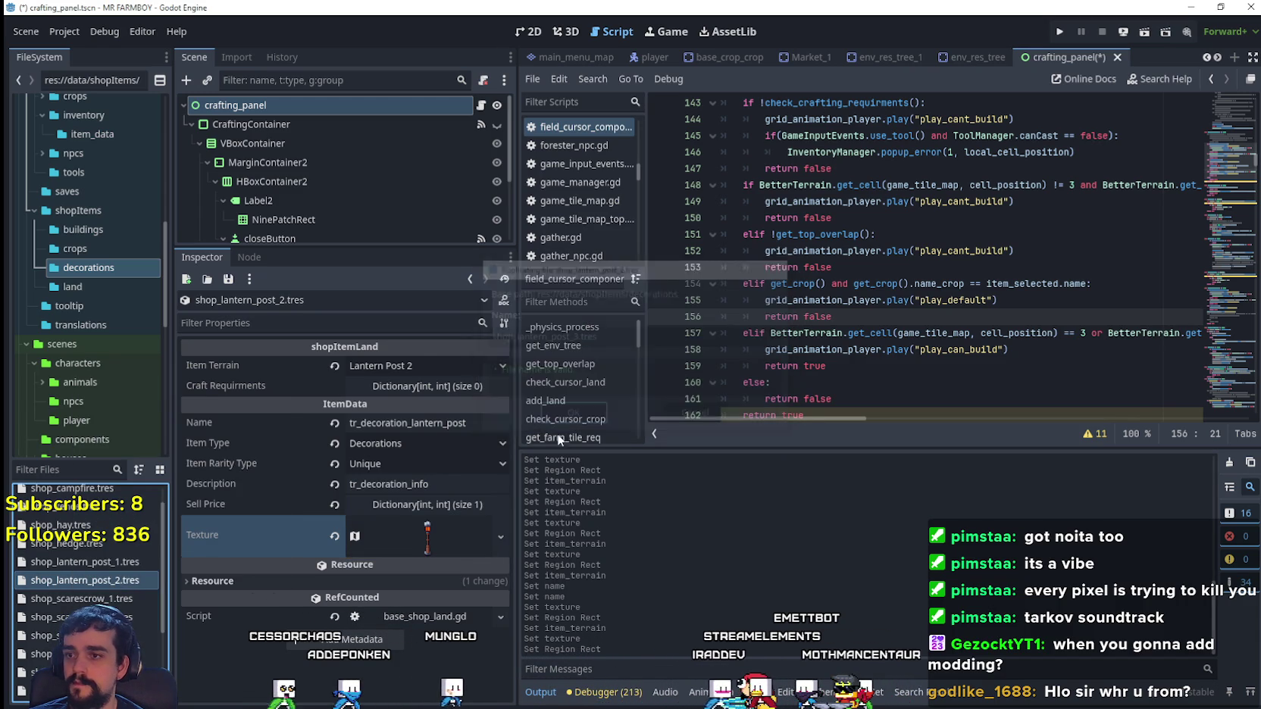
pyautogui.click(109, 599)
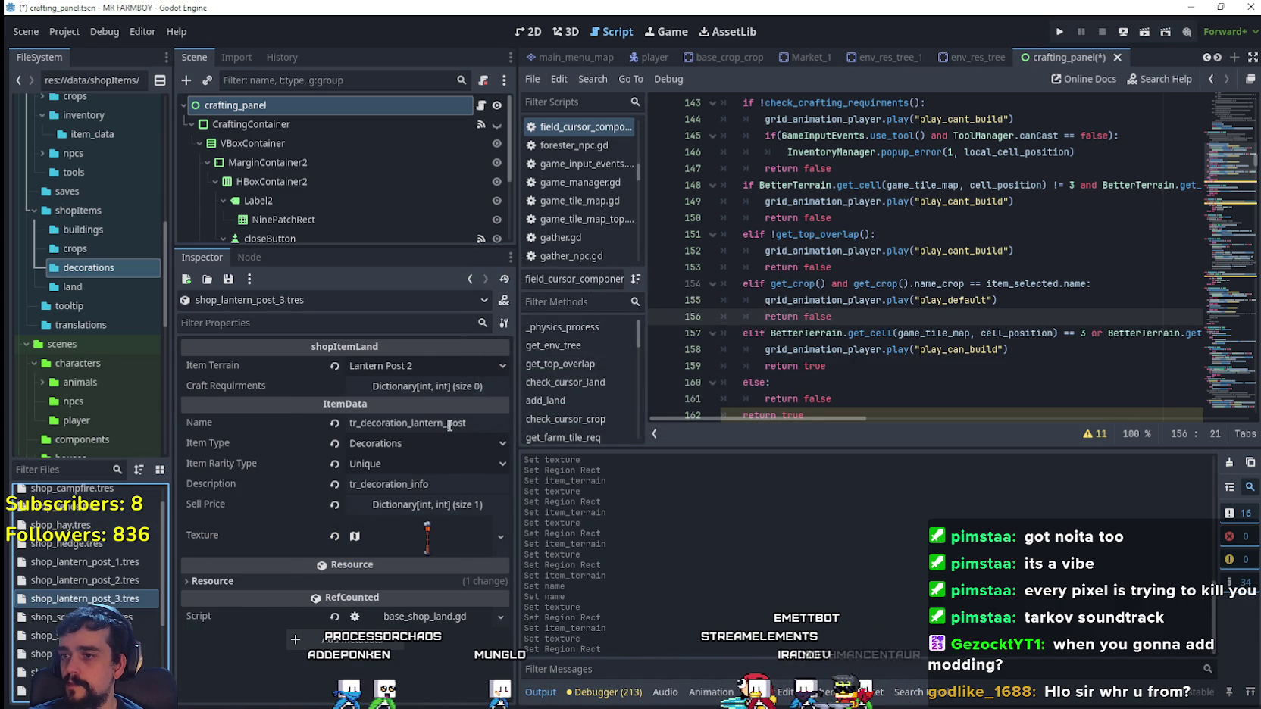
pyautogui.click(425, 365)
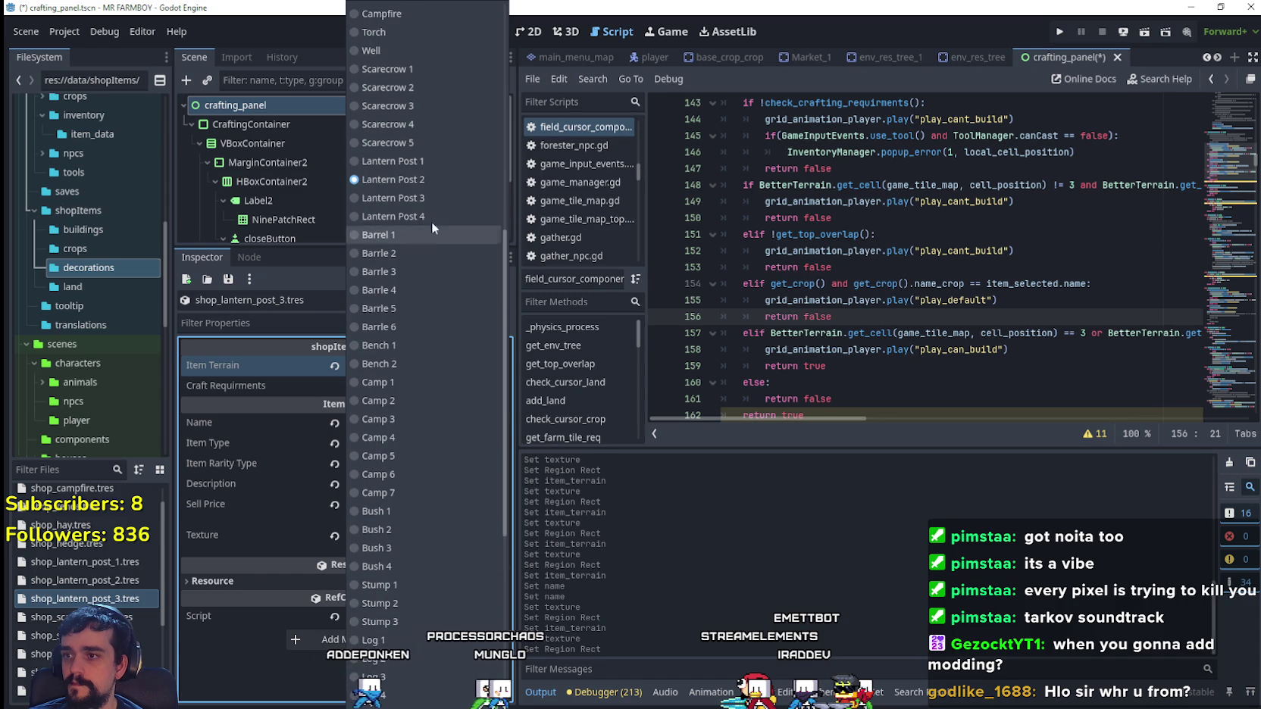
pyautogui.click(418, 199)
# - Make lantern post 3's atlas texture unique to this item
pyautogui.click(383, 535)
pyautogui.click(419, 535)
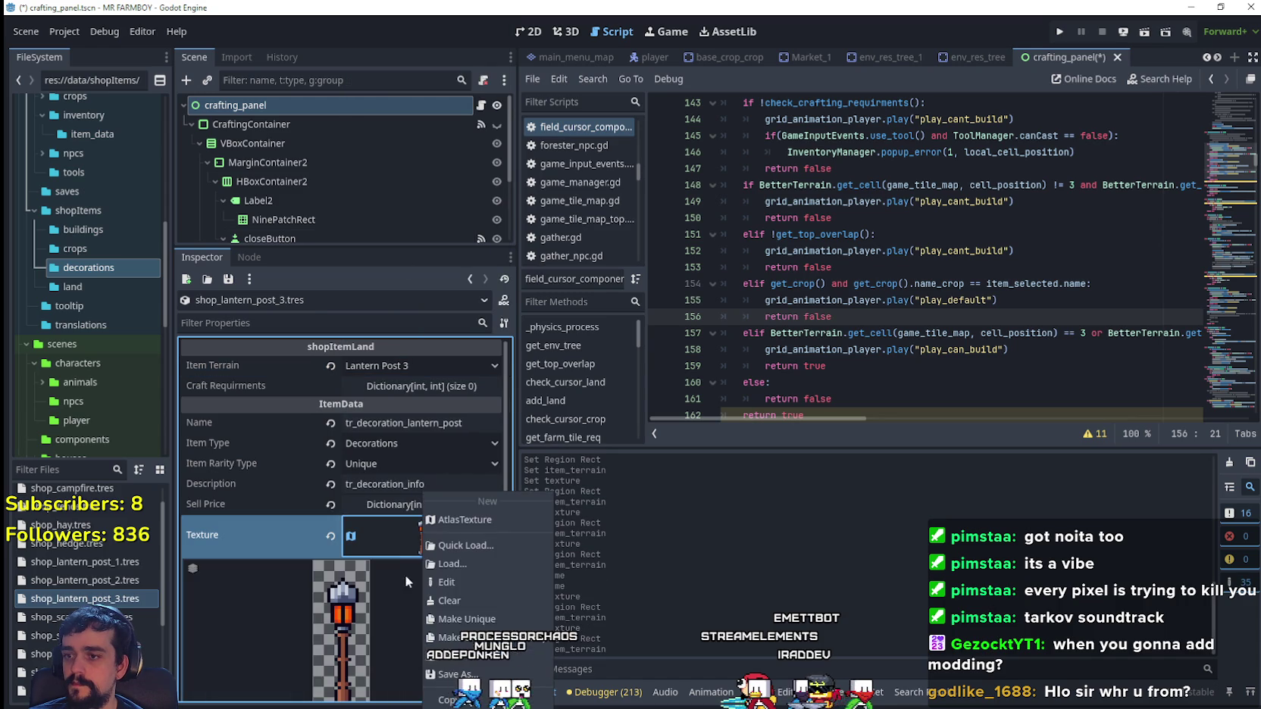
pyautogui.click(467, 622)
pyautogui.scroll(-5, 443, 590)
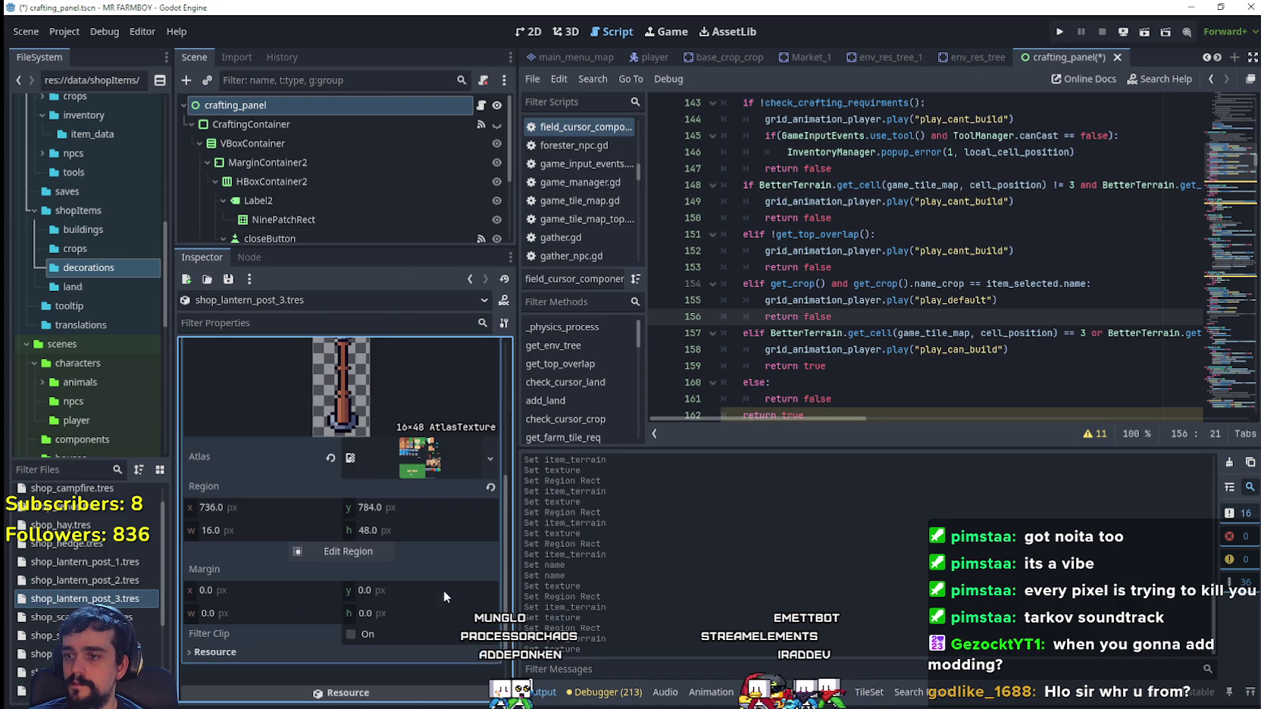
# - Set the texture region to the 24×48 hanging lantern sprite at x 640
pyautogui.click(372, 552)
pyautogui.scroll(-3, 652, 284)
pyautogui.scroll(2, 690, 279)
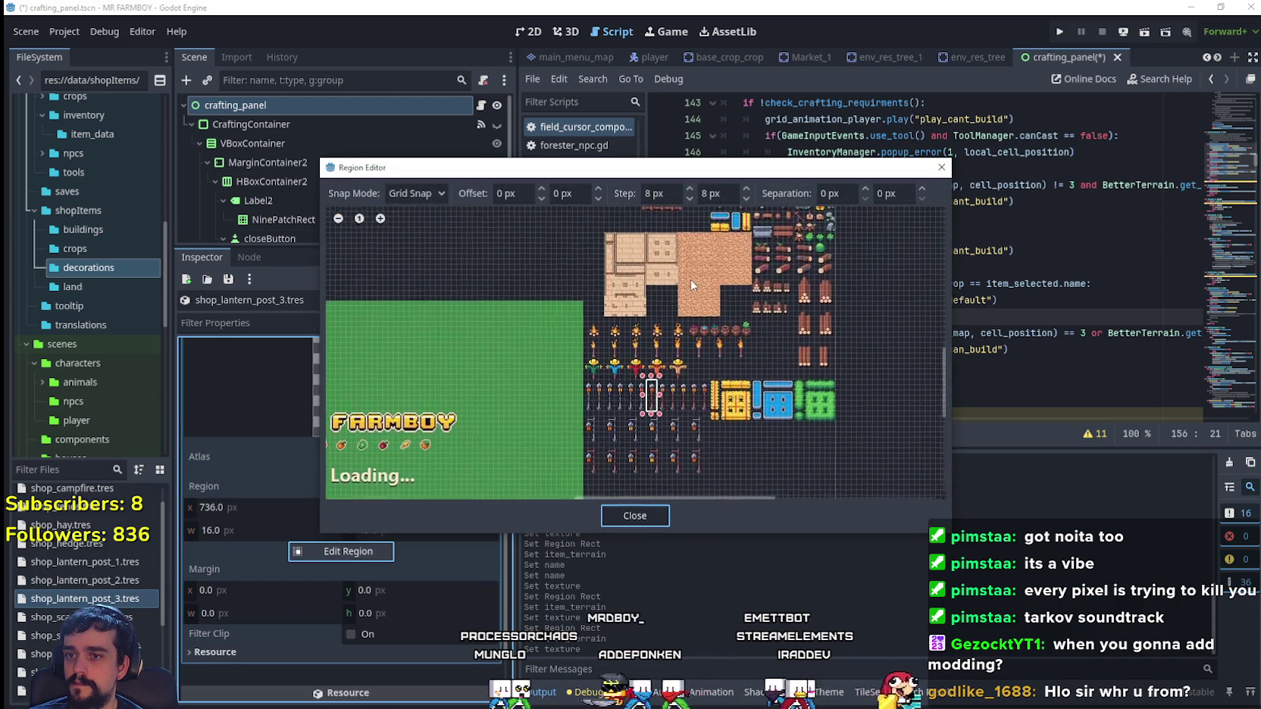
pyautogui.scroll(4, 690, 279)
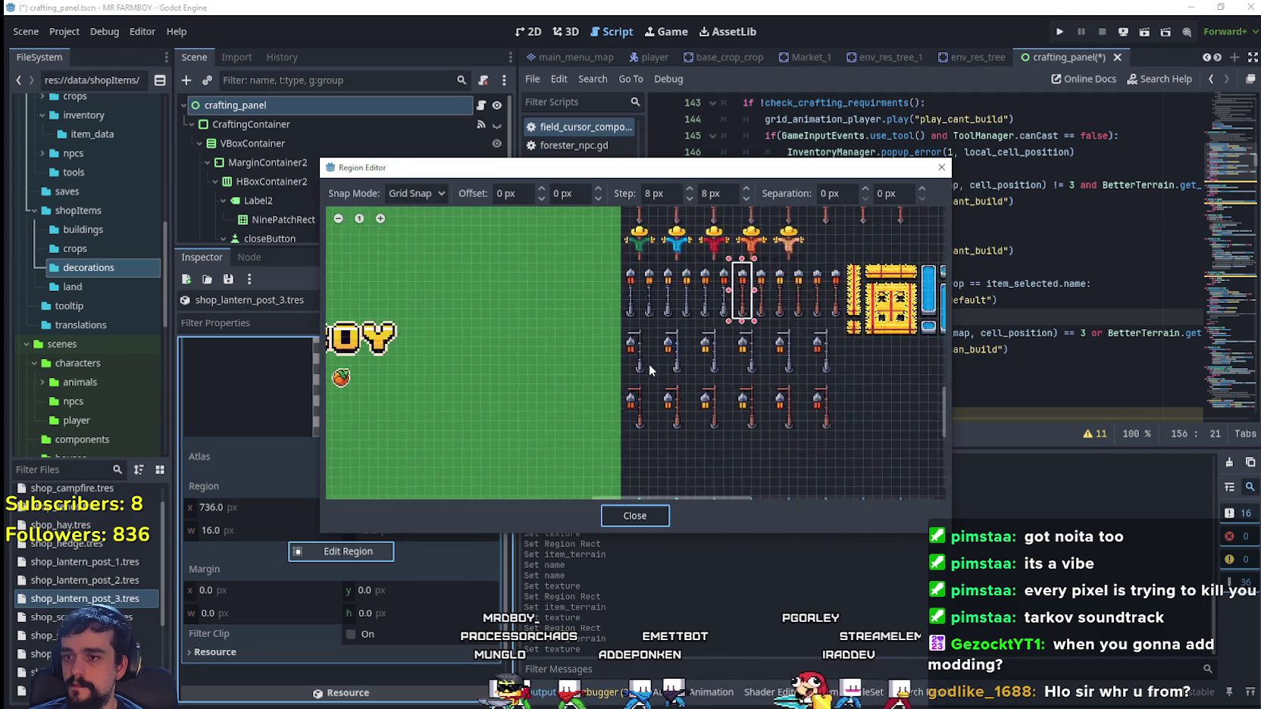
pyautogui.scroll(3, 649, 369)
pyautogui.moveTo(607, 378)
pyautogui.mouseDown()
pyautogui.moveTo(659, 285)
pyautogui.moveTo(660, 256)
pyautogui.mouseUp()
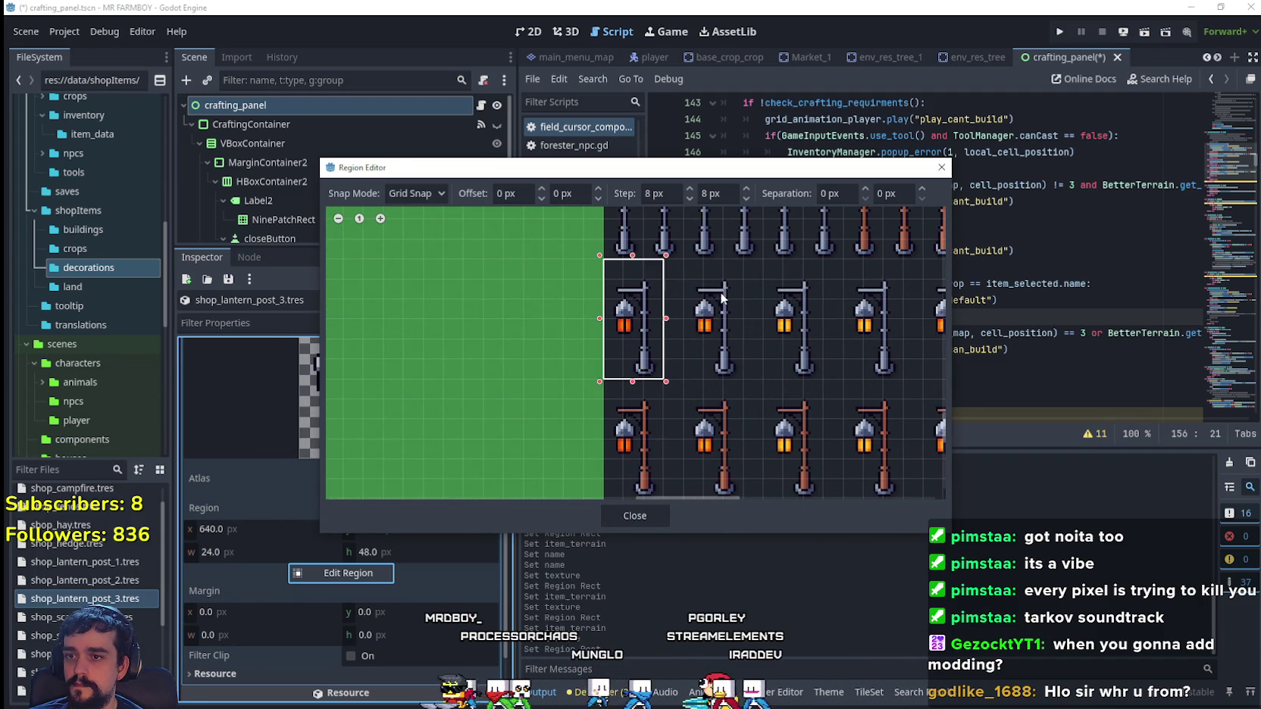
pyautogui.moveTo(716, 304)
pyautogui.mouseDown()
pyautogui.moveTo(652, 397)
pyautogui.moveTo(630, 367)
pyautogui.mouseUp()
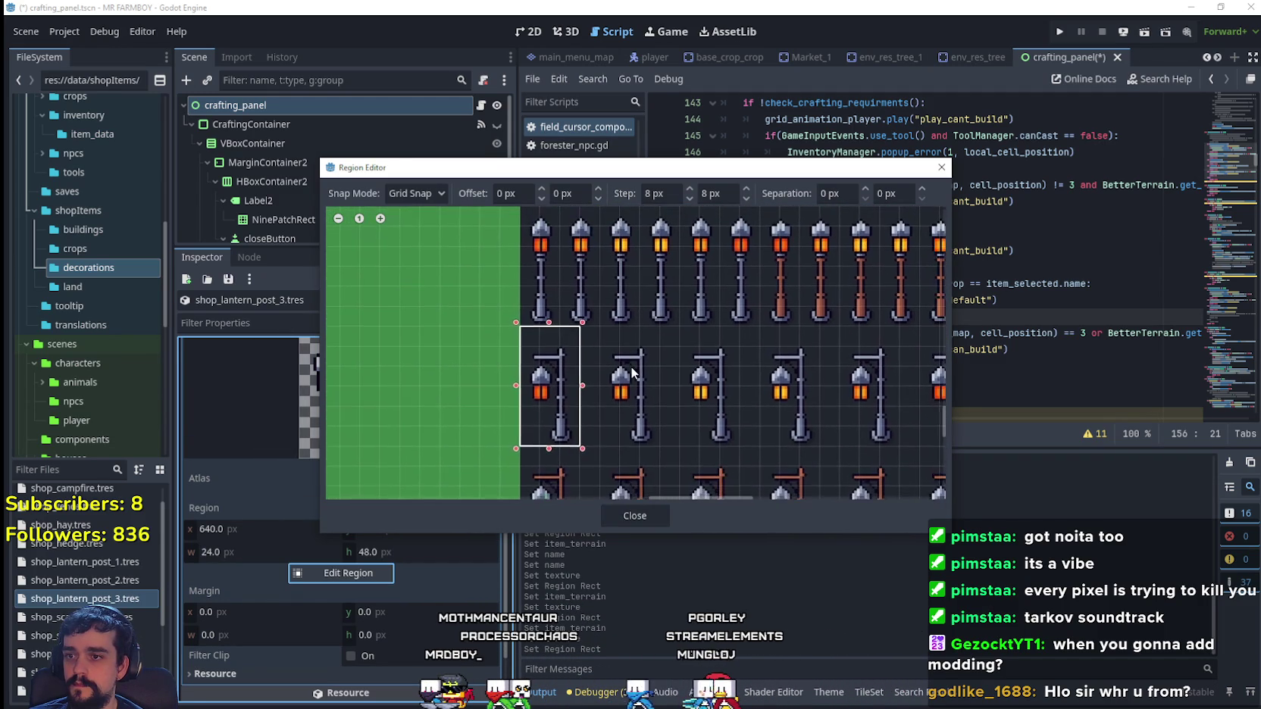
pyautogui.scroll(-1, 630, 367)
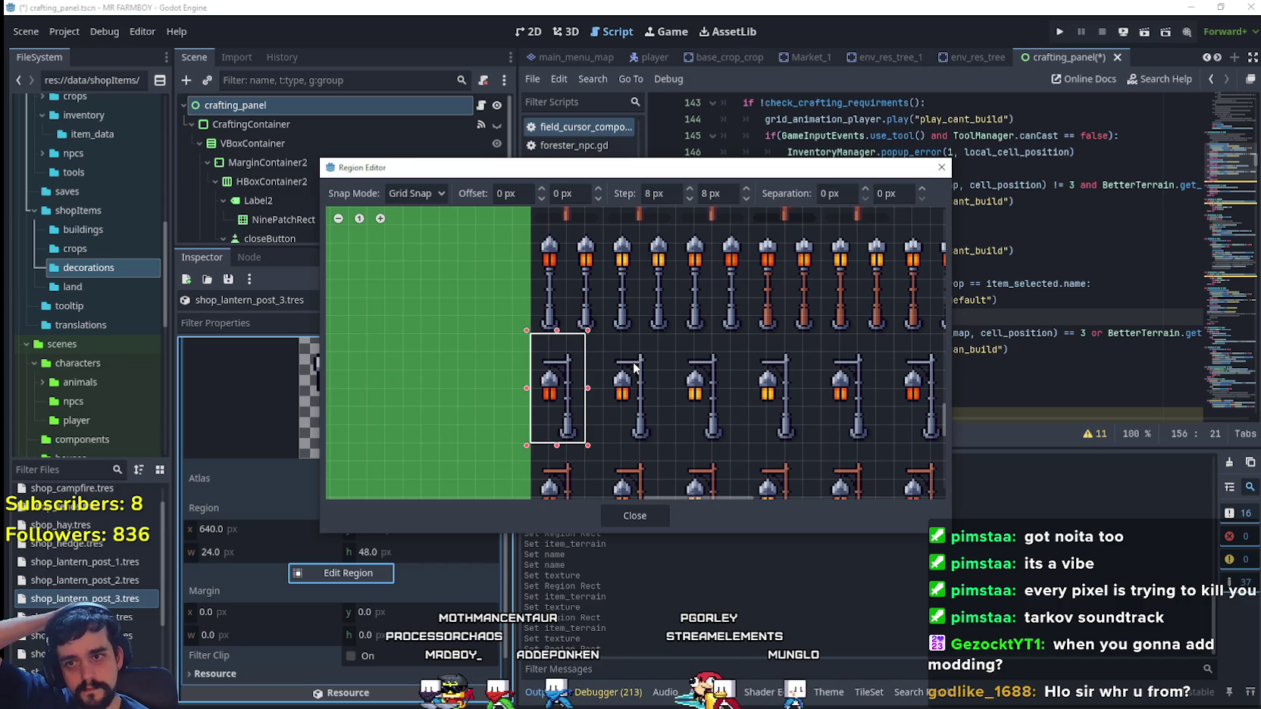
pyautogui.scroll(-2, 705, 371)
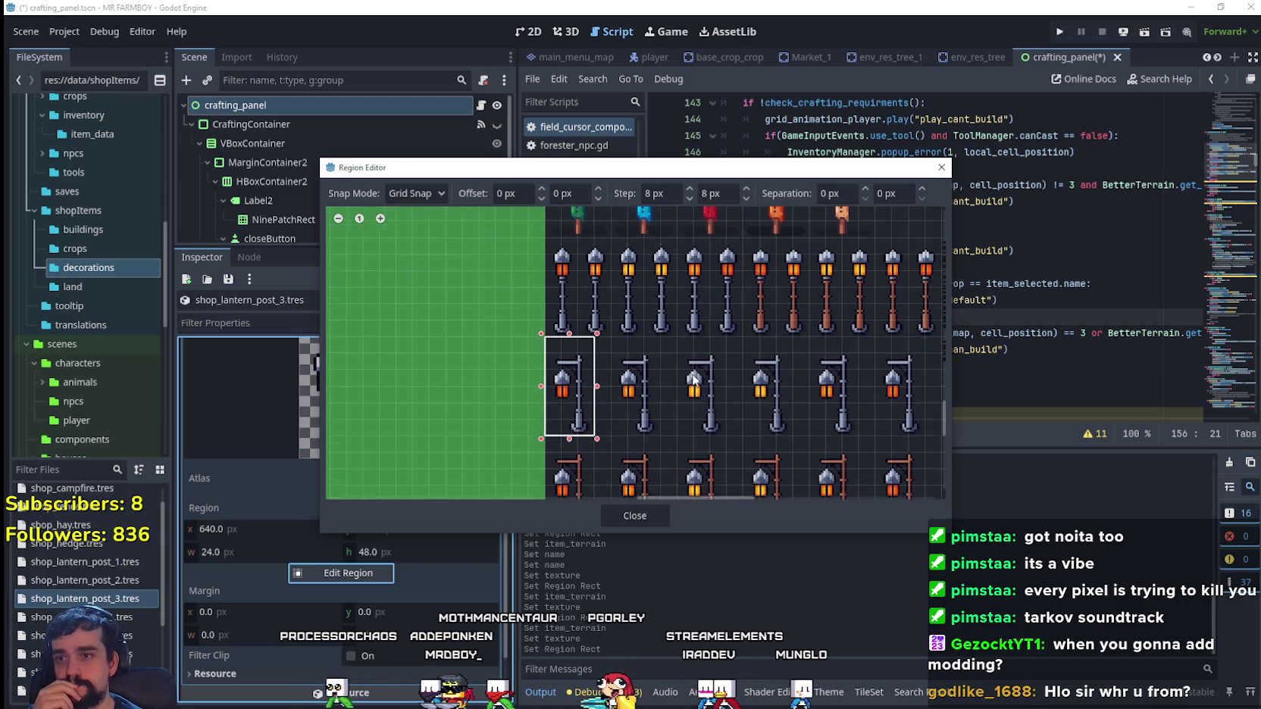
pyautogui.click(645, 516)
pyautogui.scroll(5, 410, 389)
pyautogui.click(407, 506)
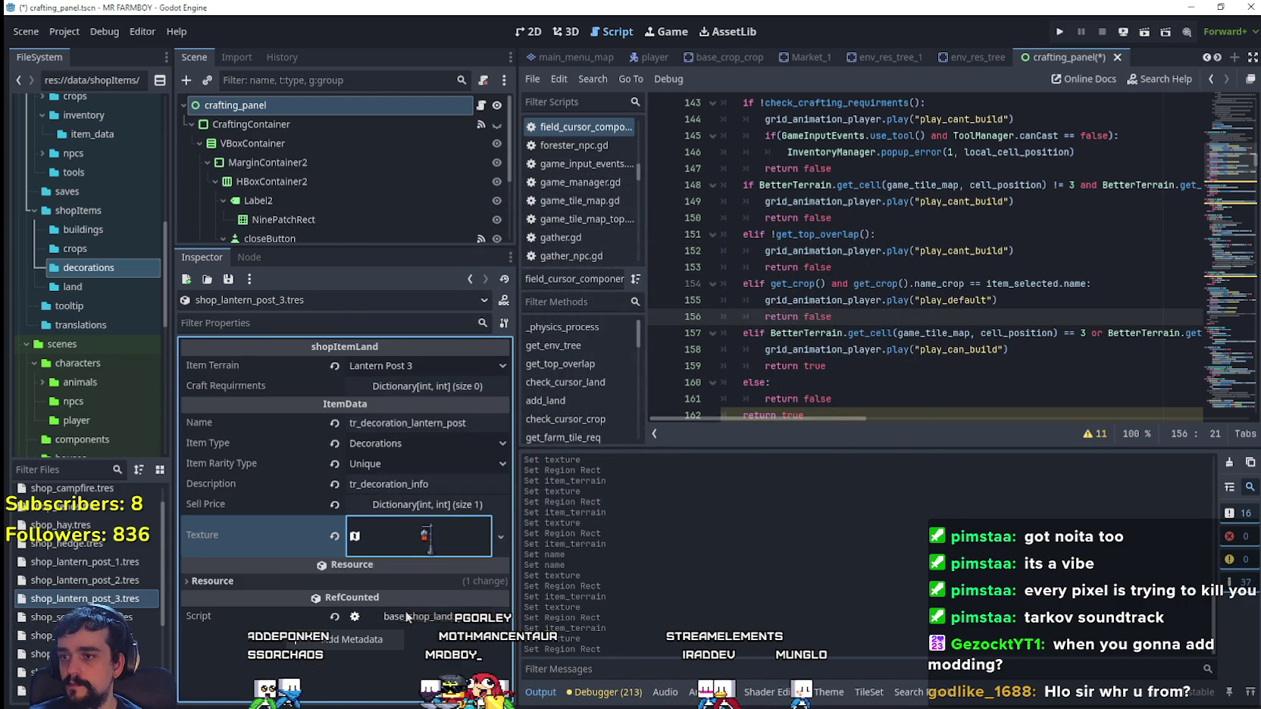
# - Duplicate lantern post 3 as shop_lantern_post_4.tres
pyautogui.rightClick(127, 604)
pyautogui.click(397, 529)
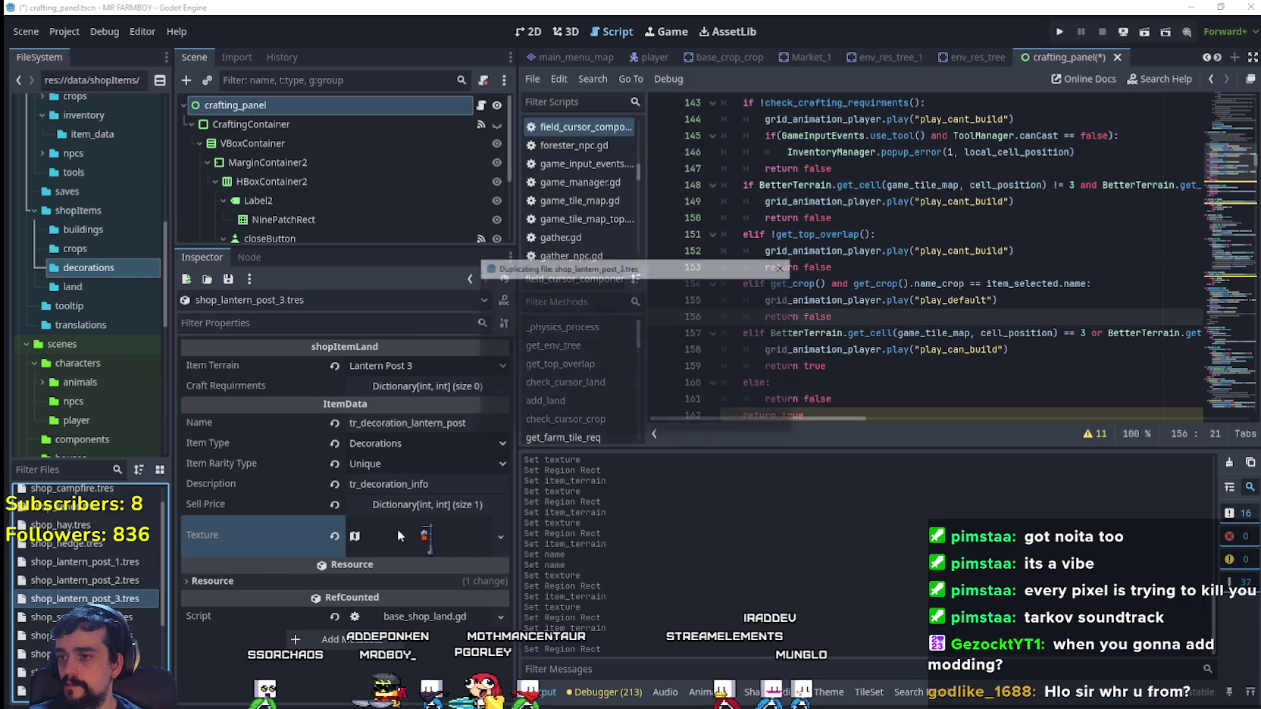
pyautogui.click(578, 338)
pyautogui.press('BackSpace')
pyautogui.write('4')
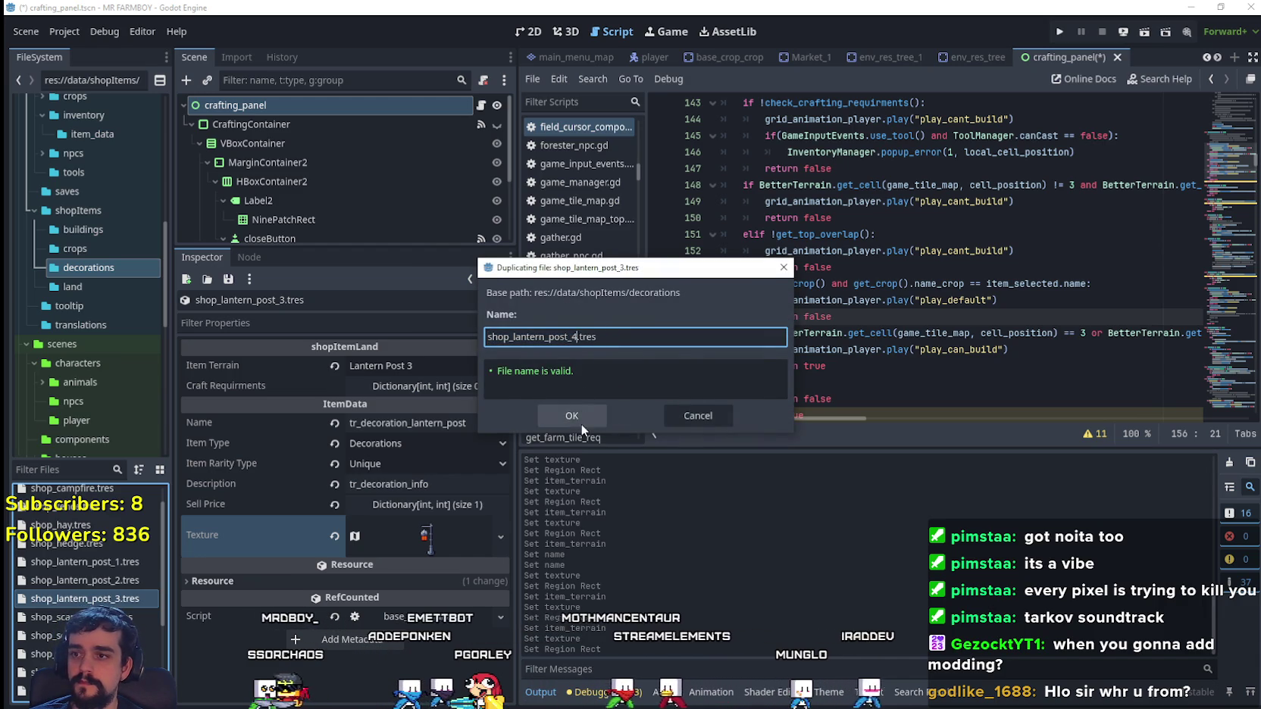
pyautogui.click(582, 420)
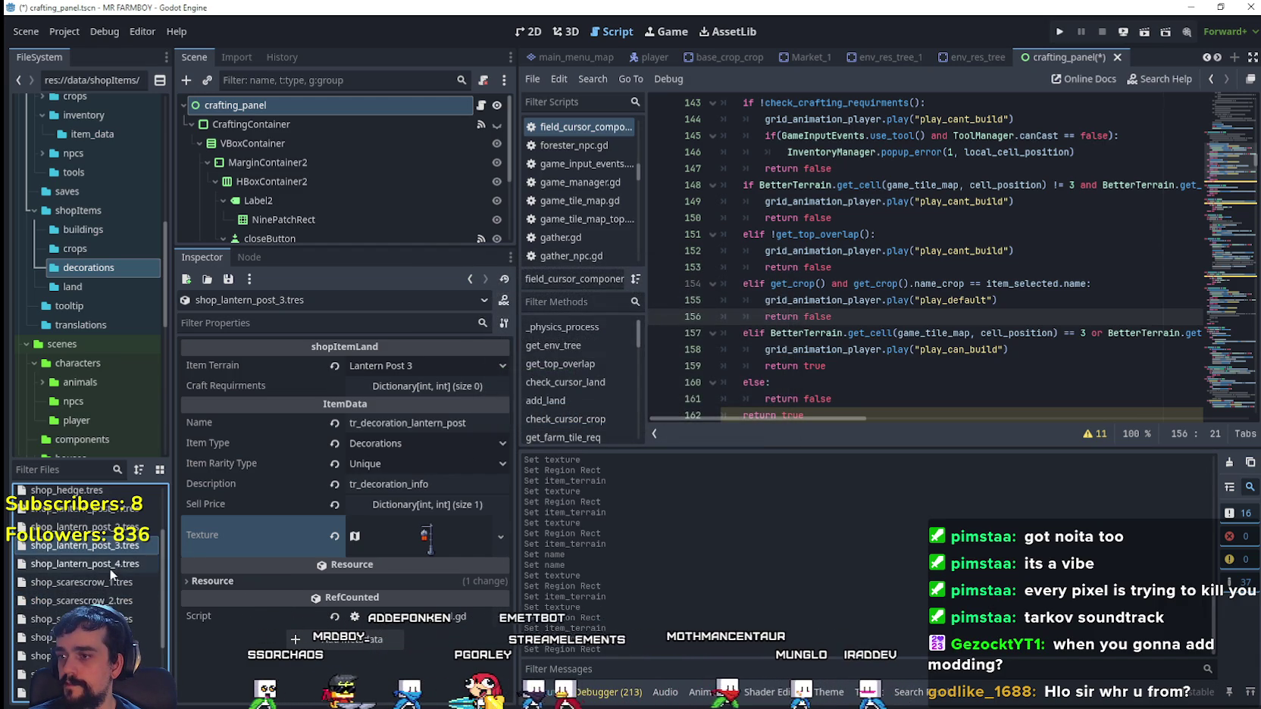
pyautogui.click(114, 566)
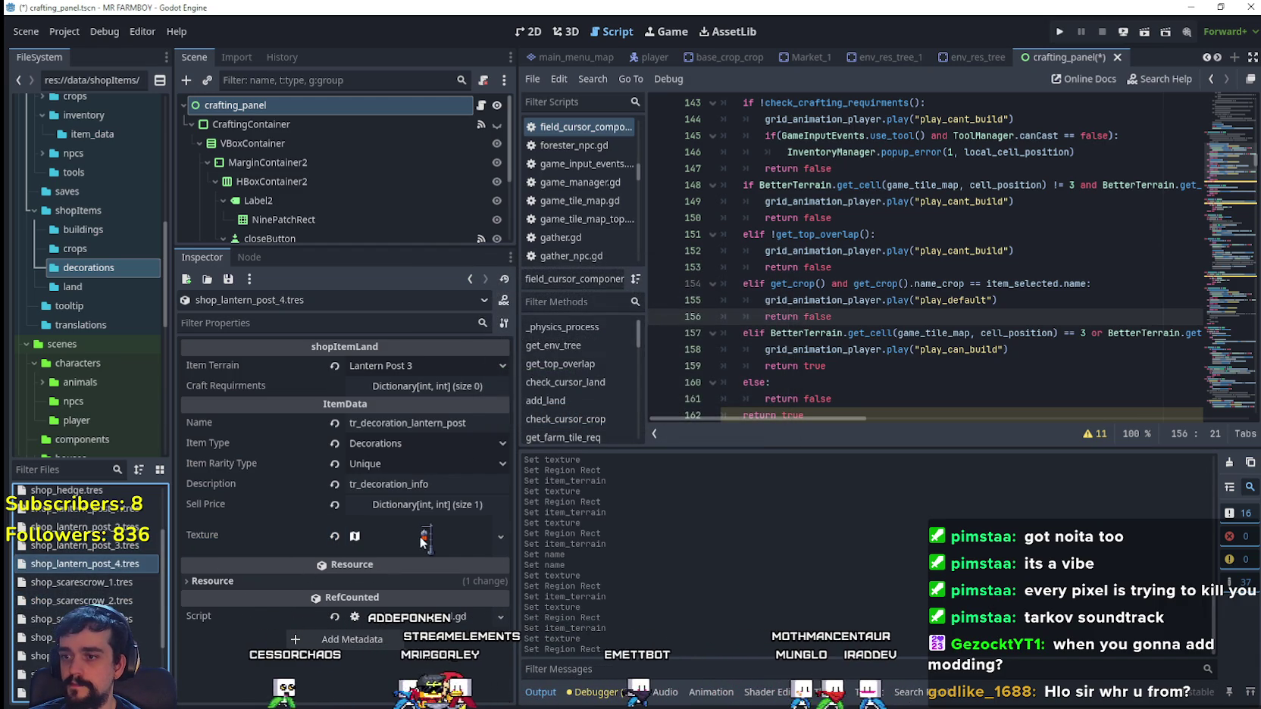
# - Make lantern post 4's atlas texture unique to this item
pyautogui.click(430, 454)
pyautogui.rightClick(430, 453)
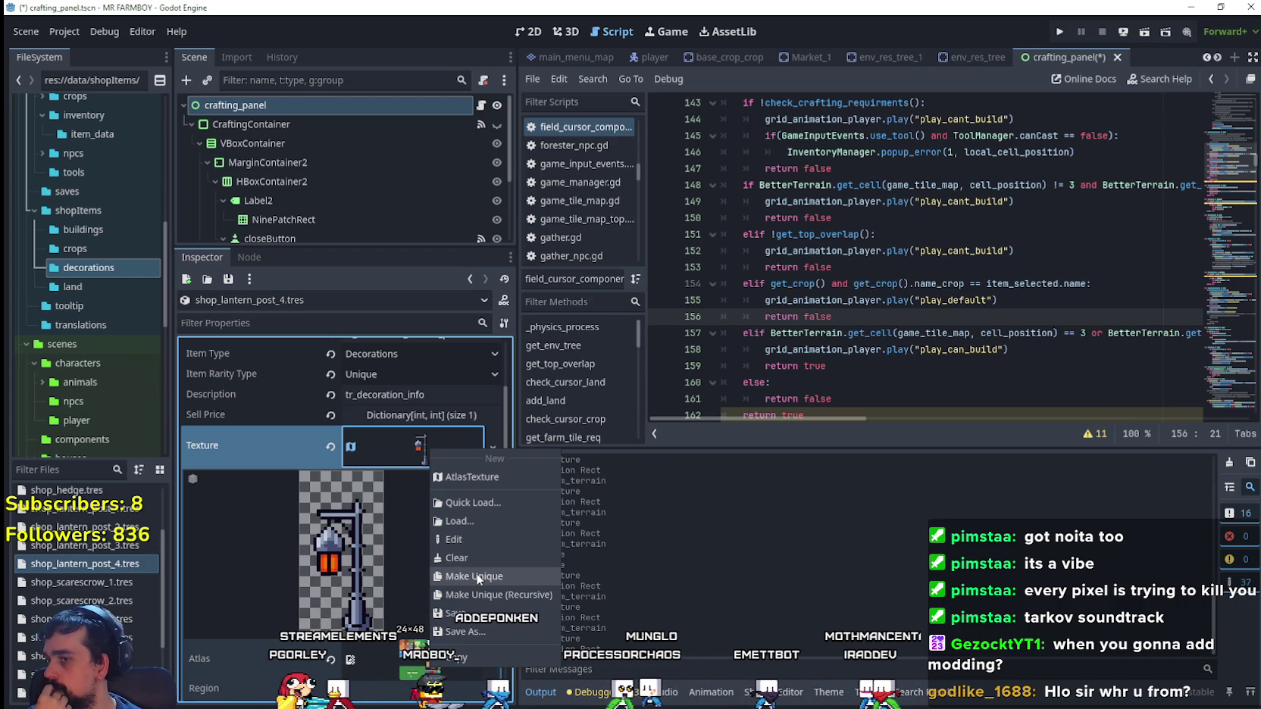
pyautogui.click(476, 574)
pyautogui.scroll(-4, 416, 565)
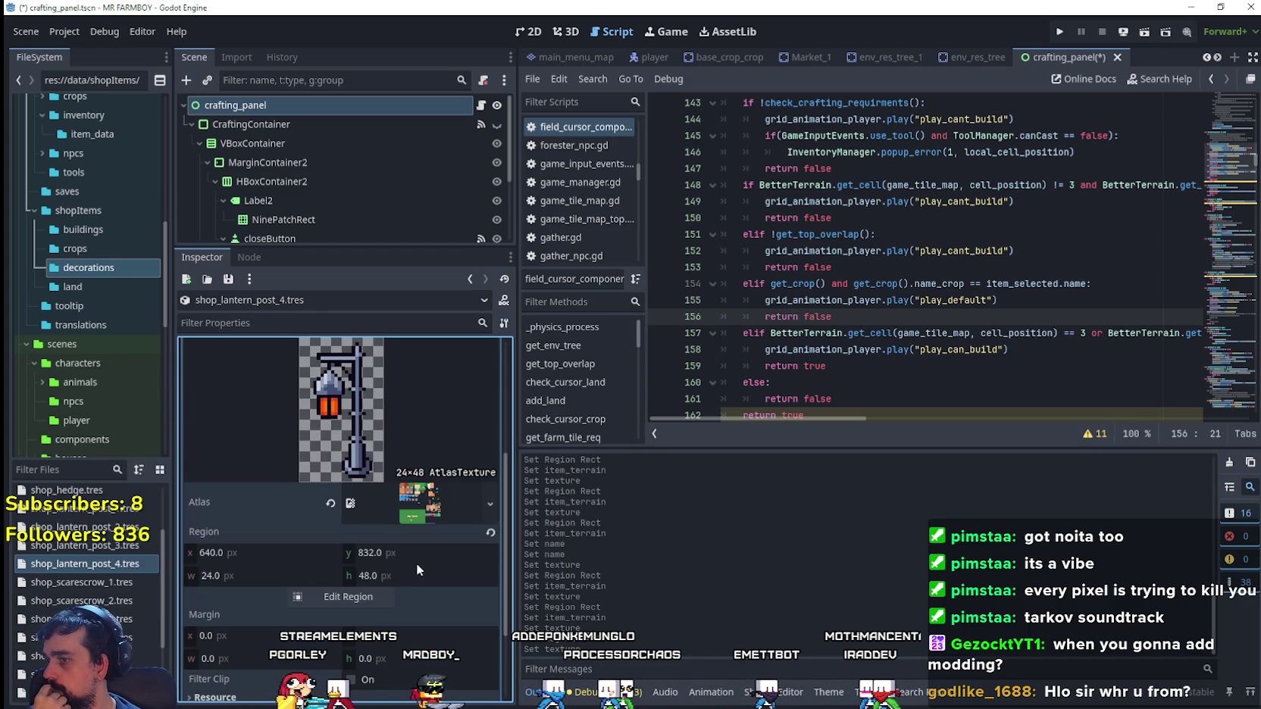
# - Cut lantern post 4's region around the brown lamp post, 32 px wide, and save
pyautogui.click(359, 596)
pyautogui.scroll(-3, 585, 379)
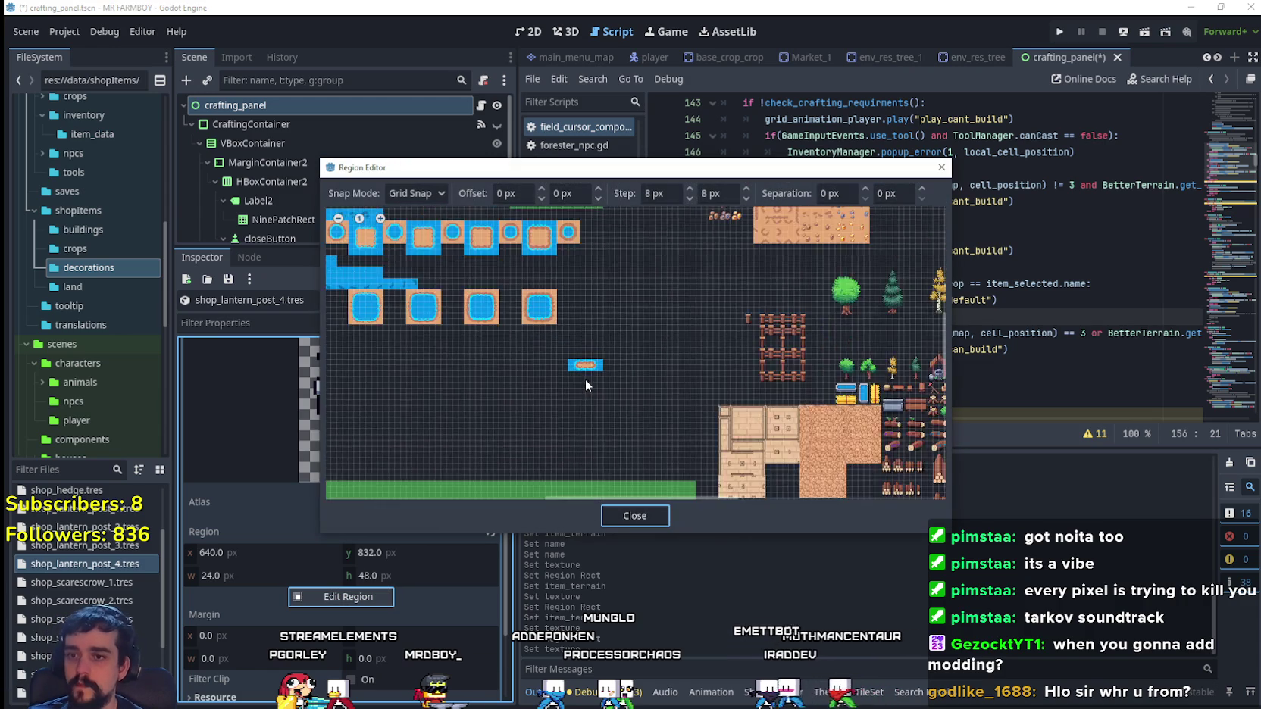
pyautogui.scroll(4, 718, 446)
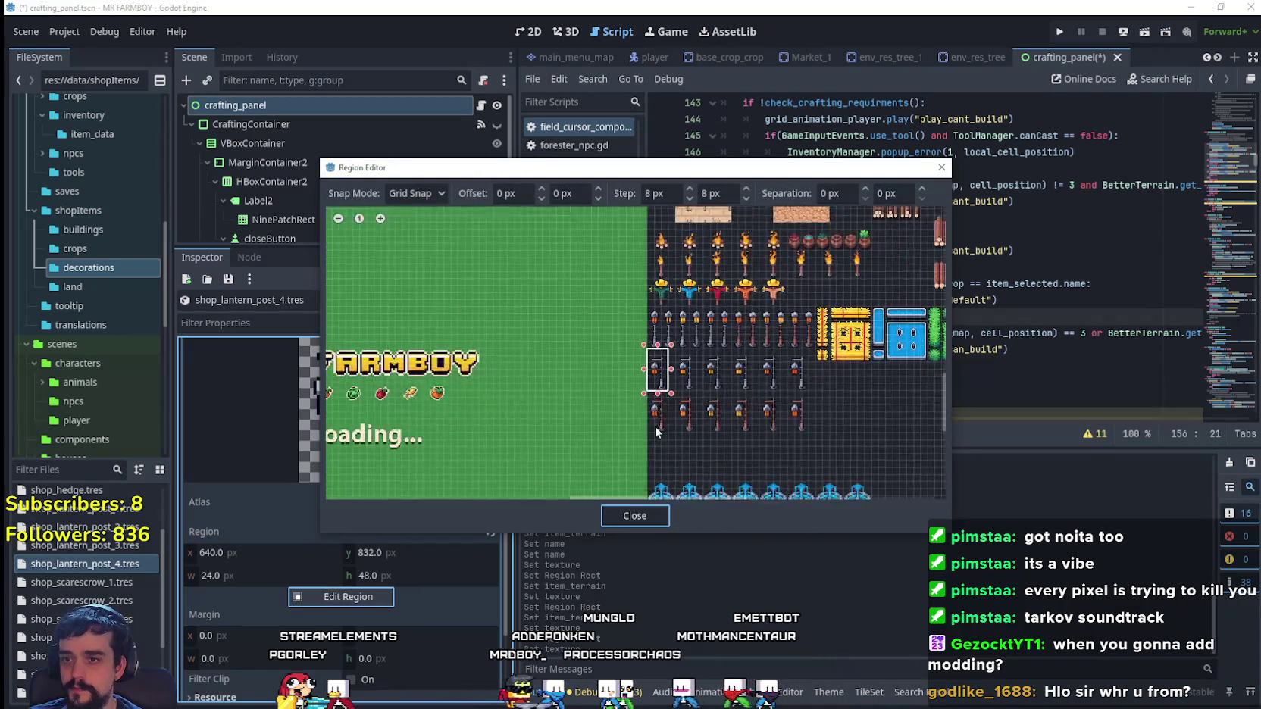
pyautogui.scroll(3, 673, 421)
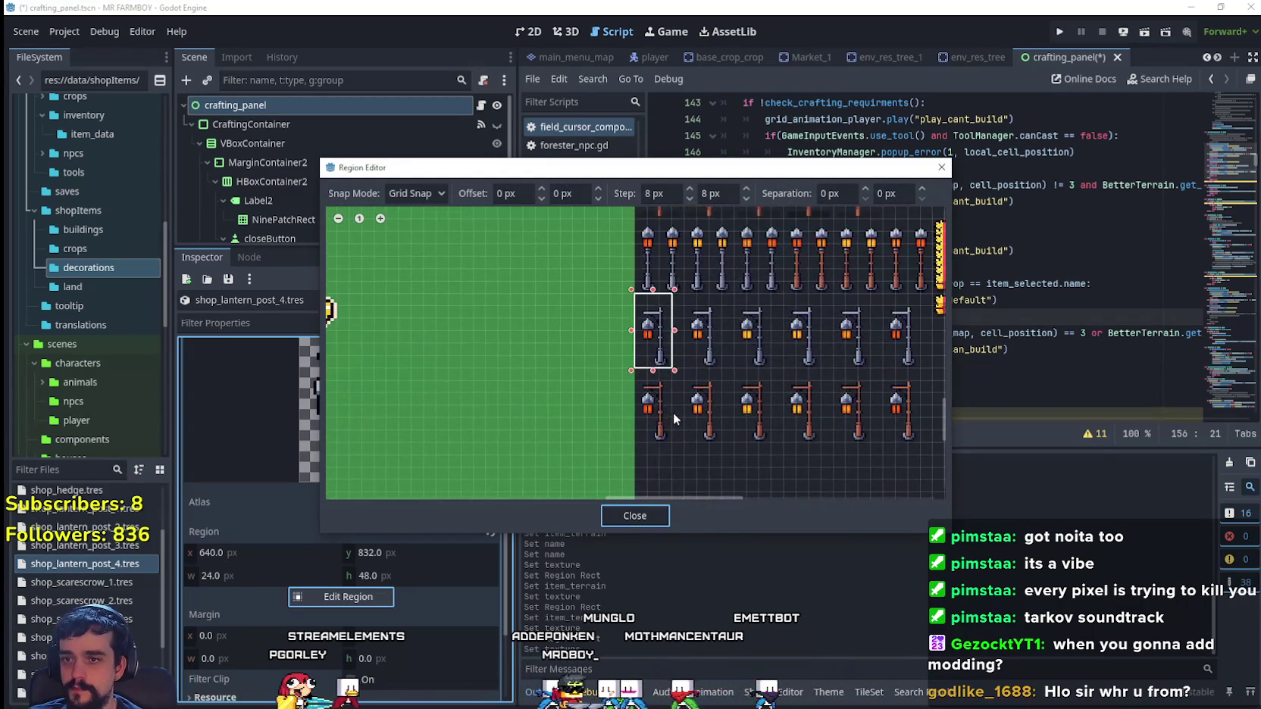
pyautogui.click(640, 445)
pyautogui.moveTo(648, 423); pyautogui.dragTo(690, 343)
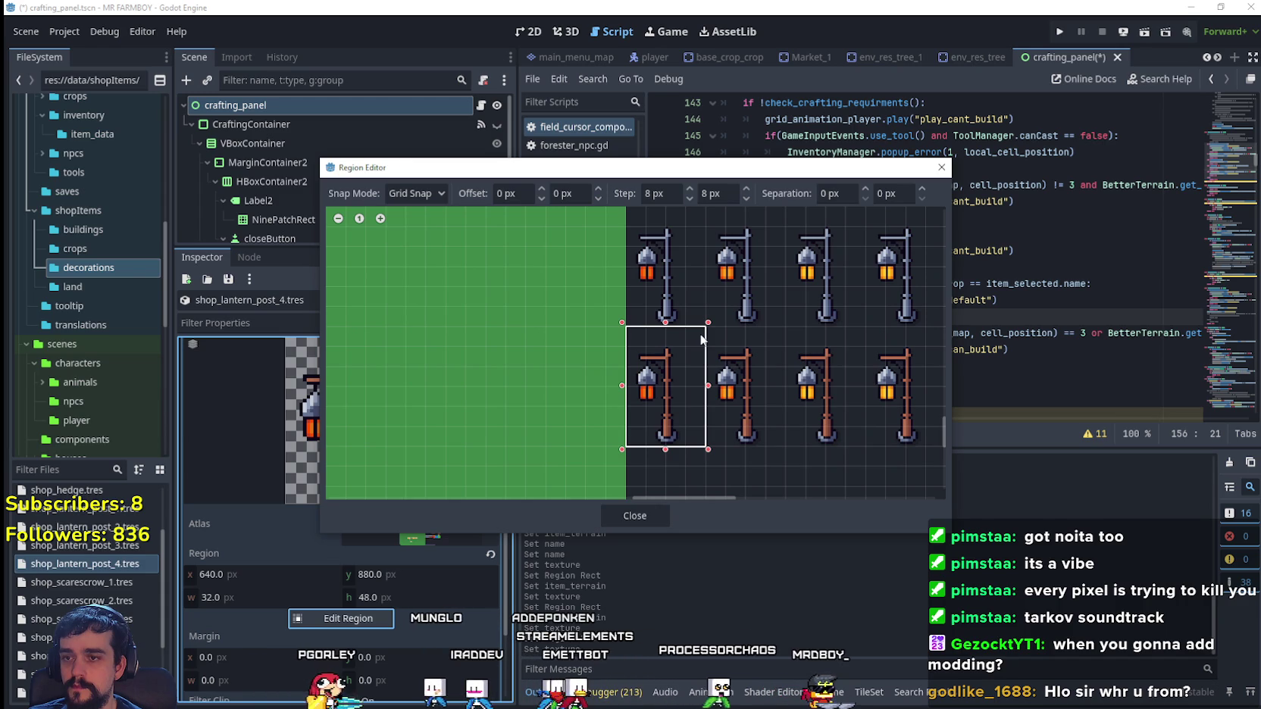
pyautogui.moveTo(687, 336); pyautogui.dragTo(687, 332)
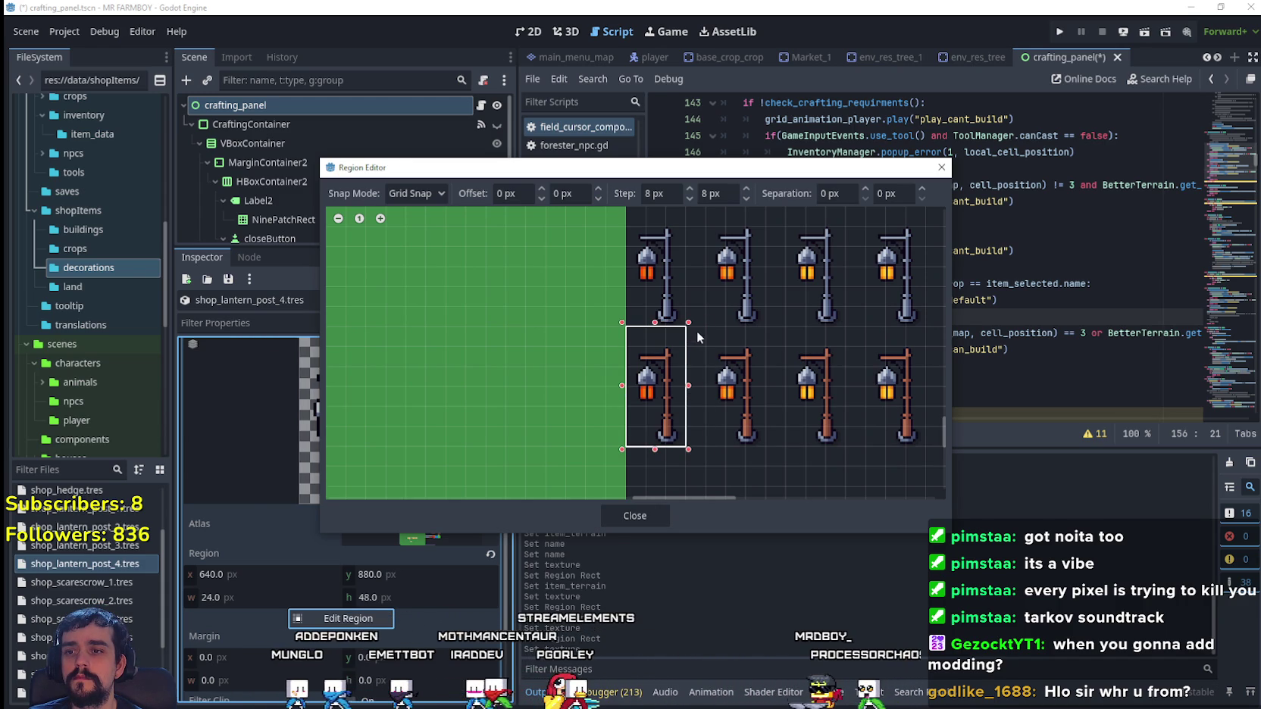
pyautogui.moveTo(698, 338); pyautogui.dragTo(700, 338)
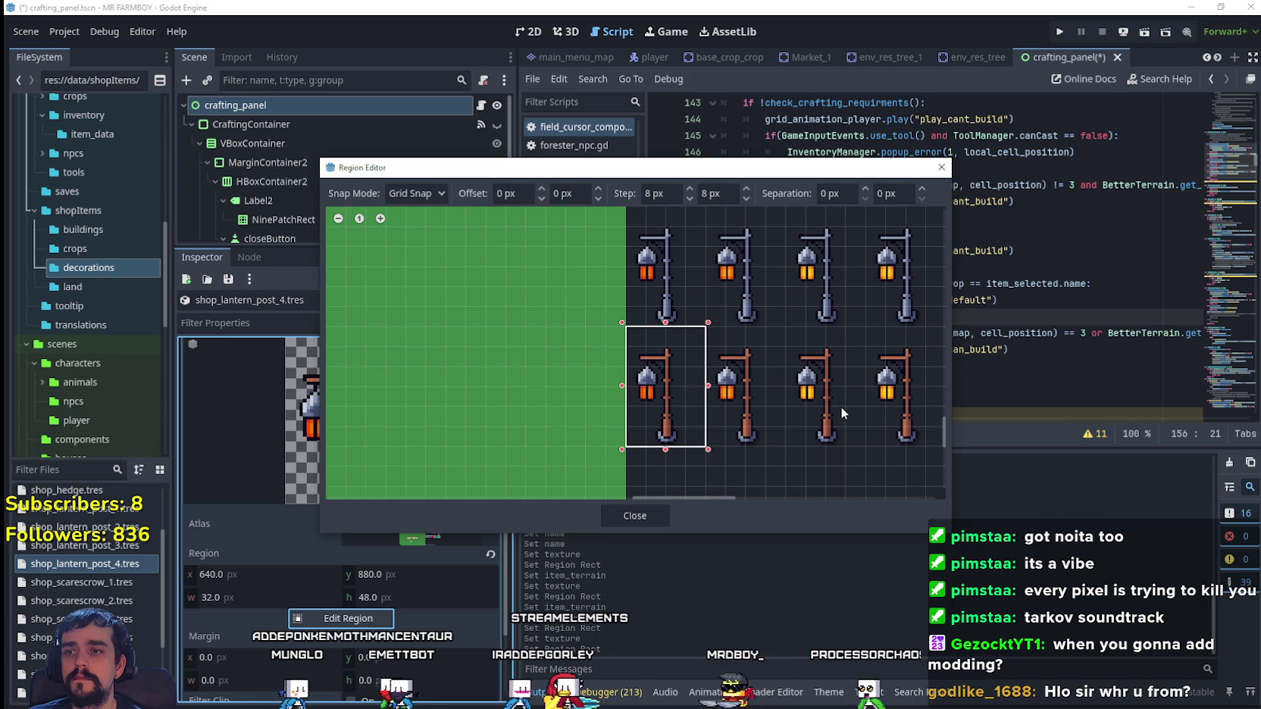
pyautogui.click(655, 507)
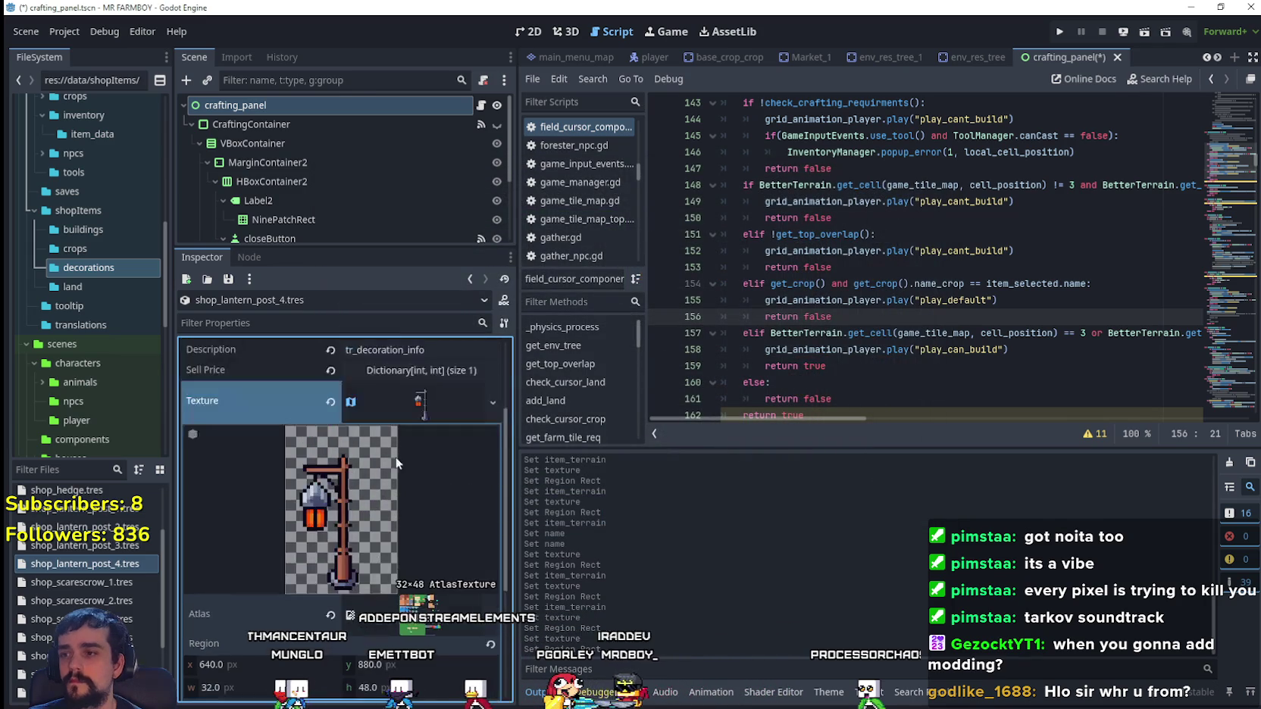
pyautogui.hotkey('ctrl', 's')
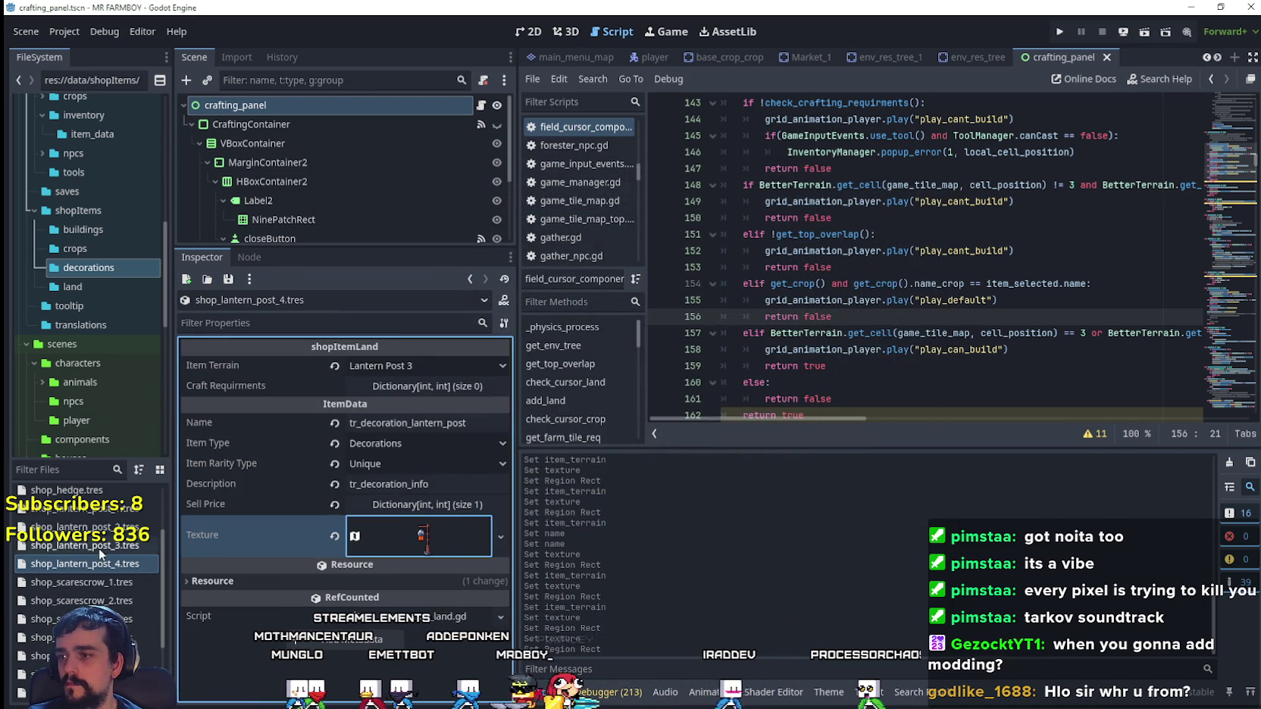
# - Widen lantern post 3's texture region to 32 px and save
pyautogui.click(98, 546)
pyautogui.click(410, 547)
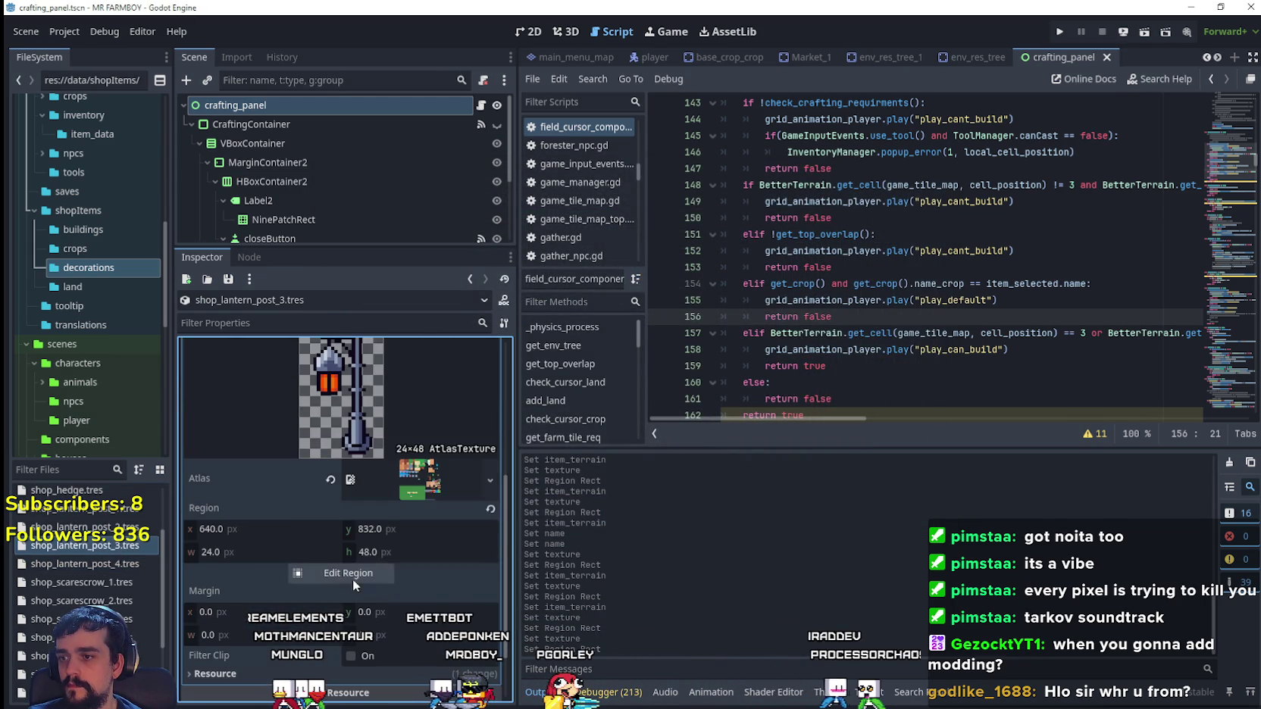
pyautogui.click(345, 573)
pyautogui.scroll(-5, 627, 401)
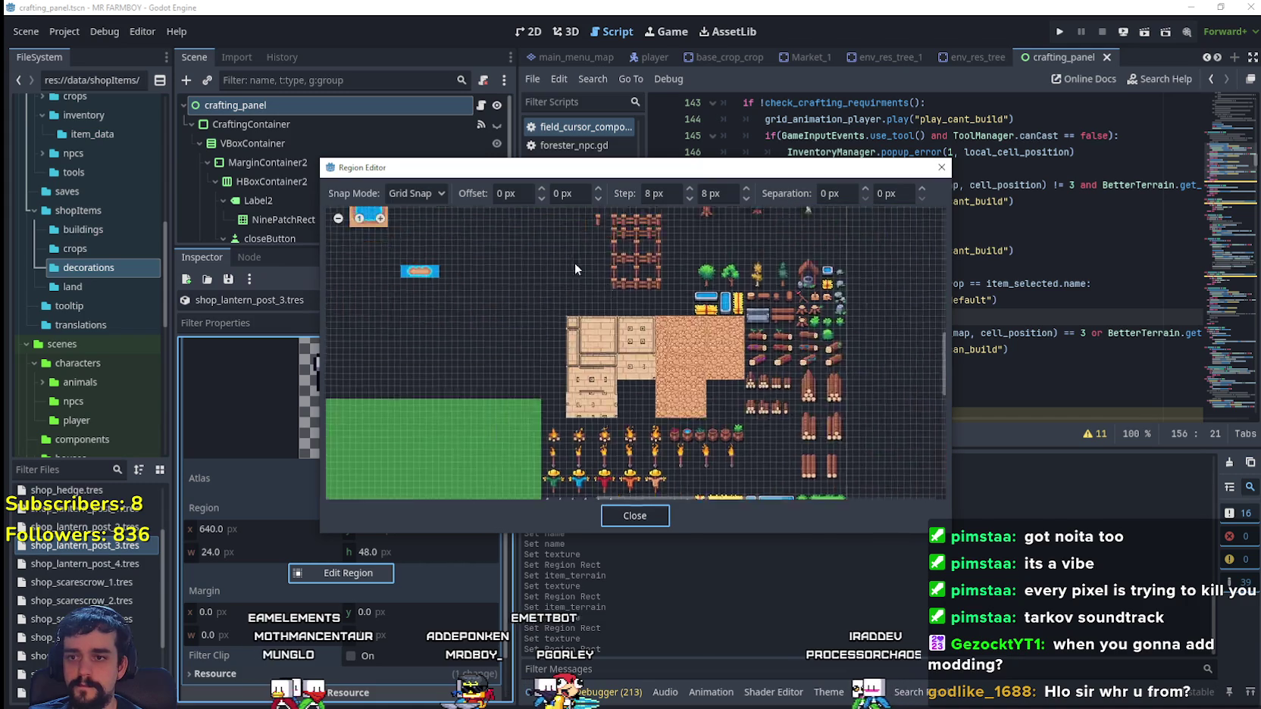
pyautogui.scroll(2, 555, 361)
pyautogui.moveTo(501, 430); pyautogui.dragTo(511, 430)
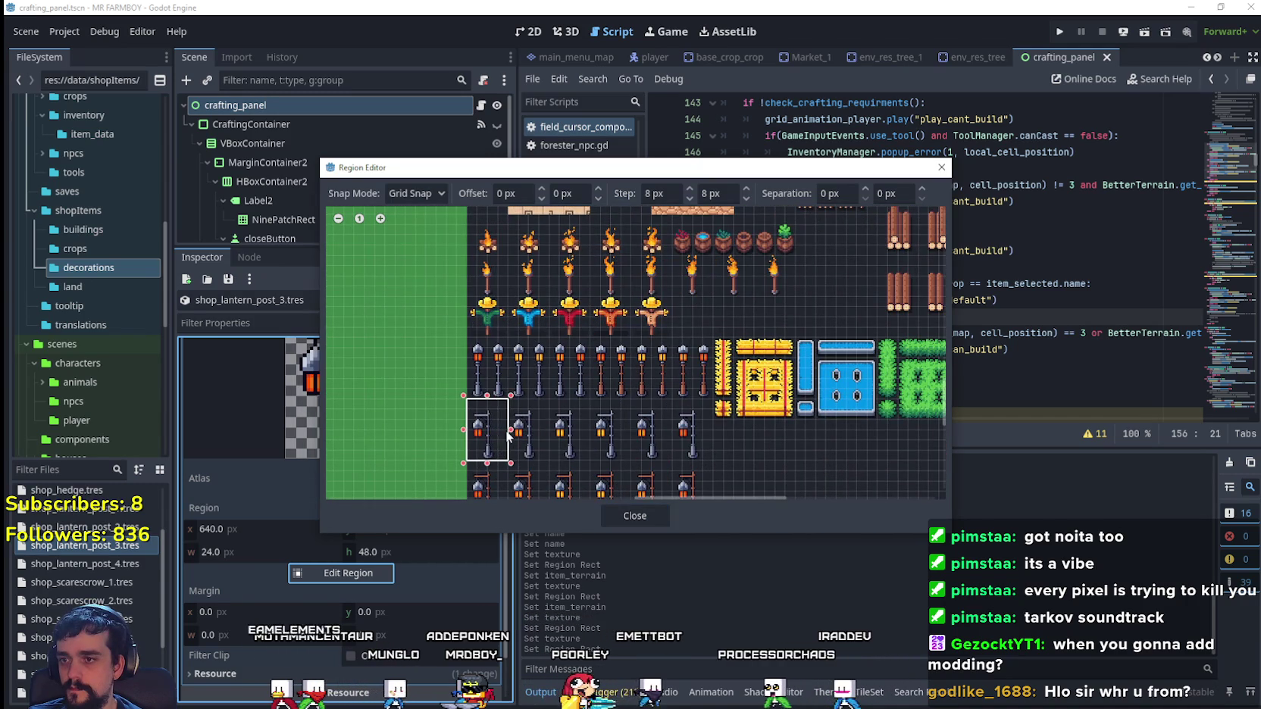
pyautogui.click(635, 516)
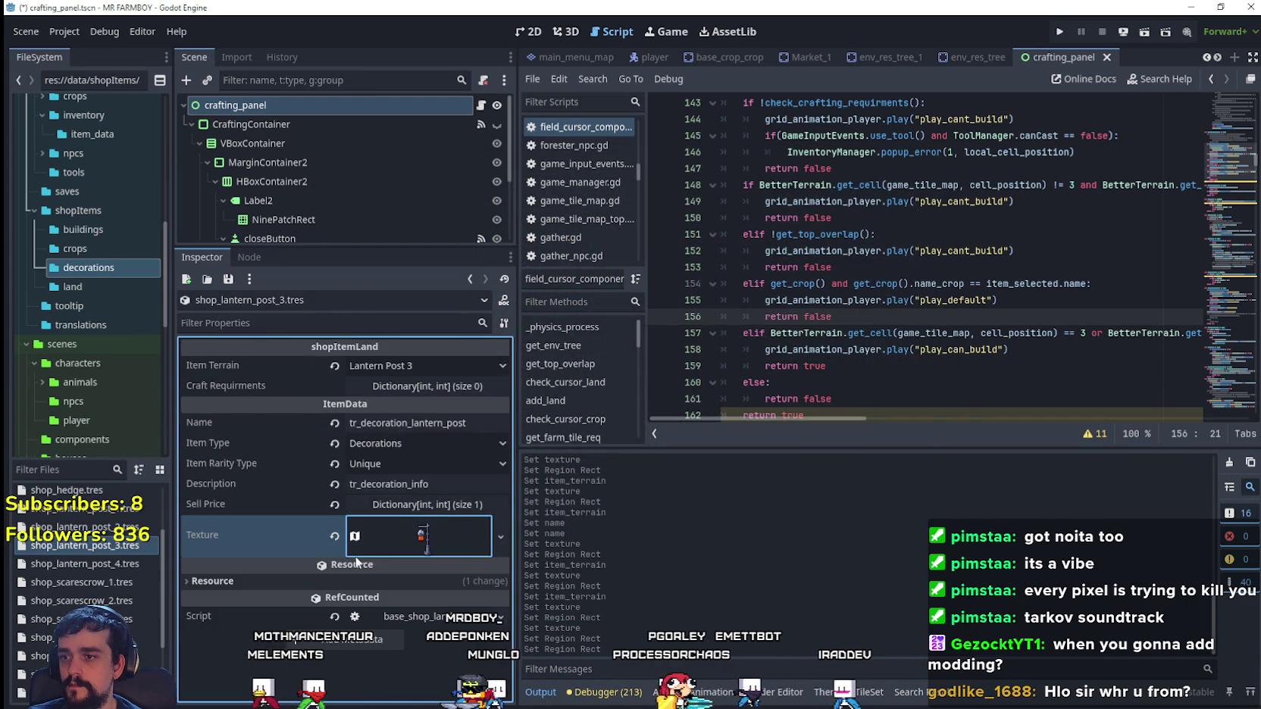
pyautogui.hotkey('ctrl', 's')
# - Set shop_lantern_post_4's item terrain to Lantern Post 4 and save
pyautogui.click(89, 565)
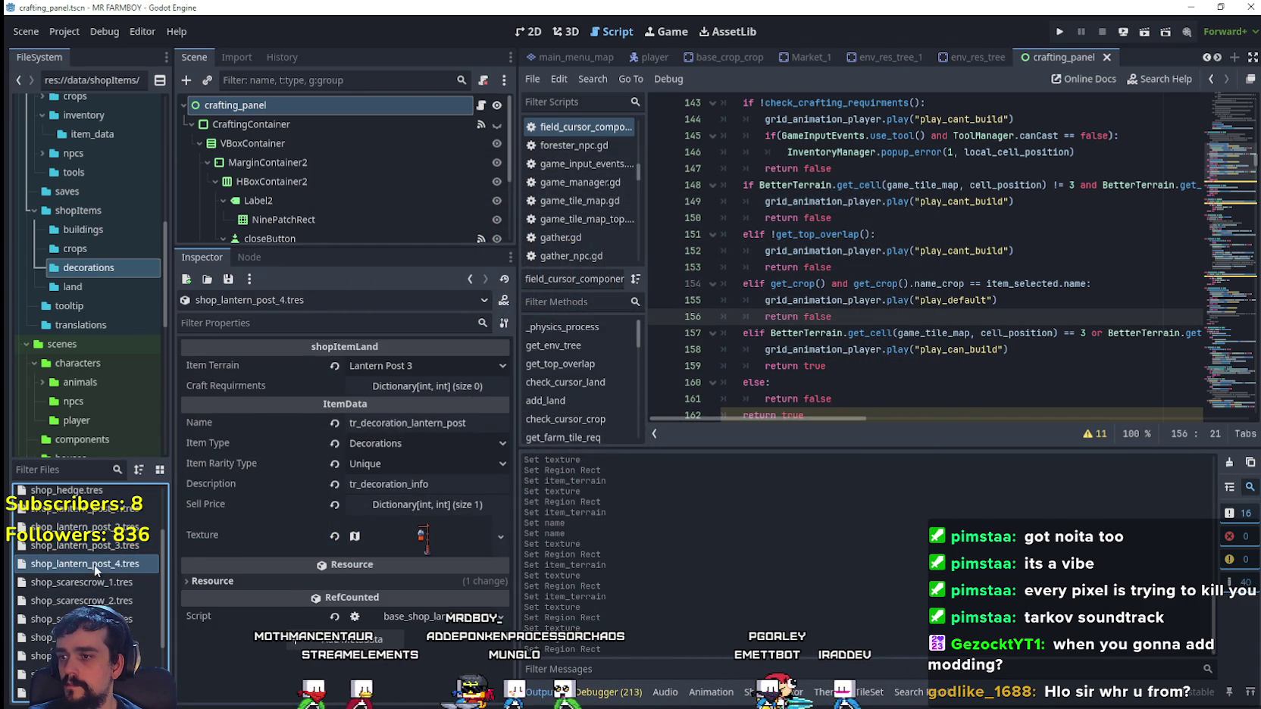
pyautogui.rightClick(94, 565)
pyautogui.click(403, 375)
pyautogui.click(414, 363)
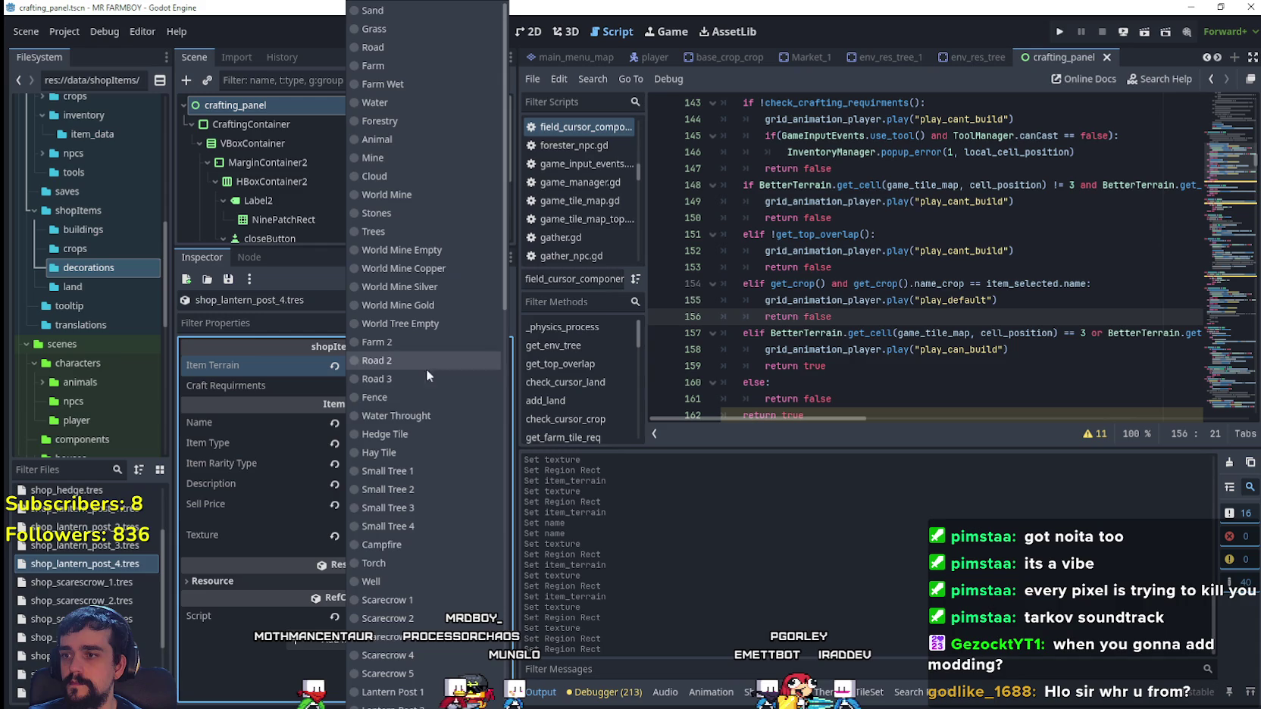
pyautogui.scroll(-8, 414, 576)
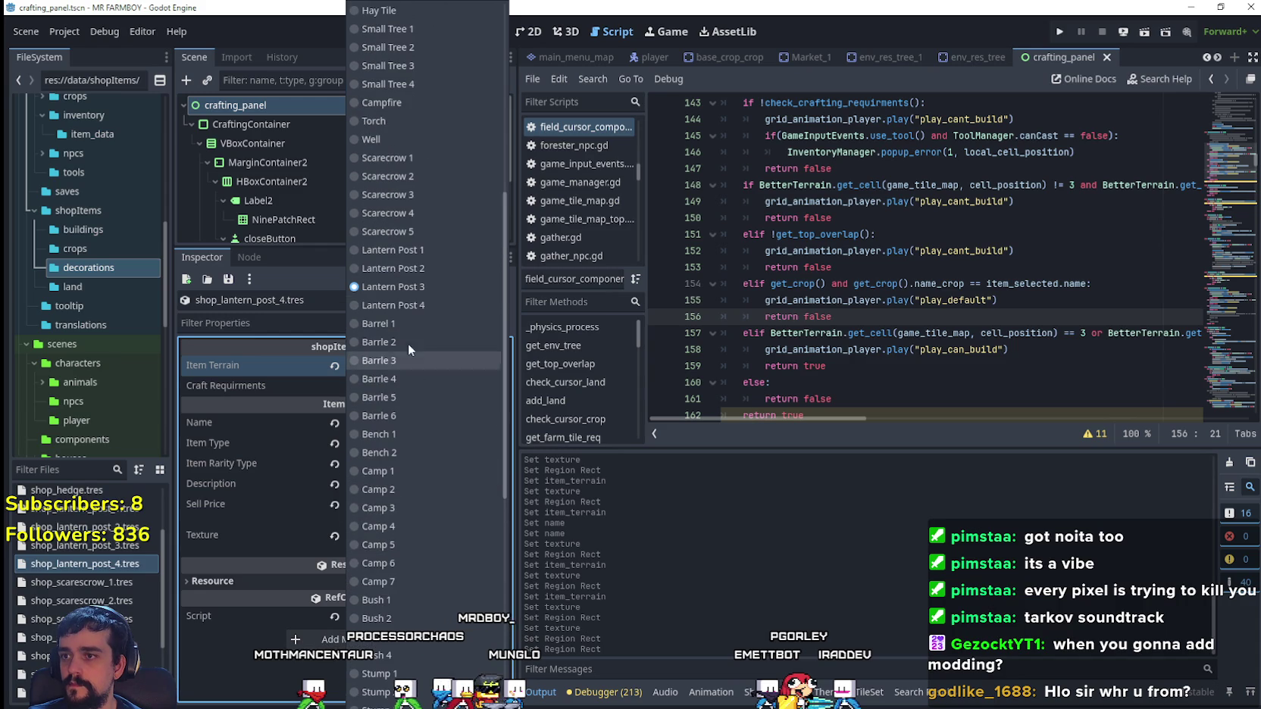
pyautogui.click(406, 306)
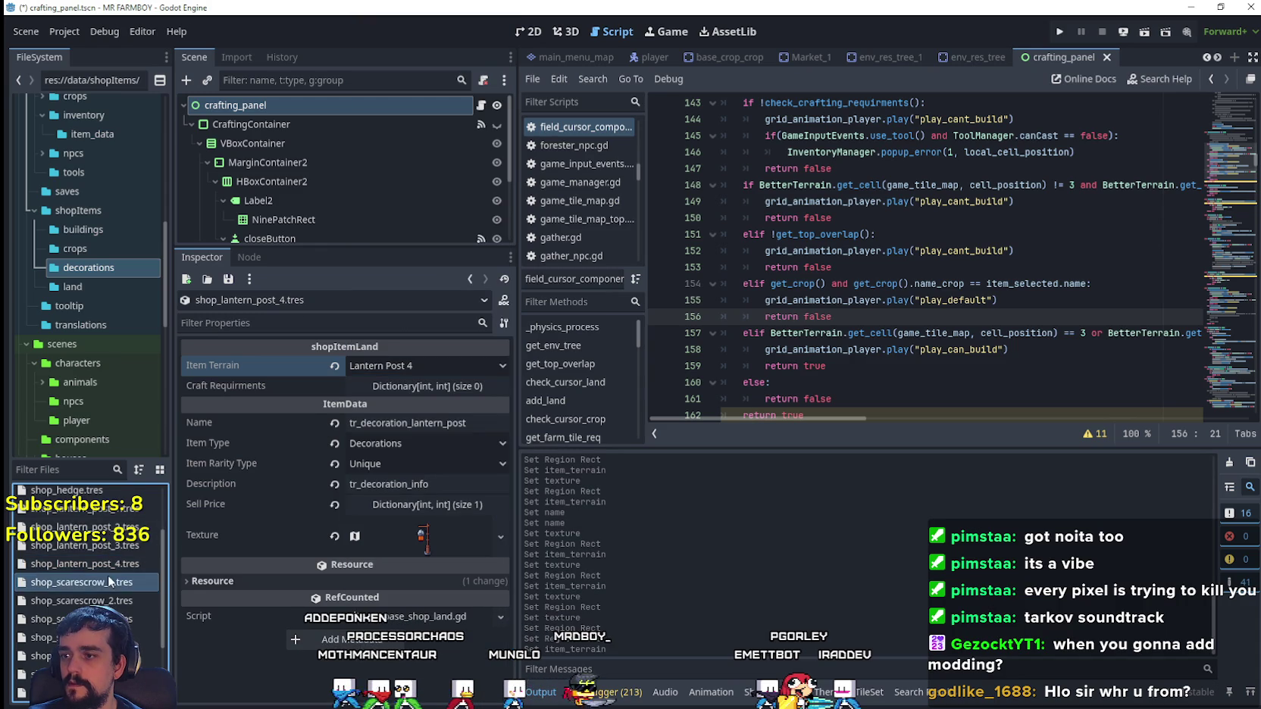
pyautogui.hotkey('ctrl', 's')
# - Duplicate lantern post 4 as shop_barrel_1.tres
pyautogui.rightClick(75, 568)
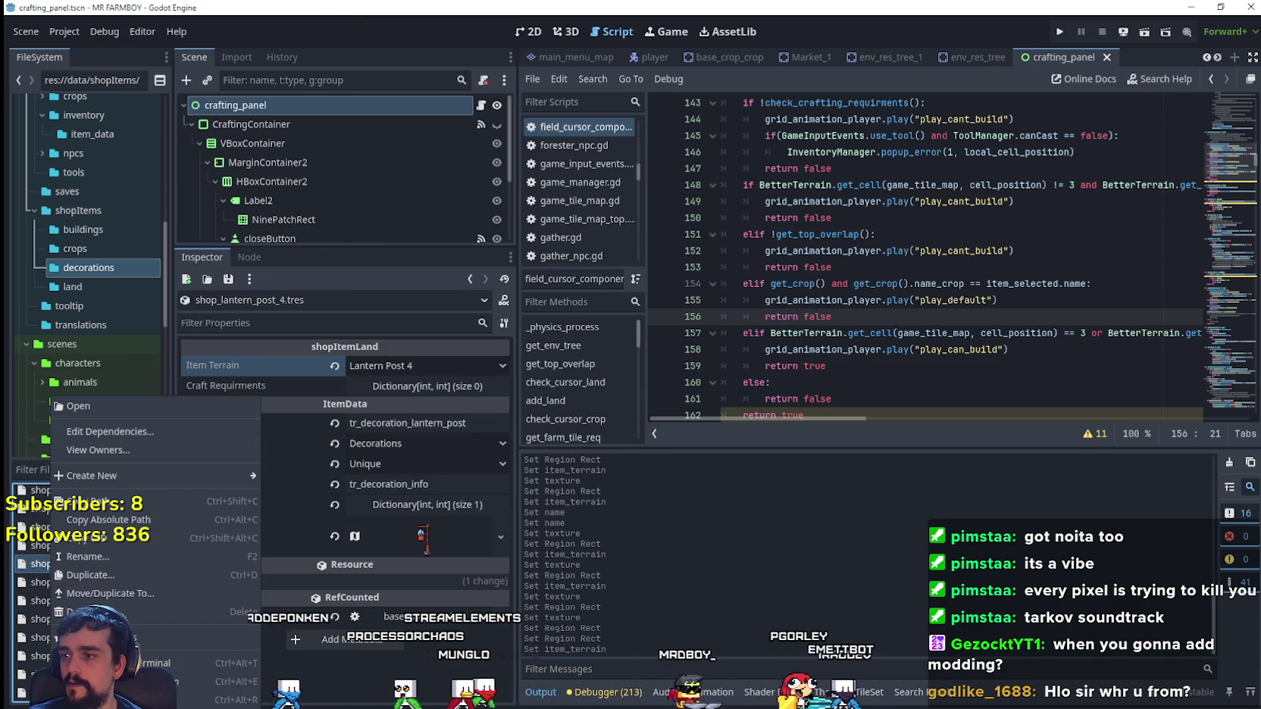
pyautogui.click(102, 574)
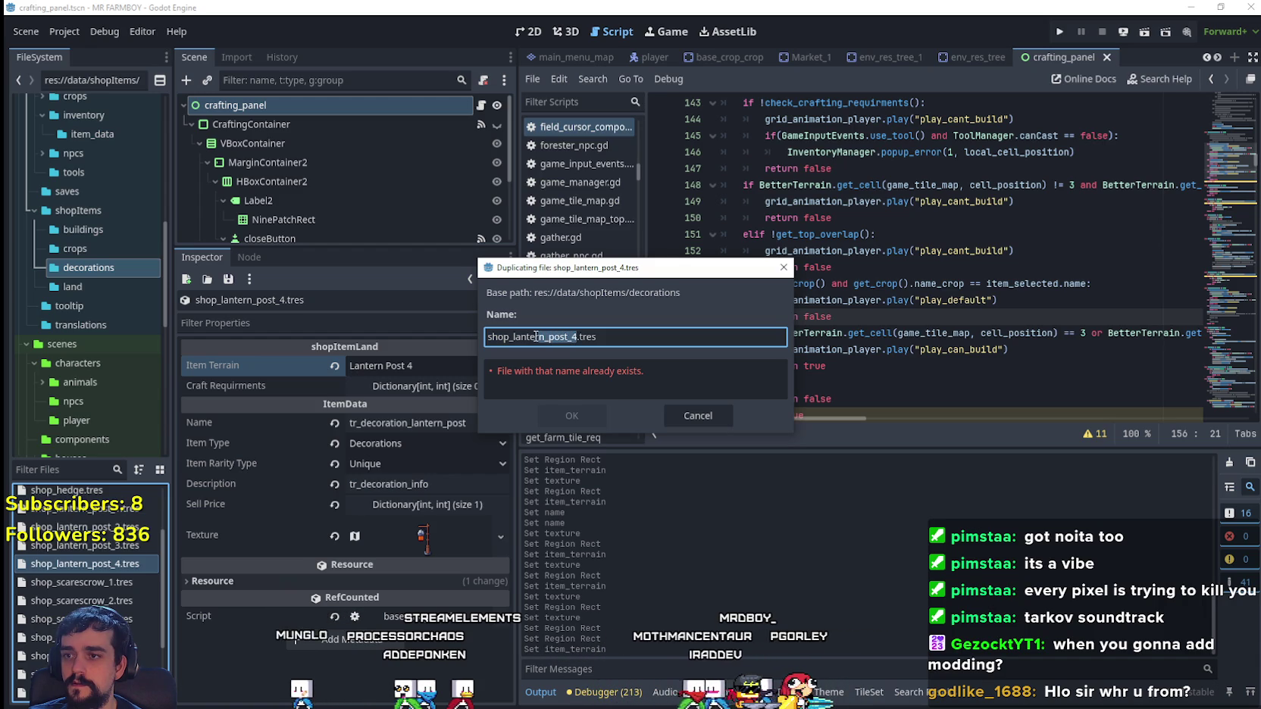
pyautogui.write('barrel_')
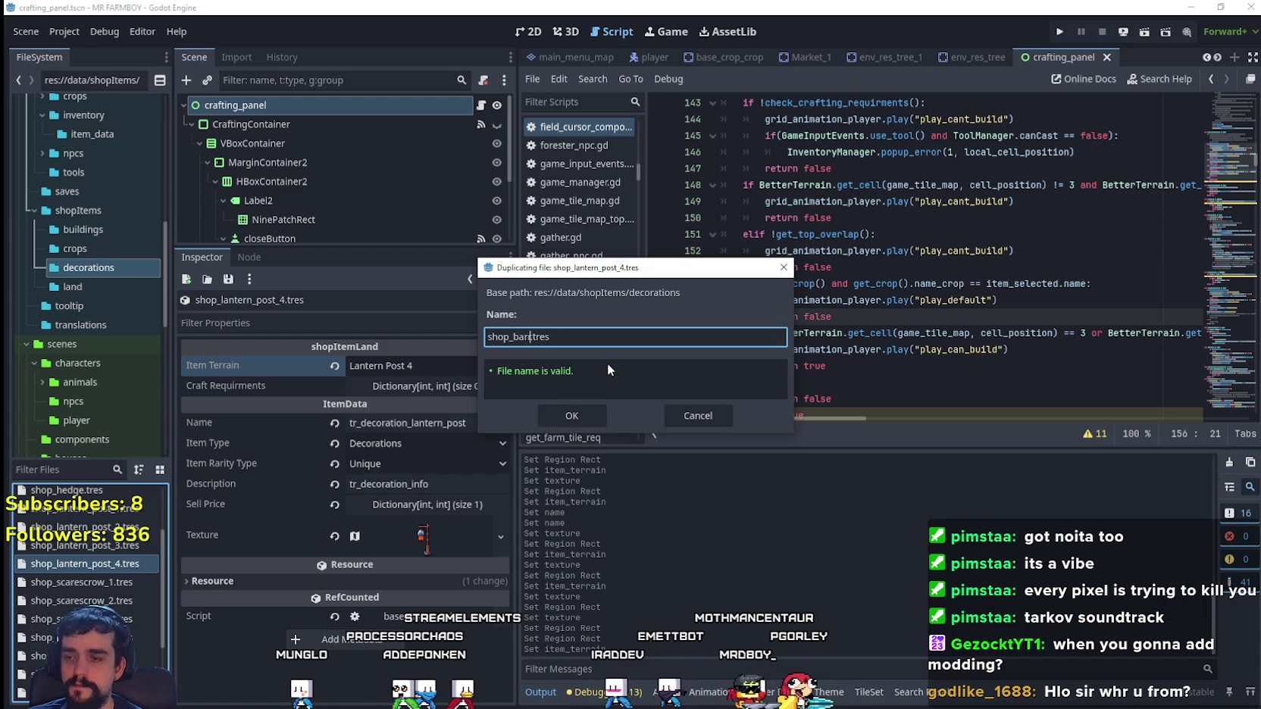
pyautogui.write('1')
pyautogui.press('Return')
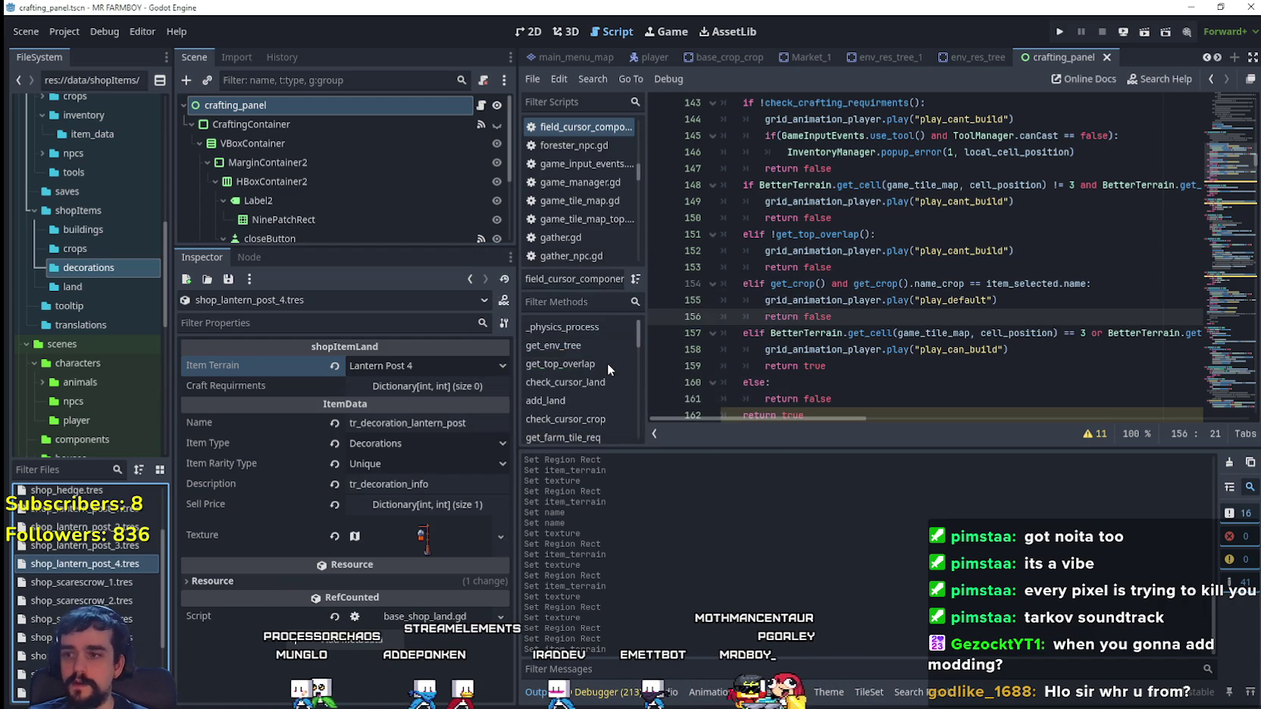
# - Set shop_barrel_1's terrain to Barrel 1 and its name to tr_decoration_barrel
pyautogui.scroll(2, 99, 541)
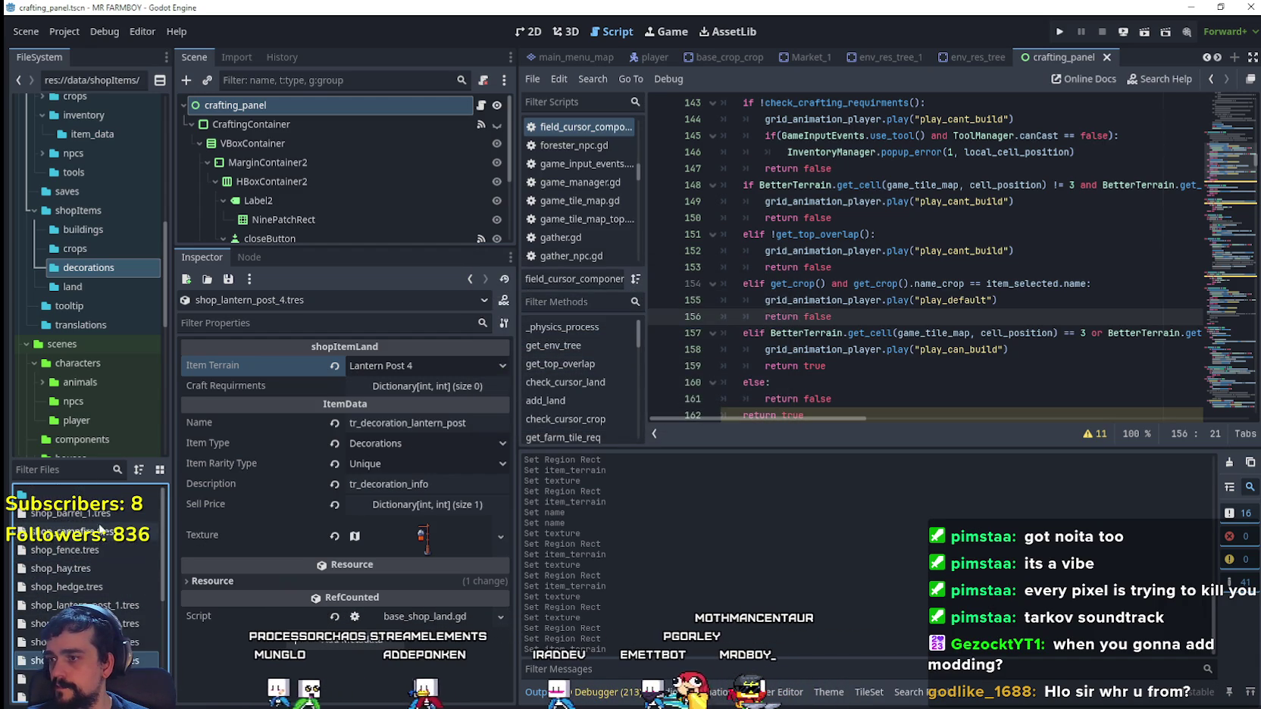
pyautogui.click(99, 516)
pyautogui.click(417, 364)
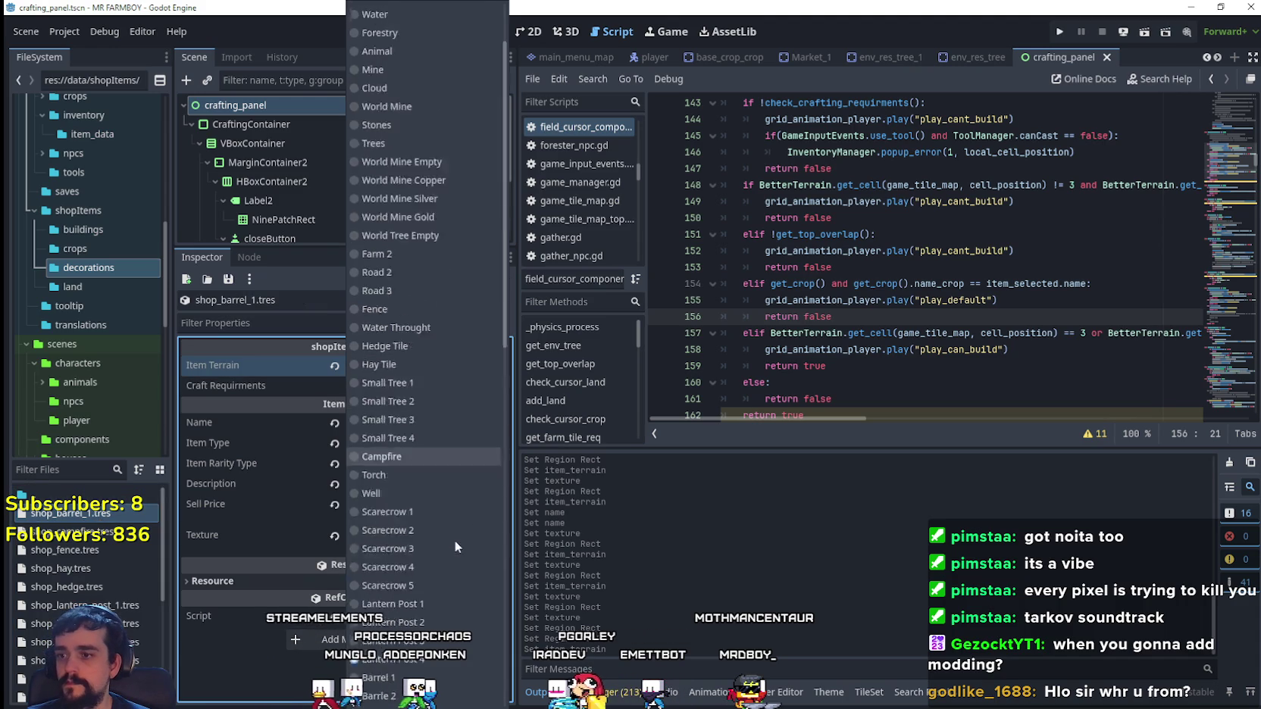
pyautogui.click(440, 236)
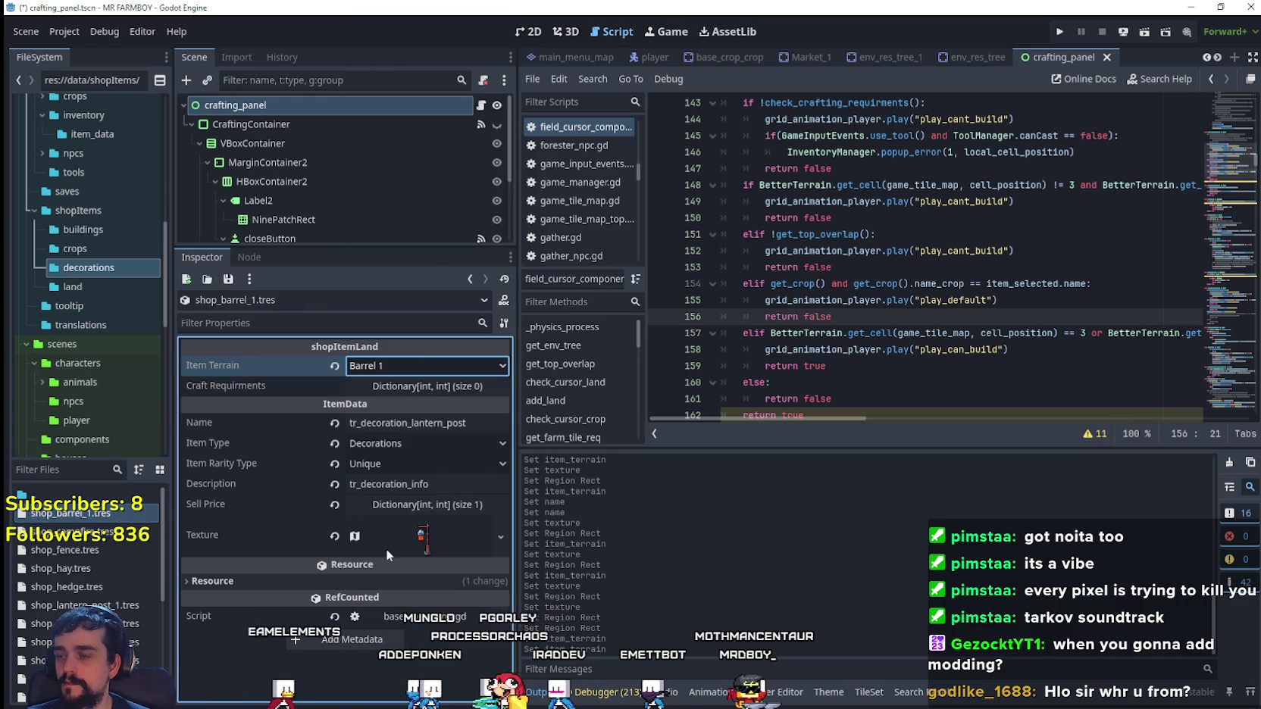
pyautogui.click(412, 423)
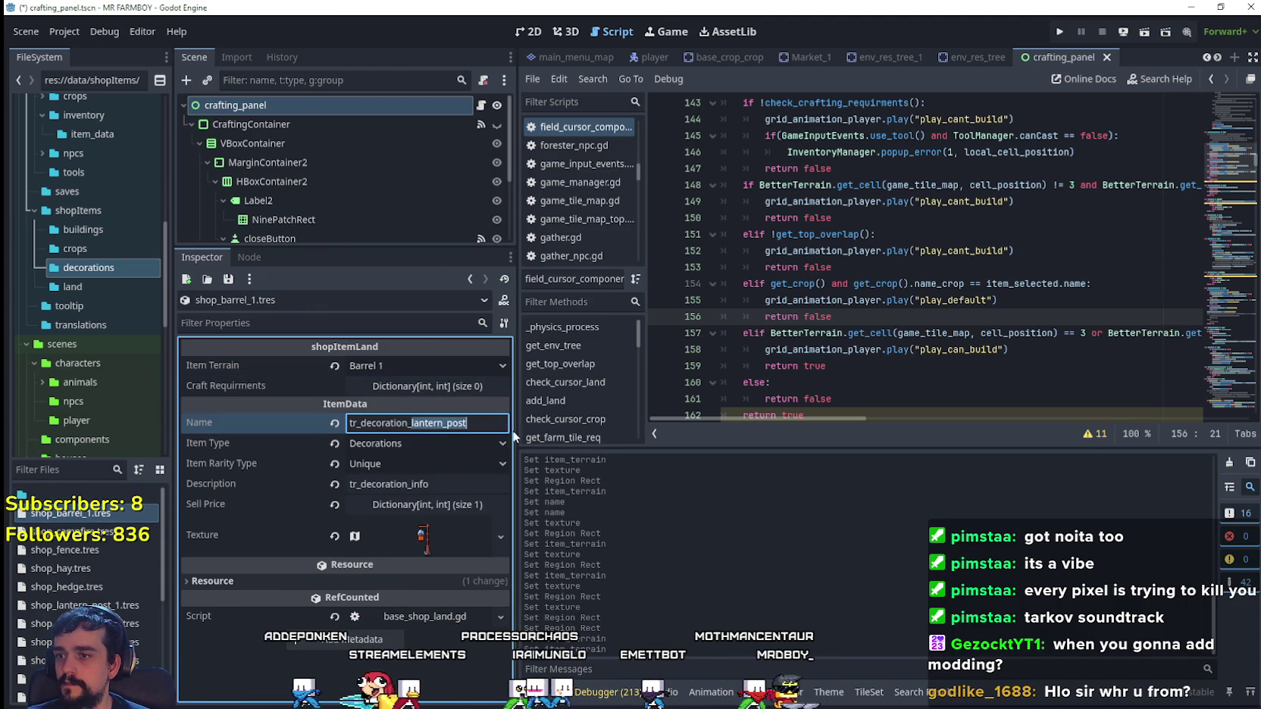
pyautogui.write('barrel')
pyautogui.hotkey('ctrl', 's')
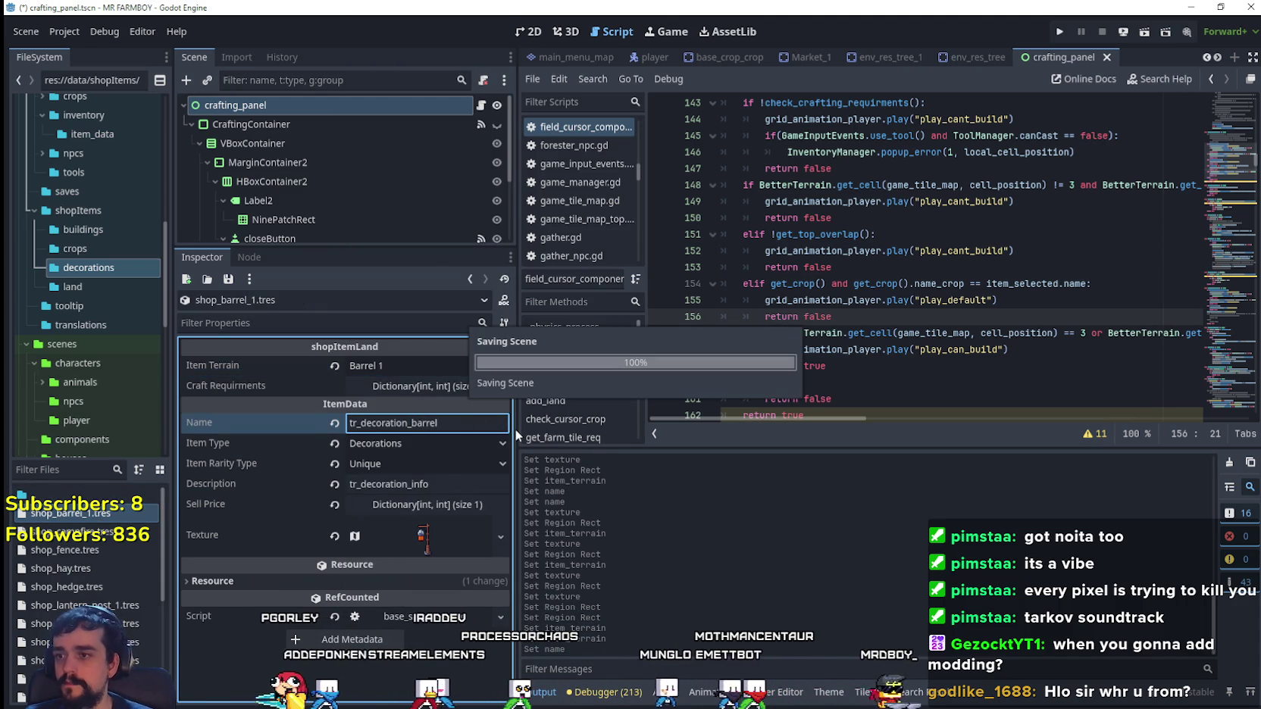
# - Cut the barrel's texture region to the 16 px-wide red-berry barrel sprite at x 800
pyautogui.click(421, 537)
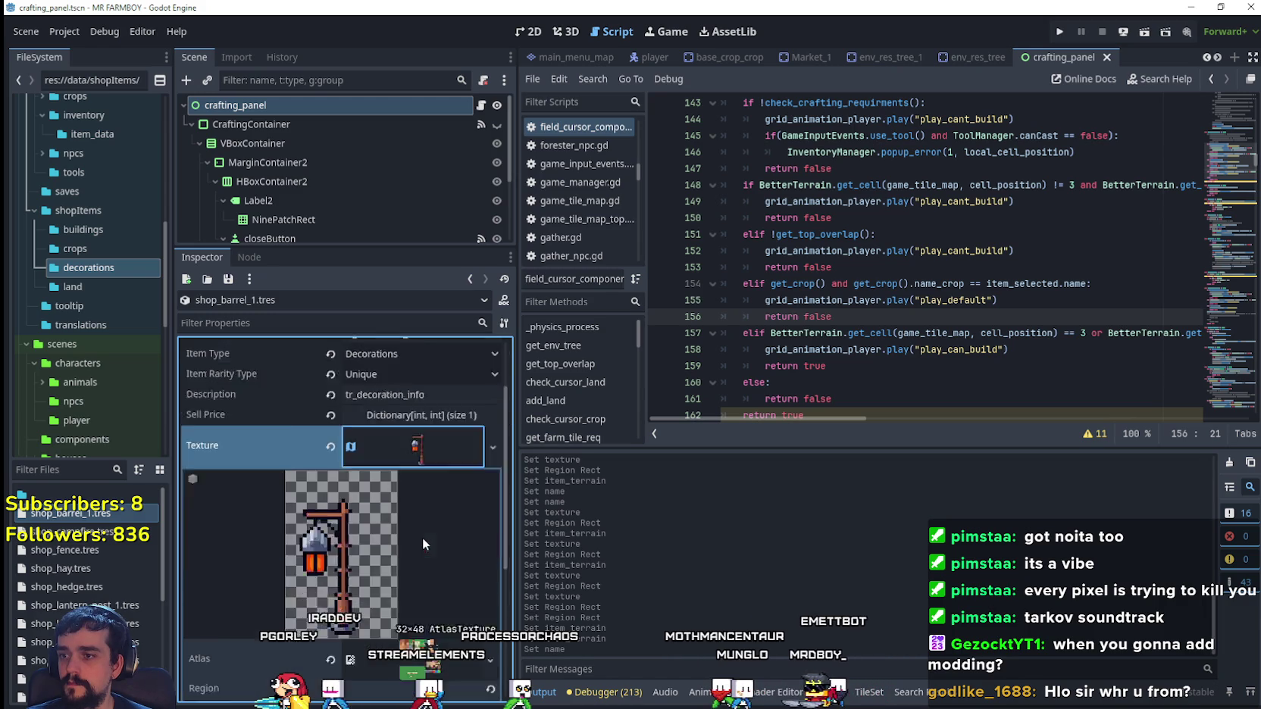
pyautogui.rightClick(404, 362)
pyautogui.scroll(-3, 440, 467)
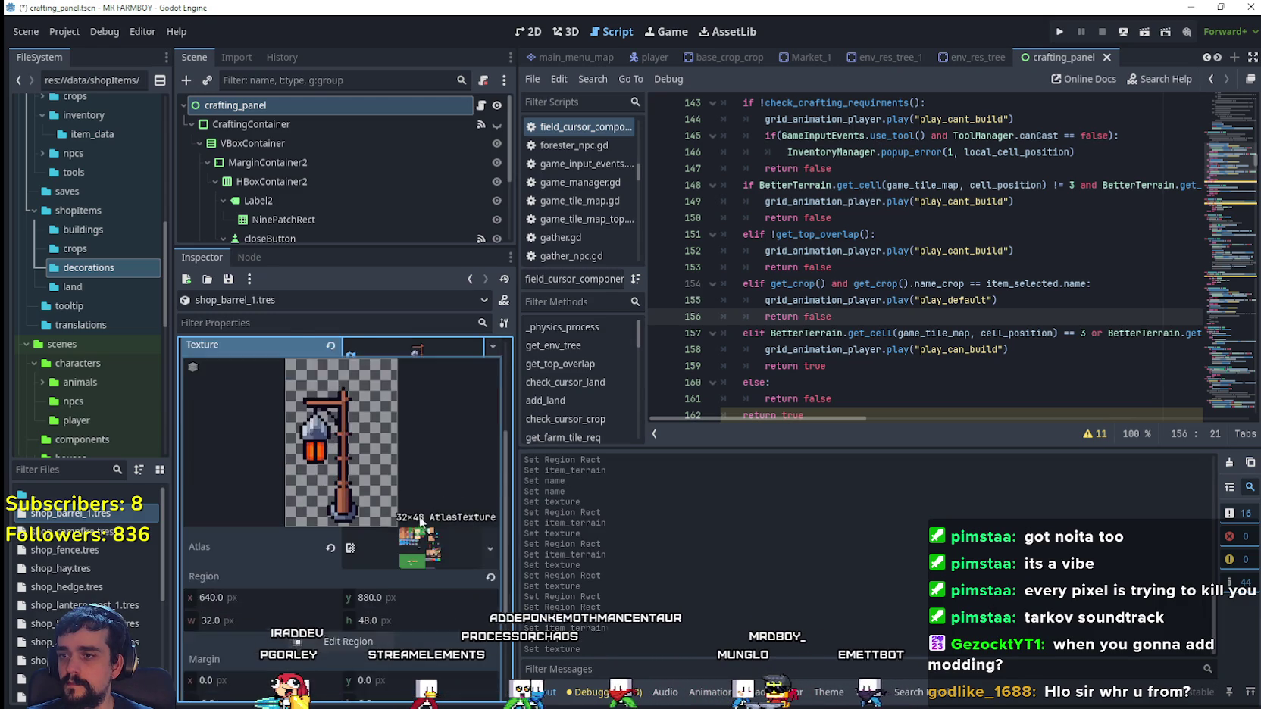
pyautogui.click(409, 506)
pyautogui.scroll(-5, 593, 386)
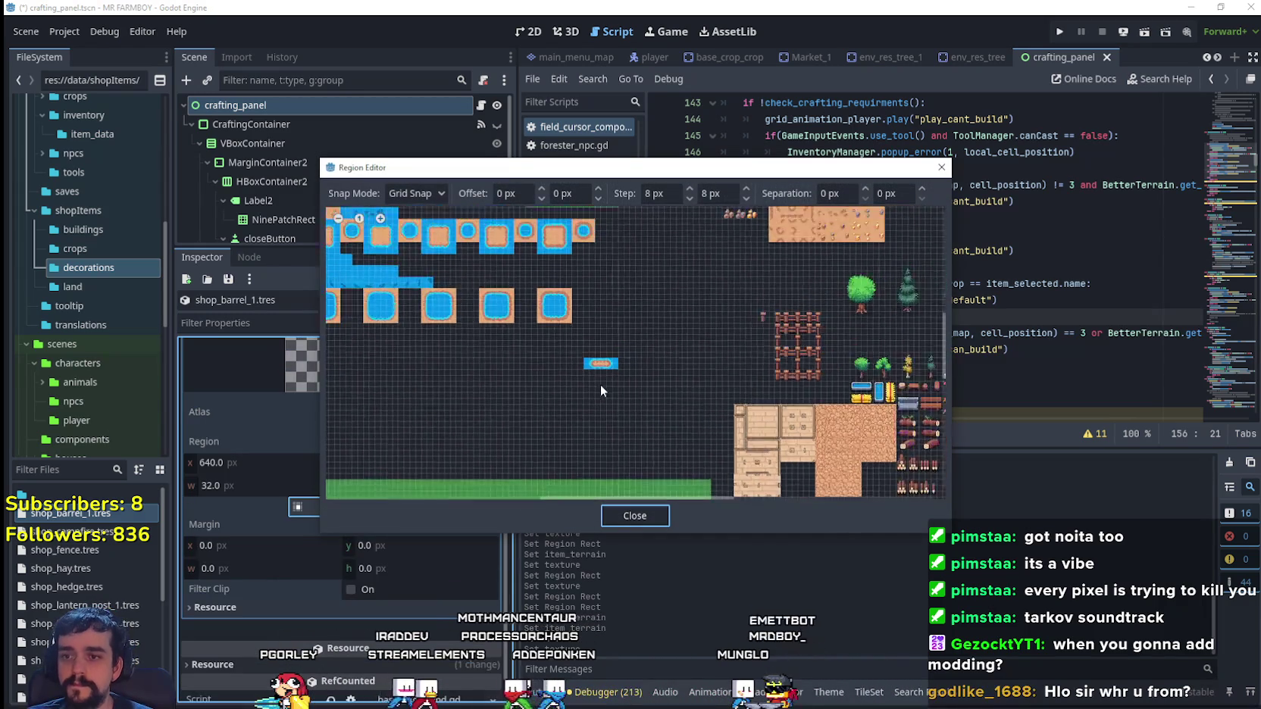
pyautogui.scroll(2, 695, 390)
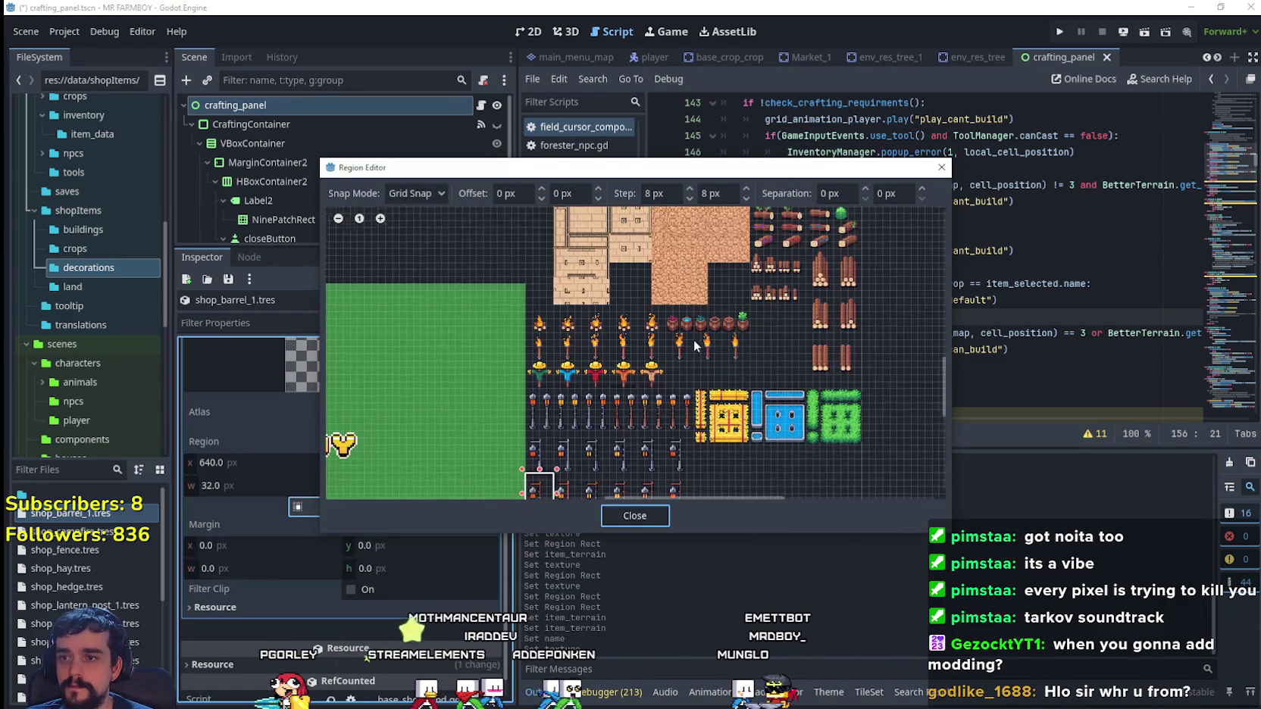
pyautogui.scroll(-2, 692, 342)
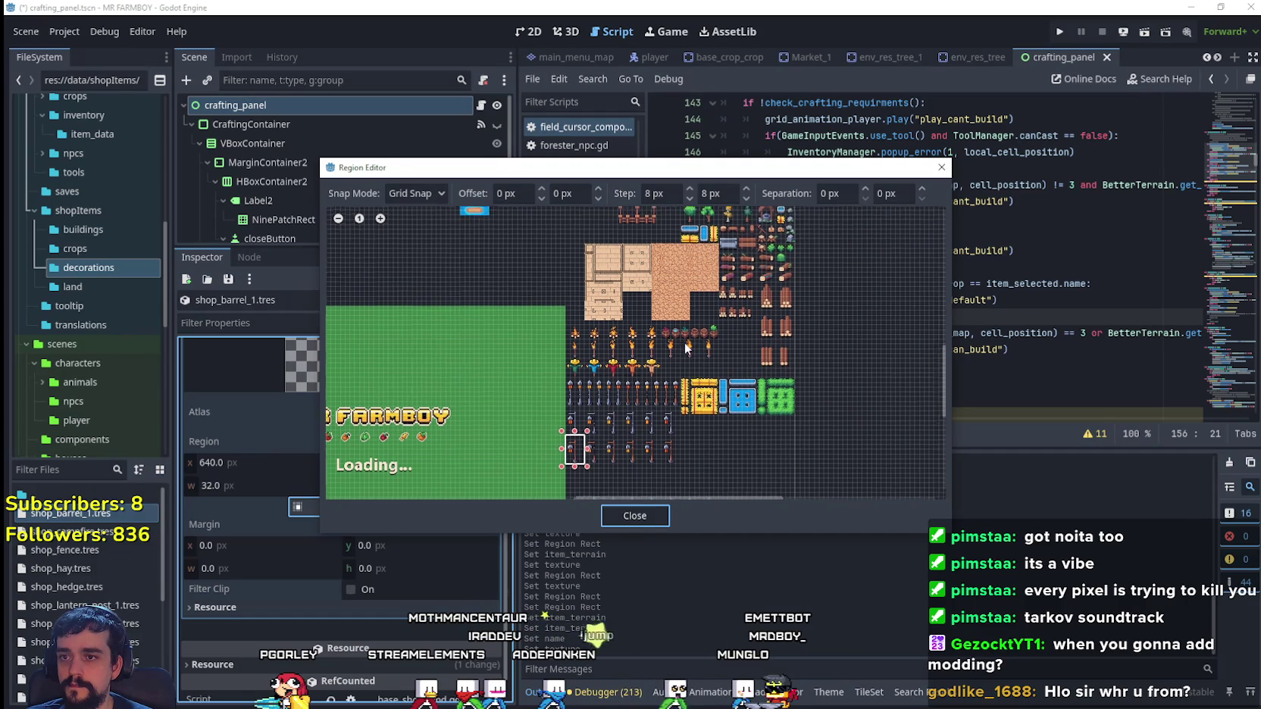
pyautogui.scroll(-2, 685, 342)
pyautogui.scroll(4, 576, 364)
pyautogui.scroll(5, 559, 364)
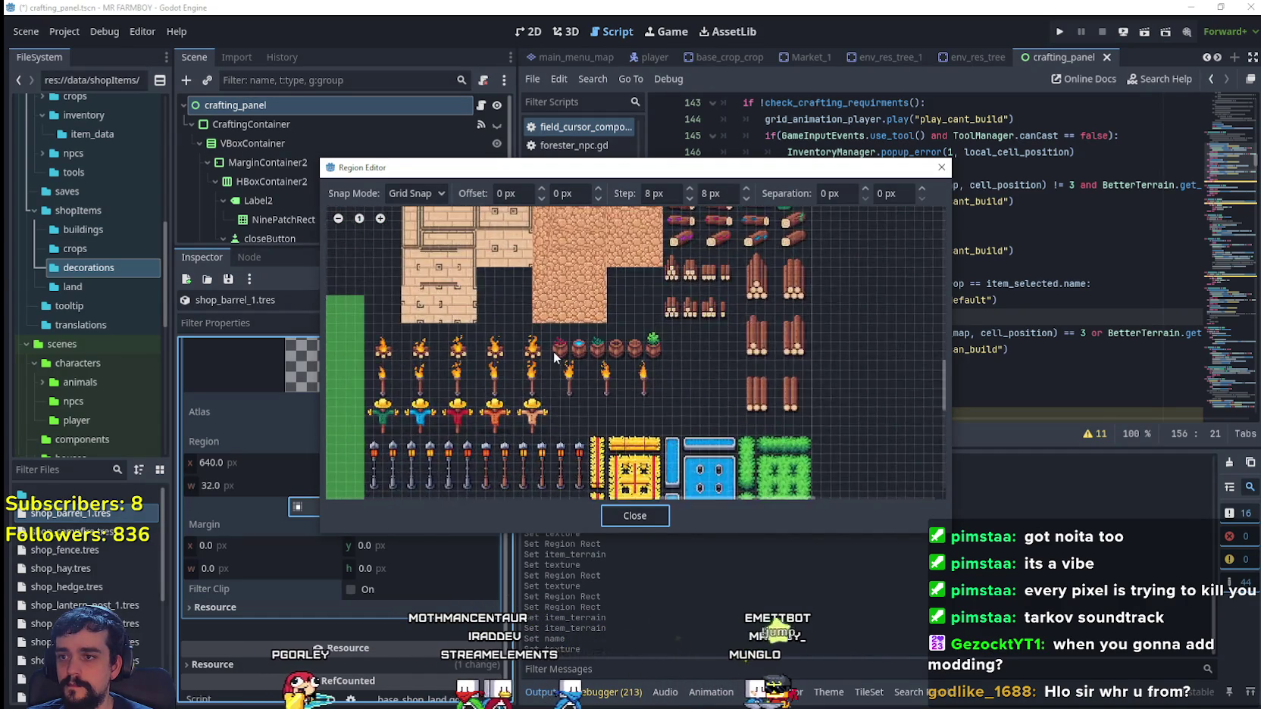
pyautogui.moveTo(582, 303); pyautogui.dragTo(594, 298)
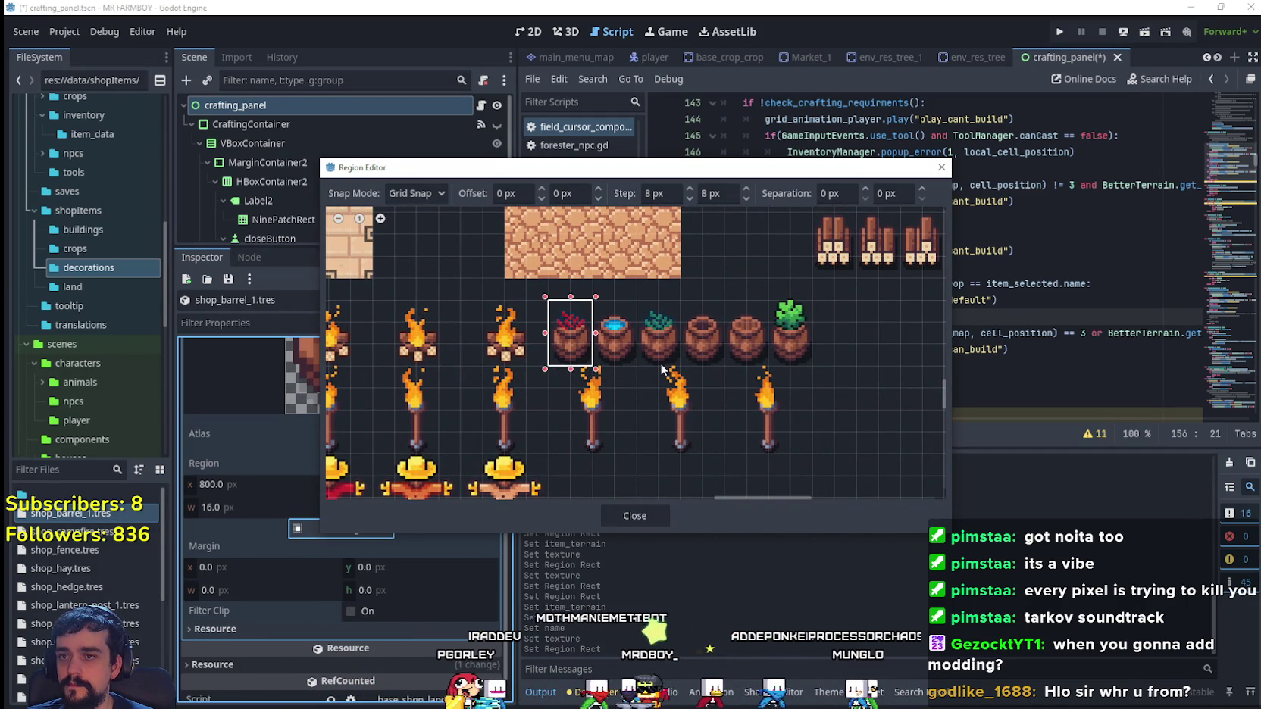
pyautogui.scroll(1, 646, 316)
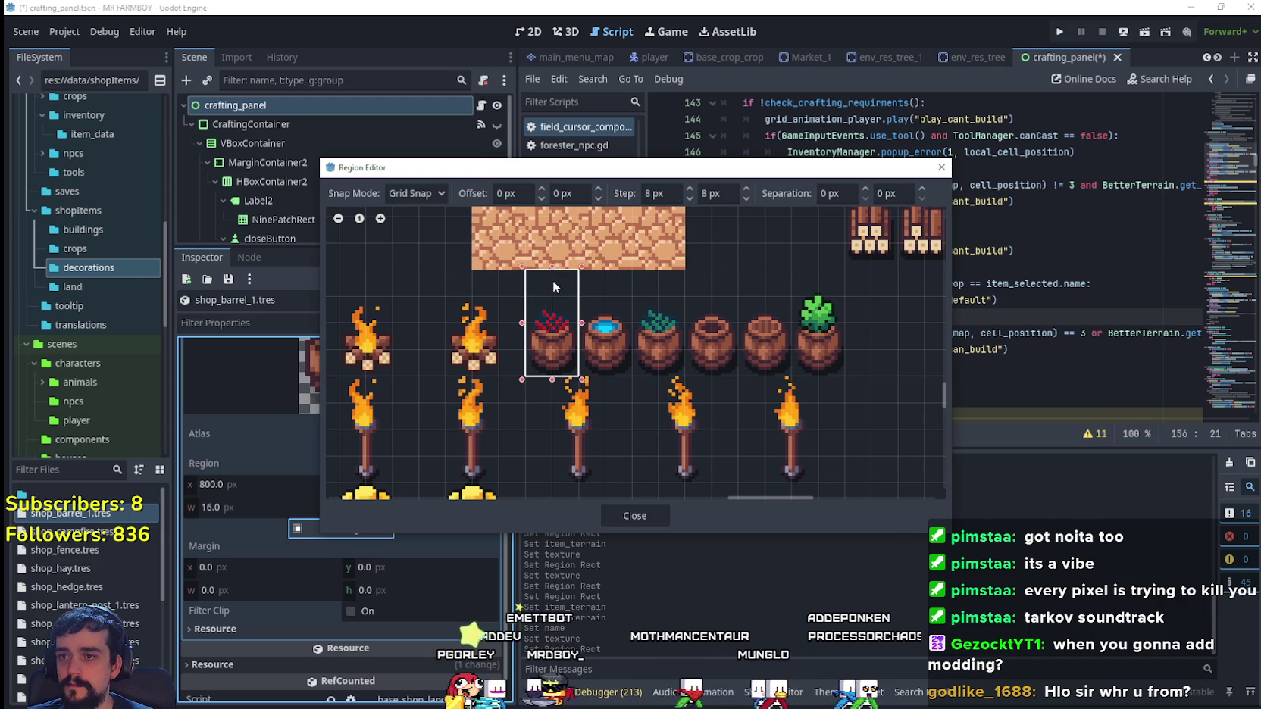
pyautogui.scroll(-1, 613, 394)
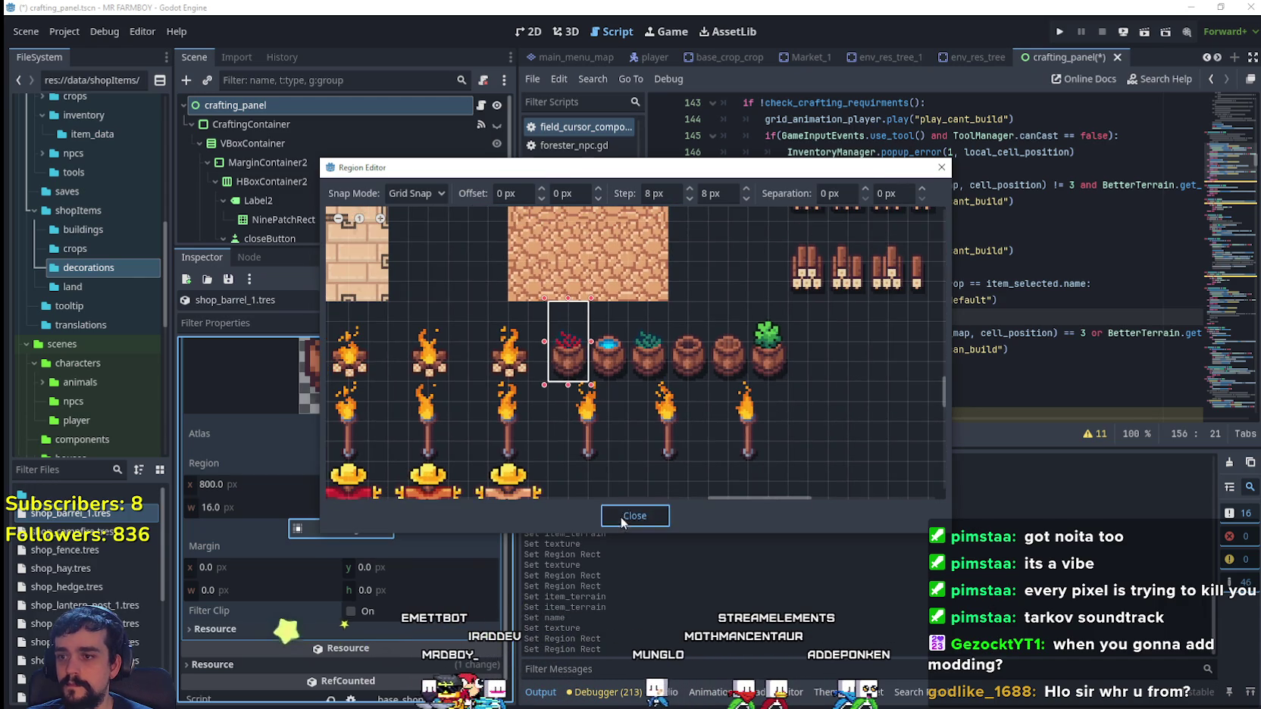
pyautogui.click(621, 517)
pyautogui.click(419, 453)
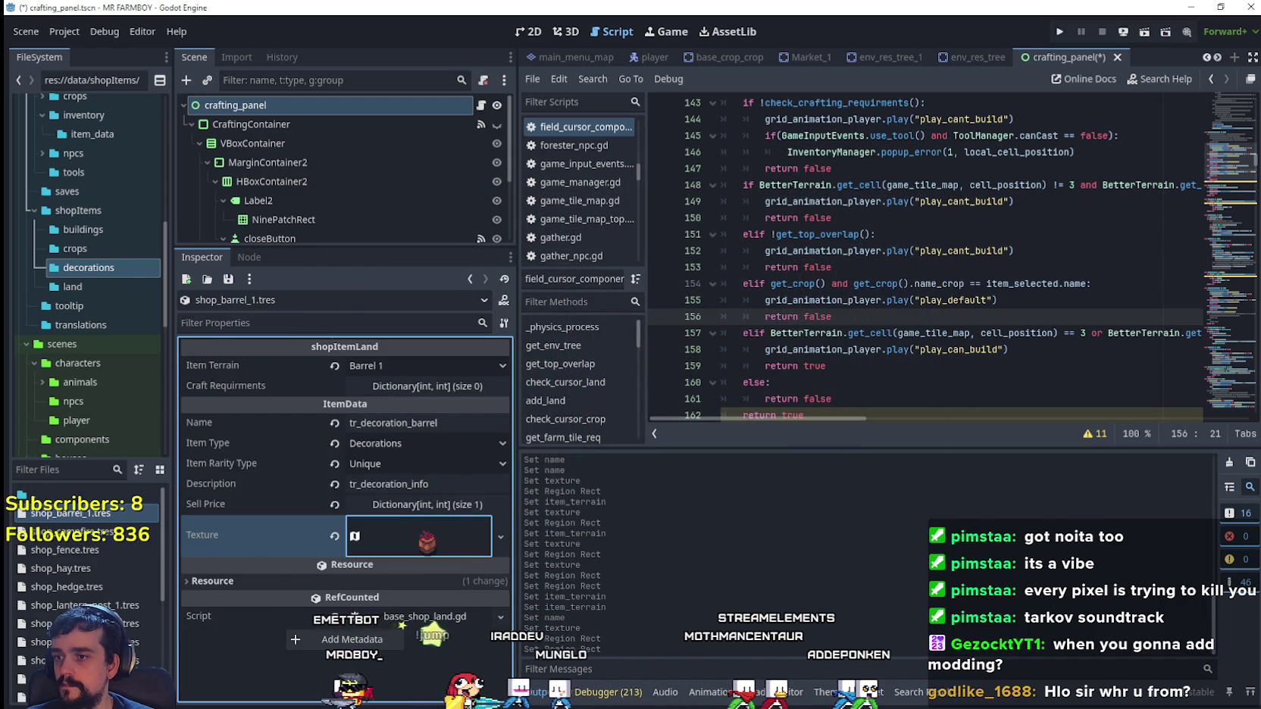
pyautogui.rightClick(75, 515)
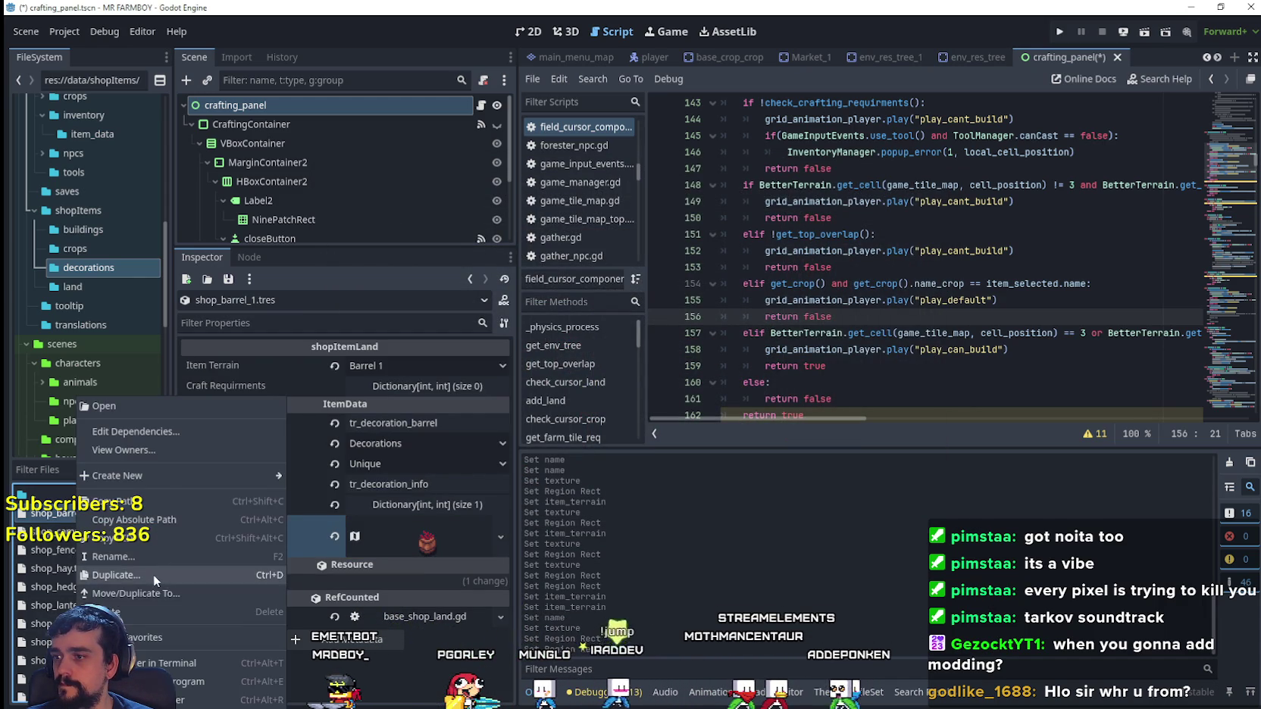
# - Duplicate shop_barrel_1.tres as shop_barrel_2.tres and set its item terrain to Barrle 2
pyautogui.click(153, 573)
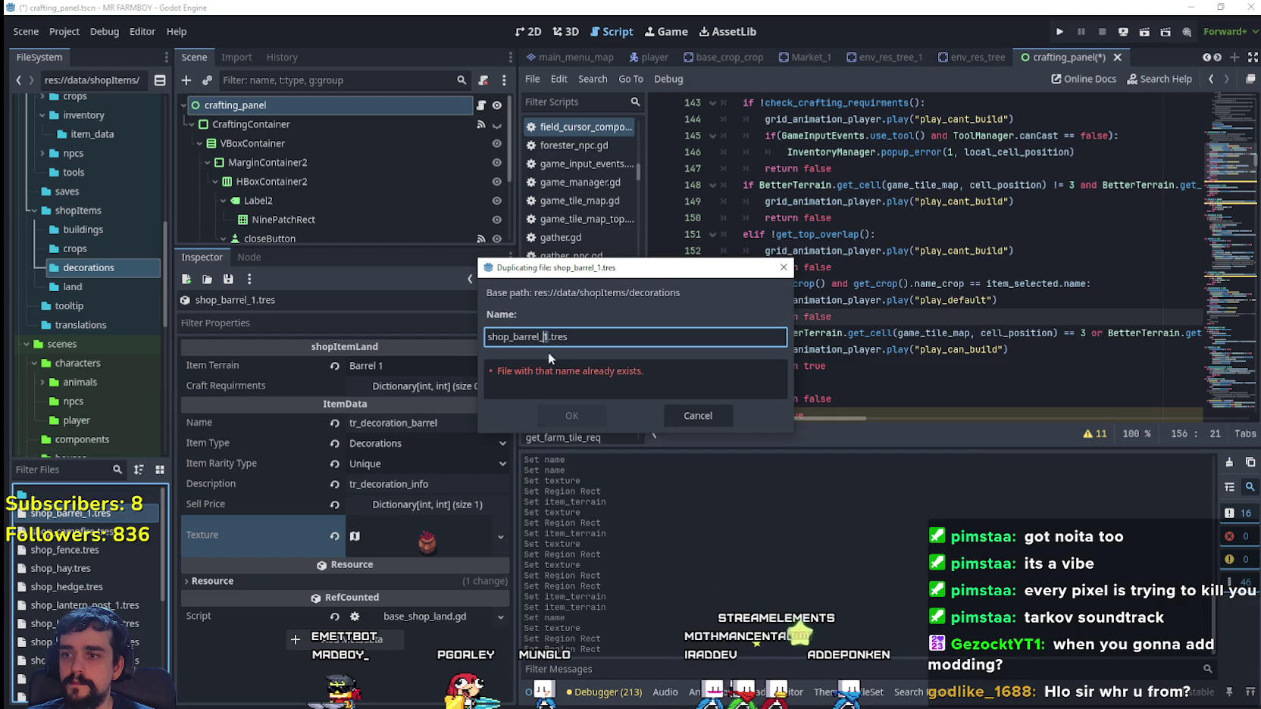
pyautogui.click(571, 418)
pyautogui.click(99, 539)
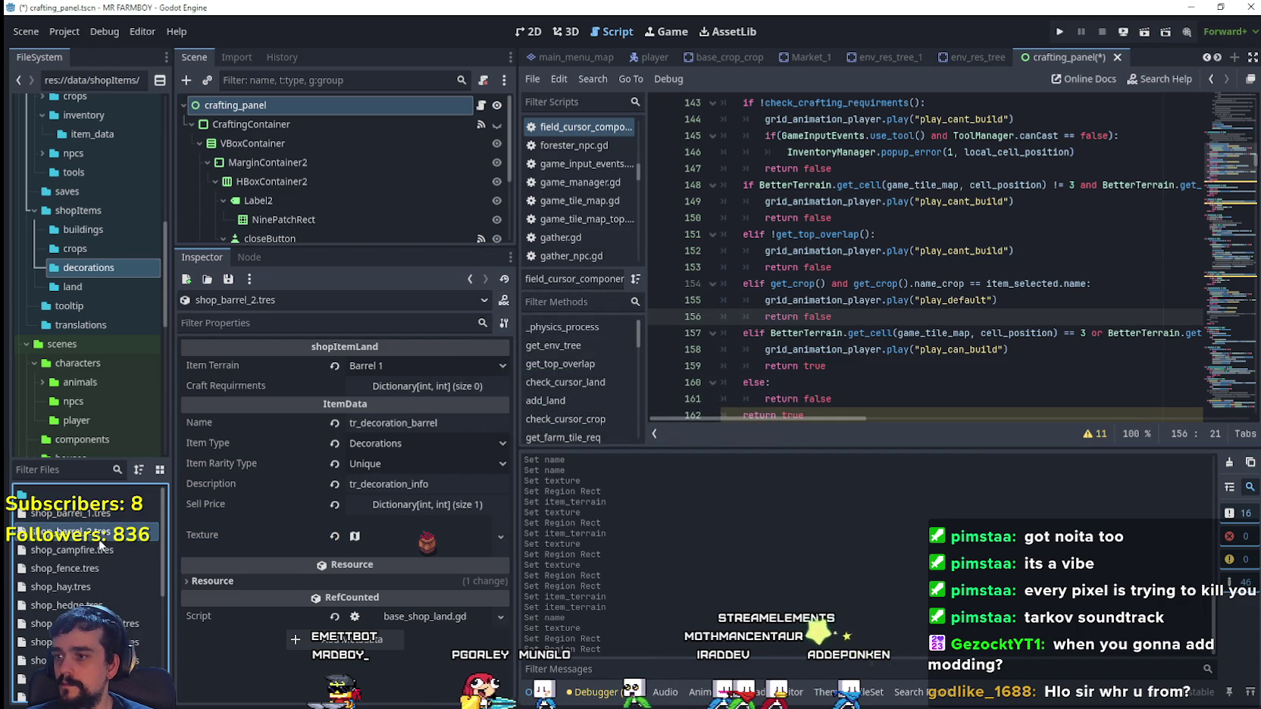
pyautogui.click(399, 368)
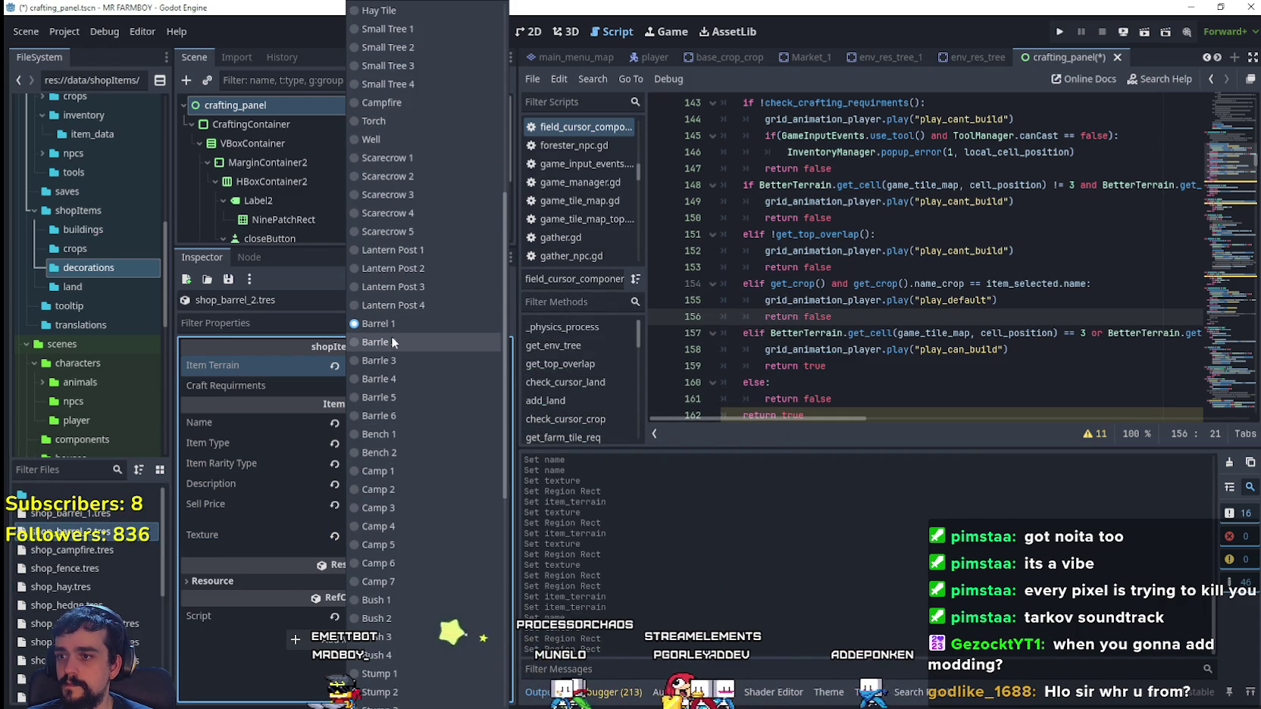
pyautogui.click(391, 342)
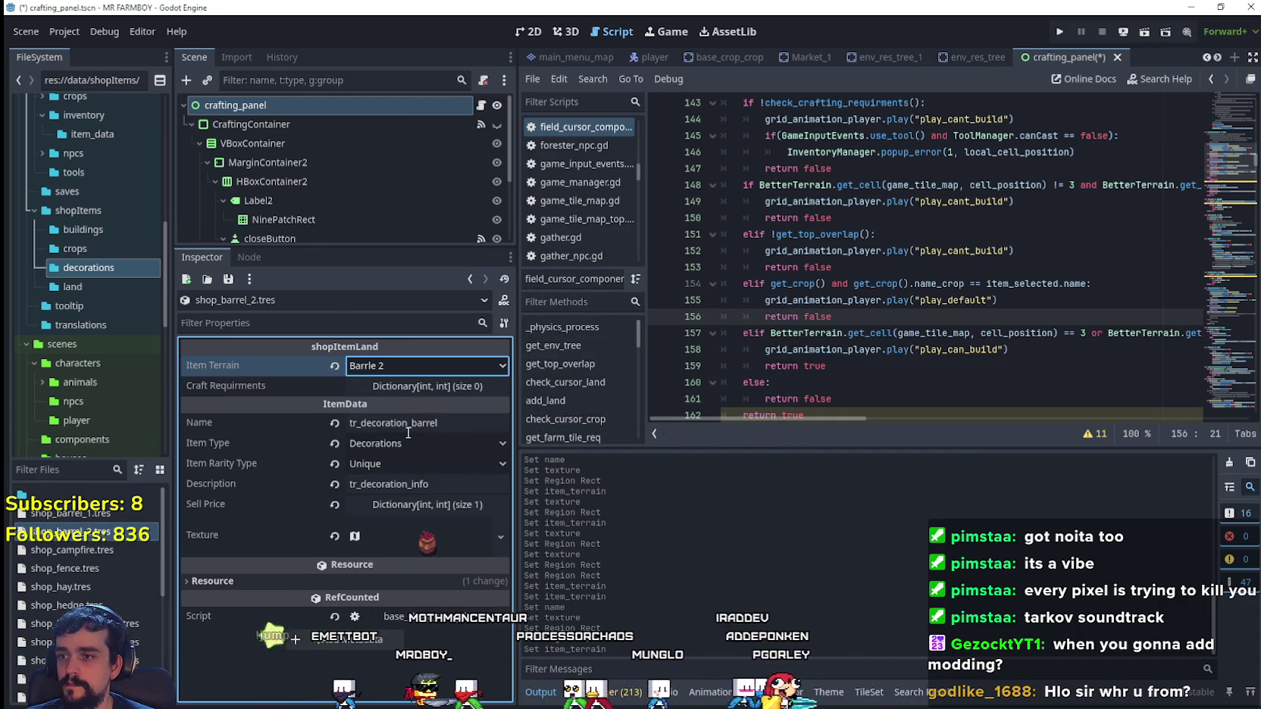
# - Move shop_barrel_2's atlas region onto the blue barrel and save
pyautogui.rightClick(440, 535)
pyautogui.click(467, 618)
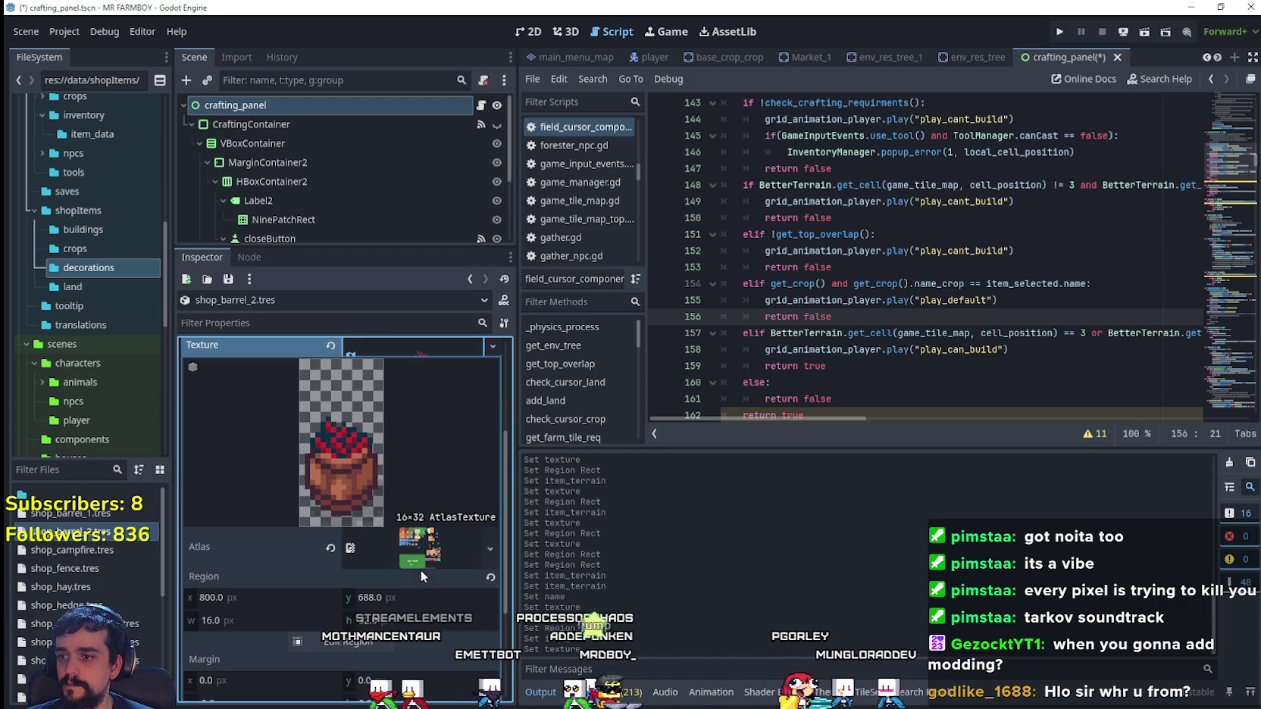
pyautogui.click(399, 637)
pyautogui.scroll(-6, 550, 454)
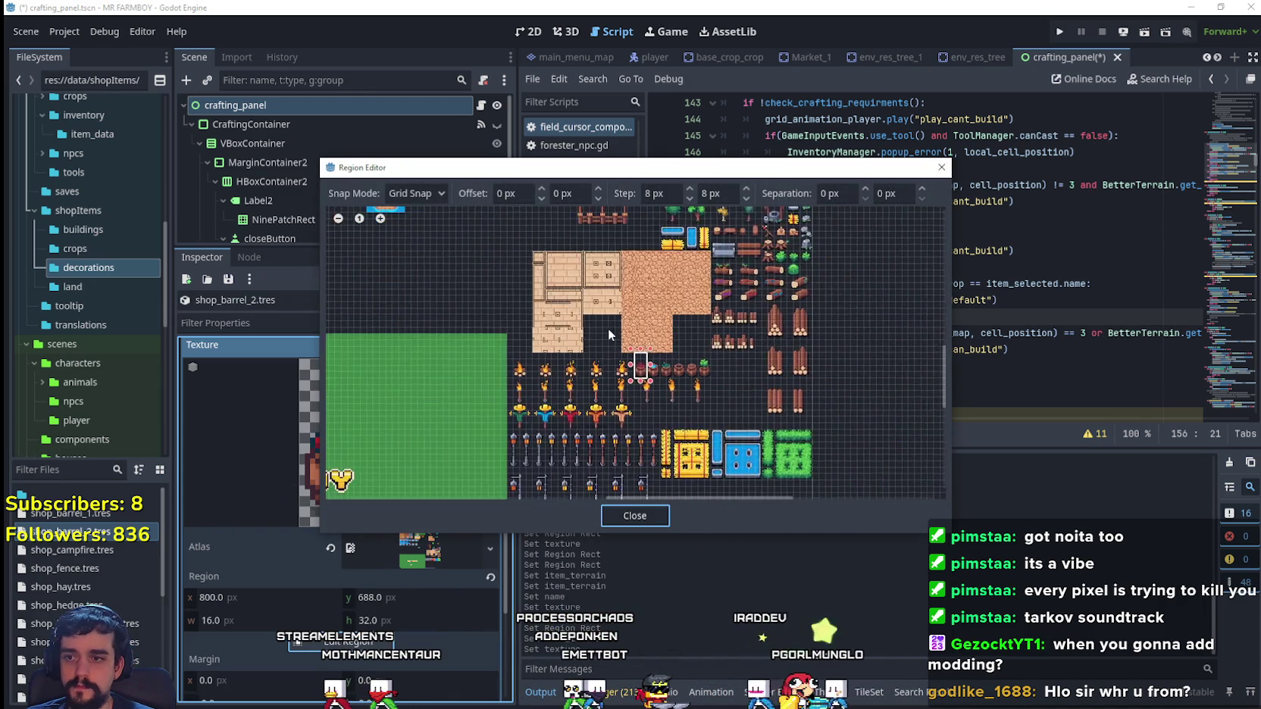
pyautogui.scroll(4, 670, 382)
pyautogui.moveTo(660, 371); pyautogui.dragTo(637, 326)
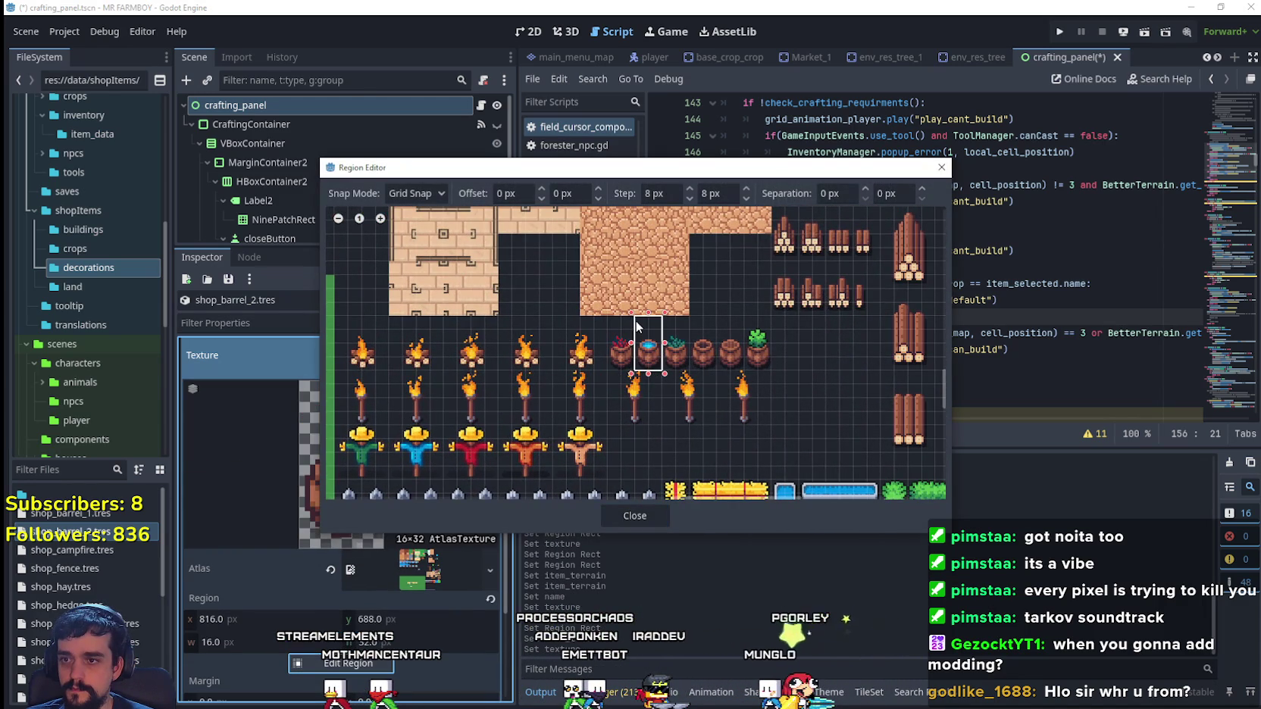
pyautogui.click(635, 515)
pyautogui.click(409, 544)
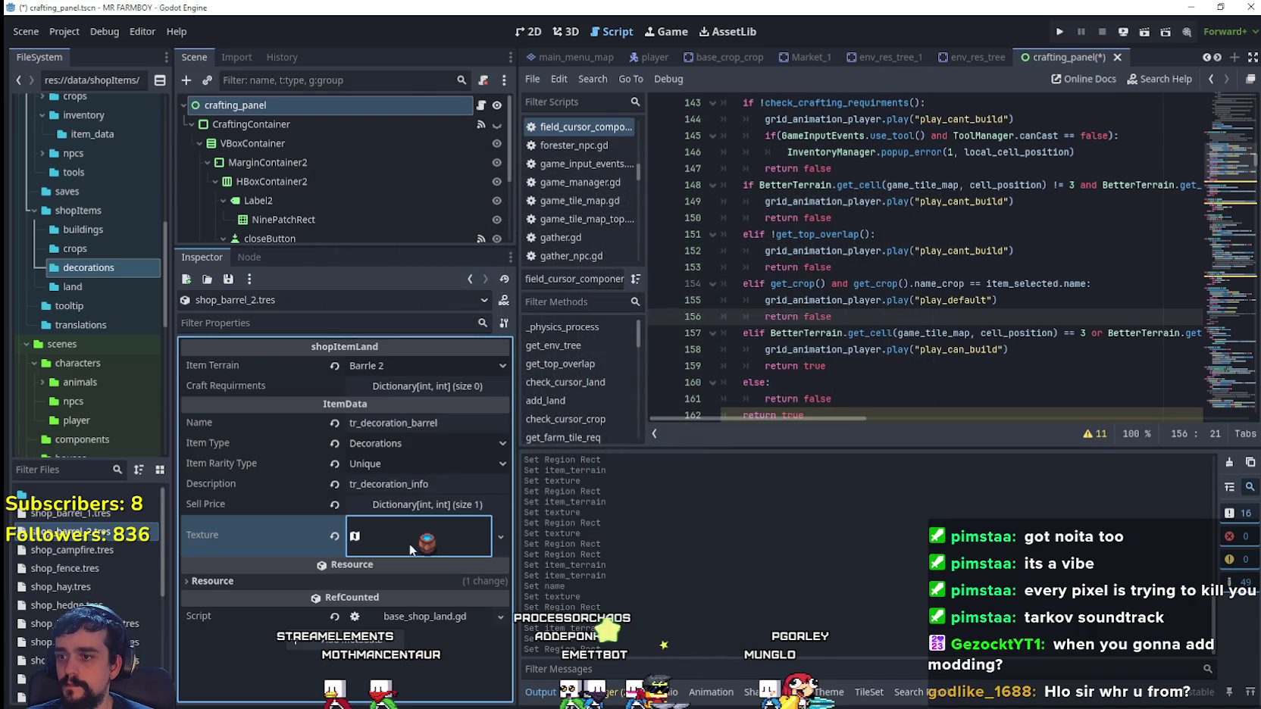
pyautogui.hotkey('ctrl', 's')
# - Duplicate shop_barrel_2.tres as shop_barrel_3.tres and set its item terrain to Barrle 3
pyautogui.rightClick(84, 531)
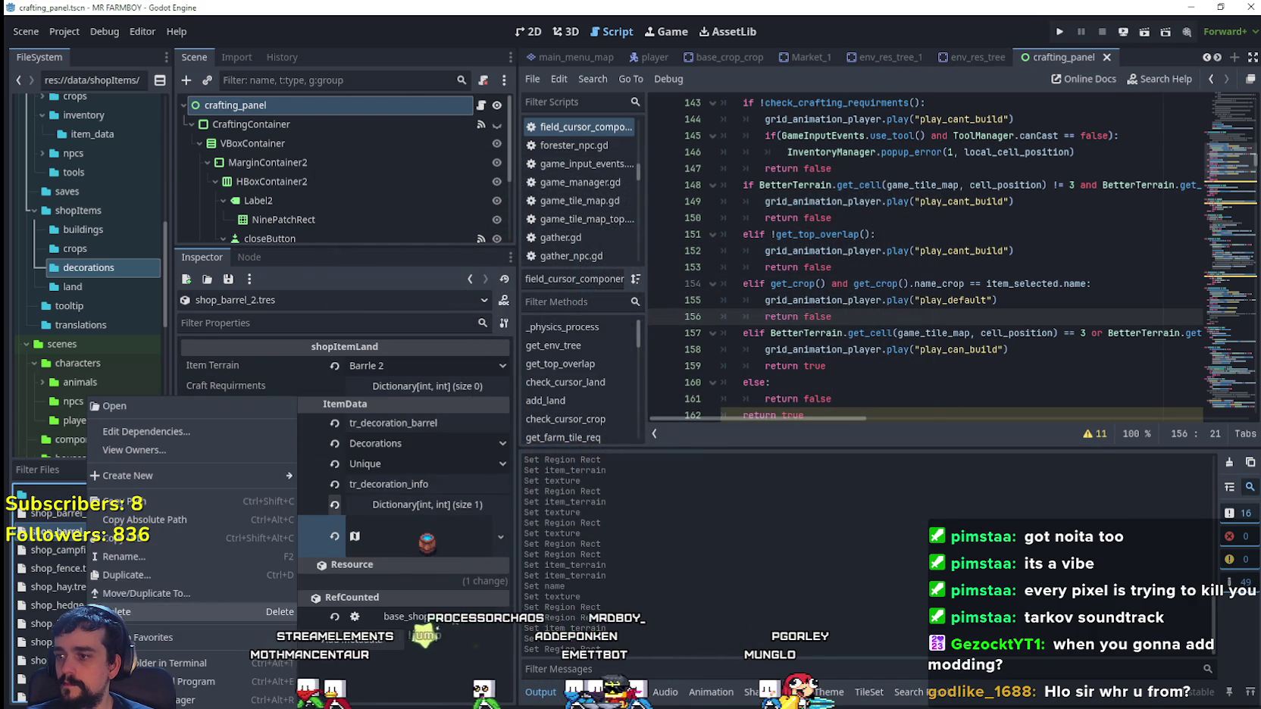
pyautogui.click(143, 570)
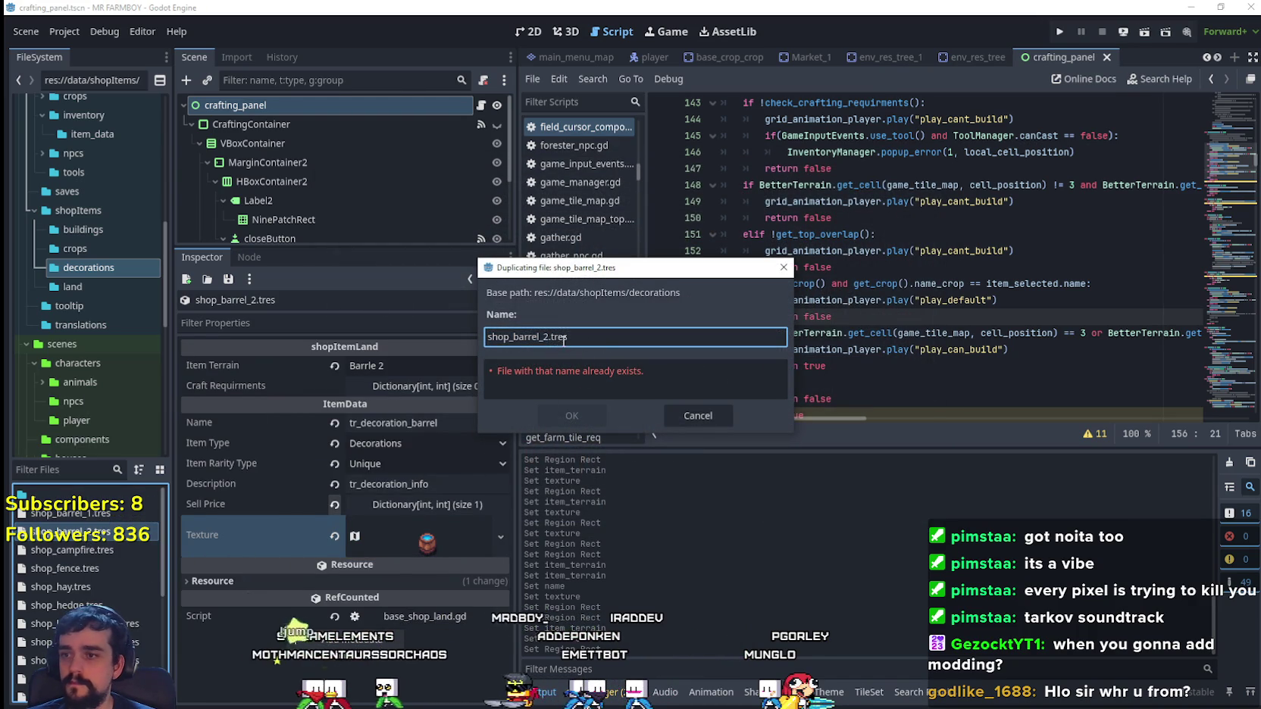
pyautogui.press('BackSpace')
pyautogui.write('3')
pyautogui.click(571, 416)
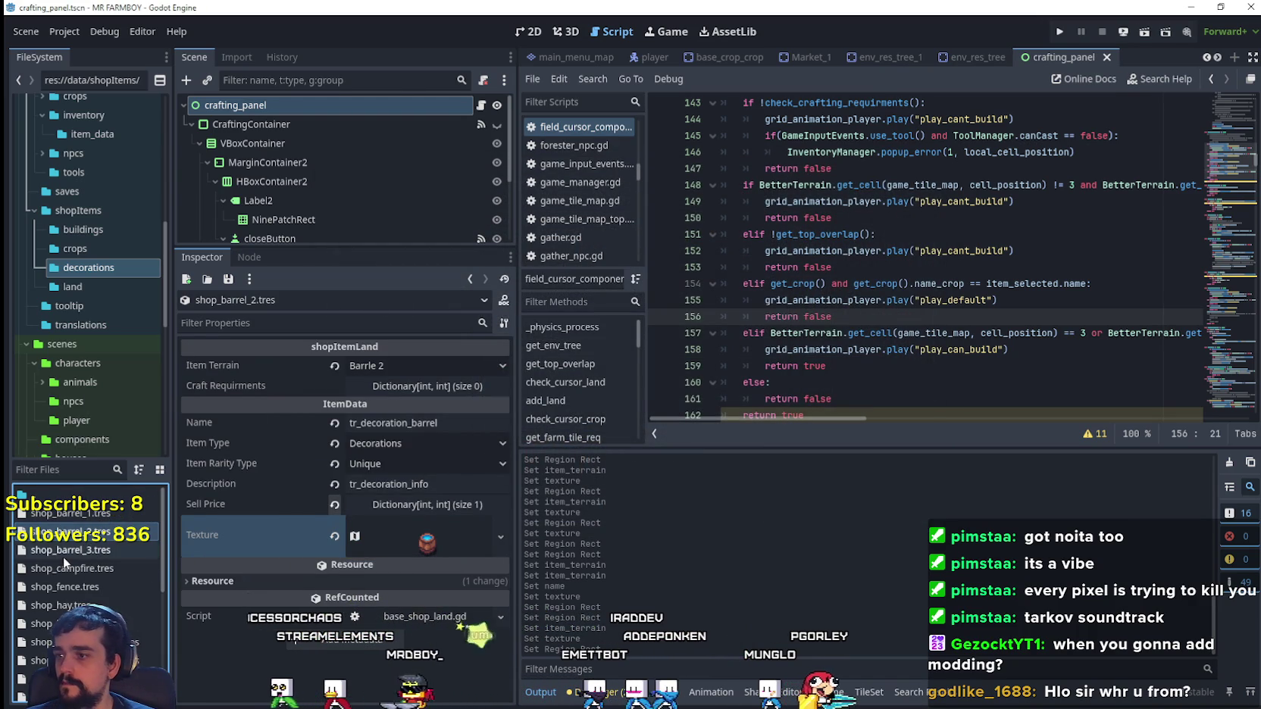
pyautogui.click(413, 366)
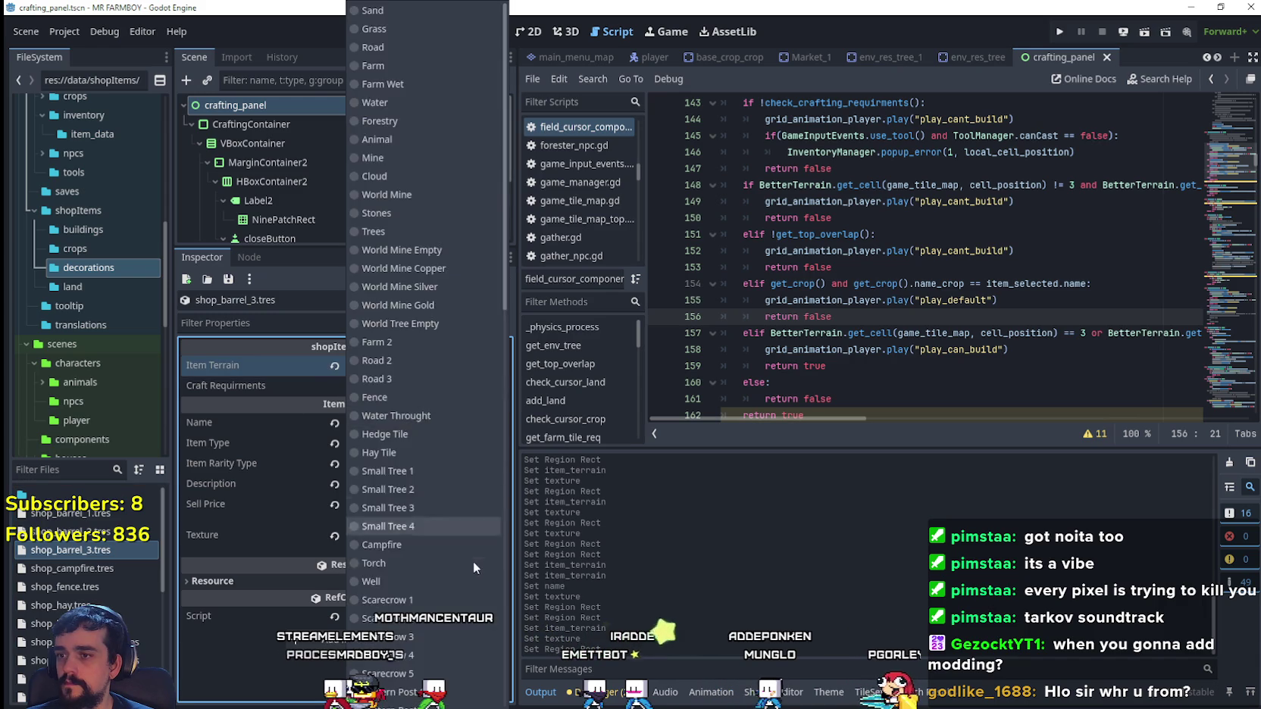
pyautogui.click(407, 363)
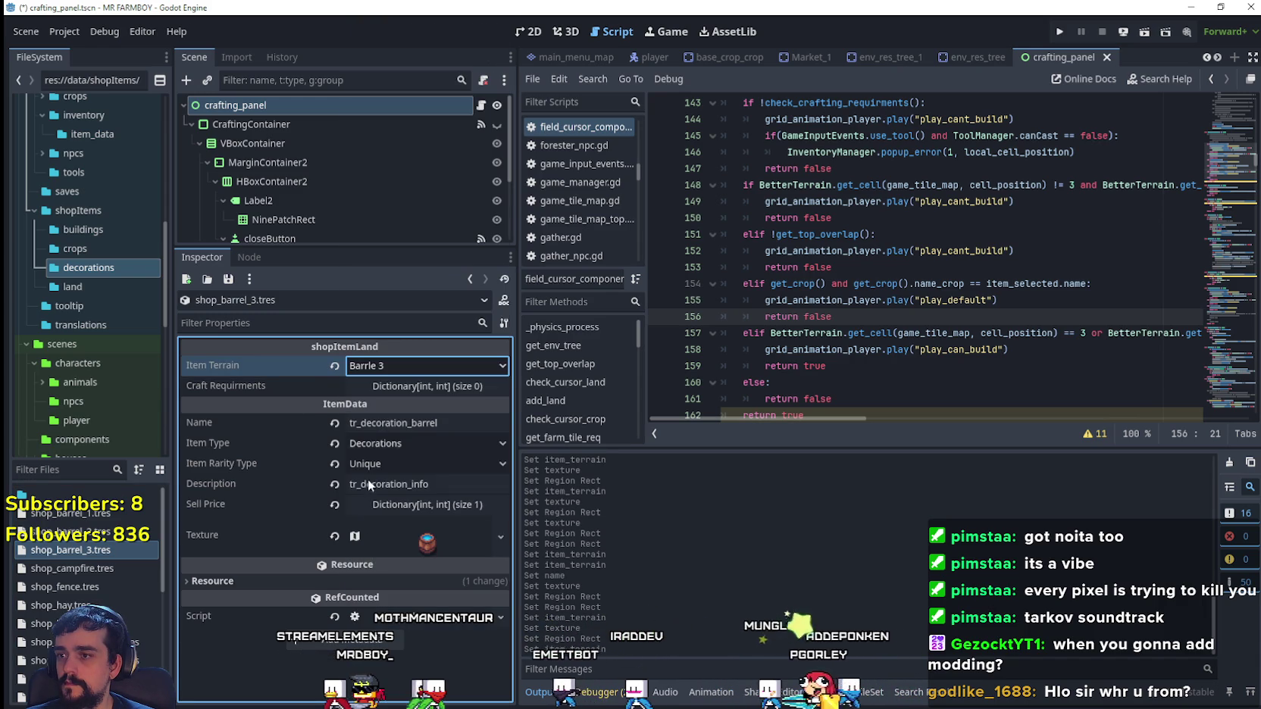
# - Set shop_barrel_3's region to the leafy barrel at x 832, y 688 and save
pyautogui.rightClick(432, 545)
pyautogui.click(434, 556)
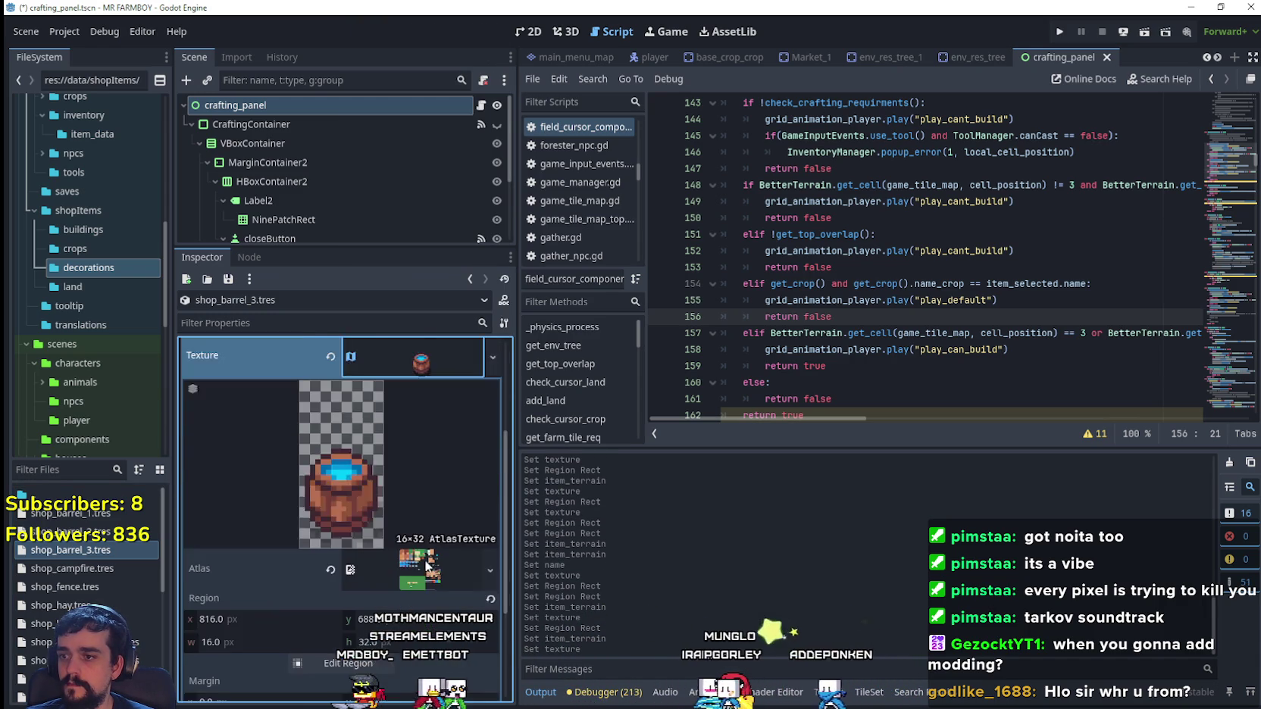
pyautogui.click(371, 619)
pyautogui.scroll(-4, 591, 432)
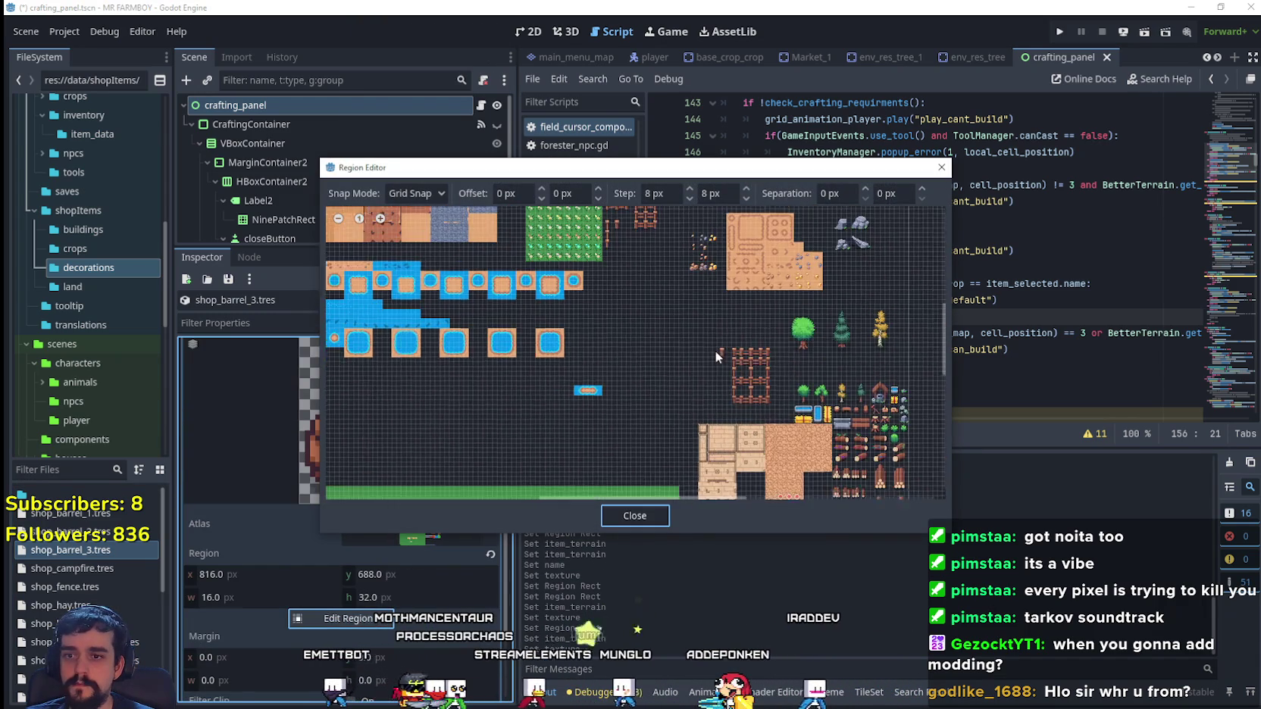
pyautogui.scroll(5, 716, 350)
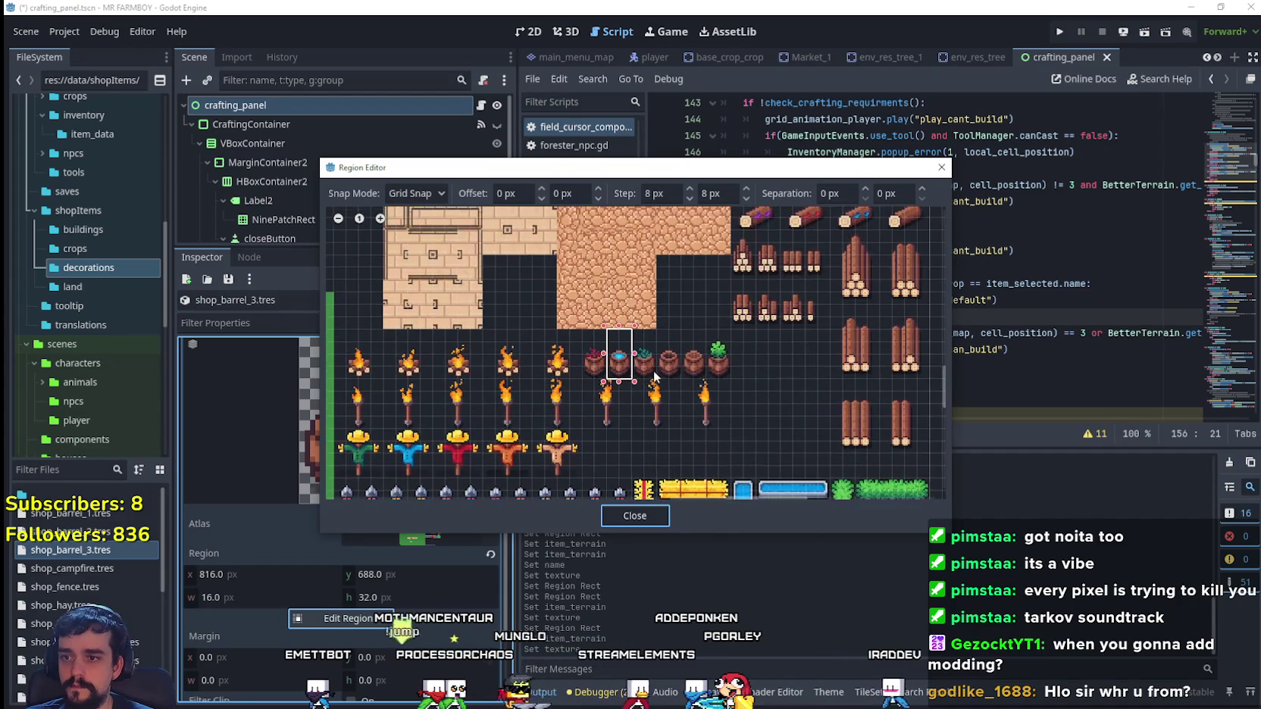
pyautogui.click(639, 513)
pyautogui.hotkey('ctrl', 's')
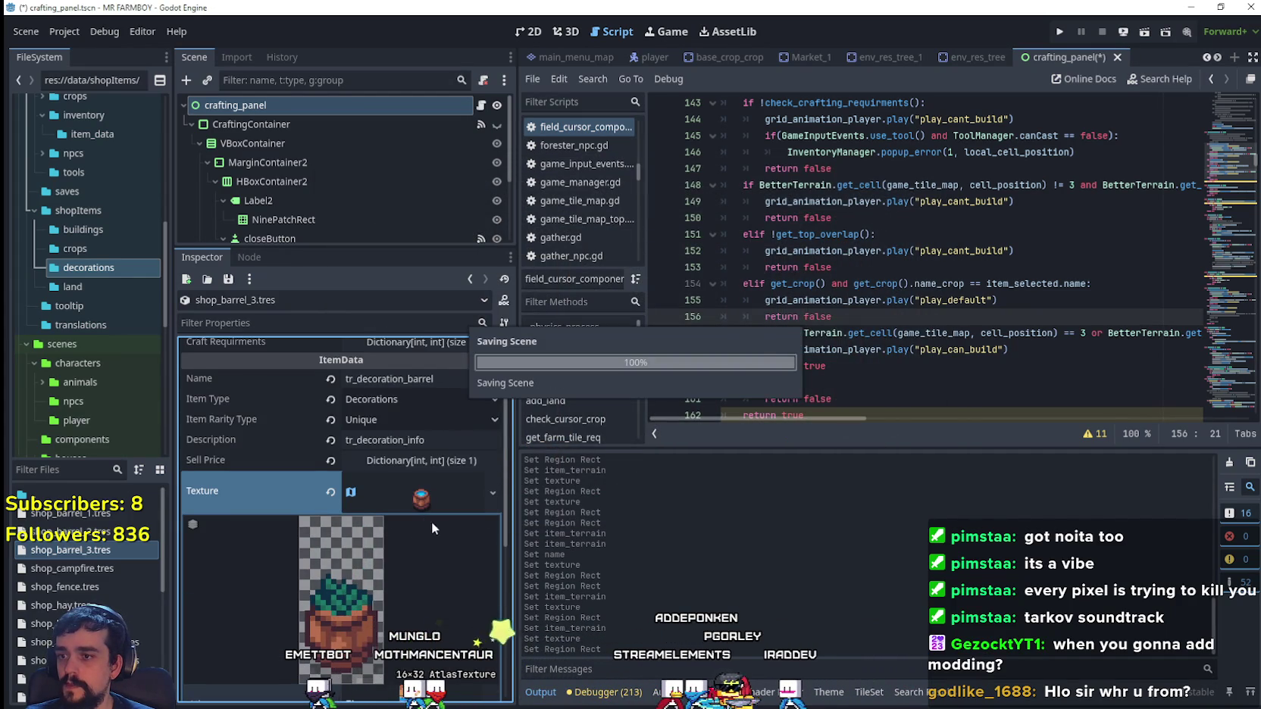
pyautogui.click(434, 492)
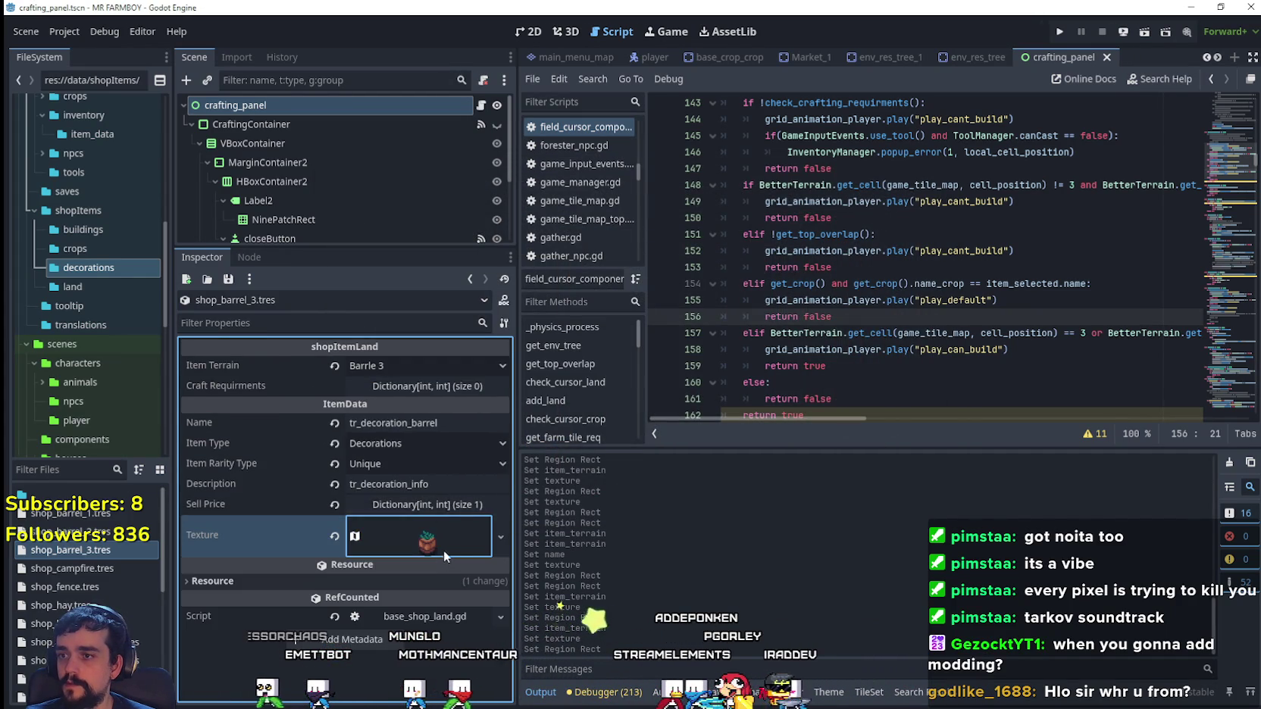
# - Duplicate shop_barrel_3.tres as shop_barrel_4.tres with item terrain Barrle 4
pyautogui.rightClick(94, 554)
pyautogui.click(151, 575)
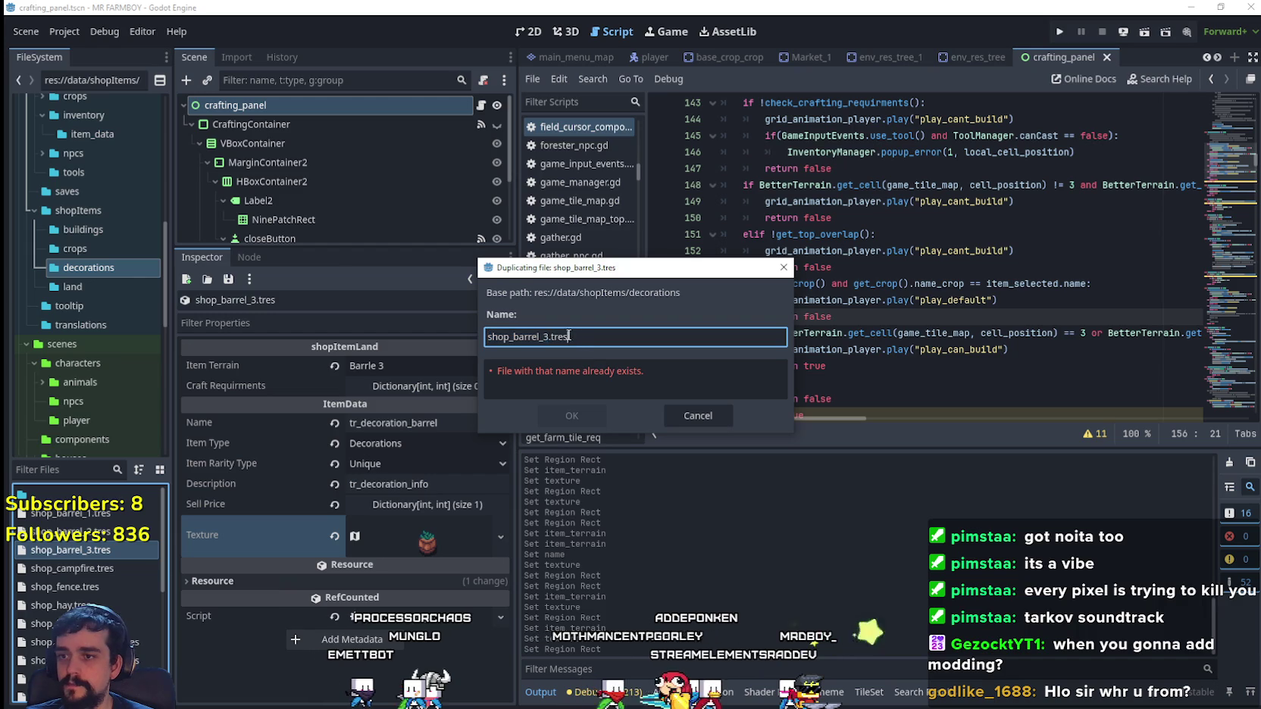
pyautogui.click(561, 415)
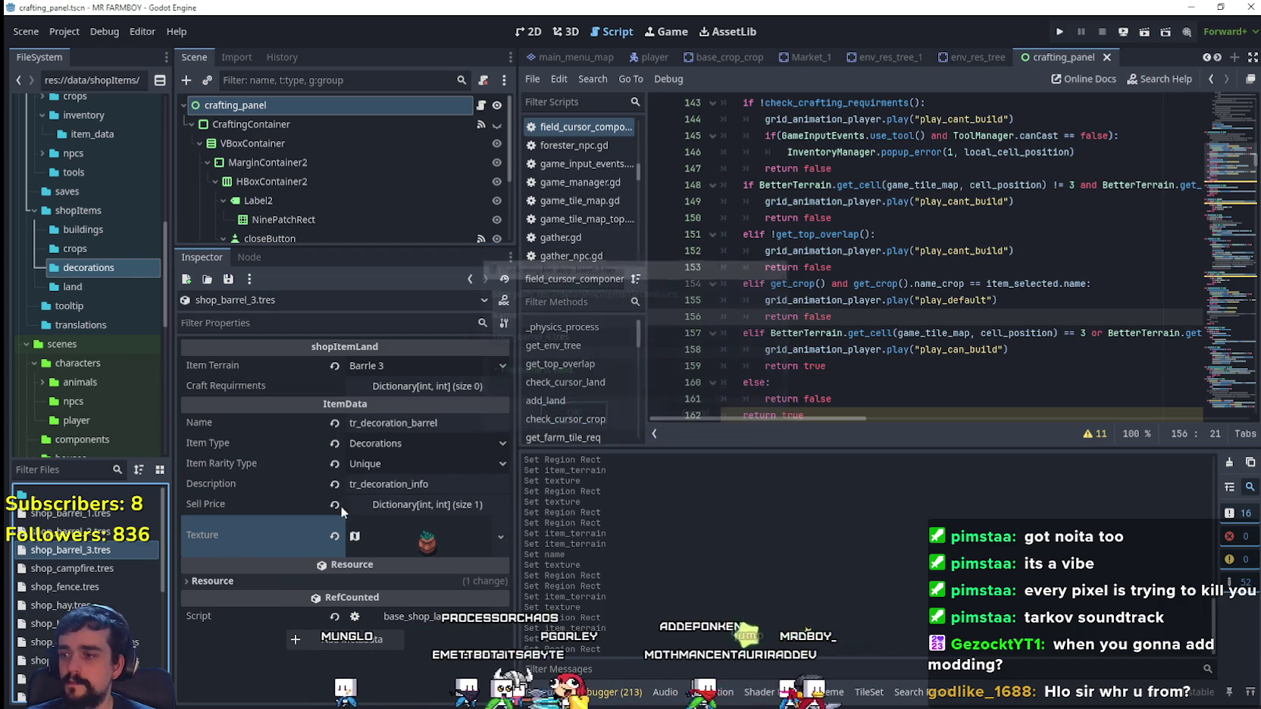
pyautogui.click(107, 570)
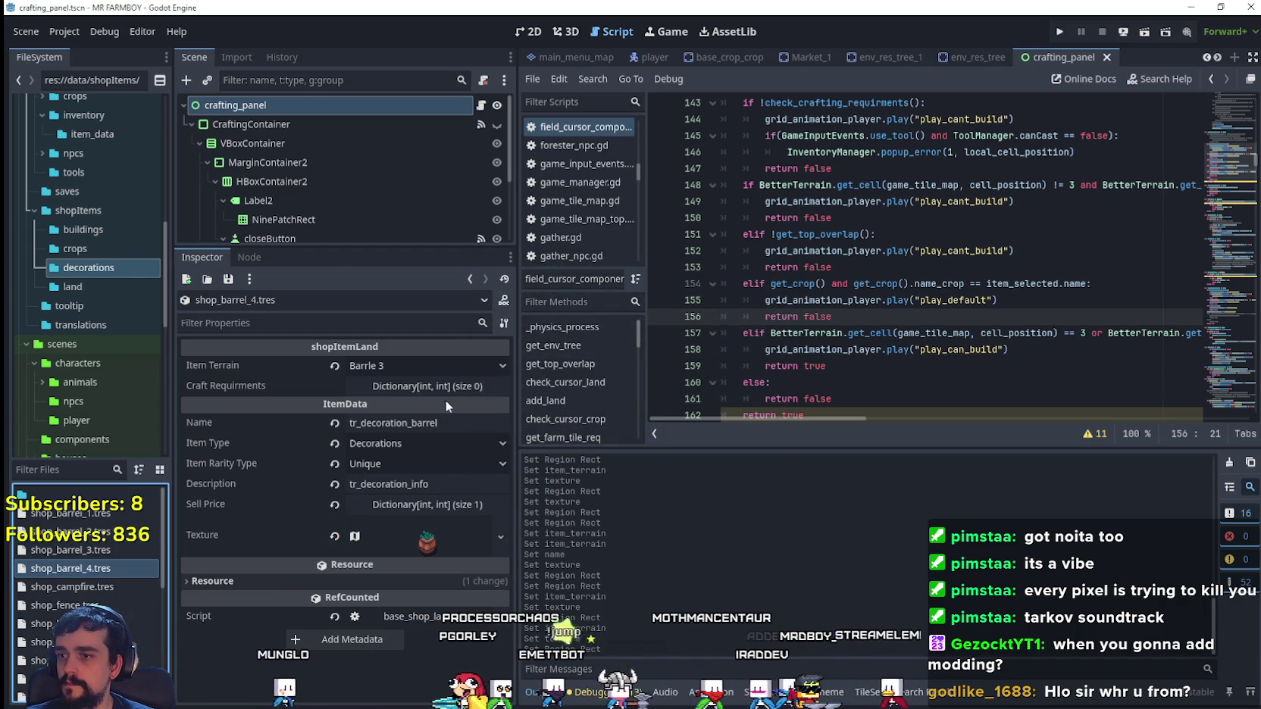
pyautogui.click(417, 363)
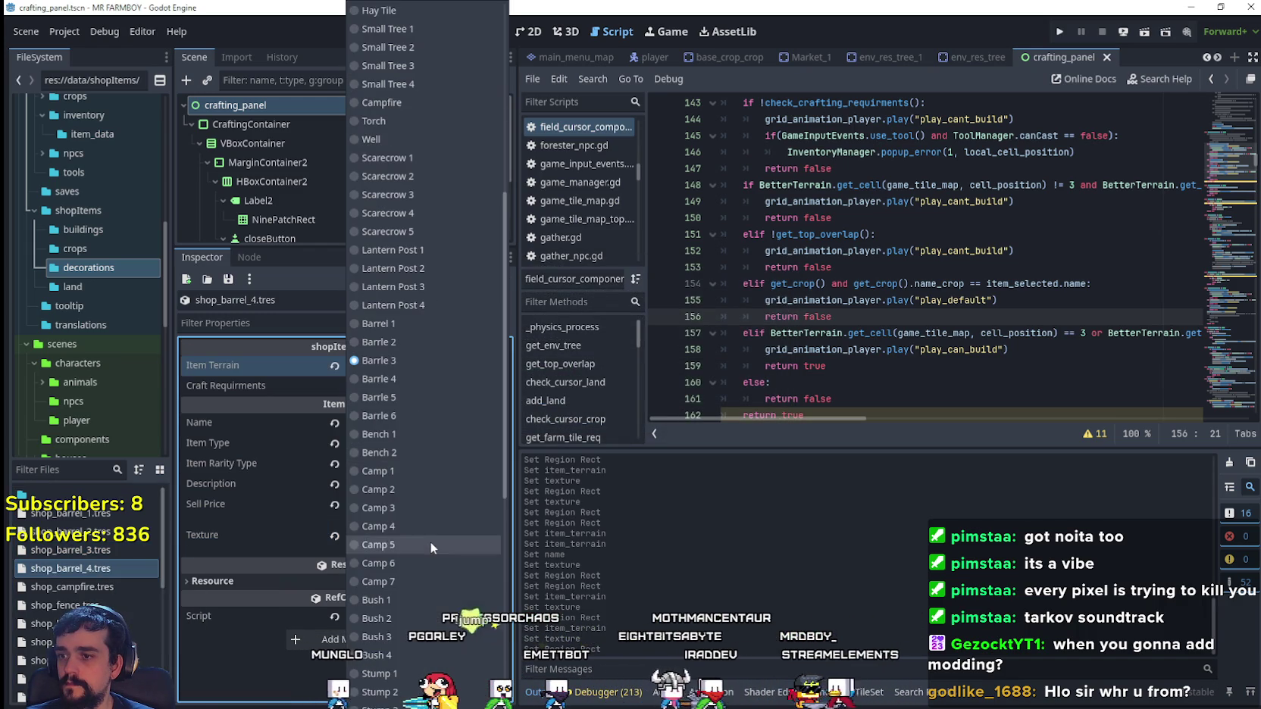
pyautogui.click(400, 381)
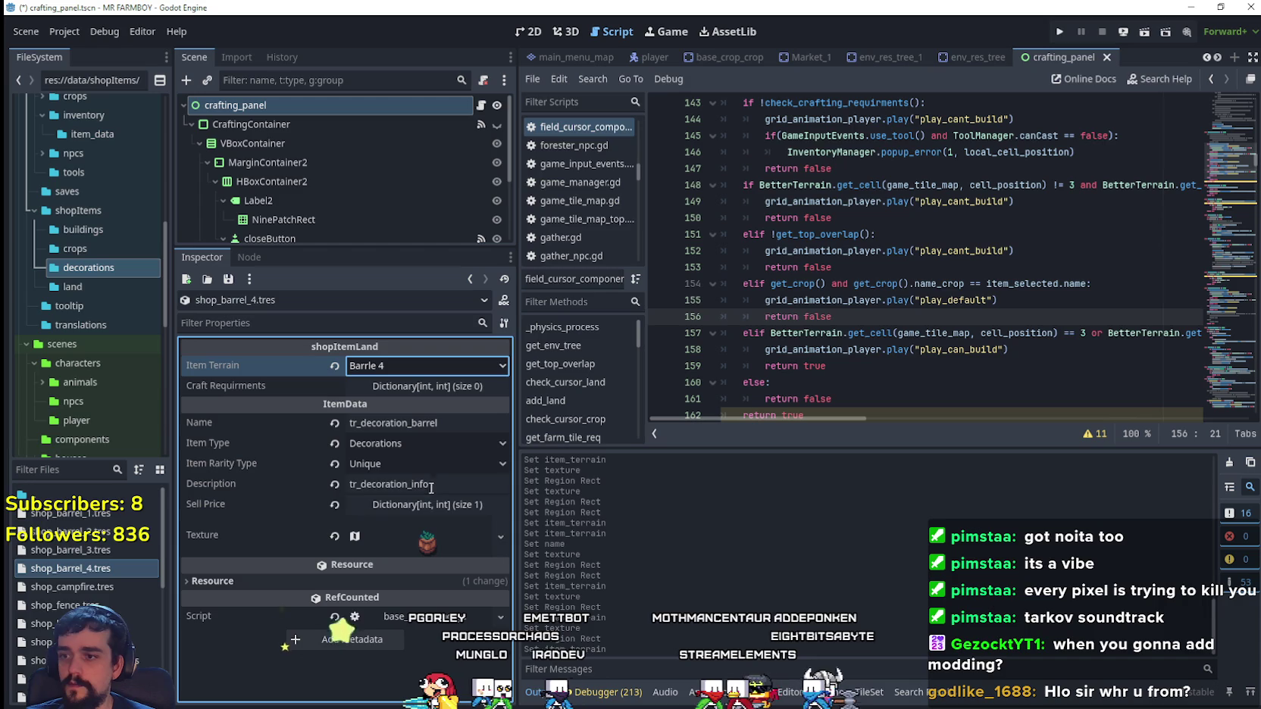
# - Shift shop_barrel_4's 16×32 atlas region to the next barrel at x 848 and save
pyautogui.click(436, 542)
pyautogui.rightClick(424, 538)
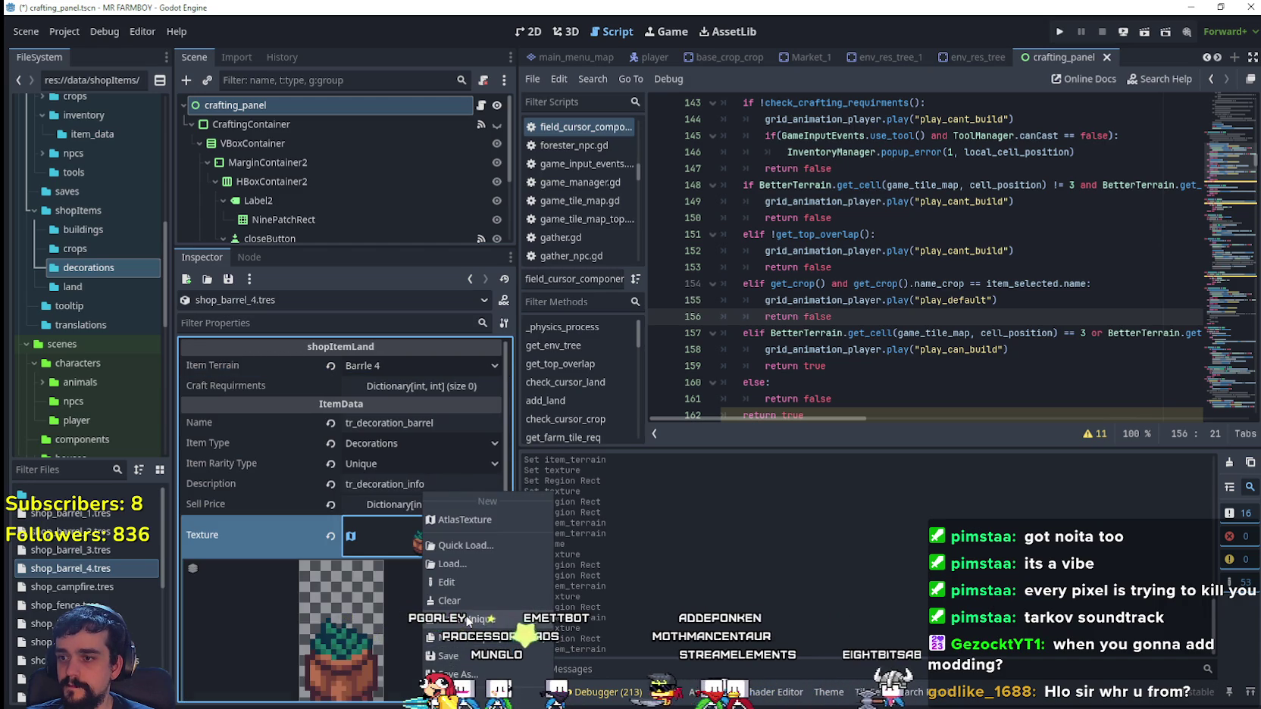
pyautogui.click(468, 620)
pyautogui.scroll(-3, 438, 570)
pyautogui.click(376, 601)
pyautogui.scroll(-3, 676, 406)
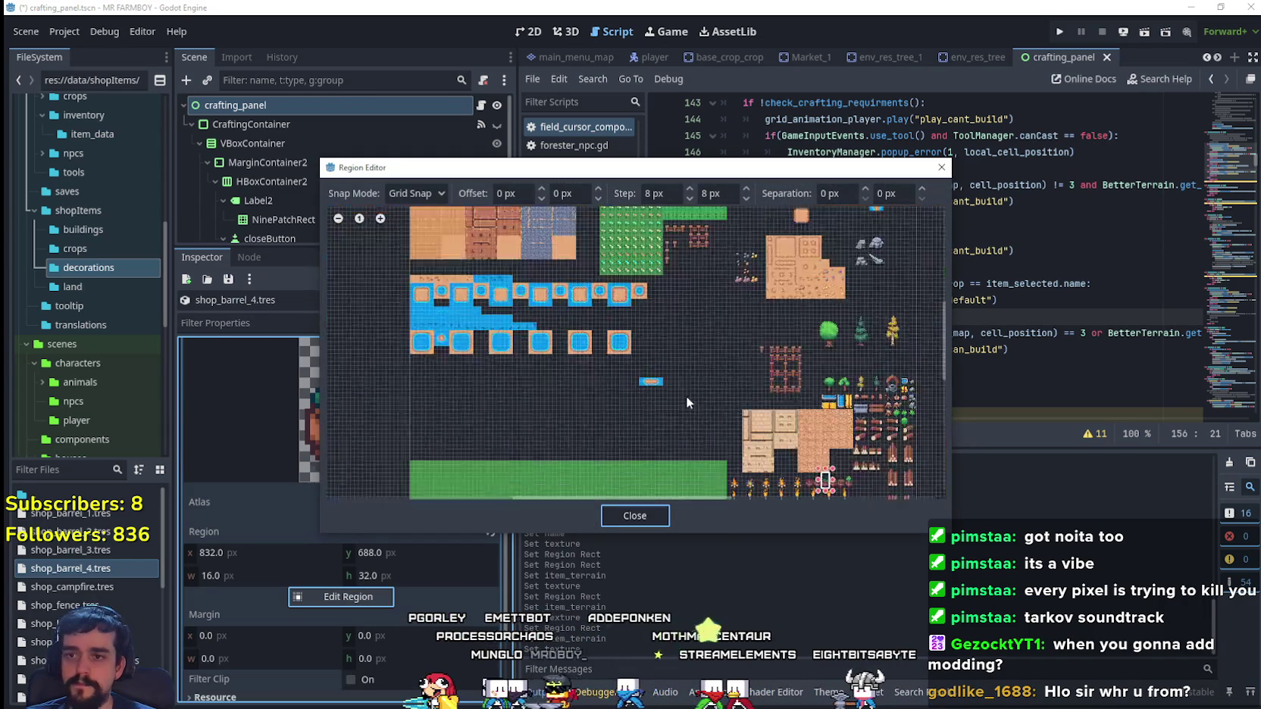
pyautogui.scroll(5, 648, 379)
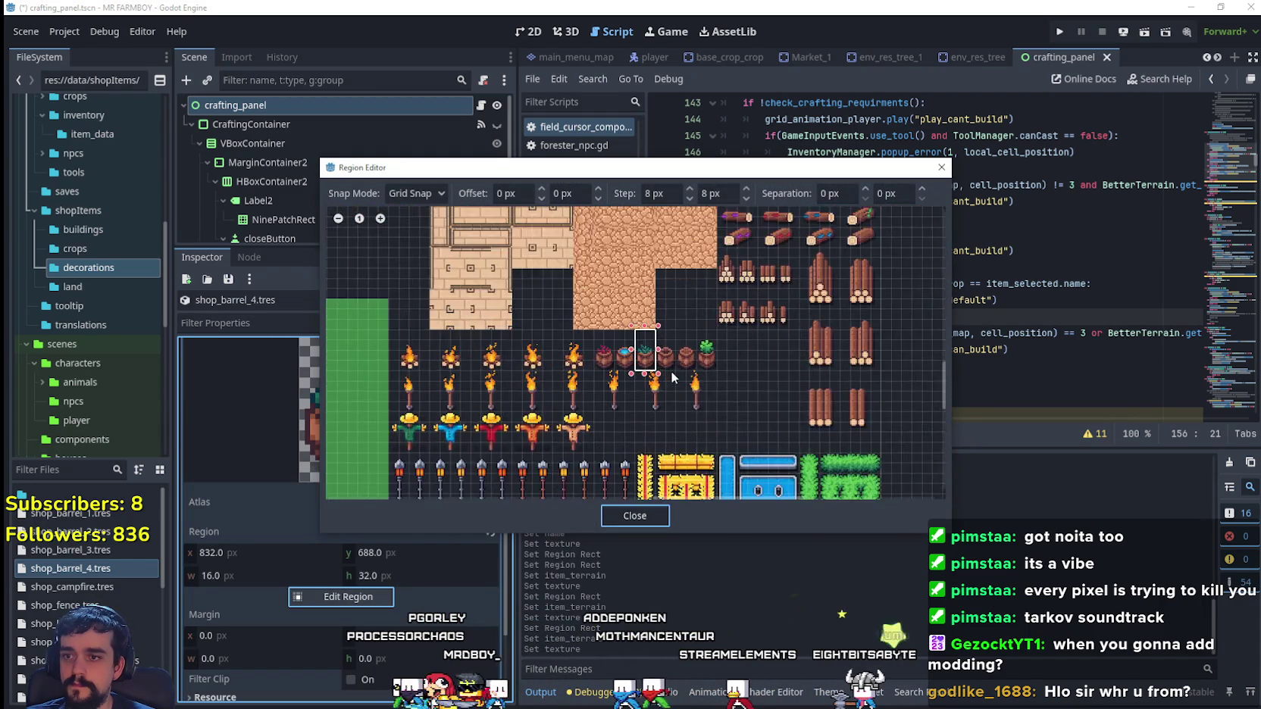
pyautogui.moveTo(676, 370); pyautogui.dragTo(652, 315)
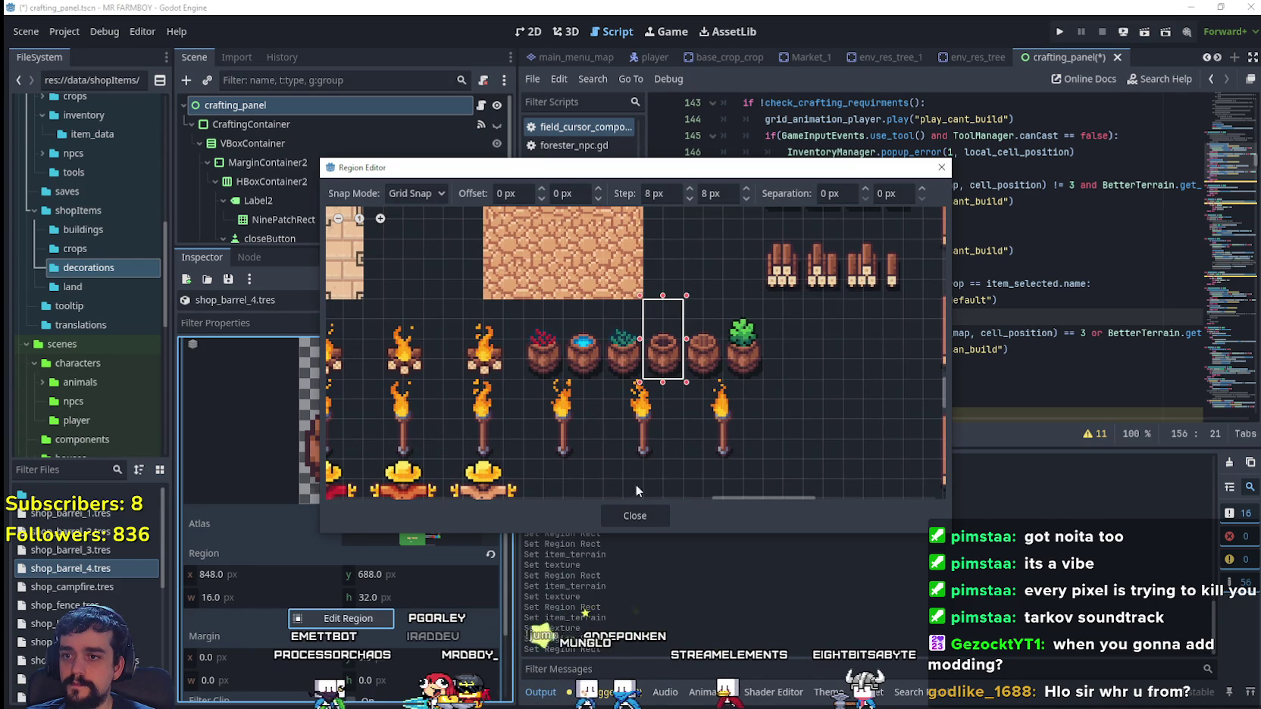
pyautogui.click(635, 515)
pyautogui.scroll(3, 416, 465)
pyautogui.click(419, 476)
pyautogui.hotkey('ctrl', 's')
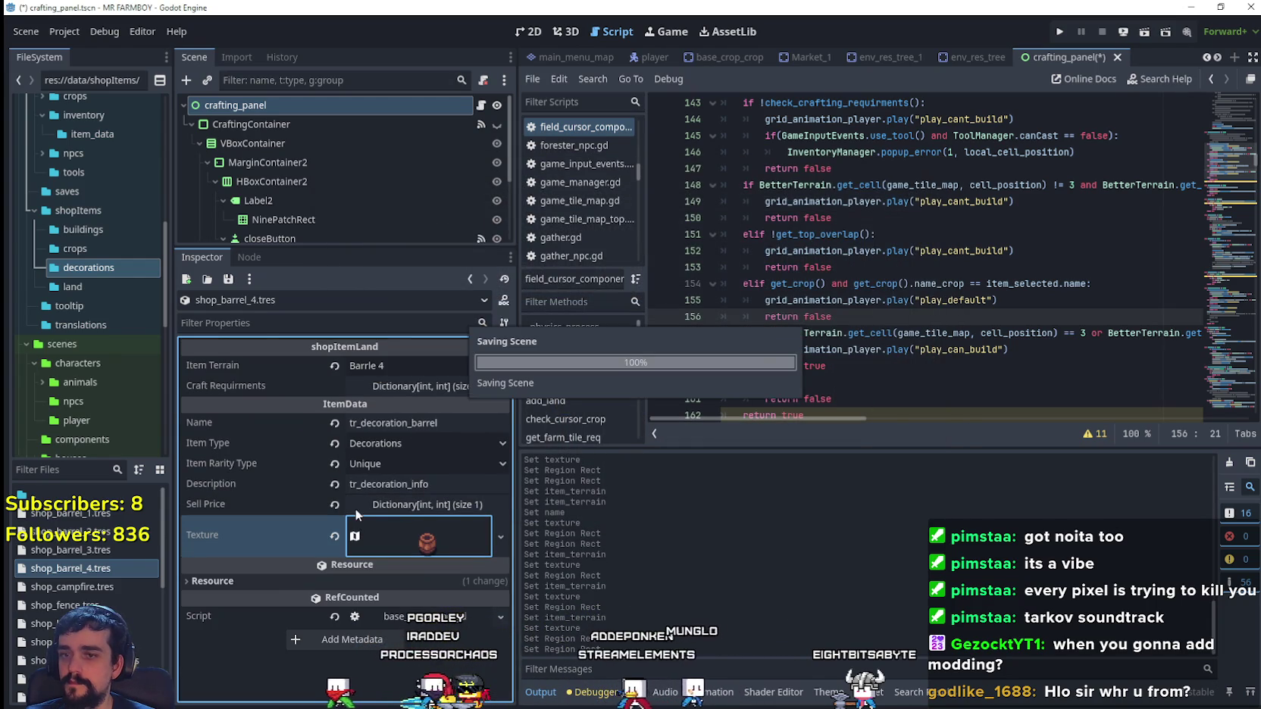
pyautogui.rightClick(90, 569)
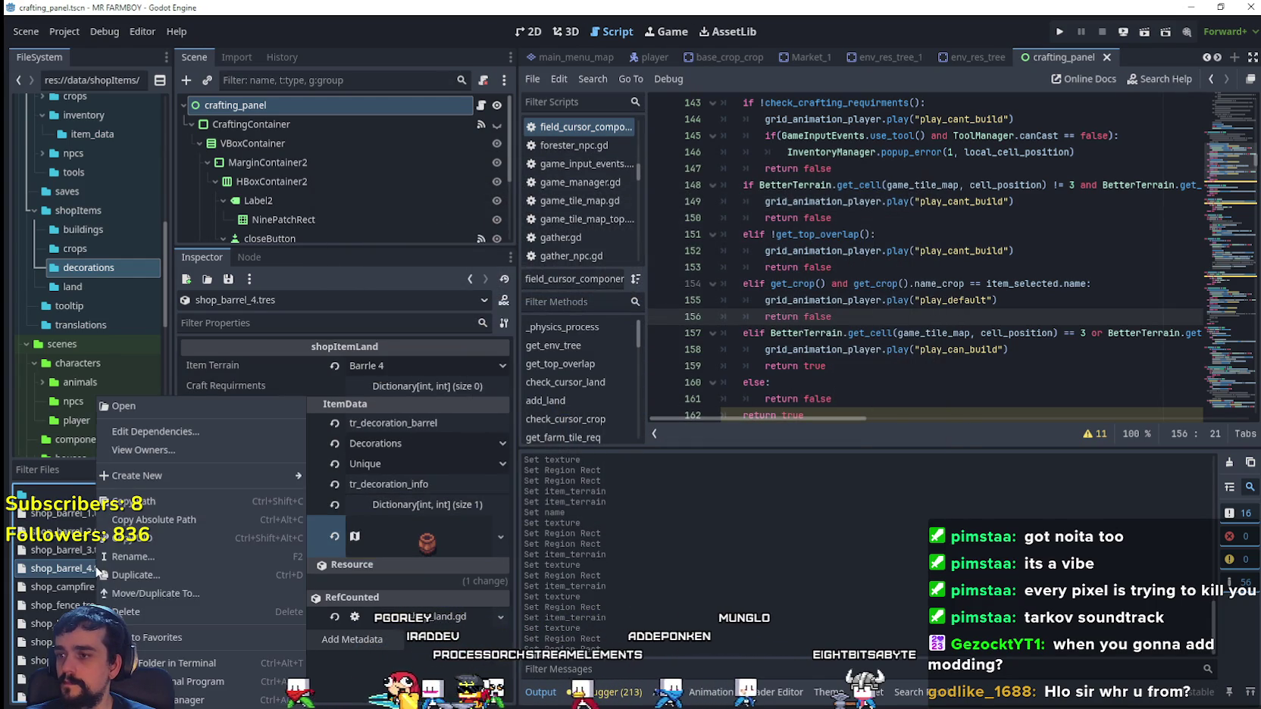
# - Duplicate shop_barrel_4.tres as shop_barrel_5.tres with item terrain Barrle 5
pyautogui.click(155, 576)
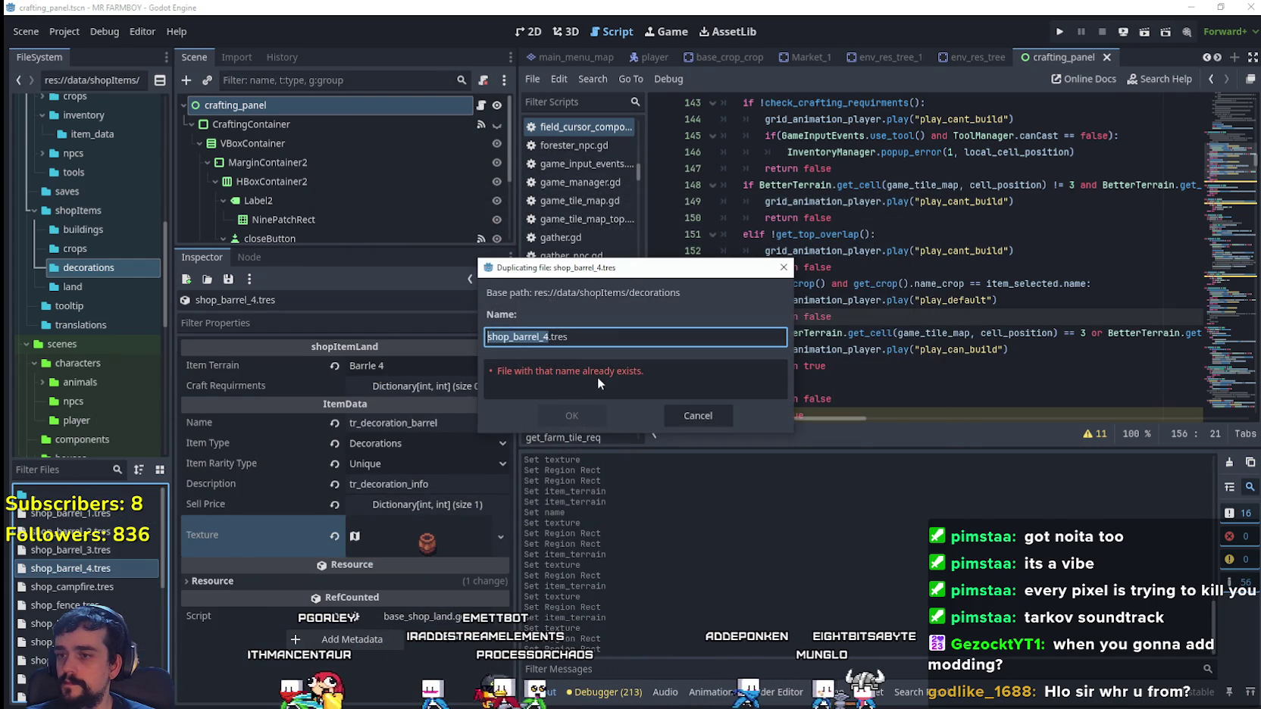
pyautogui.press('BackSpace')
pyautogui.write('5')
pyautogui.click(561, 419)
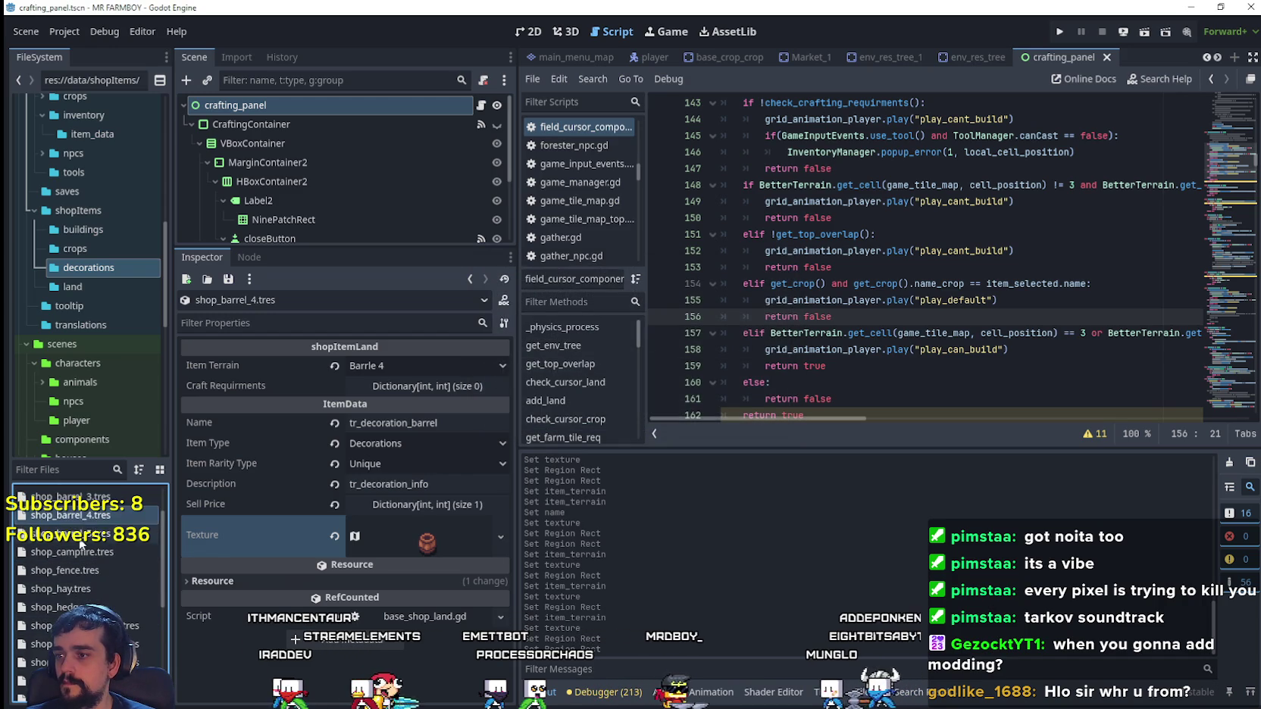
pyautogui.click(82, 541)
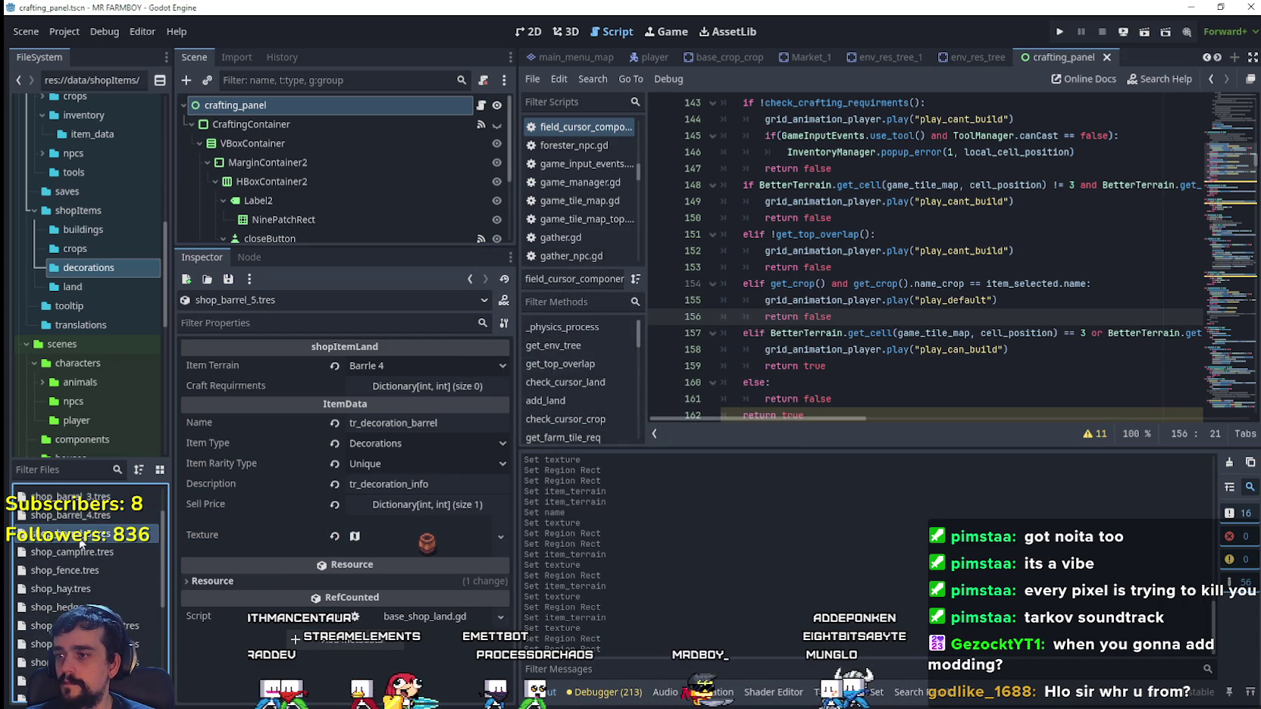
pyautogui.click(421, 365)
pyautogui.scroll(-5, 437, 449)
pyautogui.click(395, 221)
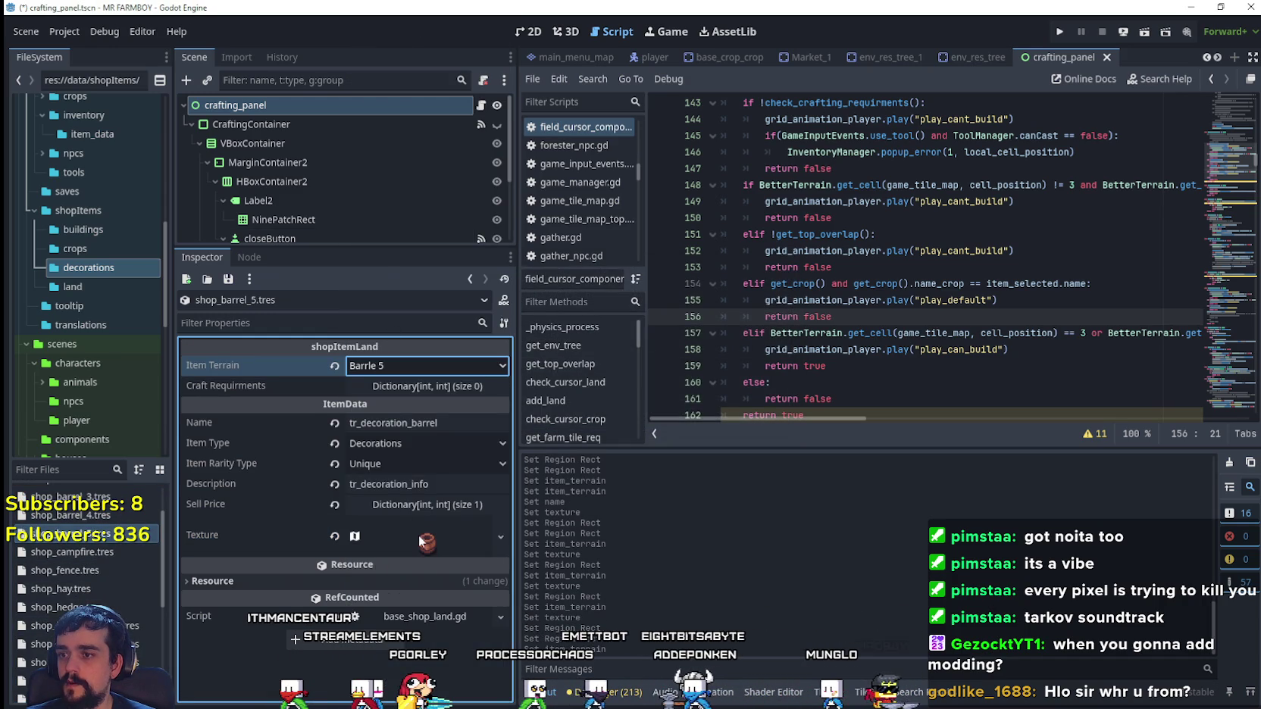
# - Shift shop_barrel_5's atlas region to the following barrel at x 864 and save
pyautogui.rightClick(419, 540)
pyautogui.click(416, 588)
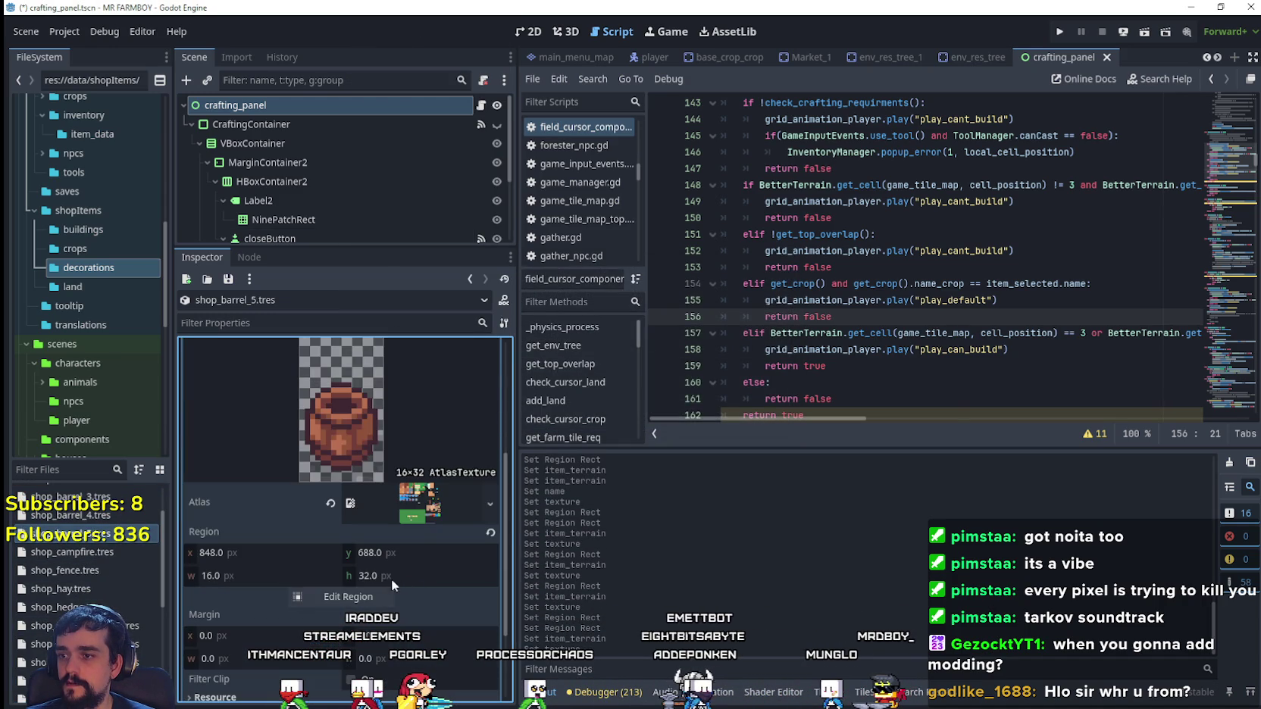
pyautogui.click(379, 598)
pyautogui.scroll(-5, 629, 345)
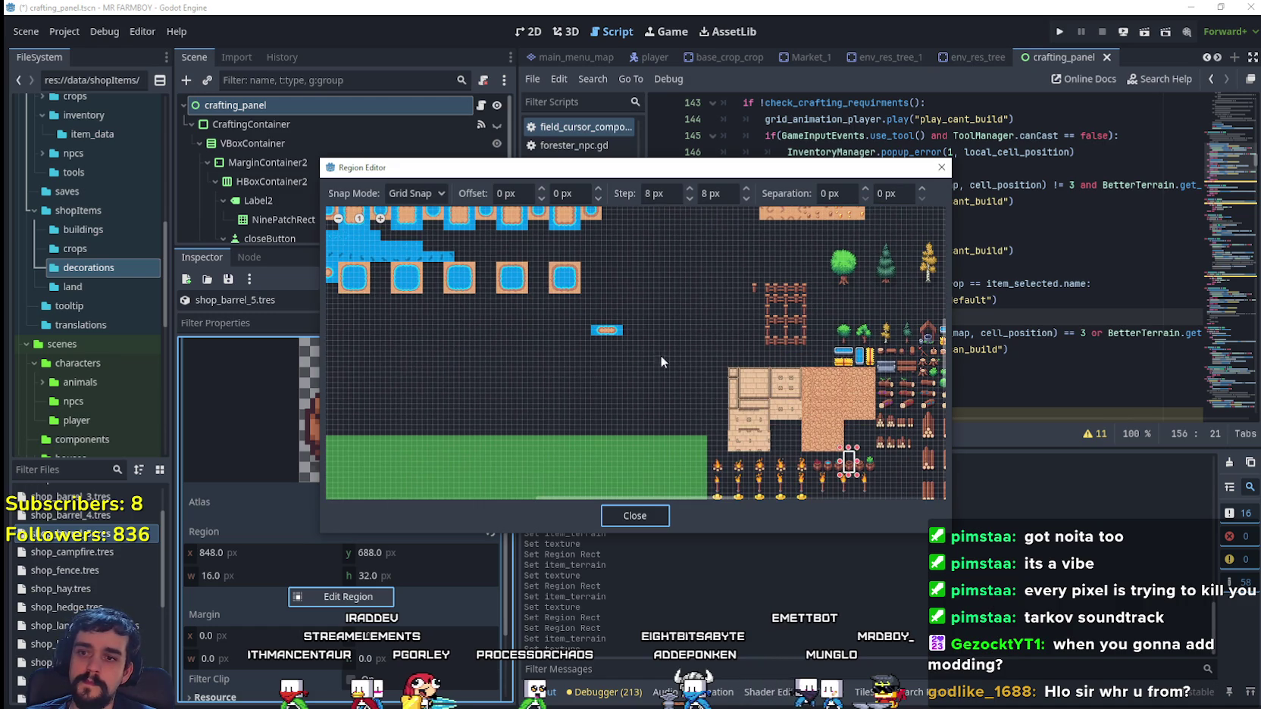
pyautogui.scroll(5, 924, 463)
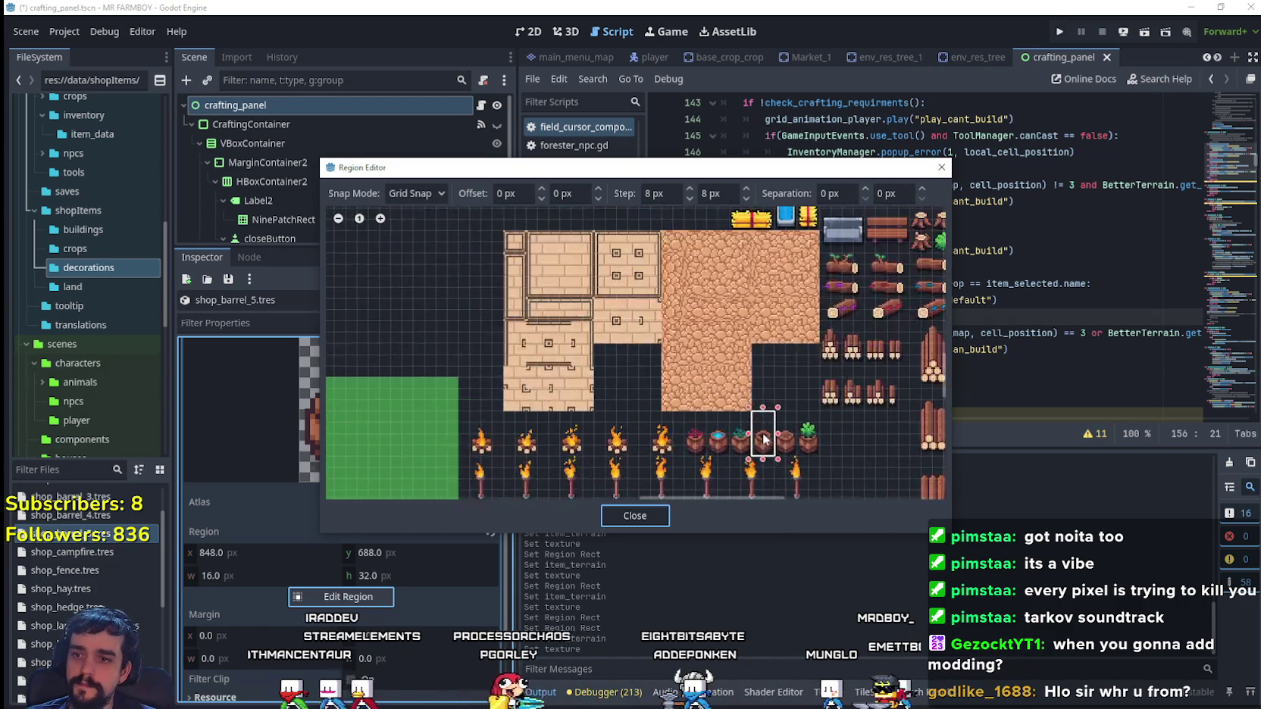
pyautogui.scroll(1, 792, 456)
pyautogui.moveTo(767, 376); pyautogui.dragTo(809, 459)
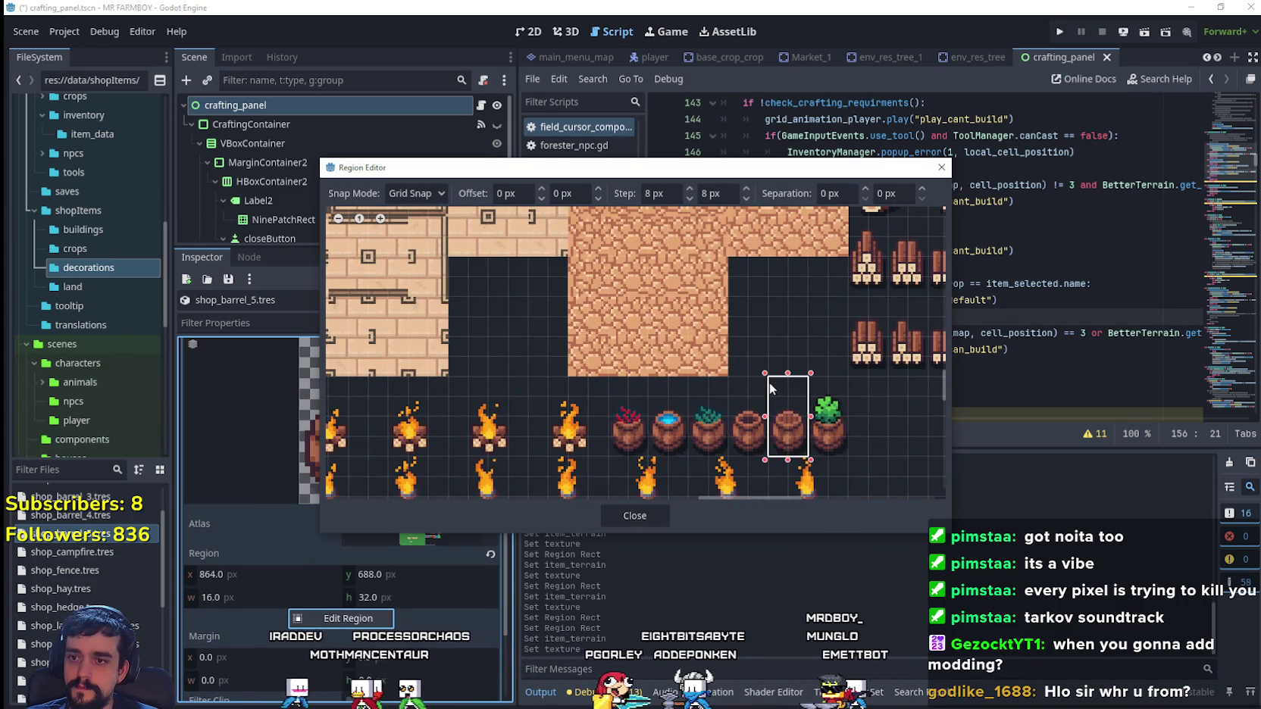
pyautogui.click(635, 516)
pyautogui.scroll(5, 383, 514)
pyautogui.click(420, 470)
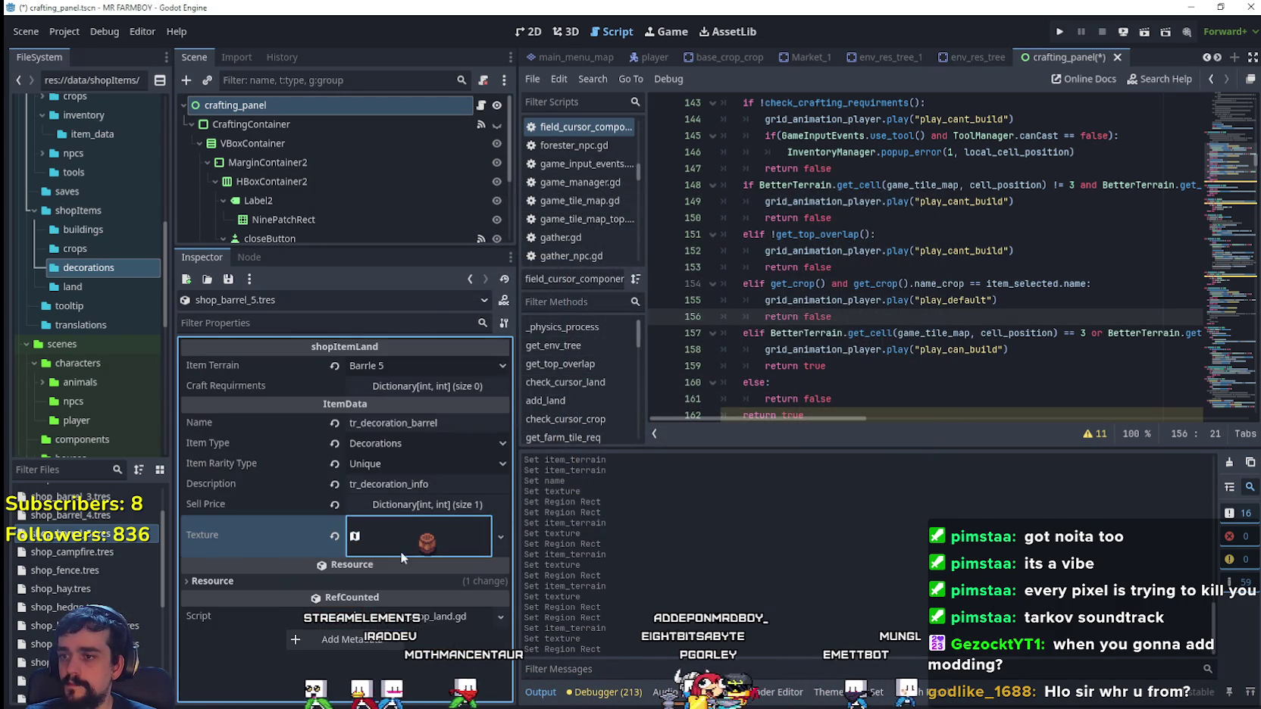
pyautogui.hotkey('ctrl', 's')
pyautogui.rightClick(96, 544)
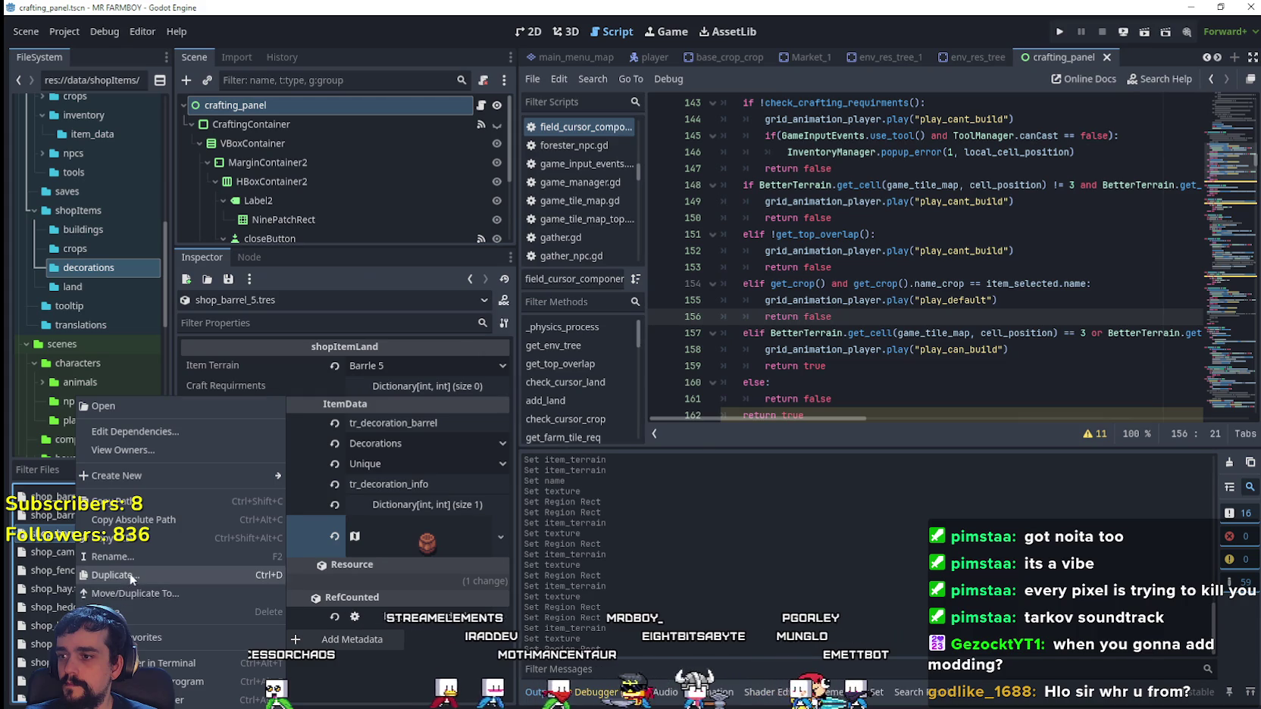
# - Duplicate shop_barrel_5.tres as shop_barrel_6.tres with item terrain Barrle 6
pyautogui.click(182, 583)
pyautogui.click(546, 338)
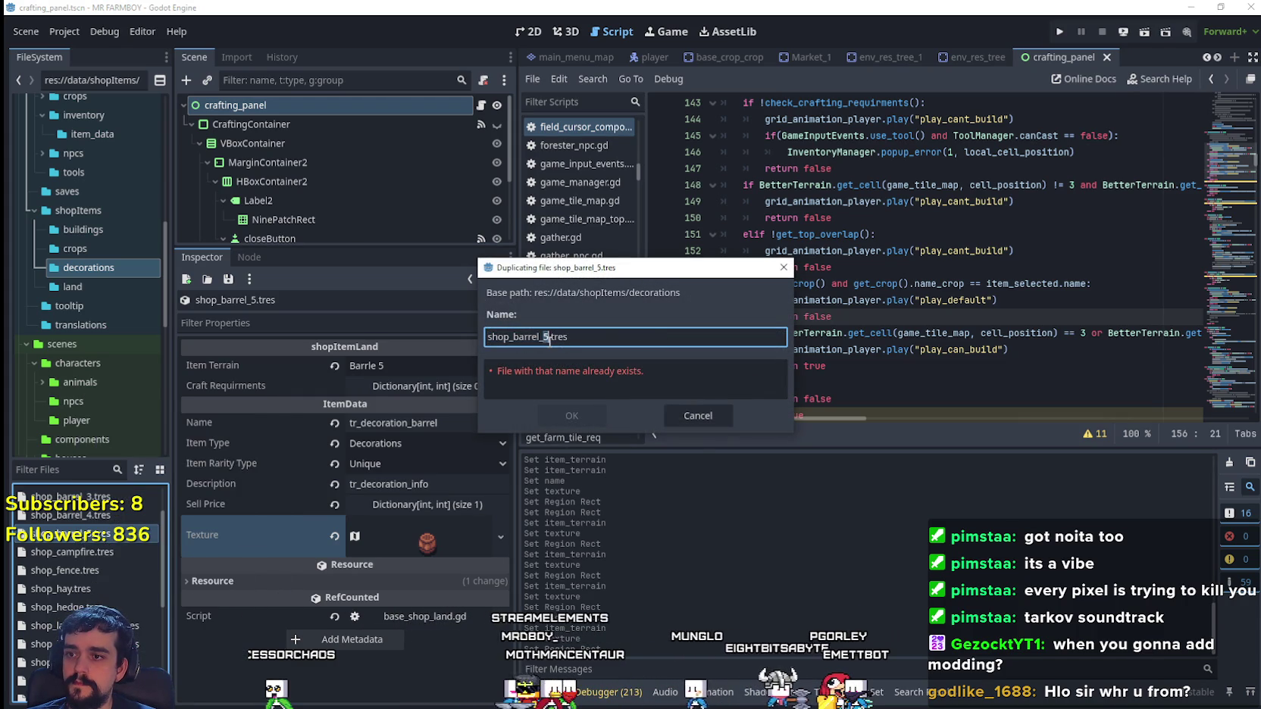
pyautogui.press('Delete')
pyautogui.write('6')
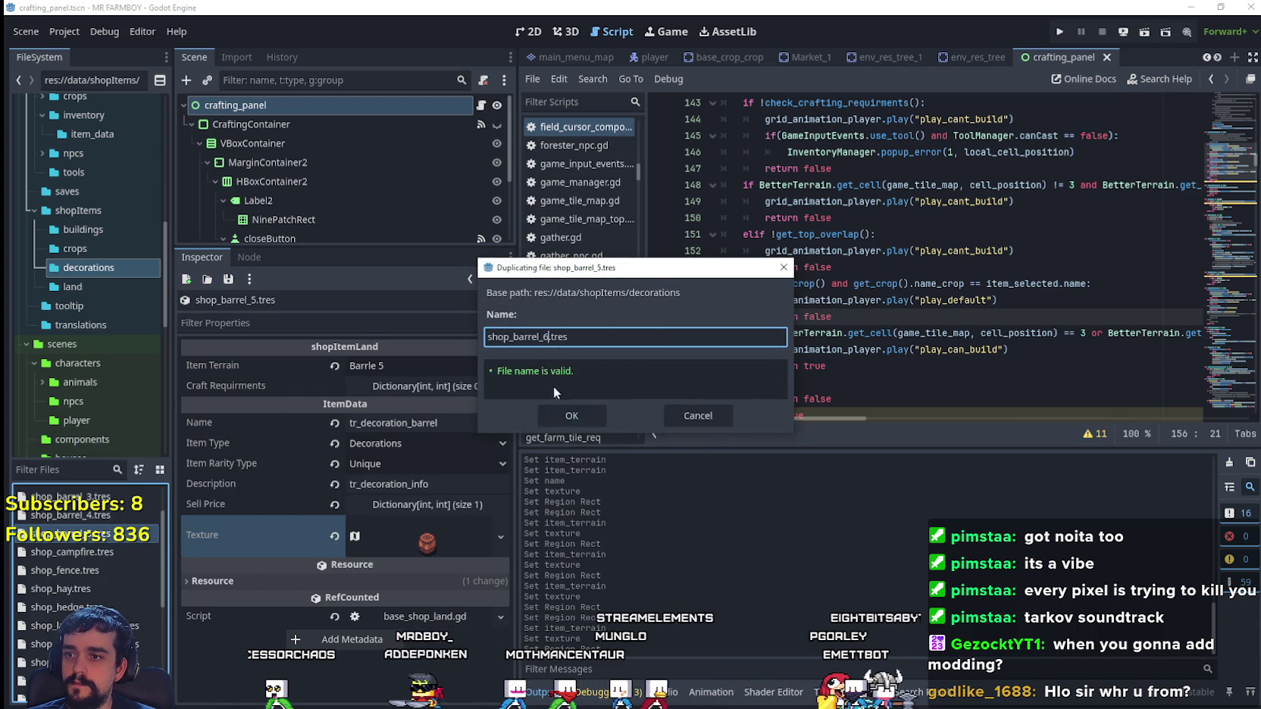
pyautogui.click(572, 415)
pyautogui.click(106, 550)
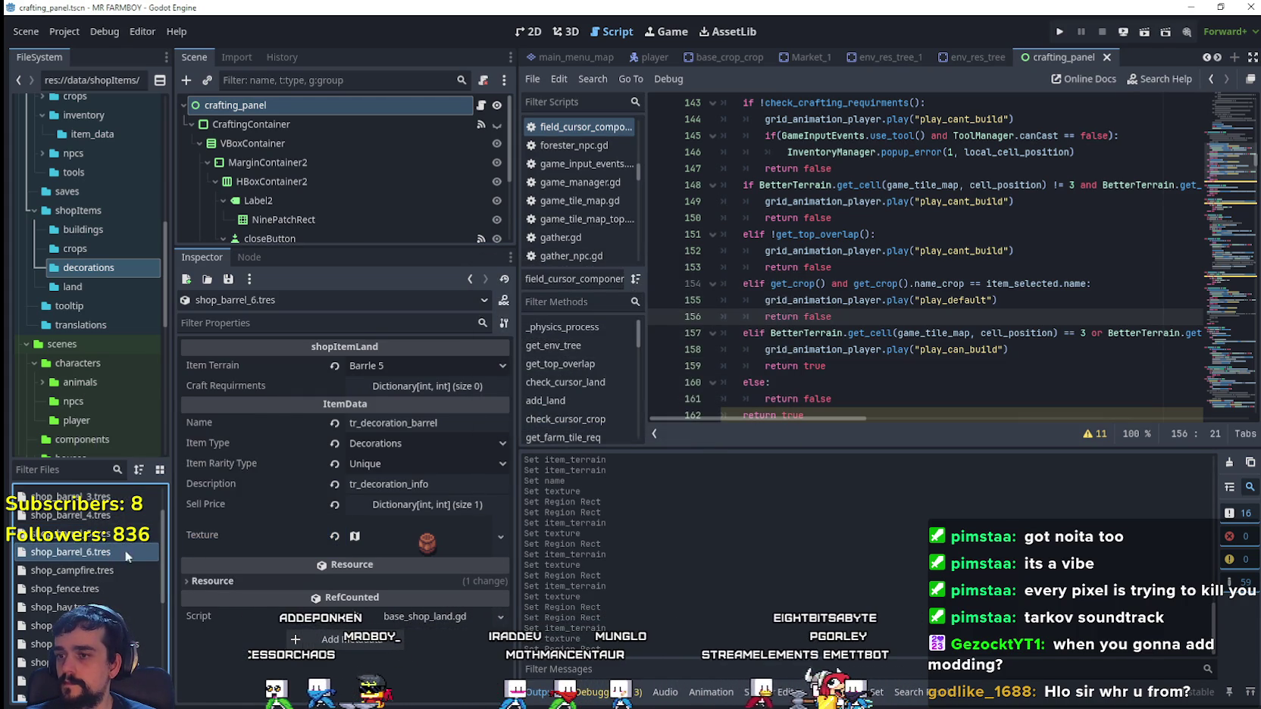
pyautogui.click(425, 366)
pyautogui.scroll(-10, 445, 473)
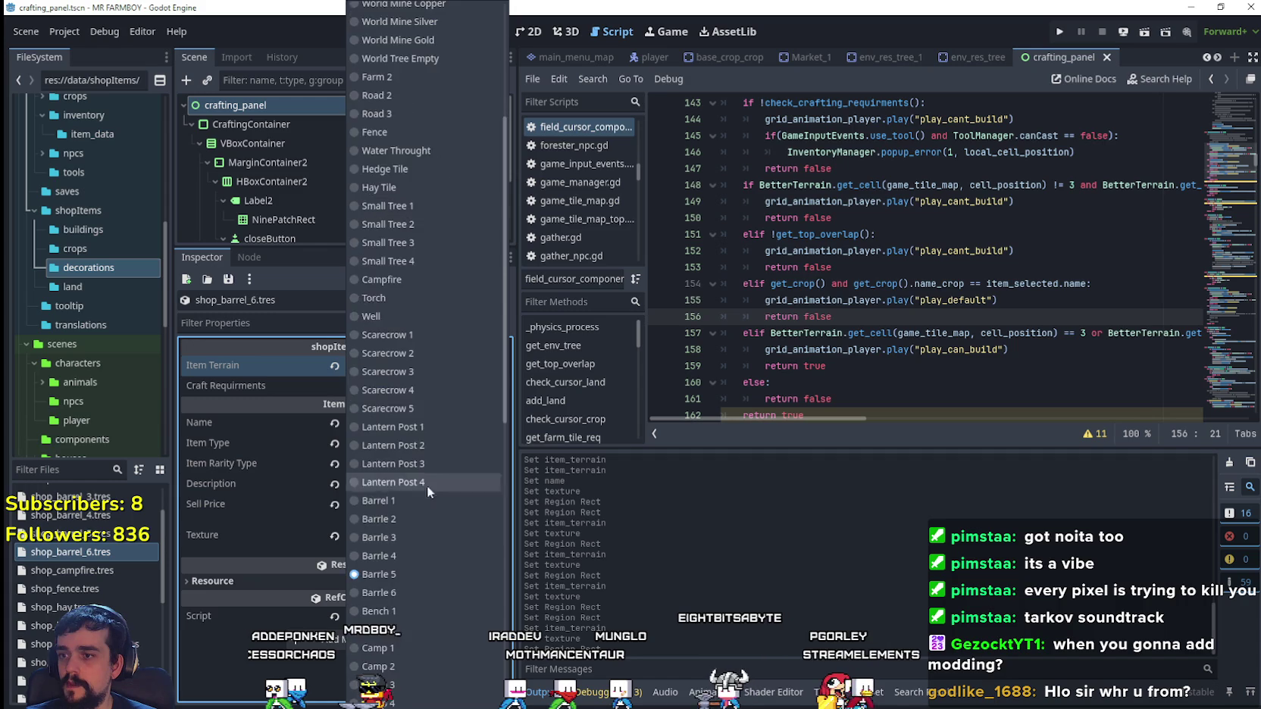
pyautogui.click(399, 241)
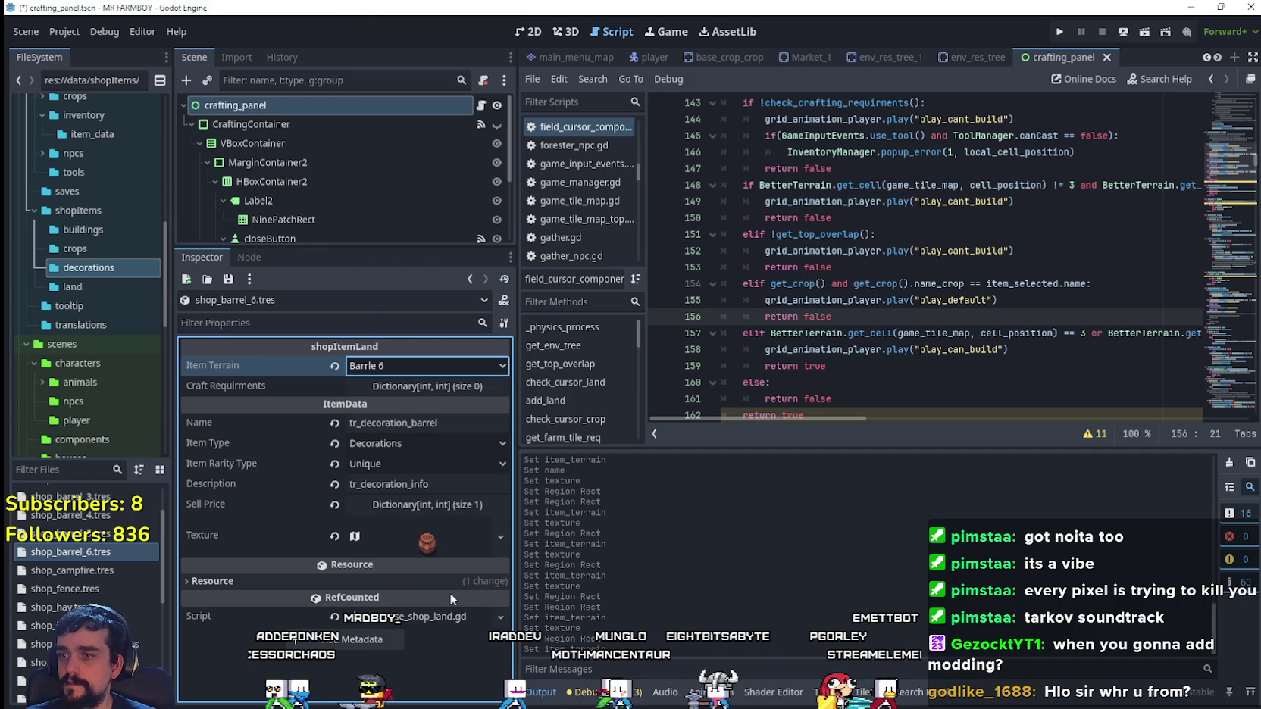
# - Move shop_barrel_6's atlas region onto the potted plant at x 880, y 688 and save
pyautogui.rightClick(440, 535)
pyautogui.click(479, 618)
pyautogui.click(424, 538)
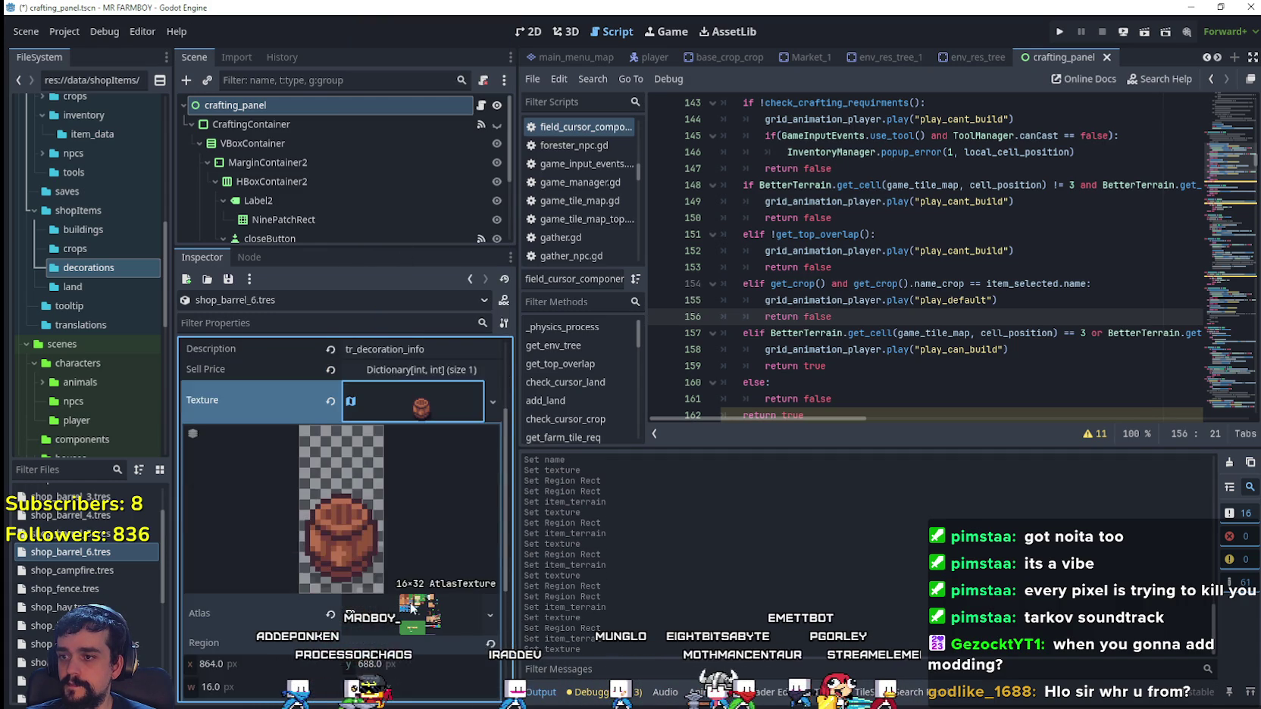
pyautogui.scroll(-3, 341, 530)
pyautogui.click(326, 618)
pyautogui.scroll(-4, 777, 392)
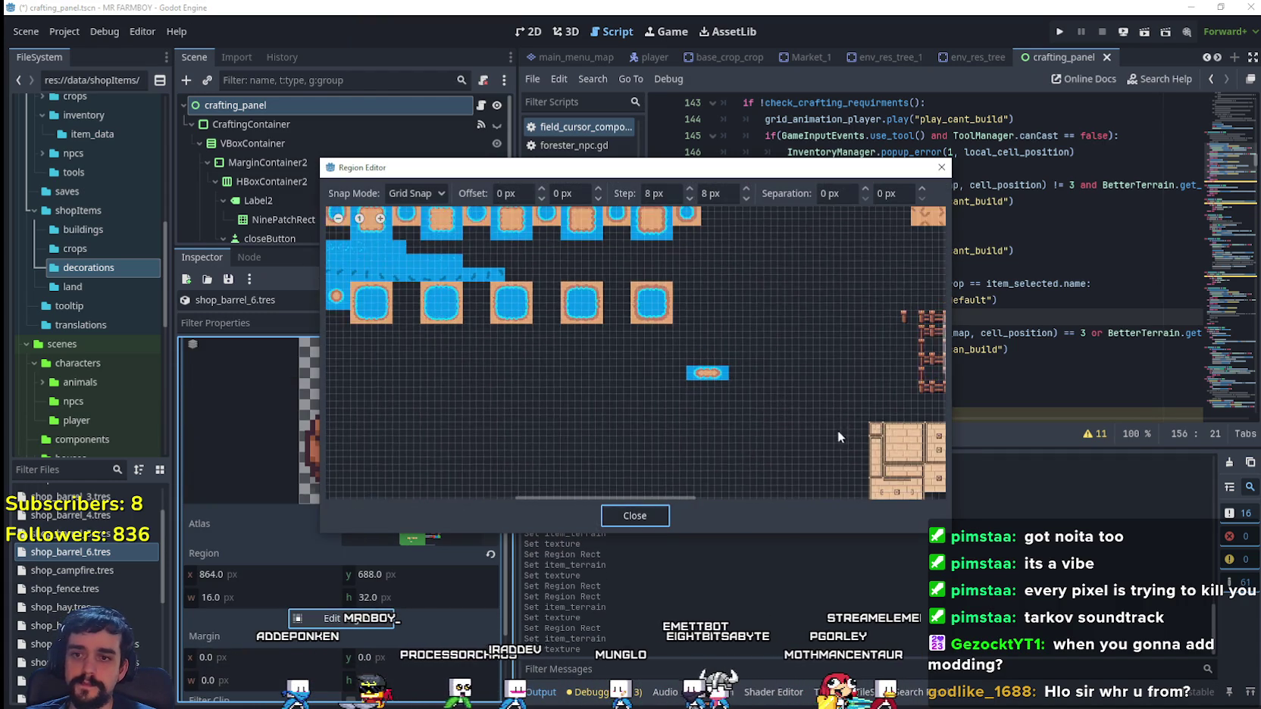
pyautogui.scroll(5, 776, 443)
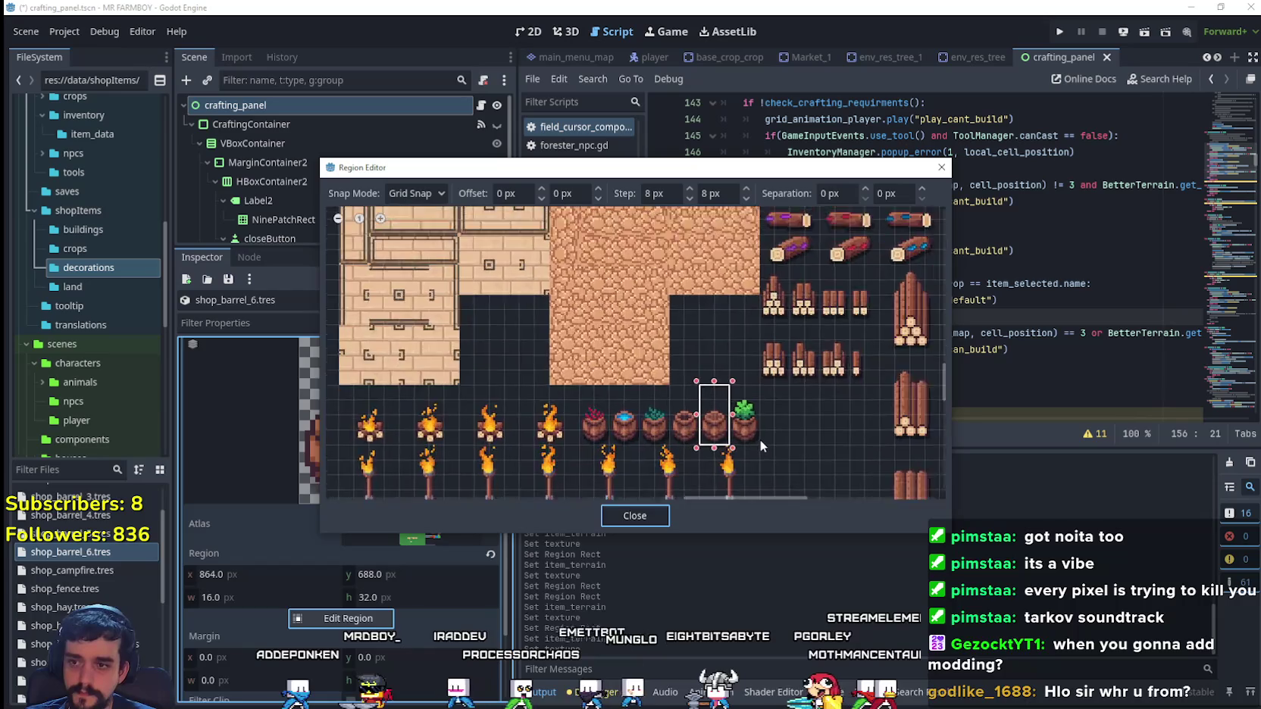
pyautogui.moveTo(761, 441); pyautogui.dragTo(724, 365)
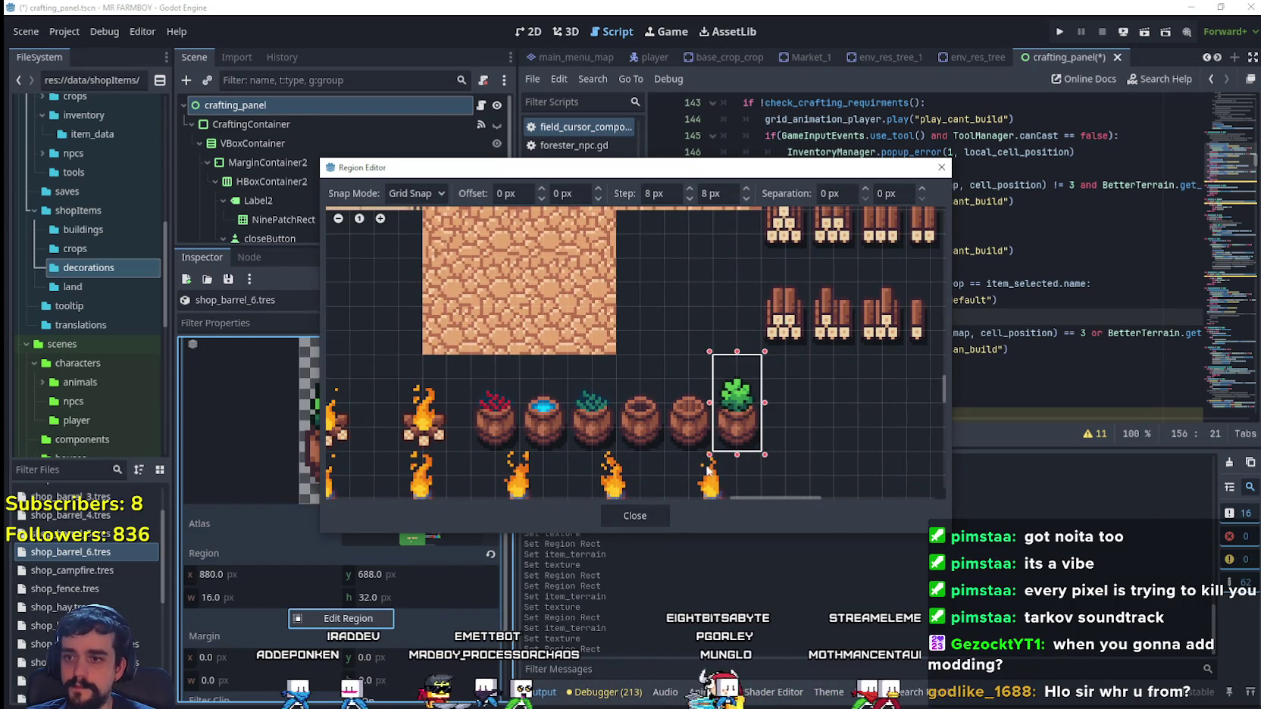
pyautogui.click(643, 520)
pyautogui.hotkey('ctrl', 's')
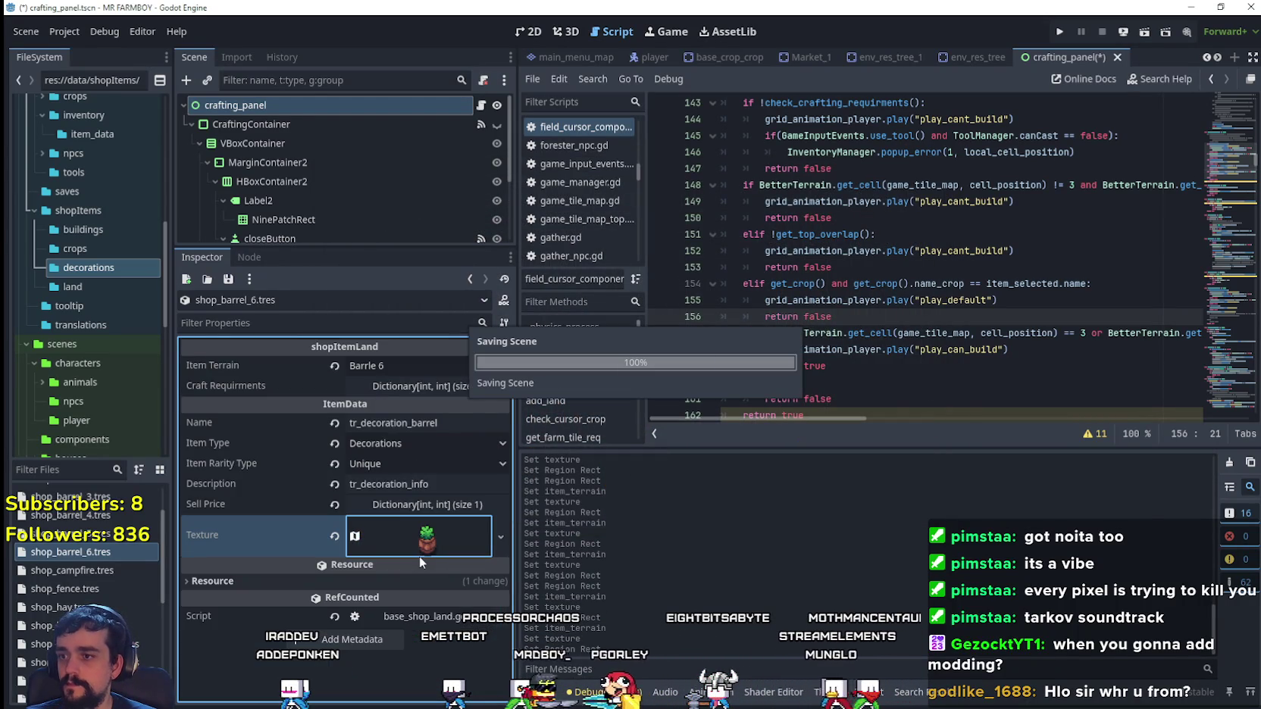
# - Duplicate shop_barrel_6 as shop_bench_1.tres with terrain Bench 1 and name tr_decoration_bench
pyautogui.click(426, 367)
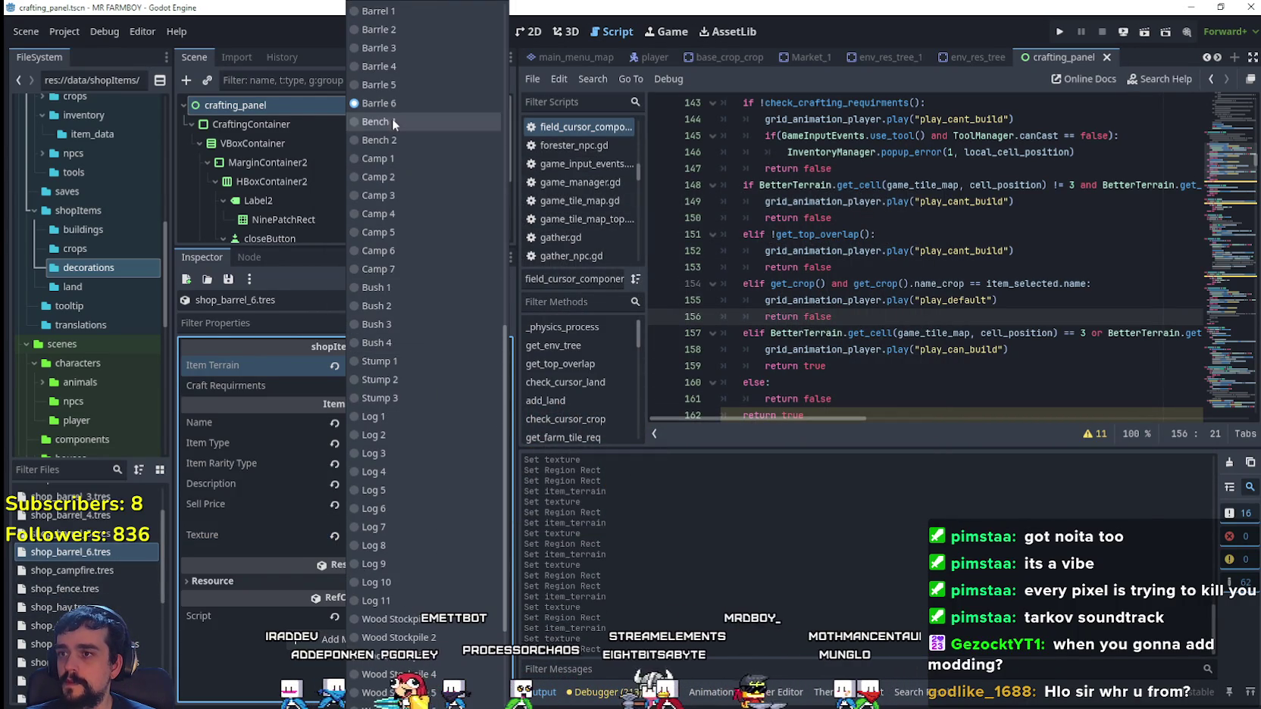
pyautogui.click(828, 333)
pyautogui.rightClick(47, 552)
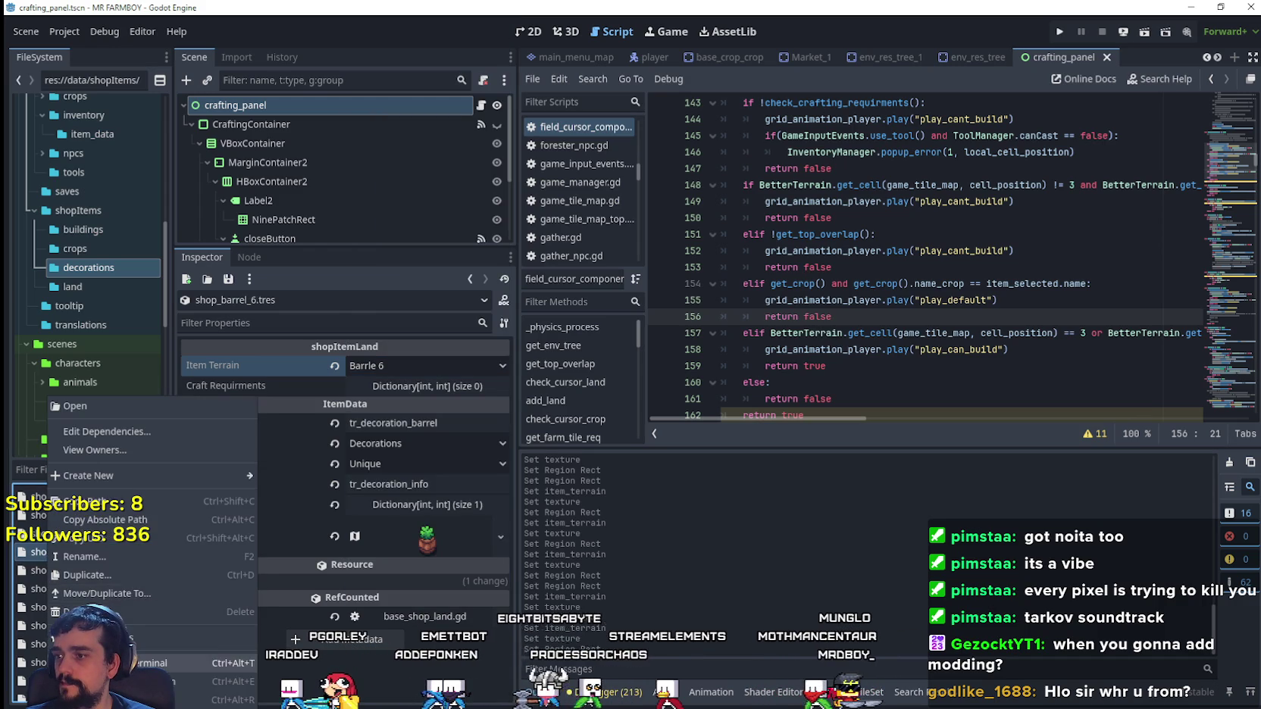
pyautogui.click(98, 578)
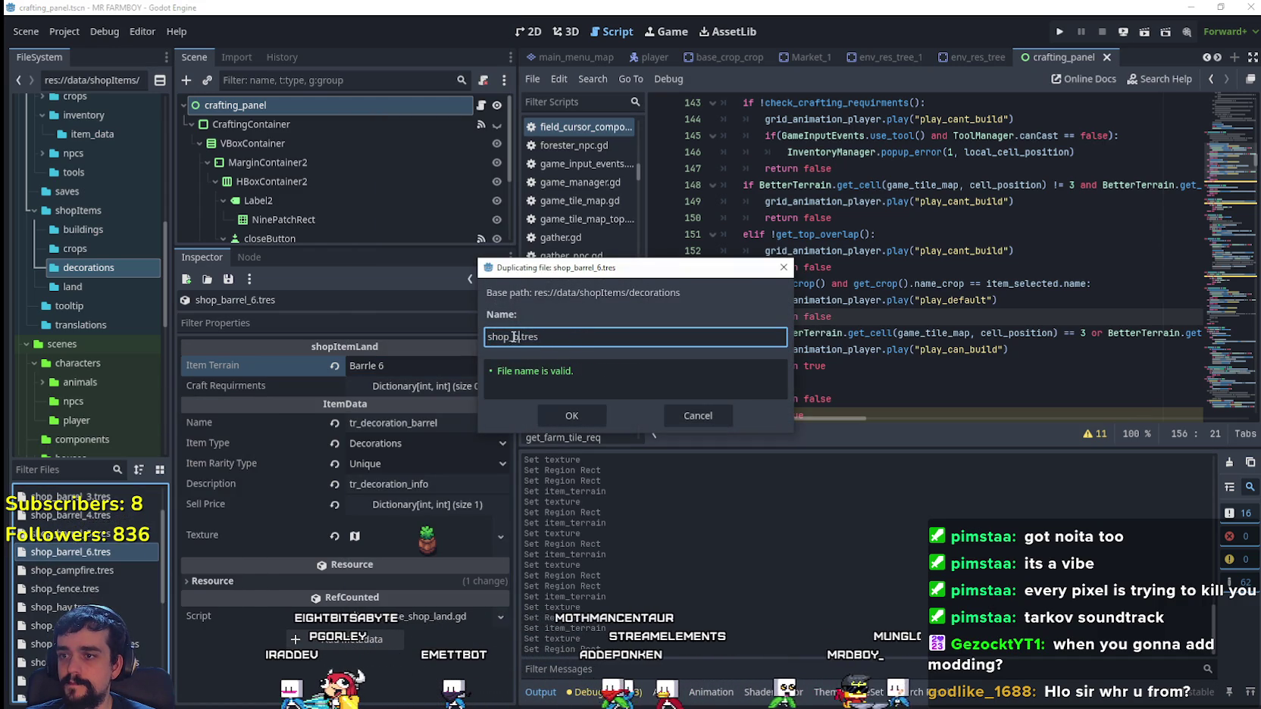
pyautogui.write('bench_1')
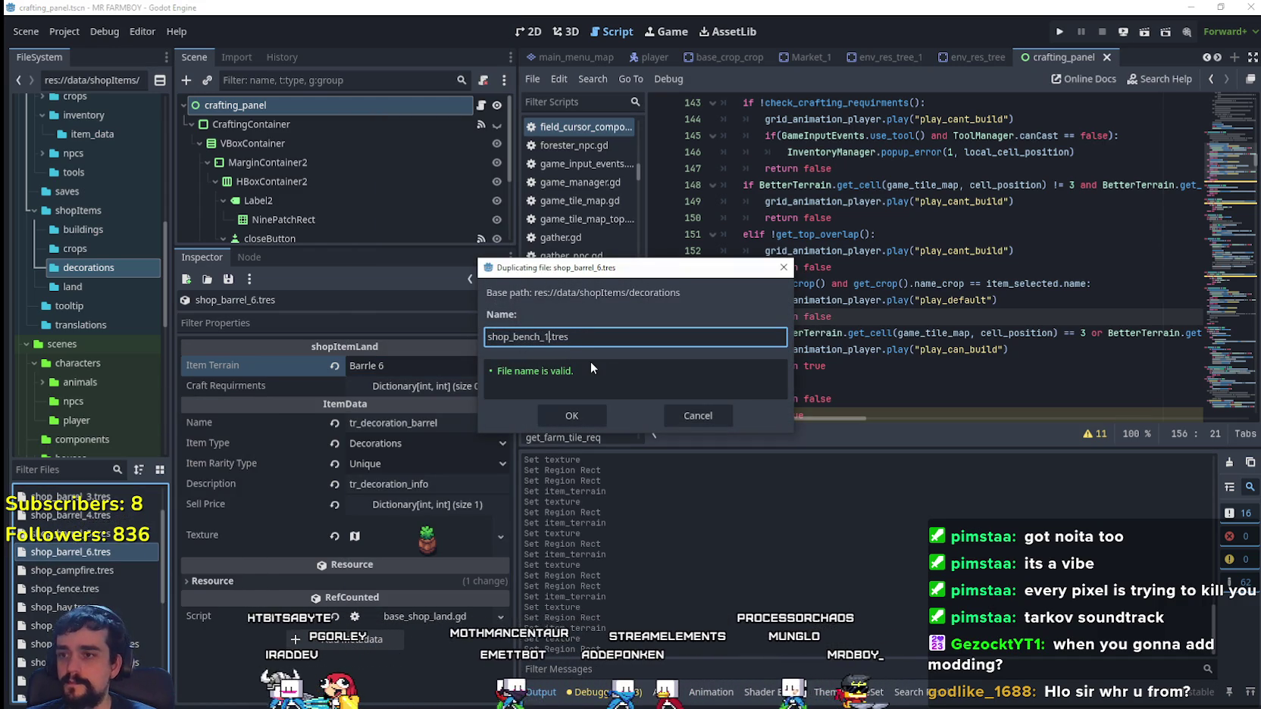
pyautogui.click(583, 412)
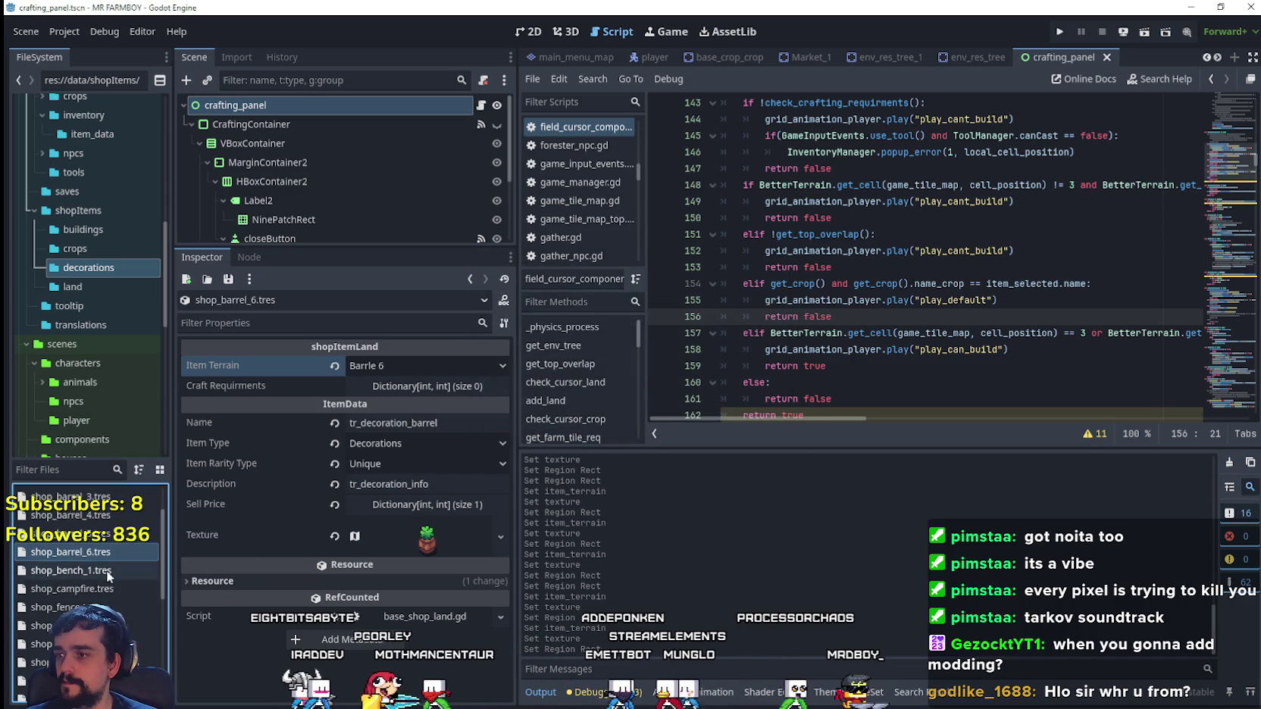
pyautogui.click(360, 368)
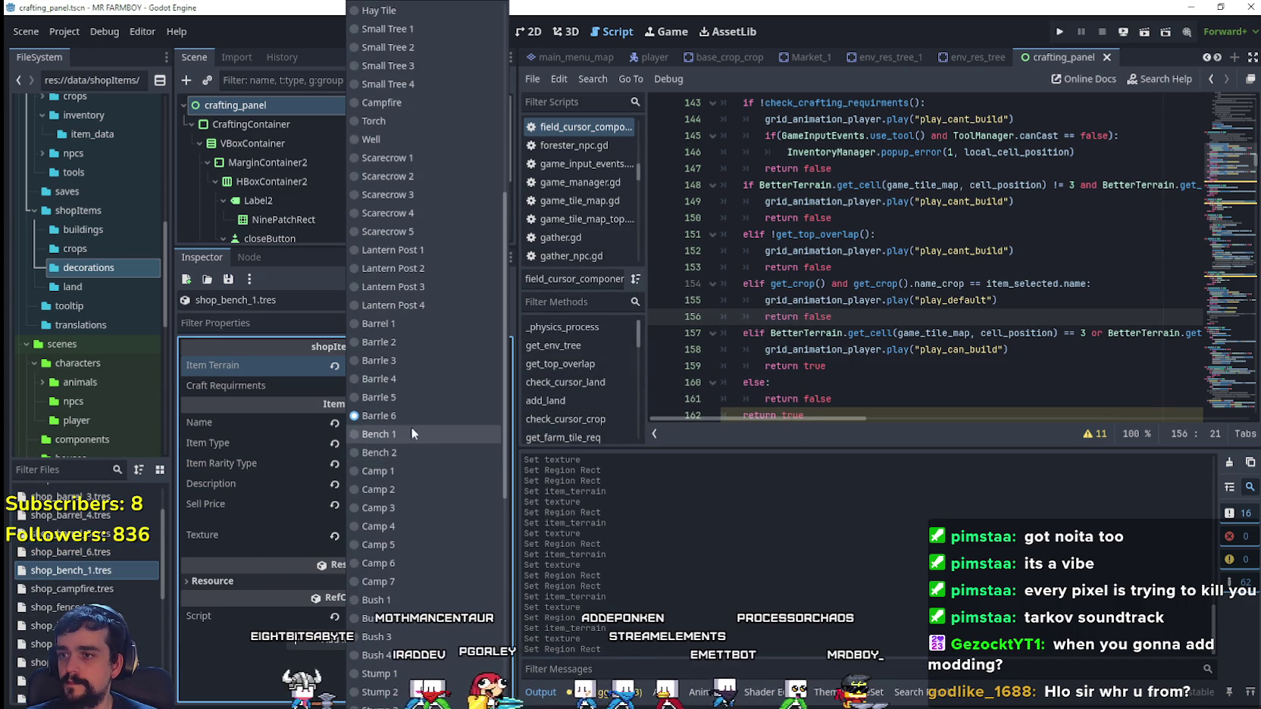
pyautogui.click(399, 439)
pyautogui.click(433, 422)
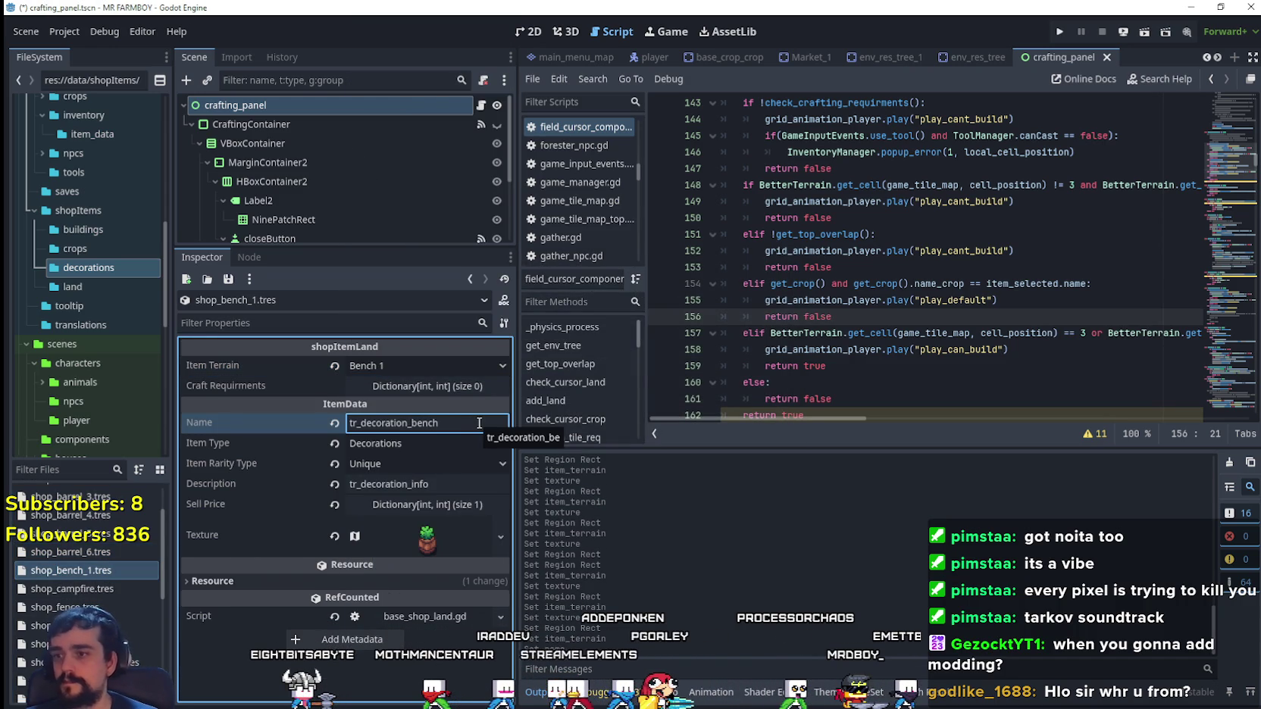
# - Frame the grey bench as a 32×32 atlas region at x 896, y 544 and save
pyautogui.click(427, 538)
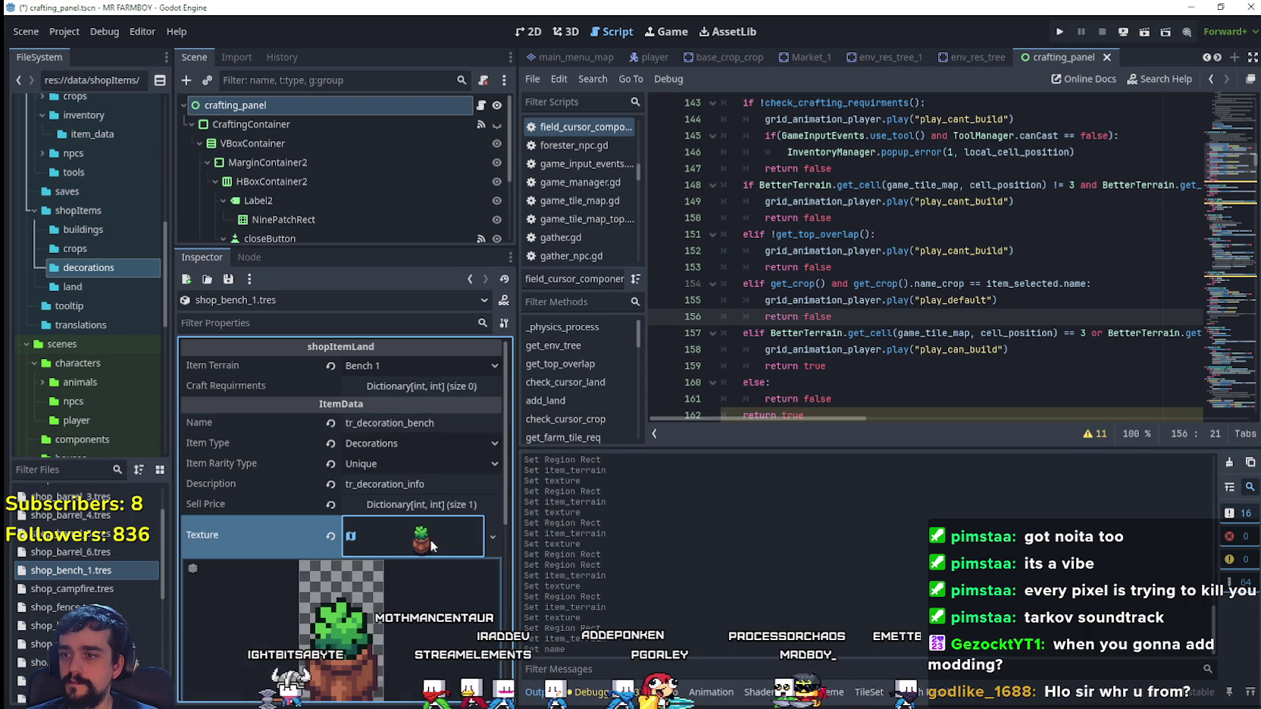
pyautogui.scroll(-3, 425, 607)
pyautogui.click(349, 551)
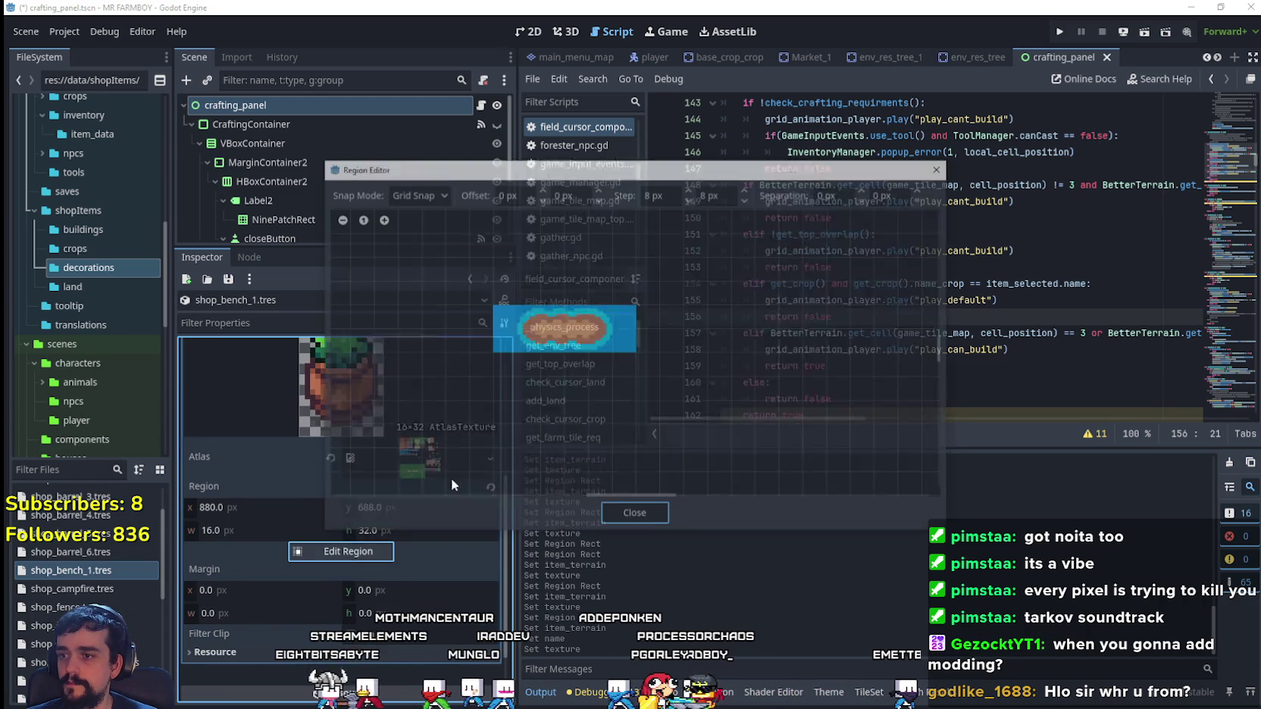
pyautogui.scroll(-5, 722, 397)
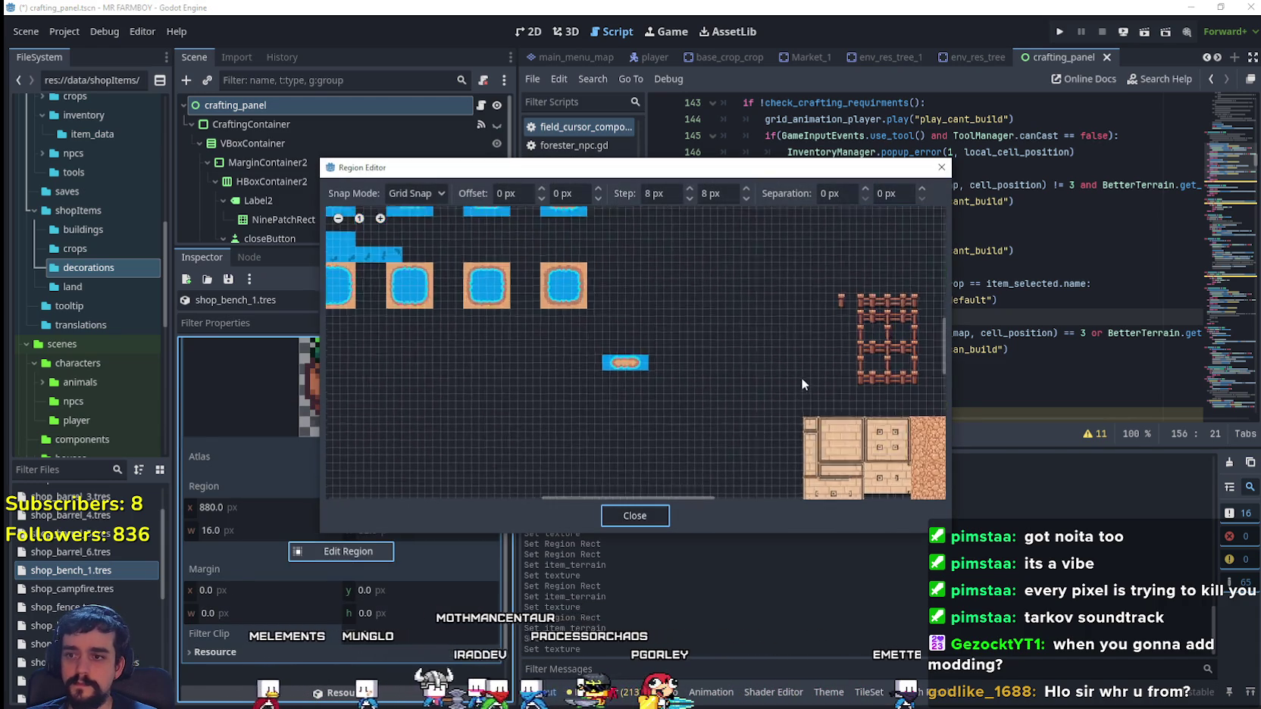
pyautogui.scroll(5, 709, 290)
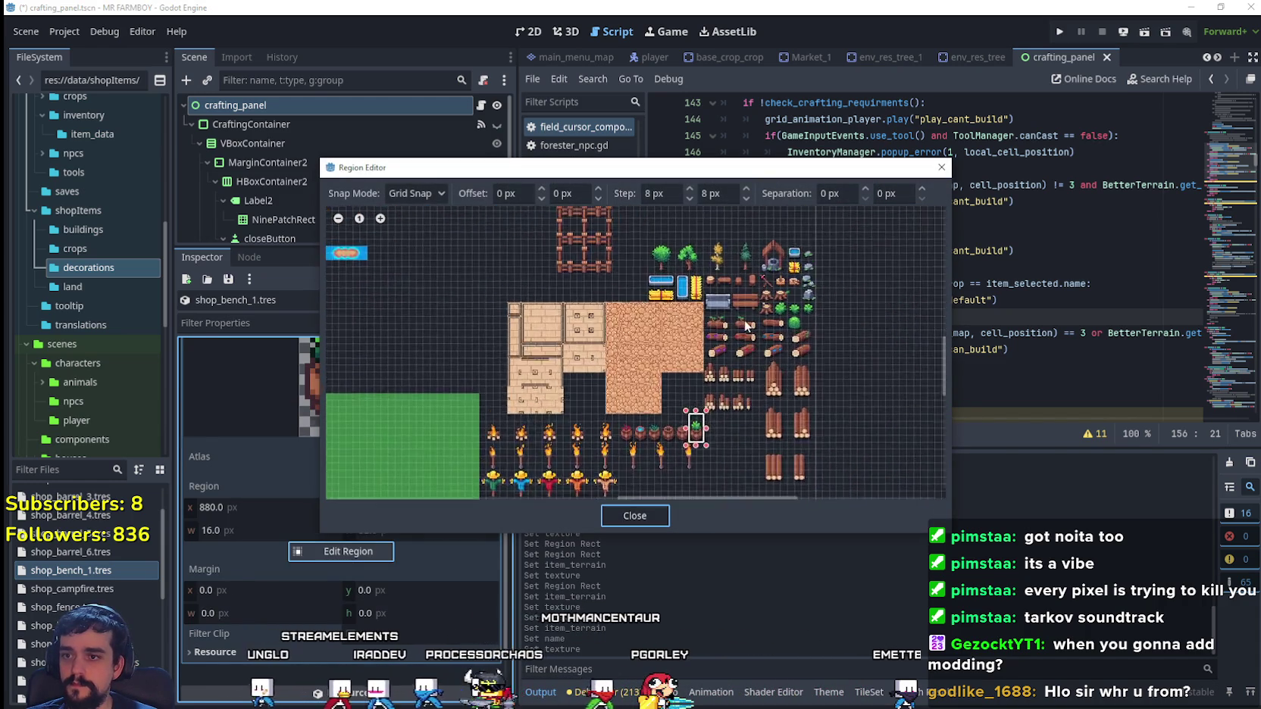
pyautogui.scroll(4, 686, 331)
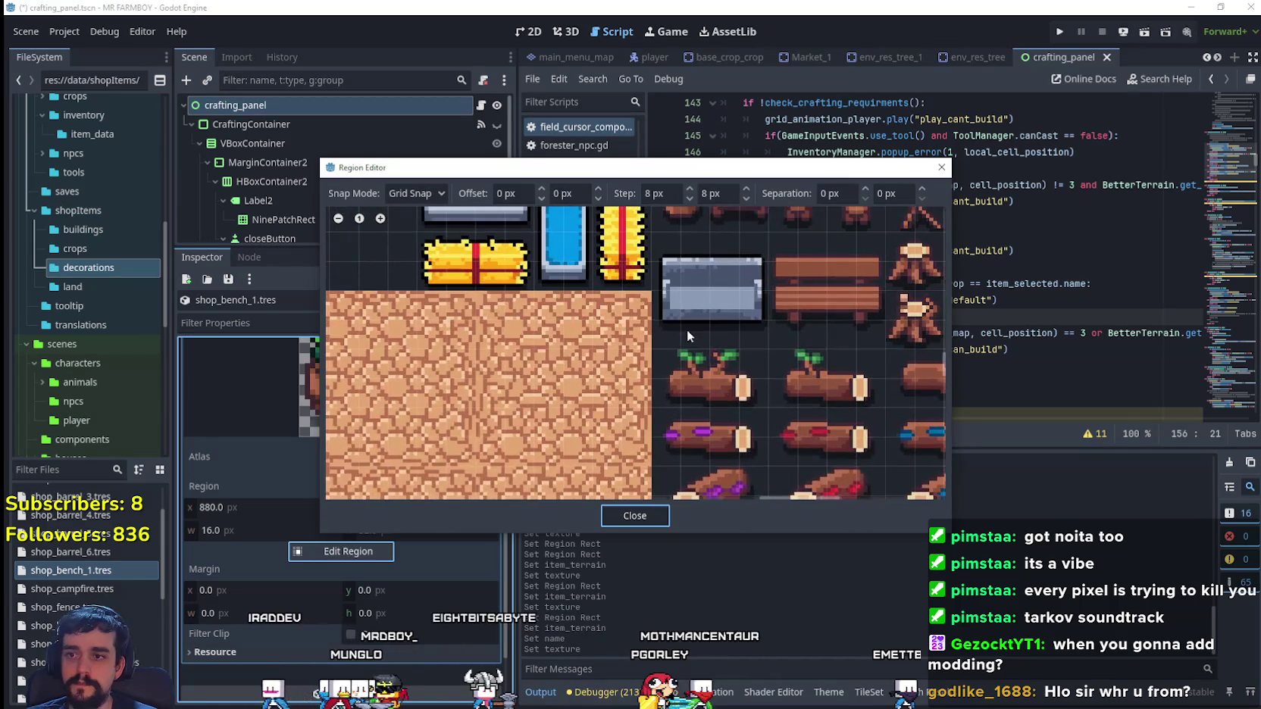
pyautogui.click(634, 368)
pyautogui.moveTo(670, 320); pyautogui.dragTo(775, 239)
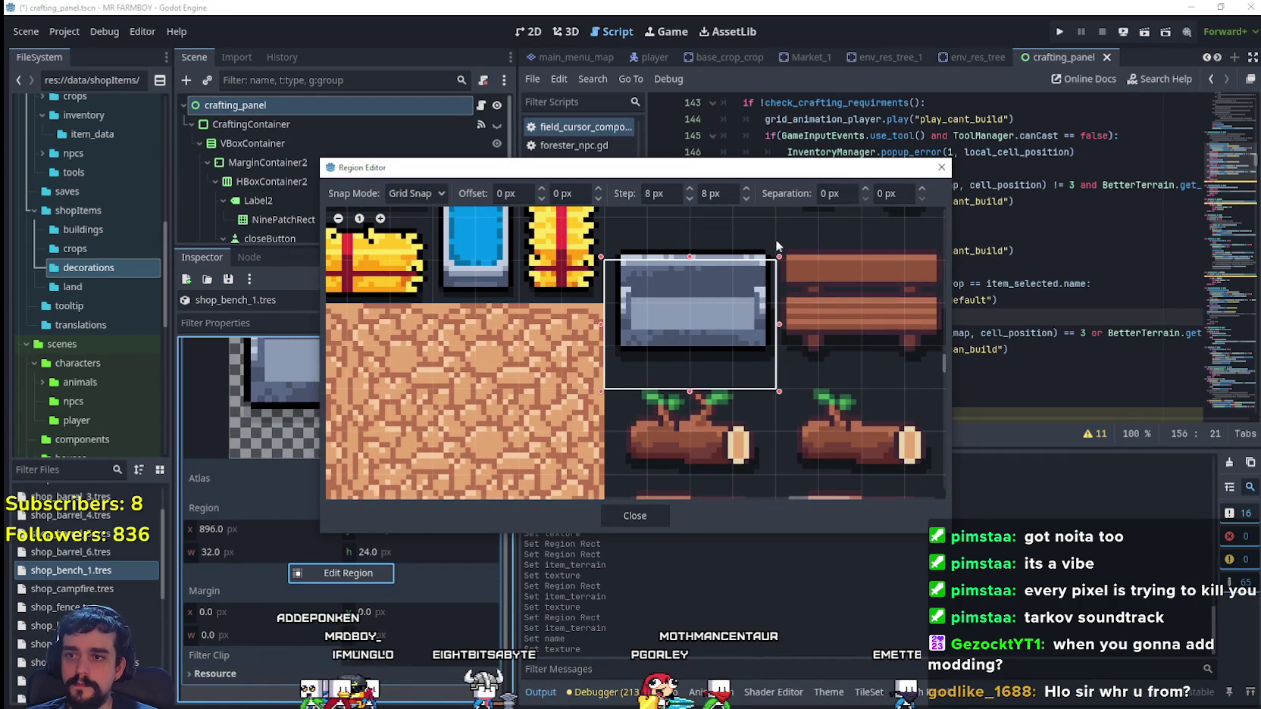
pyautogui.scroll(-3, 644, 454)
pyautogui.scroll(2, 644, 491)
pyautogui.click(635, 516)
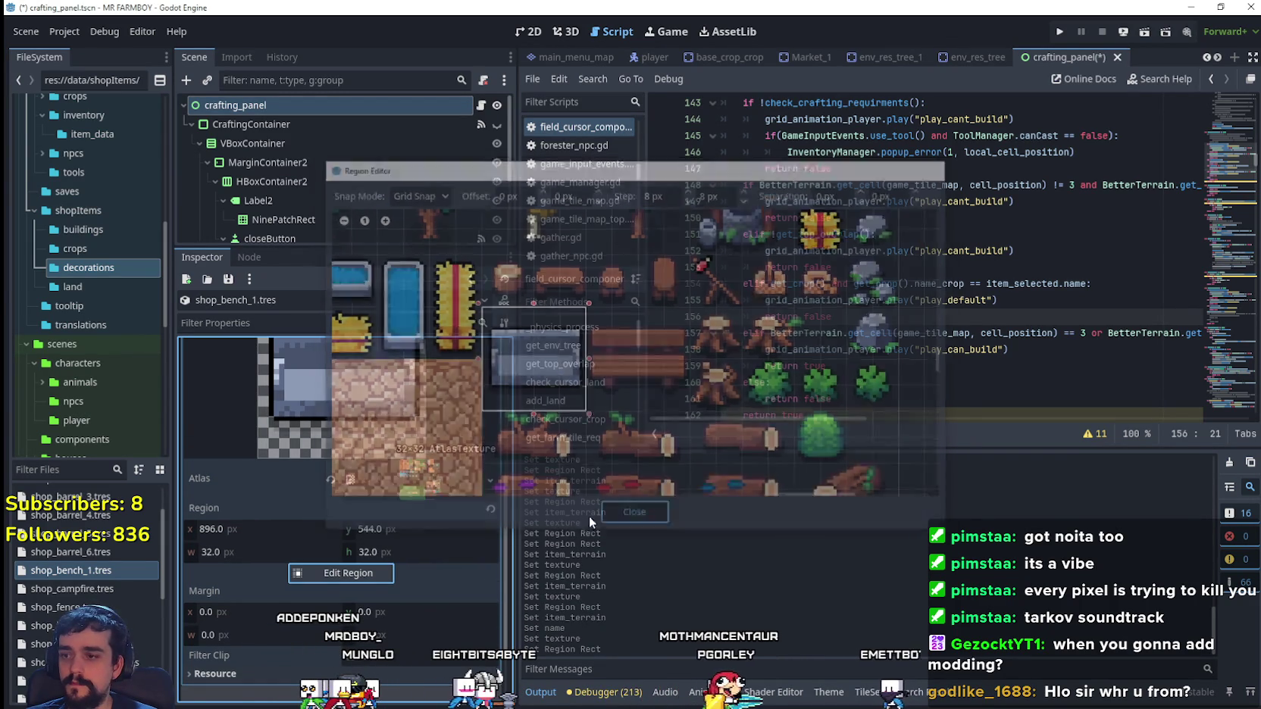
pyautogui.hotkey('ctrl', 's')
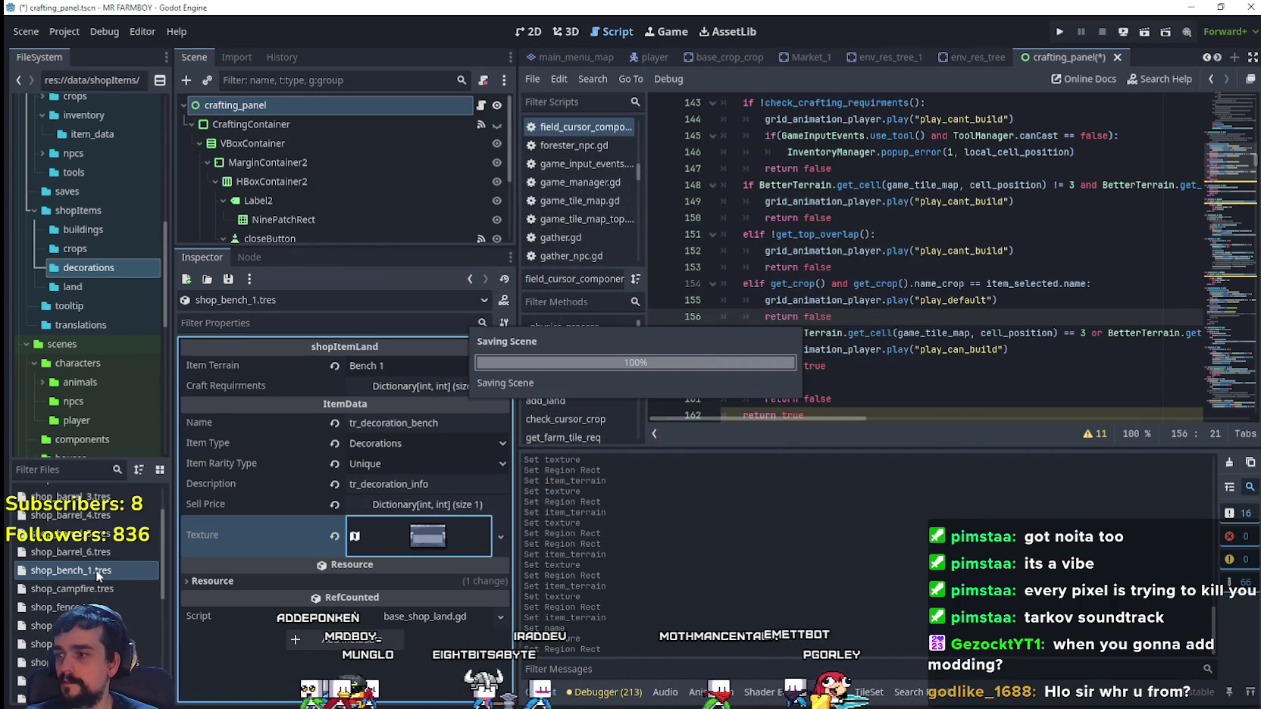
# - Duplicate shop_bench_1 as shop_bench_2.tres, make its texture unique, and set terrain Bench 2
pyautogui.rightClick(97, 576)
pyautogui.click(141, 575)
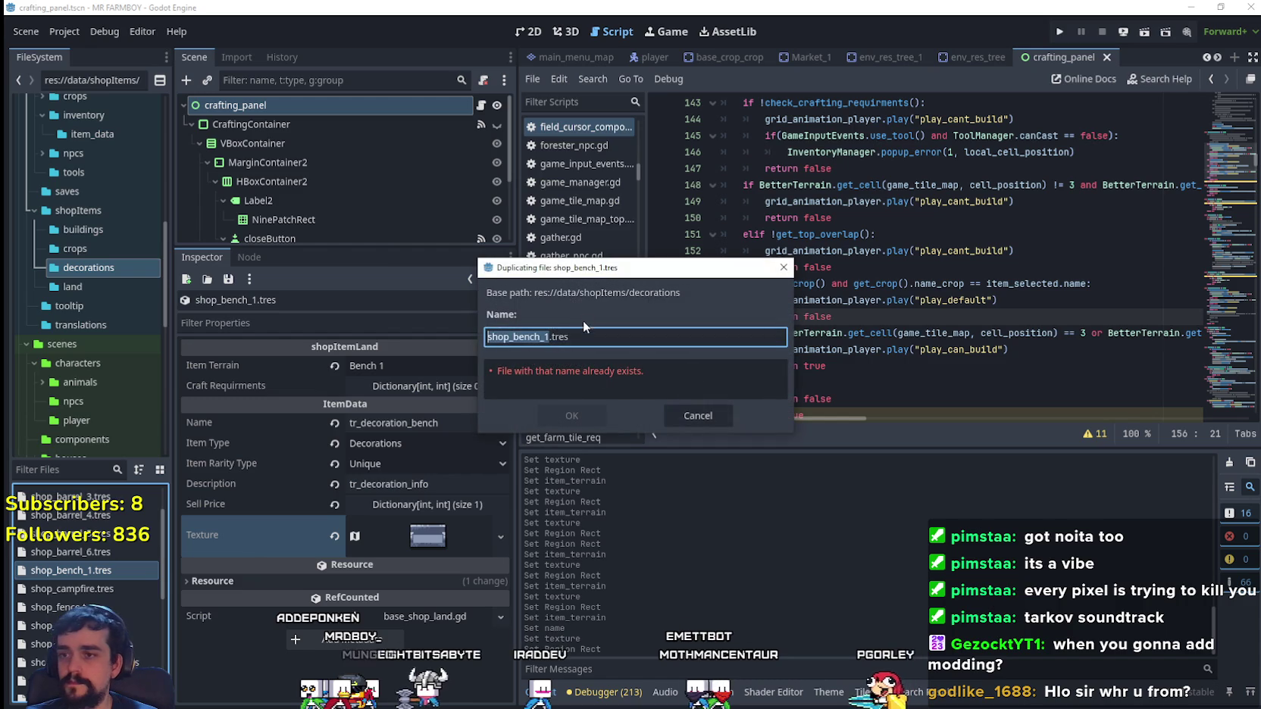
pyautogui.click(550, 417)
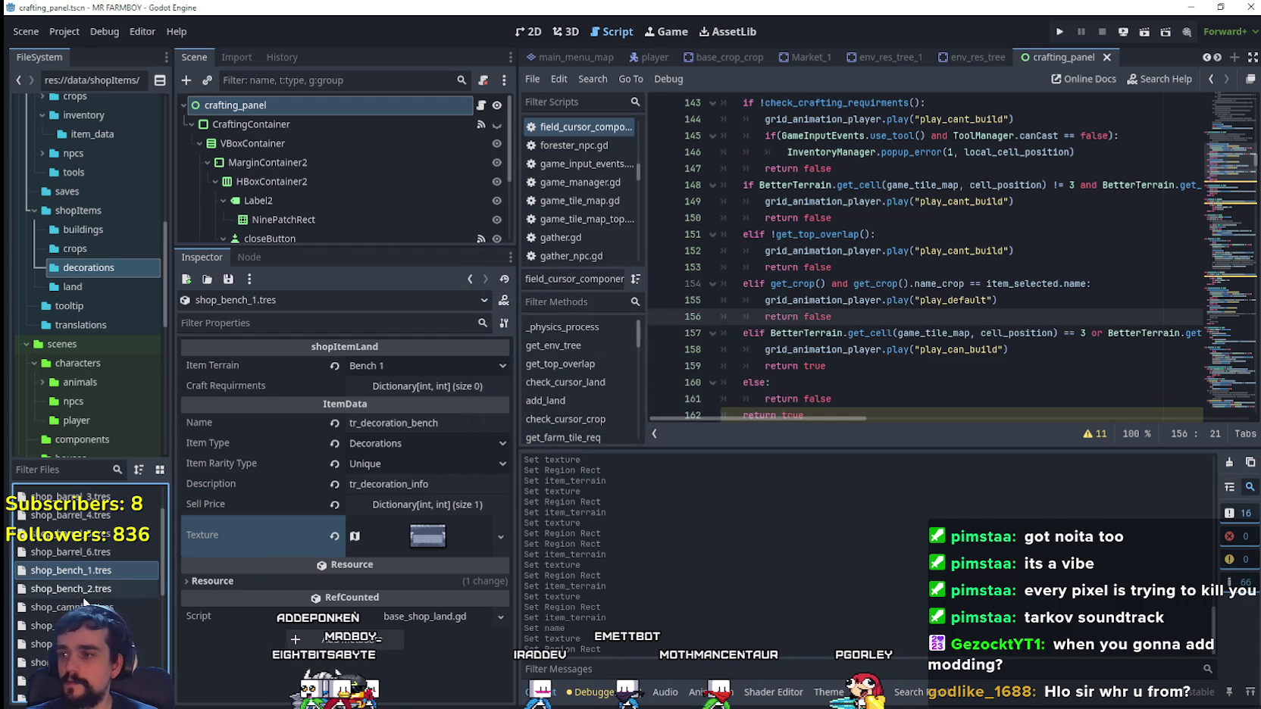
pyautogui.click(85, 594)
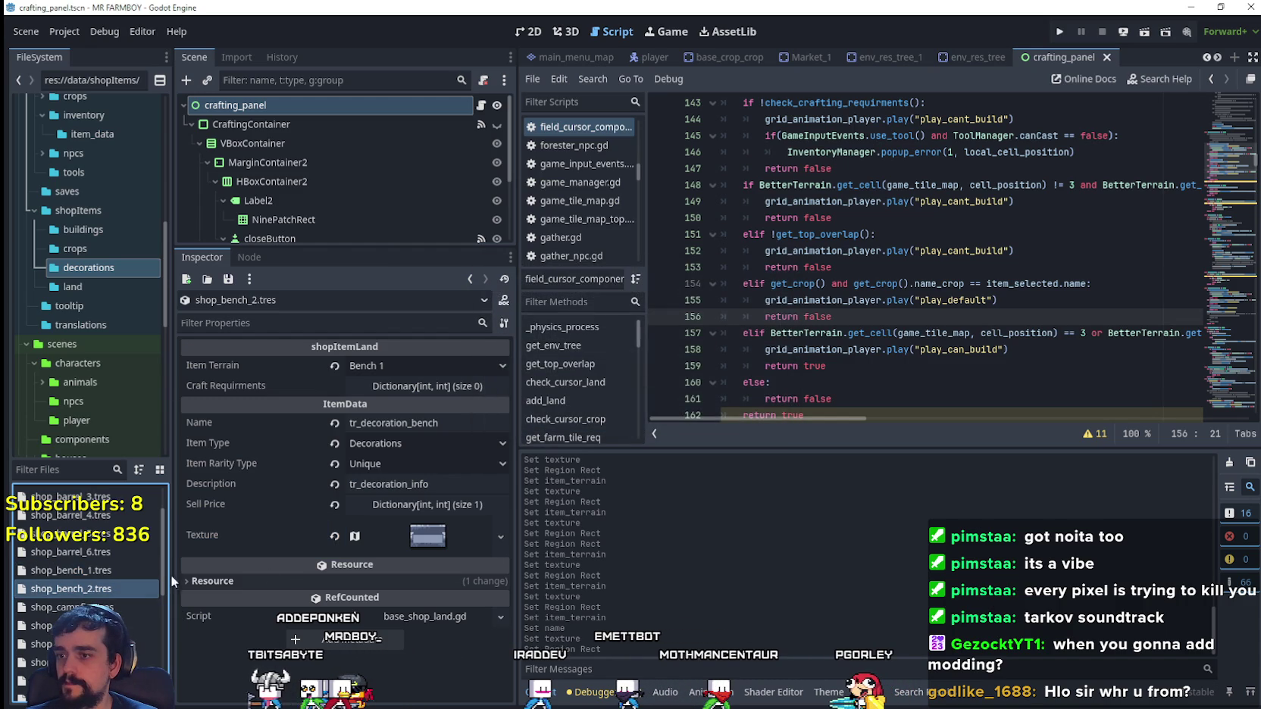
pyautogui.click(421, 547)
pyautogui.rightClick(420, 544)
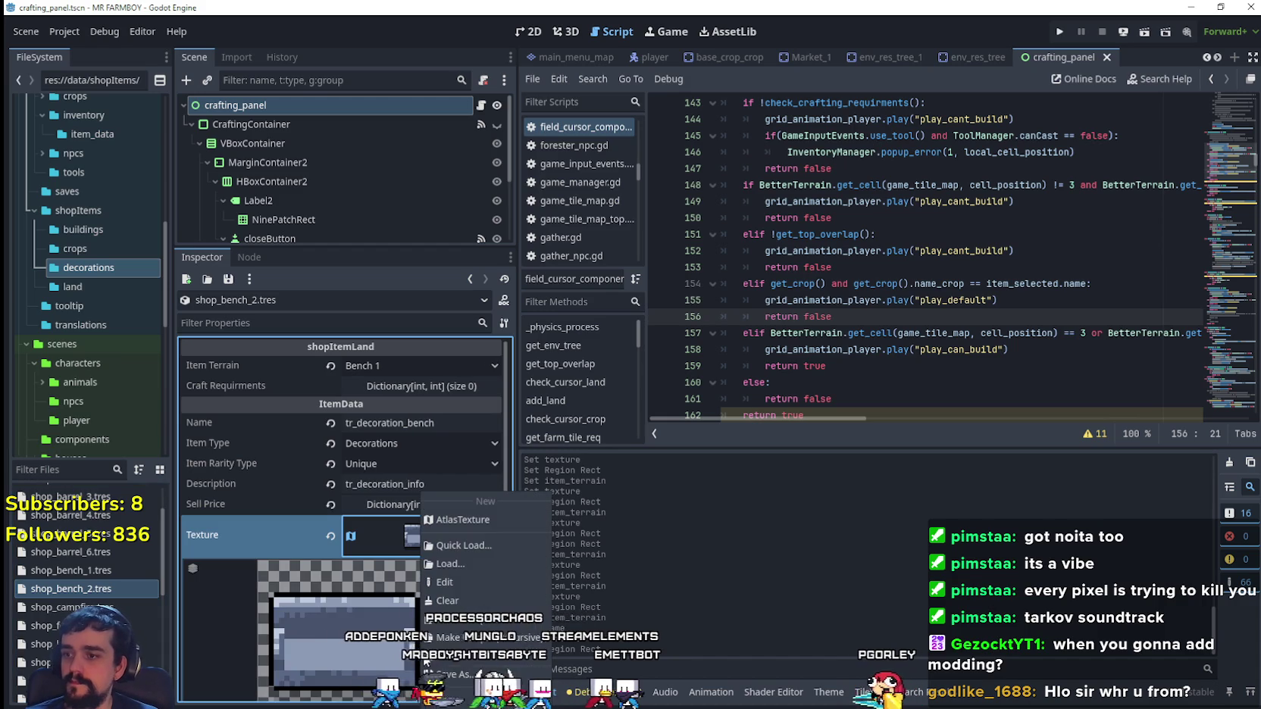
pyautogui.click(470, 623)
pyautogui.click(409, 365)
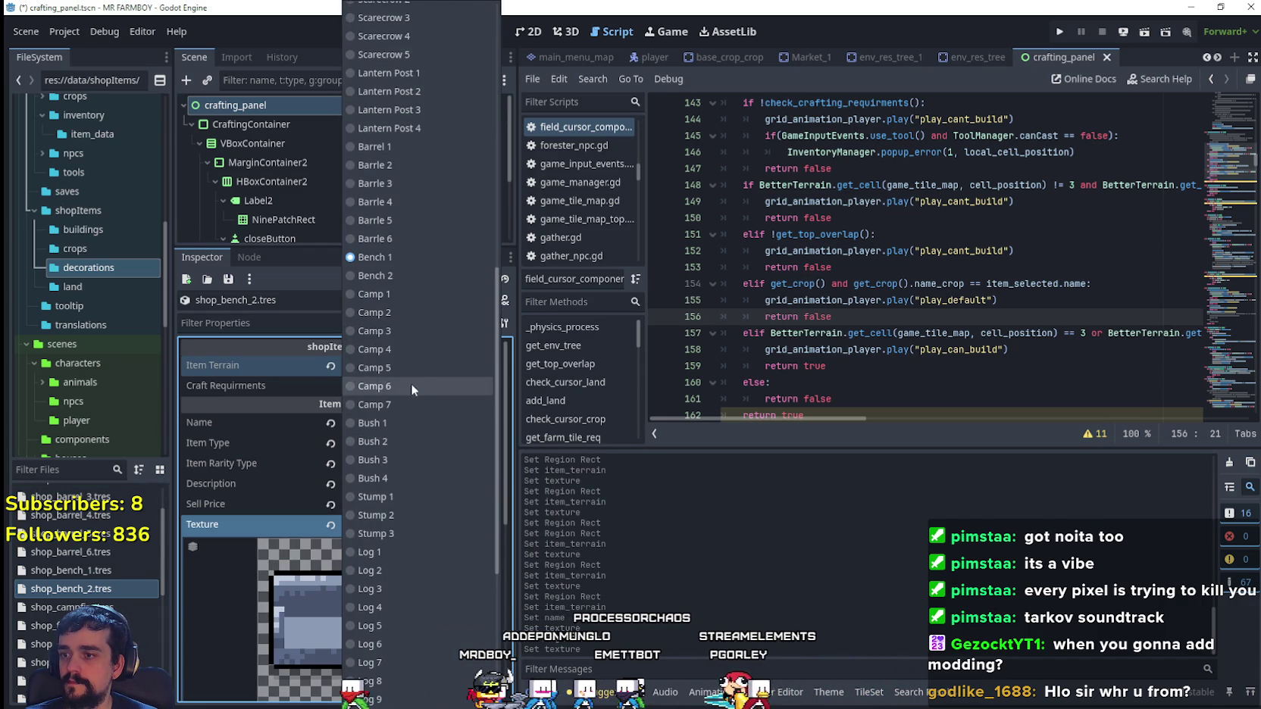
pyautogui.click(384, 273)
# - Move shop_bench_2's atlas region onto the brown bench and save
pyautogui.click(339, 642)
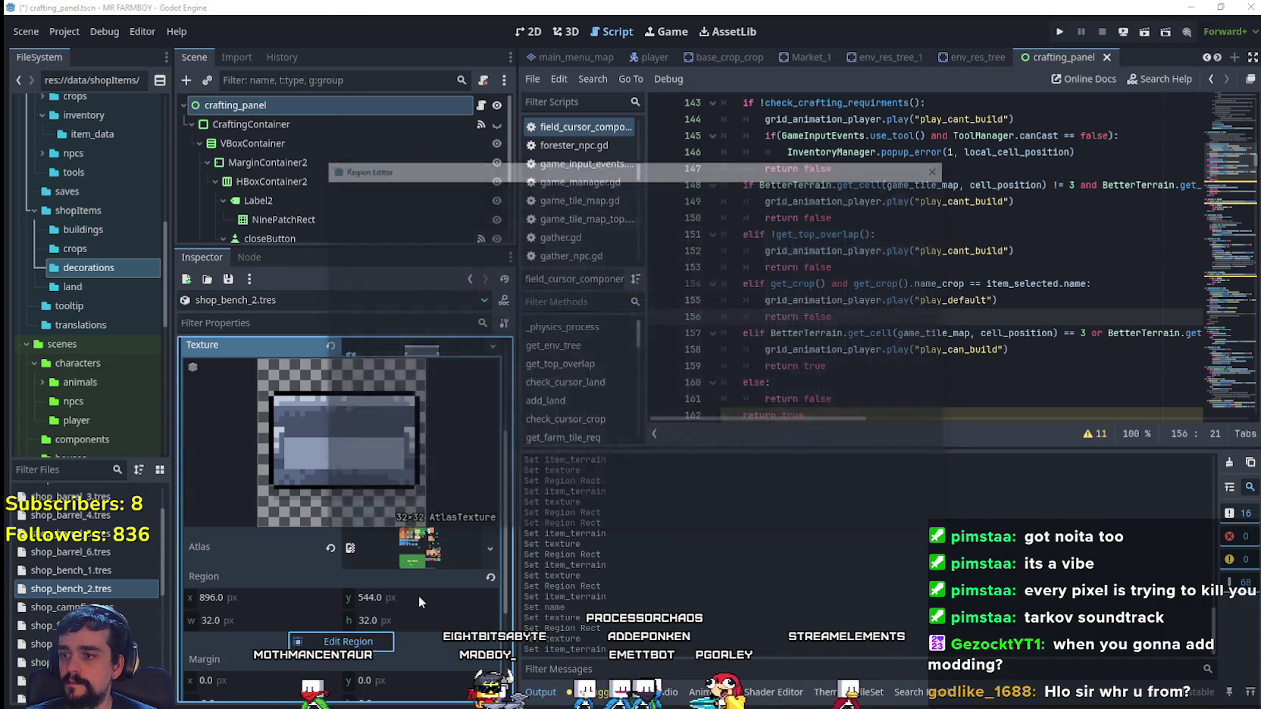
pyautogui.scroll(-5, 629, 391)
pyautogui.scroll(10, 821, 407)
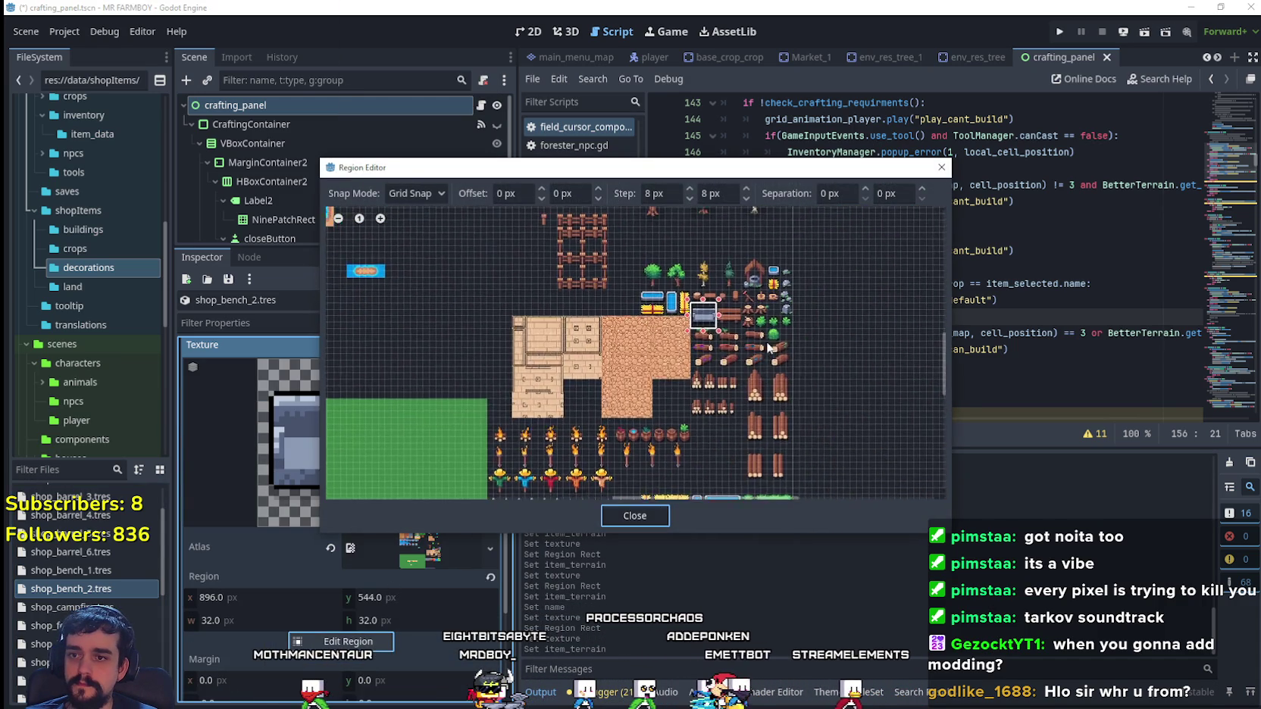
pyautogui.moveTo(758, 339); pyautogui.dragTo(655, 249)
pyautogui.click(635, 514)
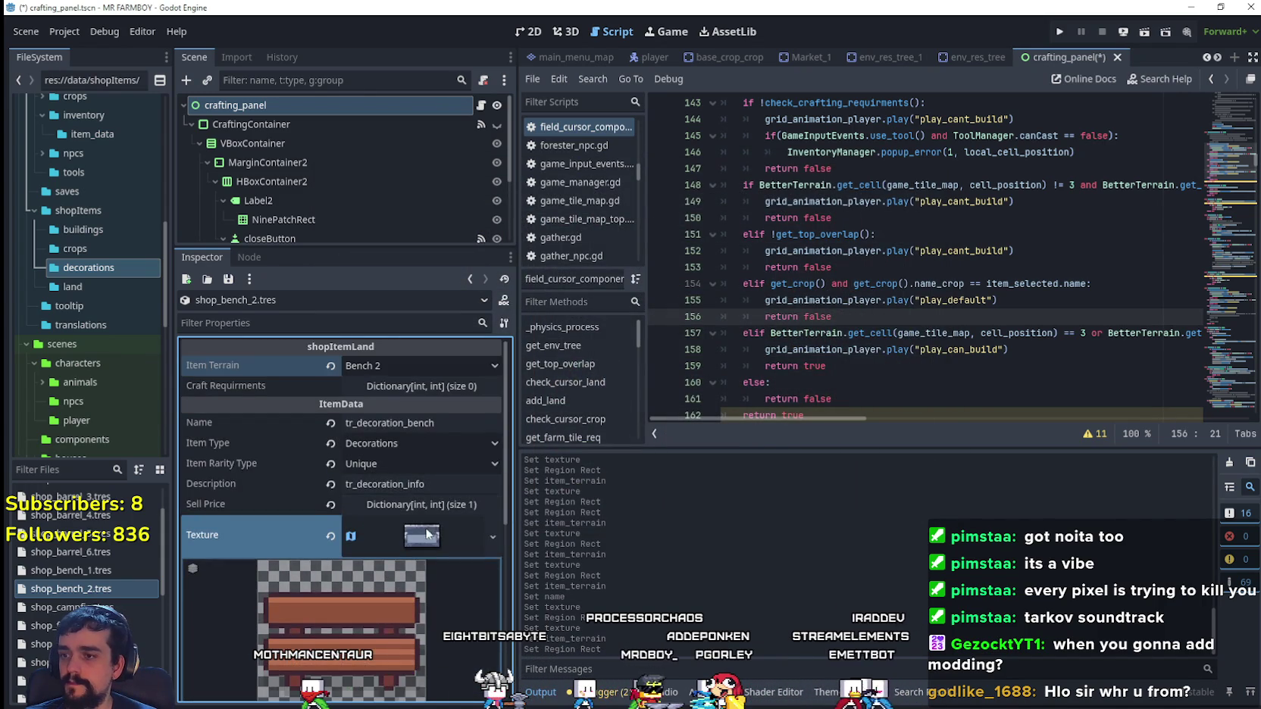
pyautogui.click(428, 533)
pyautogui.hotkey('ctrl', 's')
# - Check the terrain list, then start duplicating shop_bench_2.tres as shop_camp_1.tres
pyautogui.scroll(-2, 112, 576)
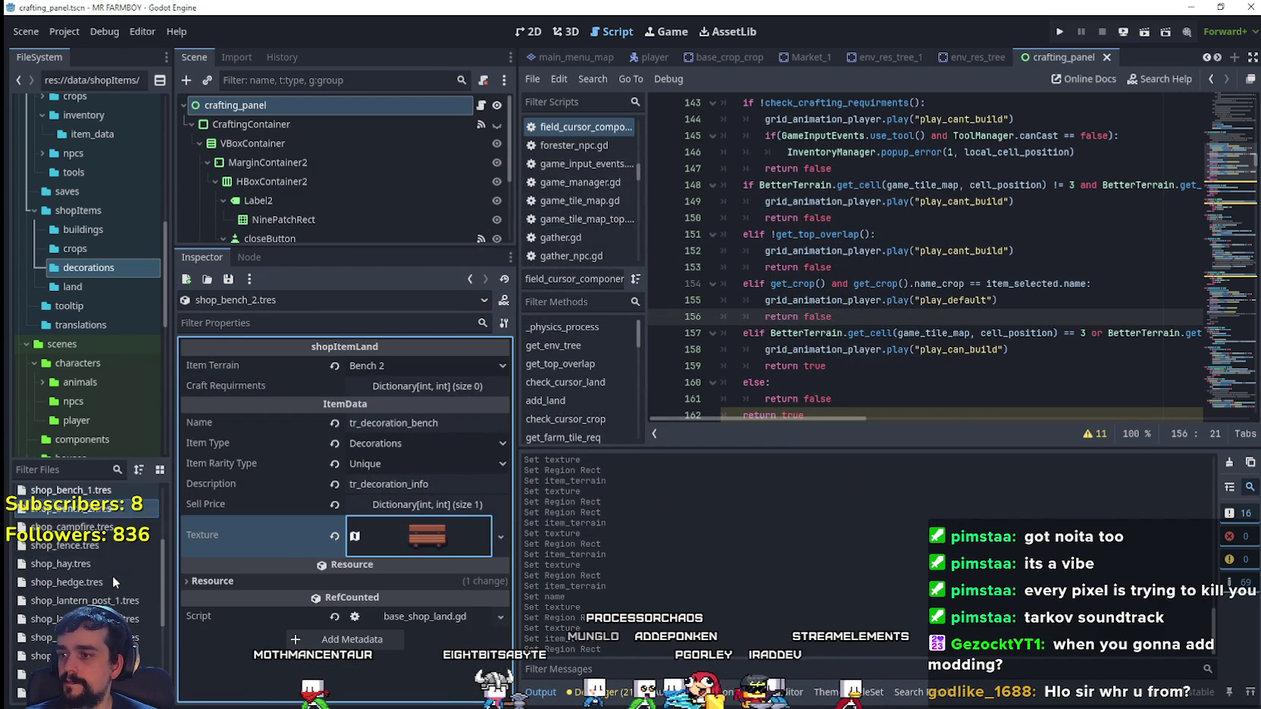
pyautogui.click(436, 367)
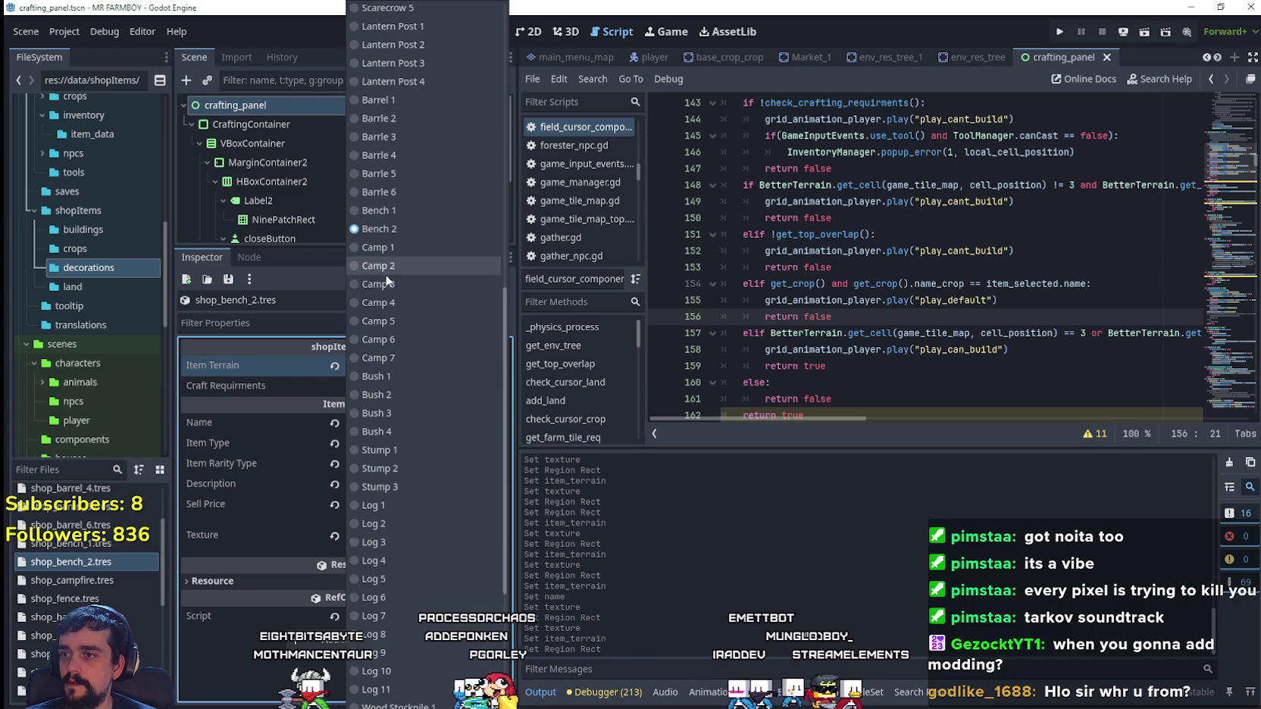
pyautogui.press('Escape')
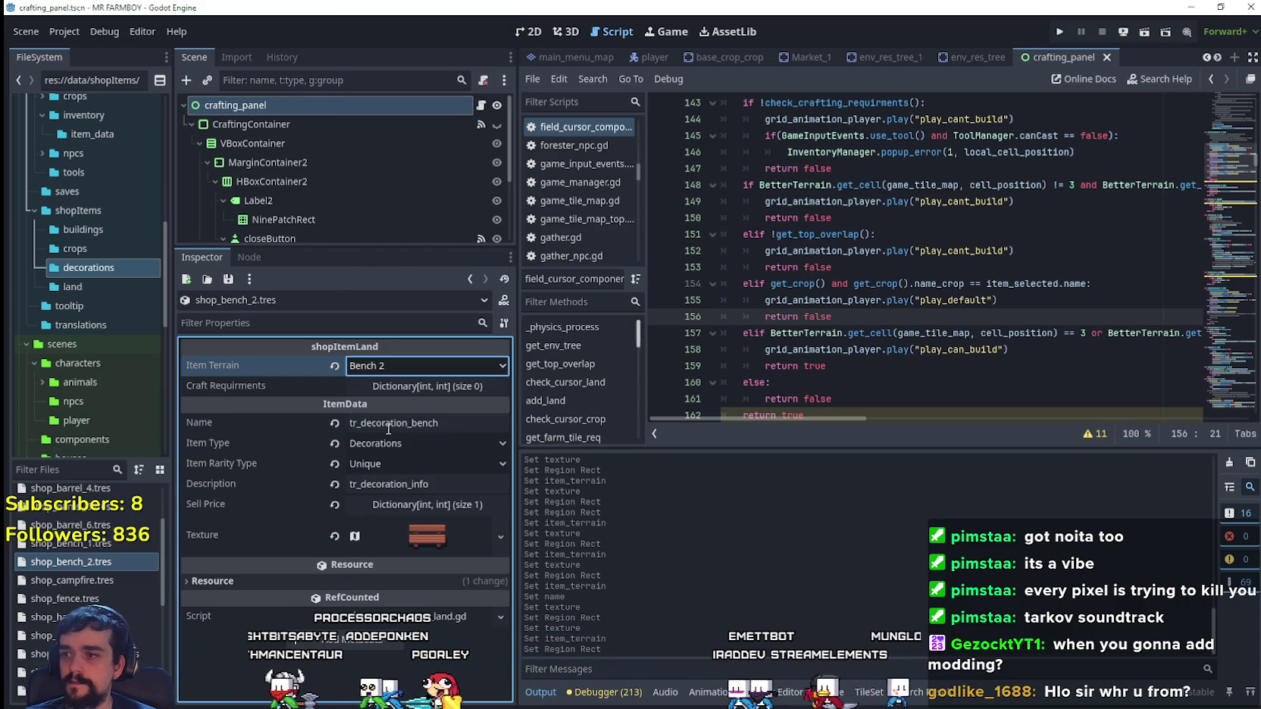
pyautogui.rightClick(104, 562)
pyautogui.click(160, 574)
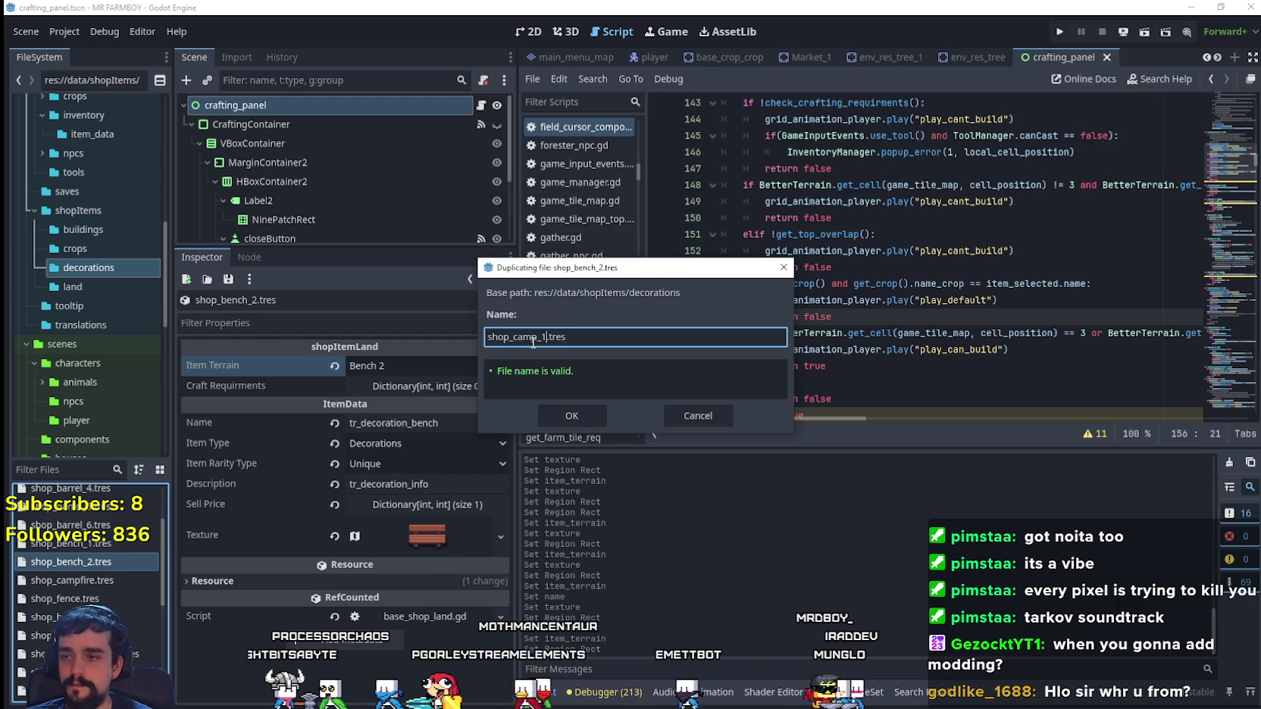
# - Create shop_camp_1.tres with item terrain Camp 1 and rename the item to tr_decoration_camp
pyautogui.click(543, 410)
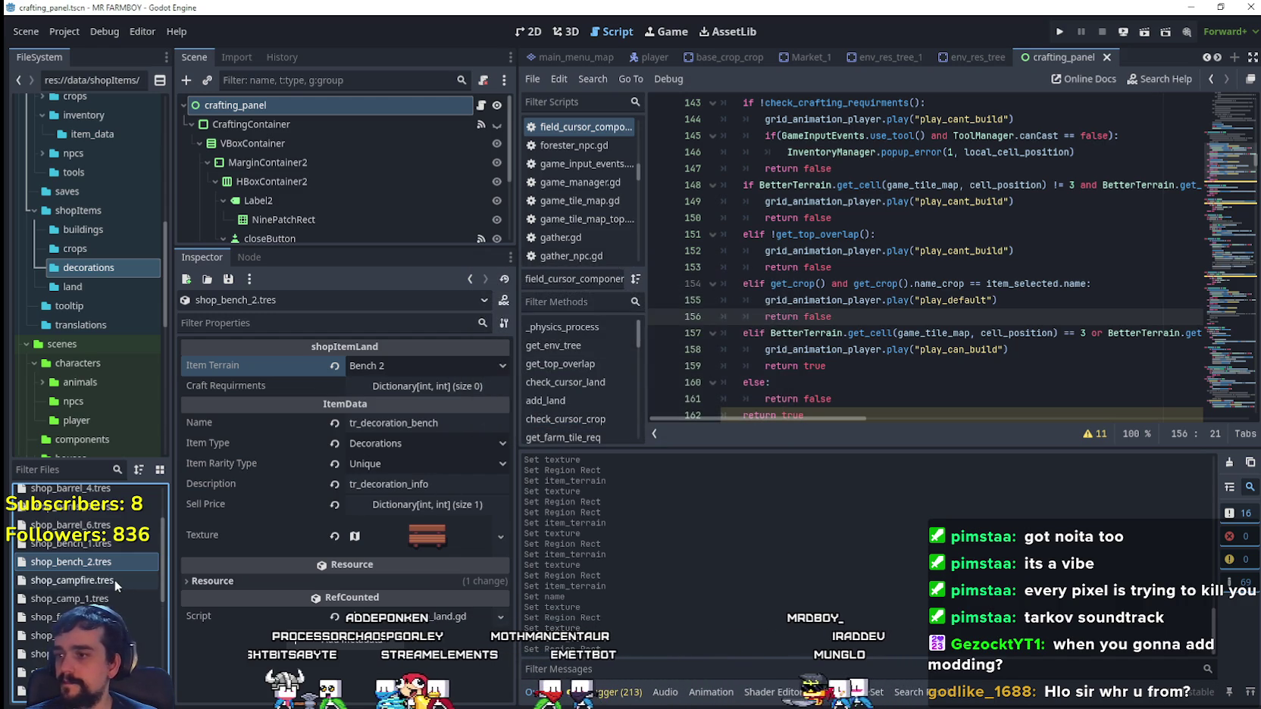
pyautogui.click(108, 599)
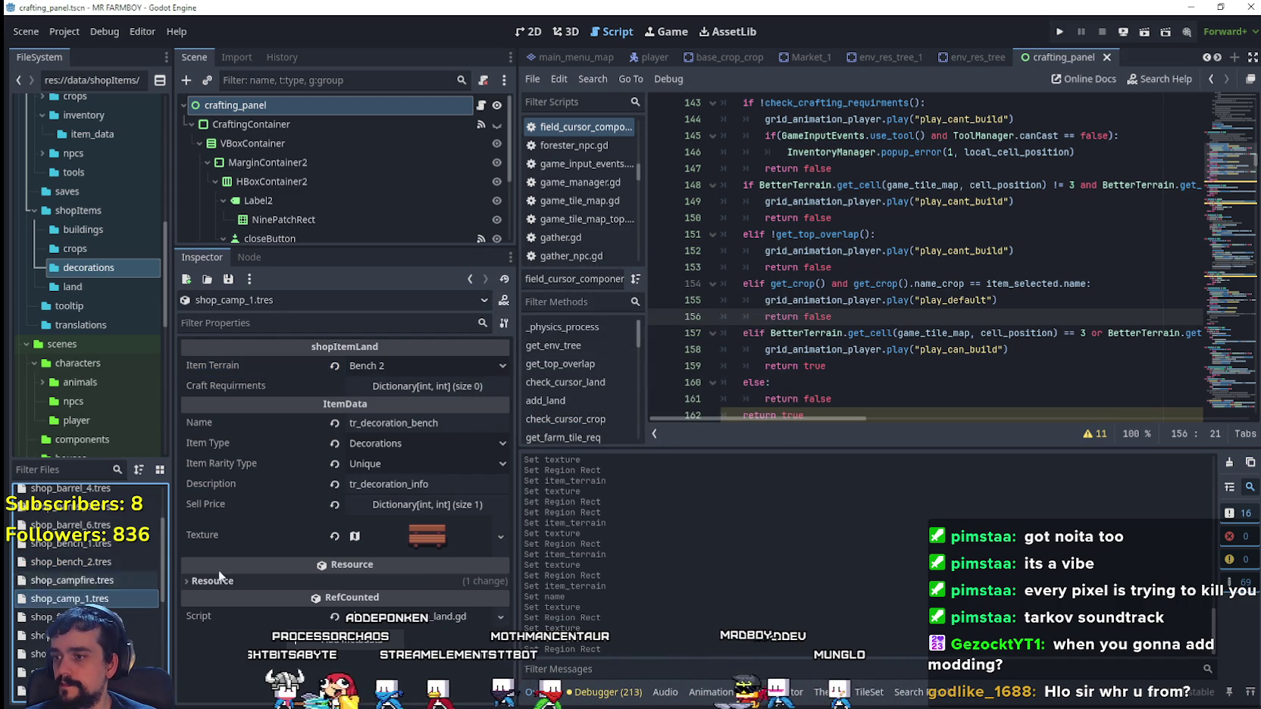
pyautogui.click(436, 366)
pyautogui.scroll(-5, 424, 511)
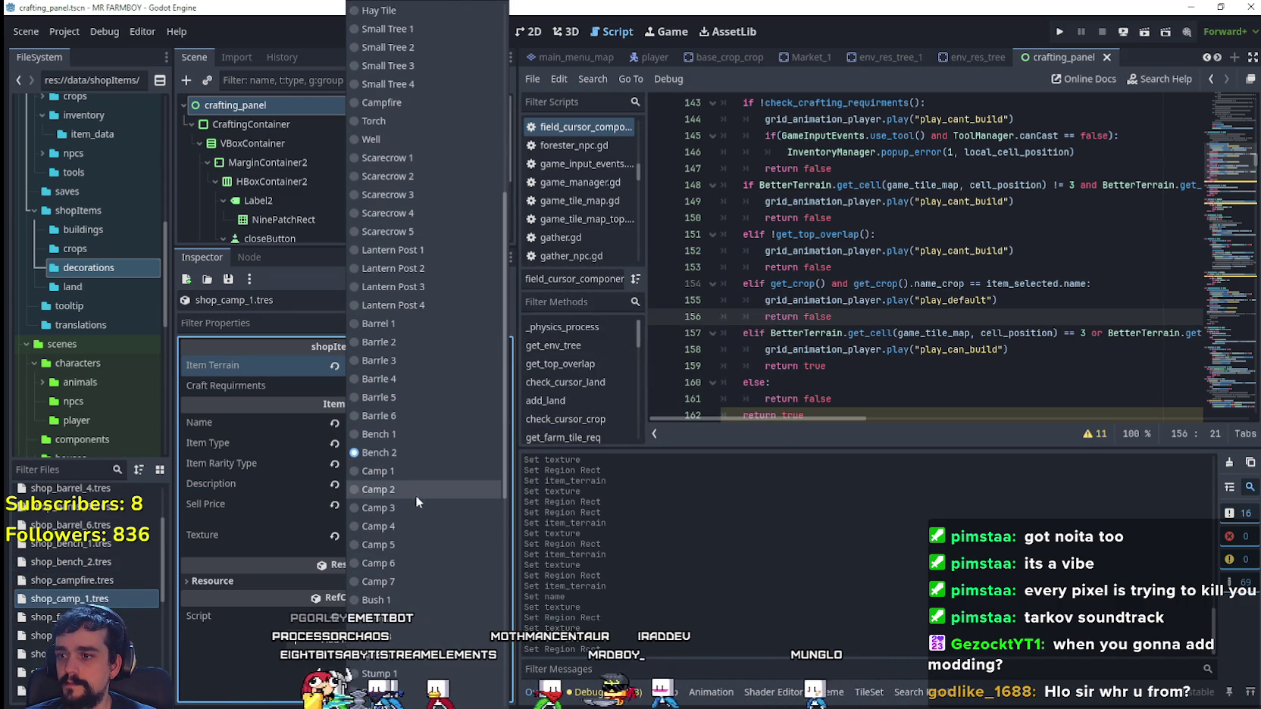
pyautogui.click(404, 471)
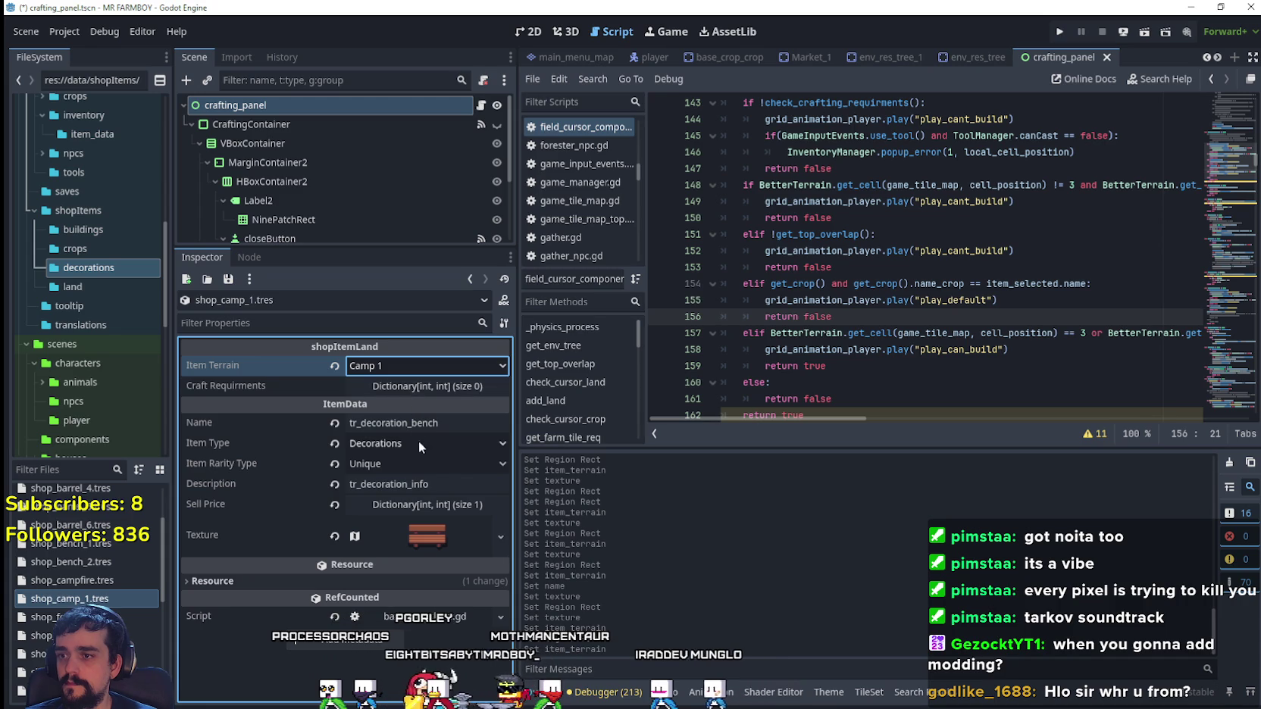
pyautogui.moveTo(409, 425); pyautogui.dragTo(458, 424)
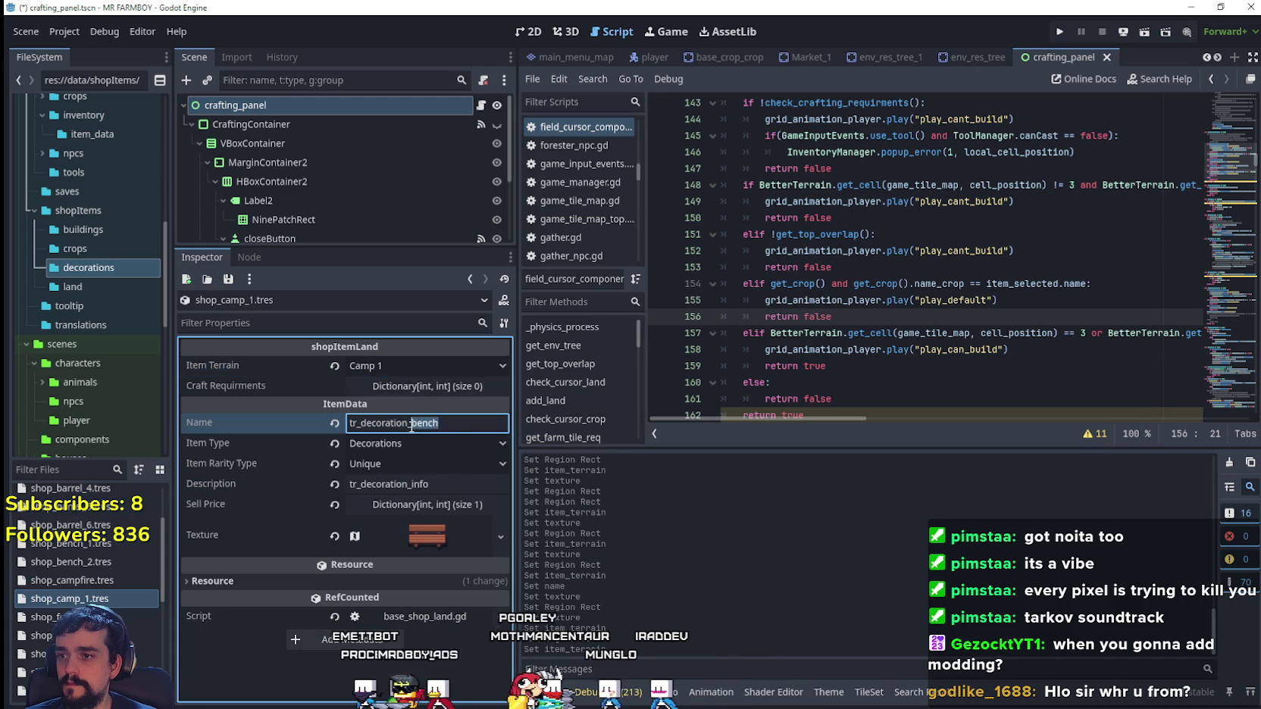
pyautogui.write('camp')
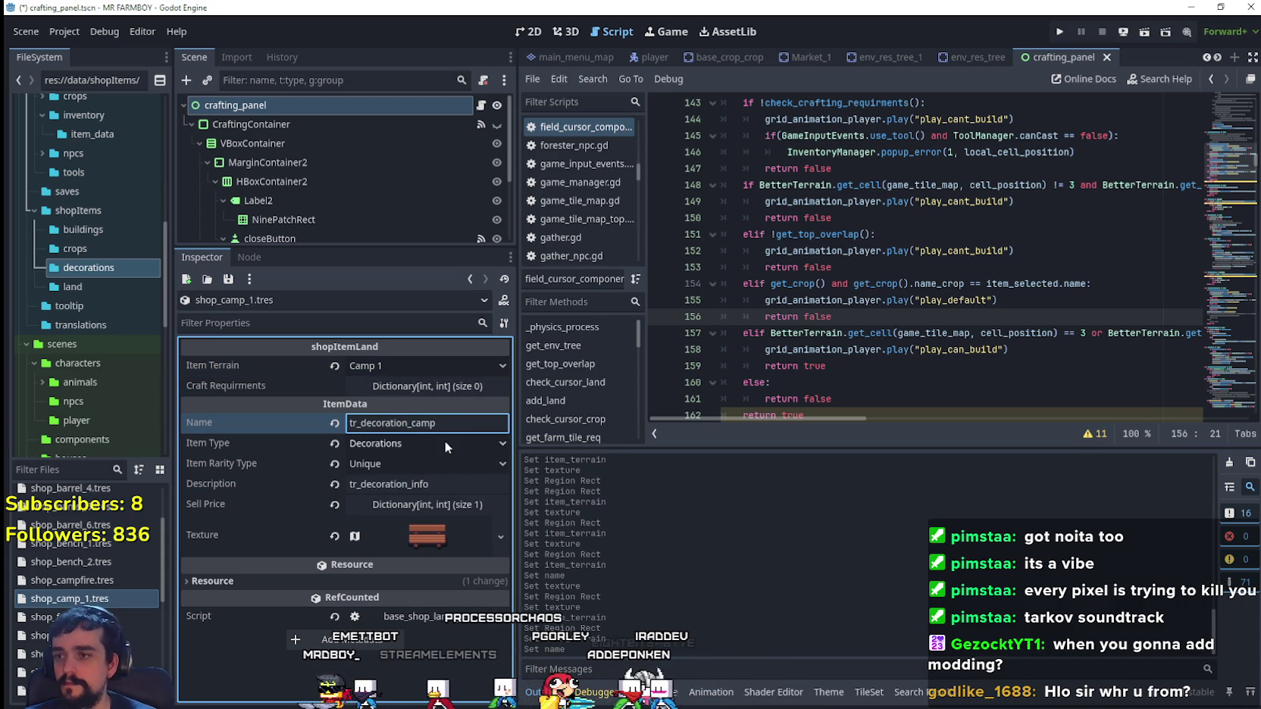
# - Set the item texture's atlas region to the small 16×16 stump tile
pyautogui.click(425, 523)
pyautogui.rightClick(424, 523)
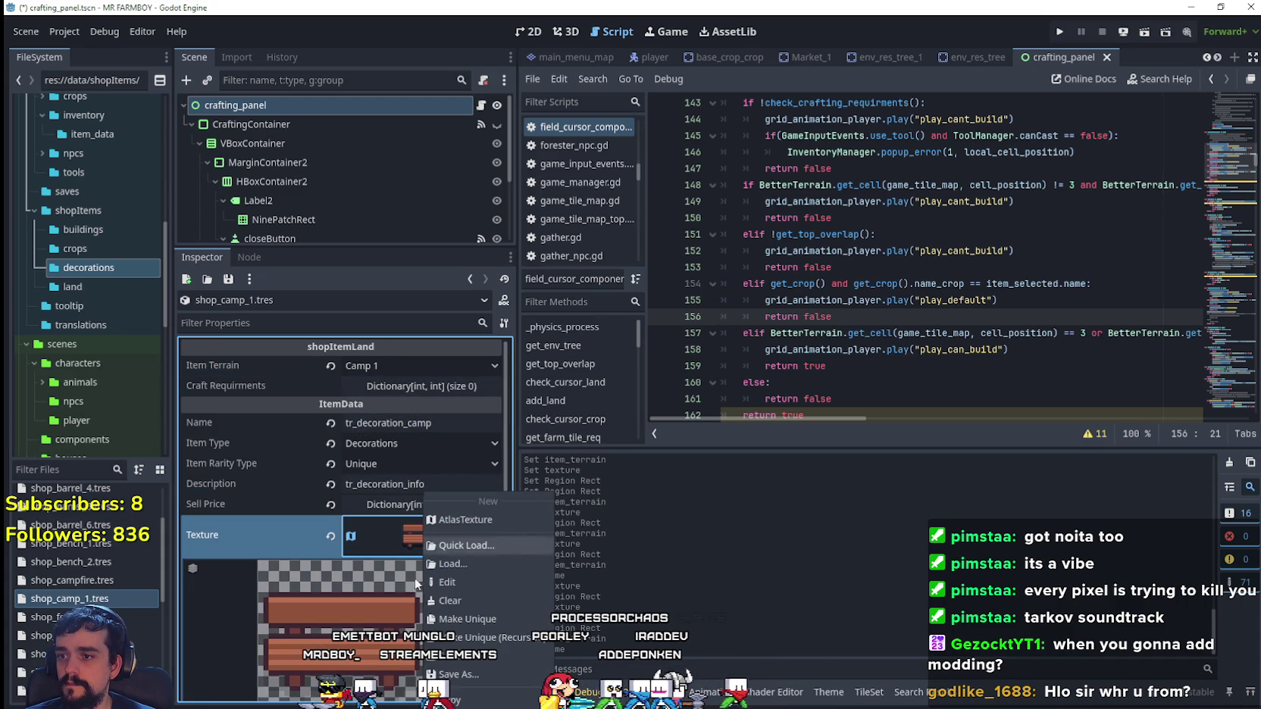
pyautogui.click(415, 577)
pyautogui.scroll(-5, 382, 587)
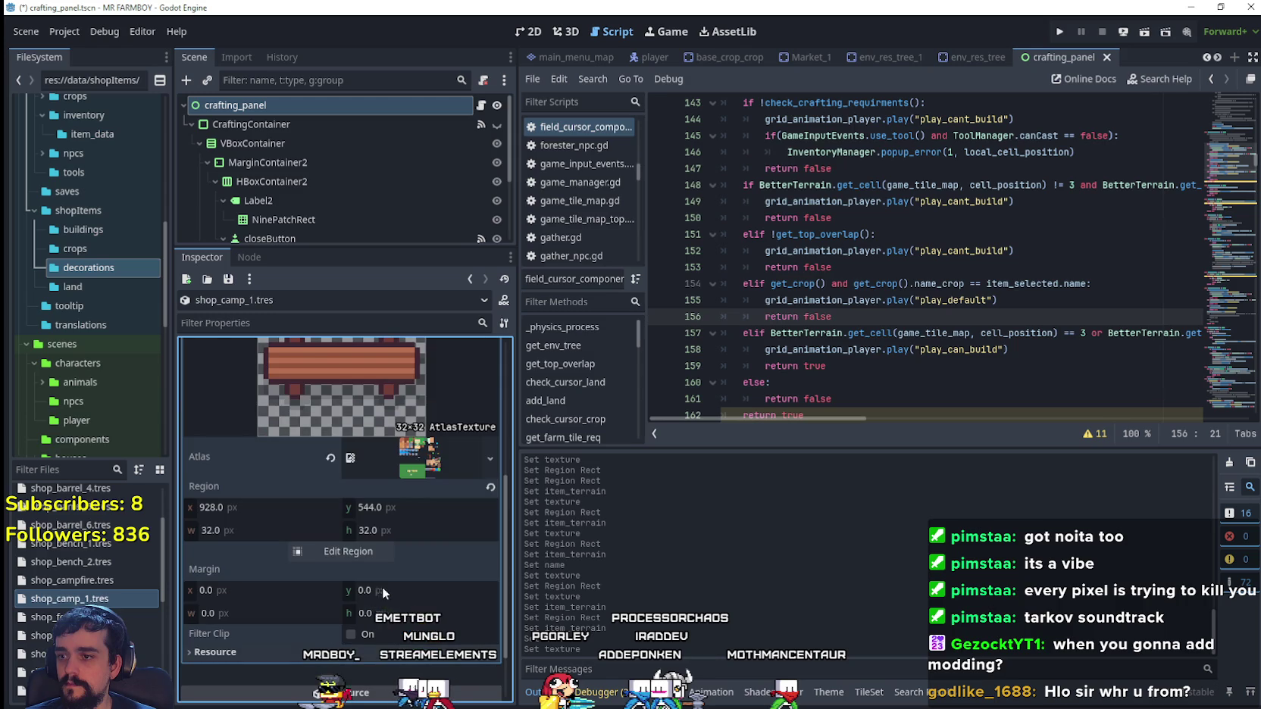
pyautogui.click(348, 551)
pyautogui.scroll(-5, 621, 370)
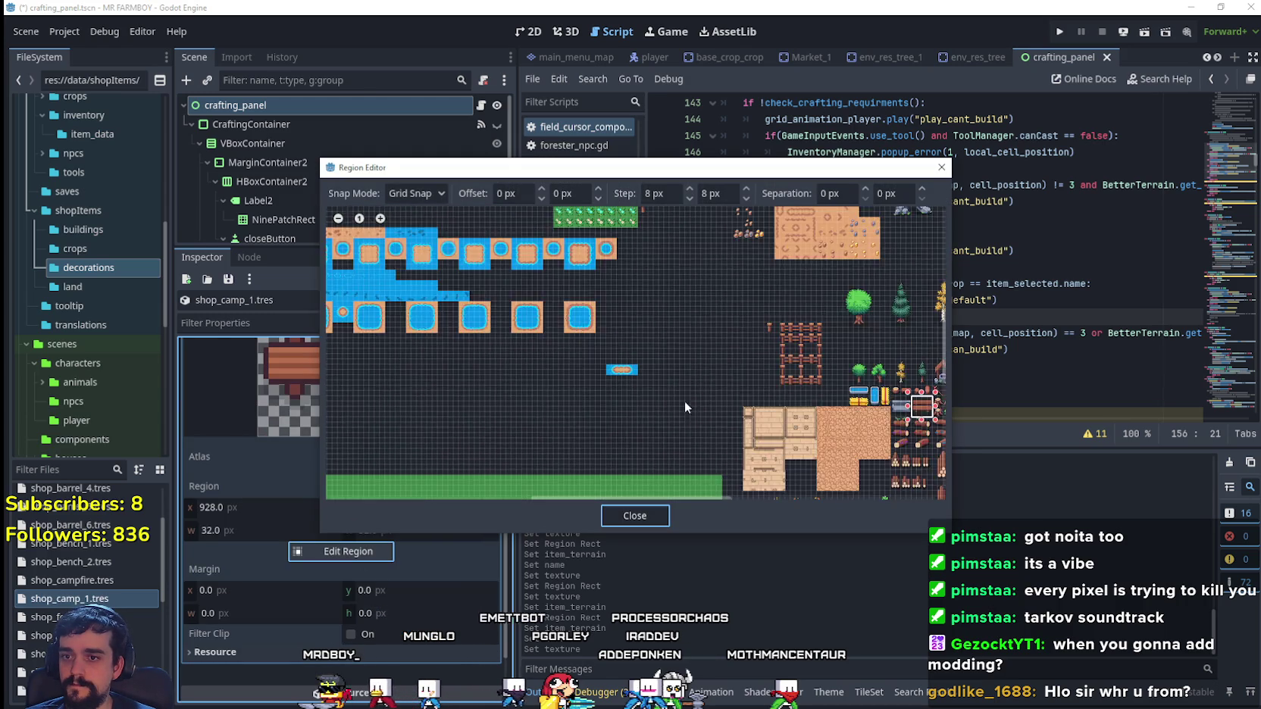
pyautogui.scroll(-5, 685, 407)
pyautogui.hscroll(5, 653, 335)
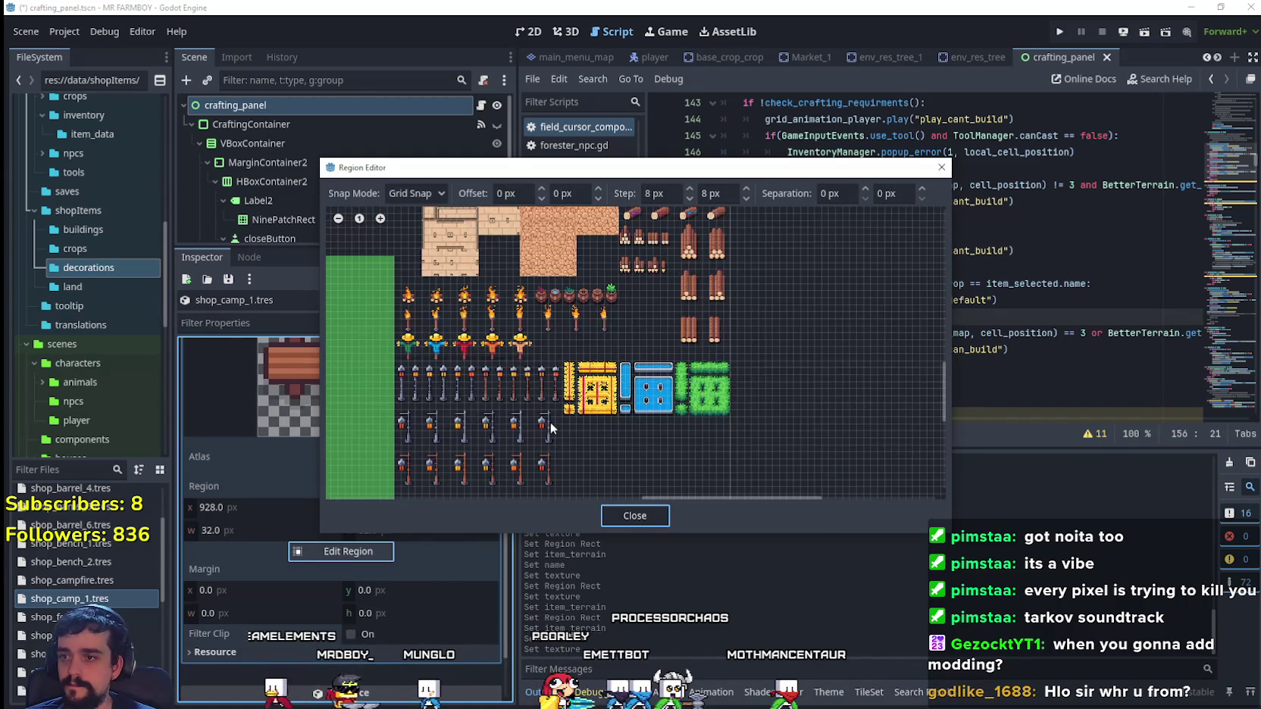
pyautogui.scroll(2, 551, 428)
pyautogui.scroll(8, 569, 294)
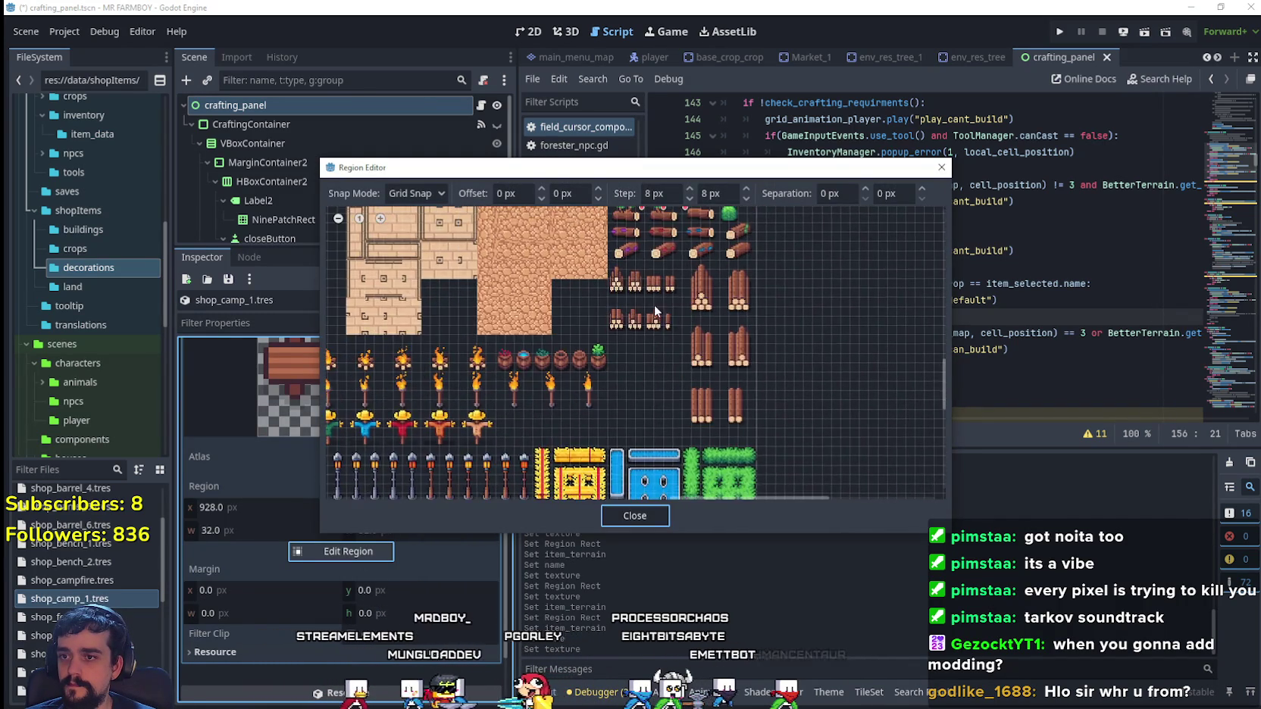
pyautogui.scroll(1, 591, 277)
pyautogui.click(614, 307)
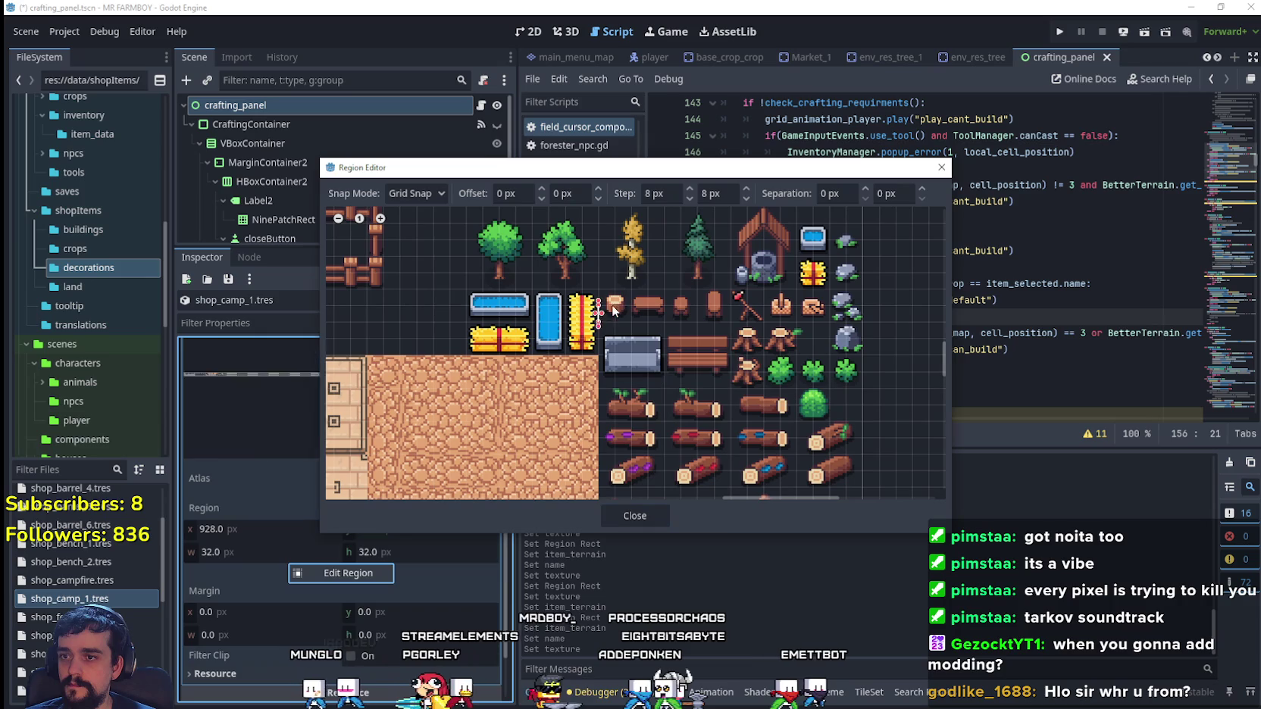
# - Save shop_camp_1.tres and begin duplicating it
pyautogui.click(635, 514)
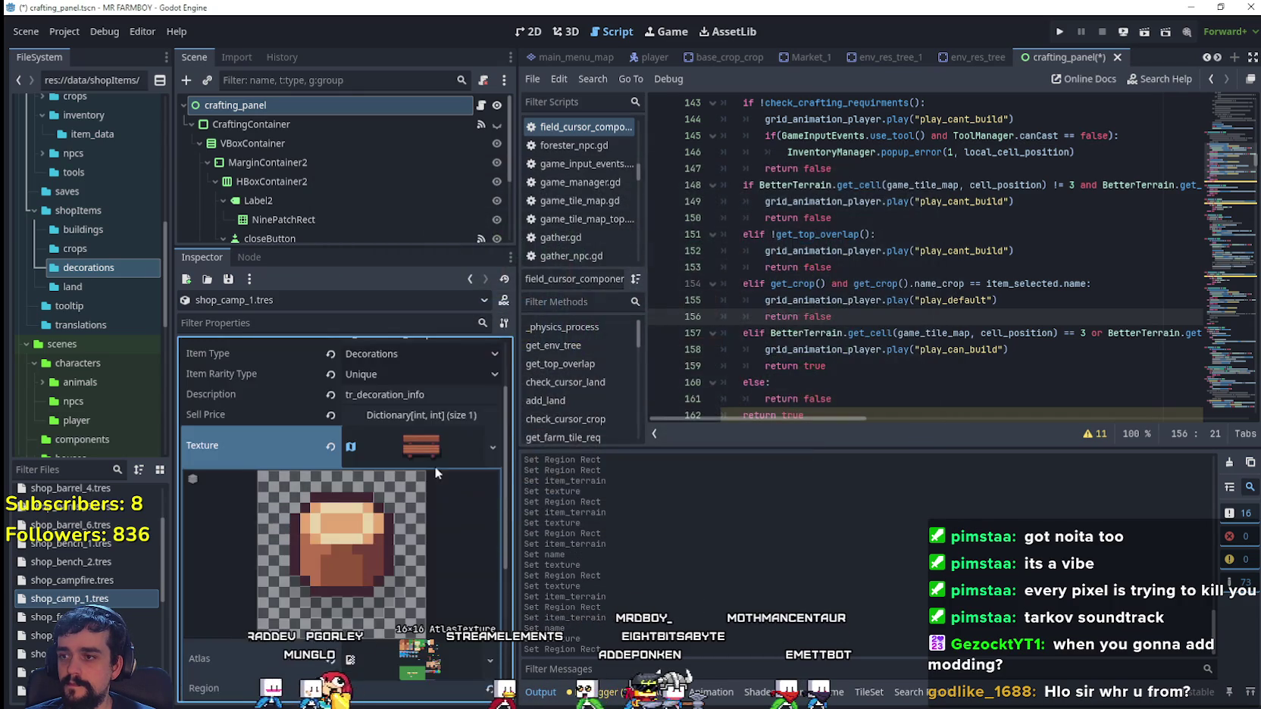
pyautogui.hotkey('ctrl', 's')
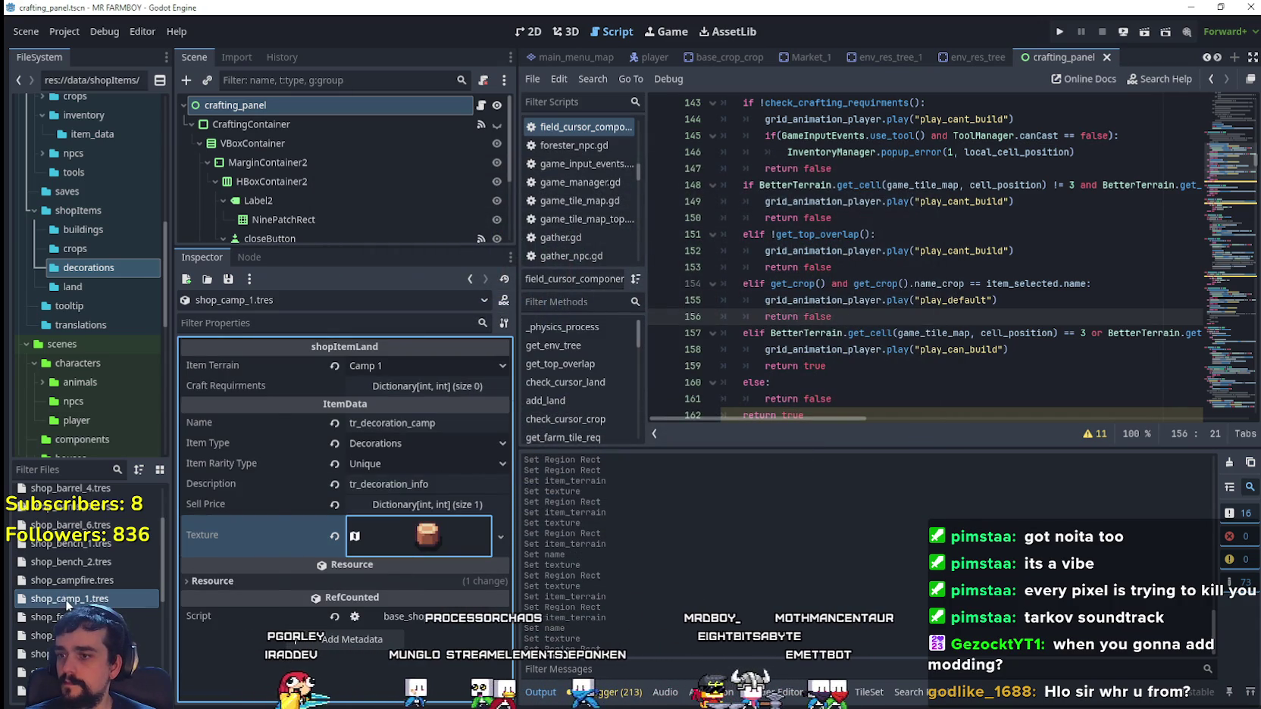
pyautogui.rightClick(64, 599)
# - Duplicate the file as shop_camp_2.tres and set its item terrain to Camp 2
pyautogui.click(161, 575)
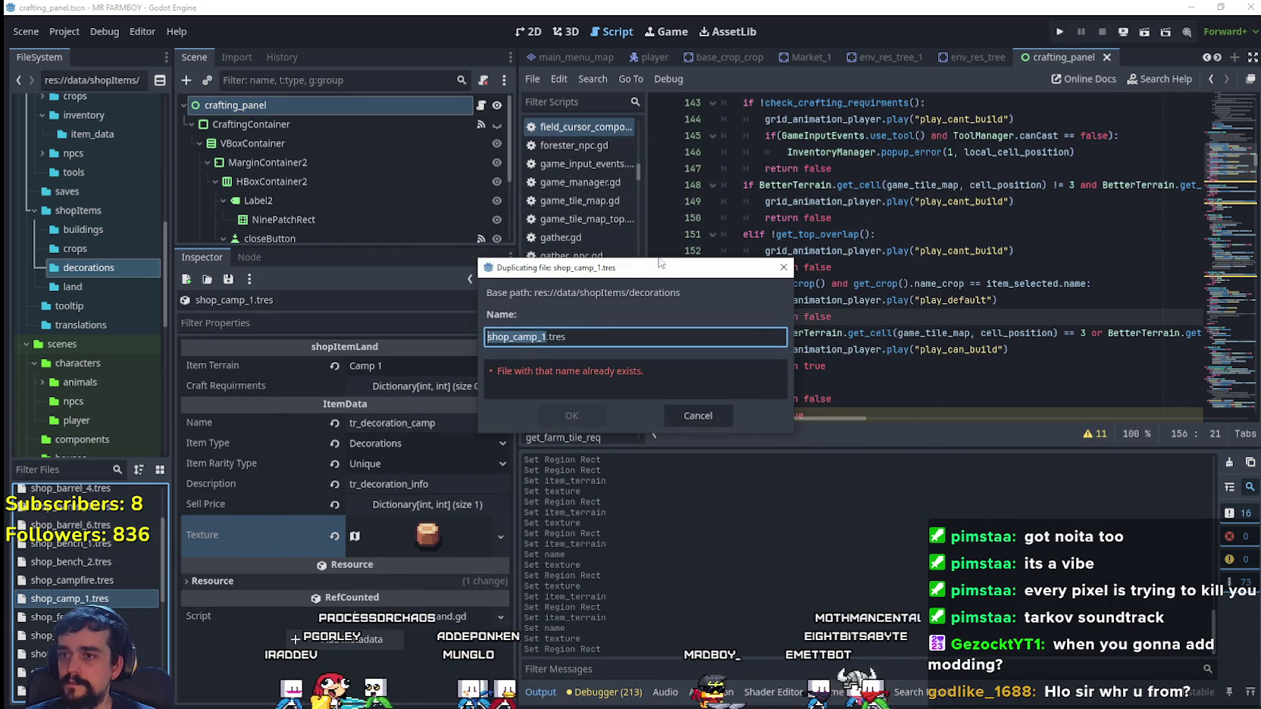
pyautogui.write('2')
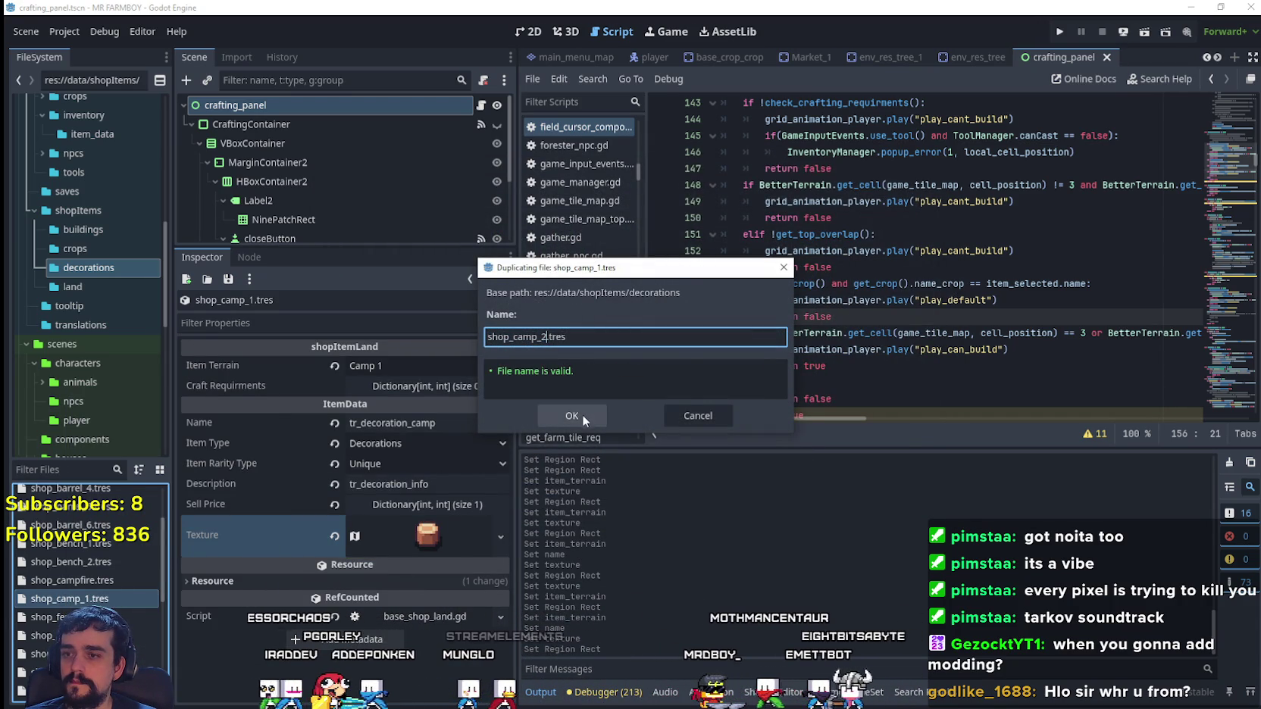
pyautogui.press('Return')
pyautogui.click(76, 617)
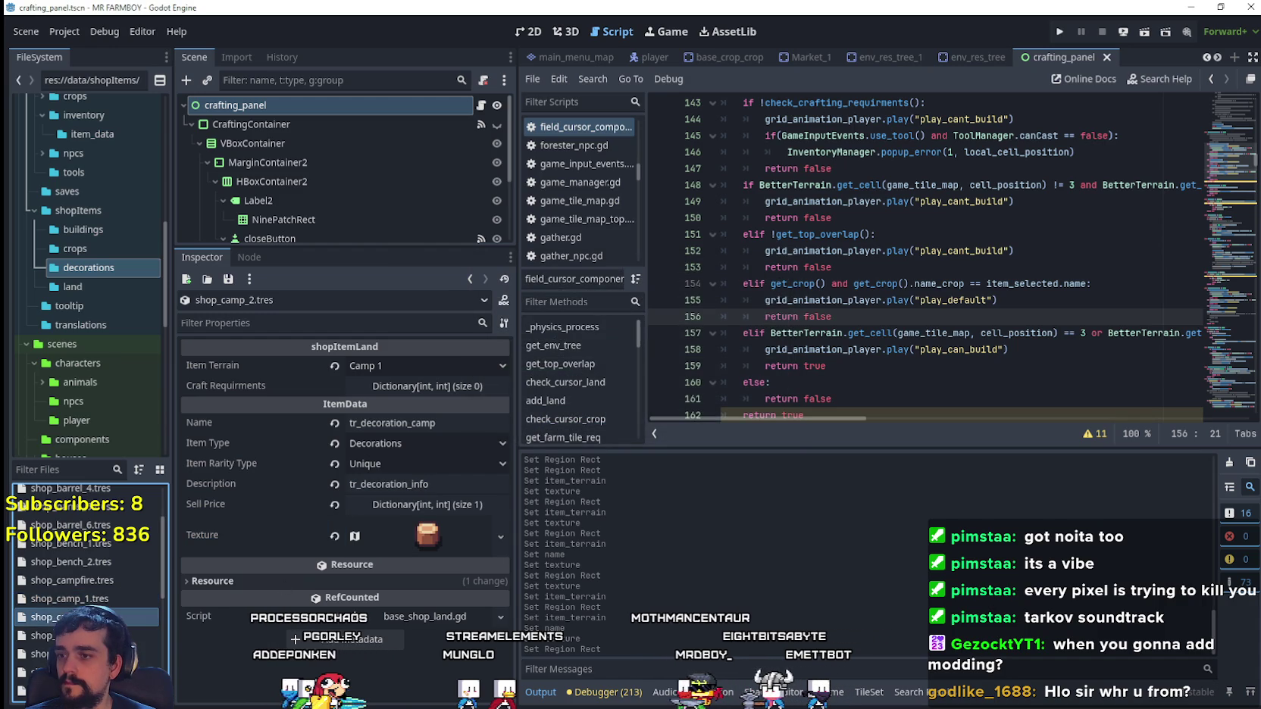
pyautogui.click(443, 540)
pyautogui.click(446, 367)
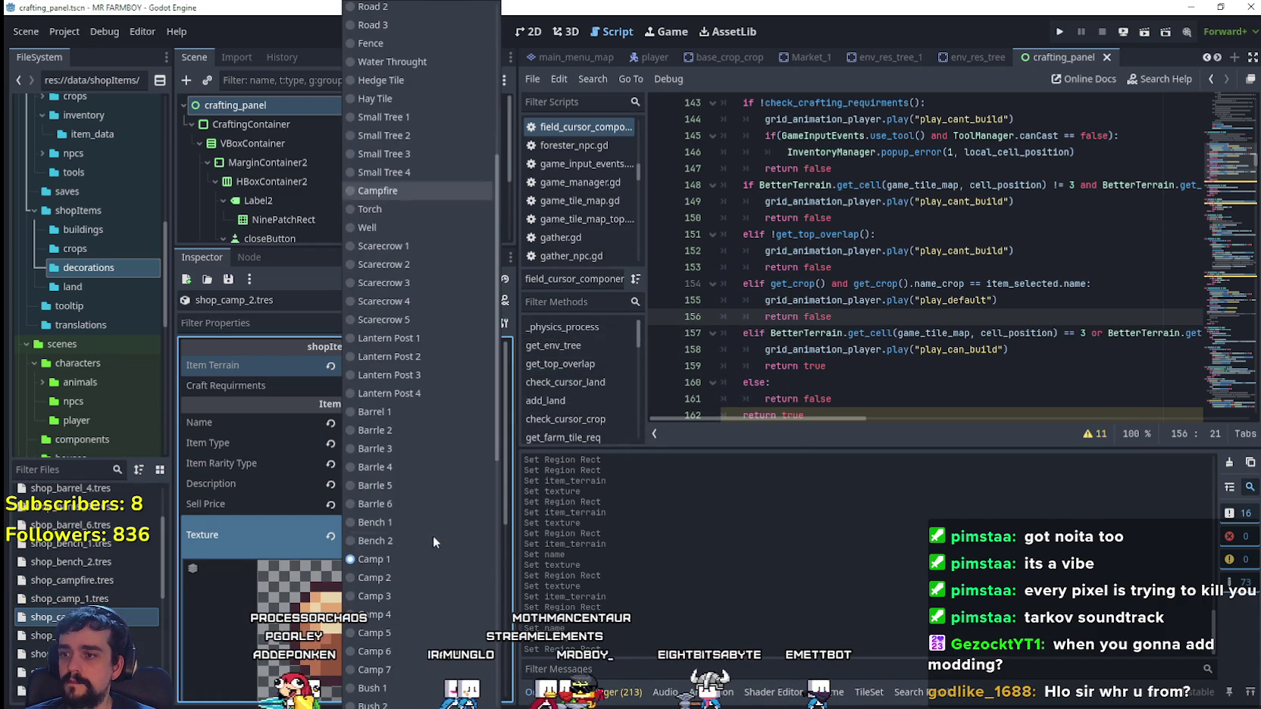
pyautogui.click(395, 480)
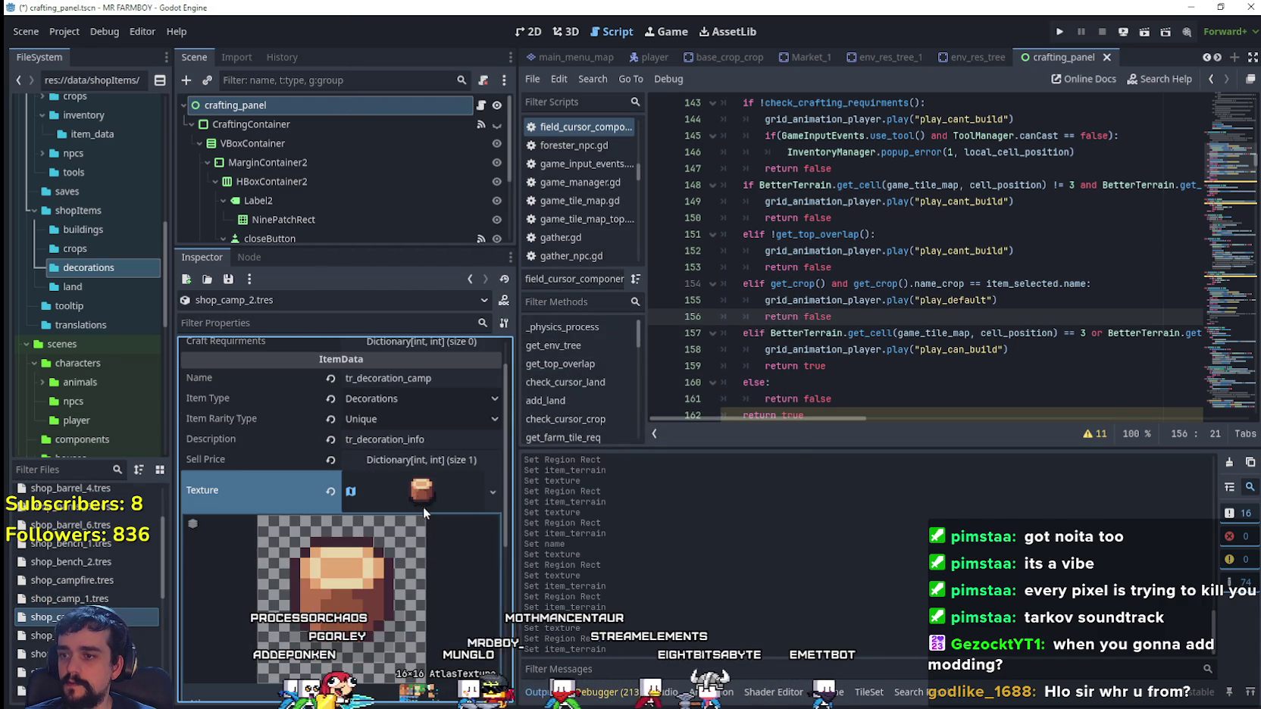
# - Make the texture unique, cut its atlas region at x 912, y 528, and save
pyautogui.rightClick(419, 494)
pyautogui.click(489, 614)
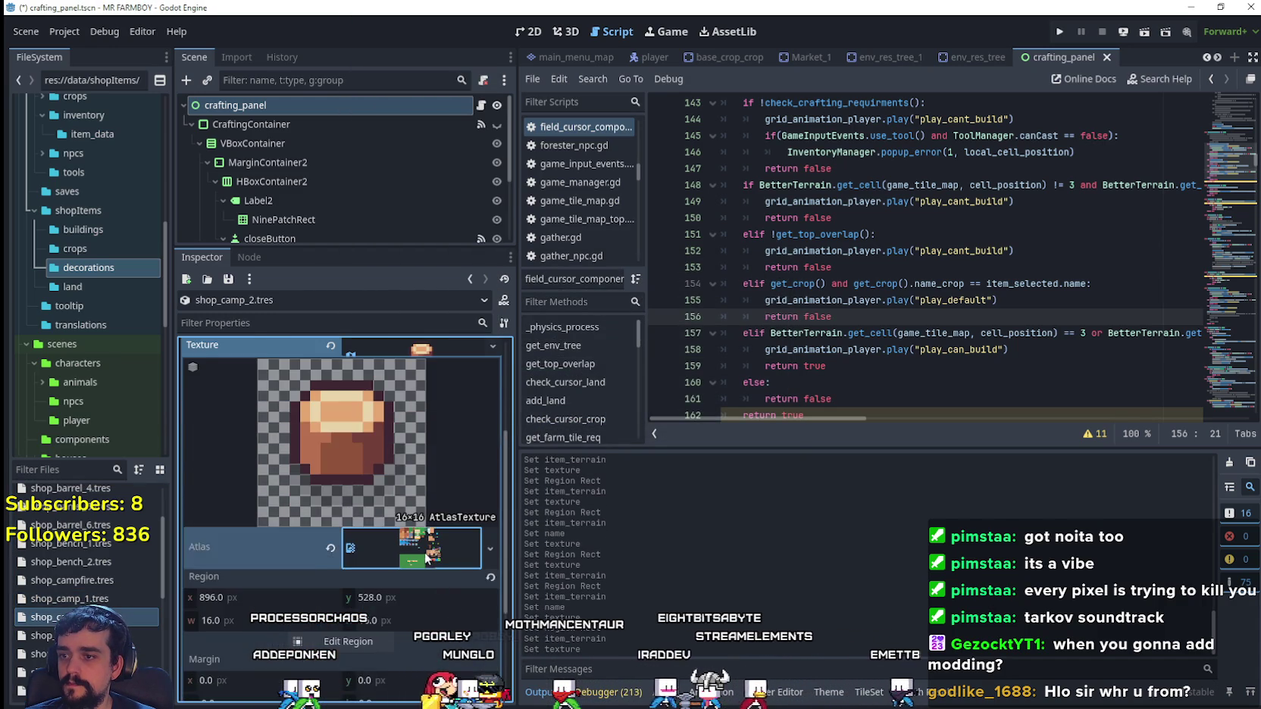
pyautogui.click(421, 490)
pyautogui.click(348, 650)
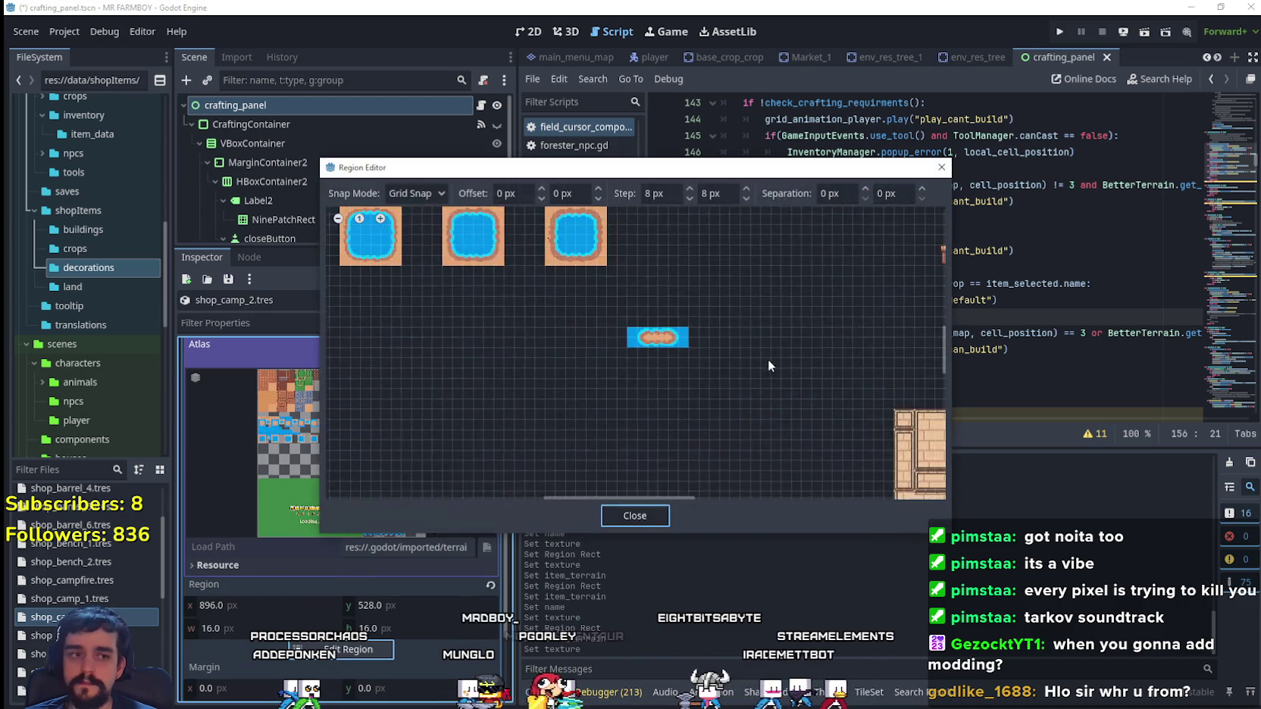
pyautogui.scroll(-4, 769, 364)
pyautogui.scroll(5, 811, 425)
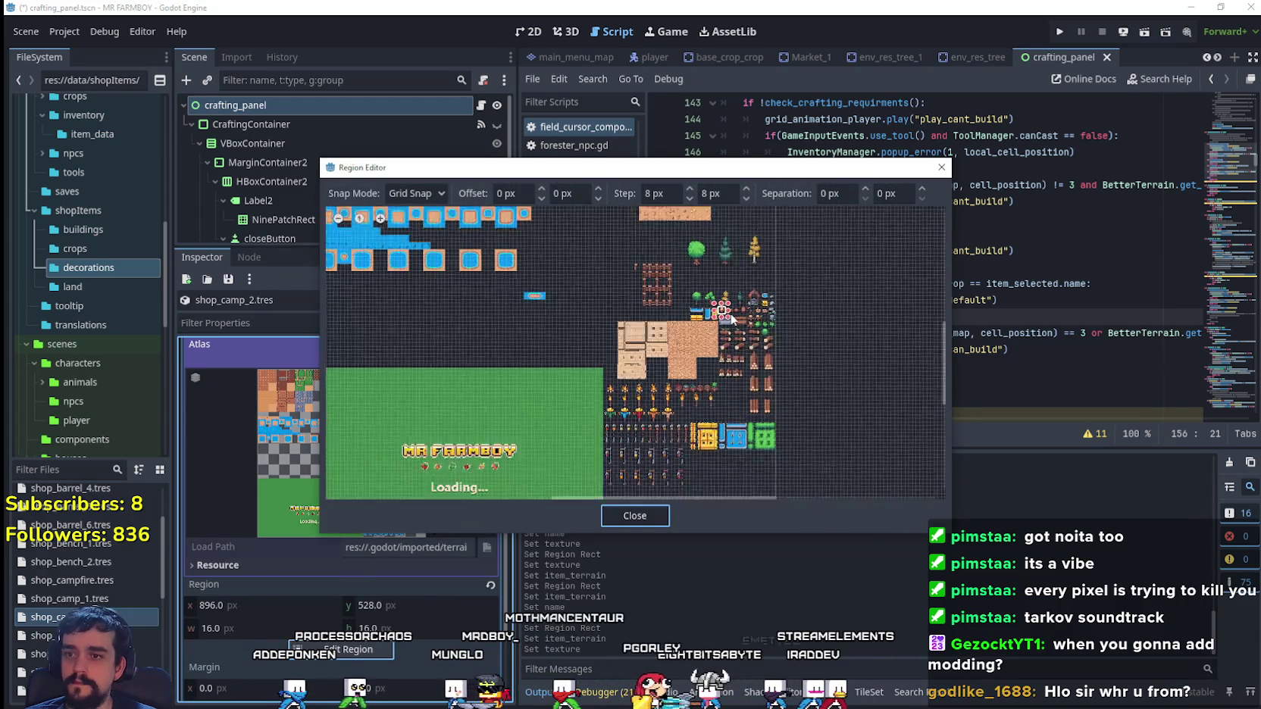
pyautogui.scroll(5, 735, 309)
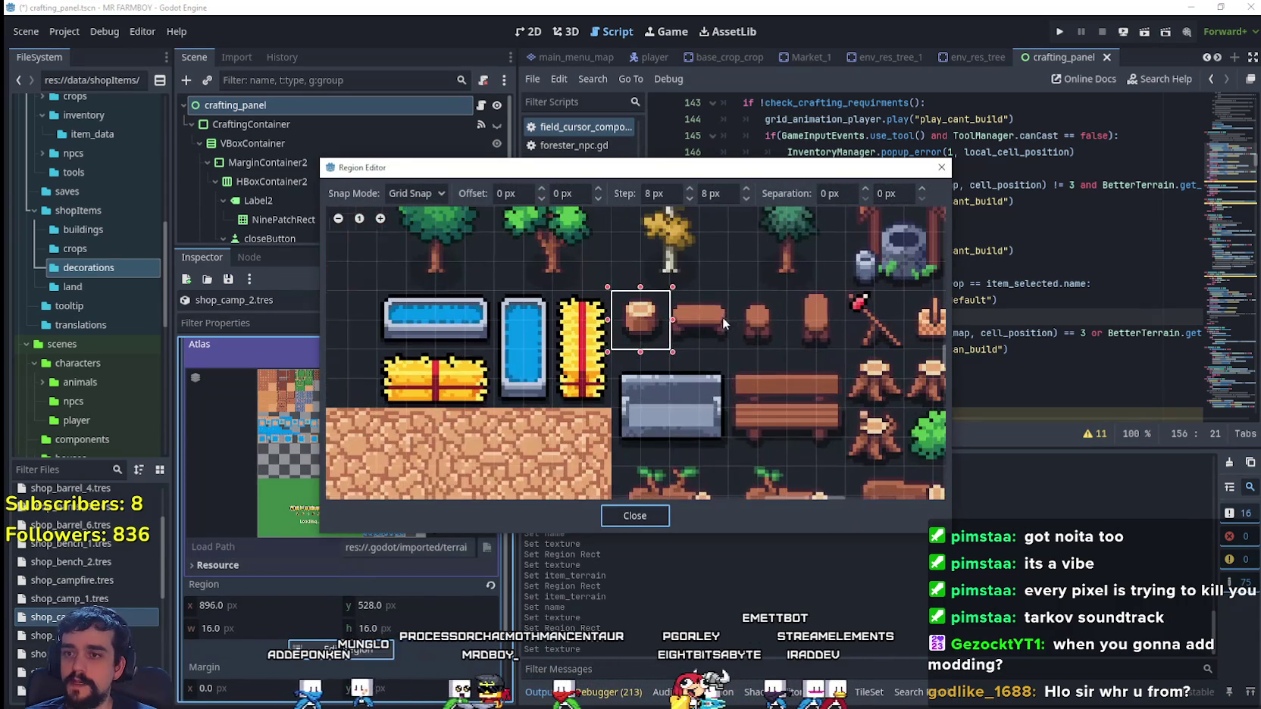
pyautogui.click(625, 515)
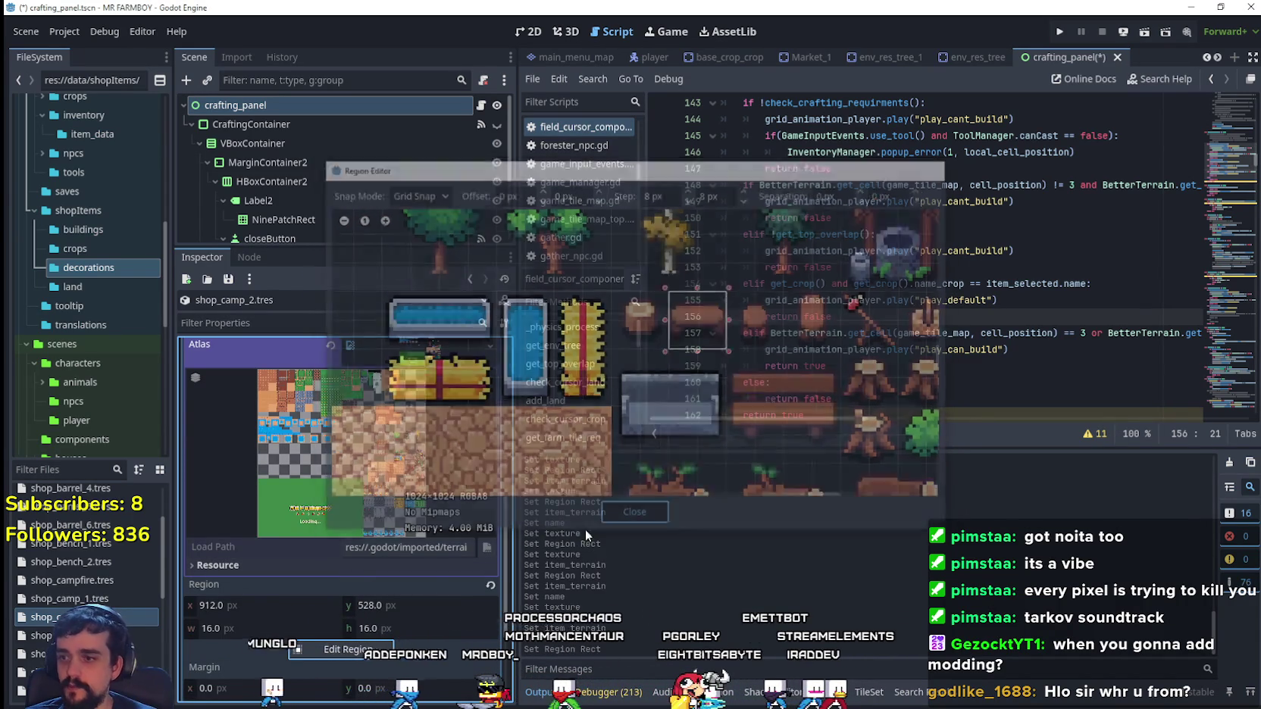
pyautogui.click(443, 402)
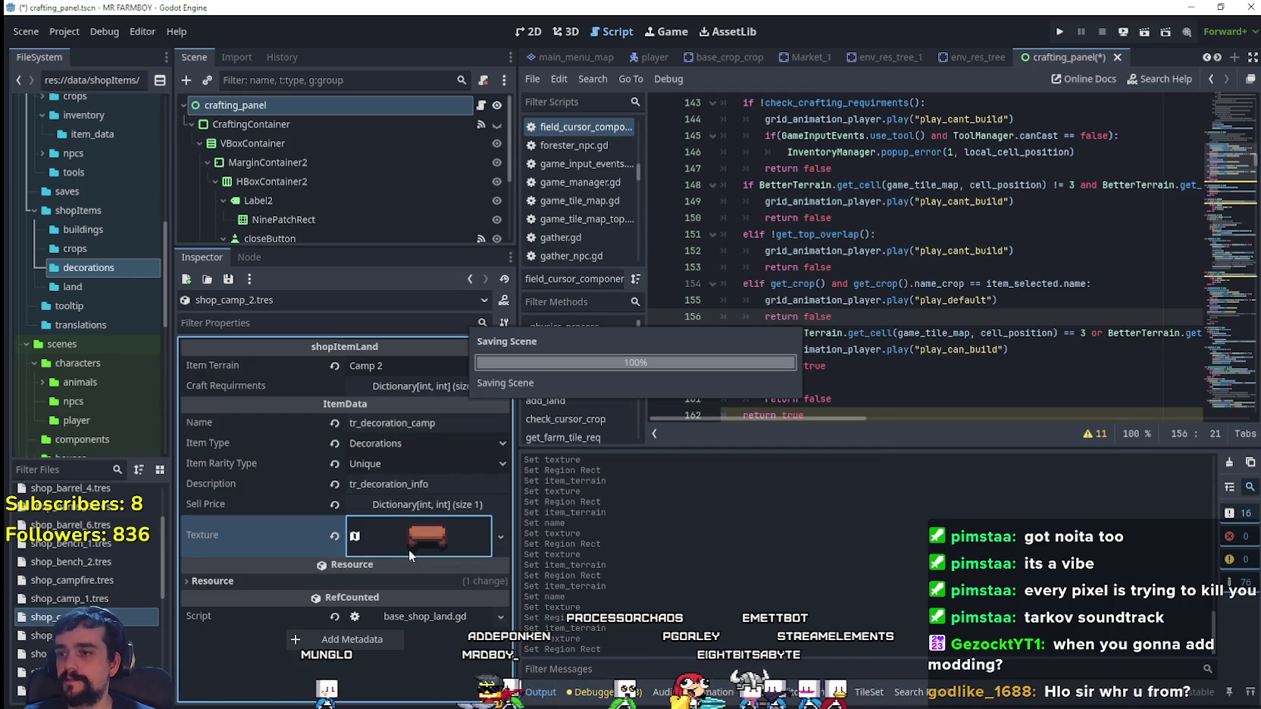
pyautogui.hotkey('ctrl', 's')
pyautogui.rightClick(45, 617)
# - Duplicate shop_camp_2 as shop_camp_3.tres with item terrain Camp 3
pyautogui.click(91, 576)
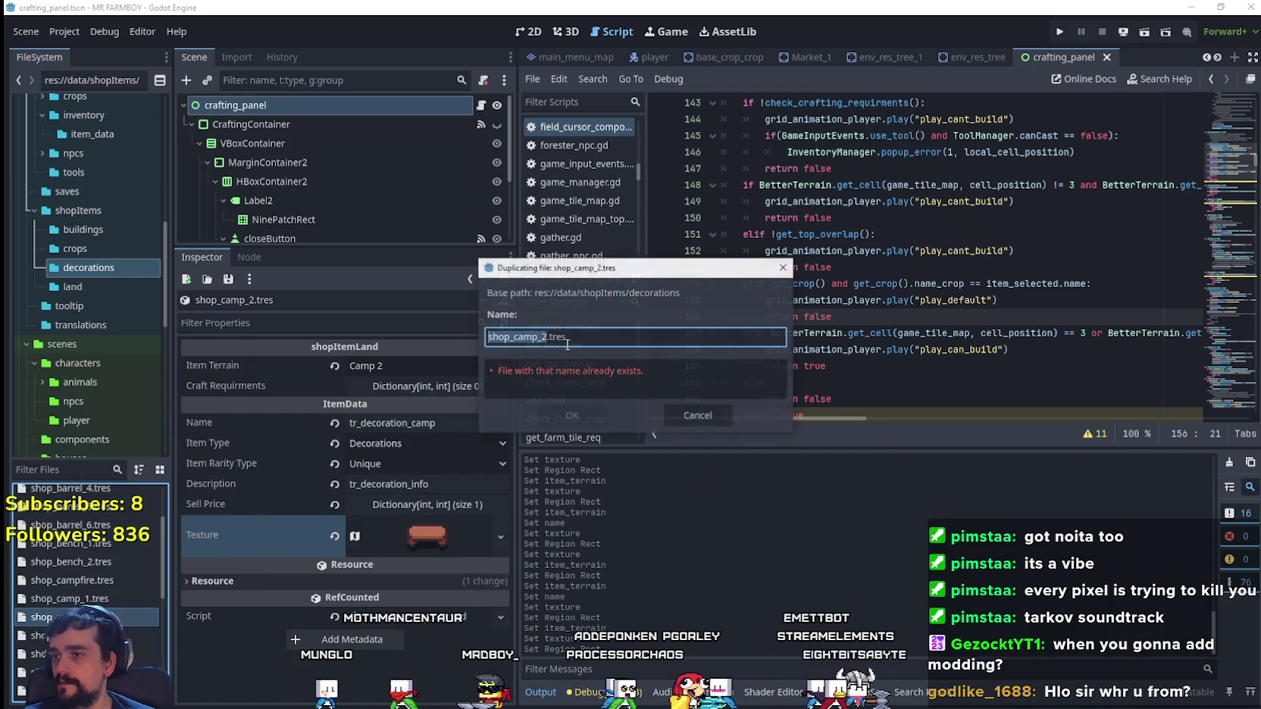
pyautogui.click(547, 336)
pyautogui.press('BackSpace')
pyautogui.write('3')
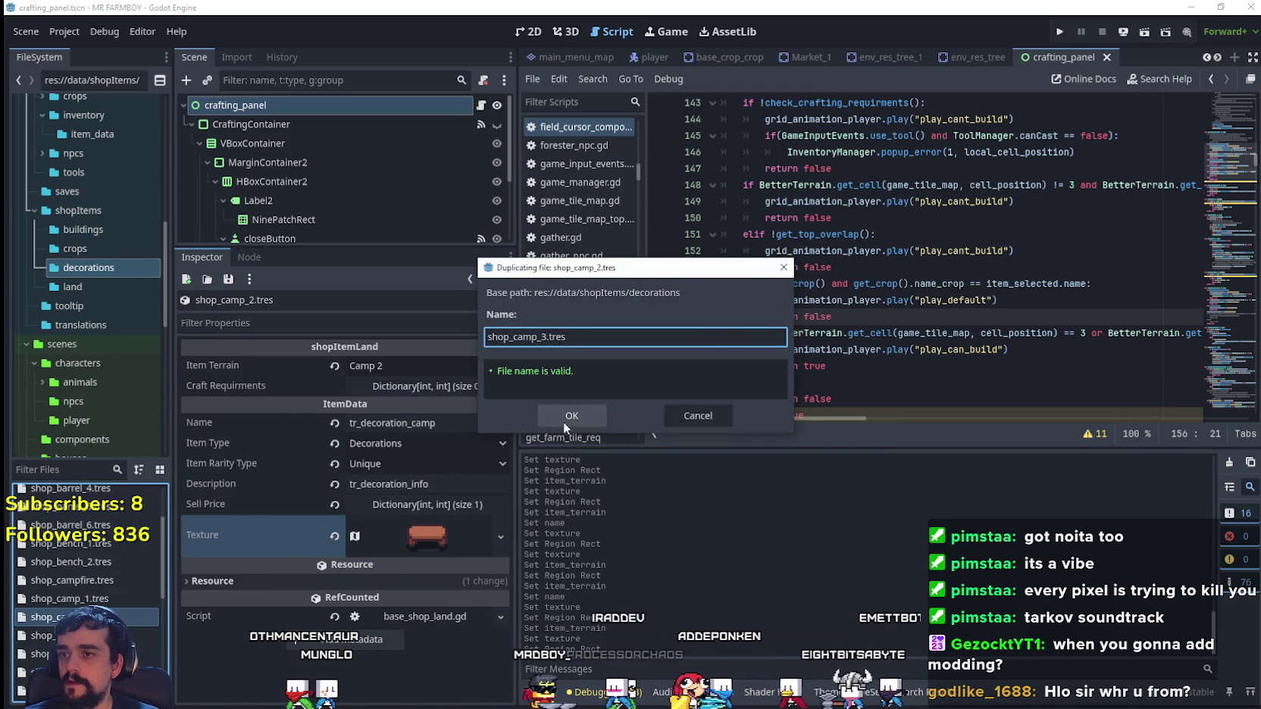
pyautogui.click(564, 419)
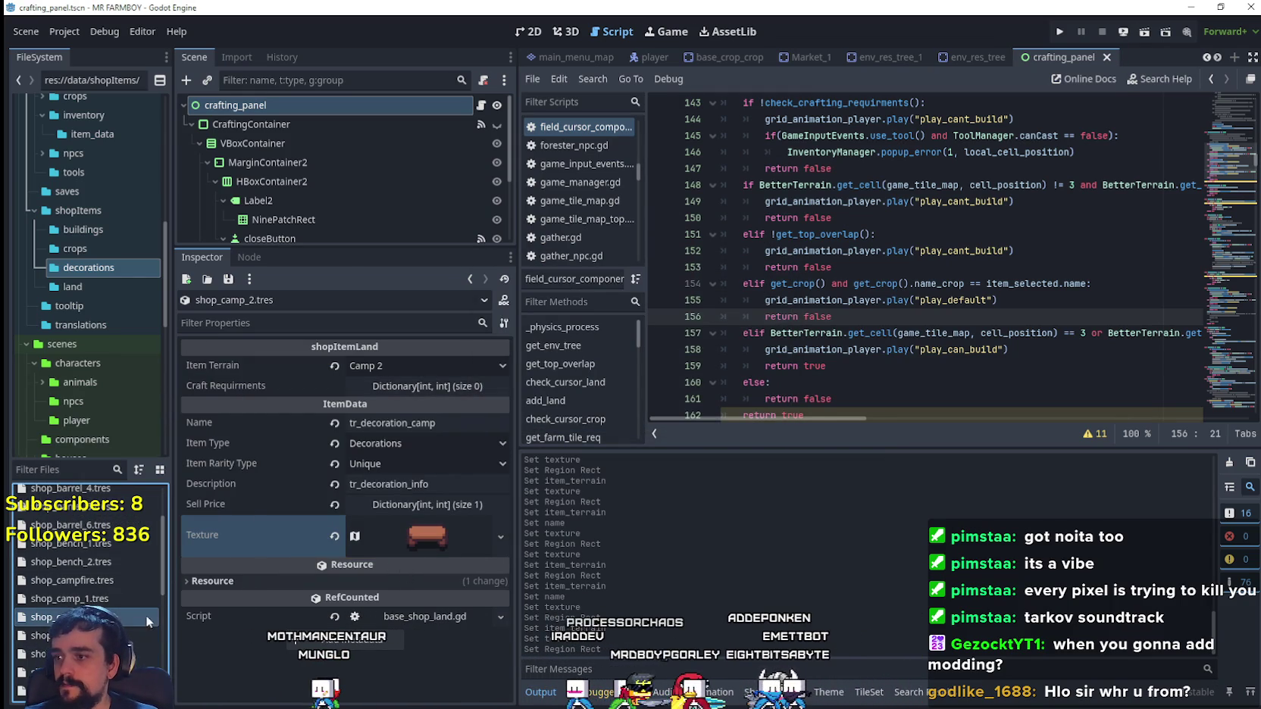
pyautogui.click(450, 364)
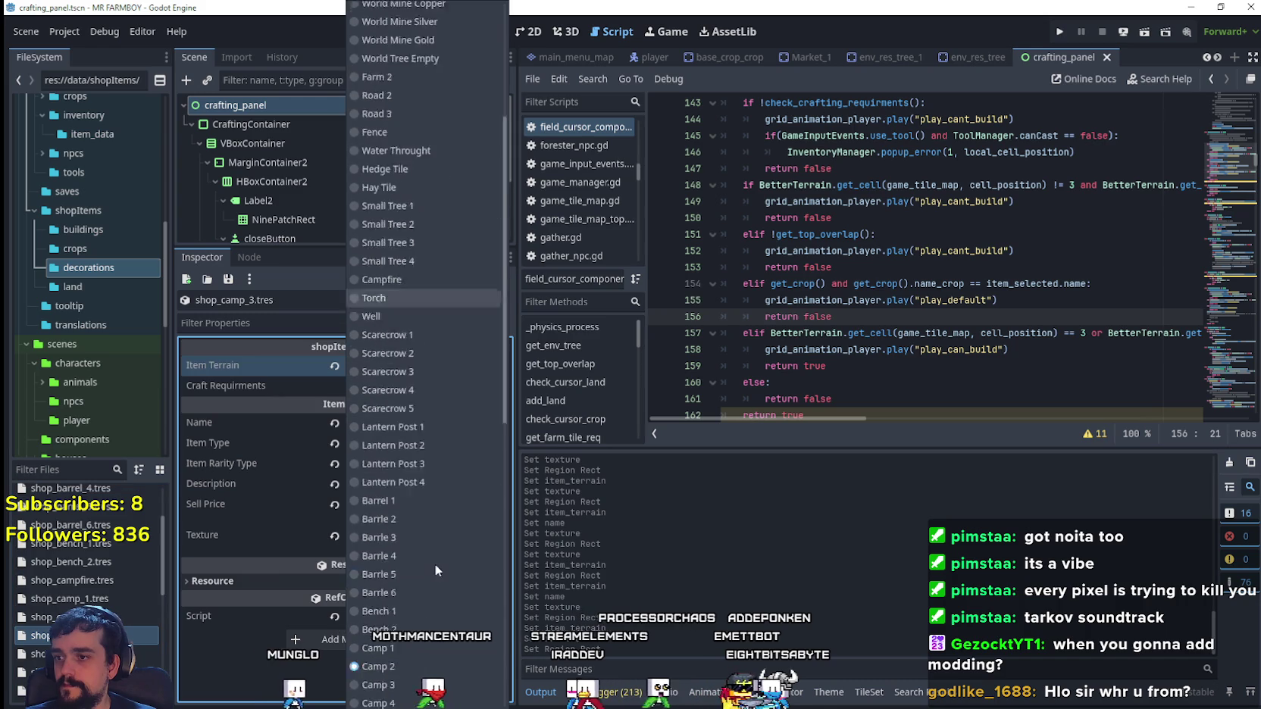
pyautogui.click(389, 338)
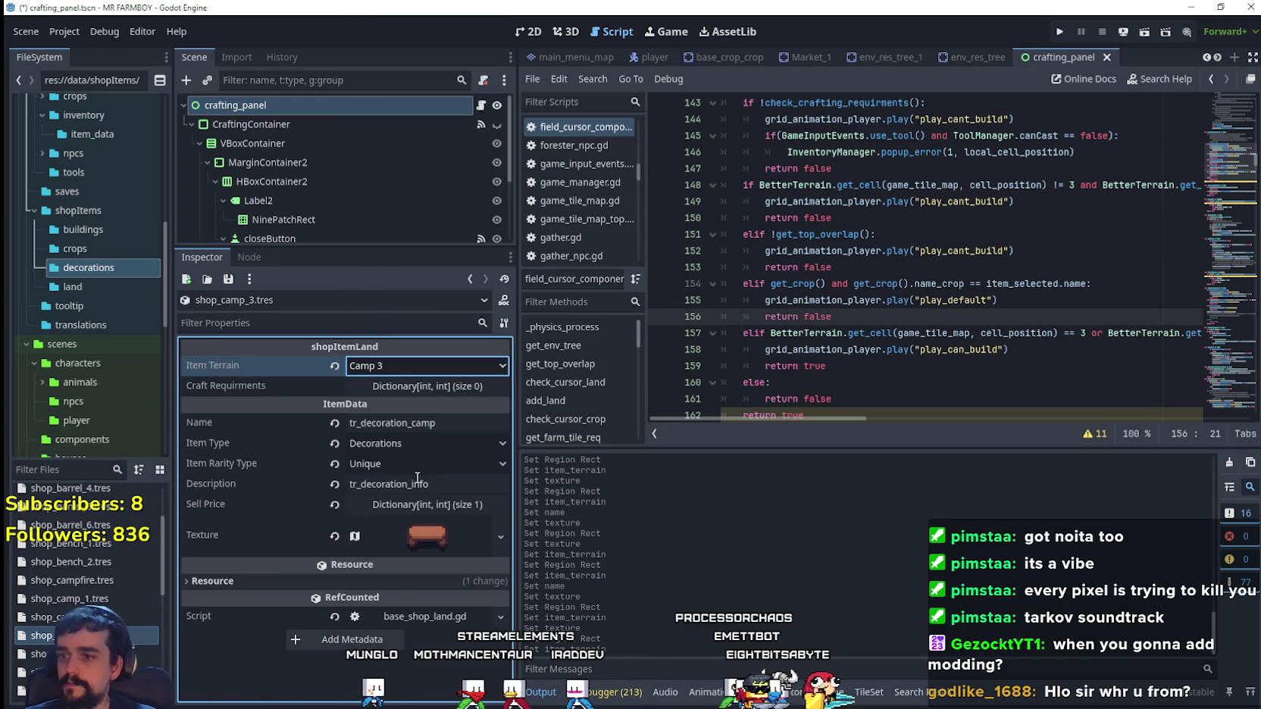
# - Move the atlas texture region to the next sprite at x 928 and save
pyautogui.click(420, 533)
pyautogui.rightClick(420, 533)
pyautogui.click(445, 582)
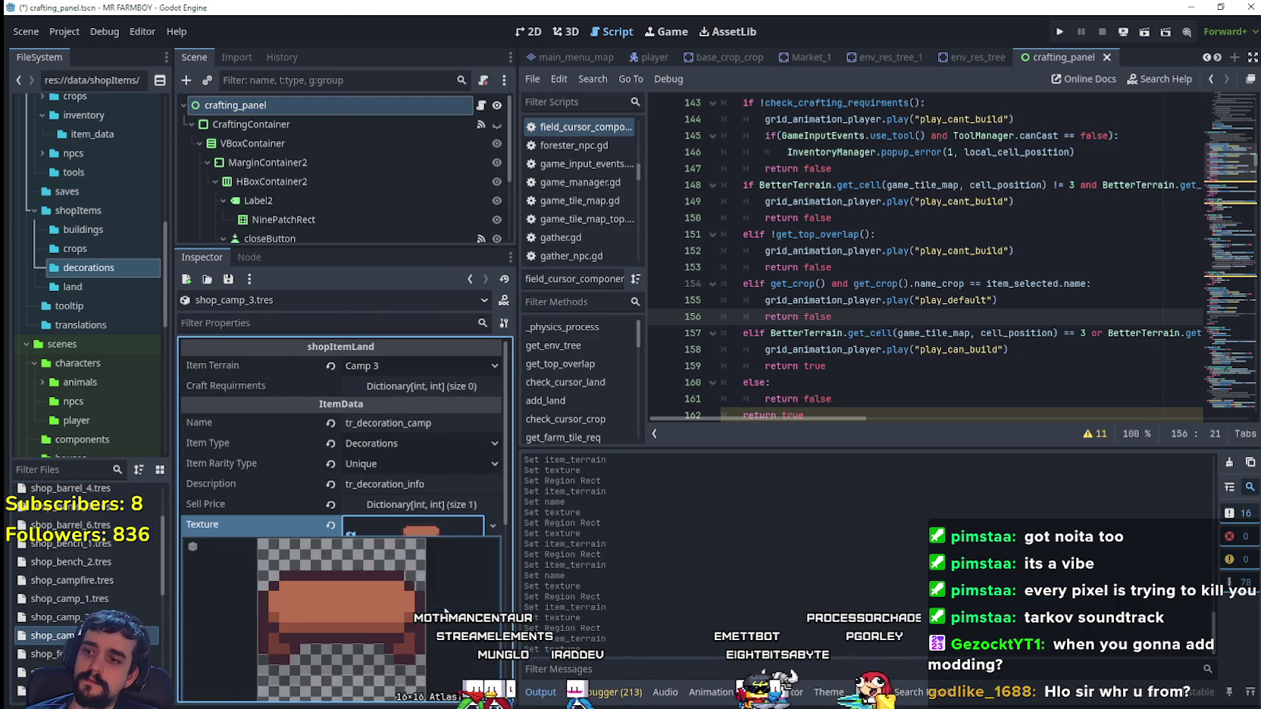
pyautogui.click(387, 643)
pyautogui.scroll(-6, 802, 368)
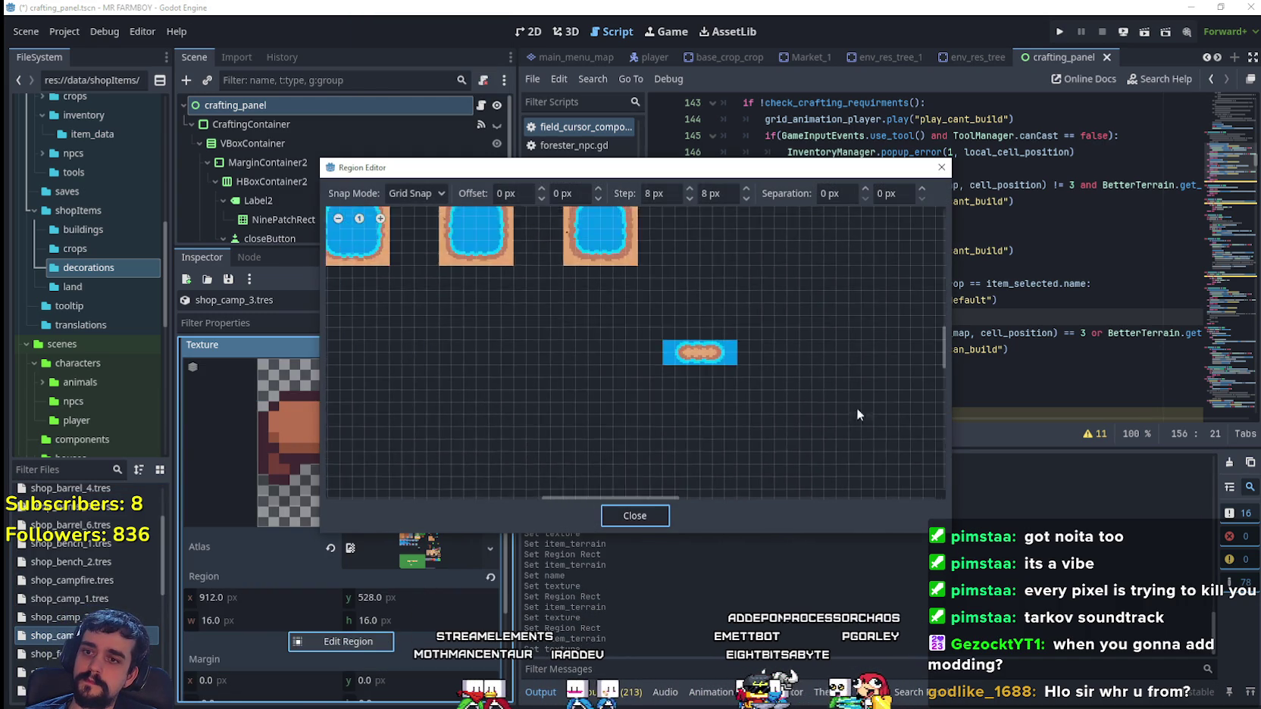
pyautogui.scroll(3, 727, 299)
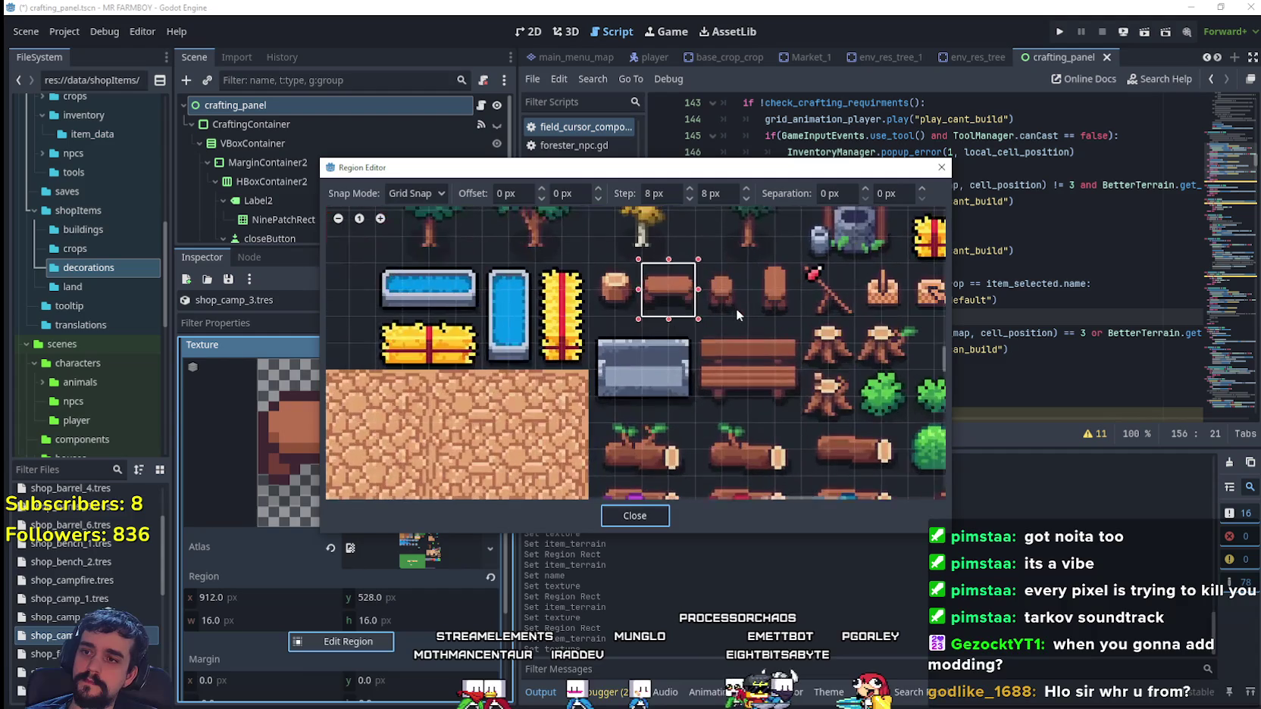
pyautogui.moveTo(736, 309)
pyautogui.mouseDown()
pyautogui.moveTo(716, 261)
pyautogui.moveTo(691, 282)
pyautogui.mouseUp()
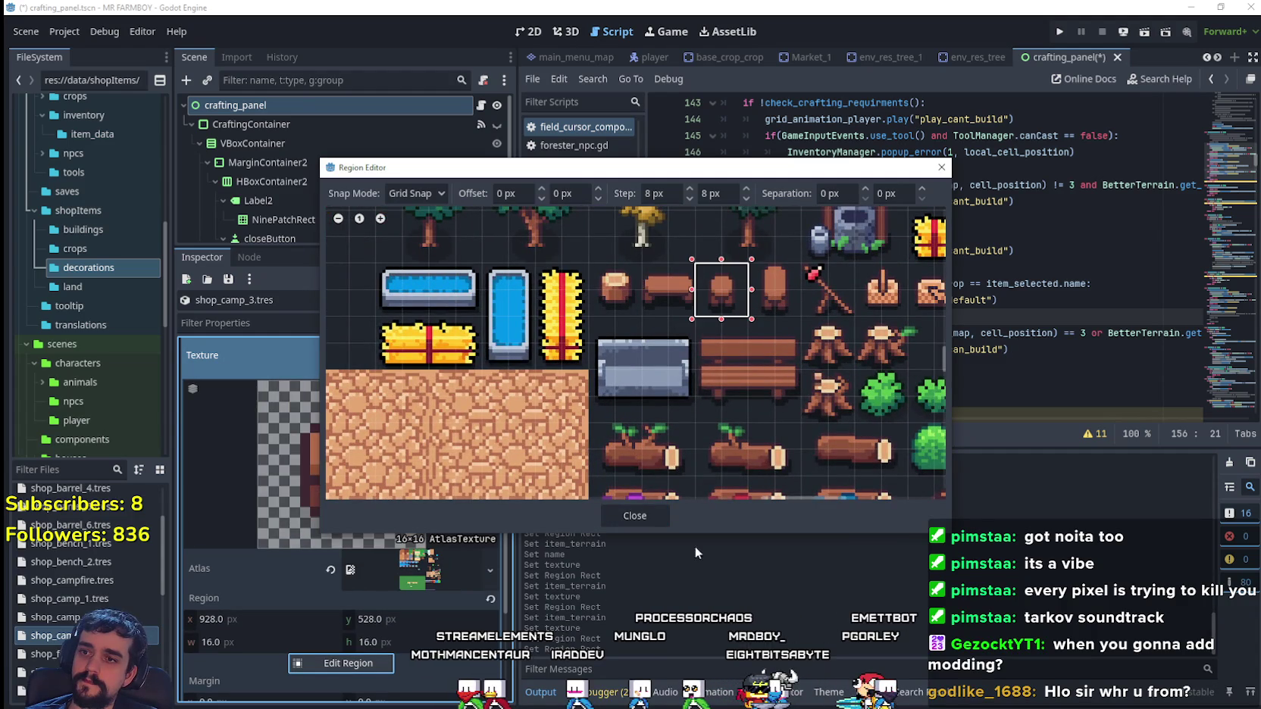
pyautogui.click(663, 521)
pyautogui.click(429, 515)
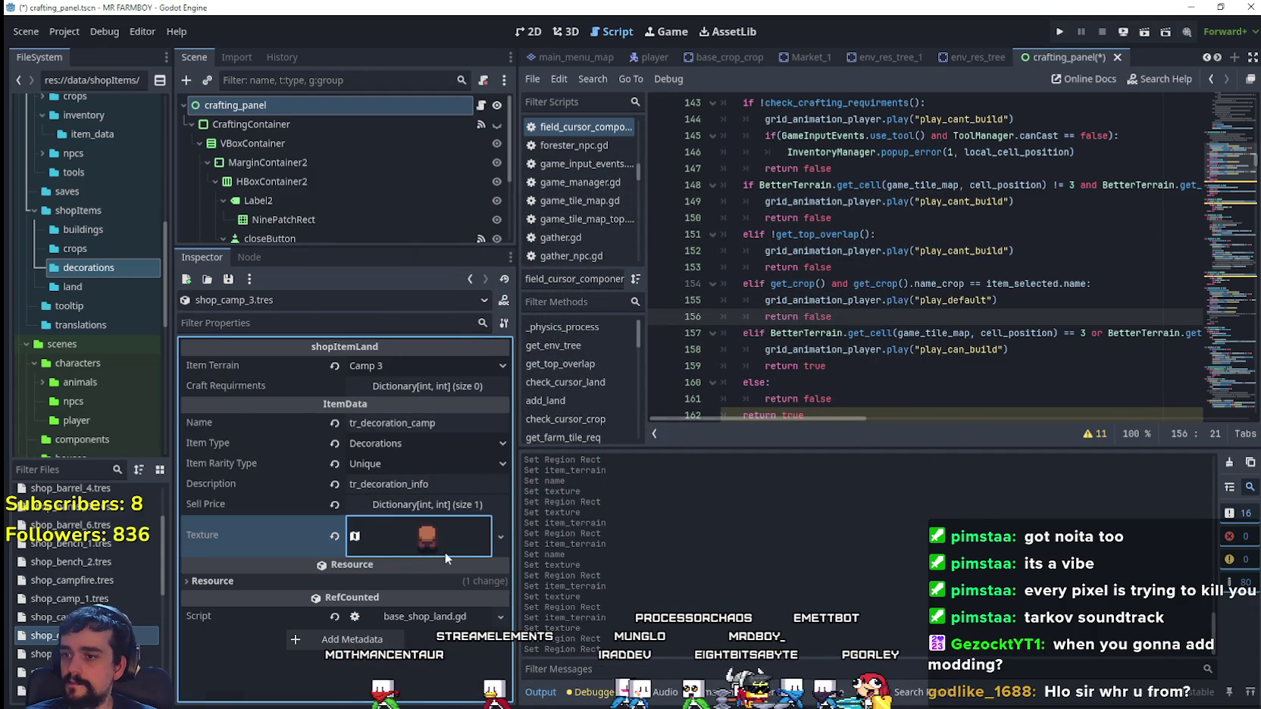
pyautogui.hotkey('ctrl', 's')
pyautogui.rightClick(61, 635)
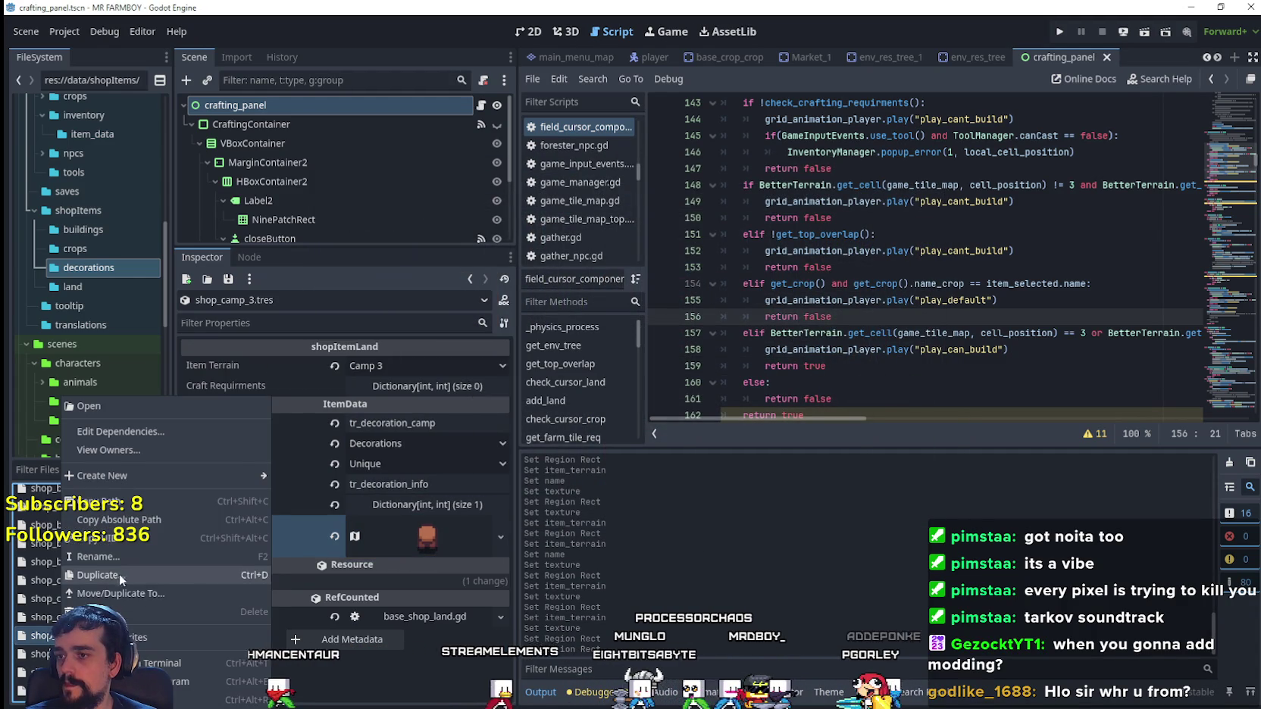
# - Duplicate shop_camp_3 as shop_camp_4.tres and set its item terrain to Camp 4
pyautogui.click(119, 574)
pyautogui.click(571, 341)
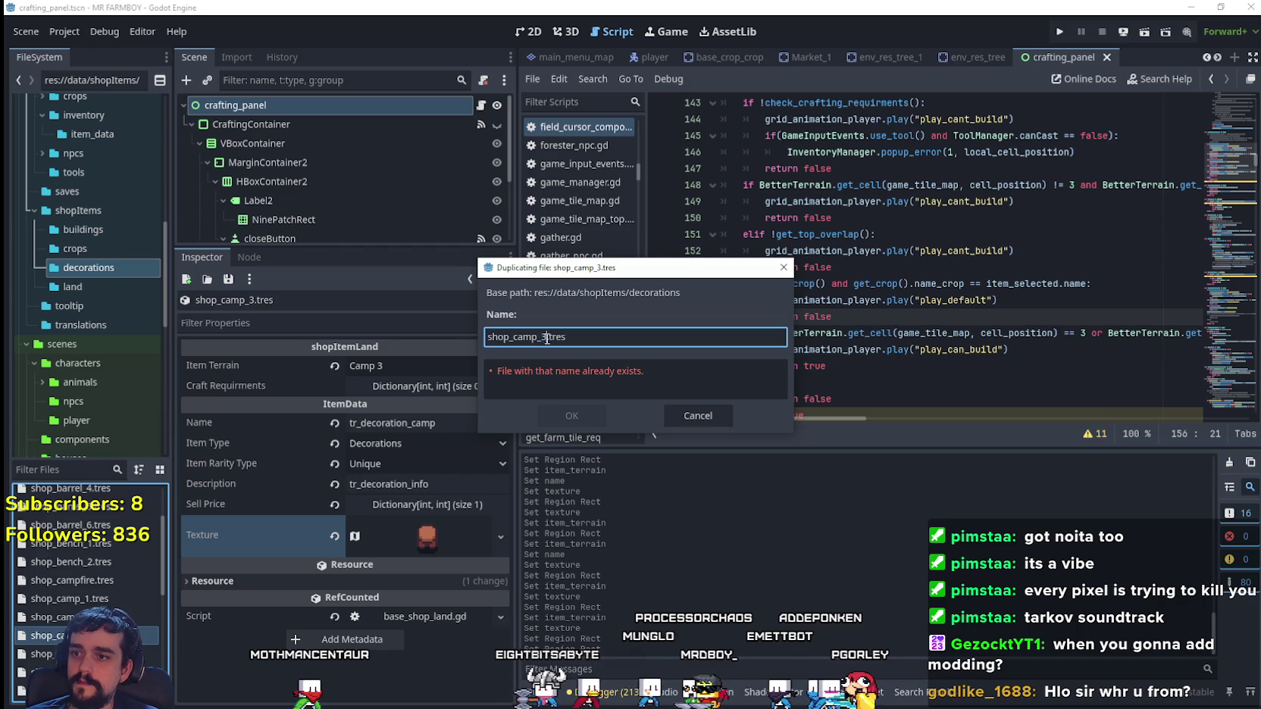
pyautogui.click(559, 419)
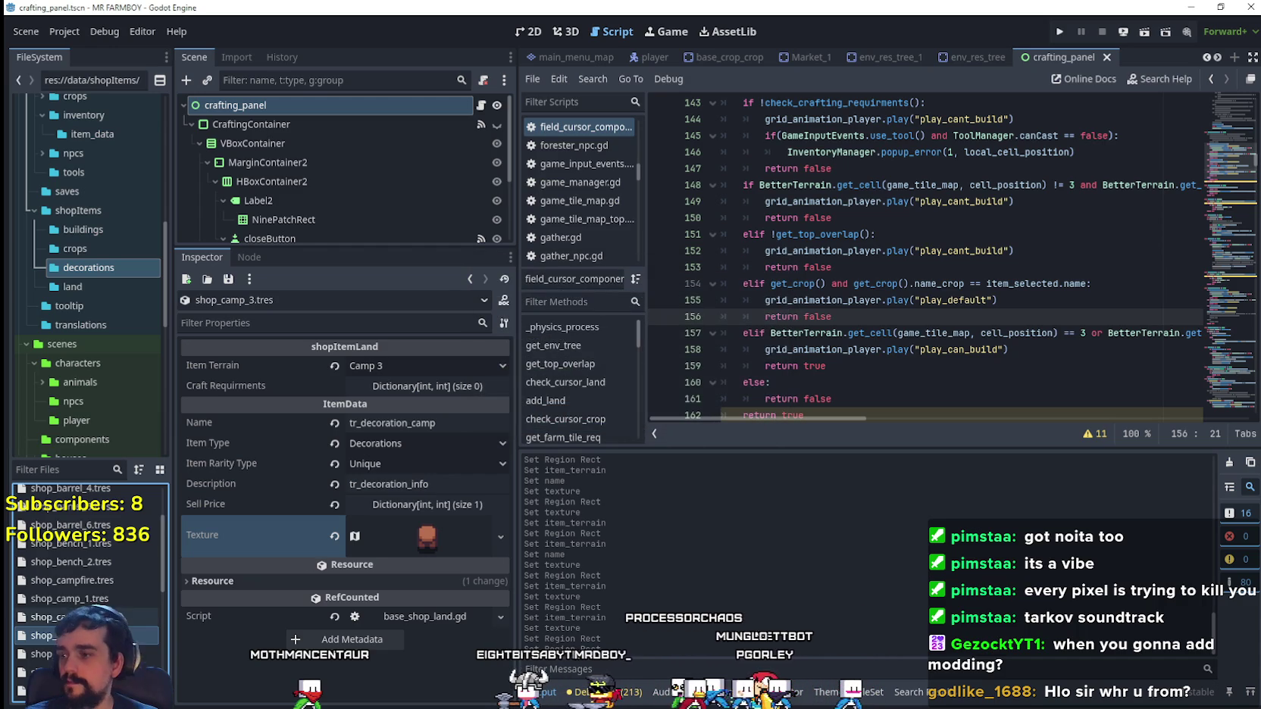
pyautogui.click(452, 386)
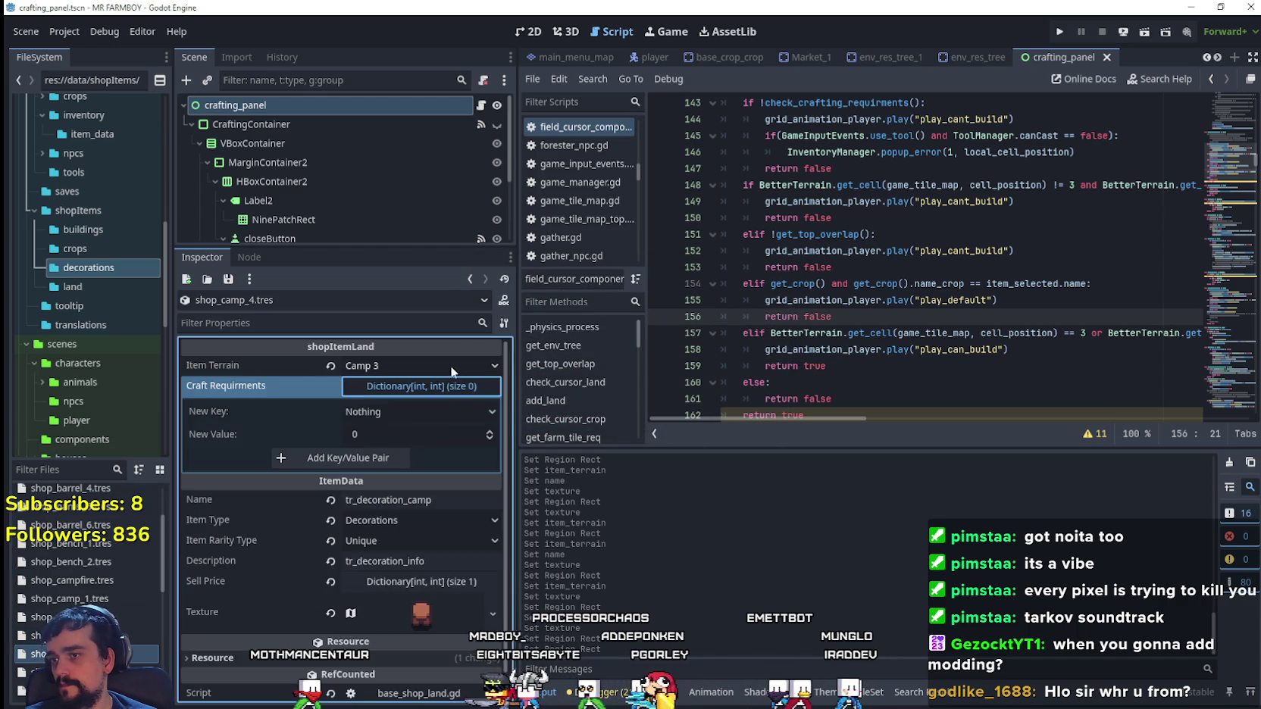
pyautogui.click(450, 365)
pyautogui.scroll(-5, 430, 497)
pyautogui.click(401, 523)
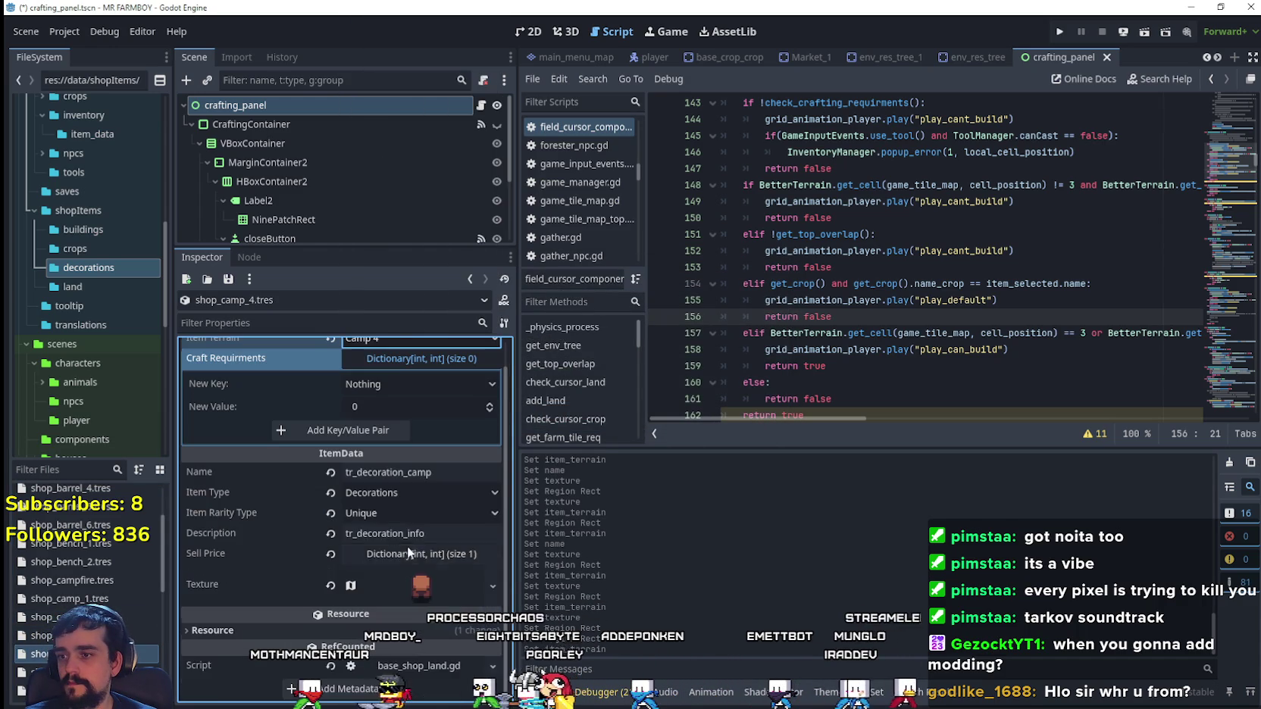
# - Shift the texture region one sprite right to x 944 and save
pyautogui.rightClick(409, 582)
pyautogui.click(434, 582)
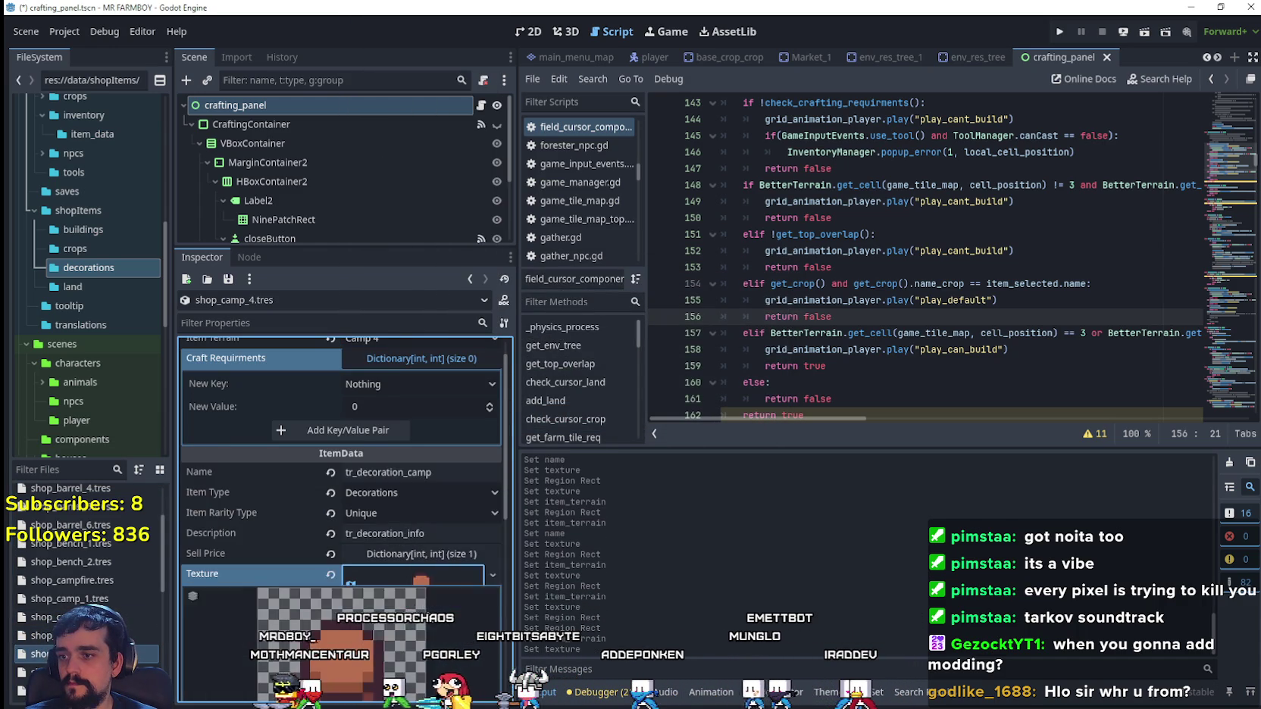
pyautogui.click(348, 510)
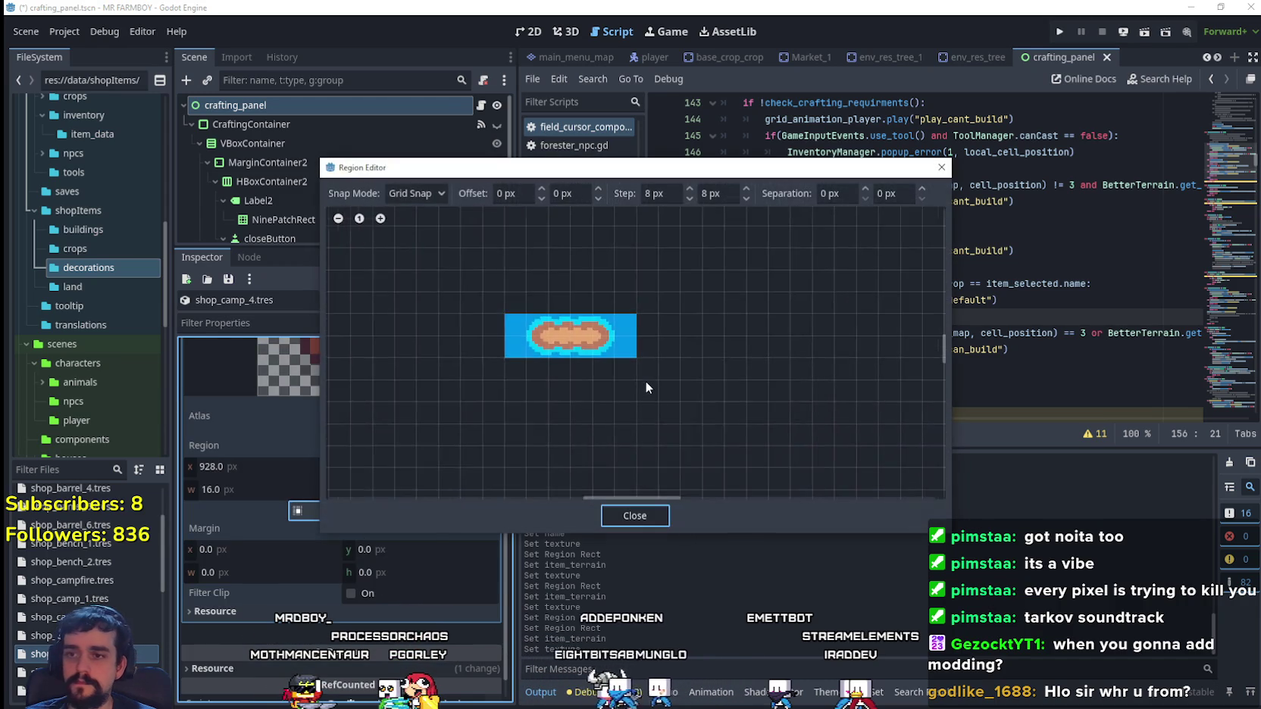
pyautogui.scroll(-5, 646, 382)
pyautogui.scroll(5, 767, 409)
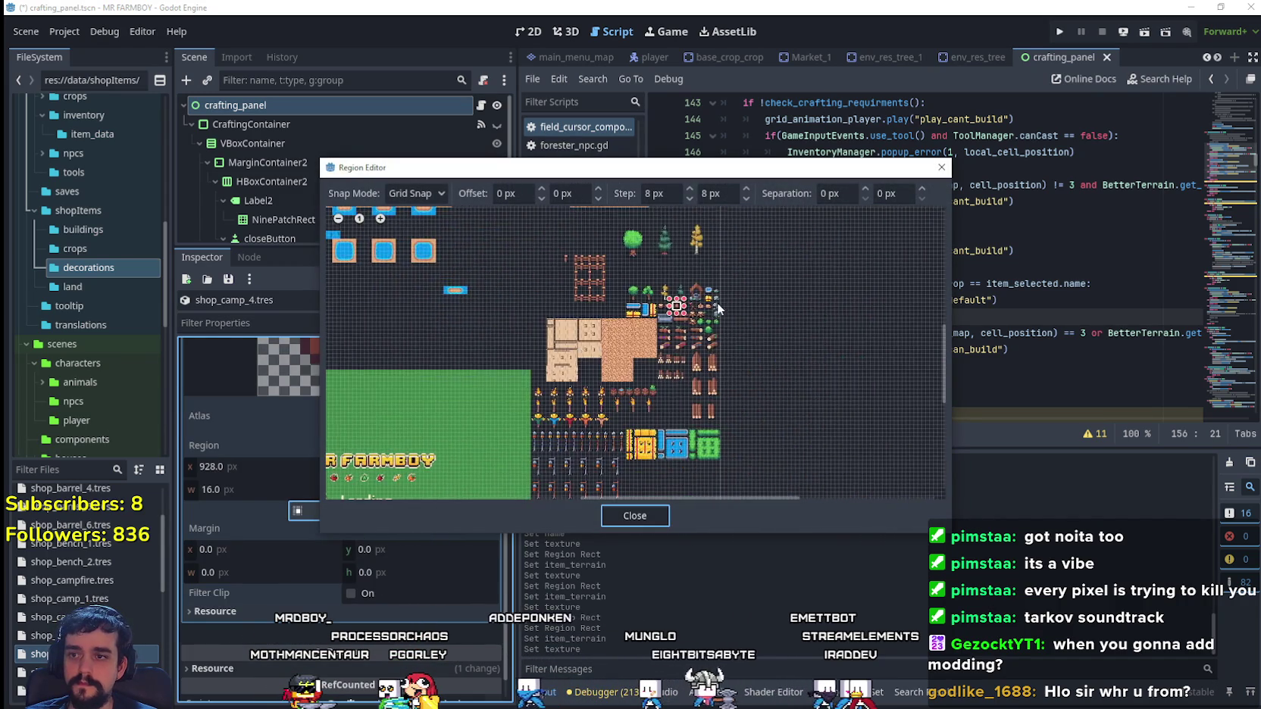
pyautogui.moveTo(660, 319); pyautogui.dragTo(632, 291)
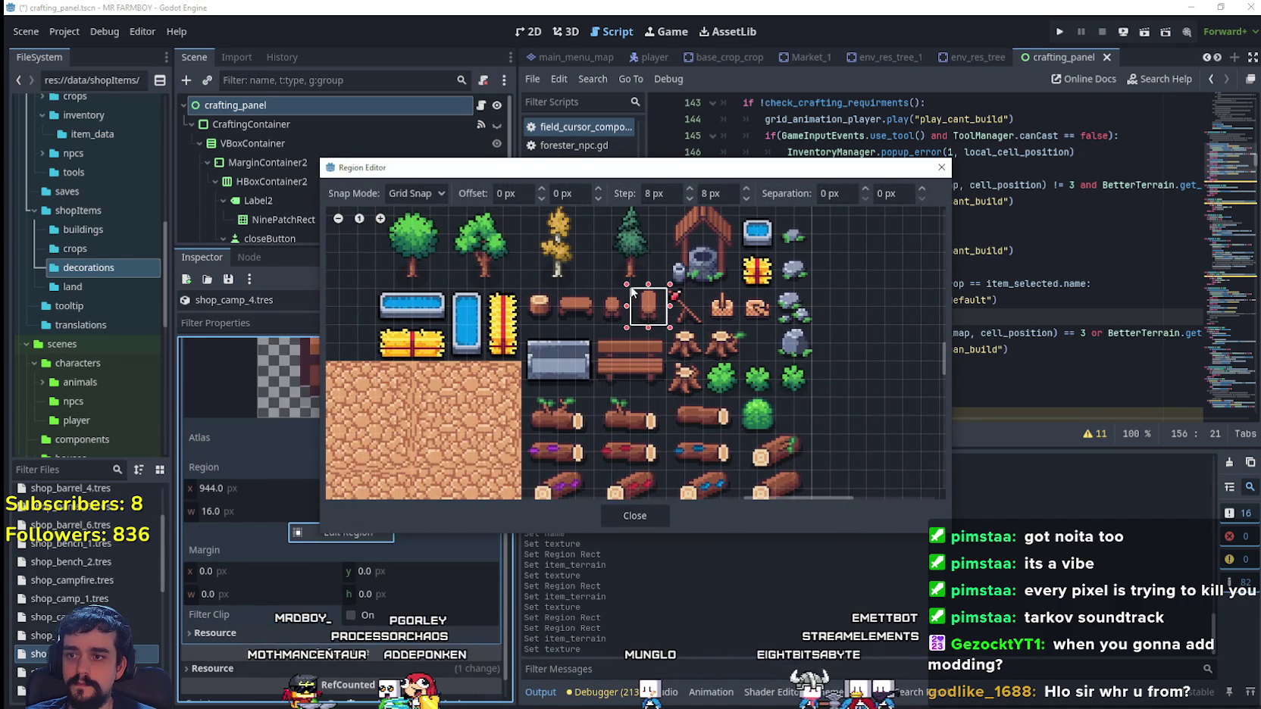
pyautogui.click(620, 512)
pyautogui.click(446, 455)
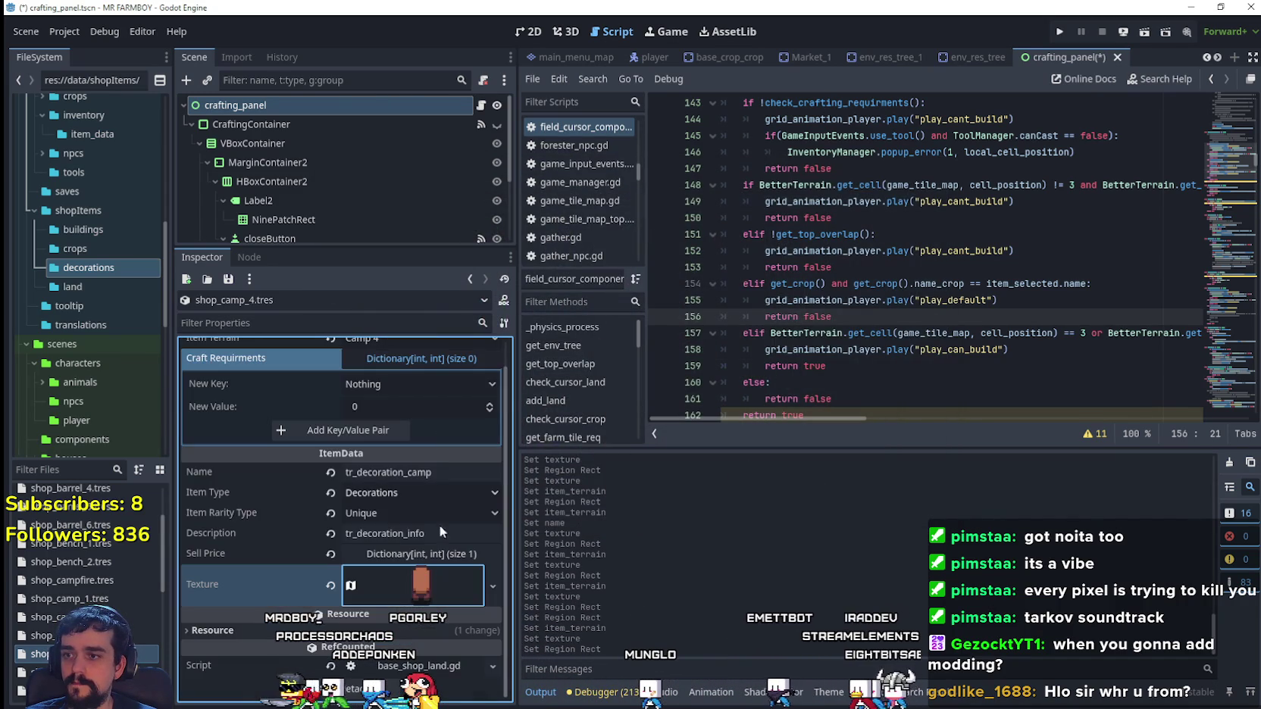
pyautogui.hotkey('ctrl', 's')
# - Duplicate shop_camp_4 as shop_camp_5.tres with item terrain Camp 5
pyautogui.rightClick(87, 654)
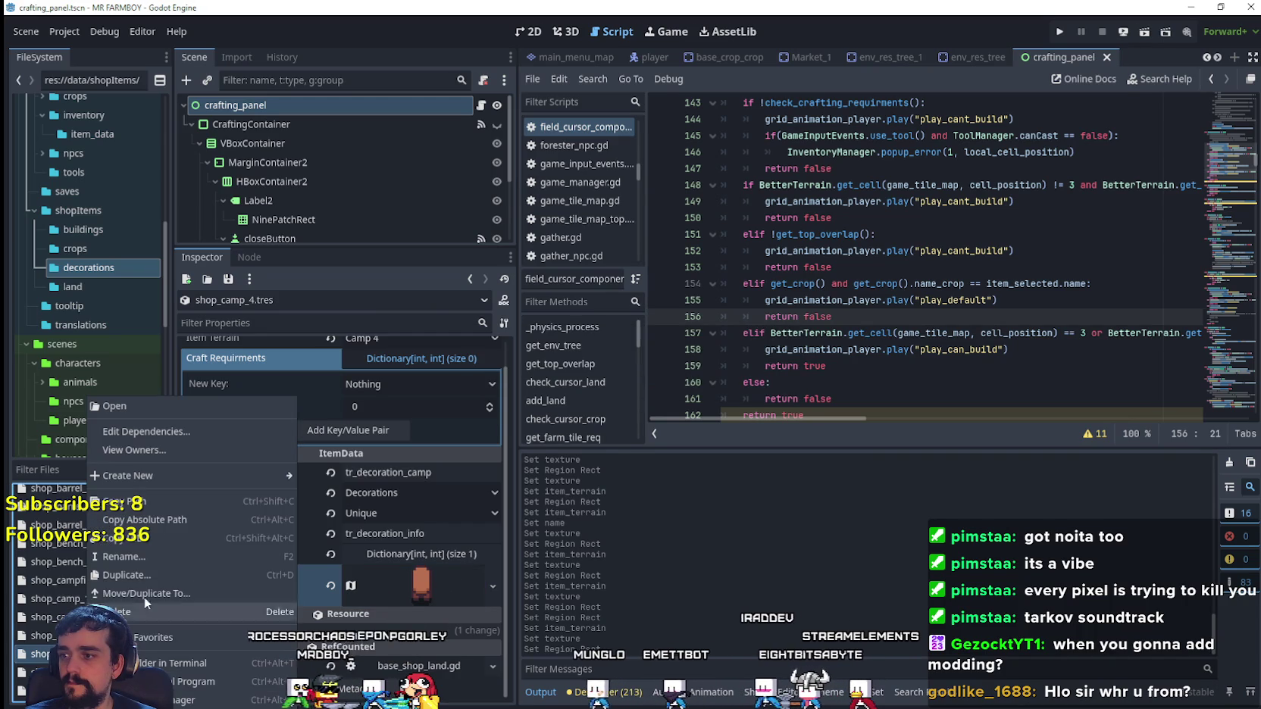
pyautogui.click(144, 579)
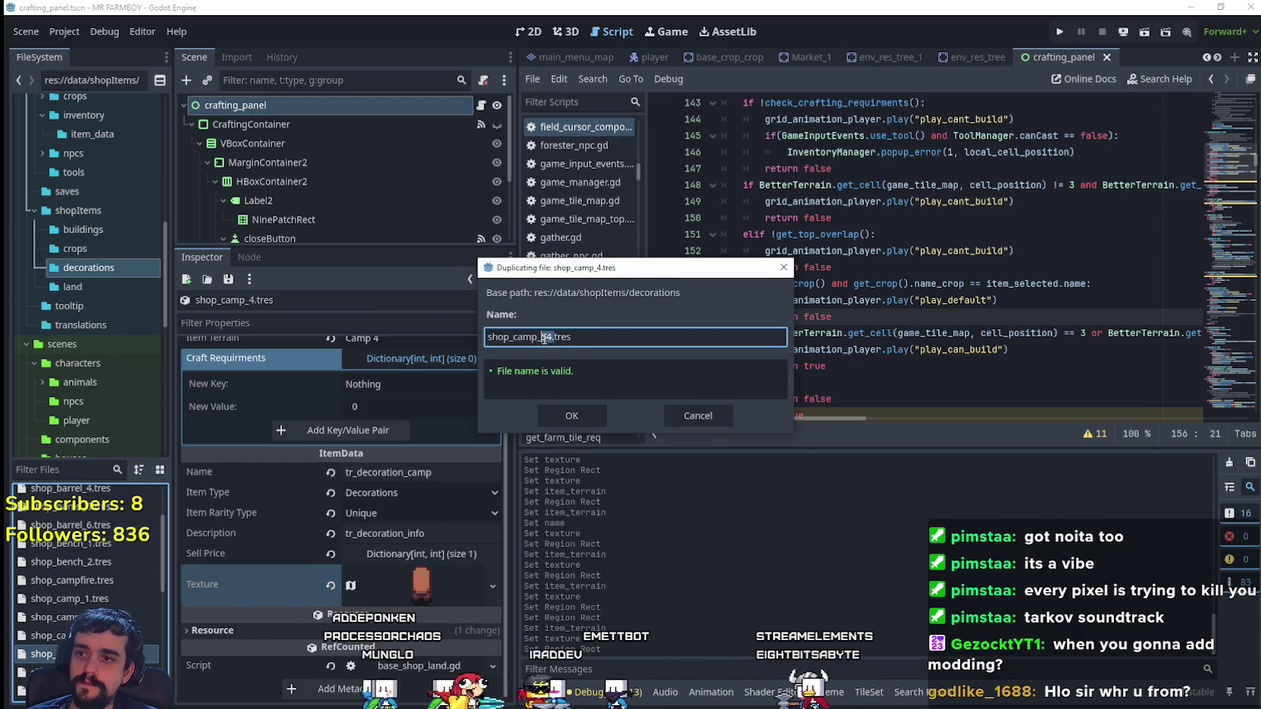
pyautogui.press('Delete')
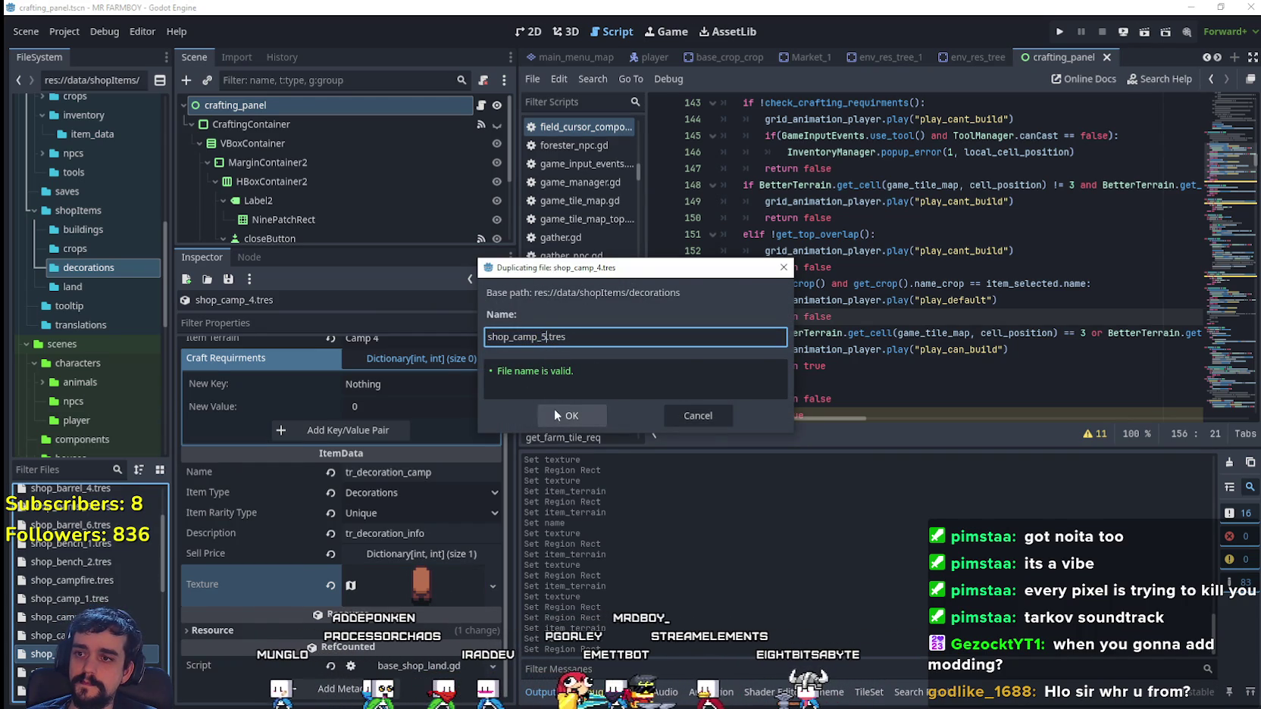
pyautogui.click(557, 414)
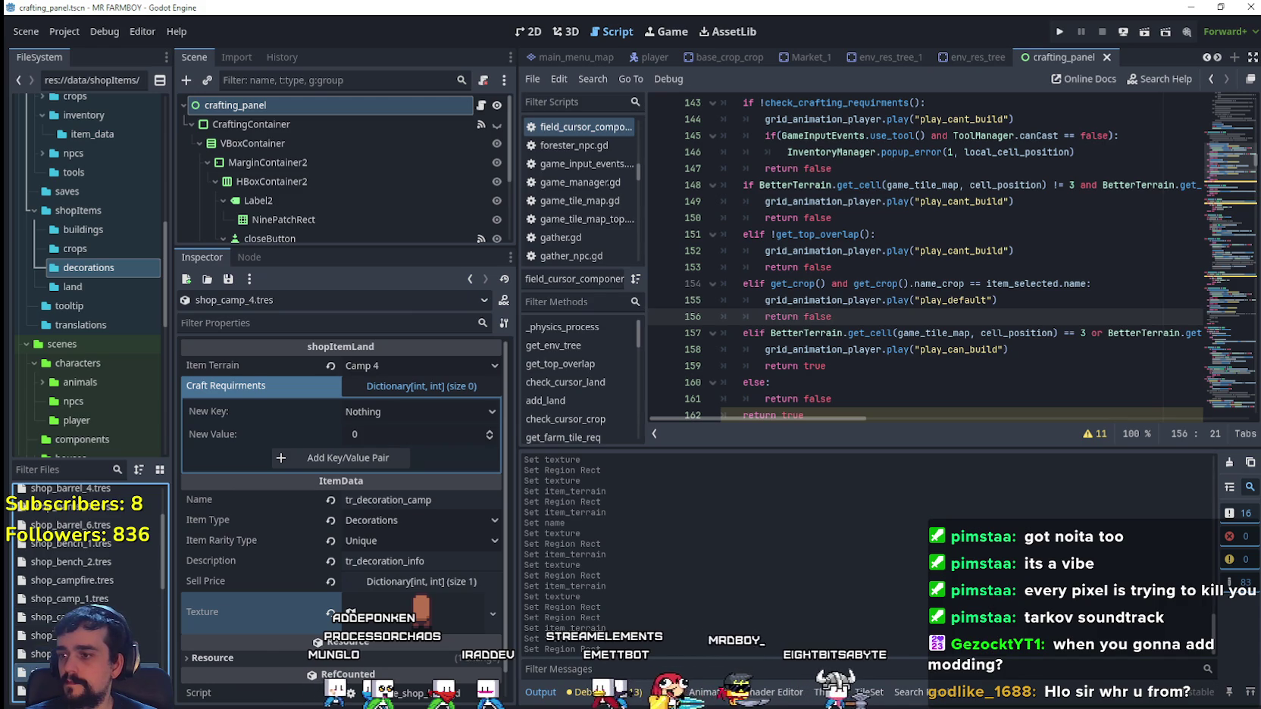
pyautogui.click(422, 362)
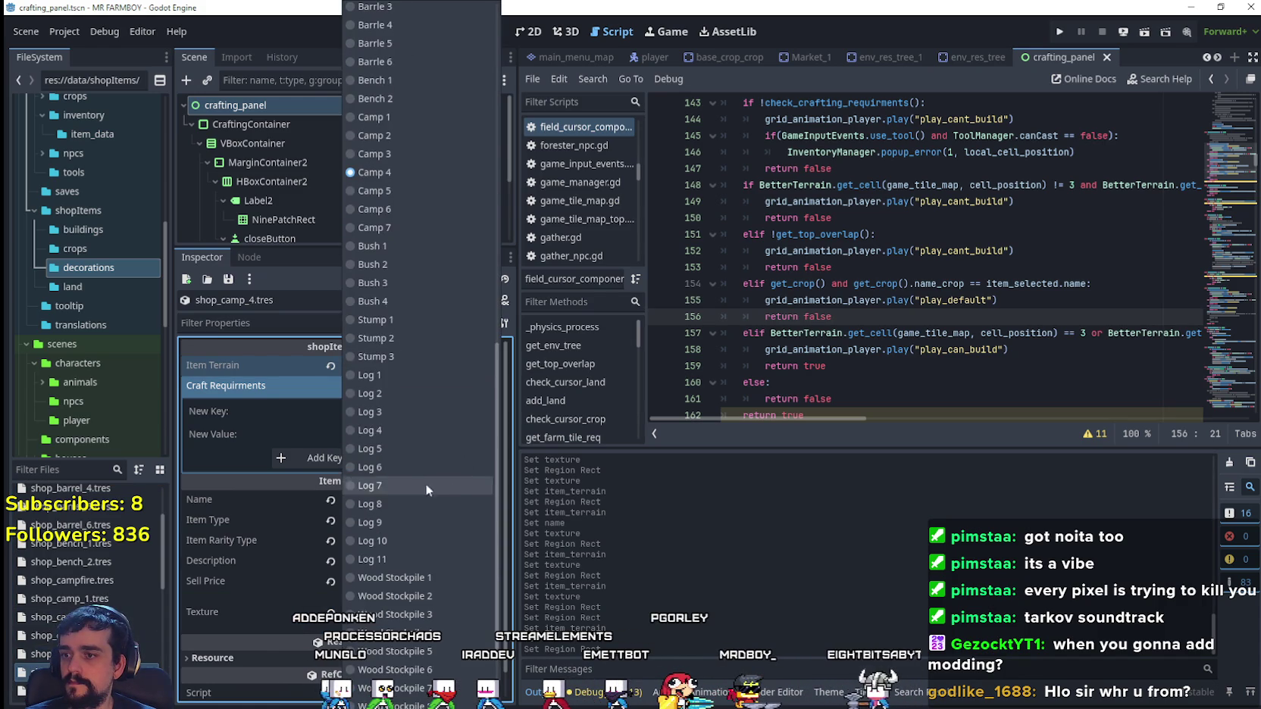
pyautogui.click(414, 193)
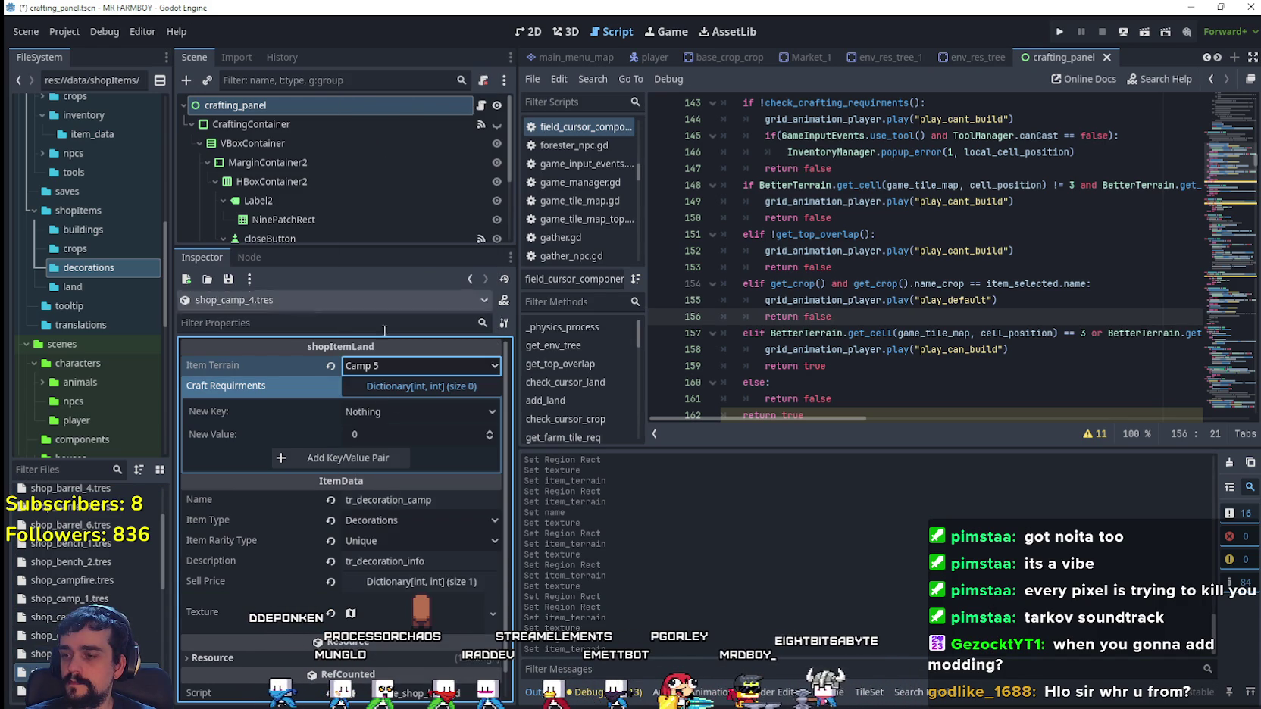
# - Set the texture region to the red-headed pick sprite at x 960 and save
pyautogui.click(421, 610)
pyautogui.rightClick(410, 664)
pyautogui.click(430, 582)
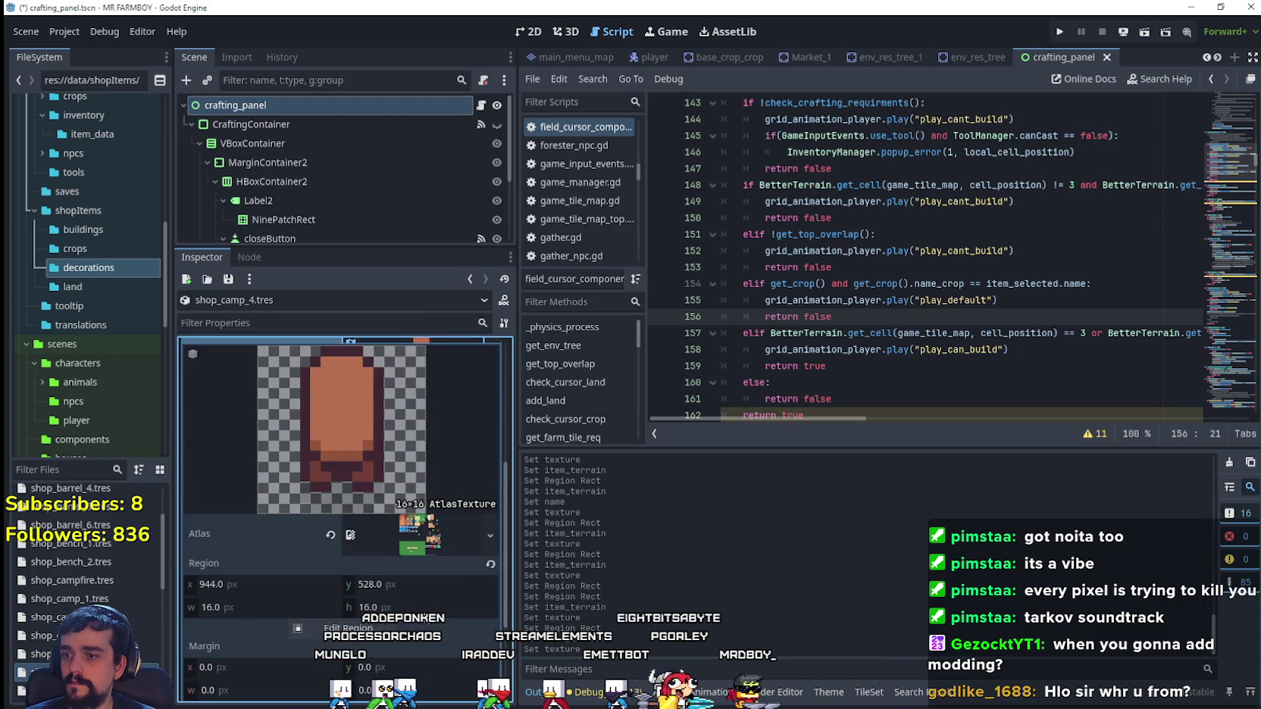
pyautogui.click(370, 674)
pyautogui.scroll(-5, 746, 370)
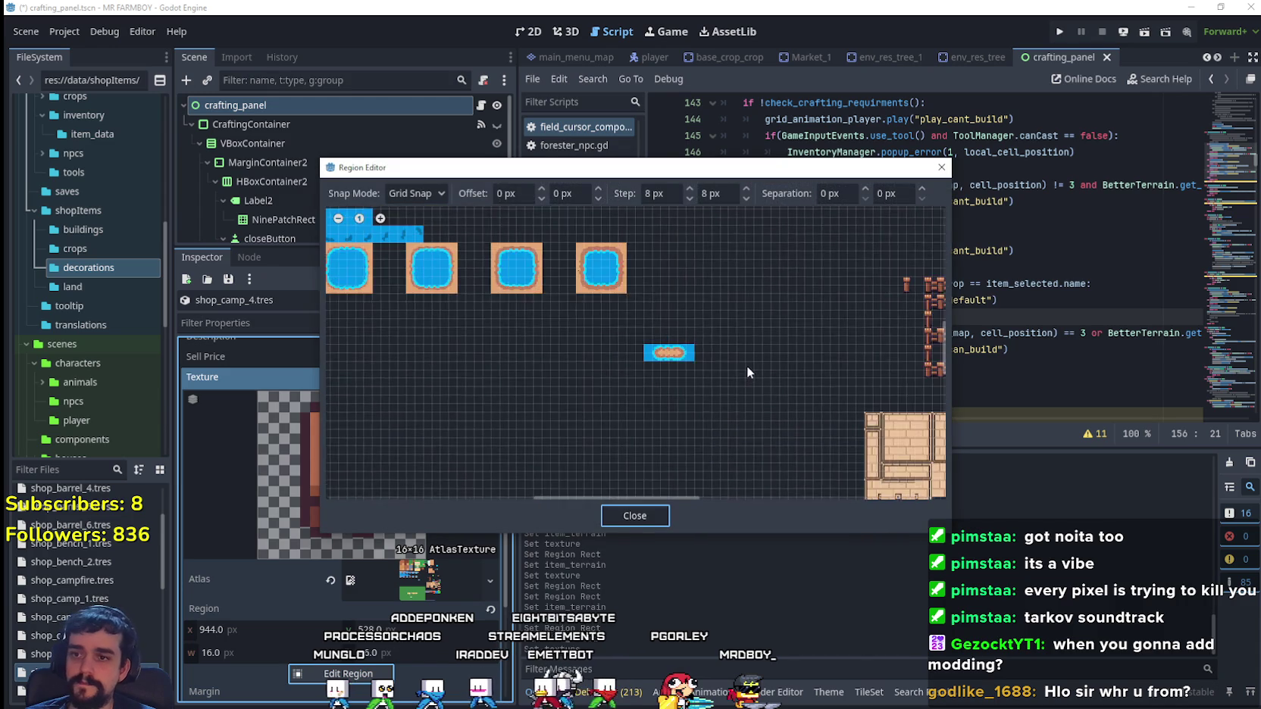
pyautogui.scroll(4, 606, 360)
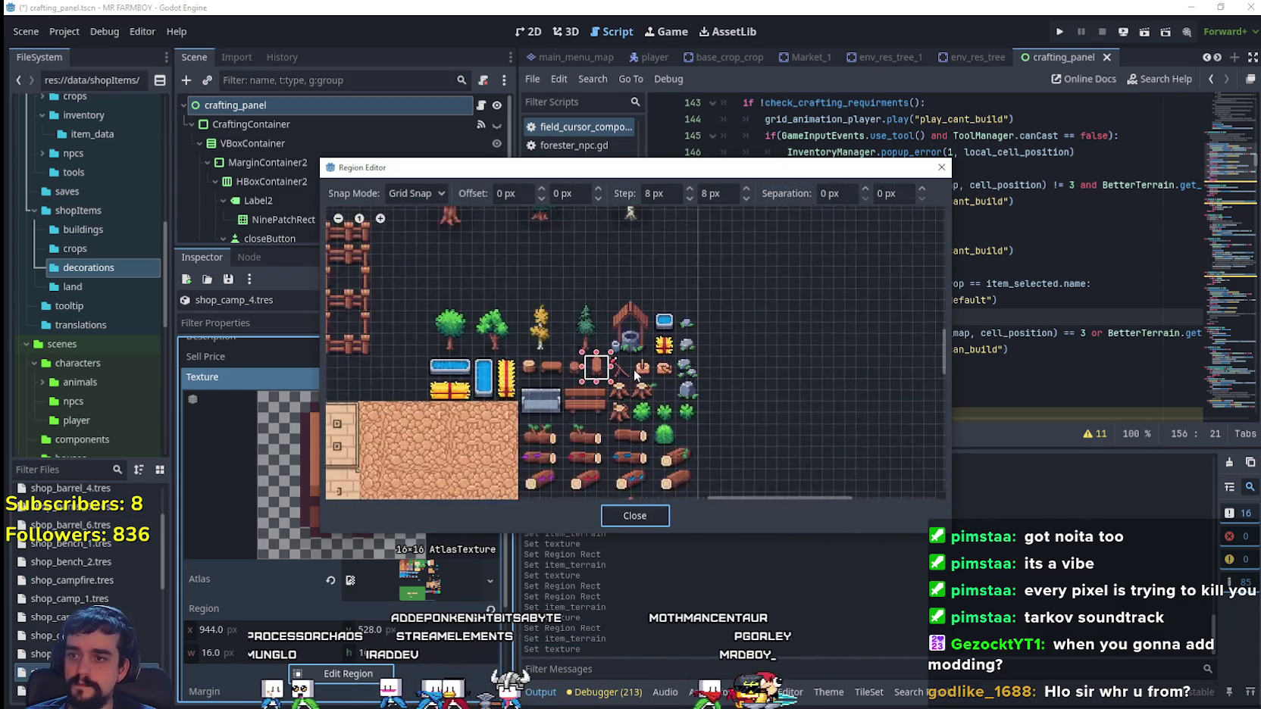
pyautogui.click(605, 356)
pyautogui.click(636, 515)
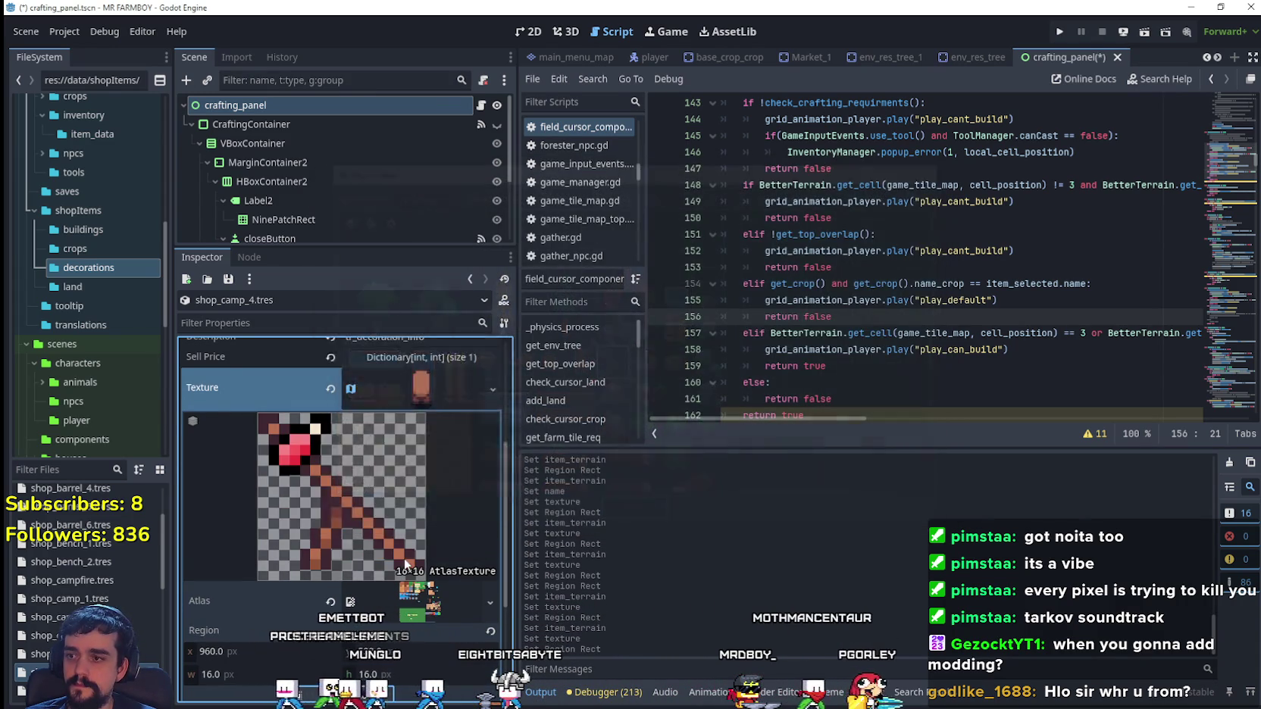
pyautogui.click(421, 535)
pyautogui.scroll(2, 421, 535)
pyautogui.hotkey('ctrl', 's')
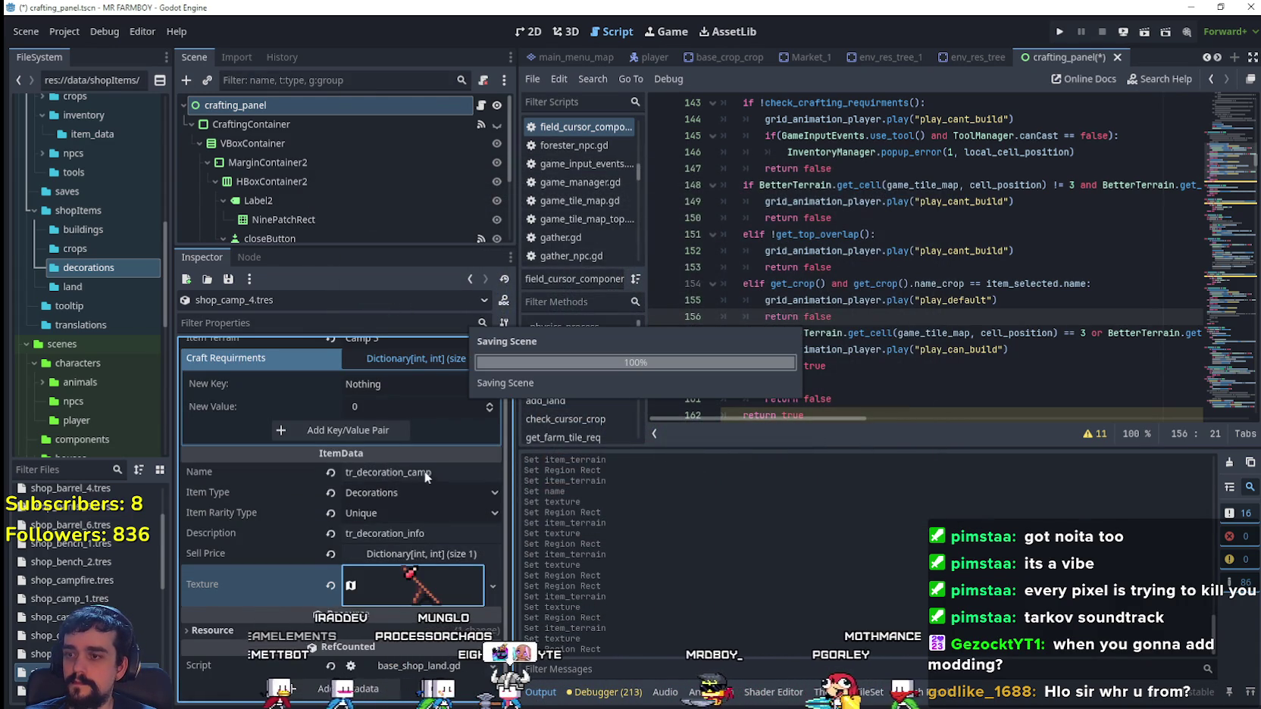
# - Confirm shop_camp_5 keeps the Camp 5 terrain and start duplicating it
pyautogui.scroll(1, 413, 470)
pyautogui.click(404, 363)
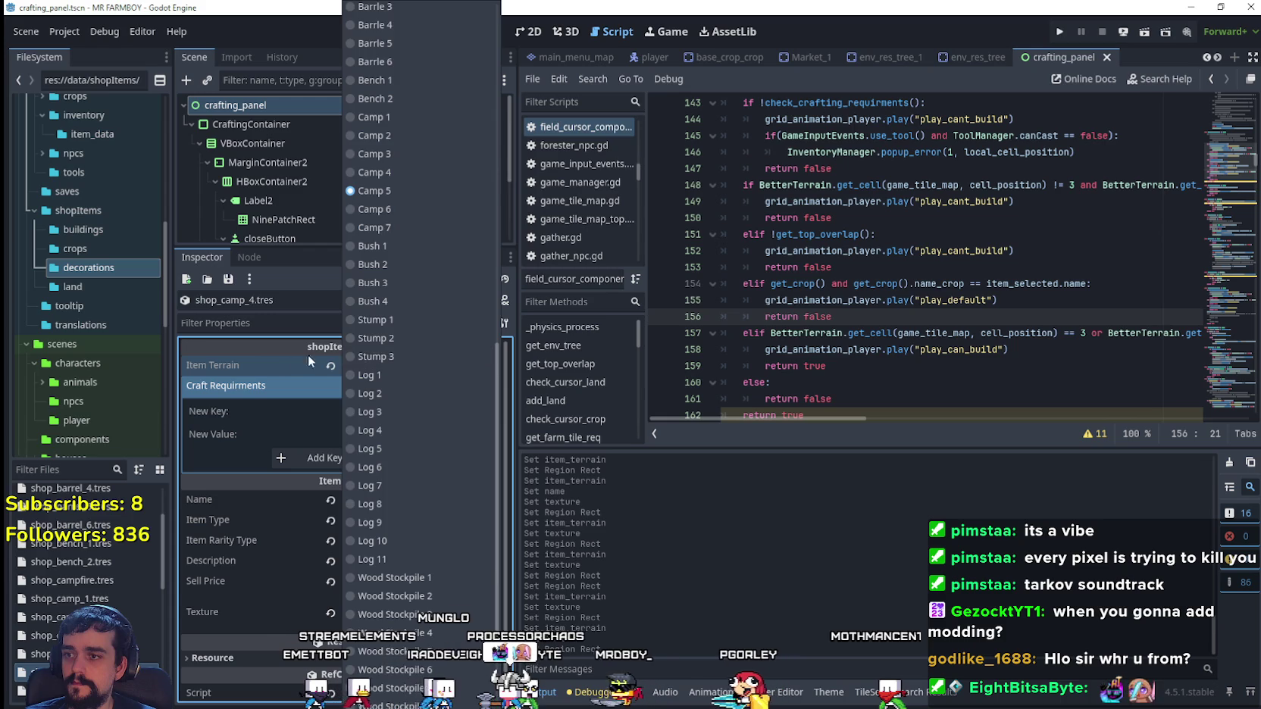
pyautogui.click(410, 385)
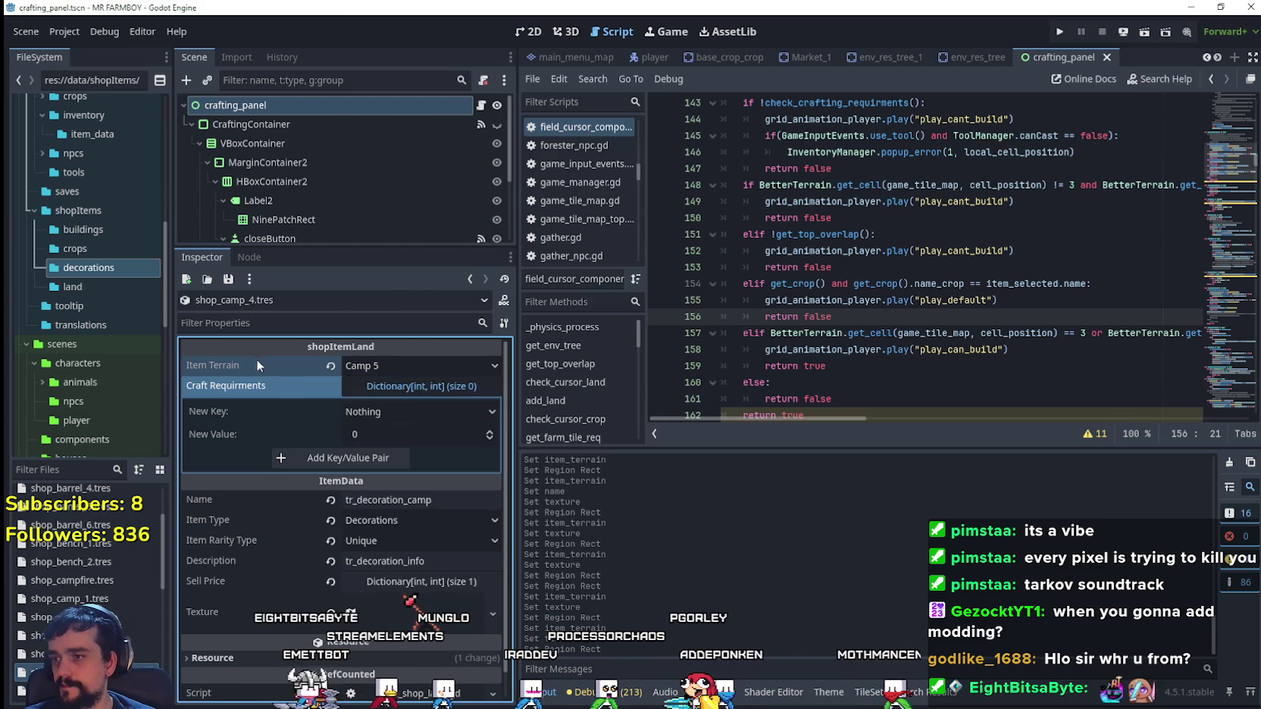
pyautogui.click(413, 390)
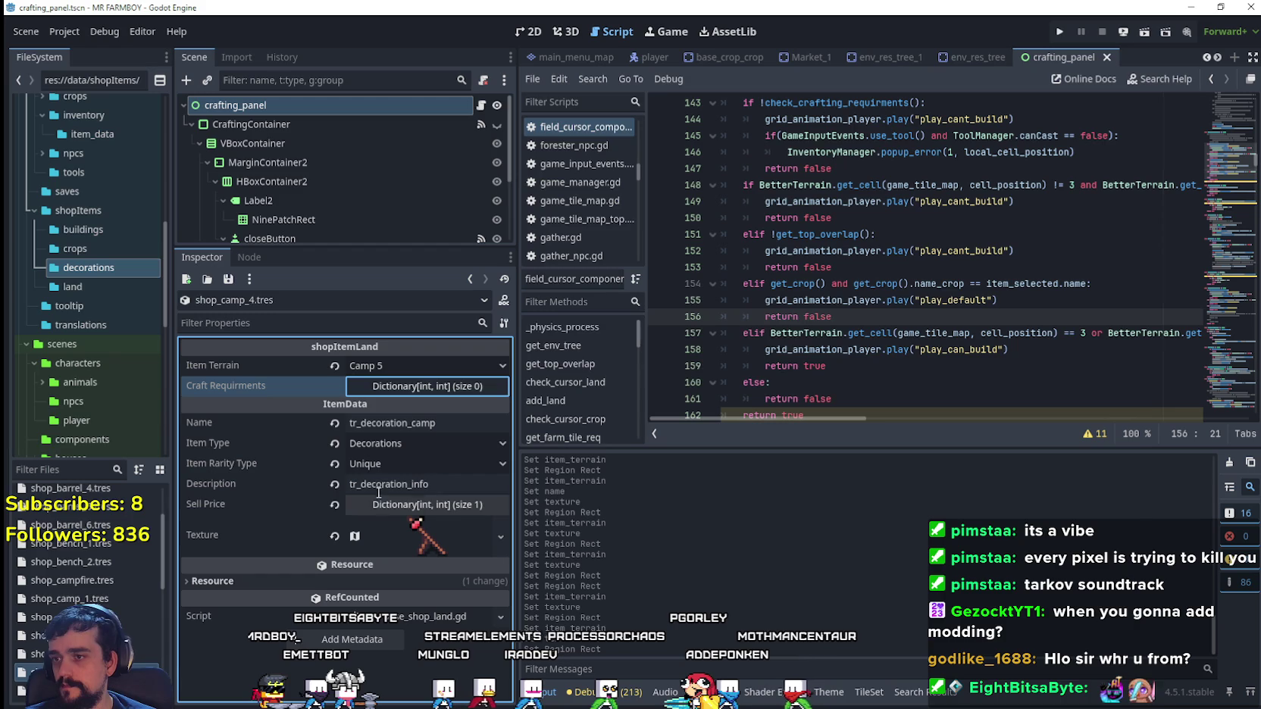
pyautogui.rightClick(104, 672)
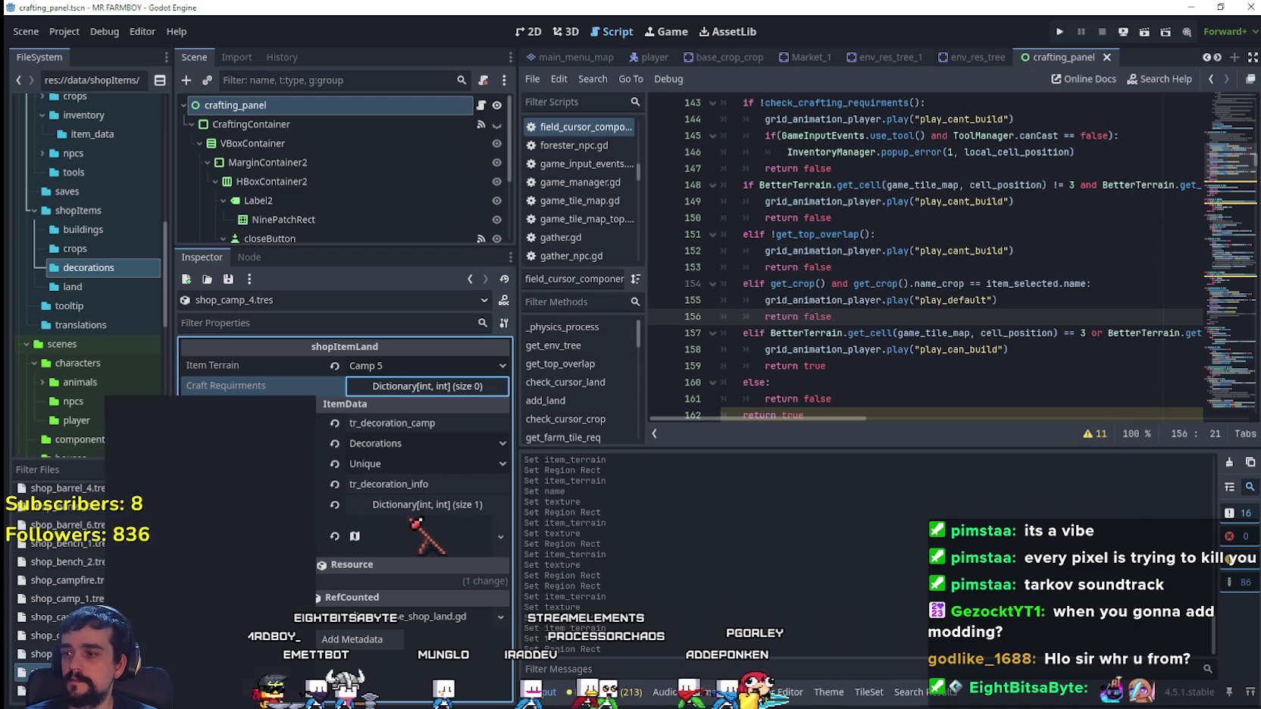
pyautogui.click(153, 574)
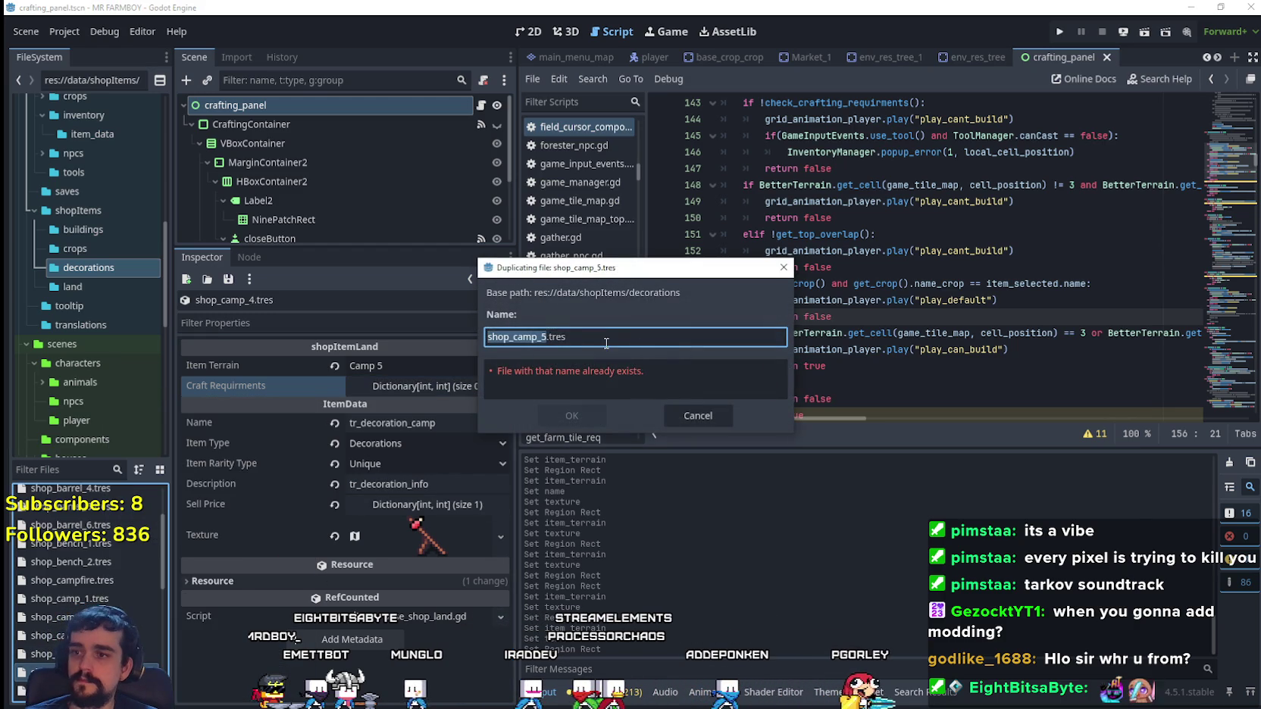
# - Create the shop_camp_6.tres duplicate and reopen shop_camp_4.tres
pyautogui.click(570, 416)
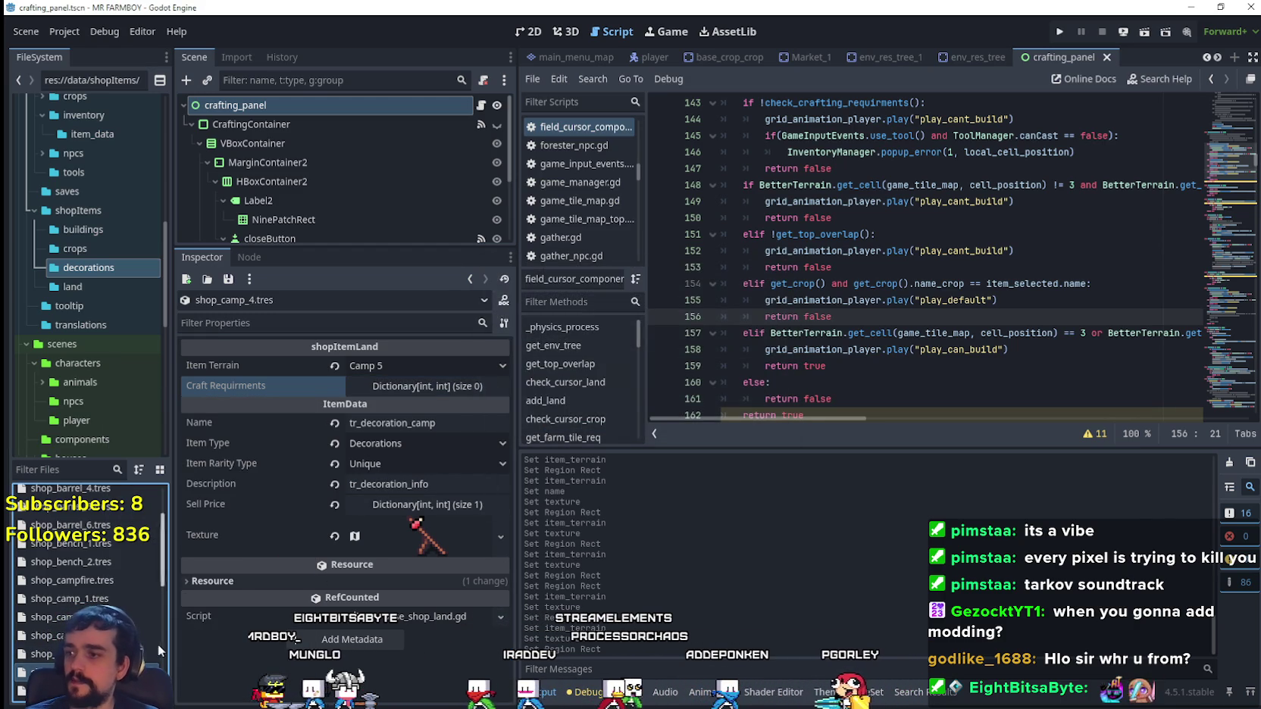
pyautogui.click(70, 583)
pyautogui.scroll(-1, 418, 539)
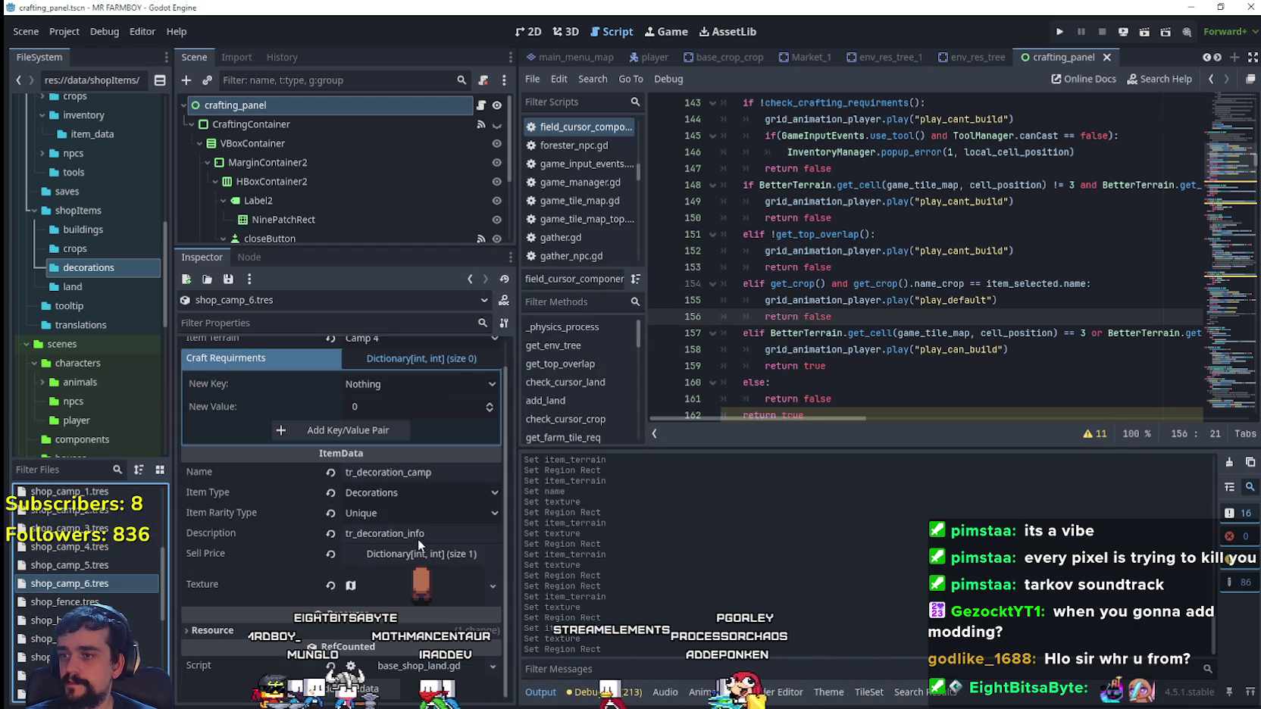
pyautogui.click(92, 567)
pyautogui.click(93, 545)
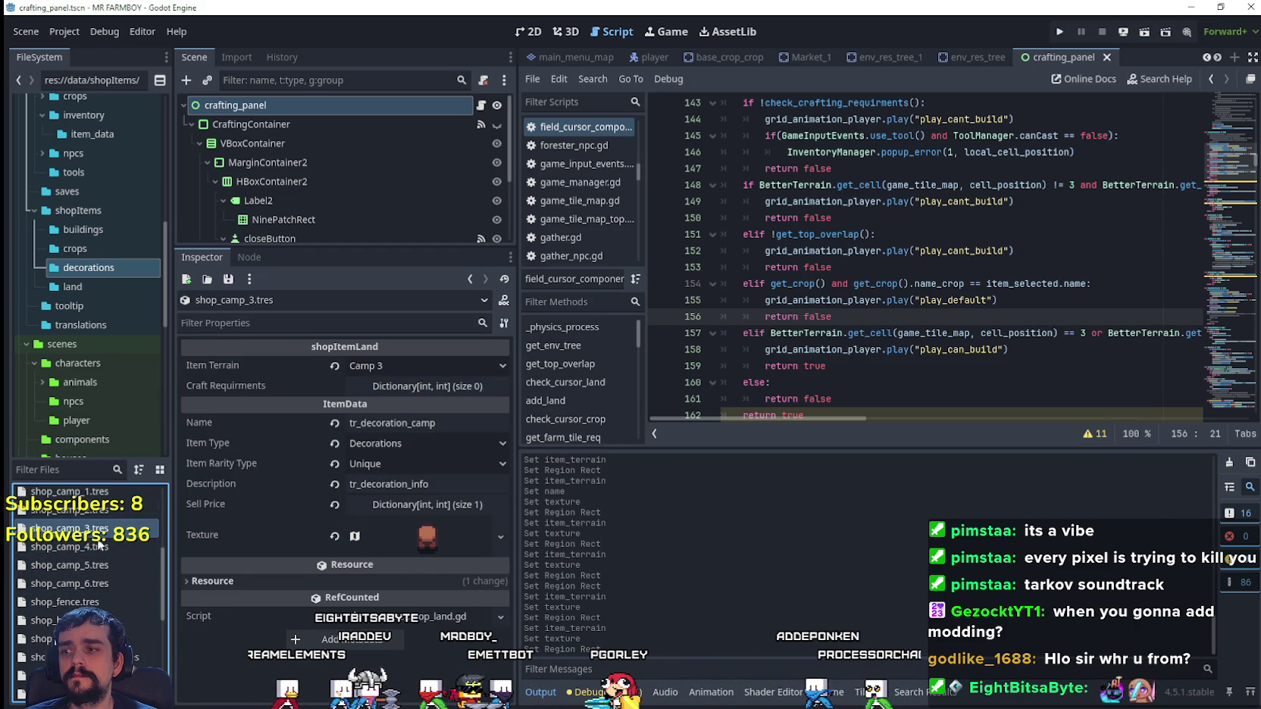
# - Set shop_camp_4's atlas texture region to the tile at x 944
pyautogui.click(427, 536)
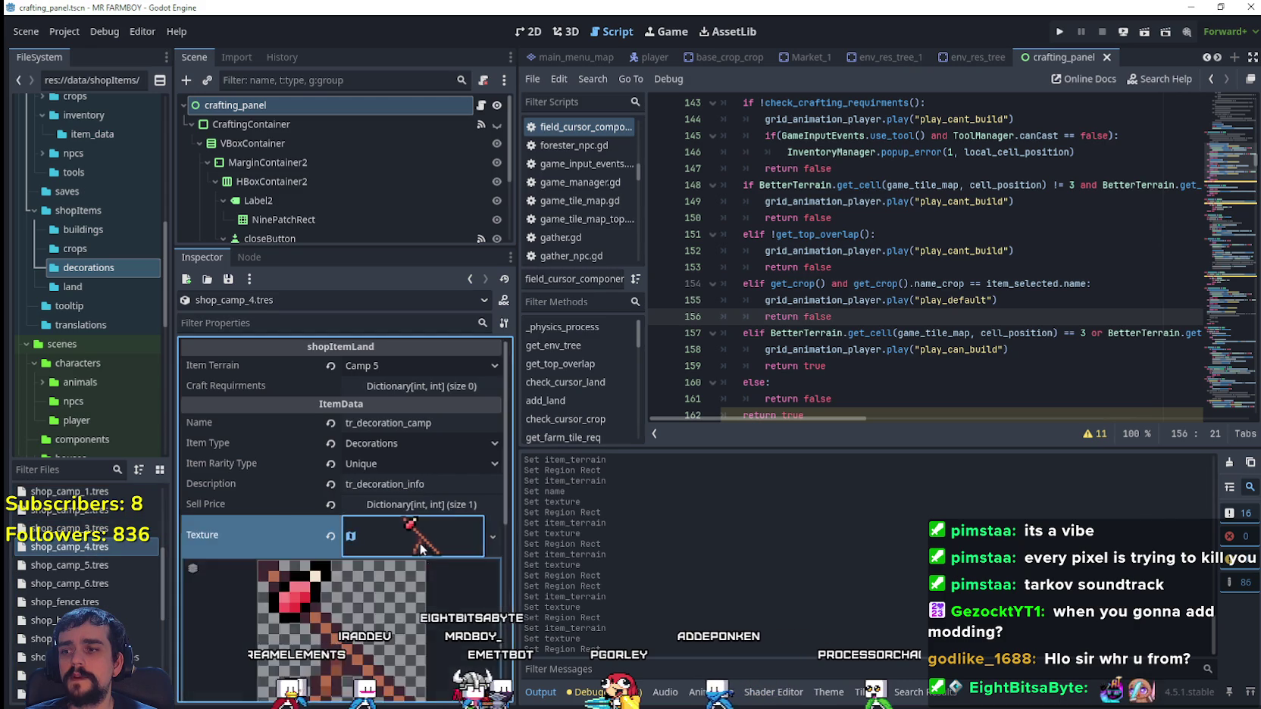
pyautogui.scroll(-5, 379, 561)
pyautogui.click(364, 576)
pyautogui.scroll(-5, 580, 412)
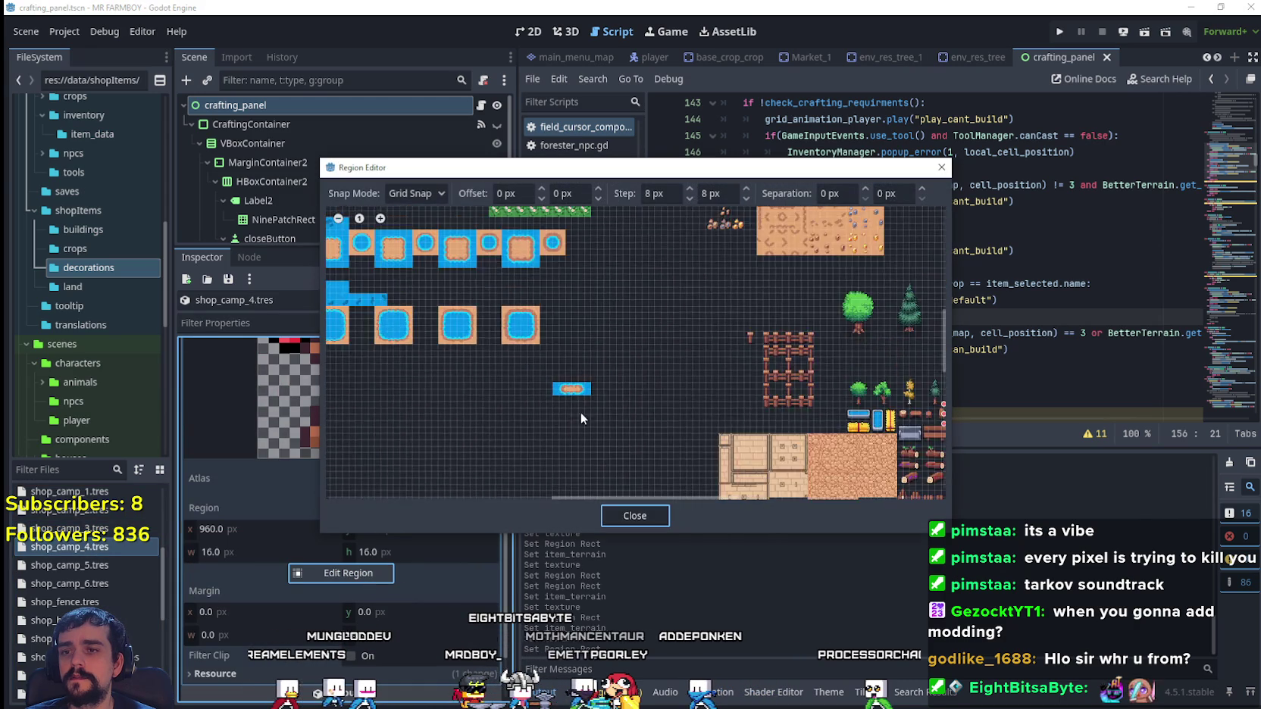
pyautogui.scroll(5, 723, 402)
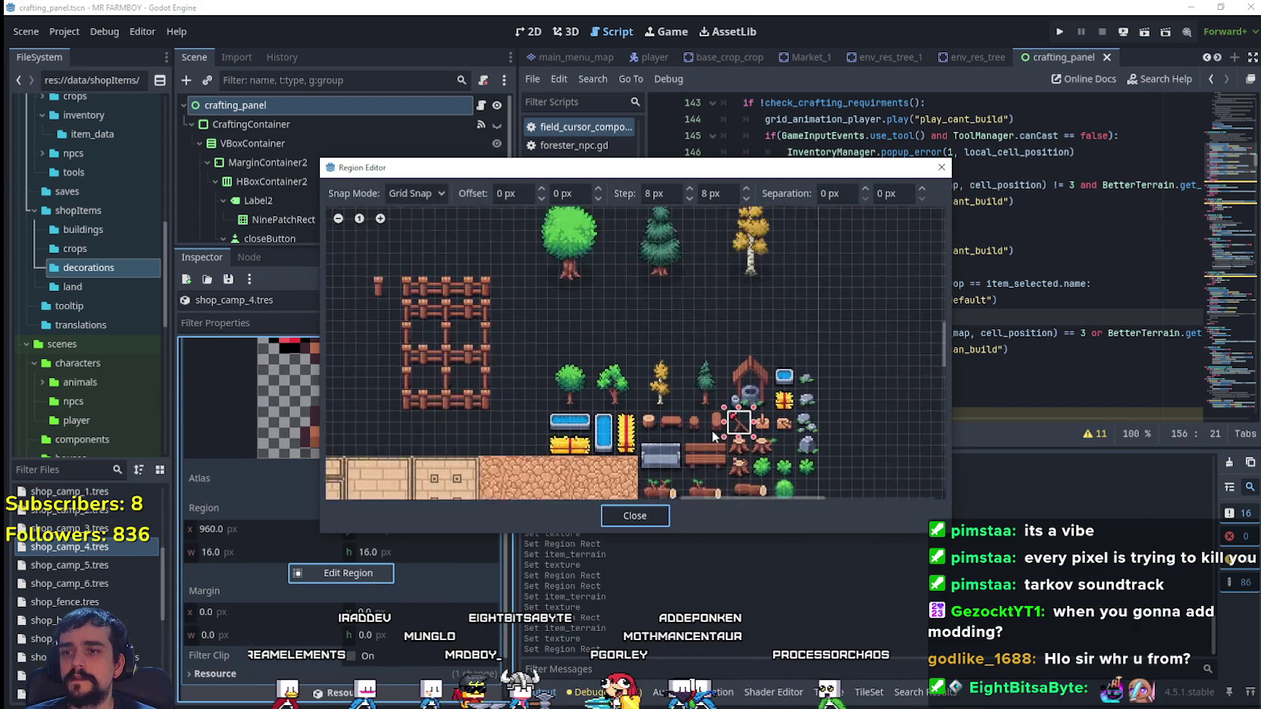
pyautogui.moveTo(702, 432); pyautogui.dragTo(726, 410)
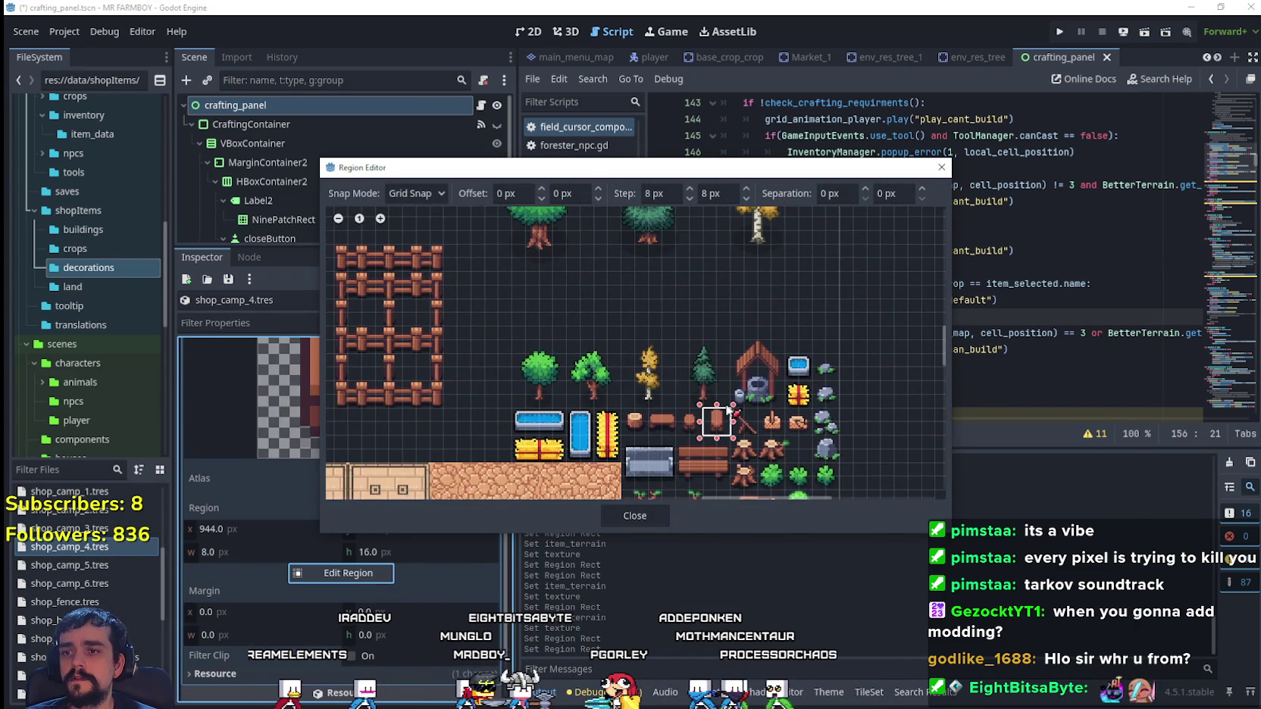
pyautogui.click(648, 515)
pyautogui.scroll(5, 300, 498)
pyautogui.click(397, 430)
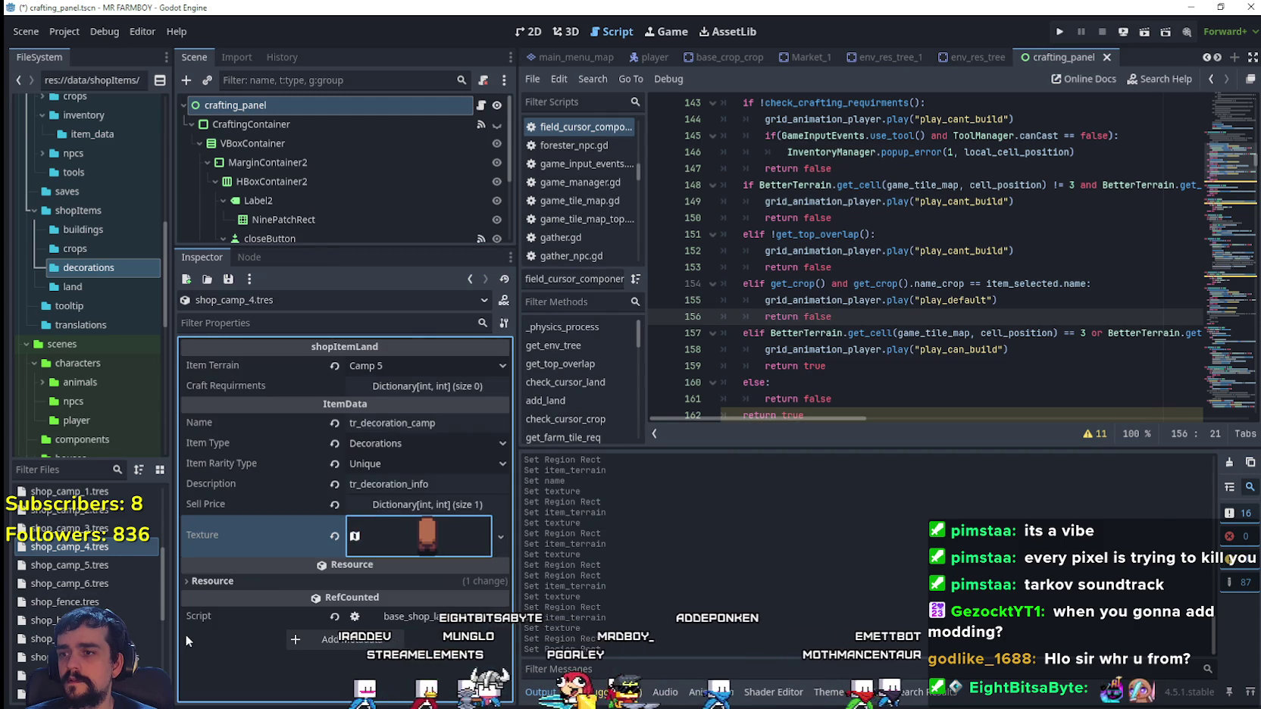
# - Make shop_camp_5's texture unique, set its region to x 960, and save
pyautogui.click(118, 564)
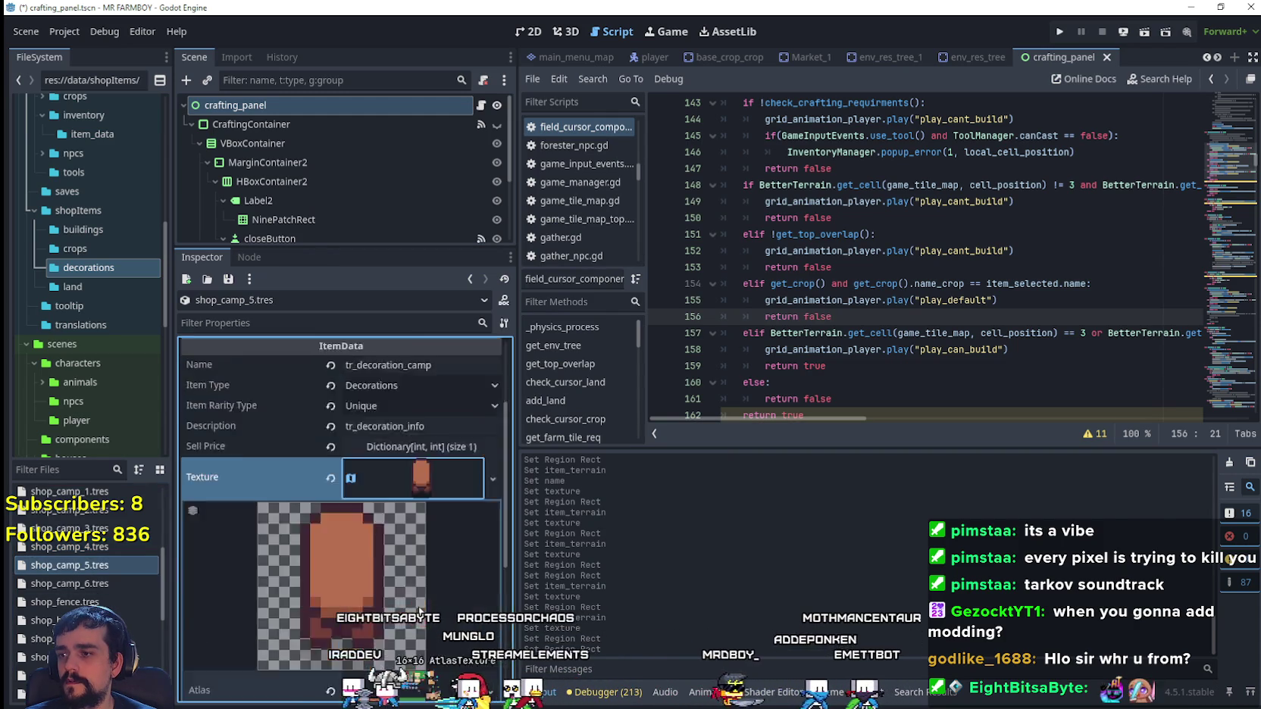
pyautogui.scroll(-3, 419, 611)
pyautogui.scroll(1, 420, 406)
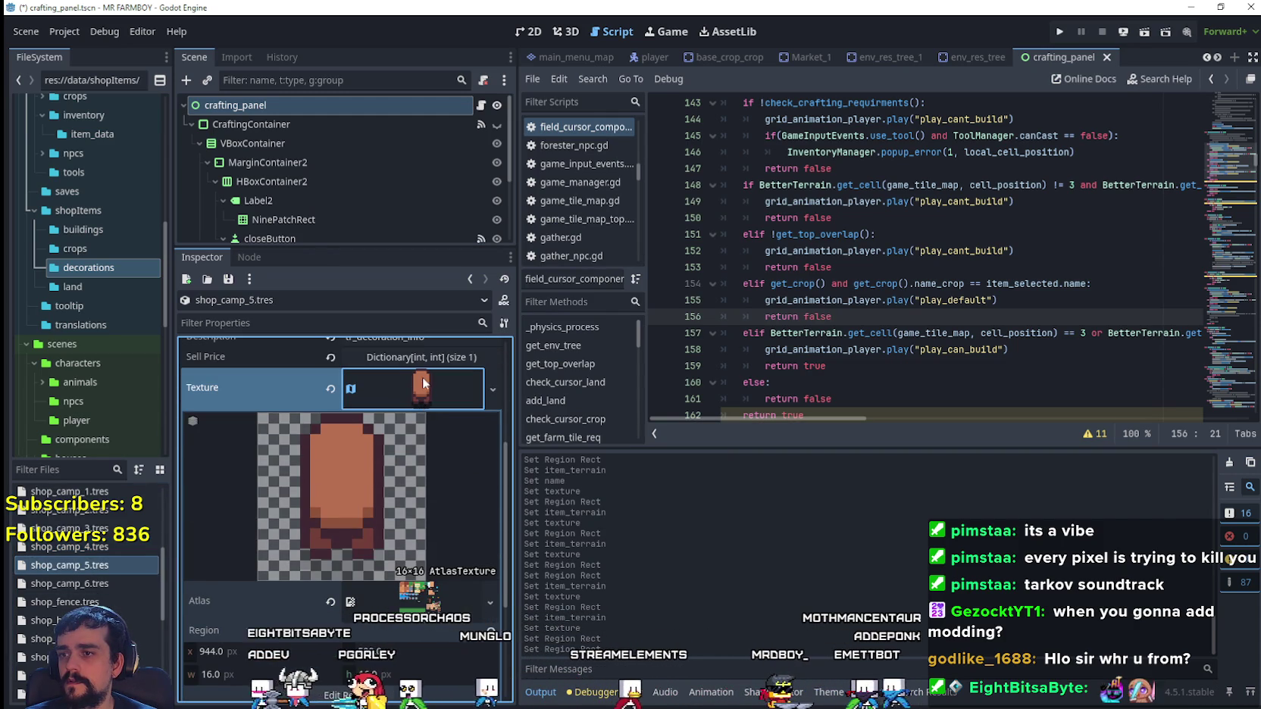
pyautogui.rightClick(422, 383)
pyautogui.click(465, 506)
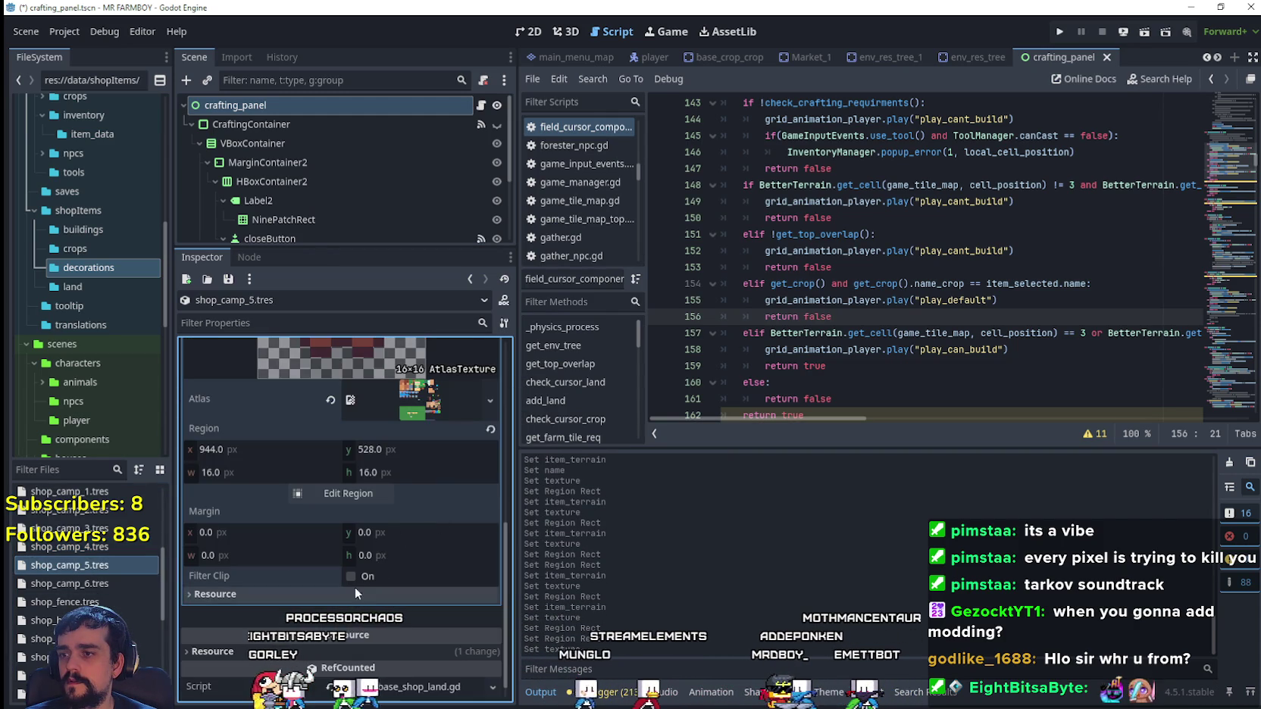
pyautogui.click(394, 490)
pyautogui.scroll(-5, 754, 396)
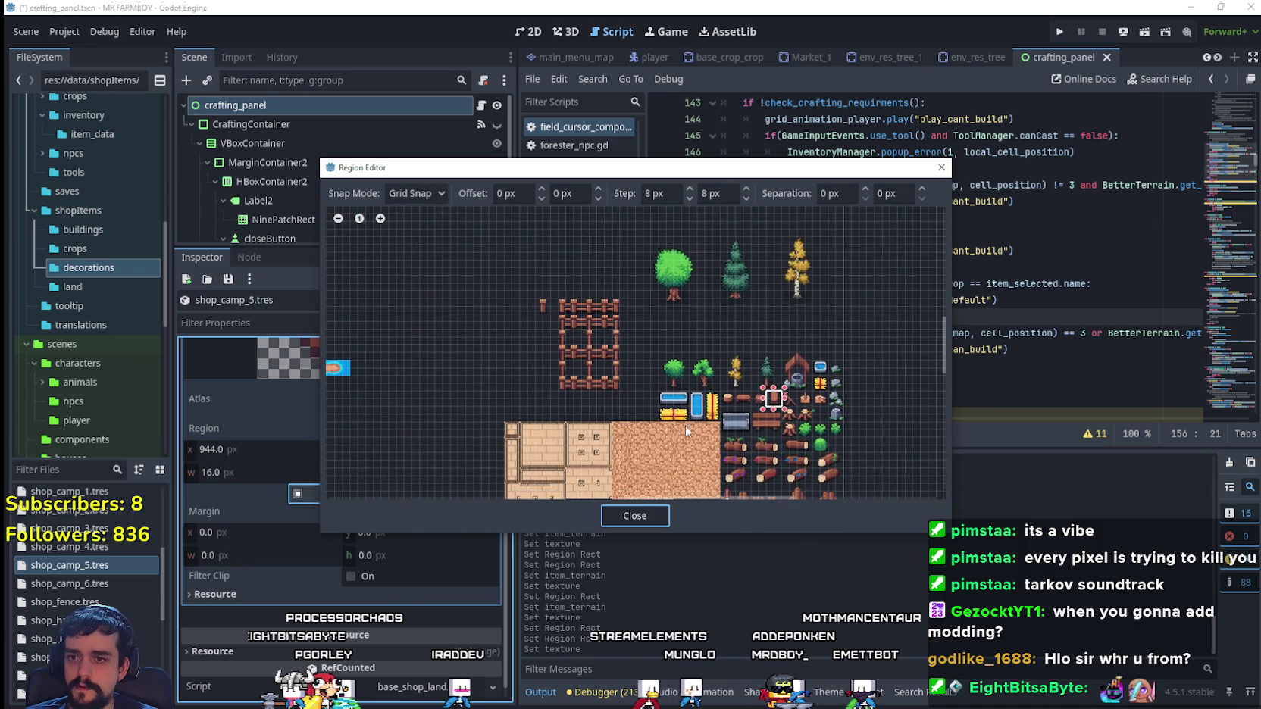
pyautogui.moveTo(802, 416); pyautogui.dragTo(781, 390)
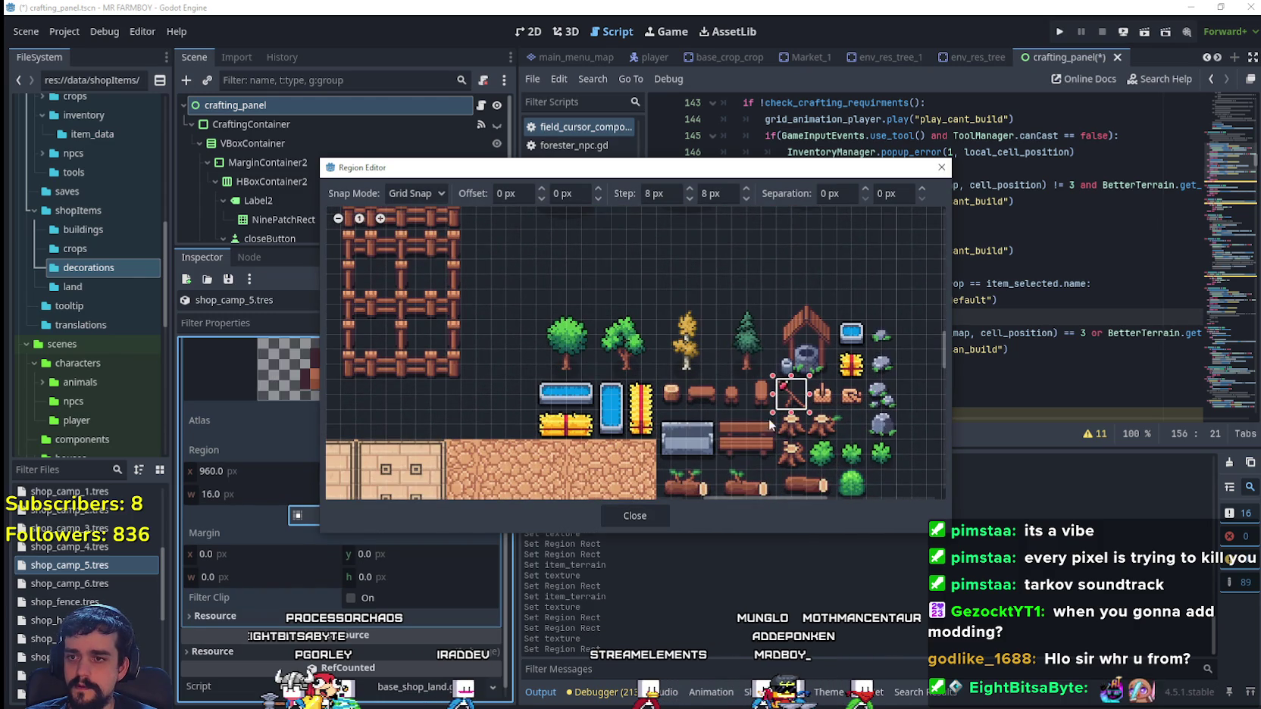
pyautogui.click(635, 516)
pyautogui.scroll(3, 382, 520)
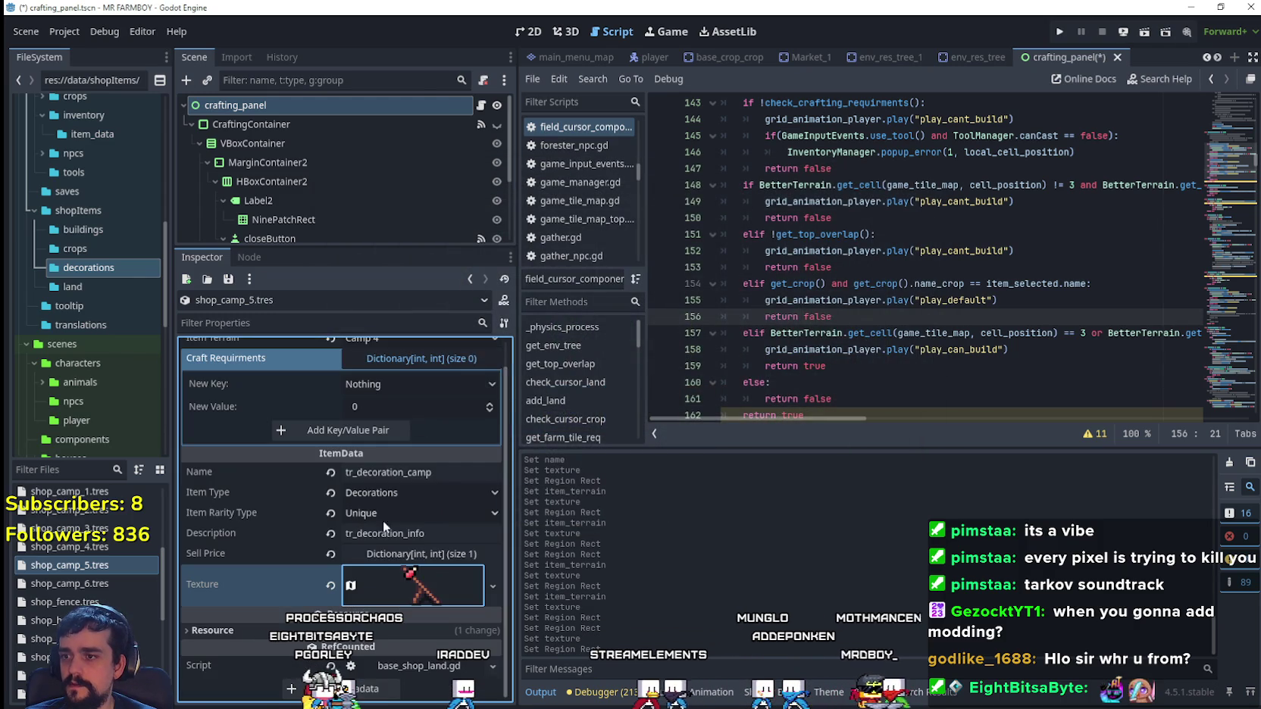
pyautogui.hotkey('ctrl', 's')
# - Set shop_camp_5.tres item terrain to Camp 5
pyautogui.click(71, 556)
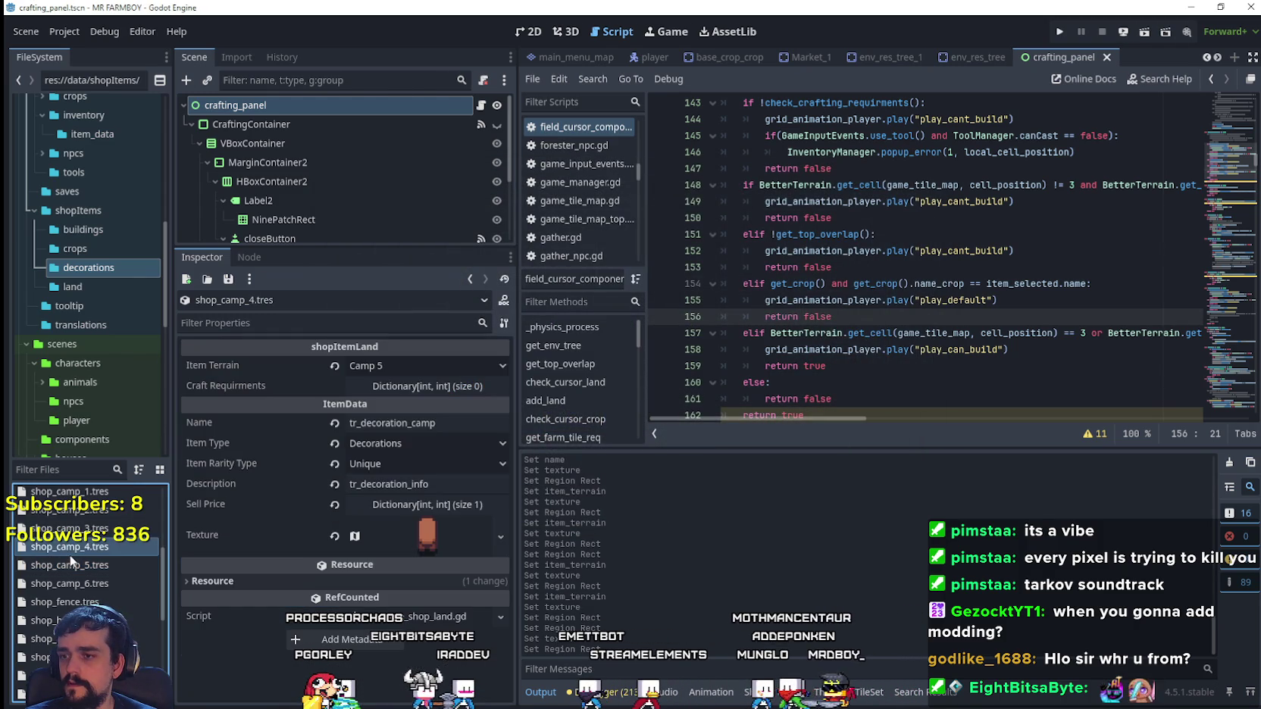
pyautogui.click(75, 528)
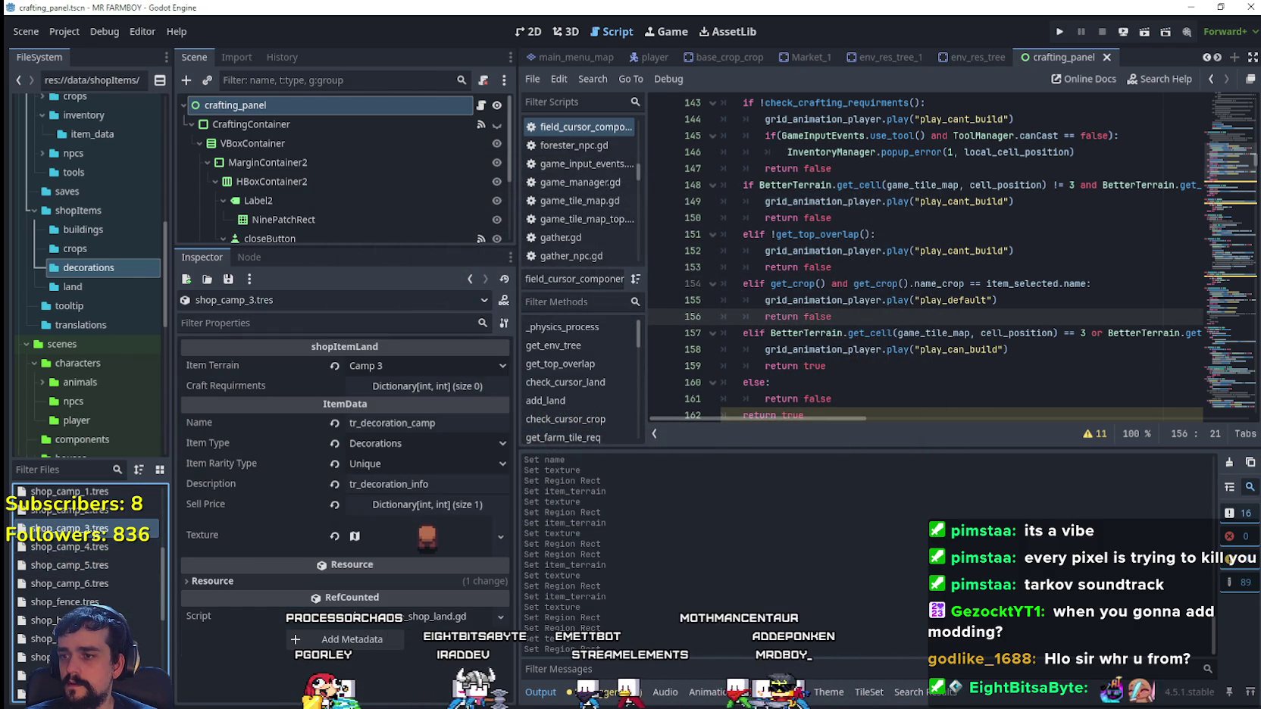
pyautogui.click(91, 566)
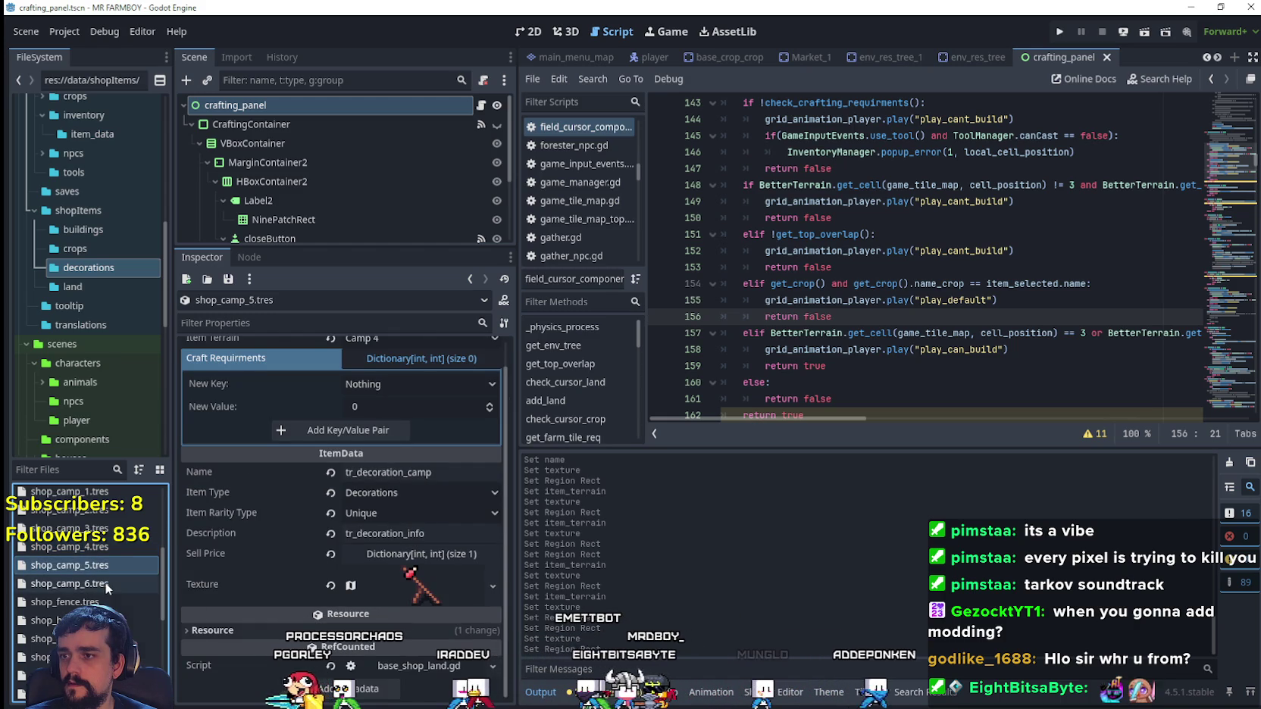
pyautogui.scroll(1, 412, 575)
pyautogui.click(421, 366)
pyautogui.scroll(-5, 445, 441)
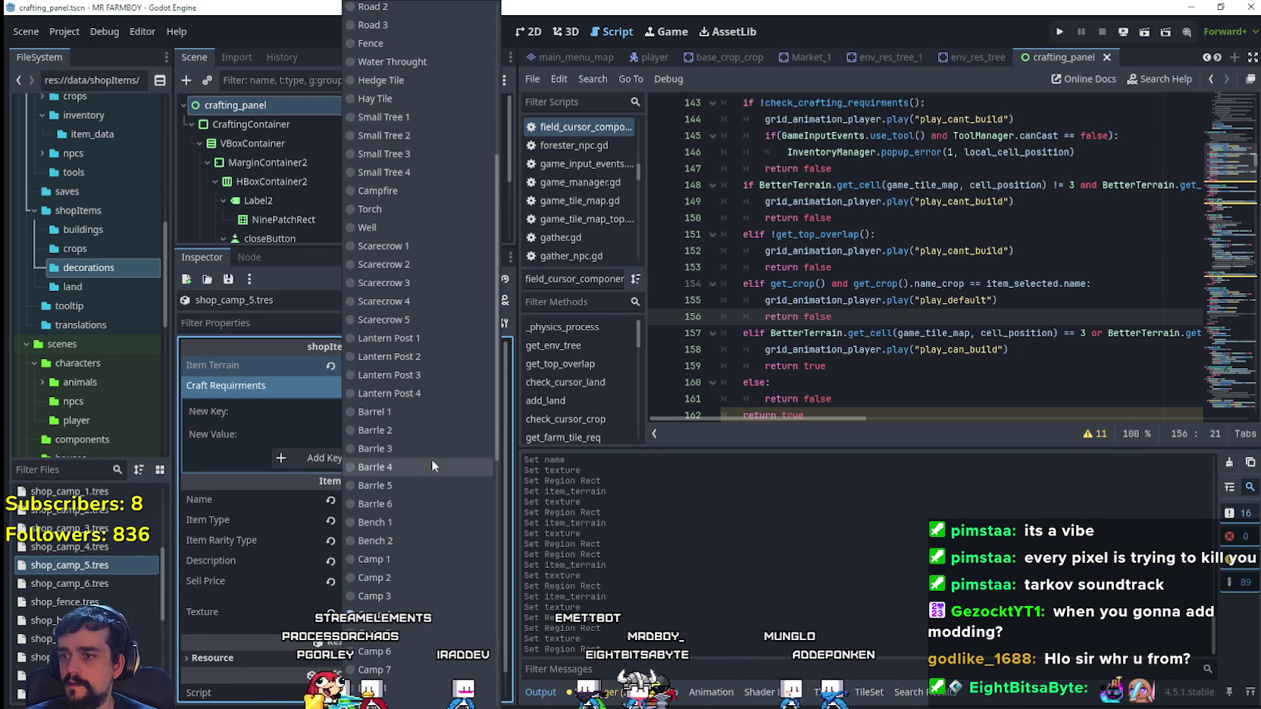
pyautogui.click(431, 460)
# - Set shop_camp_4.tres item terrain to Camp 4, then review shop_camp_3, 5 and 6
pyautogui.click(105, 544)
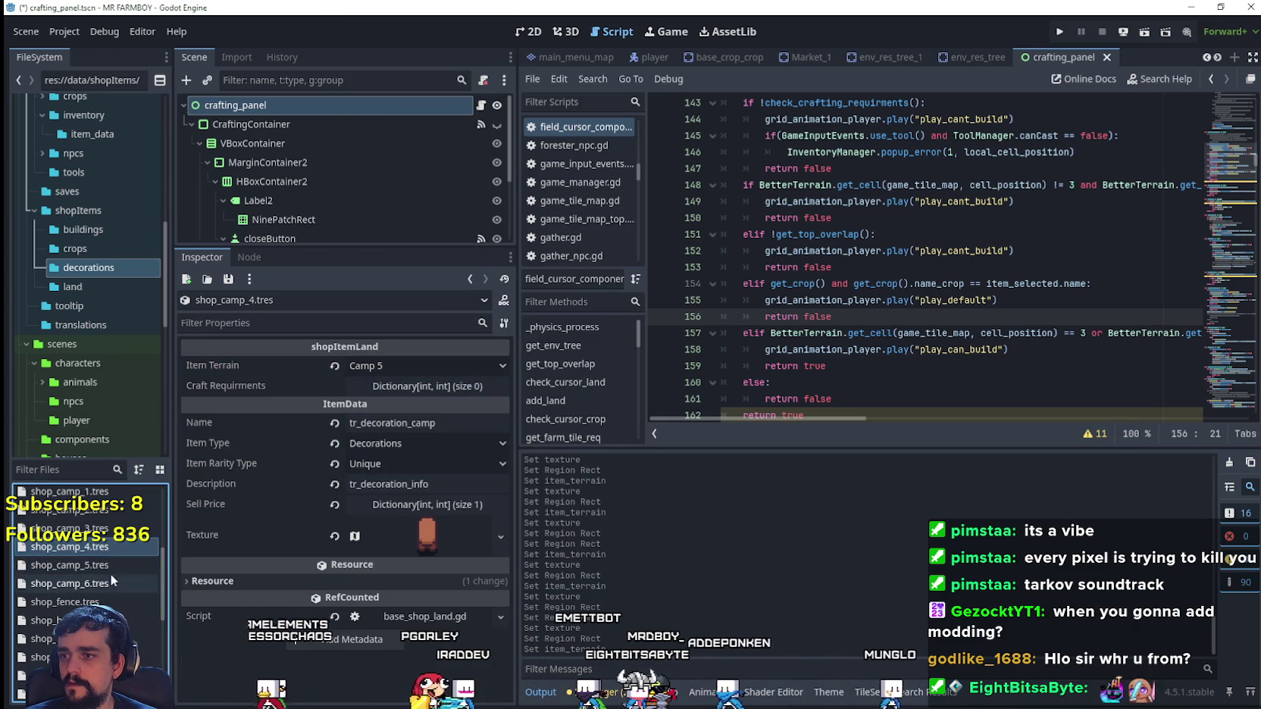
pyautogui.click(385, 366)
pyautogui.scroll(-5, 436, 569)
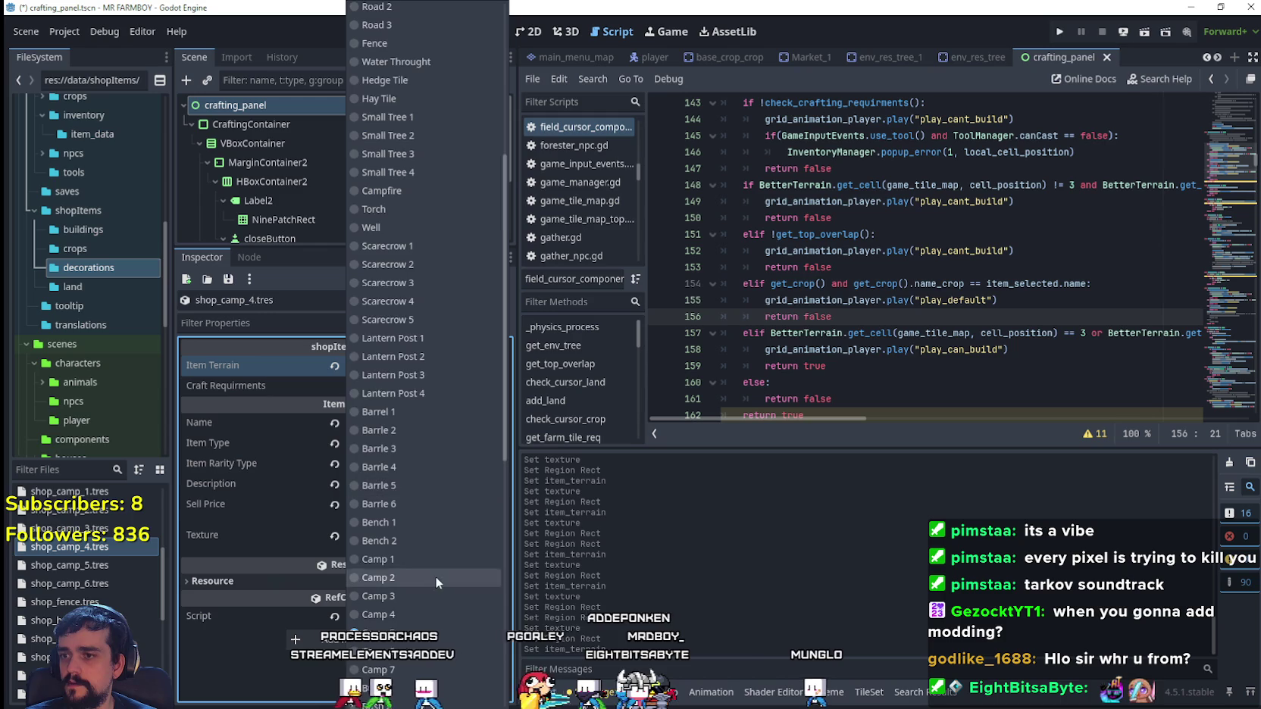
pyautogui.click(411, 439)
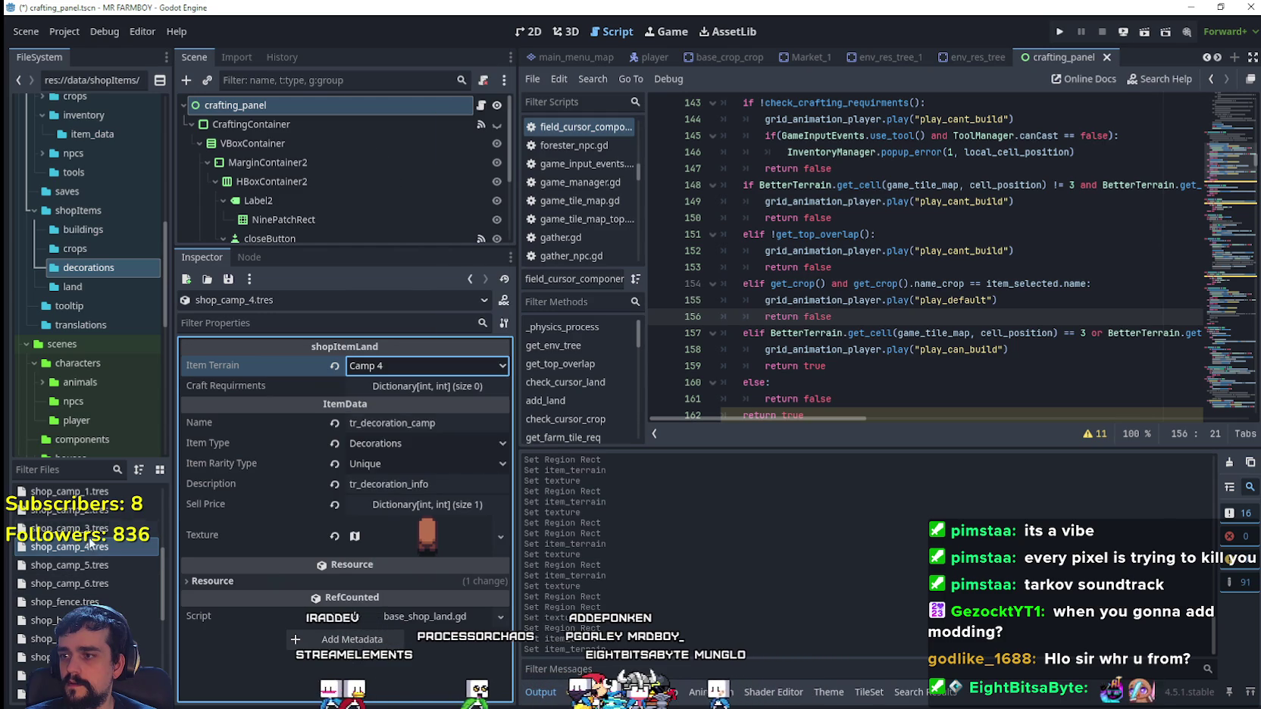
pyautogui.click(88, 528)
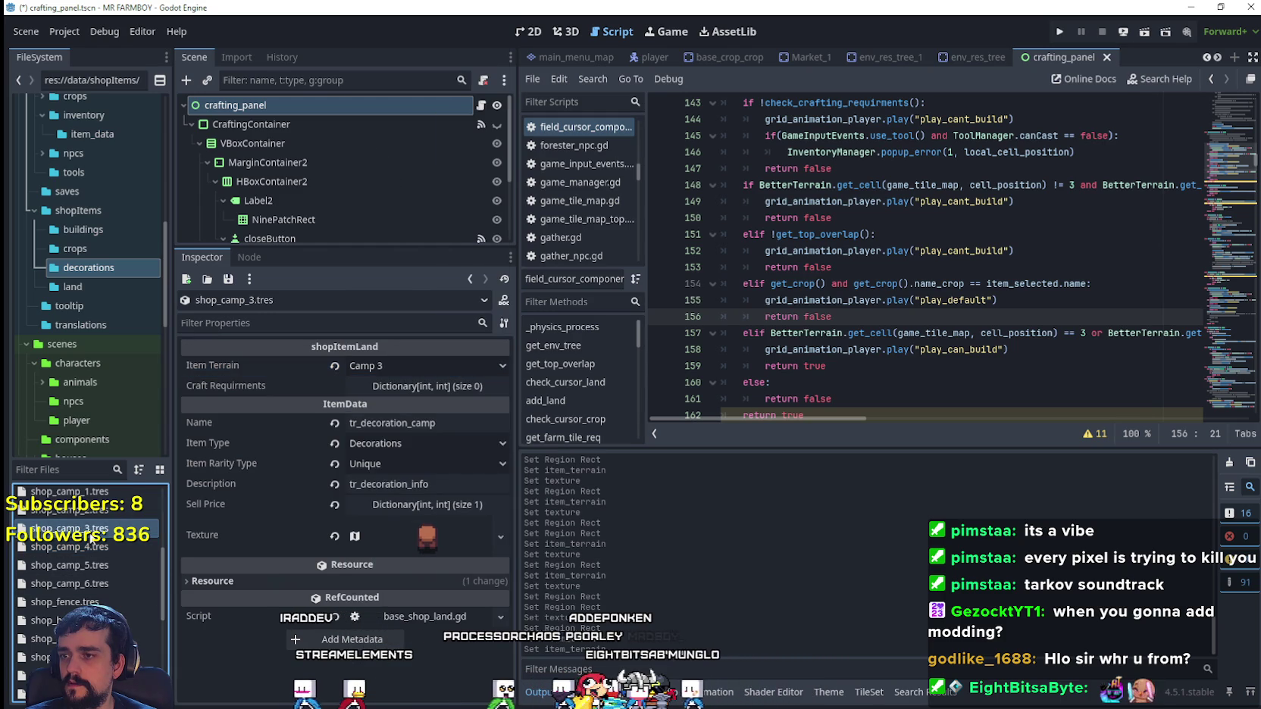
pyautogui.click(111, 567)
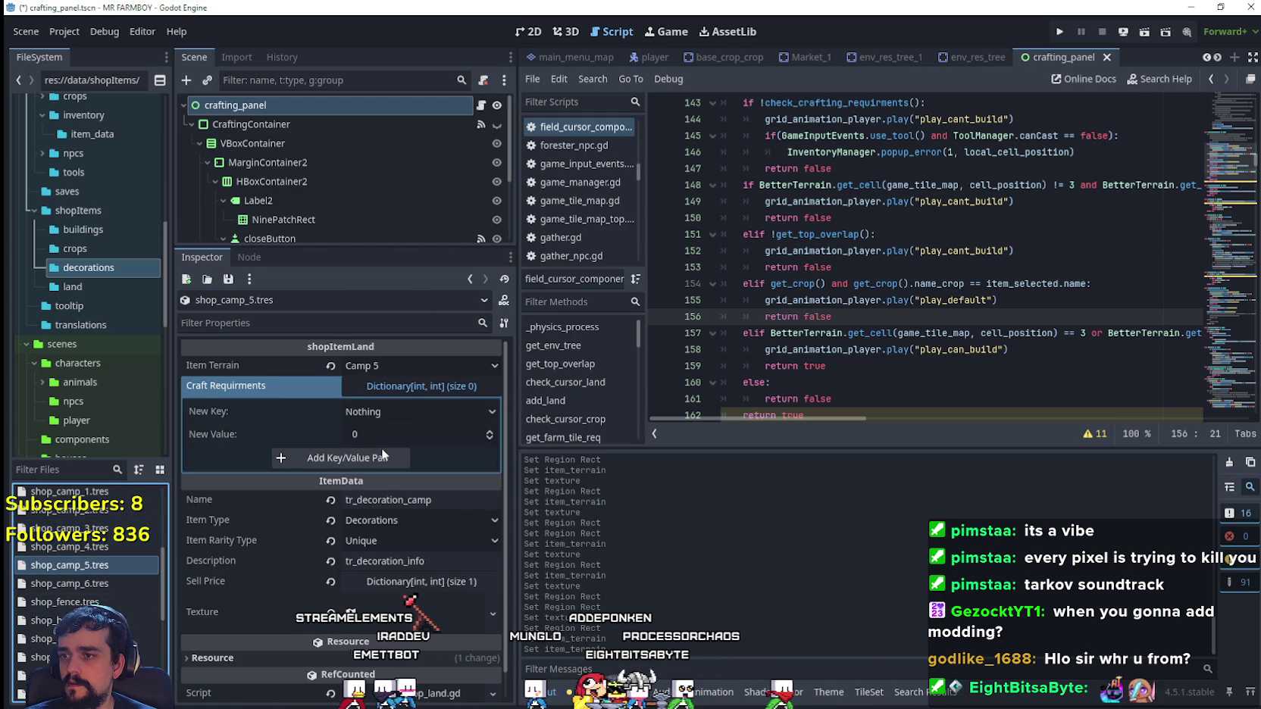
pyautogui.click(89, 585)
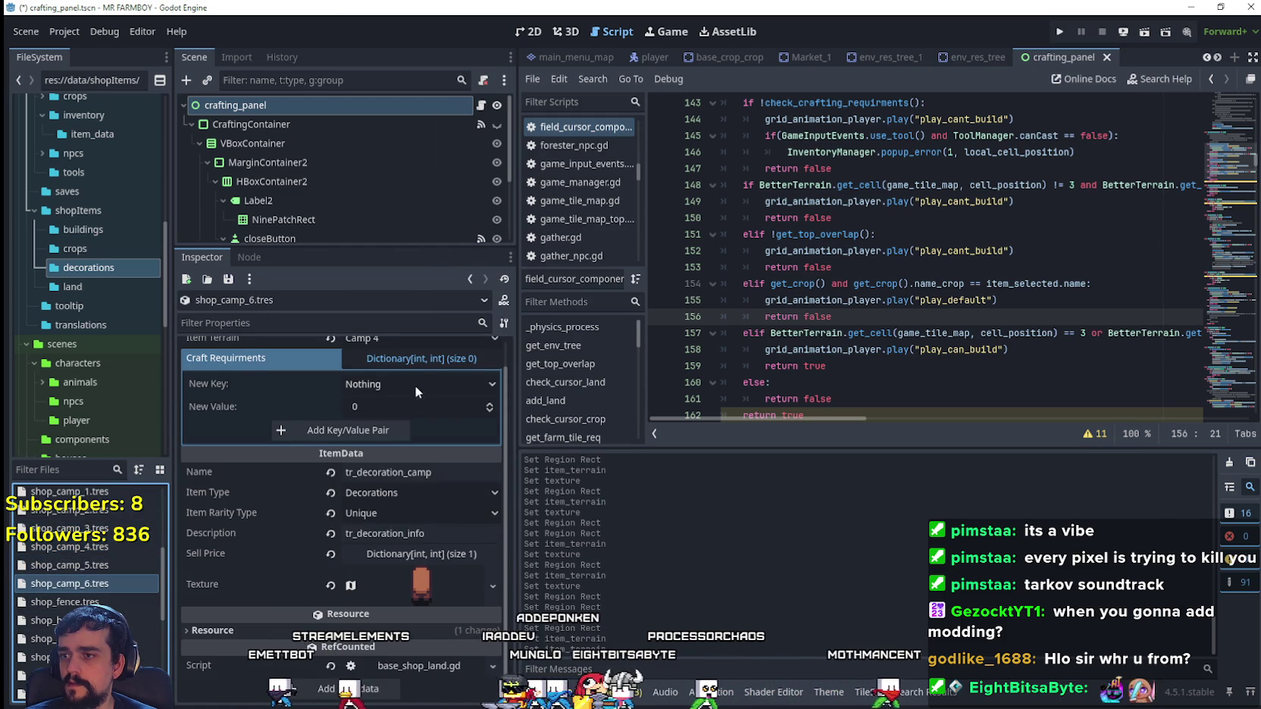
# - Set shop_camp_6's item terrain to Camp 6
pyautogui.scroll(1, 415, 385)
pyautogui.click(406, 366)
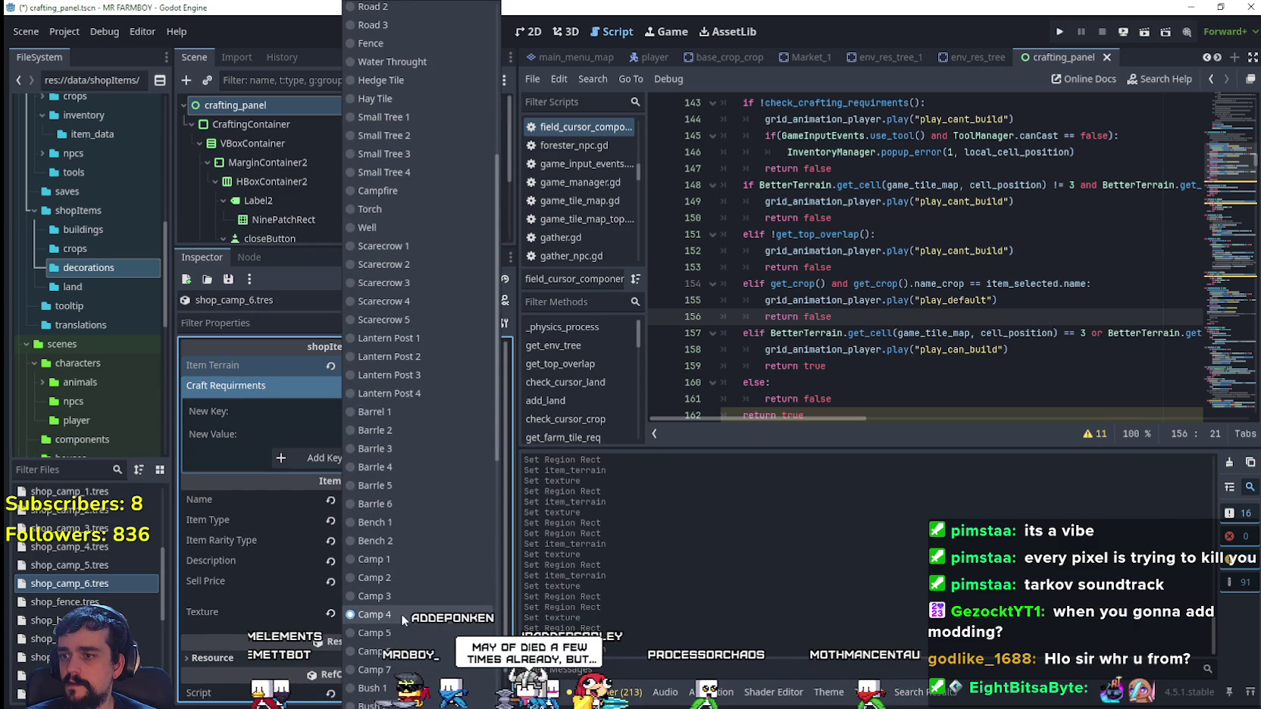
pyautogui.click(374, 651)
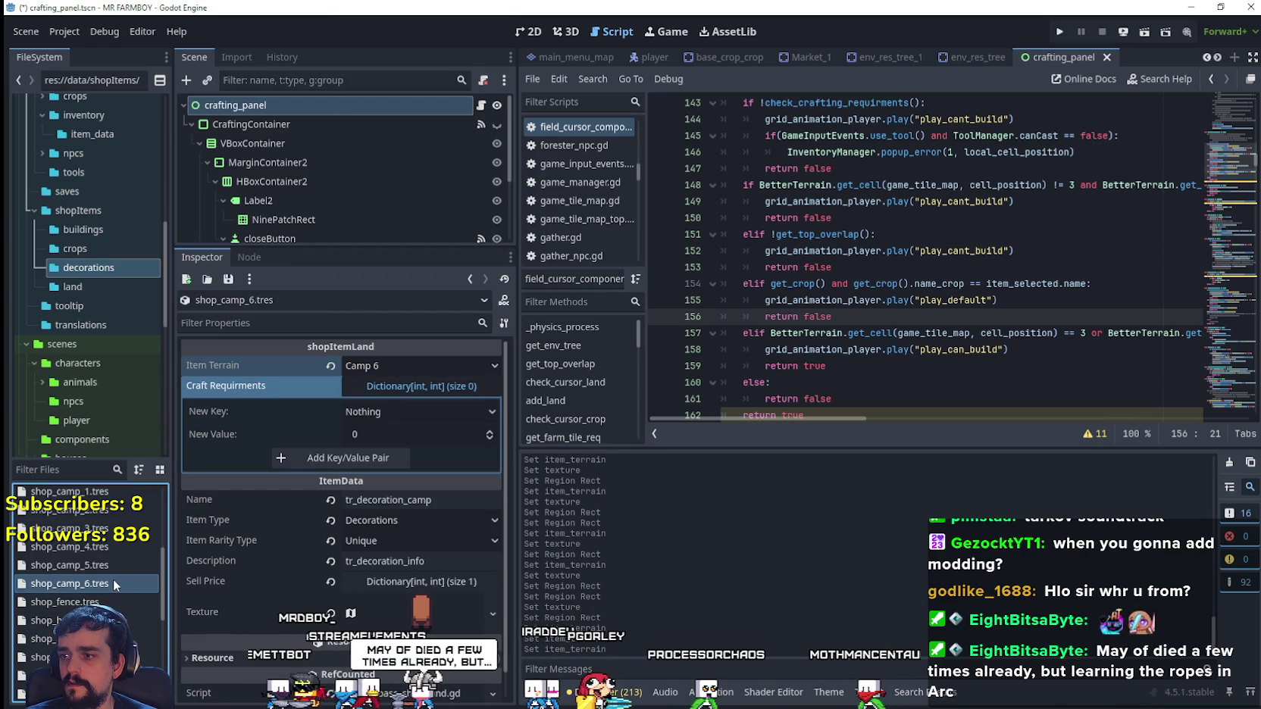
pyautogui.scroll(-1, 303, 530)
# - Make the texture unique and cut the 16×16 camp prop tile at x 976, y 528
pyautogui.click(414, 583)
pyautogui.rightClick(414, 584)
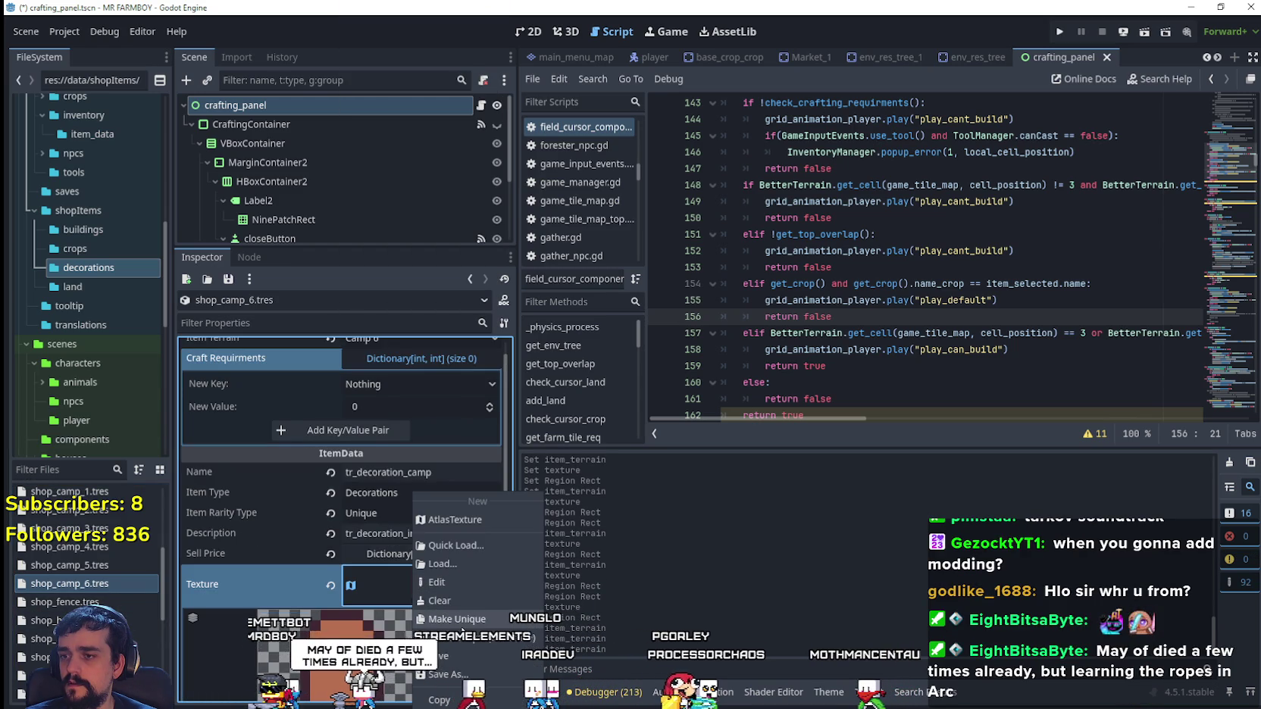
pyautogui.click(429, 582)
pyautogui.click(365, 646)
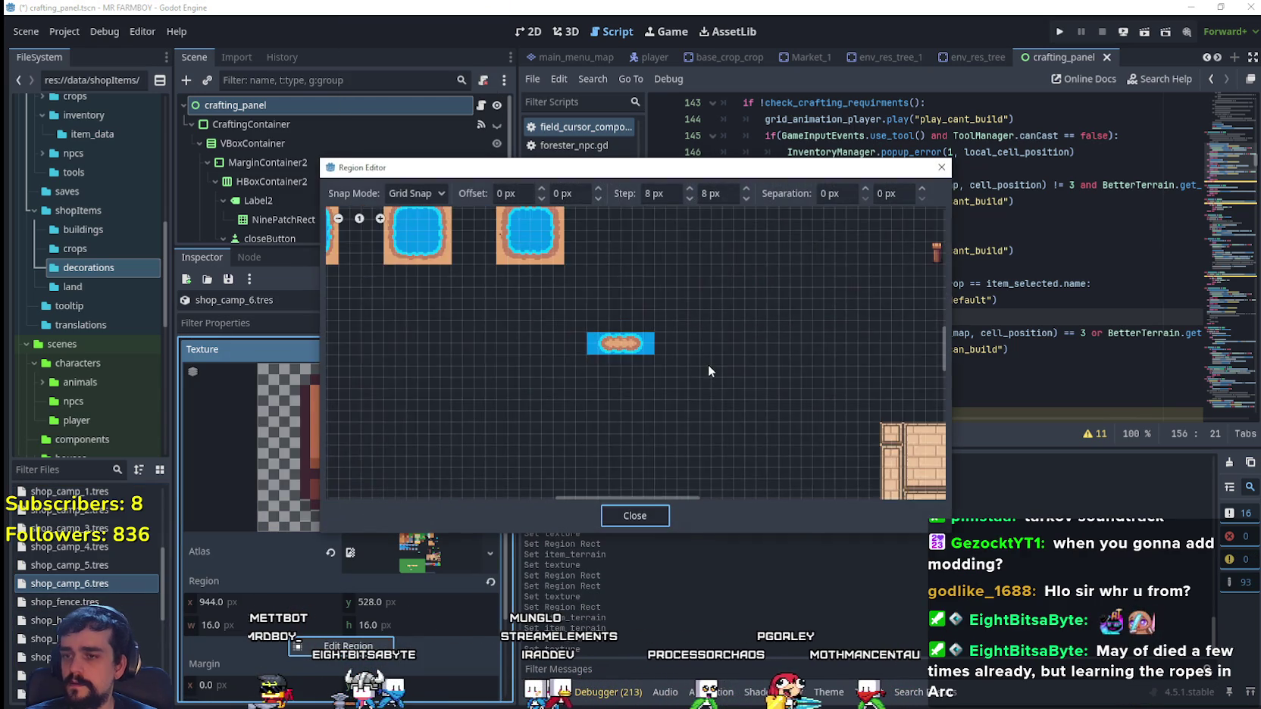
pyautogui.scroll(-4, 712, 366)
pyautogui.scroll(2, 798, 304)
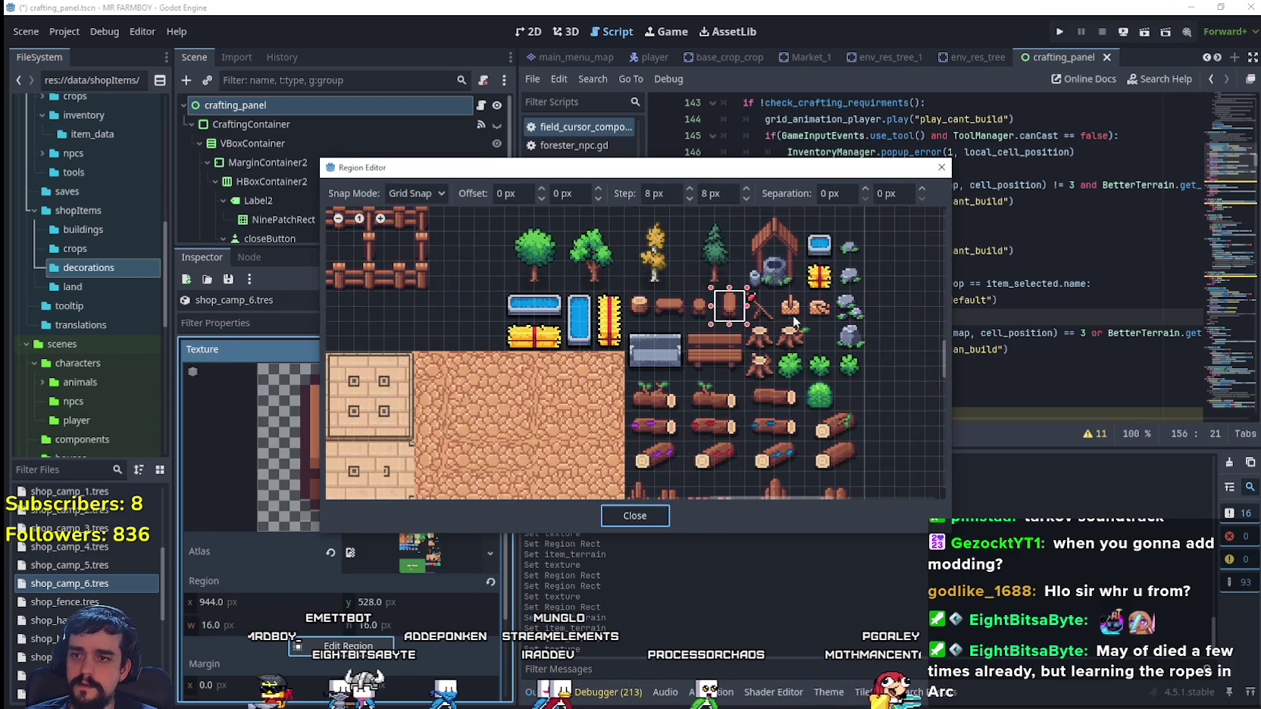
pyautogui.click(799, 303)
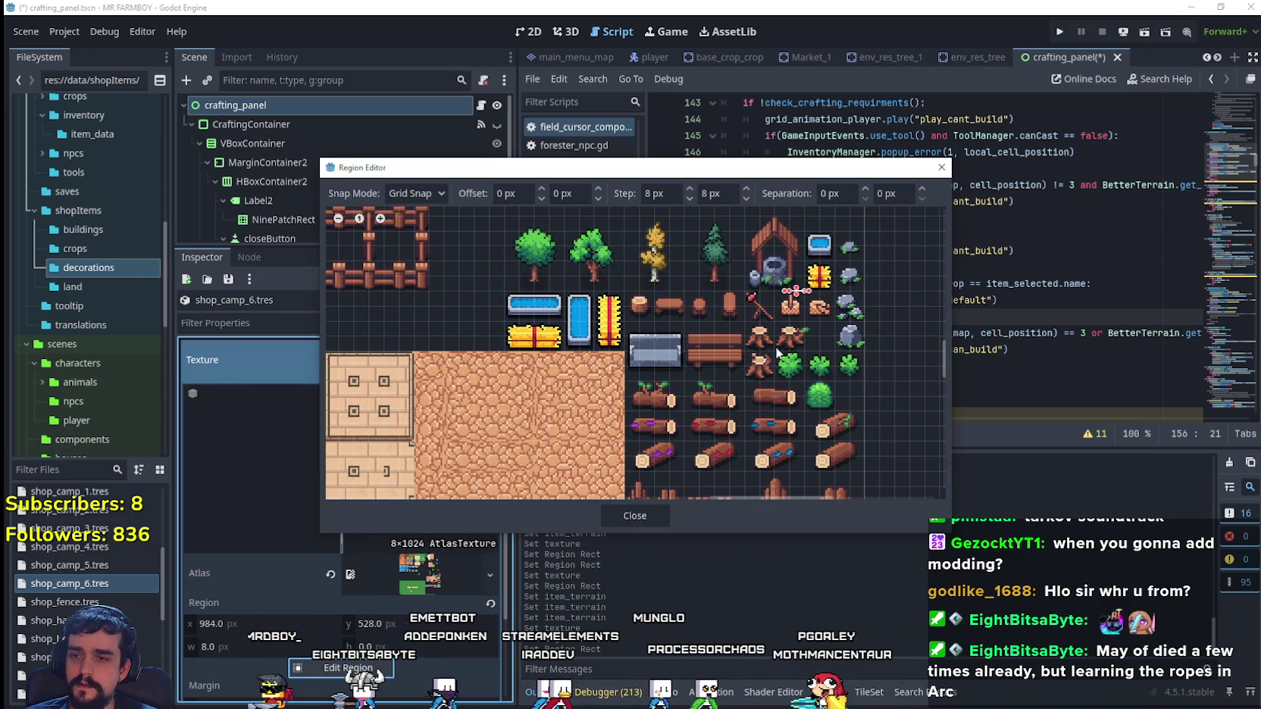
pyautogui.scroll(1, 792, 315)
pyautogui.click(792, 303)
pyautogui.click(788, 302)
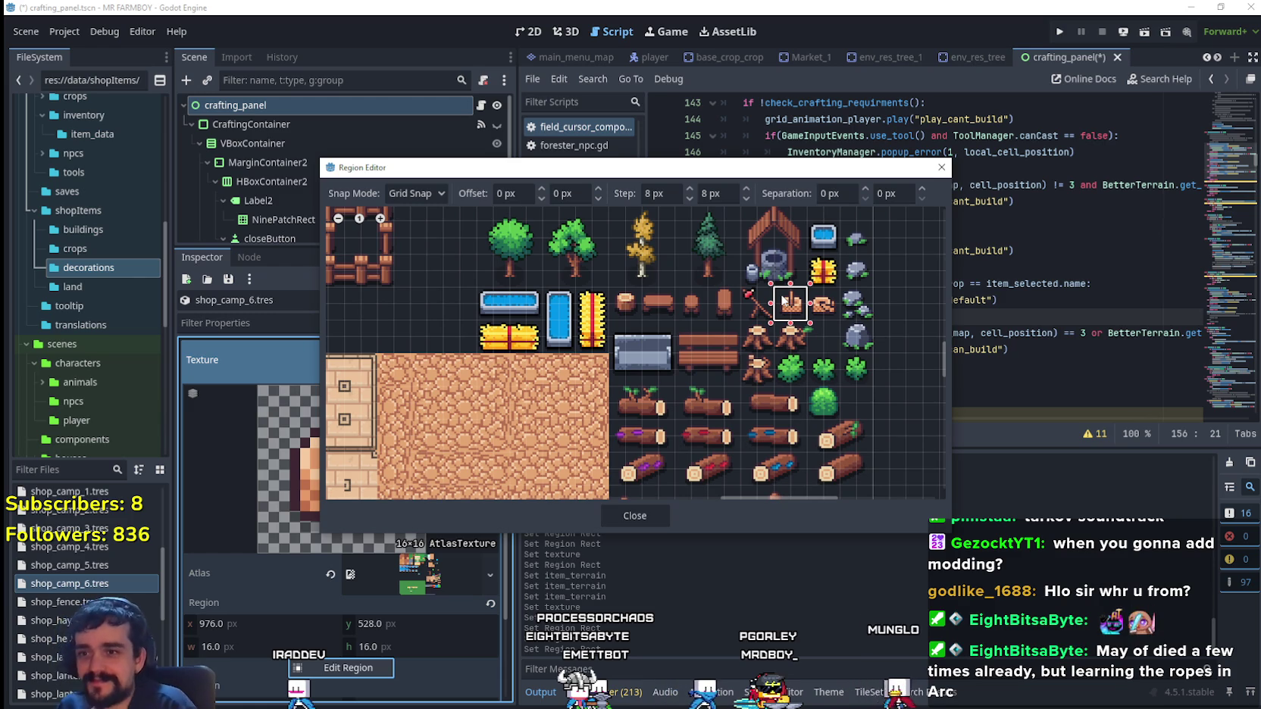
pyautogui.click(666, 521)
# - Save the scene with Ctrl+S
pyautogui.scroll(5, 409, 449)
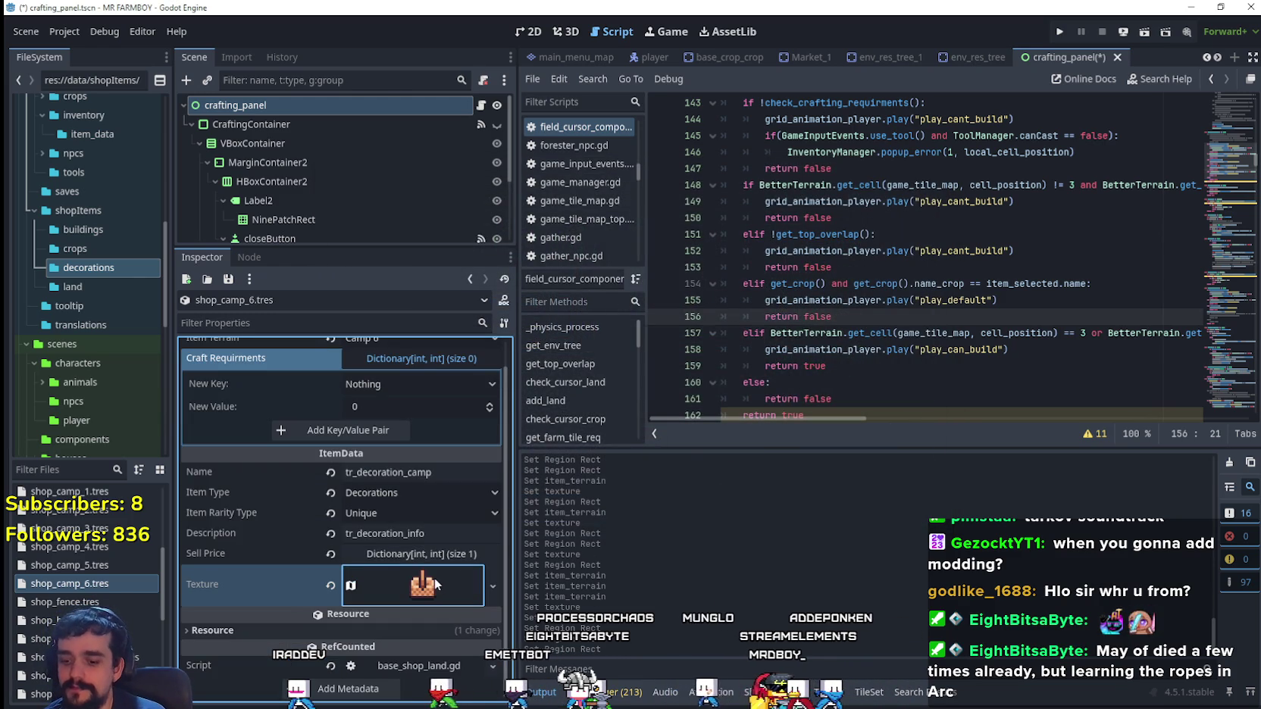
pyautogui.hotkey('ctrl', 's')
pyautogui.scroll(1, 410, 449)
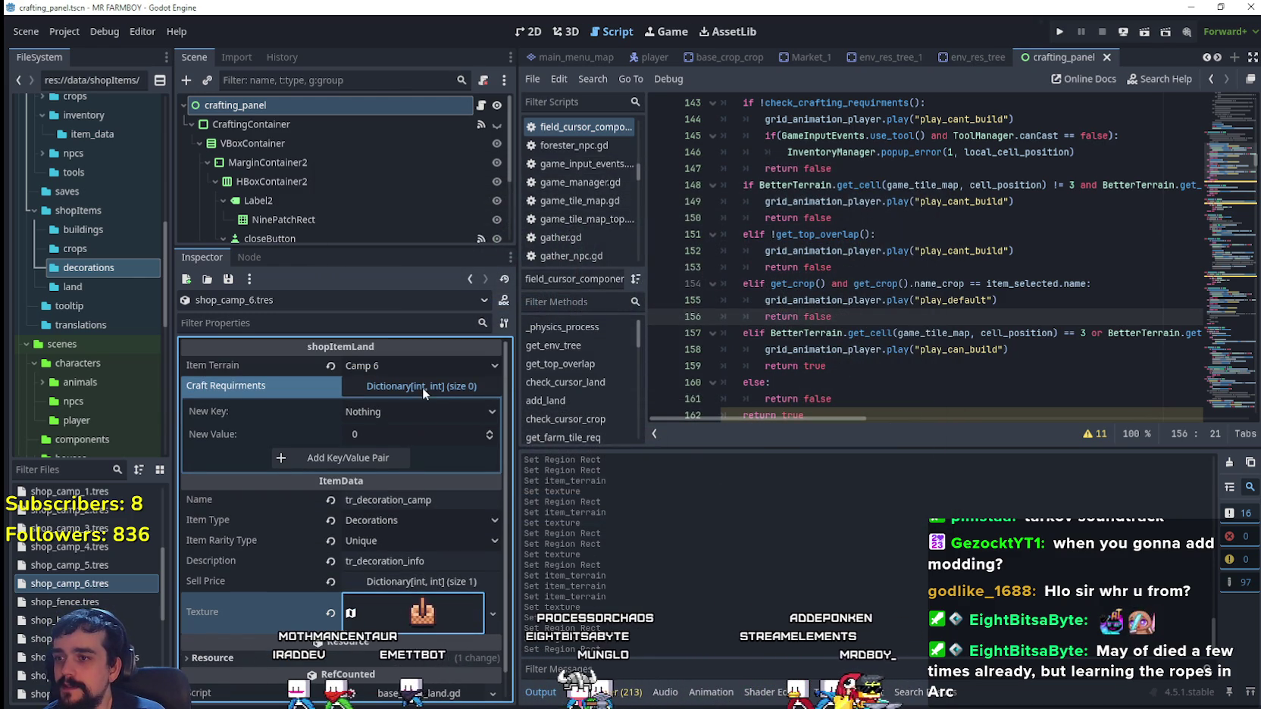
# - Duplicate shop_camp_6.tres as shop_camp_7.tres and select the new copy
pyautogui.rightClick(39, 639)
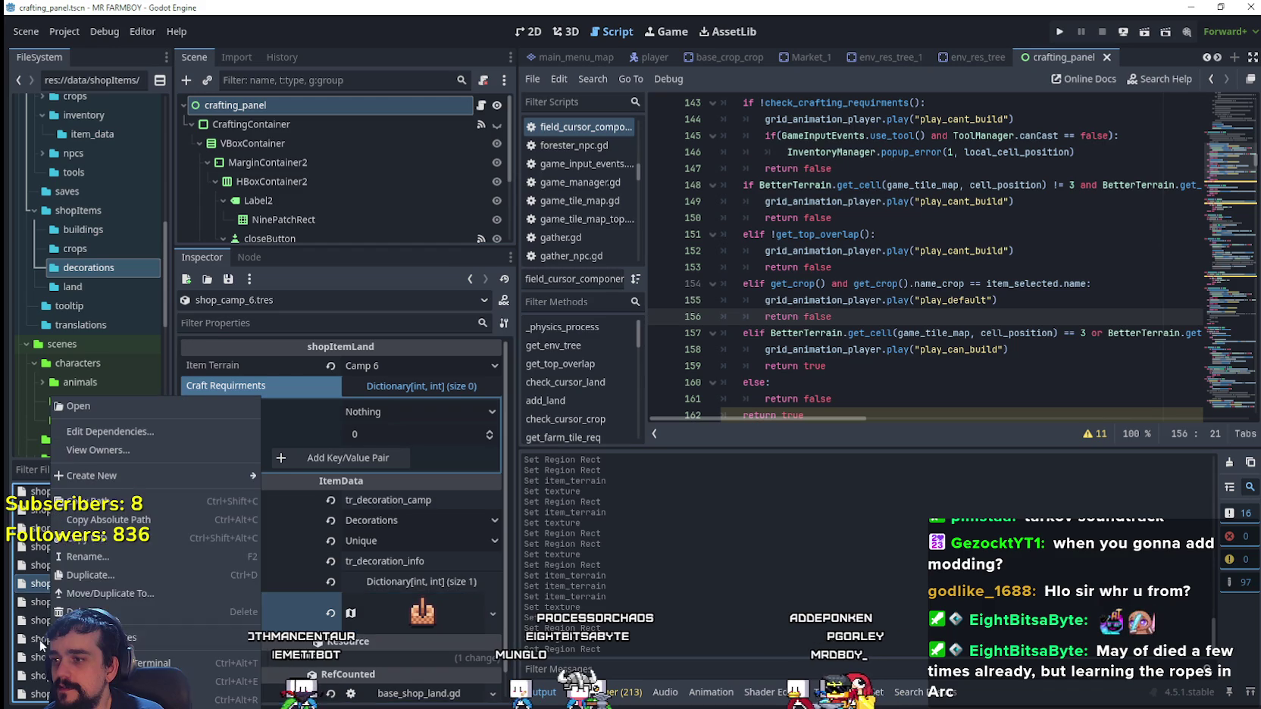
pyautogui.click(103, 570)
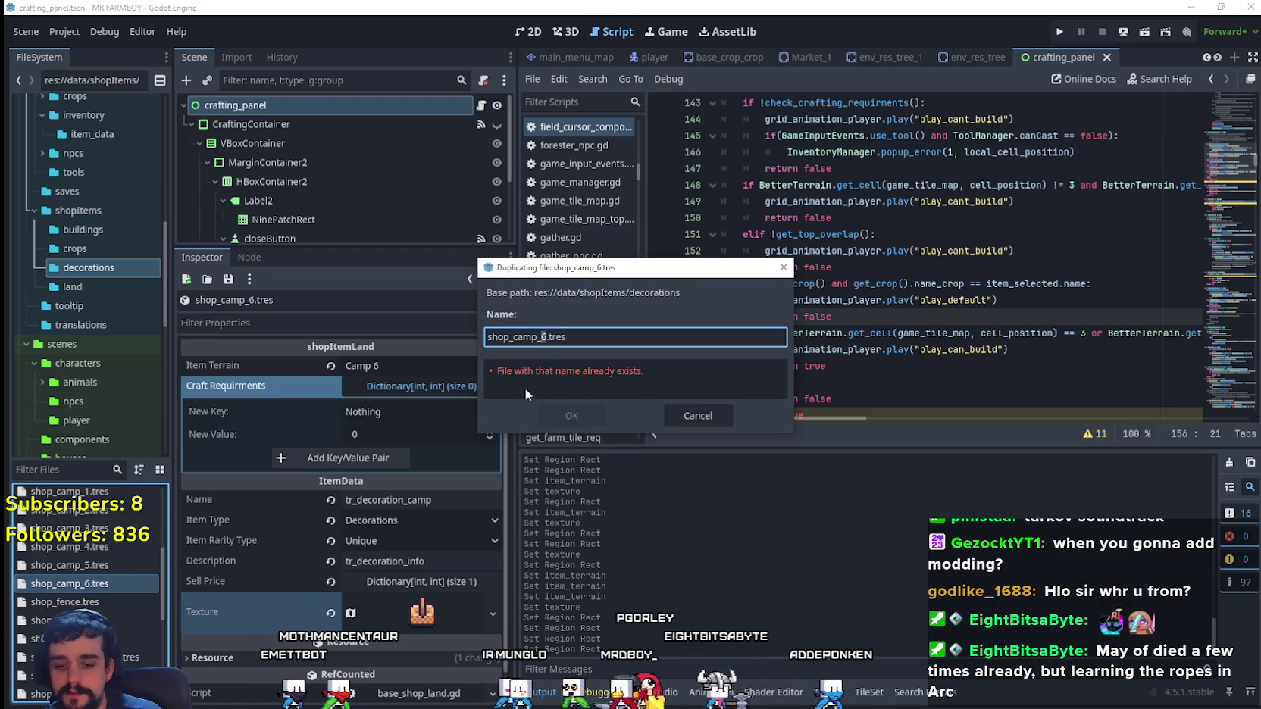
pyautogui.press('BackSpace')
pyautogui.write('7')
pyautogui.click(571, 415)
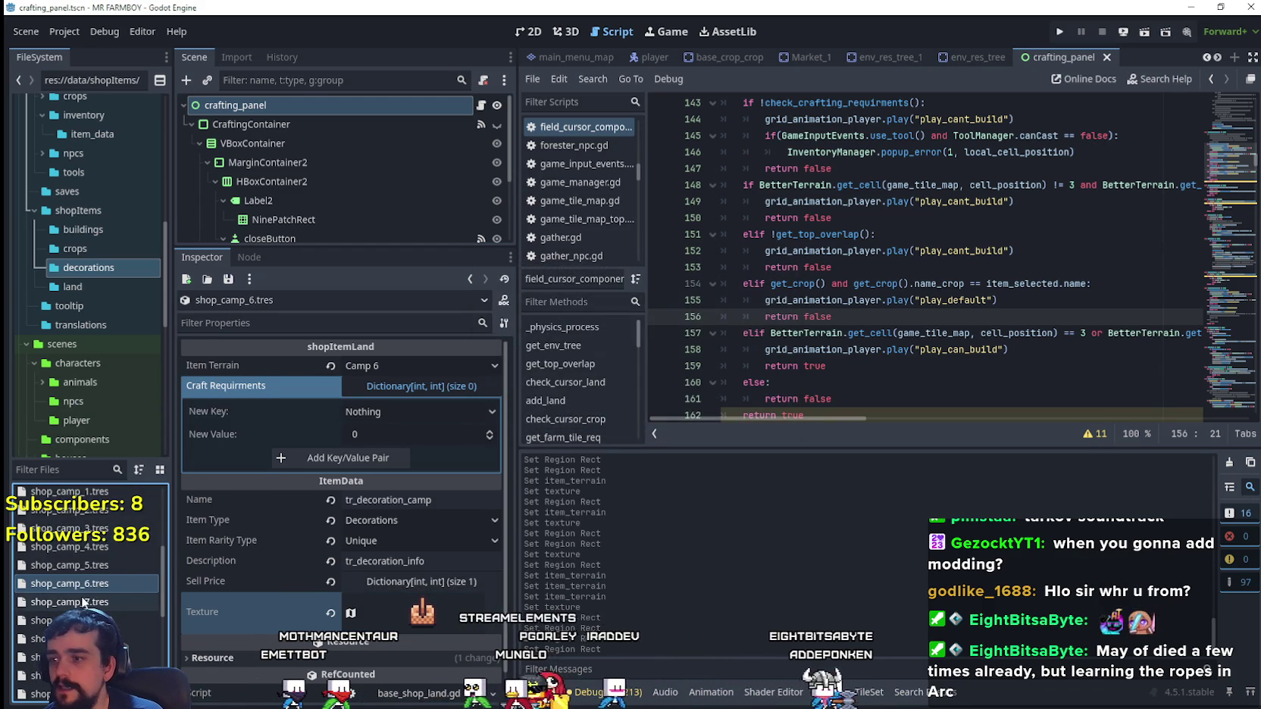
pyautogui.click(85, 602)
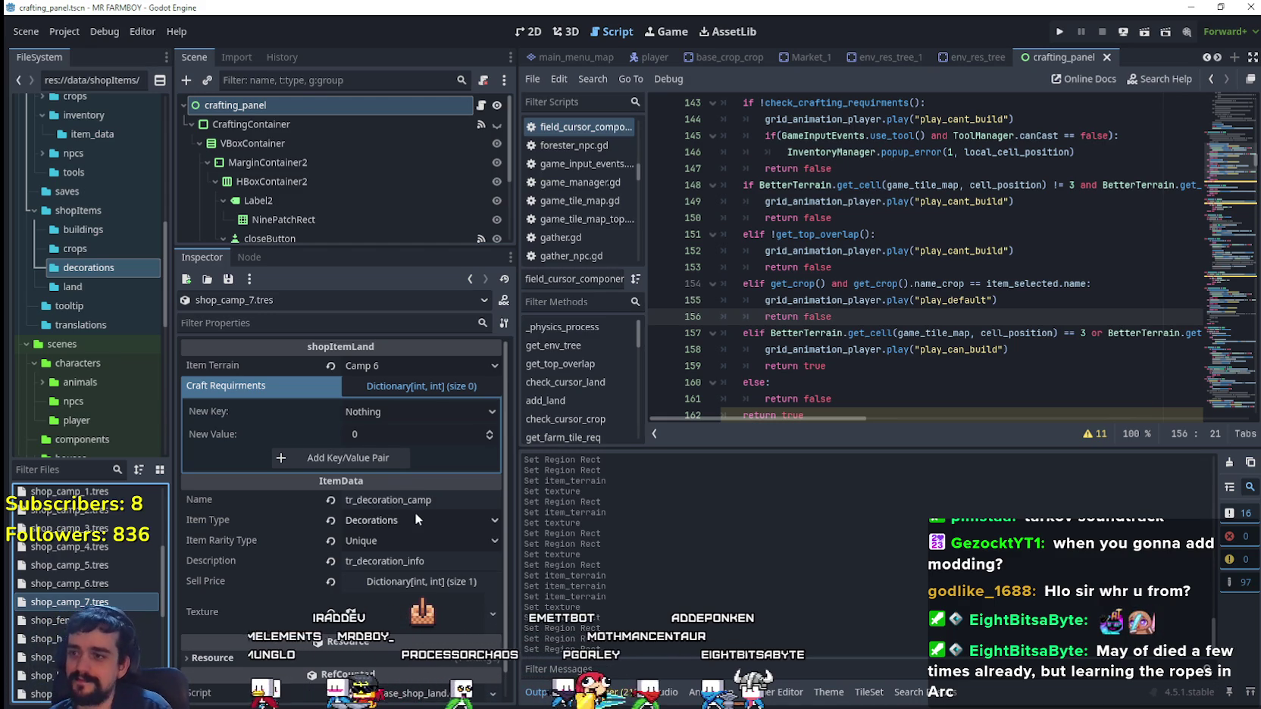
# - Set shop_camp_7's item terrain to Camp 7
pyautogui.click(417, 364)
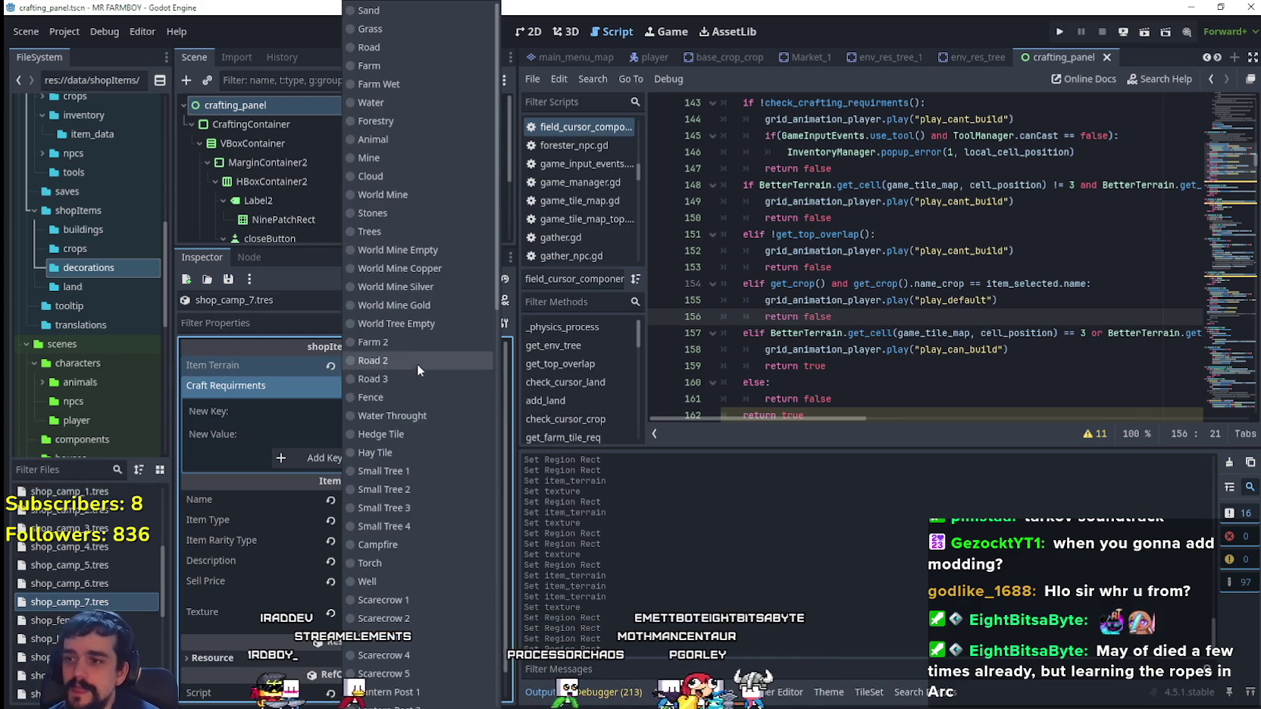
pyautogui.scroll(-5, 439, 455)
pyautogui.scroll(-5, 424, 546)
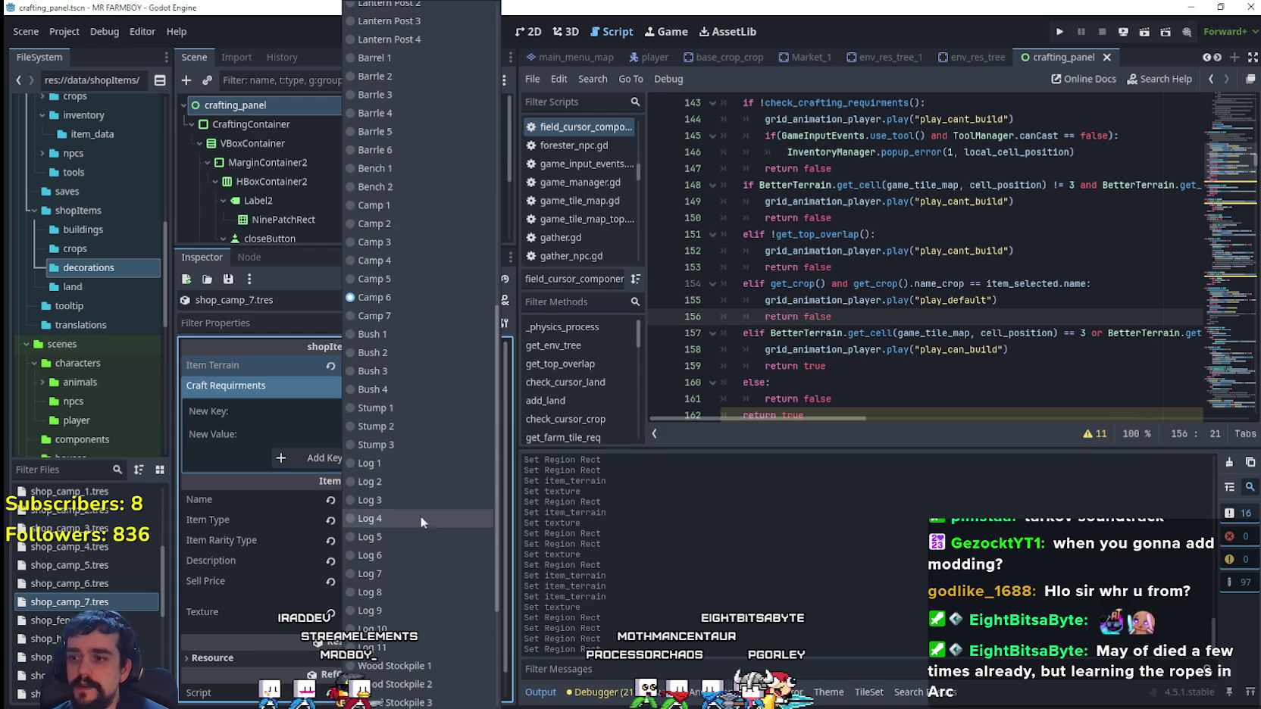
pyautogui.click(401, 311)
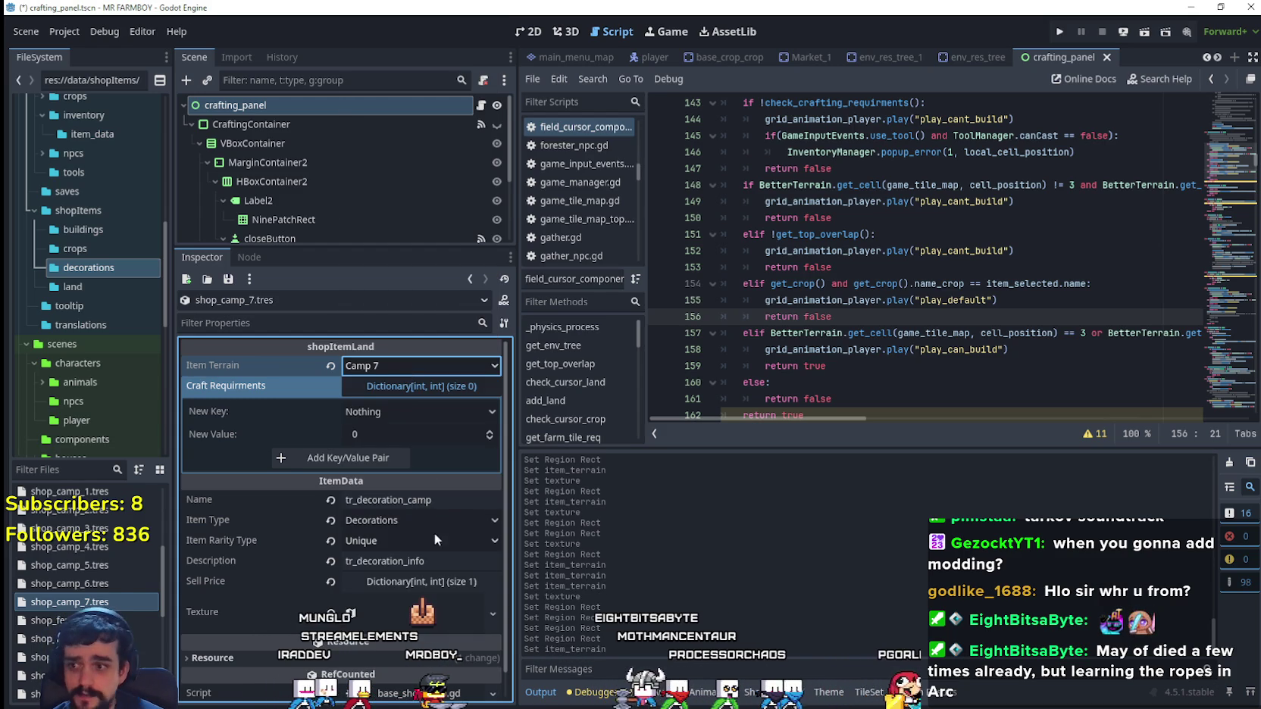
# - Give the texture a 24×16 two-tile camp prop region, then show the desktop
pyautogui.click(429, 620)
pyautogui.rightClick(415, 446)
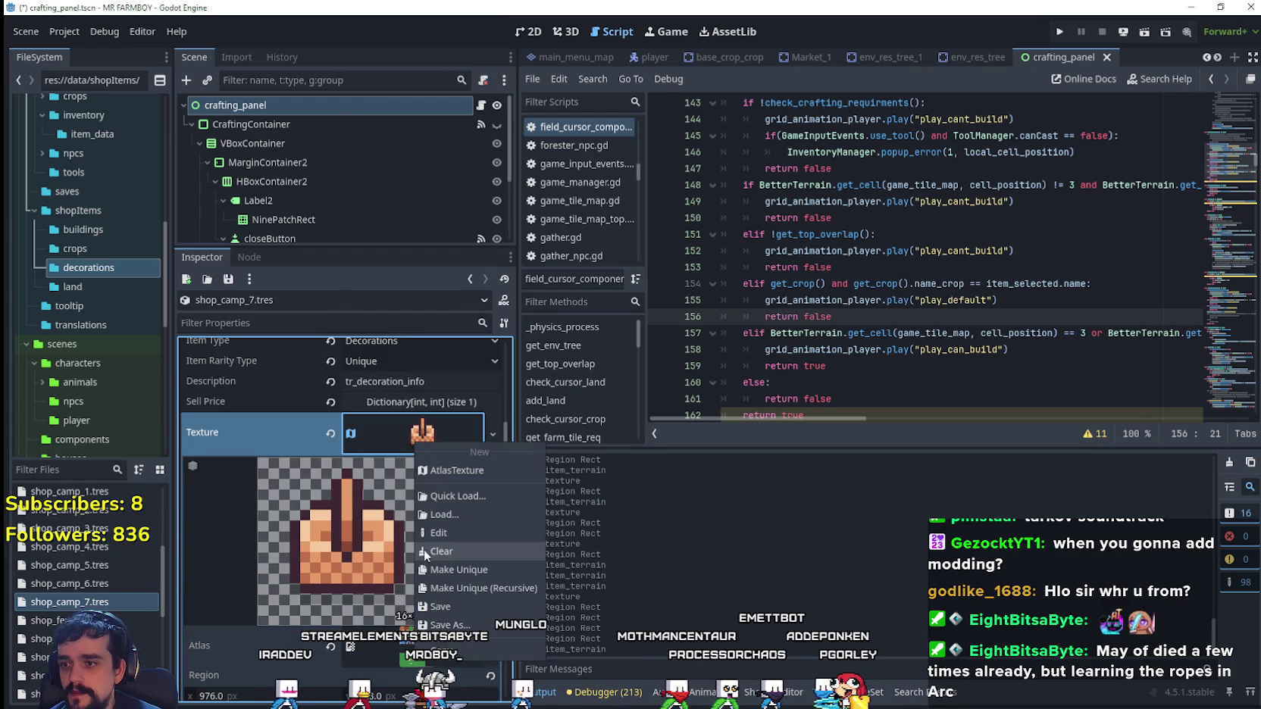
pyautogui.click(455, 572)
pyautogui.scroll(-3, 341, 531)
pyautogui.click(348, 629)
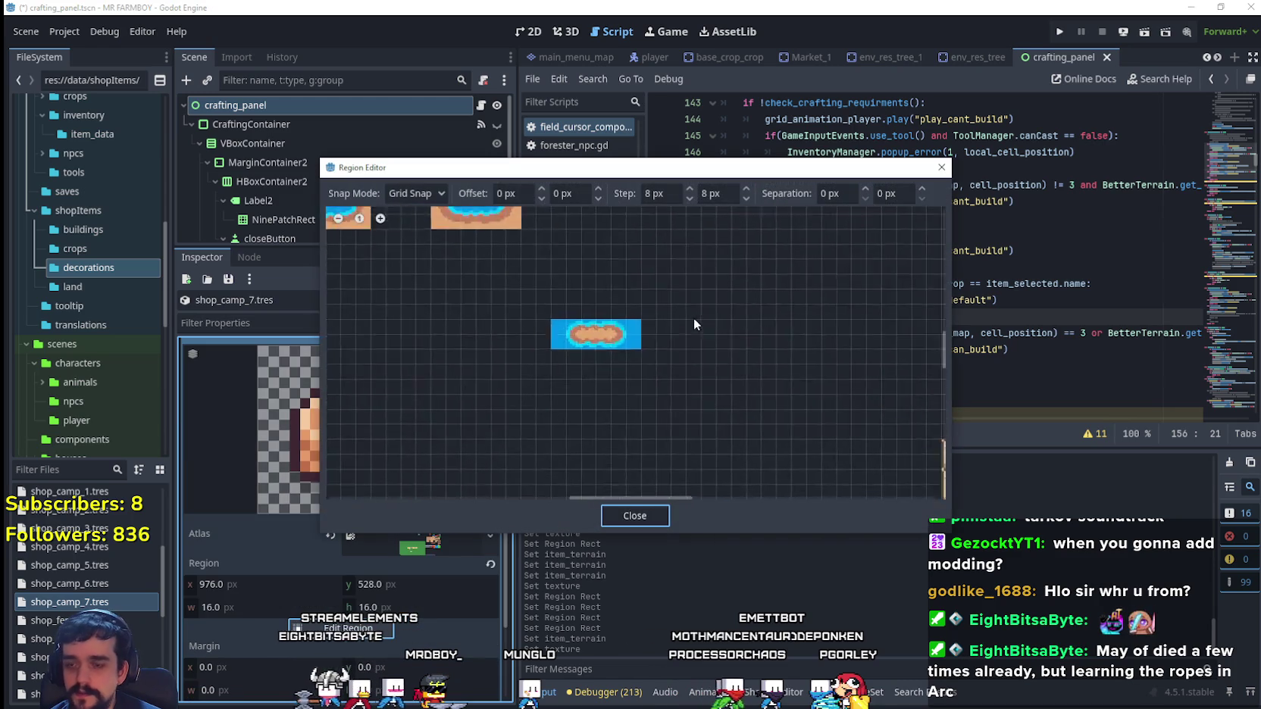
pyautogui.scroll(-6, 694, 324)
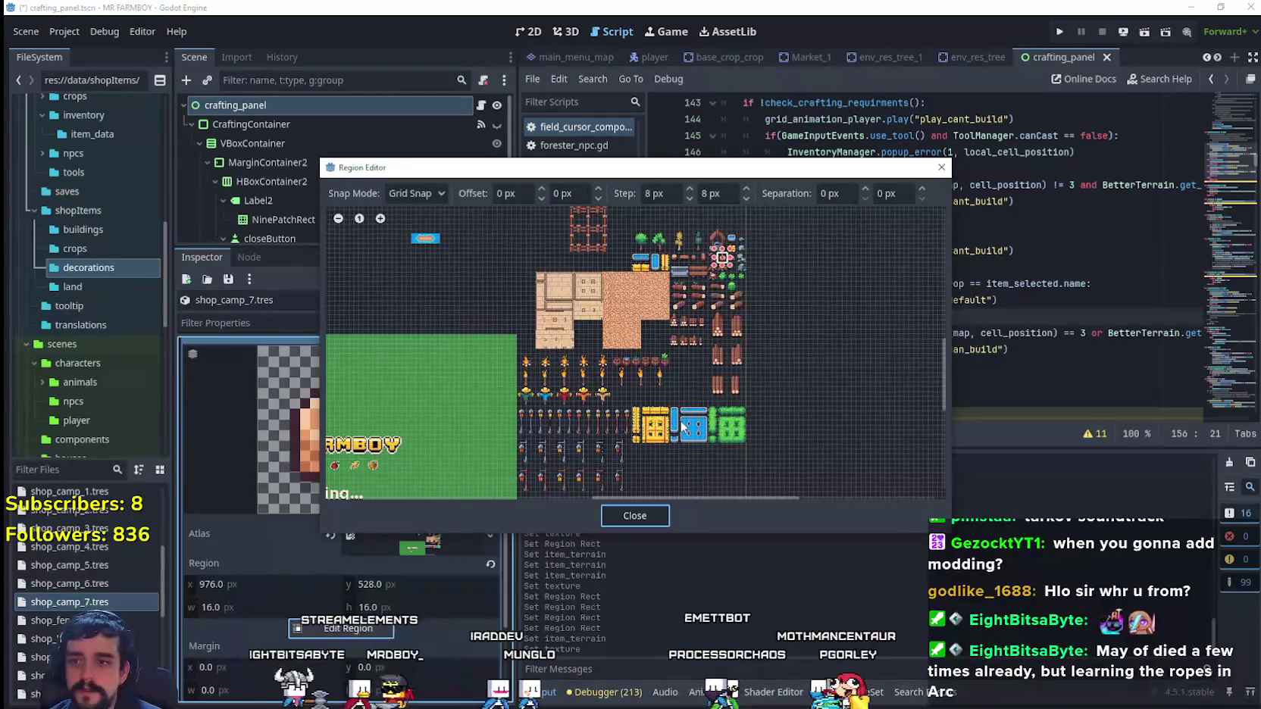
pyautogui.scroll(5, 748, 259)
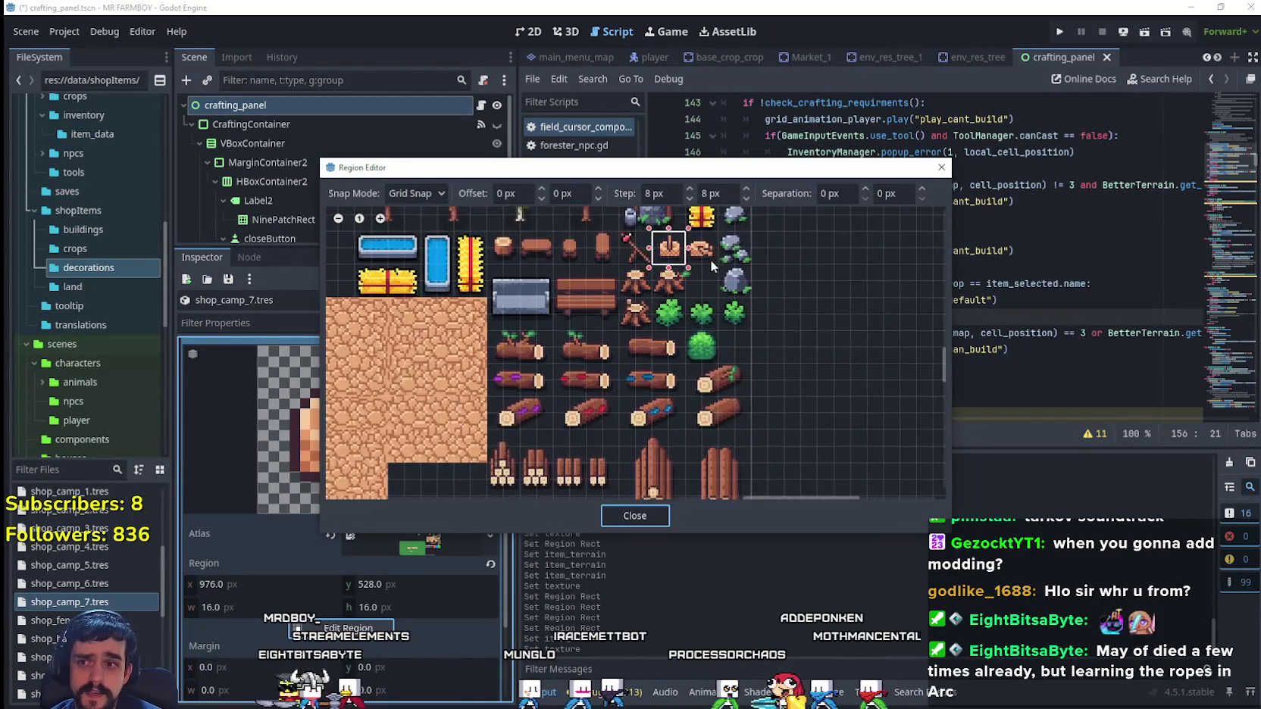
pyautogui.scroll(2, 710, 263)
pyautogui.moveTo(711, 263); pyautogui.dragTo(669, 240)
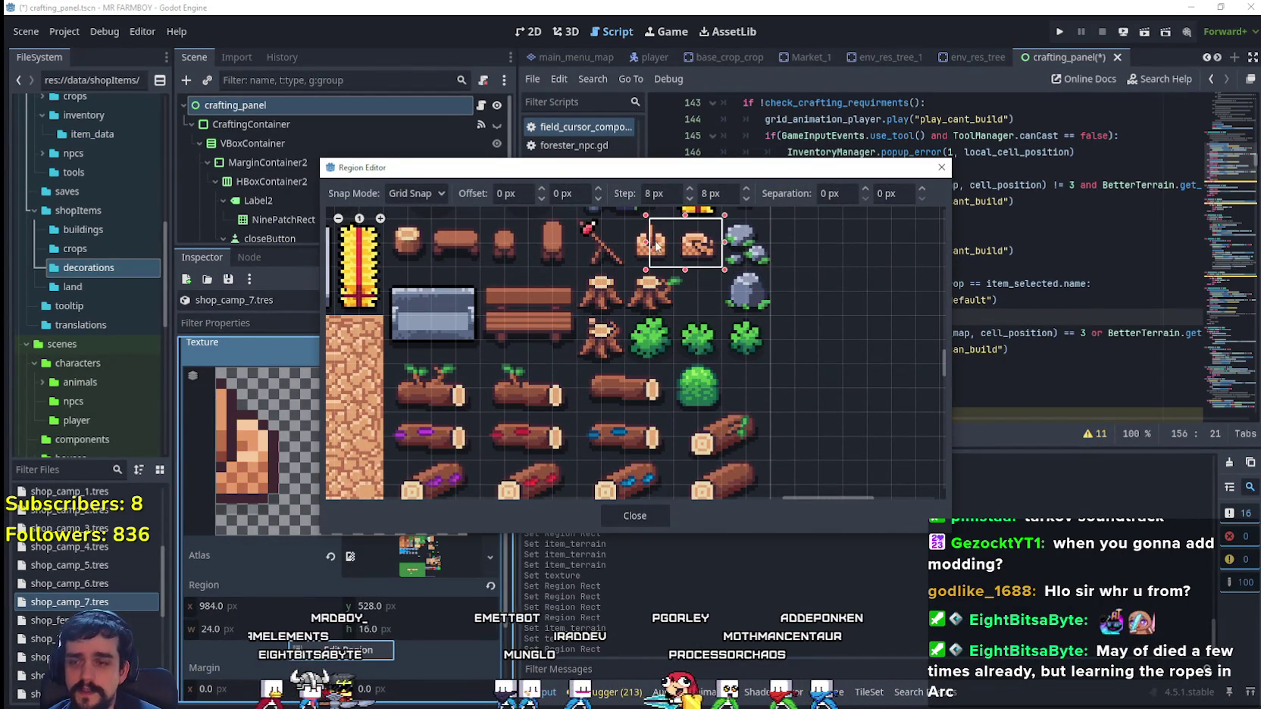
pyautogui.click(636, 516)
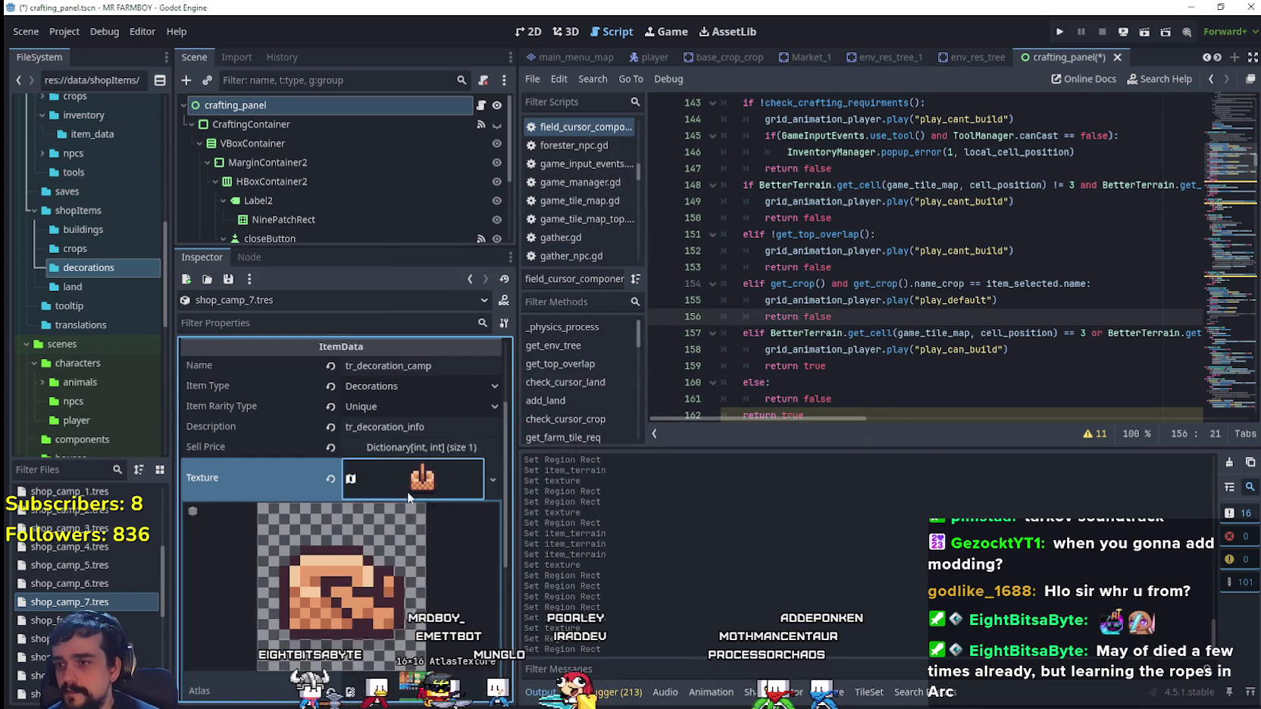
pyautogui.press('super+d')
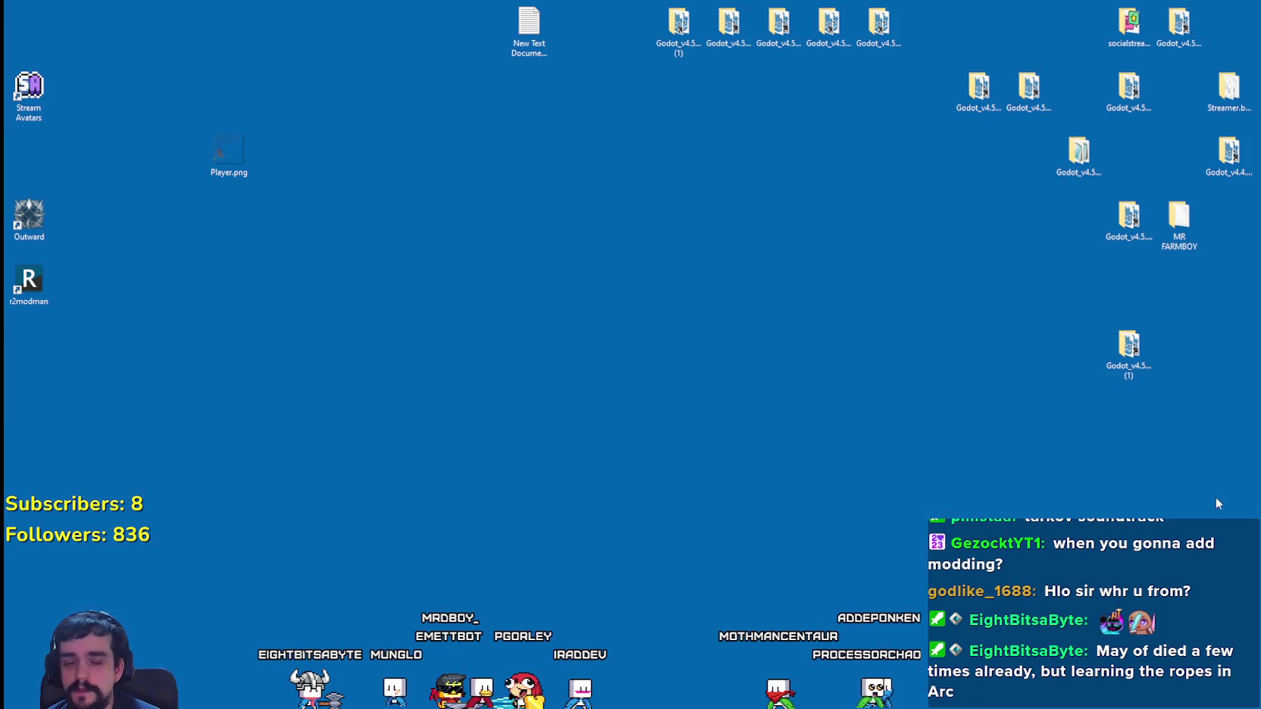
# - Bring Godot back, save shop_camp_7's changes, then hide and restore the editor again
pyautogui.press('super+d')
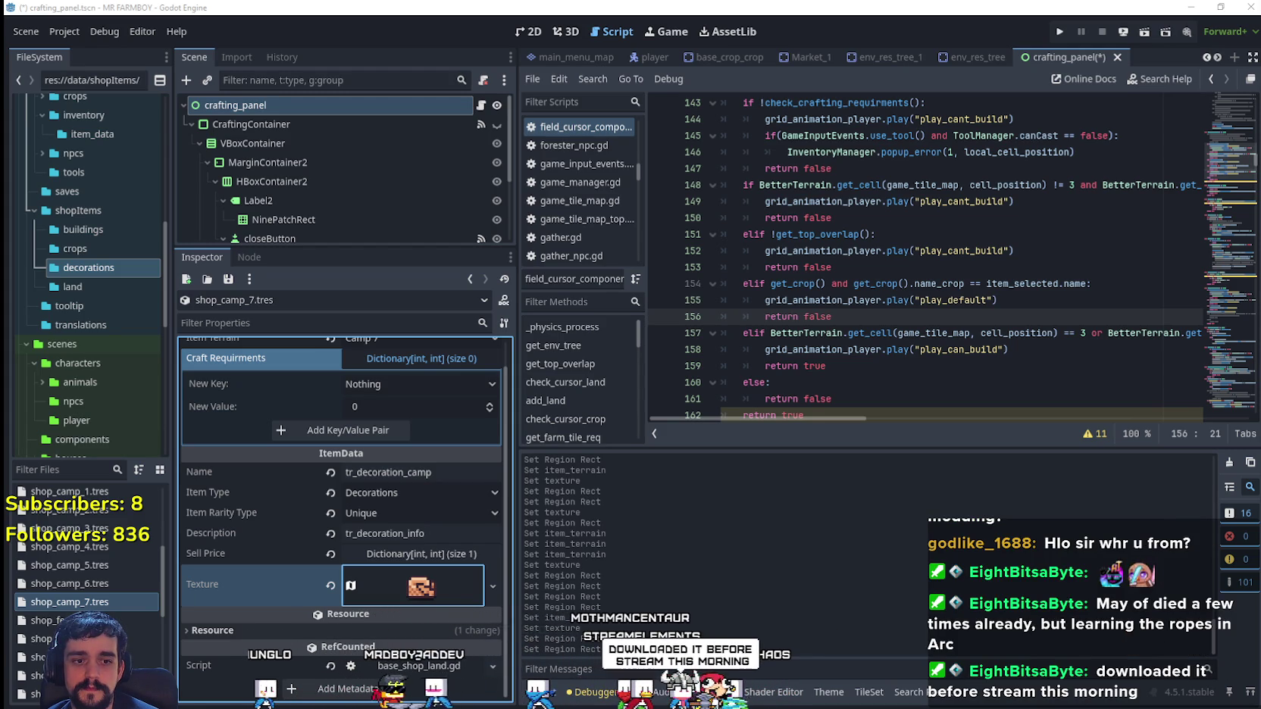
pyautogui.click(805, 366)
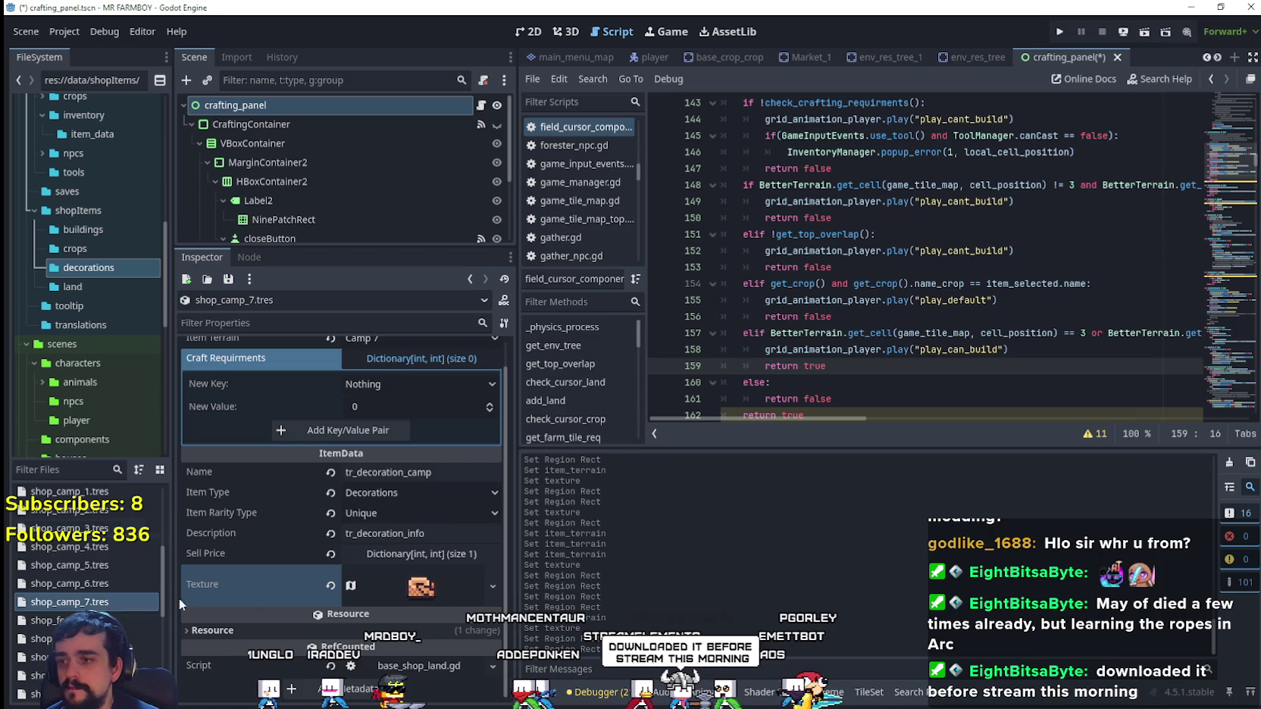
pyautogui.hotkey('ctrl', 's')
pyautogui.press('super+d')
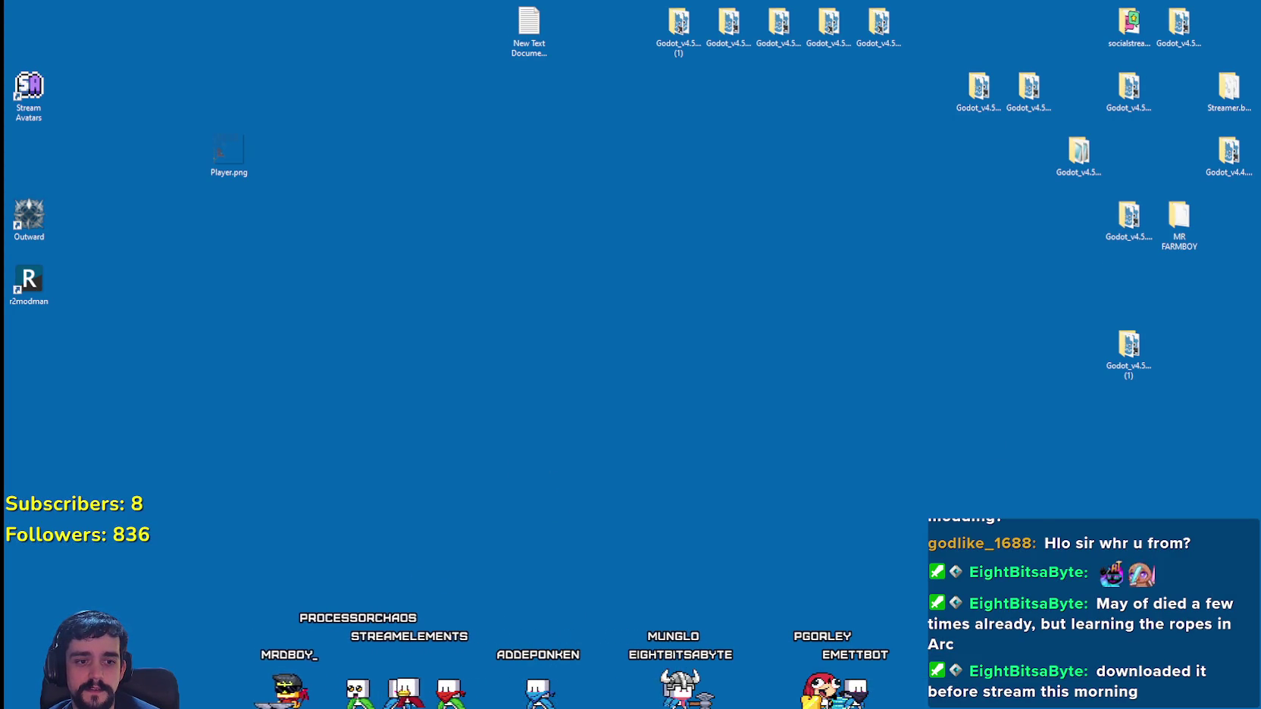
pyautogui.press('super+d')
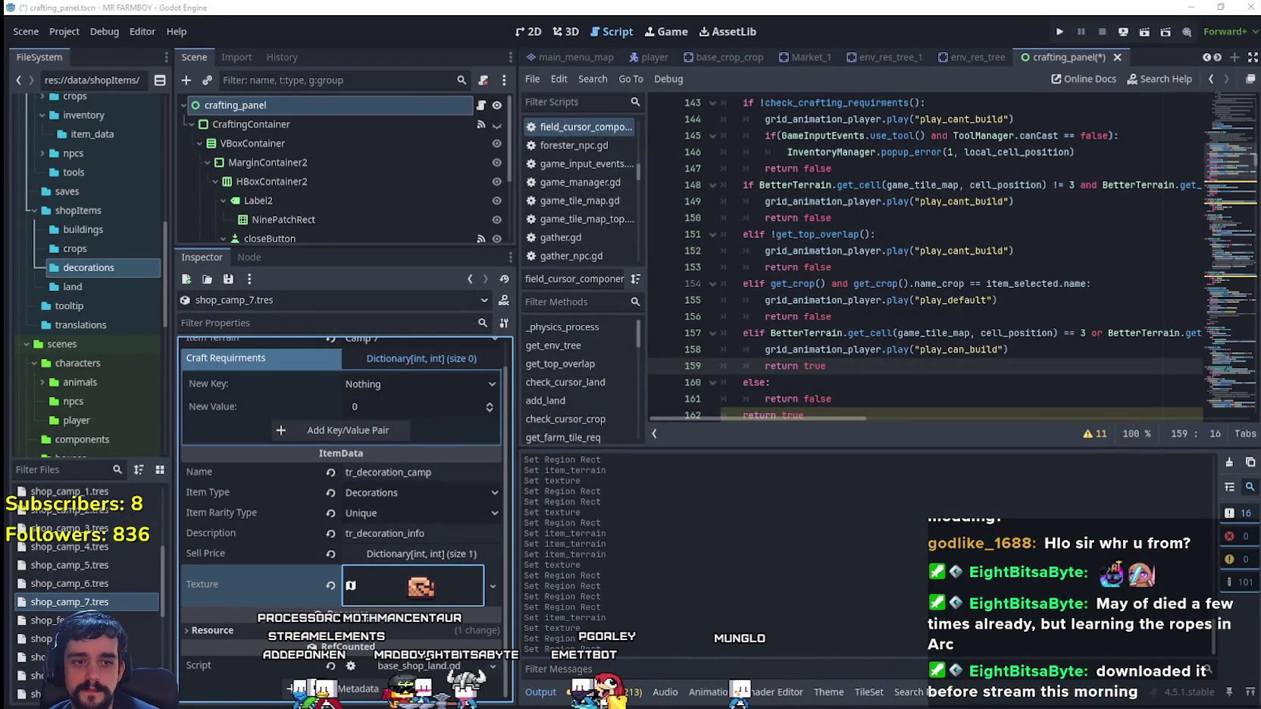
# - Save the changes and confirm shop_camp_7 keeps its Camp 7 terrain
pyautogui.click(821, 300)
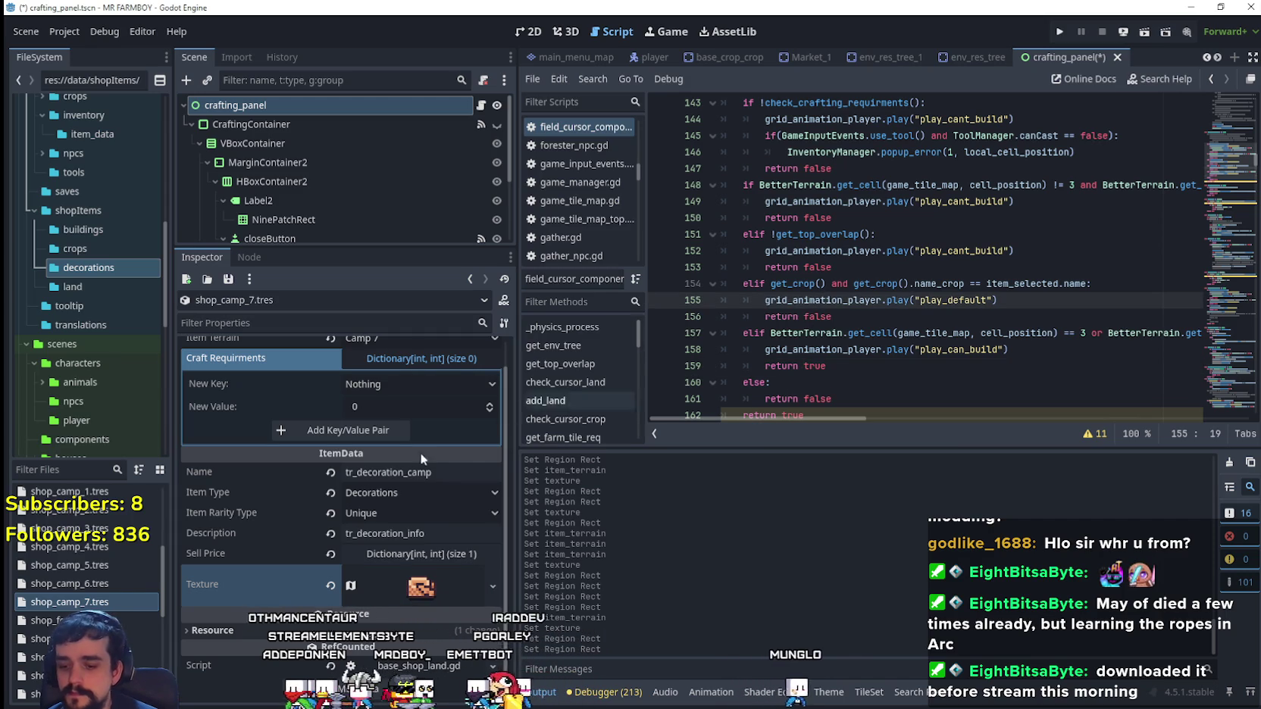
pyautogui.click(779, 317)
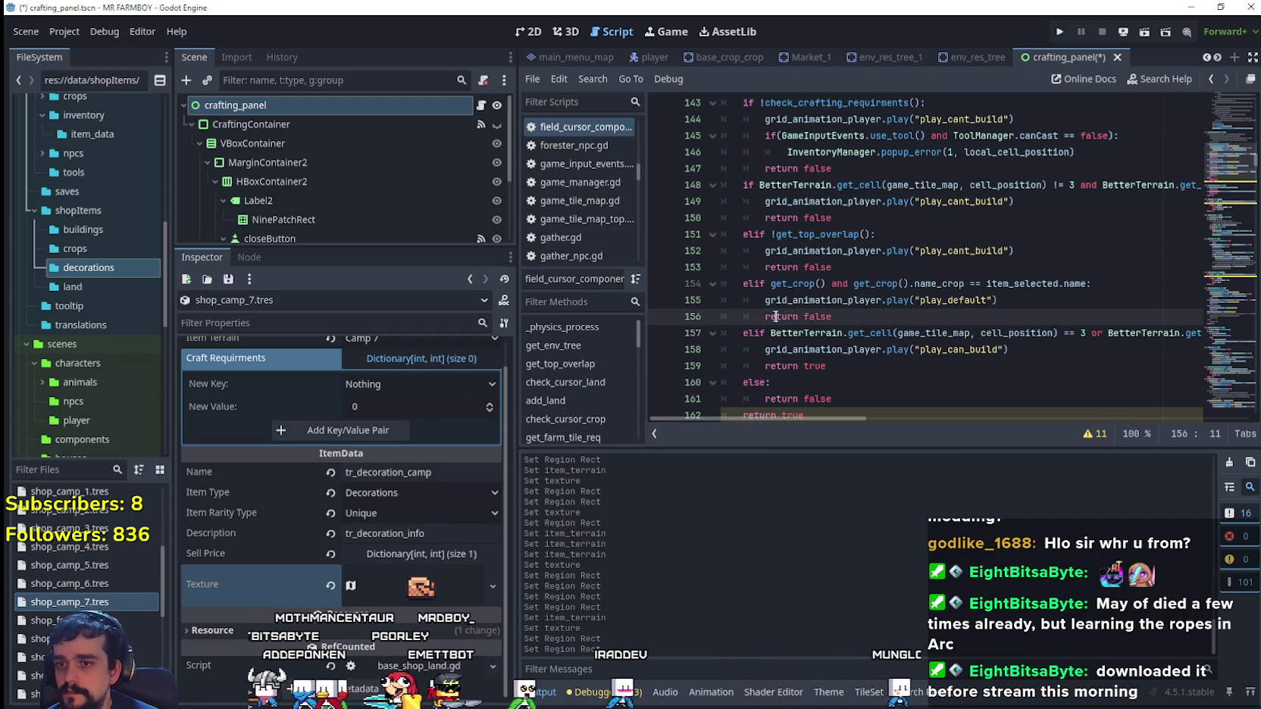
pyautogui.hotkey('ctrl', 's')
pyautogui.click(419, 586)
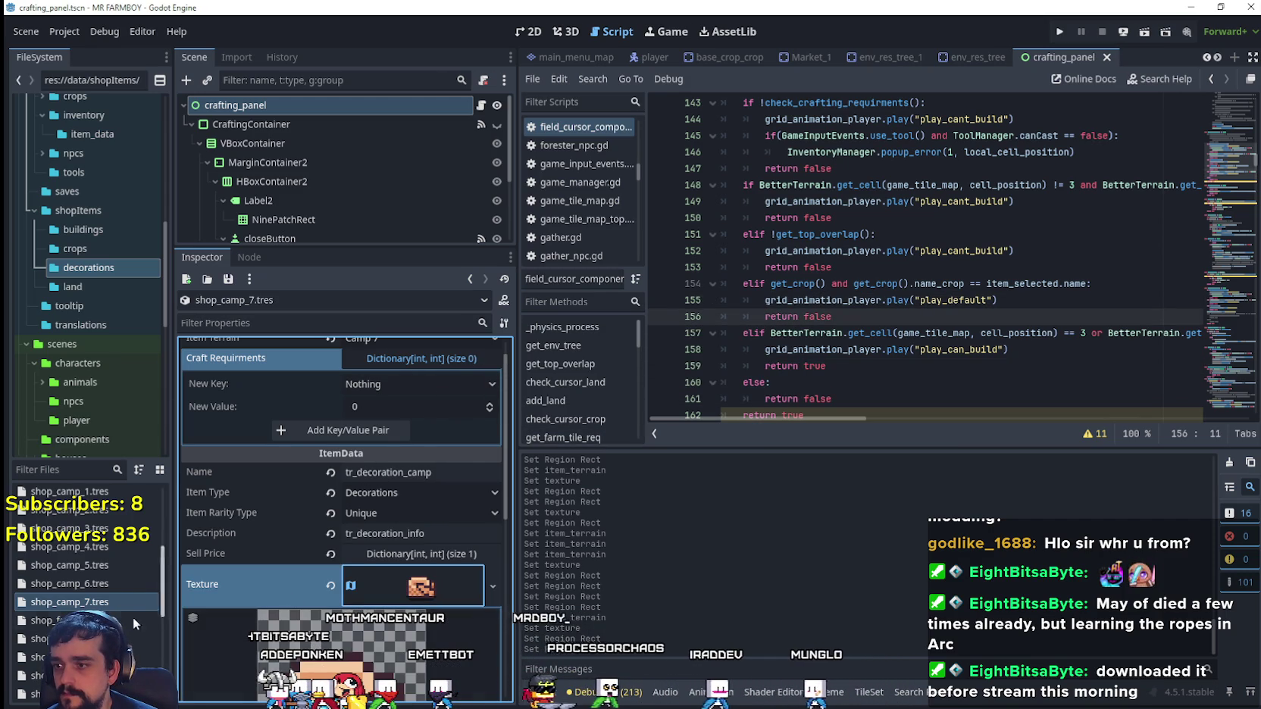
pyautogui.click(114, 602)
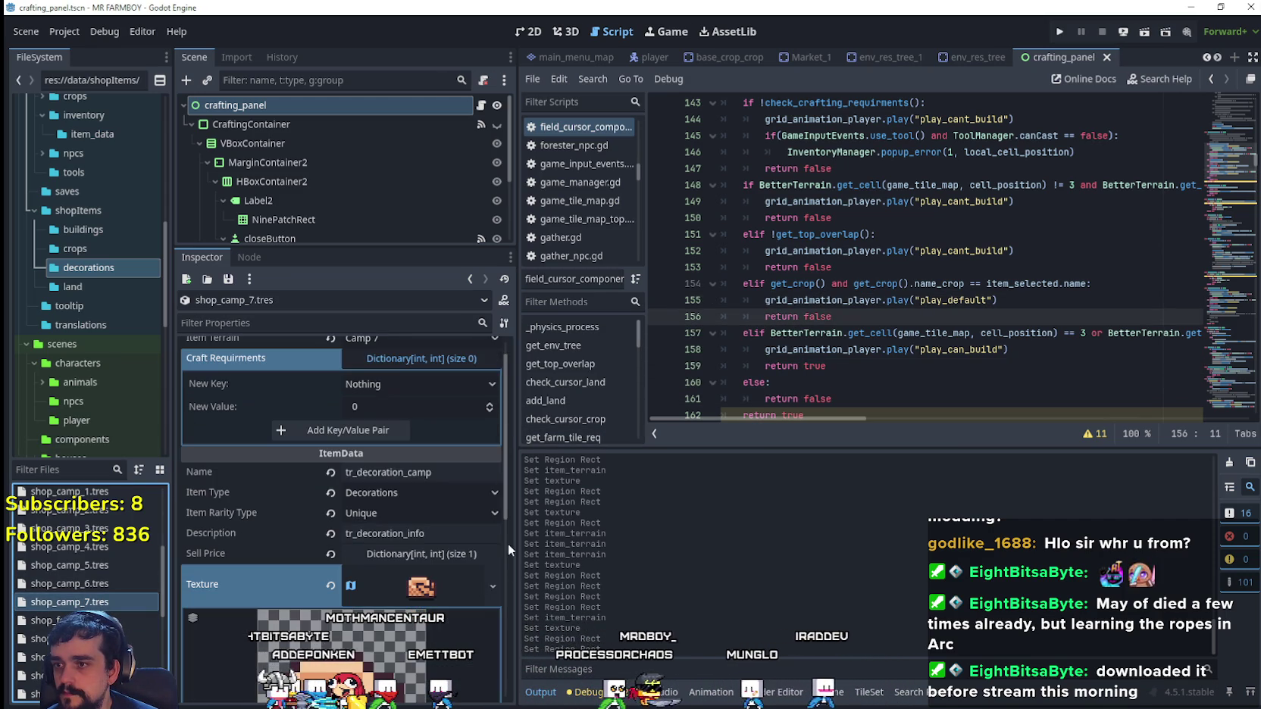
pyautogui.click(444, 587)
pyautogui.hotkey('ctrl', 's')
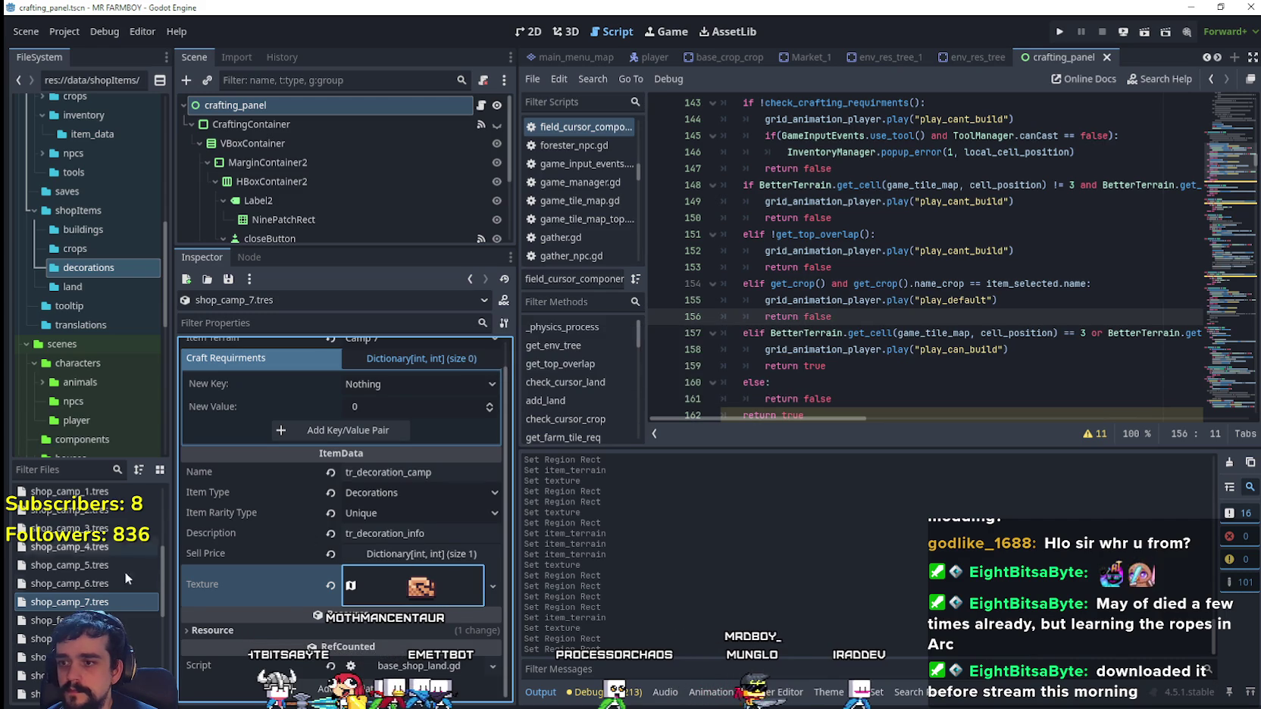
pyautogui.scroll(1, 369, 436)
pyautogui.click(421, 362)
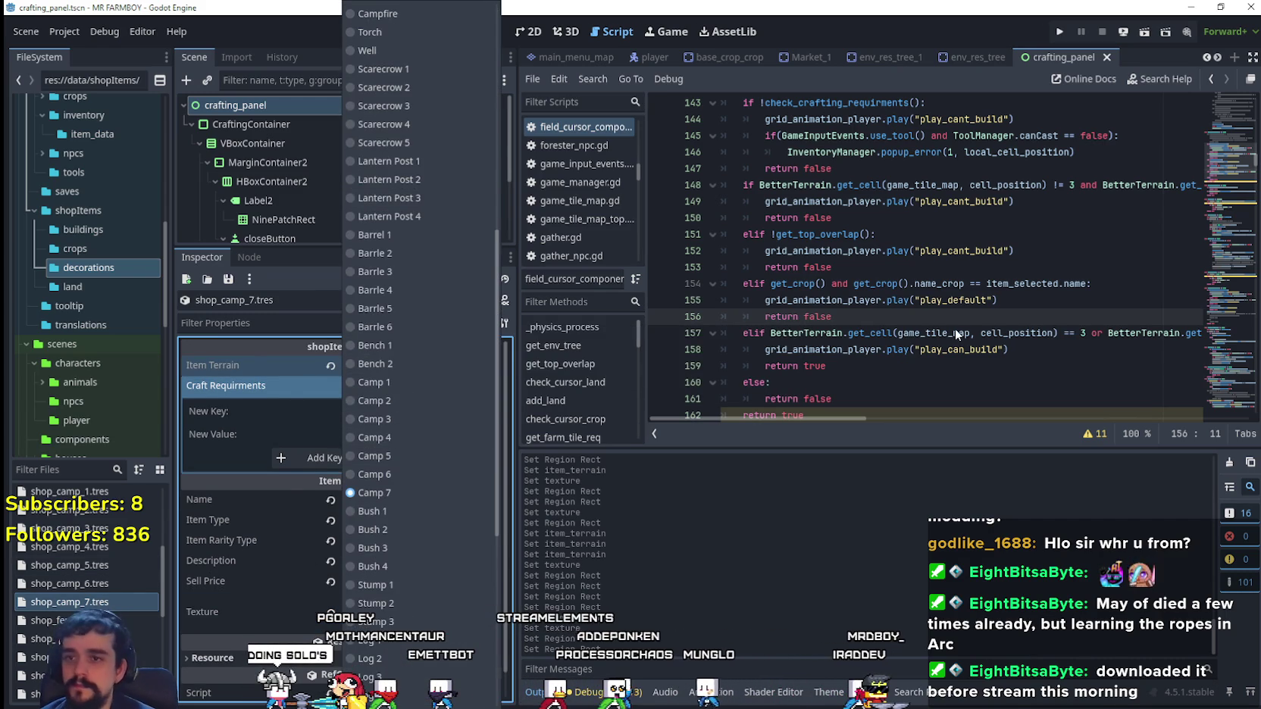
pyautogui.click(278, 497)
# - Duplicate shop_camp_7.tres into a new decorations file, shop_bush_1.tres
pyautogui.rightClick(114, 602)
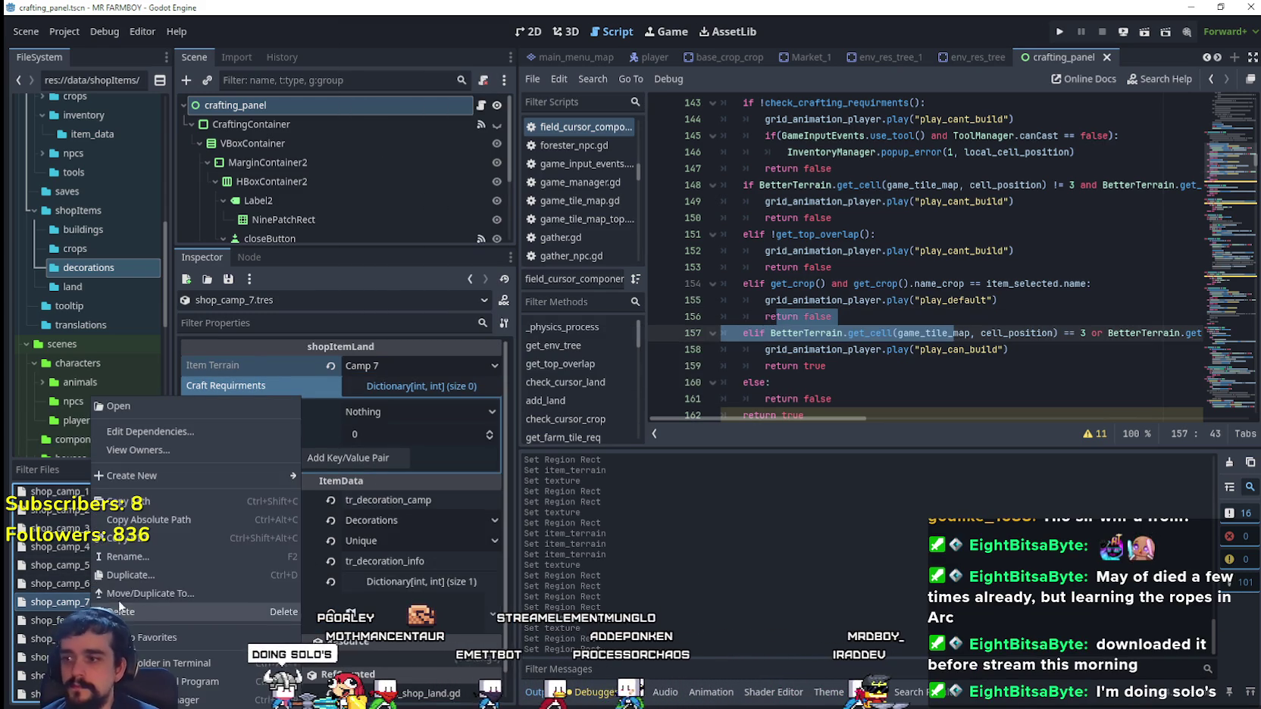
pyautogui.click(157, 582)
pyautogui.click(777, 480)
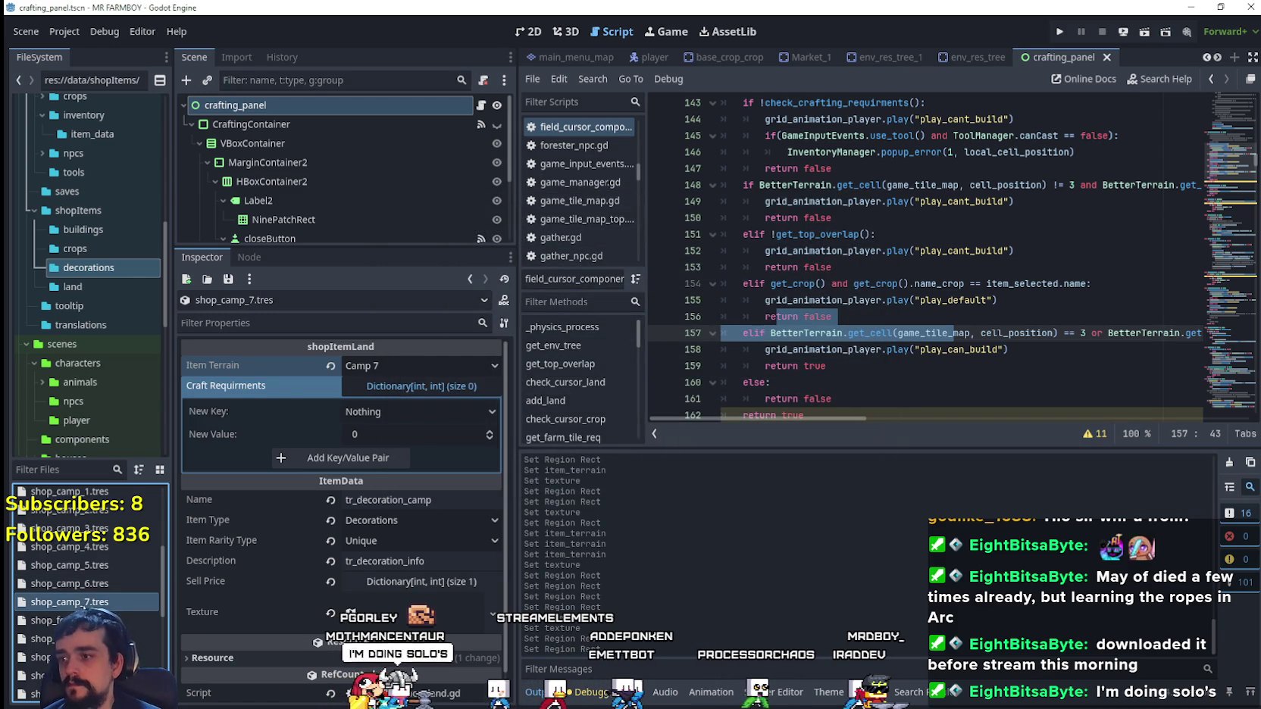
pyautogui.rightClick(85, 602)
pyautogui.click(145, 576)
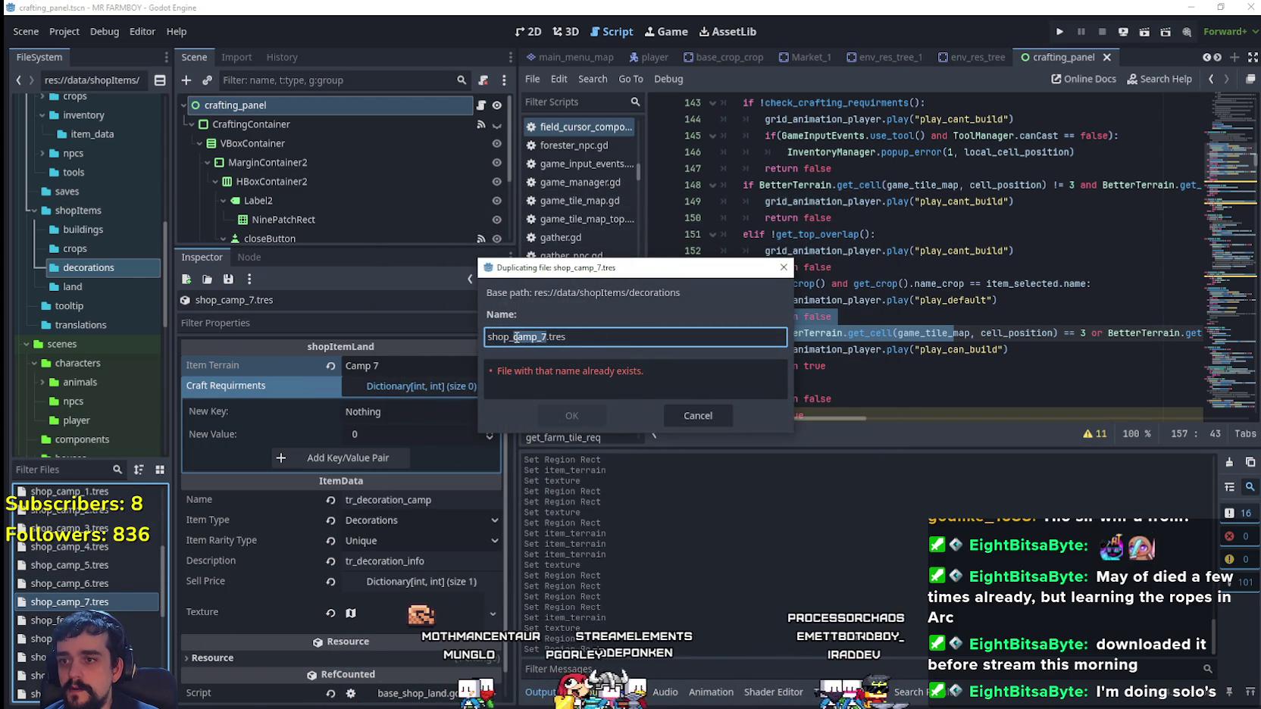
pyautogui.write('campfire')
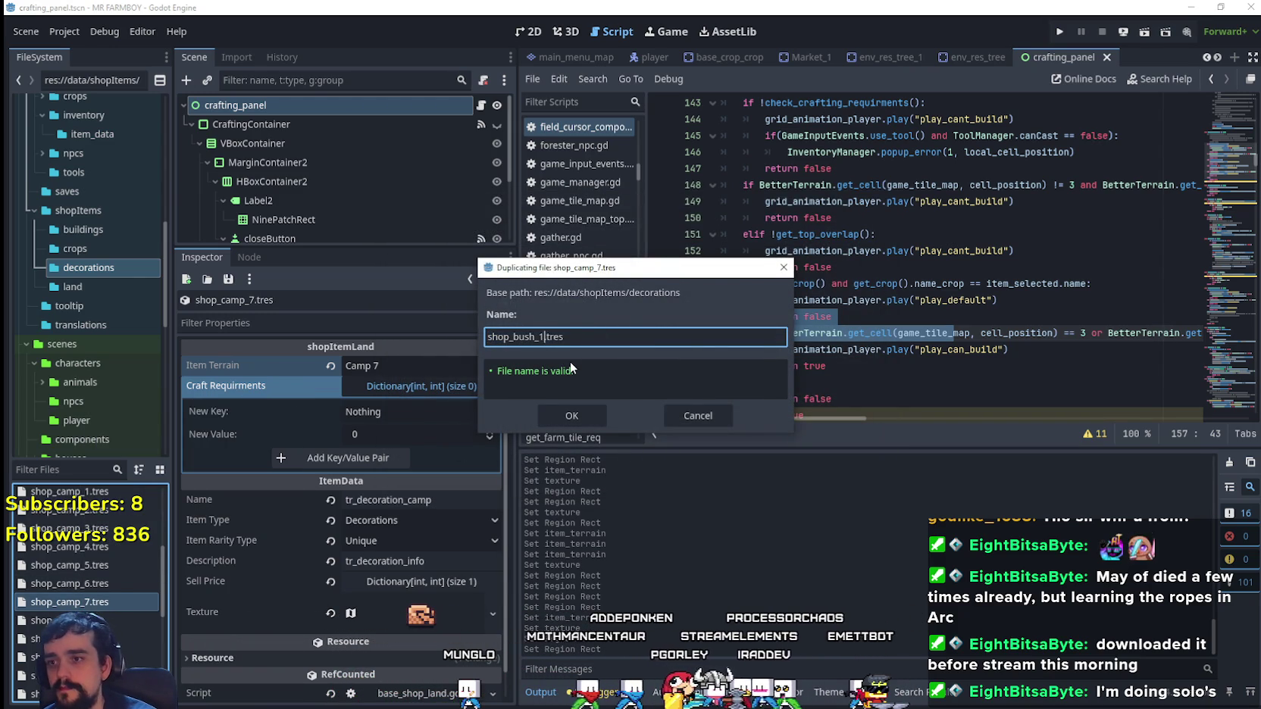
pyautogui.press('Return')
pyautogui.scroll(5, 94, 539)
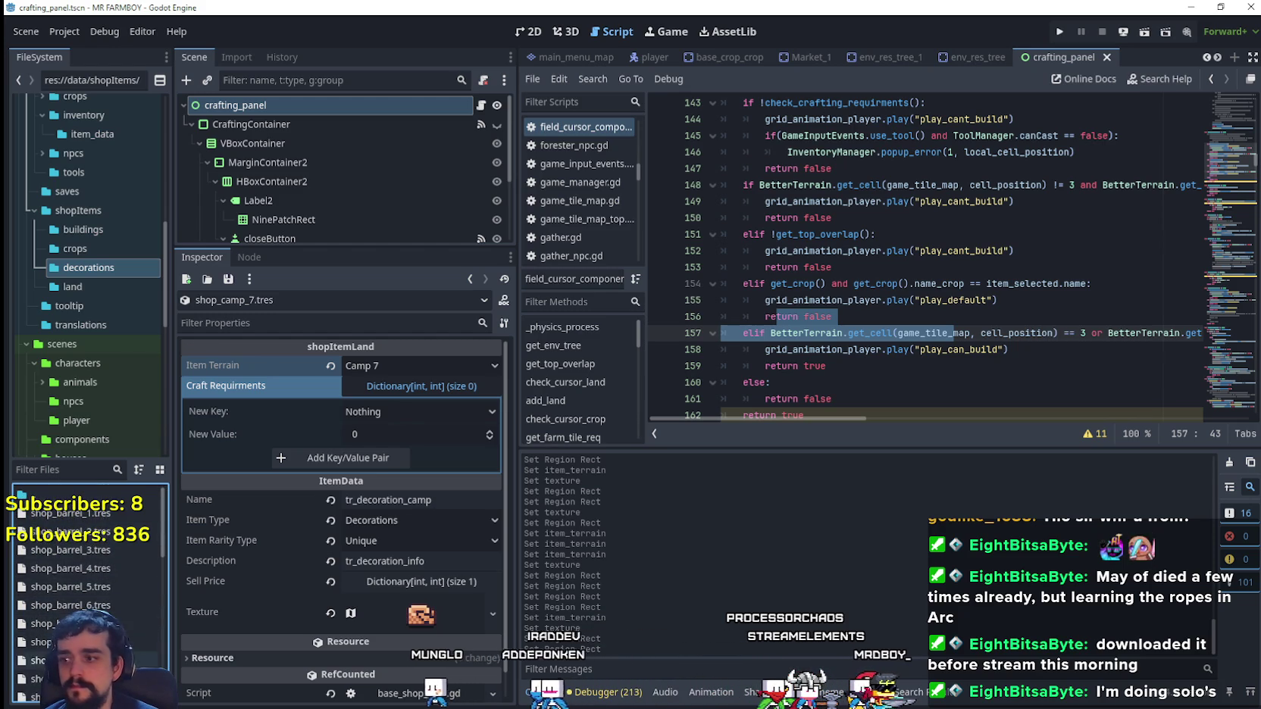
# - Give shop_bush_1.tres terrain Bush 1 and change its name to tr_decoration_bush
pyautogui.click(138, 643)
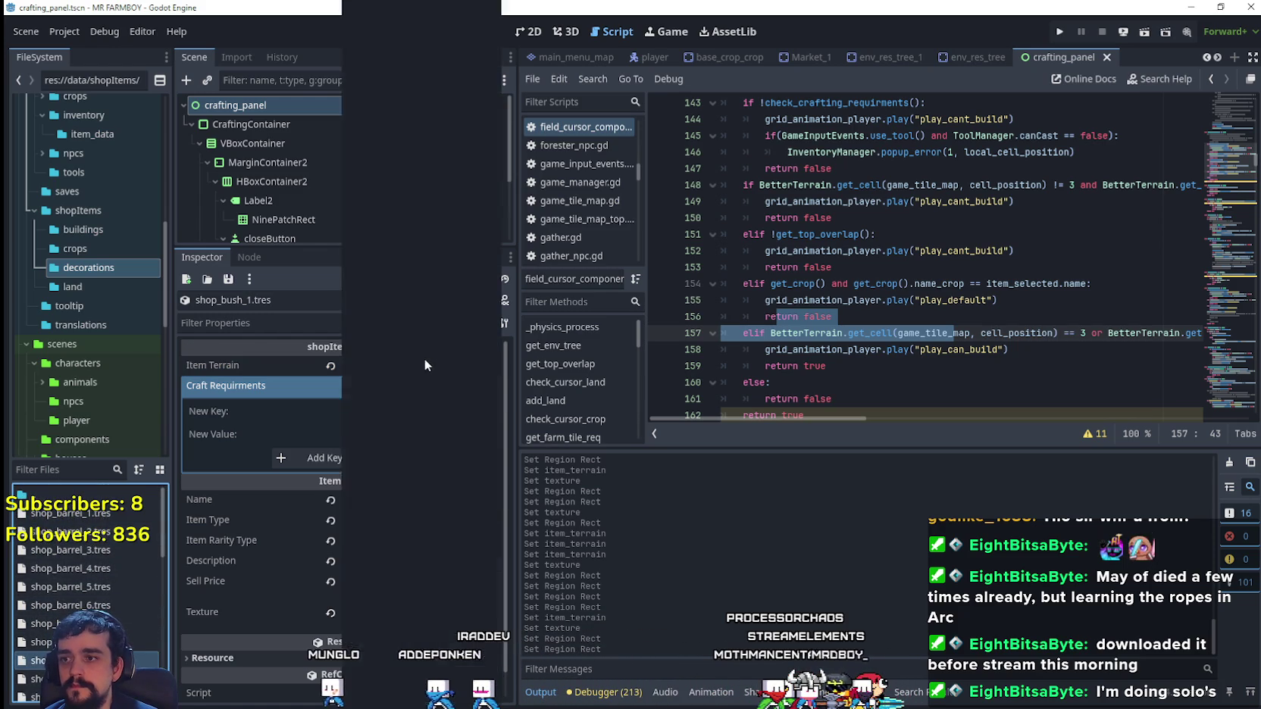
pyautogui.click(424, 364)
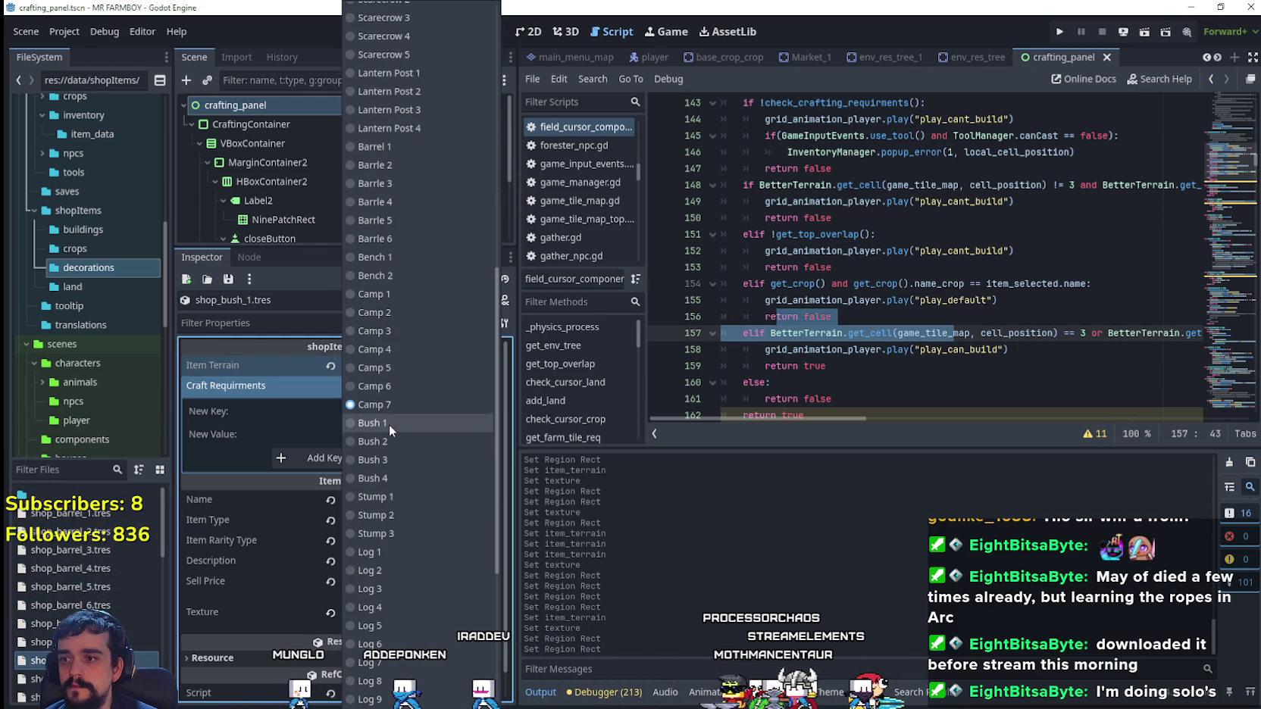
pyautogui.click(390, 424)
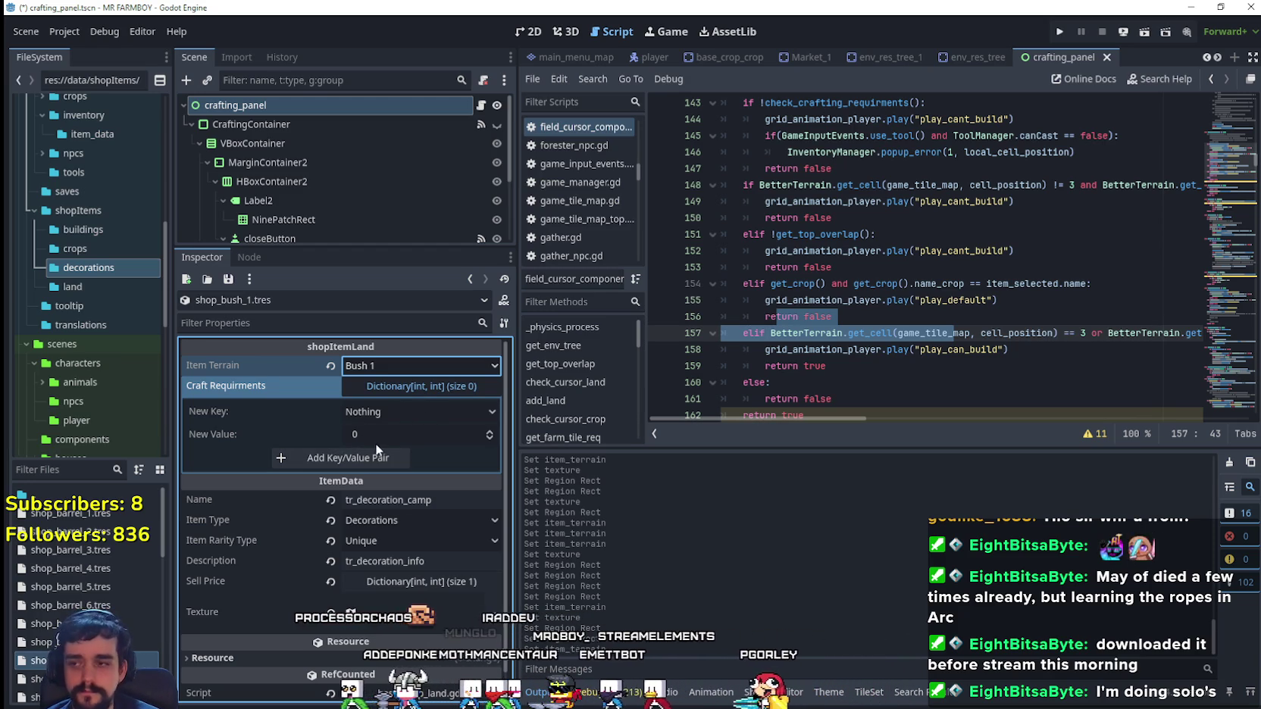
pyautogui.moveTo(412, 500); pyautogui.dragTo(434, 500)
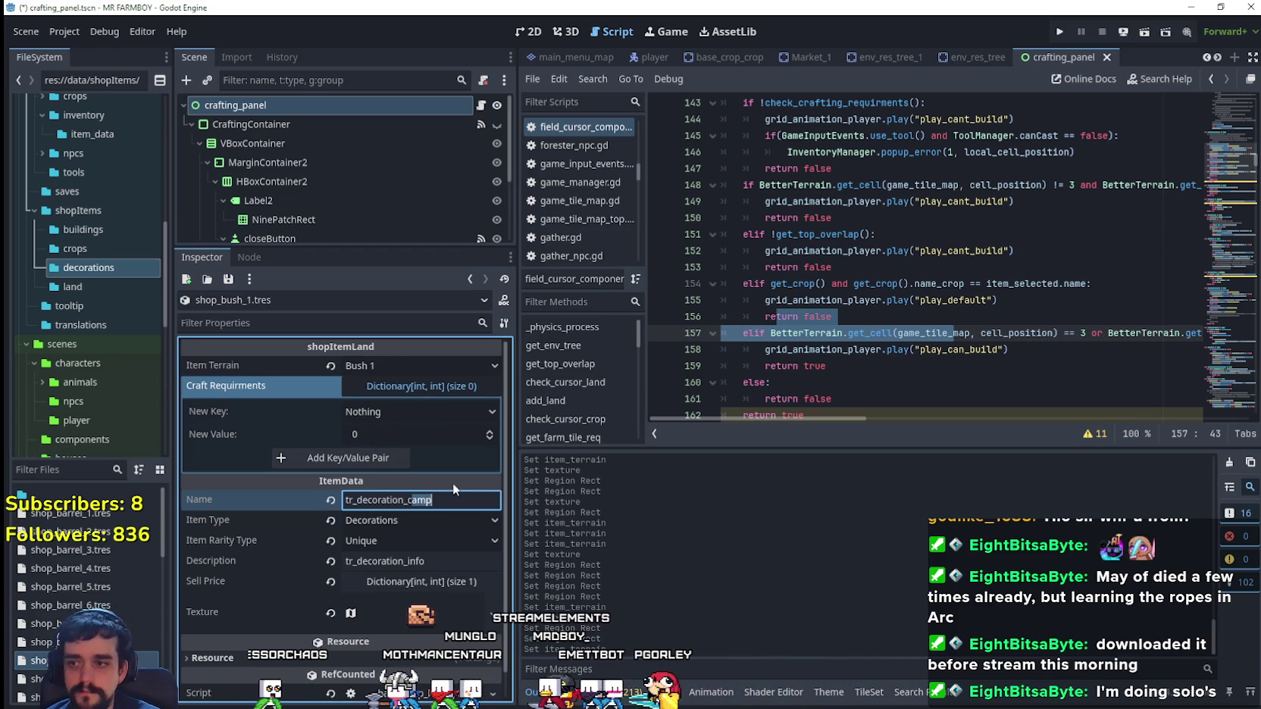
pyautogui.press('BackSpace')
pyautogui.press('BackSpace')
pyautogui.write('bush')
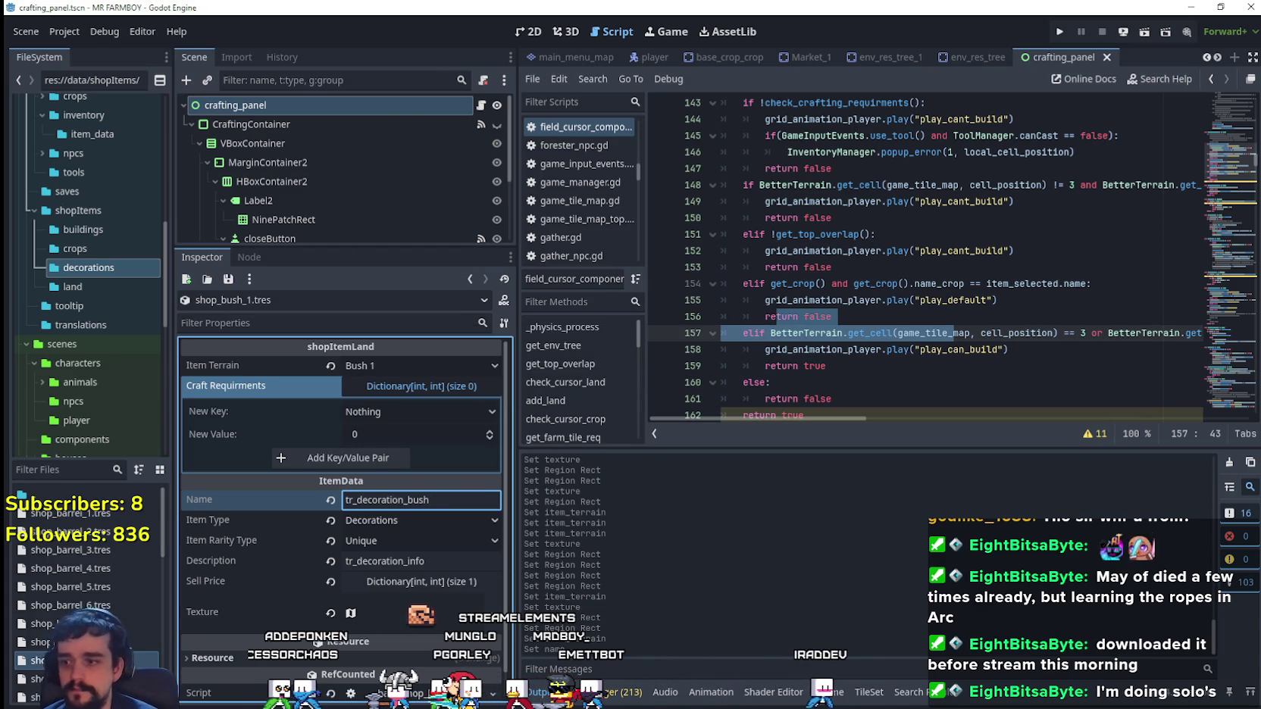
pyautogui.click(418, 620)
pyautogui.scroll(-3, 418, 620)
# - Make shop_bush_1's texture unique and bring up its atlas Region Editor
pyautogui.rightClick(404, 436)
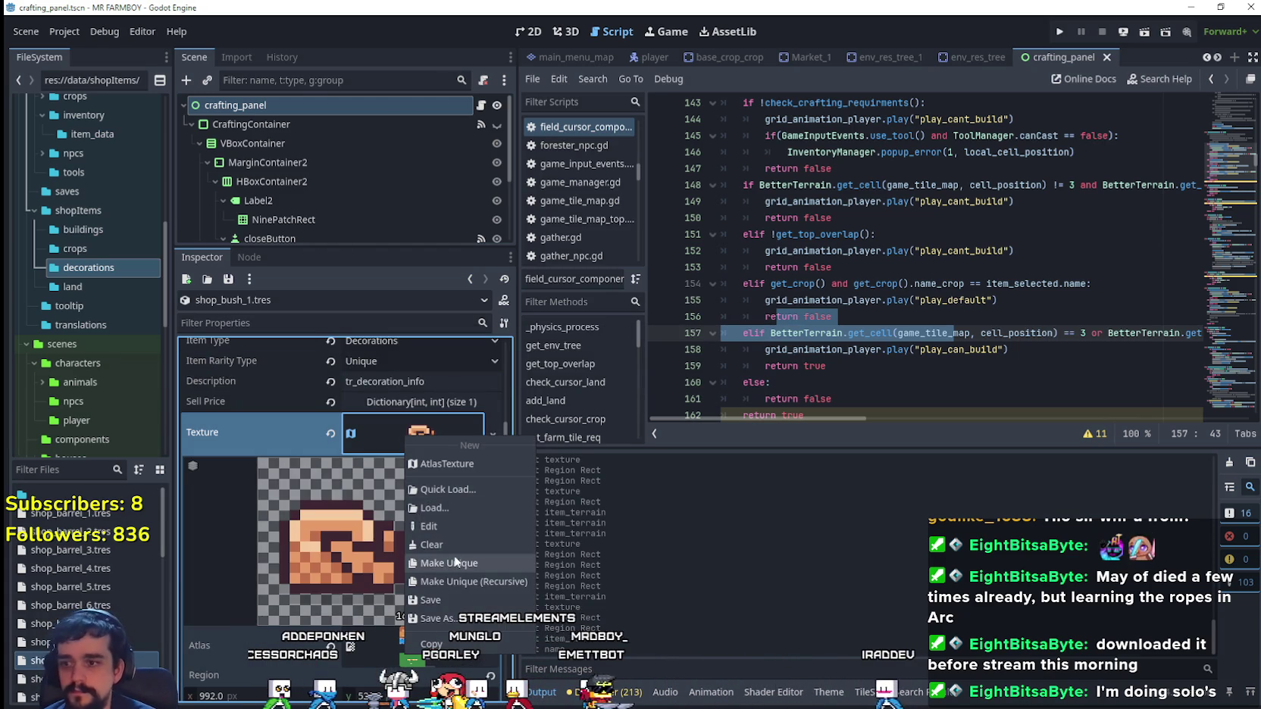
pyautogui.click(456, 561)
pyautogui.scroll(-3, 455, 560)
pyautogui.click(380, 593)
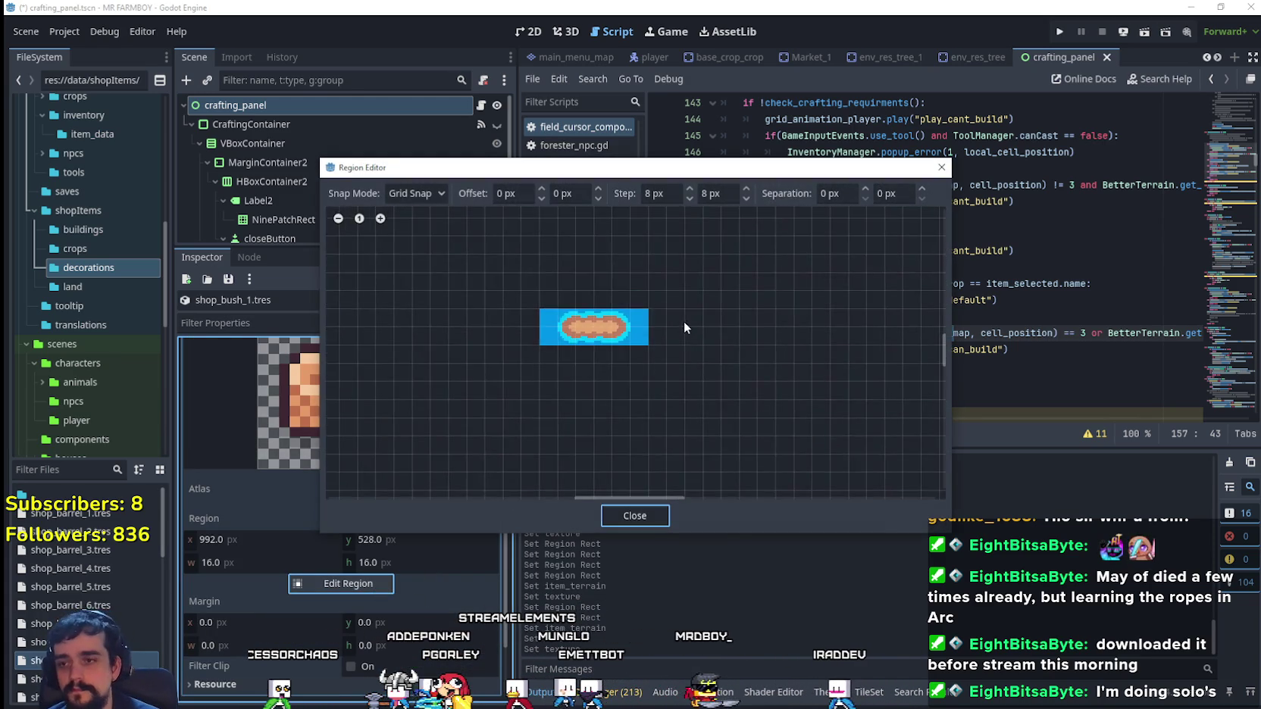
pyautogui.scroll(-5, 684, 321)
pyautogui.scroll(5, 758, 364)
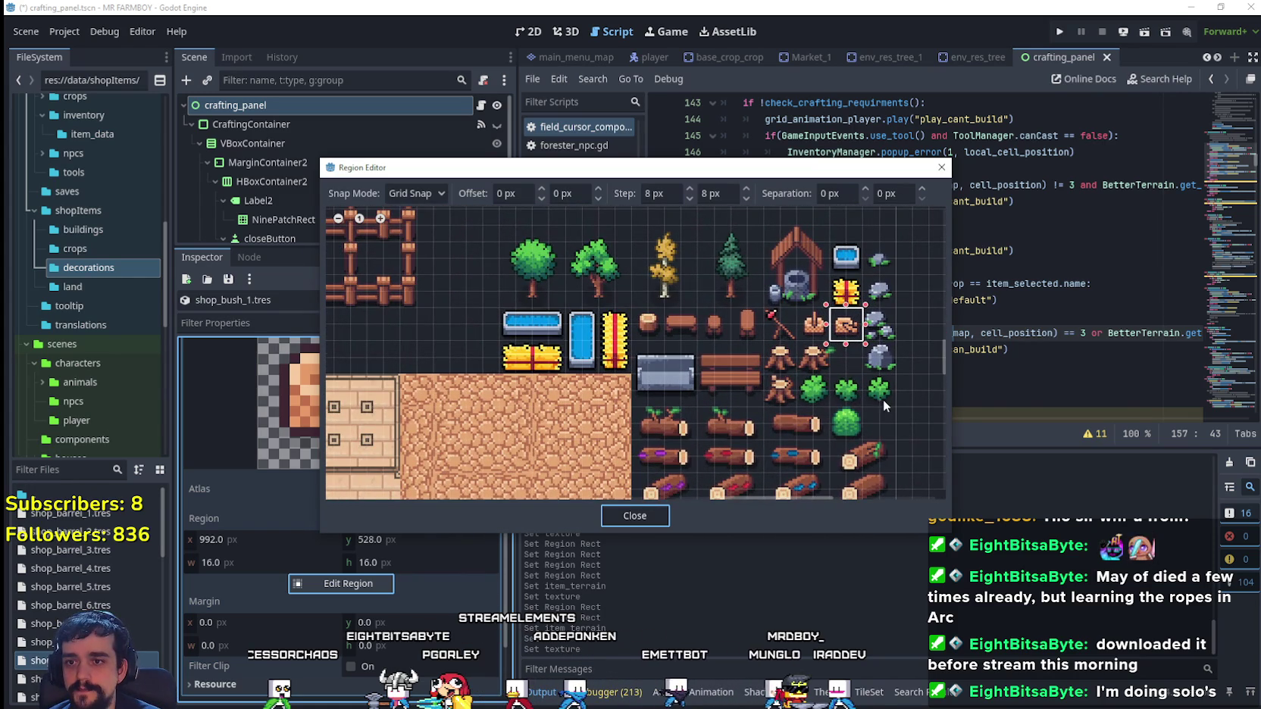
pyautogui.scroll(3, 861, 444)
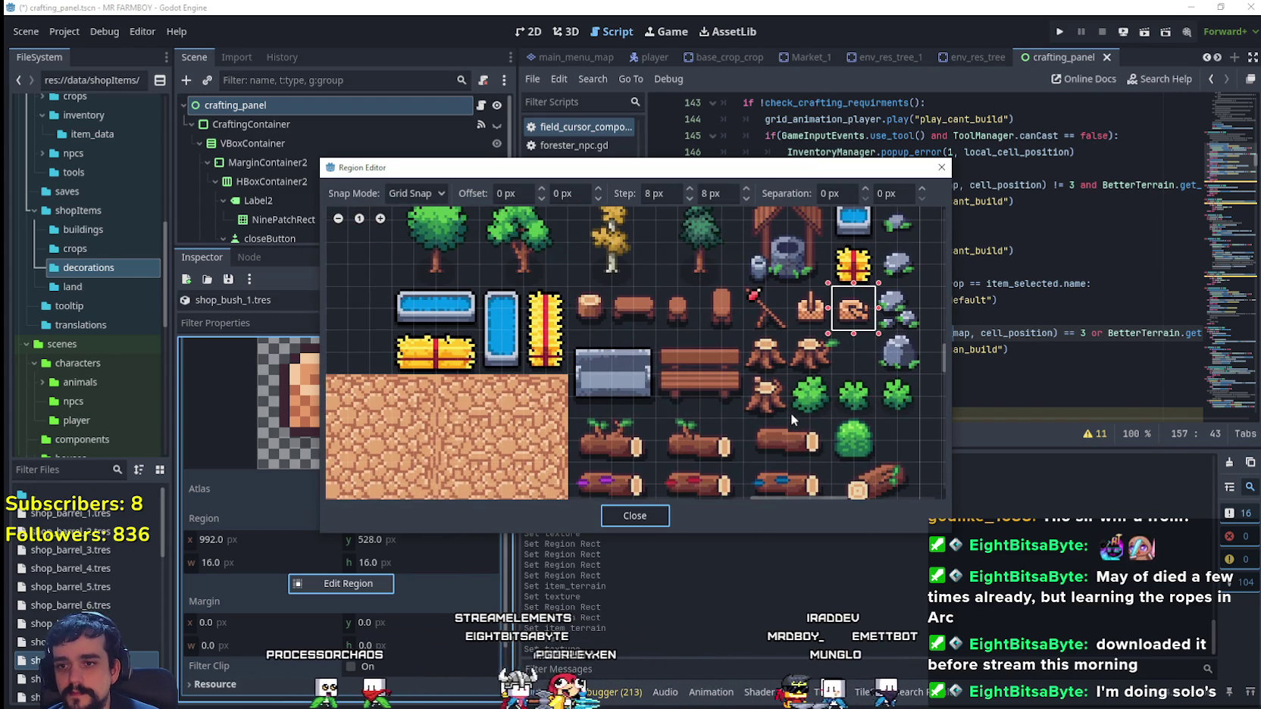
# - Select the 16×16 green bush tile at x 976, y 560 as the region
pyautogui.moveTo(791, 413); pyautogui.dragTo(812, 404)
pyautogui.scroll(-1, 807, 425)
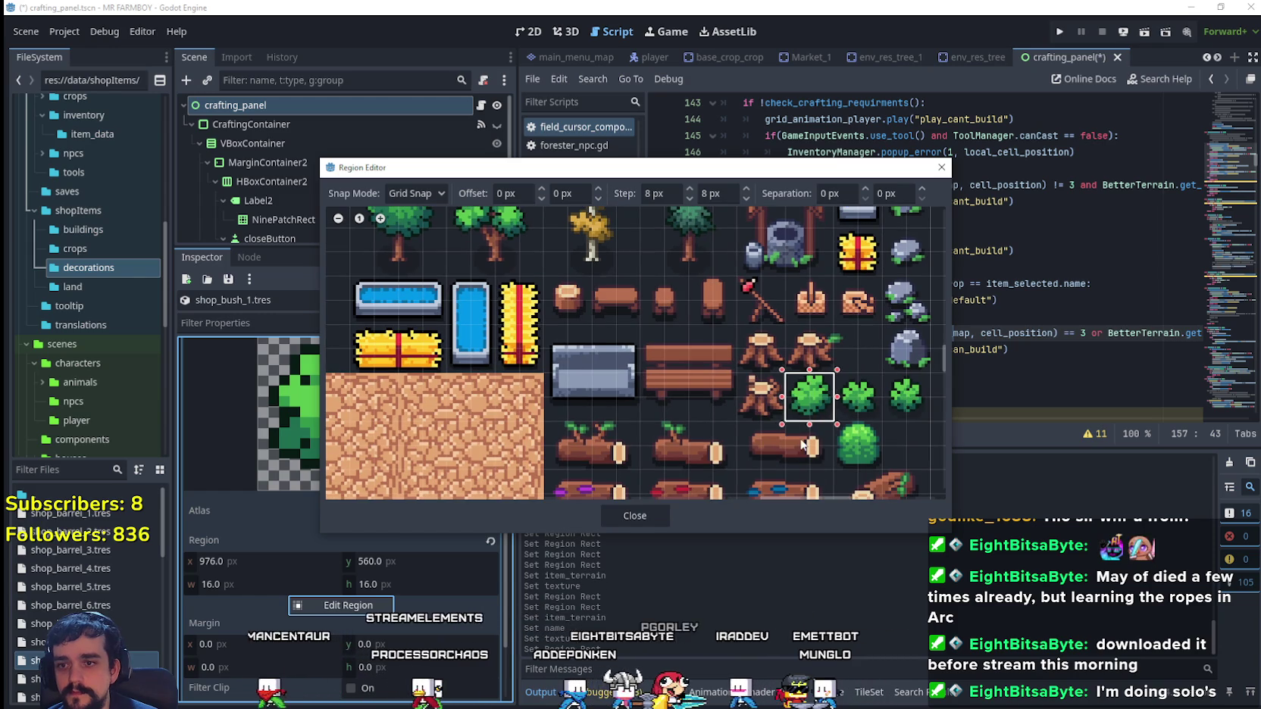
pyautogui.scroll(-8, 663, 390)
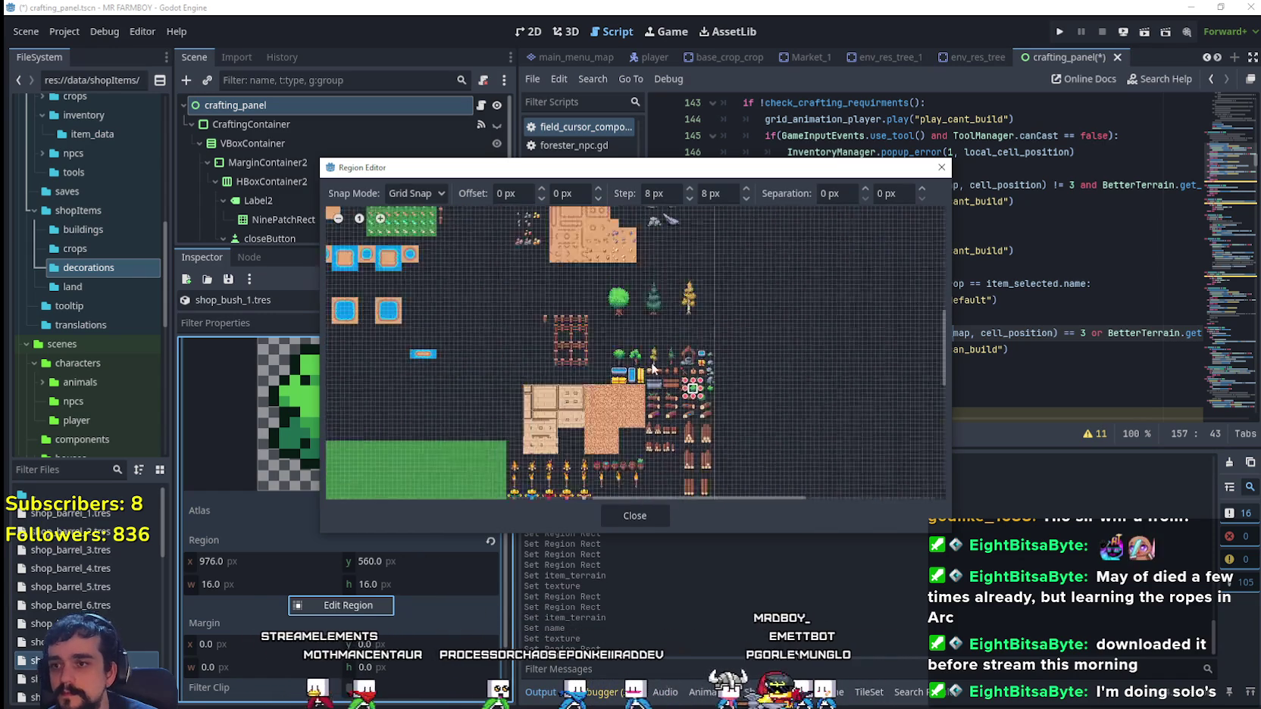
pyautogui.moveTo(685, 411); pyautogui.dragTo(642, 259)
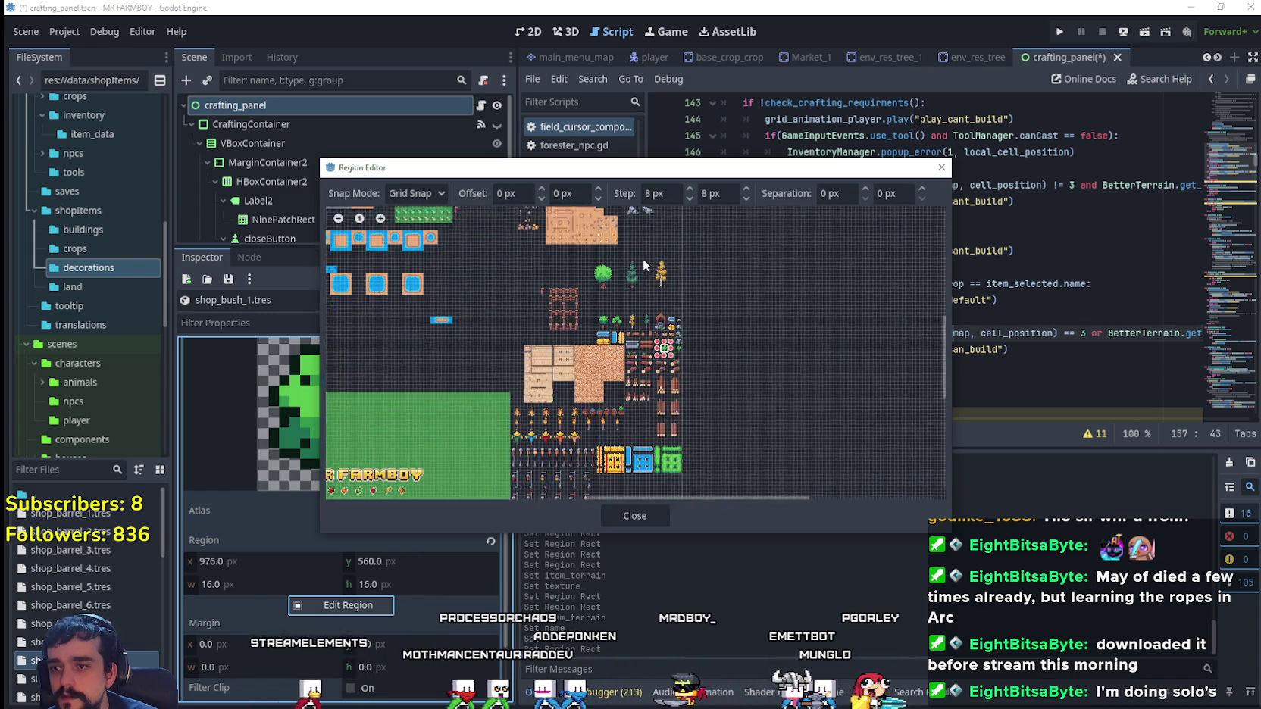
pyautogui.scroll(3, 680, 475)
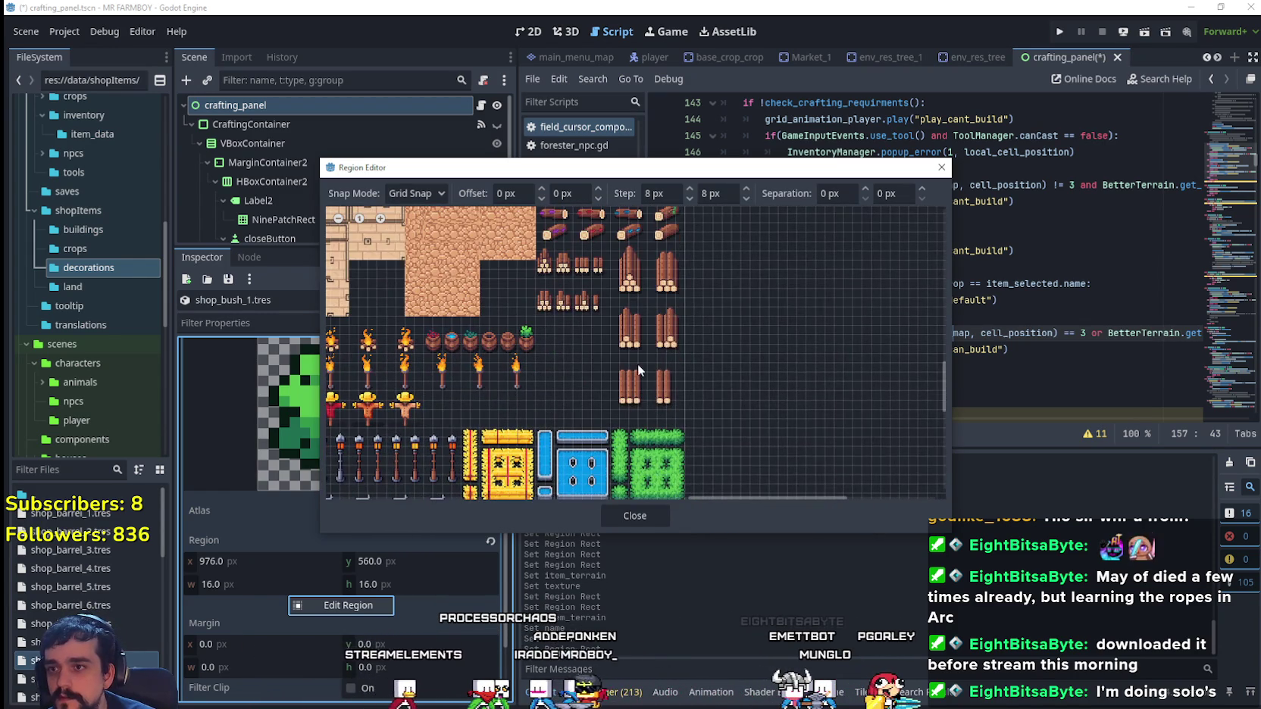
pyautogui.scroll(-2, 640, 441)
pyautogui.scroll(2, 617, 298)
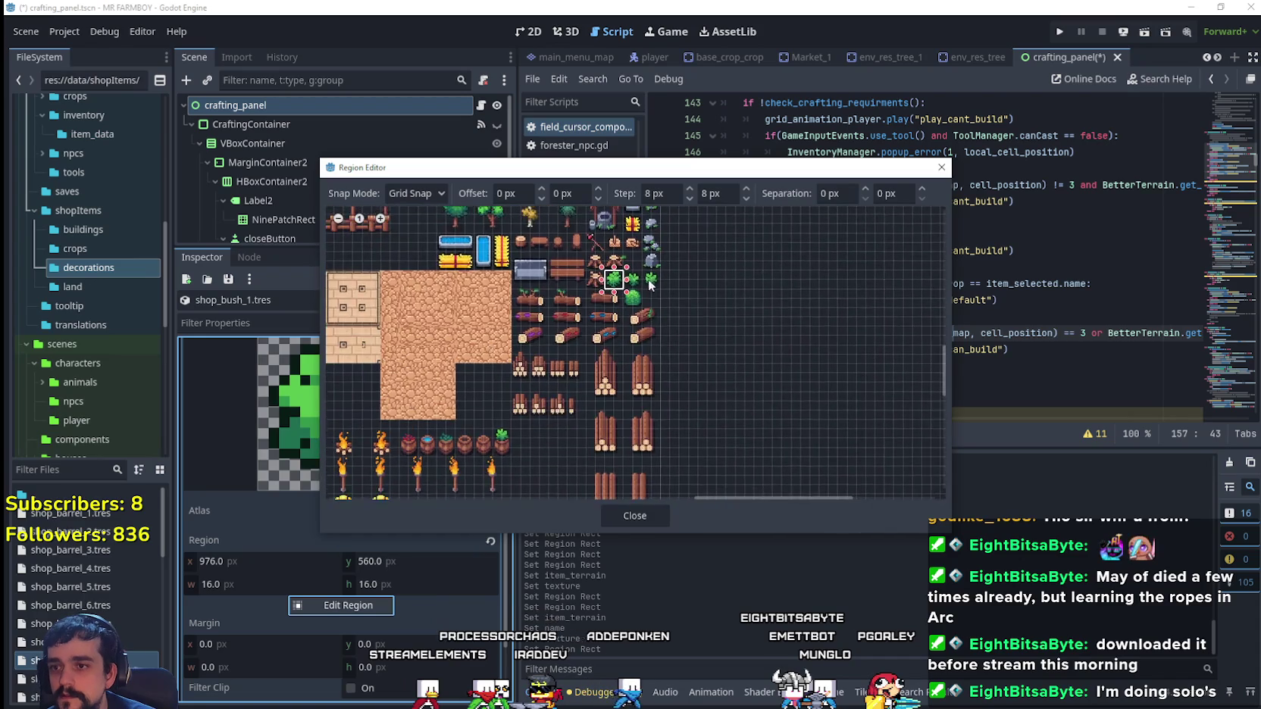
pyautogui.scroll(2, 649, 283)
pyautogui.click(635, 516)
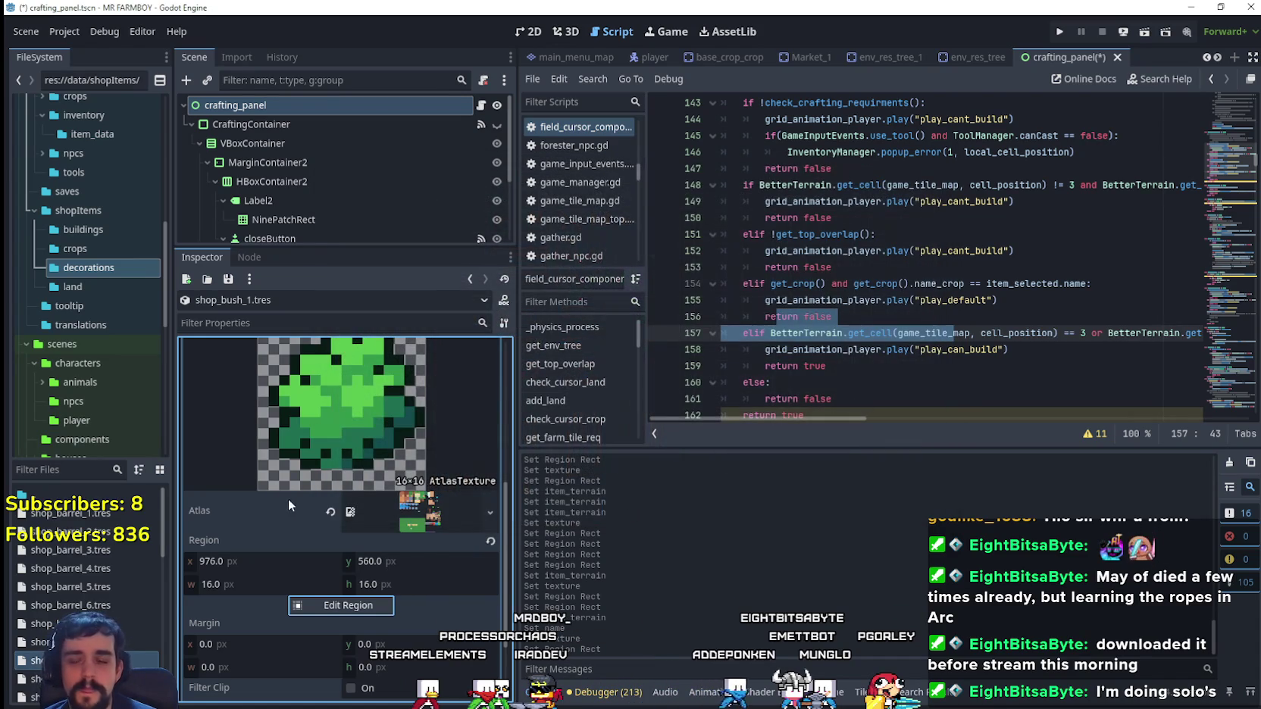
pyautogui.scroll(2, 422, 530)
# - Save the changes and check that shop_camp_7.tres is unchanged
pyautogui.click(433, 395)
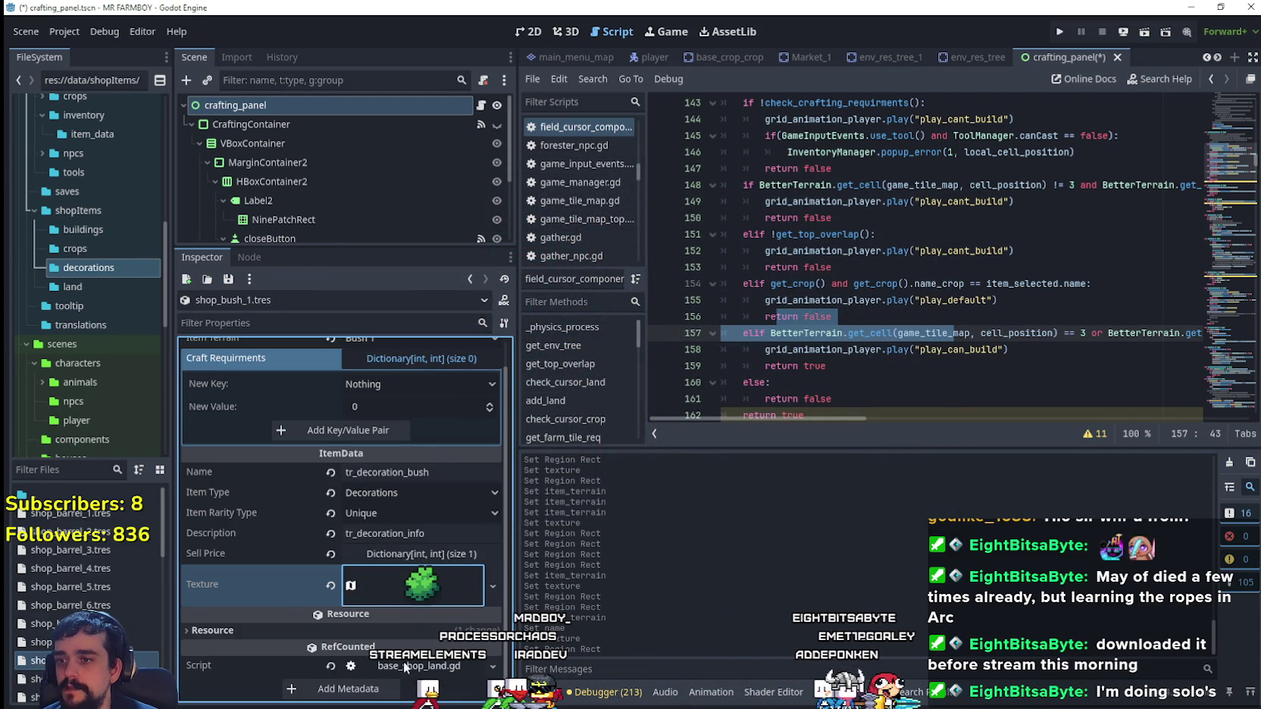
pyautogui.hotkey('ctrl', 's')
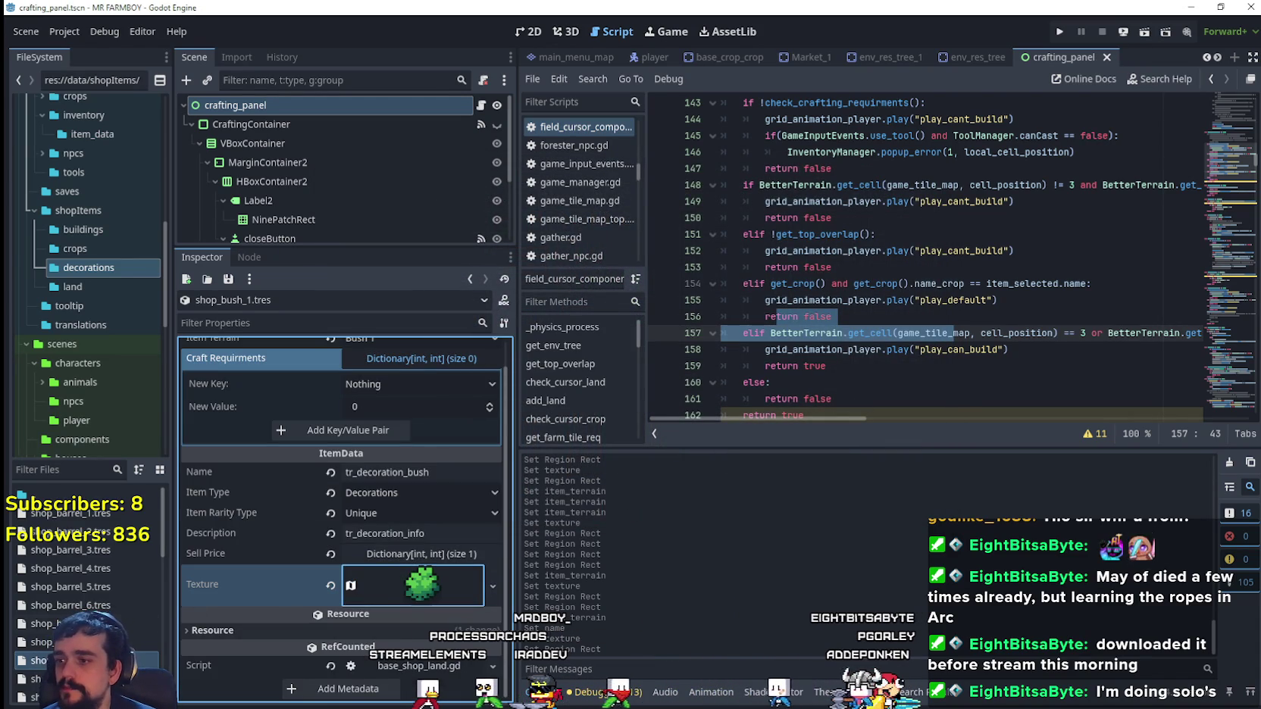
pyautogui.scroll(-5, 104, 536)
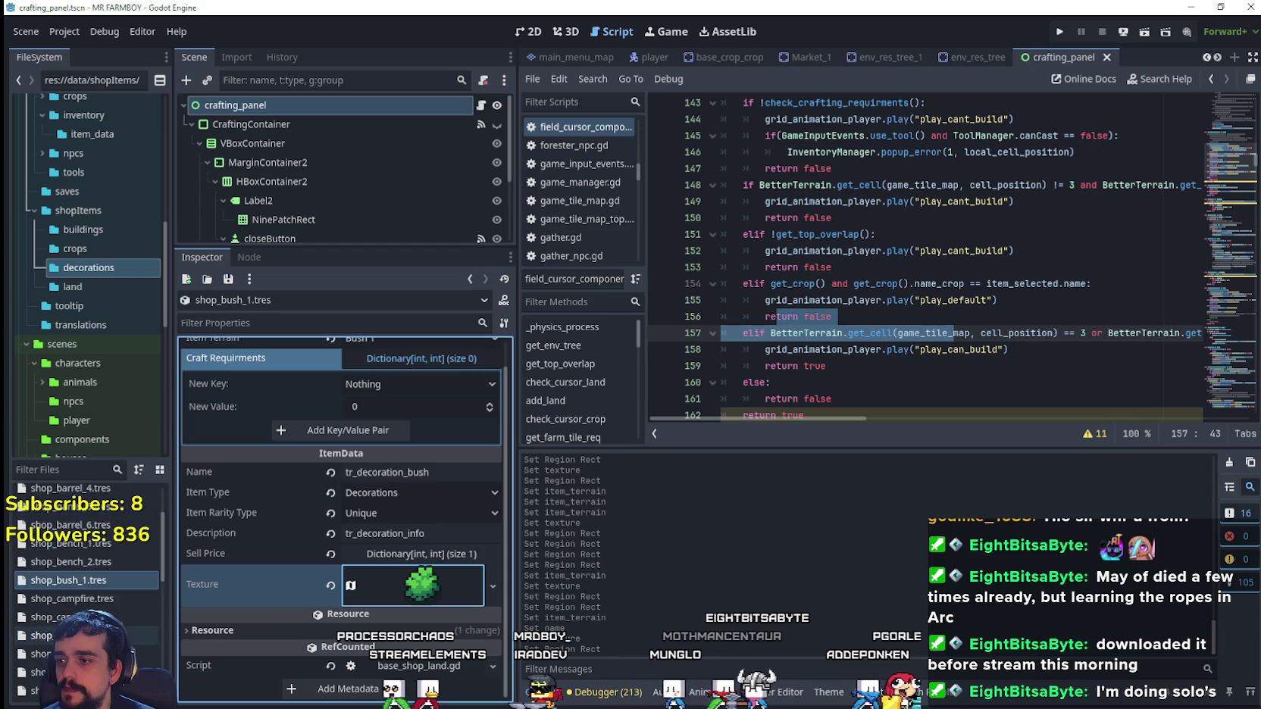
pyautogui.click(46, 647)
pyautogui.scroll(2, 119, 591)
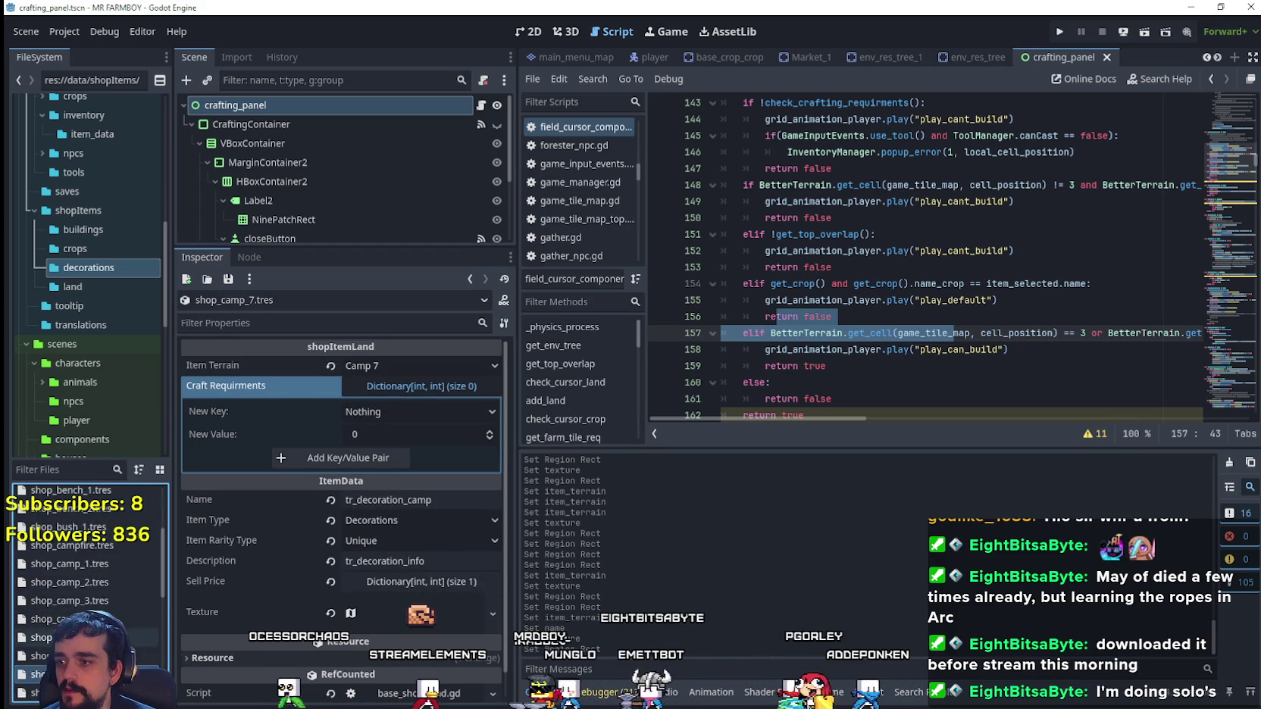
pyautogui.click(117, 581)
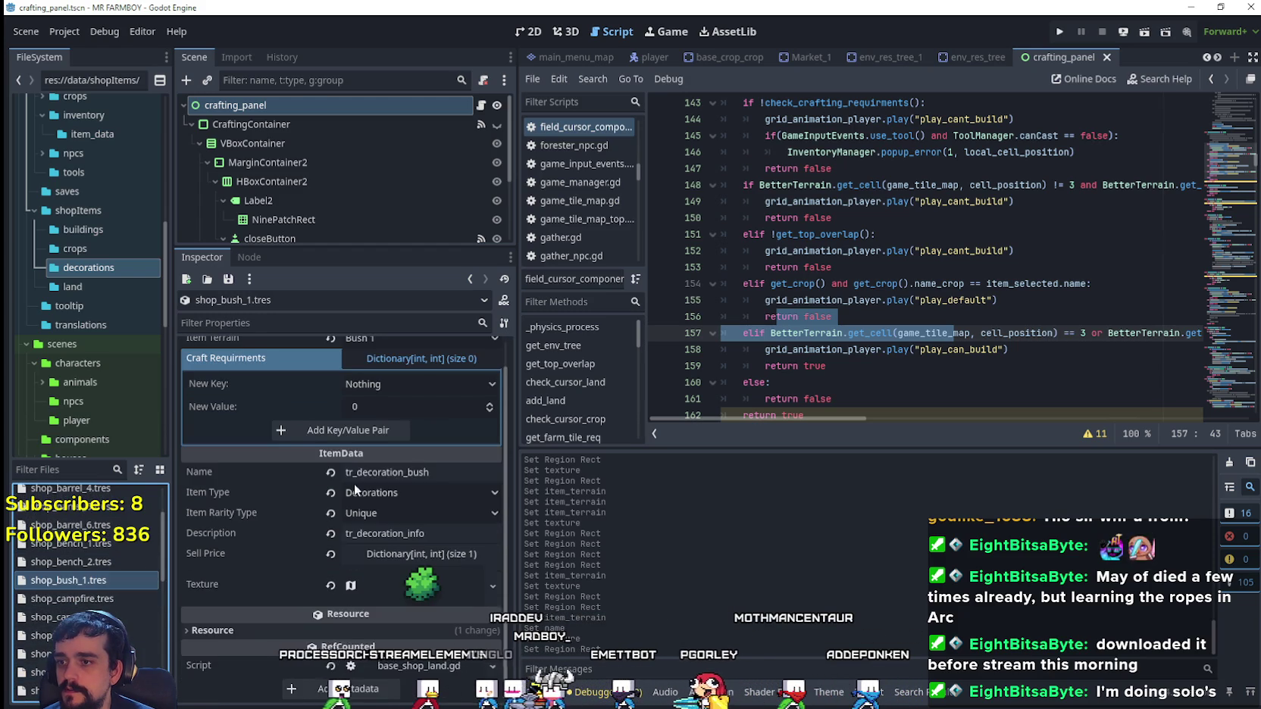
# - Start duplicating shop_bush_1.tres as shop_bush_2.tres
pyautogui.rightClick(86, 574)
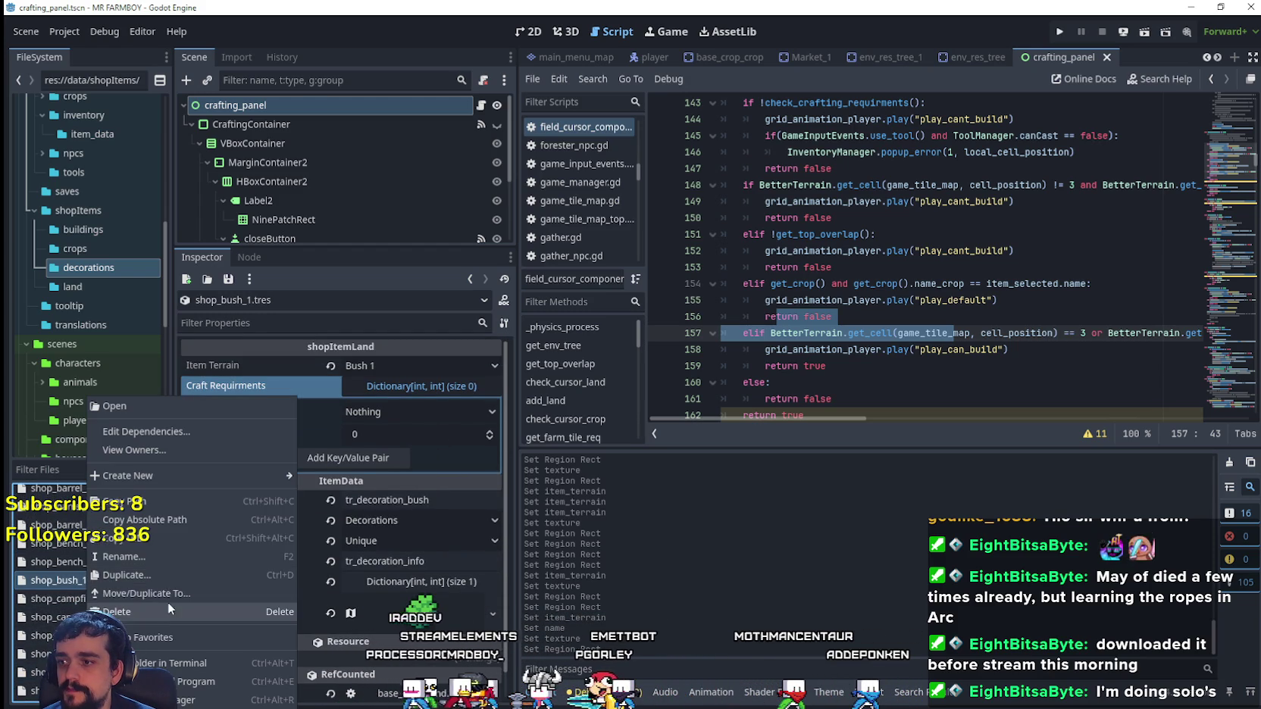
pyautogui.click(156, 579)
pyautogui.click(538, 336)
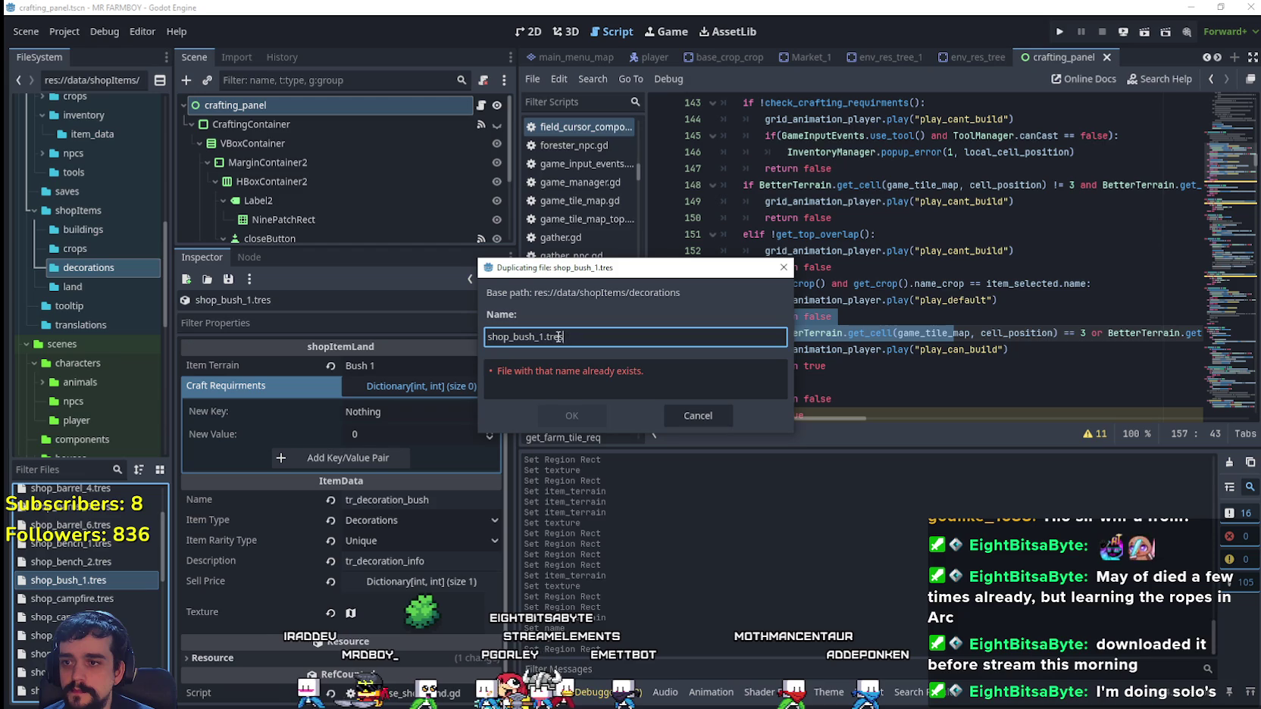
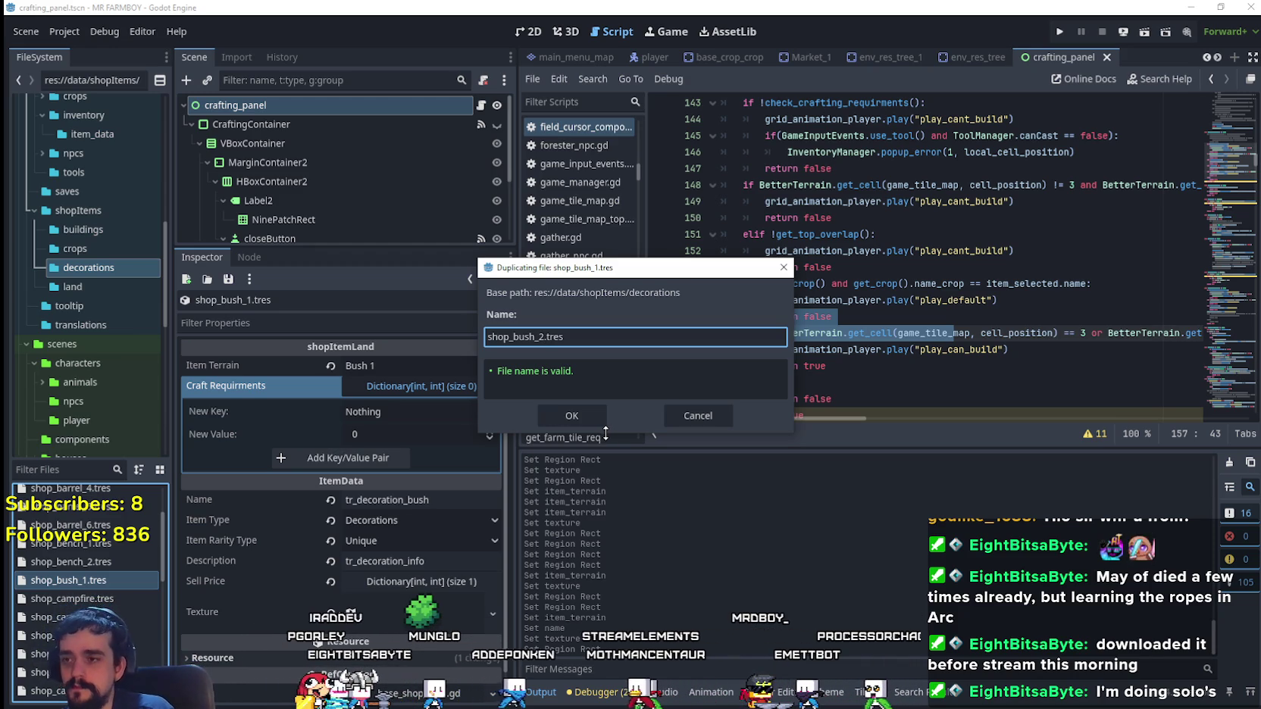
# - Create the shop_bush_2.tres copy, set its item terrain to Bush 2, and save
pyautogui.click(573, 416)
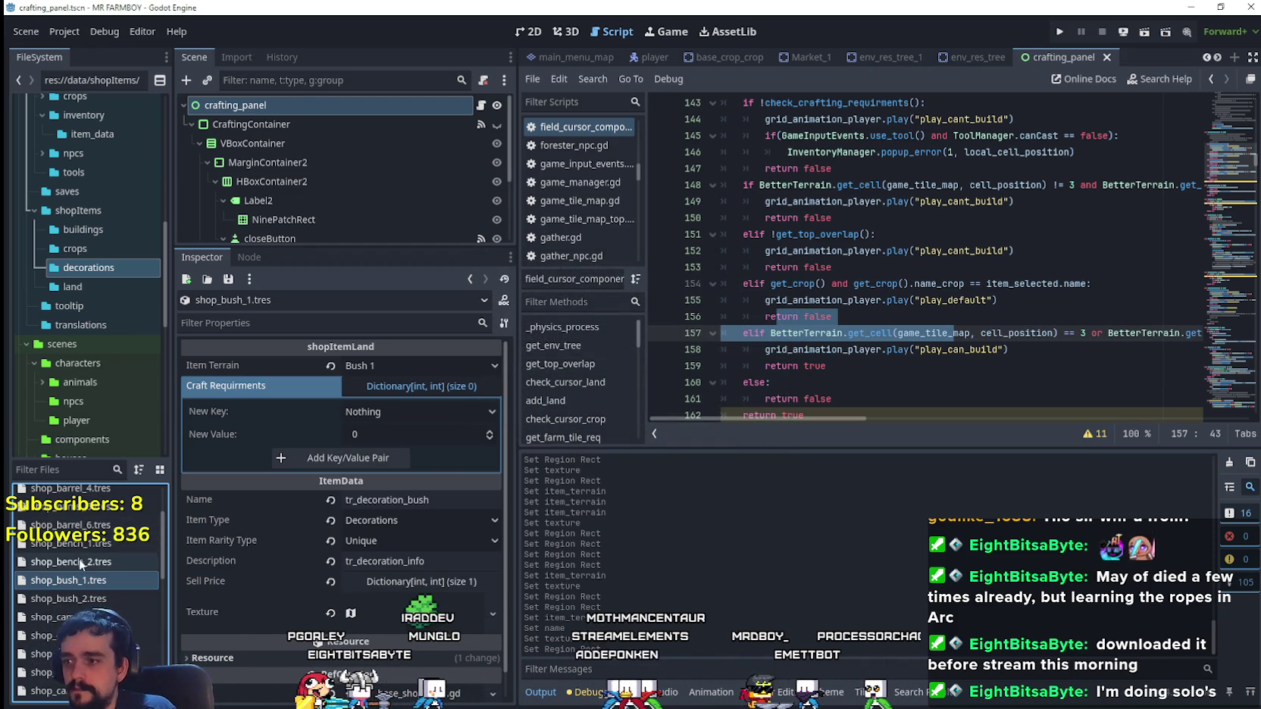
pyautogui.click(117, 604)
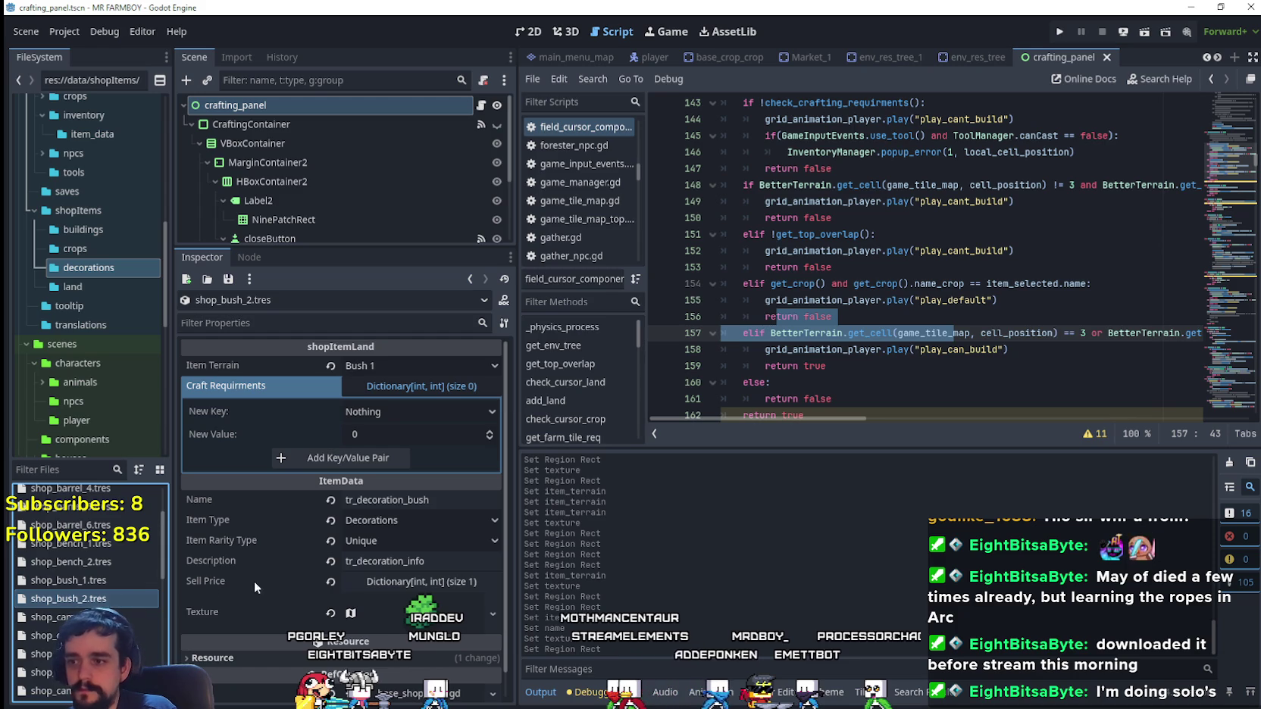
pyautogui.click(398, 367)
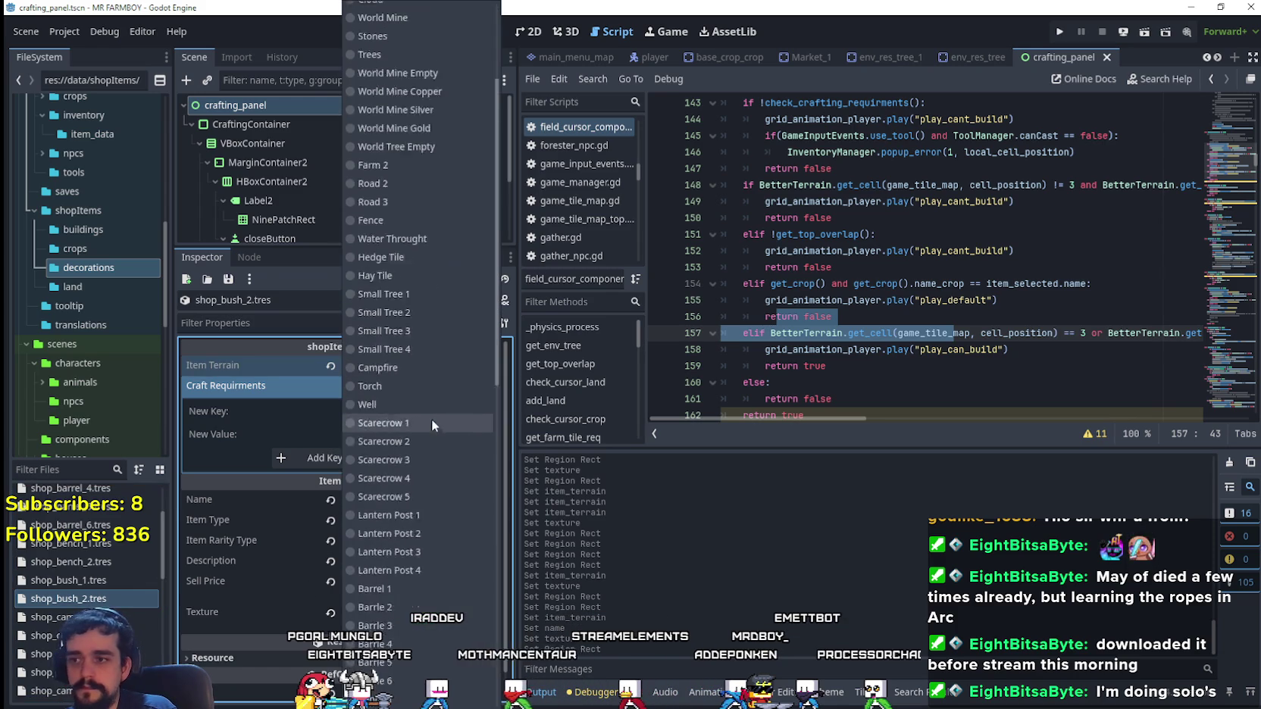
pyautogui.scroll(-5, 431, 418)
pyautogui.click(429, 356)
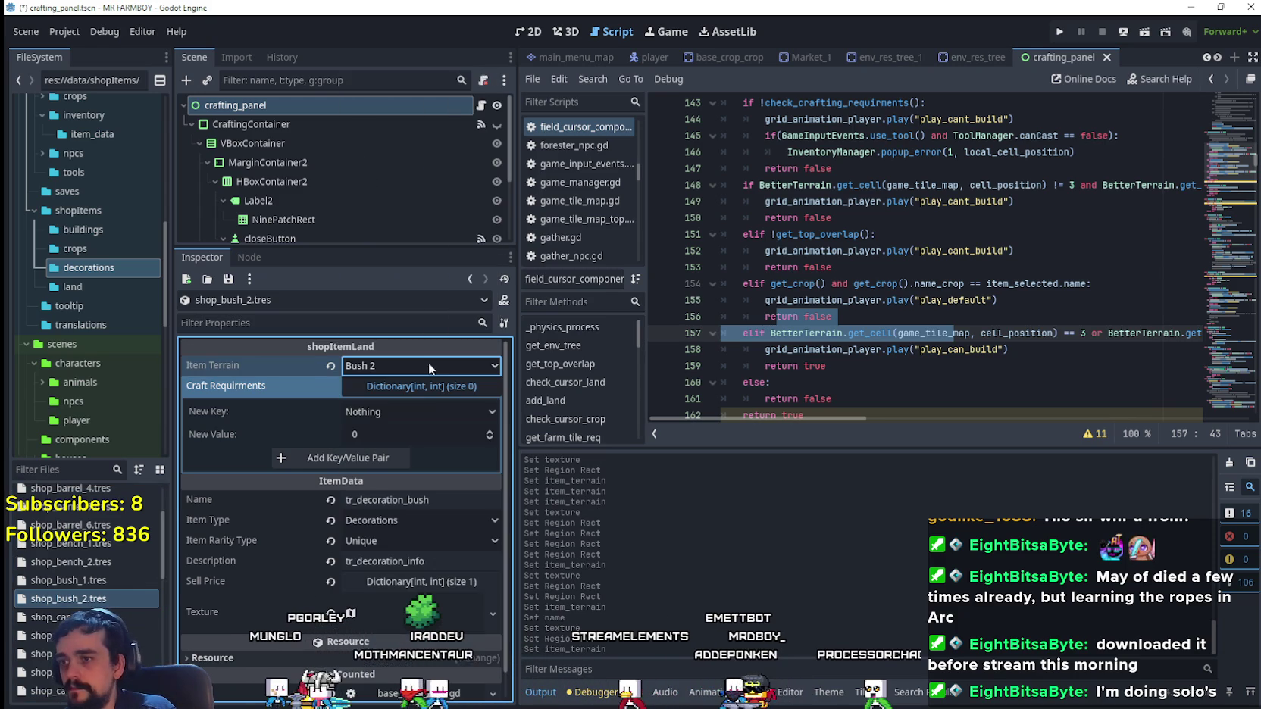
pyautogui.click(783, 285)
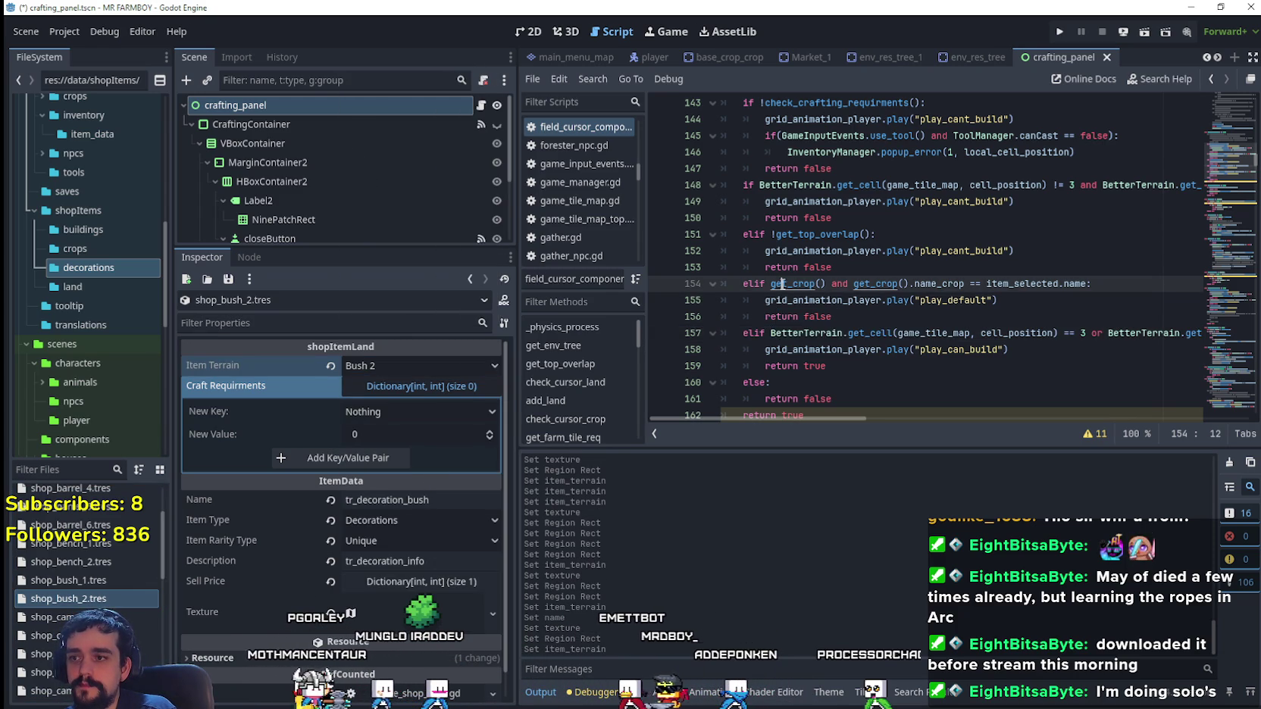
pyautogui.hotkey('ctrl', 's')
# - Make the texture unique, move its atlas region one cell right to x 992, and save
pyautogui.click(422, 608)
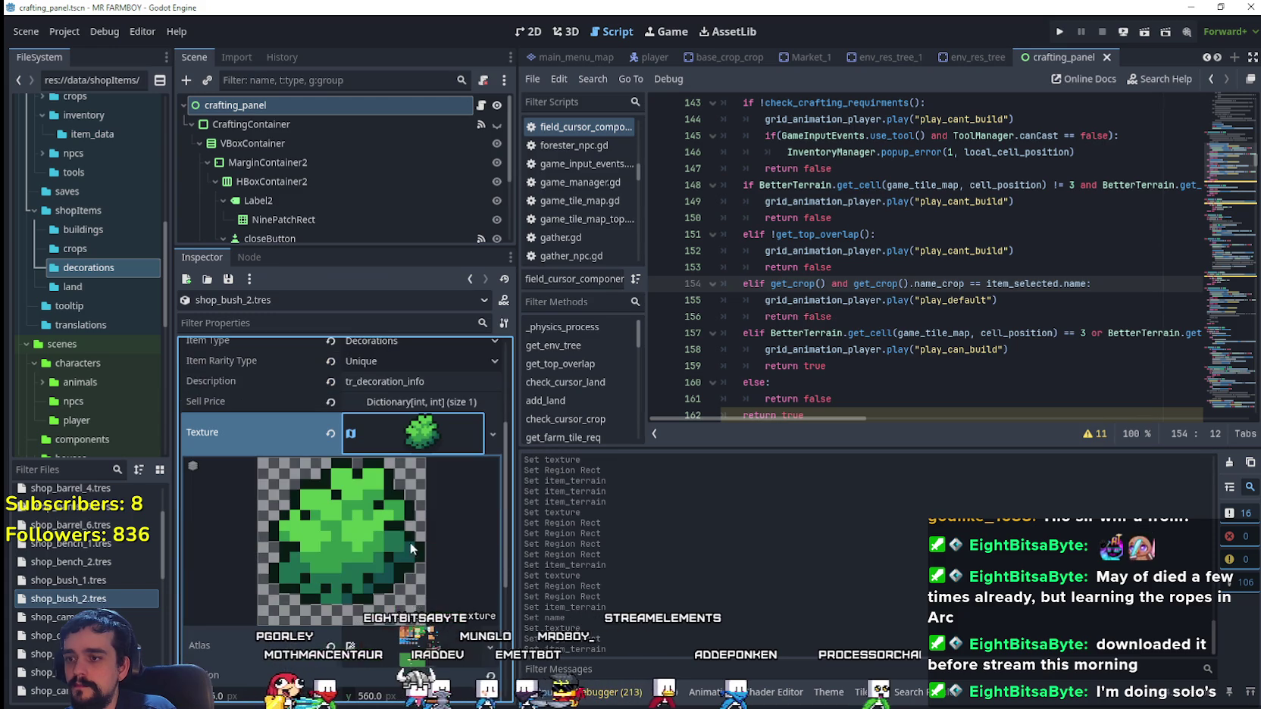
pyautogui.rightClick(409, 432)
pyautogui.click(466, 561)
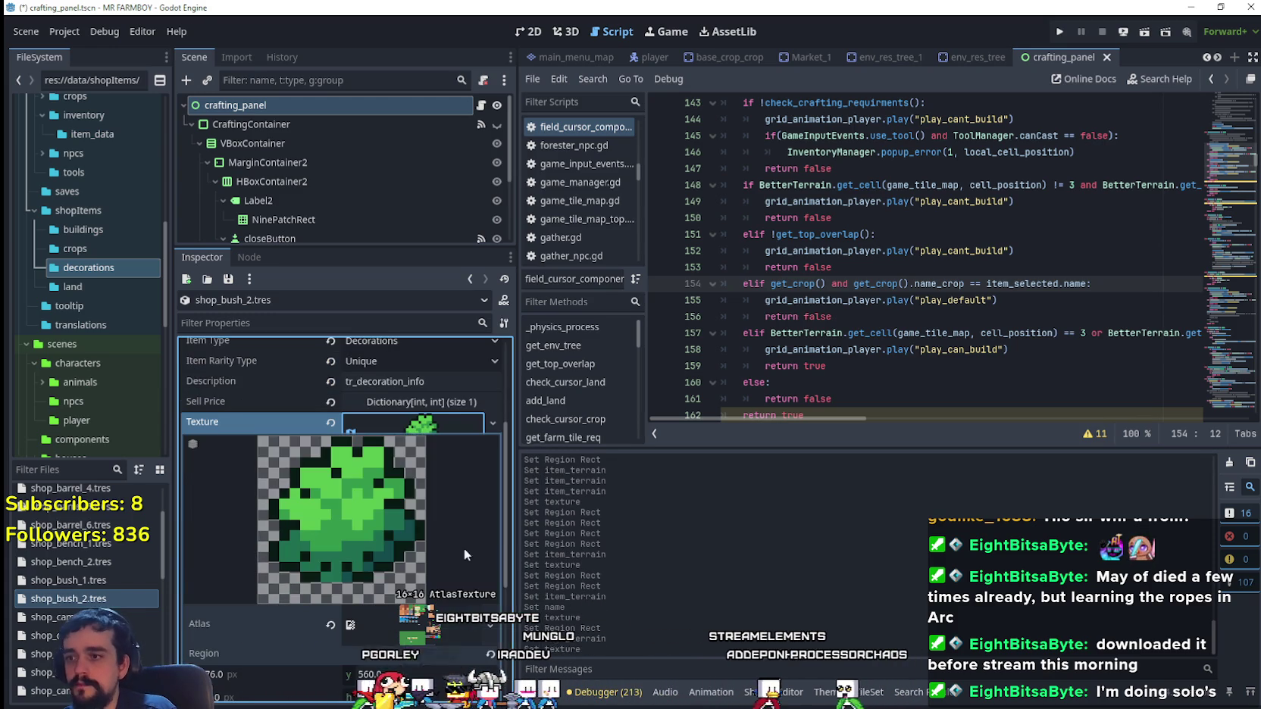
pyautogui.scroll(-5, 332, 549)
pyautogui.click(339, 540)
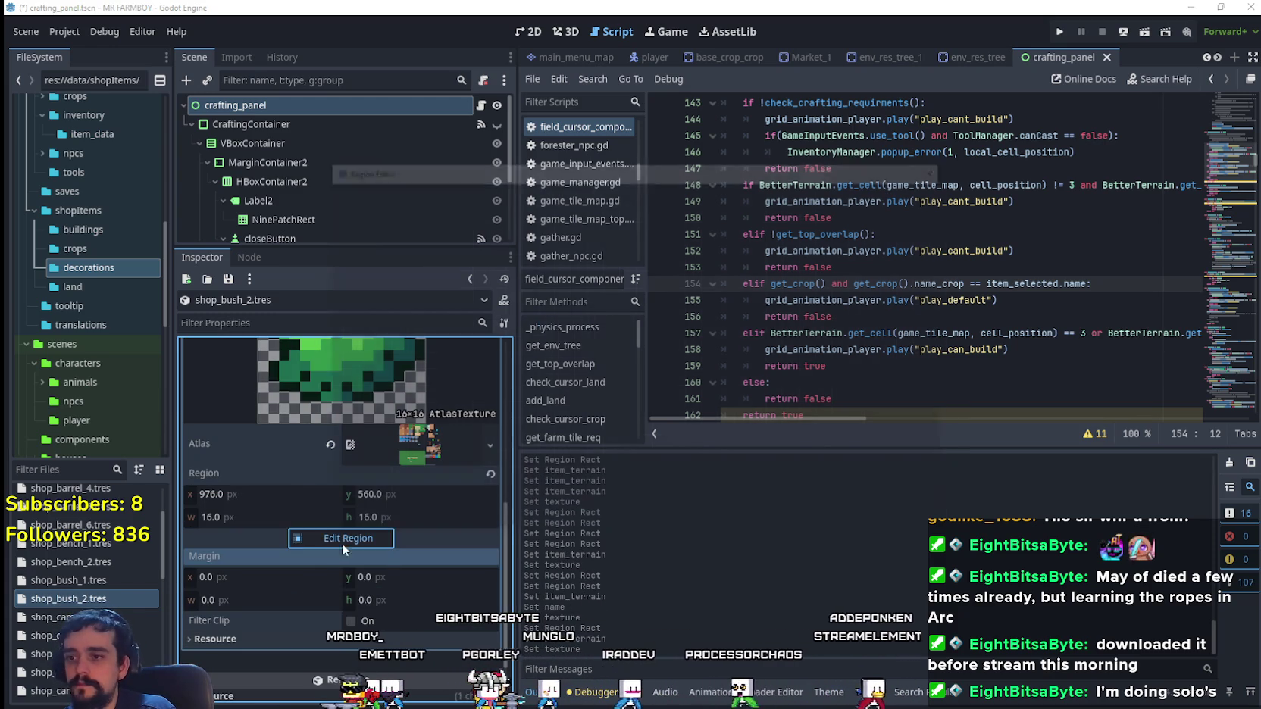
pyautogui.scroll(-3, 638, 329)
pyautogui.scroll(5, 734, 386)
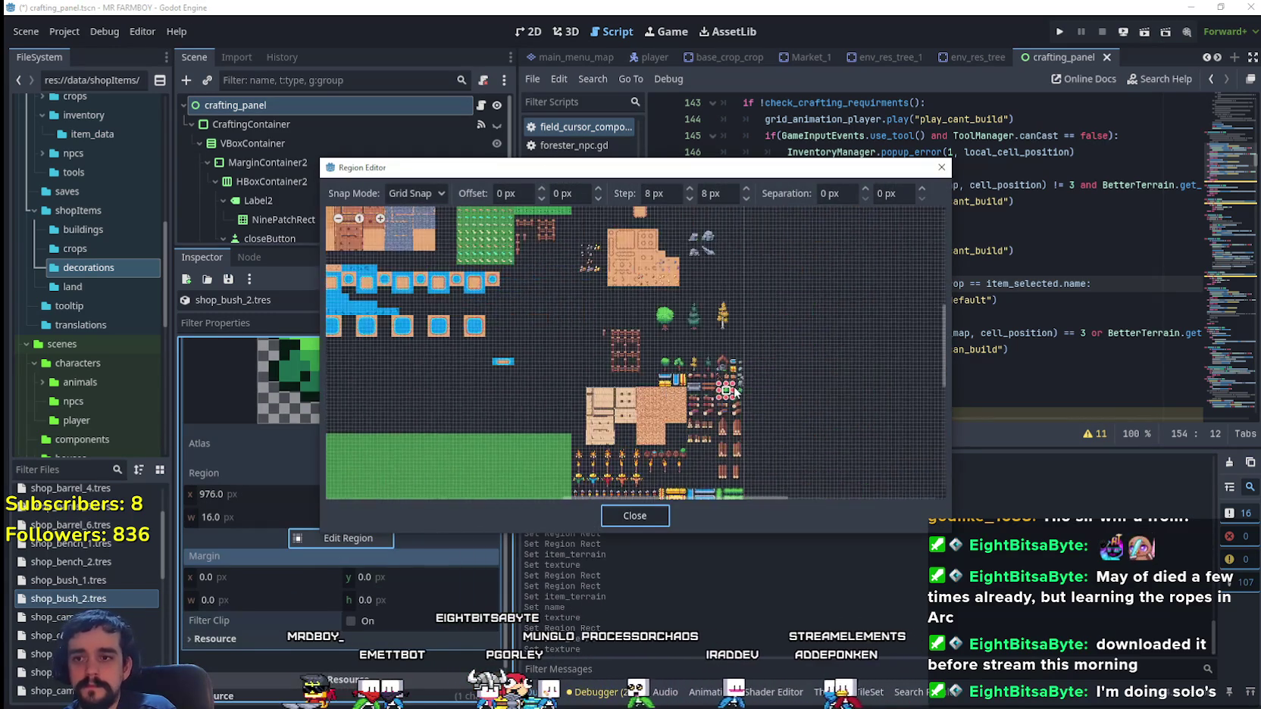
pyautogui.click(723, 395)
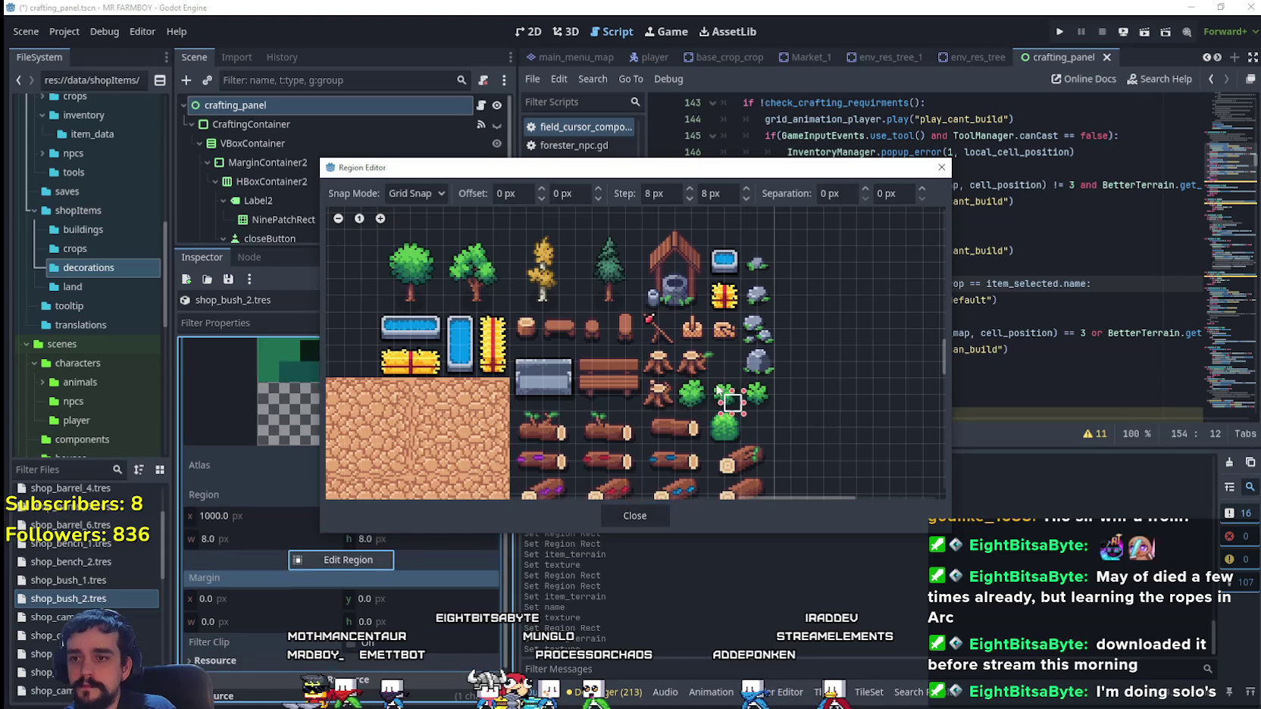
pyautogui.scroll(1, 709, 404)
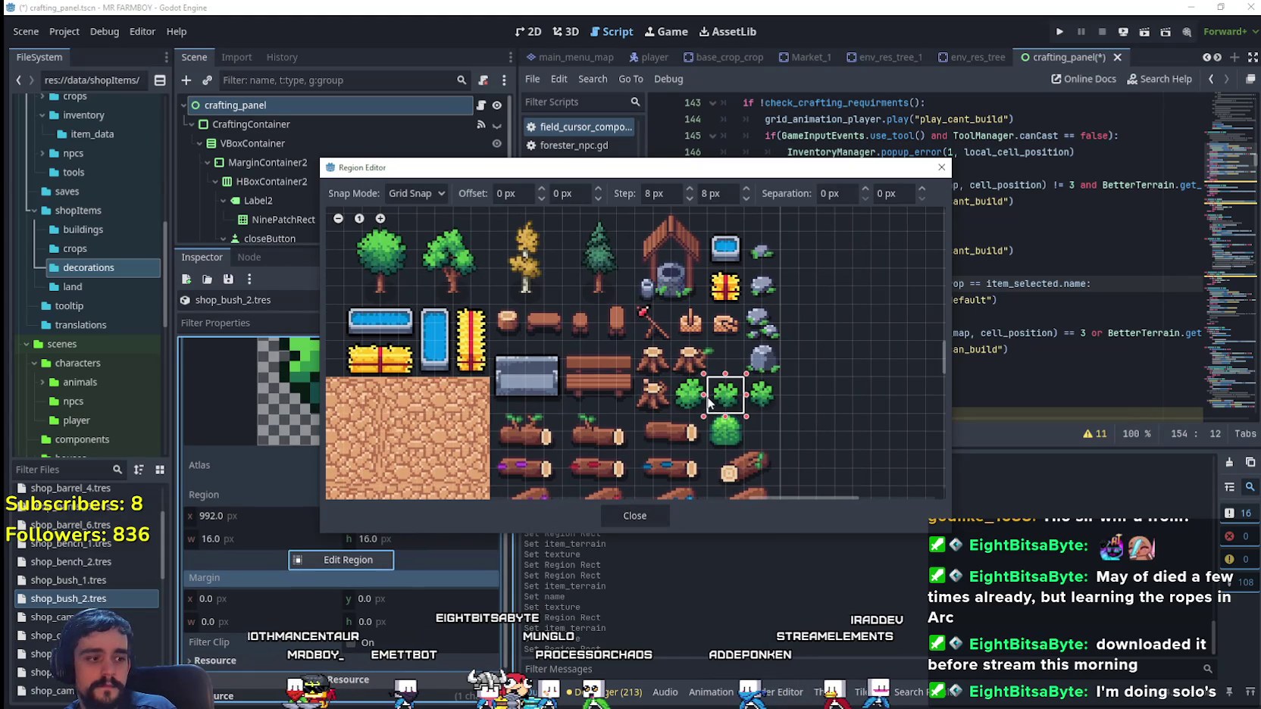
pyautogui.click(626, 517)
pyautogui.scroll(-10, 434, 401)
pyautogui.hotkey('ctrl', 's')
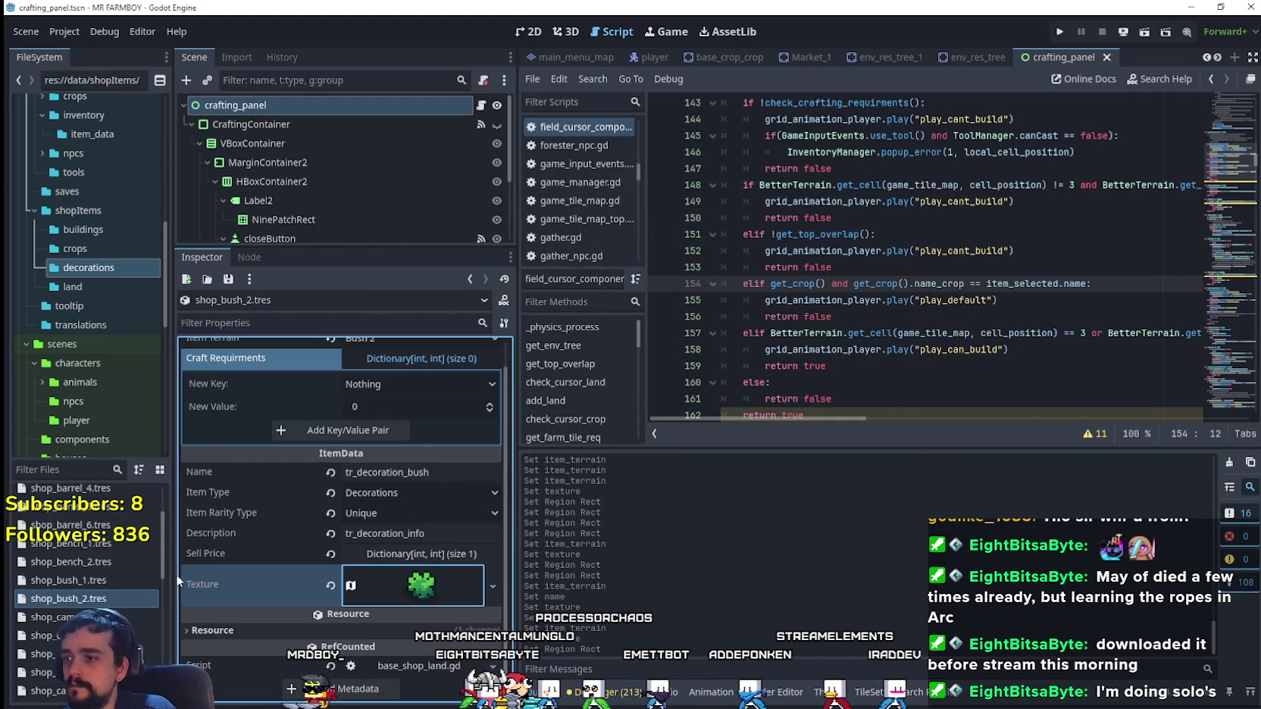
# - Duplicate shop_bush_2.tres as shop_bush_3.tres and set its item terrain to Bush 3
pyautogui.rightClick(102, 600)
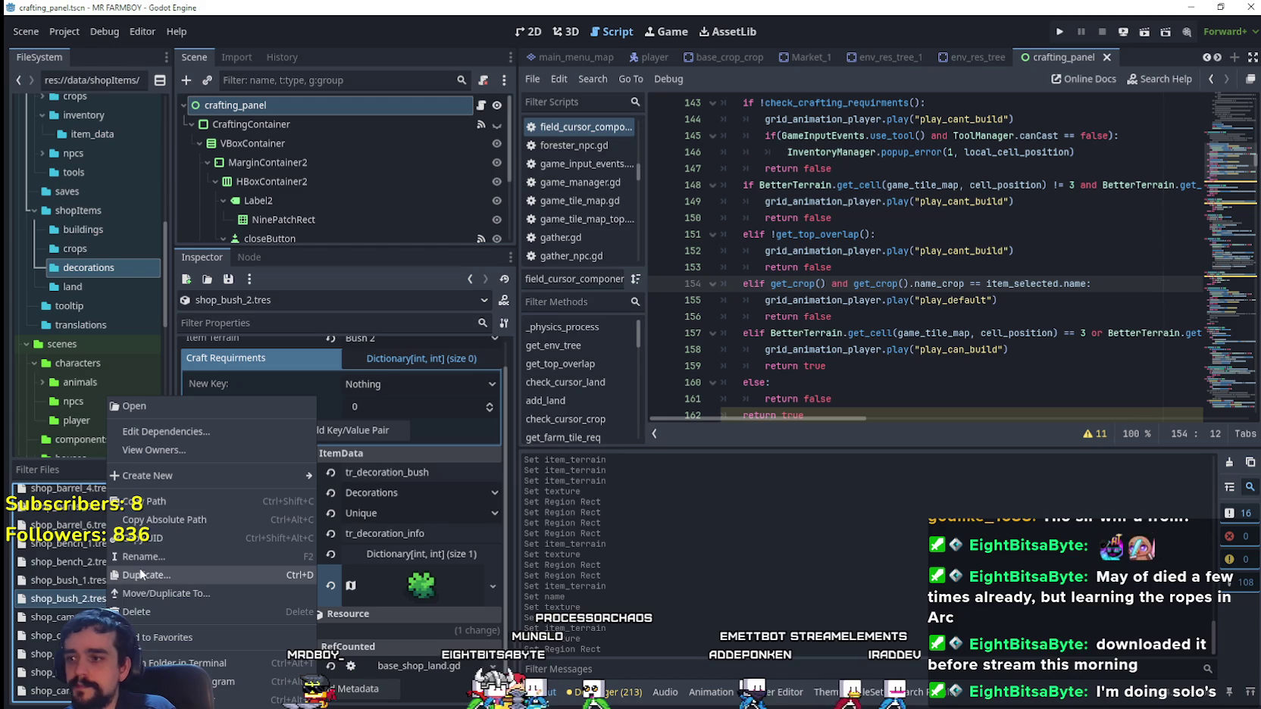
pyautogui.click(201, 574)
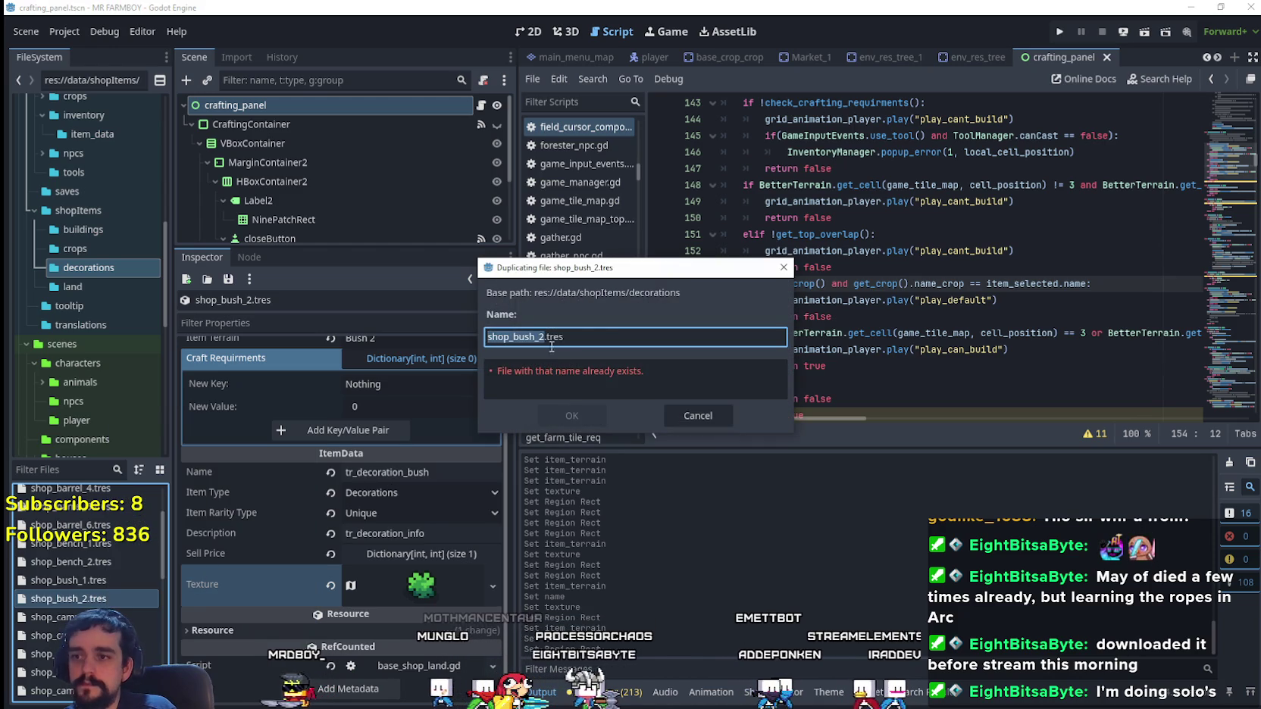
pyautogui.click(552, 415)
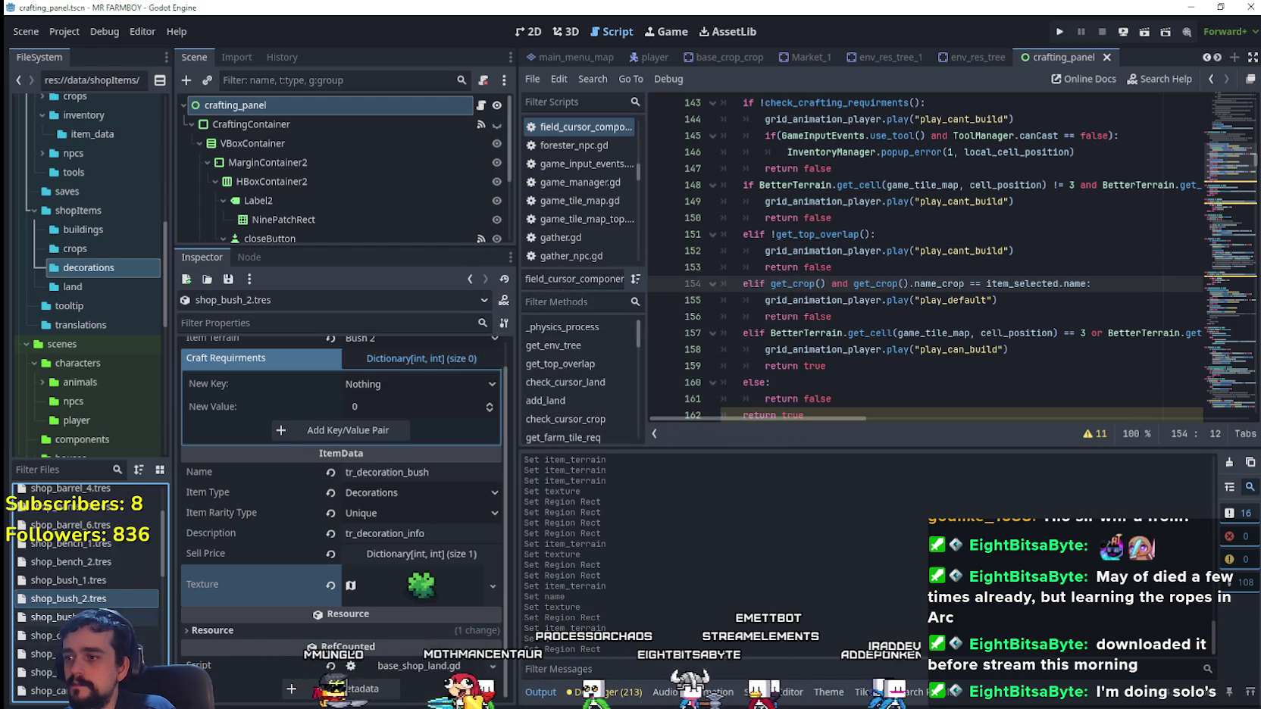
pyautogui.click(418, 365)
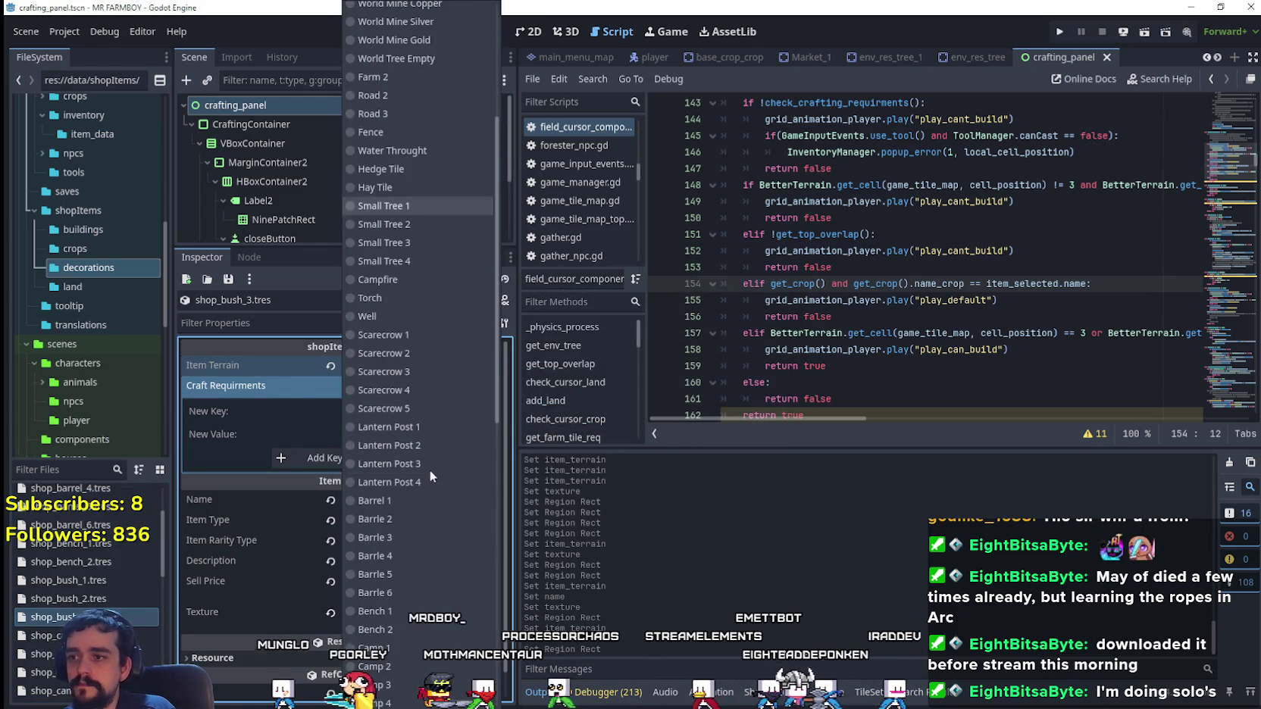
pyautogui.scroll(-5, 430, 470)
pyautogui.click(400, 460)
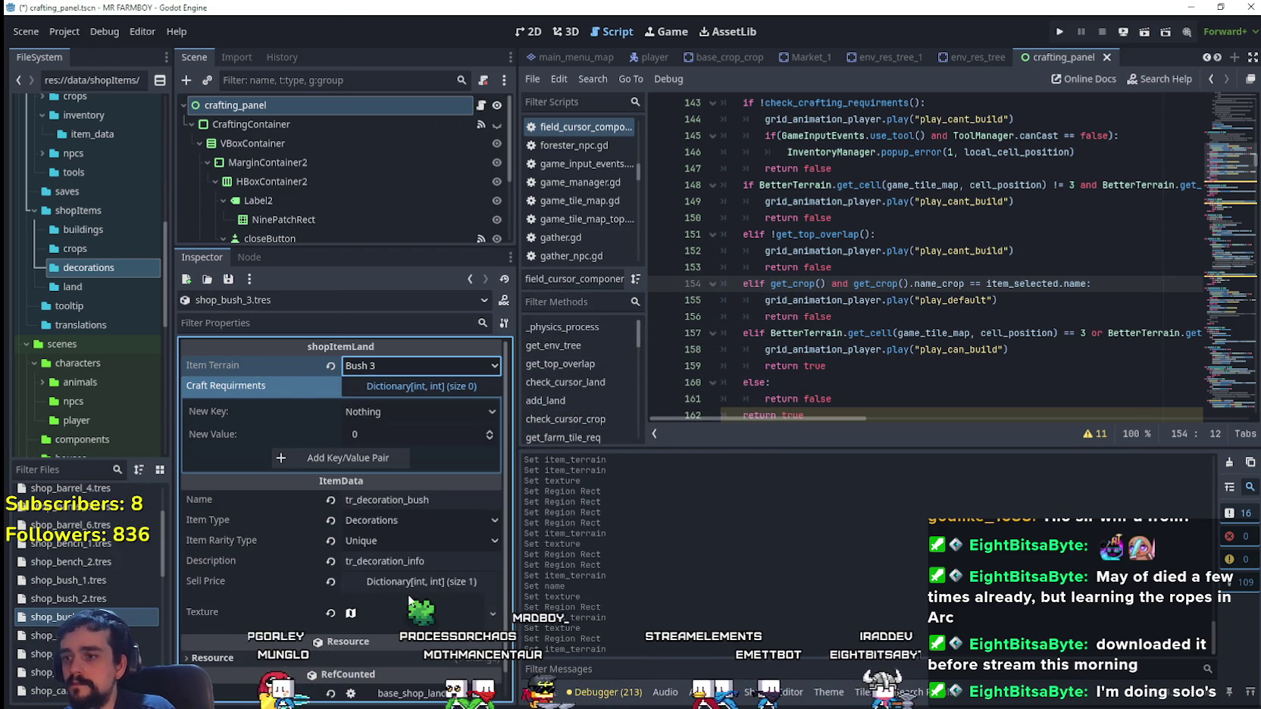
# - Make shop_bush_3's texture unique and show its atlas settings
pyautogui.click(413, 598)
pyautogui.scroll(-3, 417, 446)
pyautogui.rightClick(416, 446)
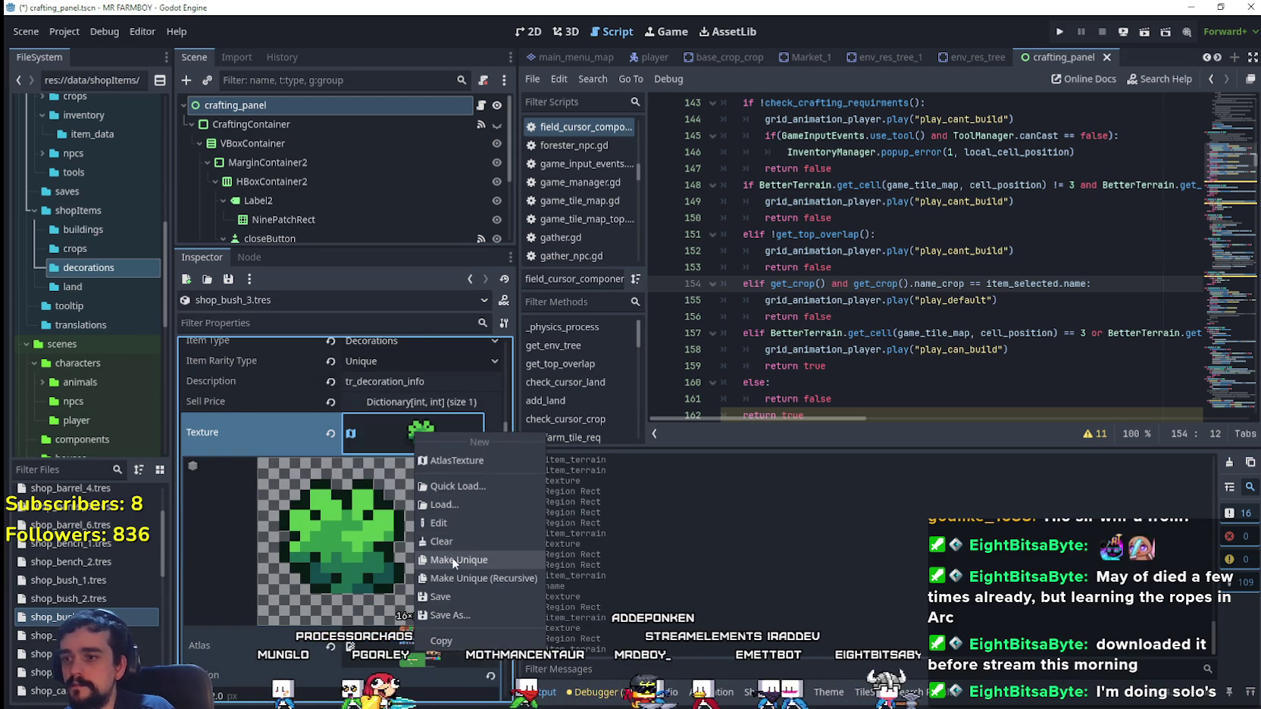
pyautogui.click(451, 556)
pyautogui.scroll(-2, 430, 548)
pyautogui.click(420, 503)
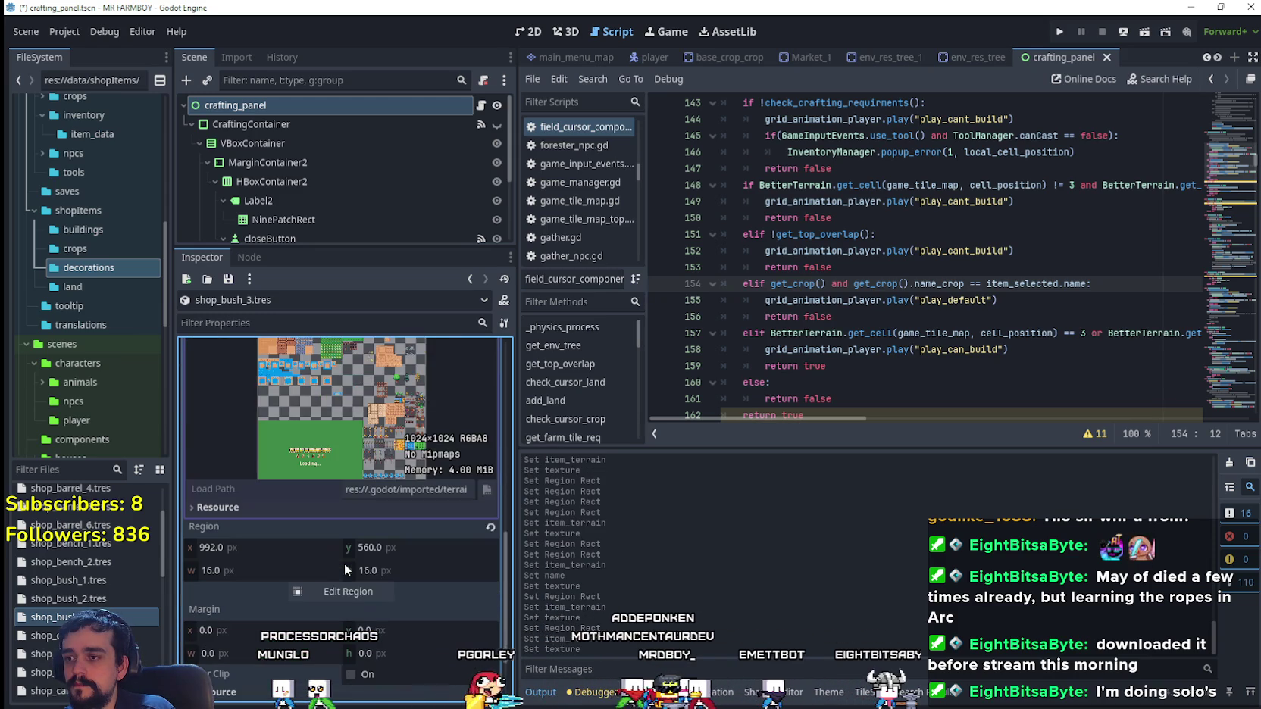
# - Move the texture region to the rightmost bush sprite at x 1008 and save
pyautogui.click(346, 591)
pyautogui.scroll(-6, 810, 388)
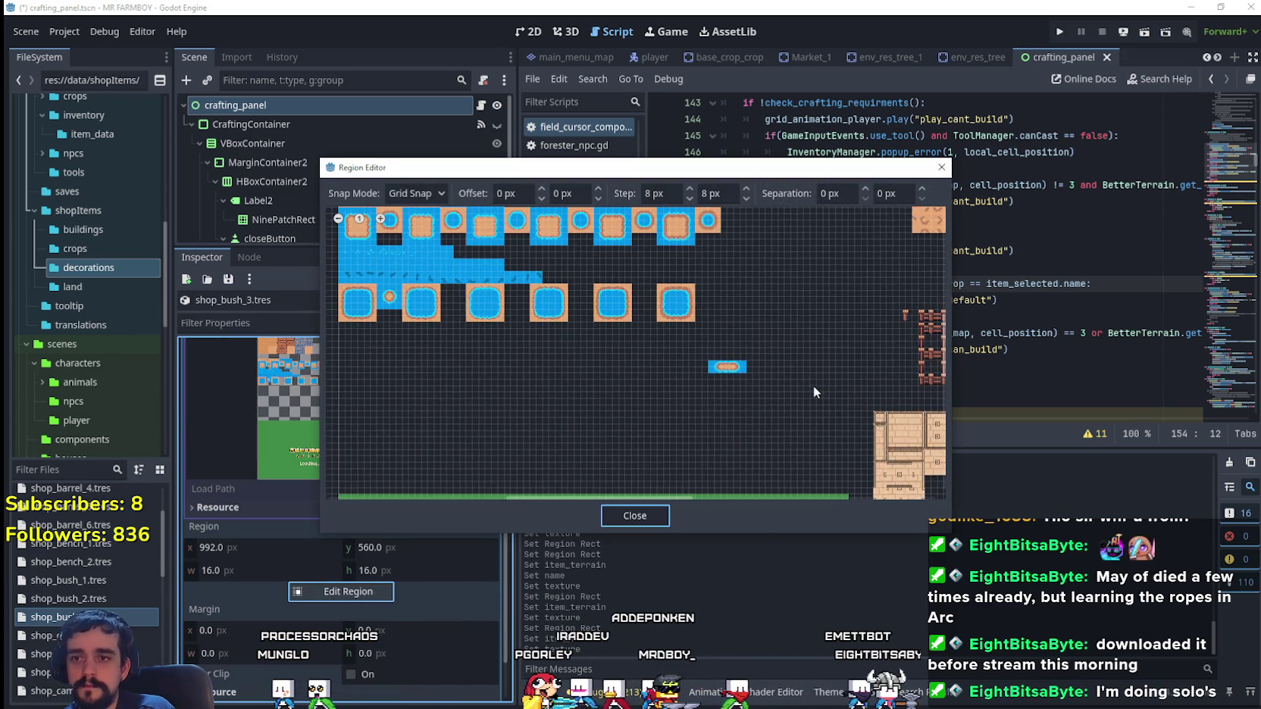
pyautogui.scroll(6, 862, 373)
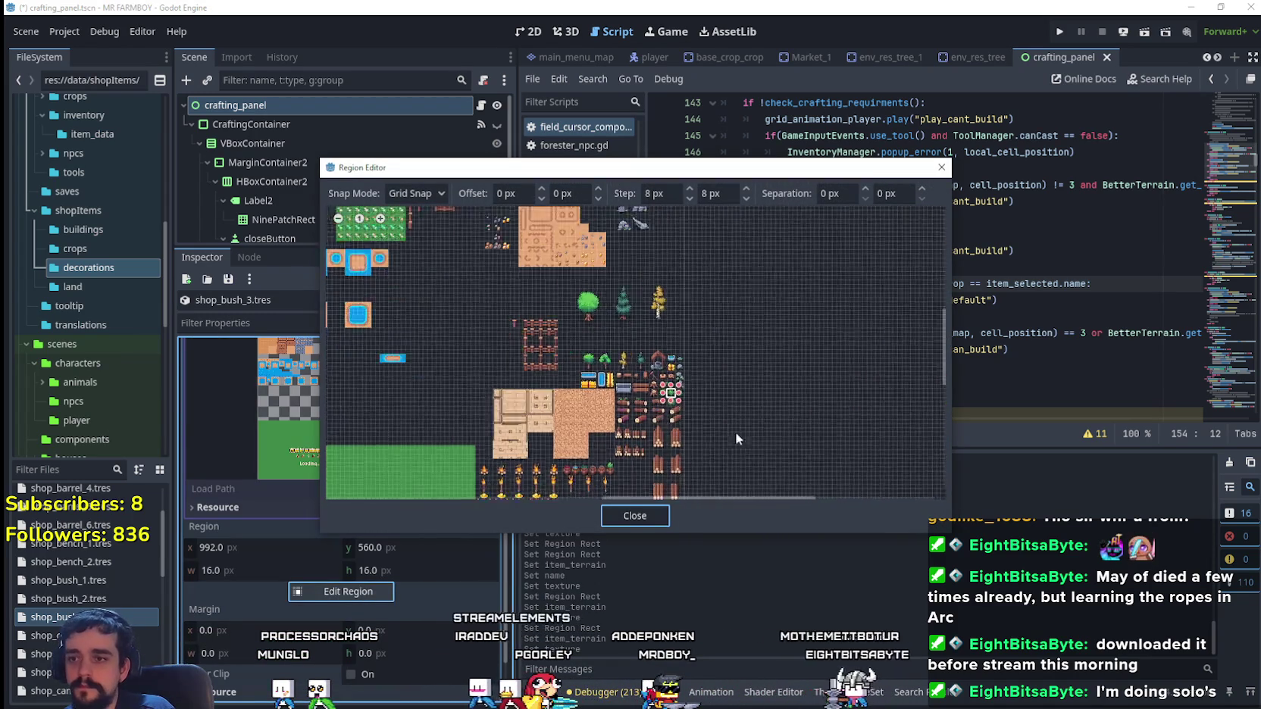
pyautogui.click(660, 394)
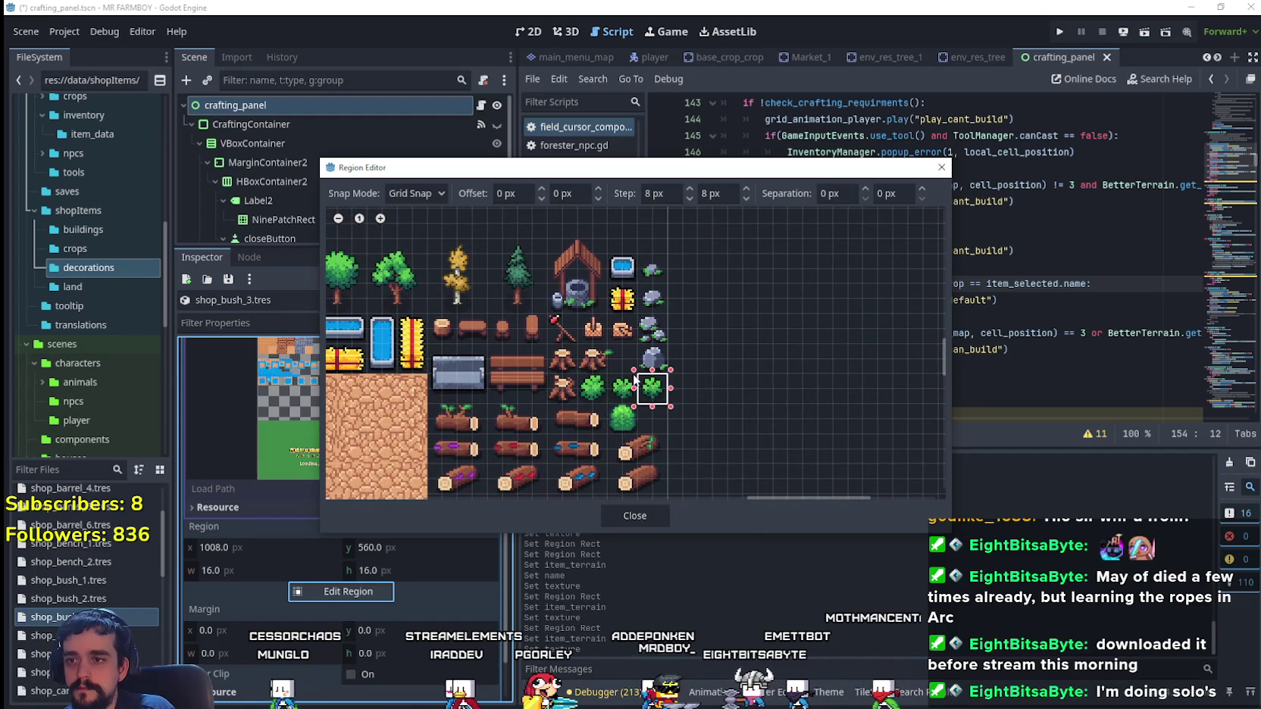
pyautogui.scroll(2, 654, 393)
pyautogui.click(635, 513)
pyautogui.scroll(5, 379, 546)
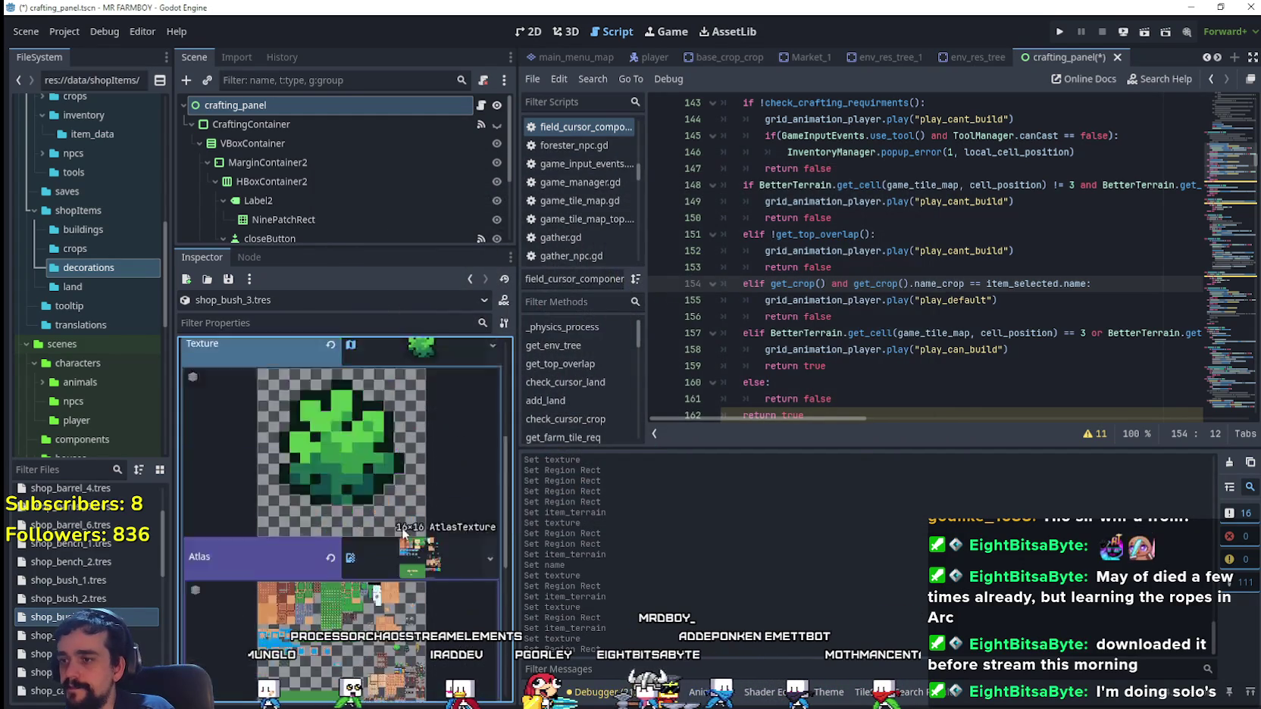
pyautogui.hotkey('ctrl', 's')
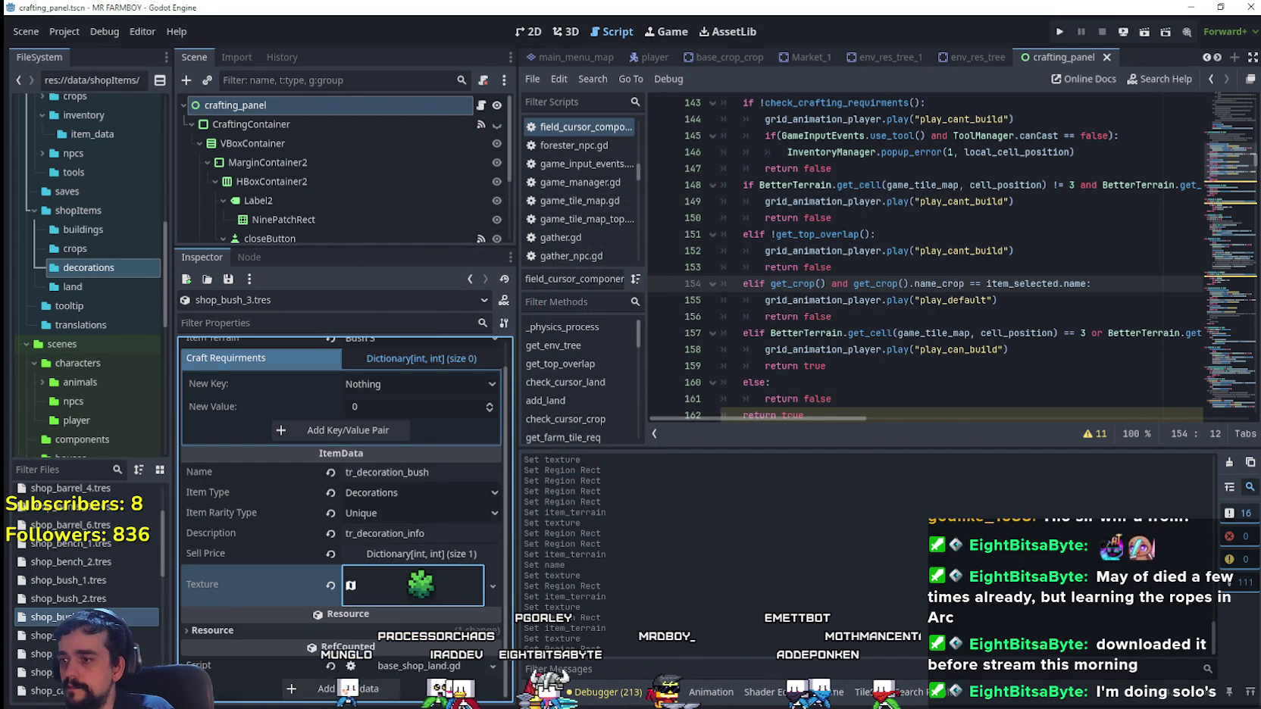
# - Check that the item terrain is still Bush 3
pyautogui.scroll(1, 392, 375)
pyautogui.click(399, 367)
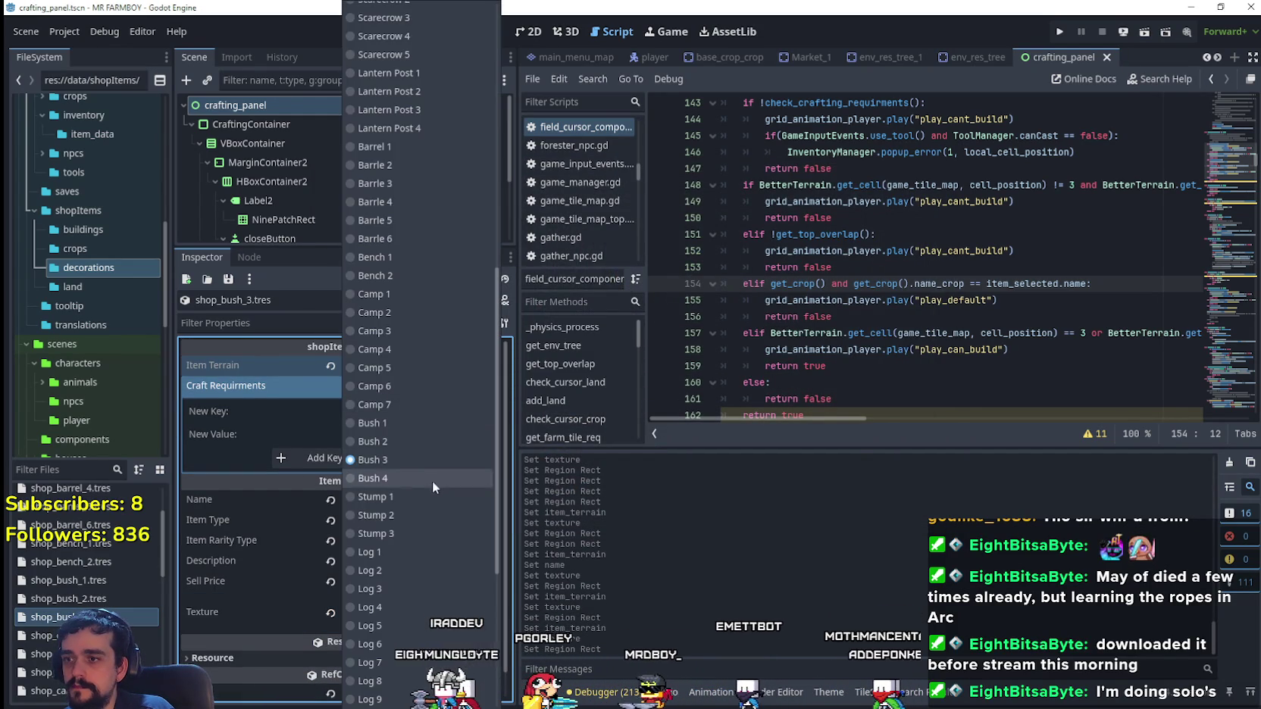
pyautogui.click(822, 349)
# - Duplicate shop_bush_3.tres as shop_bush_4.tres and open it for editing
pyautogui.rightClick(33, 620)
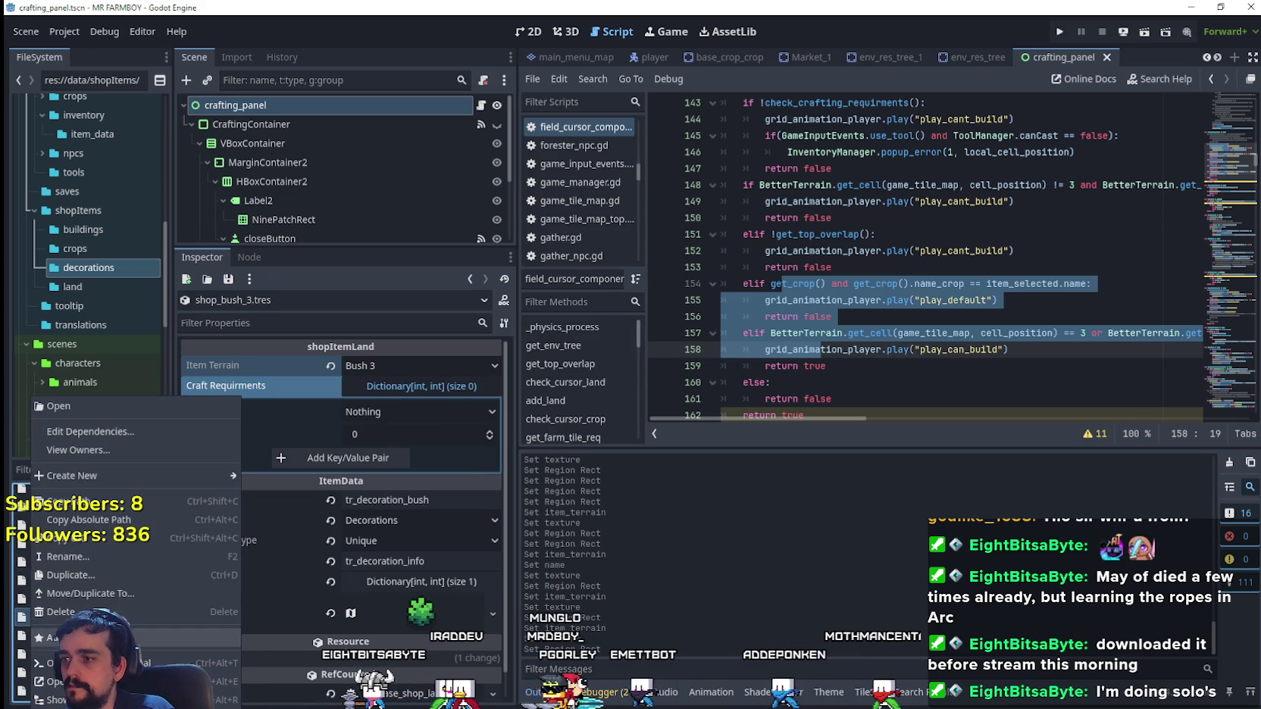
pyautogui.click(91, 575)
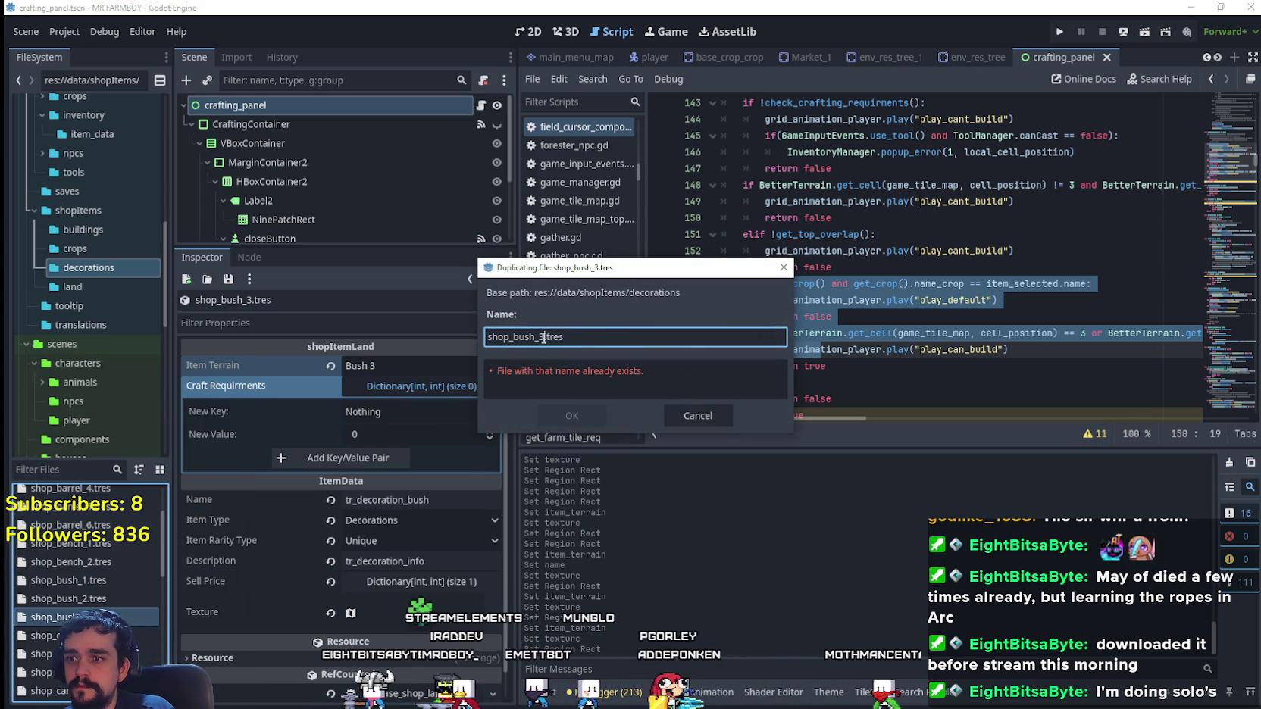
pyautogui.click(561, 411)
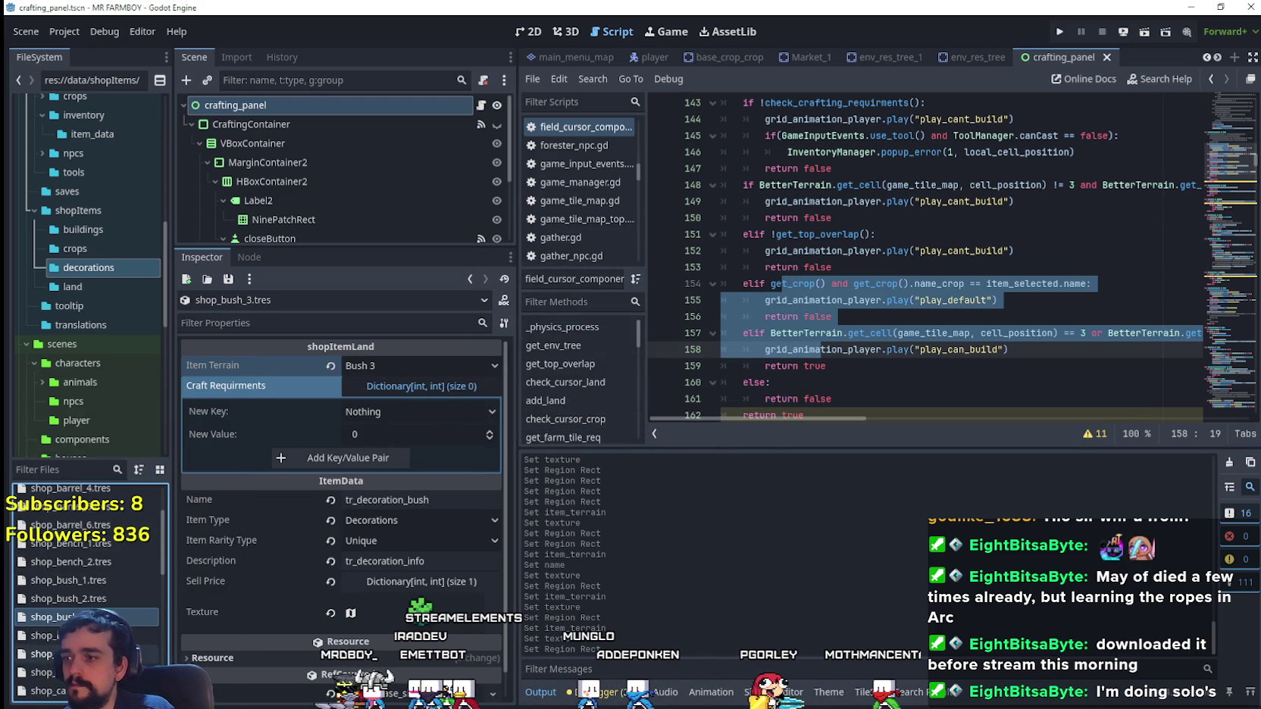
pyautogui.click(46, 636)
pyautogui.scroll(-1, 466, 525)
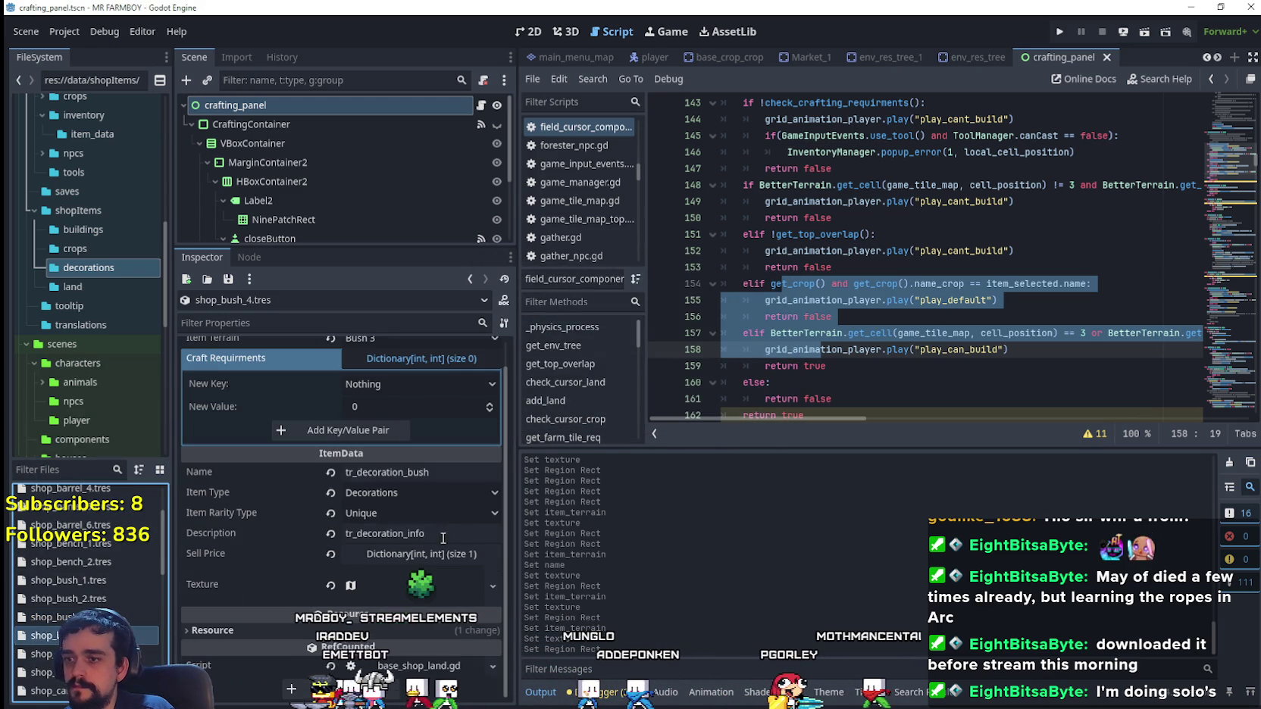
# - Set shop_bush_4's item terrain to Bush 4
pyautogui.click(414, 589)
pyautogui.scroll(-2, 378, 512)
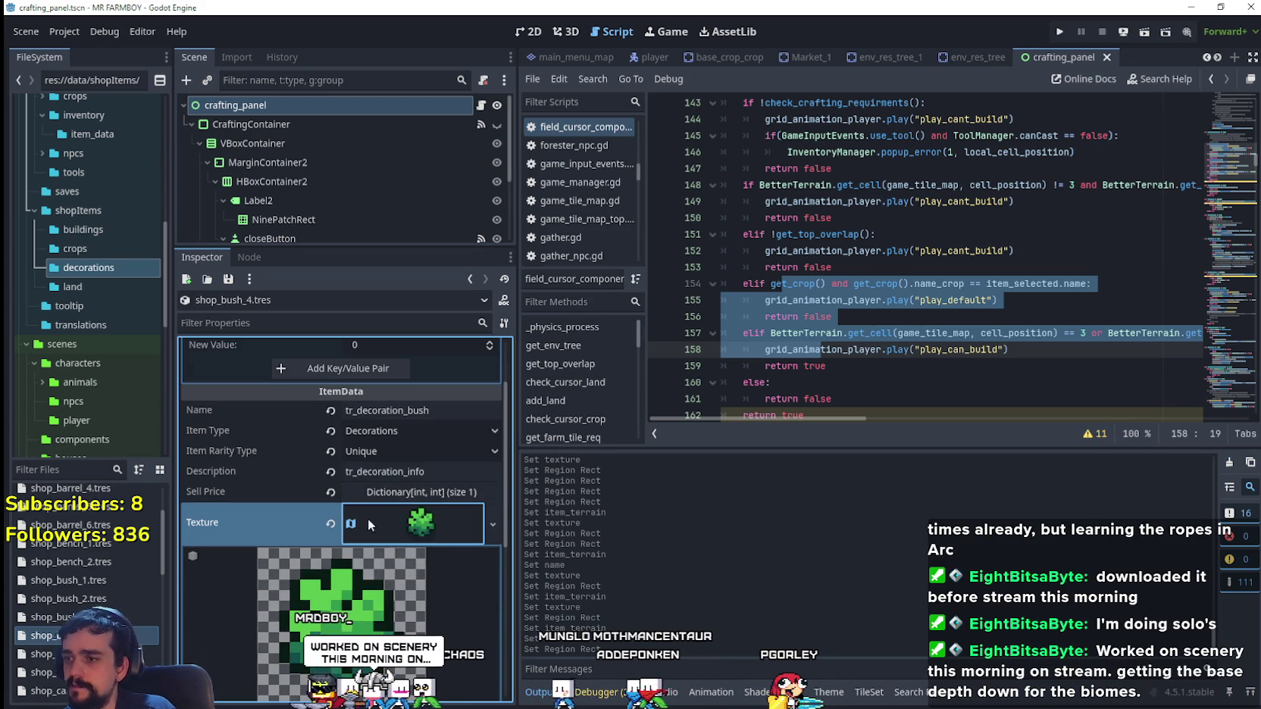
pyautogui.scroll(2, 407, 505)
pyautogui.click(418, 365)
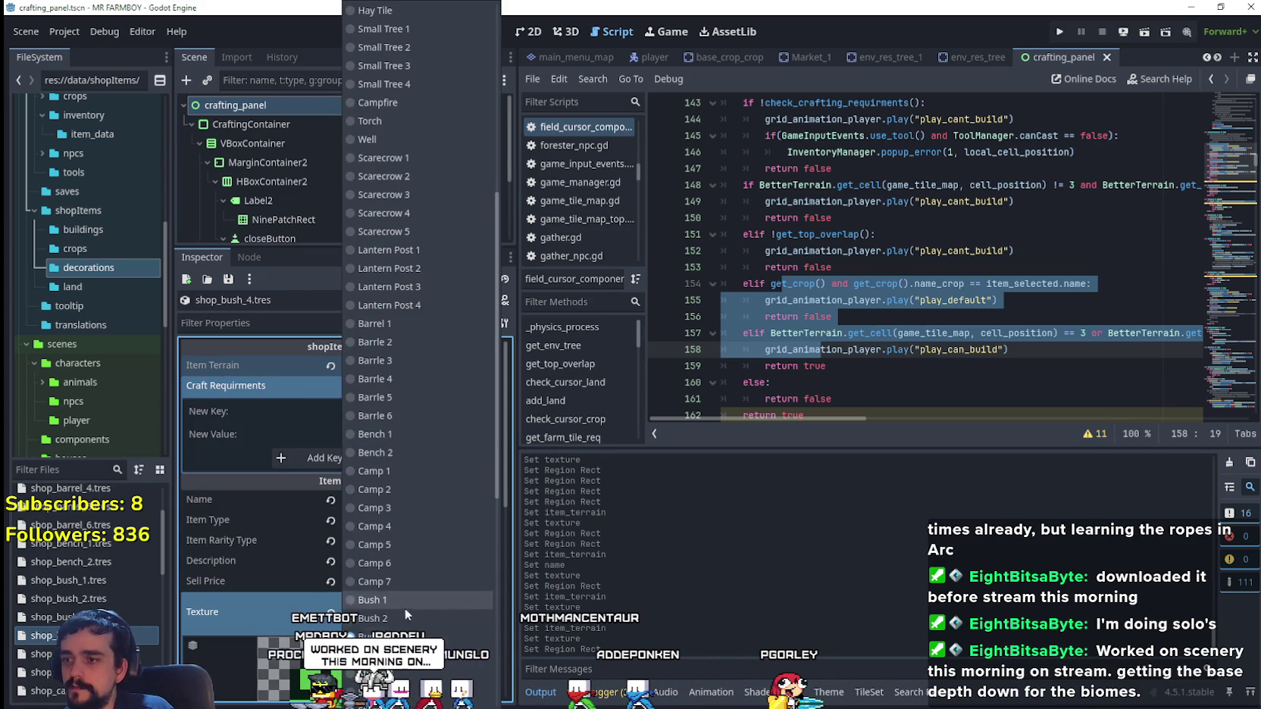
pyautogui.click(404, 608)
# - Set the texture region to the large round bush at 992, 576 and save
pyautogui.scroll(-5, 426, 543)
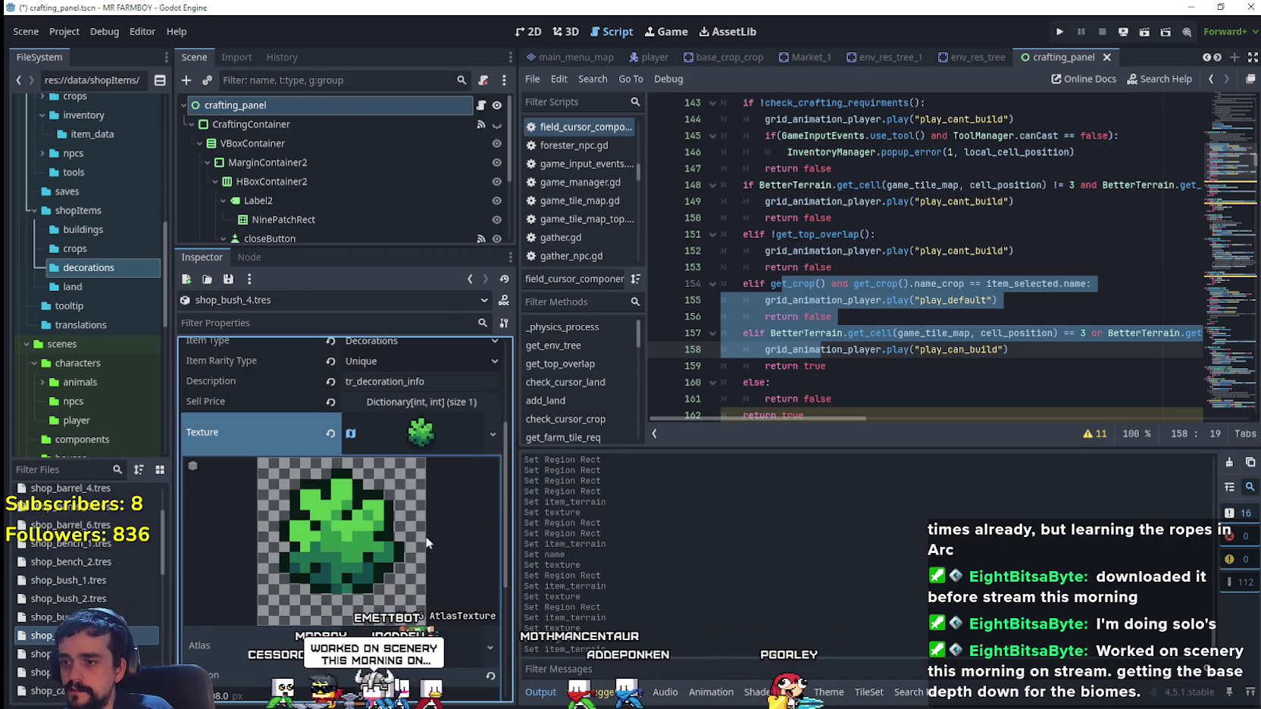
pyautogui.rightClick(425, 447)
pyautogui.scroll(-1, 431, 551)
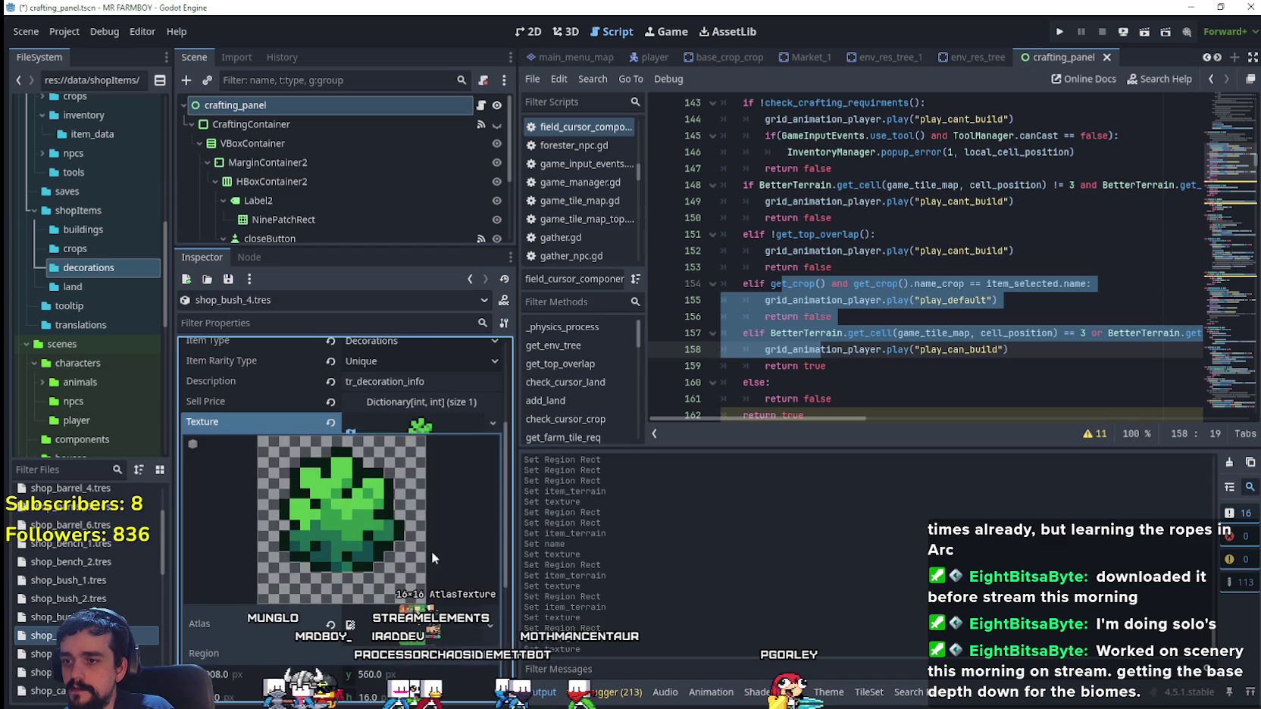
pyautogui.scroll(-4, 432, 558)
pyautogui.click(353, 585)
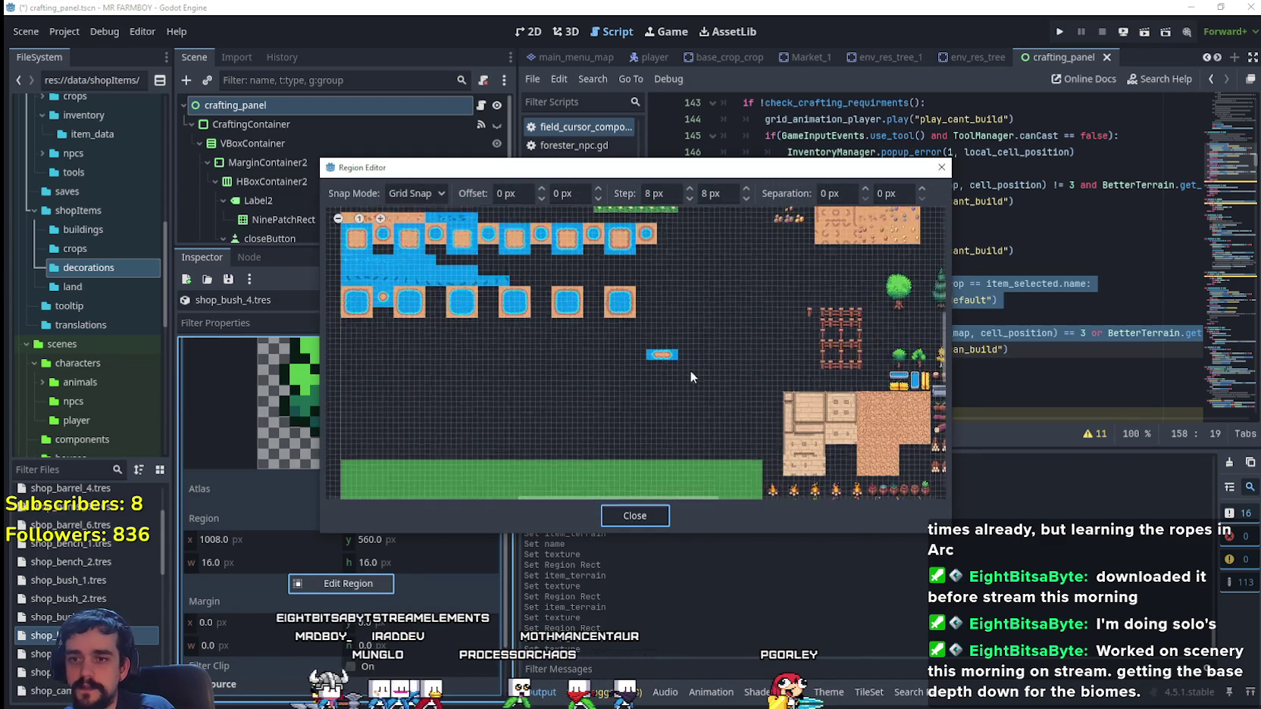
pyautogui.hscroll(10, 690, 377)
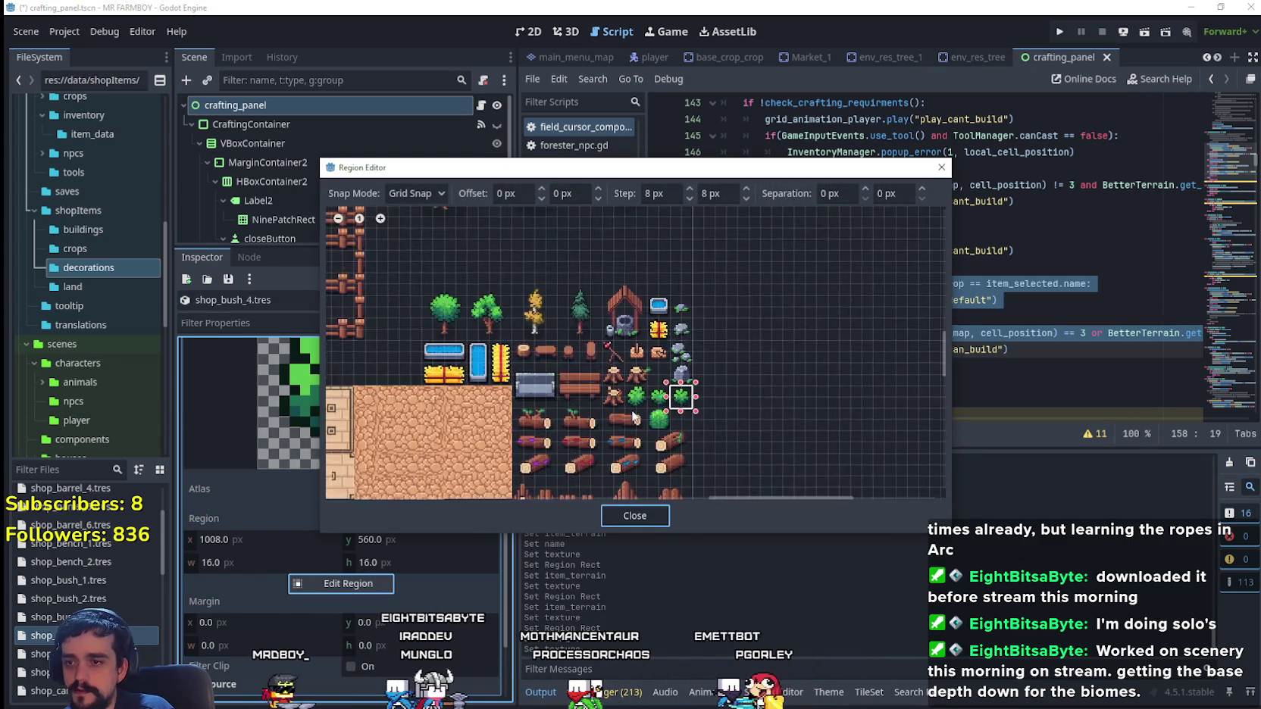
pyautogui.scroll(2, 633, 416)
pyautogui.click(651, 417)
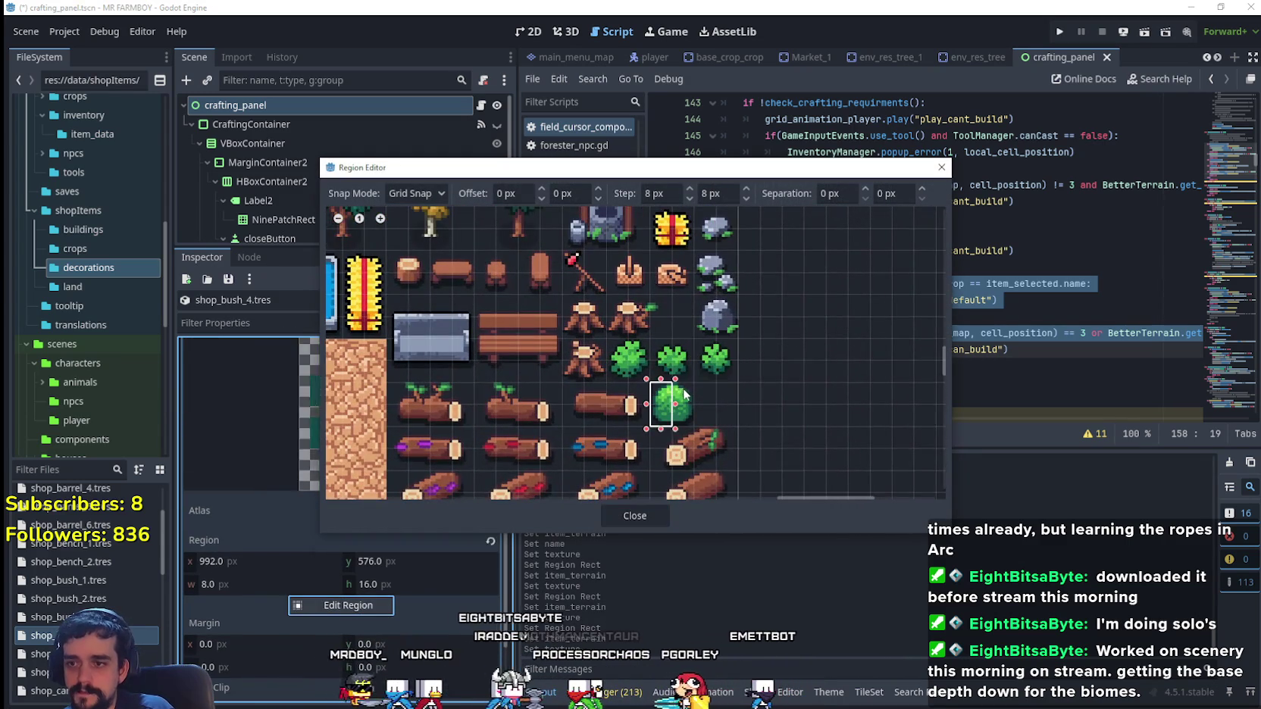
pyautogui.click(634, 515)
pyautogui.scroll(5, 424, 485)
pyautogui.hotkey('ctrl', 's')
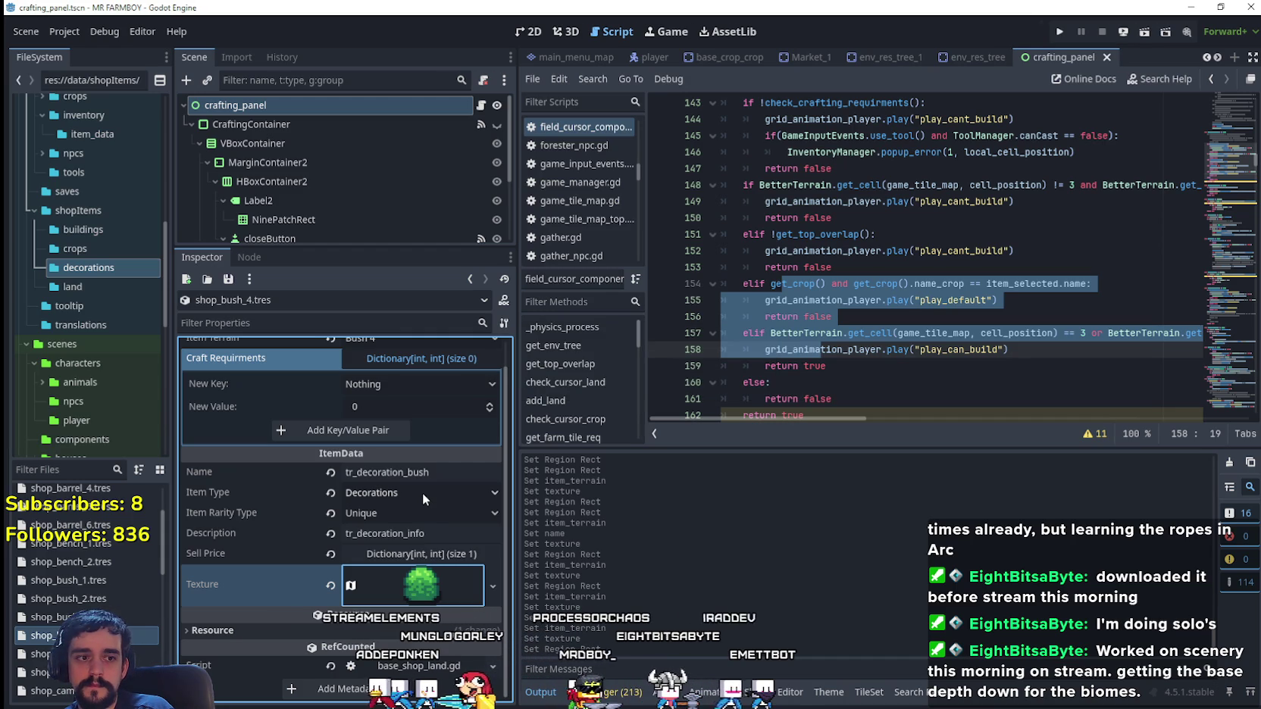
# - Review the item terrain options on shop_bush_4 without changing them
pyautogui.scroll(1, 423, 496)
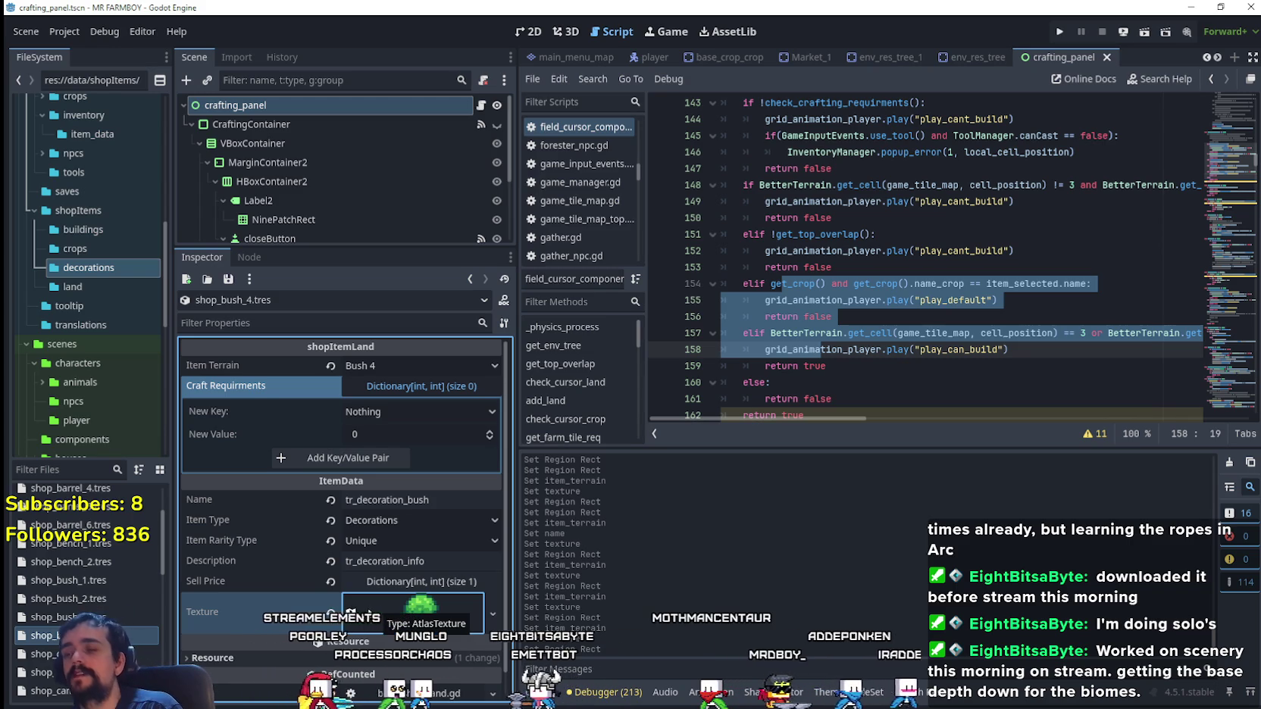
pyautogui.click(413, 364)
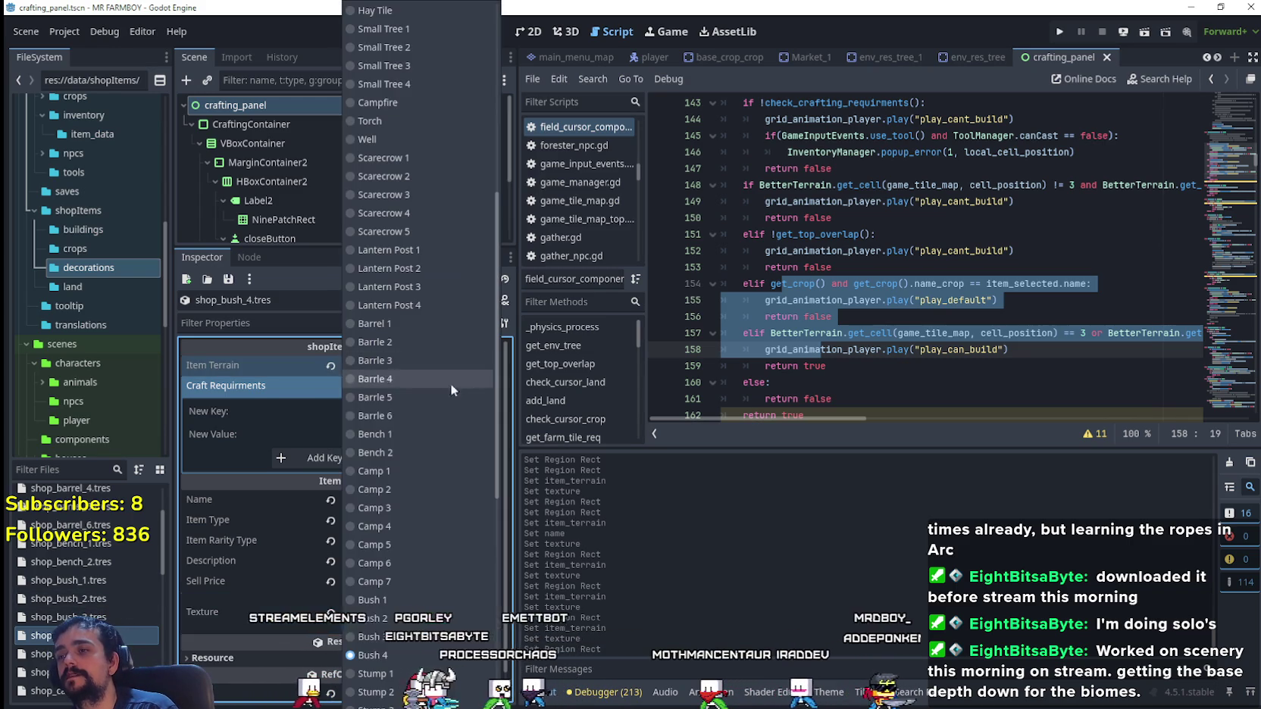
pyautogui.scroll(5, 429, 483)
pyautogui.scroll(-10, 432, 483)
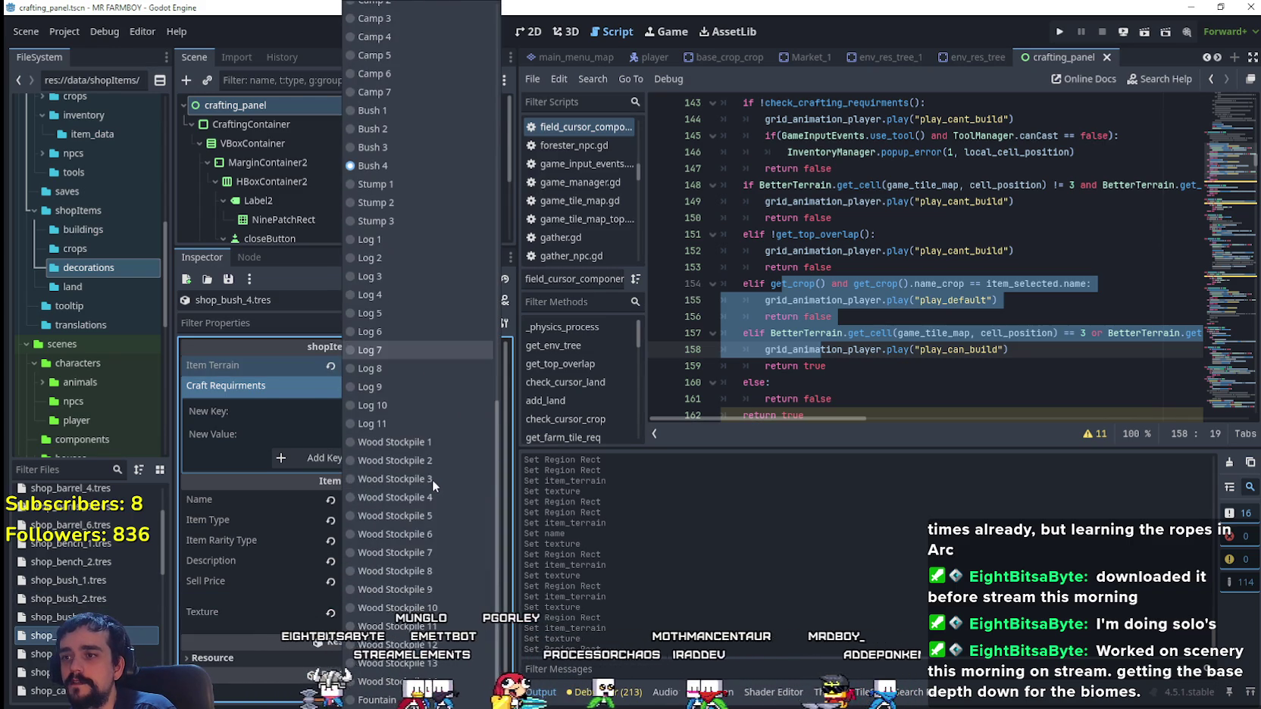
pyautogui.scroll(12, 434, 489)
pyautogui.scroll(-10, 437, 489)
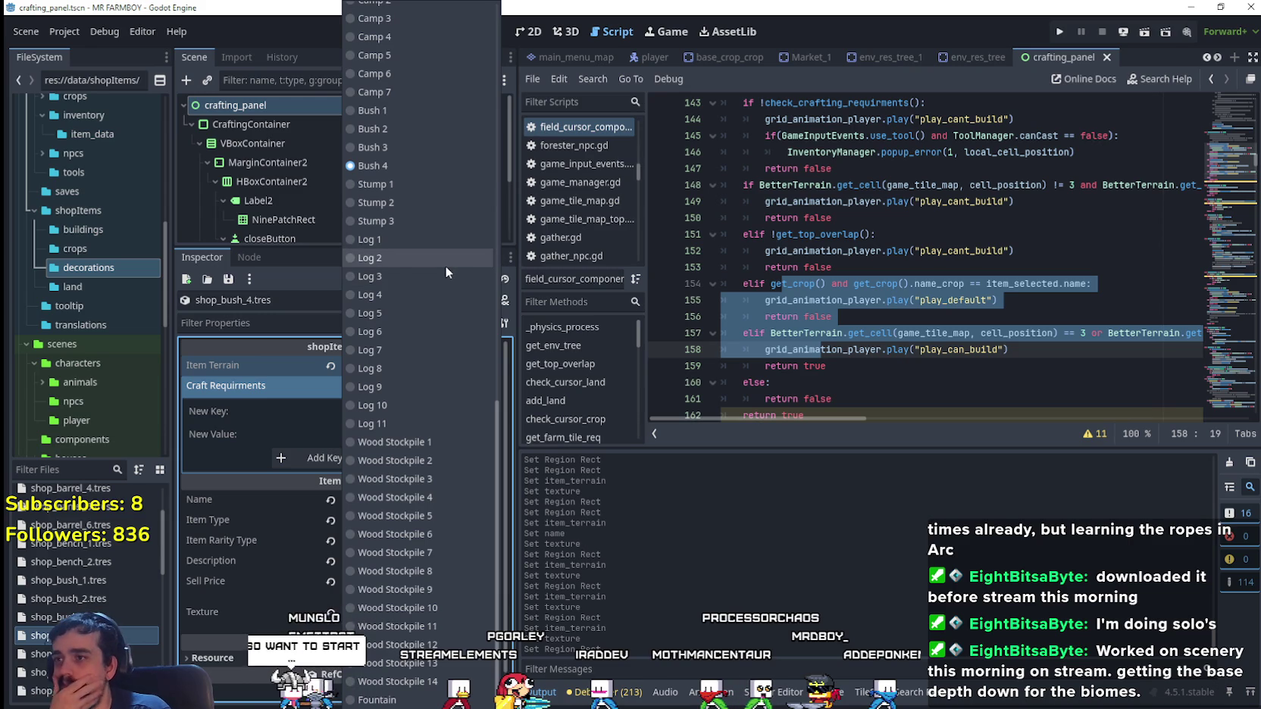
pyautogui.press('Escape')
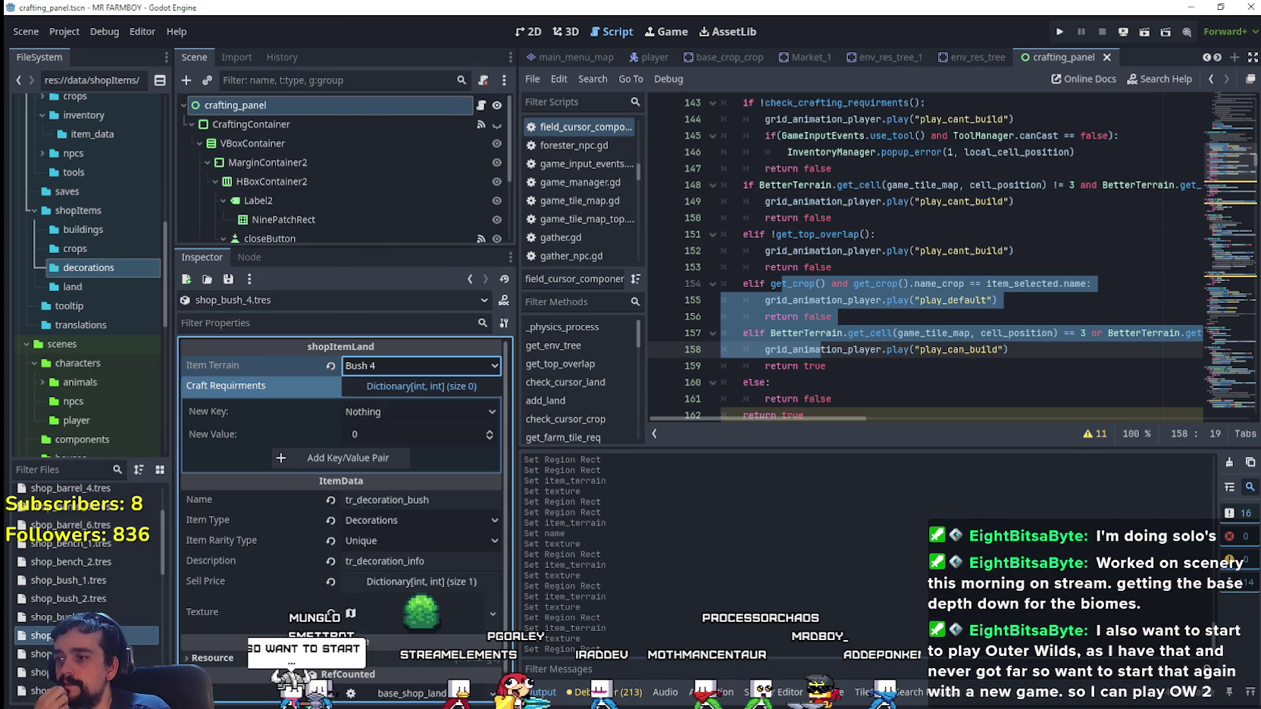
# - Duplicate shop_bush_4.tres as shop_stump_1.tres
pyautogui.rightClick(47, 641)
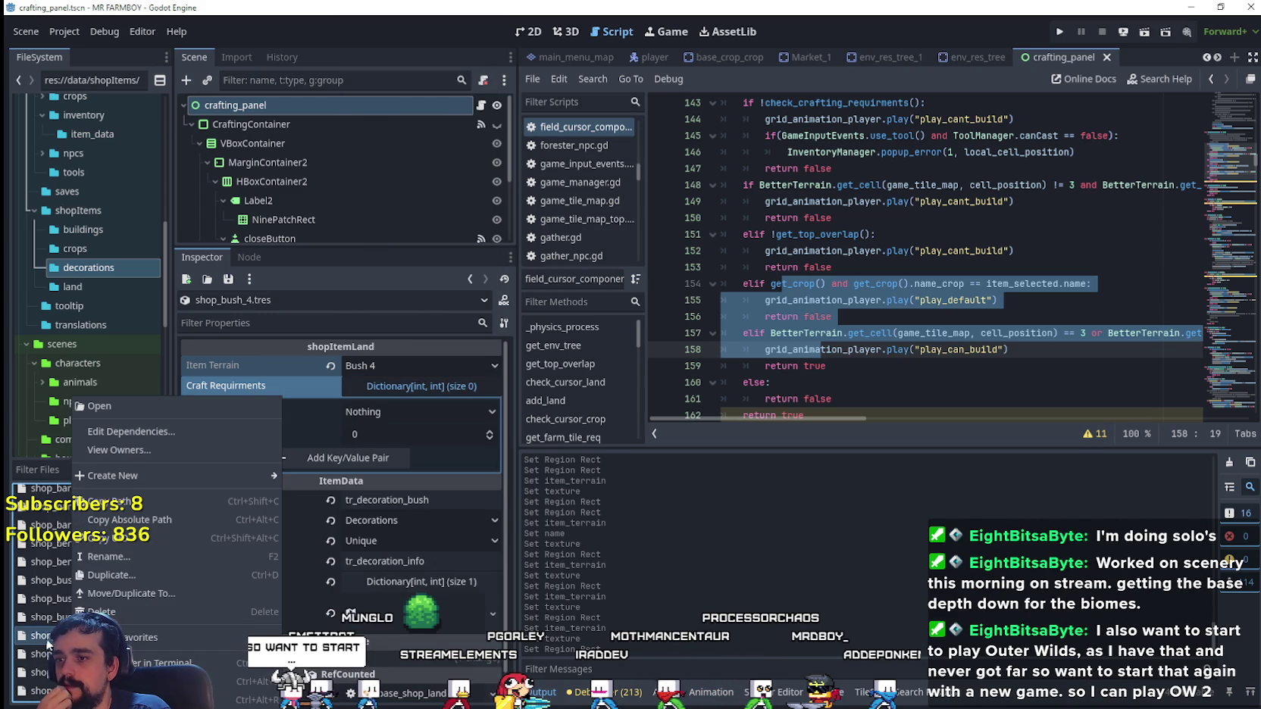
pyautogui.click(147, 575)
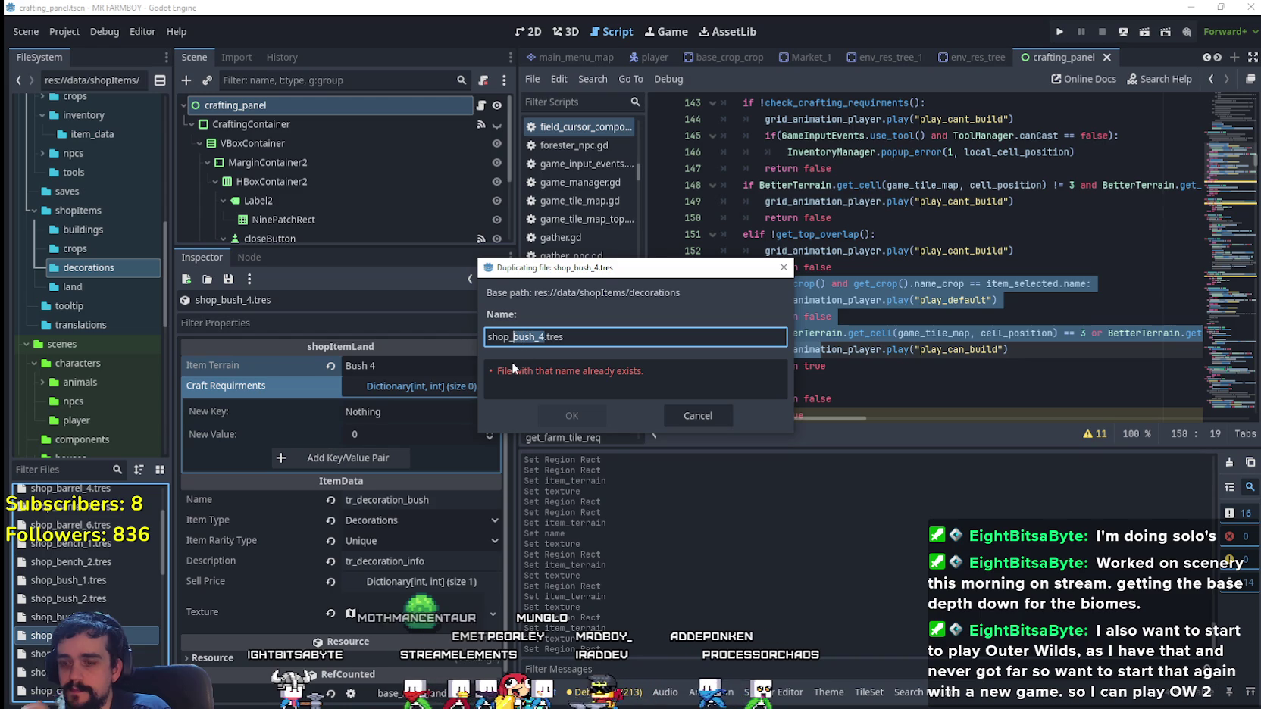
pyautogui.write('stump_')
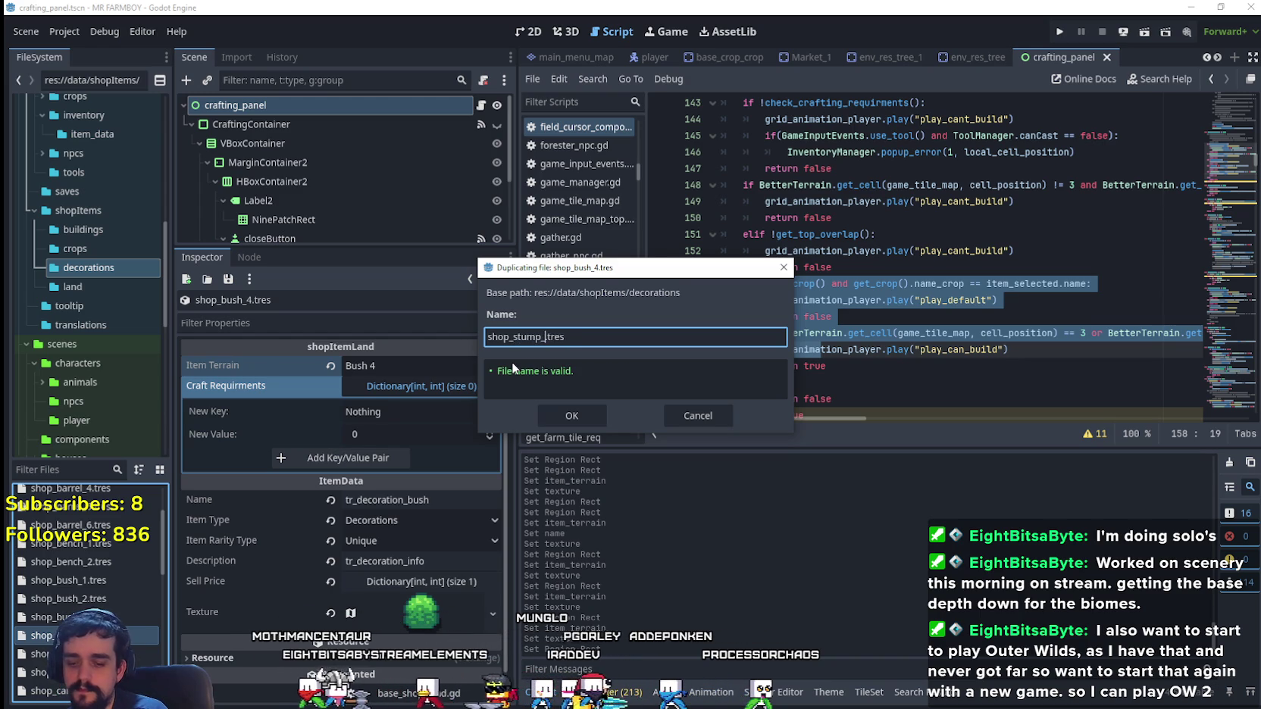
pyautogui.click(574, 419)
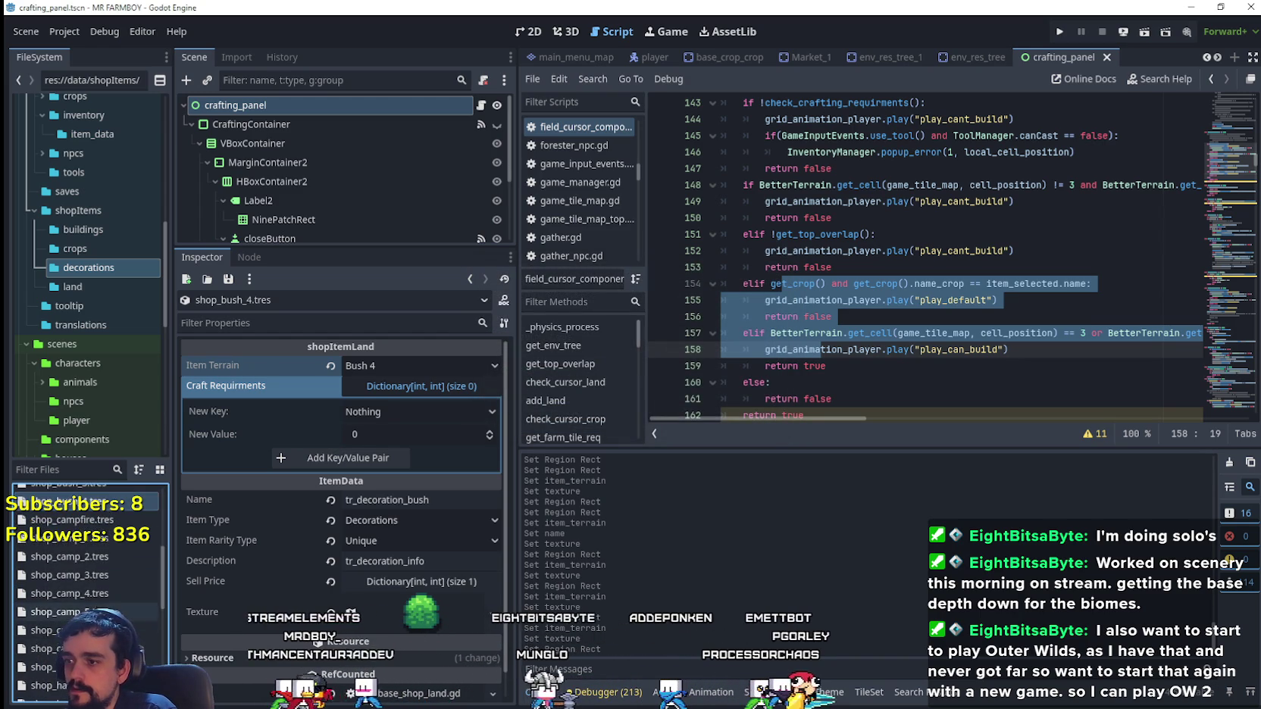
# - Set the item terrain to Stump 1, rename it tr_decoration_stump, and save
pyautogui.scroll(-3, 87, 591)
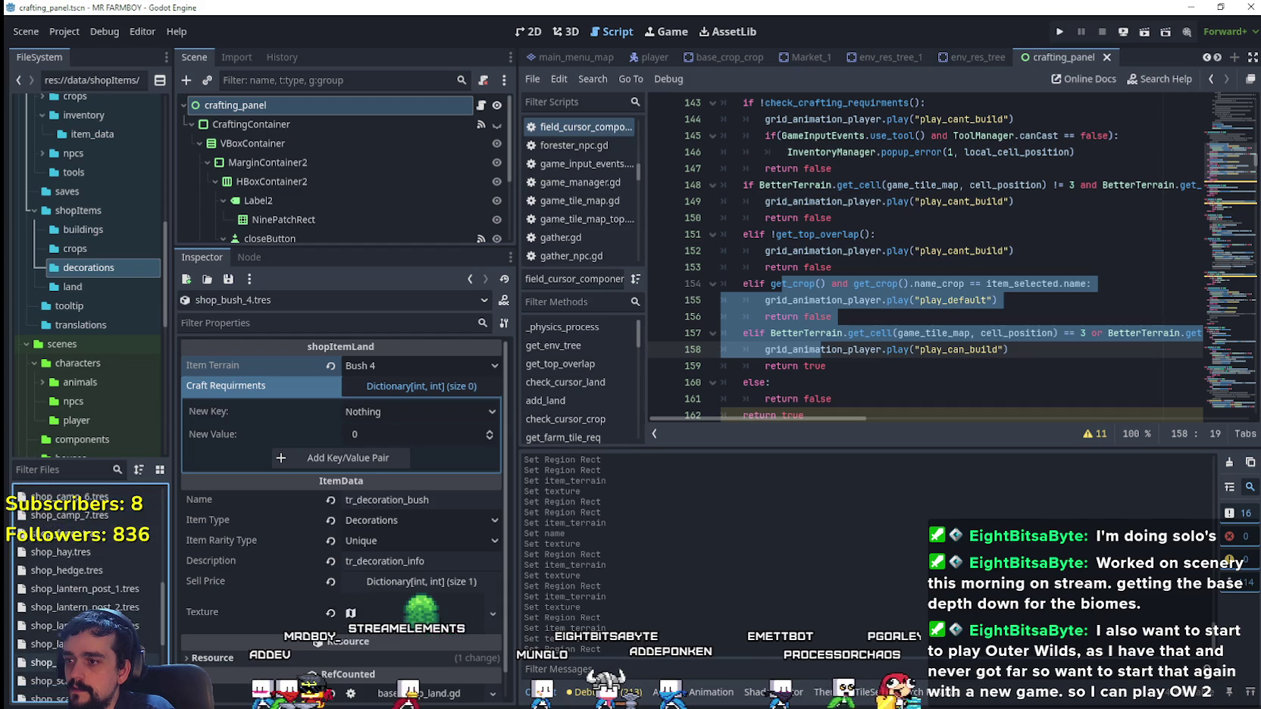
pyautogui.scroll(-5, 87, 591)
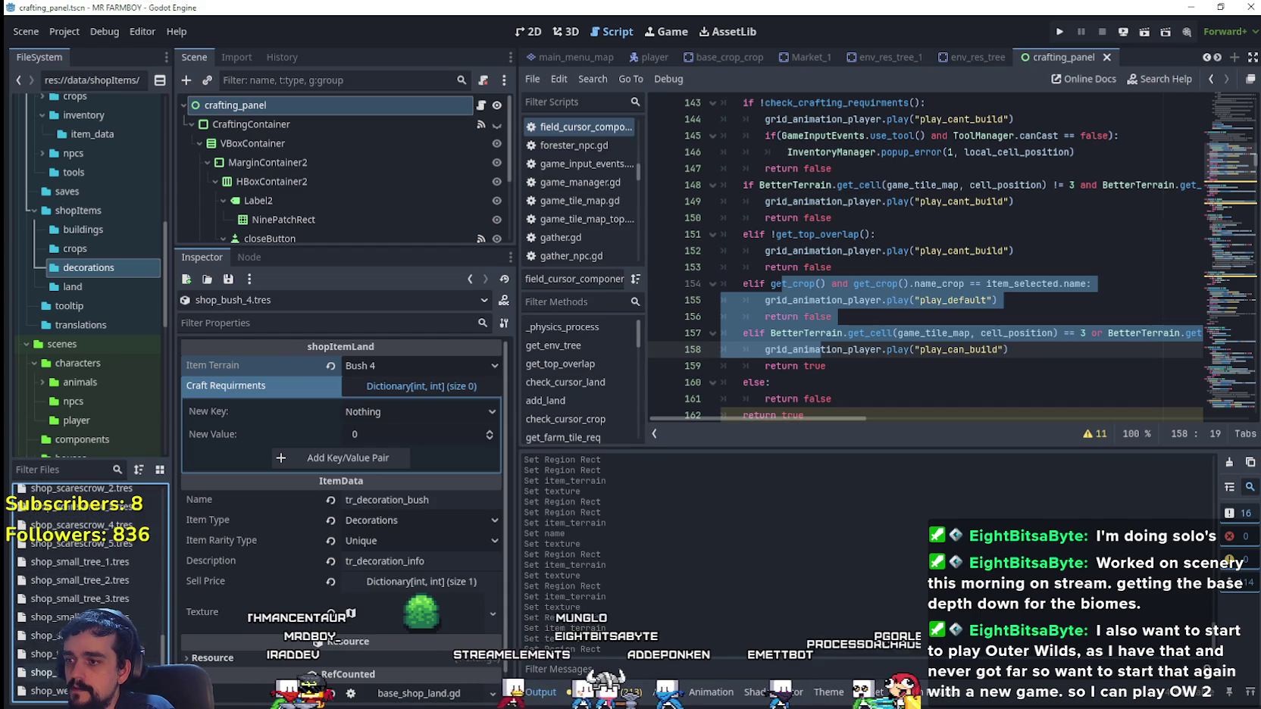
pyautogui.click(465, 364)
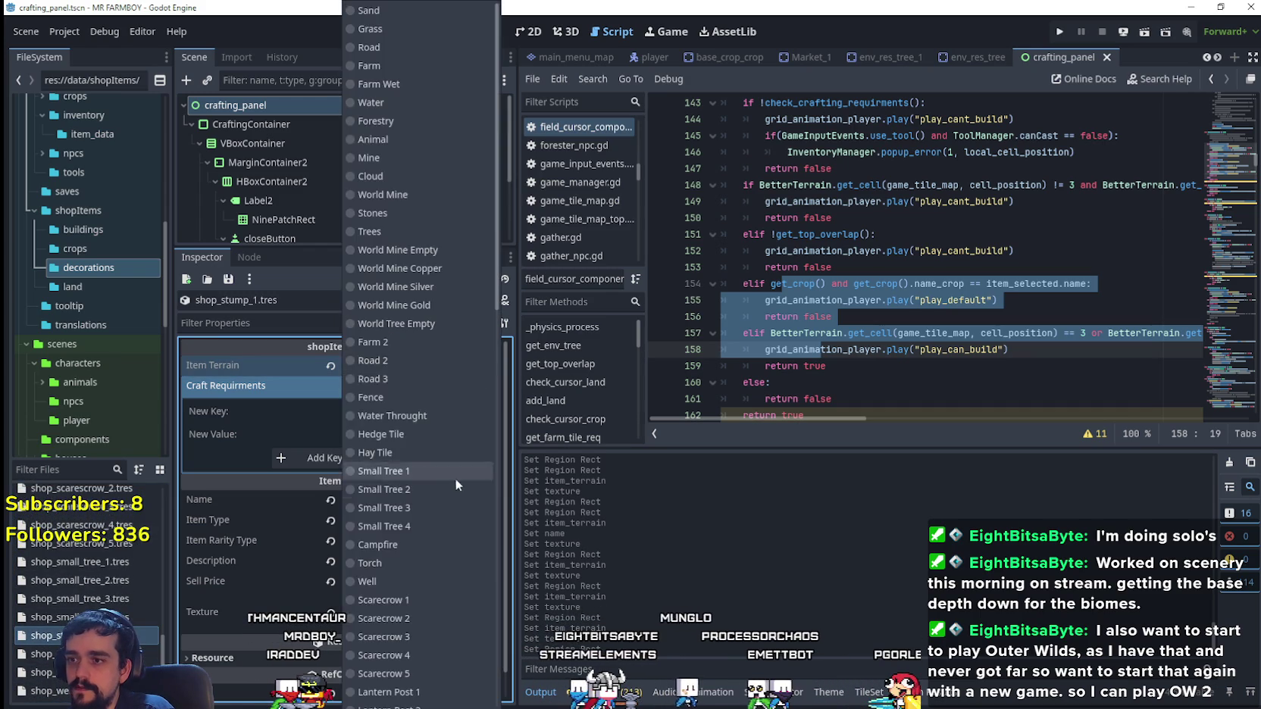
pyautogui.scroll(-10, 422, 491)
pyautogui.click(391, 407)
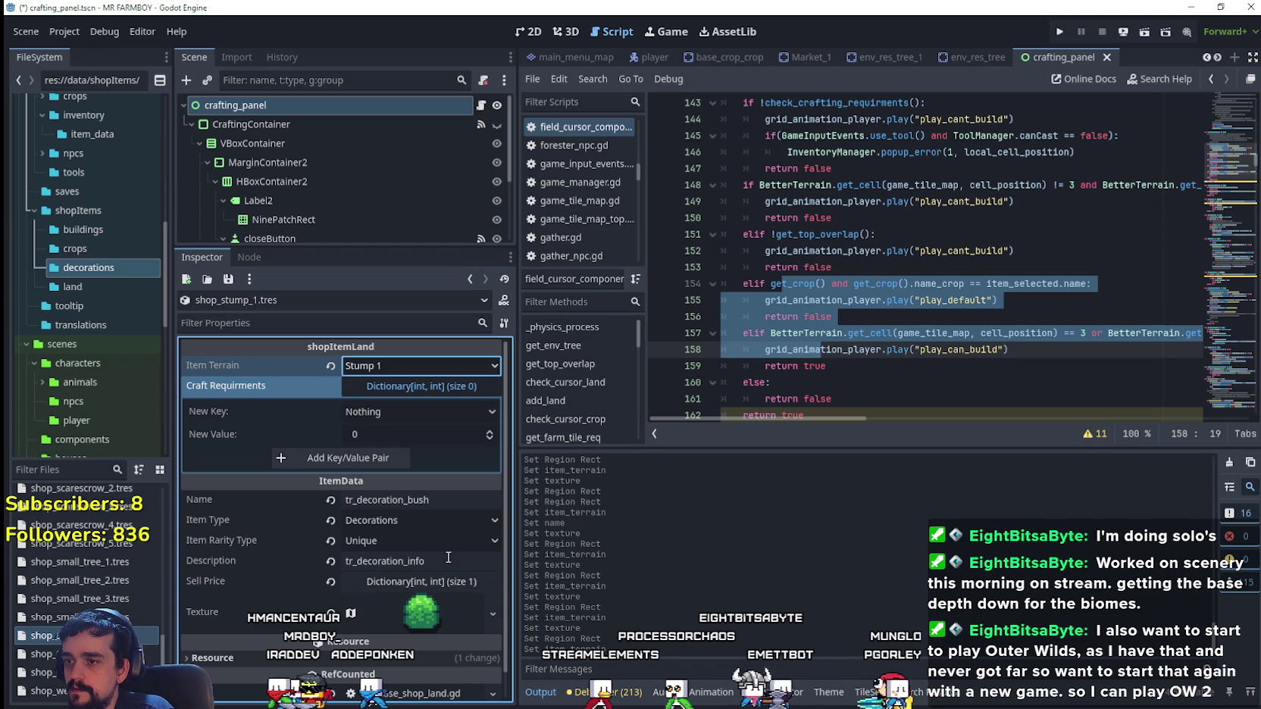
pyautogui.doubleClick(413, 499)
pyautogui.write('stump')
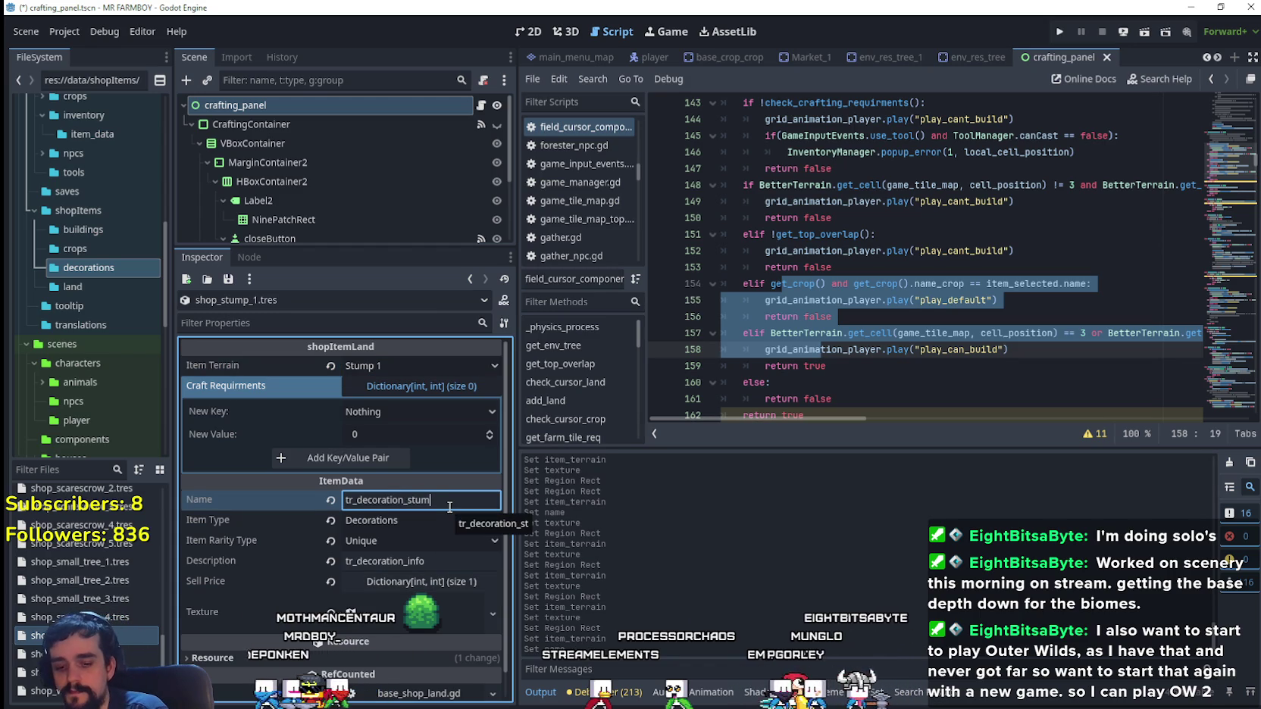
pyautogui.hotkey('ctrl', 's')
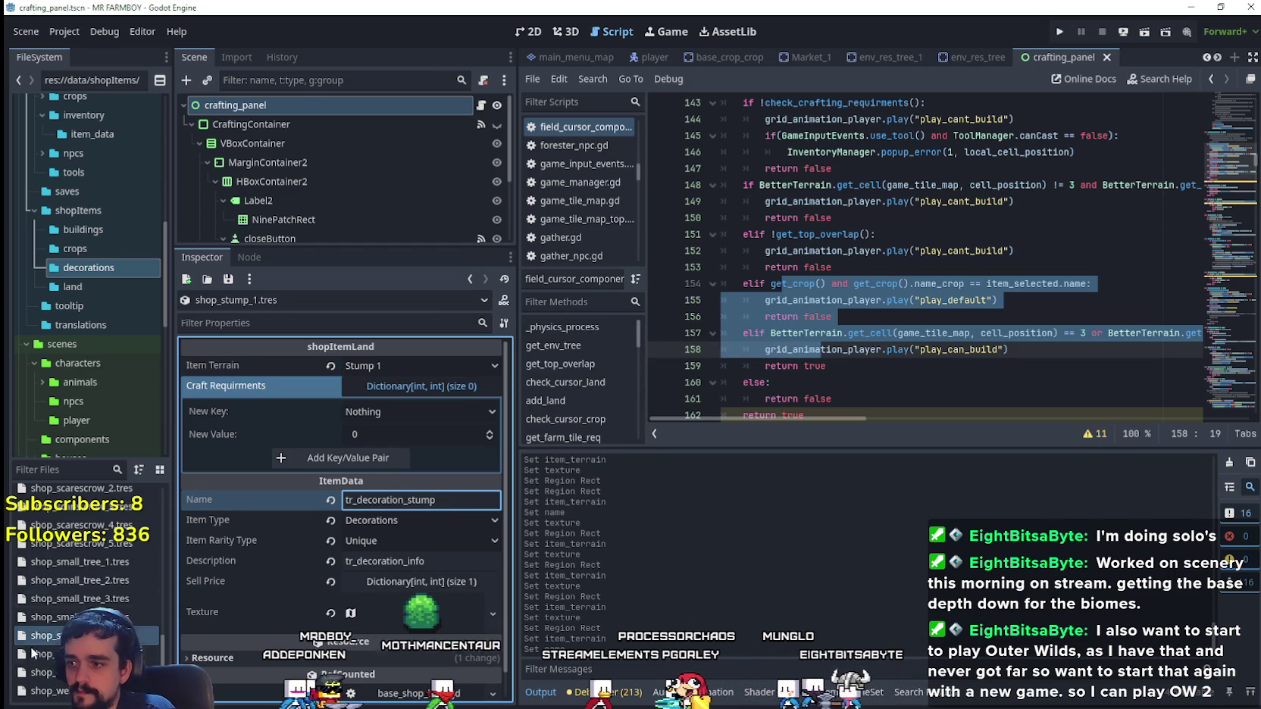
# - Make shop_stump_1's texture unique from the bush resource
pyautogui.click(401, 613)
pyautogui.rightClick(413, 523)
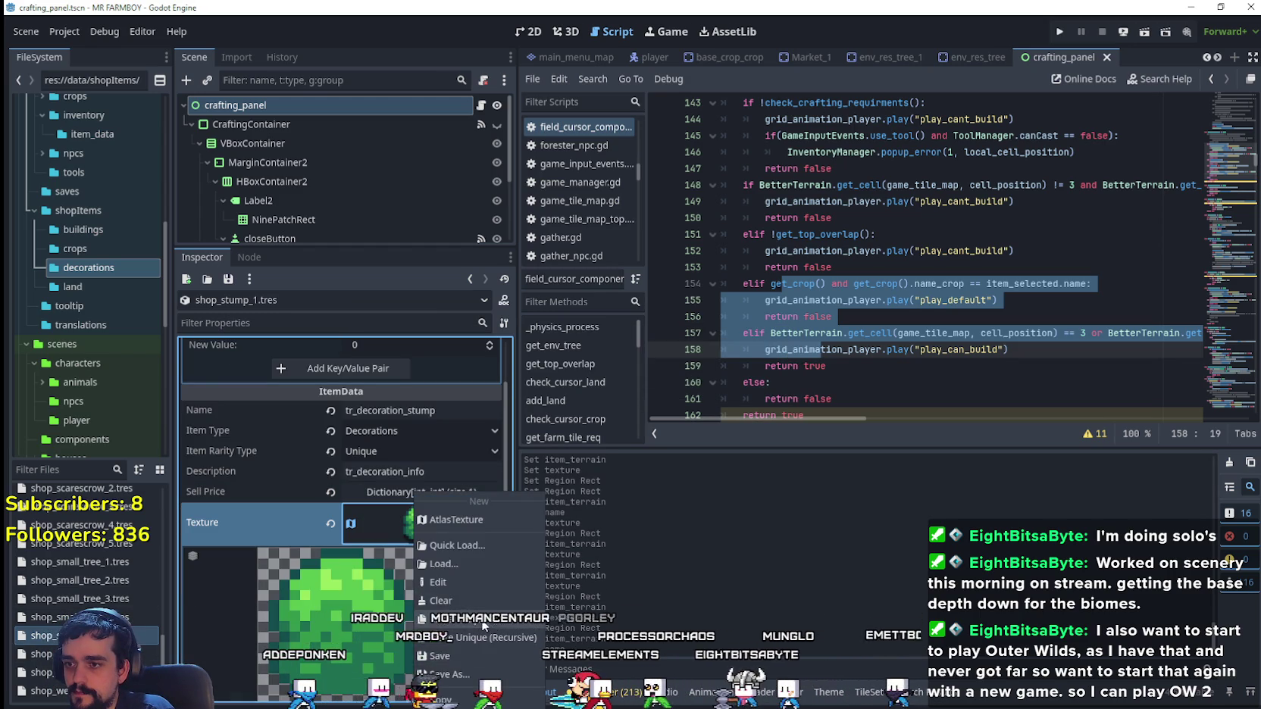
pyautogui.click(436, 595)
# - Drag the atlas region onto the tree stump tile at 960, 544 (8x8) and save
pyautogui.scroll(-3, 414, 599)
pyautogui.click(372, 582)
pyautogui.scroll(-6, 621, 379)
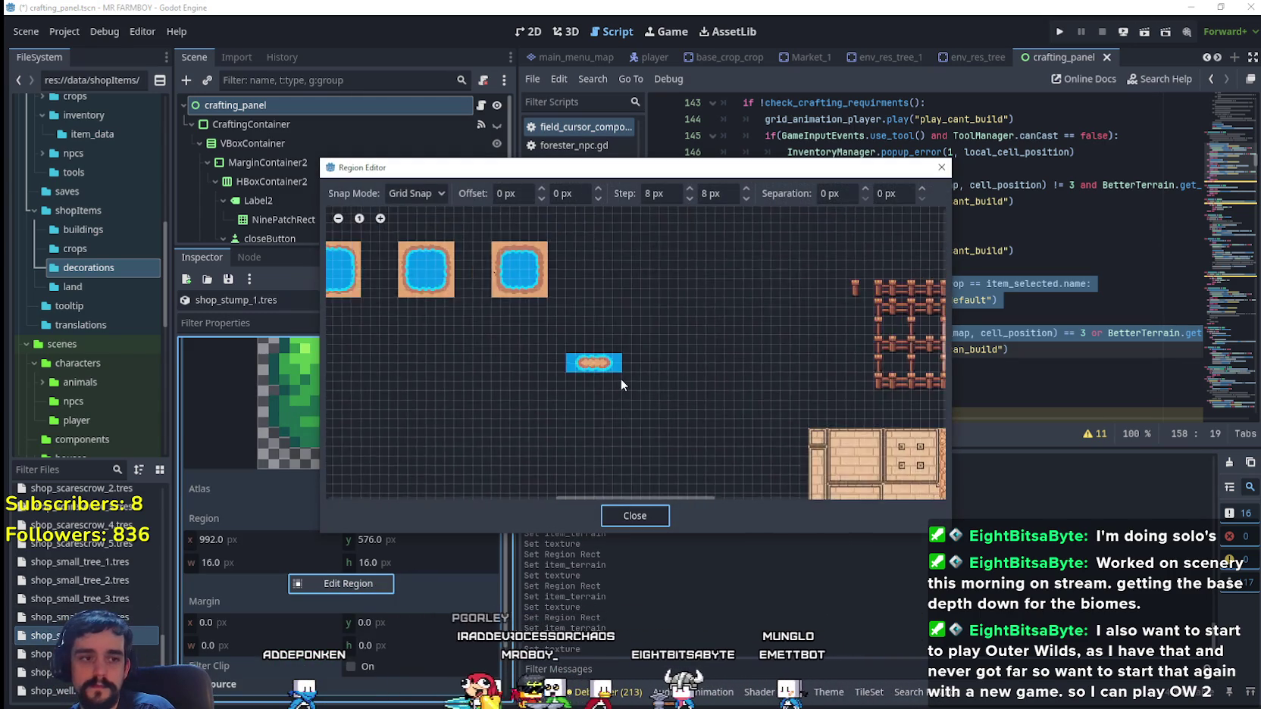
pyautogui.scroll(4, 758, 424)
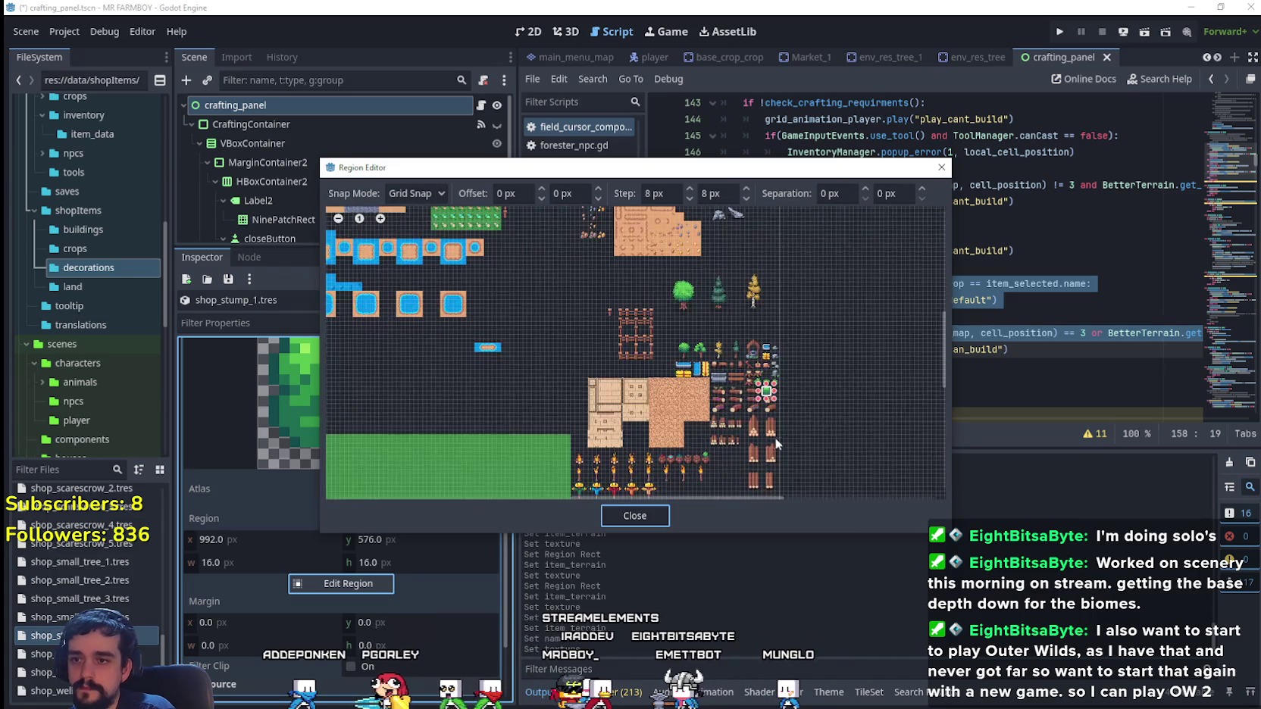
pyautogui.scroll(5, 756, 426)
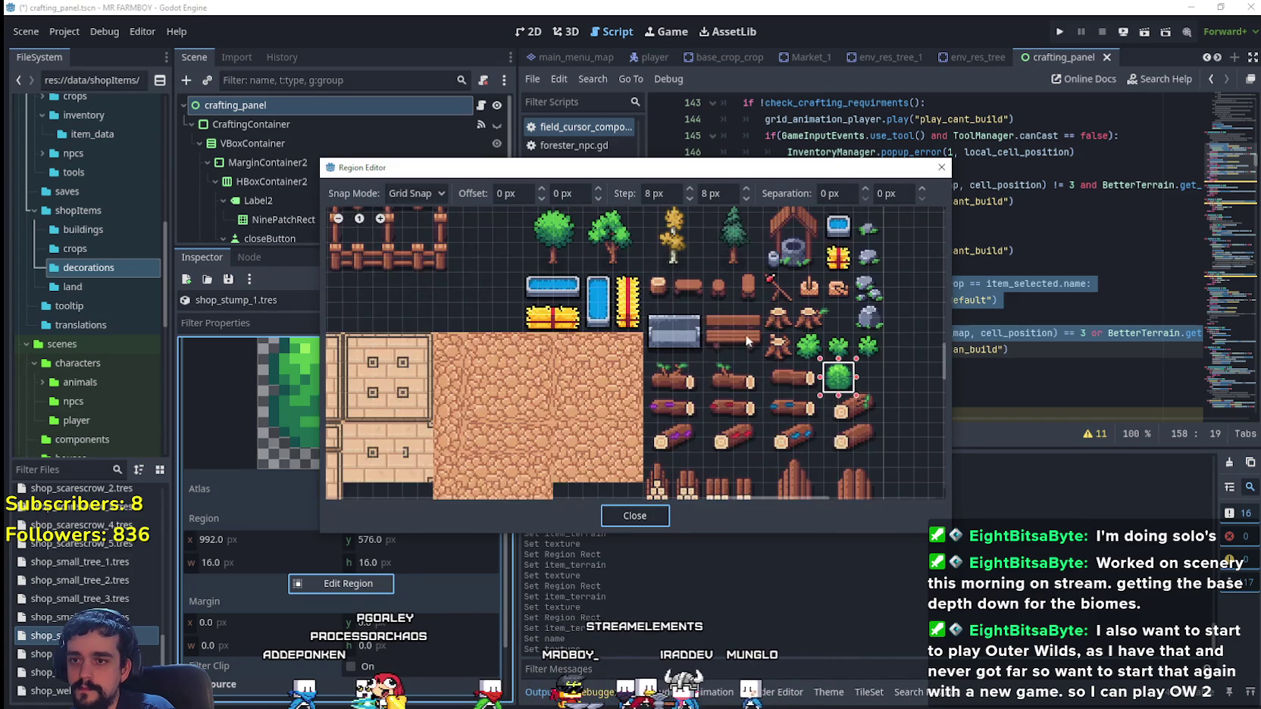
pyautogui.scroll(2, 786, 325)
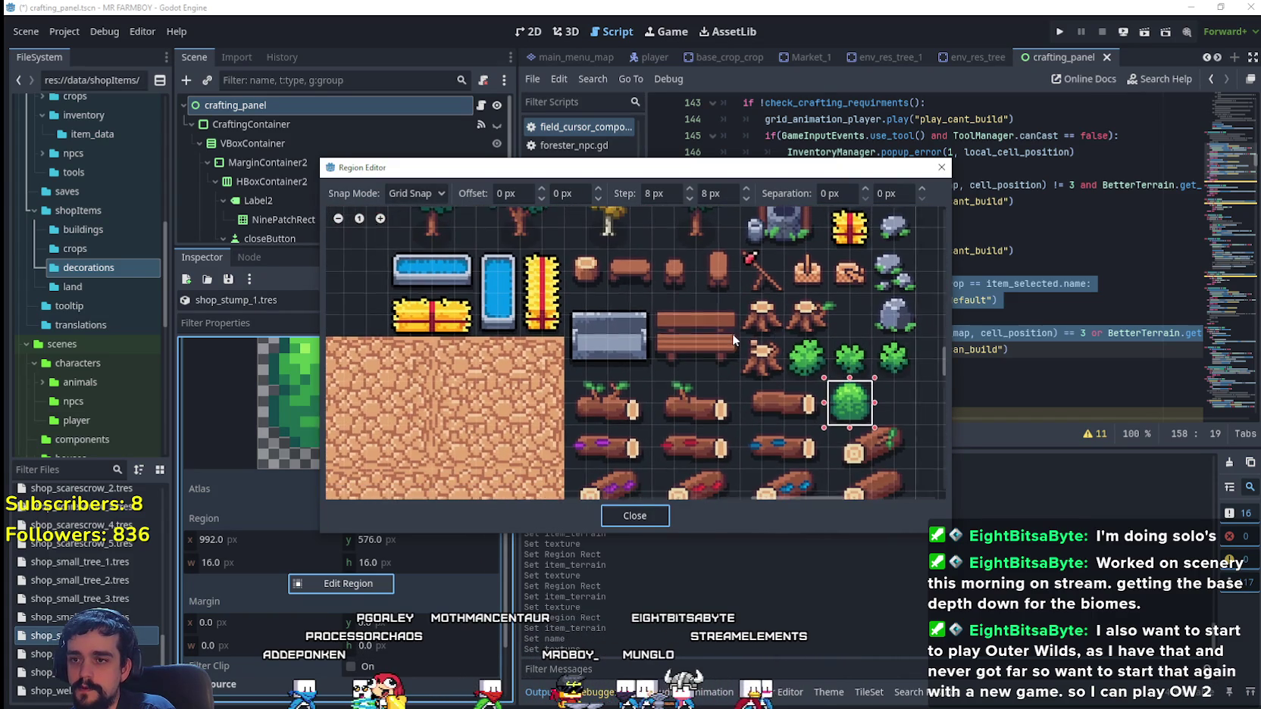
pyautogui.moveTo(620, 303); pyautogui.dragTo(670, 354)
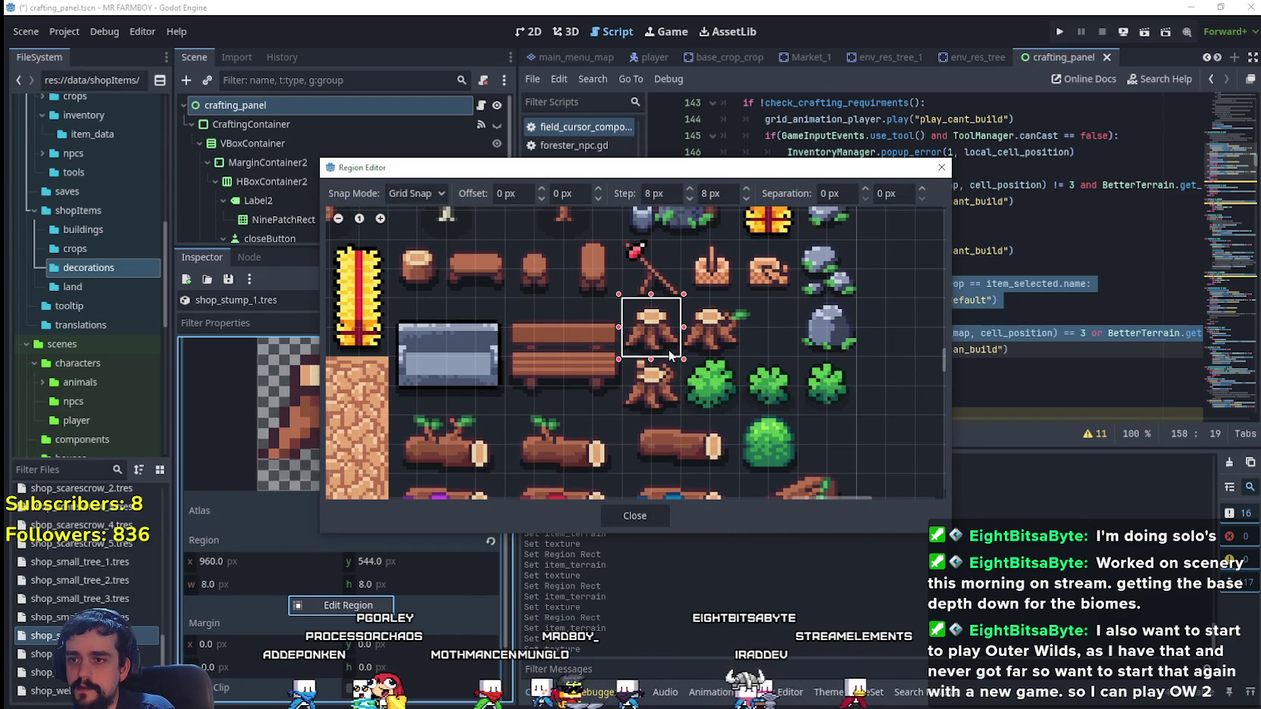
pyautogui.click(635, 515)
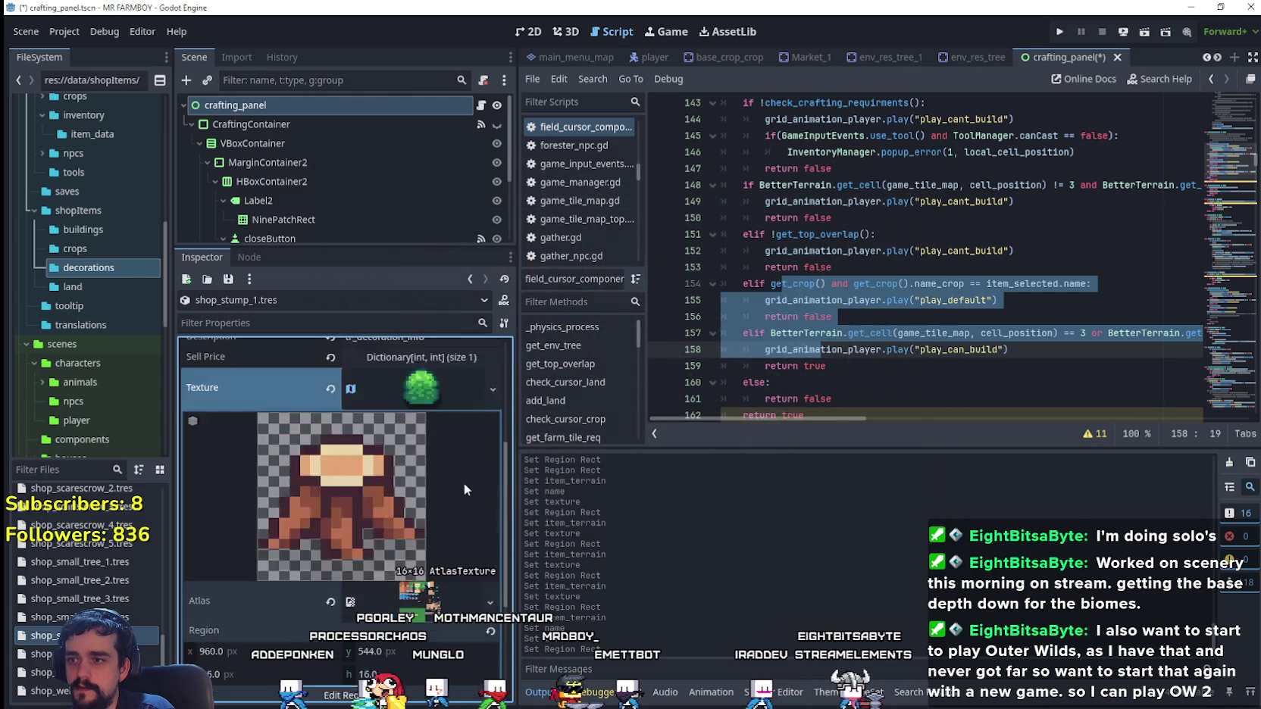
pyautogui.scroll(5, 428, 436)
pyautogui.hotkey('ctrl', 's')
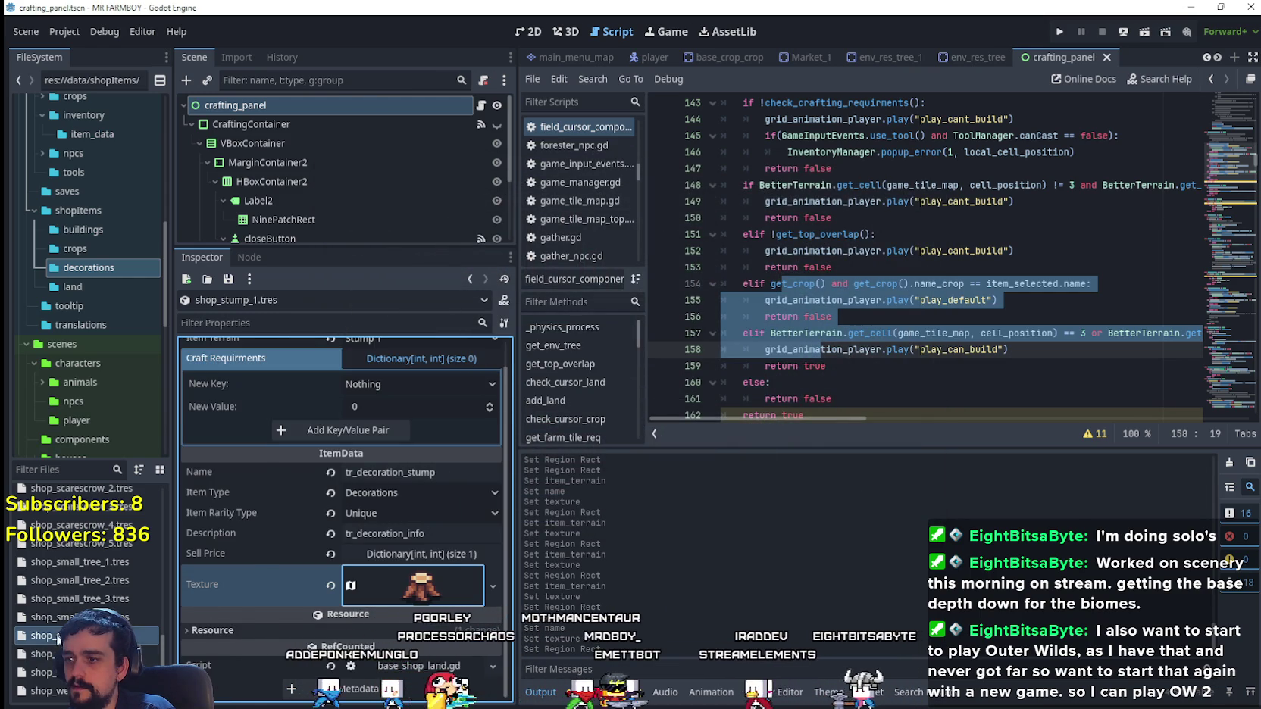
# - Duplicate shop_stump_1.tres as shop_stump_2.tres and set the item terrain to Stump 2
pyautogui.rightClick(57, 637)
pyautogui.click(116, 576)
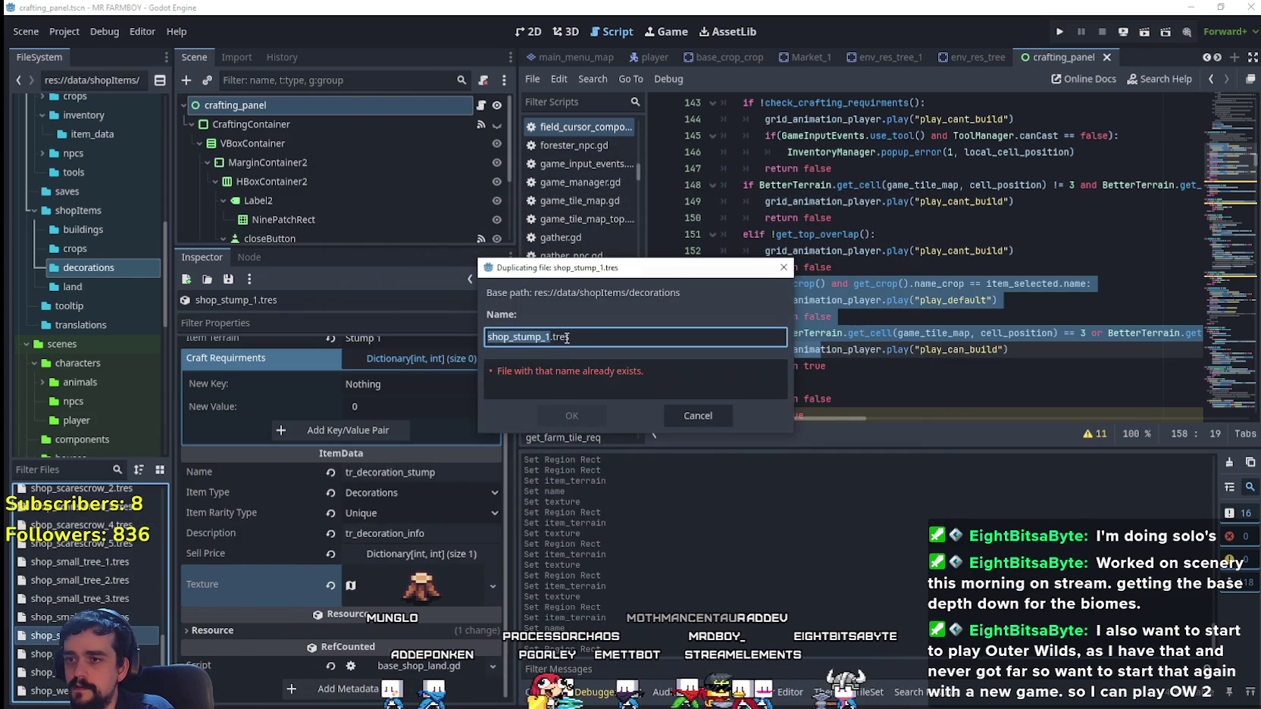
pyautogui.click(570, 410)
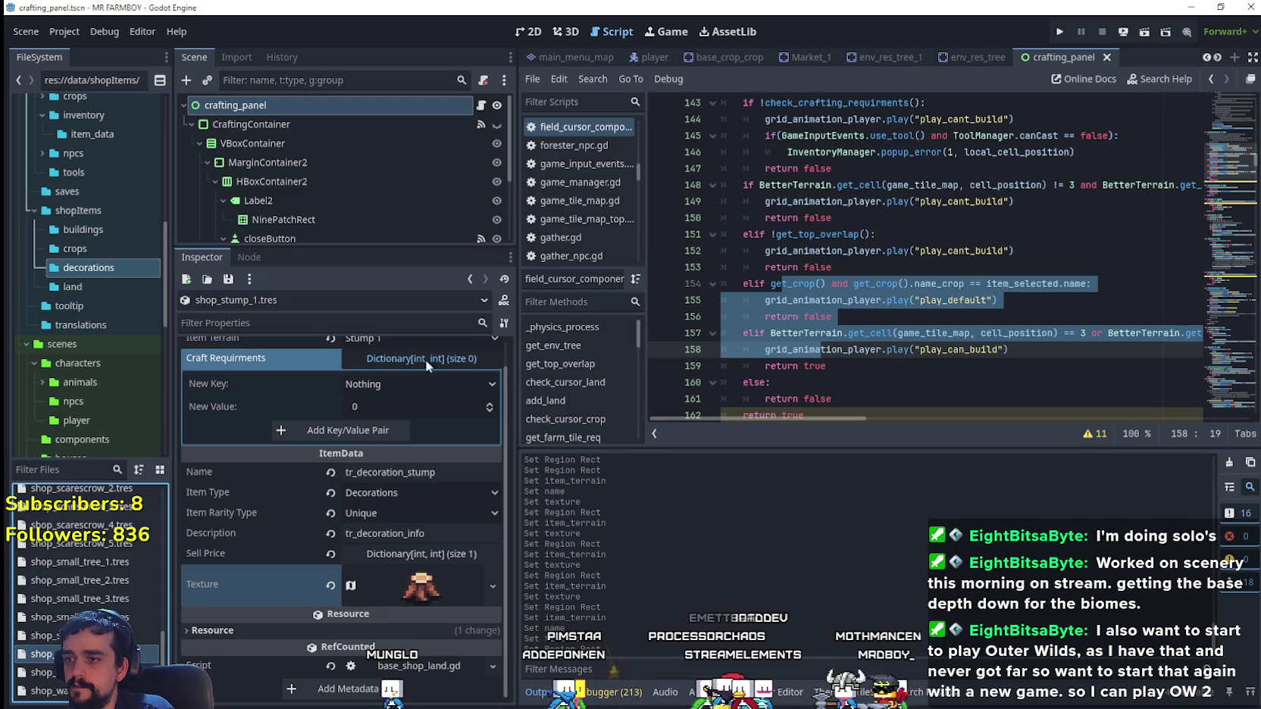
pyautogui.click(400, 340)
pyautogui.click(387, 428)
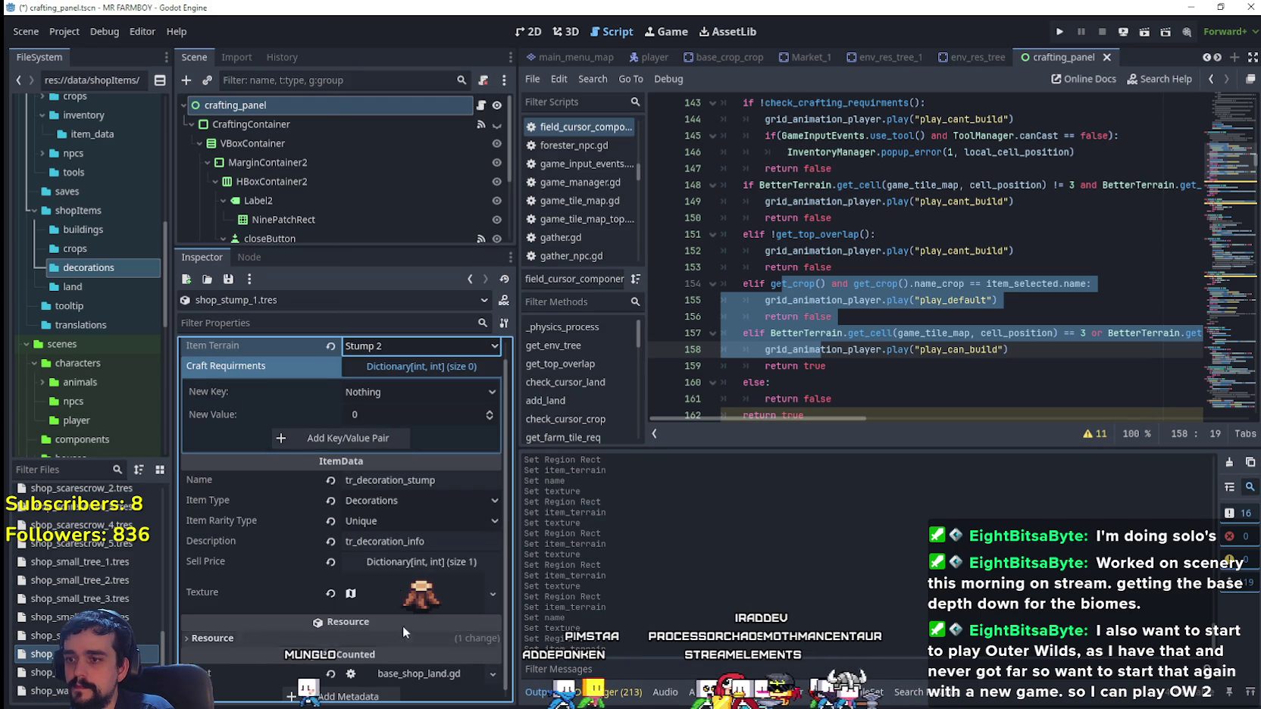
# - Move the texture region onto the adjacent stump sprite at x 976
pyautogui.click(426, 590)
pyautogui.scroll(-5, 425, 587)
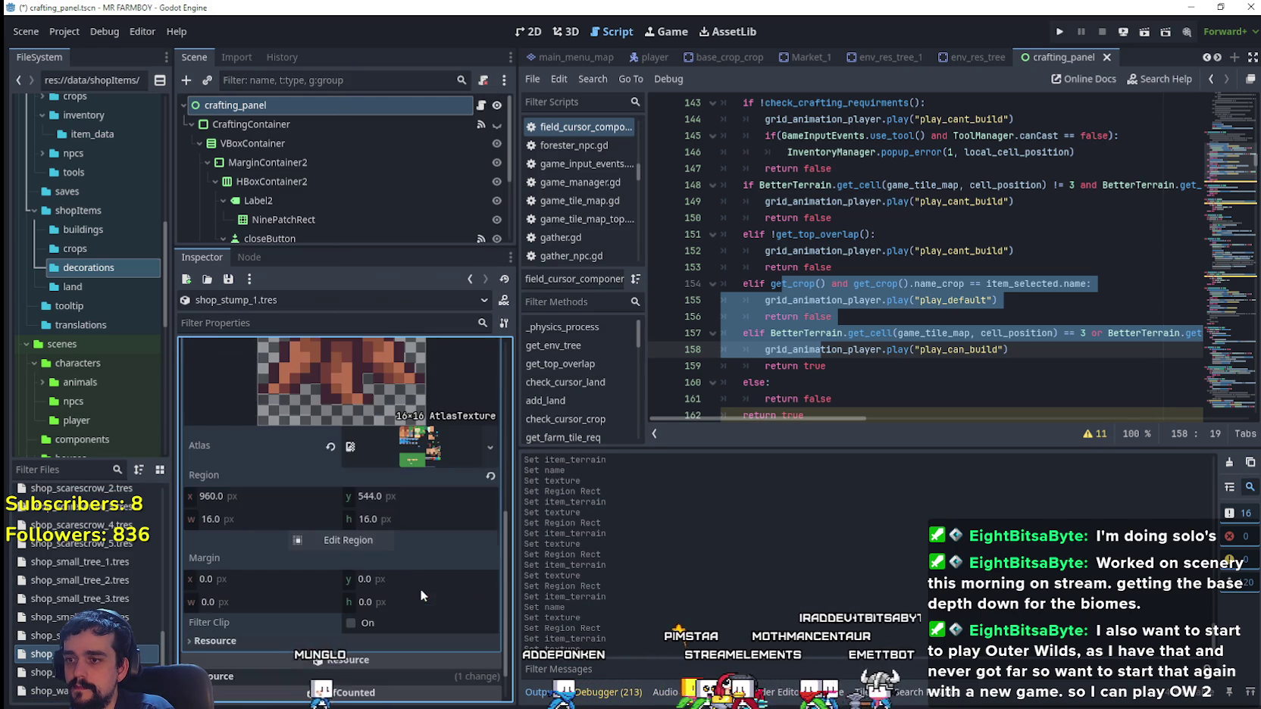
pyautogui.click(353, 540)
pyautogui.scroll(-3, 608, 394)
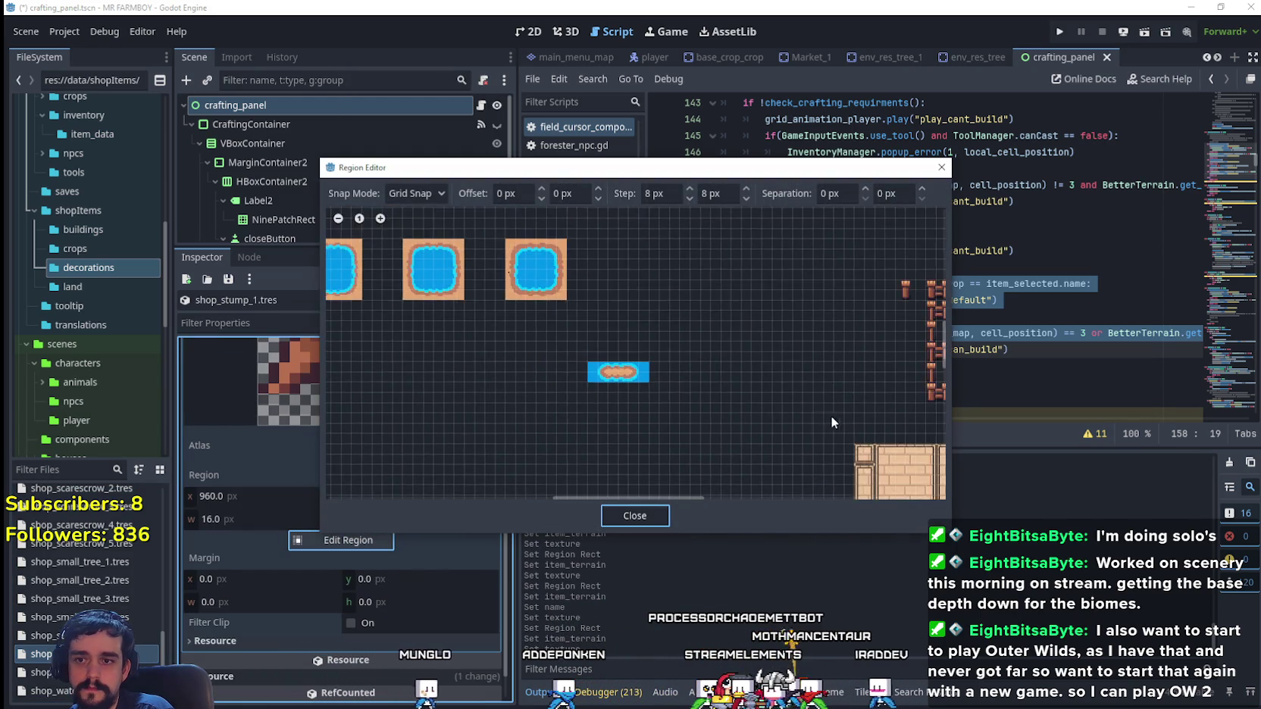
pyautogui.scroll(3, 680, 441)
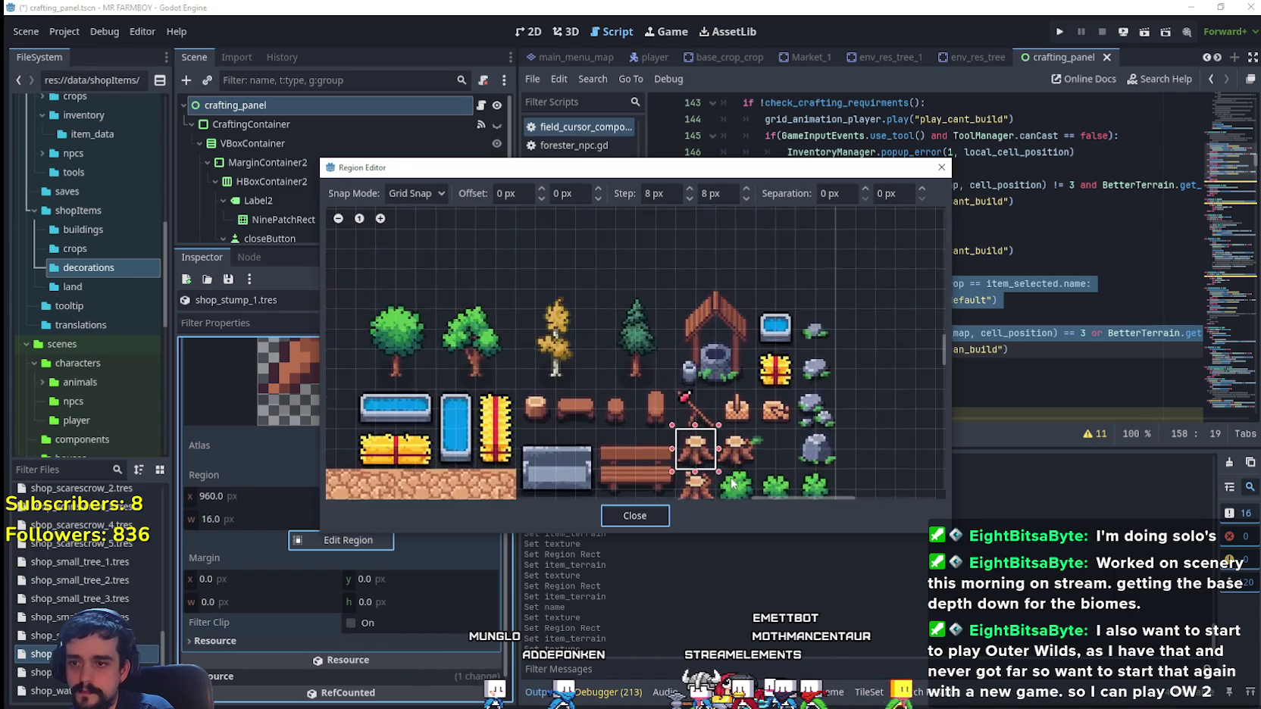
pyautogui.scroll(2, 742, 468)
pyautogui.click(729, 375)
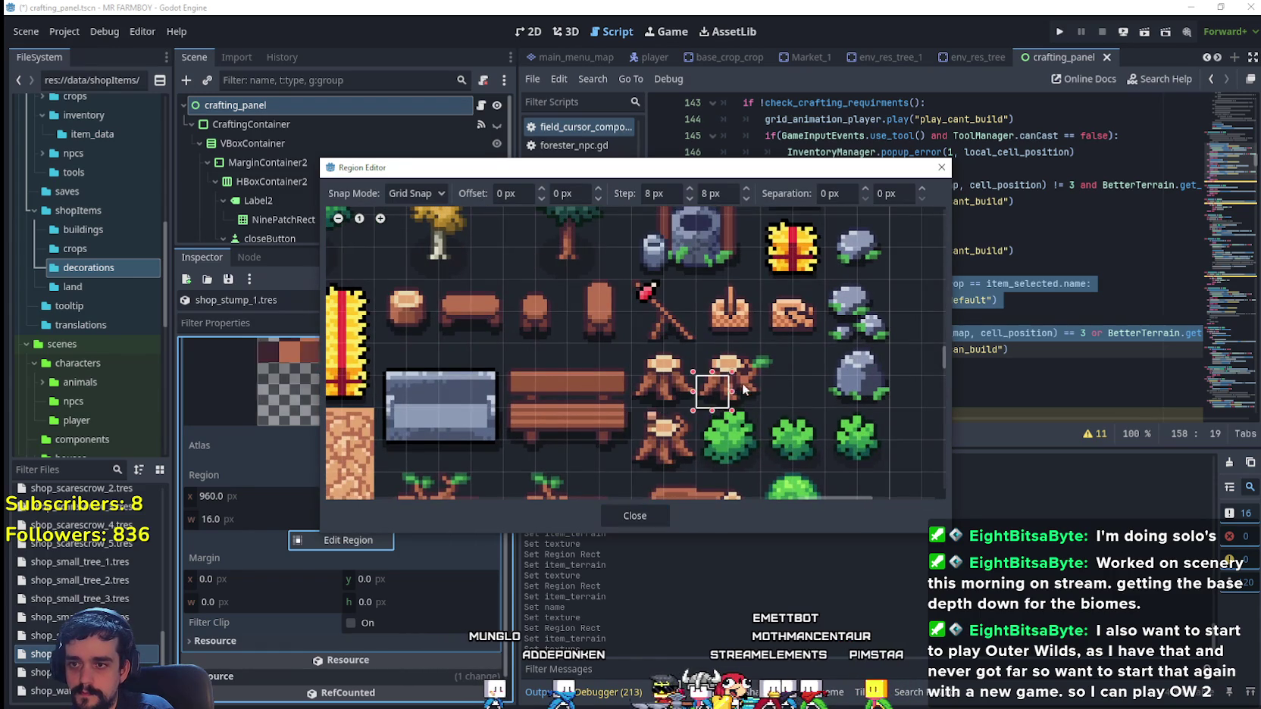
# - With pixel snap on, widen the region to 19 px to include the leaf, and save
pyautogui.scroll(3, 773, 364)
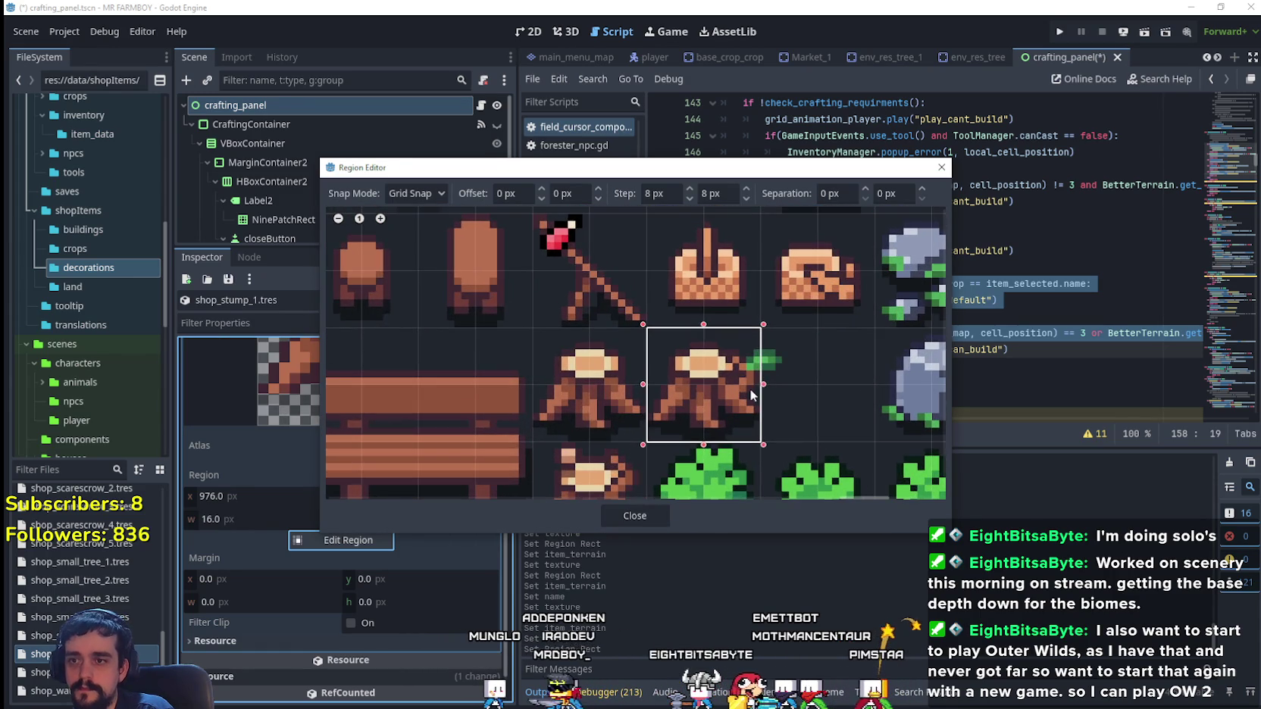
pyautogui.scroll(2, 751, 390)
pyautogui.click(424, 233)
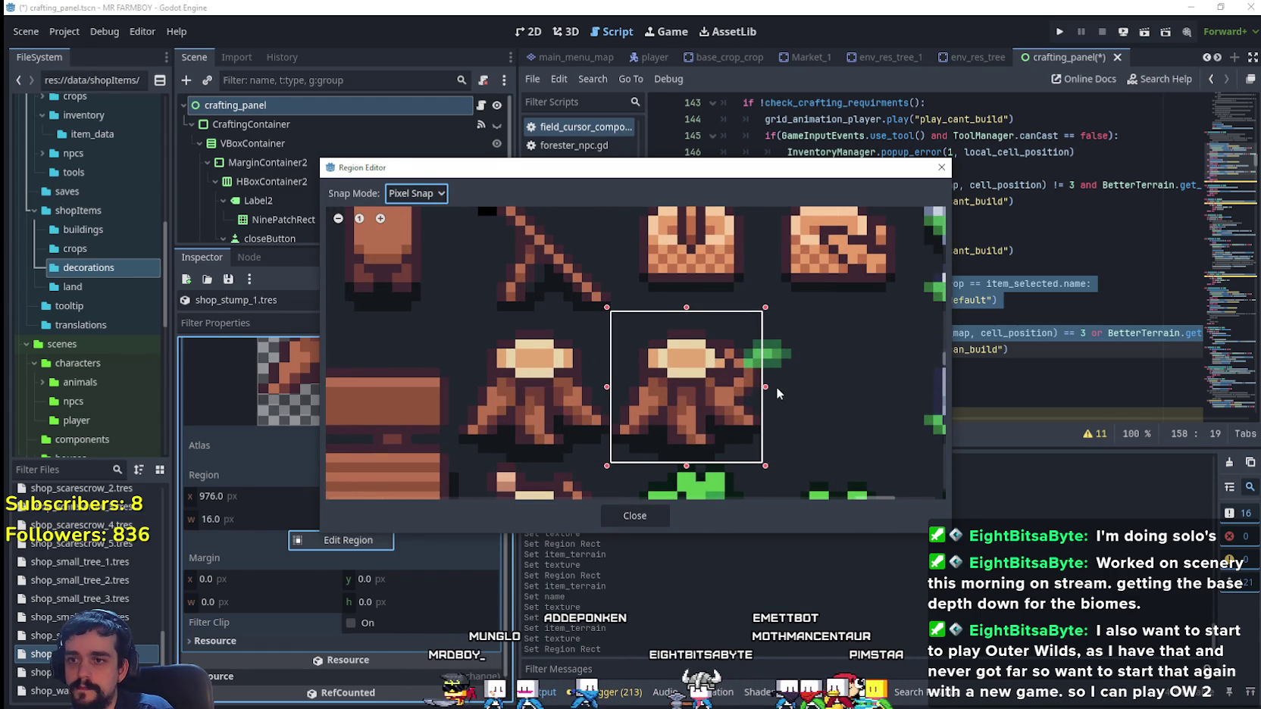
pyautogui.moveTo(773, 391); pyautogui.dragTo(790, 391)
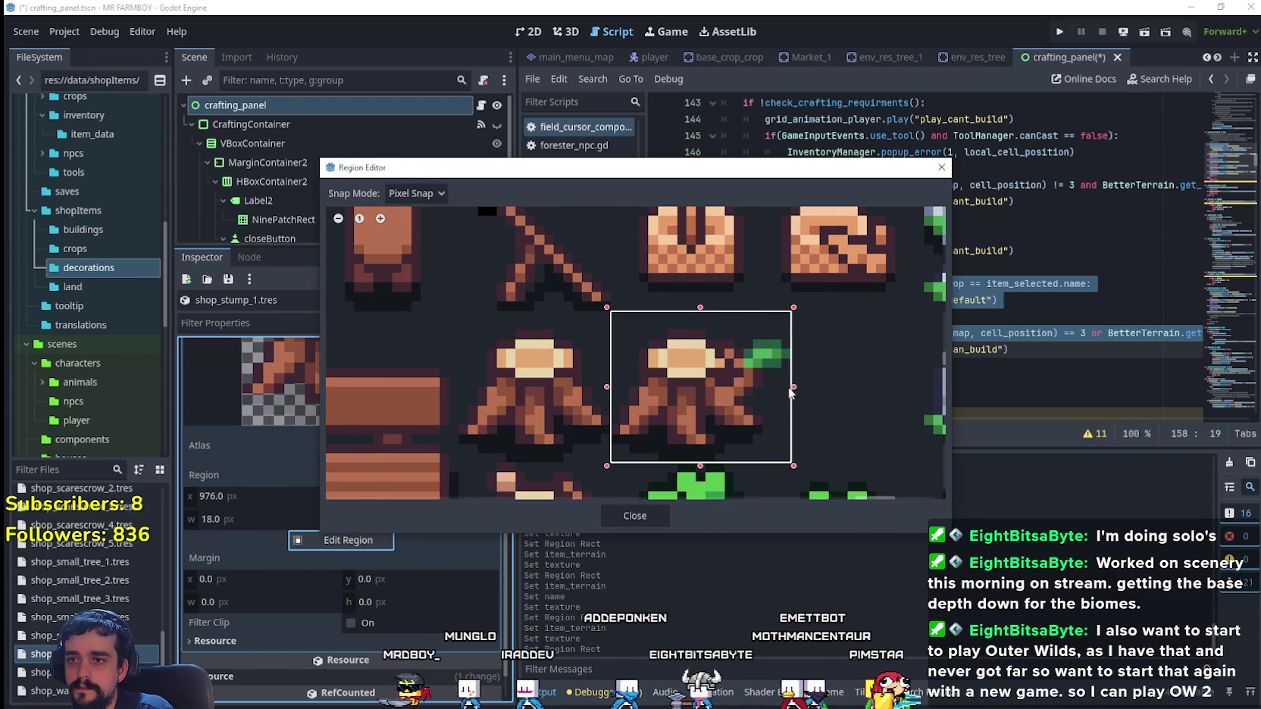
pyautogui.click(668, 515)
pyautogui.scroll(5, 402, 434)
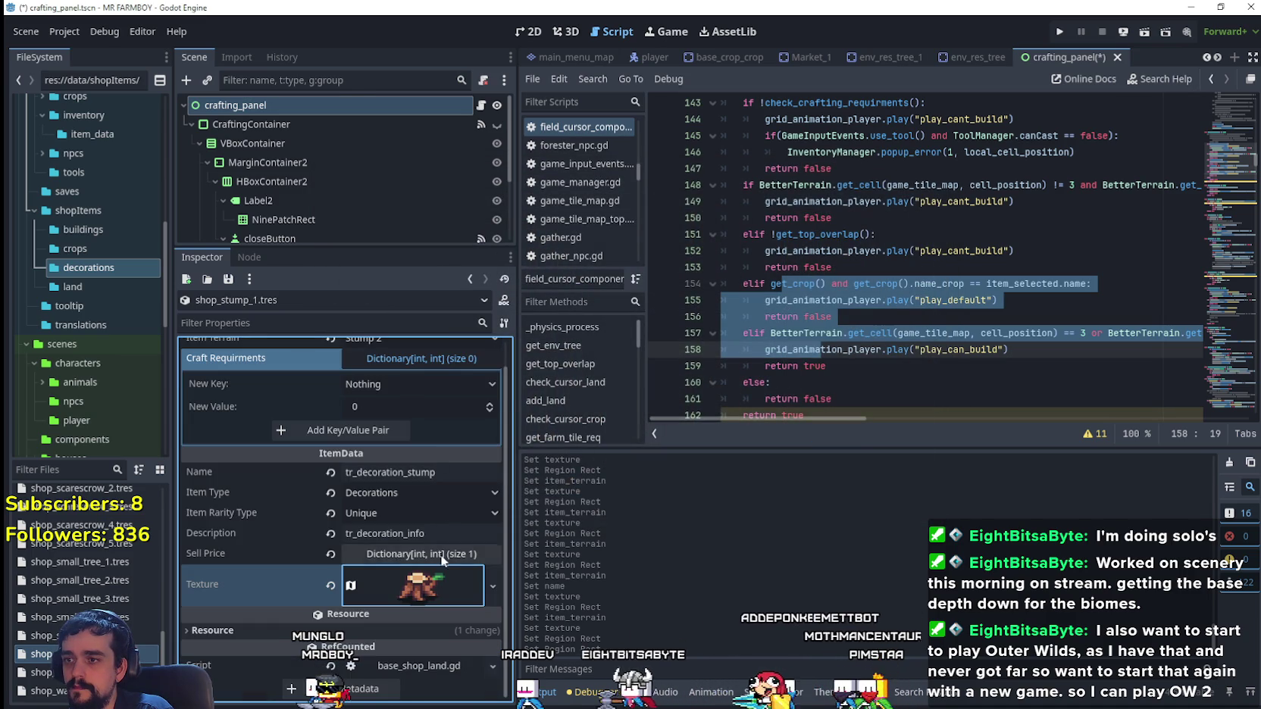
pyautogui.hotkey('ctrl', 's')
# - Duplicate shop_stump_2.tres as shop_stump_3.tres
pyautogui.rightClick(100, 653)
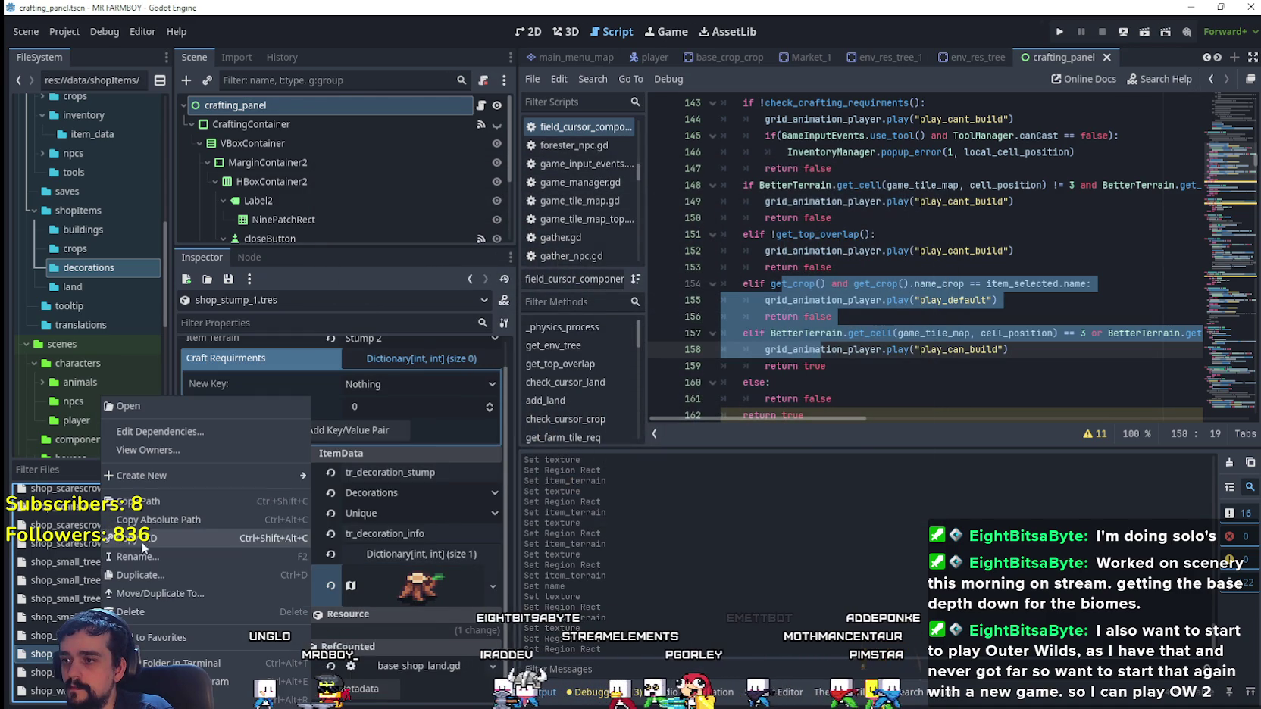
pyautogui.click(145, 574)
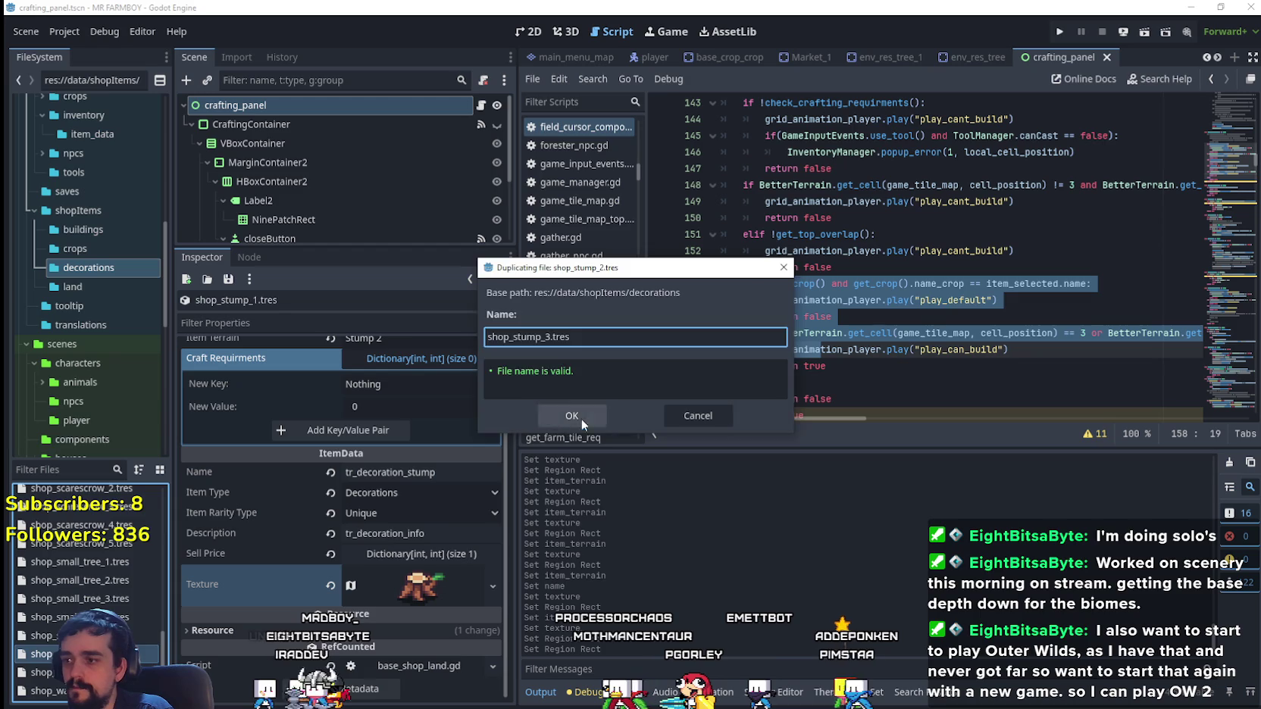
pyautogui.click(582, 418)
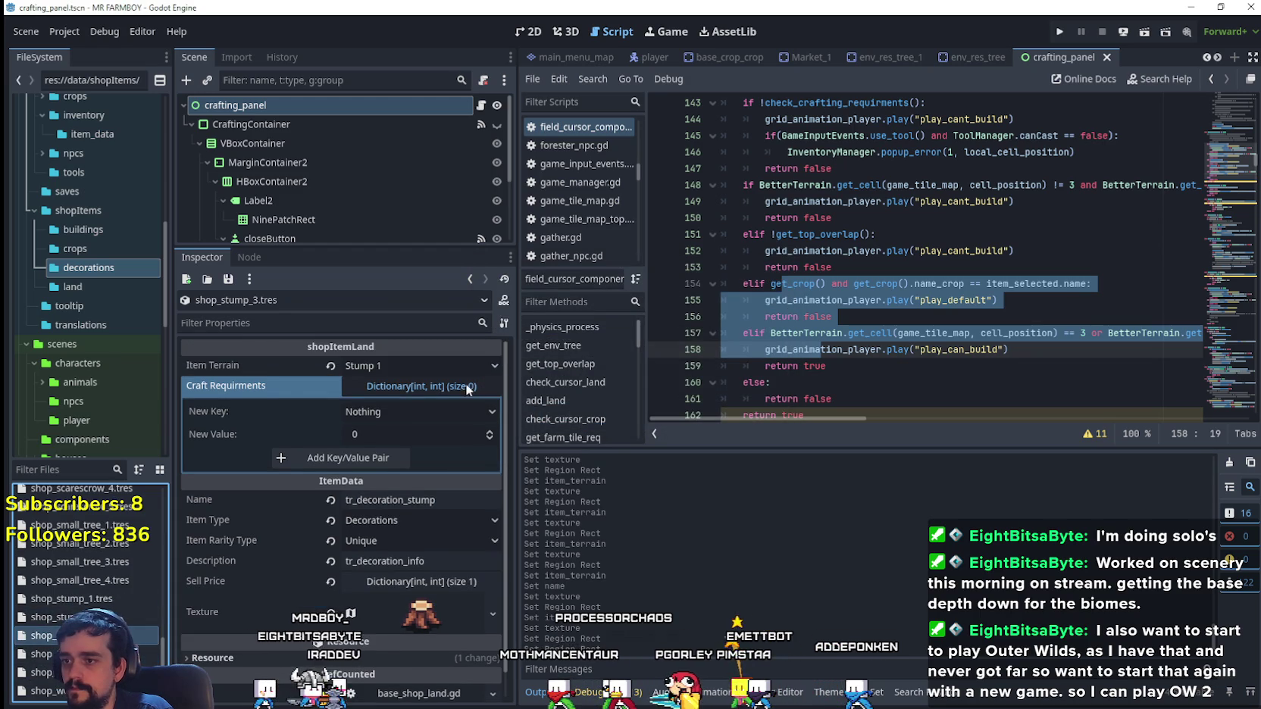
# - Set the new resource's Item Terrain to Stump 3
pyautogui.click(413, 366)
pyautogui.scroll(-3, 424, 513)
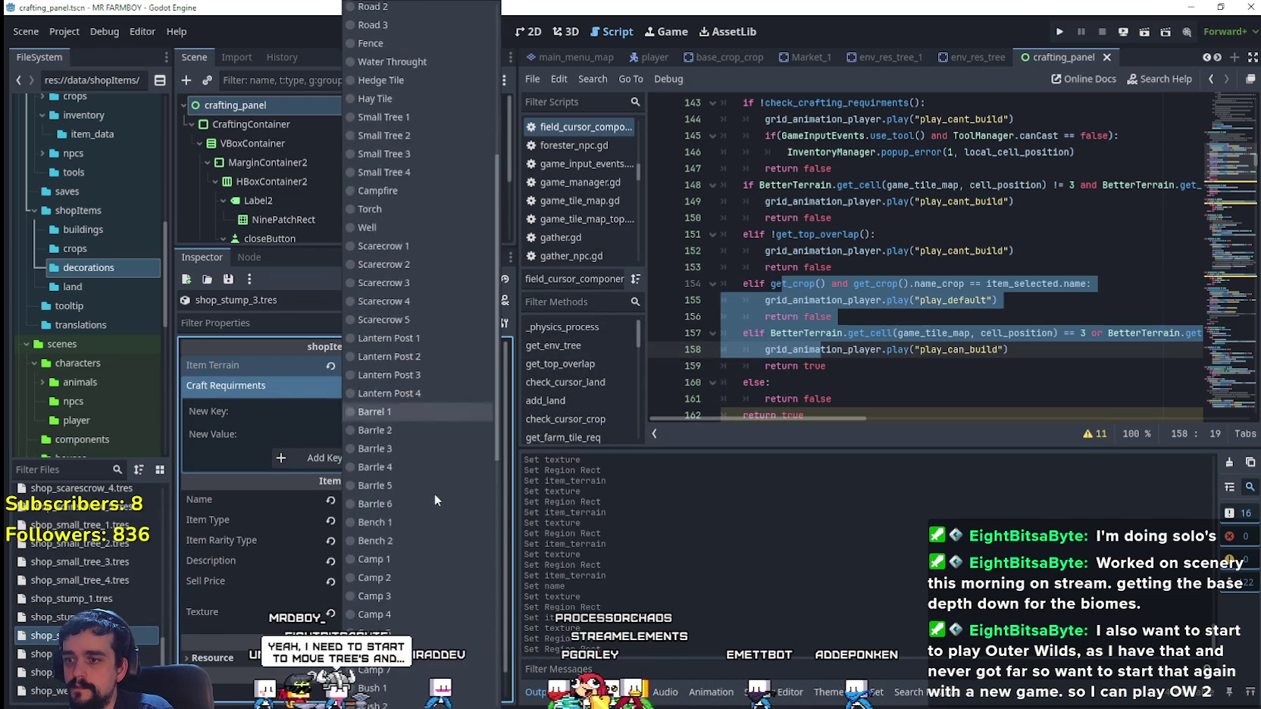
pyautogui.scroll(-5, 436, 492)
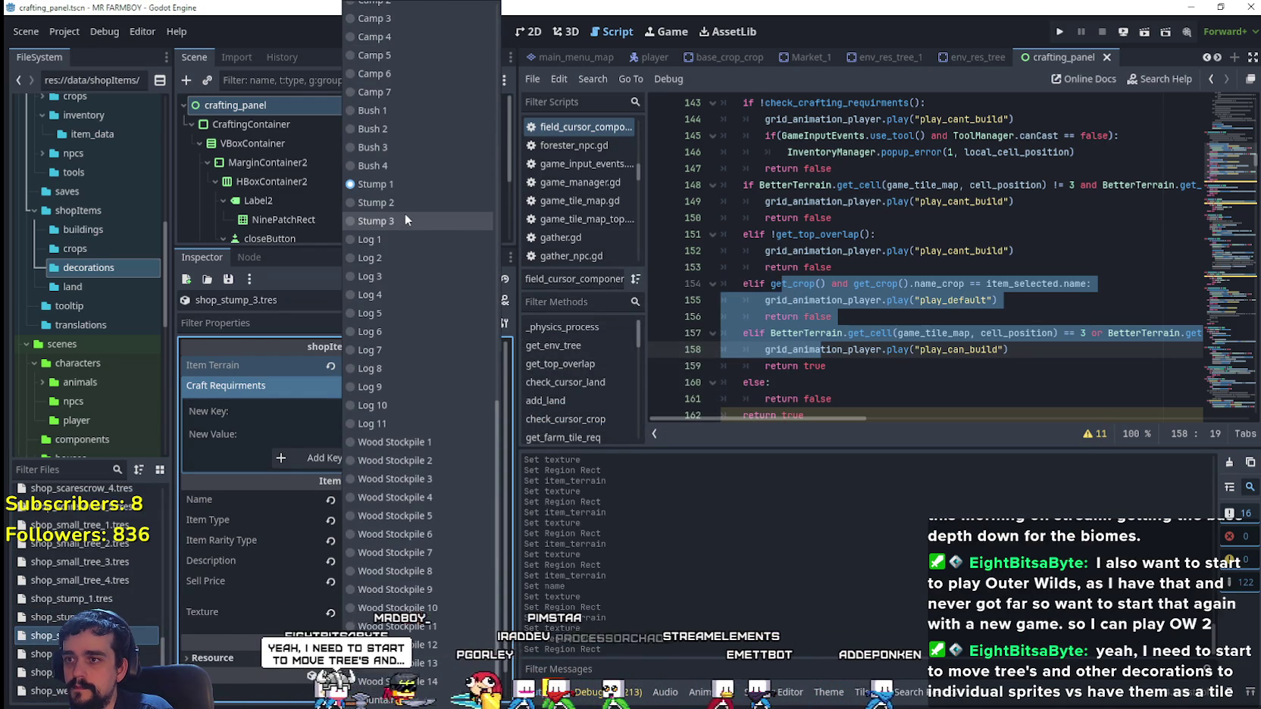
pyautogui.click(406, 219)
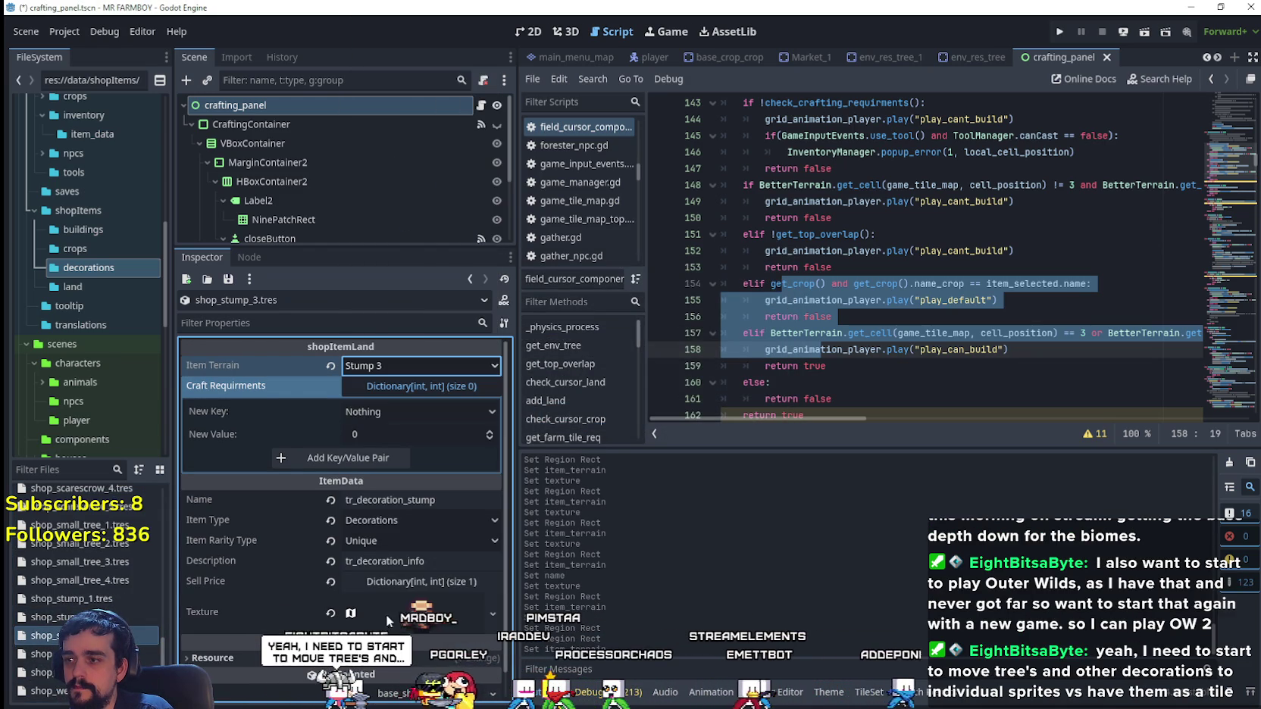
# - Open the atlas texture's region editor with Grid Snap snapping
pyautogui.rightClick(432, 622)
pyautogui.click(459, 624)
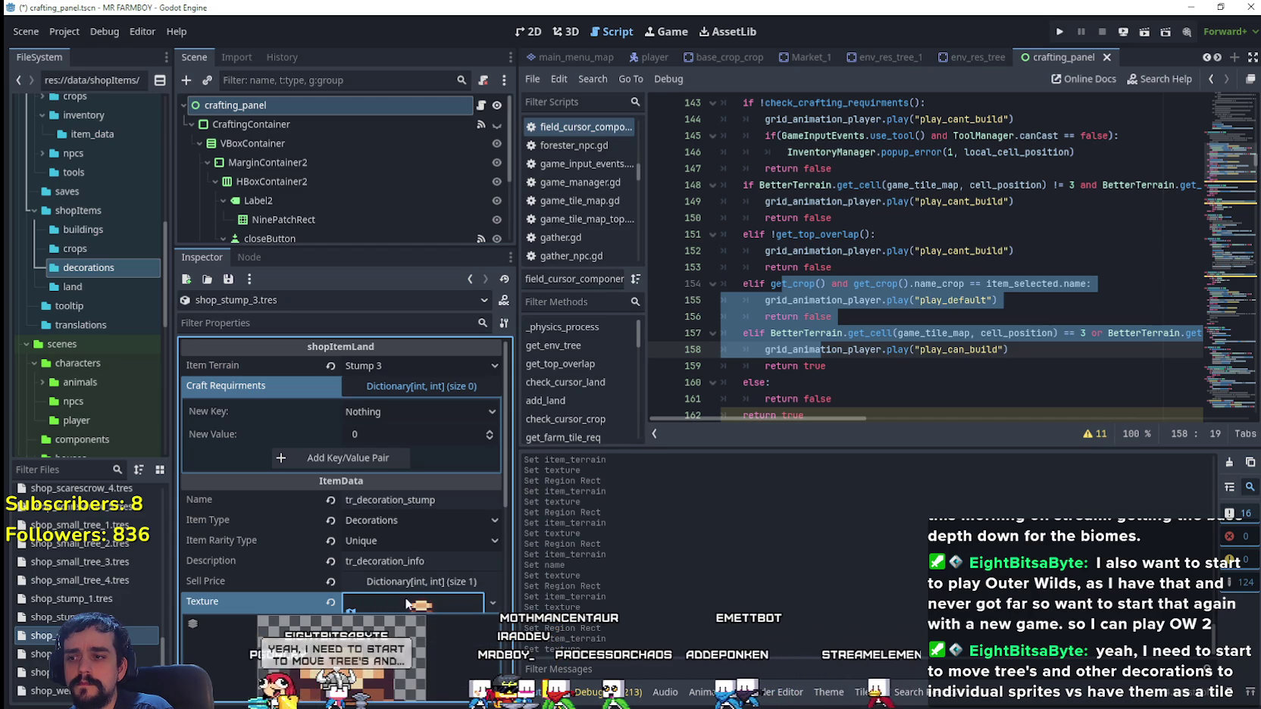
pyautogui.scroll(-3, 406, 602)
pyautogui.scroll(-2, 371, 666)
pyautogui.click(348, 584)
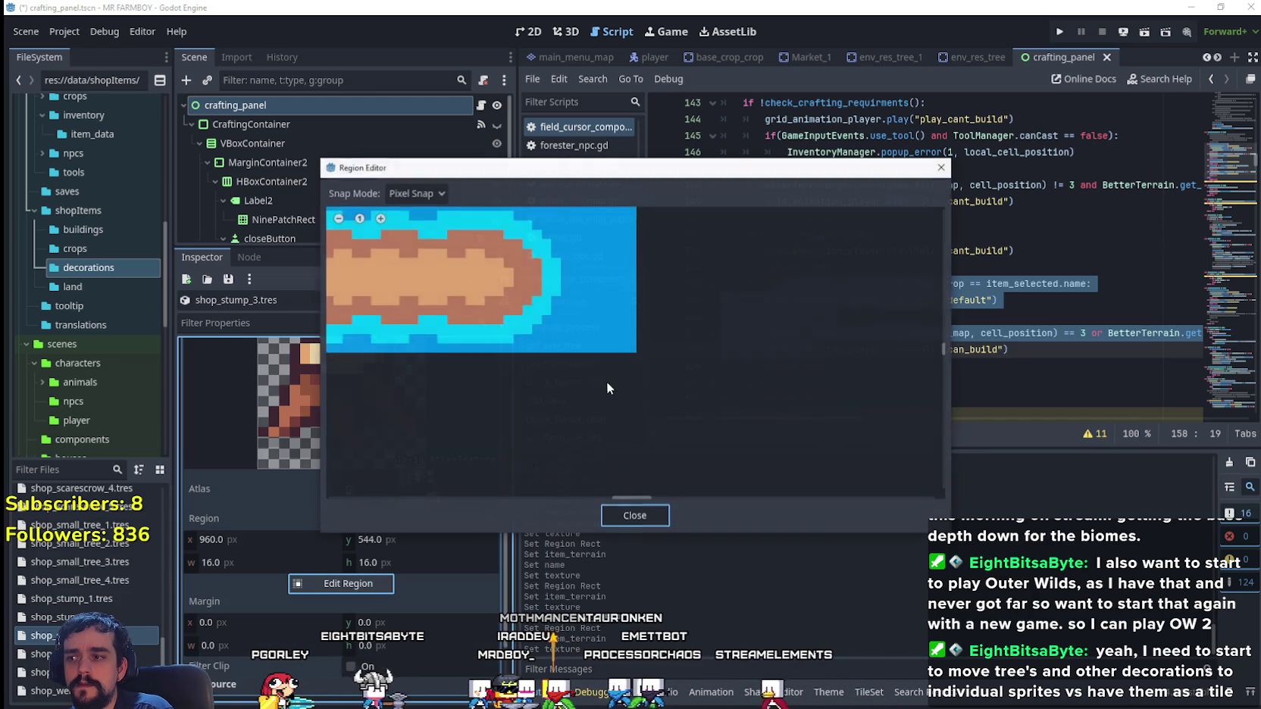
pyautogui.scroll(-3, 624, 351)
pyautogui.click(402, 194)
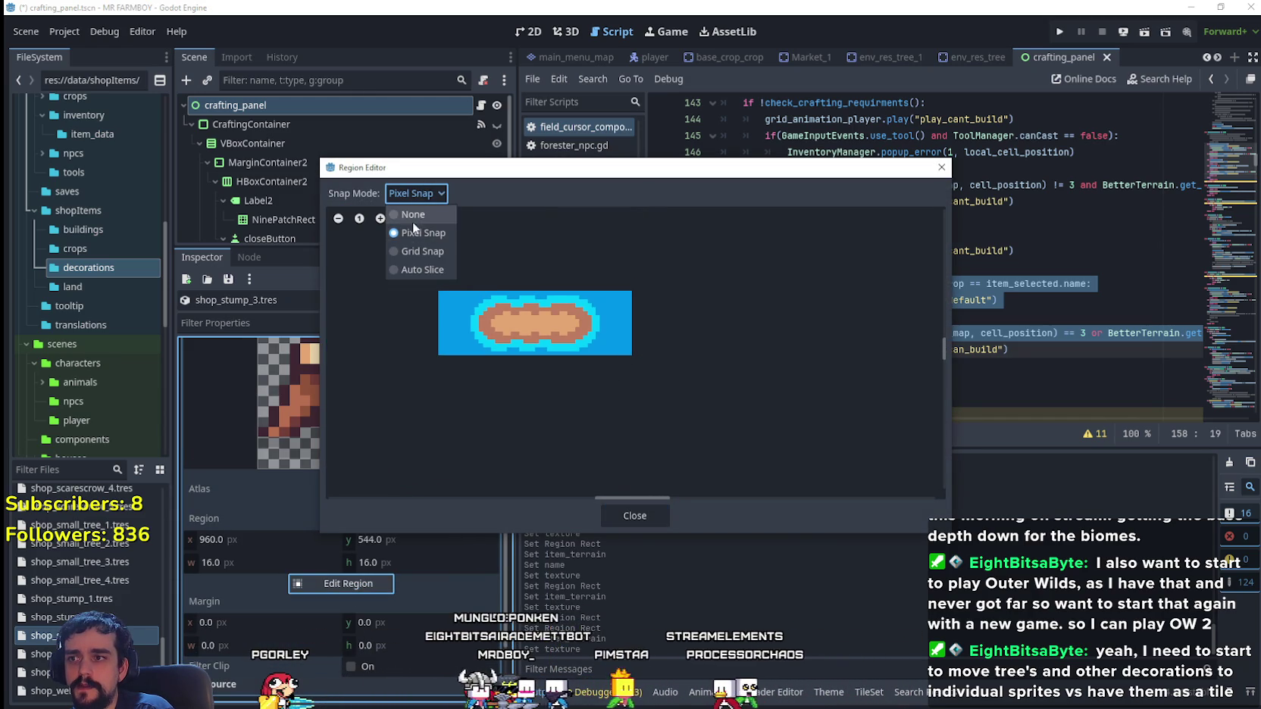
pyautogui.click(413, 252)
# - Move the texture region to the stump one tile lower, at x 960, y 560
pyautogui.scroll(-3, 791, 433)
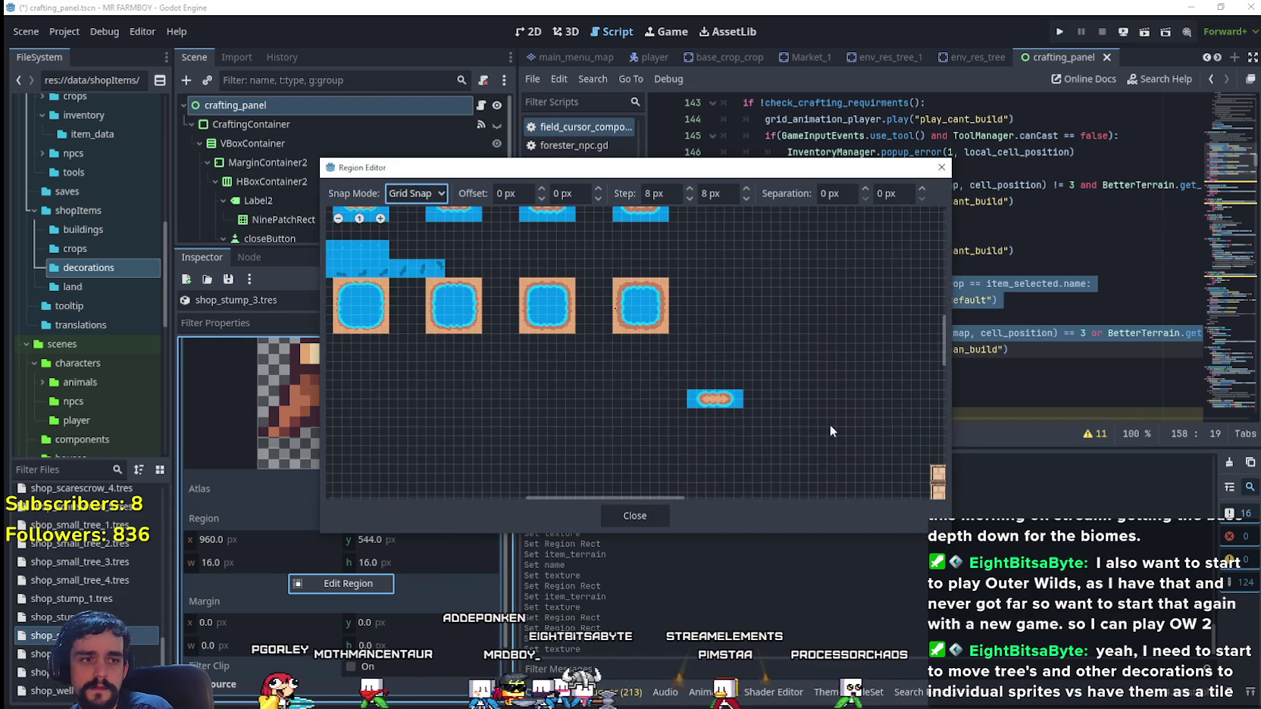
pyautogui.scroll(-2, 576, 373)
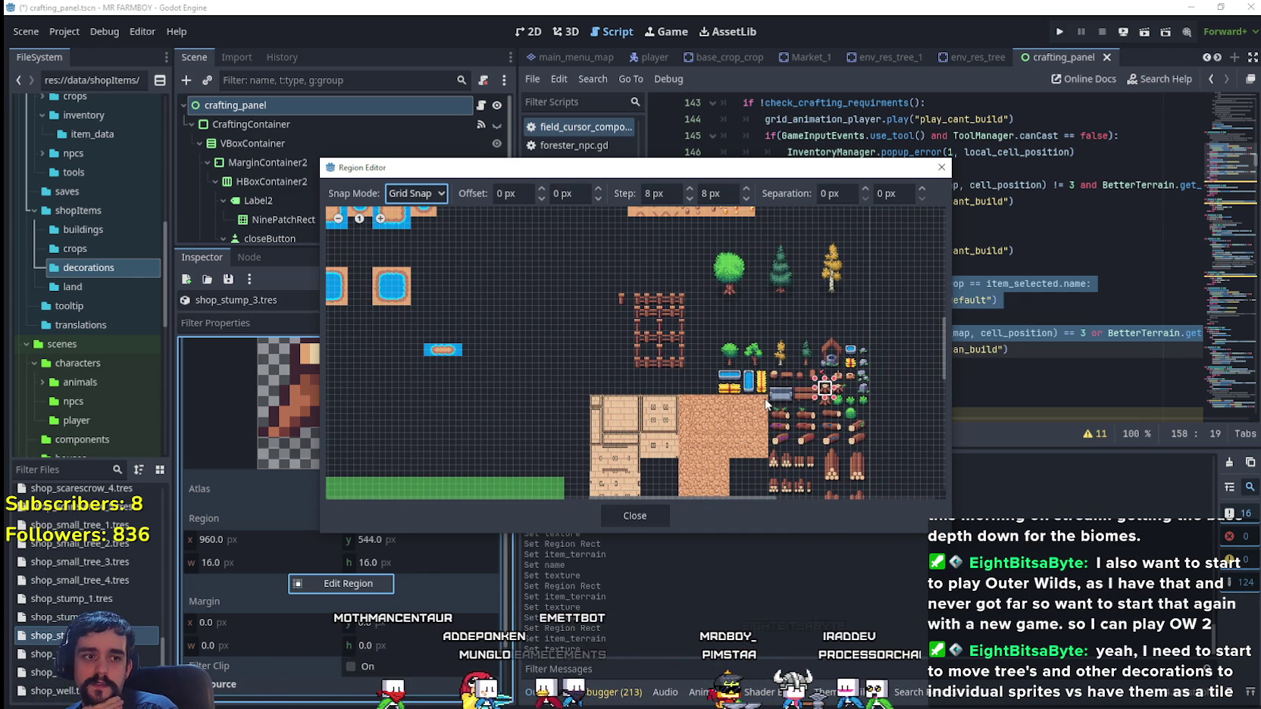
pyautogui.scroll(3, 773, 411)
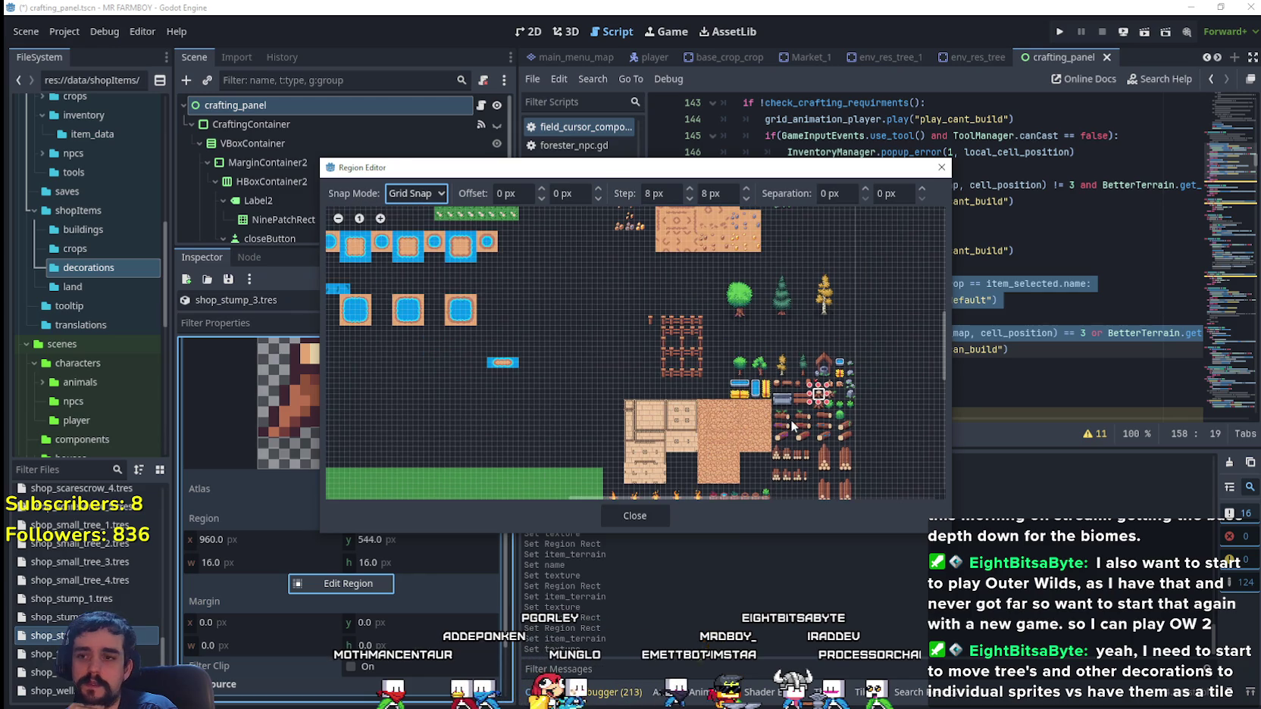
pyautogui.scroll(2, 827, 363)
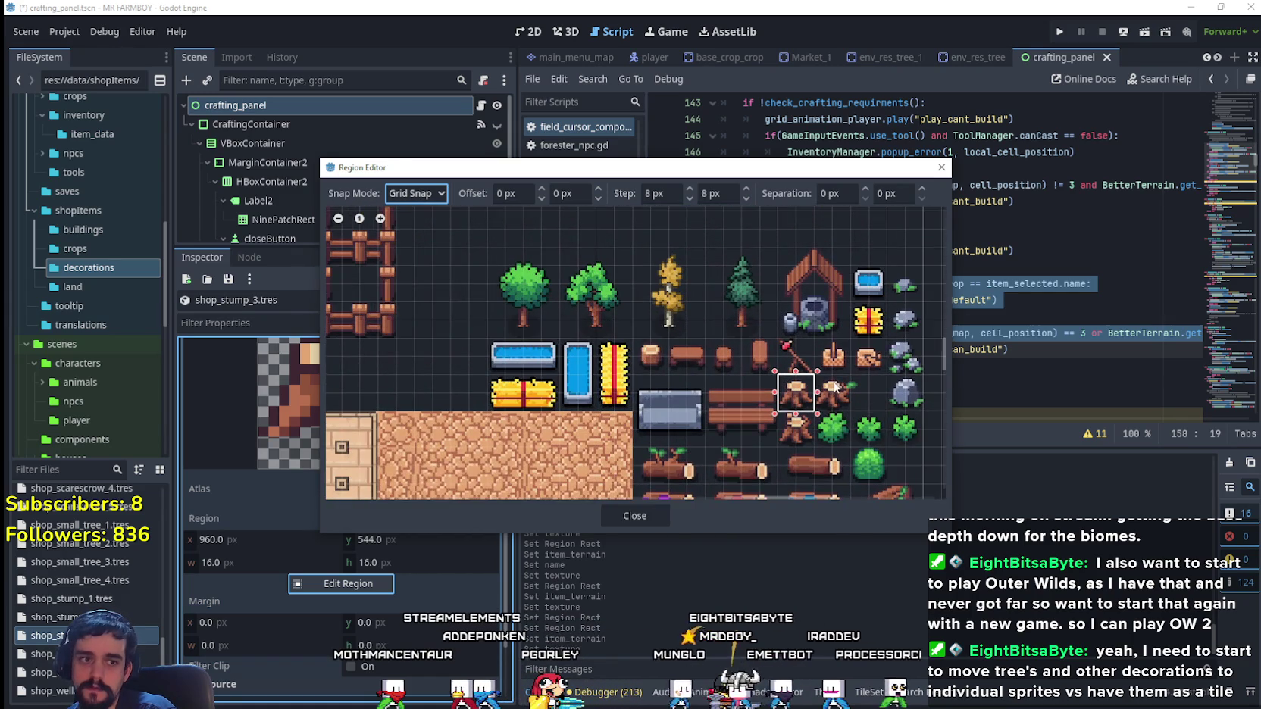
pyautogui.scroll(1, 829, 383)
pyautogui.scroll(1, 831, 402)
pyautogui.scroll(2, 863, 415)
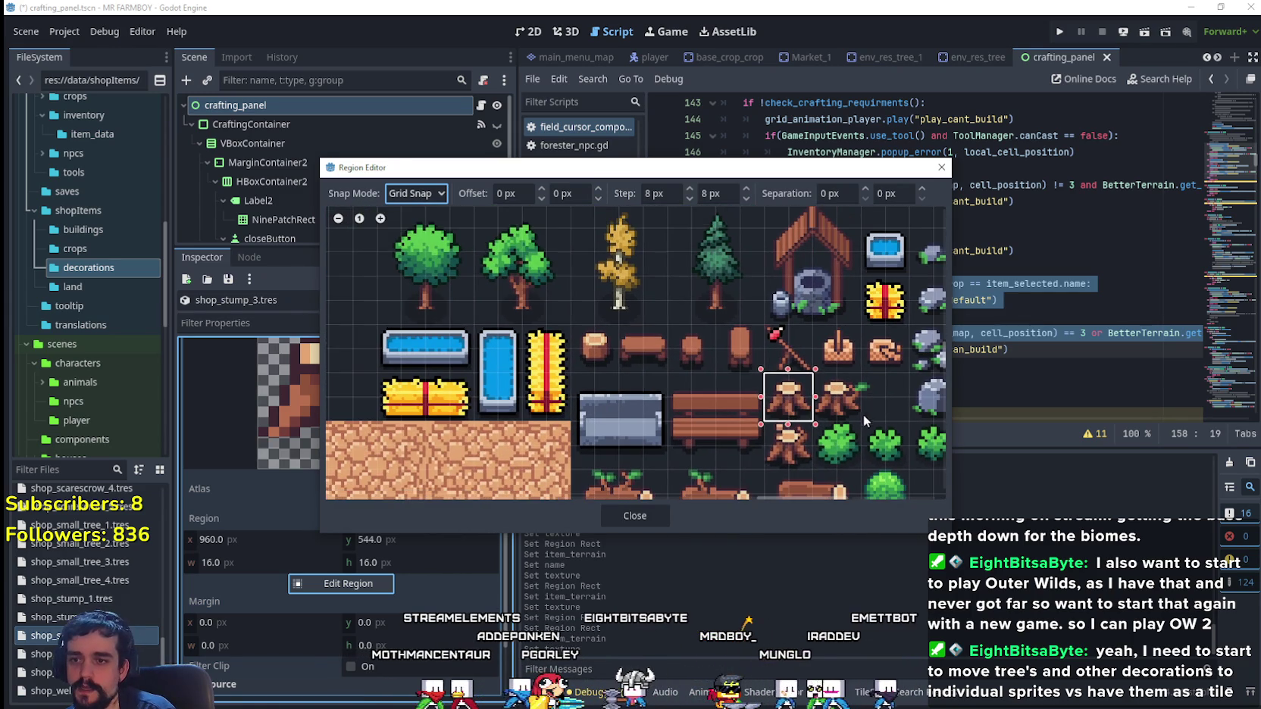
pyautogui.click(771, 464)
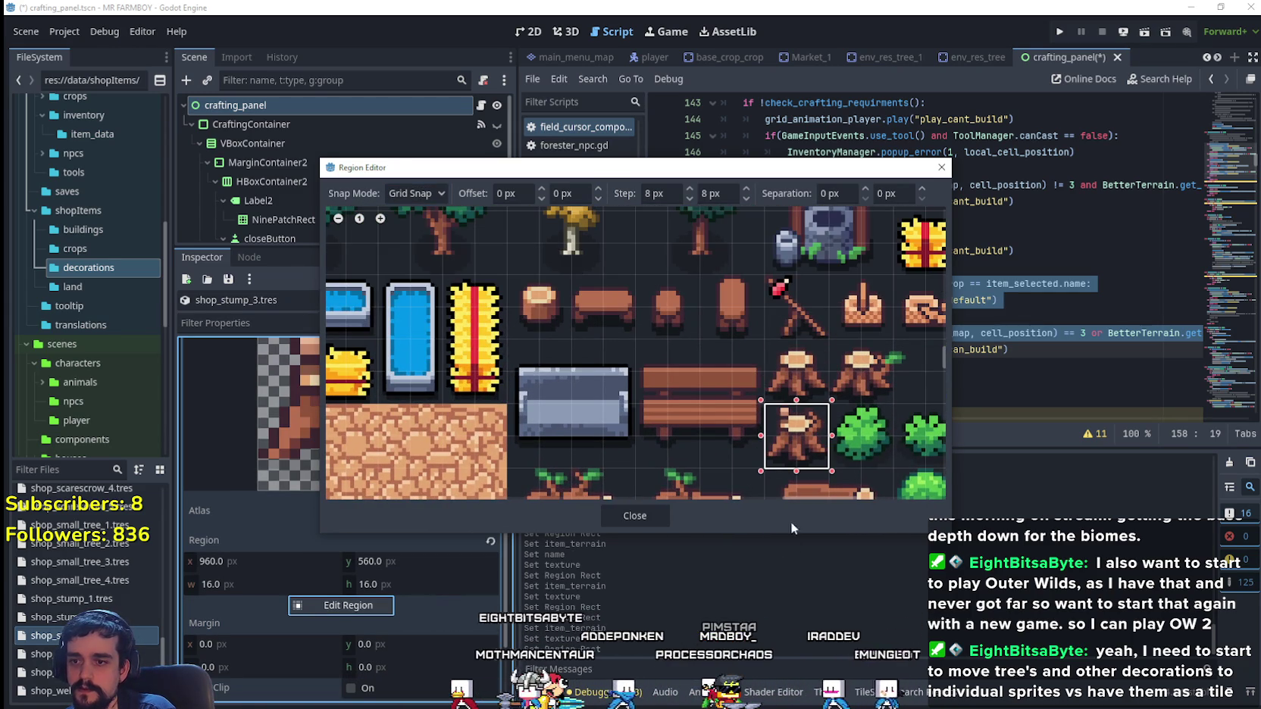
pyautogui.click(649, 515)
# - Save shop_stump_3.tres with Ctrl+S
pyautogui.scroll(5, 431, 549)
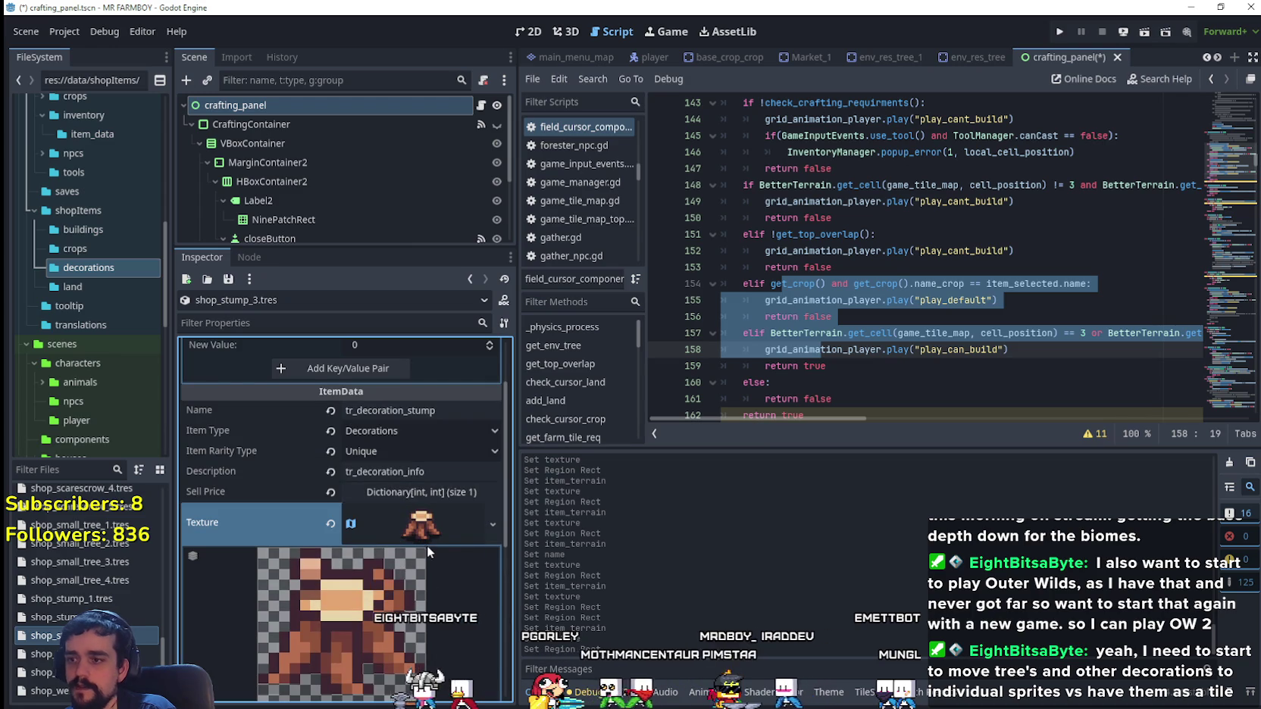
pyautogui.scroll(1, 427, 540)
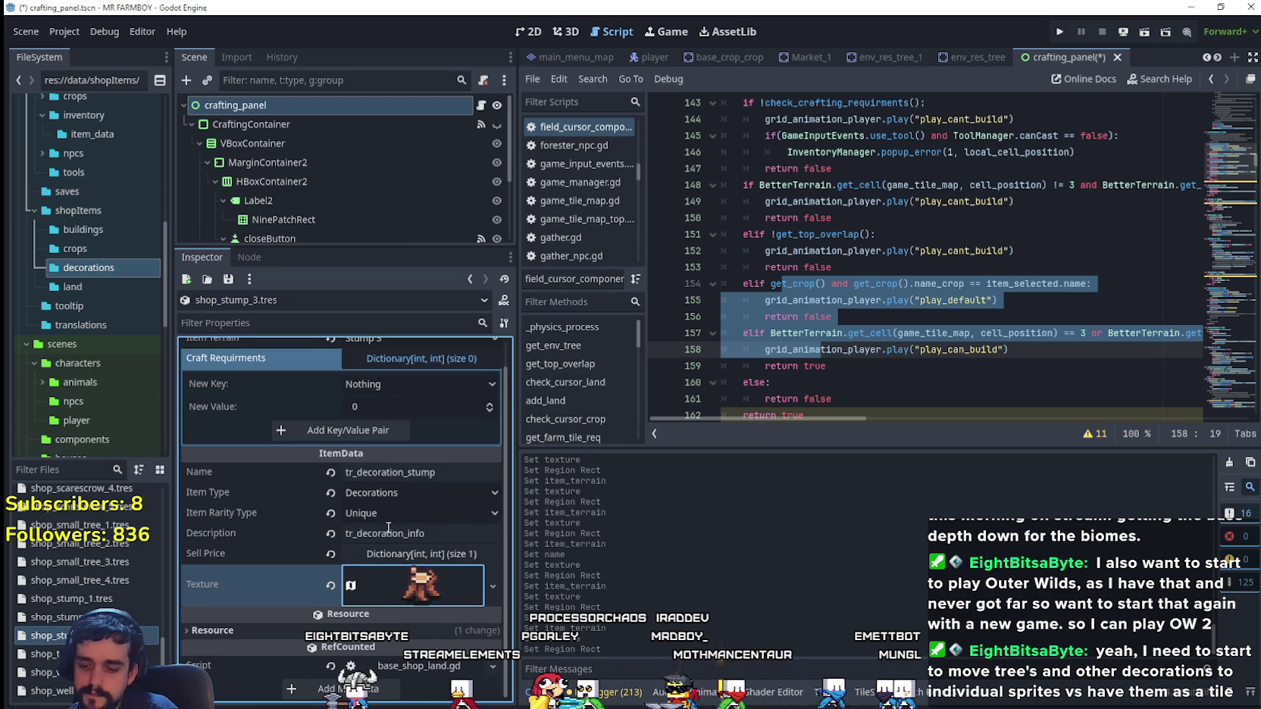
pyautogui.hotkey('ctrl', 's')
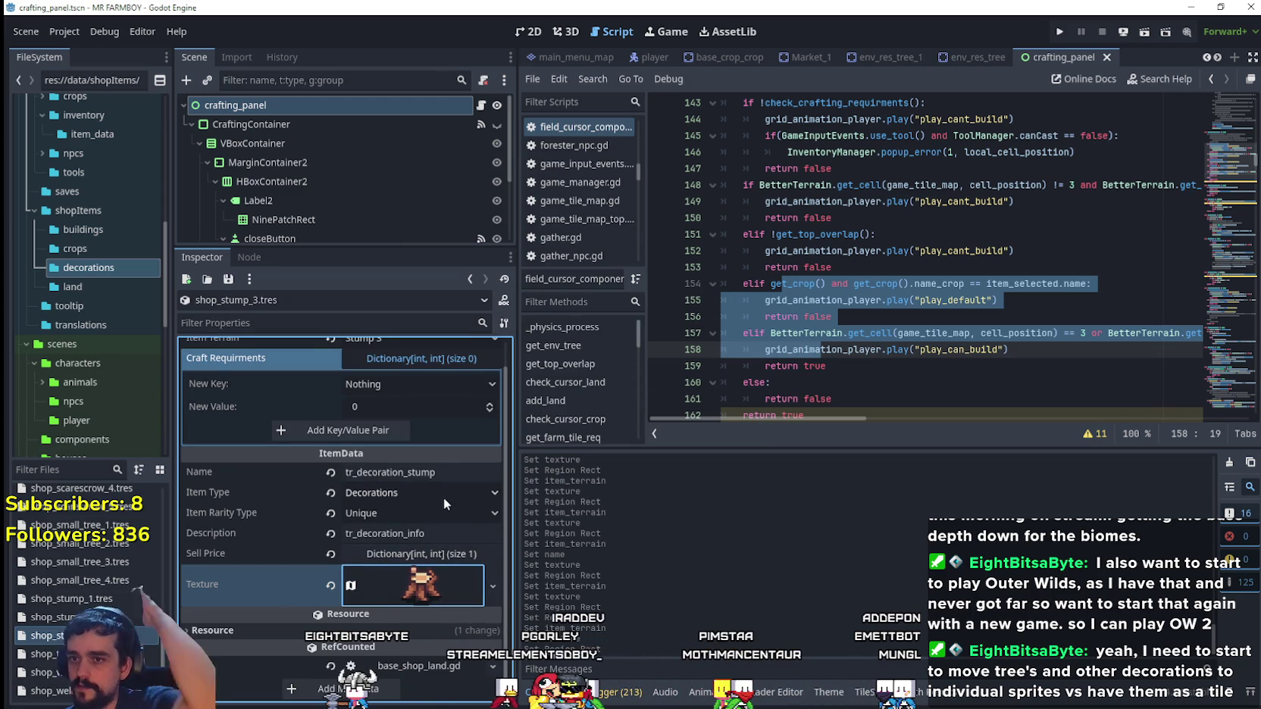